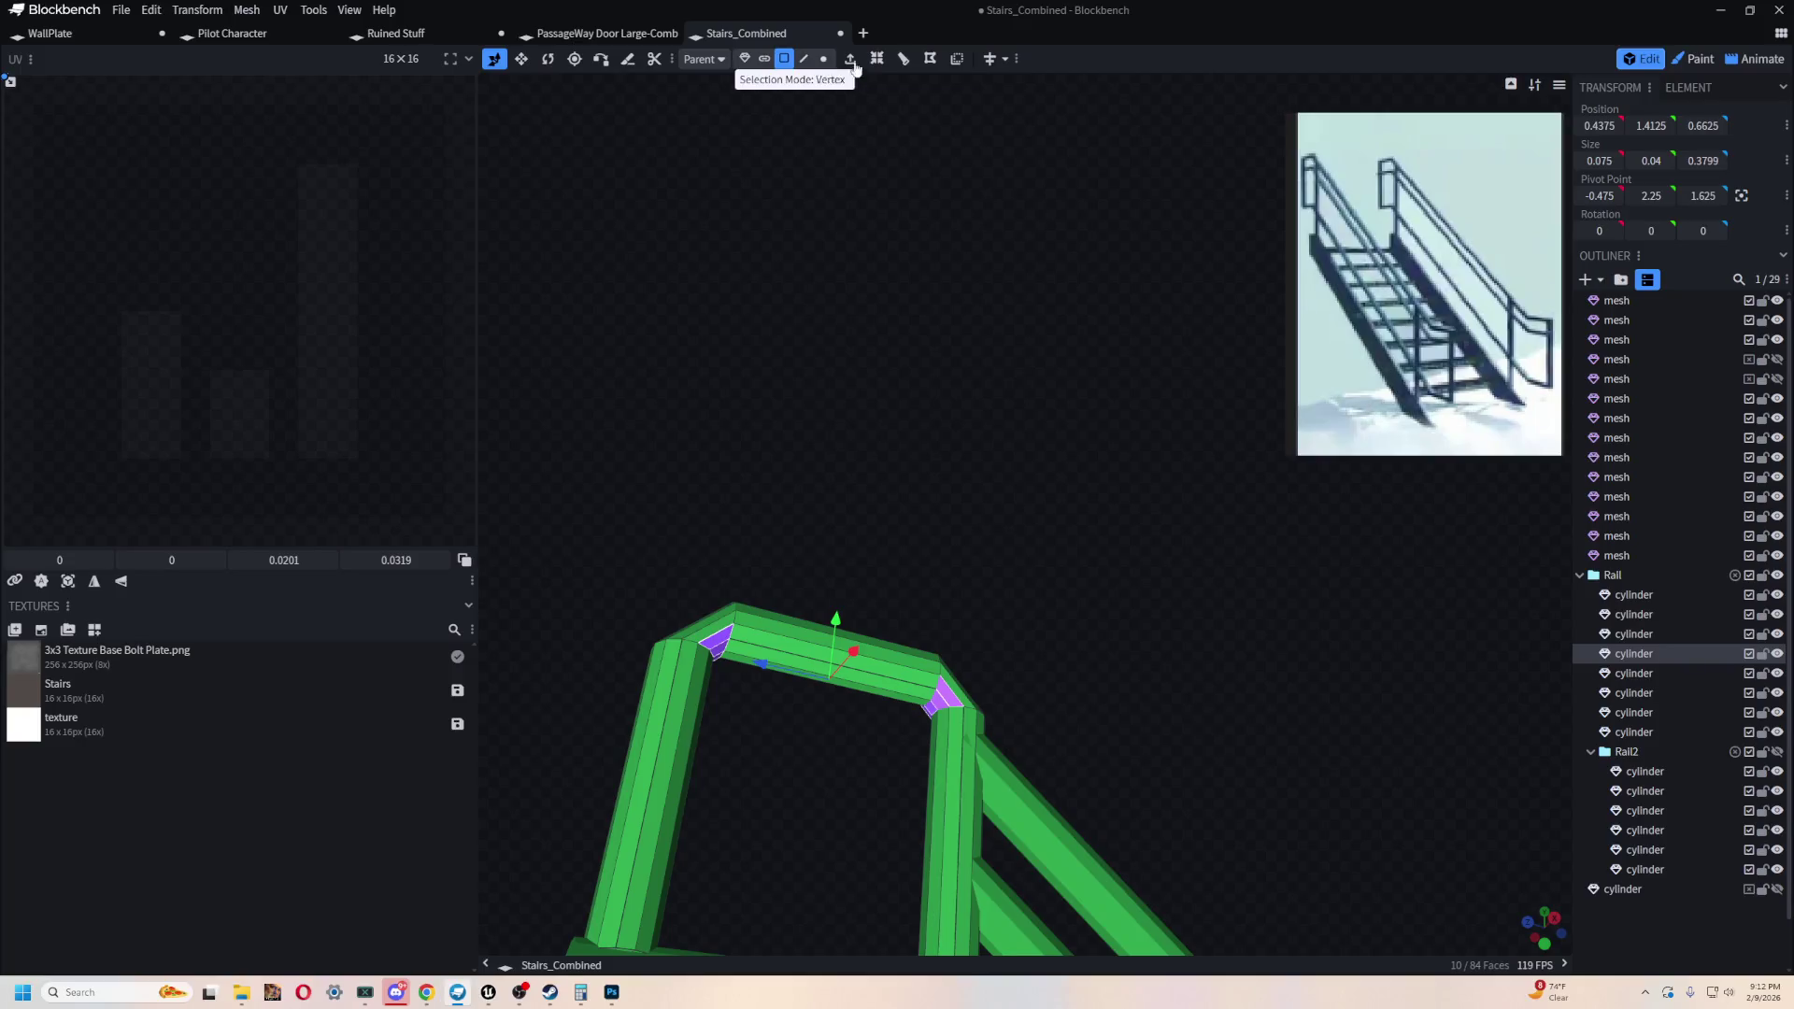
- Select the faces around the top rail corner, orbiting to reach each from several angles
scroll(779, 360, down, 3)
mouse_move(779, 359)
mouse_down()
mouse_move(1016, 395)
mouse_move(1160, 499)
mouse_move(1040, 472)
mouse_move(1051, 497)
mouse_move(890, 485)
mouse_move(838, 372)
mouse_move(874, 378)
mouse_move(1016, 261)
mouse_move(1009, 318)
mouse_move(1072, 329)
mouse_up()
click(1035, 245)
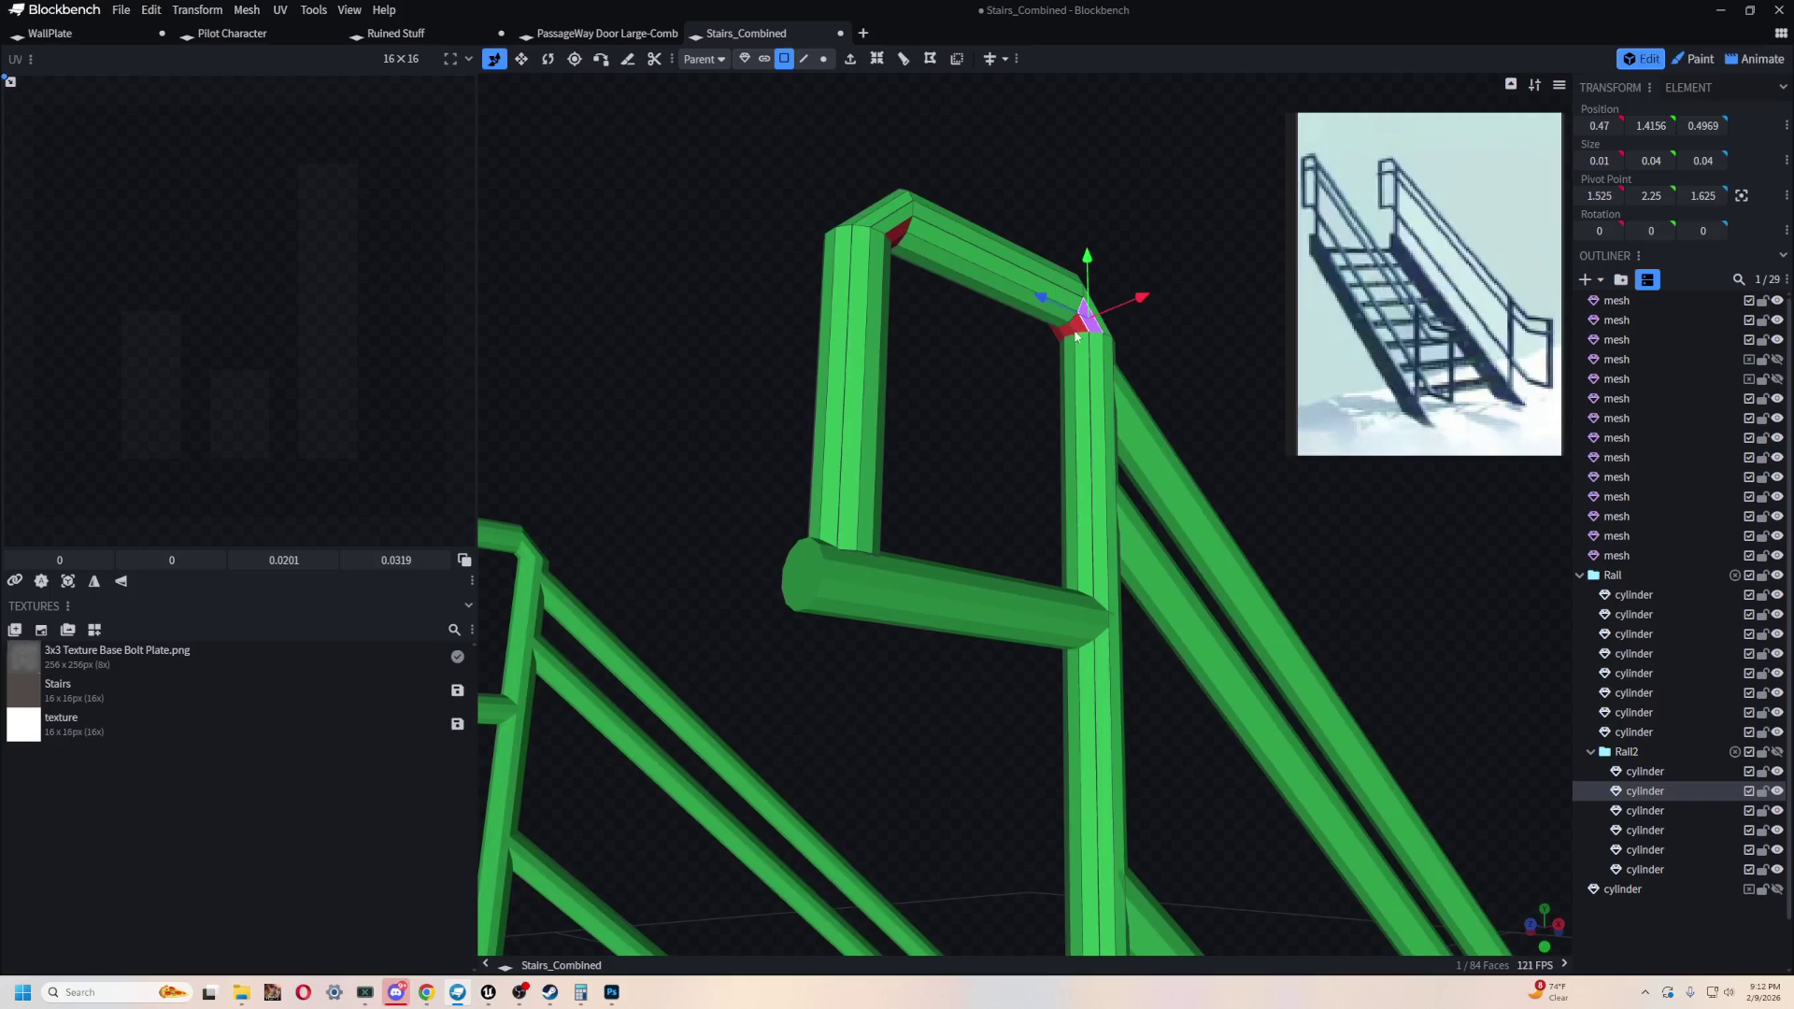
shift+click(1071, 333)
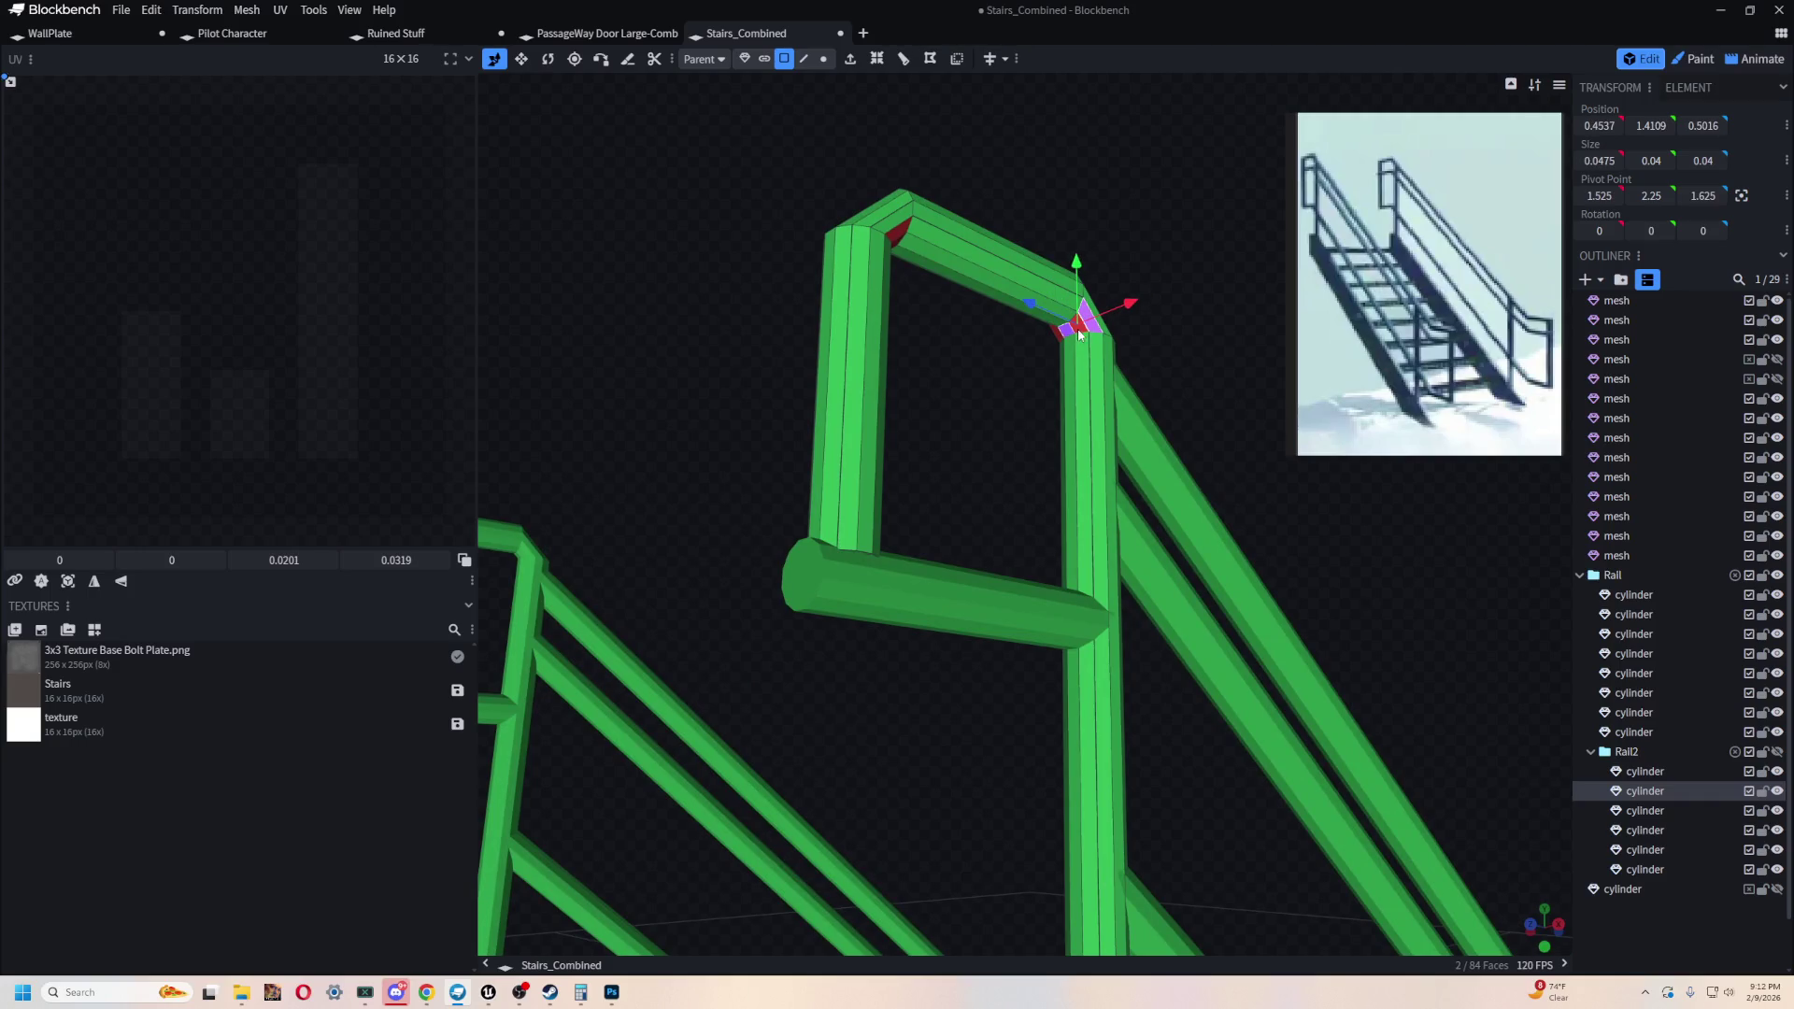
shift+click(1056, 336)
mouse_move(724, 336)
mouse_down()
mouse_move(912, 342)
mouse_move(895, 416)
mouse_up()
shift+click(1109, 481)
mouse_move(1093, 439)
mouse_down()
mouse_move(1061, 349)
mouse_move(953, 404)
mouse_move(1123, 357)
mouse_up()
shift+click(1103, 462)
shift+click(1088, 475)
shift+click(1084, 476)
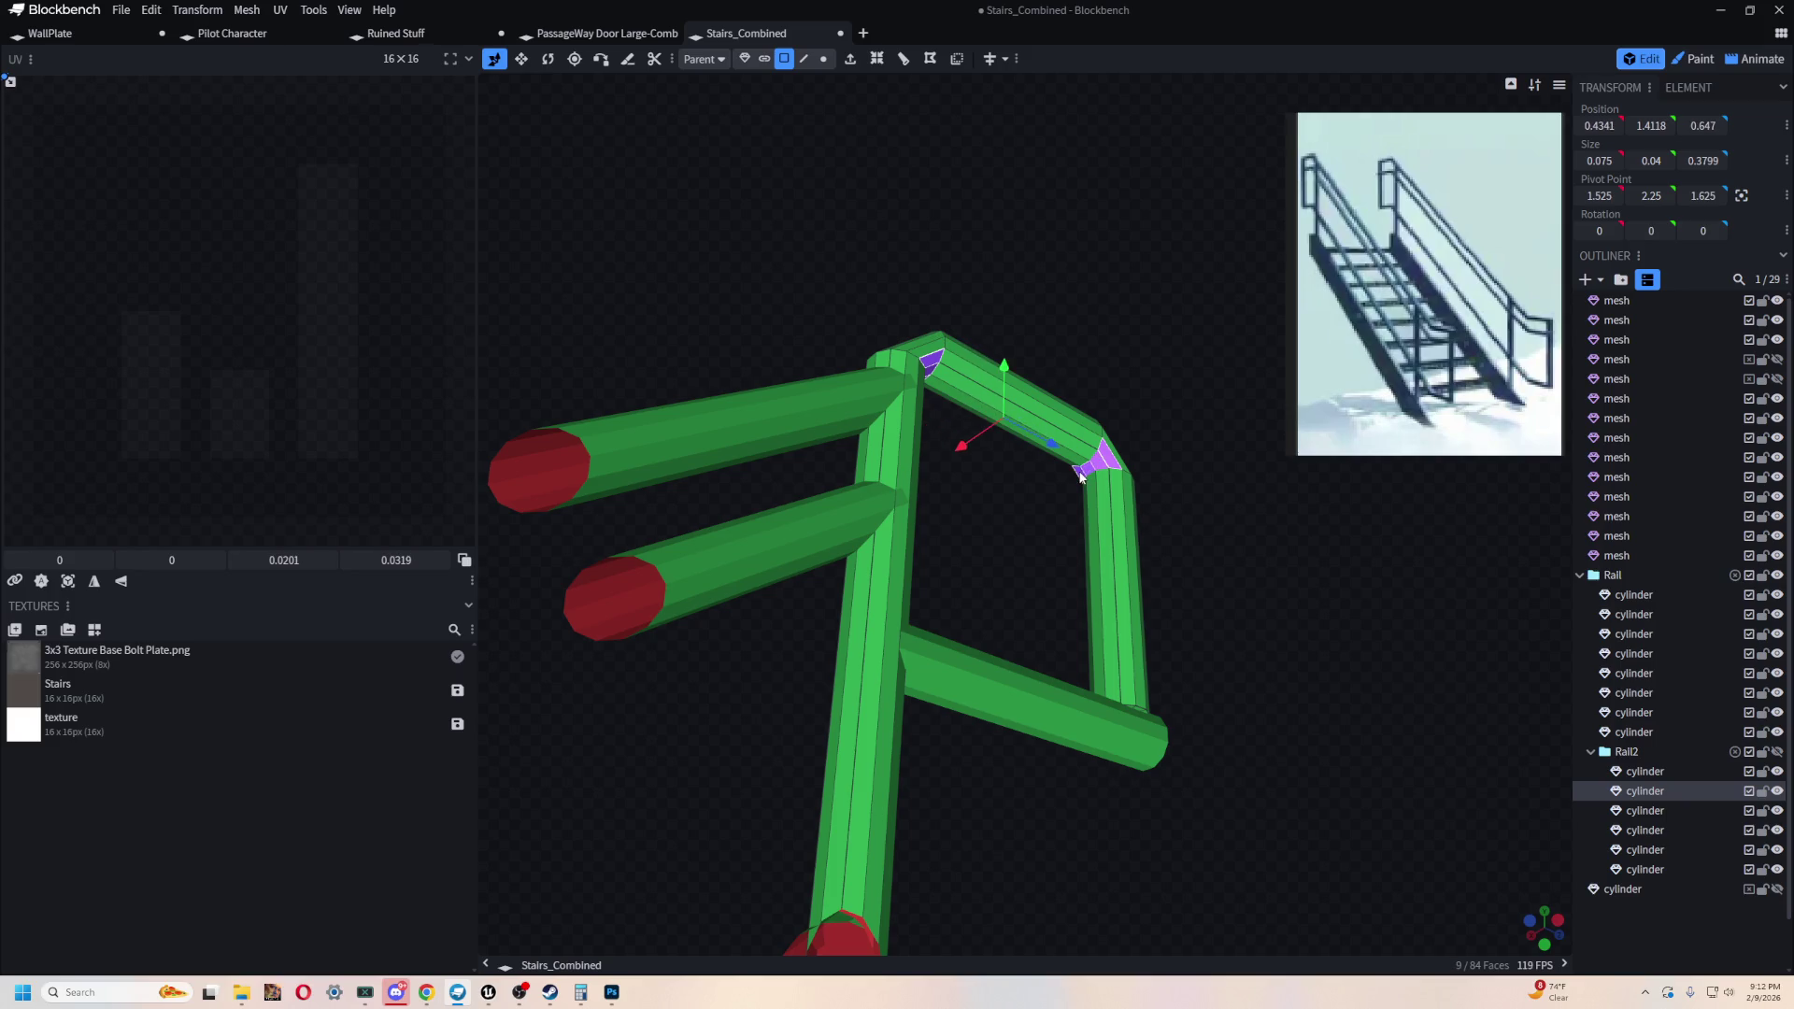
mouse_move(796, 305)
mouse_down()
mouse_move(989, 333)
mouse_move(1139, 586)
mouse_move(693, 388)
mouse_up()
shift+click(1156, 609)
- Select the red faces on one handrail's lower bend, plus the matching red face on the other handrail
mouse_move(903, 381)
mouse_down()
mouse_move(658, 379)
mouse_move(991, 417)
mouse_move(783, 298)
mouse_up()
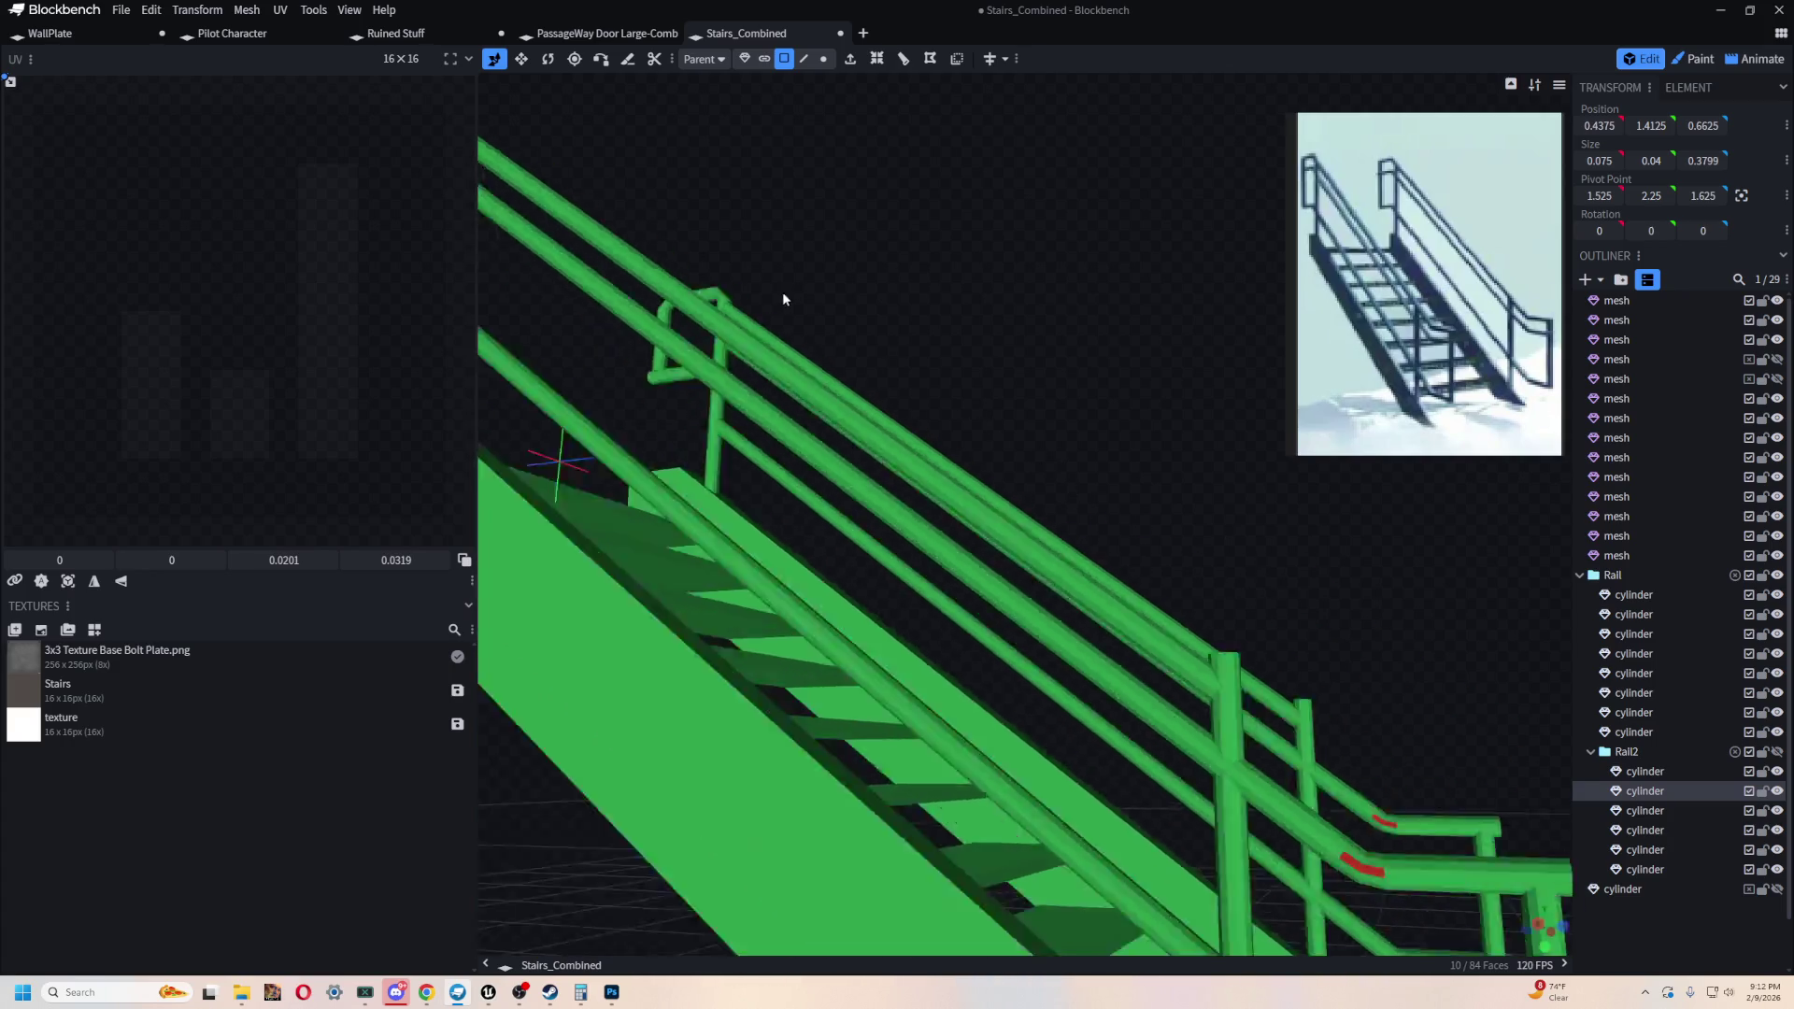
scroll(888, 336, down, 10)
drag(966, 366, 1014, 625)
scroll(927, 555, up, 10)
mouse_move(1078, 463)
mouse_down()
mouse_move(1150, 445)
mouse_move(929, 397)
mouse_move(1126, 408)
mouse_up()
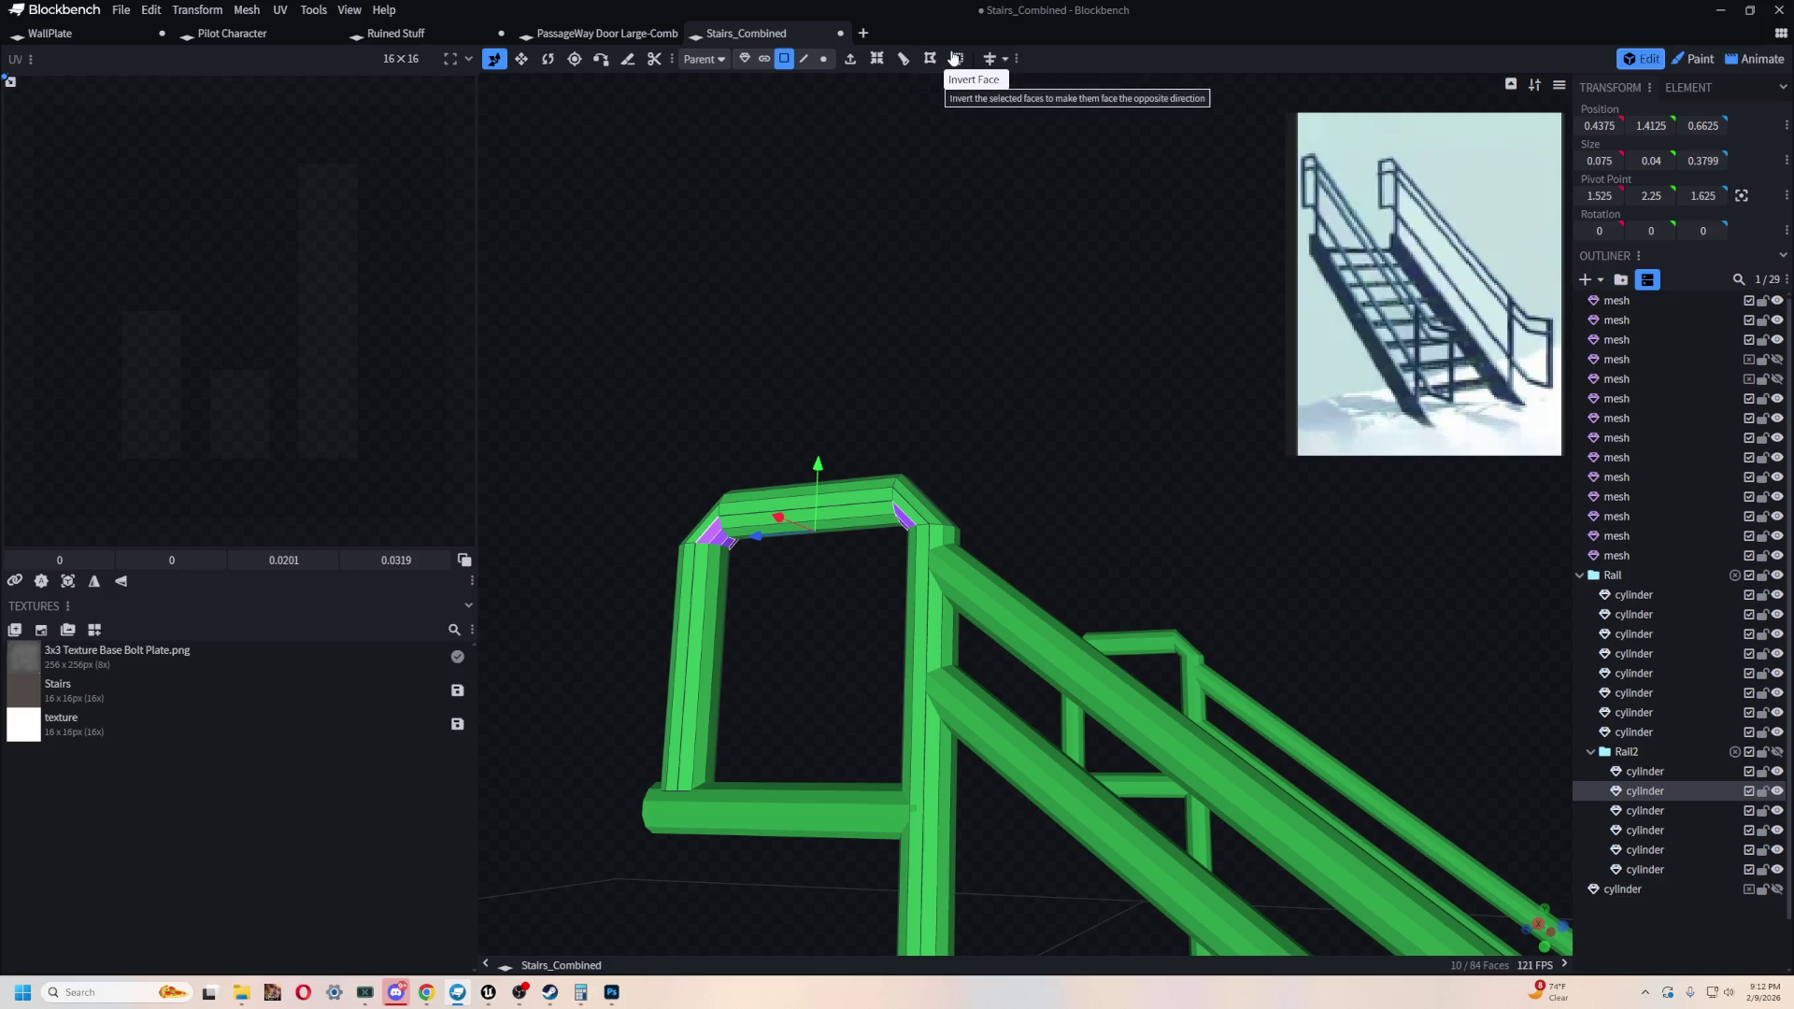
mouse_move(944, 271)
mouse_down()
mouse_move(977, 222)
mouse_move(1060, 177)
mouse_up()
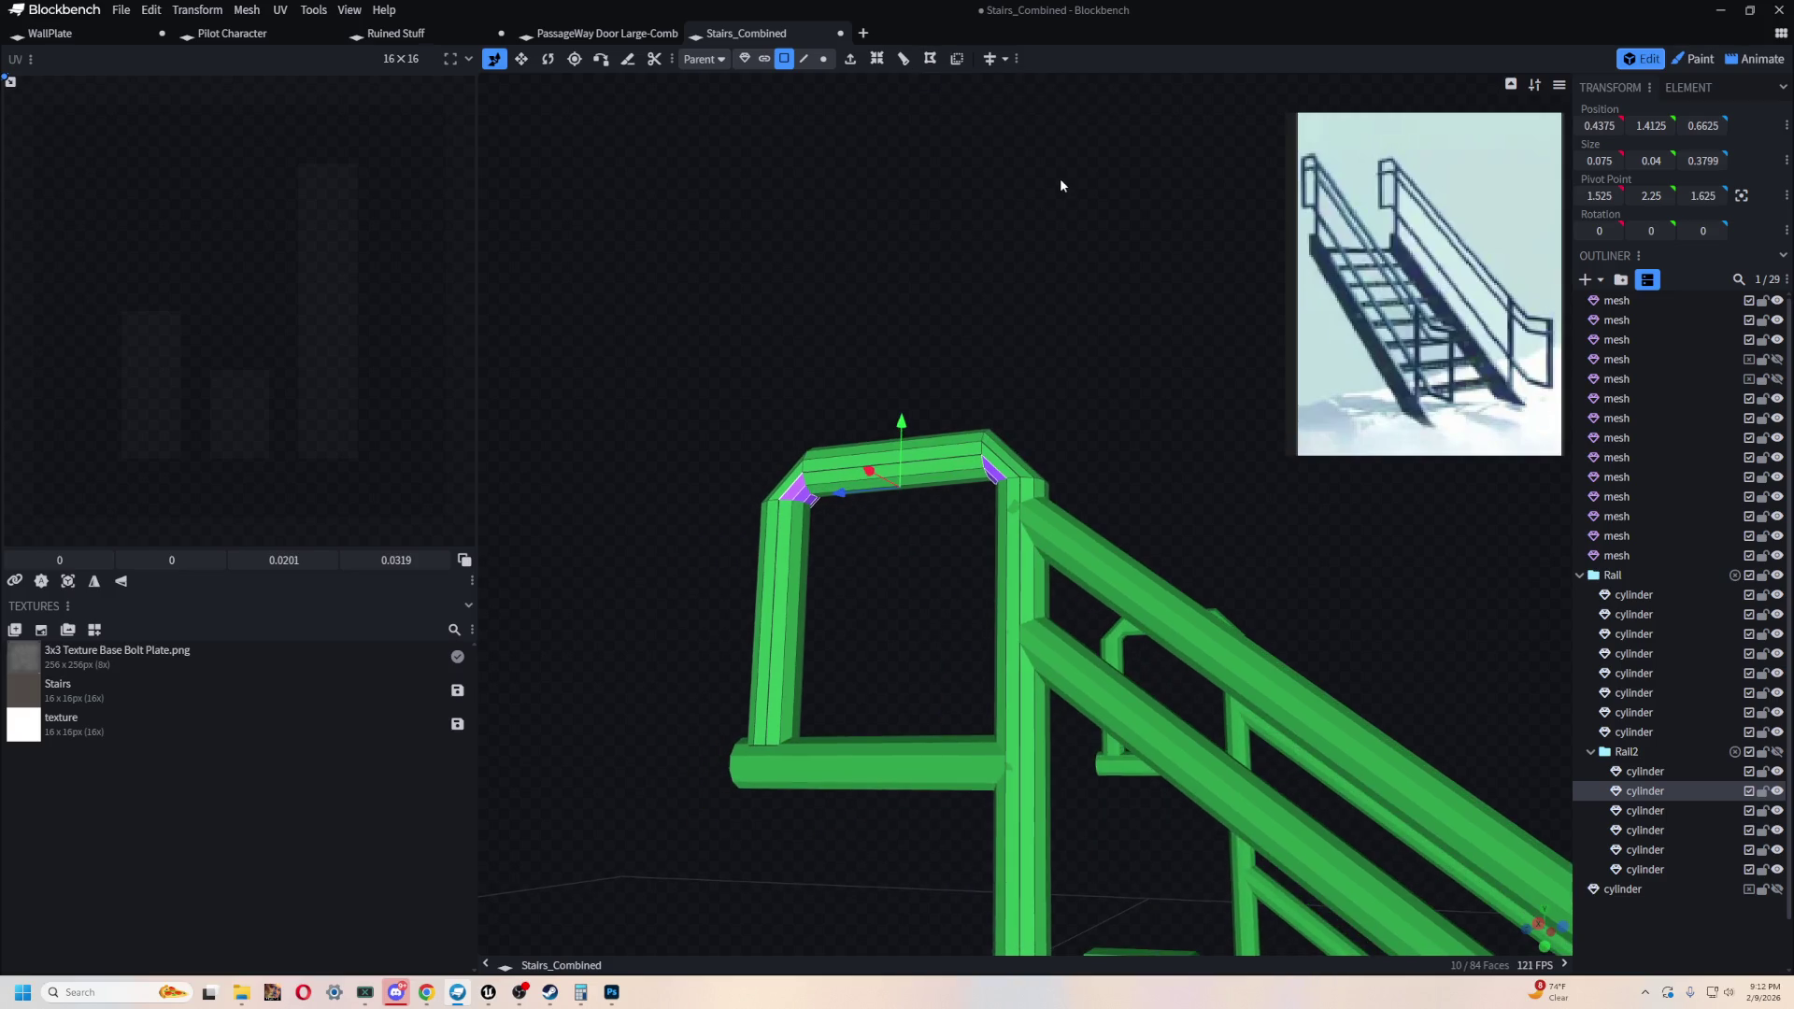
mouse_move(1047, 271)
mouse_down()
mouse_move(1061, 300)
mouse_move(785, 328)
mouse_move(736, 213)
mouse_move(944, 324)
mouse_move(861, 292)
mouse_up()
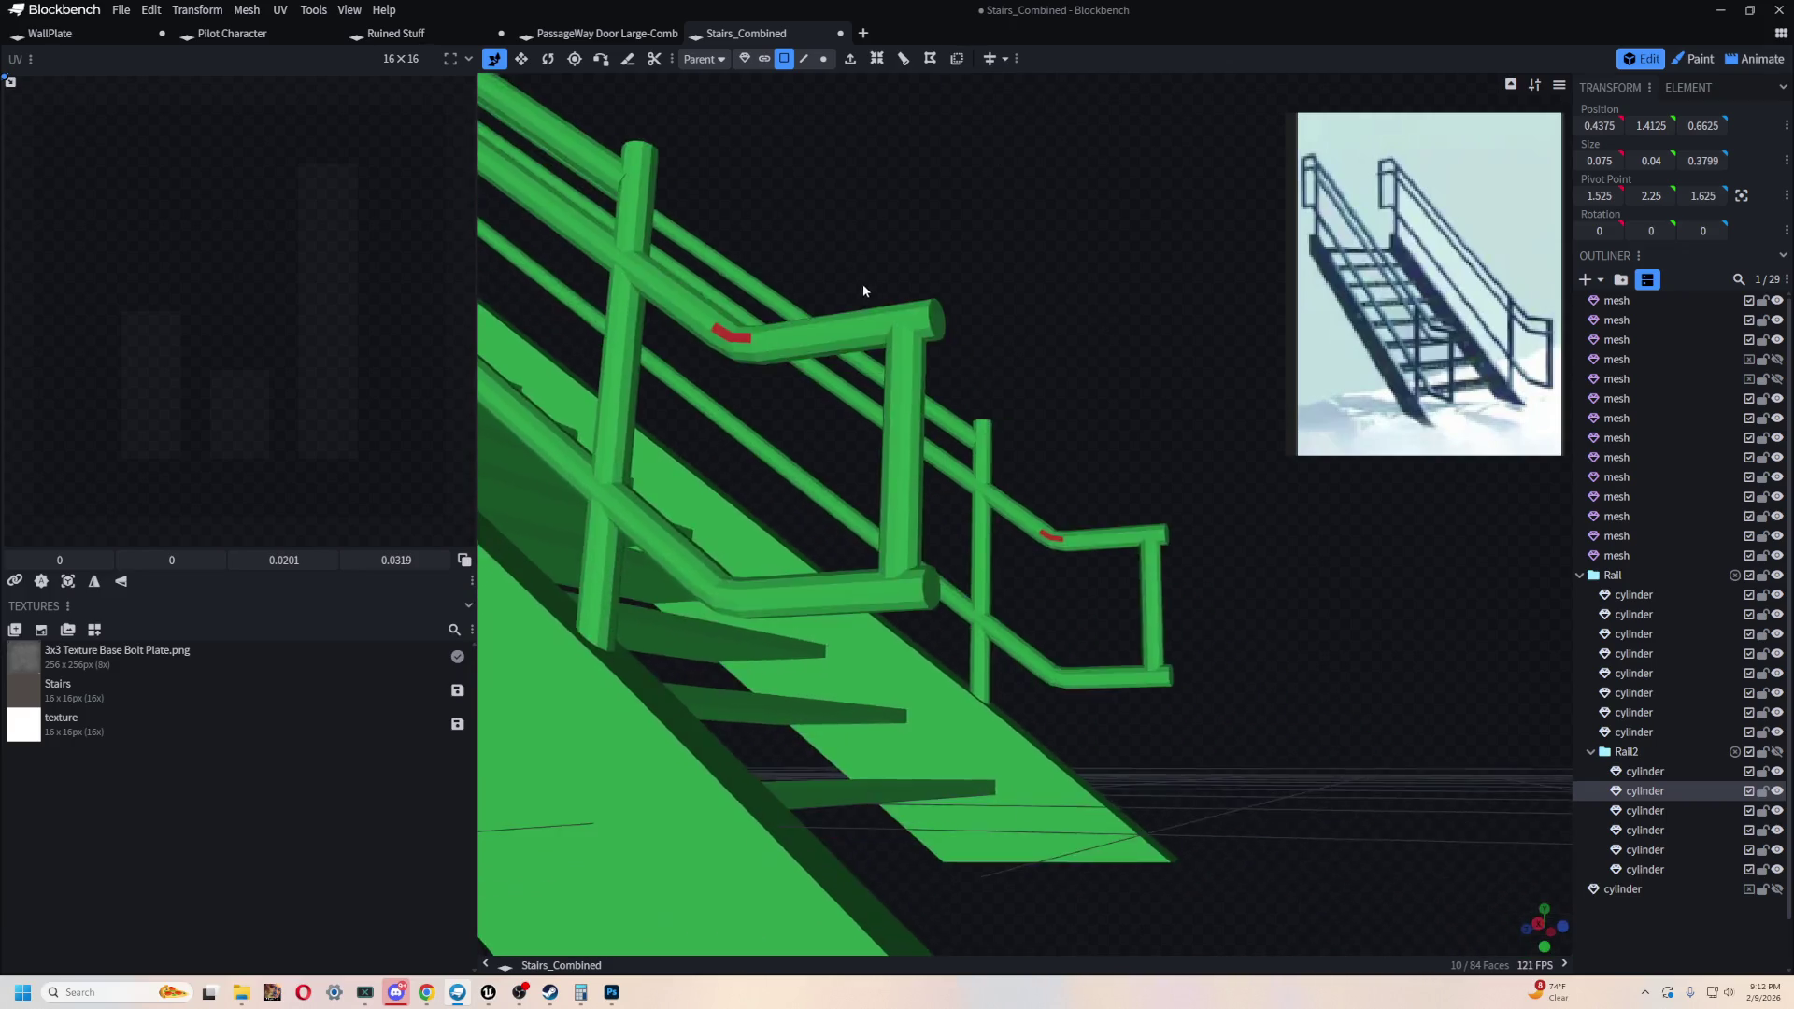
scroll(861, 292, up, 5)
scroll(991, 290, down, 5)
click(1007, 486)
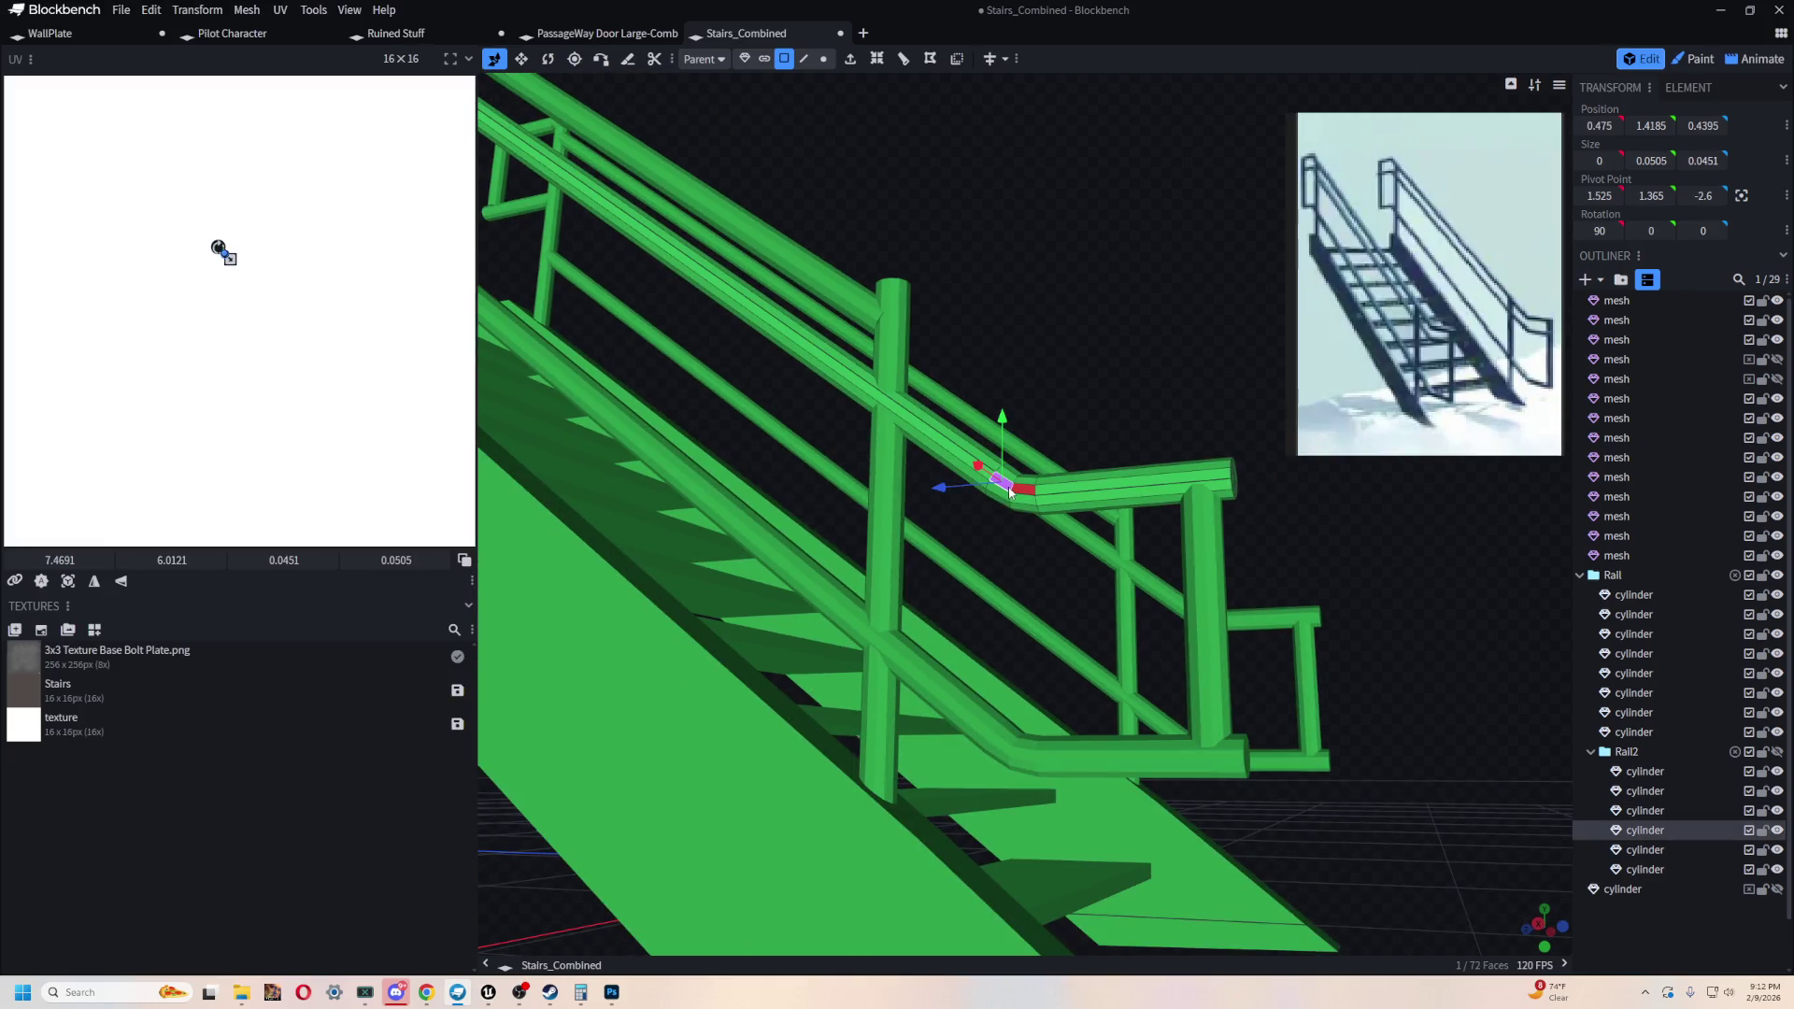
shift+click(1023, 493)
drag(1024, 493, 1218, 611)
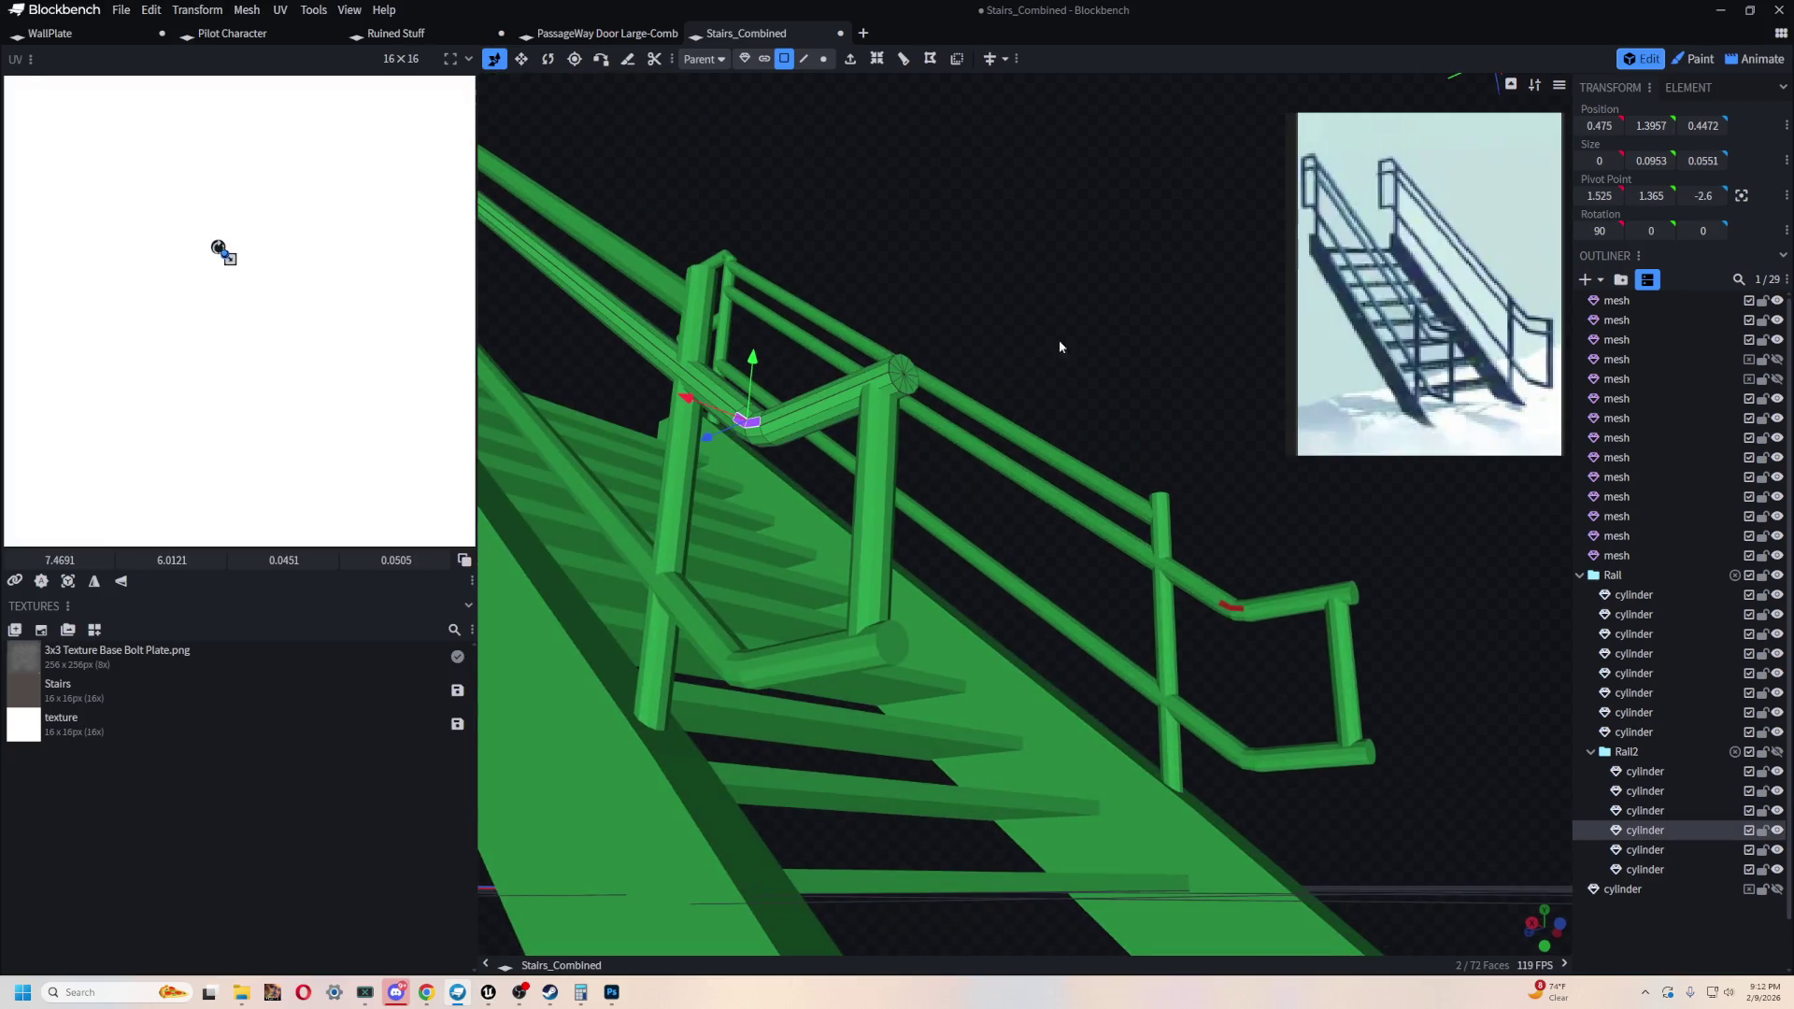
shift+click(1226, 608)
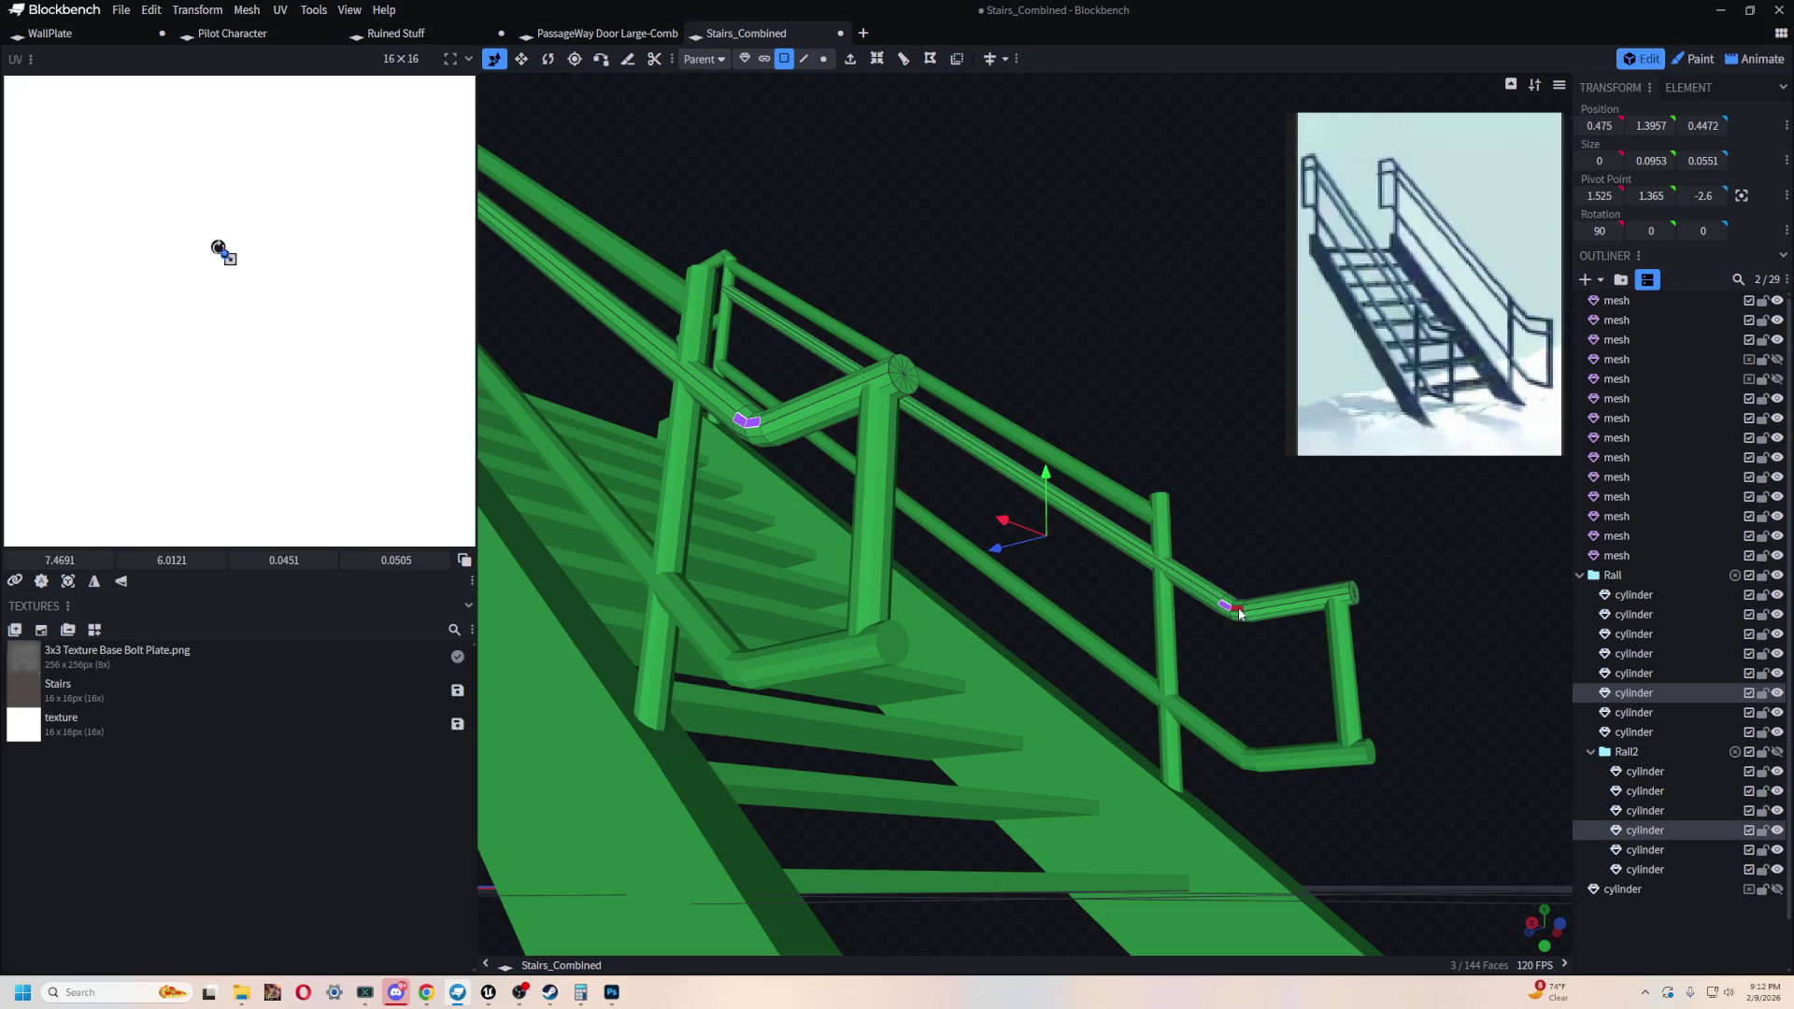
- Select the remaining red faces on the other handrail bend, then review the whole staircase
mouse_move(977, 122)
mouse_down()
mouse_move(1025, 208)
mouse_move(850, 240)
mouse_move(797, 300)
mouse_move(960, 481)
mouse_up()
click(959, 481)
click(938, 488)
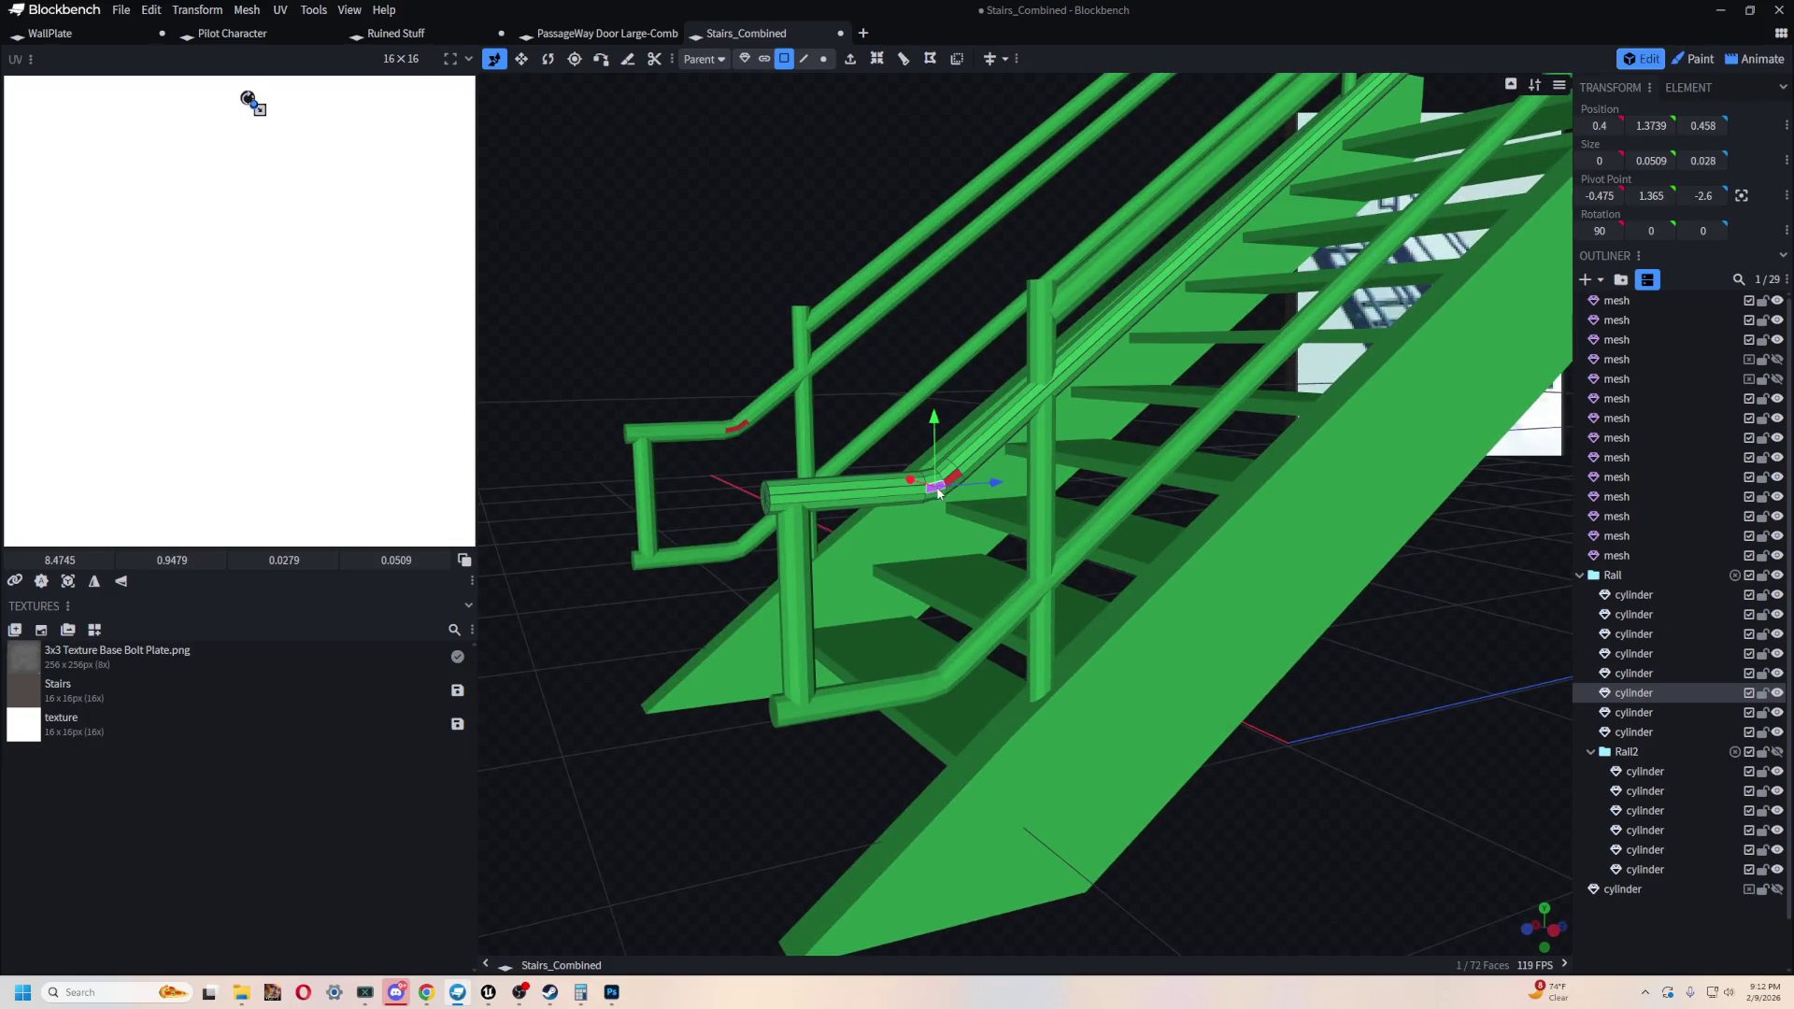
shift+click(744, 429)
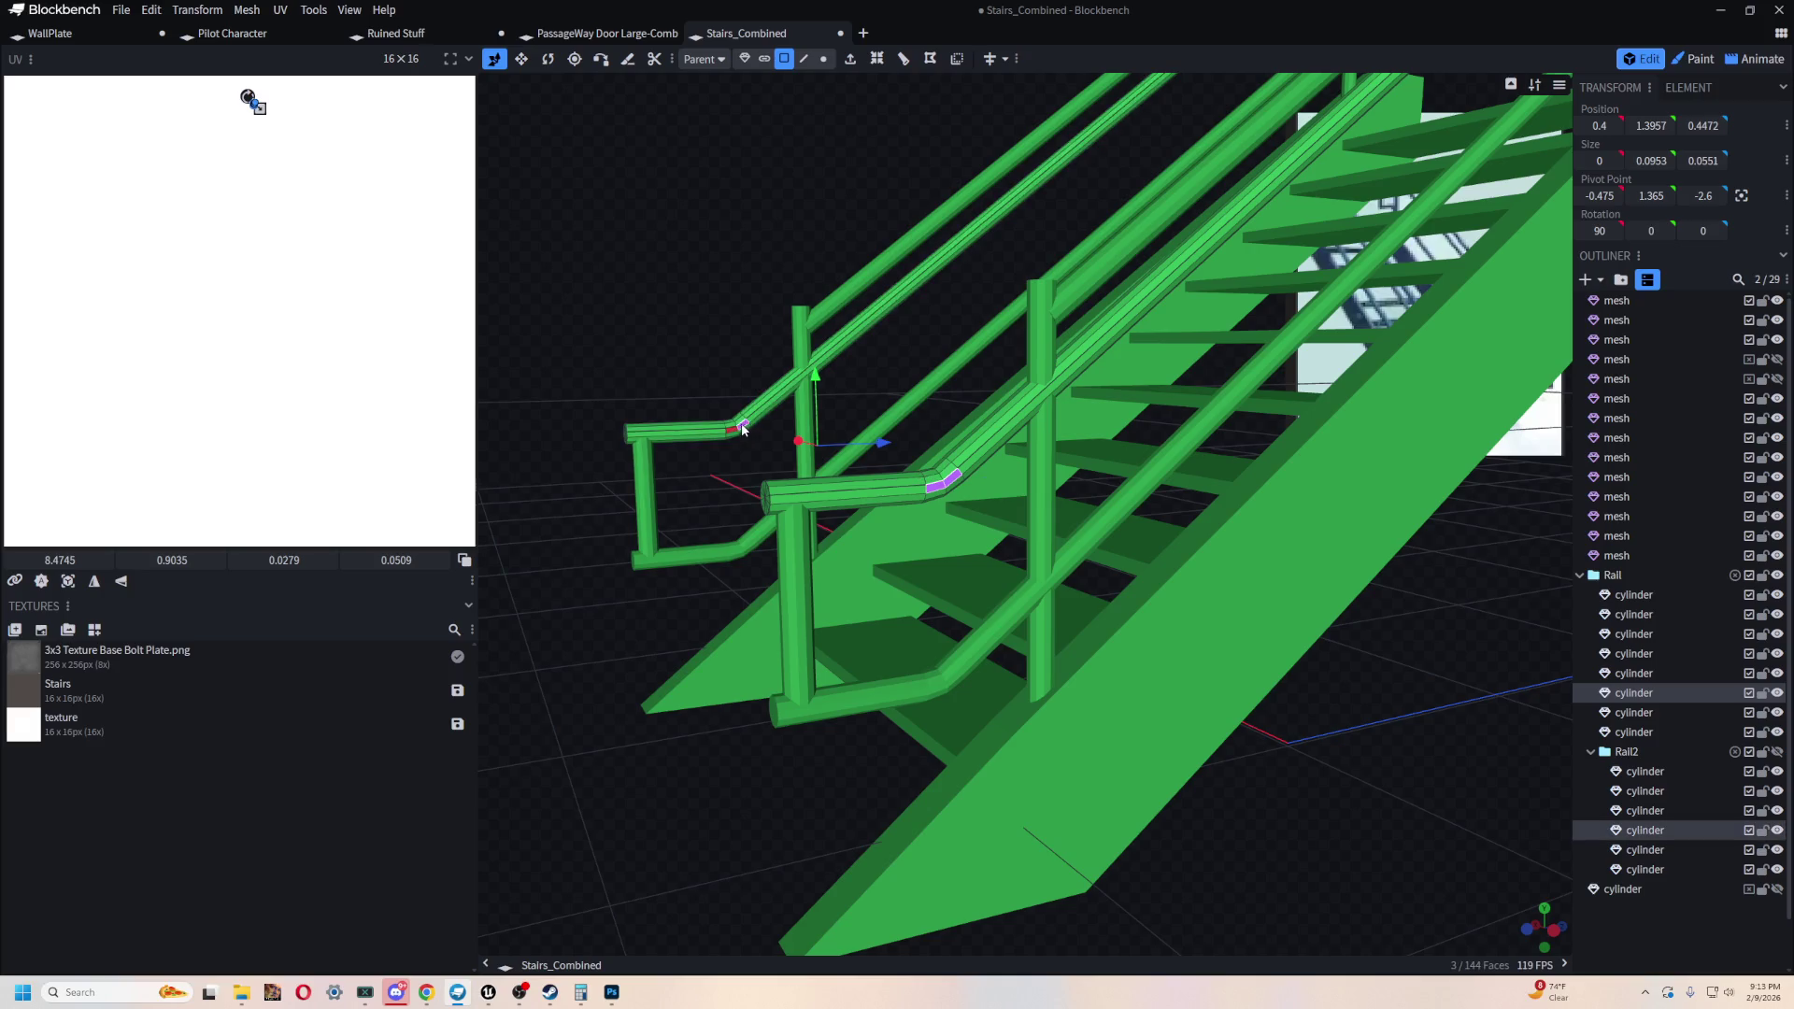
shift+click(738, 431)
mouse_move(697, 299)
mouse_down()
mouse_move(1016, 305)
mouse_move(1067, 241)
mouse_move(877, 226)
mouse_move(677, 301)
mouse_move(953, 293)
mouse_move(809, 312)
mouse_move(822, 268)
mouse_move(1228, 244)
mouse_up()
scroll(1168, 276, up, 5)
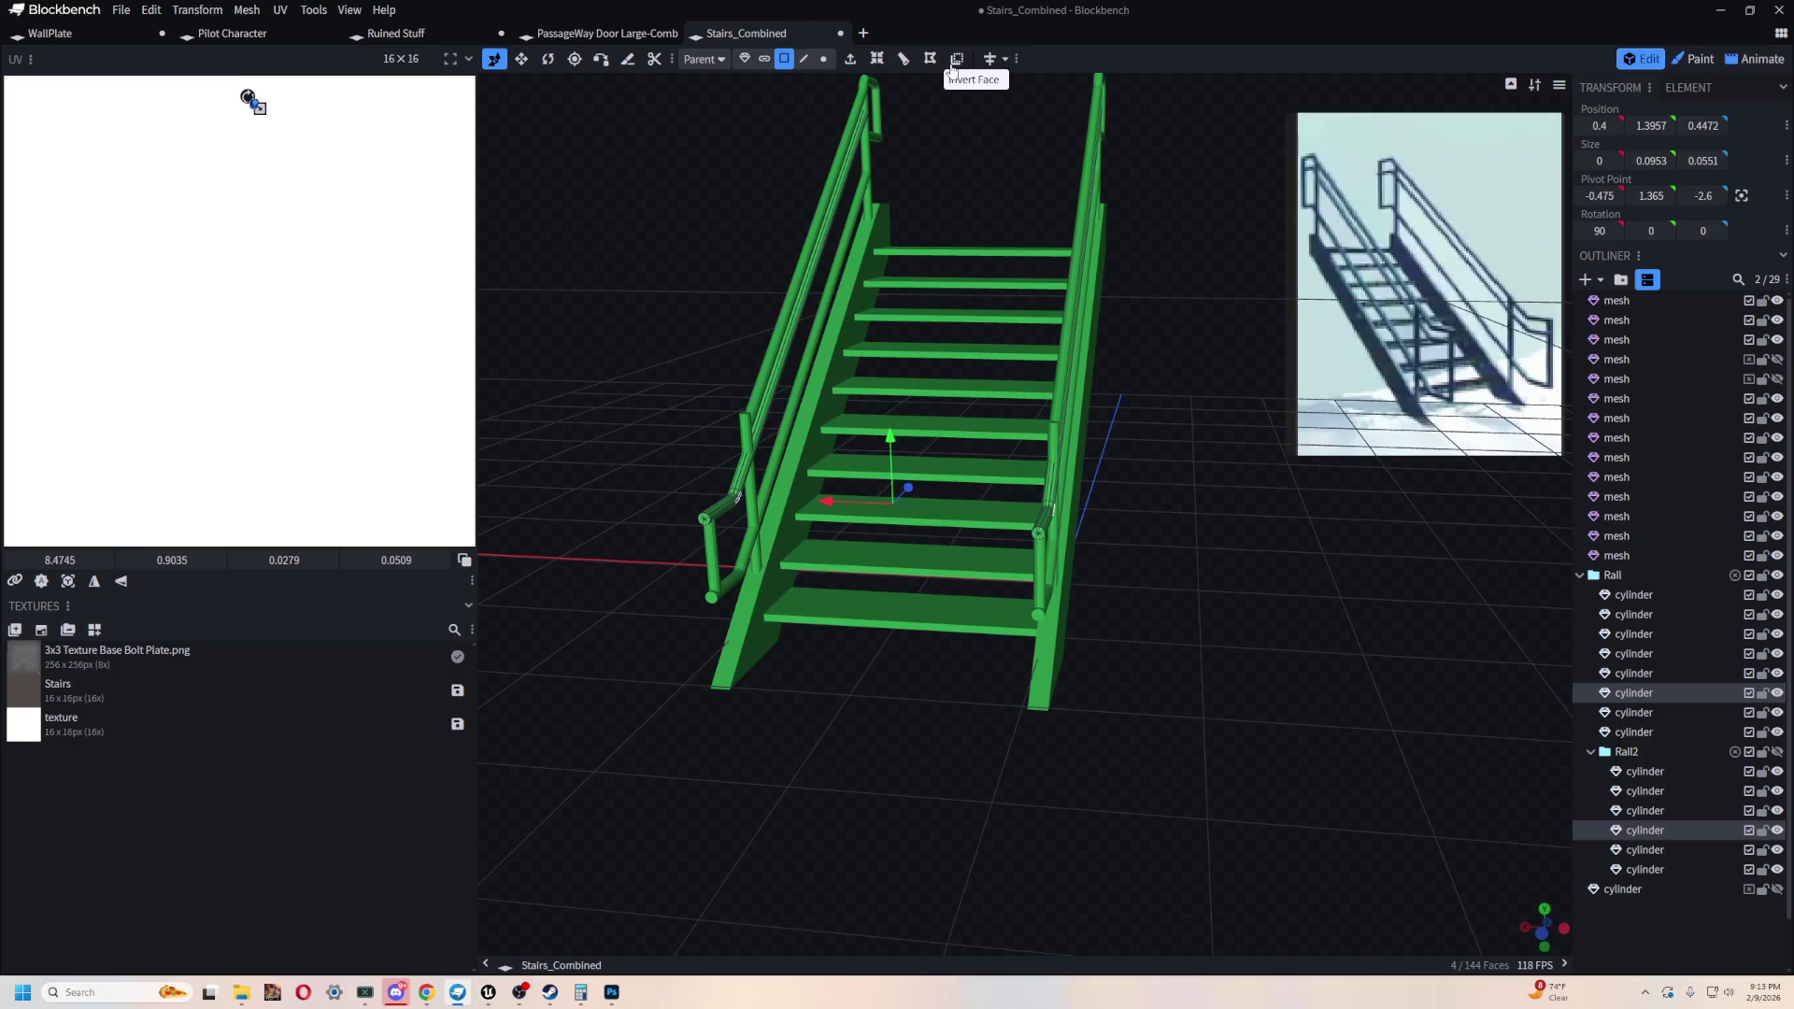
drag(972, 373, 1063, 634)
scroll(1063, 645, up, 5)
drag(1265, 726, 981, 548)
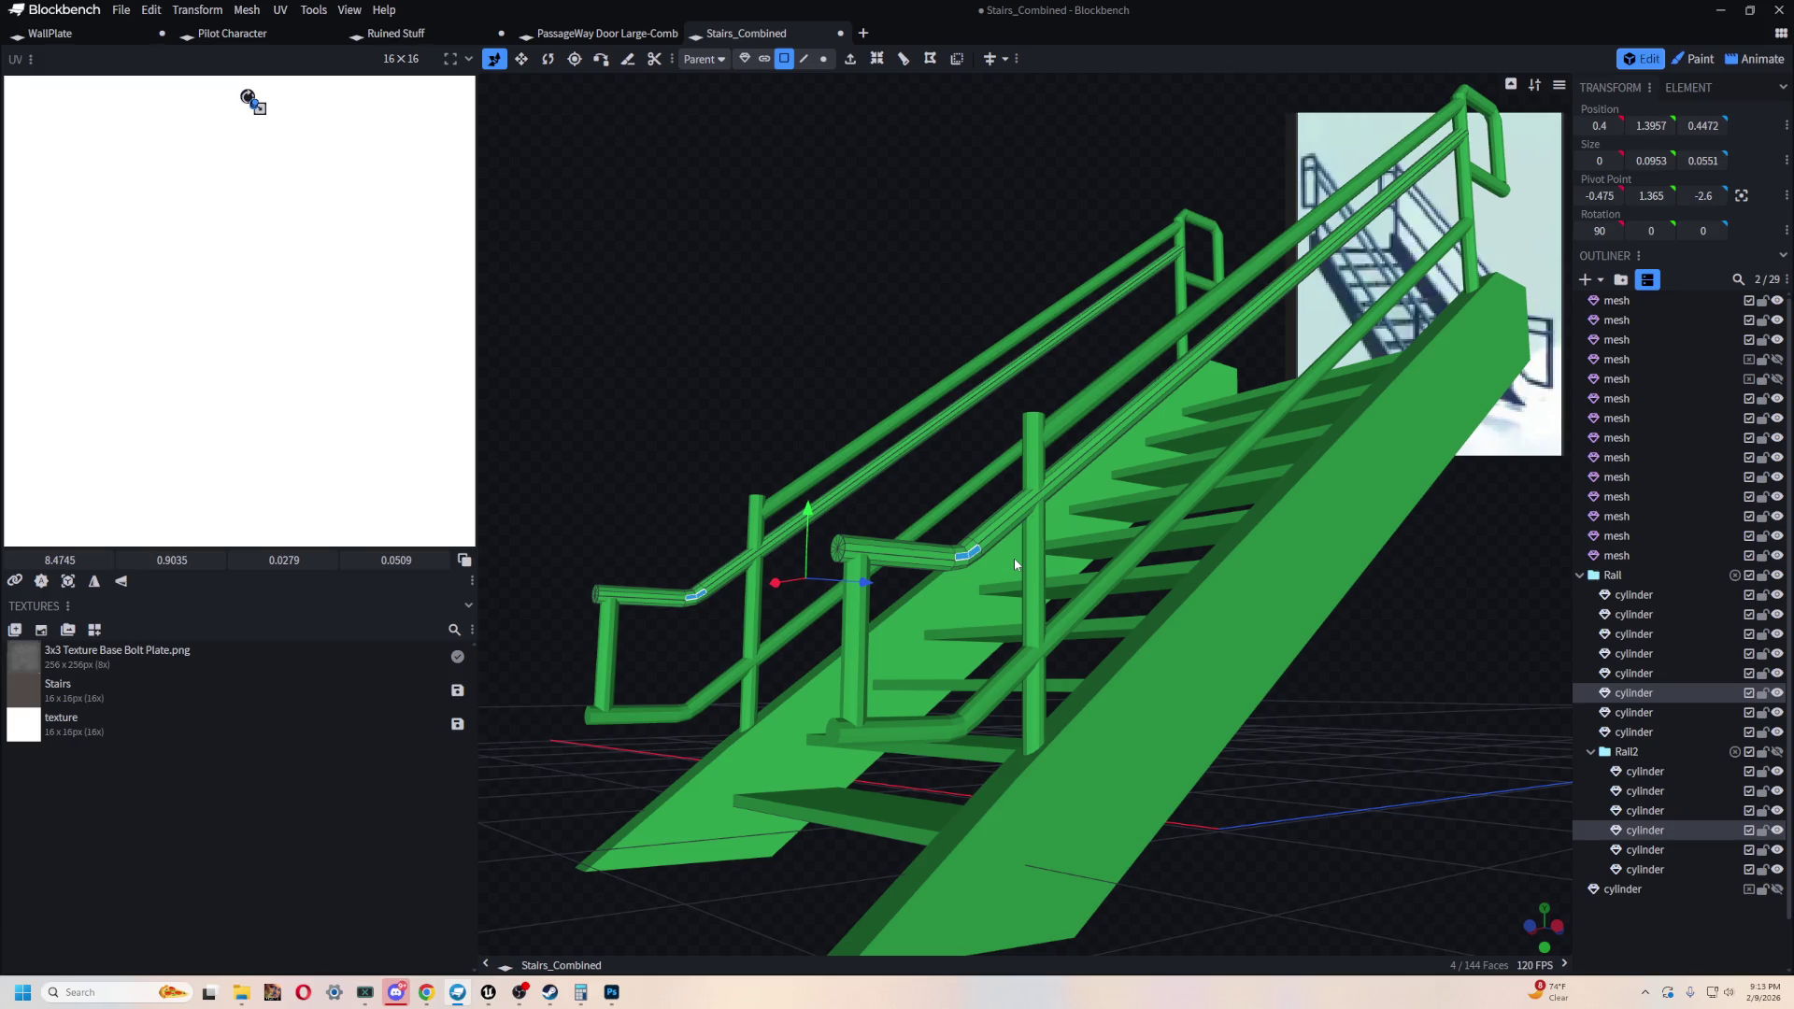
scroll(1013, 558, down, 5)
mouse_move(1063, 347)
mouse_down()
mouse_move(1032, 306)
mouse_move(957, 381)
mouse_move(885, 396)
mouse_move(925, 560)
mouse_move(934, 445)
mouse_move(1202, 503)
mouse_move(1209, 484)
mouse_up()
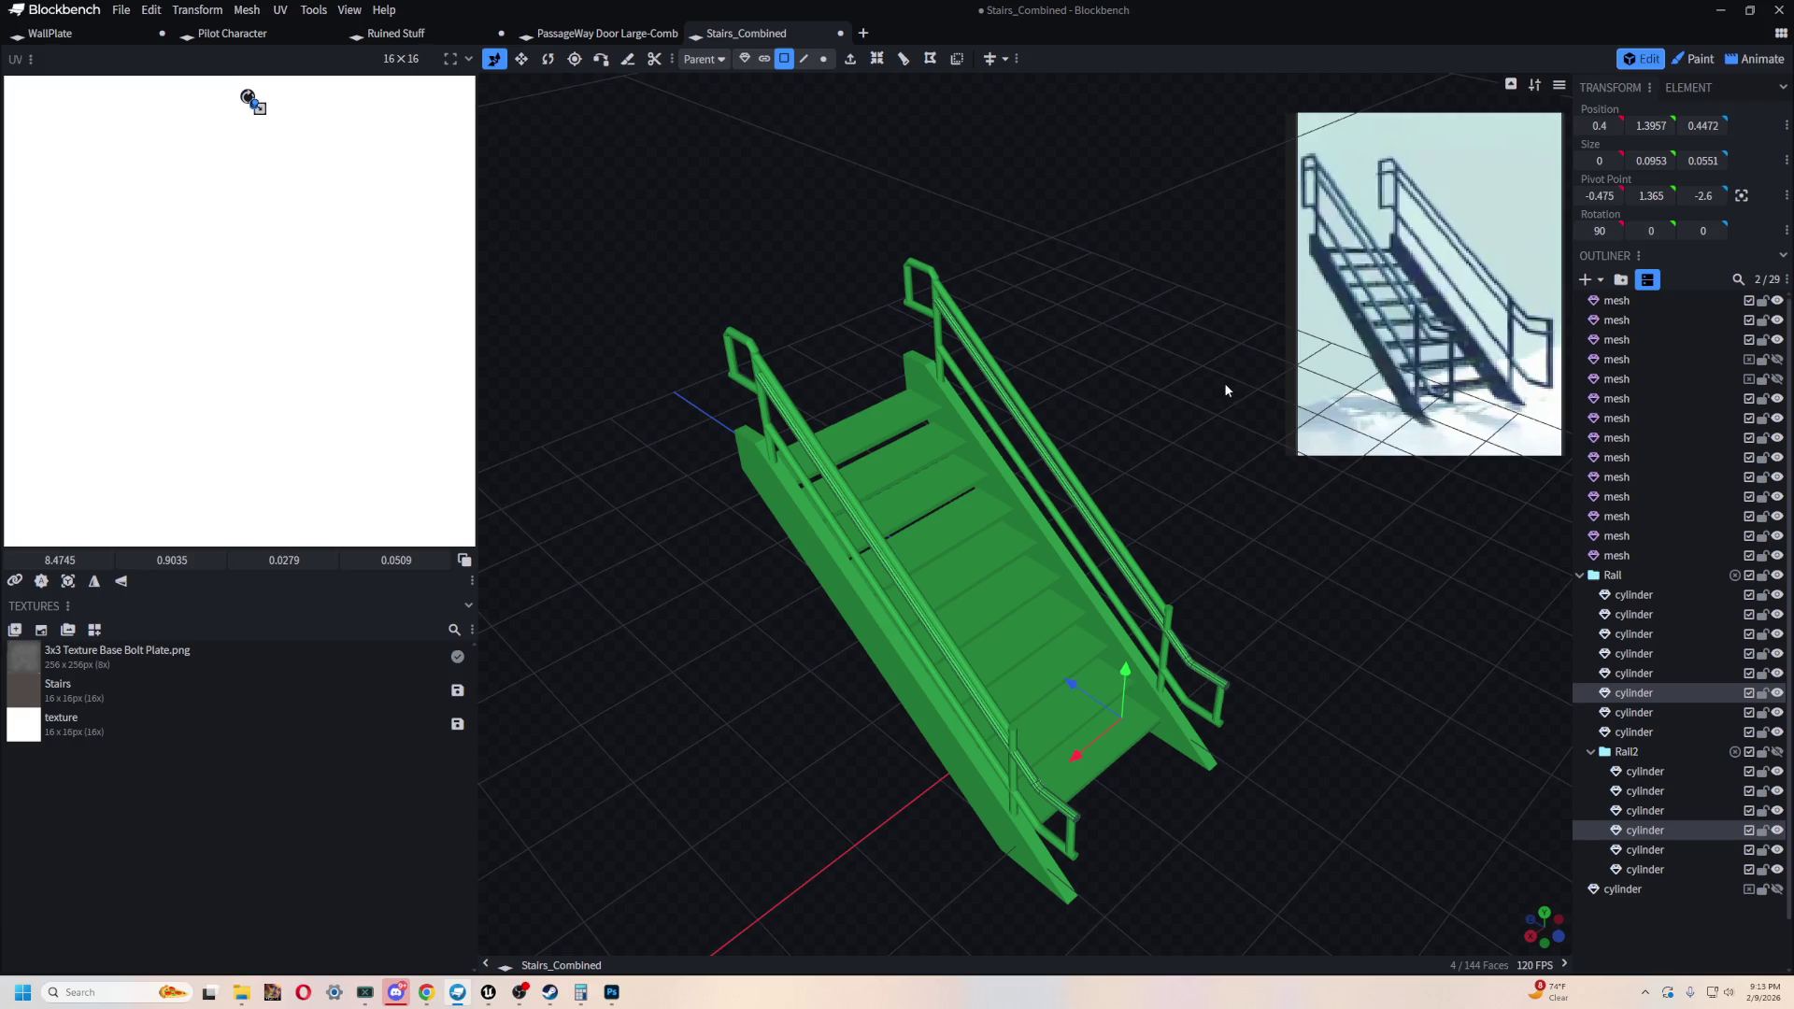
- Select all eight cylinders in the Rail group and open their options menu
click(1663, 596)
shift+click(1641, 733)
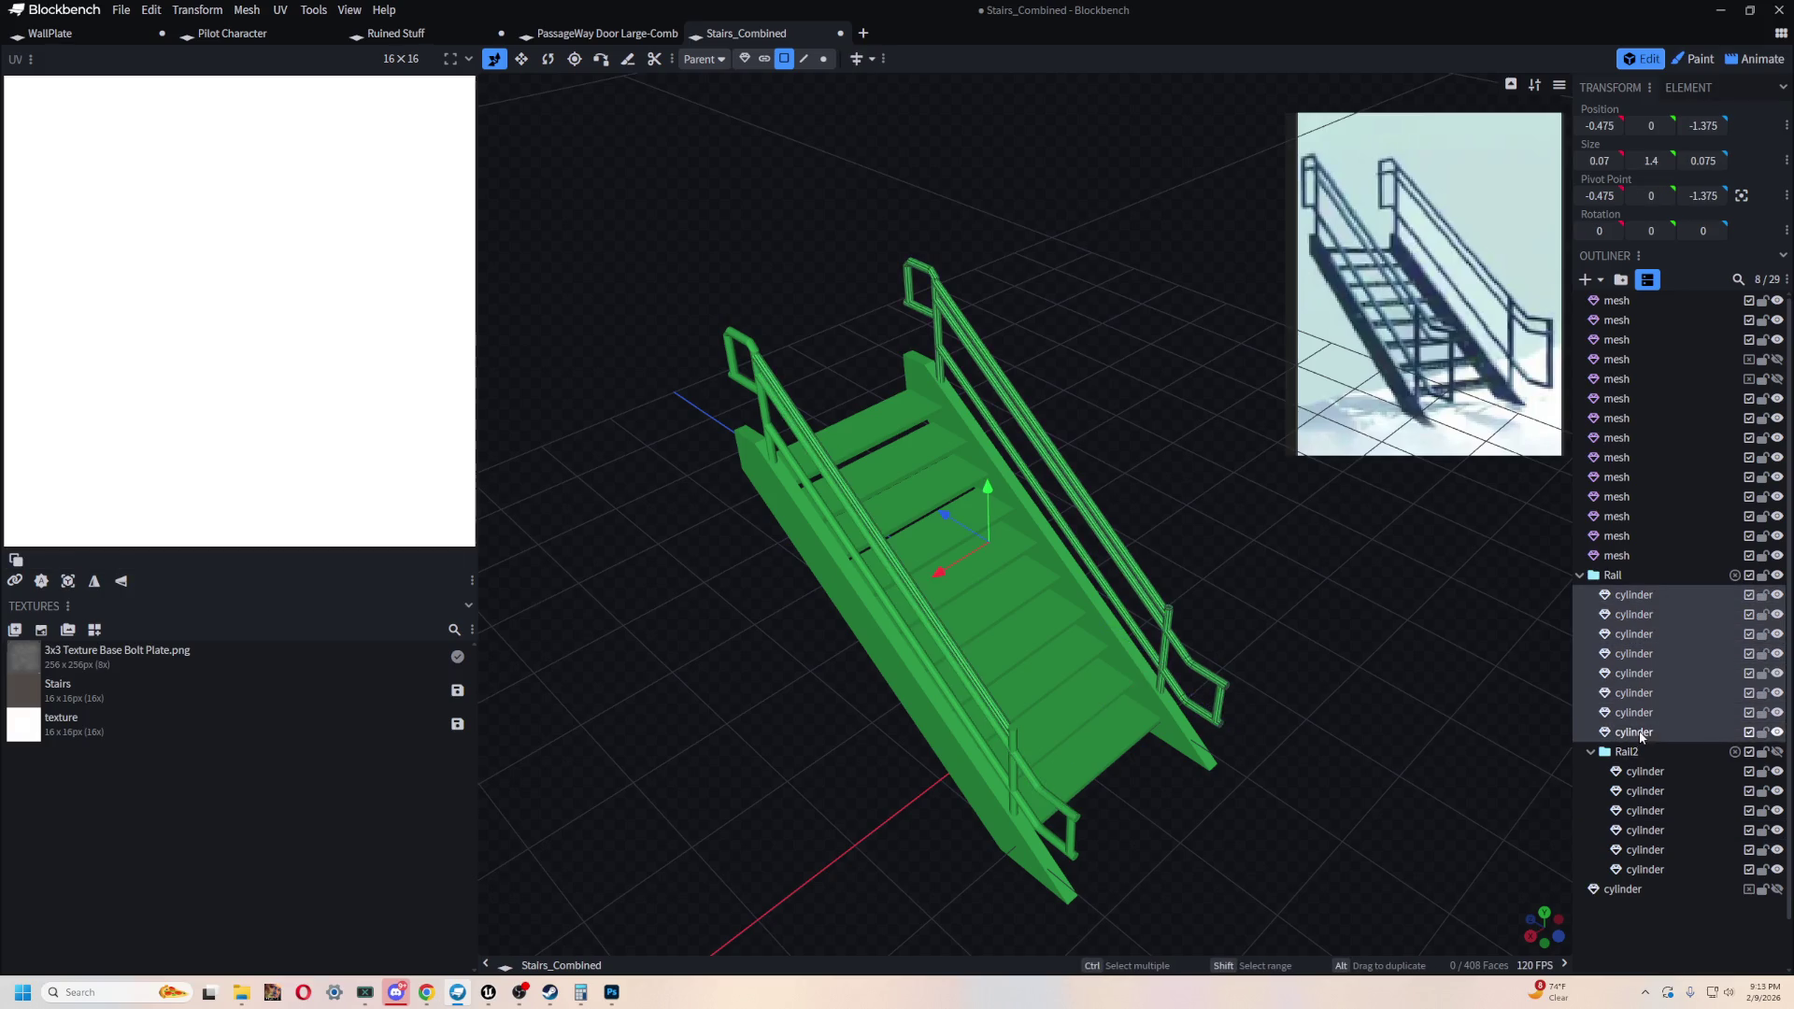
drag(1081, 418, 1070, 533)
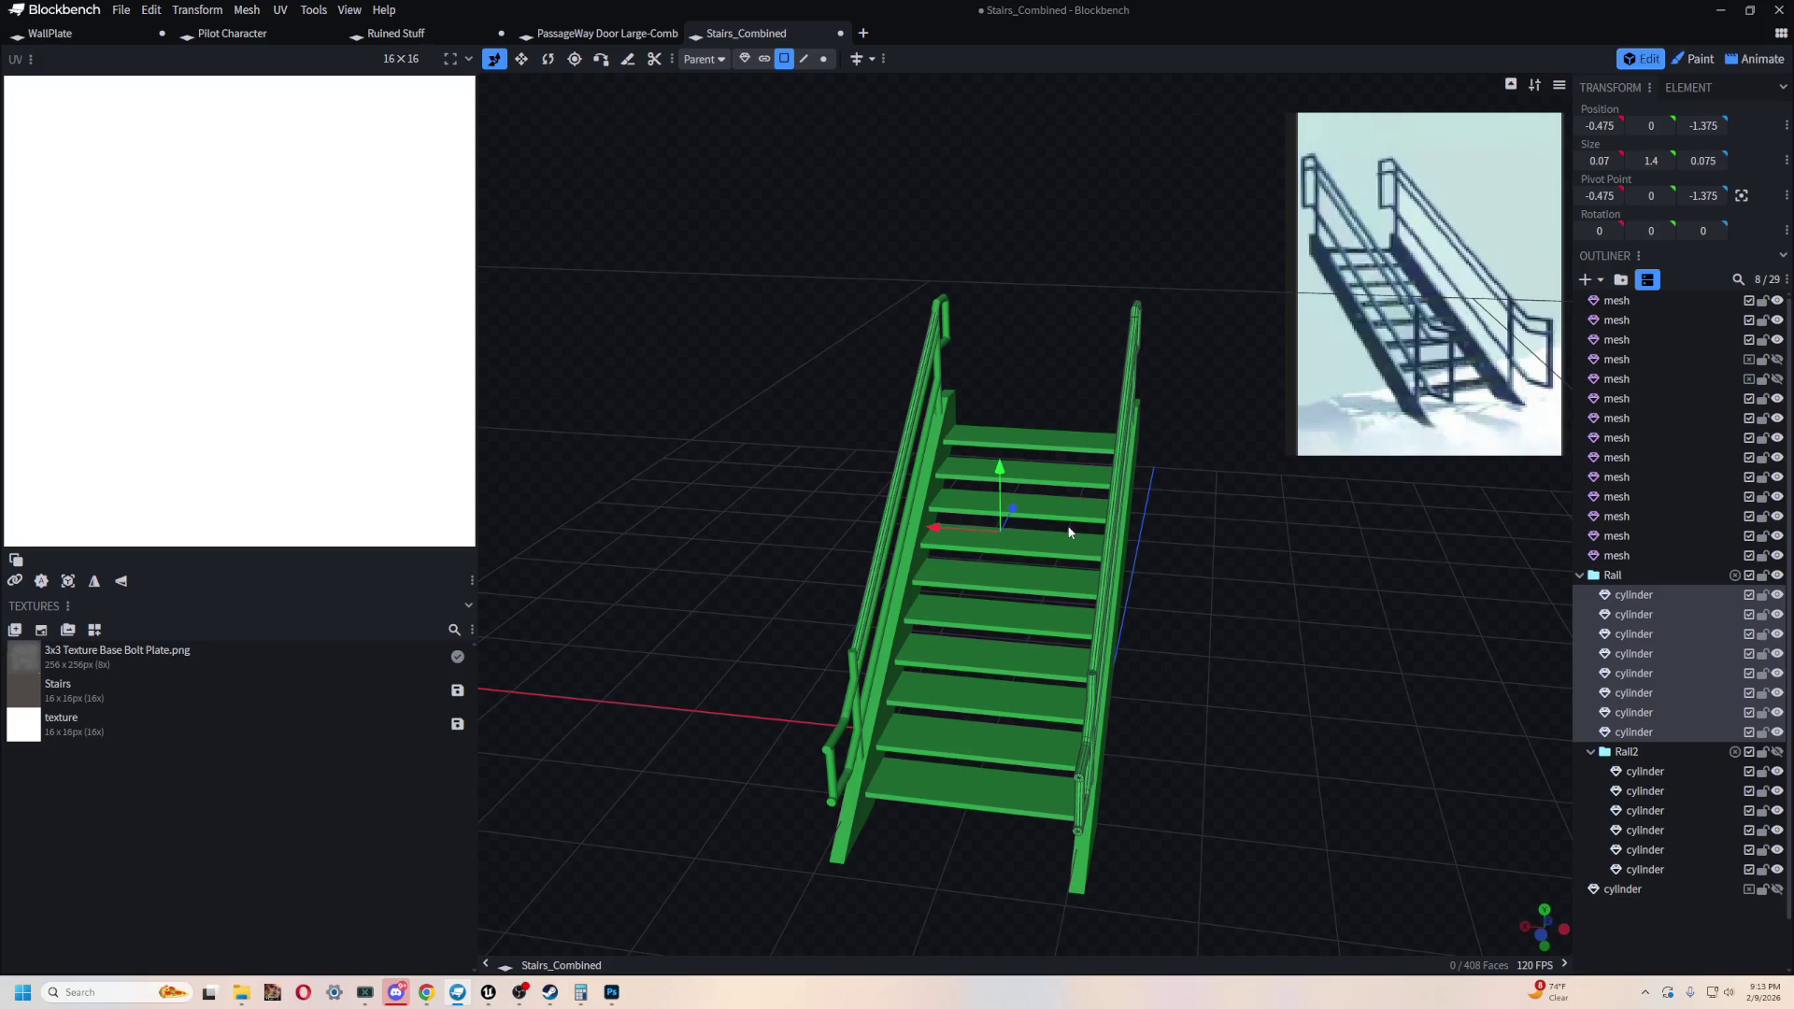
mouse_move(1405, 897)
mouse_down()
mouse_move(1250, 797)
mouse_move(1063, 768)
mouse_up()
scroll(1063, 760, up, 3)
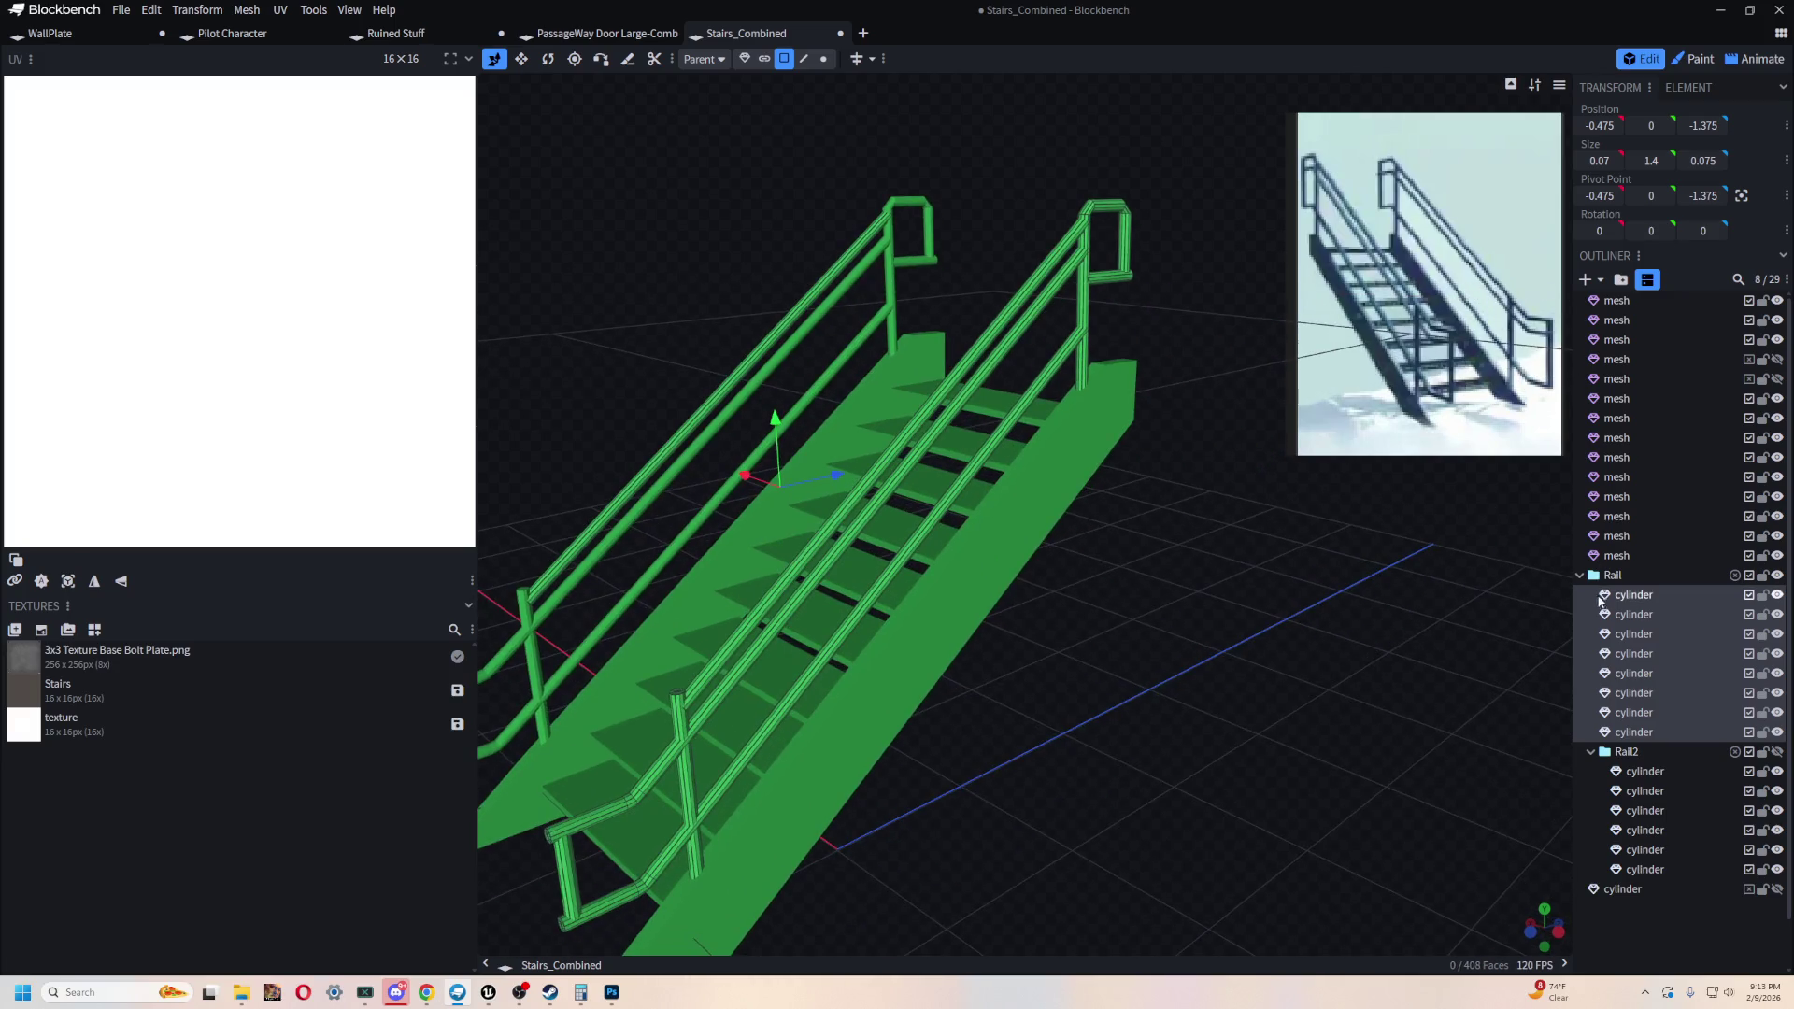
right_click(1639, 604)
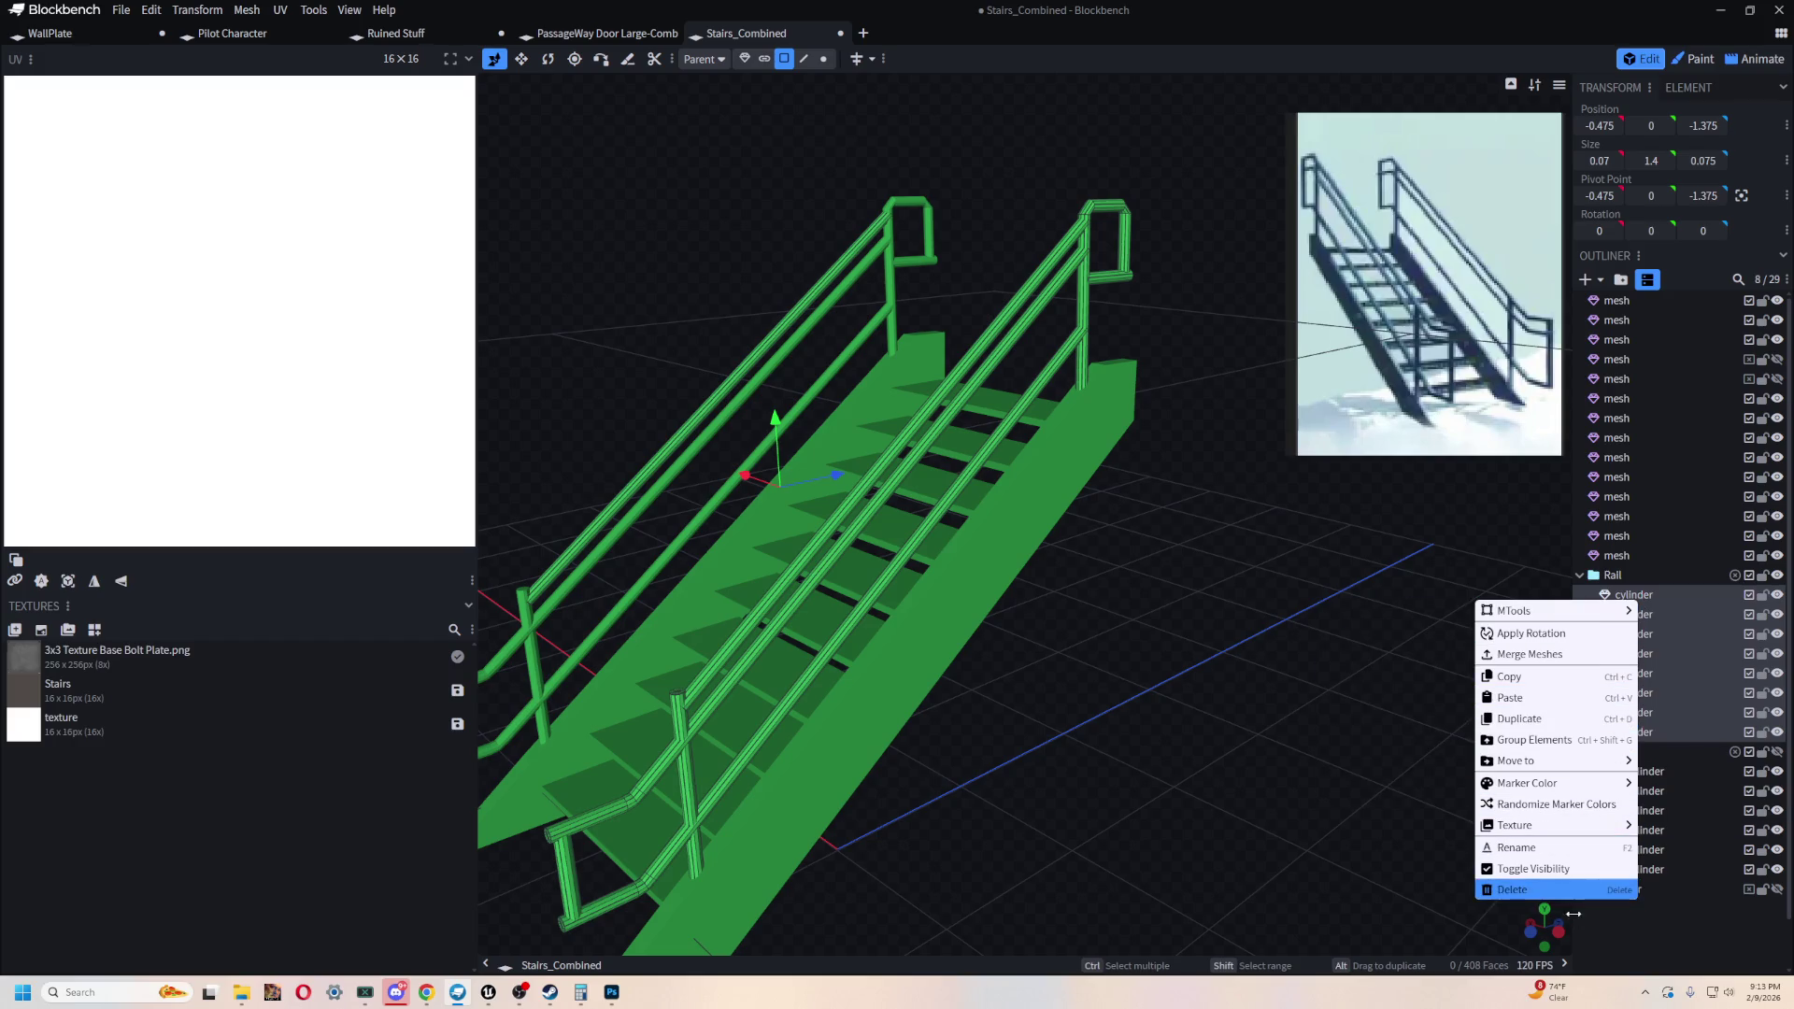
mouse_move(1551, 768)
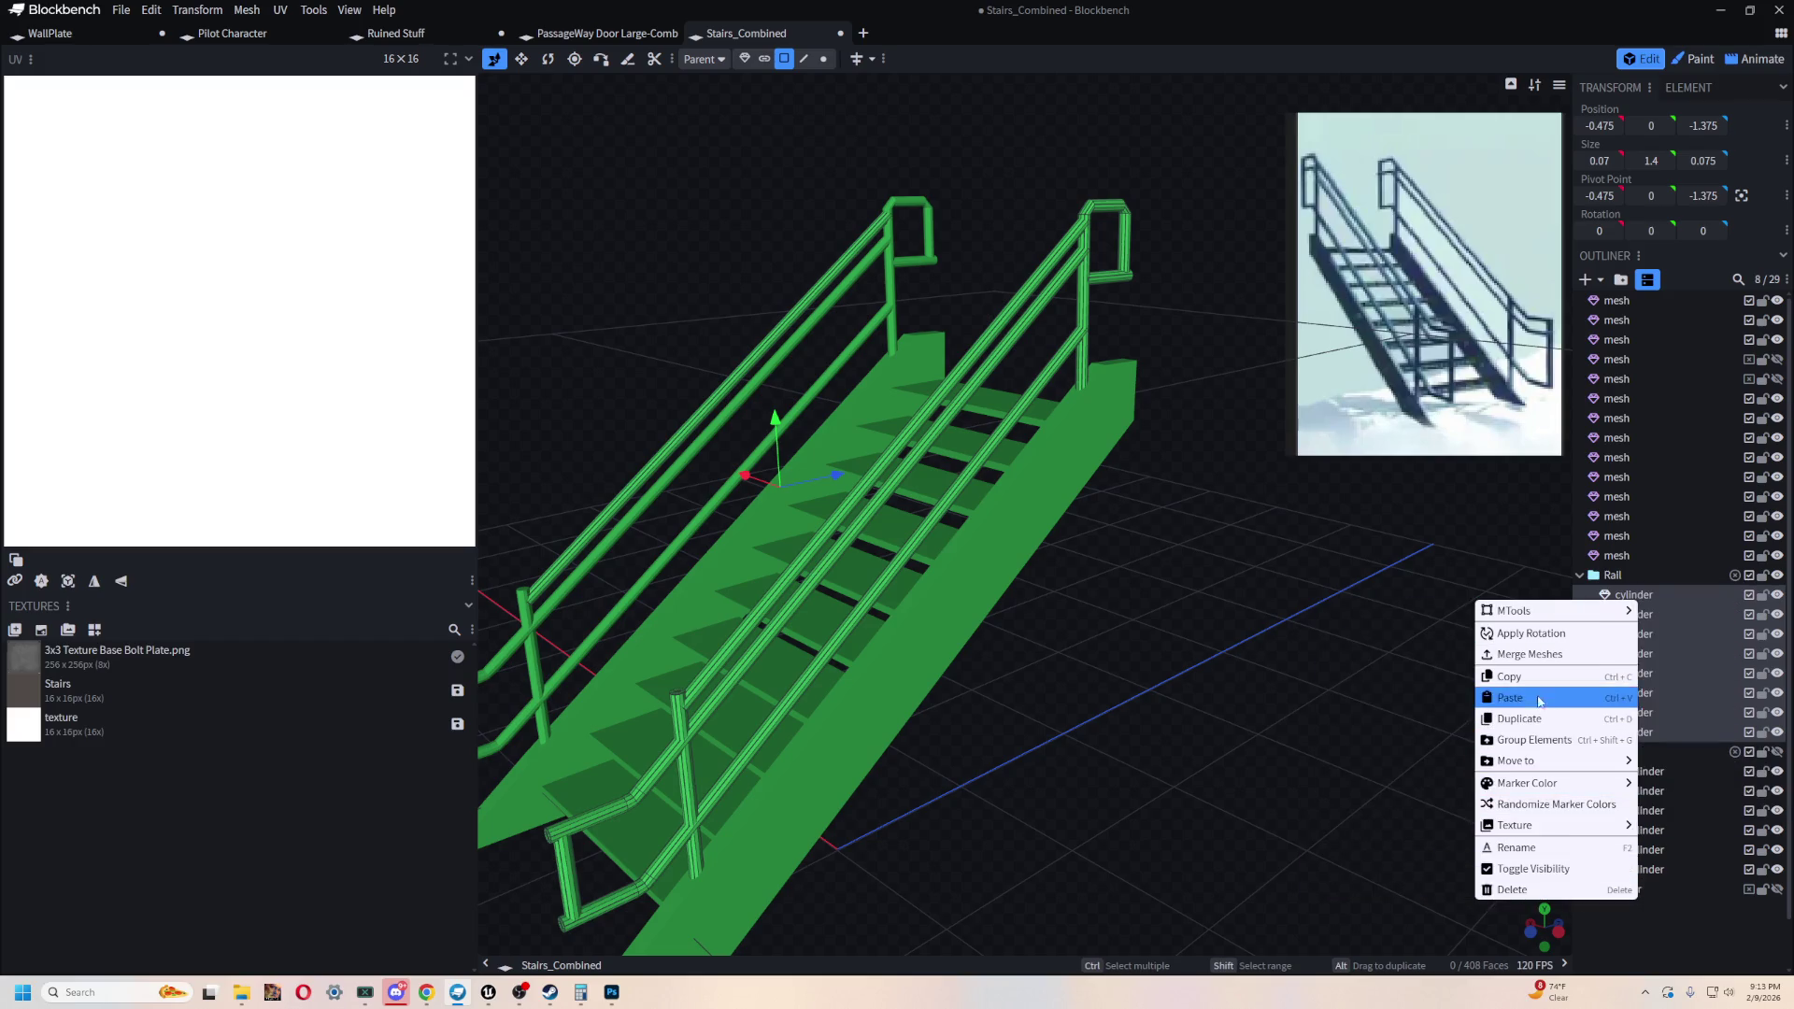
mouse_move(1065, 822)
mouse_down()
mouse_move(1034, 838)
mouse_move(1164, 743)
mouse_move(1158, 772)
mouse_move(1175, 755)
mouse_move(1156, 718)
mouse_up()
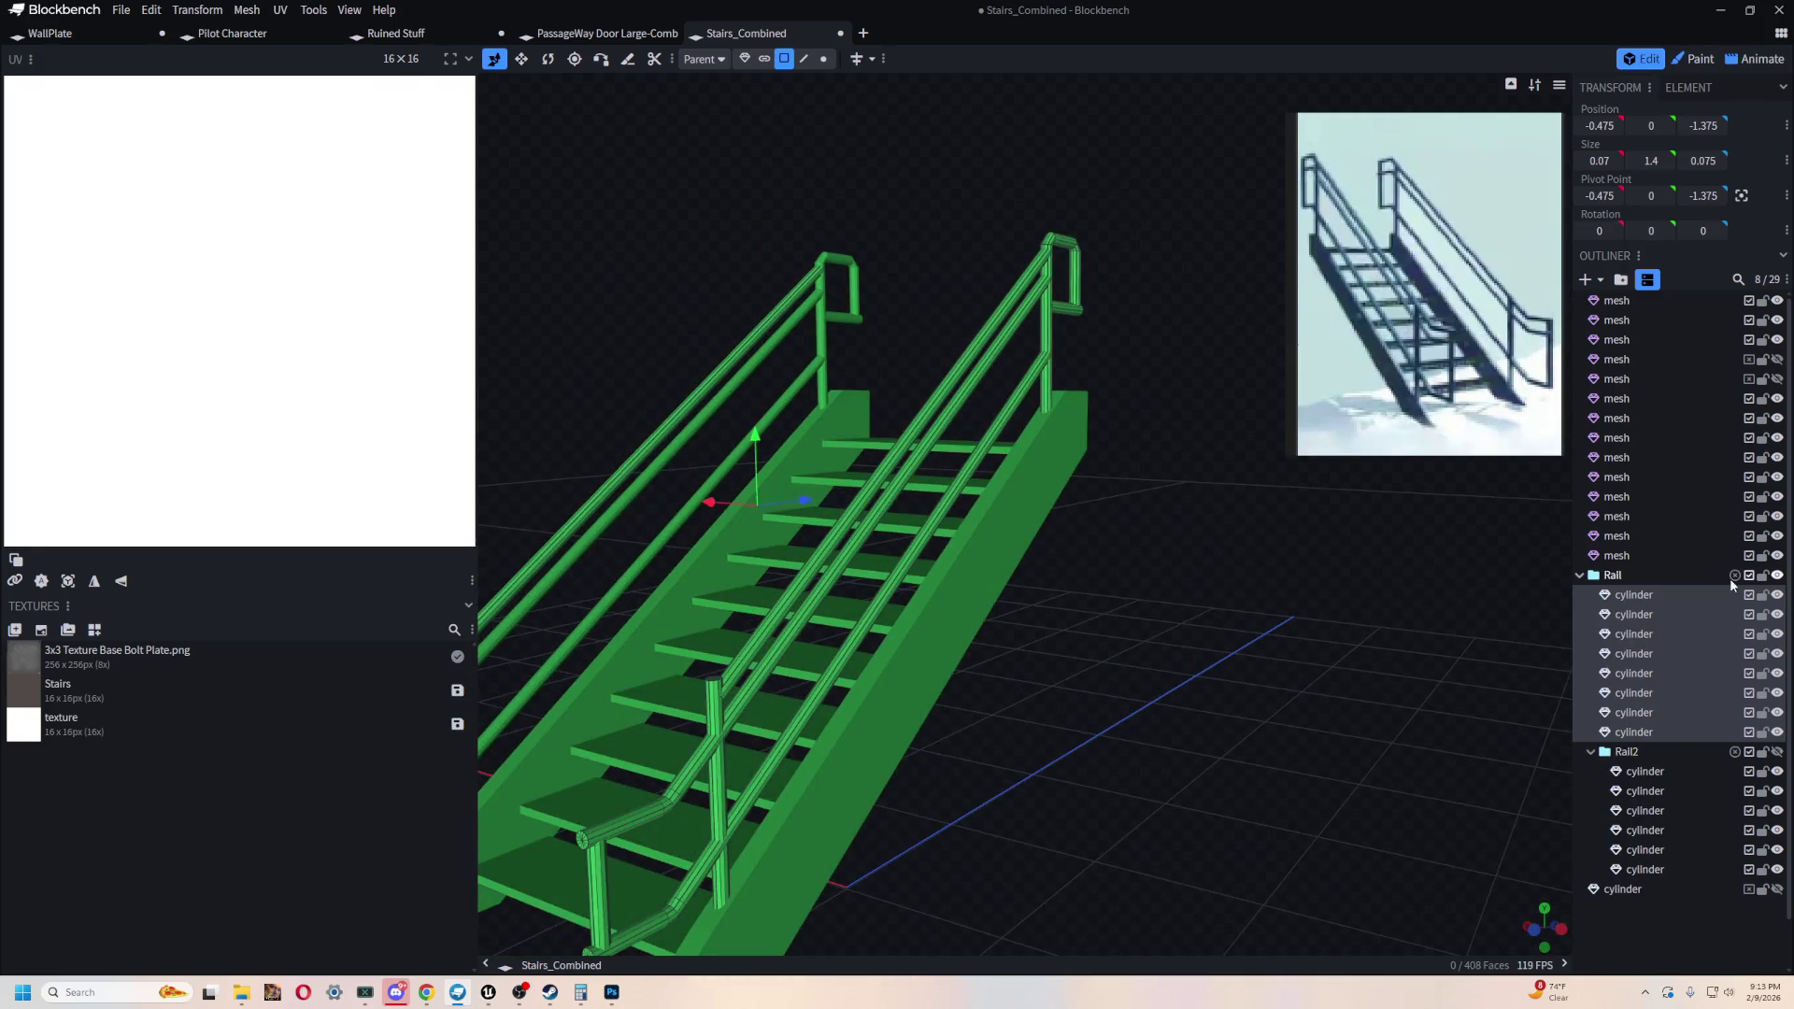
- Toggle the Rail group's visibility to see which handrail its parts form
click(1777, 577)
click(1777, 577)
click(1778, 576)
click(1778, 577)
mouse_move(1383, 607)
mouse_down()
mouse_move(1435, 599)
mouse_move(1350, 715)
mouse_move(1136, 750)
mouse_move(1293, 727)
mouse_move(1377, 748)
mouse_move(1500, 686)
mouse_up()
mouse_move(1223, 661)
mouse_down()
mouse_move(1265, 612)
mouse_move(1186, 466)
mouse_up()
mouse_move(722, 184)
mouse_down()
mouse_move(988, 228)
mouse_move(821, 487)
mouse_up()
mouse_move(770, 422)
mouse_down()
mouse_move(913, 510)
mouse_move(960, 707)
mouse_move(726, 278)
mouse_move(672, 243)
mouse_up()
- Reselect the eight Rail cylinders and hide and show them to identify their rail
click(1635, 595)
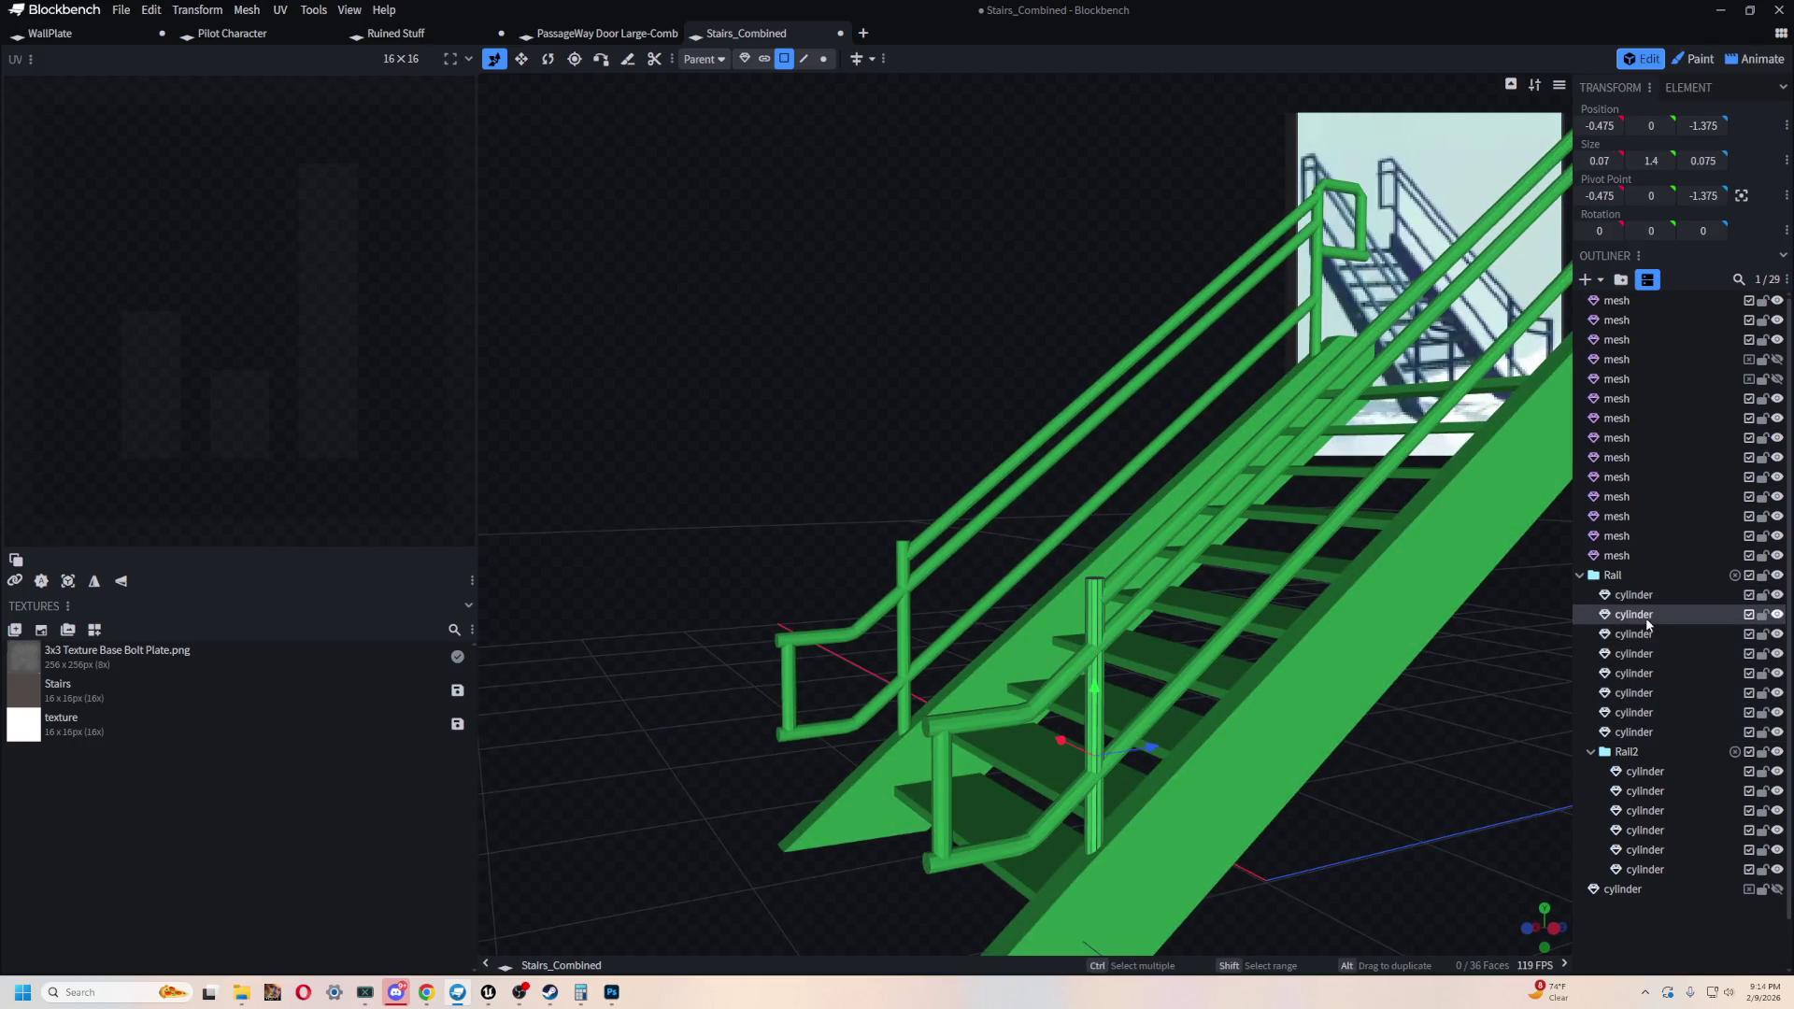
click(1652, 731)
shift+click(1644, 602)
mouse_move(654, 392)
mouse_down()
mouse_move(1078, 120)
mouse_move(973, 136)
mouse_move(1009, 150)
mouse_up()
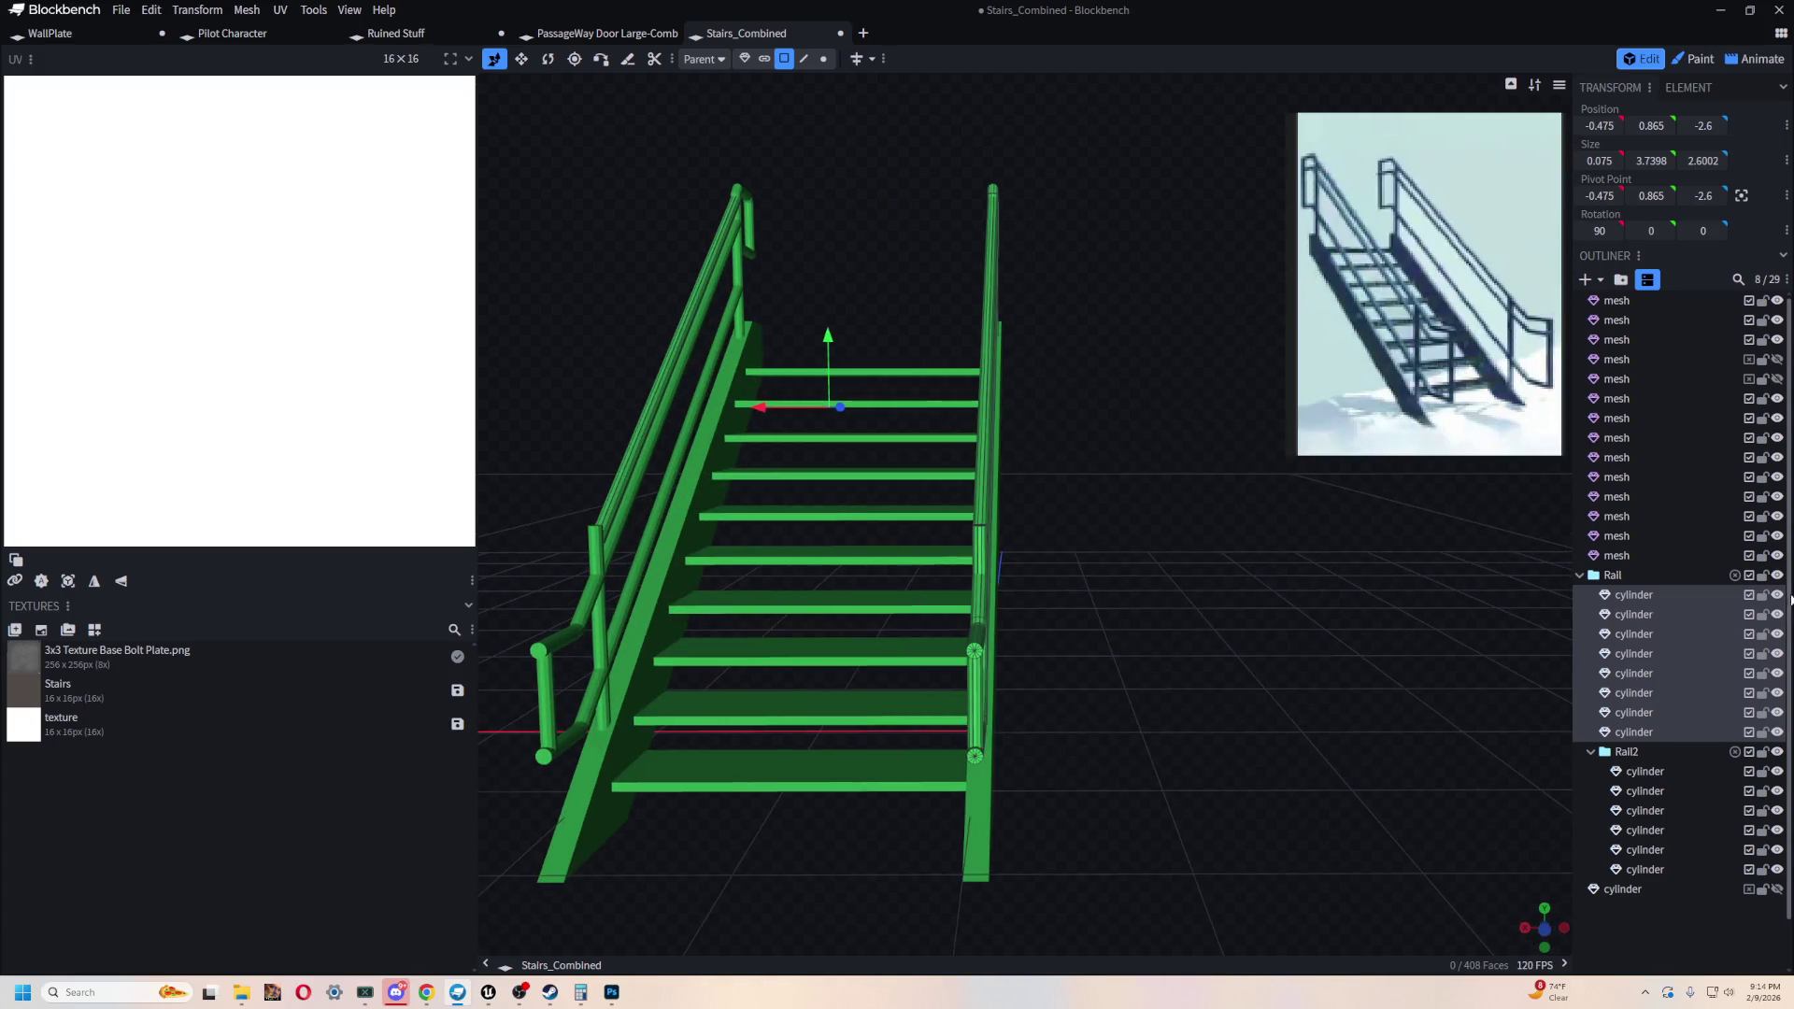
click(1777, 595)
double_click(1777, 595)
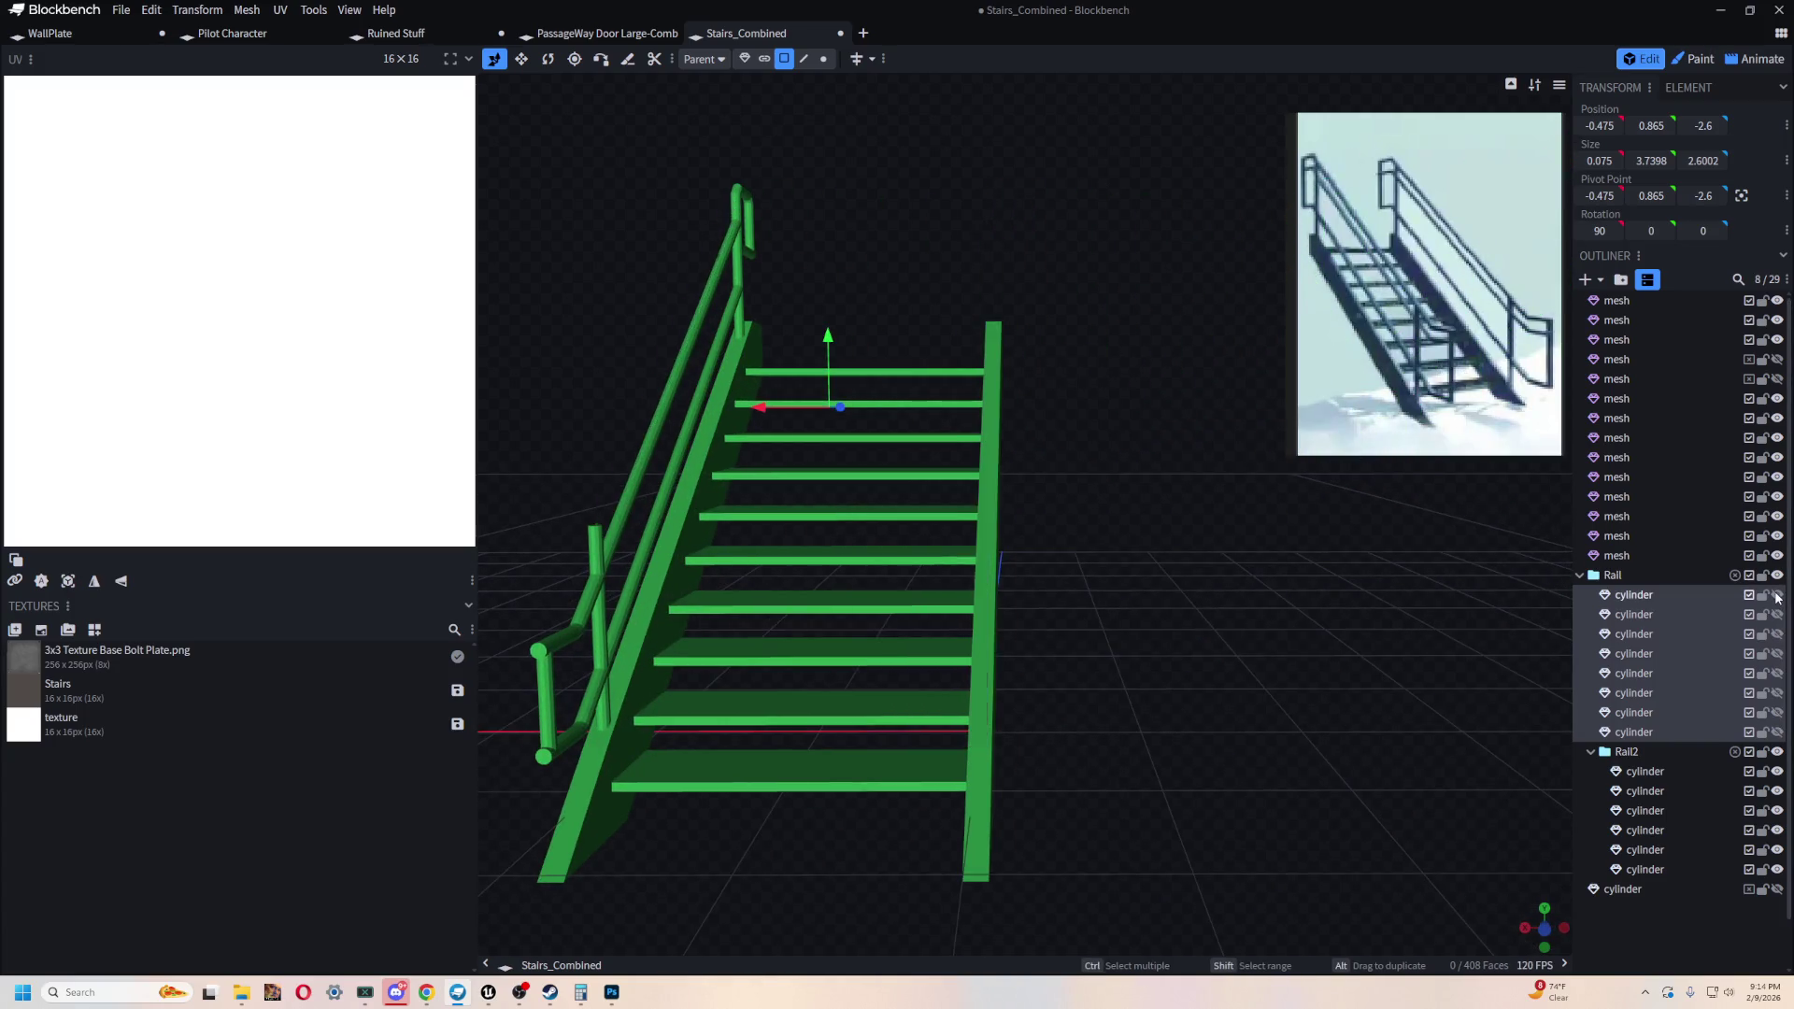
click(1777, 595)
double_click(1777, 595)
drag(1040, 521, 1061, 493)
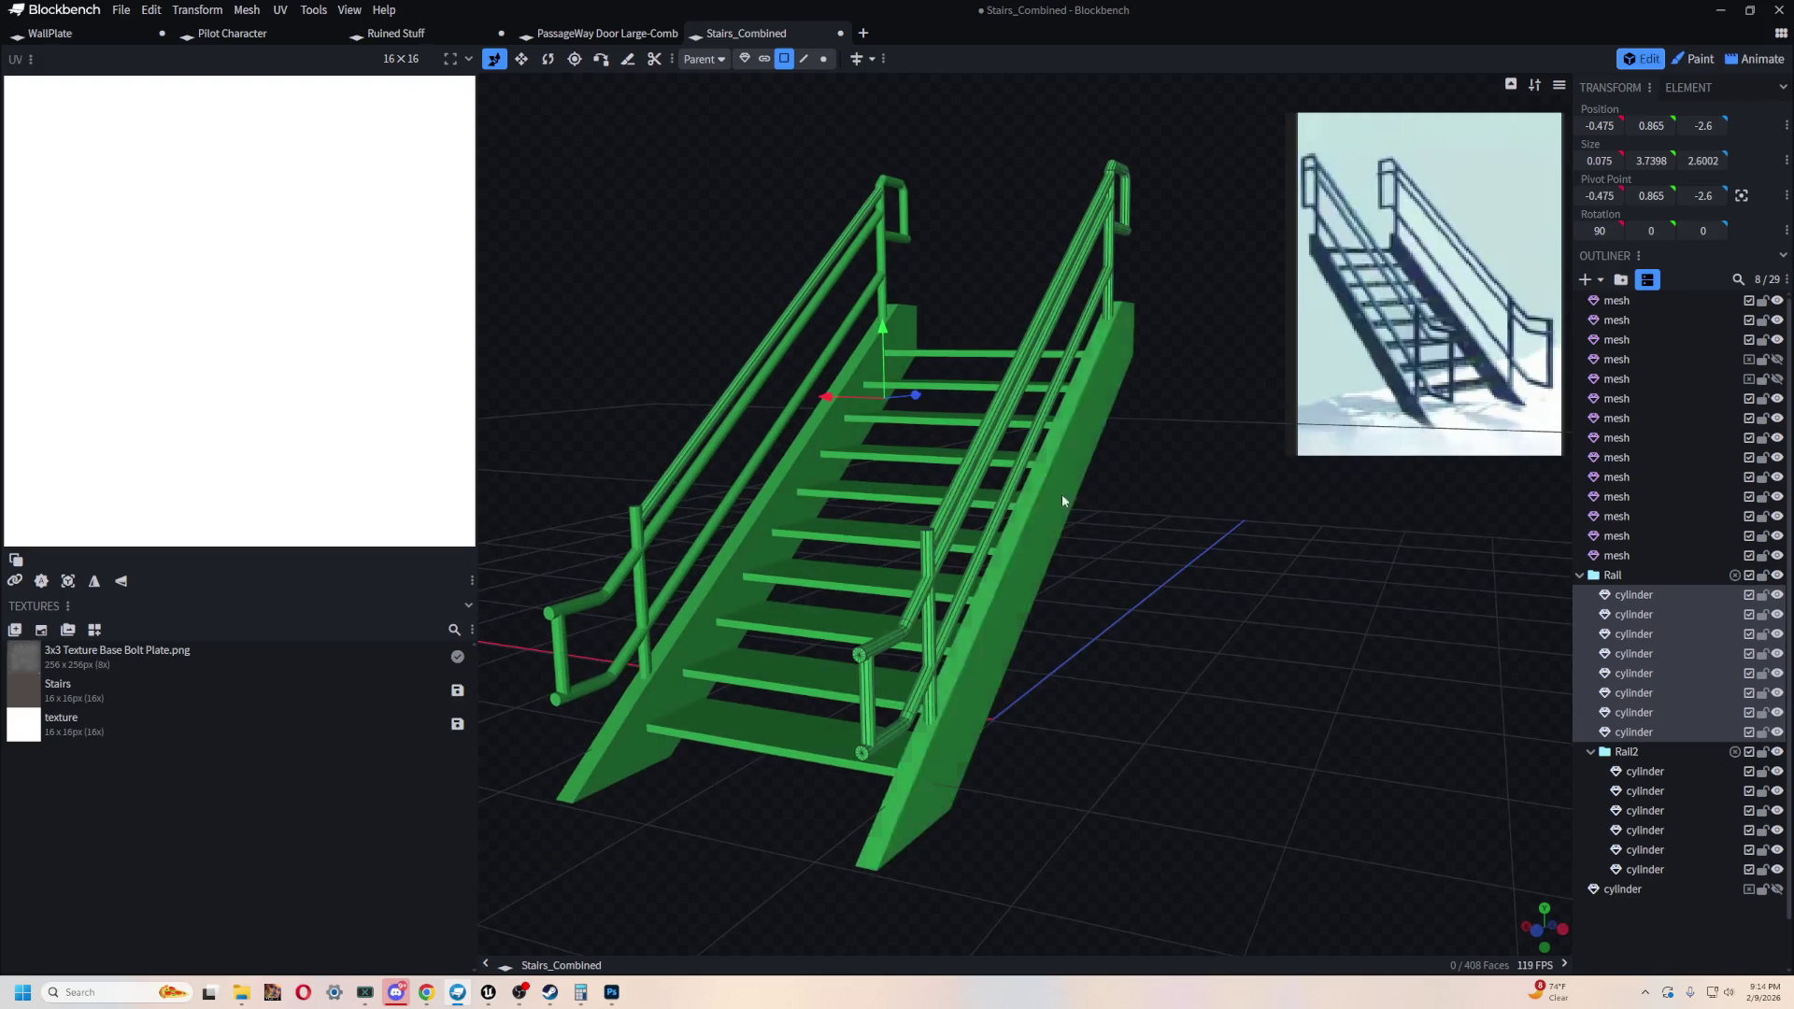
- Move the stray left-rail cylinder from the Rail group into Rail2 and verify the result
click(744, 377)
drag(1642, 638, 1682, 776)
double_click(1778, 576)
double_click(1778, 576)
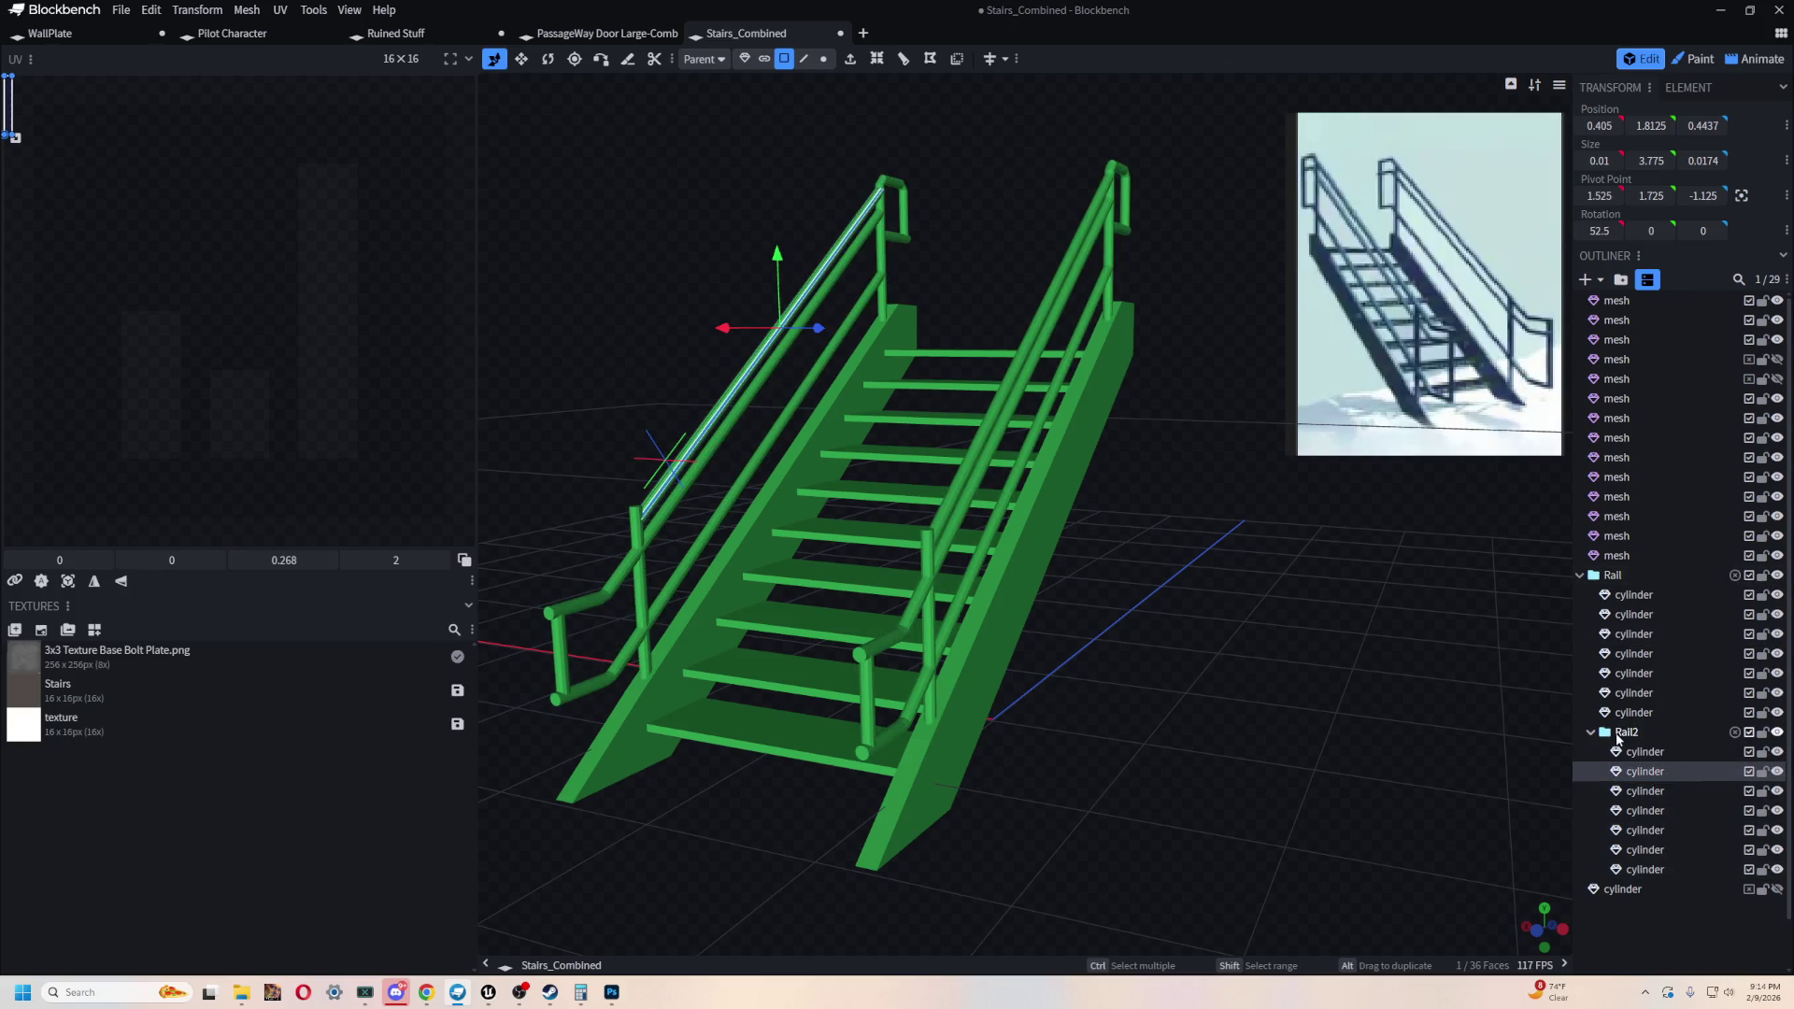
- Merge the seven Rail cylinders into a single mesh
click(1628, 731)
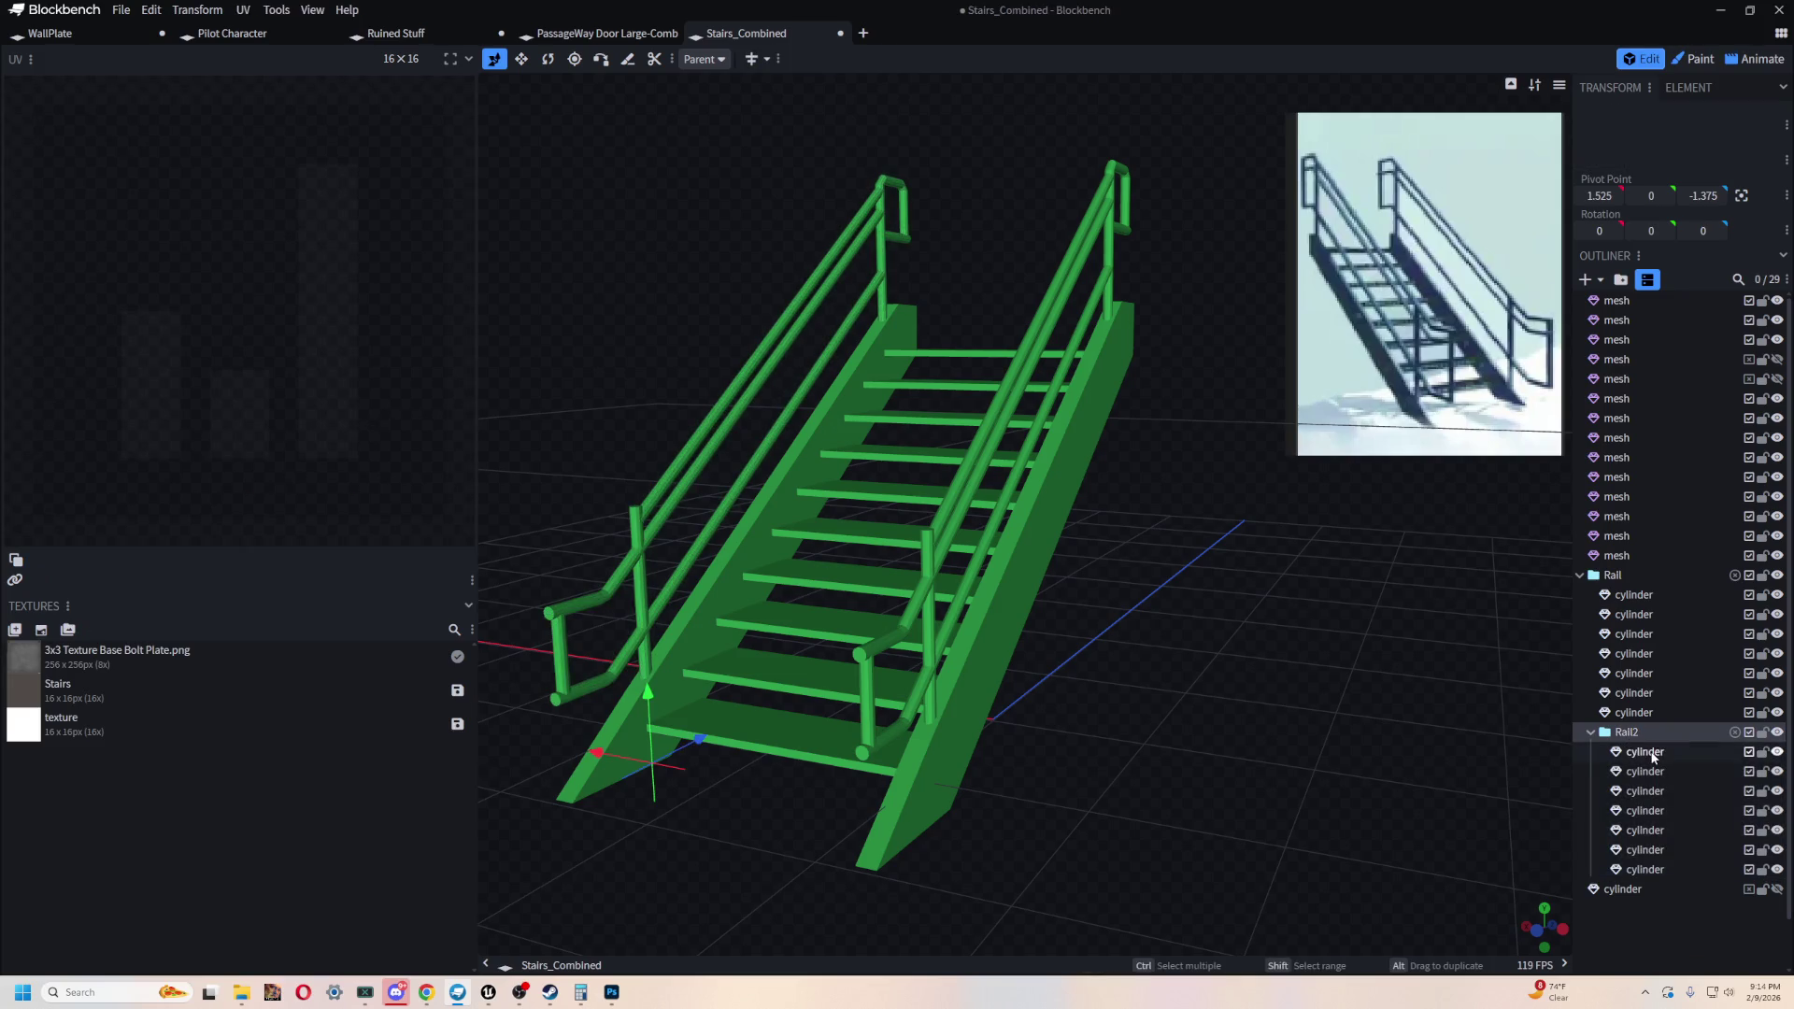
click(1671, 751)
click(1591, 731)
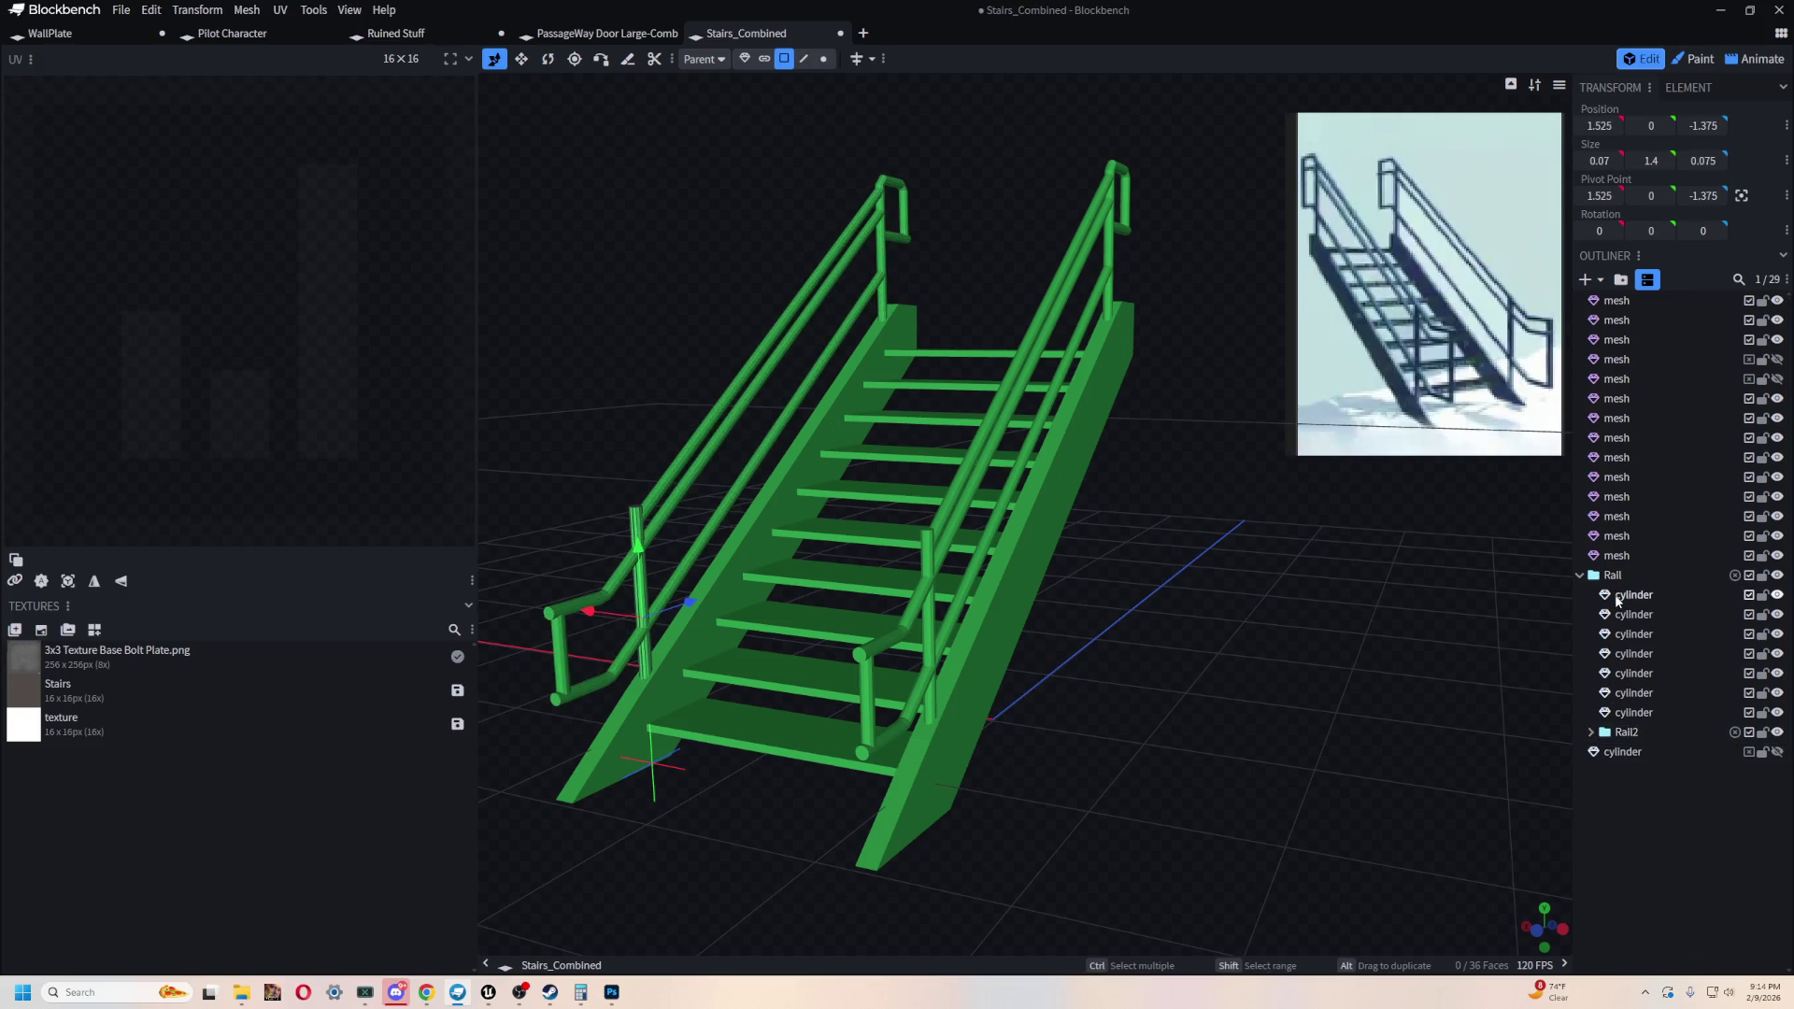
click(1618, 598)
shift+click(1633, 713)
click(1775, 603)
click(1775, 603)
click(1775, 603)
click(1776, 602)
right_click(1634, 599)
mouse_move(1579, 615)
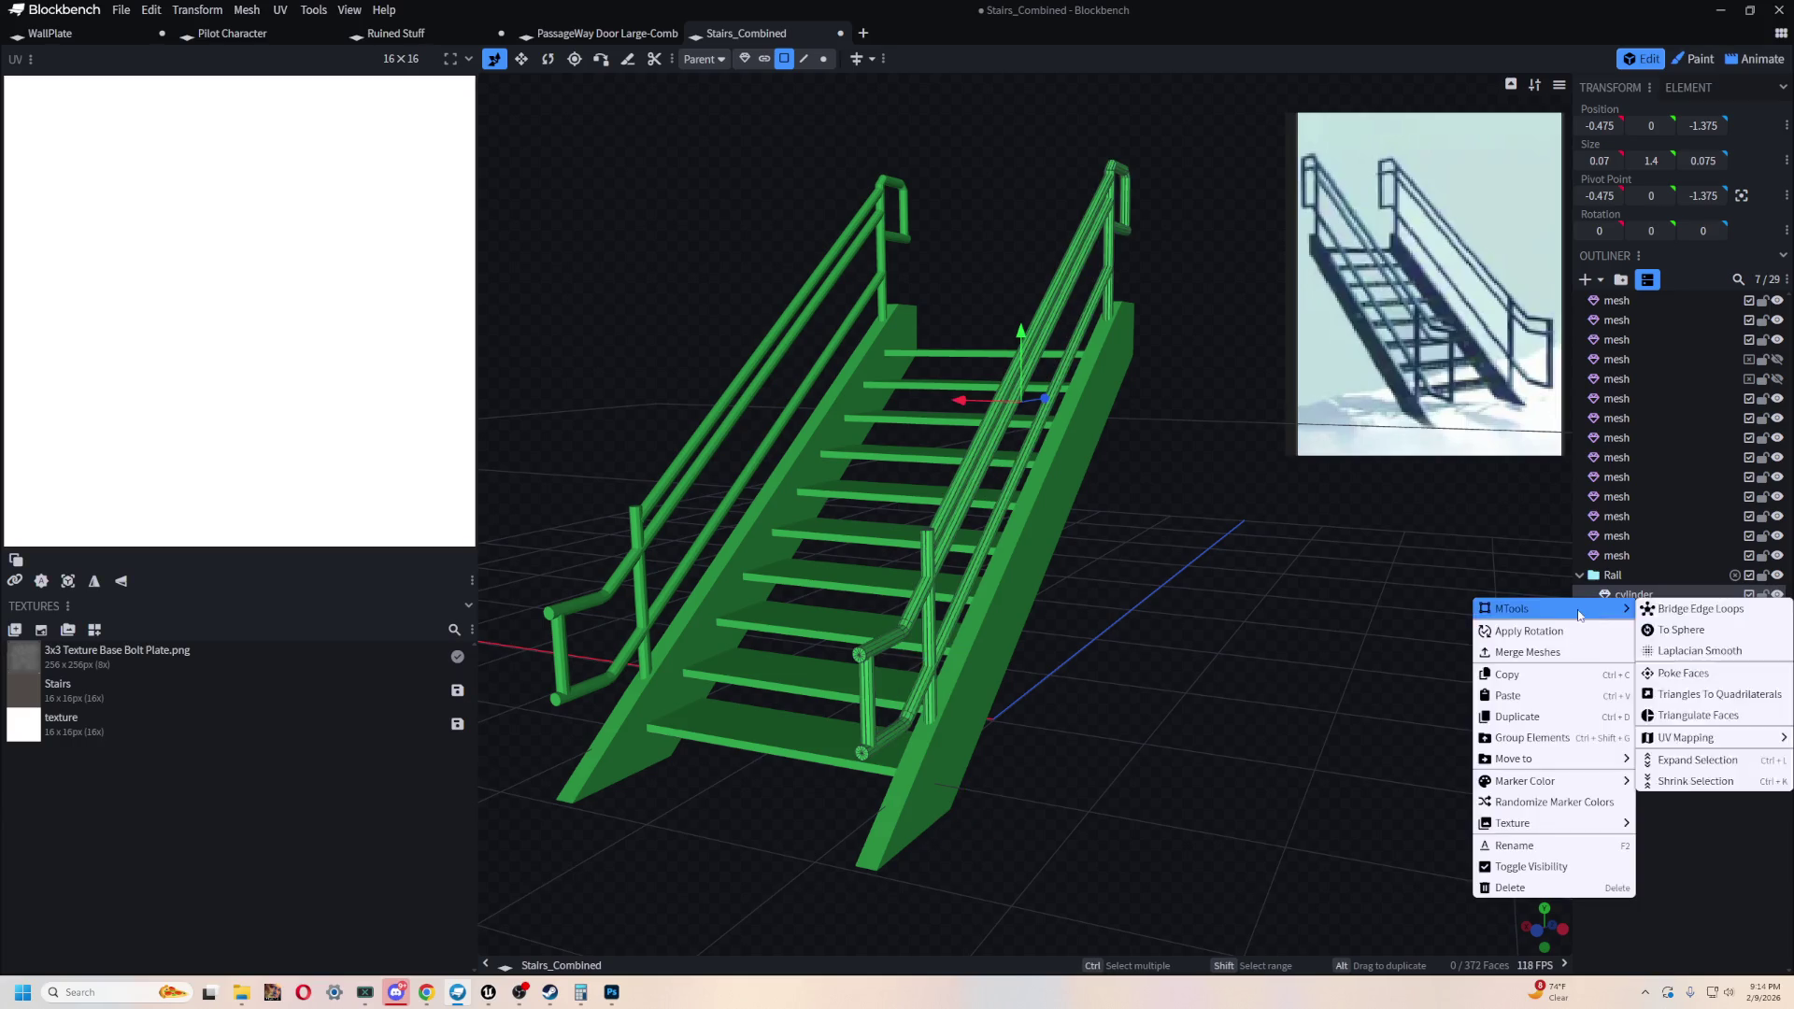
click(1553, 653)
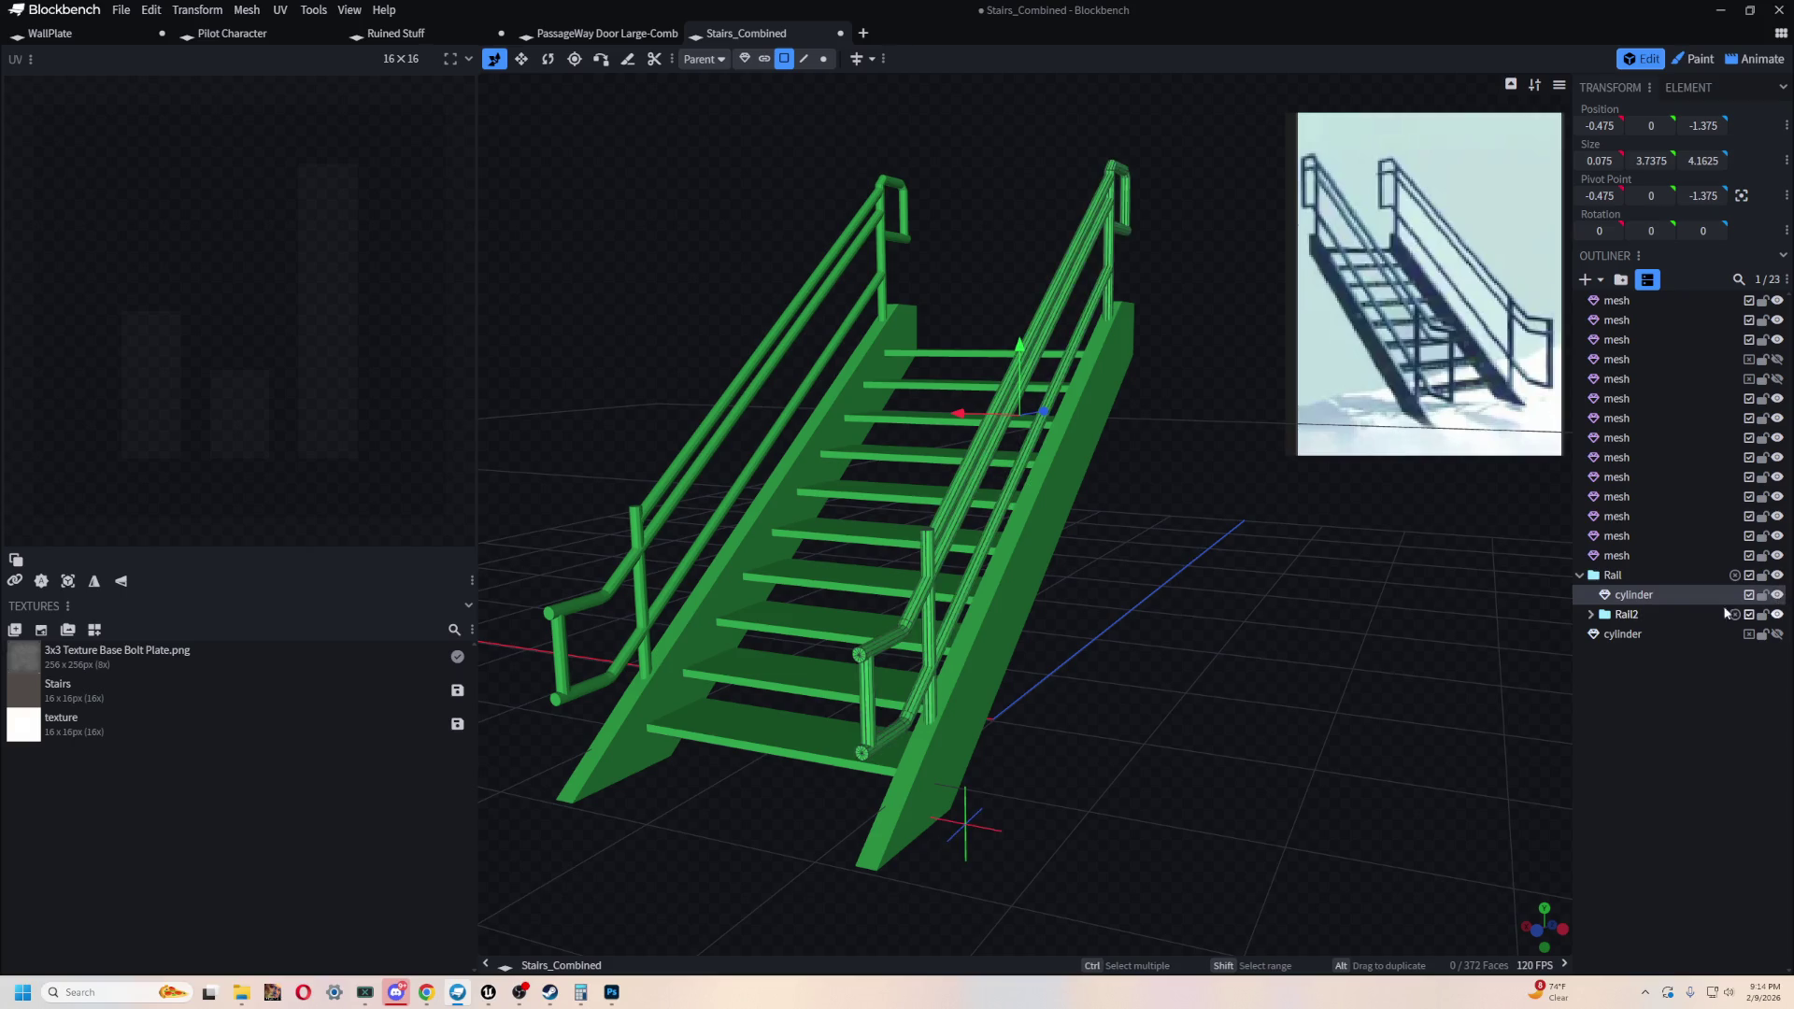
- Delete the Rail2 group with its cylinders, then the Rail group
click(1777, 616)
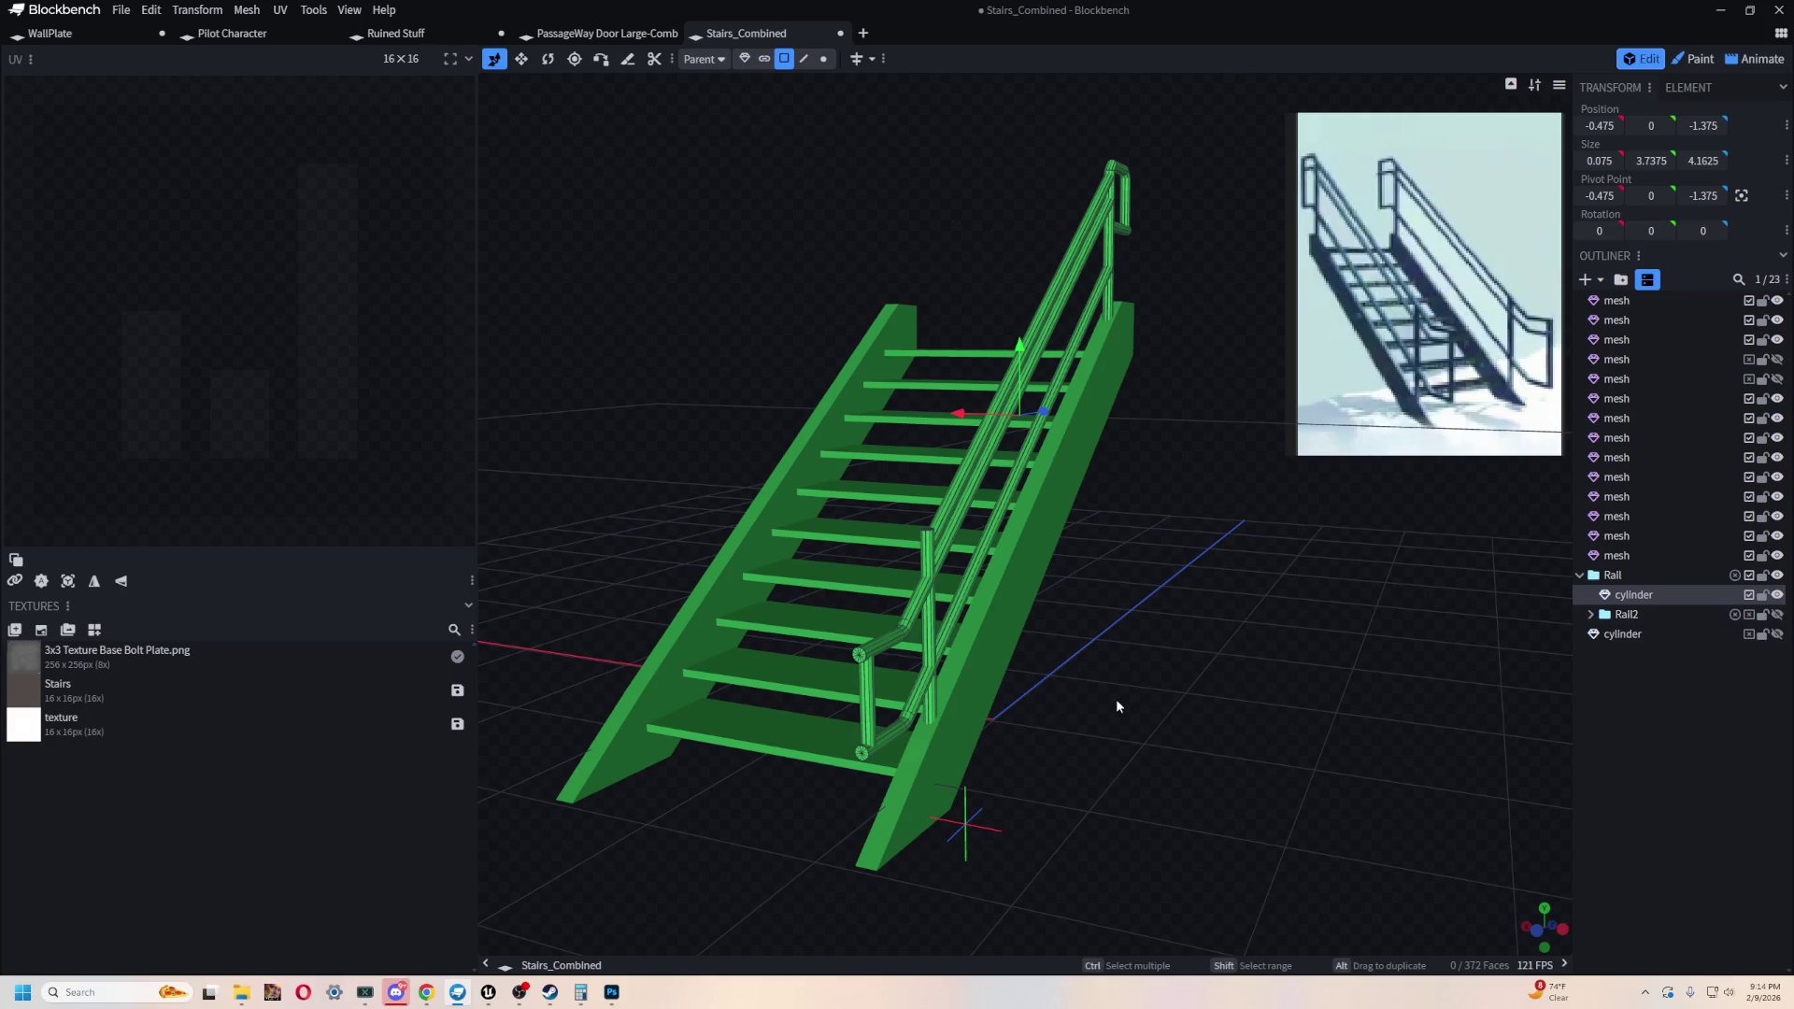
drag(1117, 701, 1232, 710)
click(1610, 616)
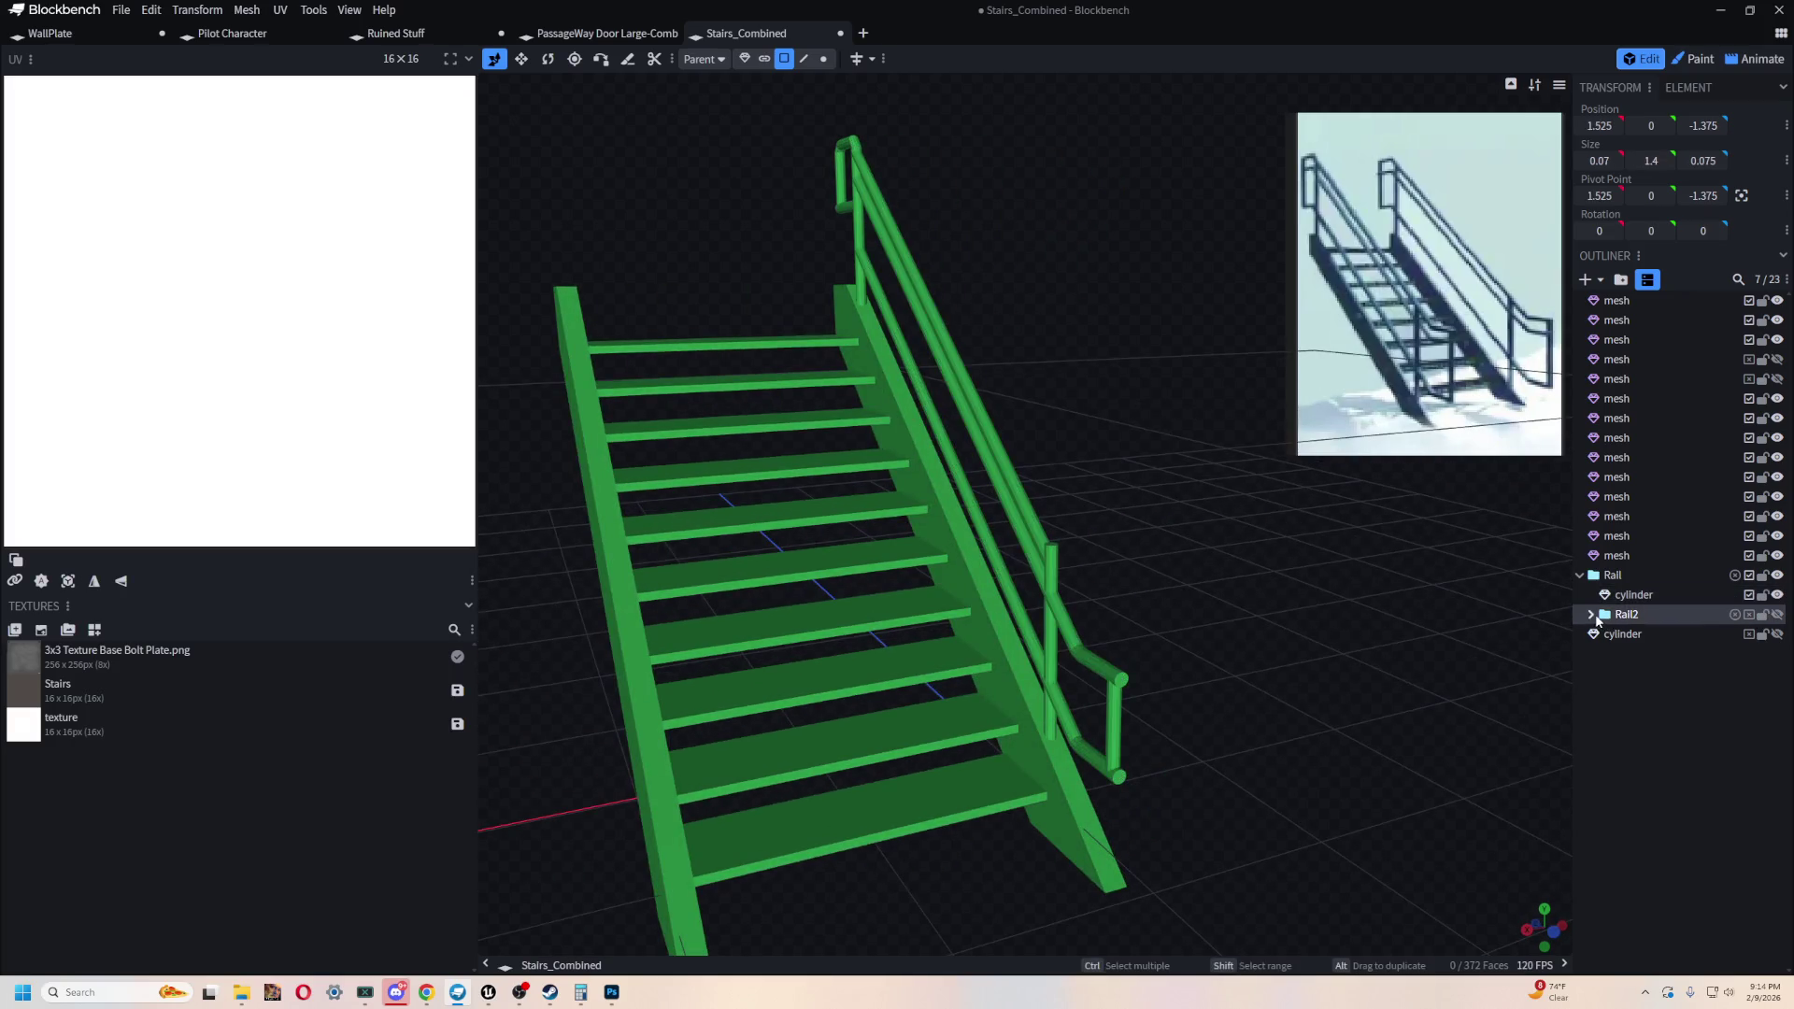
click(1592, 614)
drag(1551, 745, 1388, 657)
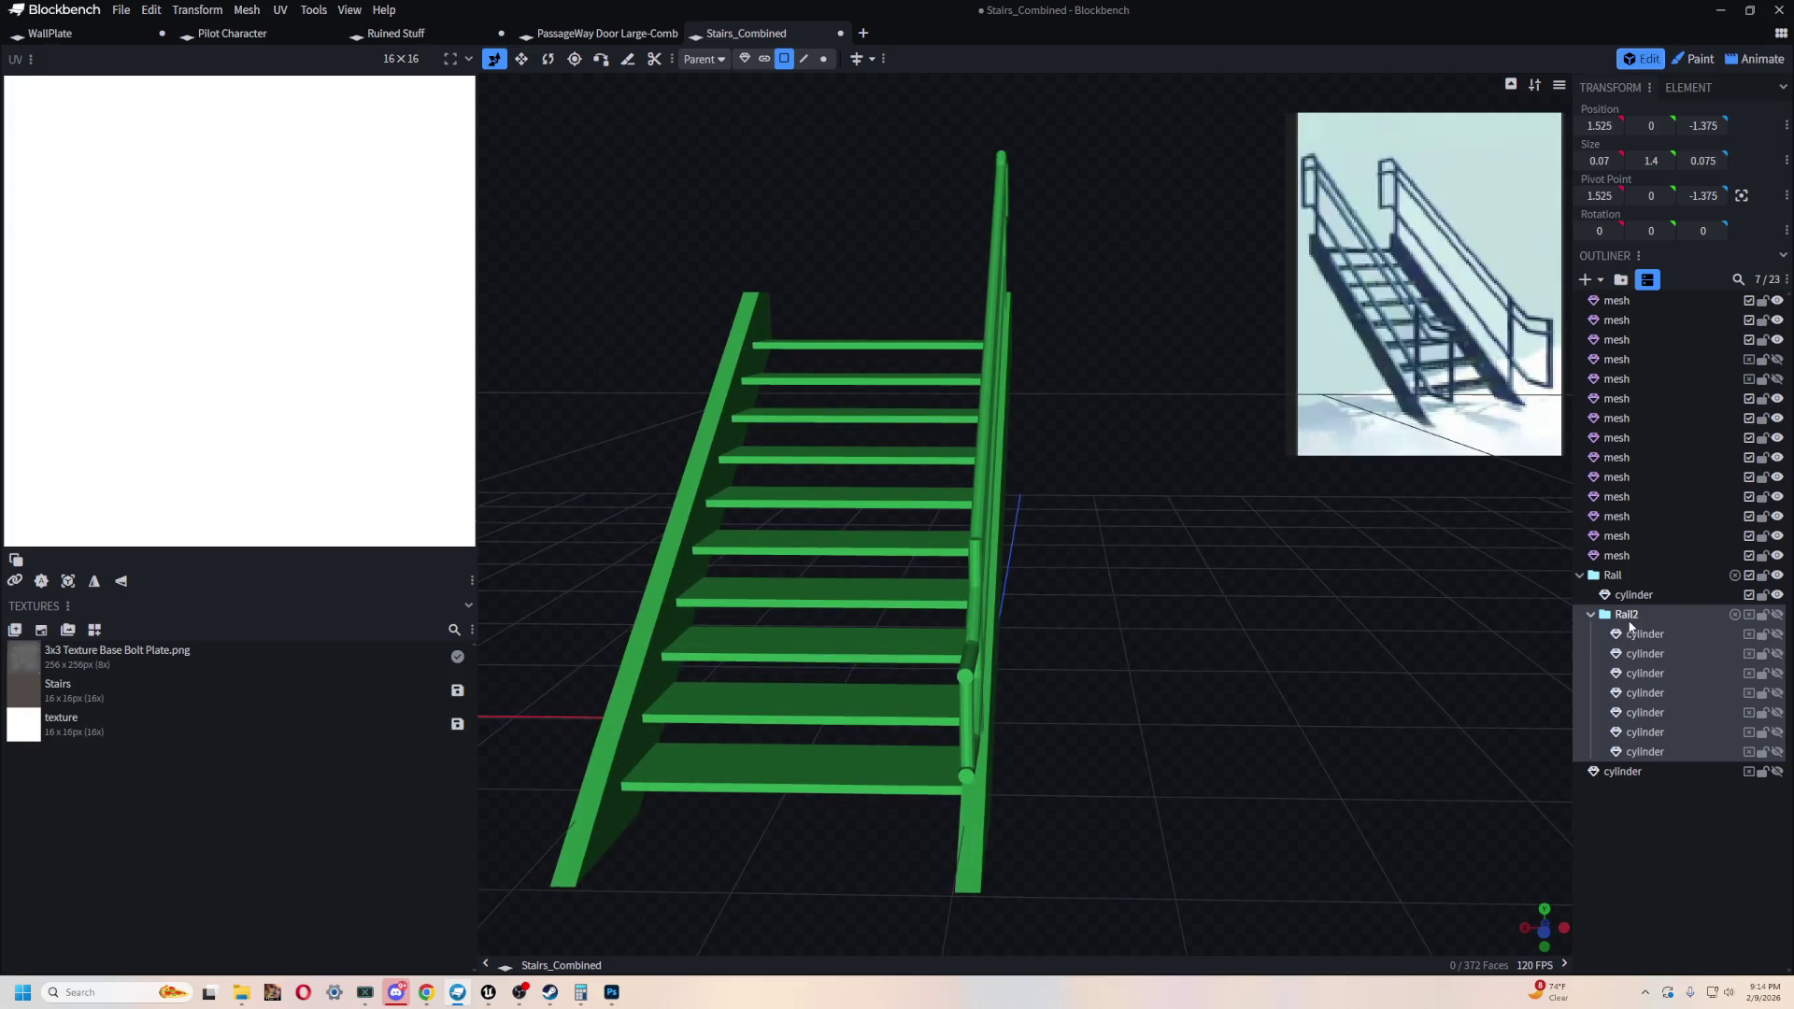
key(Delete)
click(1769, 601)
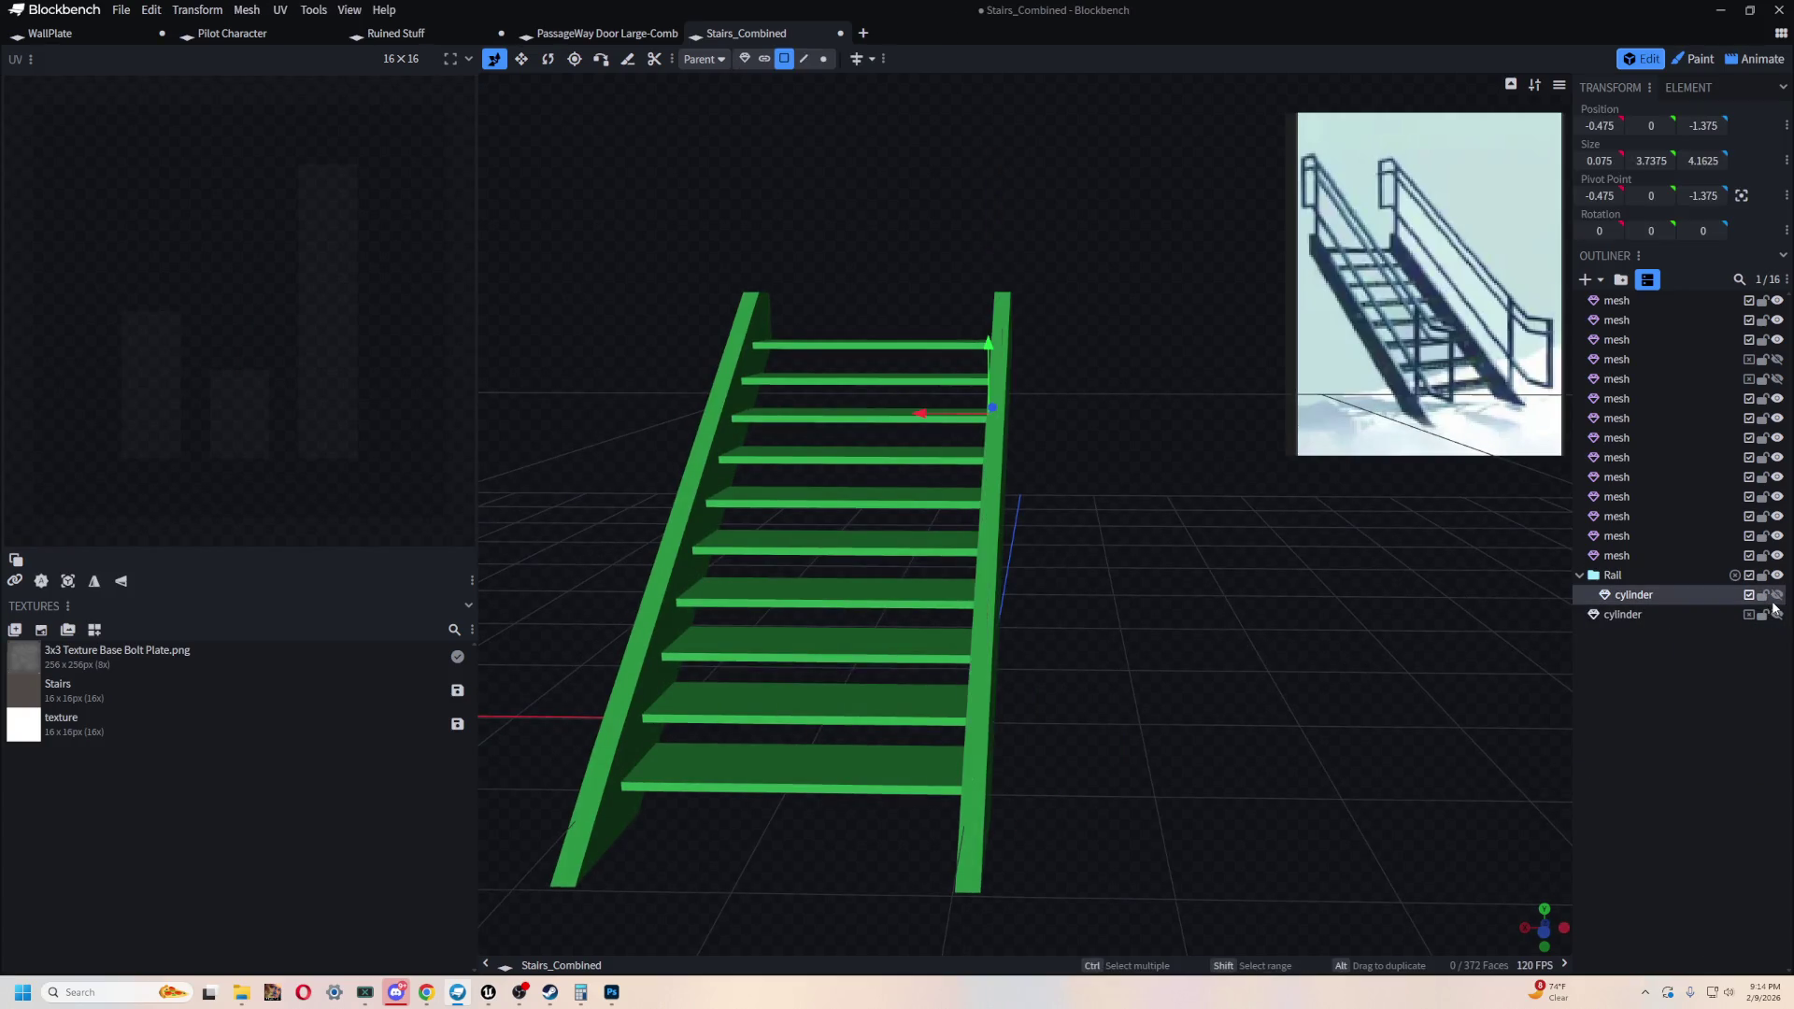
drag(1551, 669, 1371, 706)
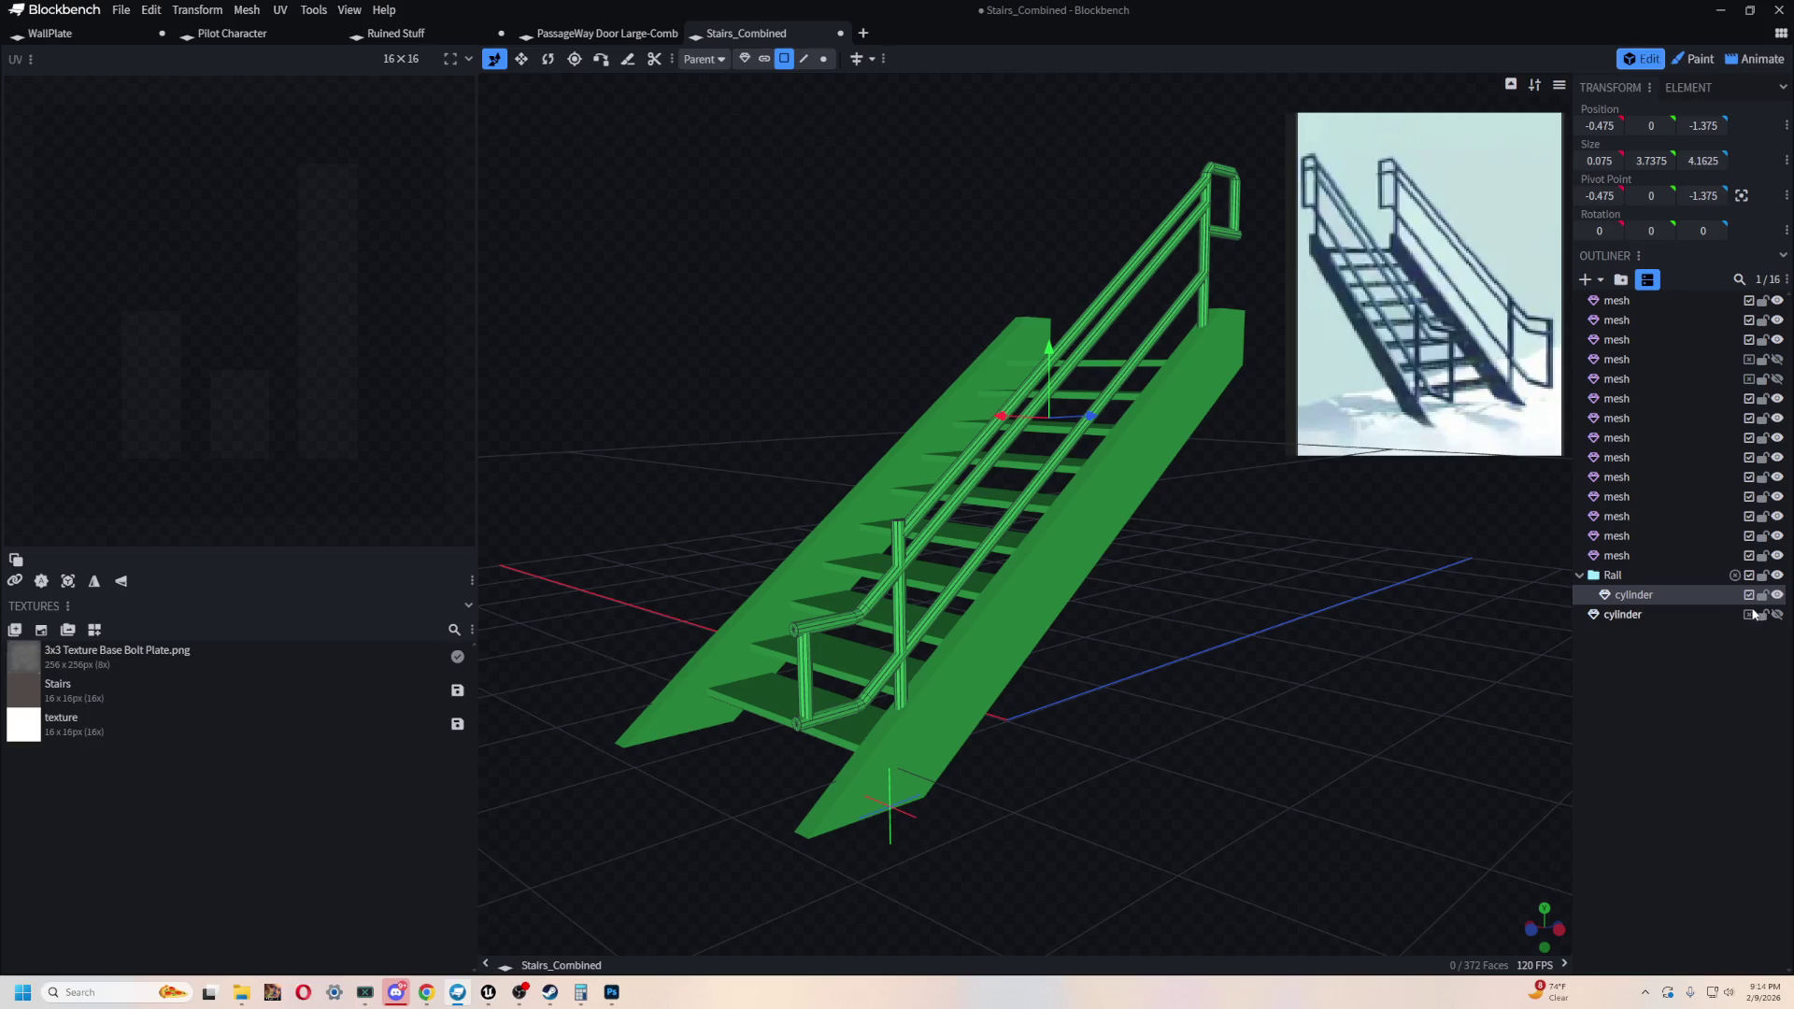
click(1613, 575)
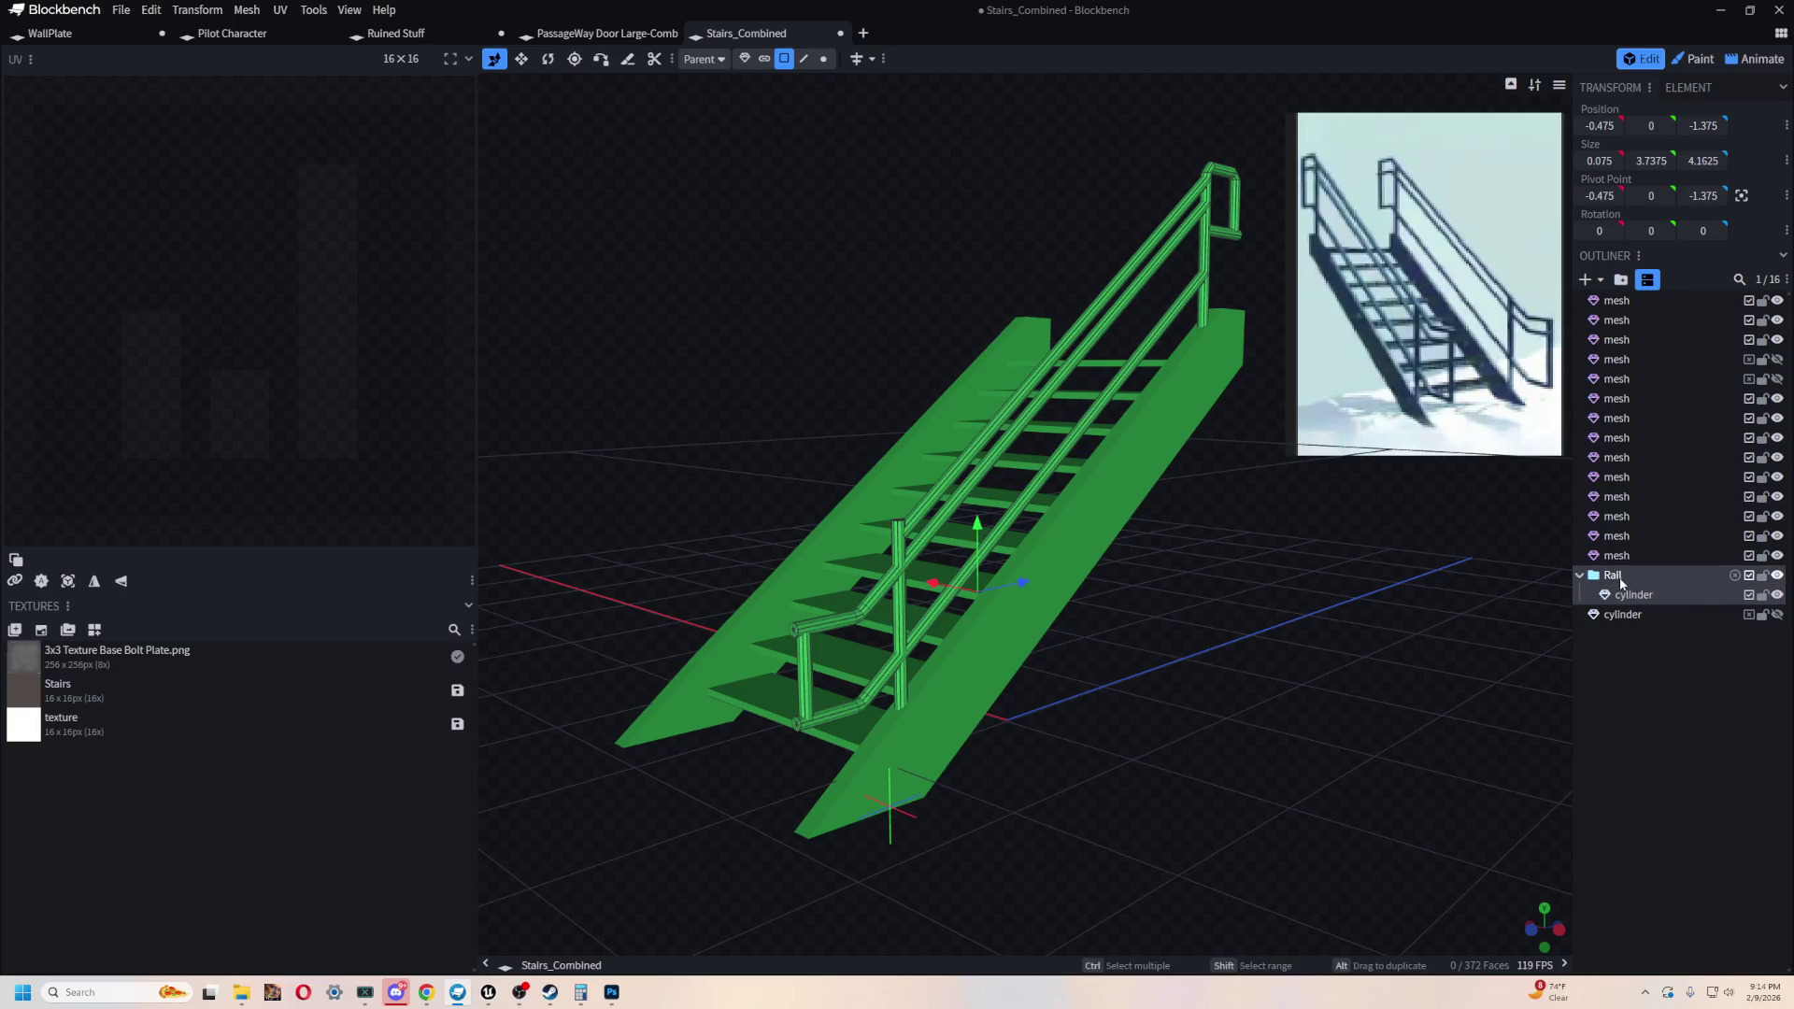
key(Delete)
- Undo the Rail deletion, move its cylinder to the root, and delete the empty Rail group
click(1635, 574)
click(1777, 575)
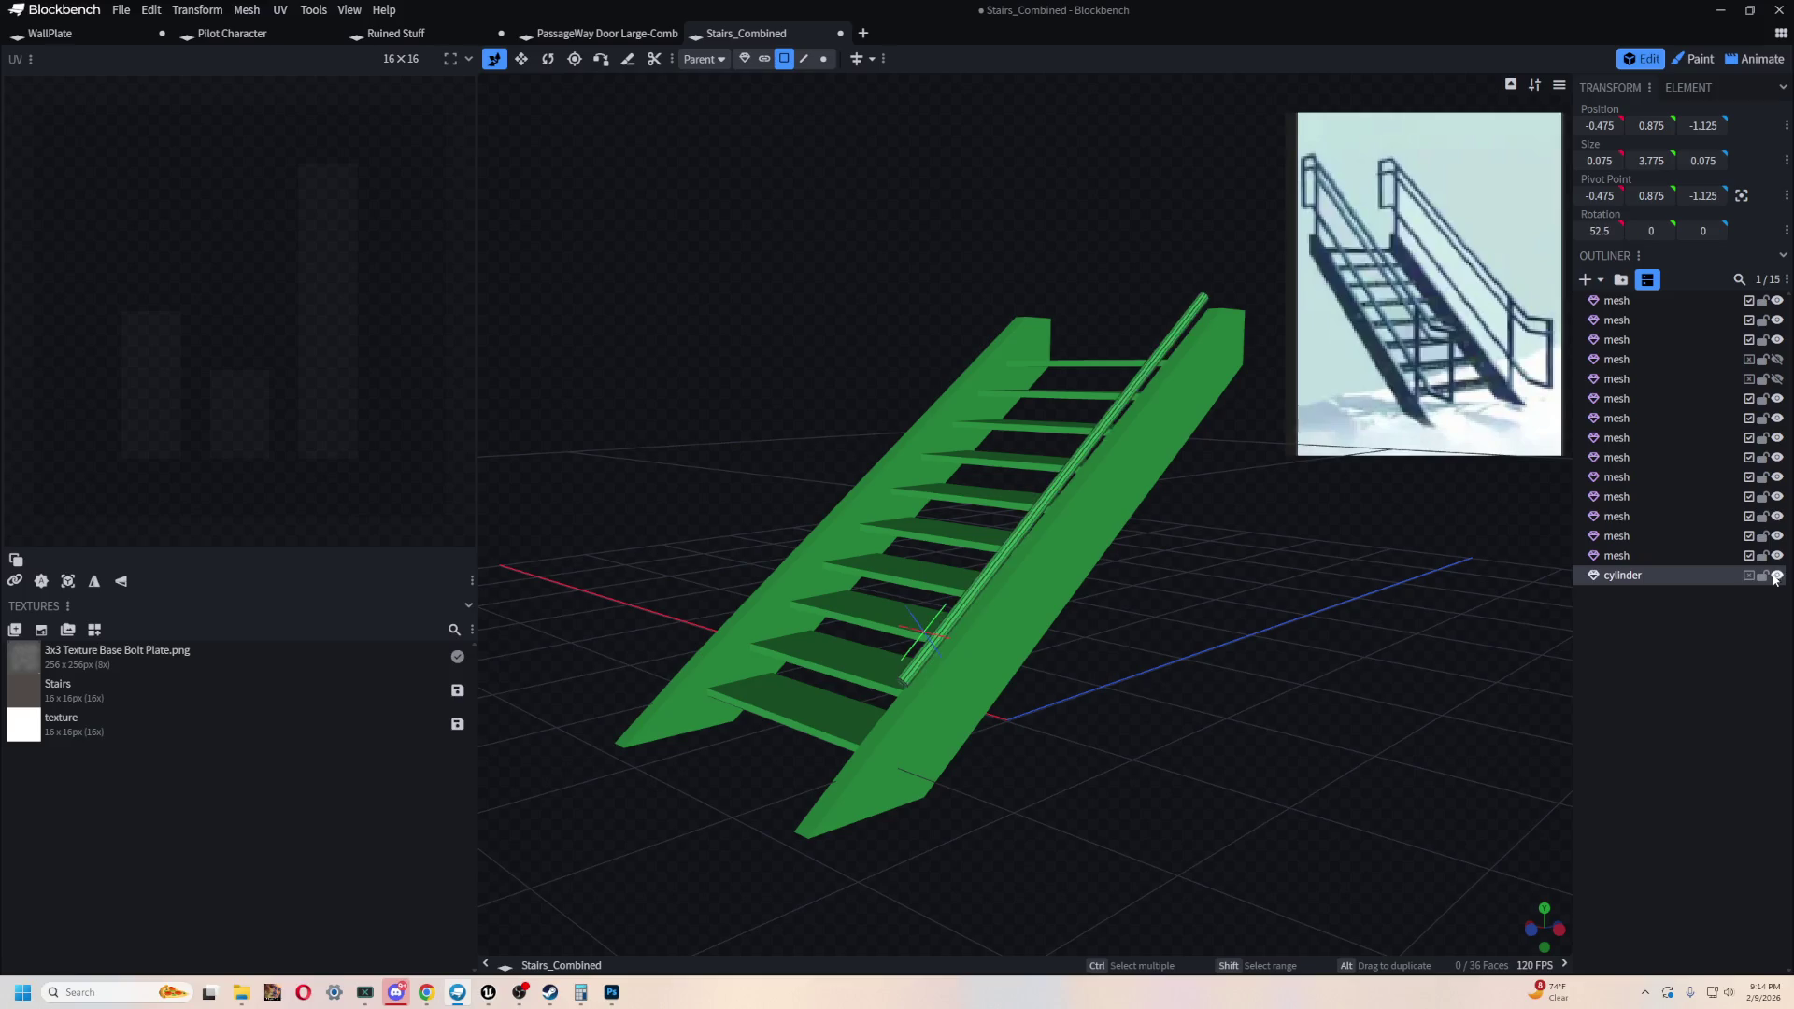
click(1708, 608)
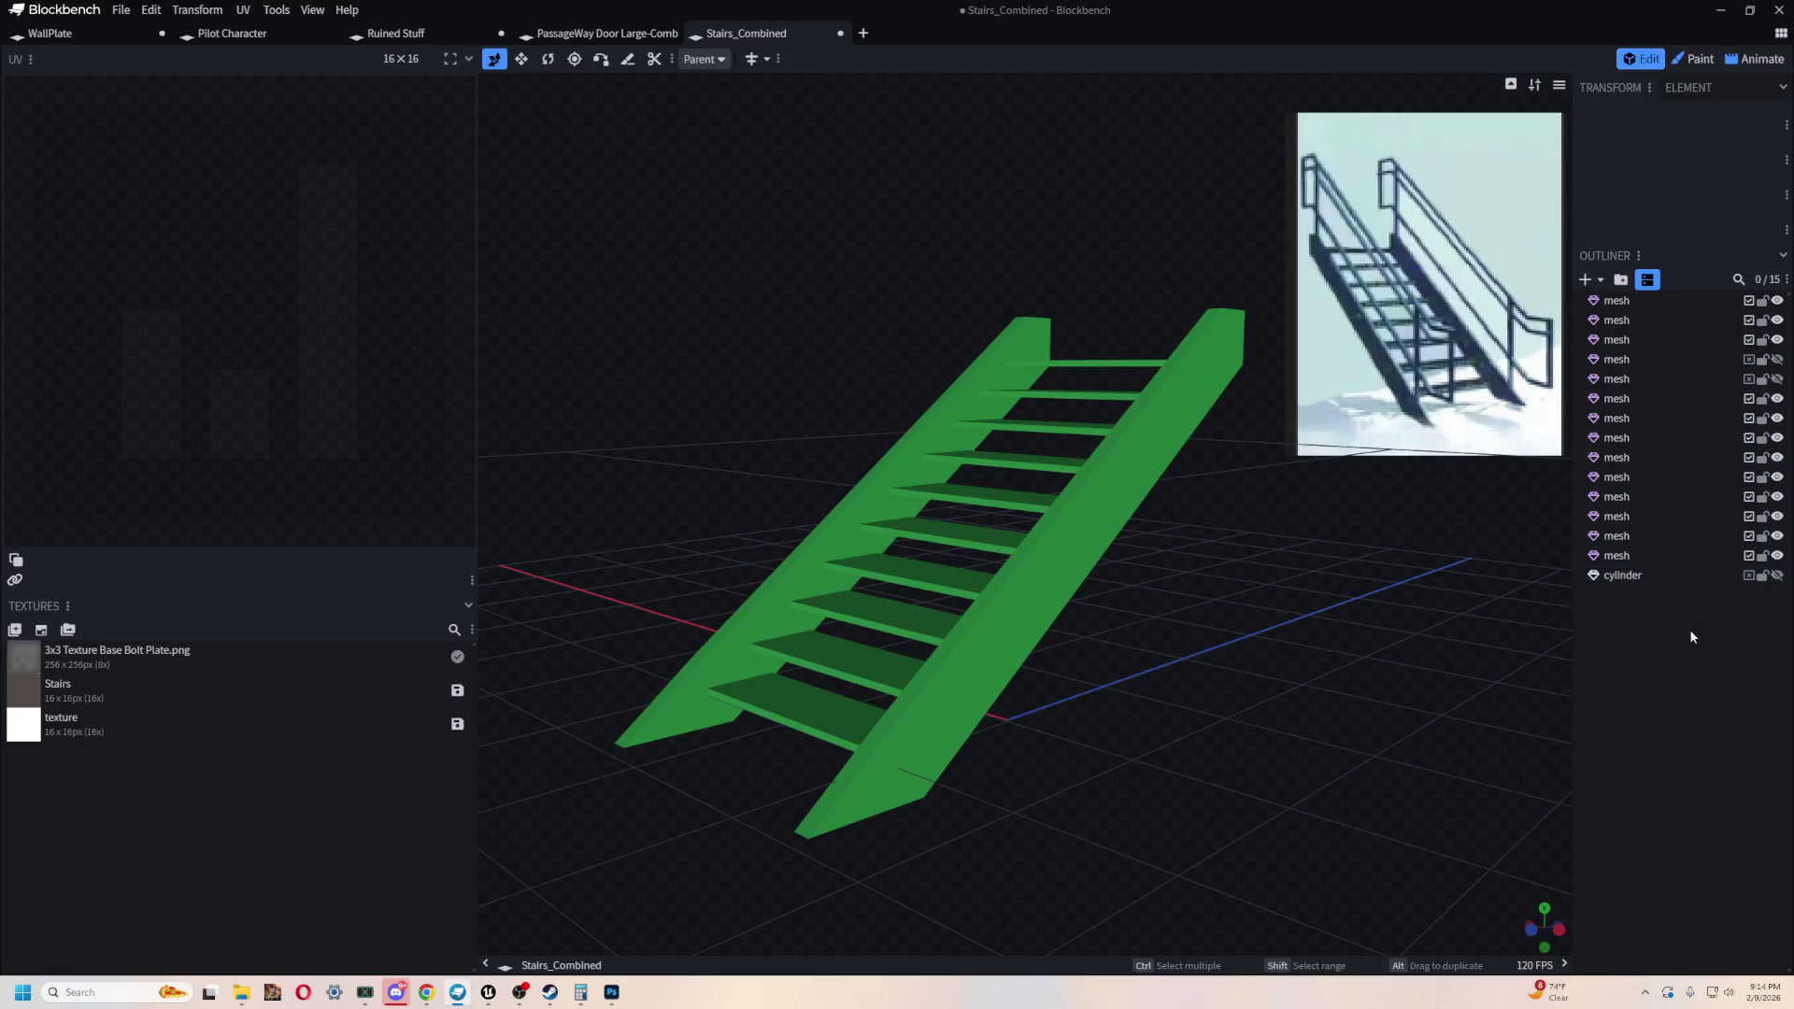
key(ctrl+z)
key(ctrl+z)
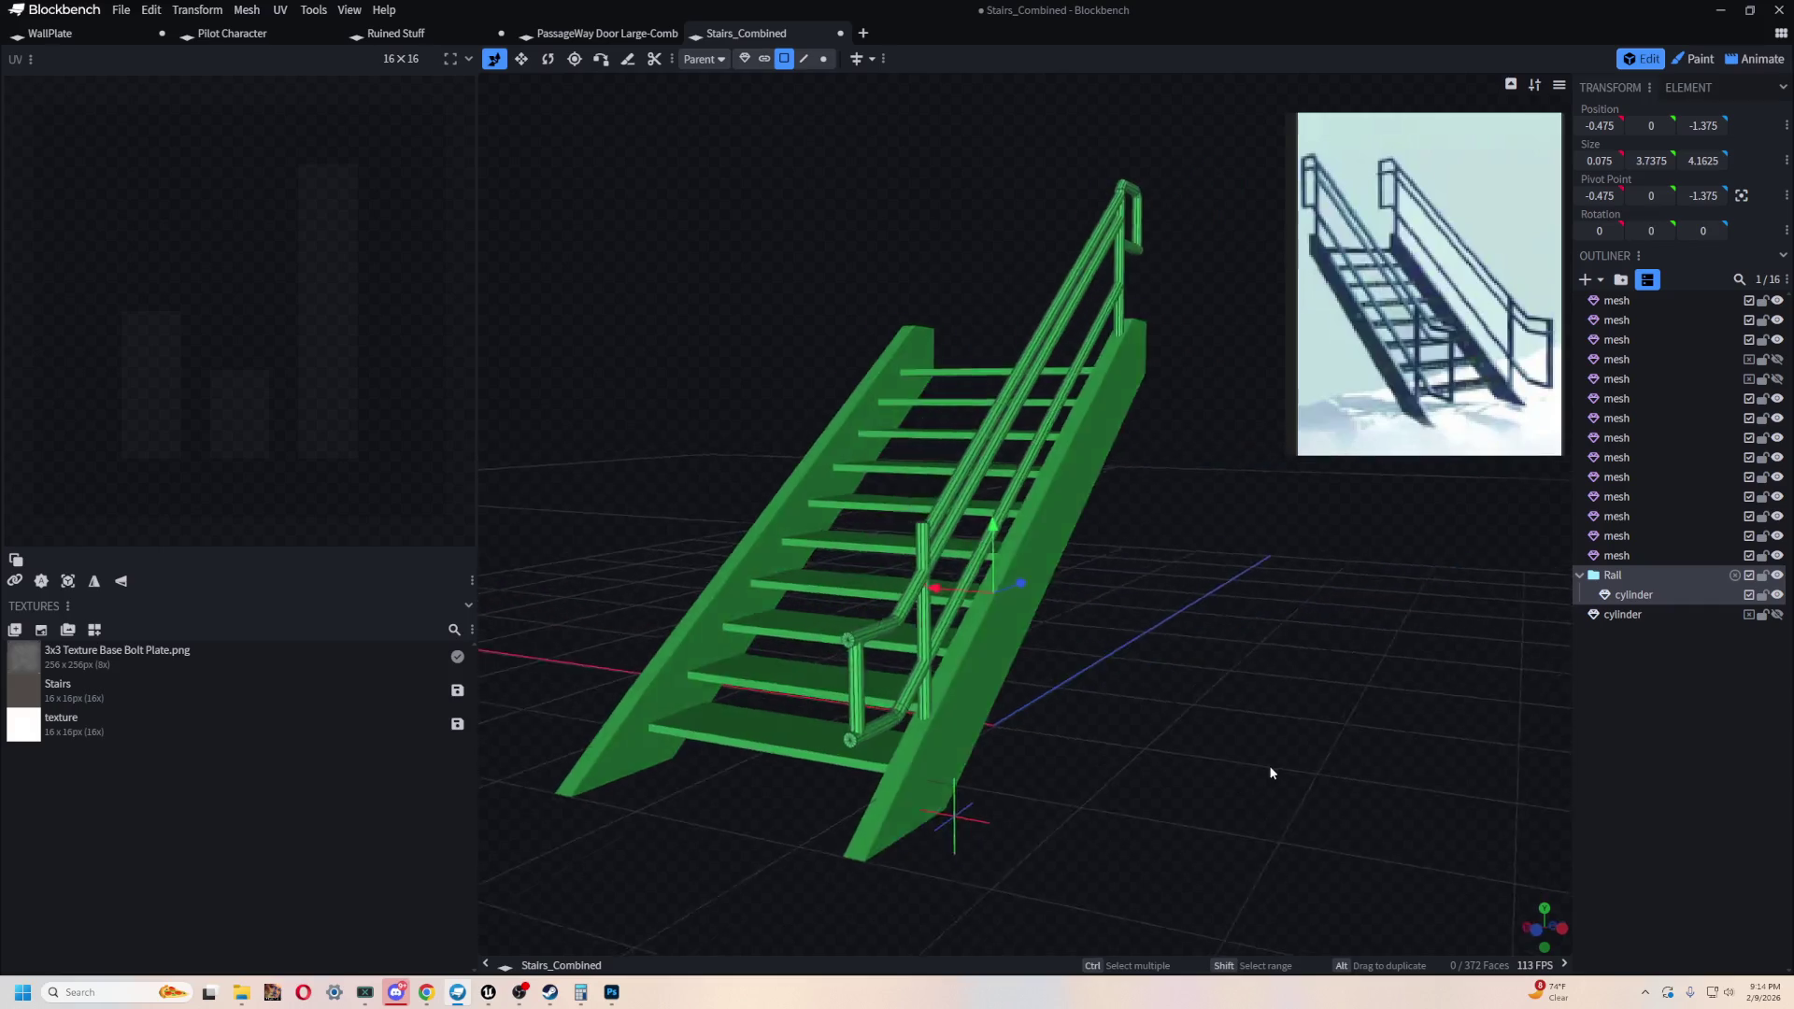
drag(1673, 594, 1637, 628)
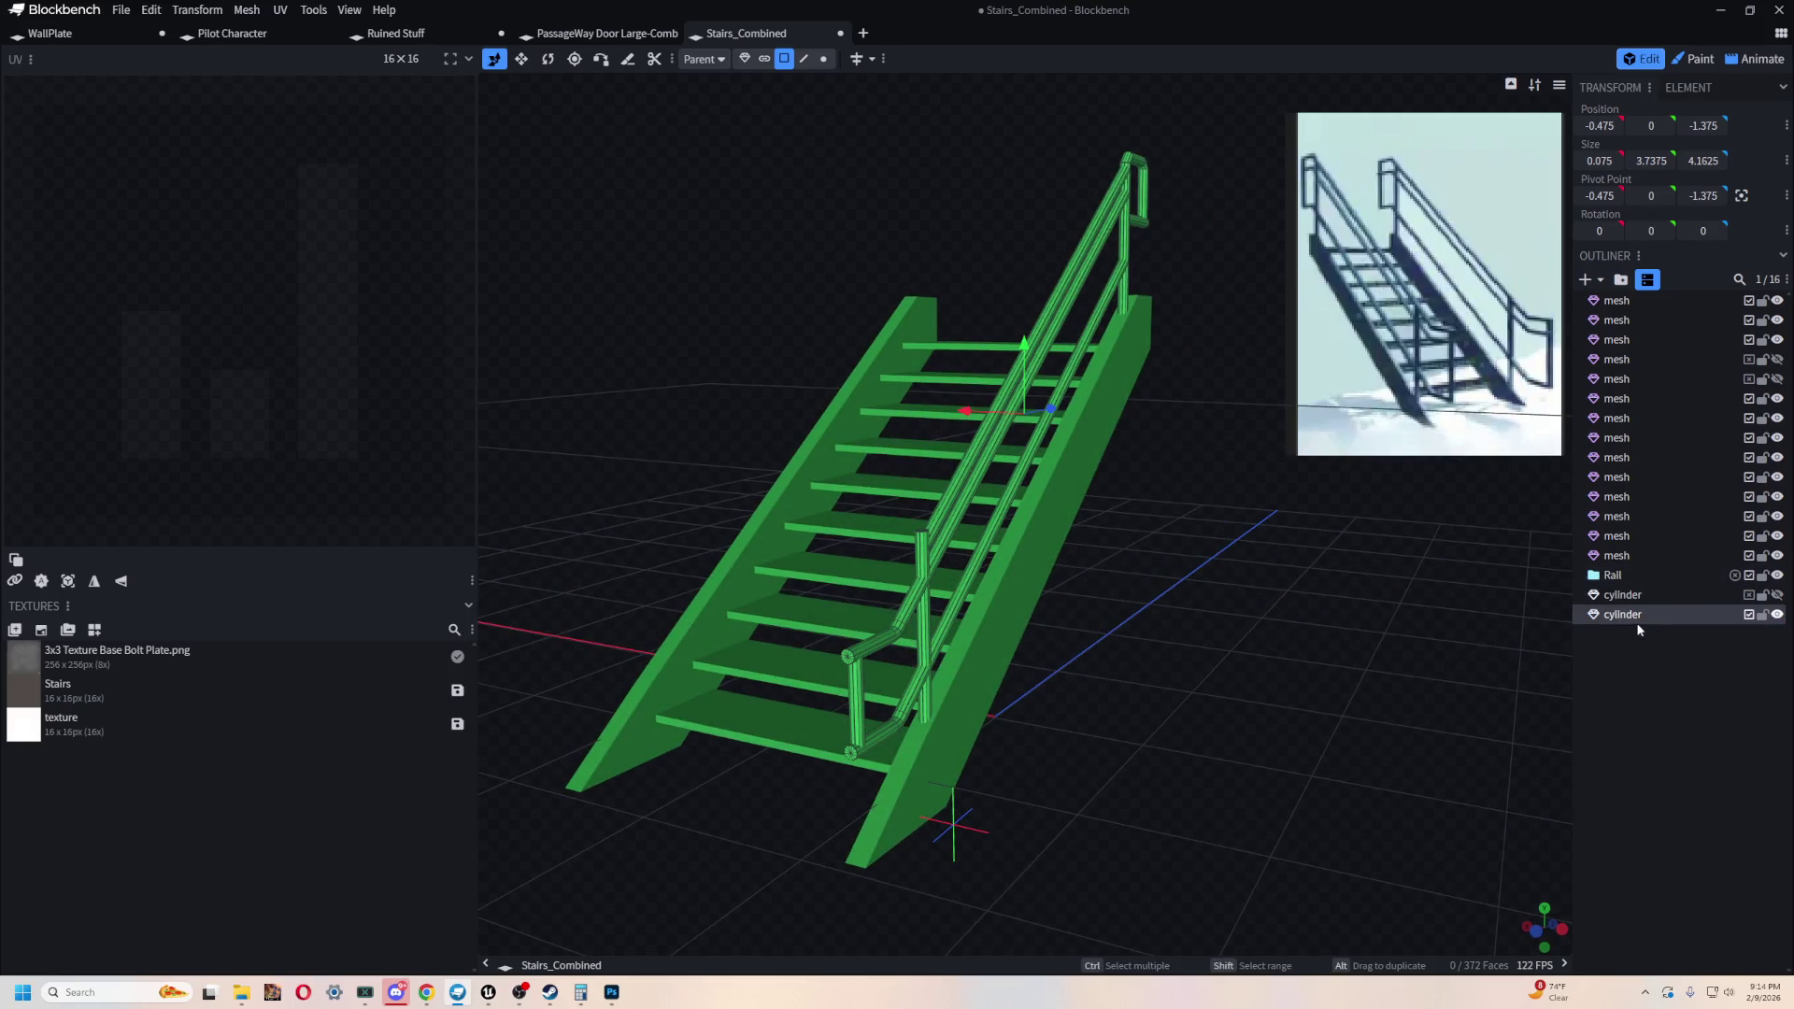
click(1622, 574)
key(Delete)
- Delete the duplicate upper cylinder so a single rail object remains
click(1627, 596)
shift+click(1650, 598)
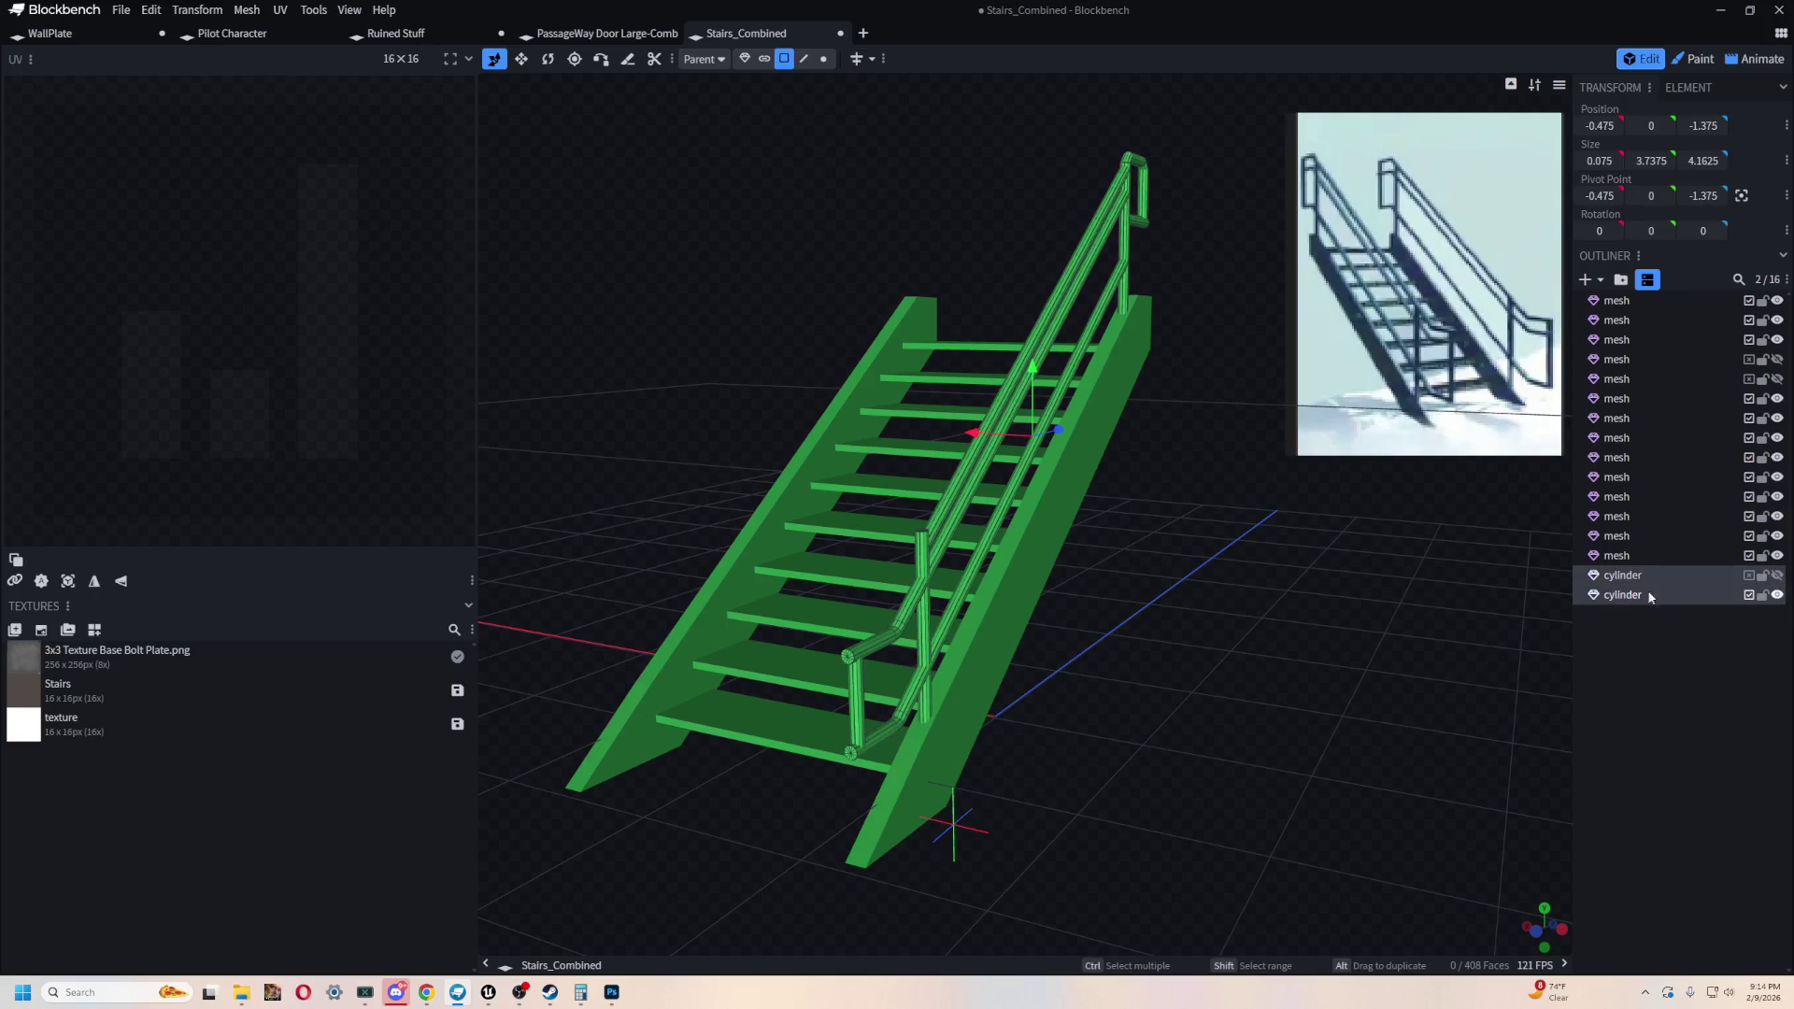
click(1777, 595)
click(1777, 595)
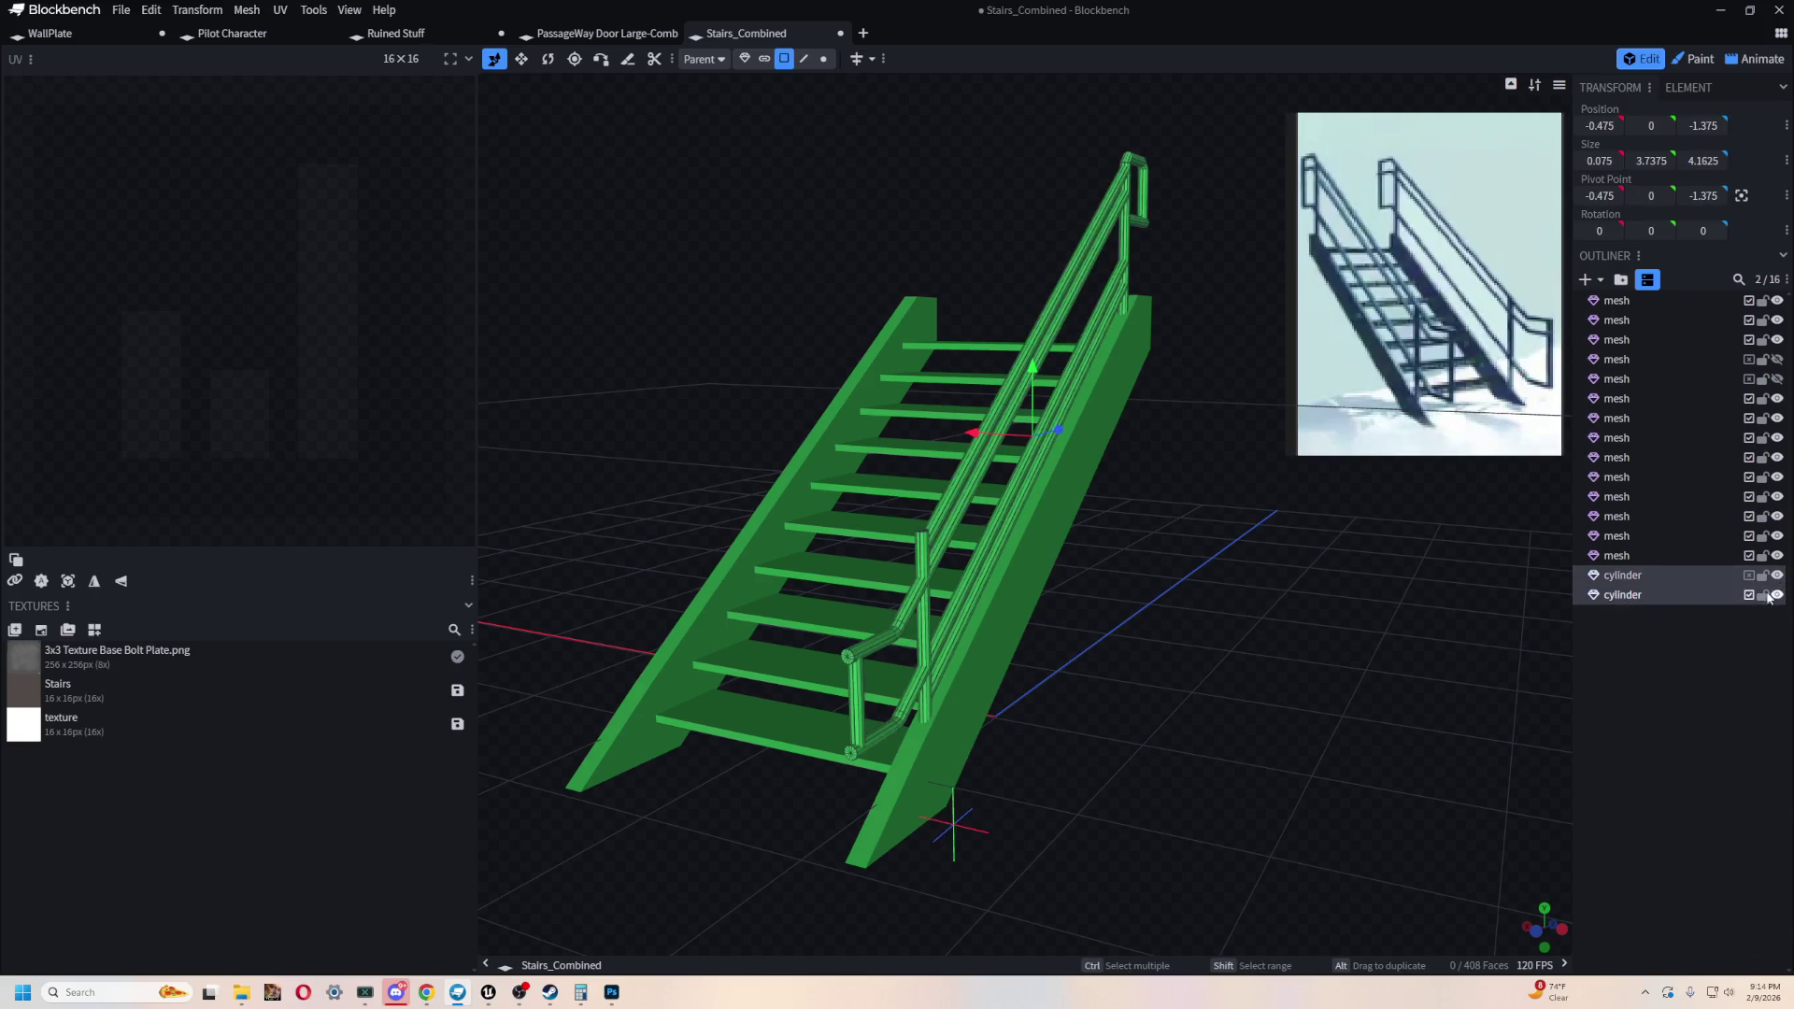
click(1622, 575)
drag(1477, 615, 1186, 681)
key(Delete)
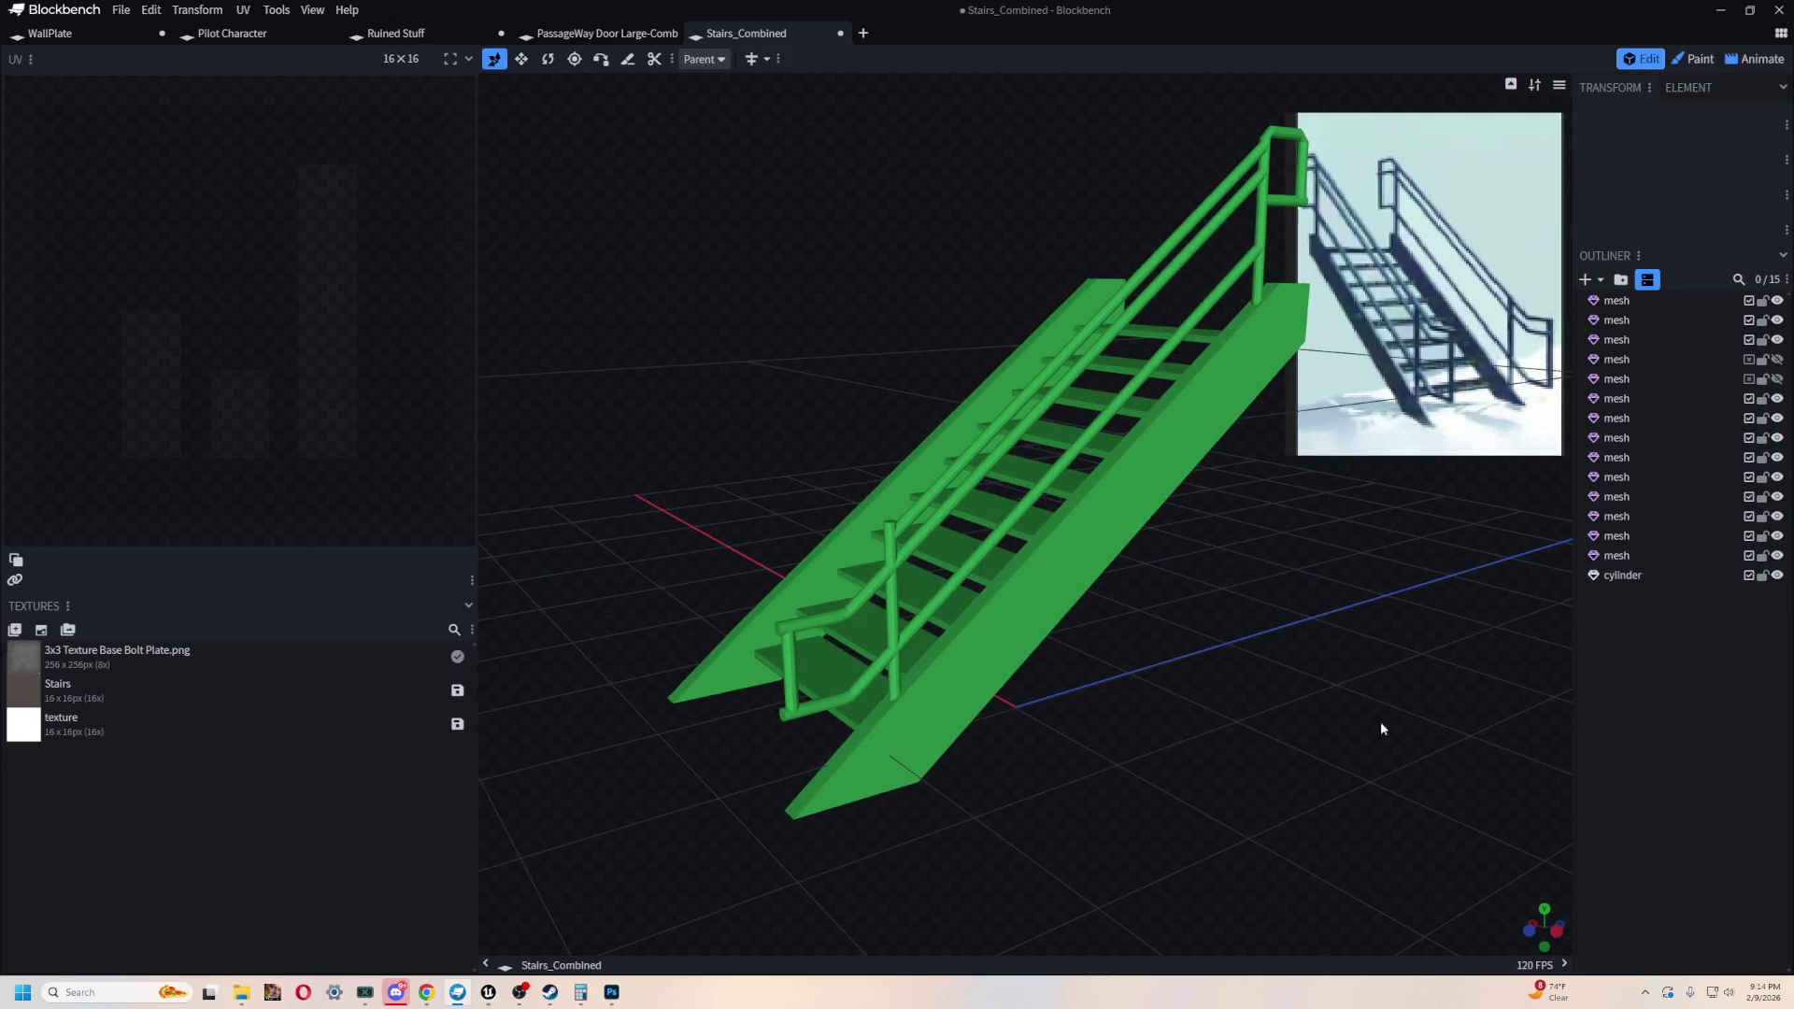
click(1627, 579)
text(Rail)
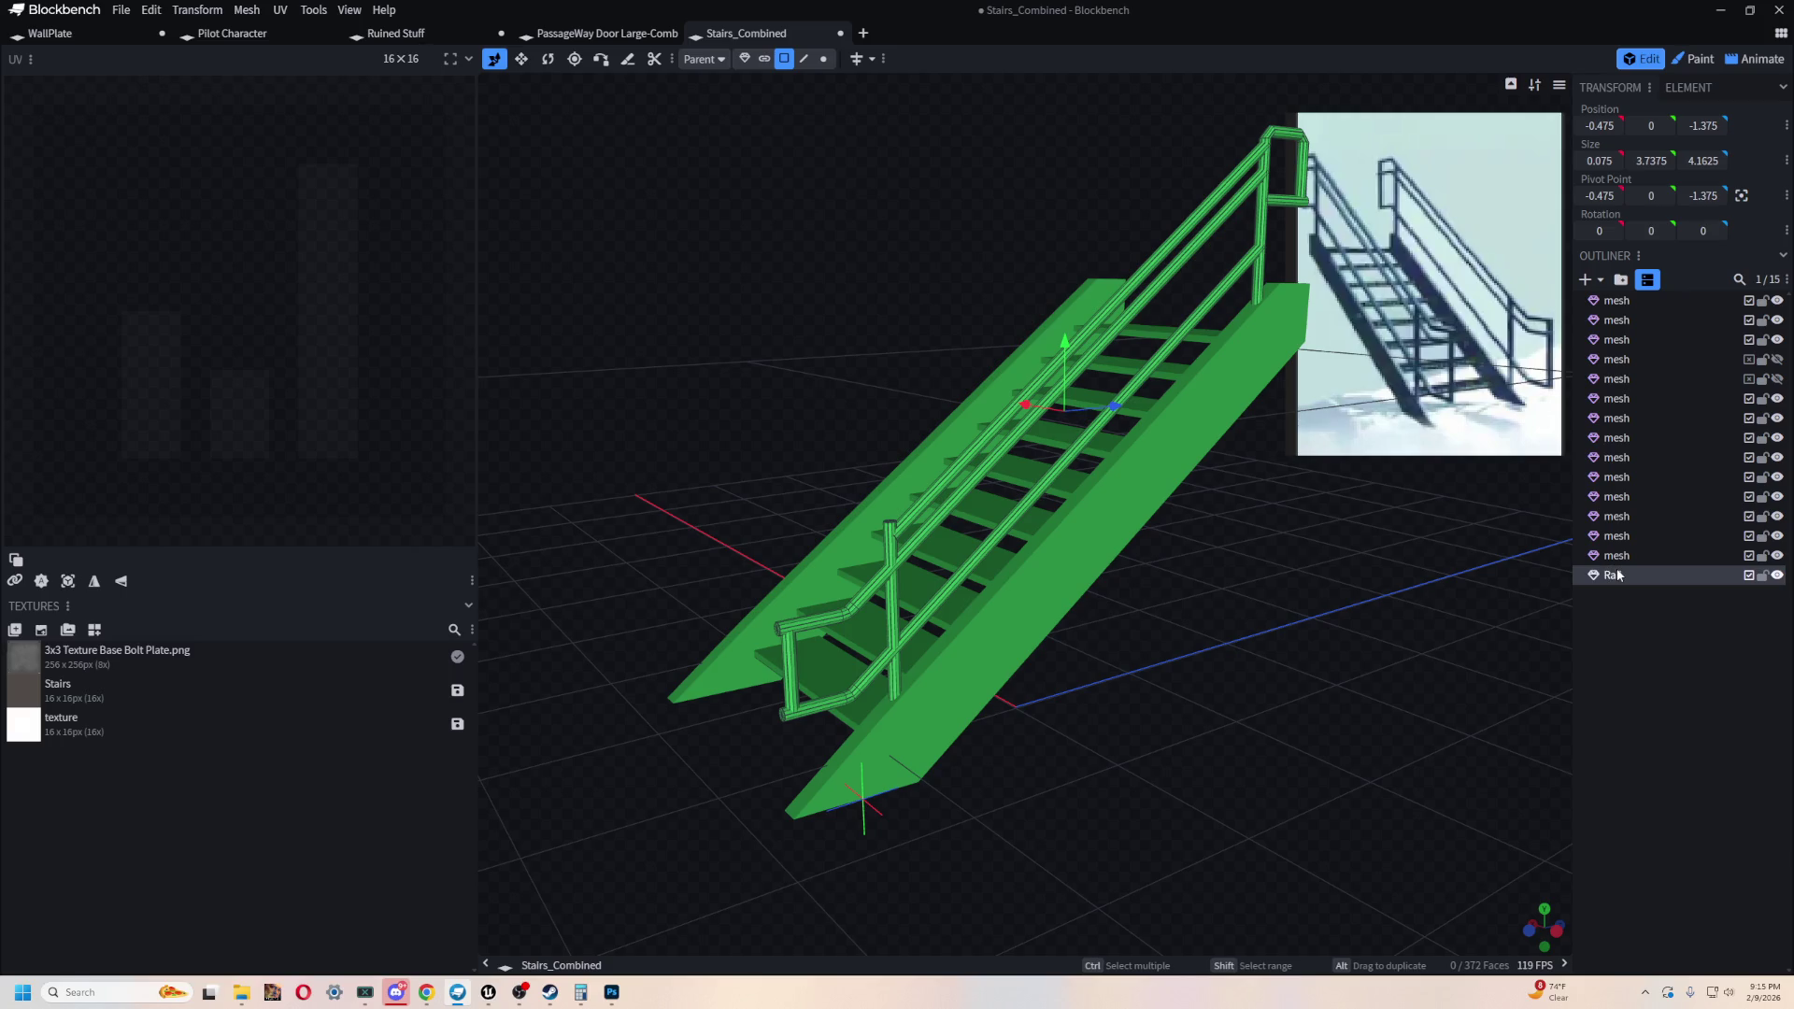
mouse_move(1128, 252)
mouse_down()
mouse_move(1375, 598)
mouse_move(906, 295)
mouse_up()
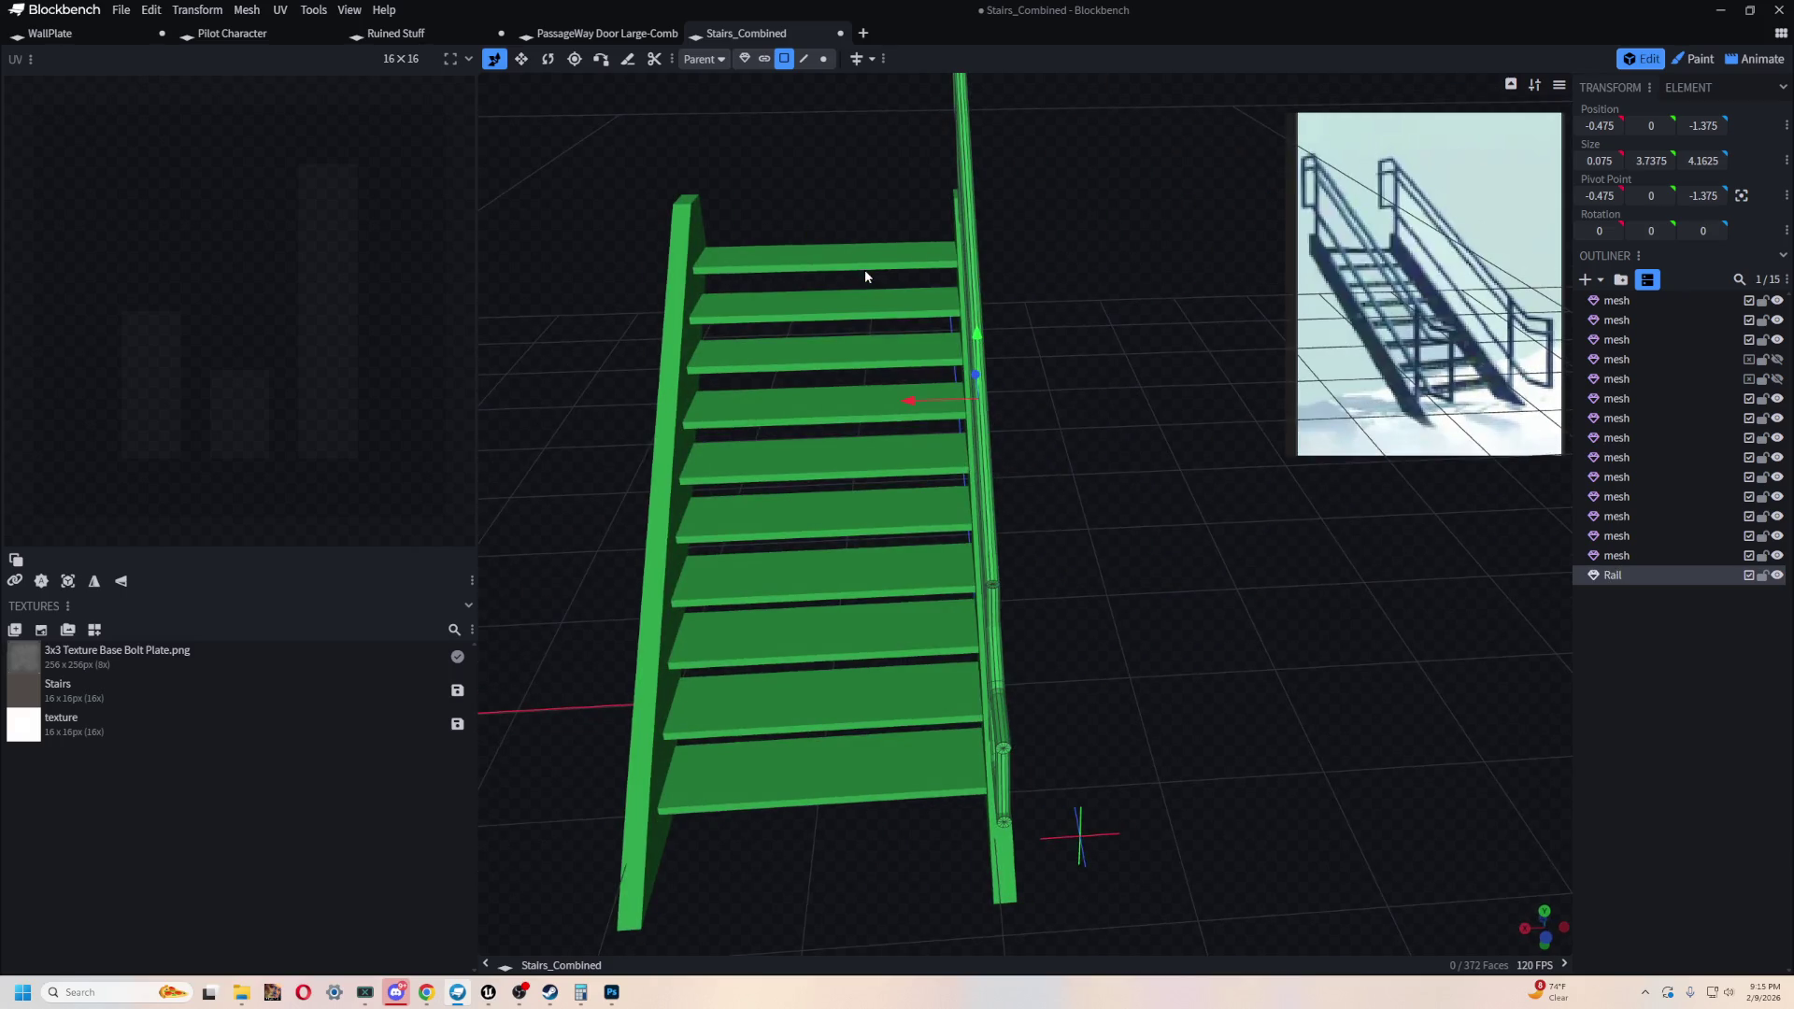
- Select the stair steps in the viewport, switching to whole-object selection
click(863, 267)
shift+click(861, 305)
shift+click(862, 355)
shift+click(871, 400)
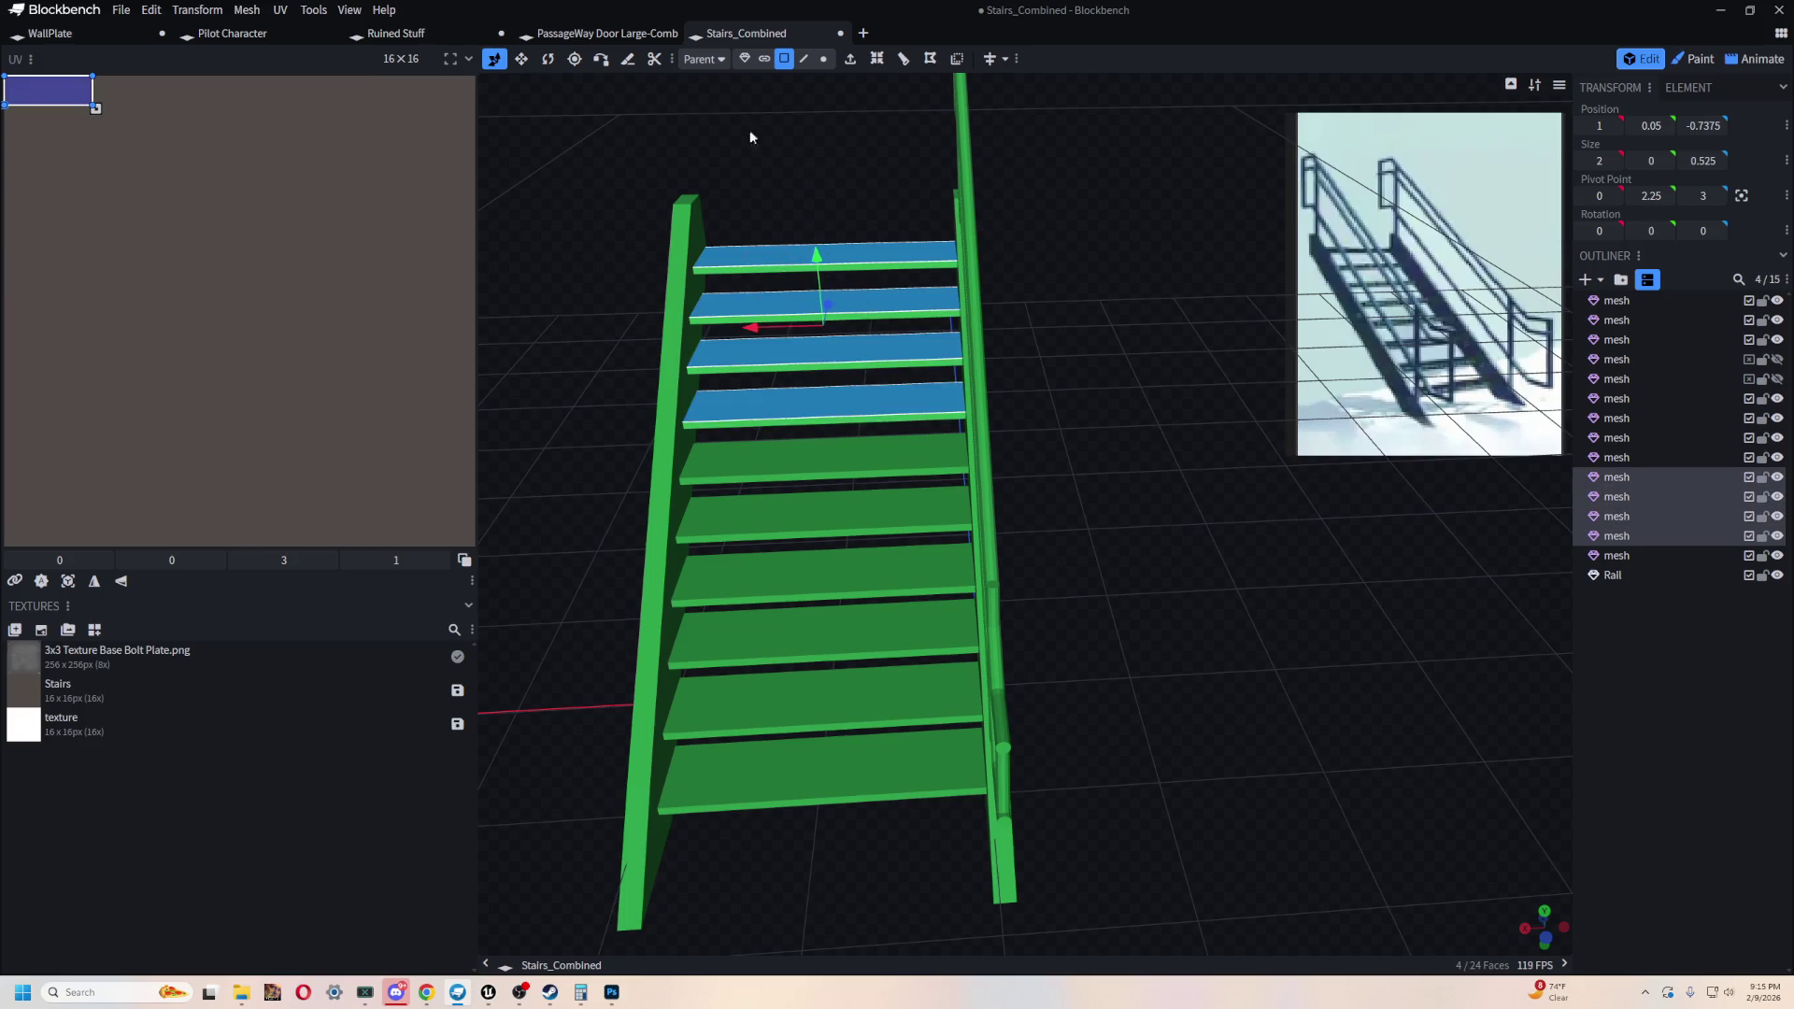
click(722, 60)
click(745, 58)
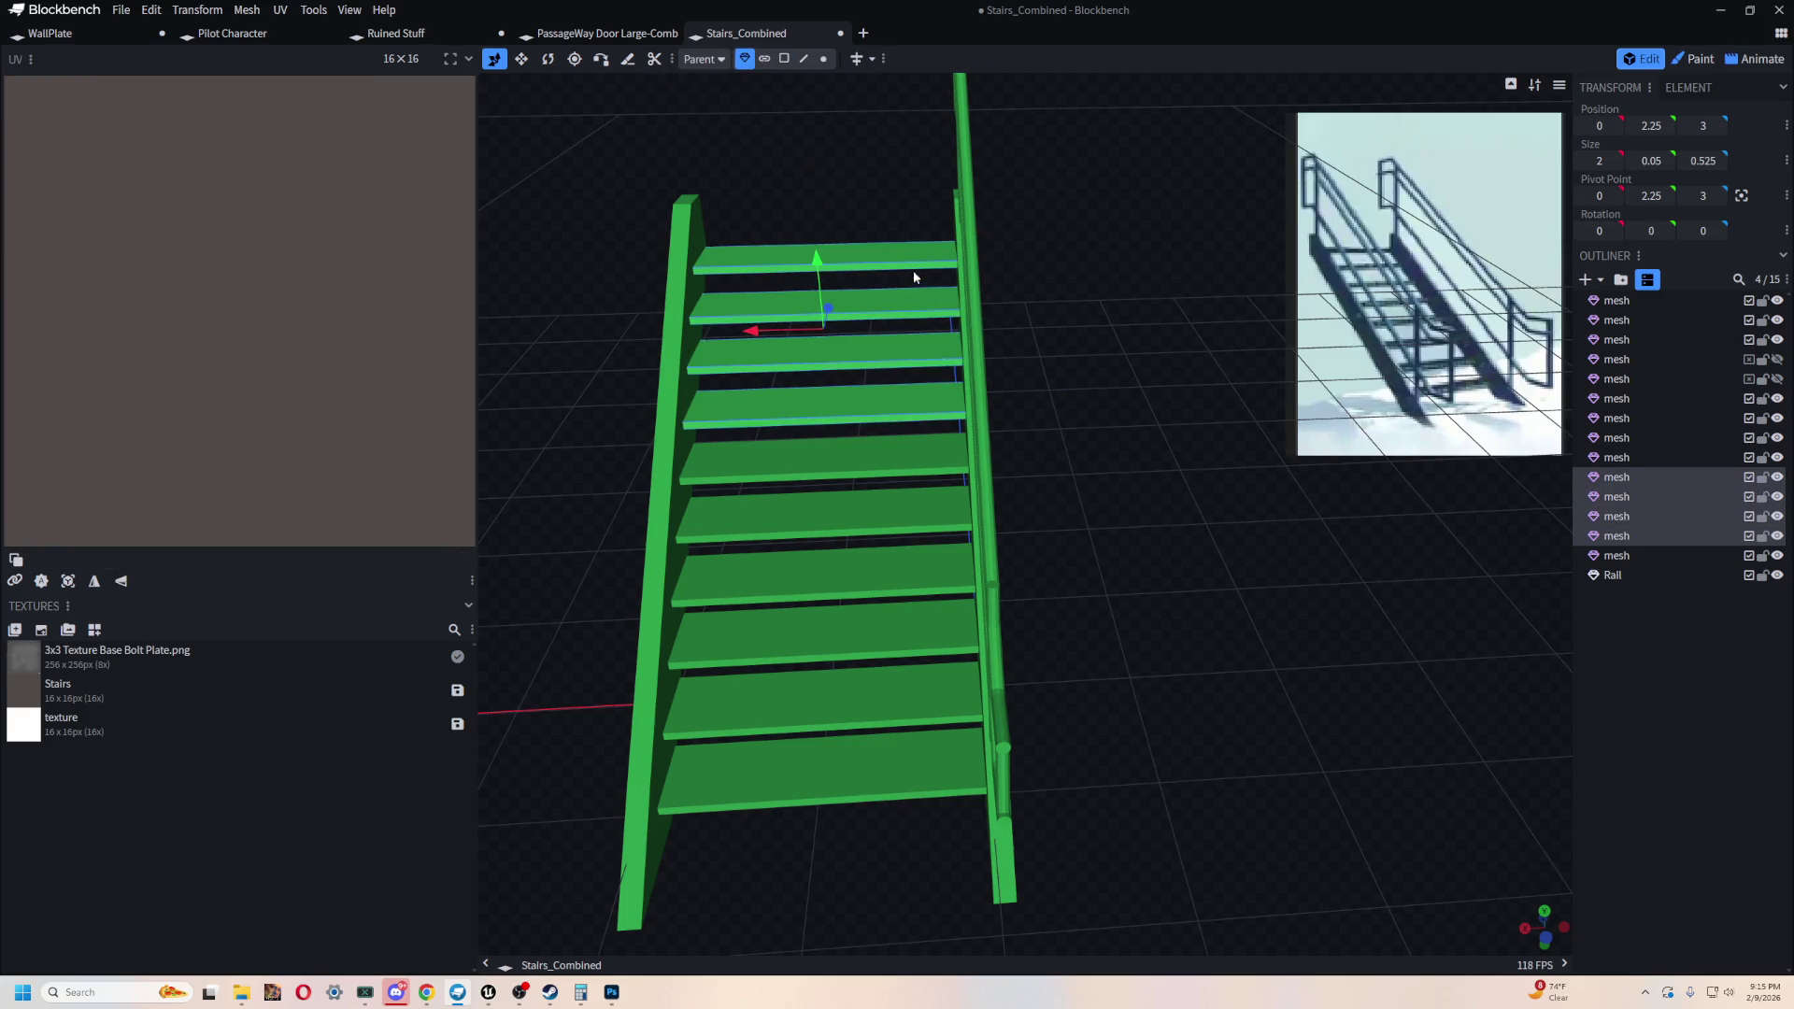
shift+click(907, 456)
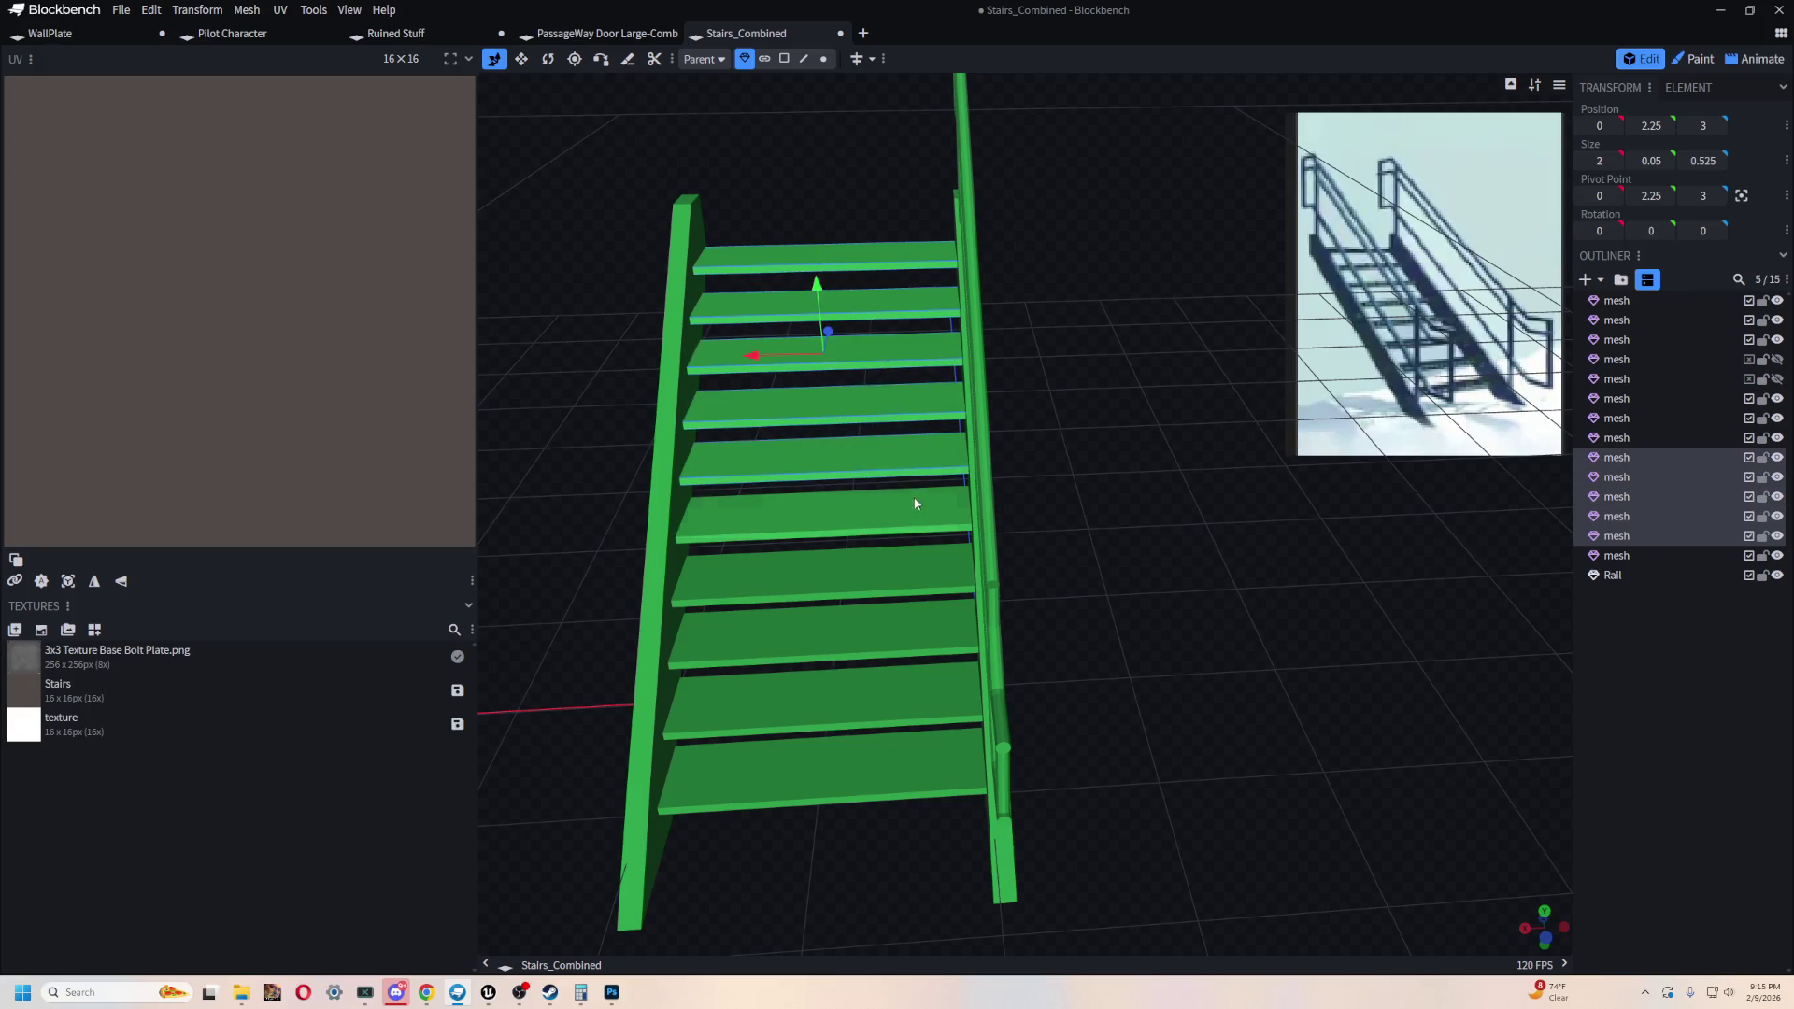
shift+click(915, 510)
shift+click(917, 584)
shift+click(930, 645)
shift+click(945, 715)
shift+click(944, 775)
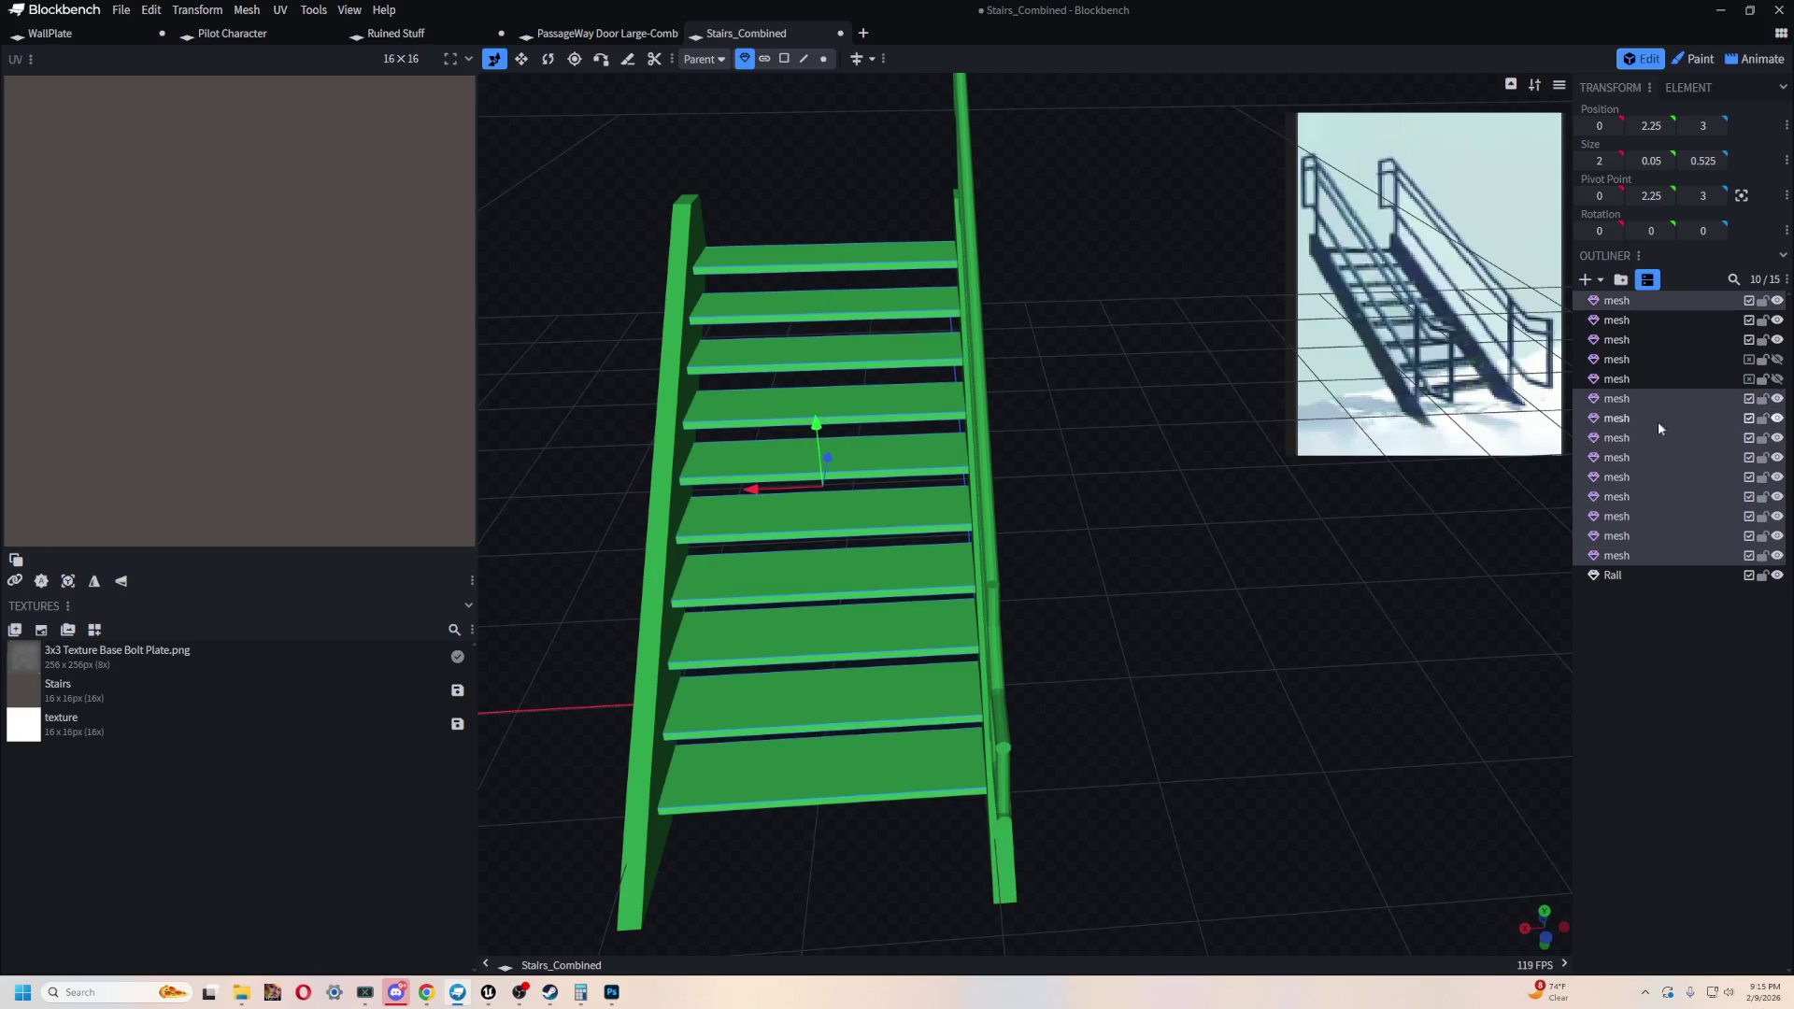
- Select all fourteen stair meshes and hide them, leaving only the Rail visible
right_click(1611, 401)
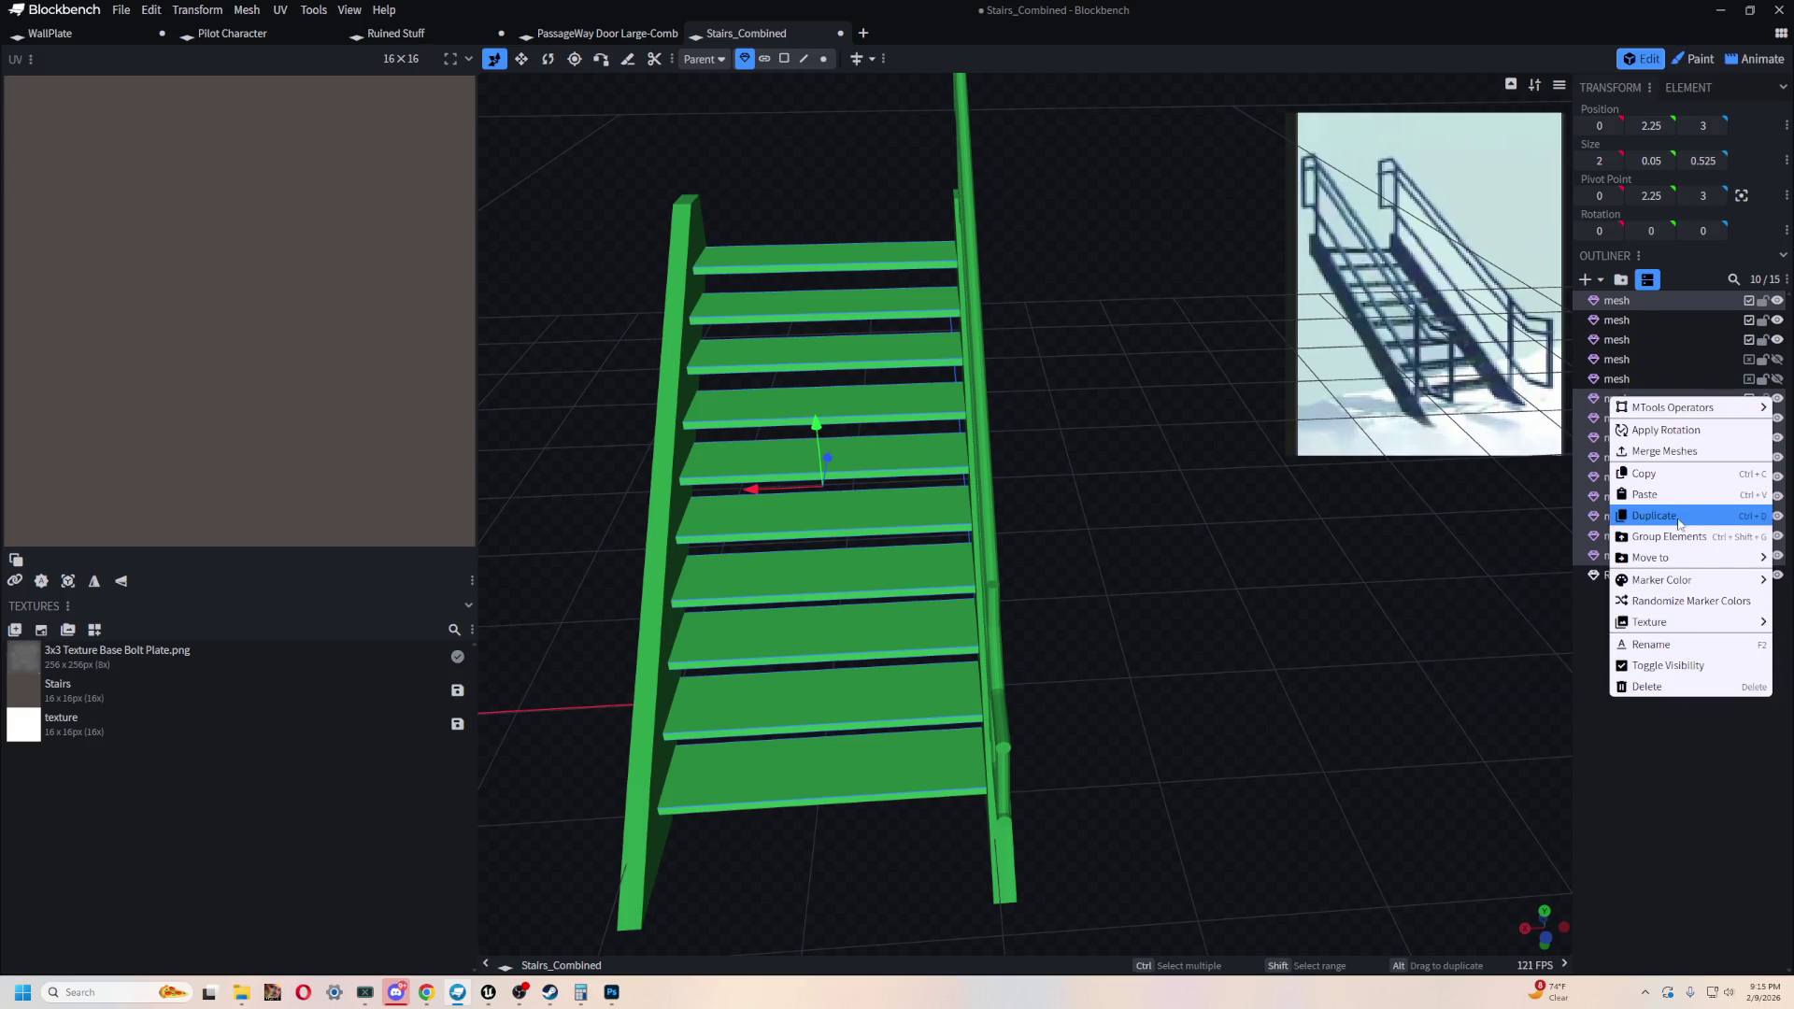
drag(852, 278, 1135, 512)
click(1094, 309)
mouse_move(1248, 675)
mouse_down()
mouse_move(1325, 723)
mouse_move(1294, 725)
mouse_move(1318, 720)
mouse_up()
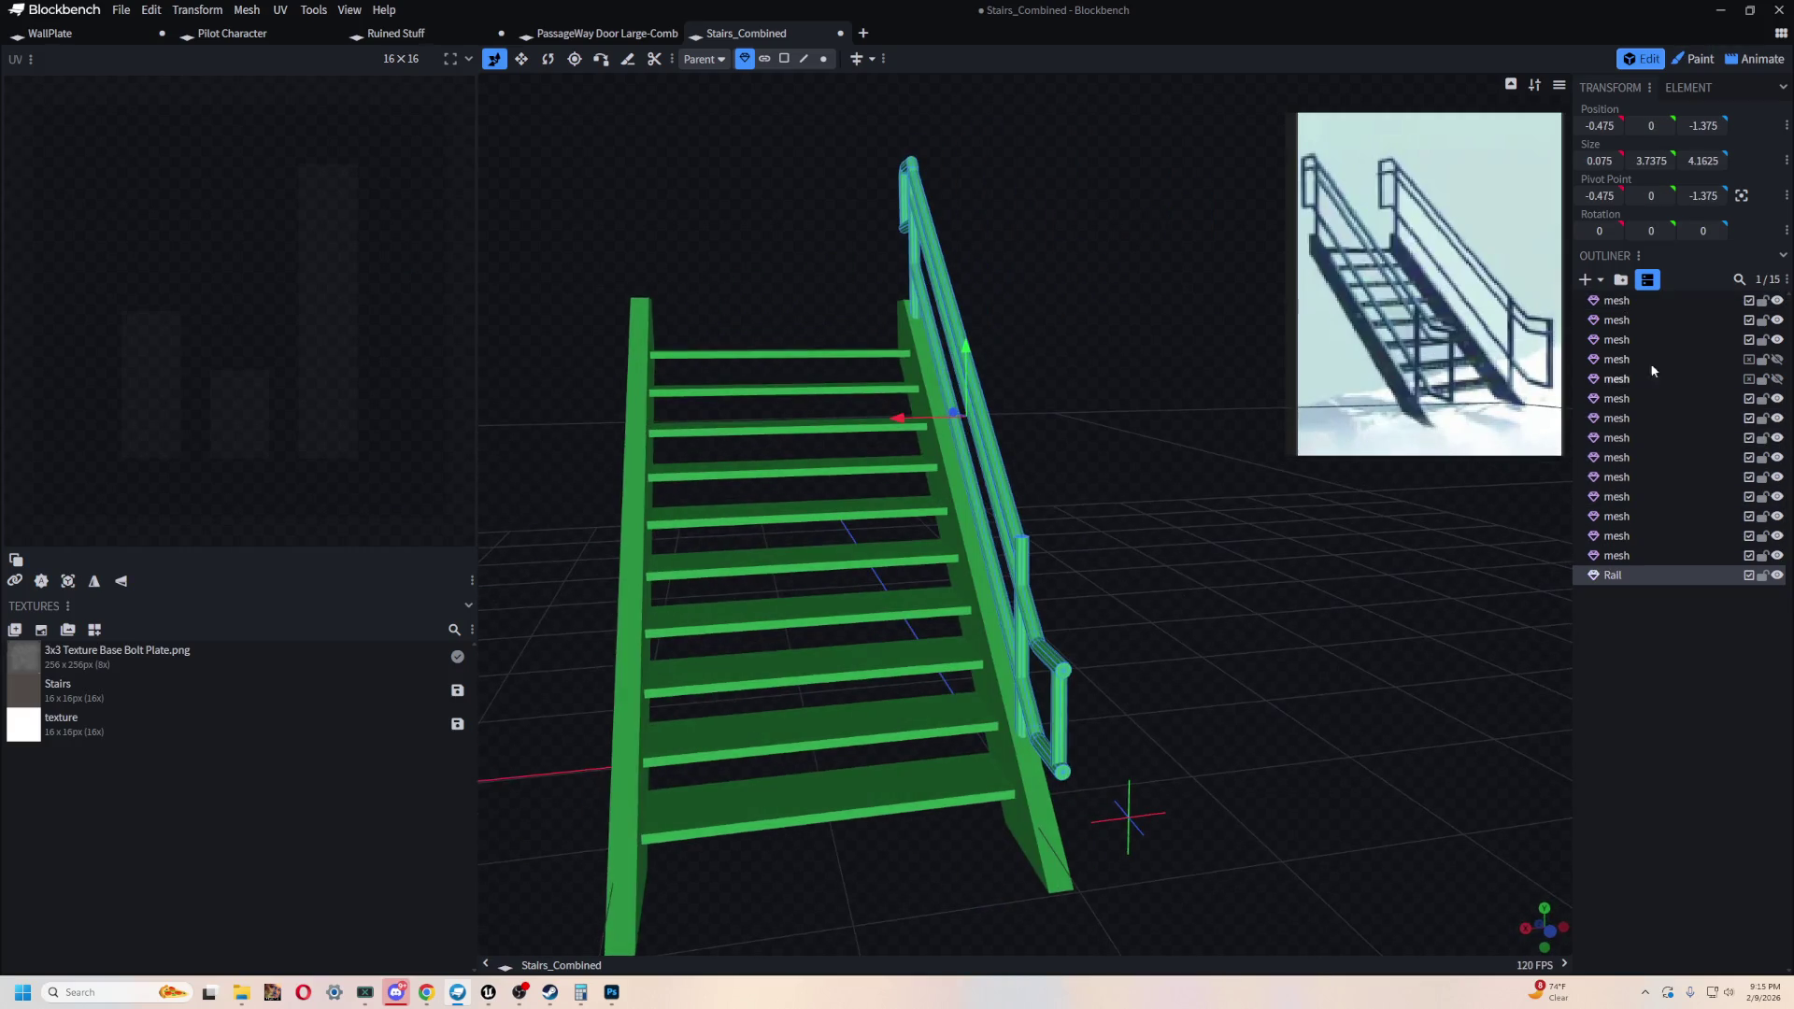
click(1639, 305)
shift+click(1631, 555)
click(1749, 535)
click(1749, 536)
click(1750, 542)
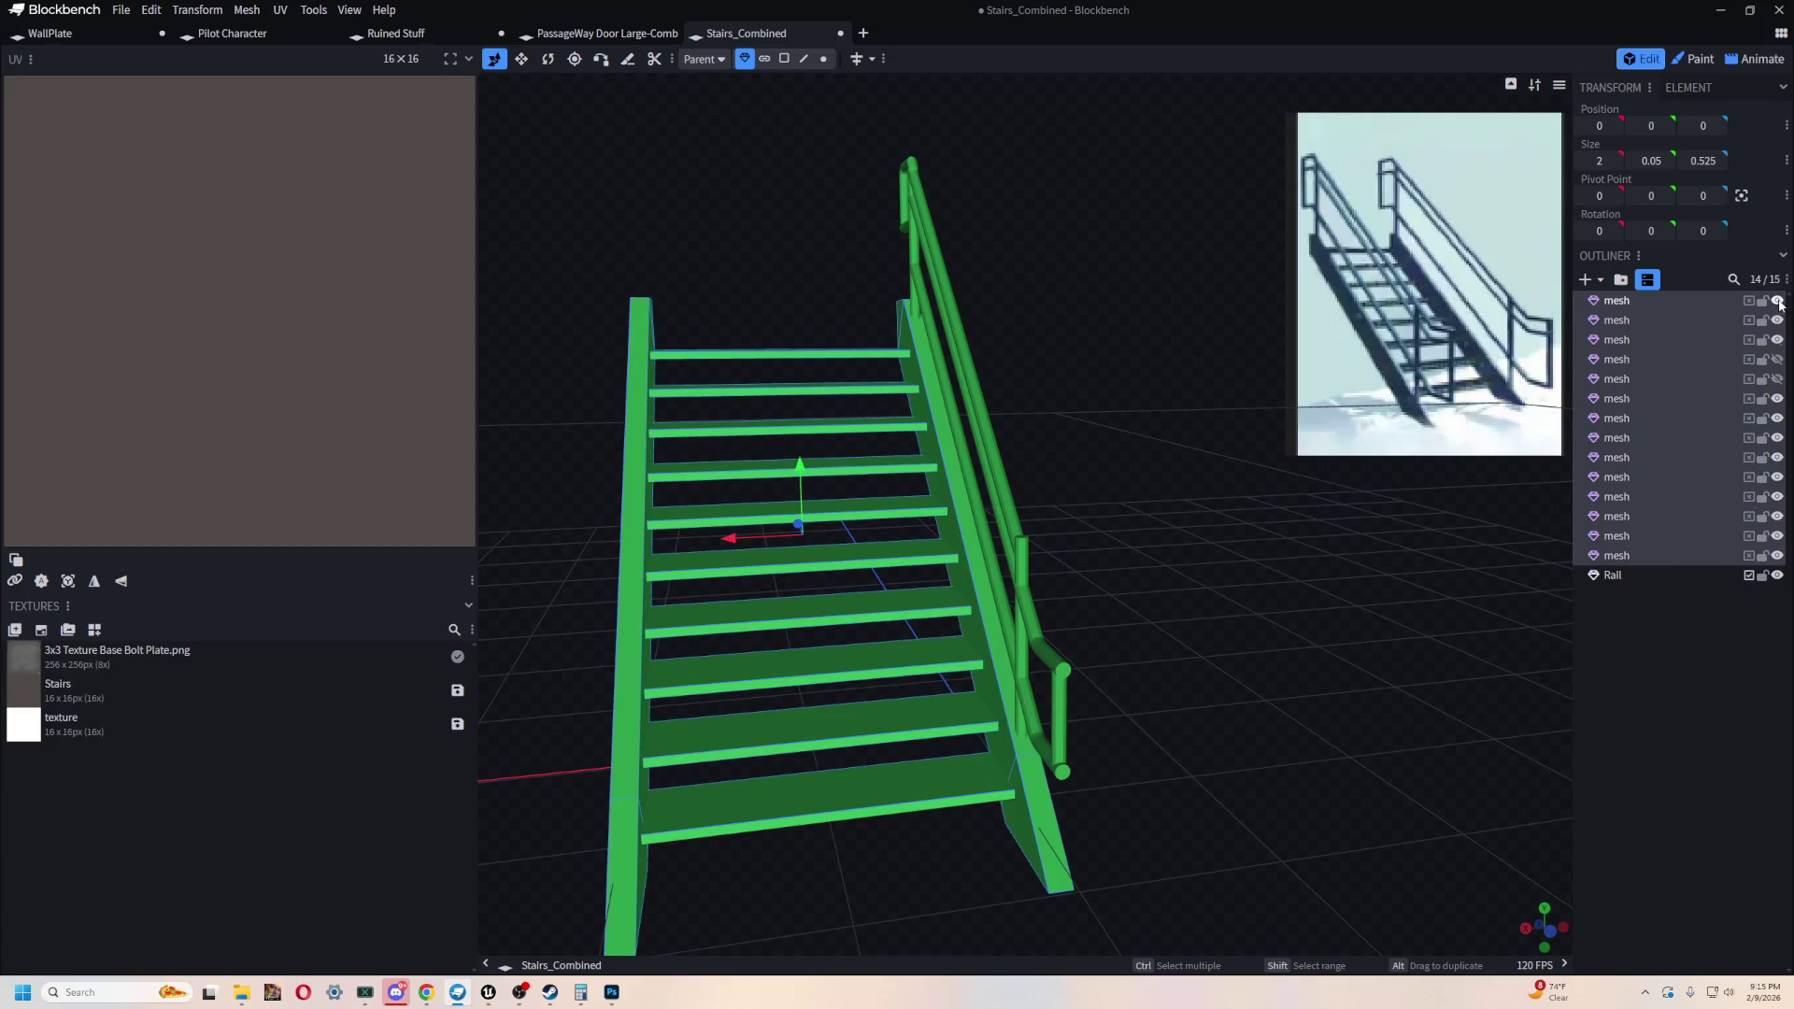
click(1777, 300)
click(1636, 574)
mouse_move(1322, 558)
mouse_down()
mouse_move(966, 524)
mouse_move(997, 604)
mouse_move(1040, 620)
mouse_move(1117, 567)
mouse_move(1125, 633)
mouse_move(1099, 633)
mouse_up()
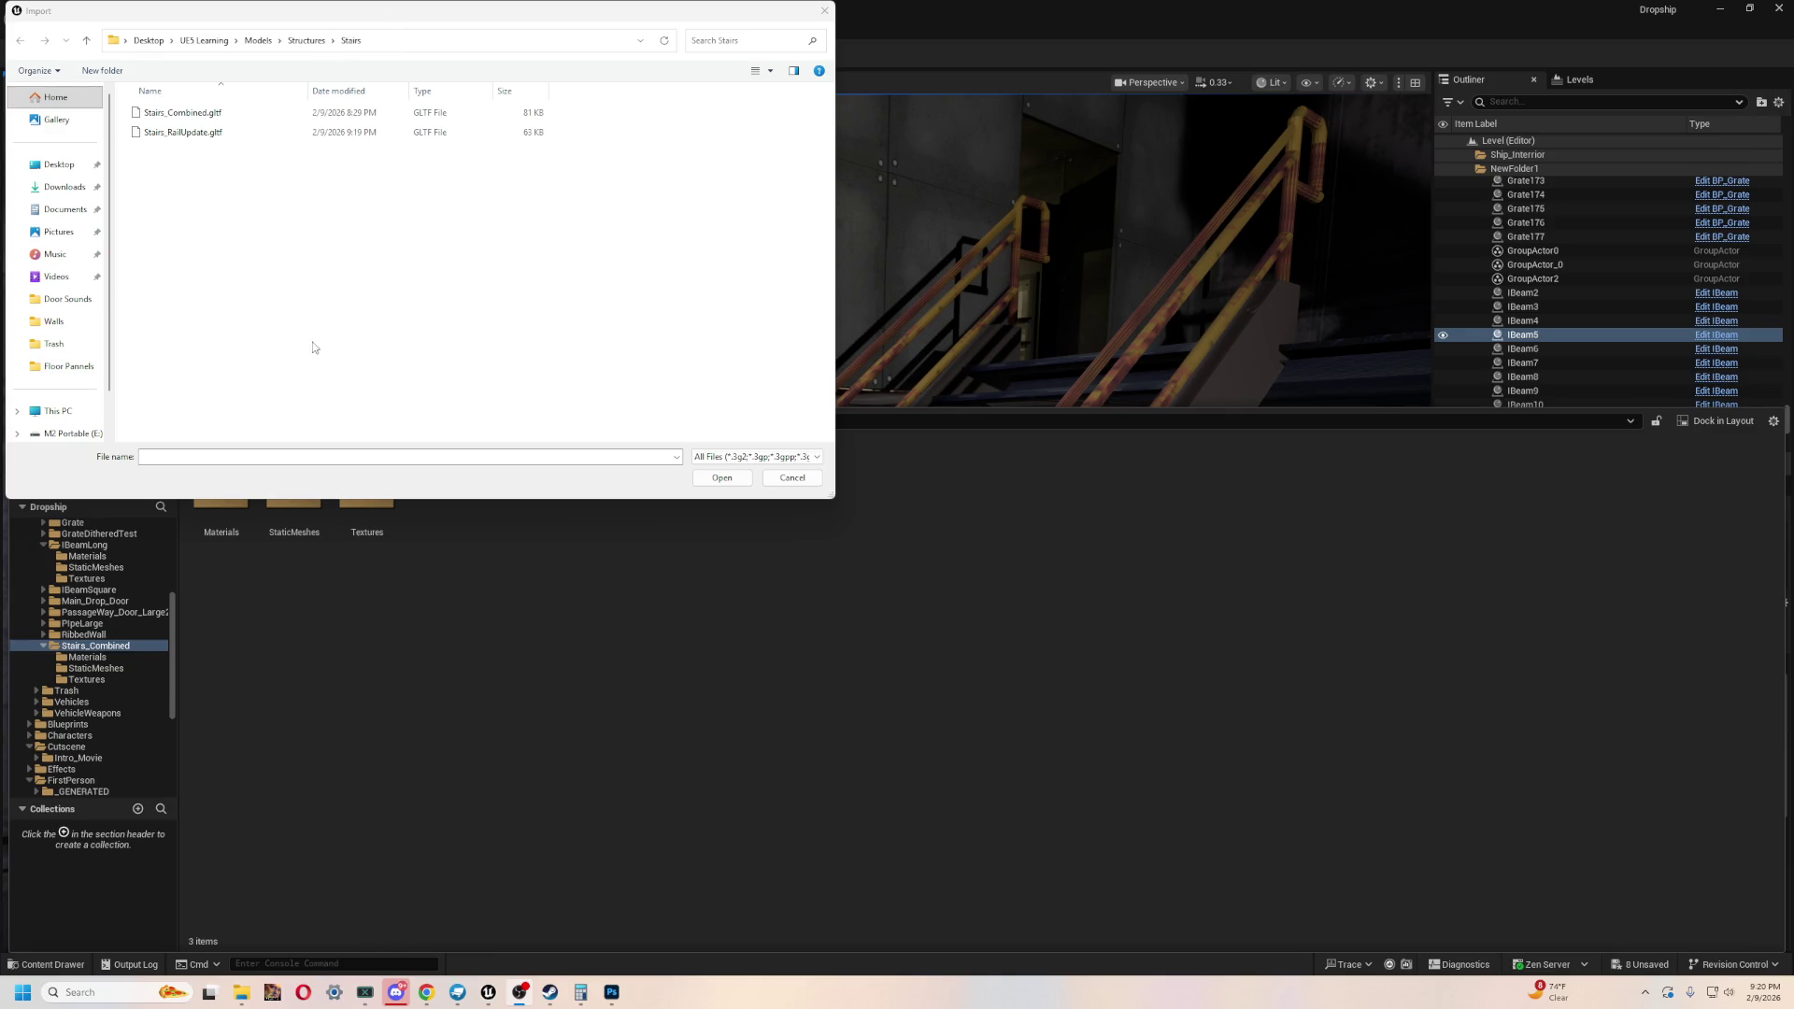
- Import Stairs_RailUpdate.gltf into the Stairs_Combined folder with default import settings
click(212, 131)
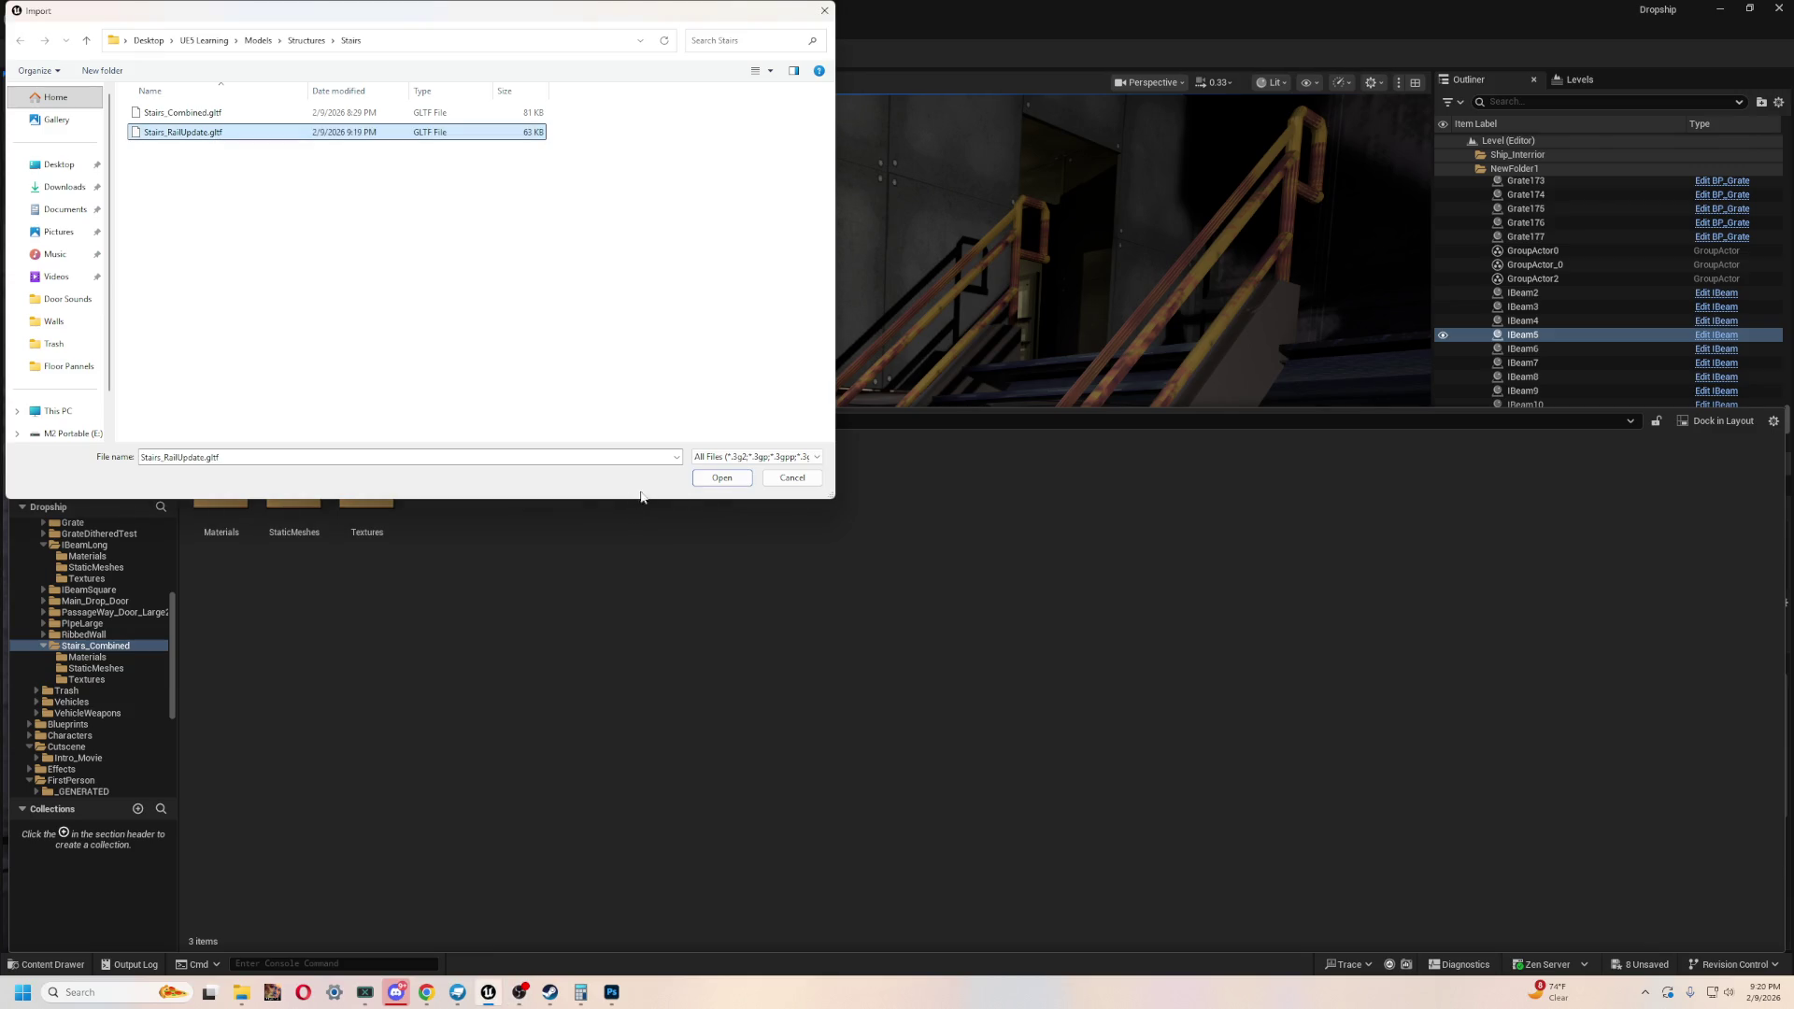
click(793, 477)
right_click(291, 488)
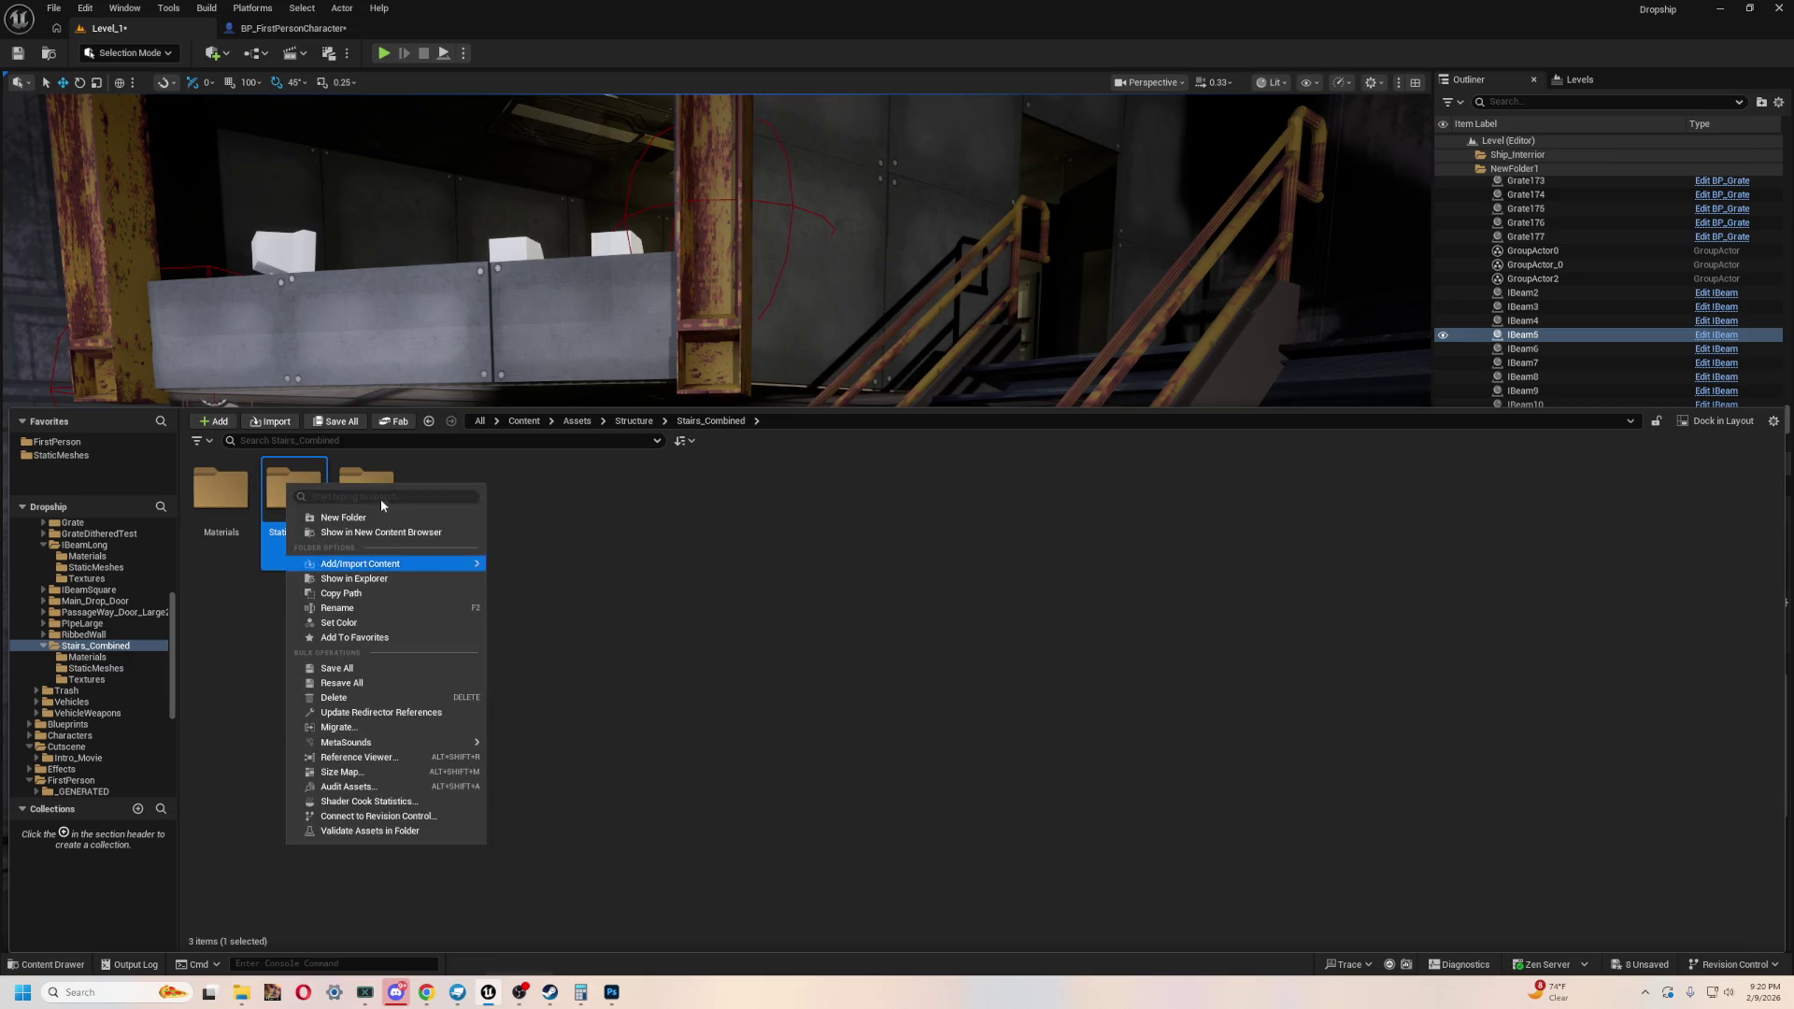
click(681, 561)
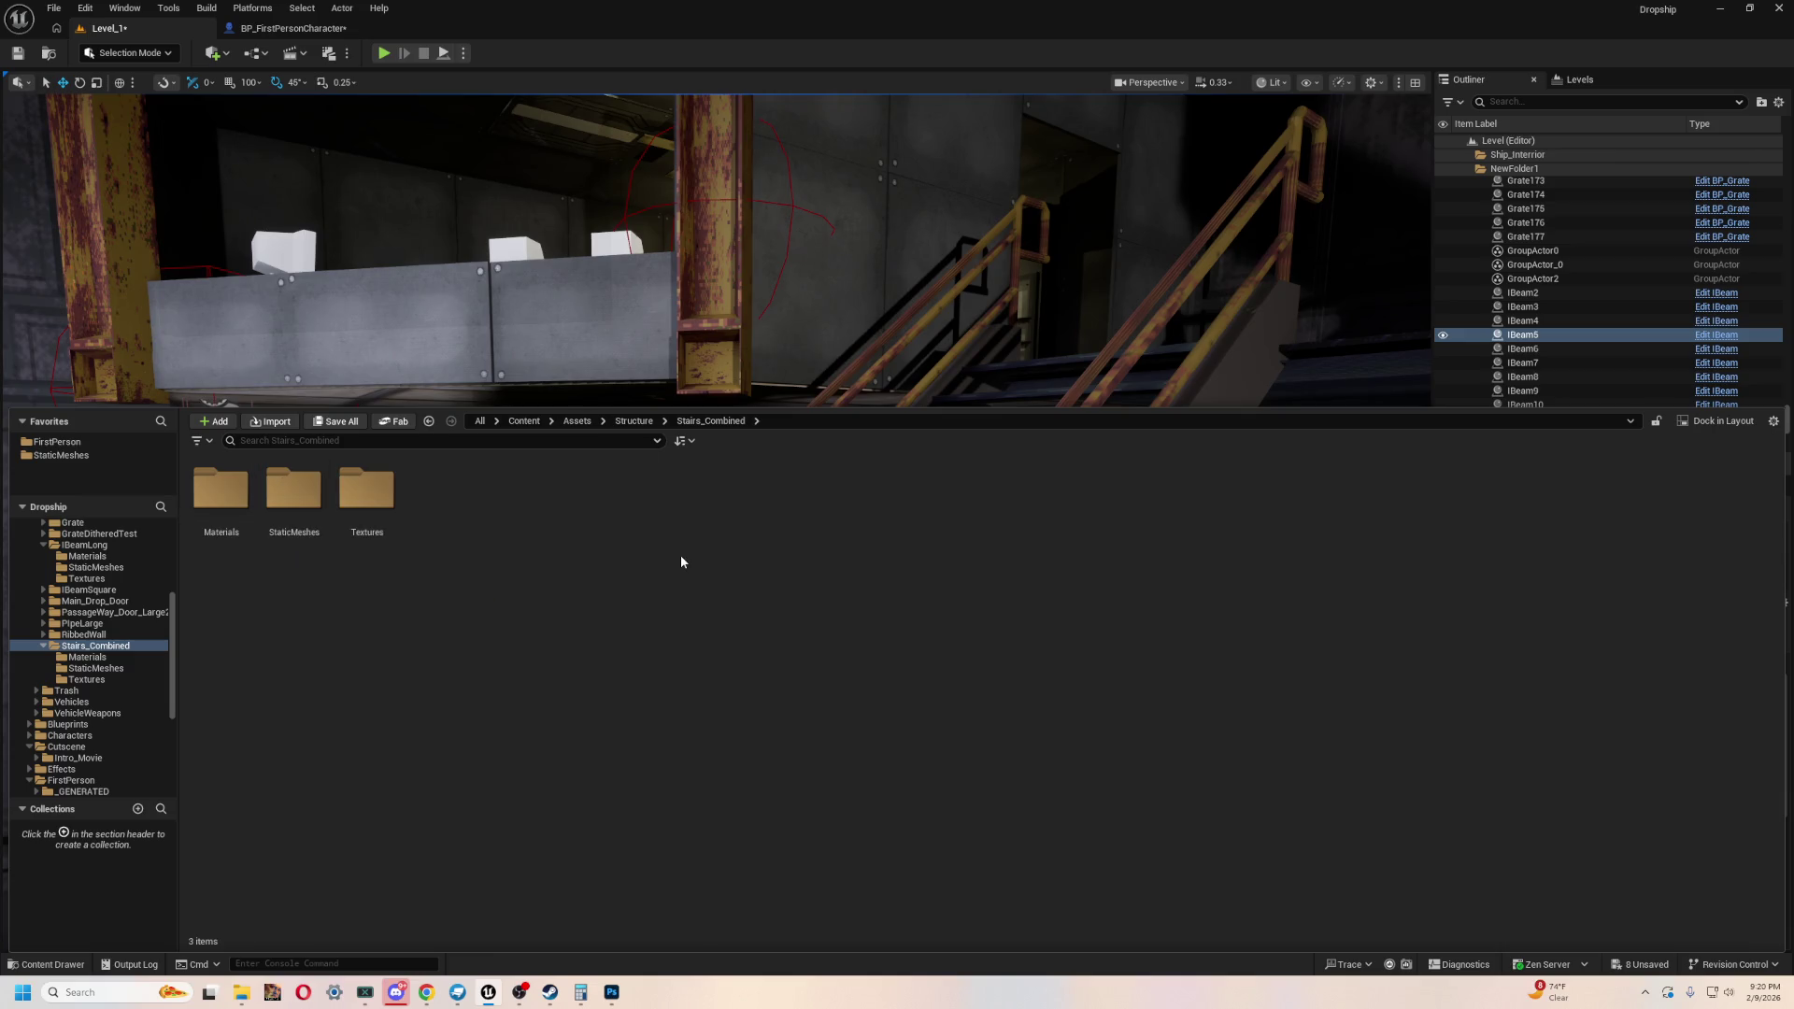
click(271, 422)
click(163, 136)
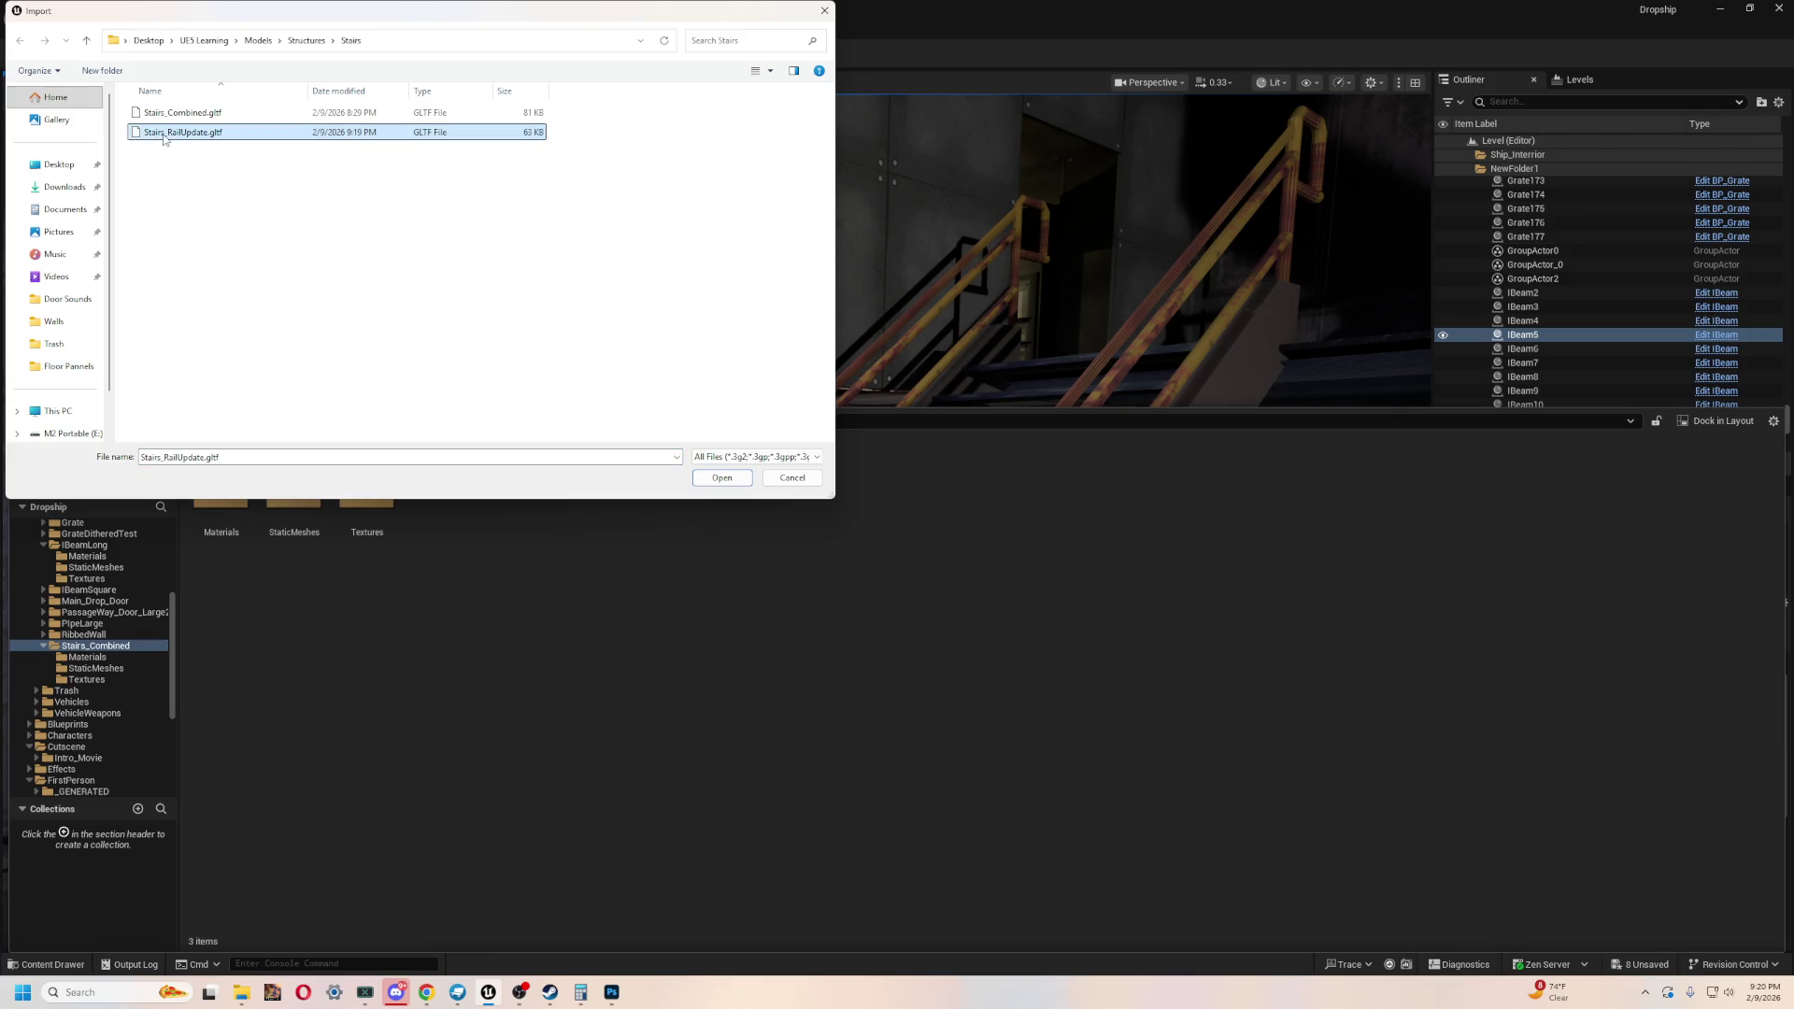
click(722, 479)
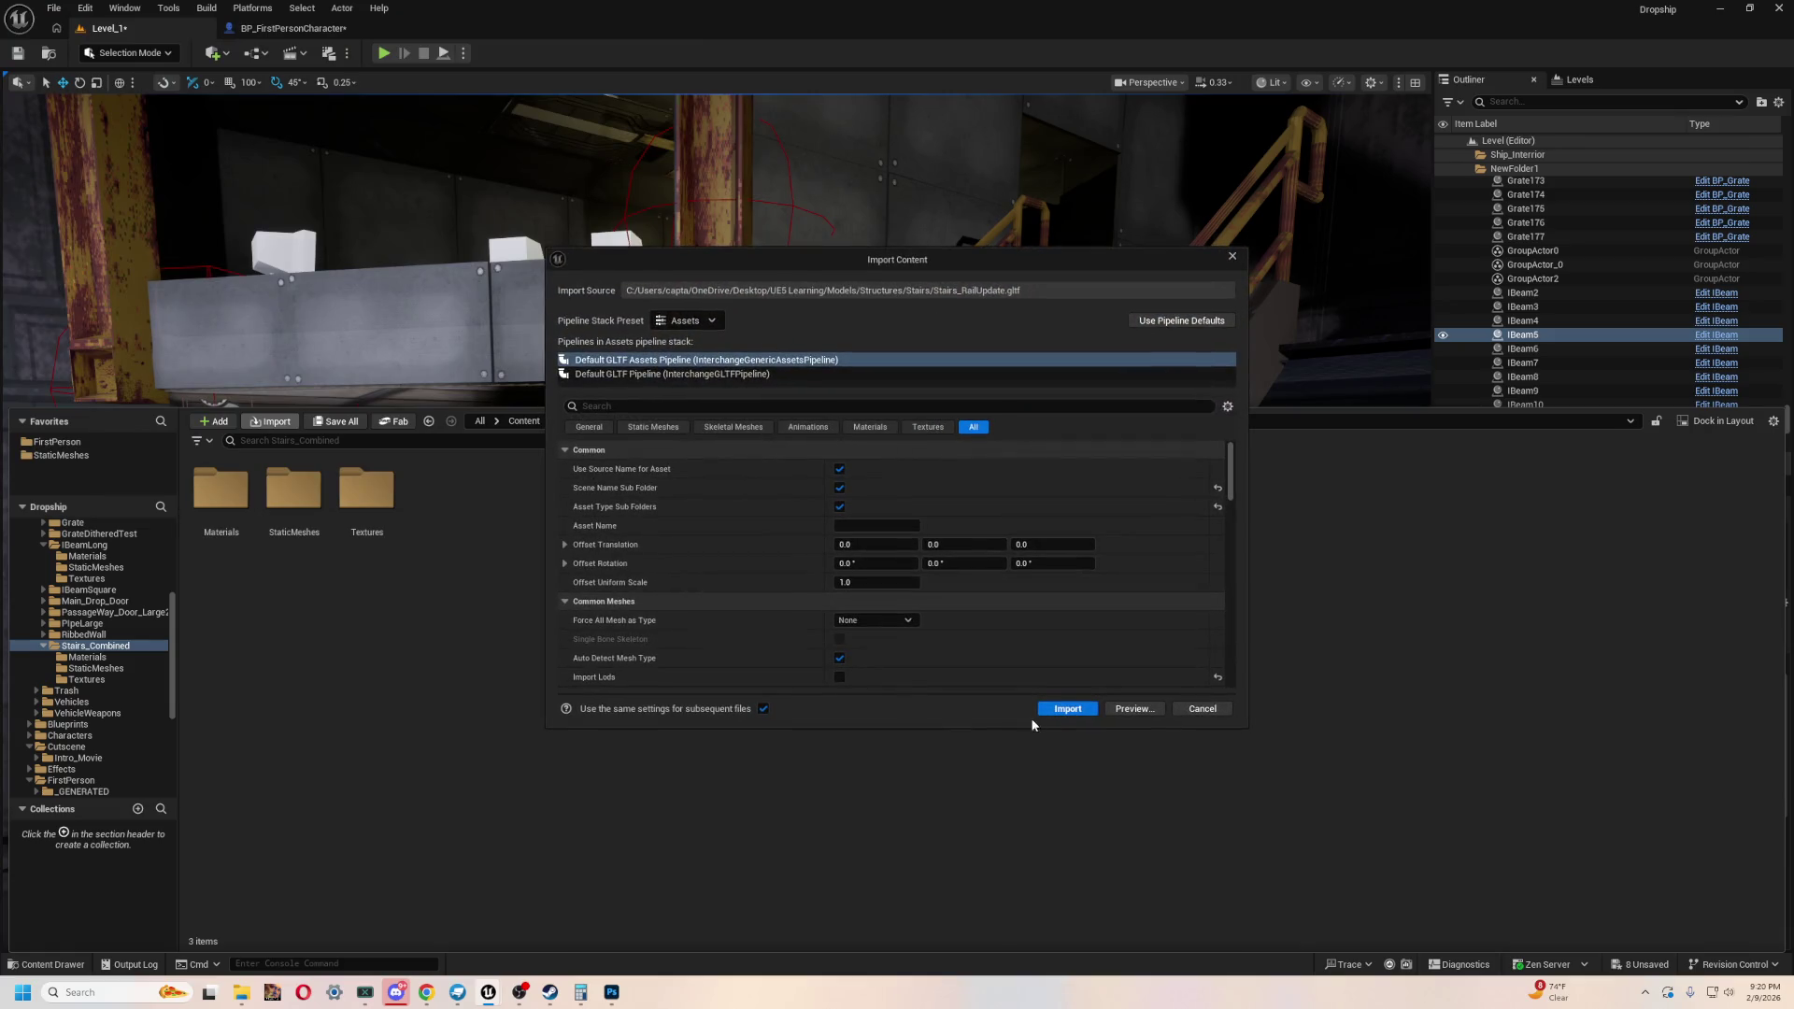
click(1067, 709)
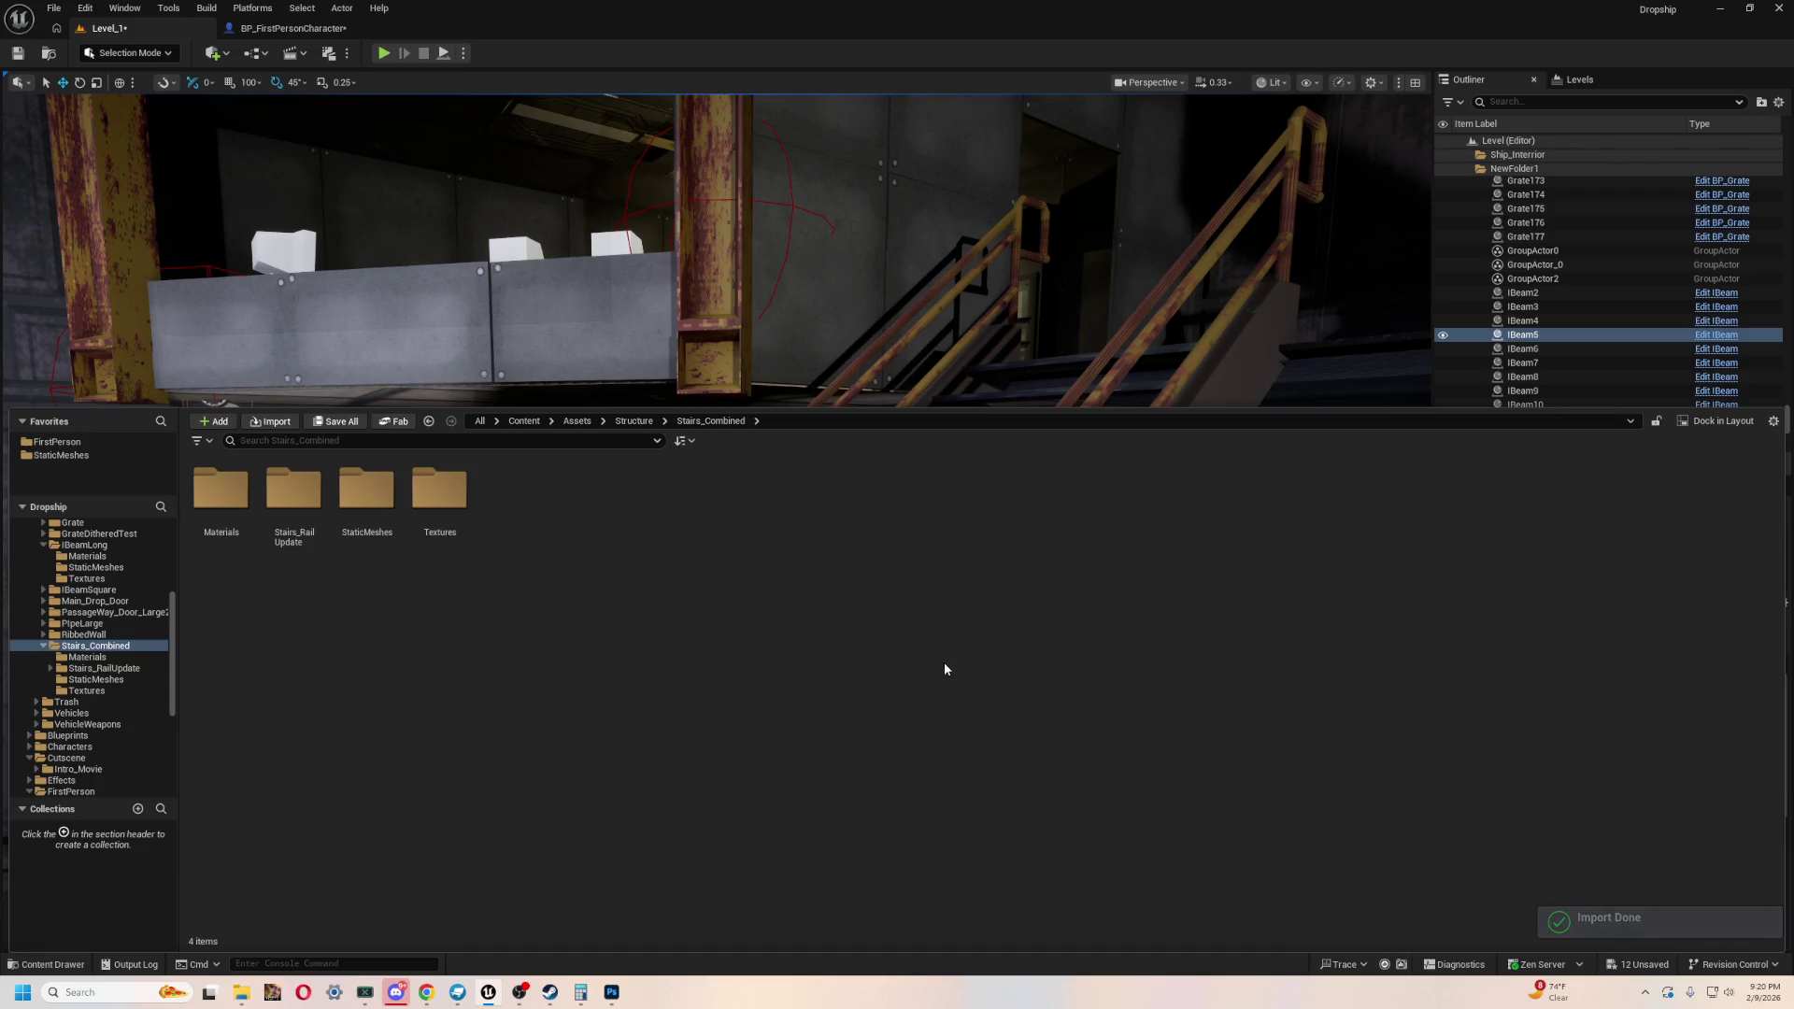
- Delete the old right-hand and left-hand stair railings from the staircase
right_drag(899, 350, 899, 350)
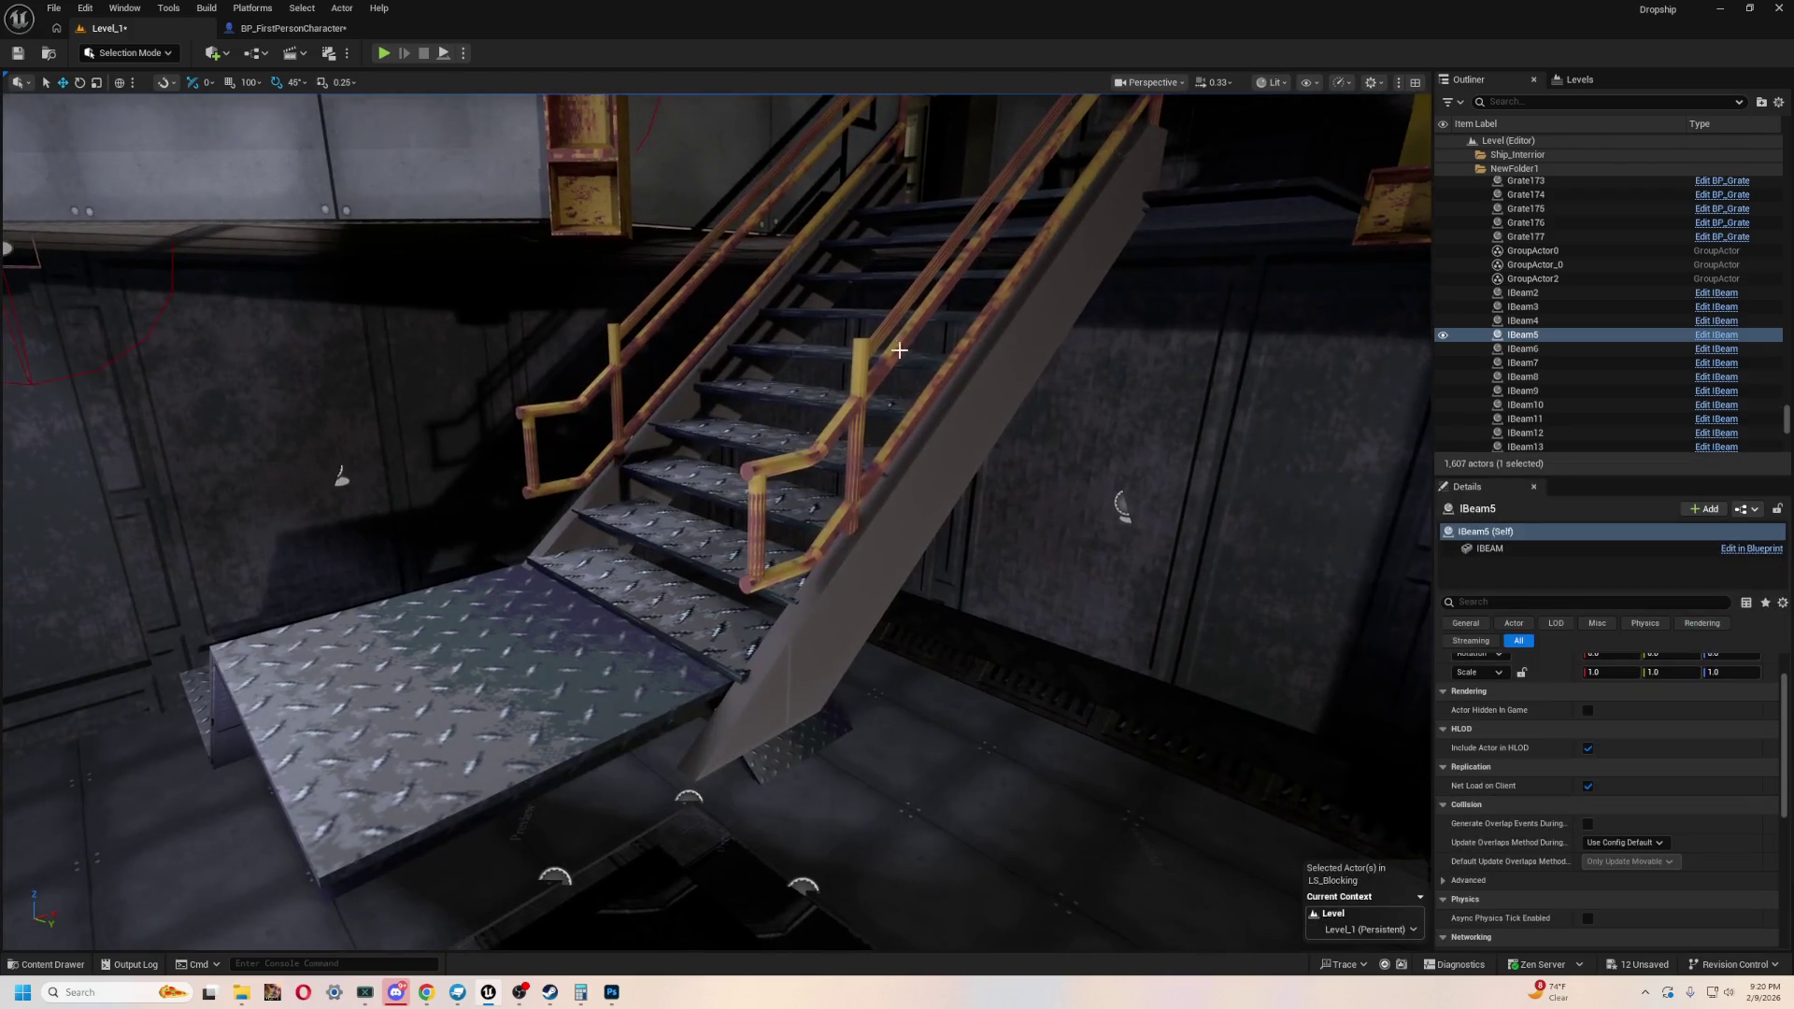
click(857, 379)
key(Delete)
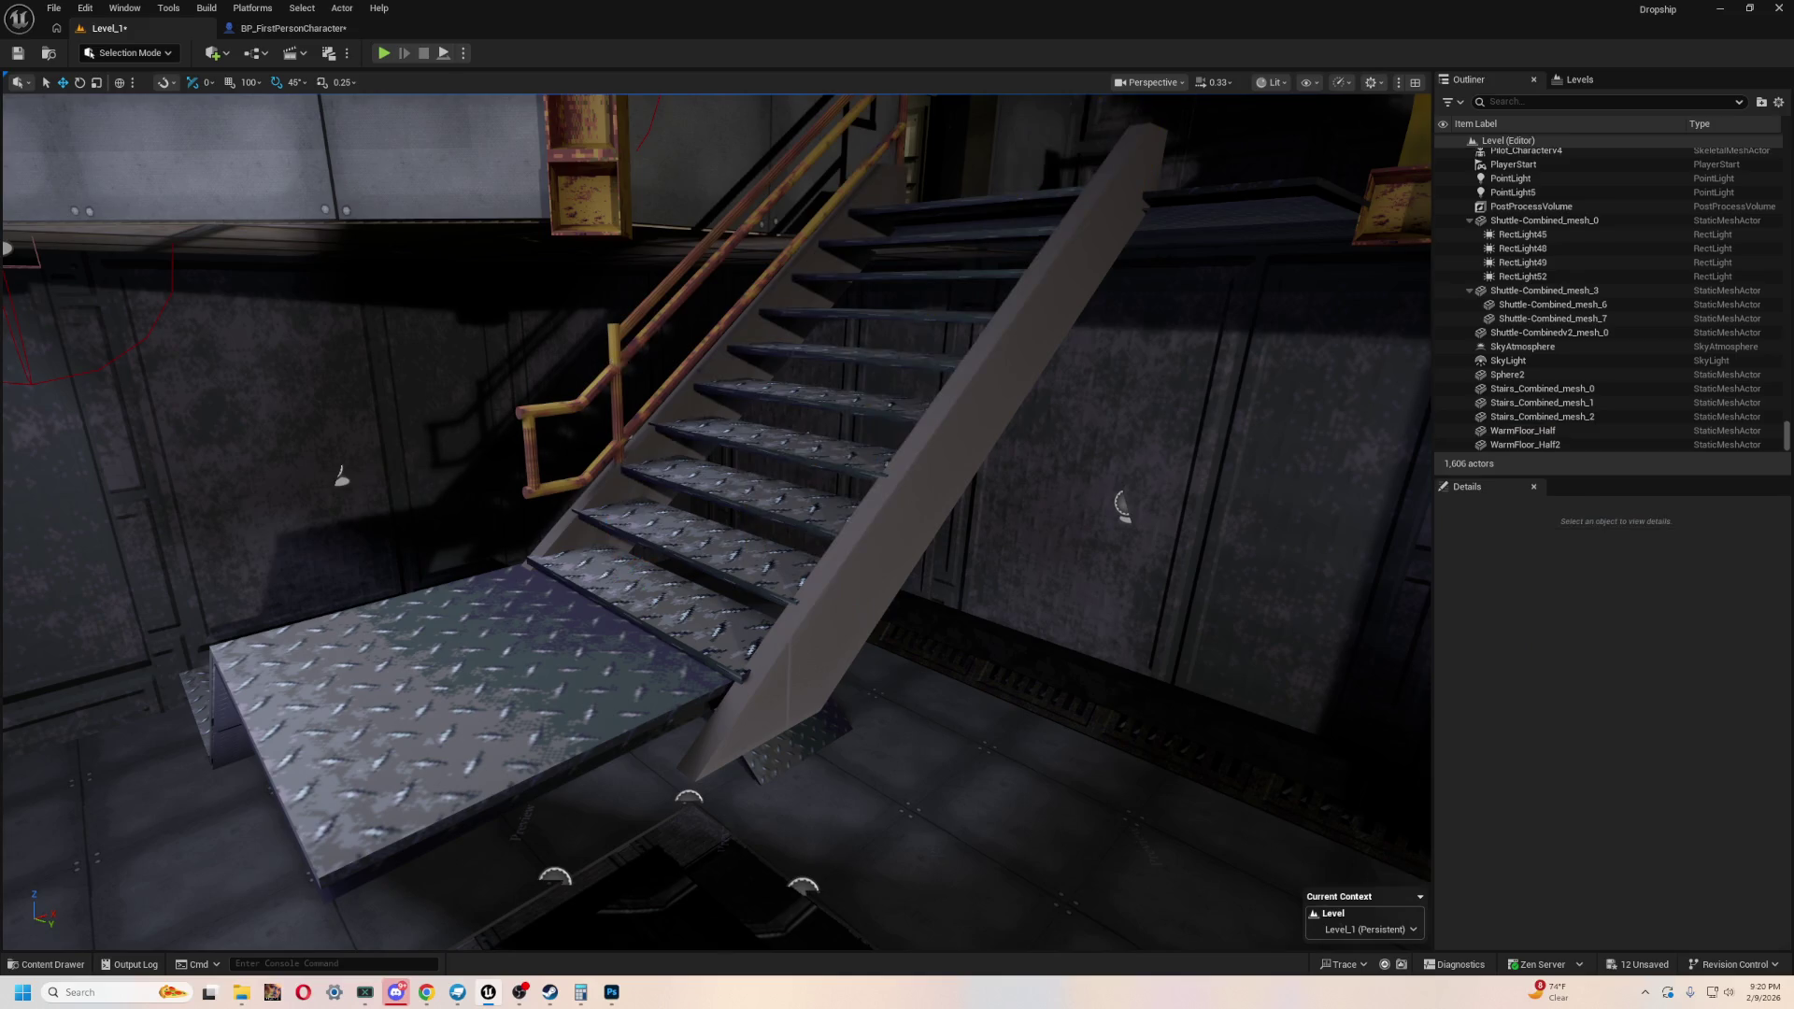
click(620, 359)
key(Delete)
mouse_move(620, 359)
right_down()
mouse_move(673, 411)
mouse_move(635, 449)
right_up()
- Go to Stairs_RailUpdate > StaticMeshes in the Content Drawer and drag the rail mesh into the level
key(ctrl+space)
click(291, 502)
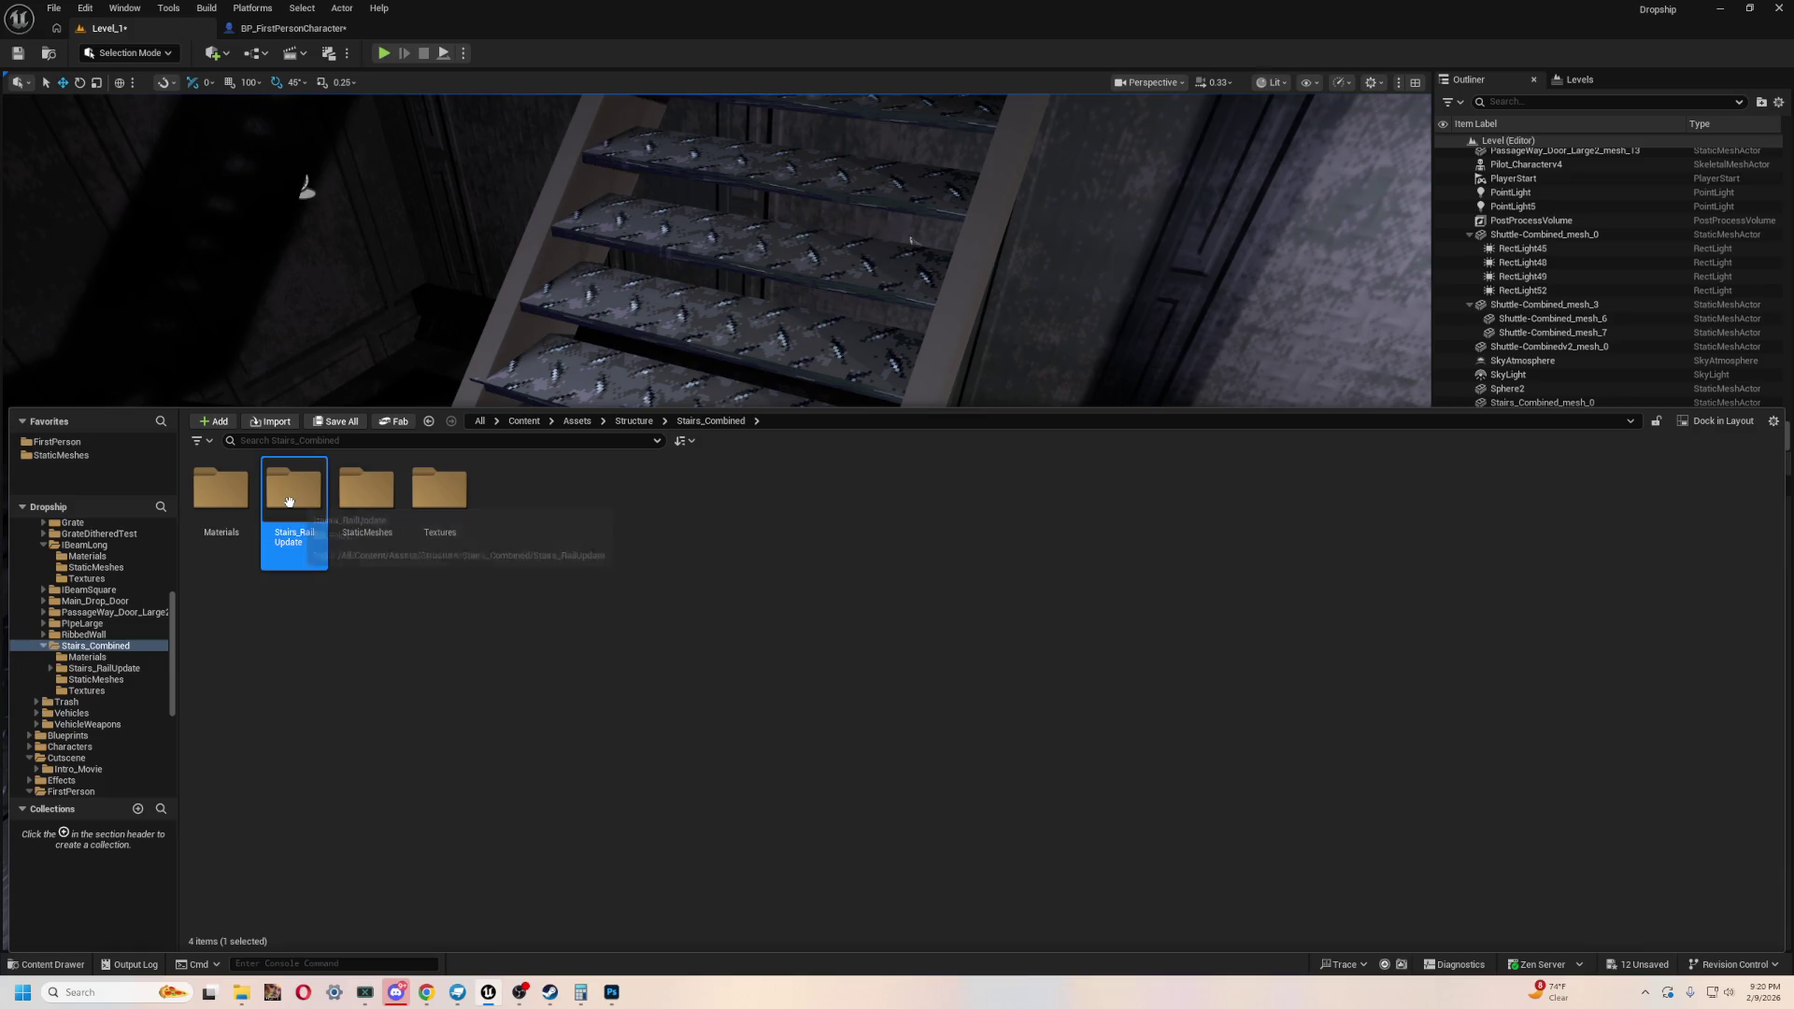
double_click(291, 502)
click(293, 493)
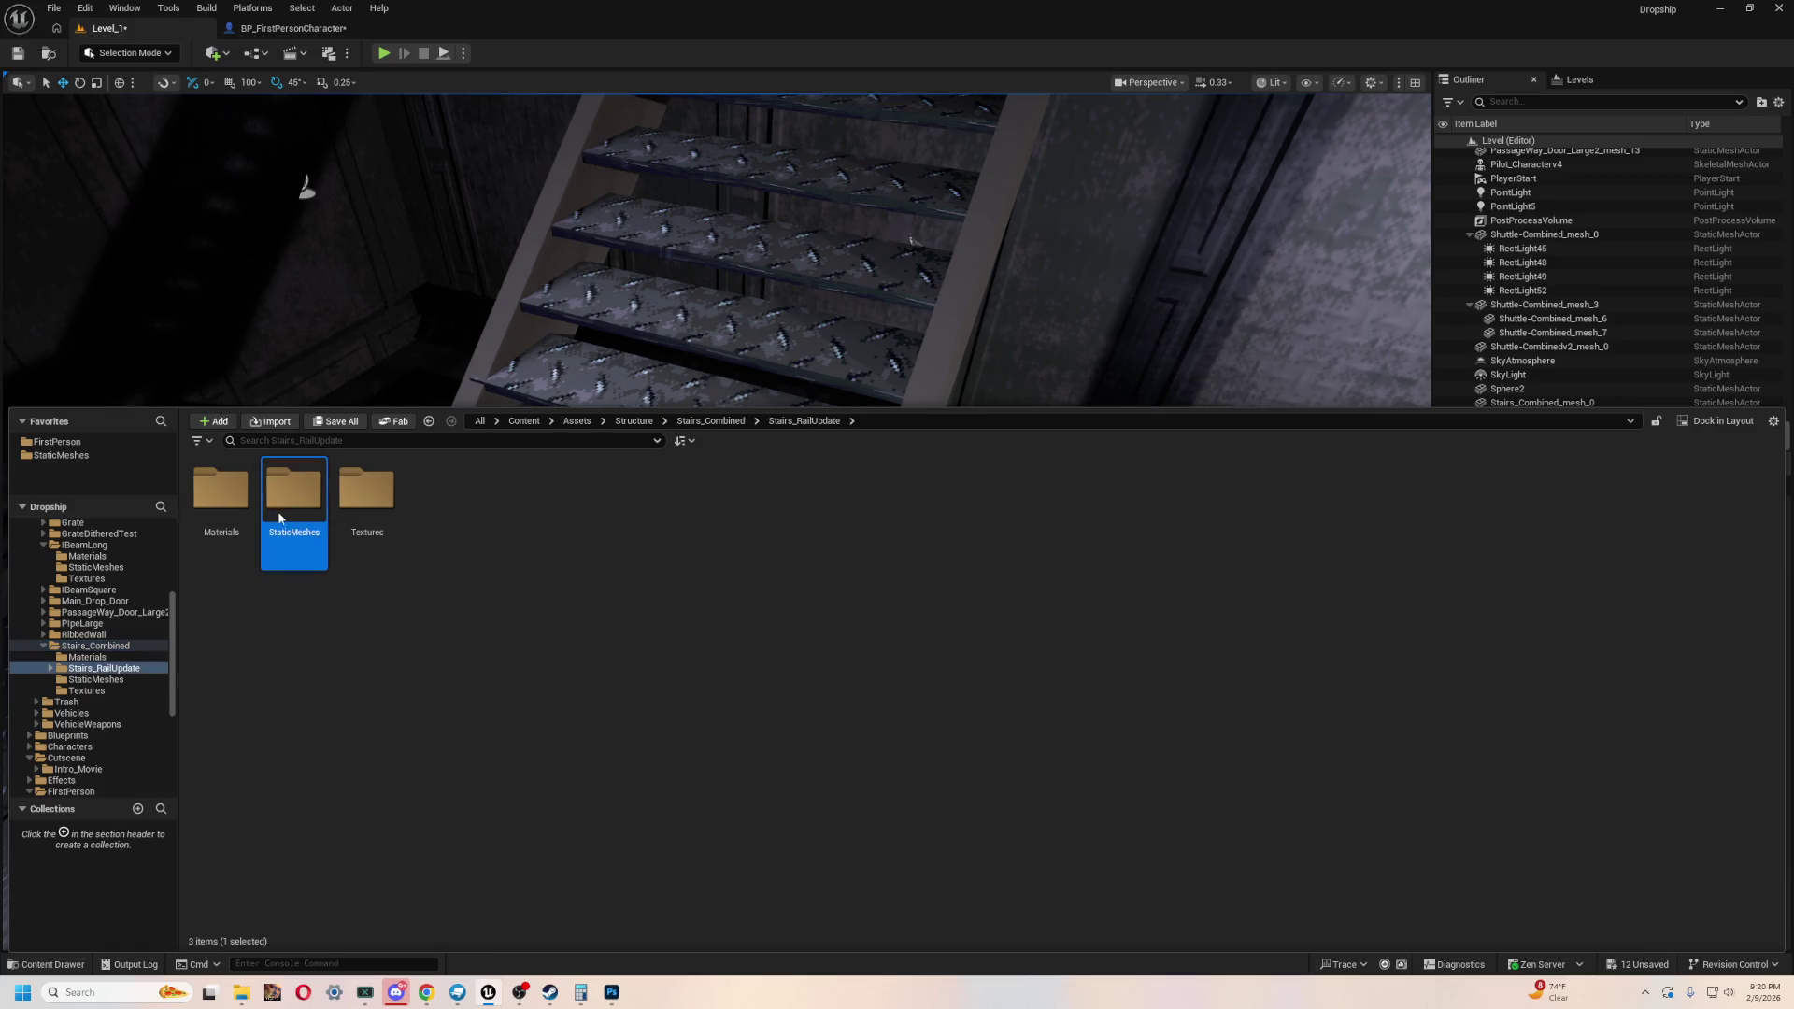
double_click(308, 510)
mouse_move(220, 491)
mouse_down()
mouse_move(592, 488)
mouse_move(821, 380)
mouse_move(713, 681)
mouse_move(425, 591)
mouse_move(453, 578)
mouse_move(456, 598)
mouse_up()
- Rotate the new rail -90 degrees around its Z axis
key(f)
key(e)
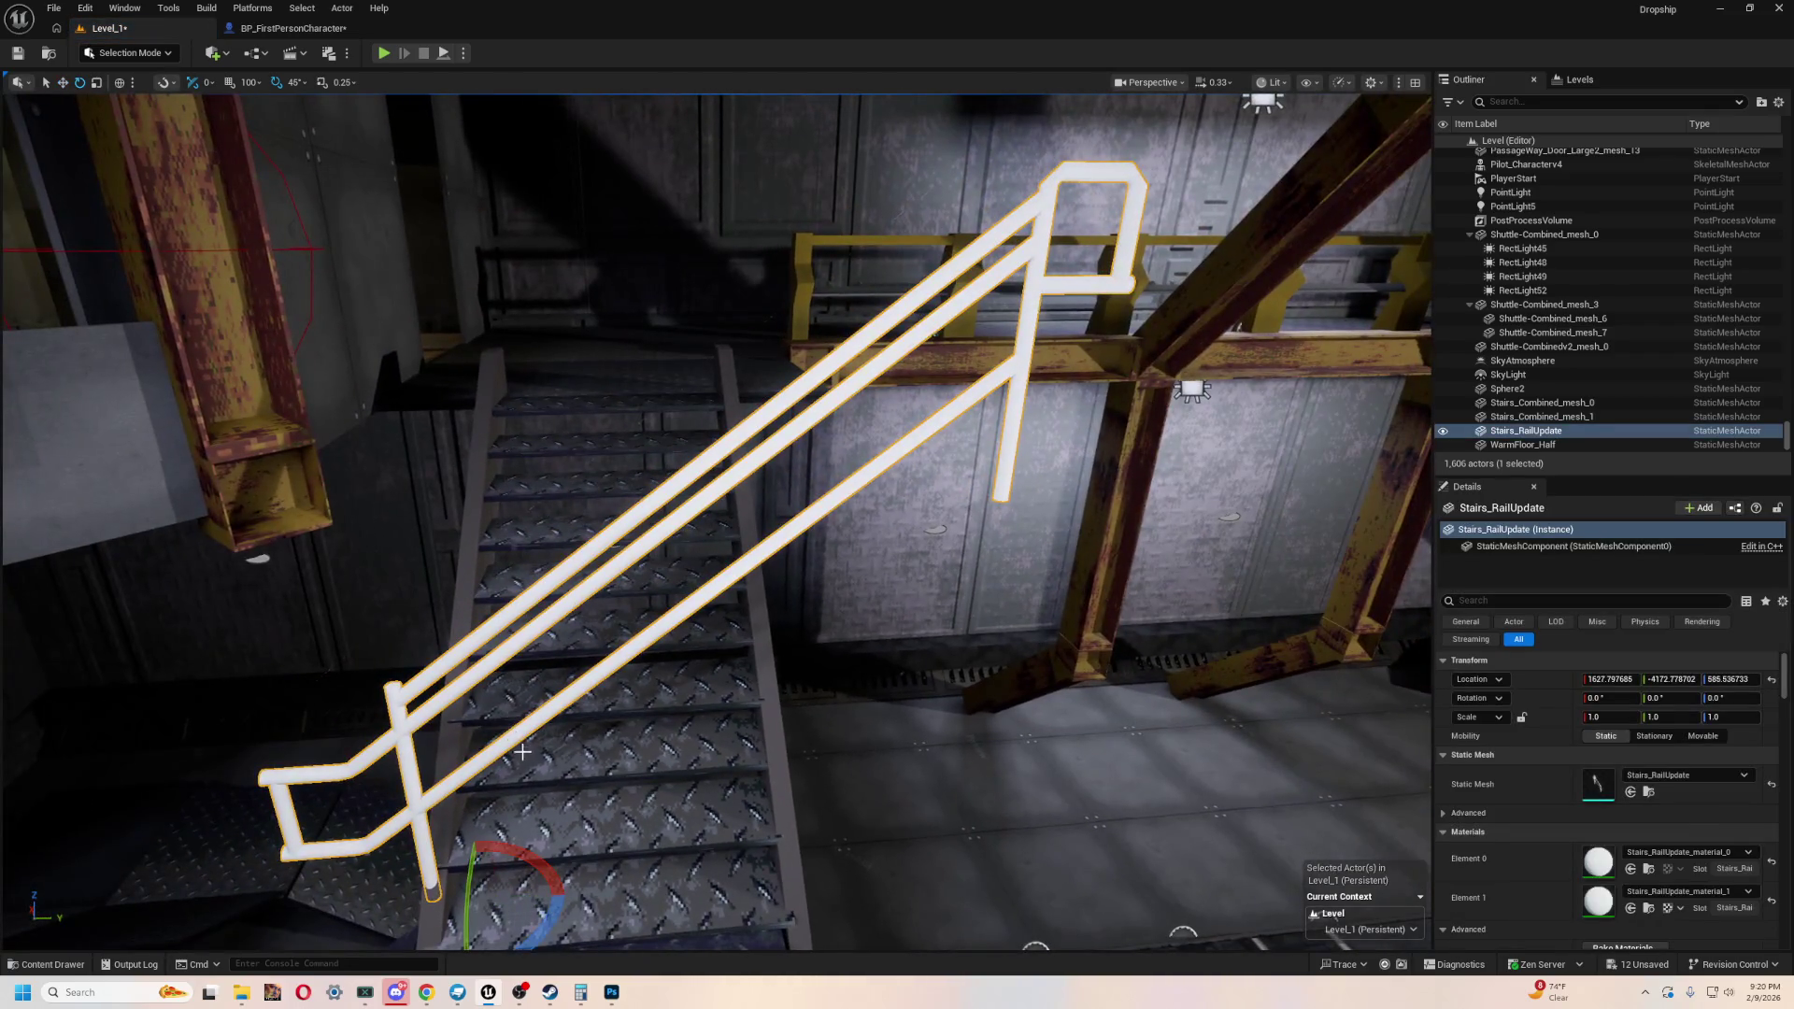
drag(561, 911, 509, 935)
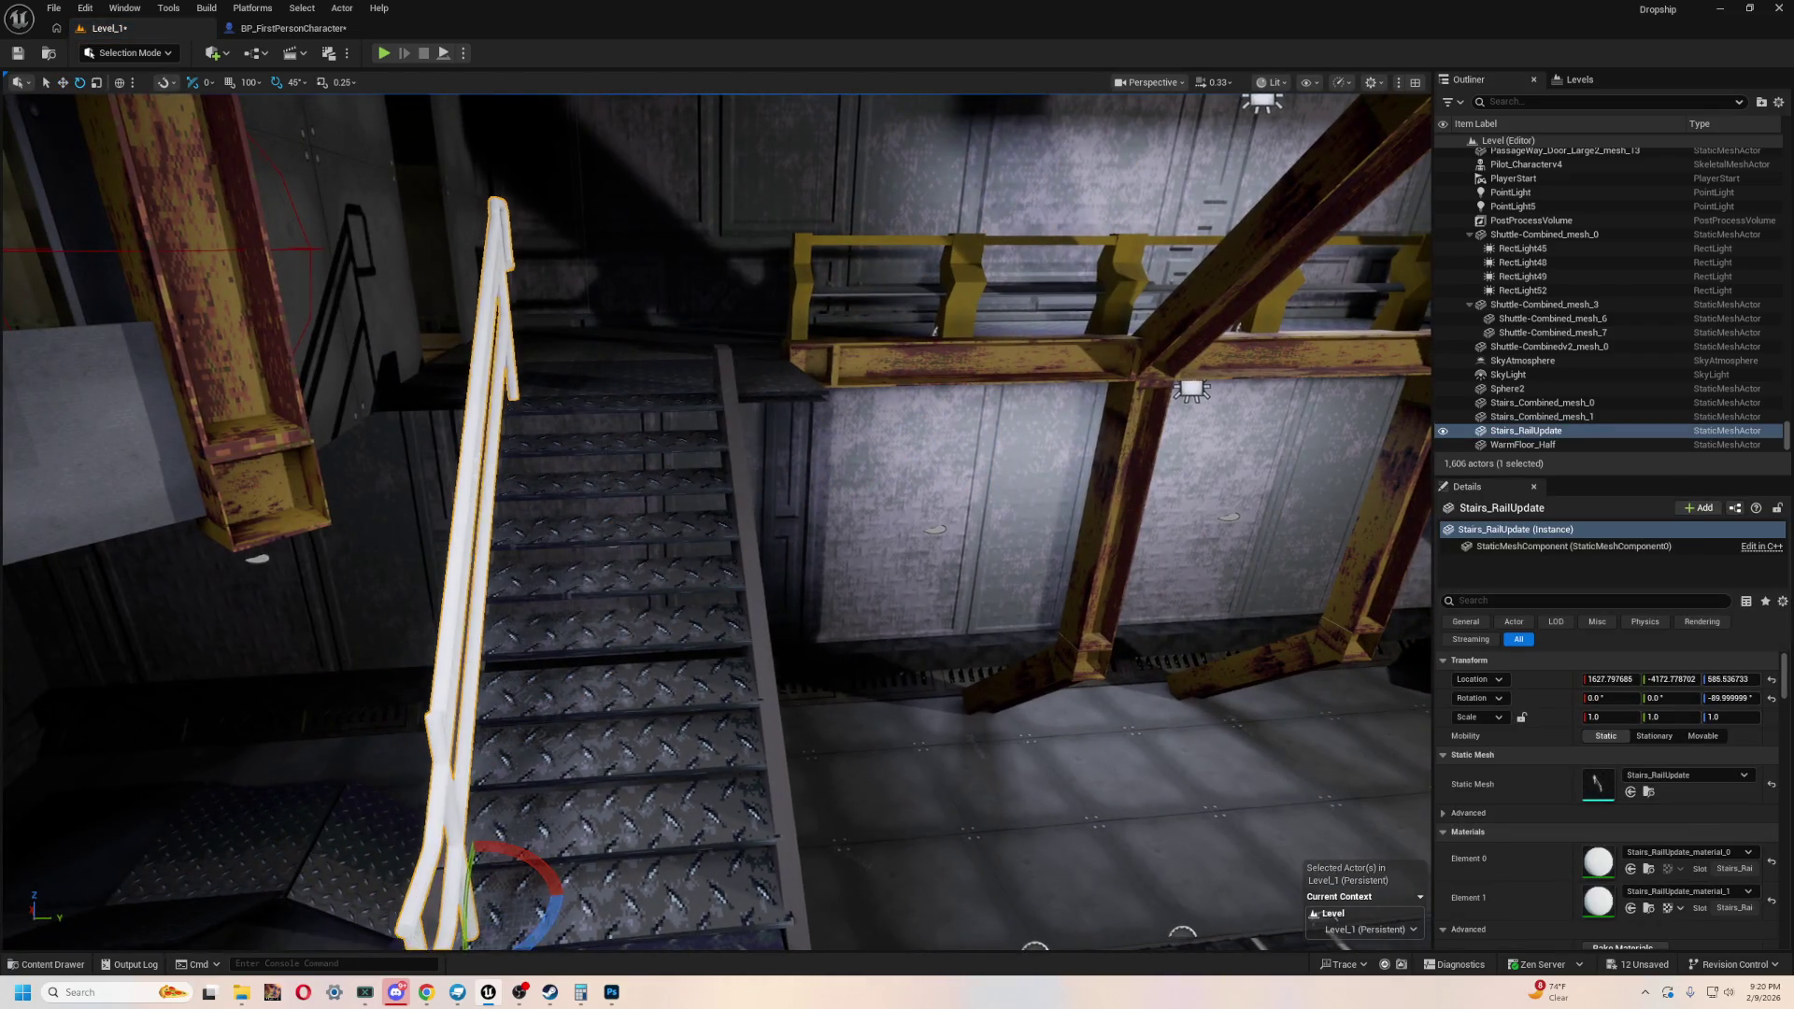
right_drag(509, 935, 745, 873)
- Move the rail along Y, X and Z onto the stairs, lowered to about Z 580, then start a playtest
key(w)
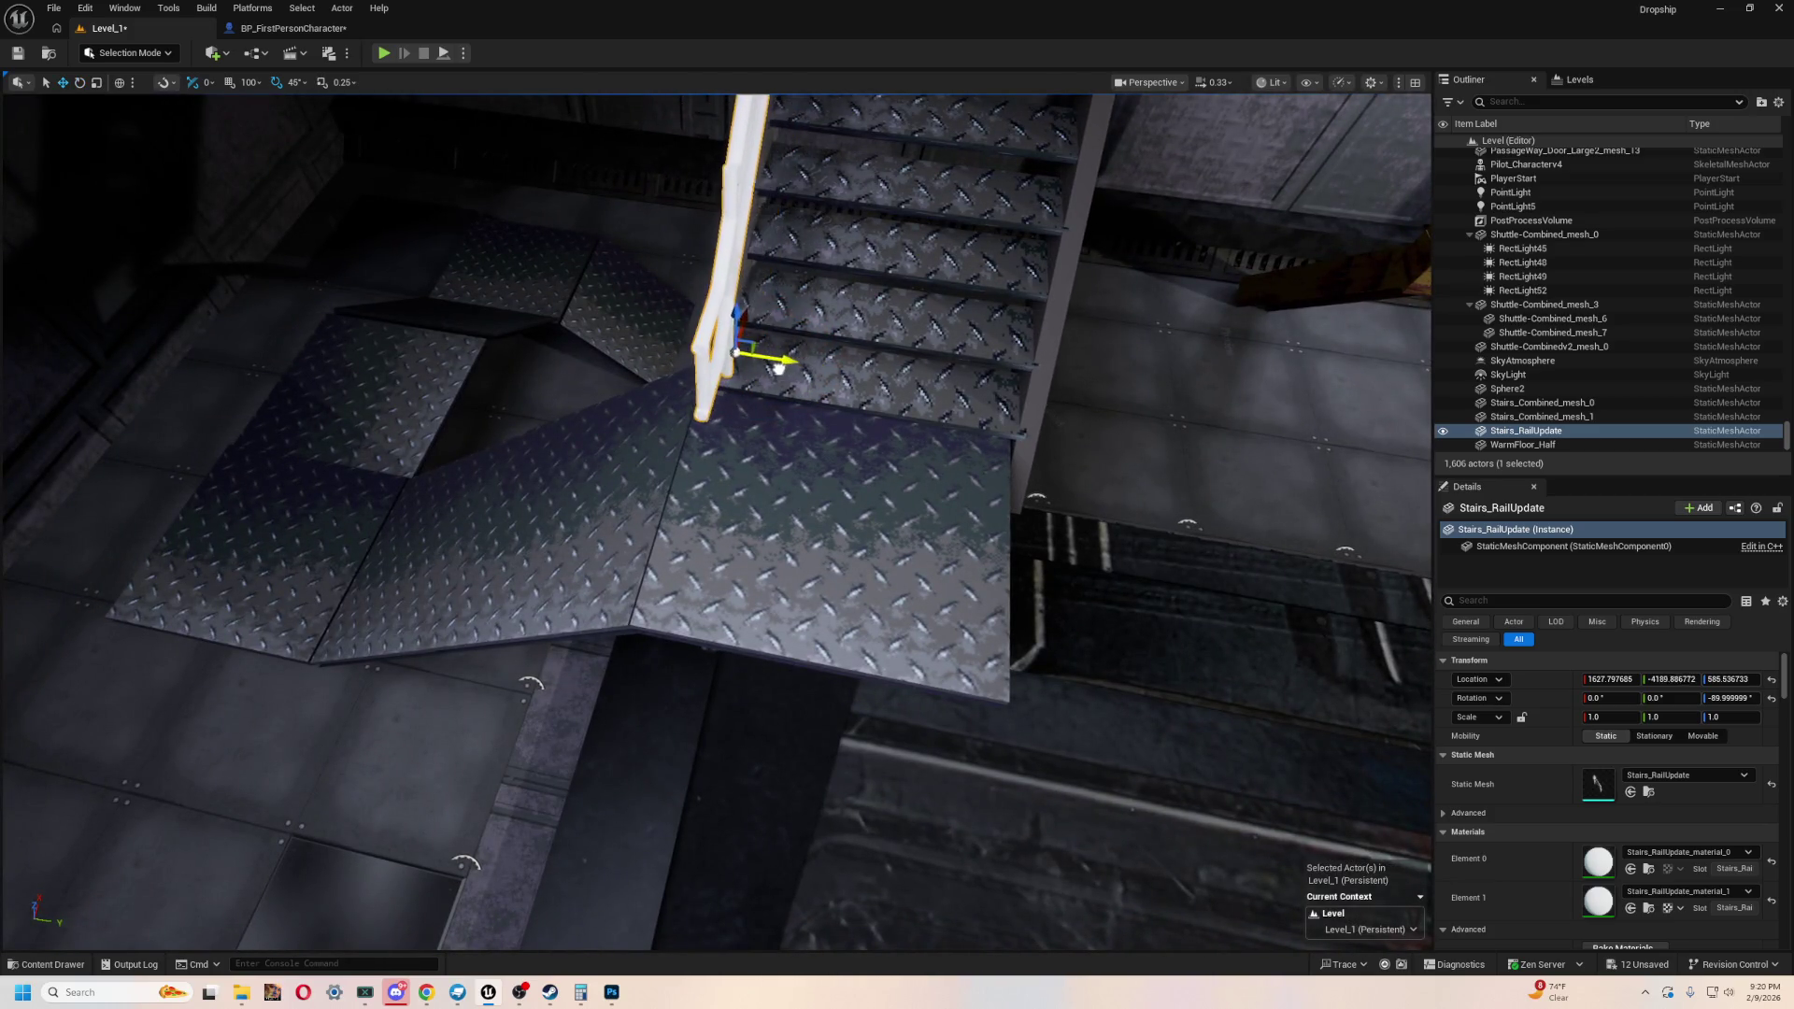
drag(766, 363, 759, 365)
right_drag(759, 364, 595, 725)
drag(574, 781, 675, 777)
mouse_move(672, 777)
right_down()
mouse_move(645, 757)
mouse_move(654, 710)
mouse_move(738, 645)
mouse_move(685, 593)
mouse_move(721, 565)
mouse_move(708, 678)
right_up()
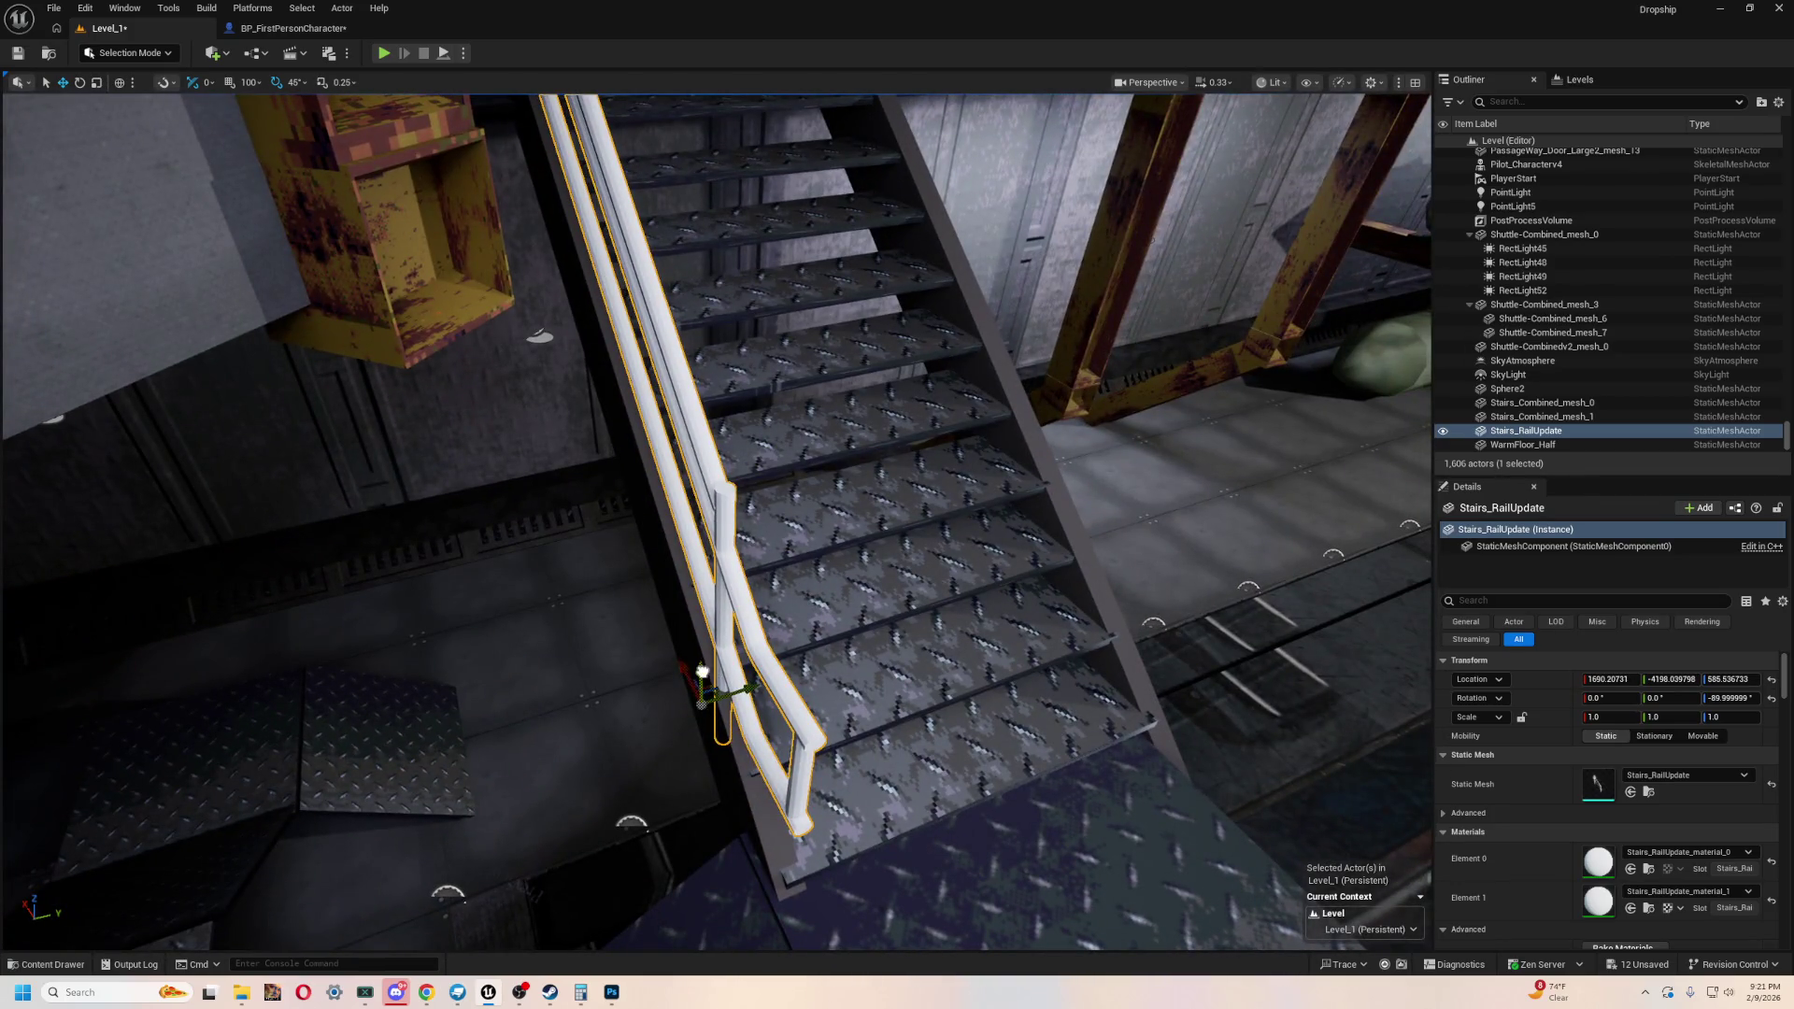
drag(702, 672, 702, 682)
mouse_move(702, 682)
right_down()
mouse_move(672, 696)
mouse_move(519, 170)
right_up()
key(alt+p)
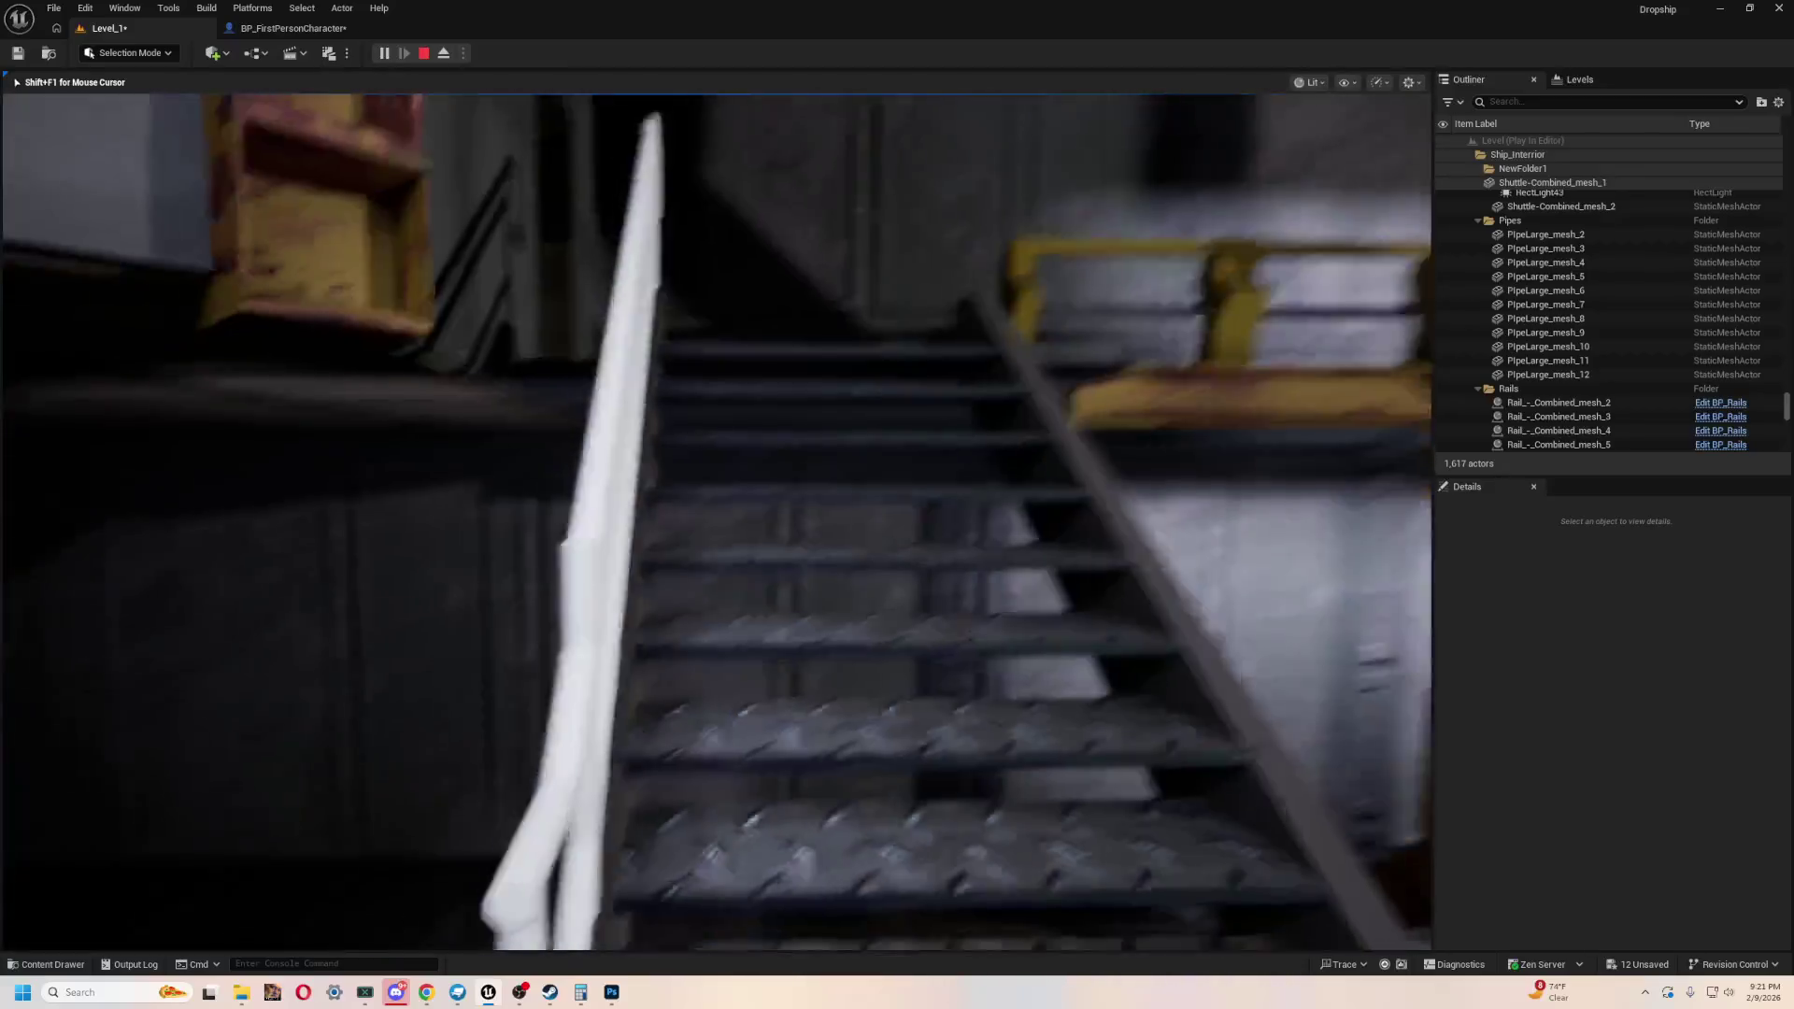
key(Escape)
key(f)
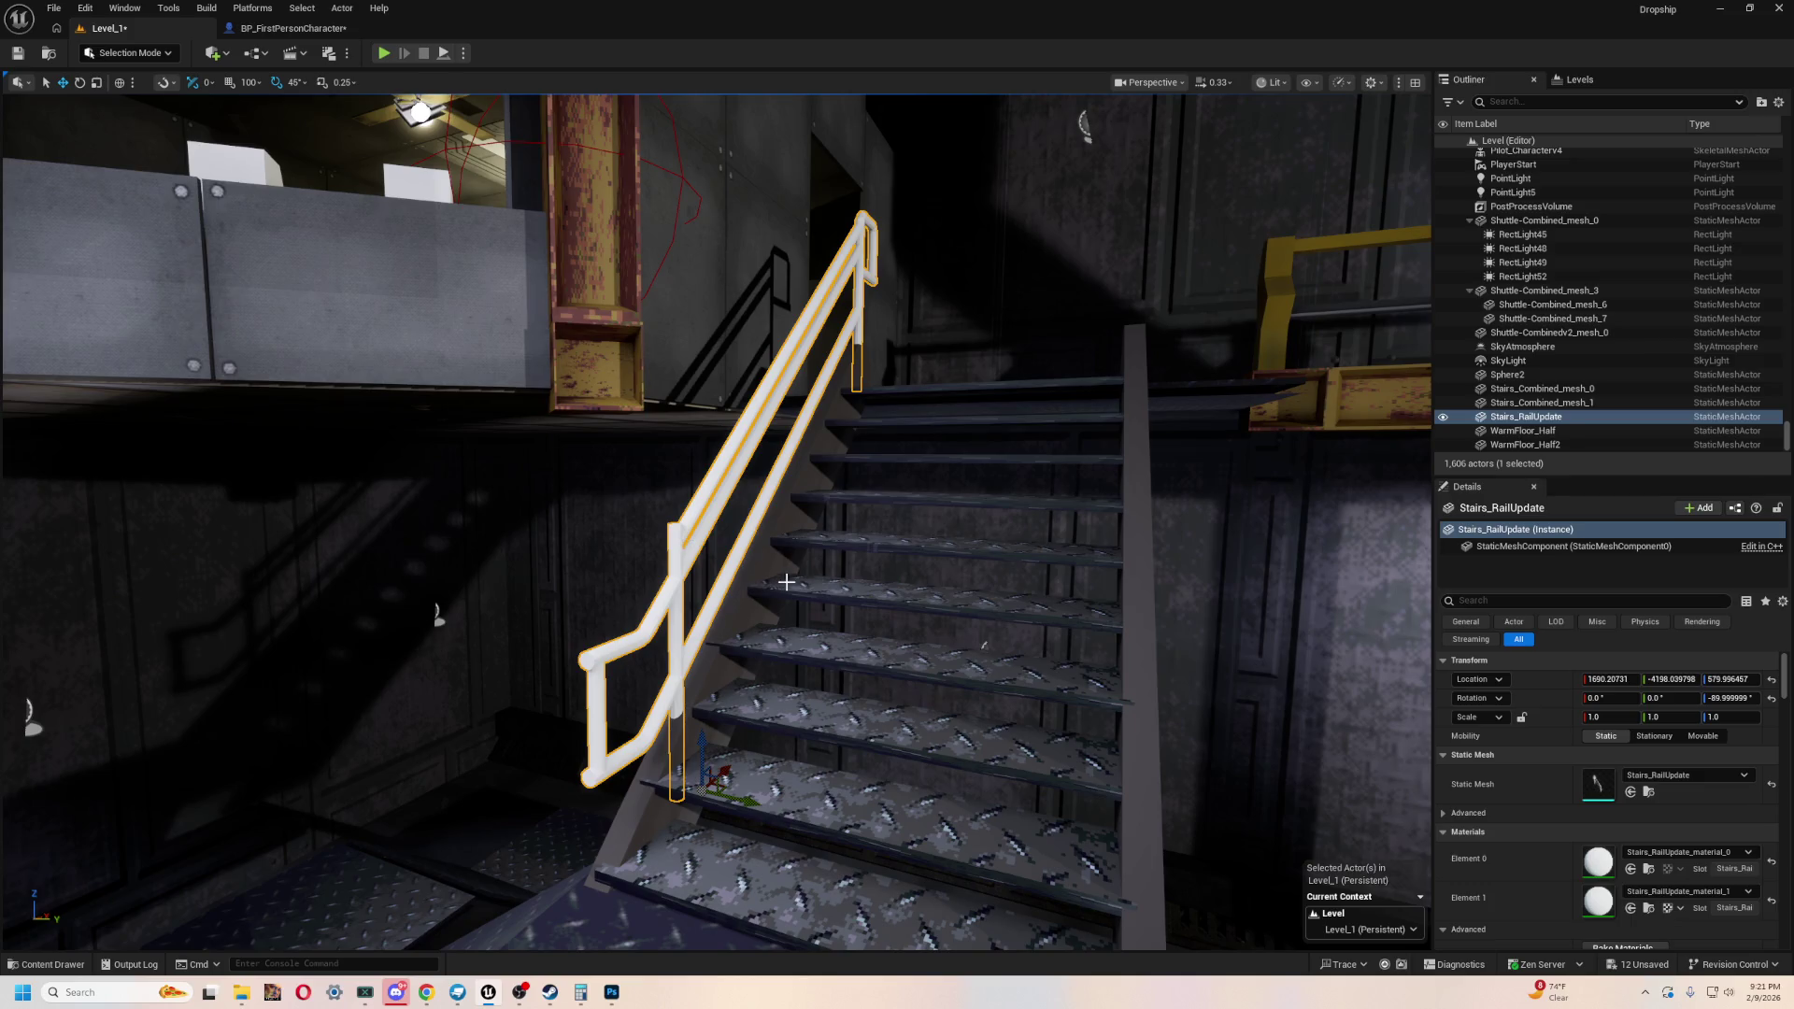
- Duplicate the rail with Ctrl+D and slide the Stairs_RailUpdate2 copy to the stairs' opposite side
key(ctrl+d)
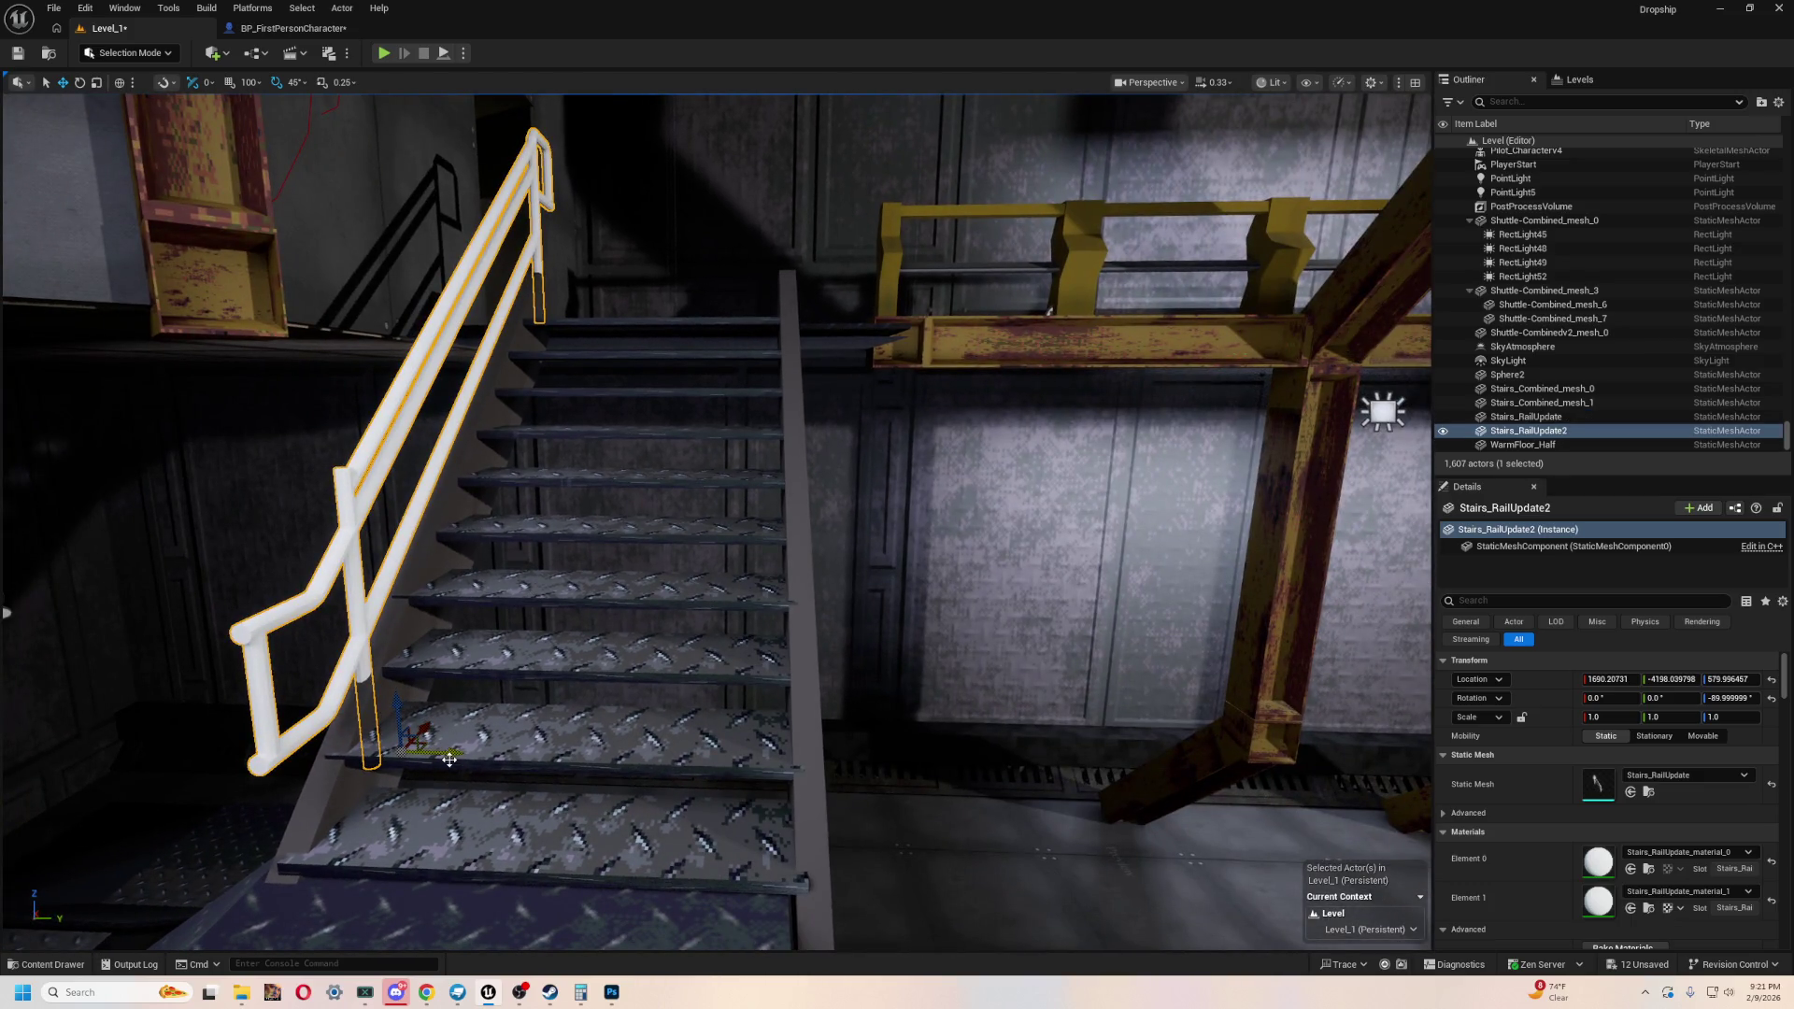
drag(455, 752, 851, 774)
mouse_move(851, 774)
right_down()
mouse_move(823, 729)
mouse_move(729, 691)
mouse_move(775, 711)
mouse_move(785, 672)
mouse_move(447, 66)
right_up()
- Walk the staircase past both rails in a playtest, then end it
click(384, 53)
key(w)
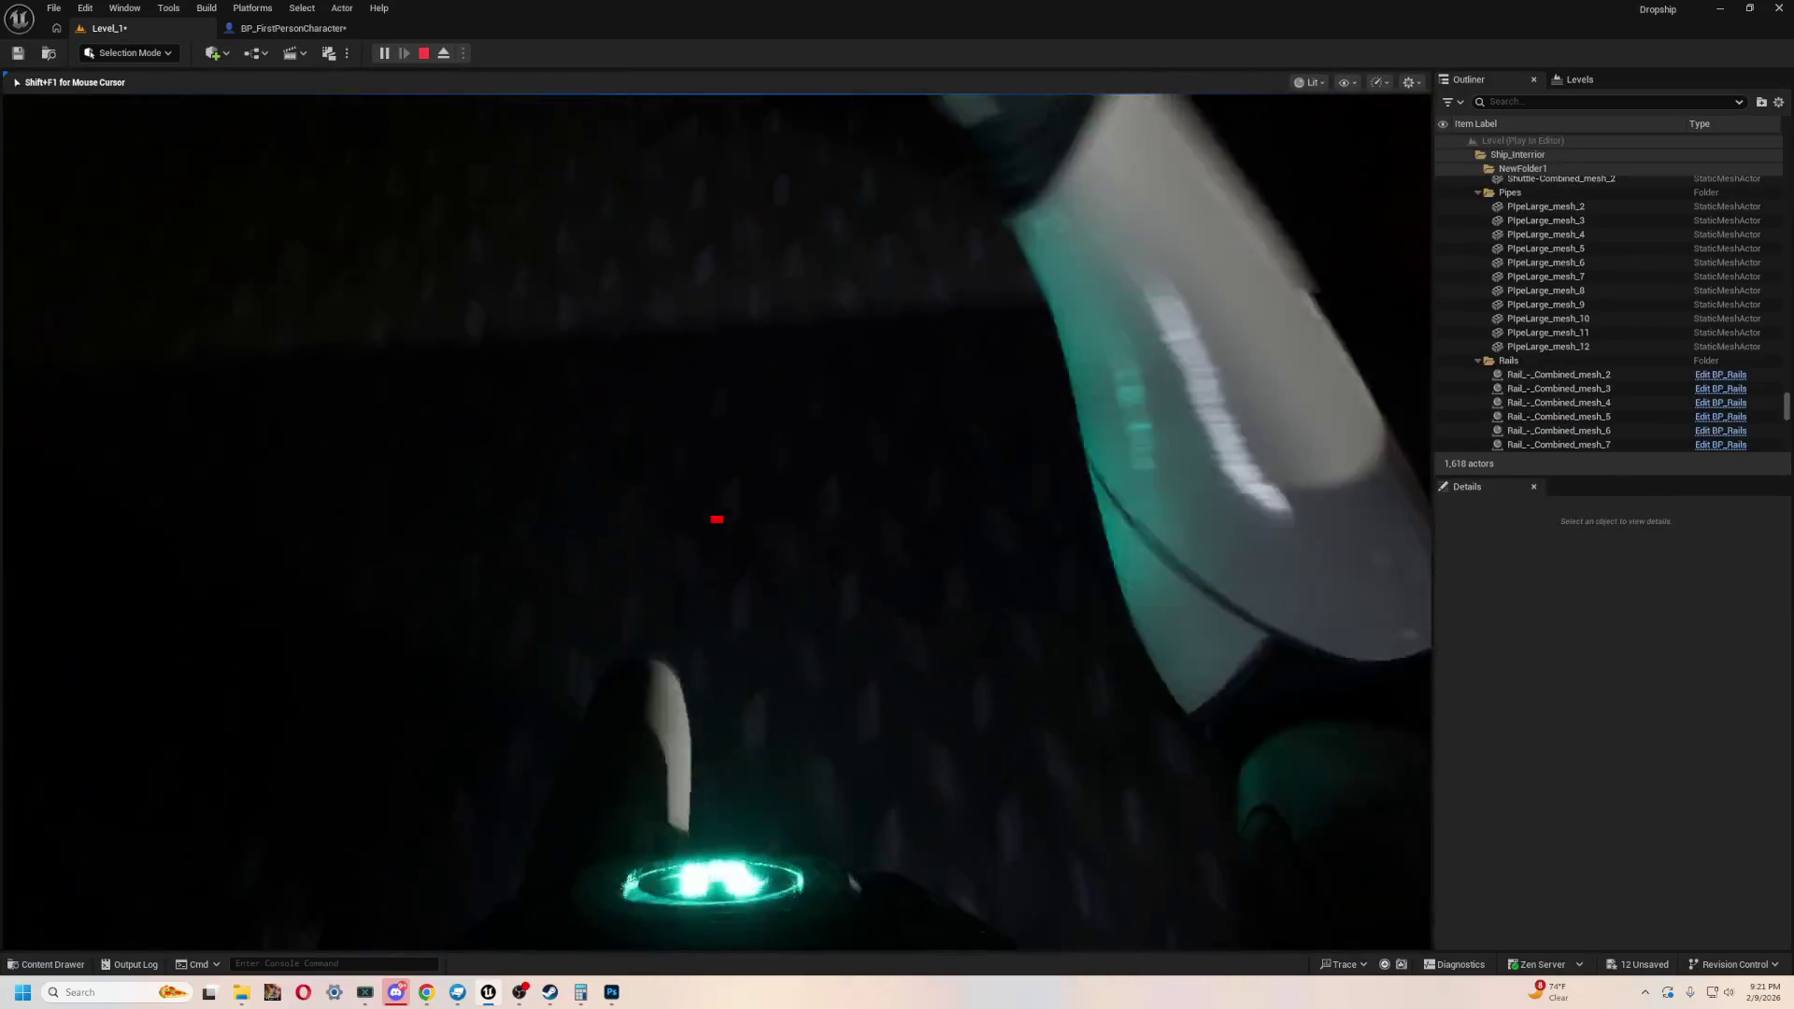
key(w)
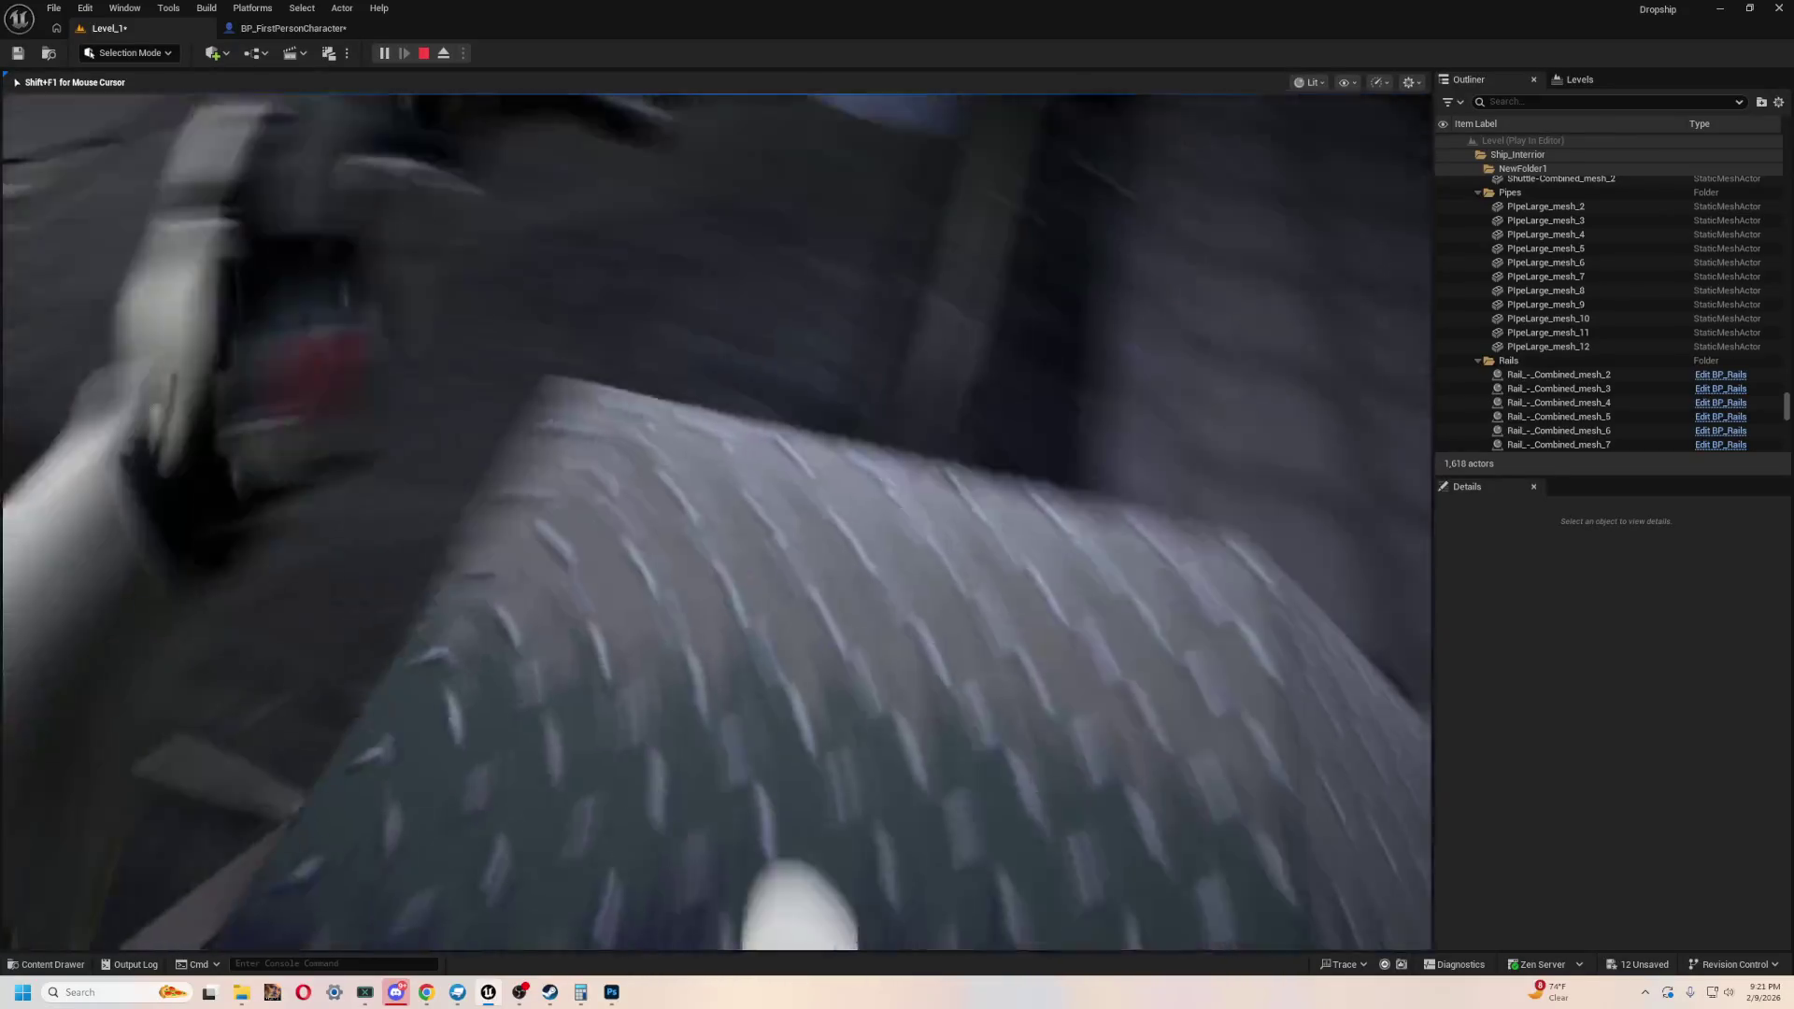
key(s)
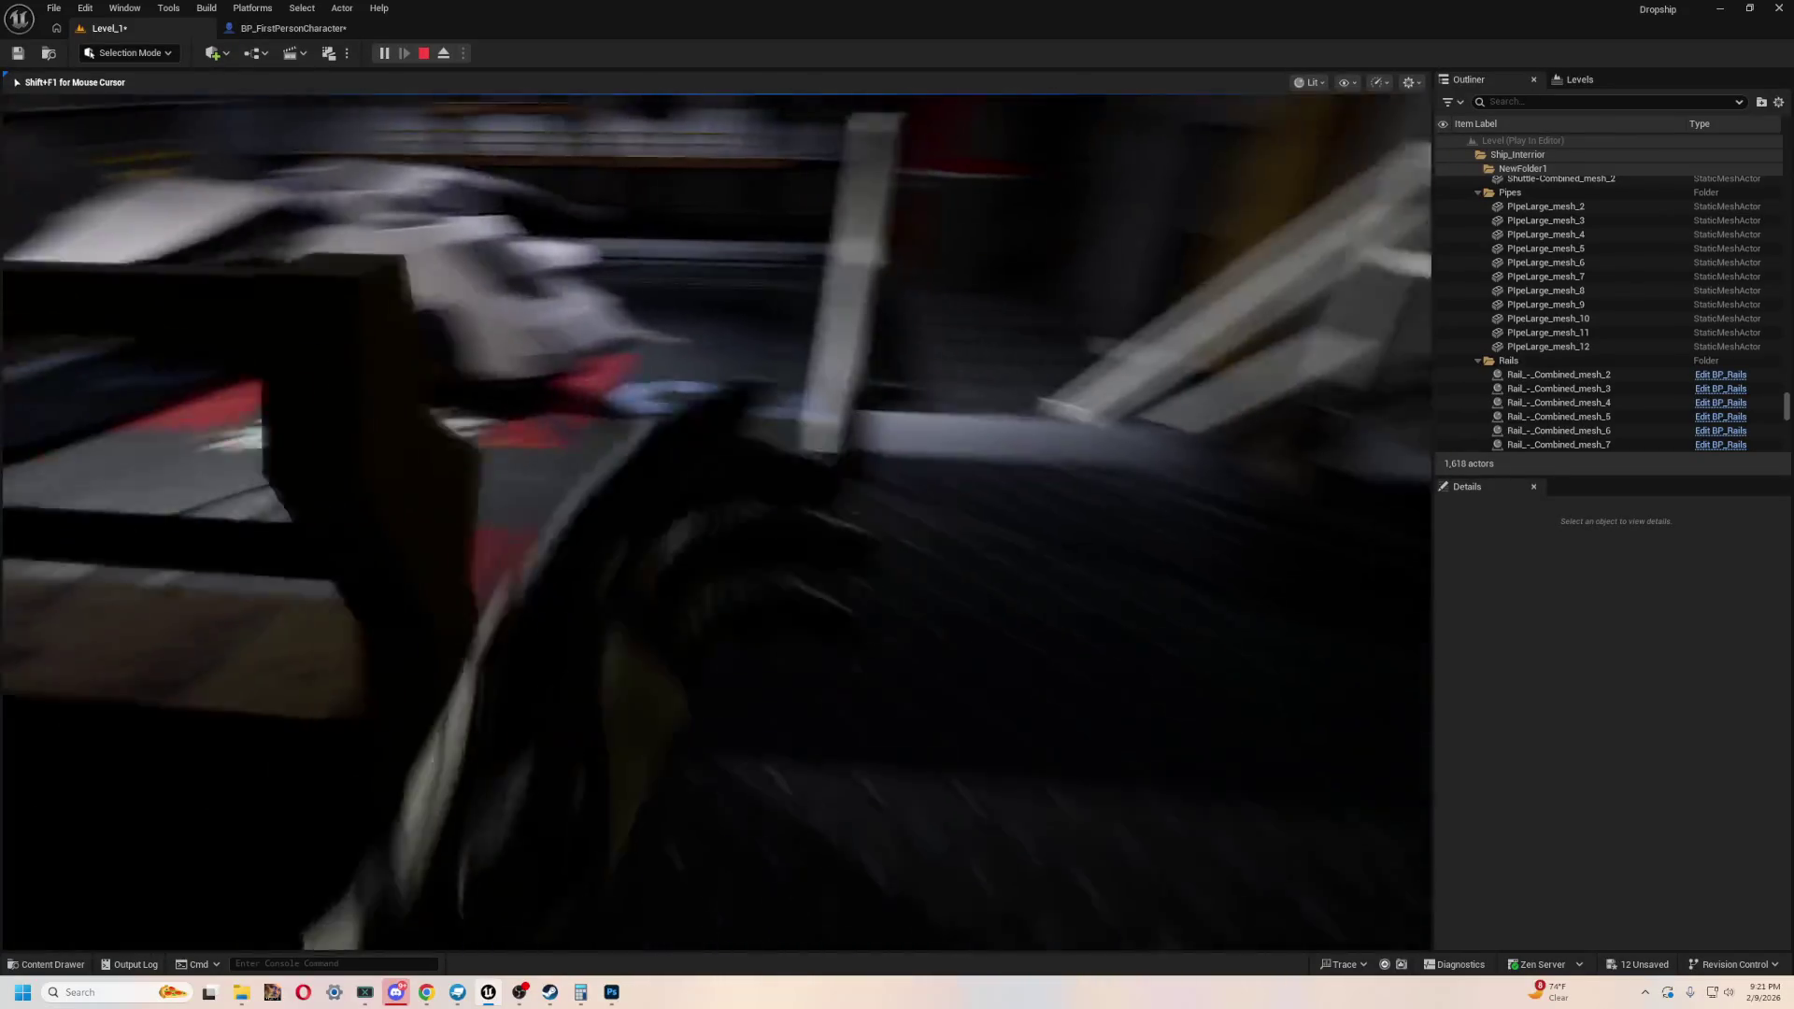
key(w)
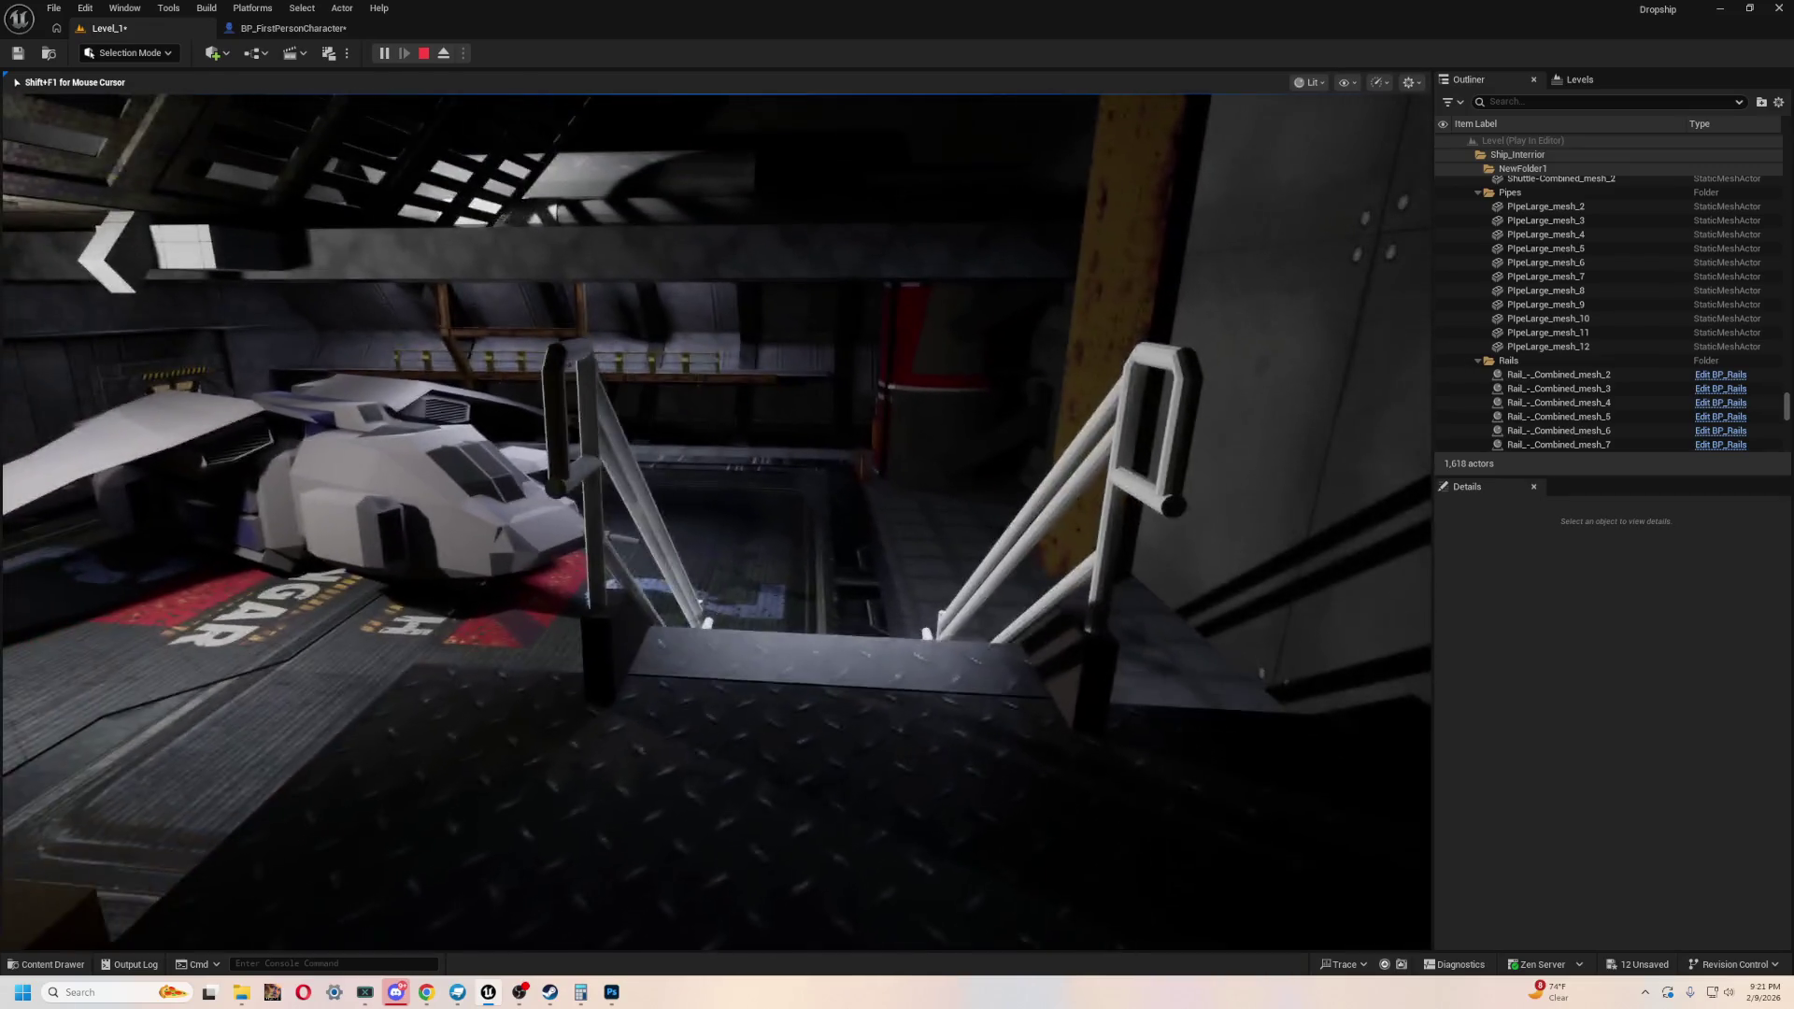
key(w)
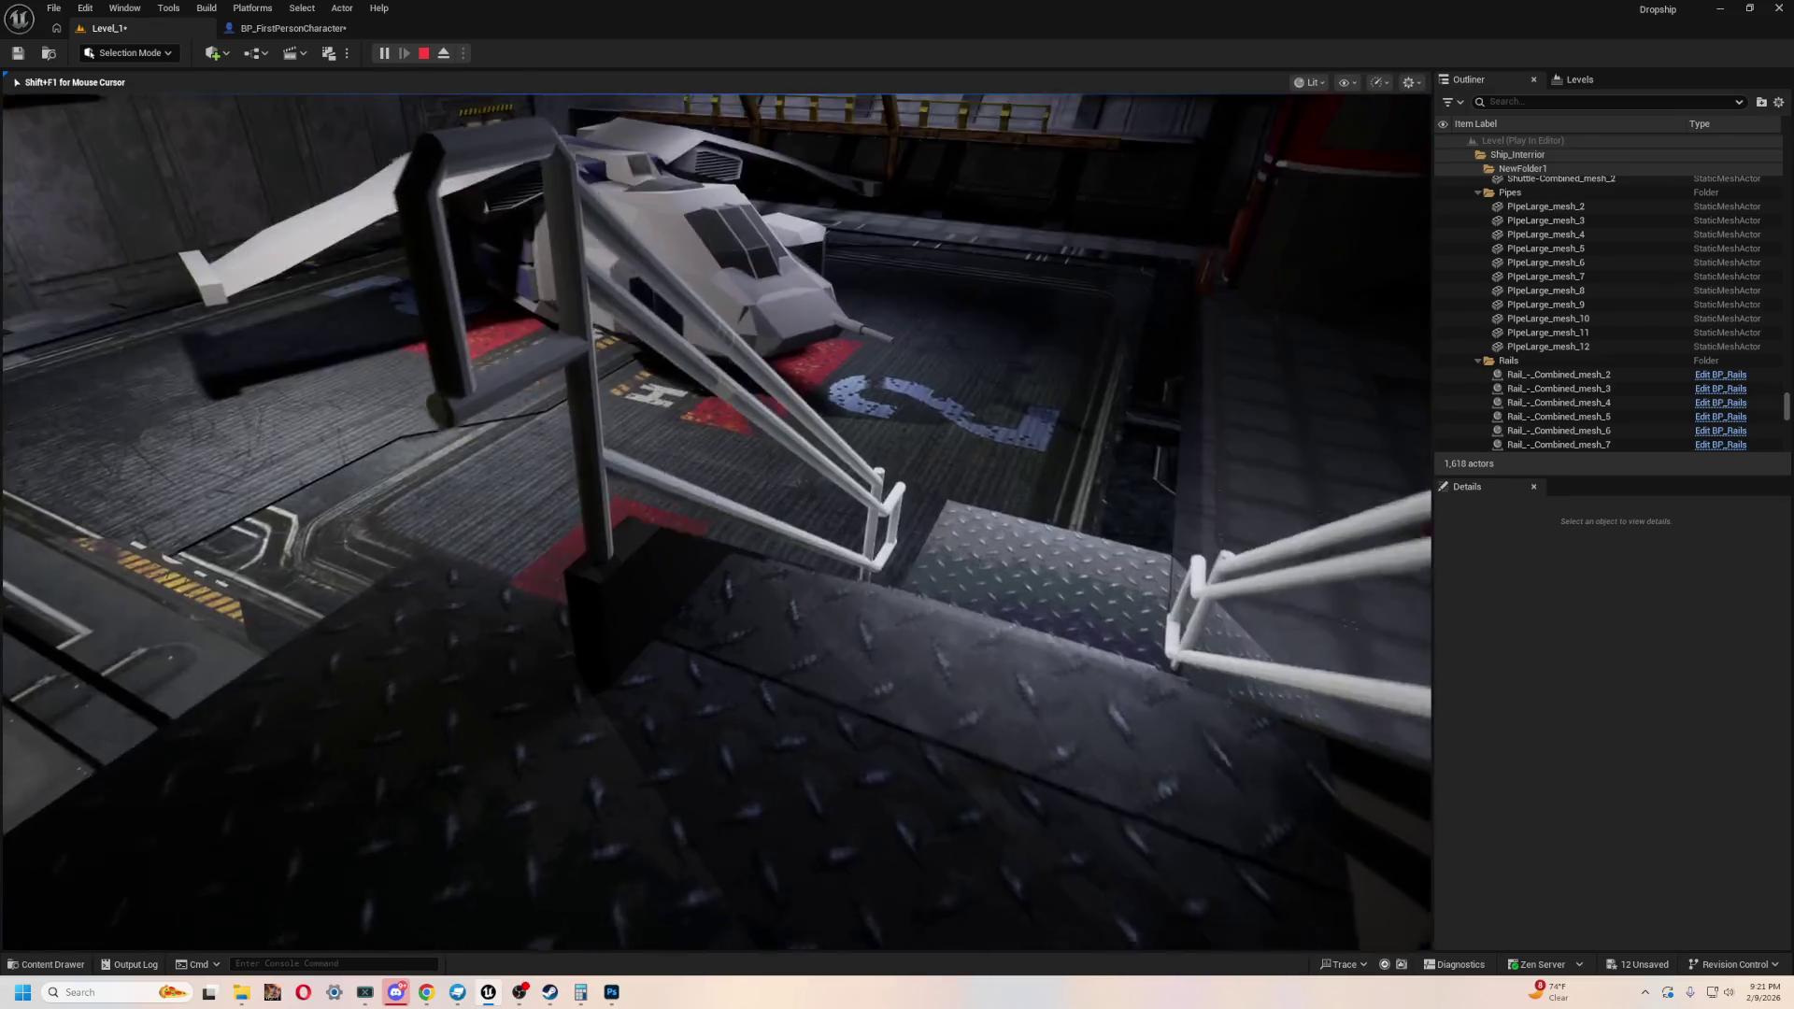
key(w)
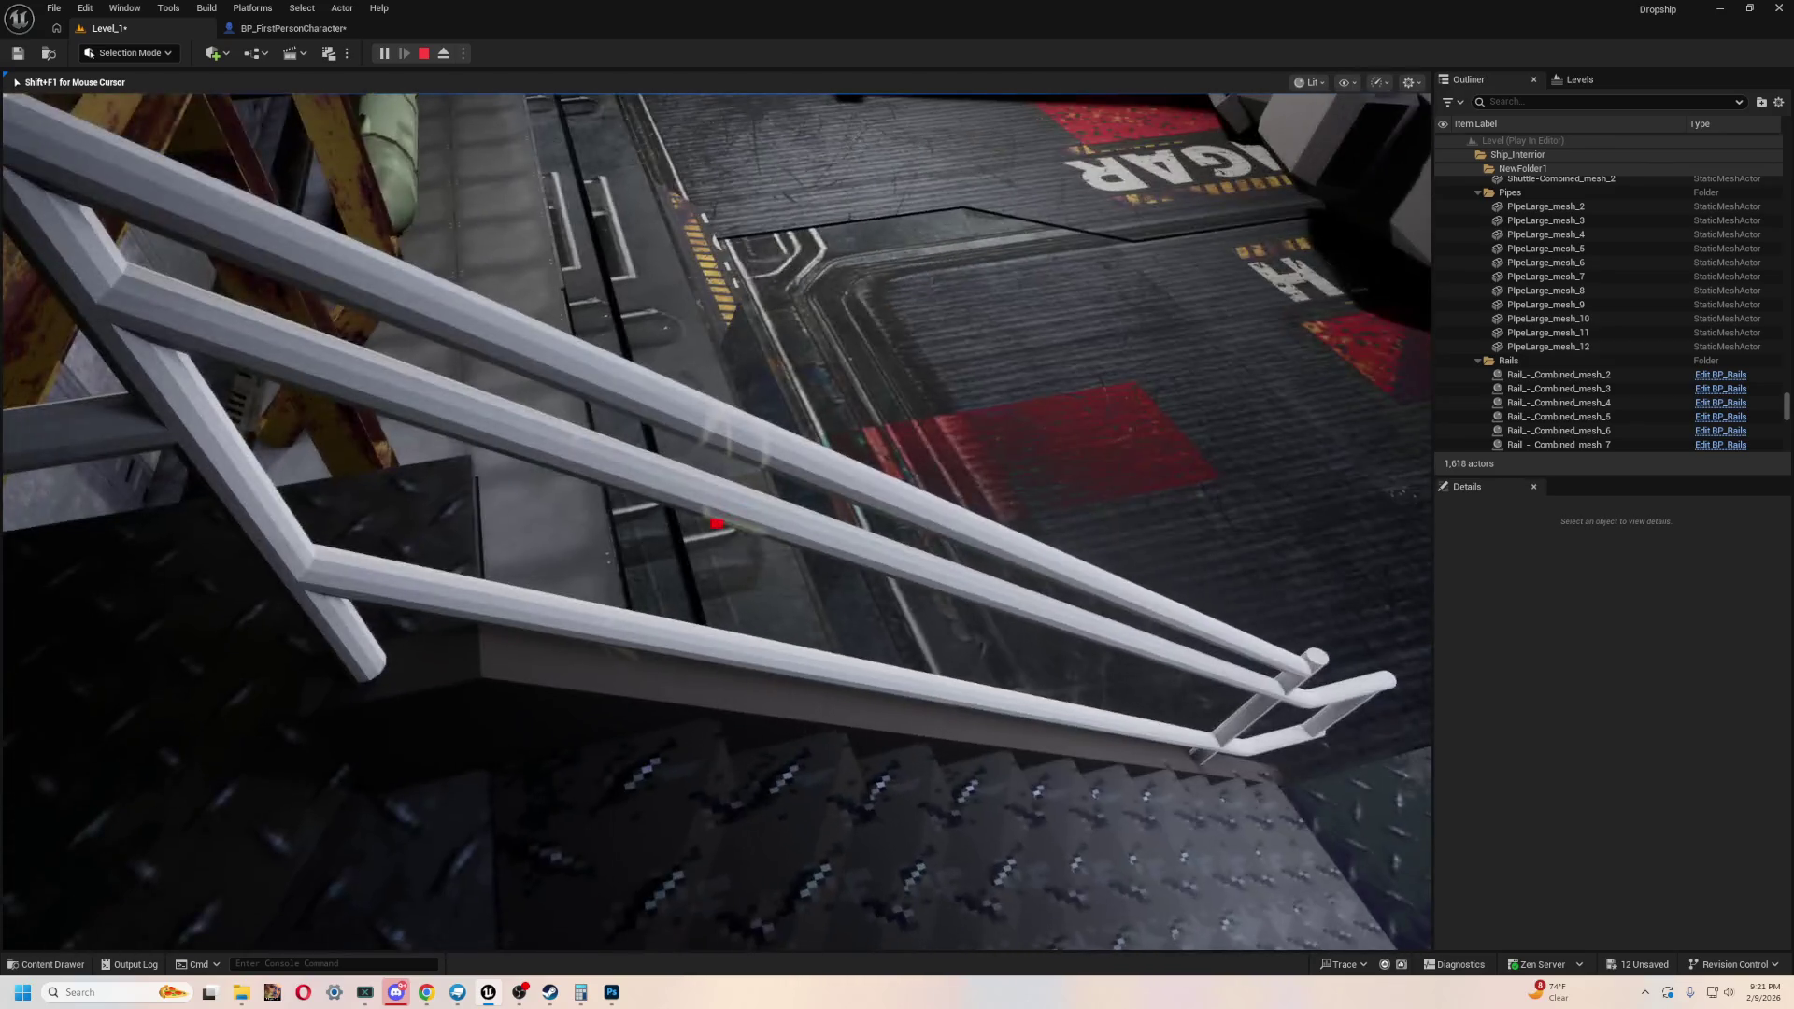
key(w)
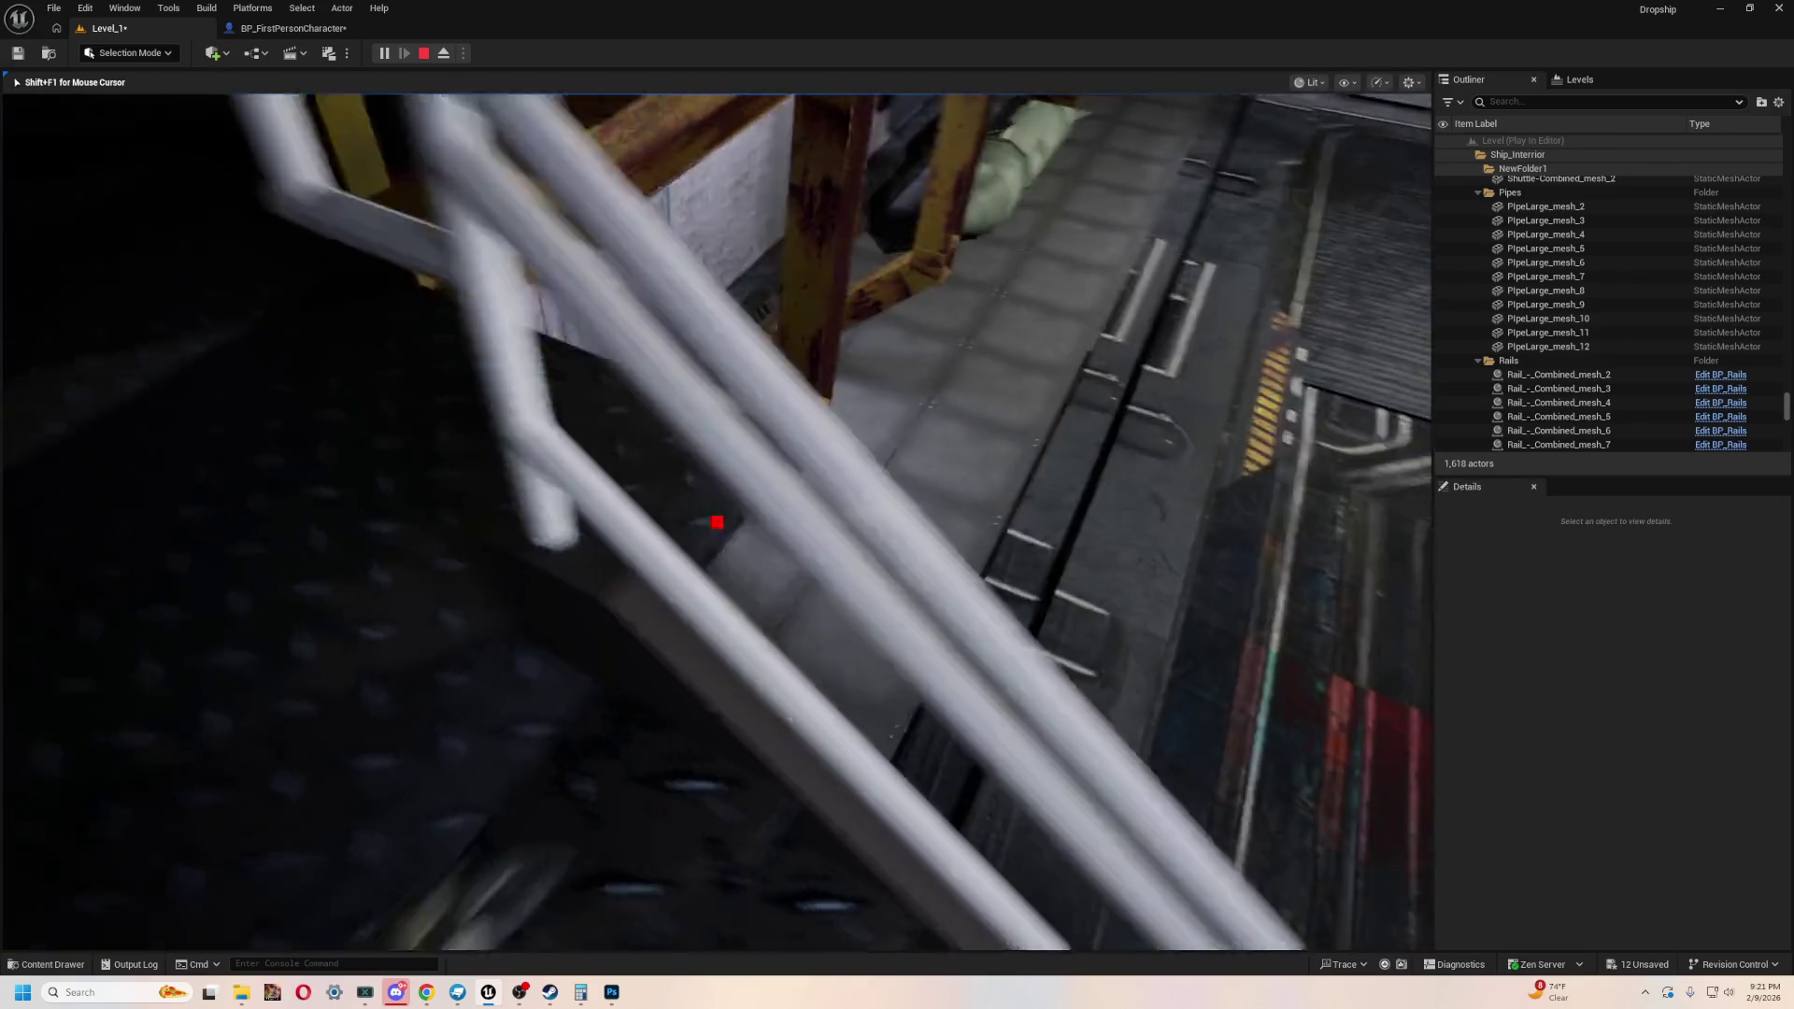
key(w)
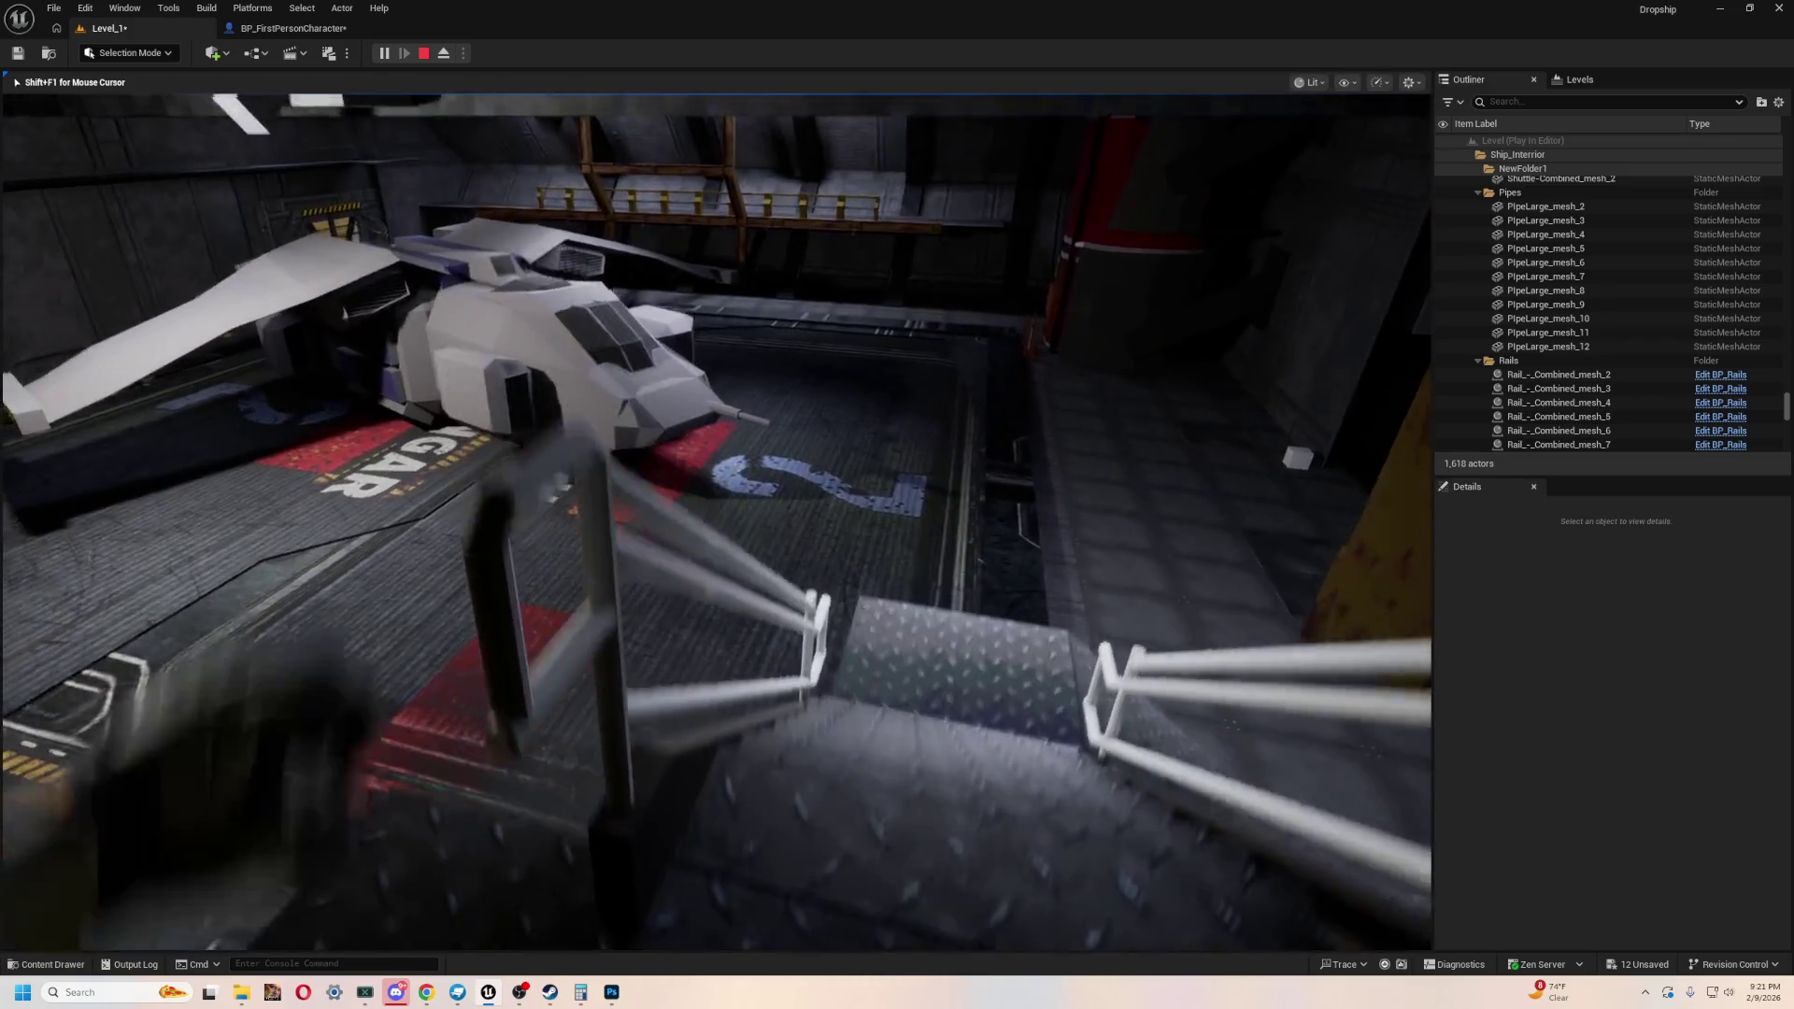
key(Escape)
- Frame the copied rail, browse its Element 0 materials, and bring up the Content Drawer
key(f)
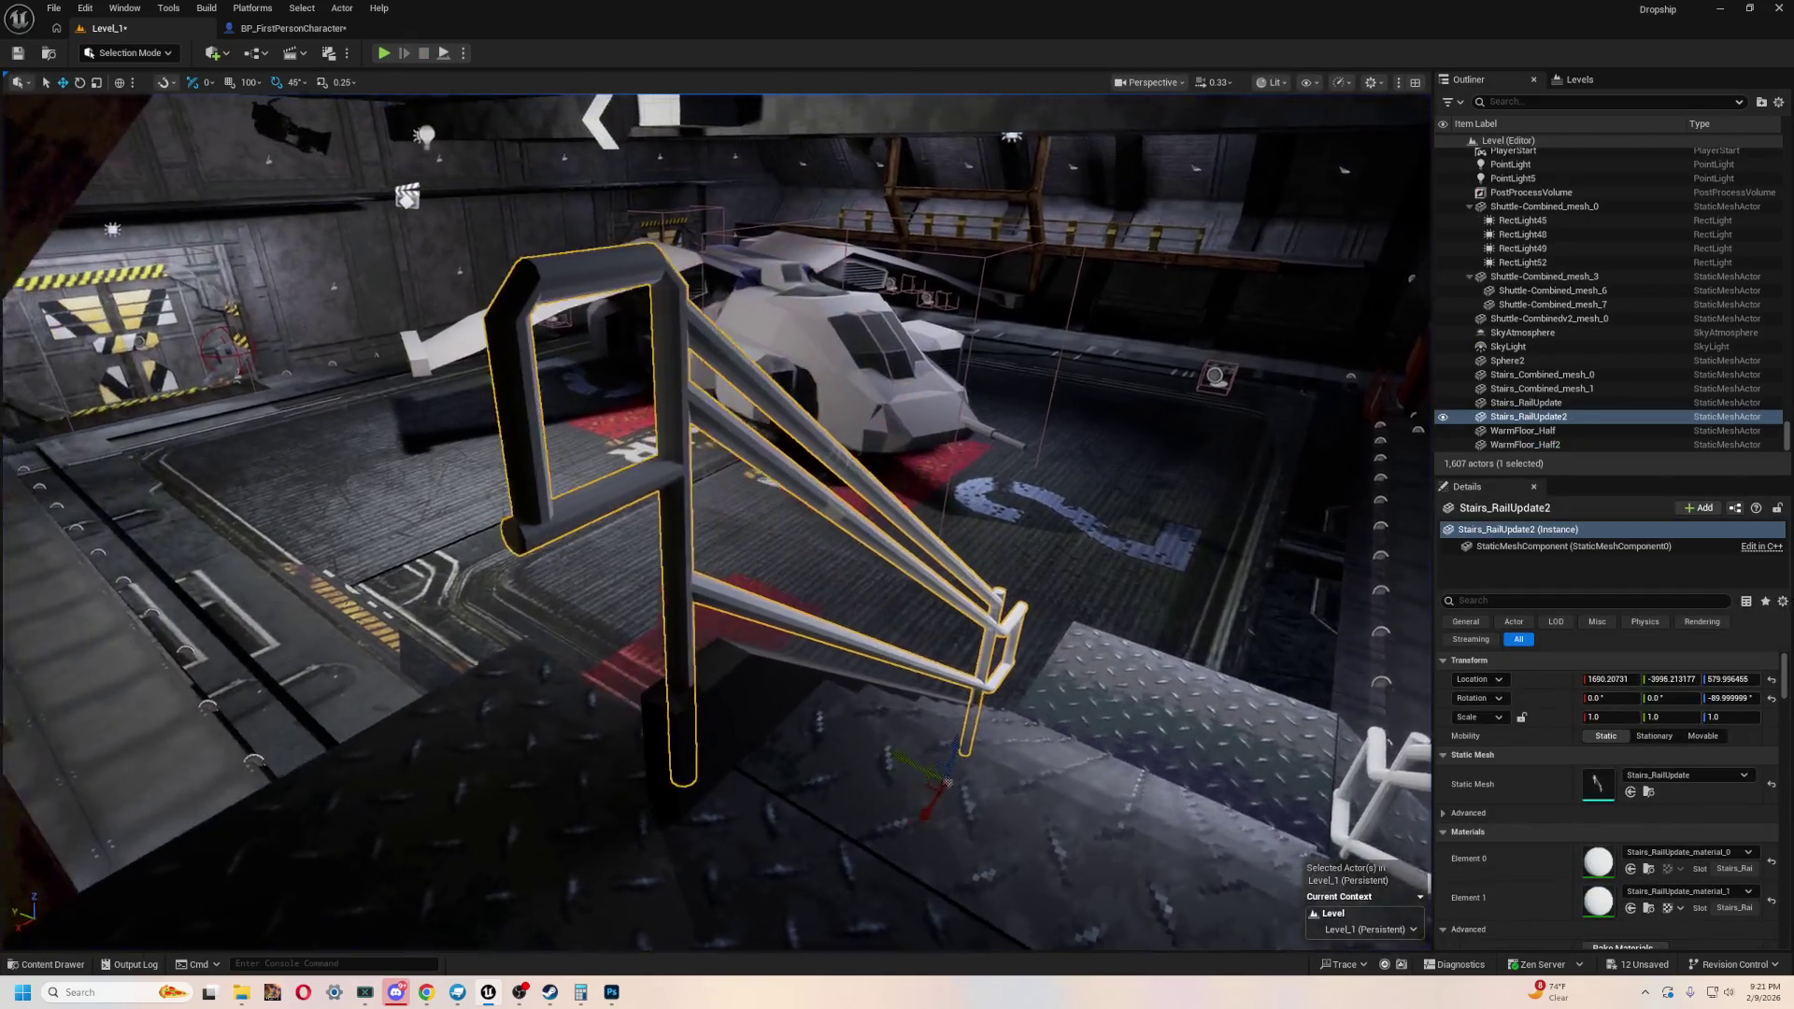
click(1732, 851)
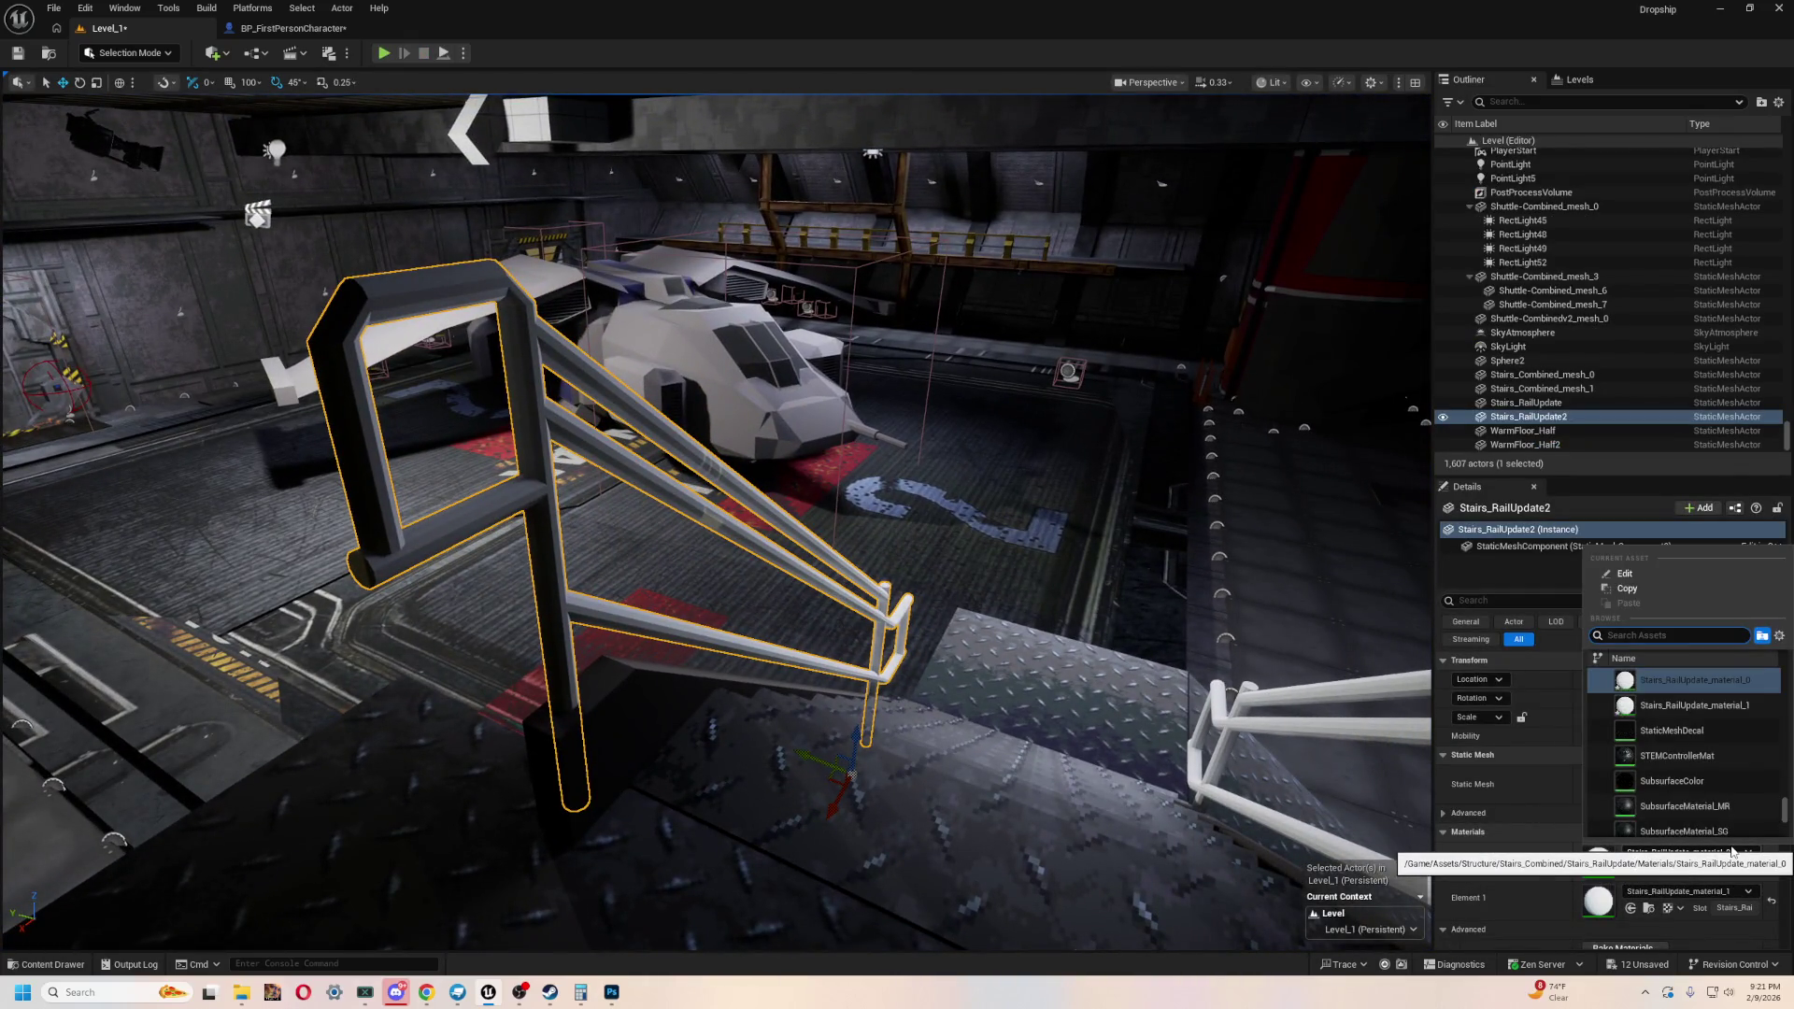
text(dirter)
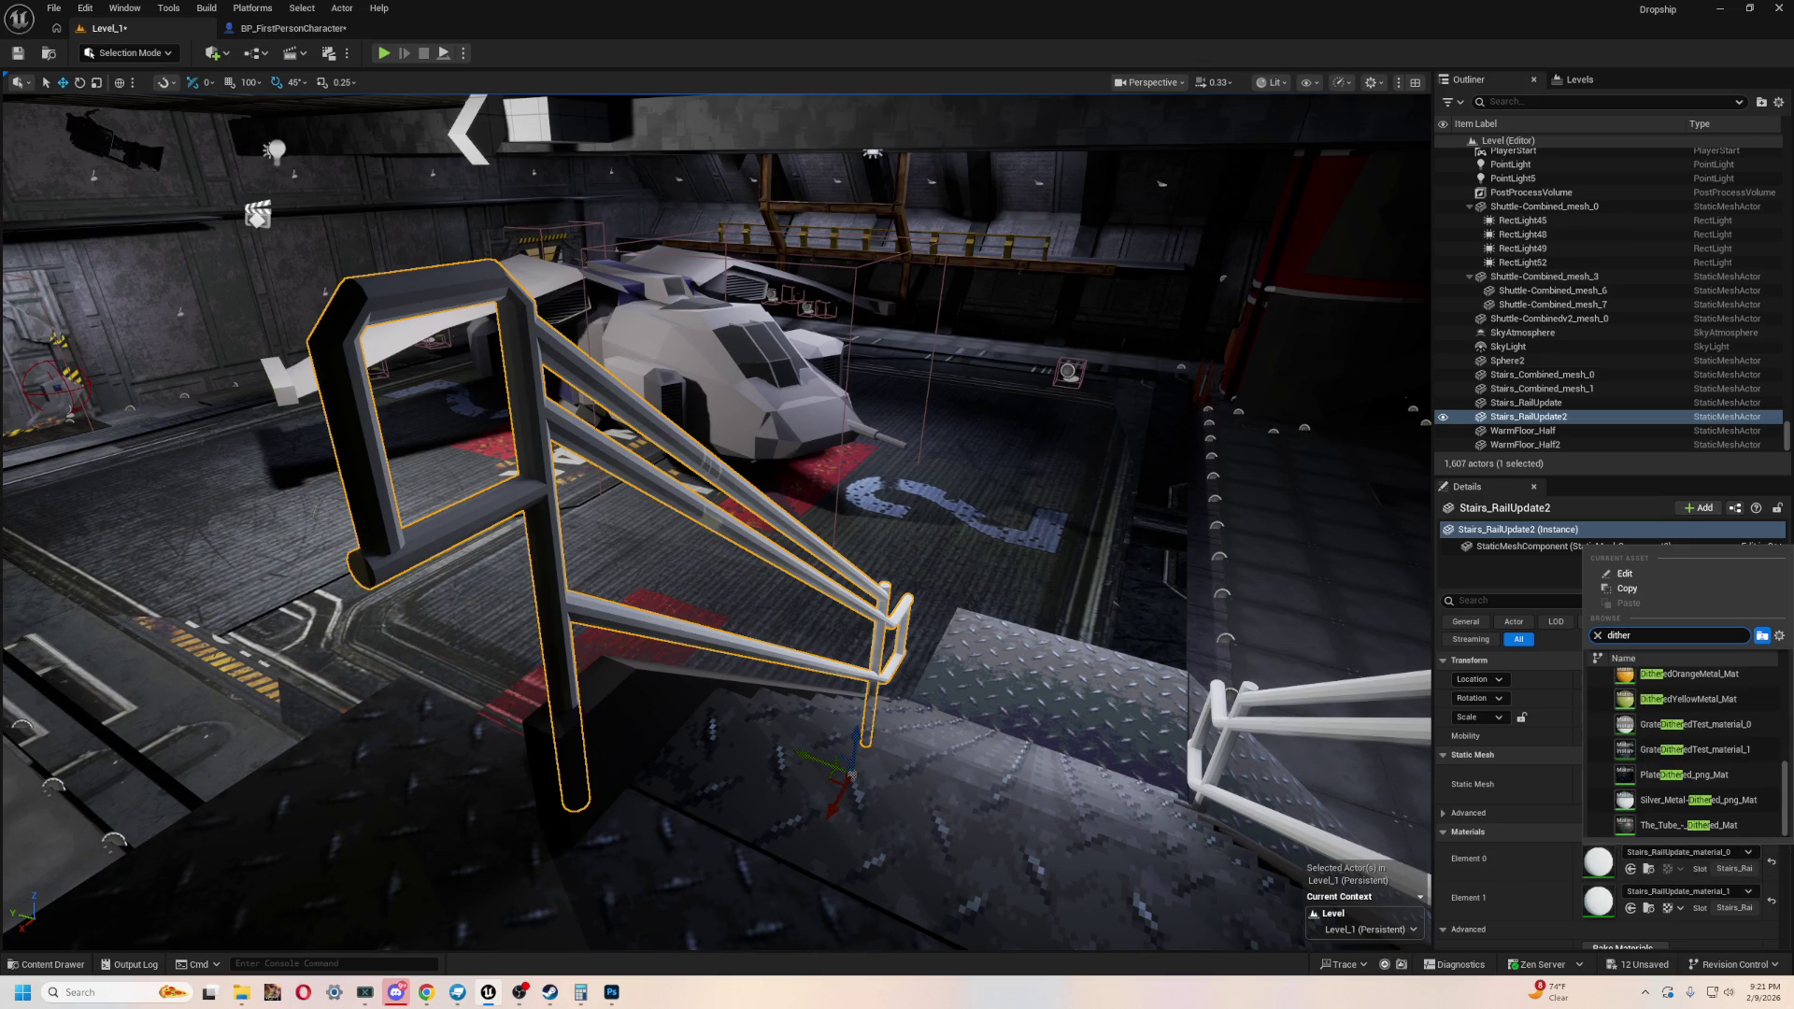
key(ctrl+b)
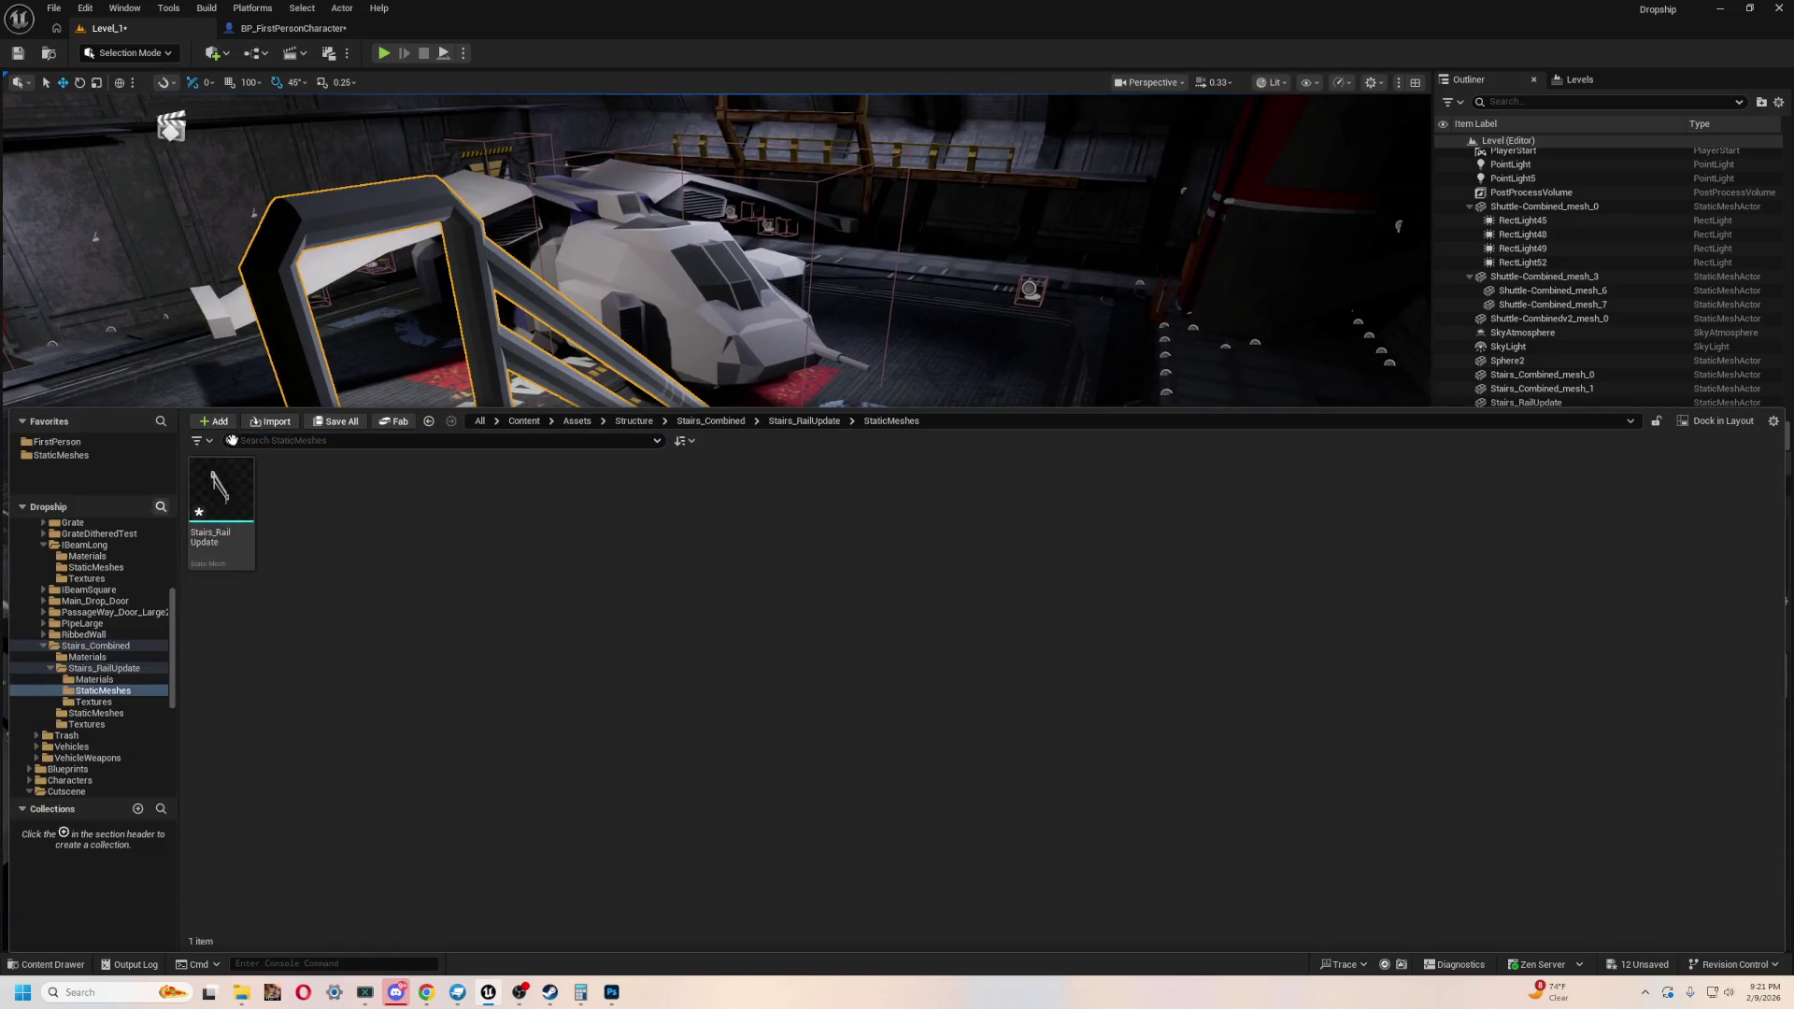
- From Stairs_Combined > Materials, drag M_StairRails onto Stairs_RailUpdate2's first material slot
click(103, 668)
click(94, 679)
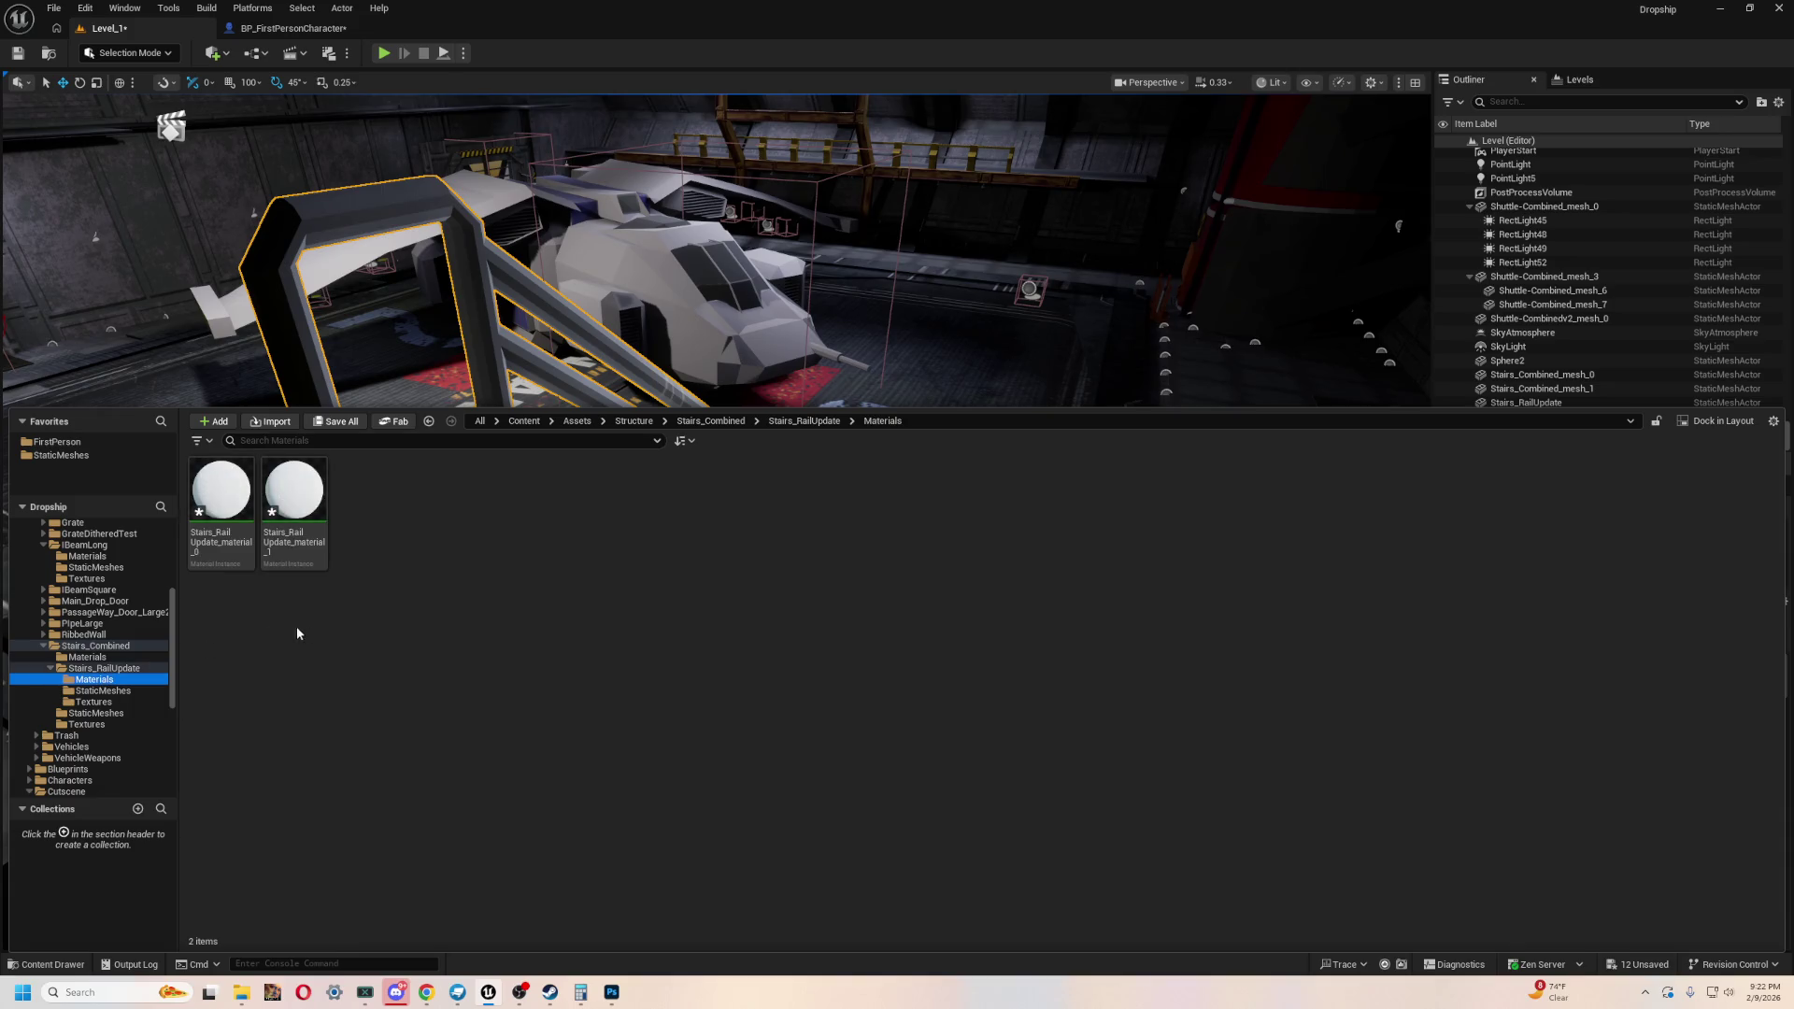
click(62, 671)
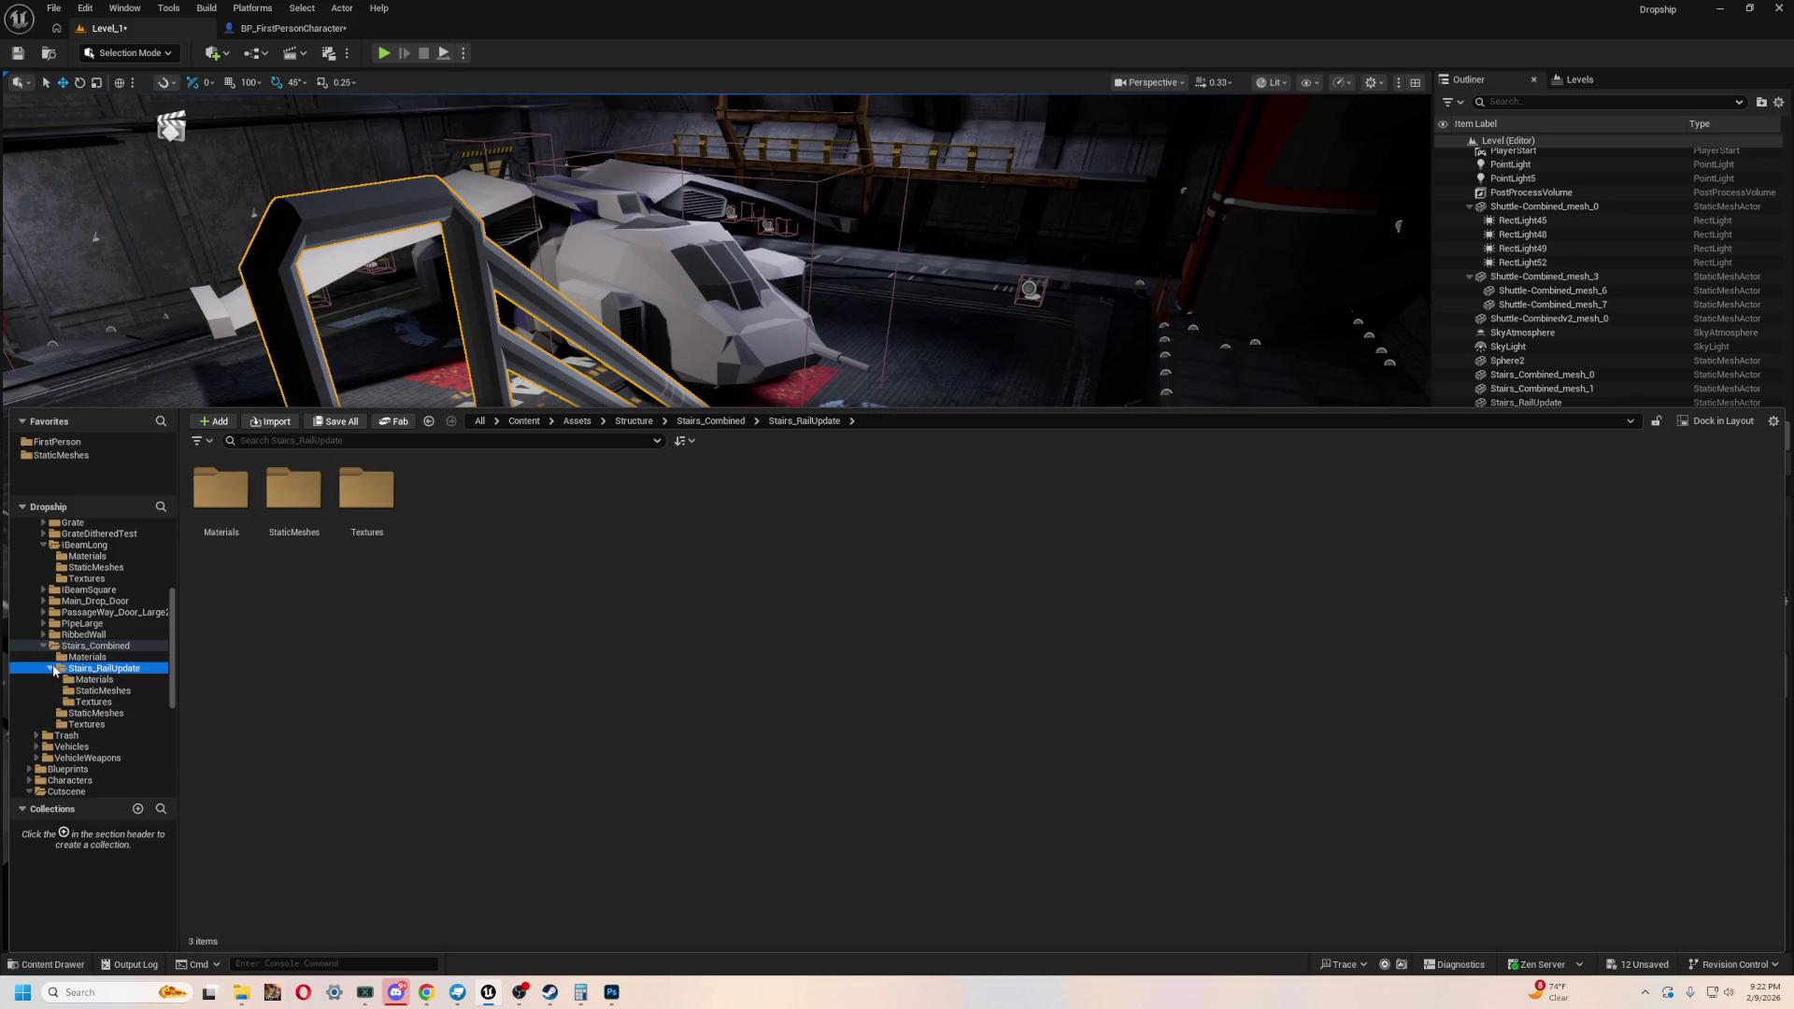
click(51, 668)
click(85, 658)
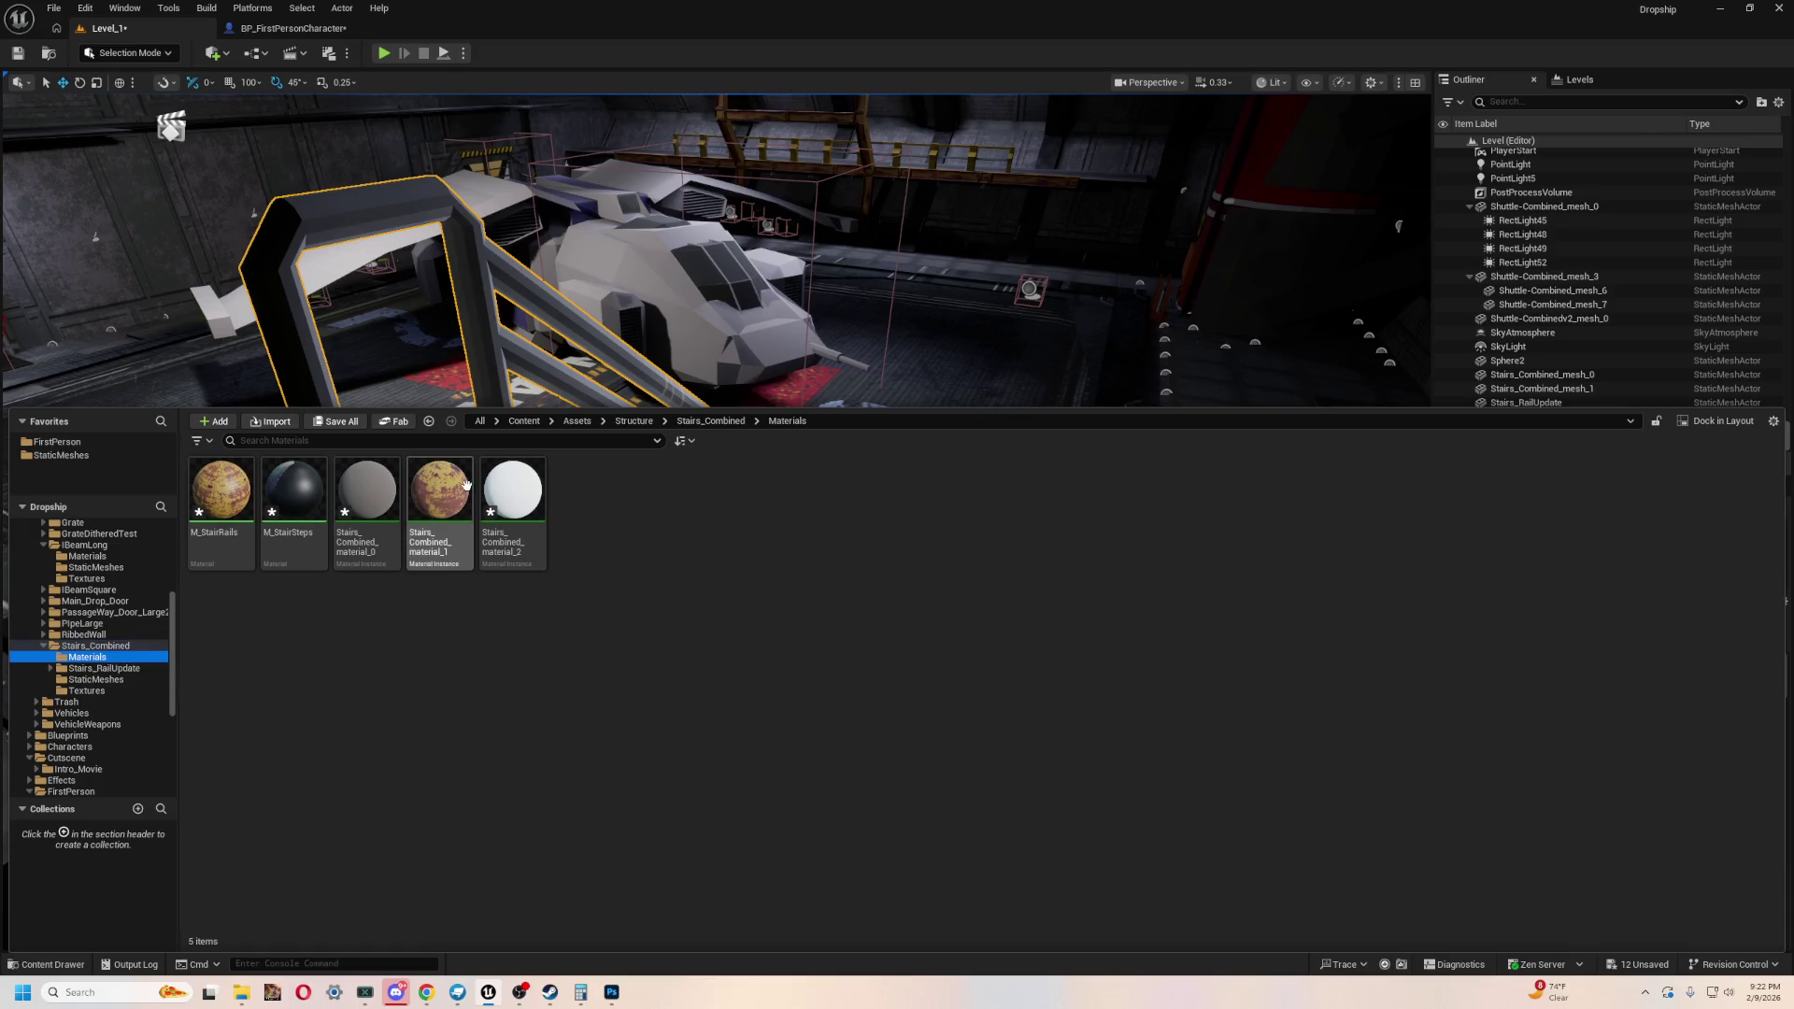
mouse_move(224, 530)
mouse_down()
mouse_move(360, 215)
mouse_move(453, 491)
mouse_move(508, 501)
mouse_up()
right_drag(509, 501, 508, 501)
right_drag(716, 521, 716, 521)
- Apply M_StairRails to Element 1 of Stairs_RailUpdate2
key(ctrl+space)
key(ctrl+space)
key(ctrl+space)
- Give the white Stairs_RailUpdate rail M_StairRails on both Element 0 and Element 1
key(ctrl+space)
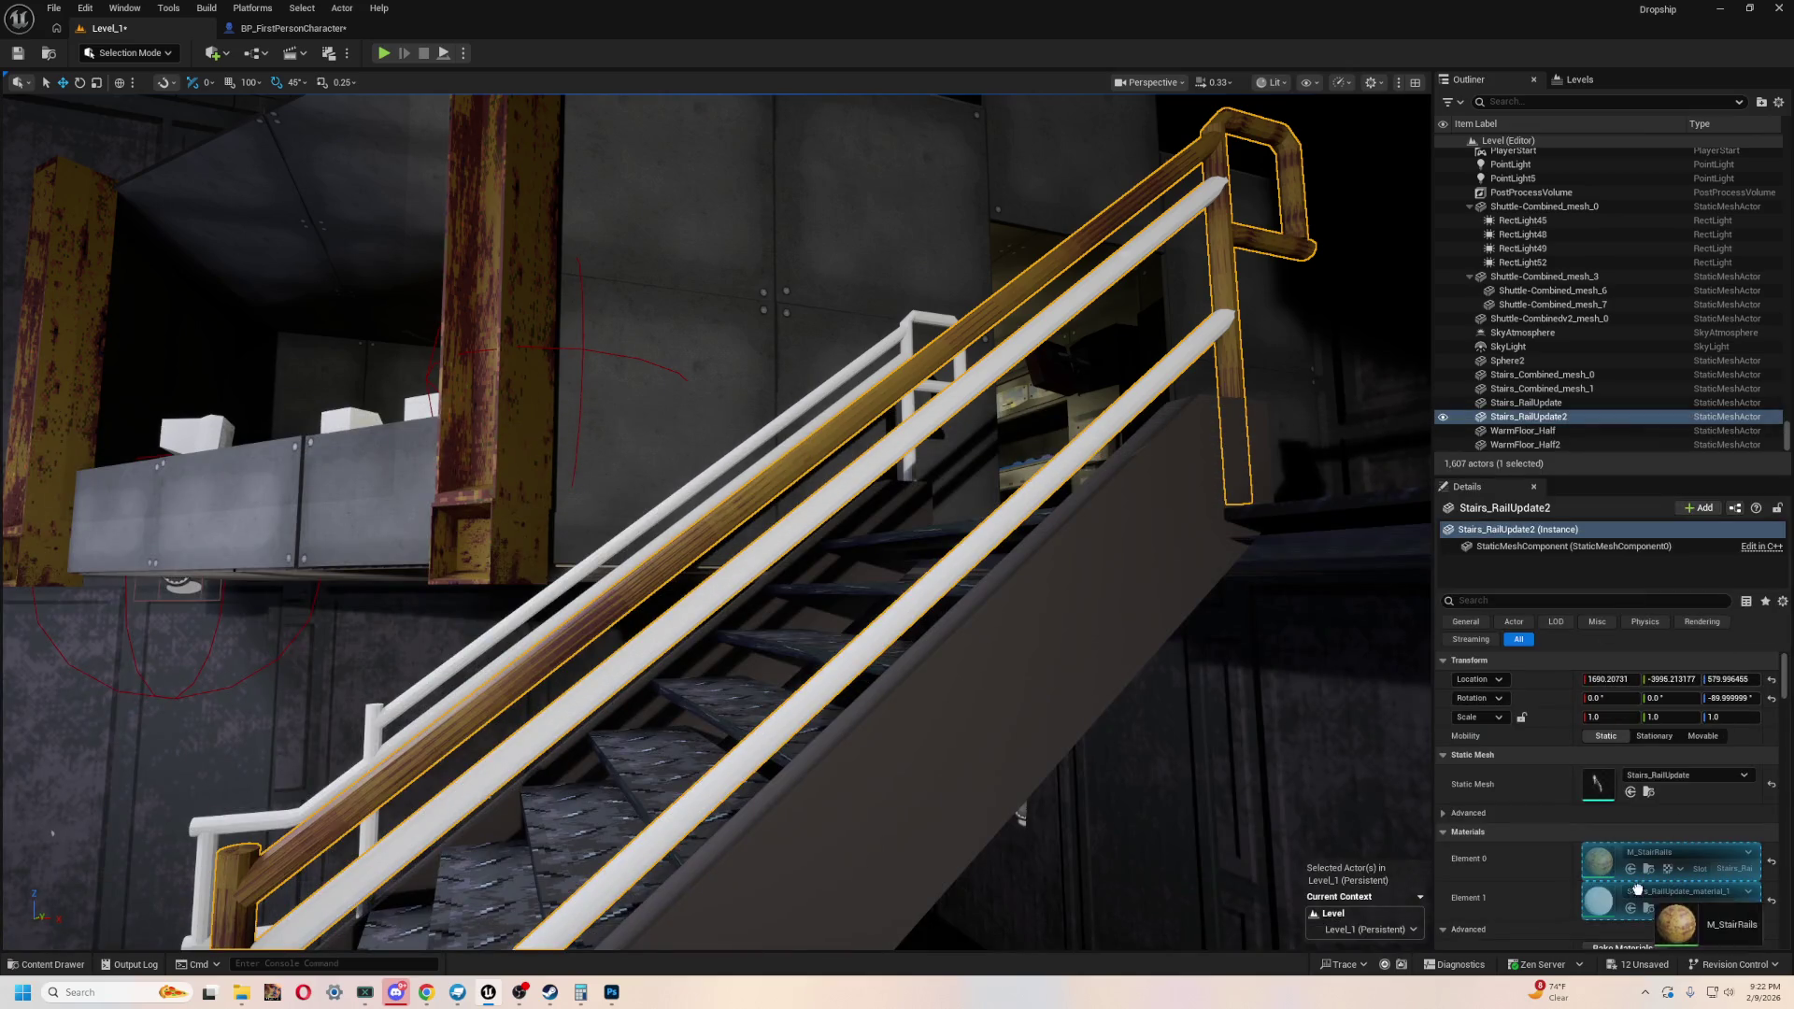
drag(1672, 864, 1672, 895)
right_drag(715, 521, 716, 521)
right_drag(867, 596, 868, 596)
click(867, 596)
key(ctrl+space)
mouse_move(225, 510)
mouse_down()
mouse_move(1069, 445)
mouse_move(1596, 858)
mouse_up()
key(ctrl+space)
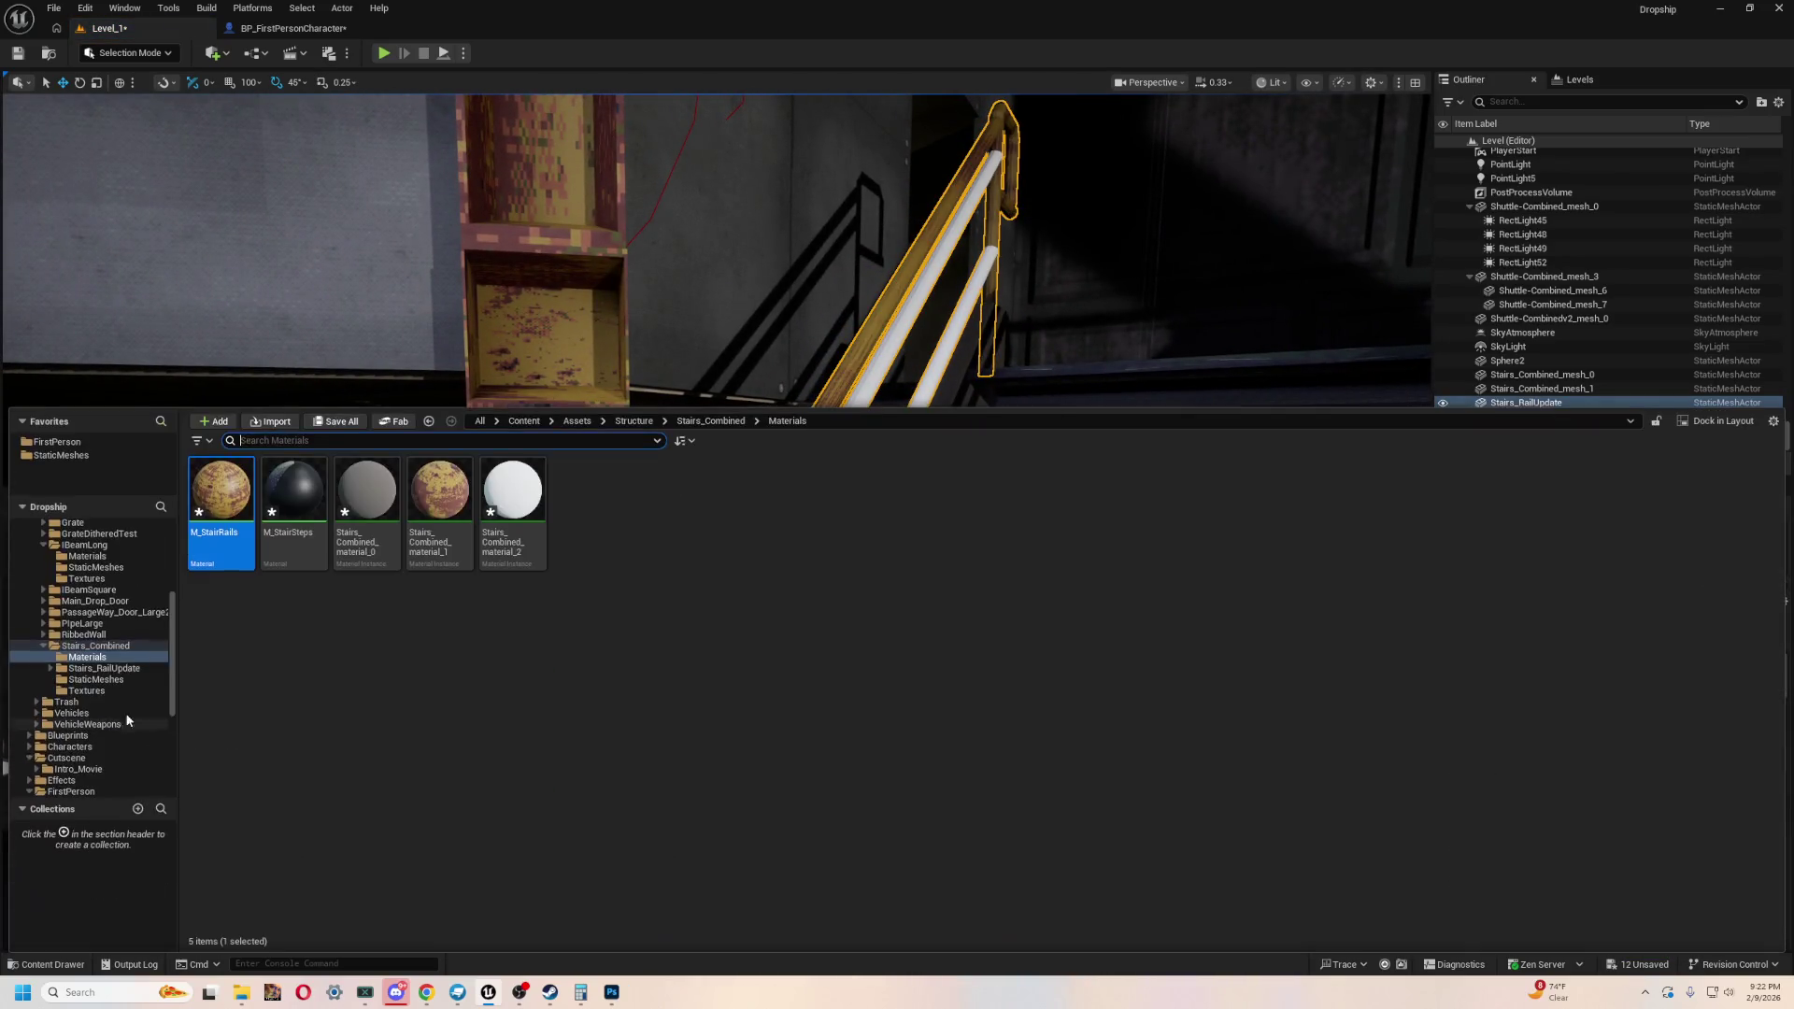
mouse_move(234, 551)
mouse_down()
mouse_move(1553, 659)
mouse_move(1595, 895)
mouse_up()
key(f)
mouse_move(710, 523)
alt+mouse_down()
mouse_move(897, 523)
mouse_move(739, 523)
mouse_move(780, 523)
alt+mouse_up()
- Select the WalkingPath19 landing platform, view it up close, and start a playtest
click(780, 727)
mouse_move(780, 727)
alt+mouse_down()
mouse_move(1018, 727)
mouse_move(1046, 710)
alt+mouse_up()
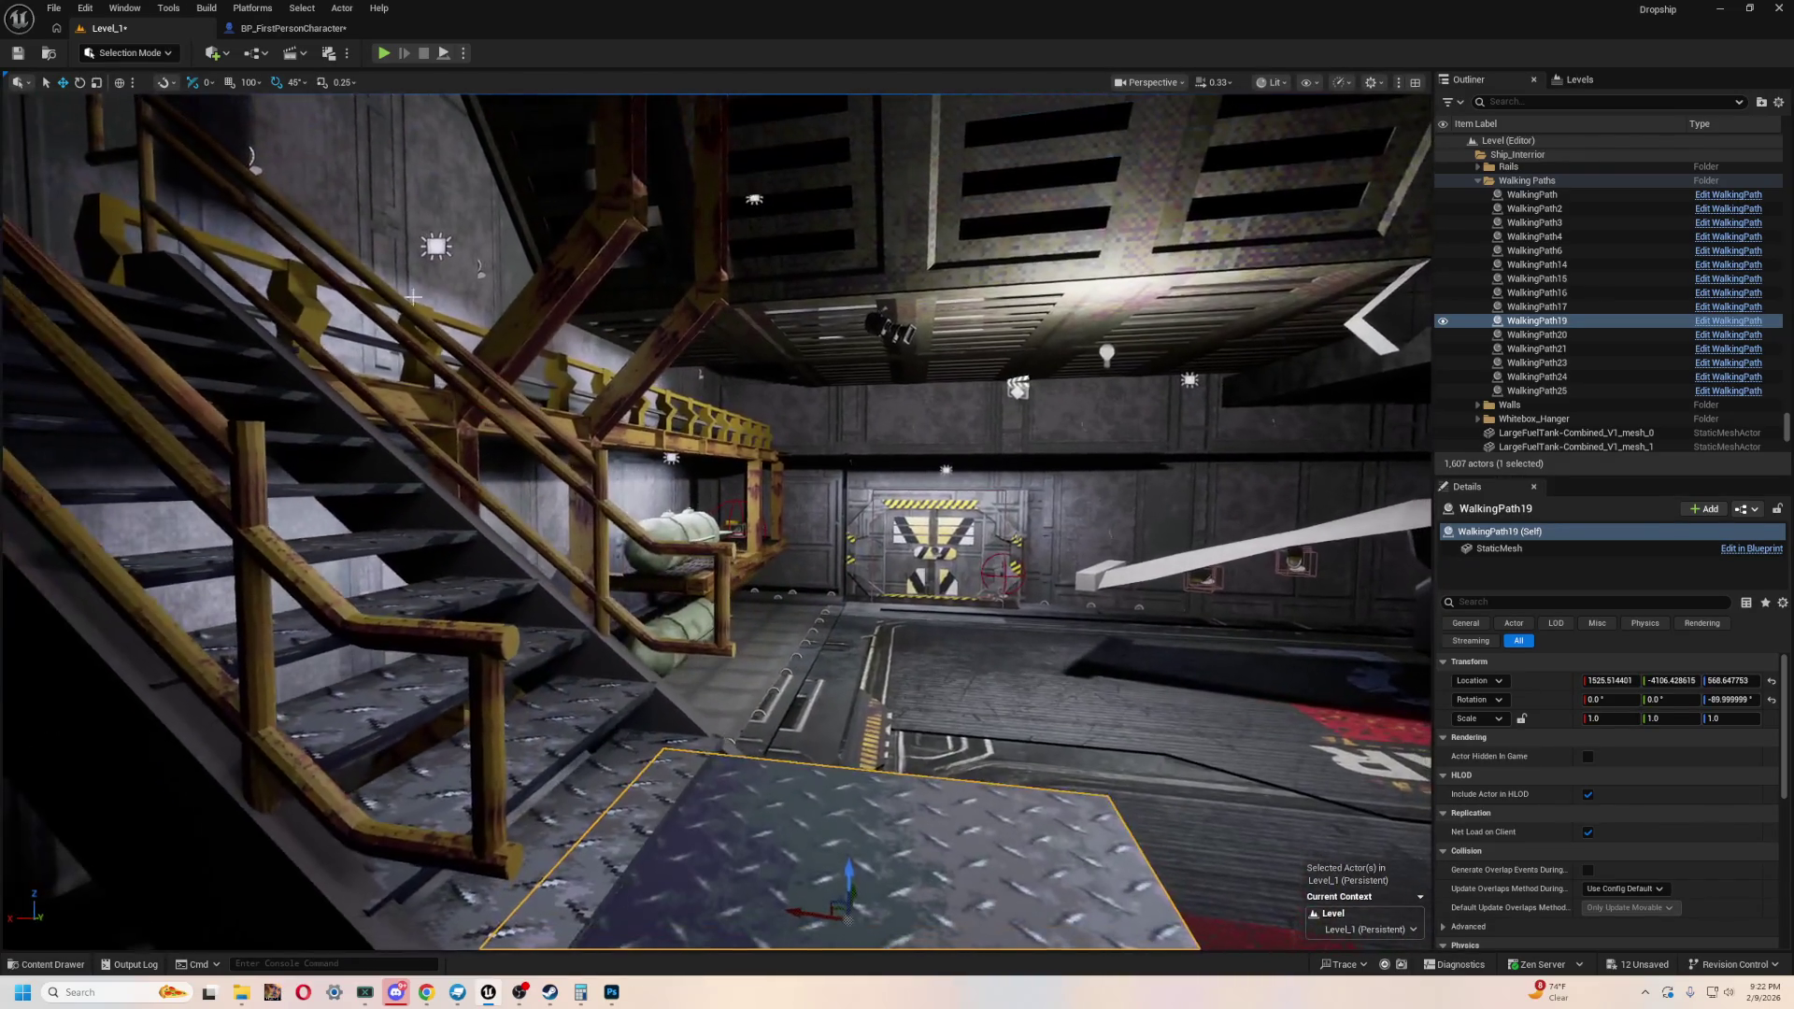
key(alt+p)
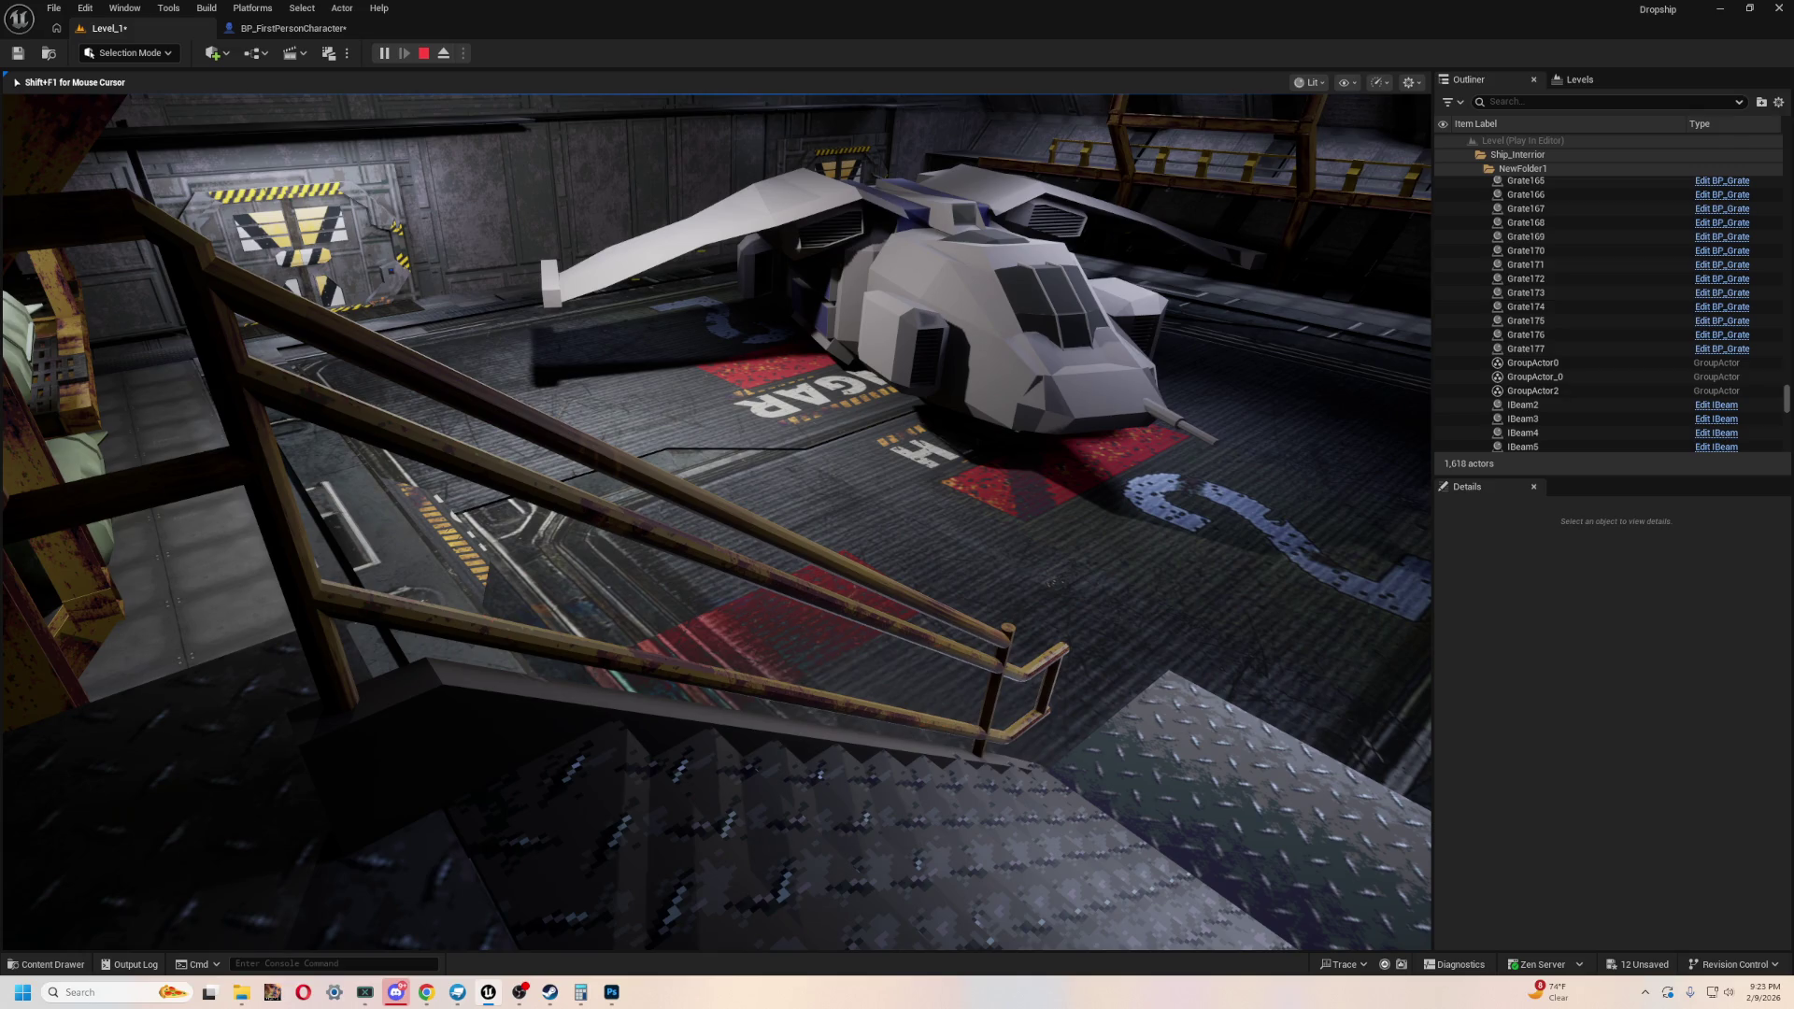
- Walk down to the hatch door's control panel and open the door into the hangar
key(w)
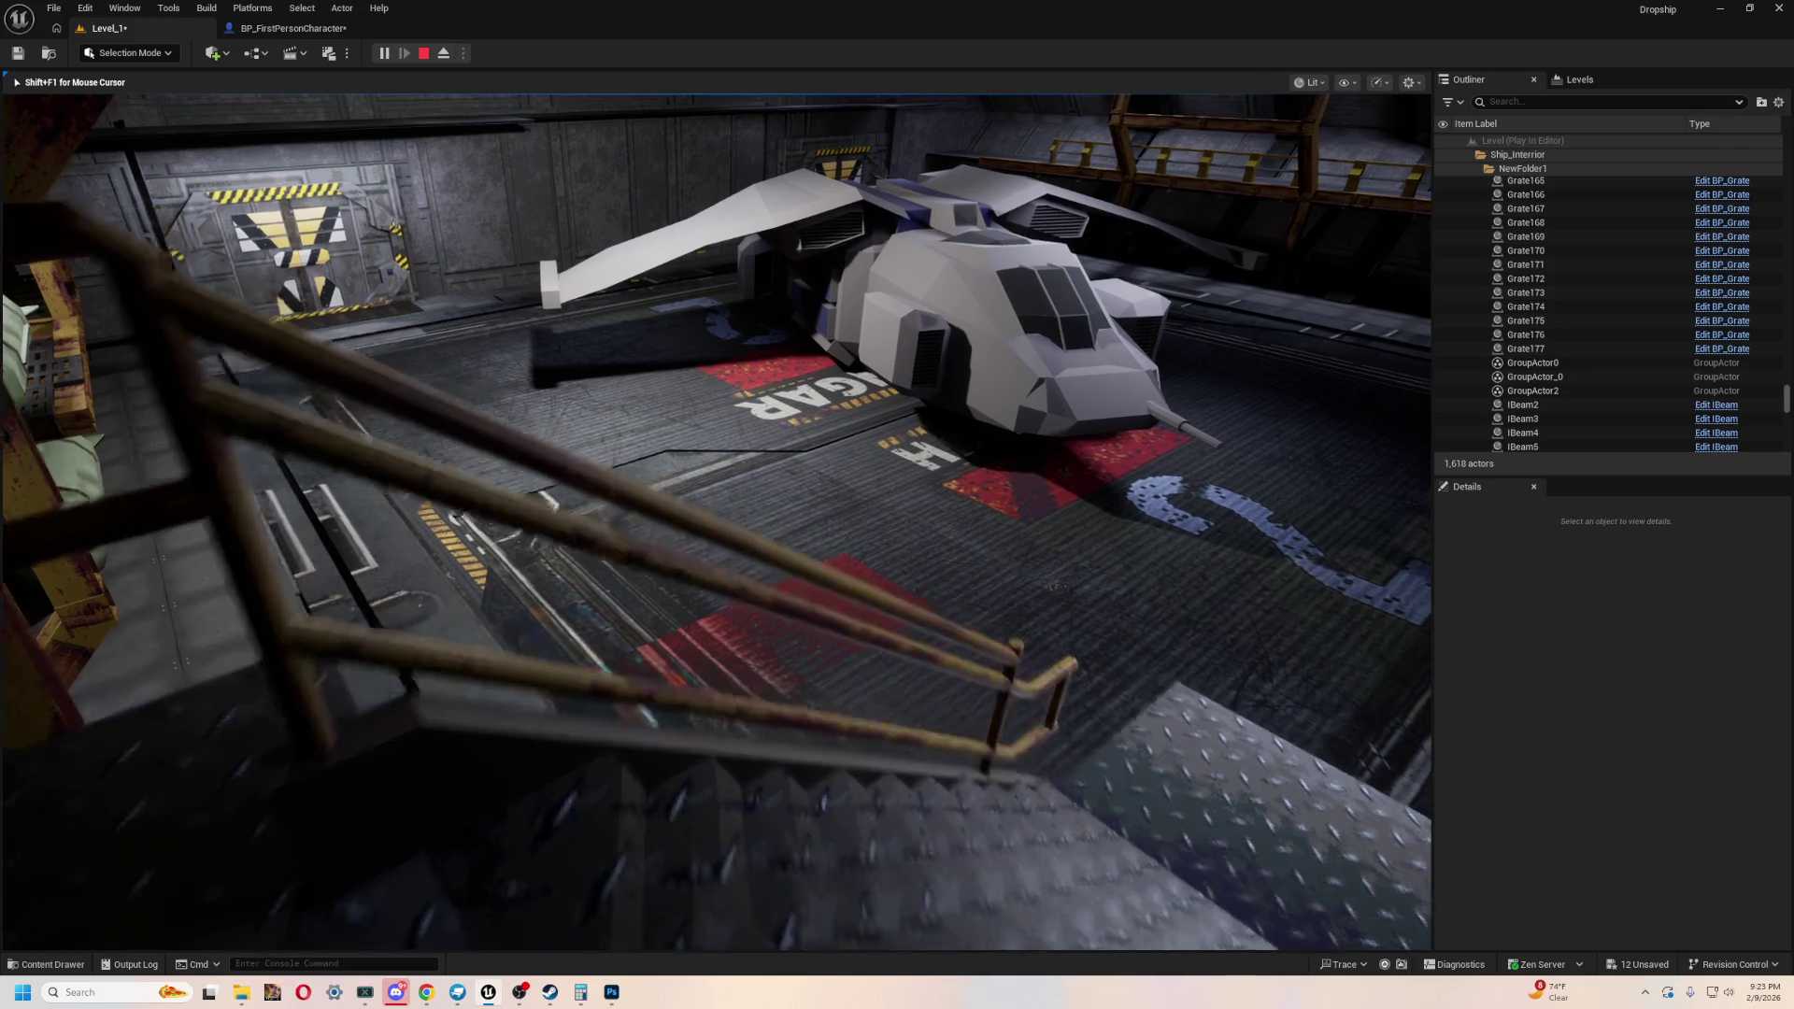
key(w)
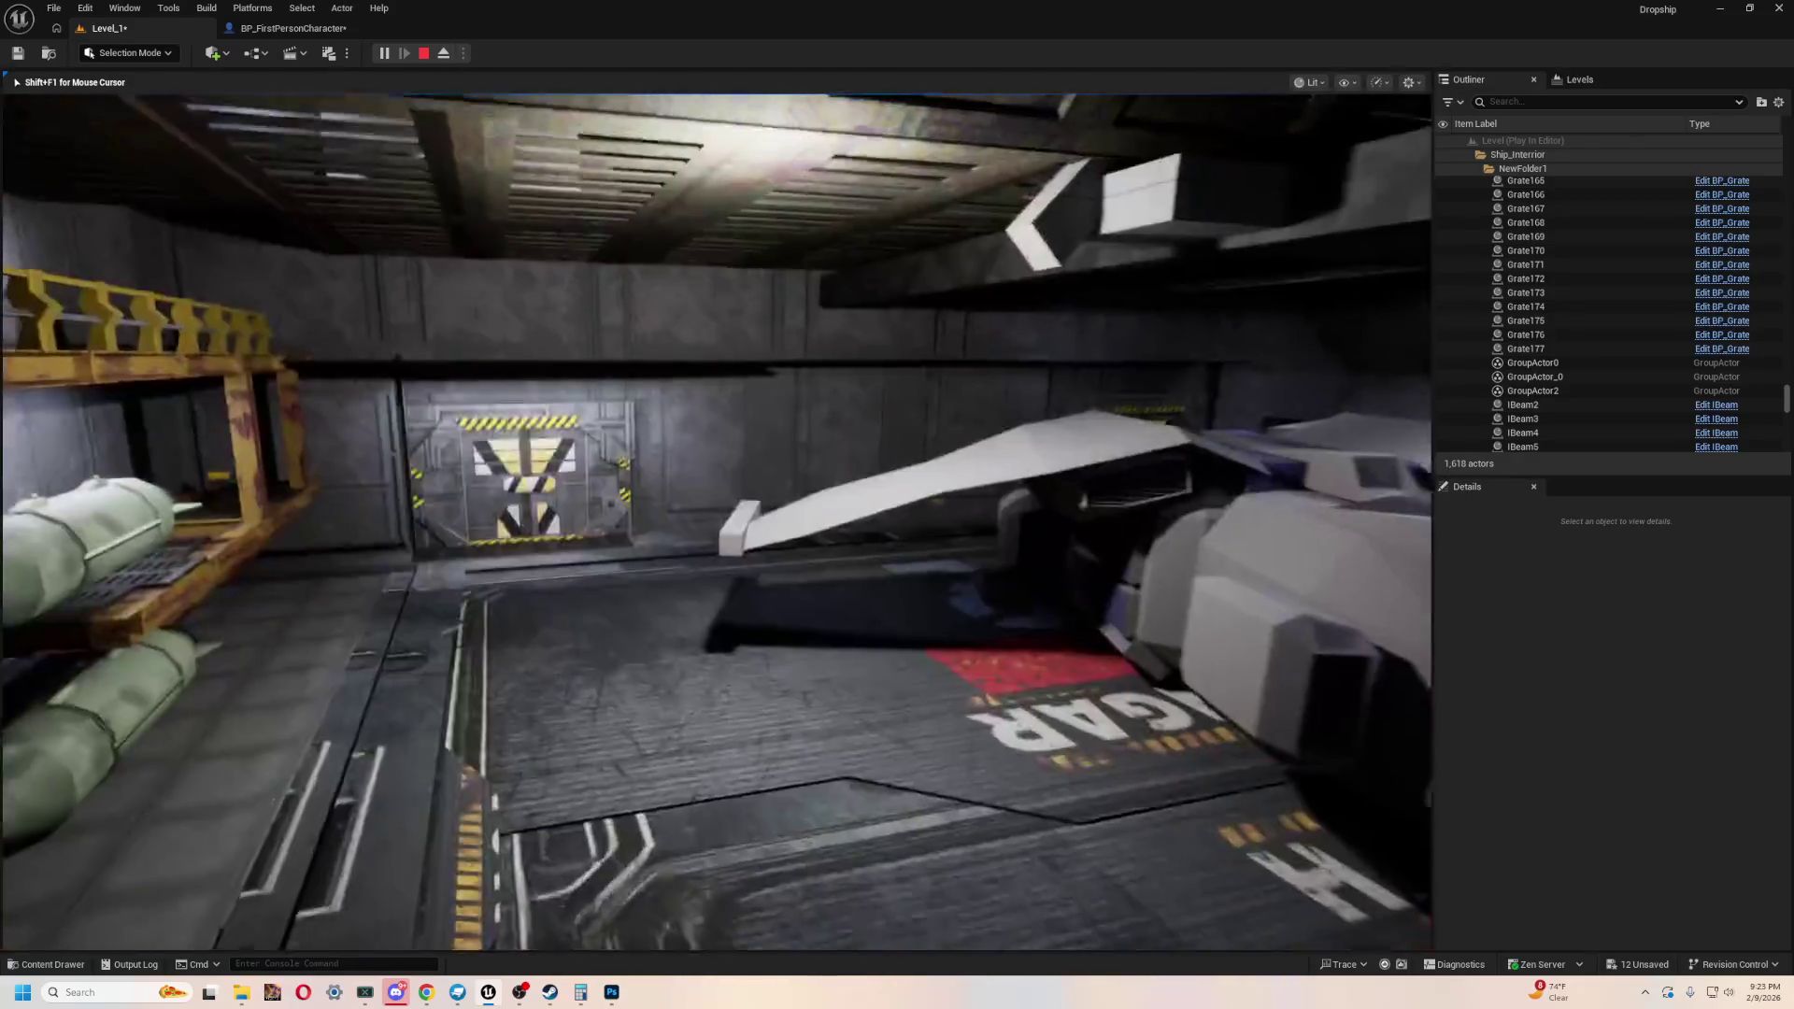
key(w)
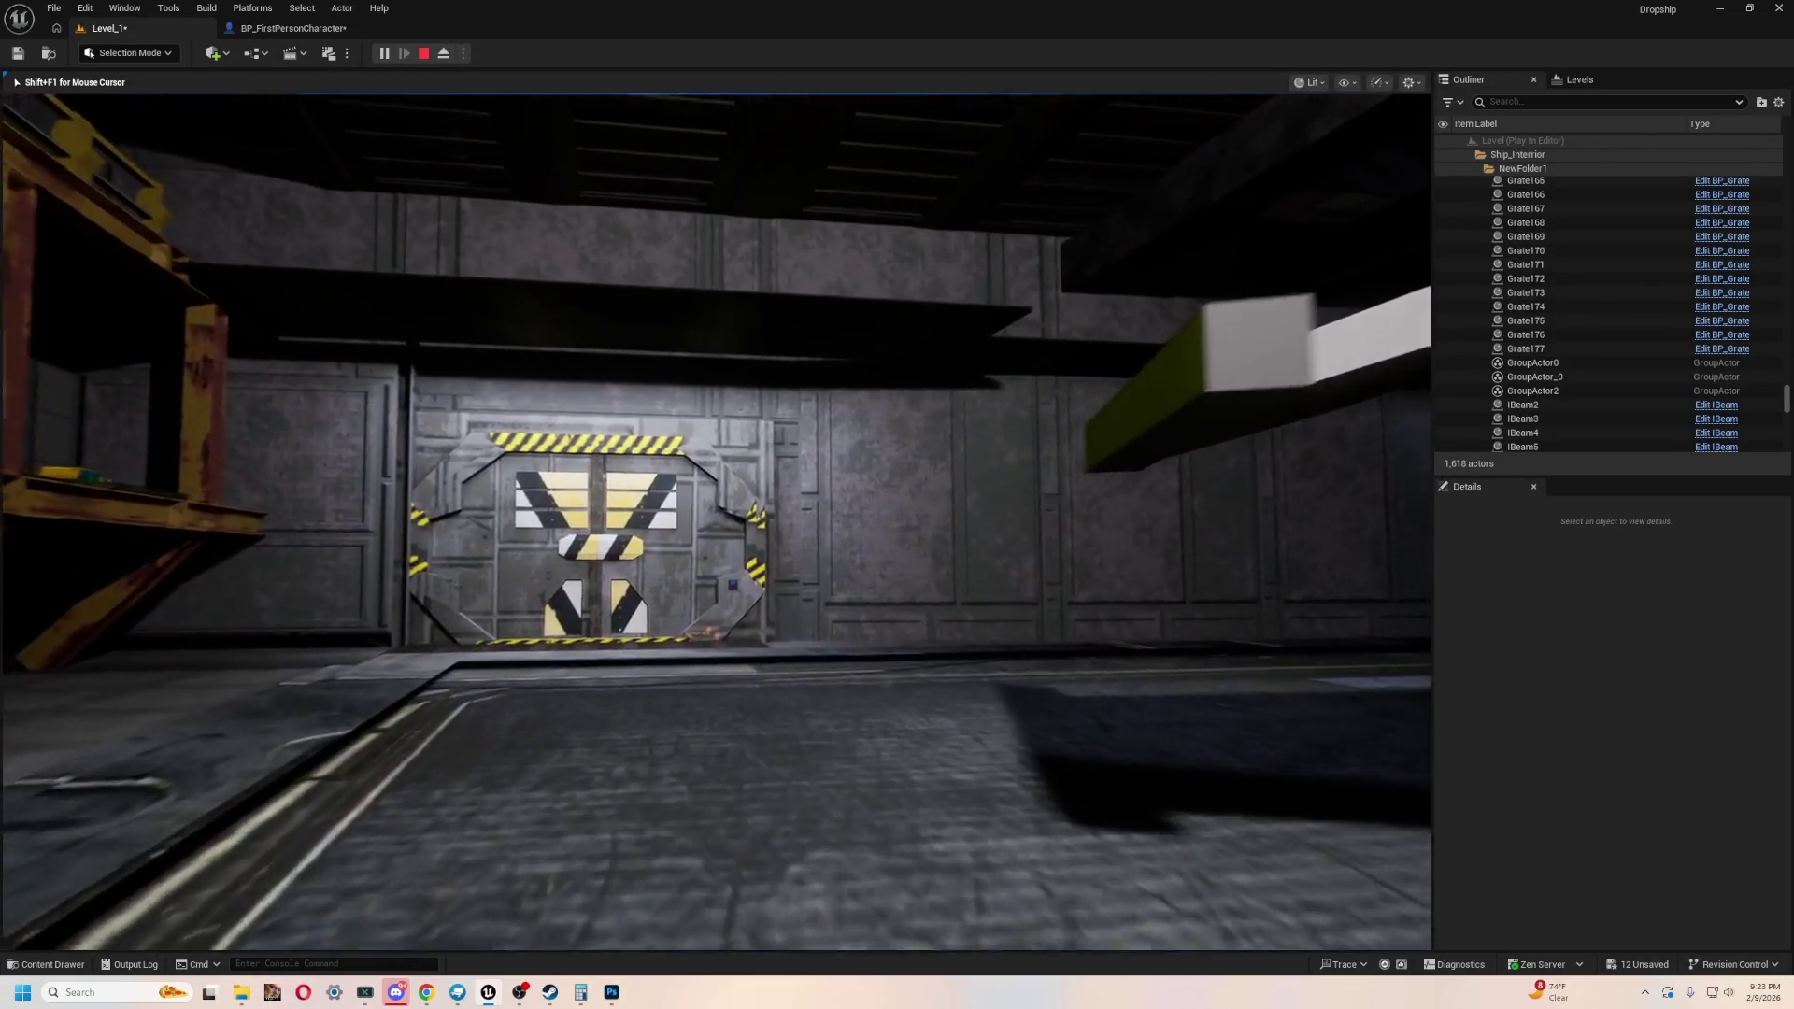
key(w)
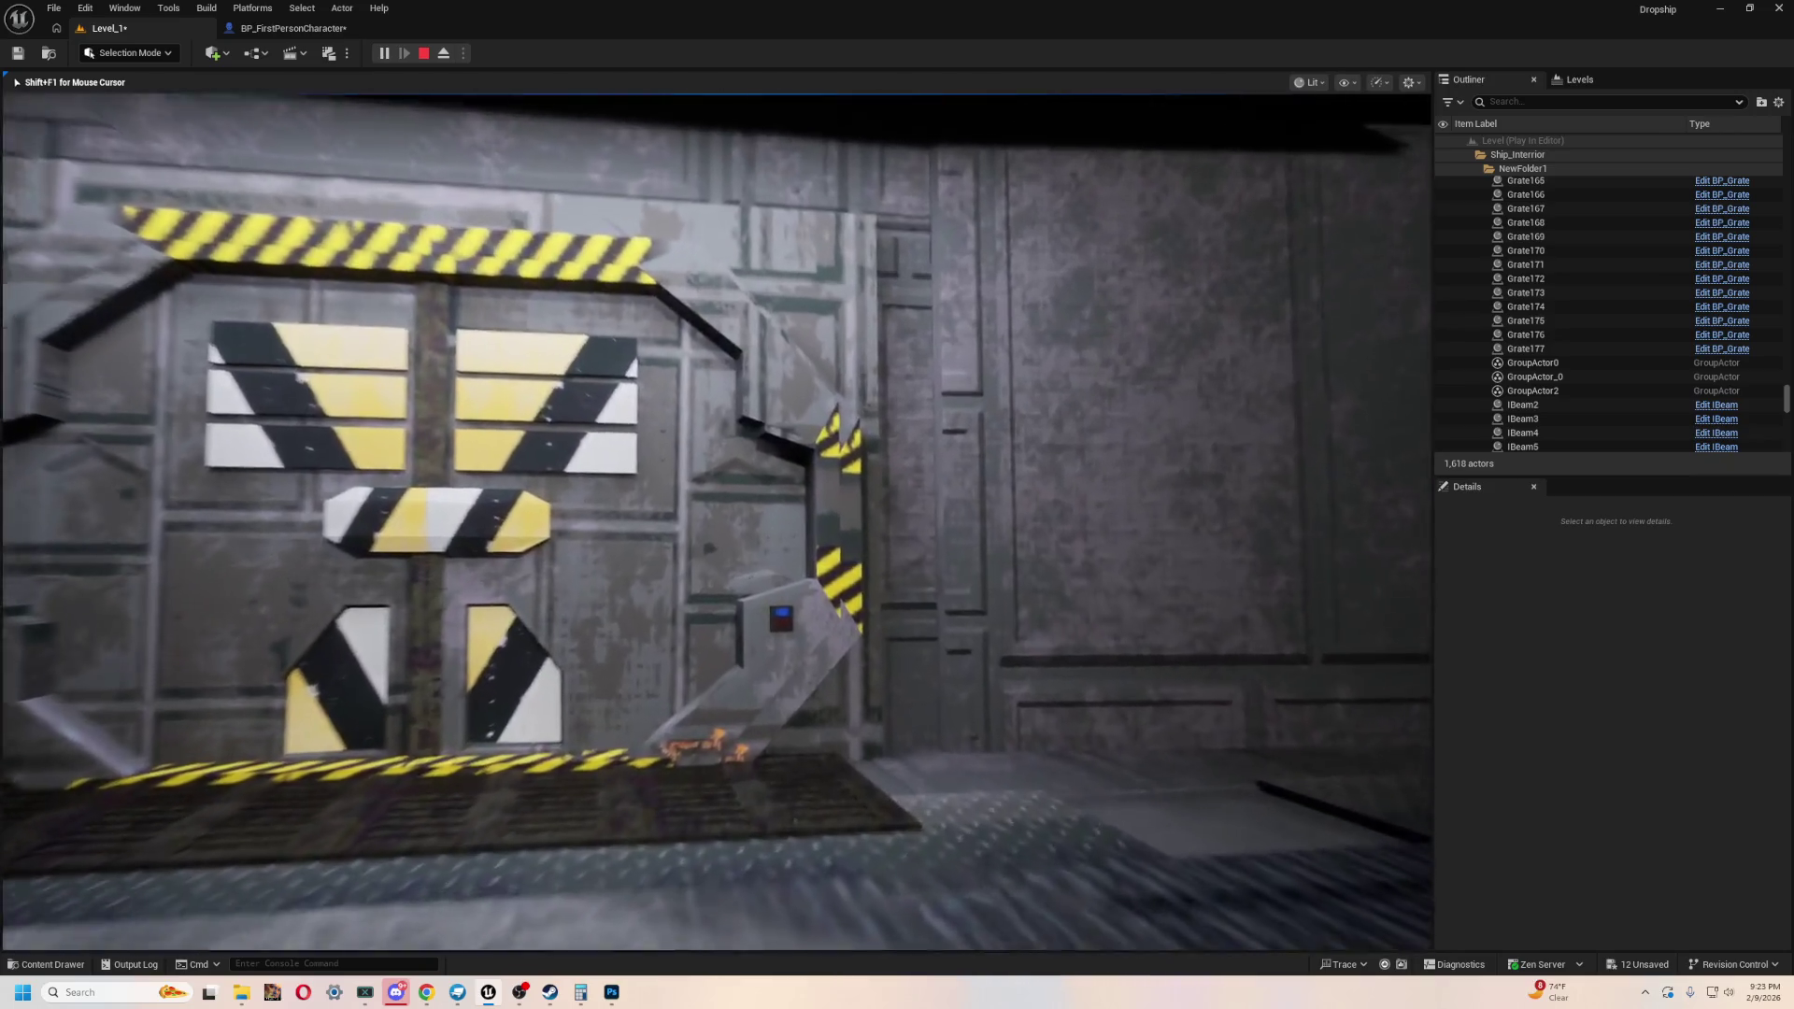
key(s)
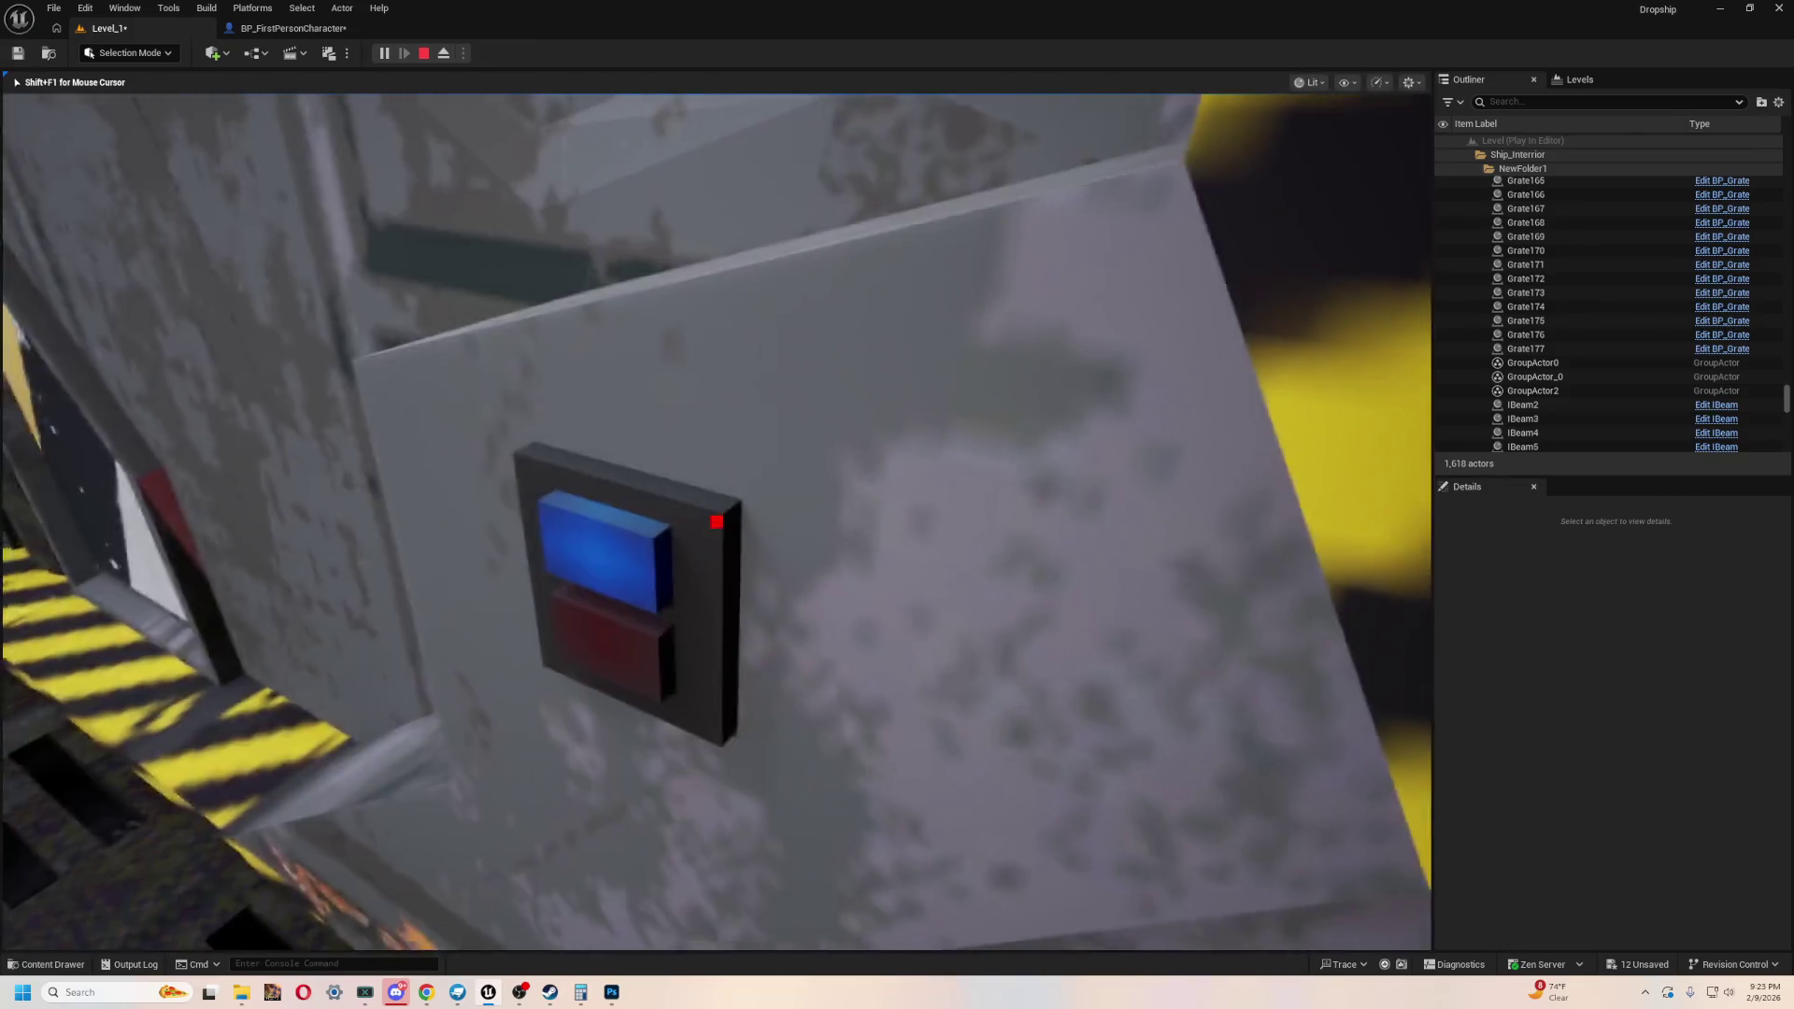
key(e)
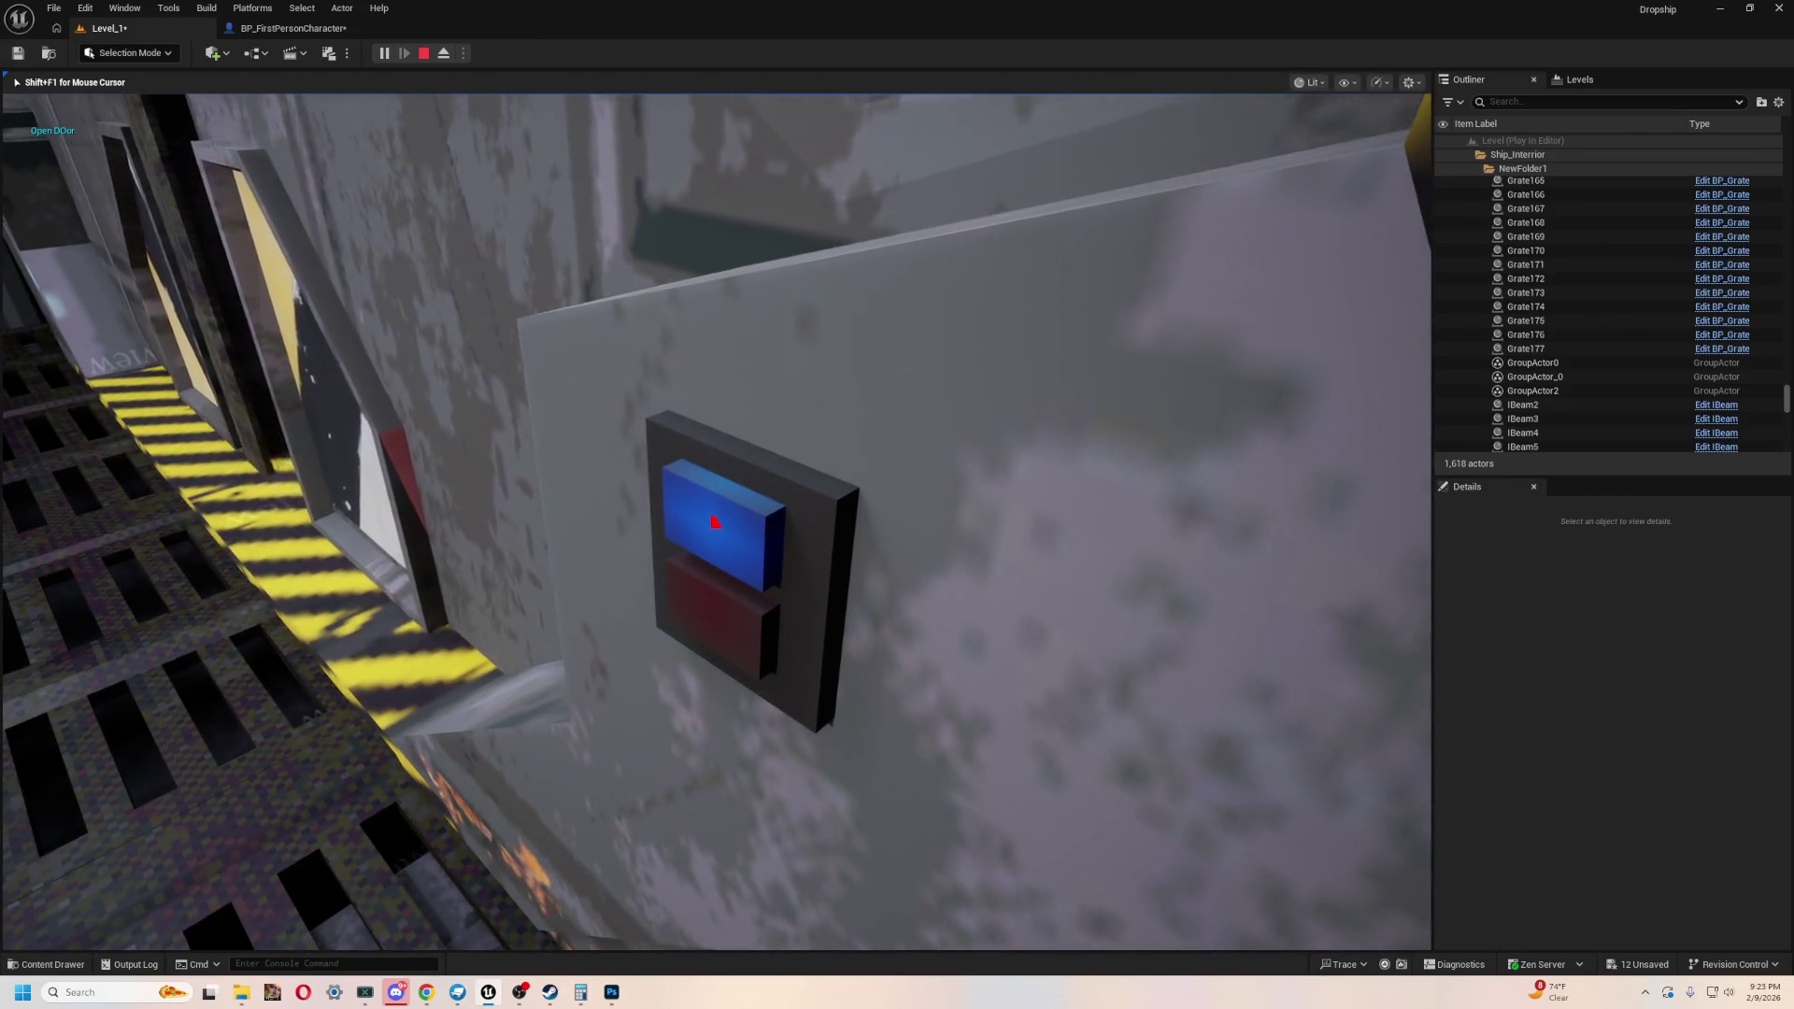
key(w)
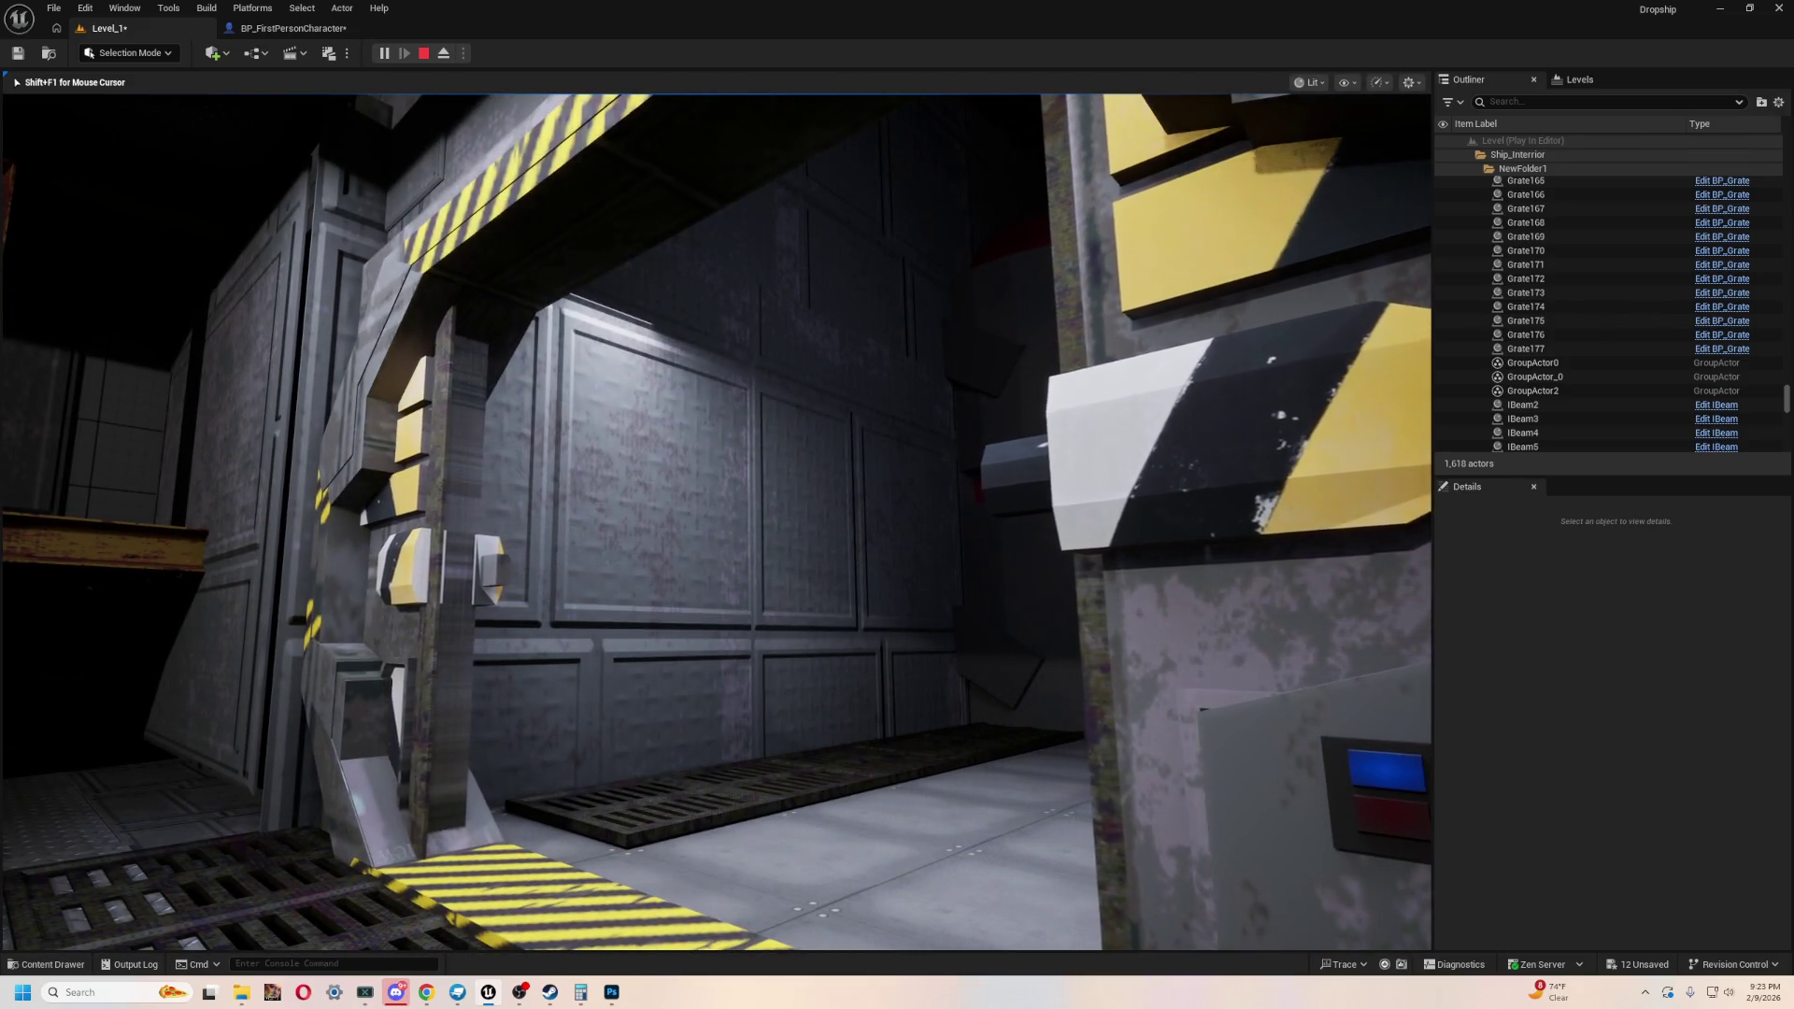
key(w)
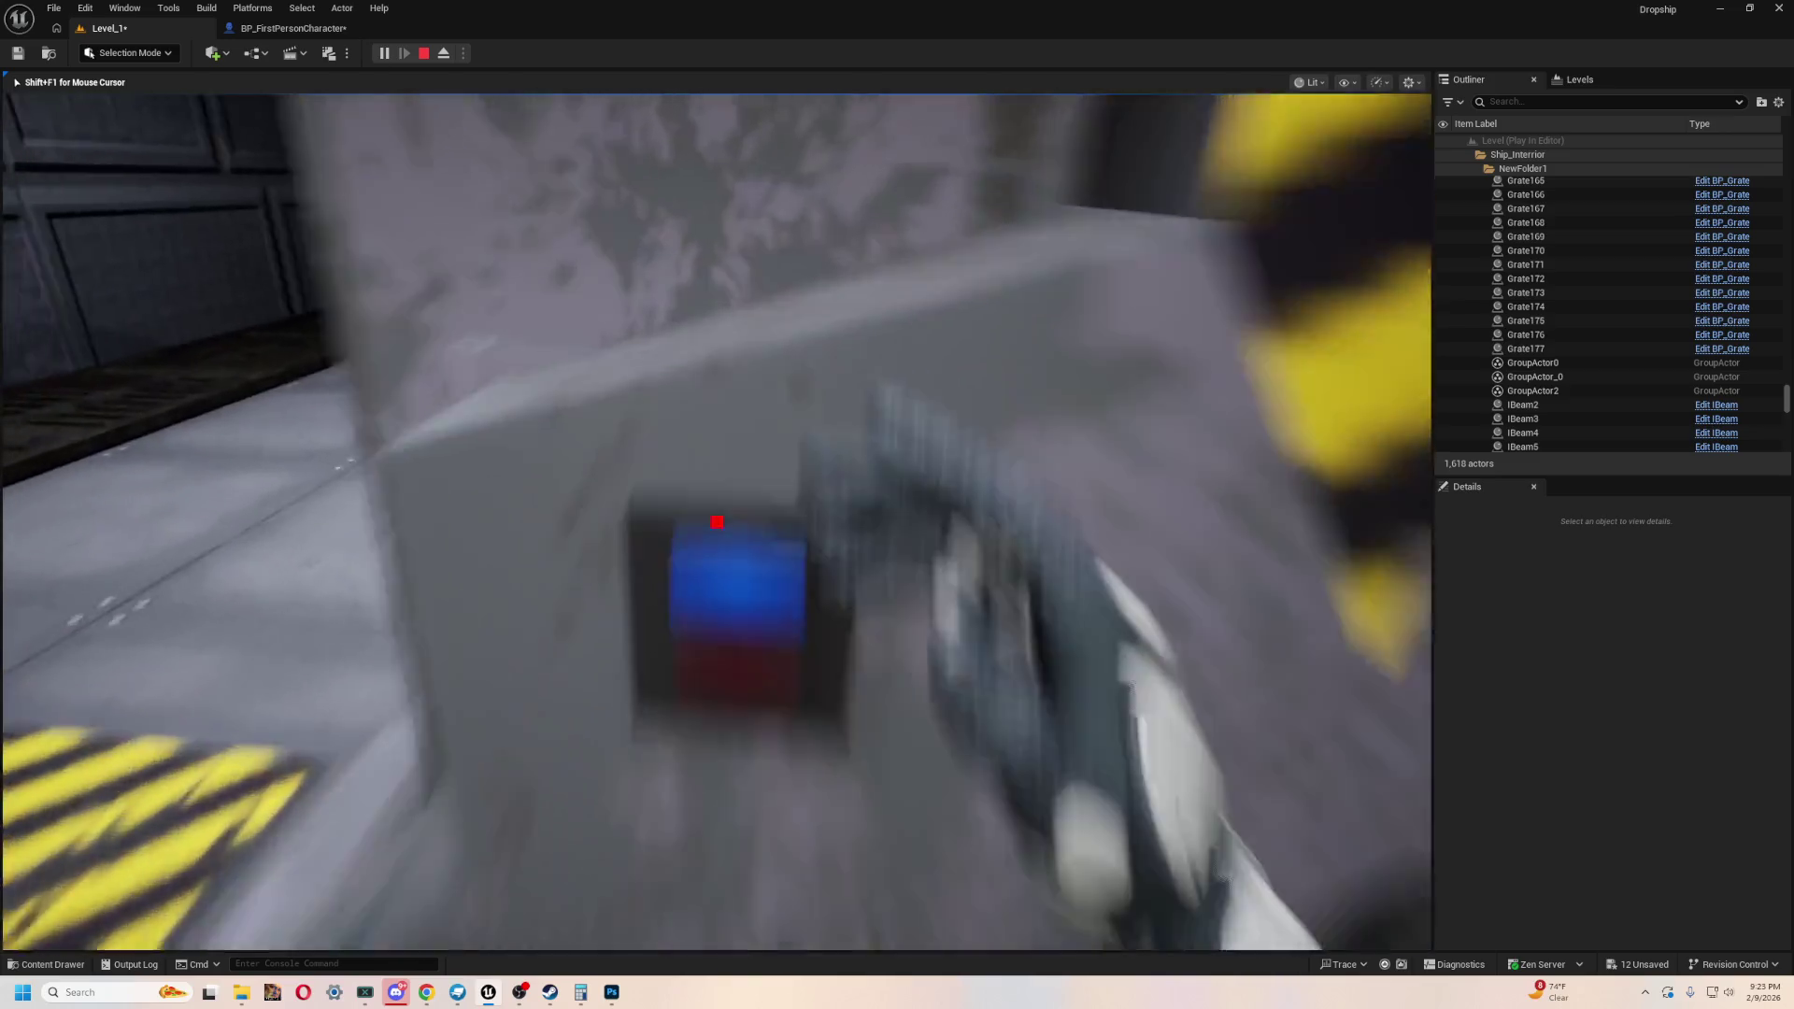
key(s)
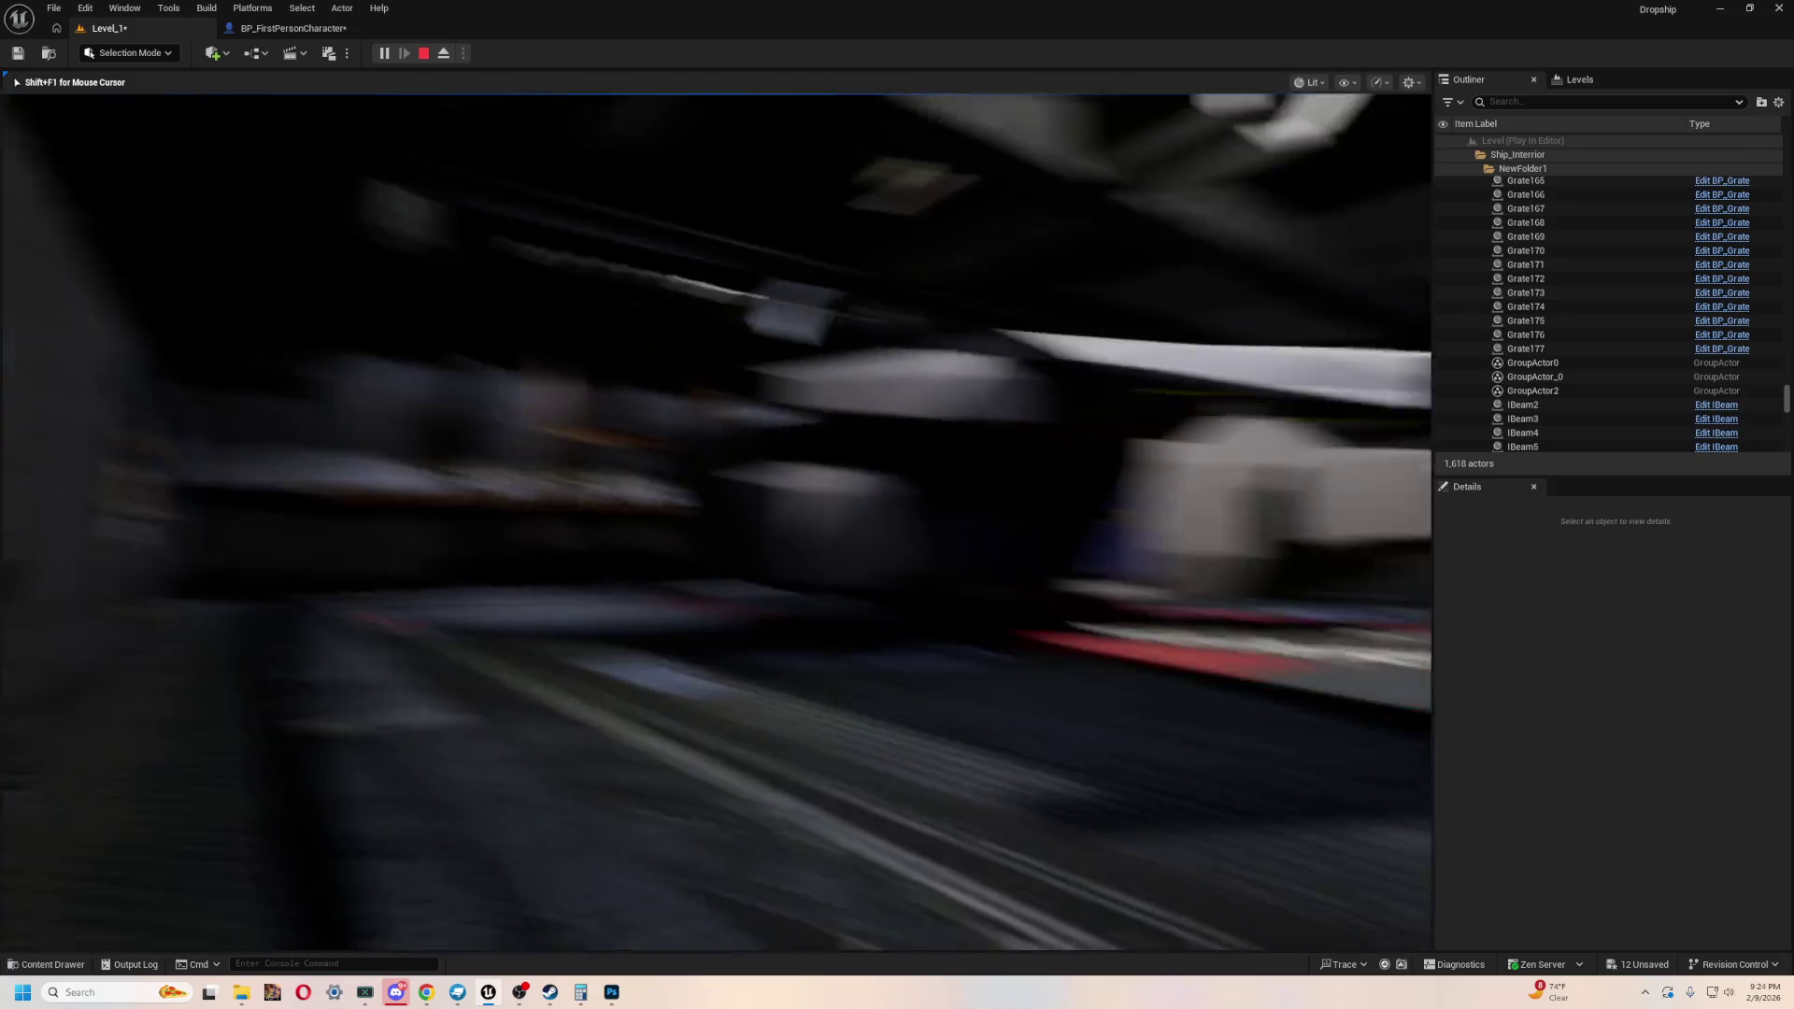
key(s)
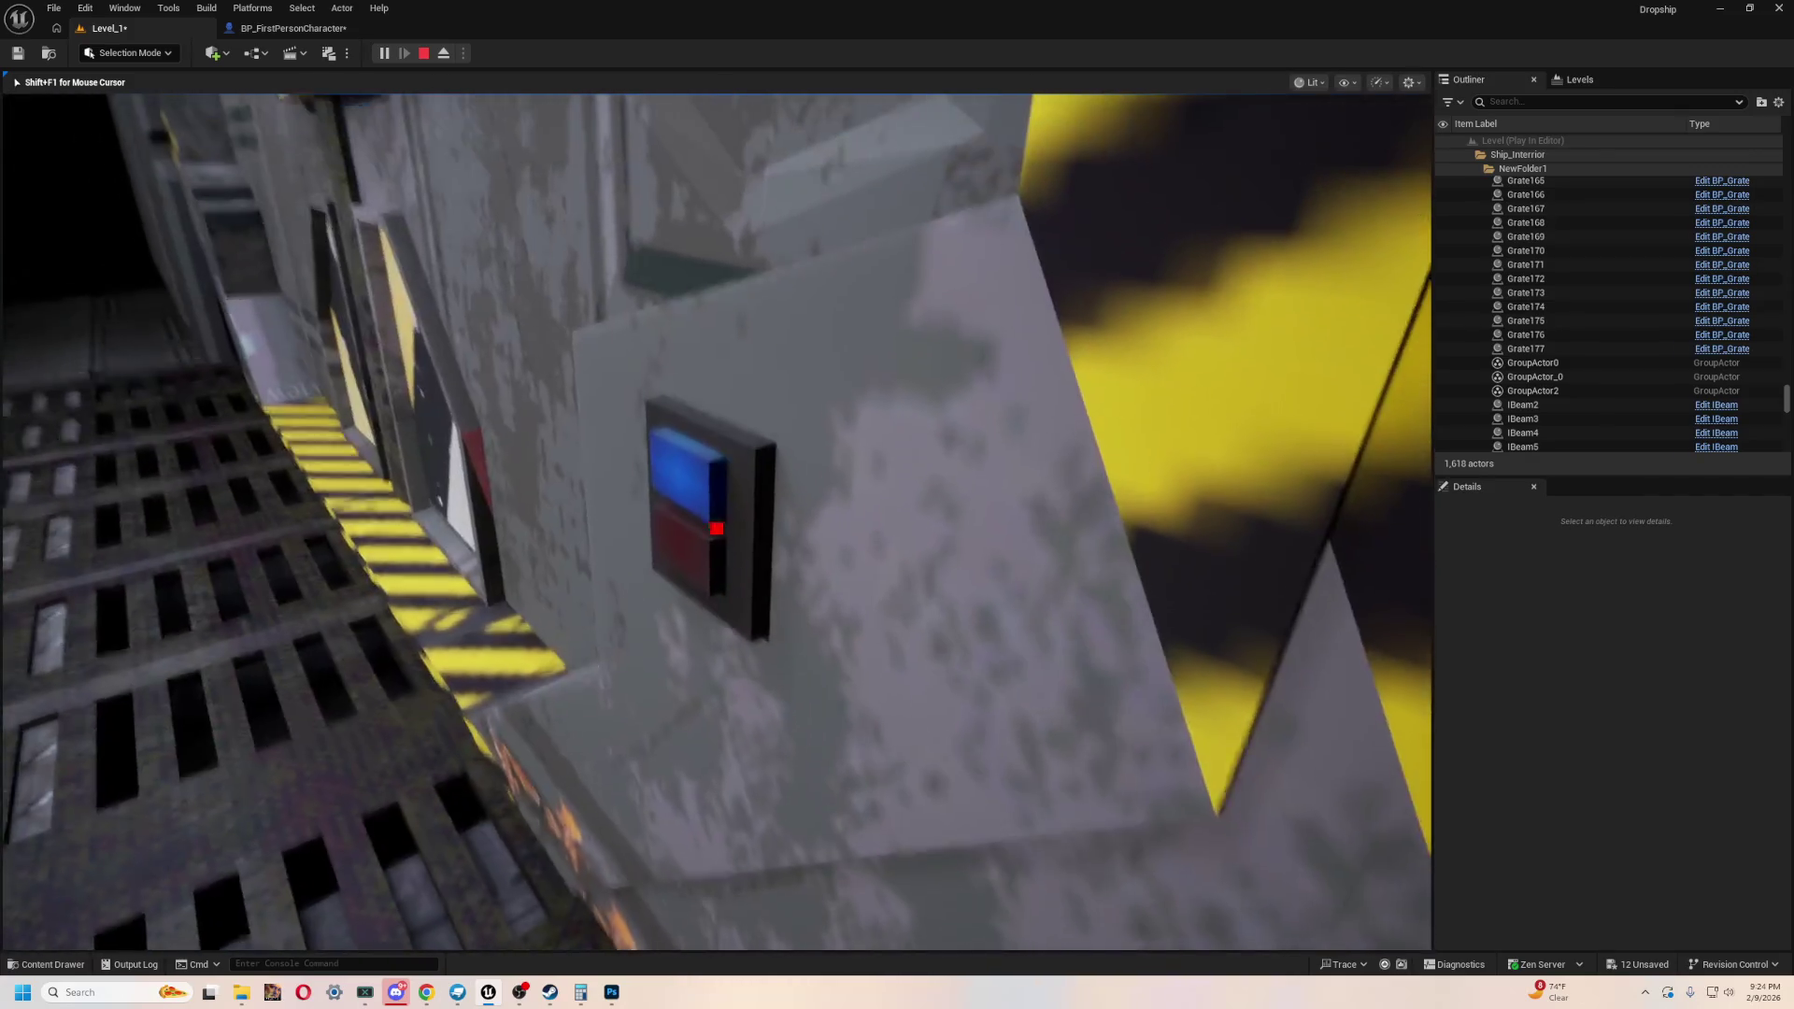
key(w)
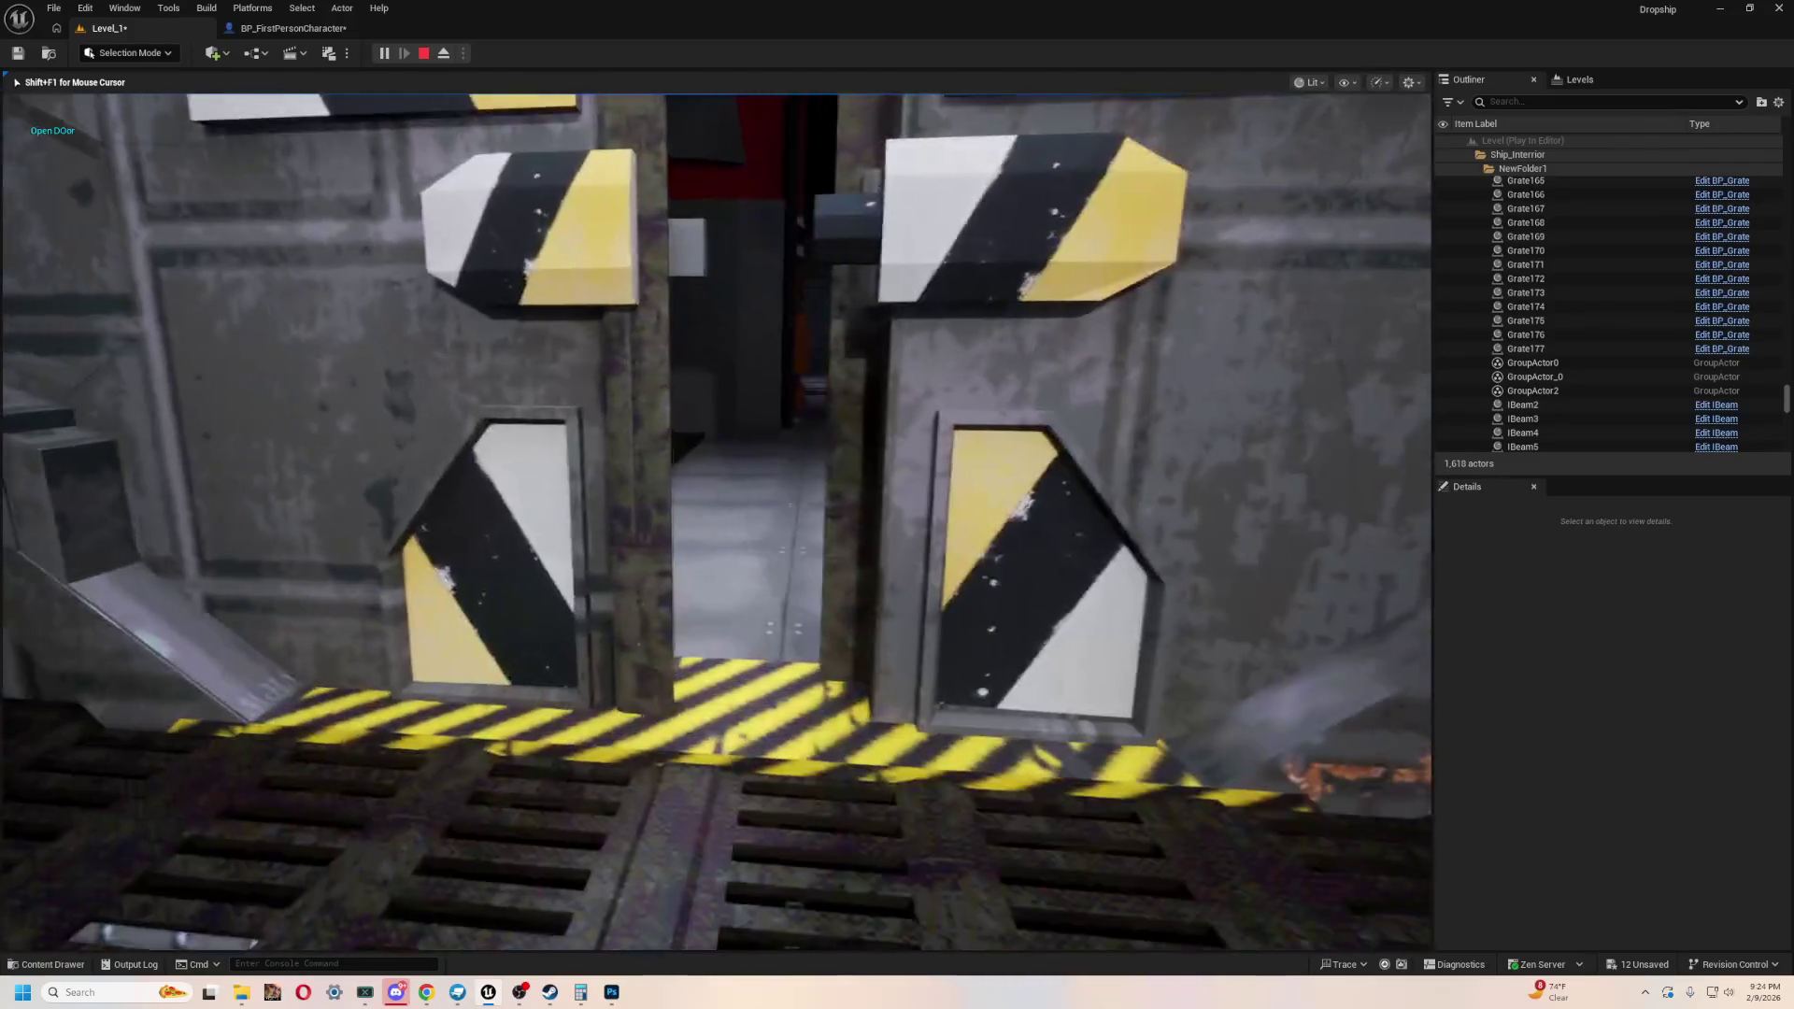
- Pick up the AMMO crate, carry it across the hangar and drop it on the floor
key(w)
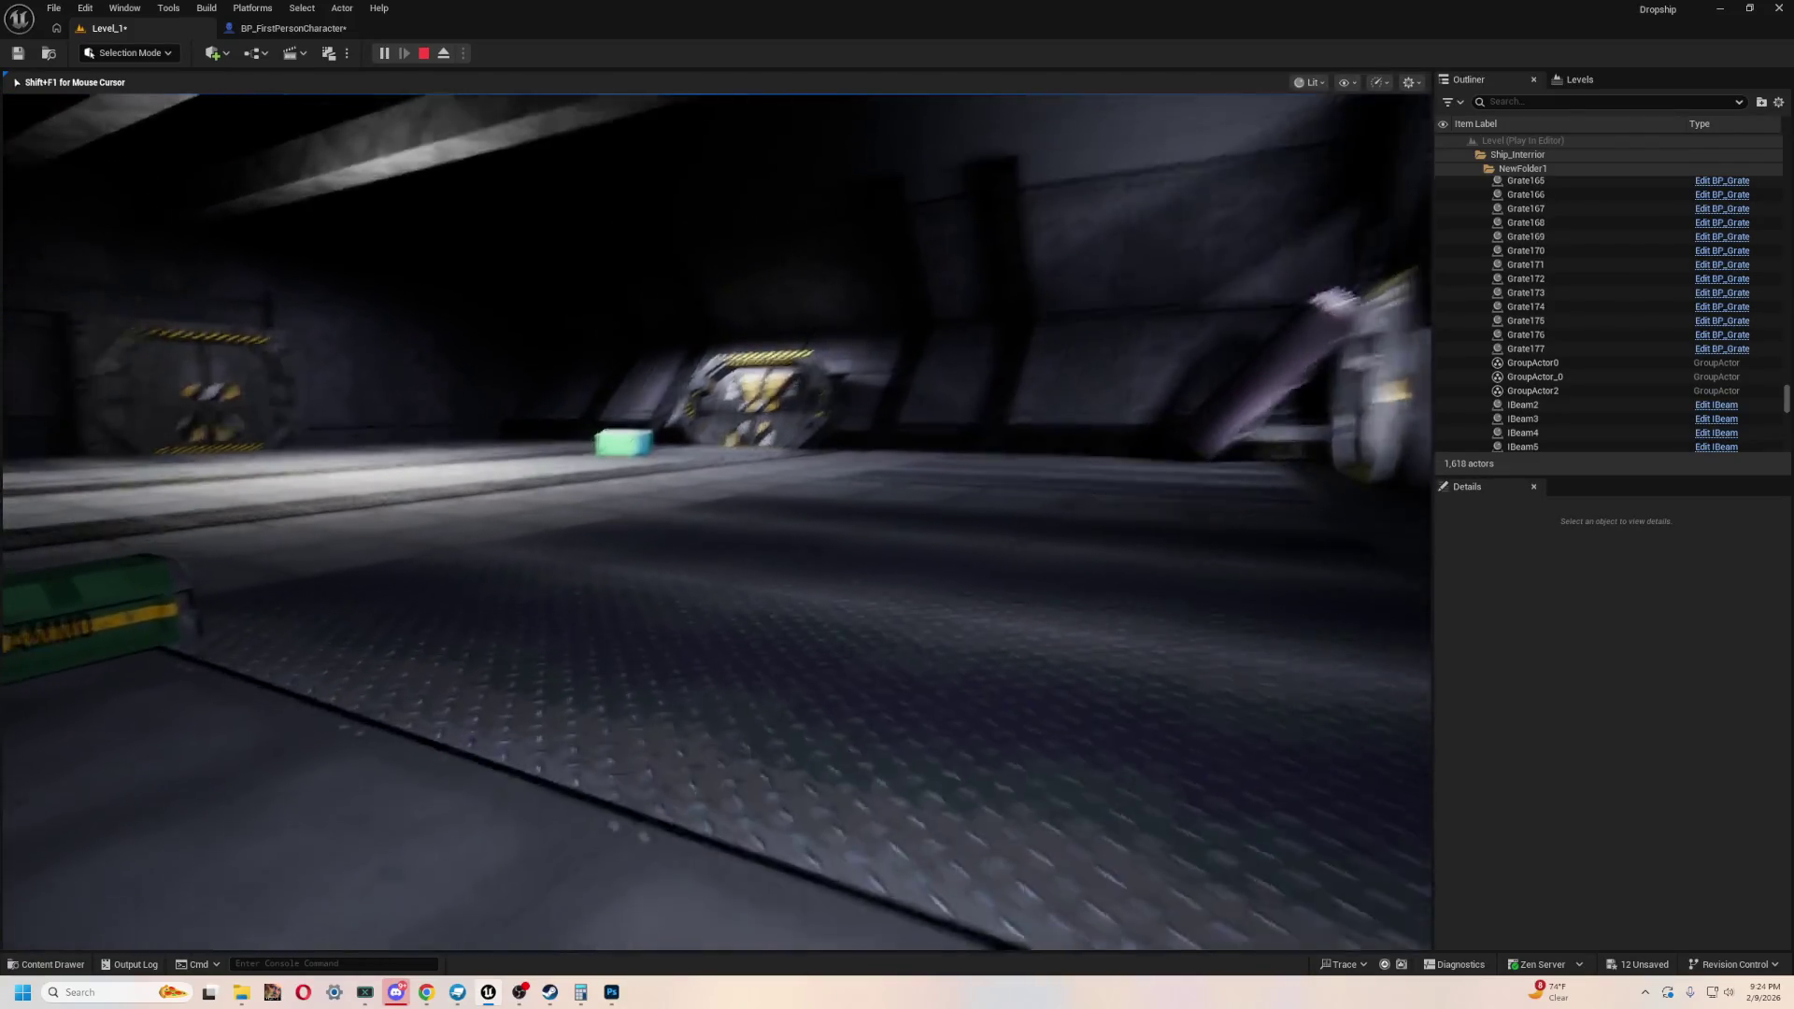
key(s)
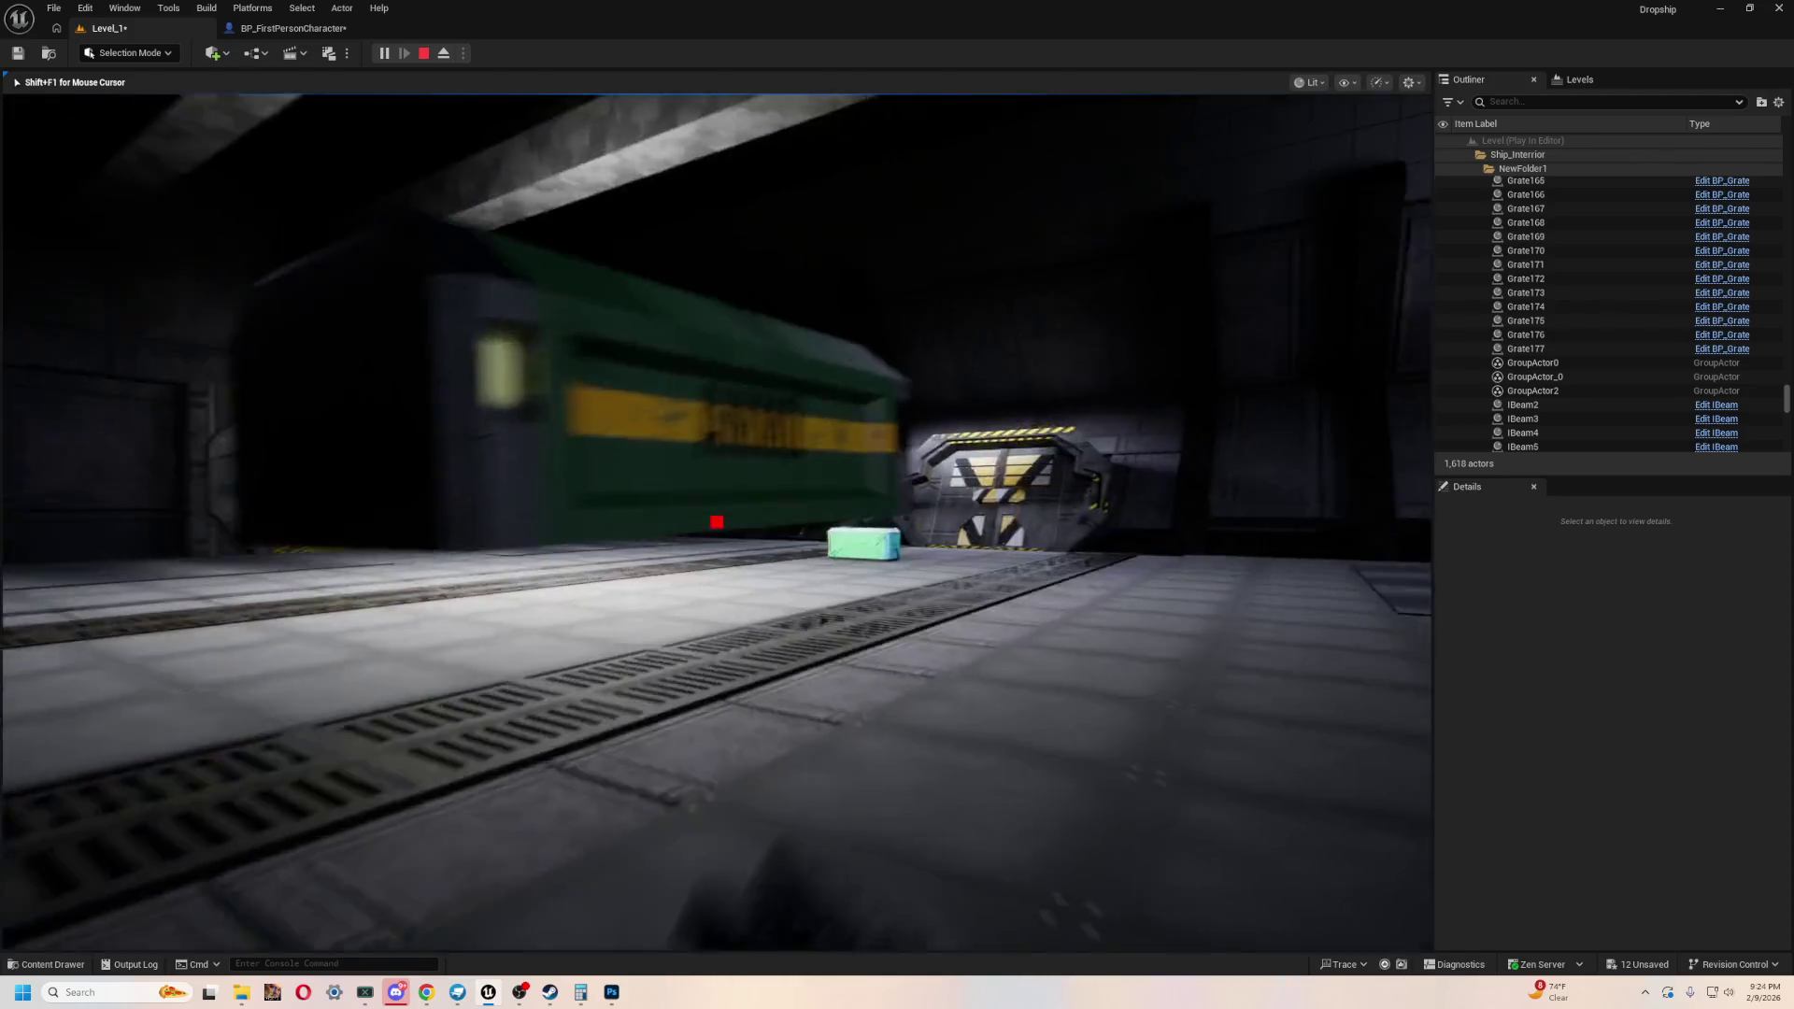
key(s)
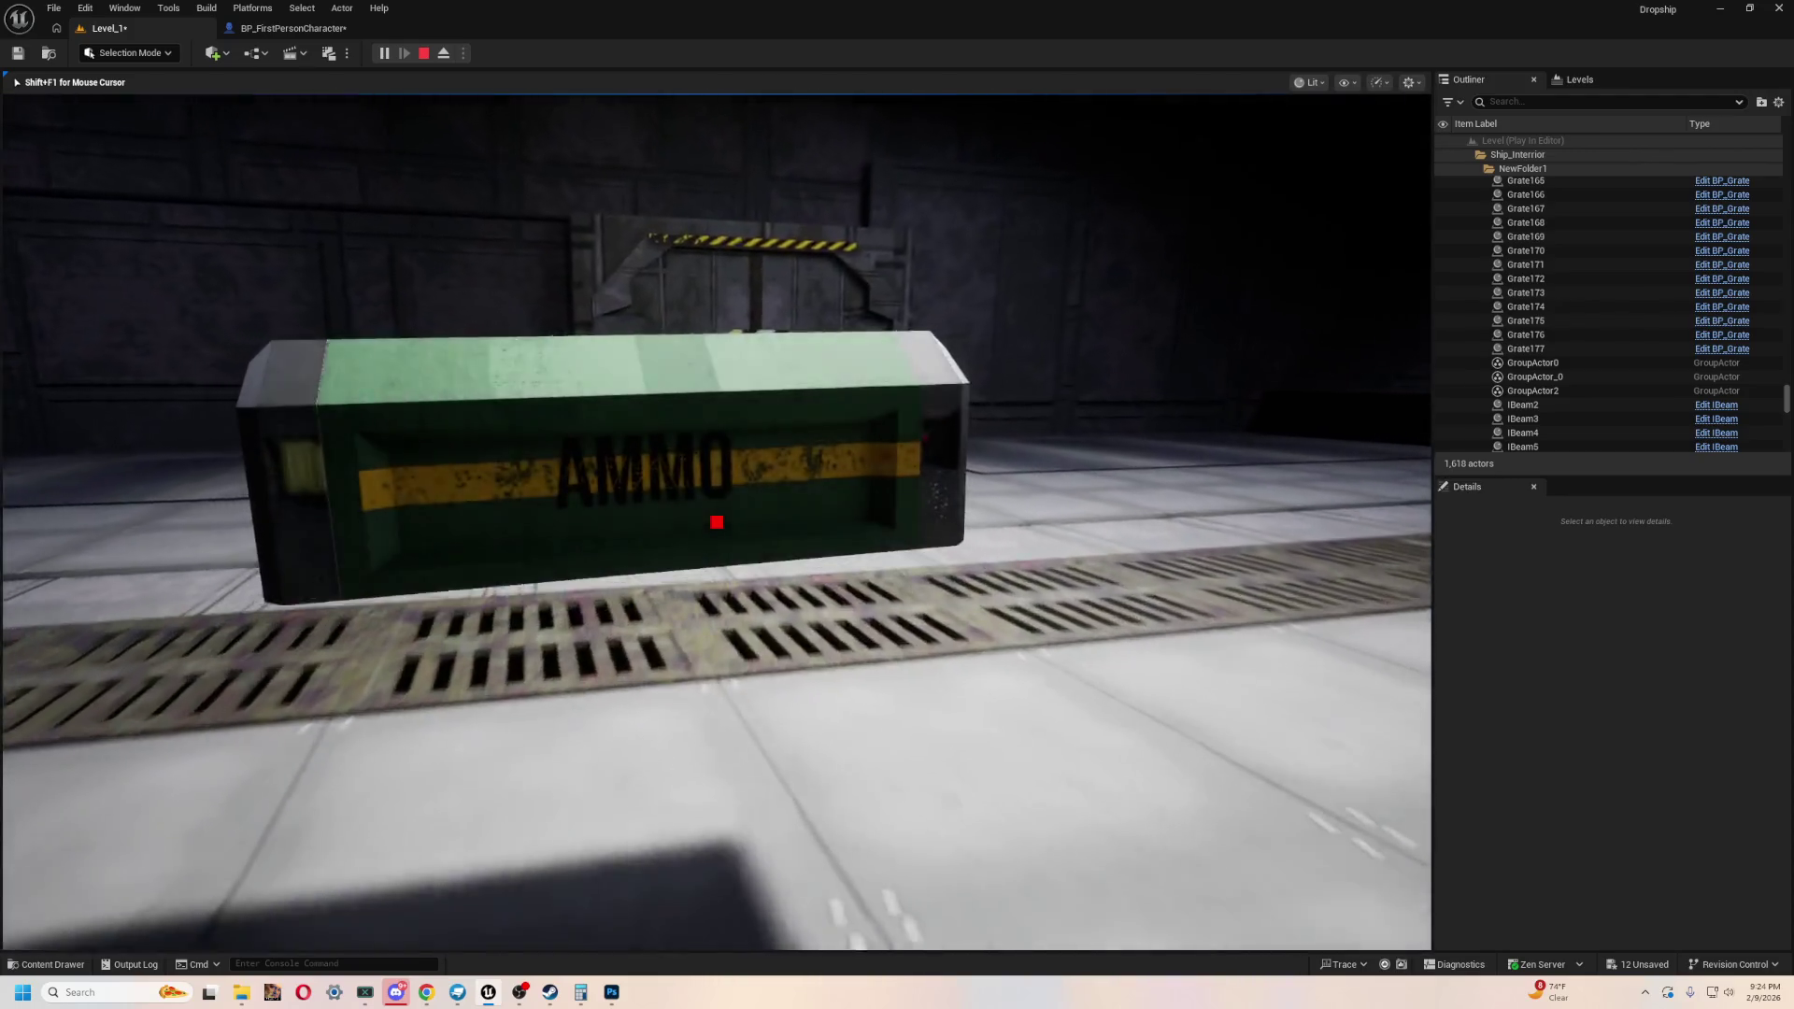
key(w)
key(e)
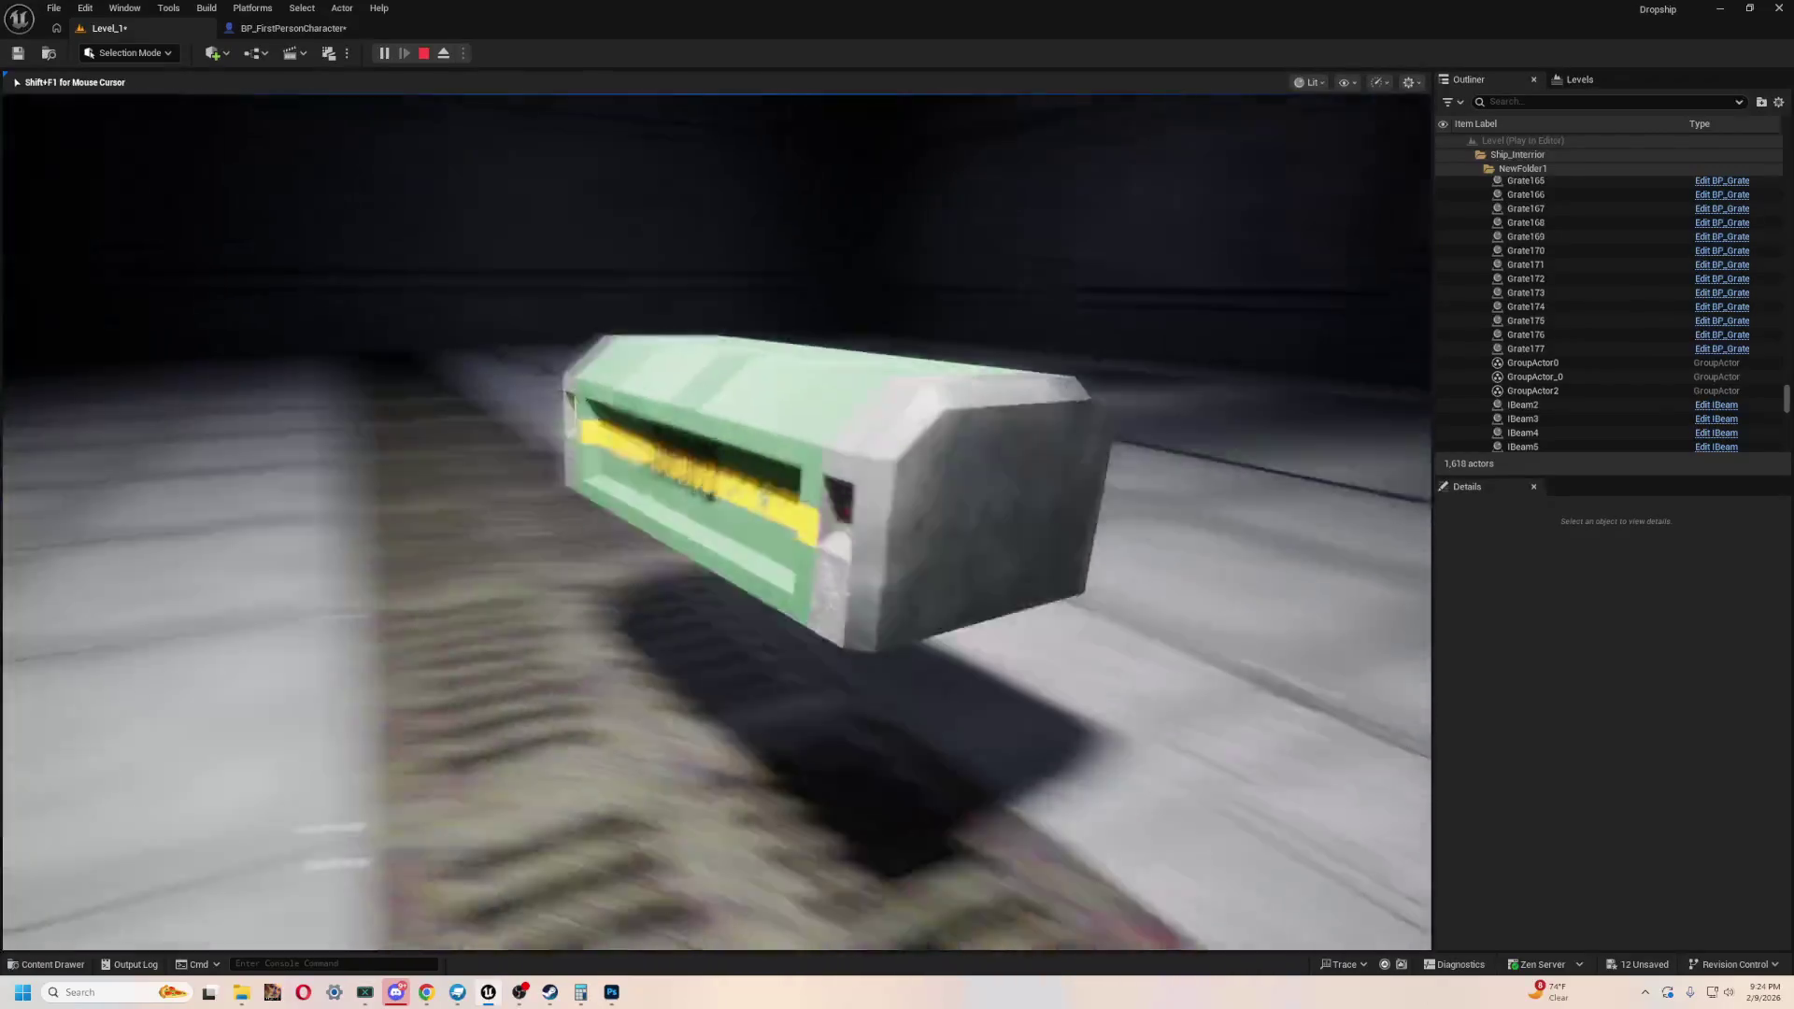
key(w)
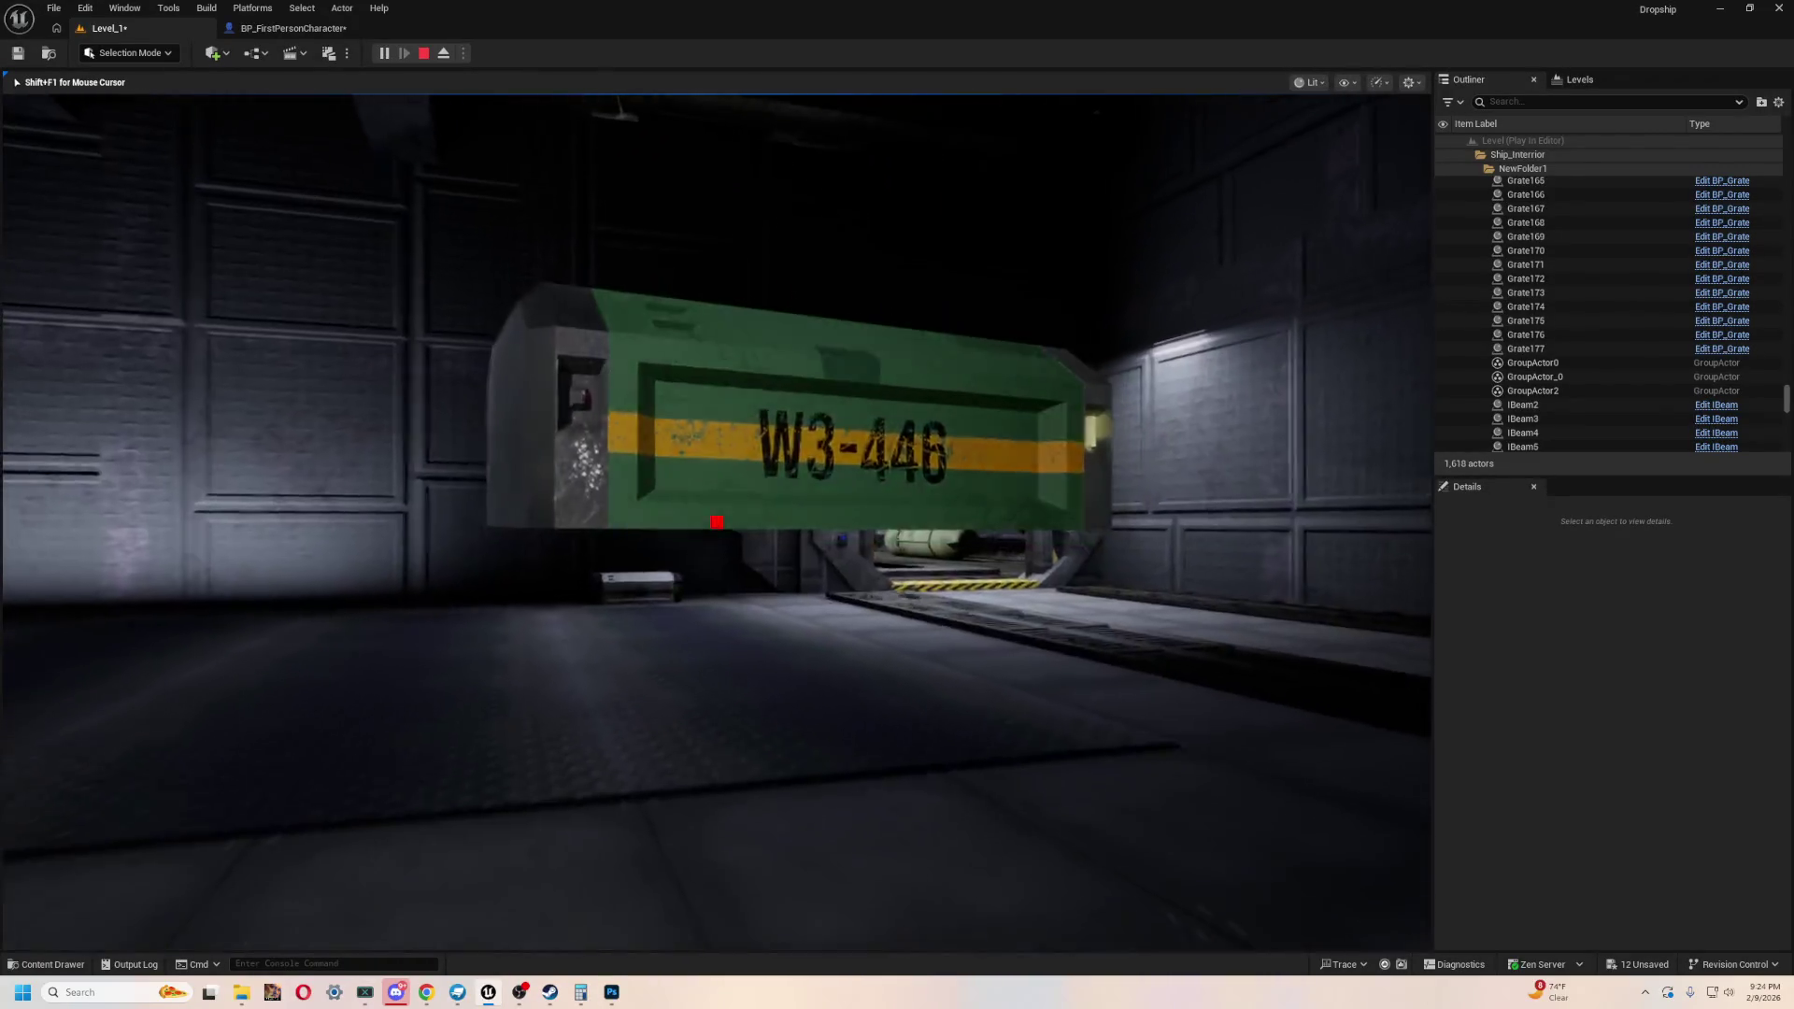
key(w)
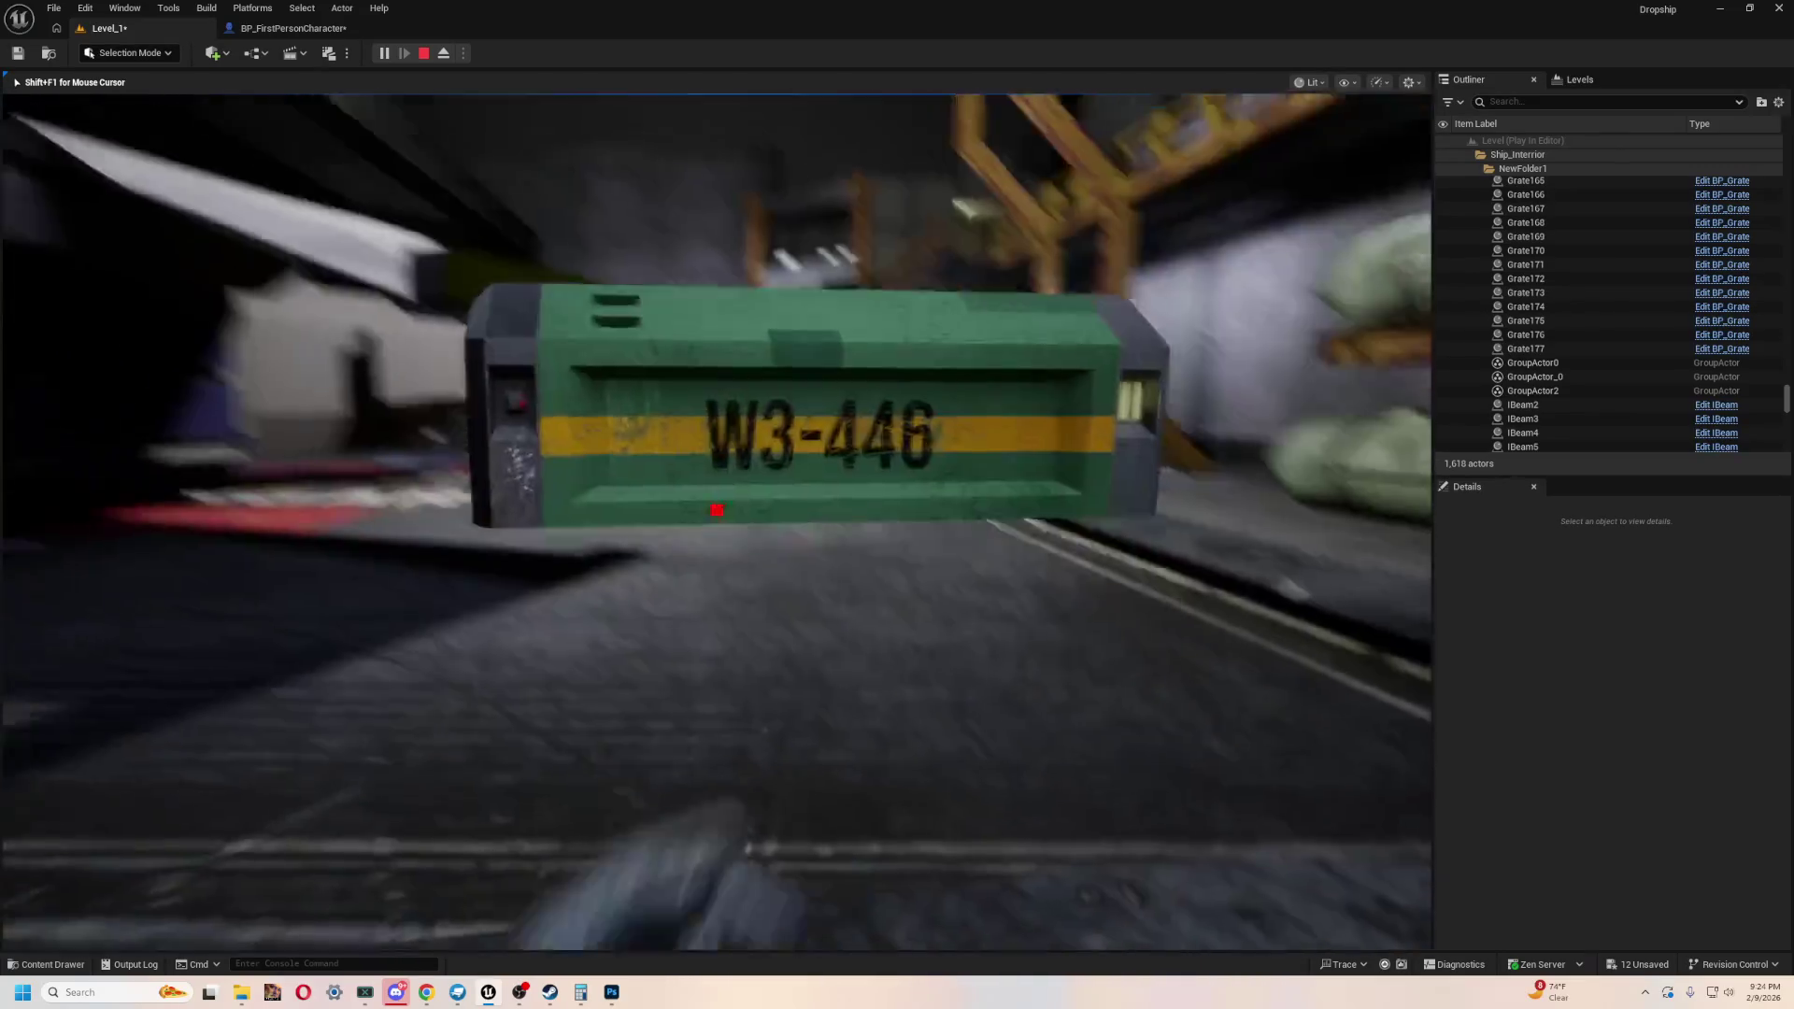
key(e)
- Walk under the dropship past the HANGAR floor lettering and look up at the ceiling
key(w)
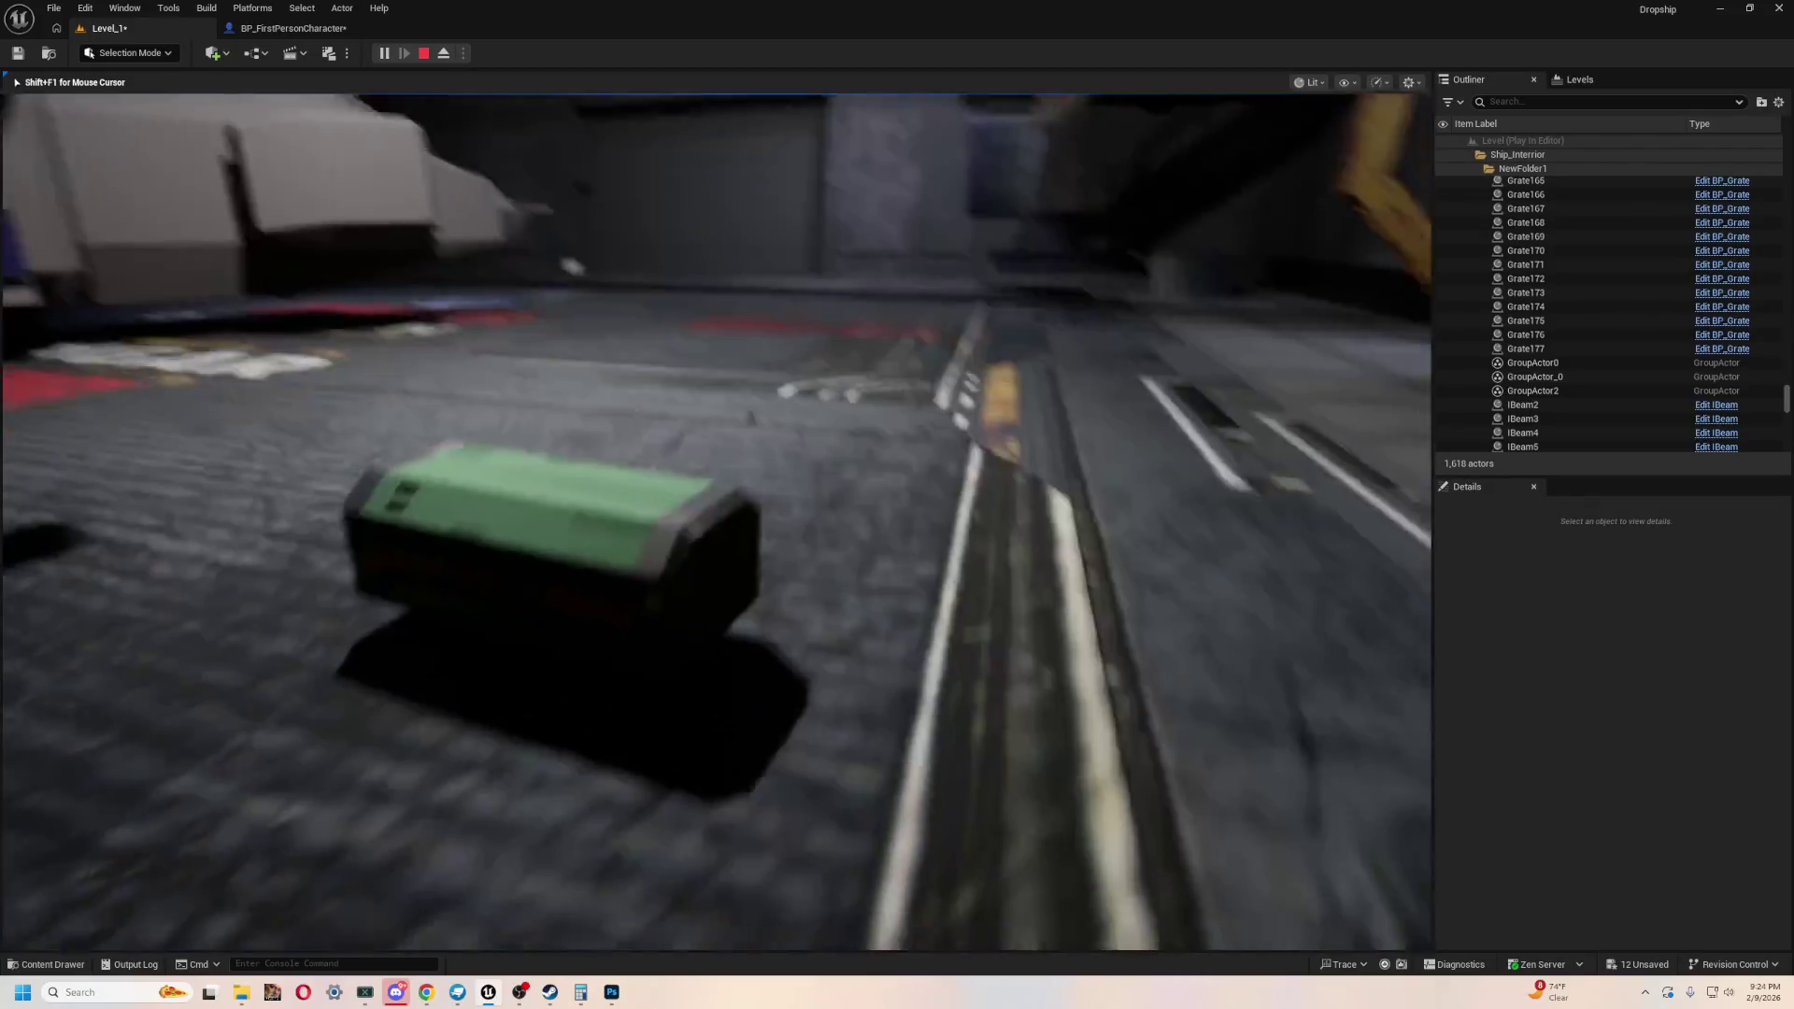
key(w)
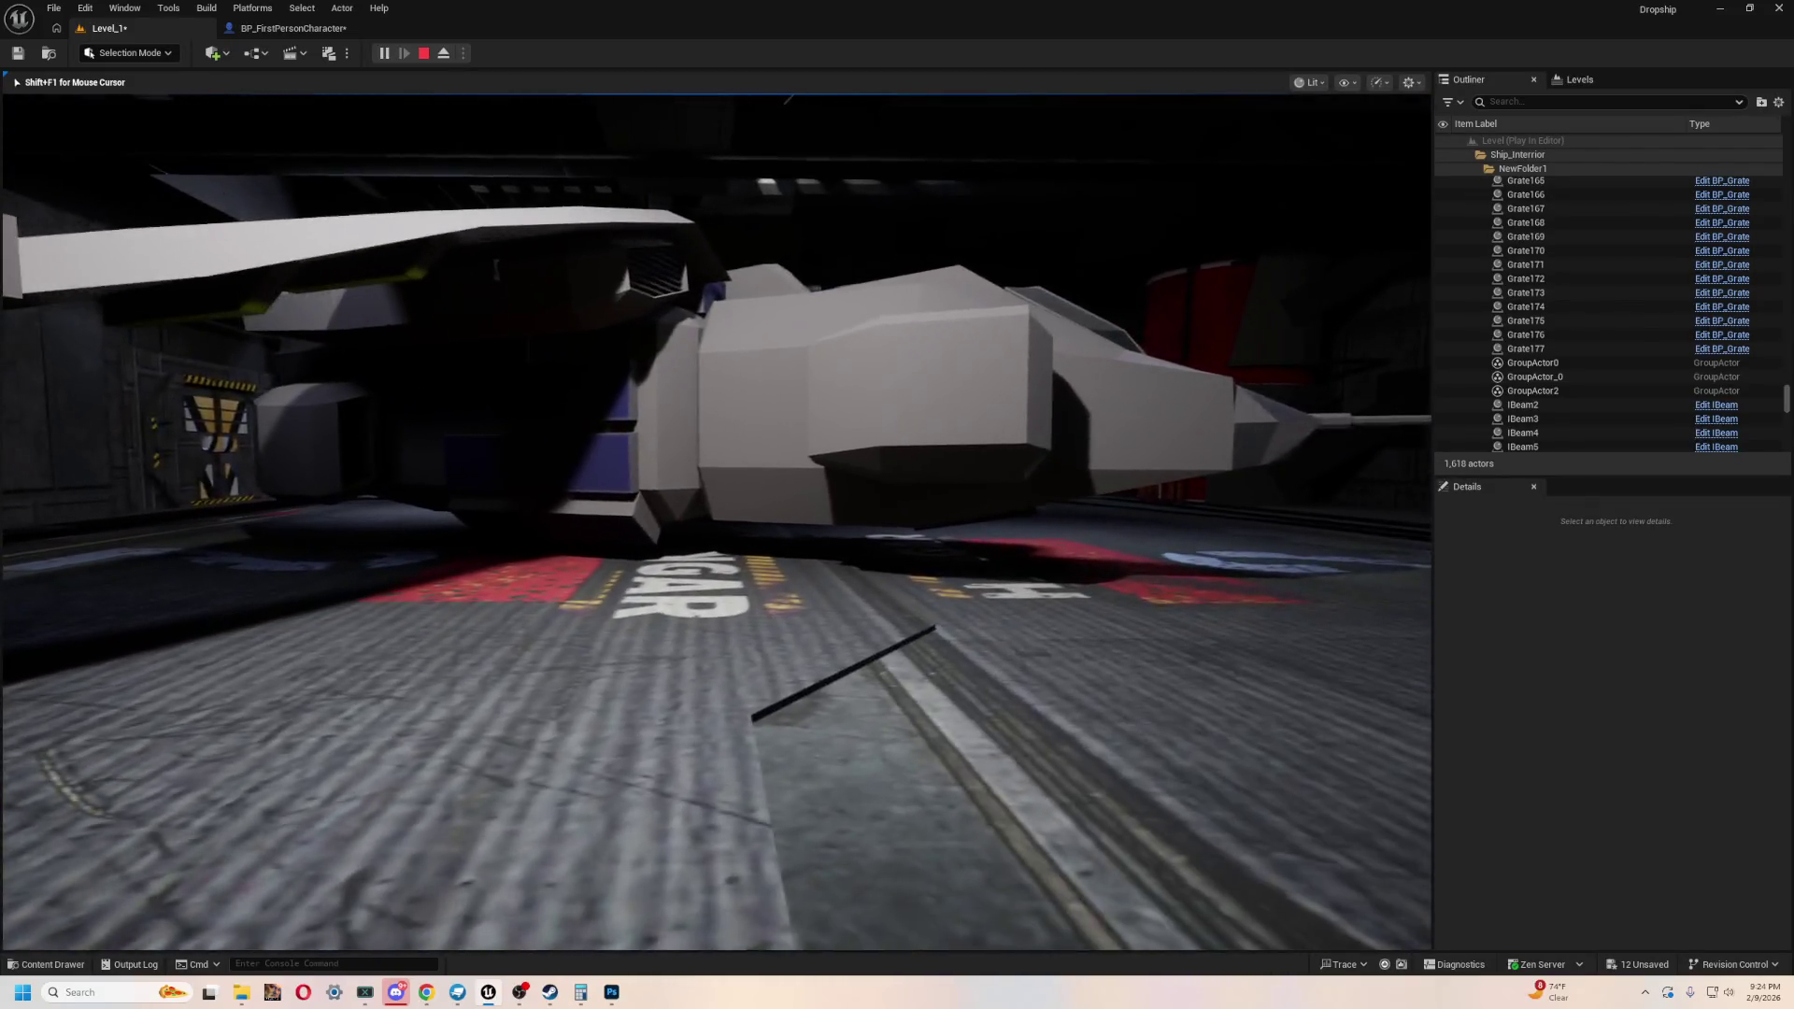
key(w)
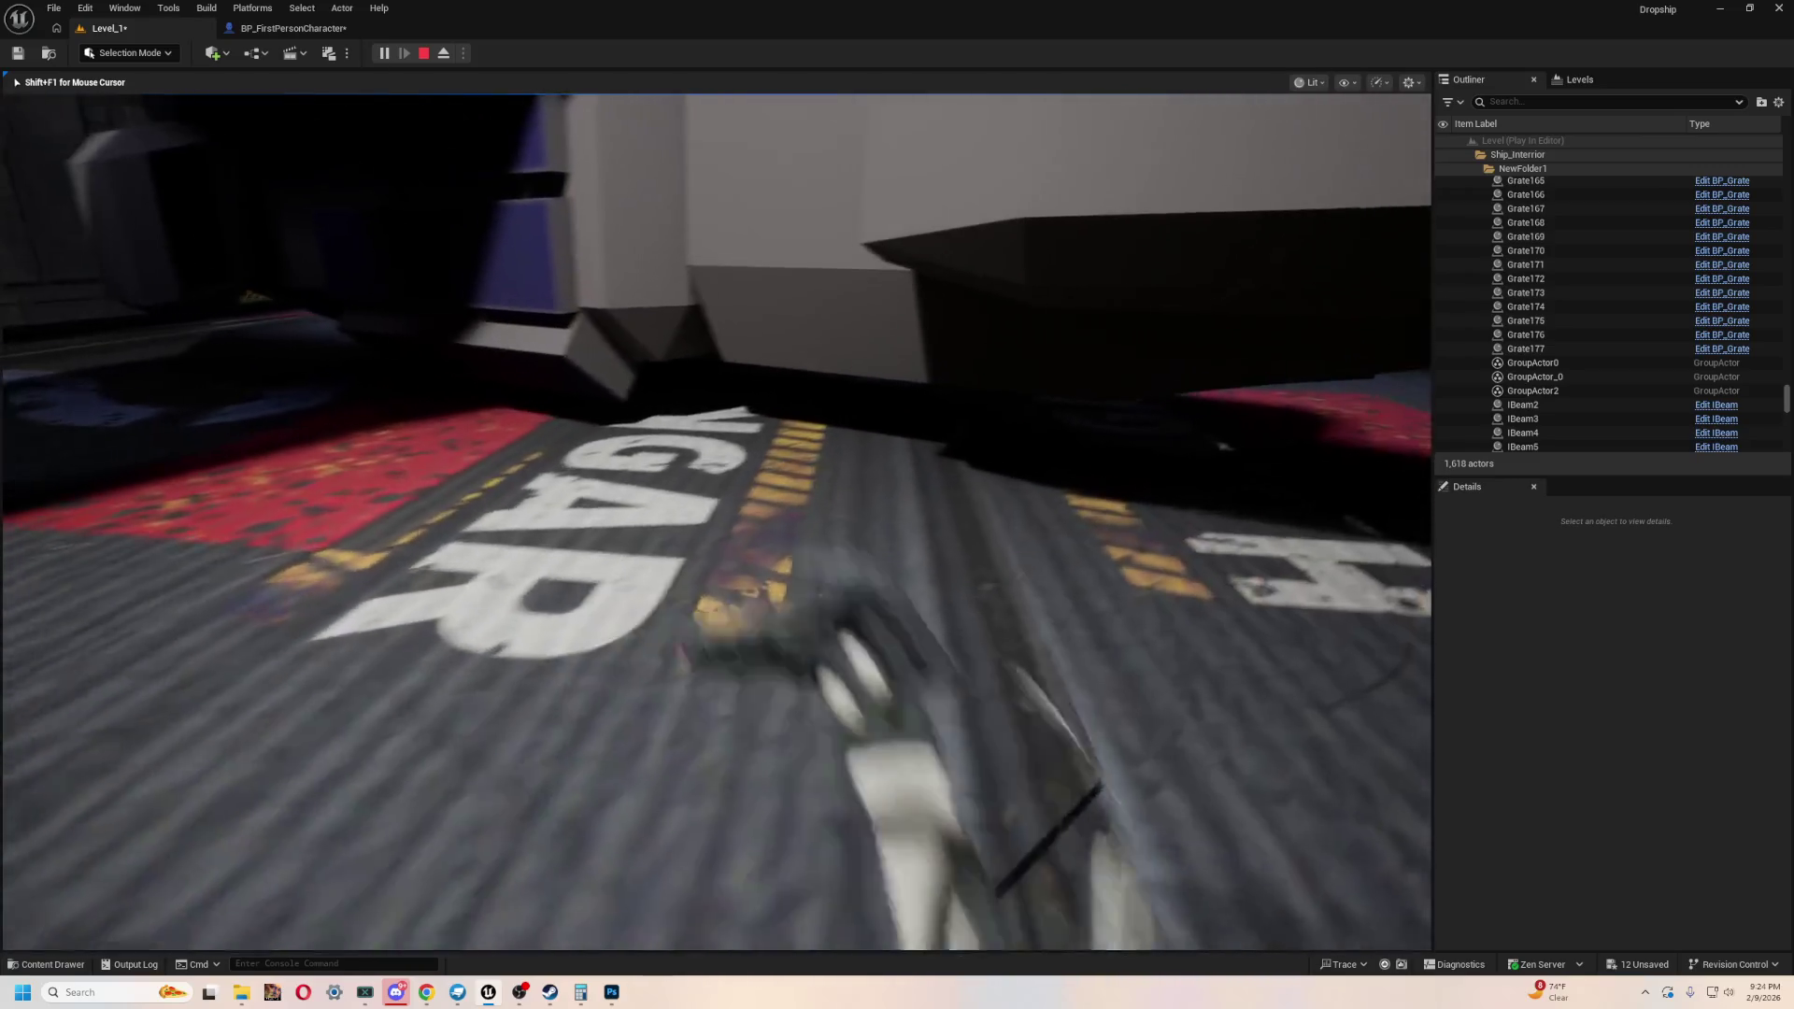
key(w)
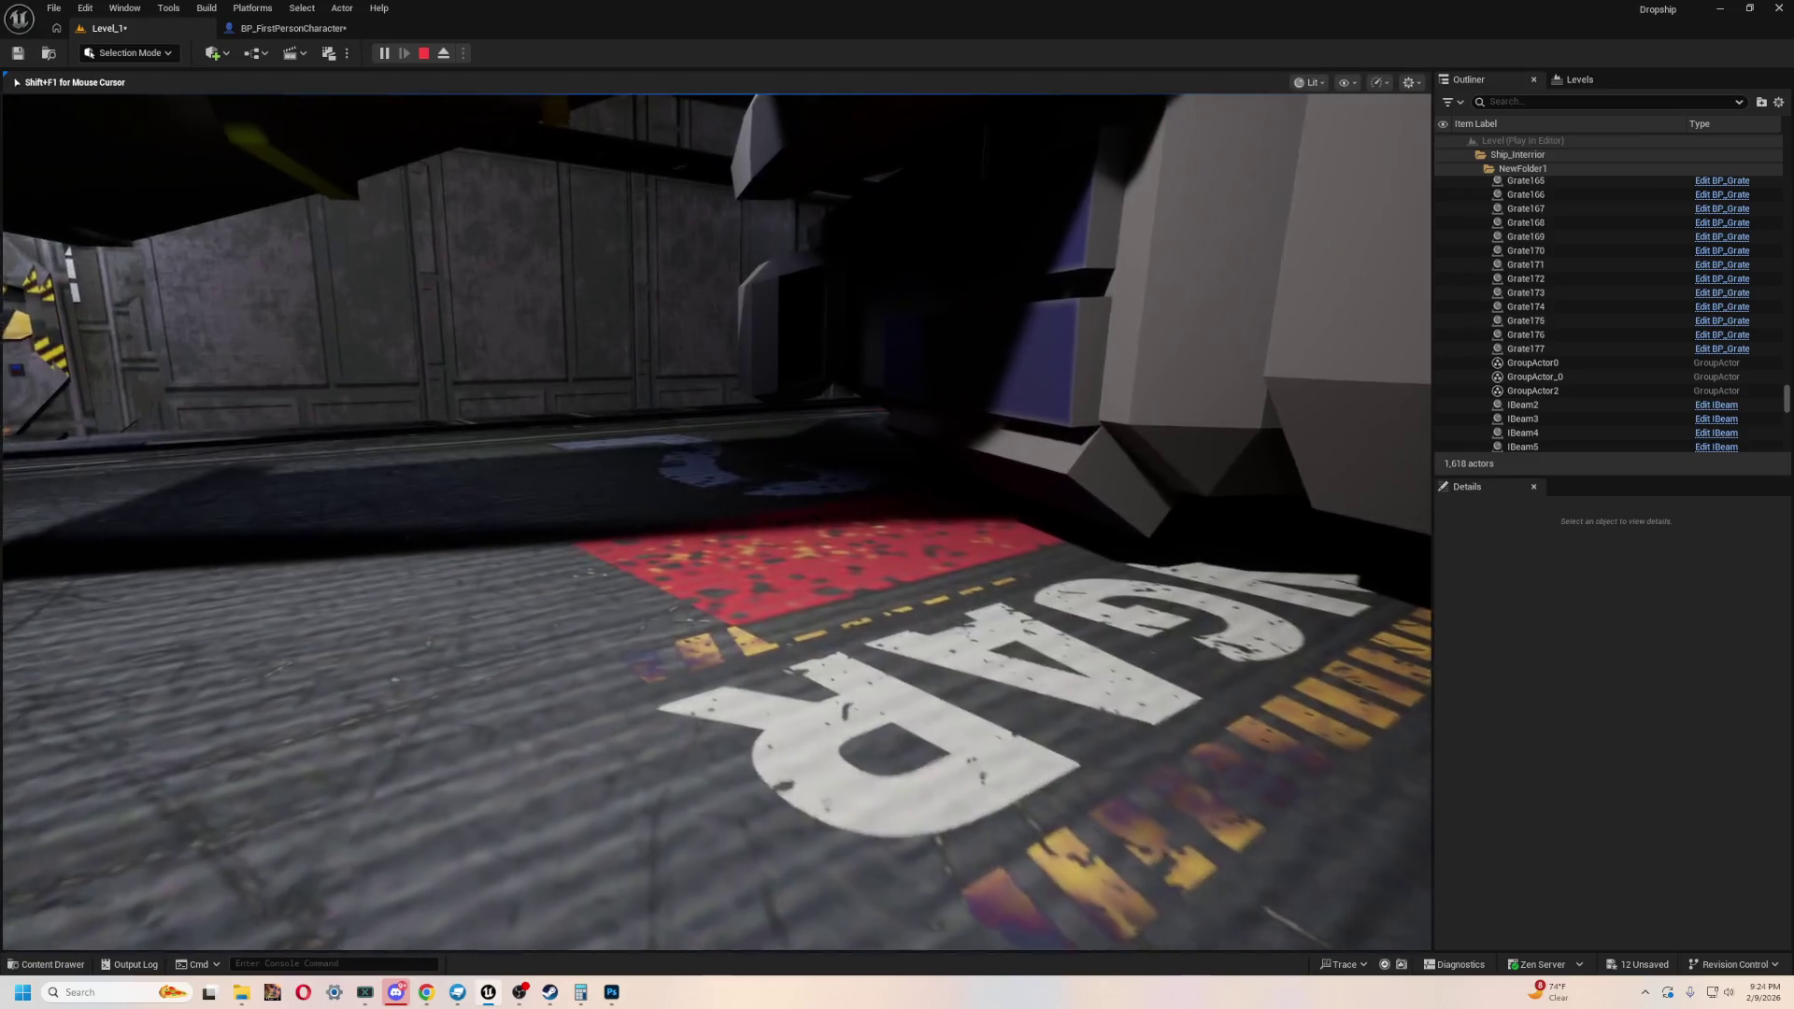
key(w)
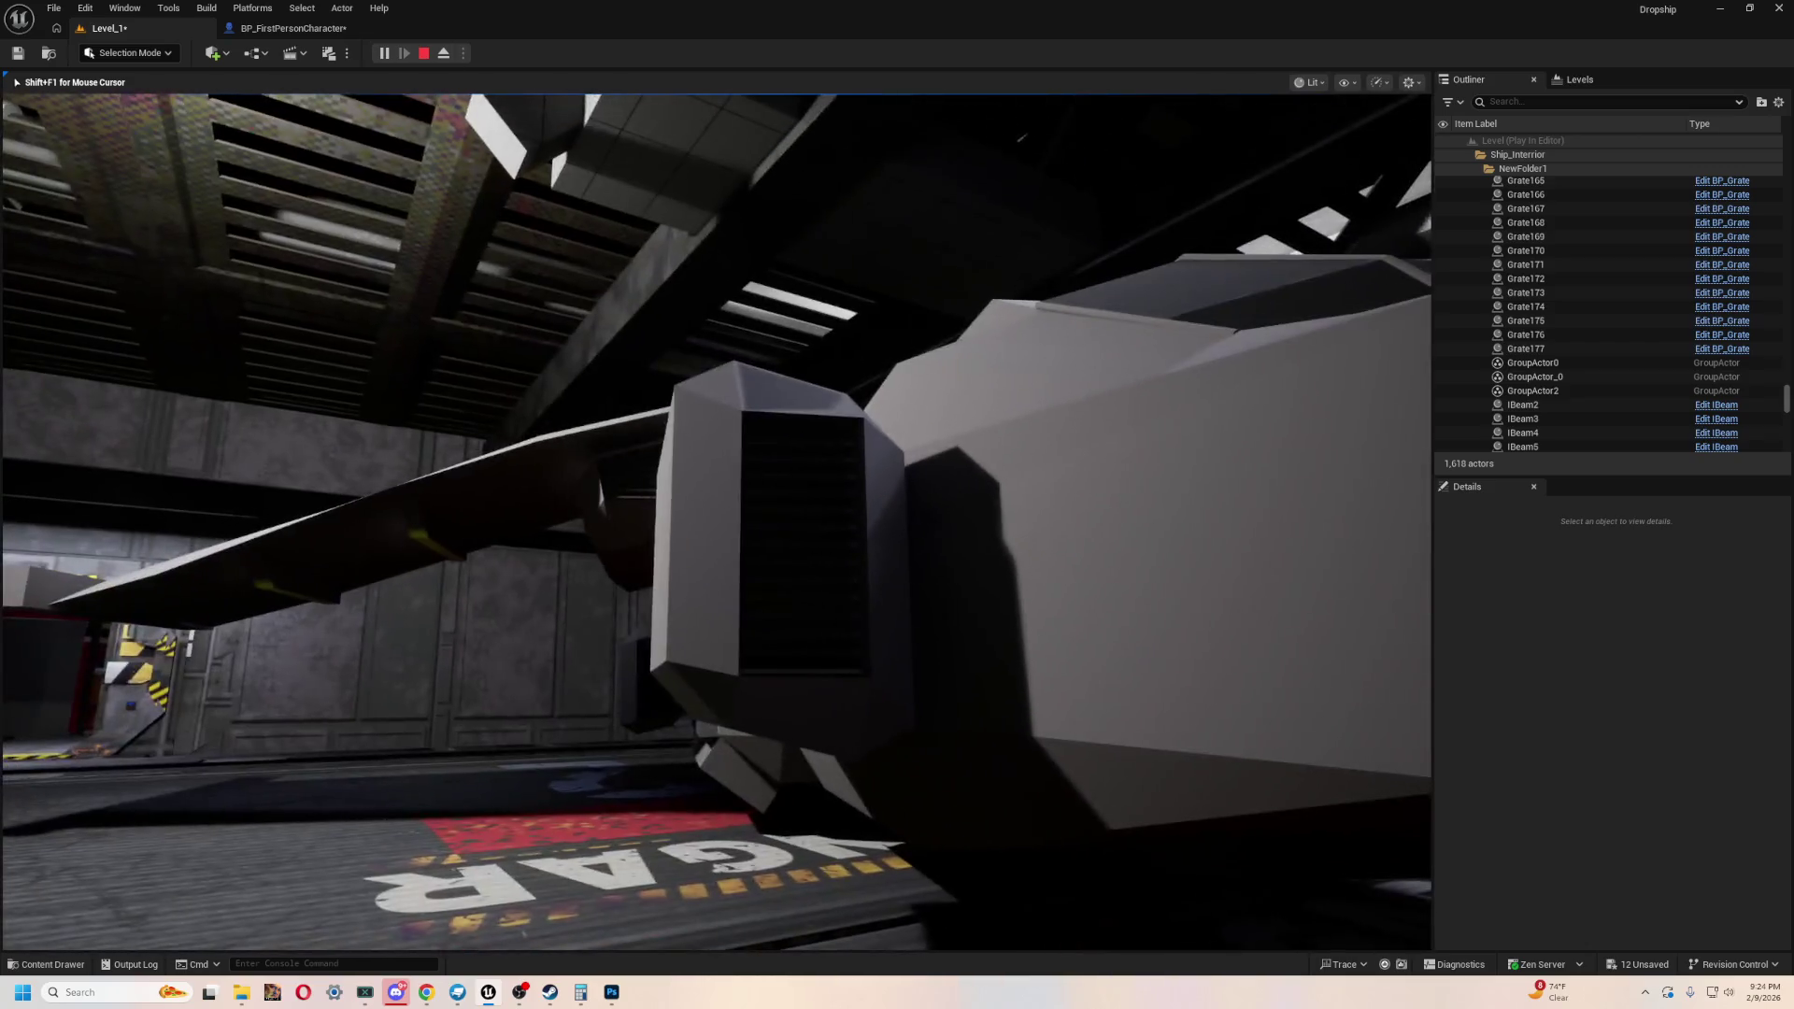
key(w)
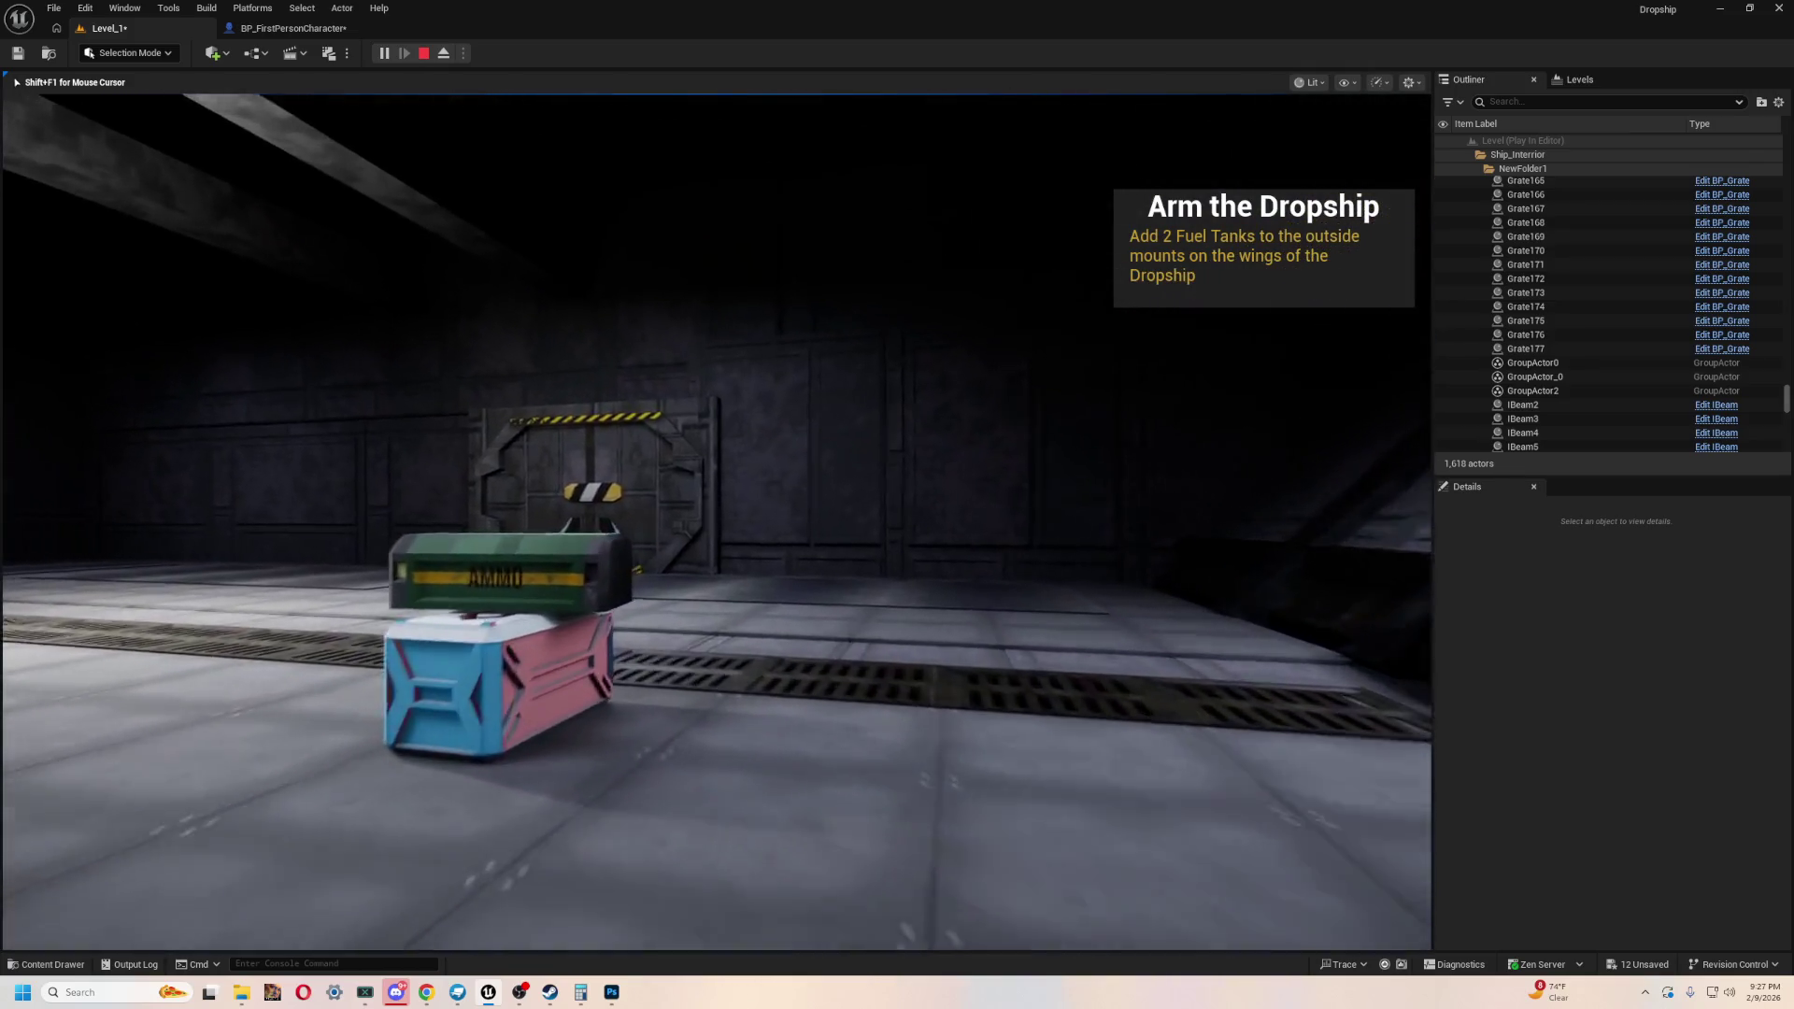
- End the play session and open Content > Cutscene > Intro_Movie > Master_Intro in Sequencer
key(Escape)
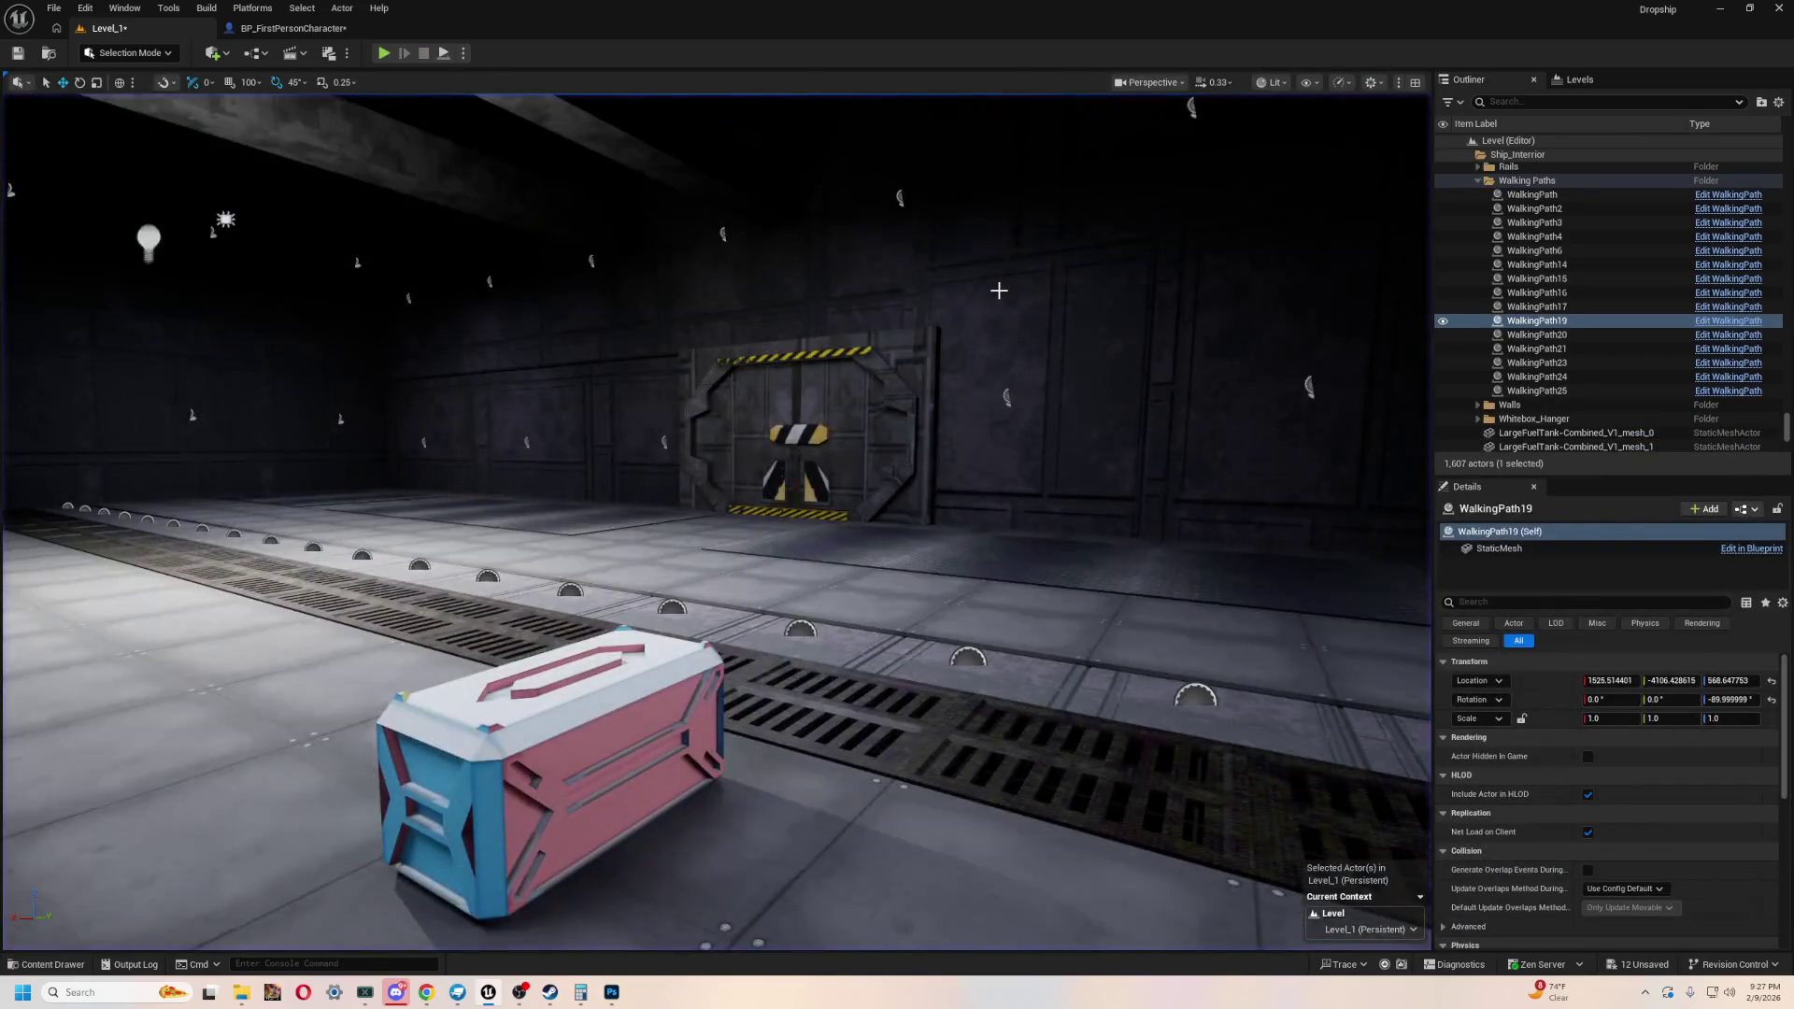
key(ctrl+space)
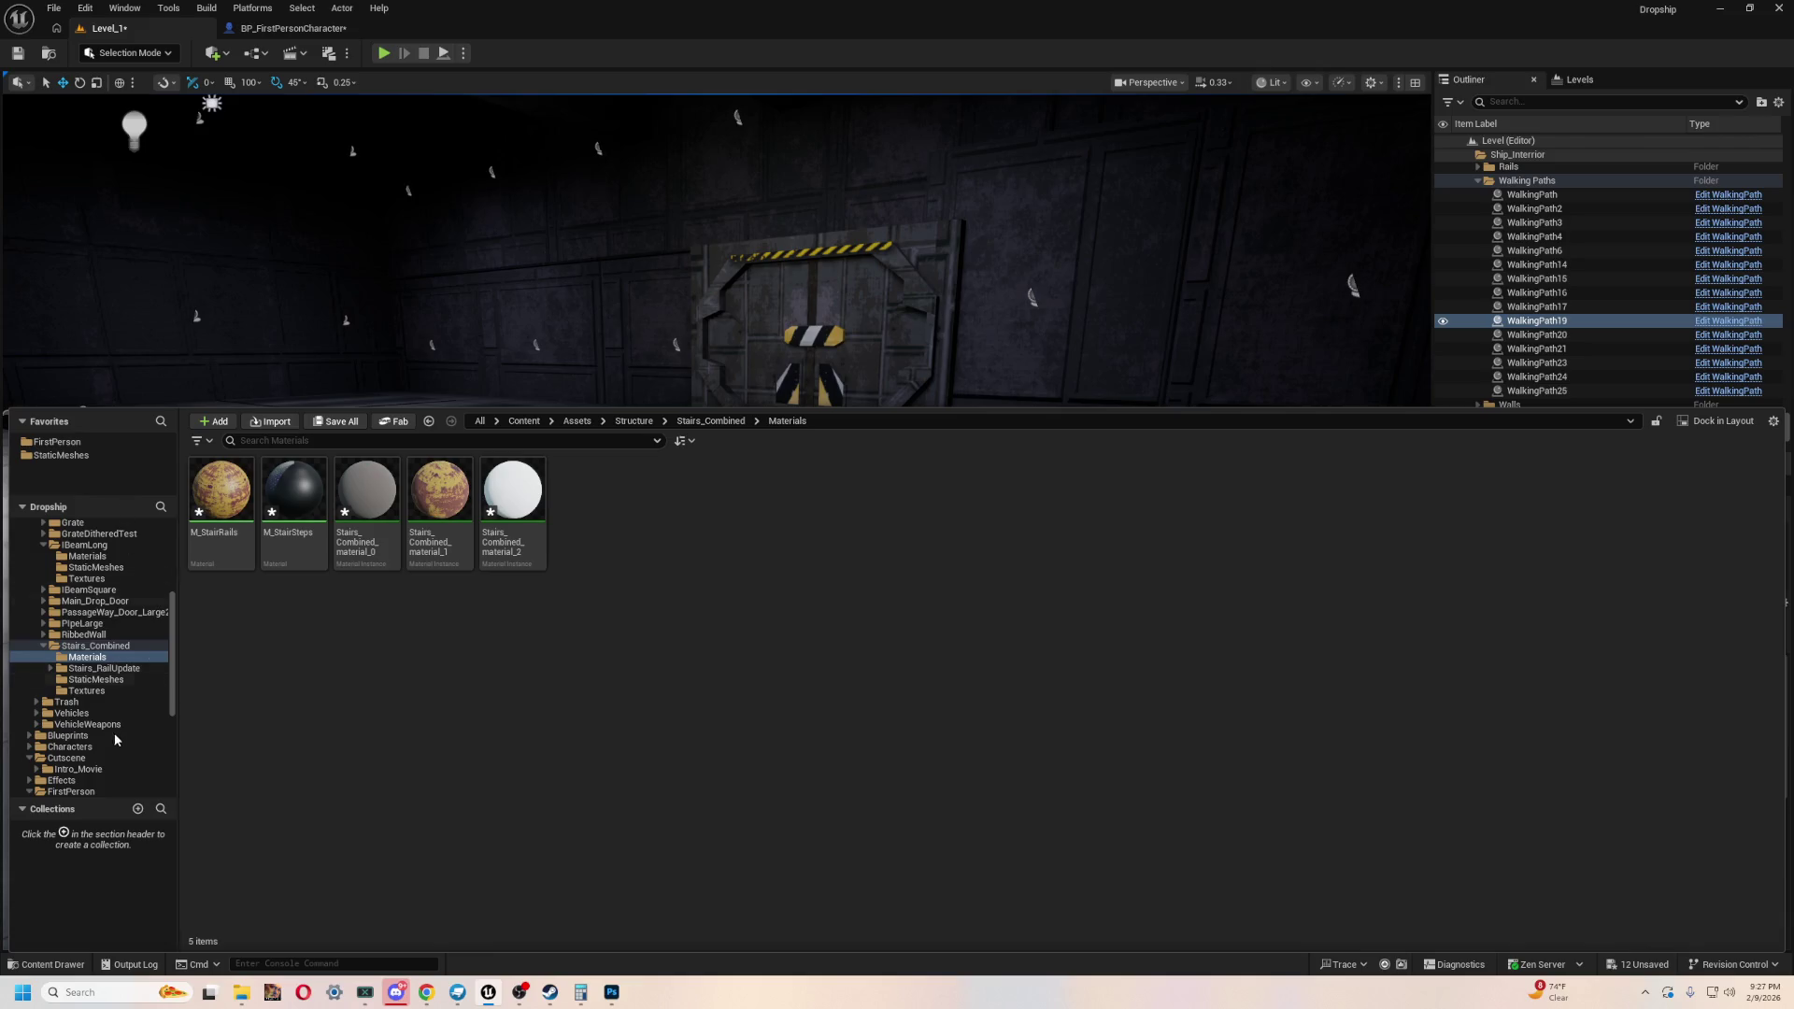
scroll(107, 662, up, 5)
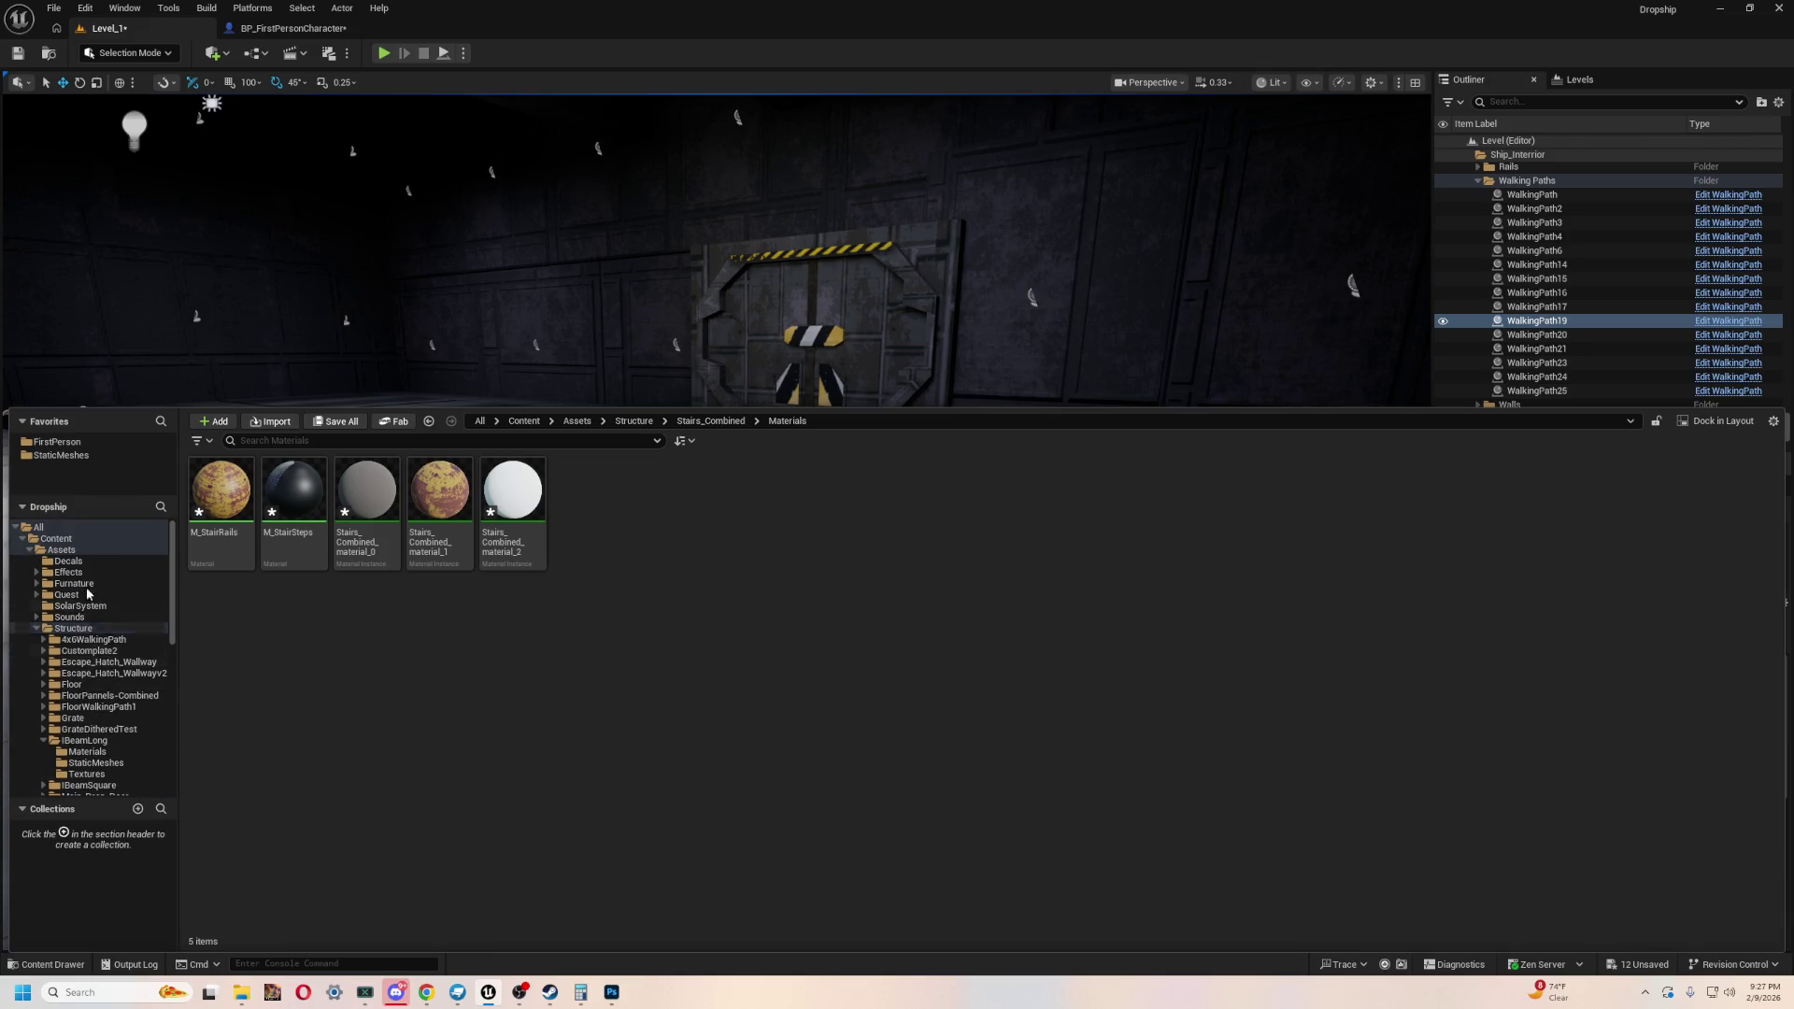
ctrl+click(73, 628)
ctrl+click(28, 551)
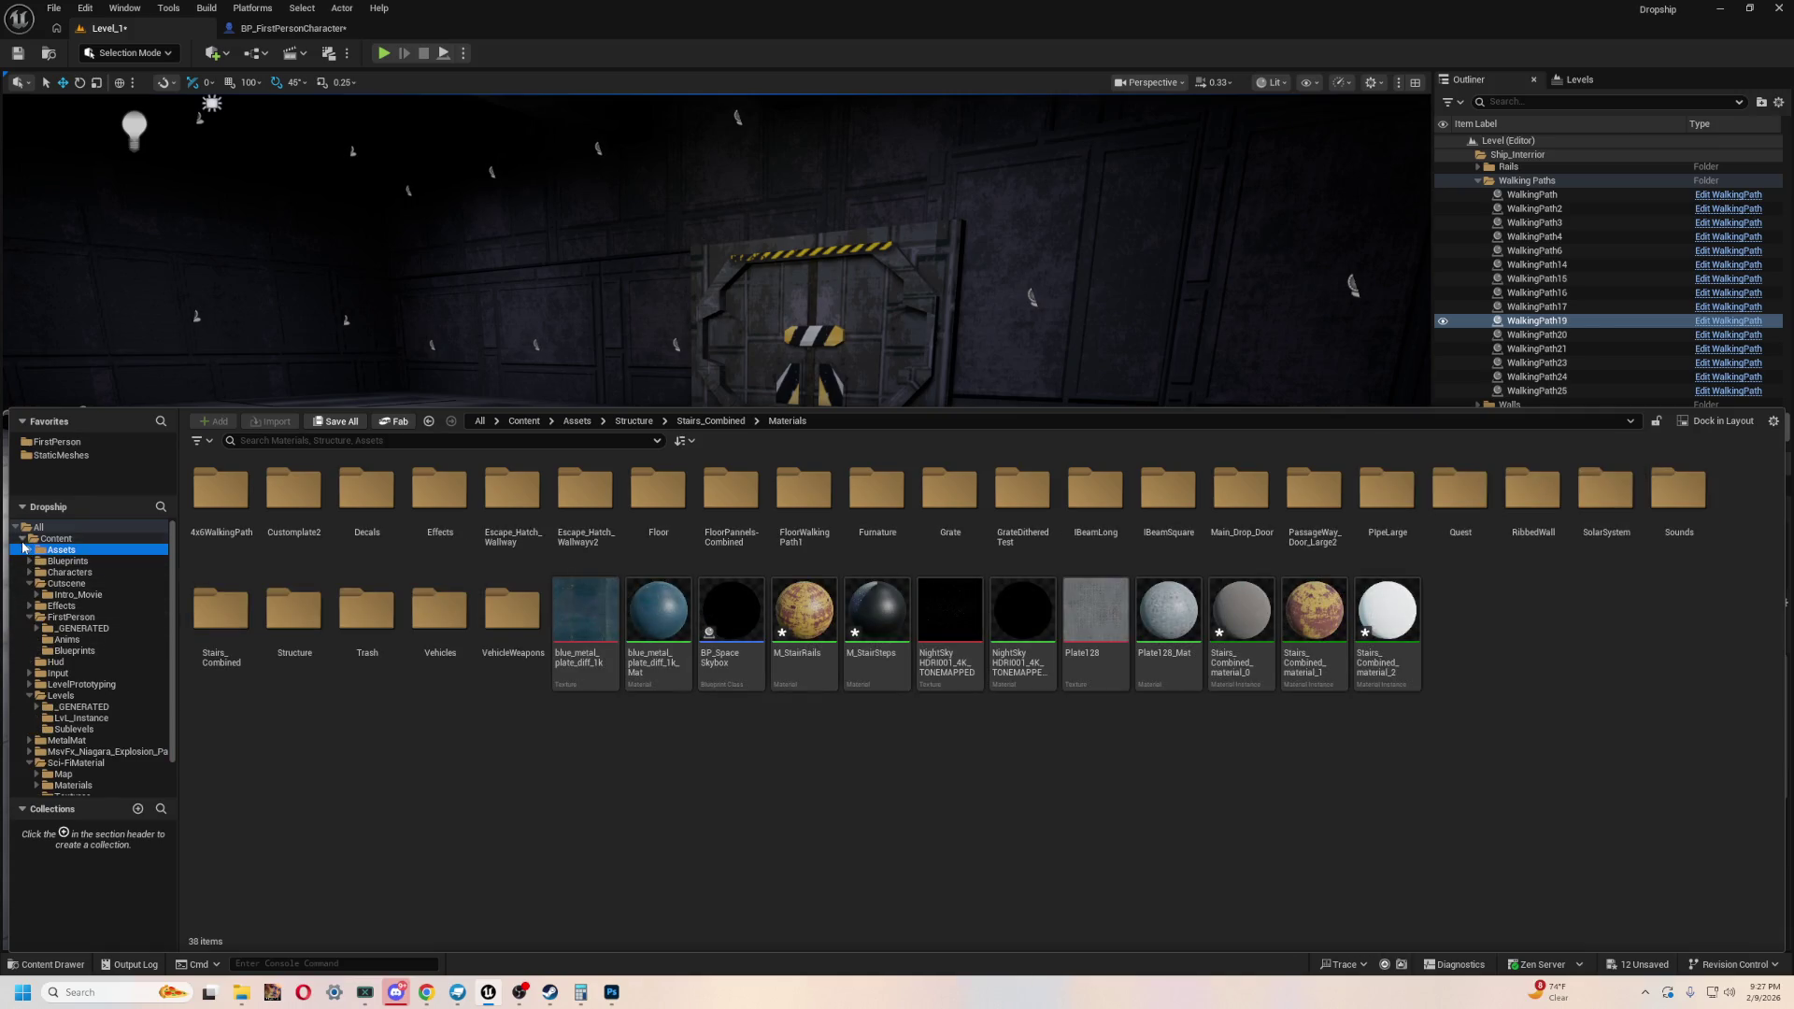
click(22, 540)
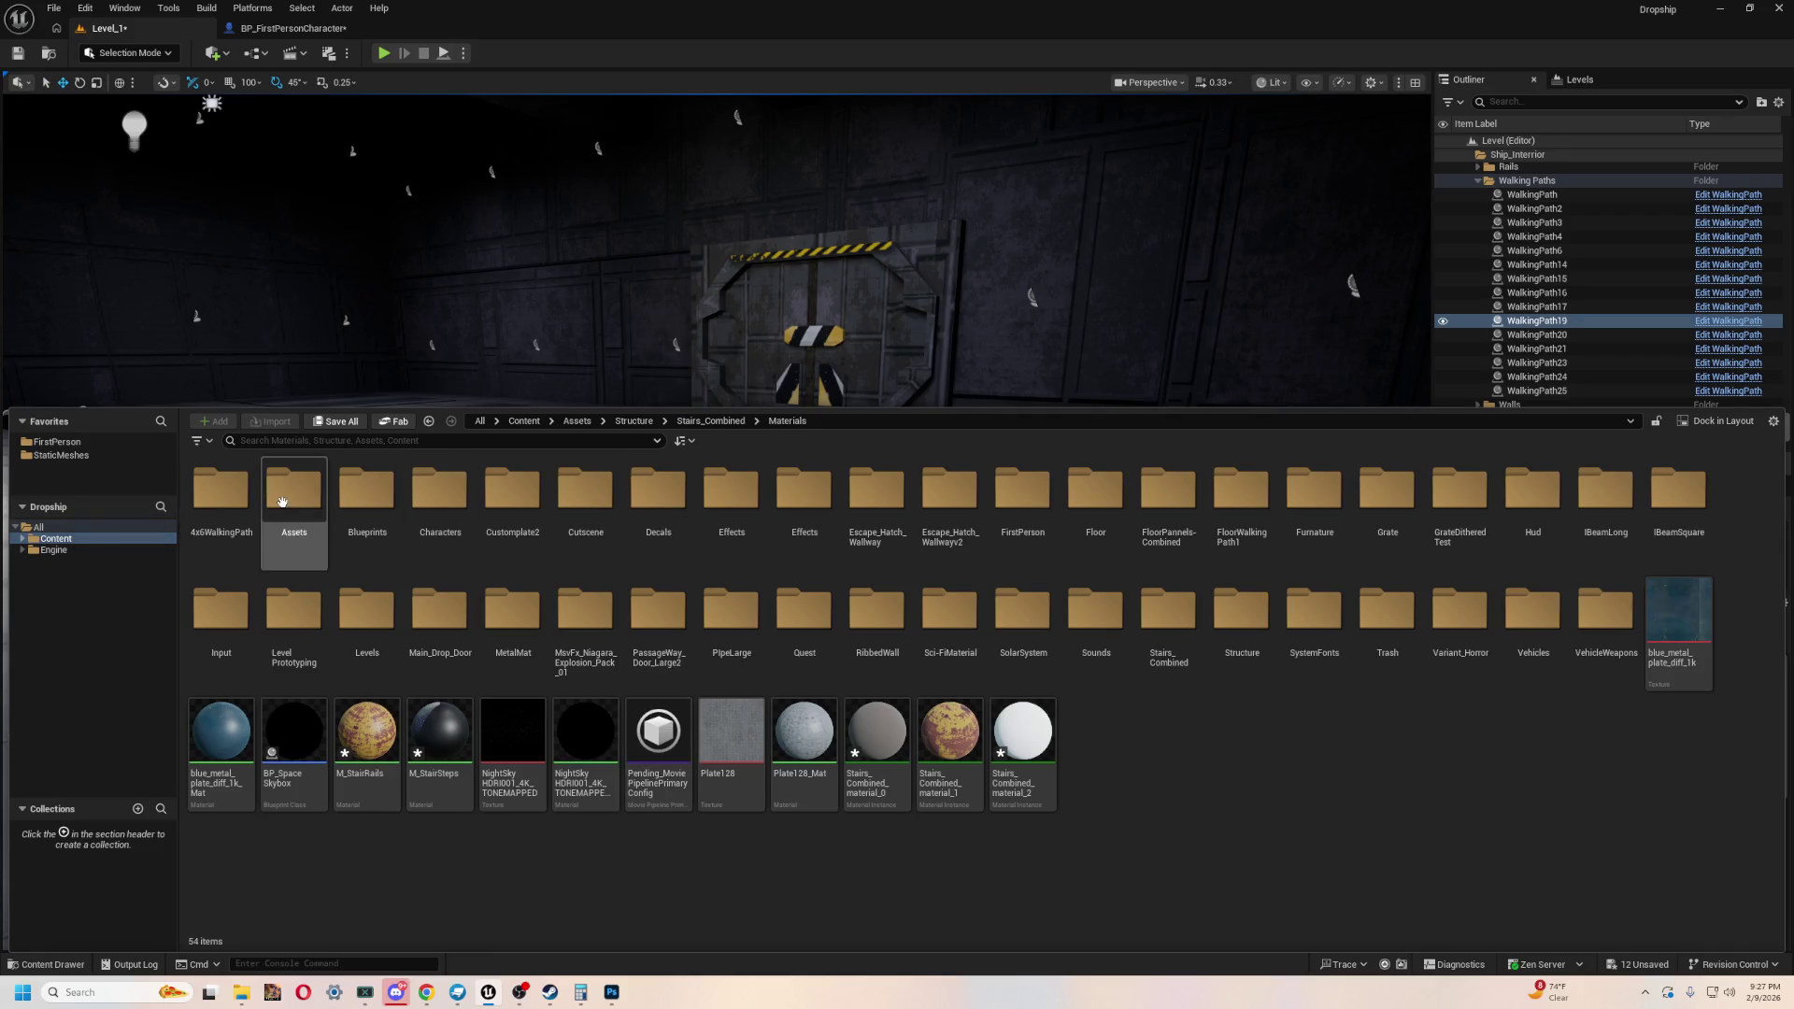
double_click(585, 490)
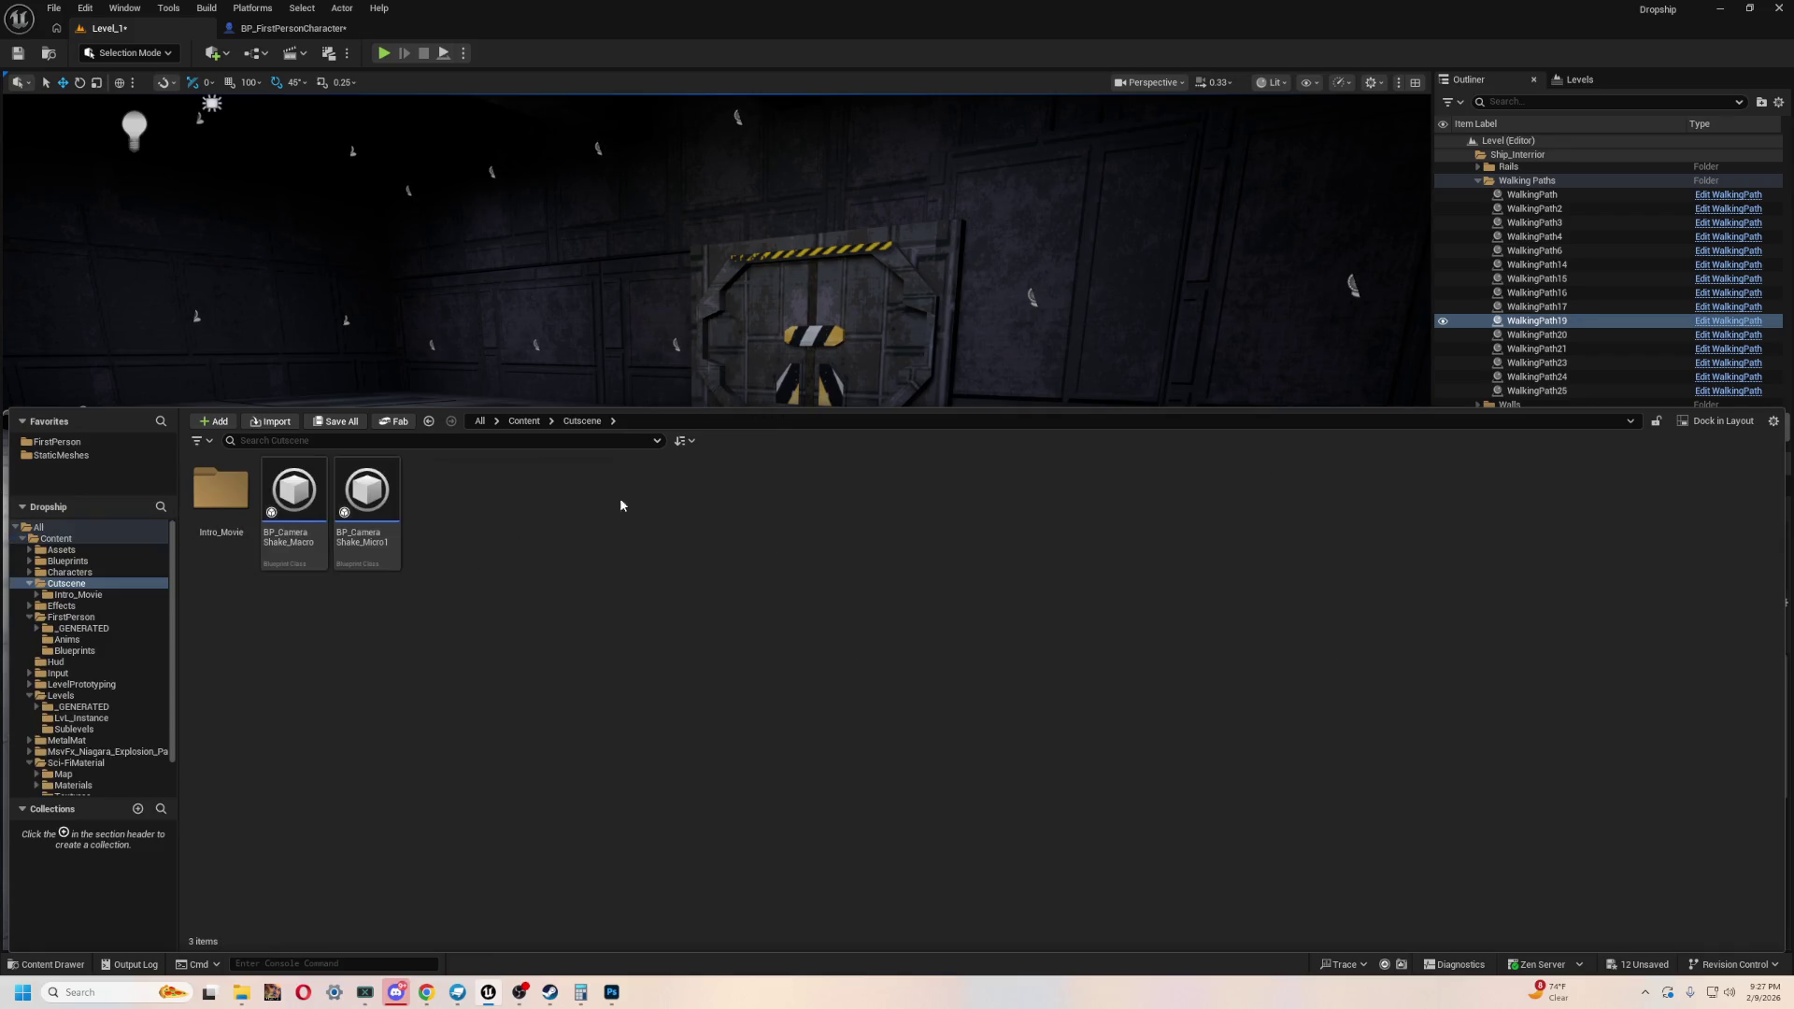
double_click(245, 504)
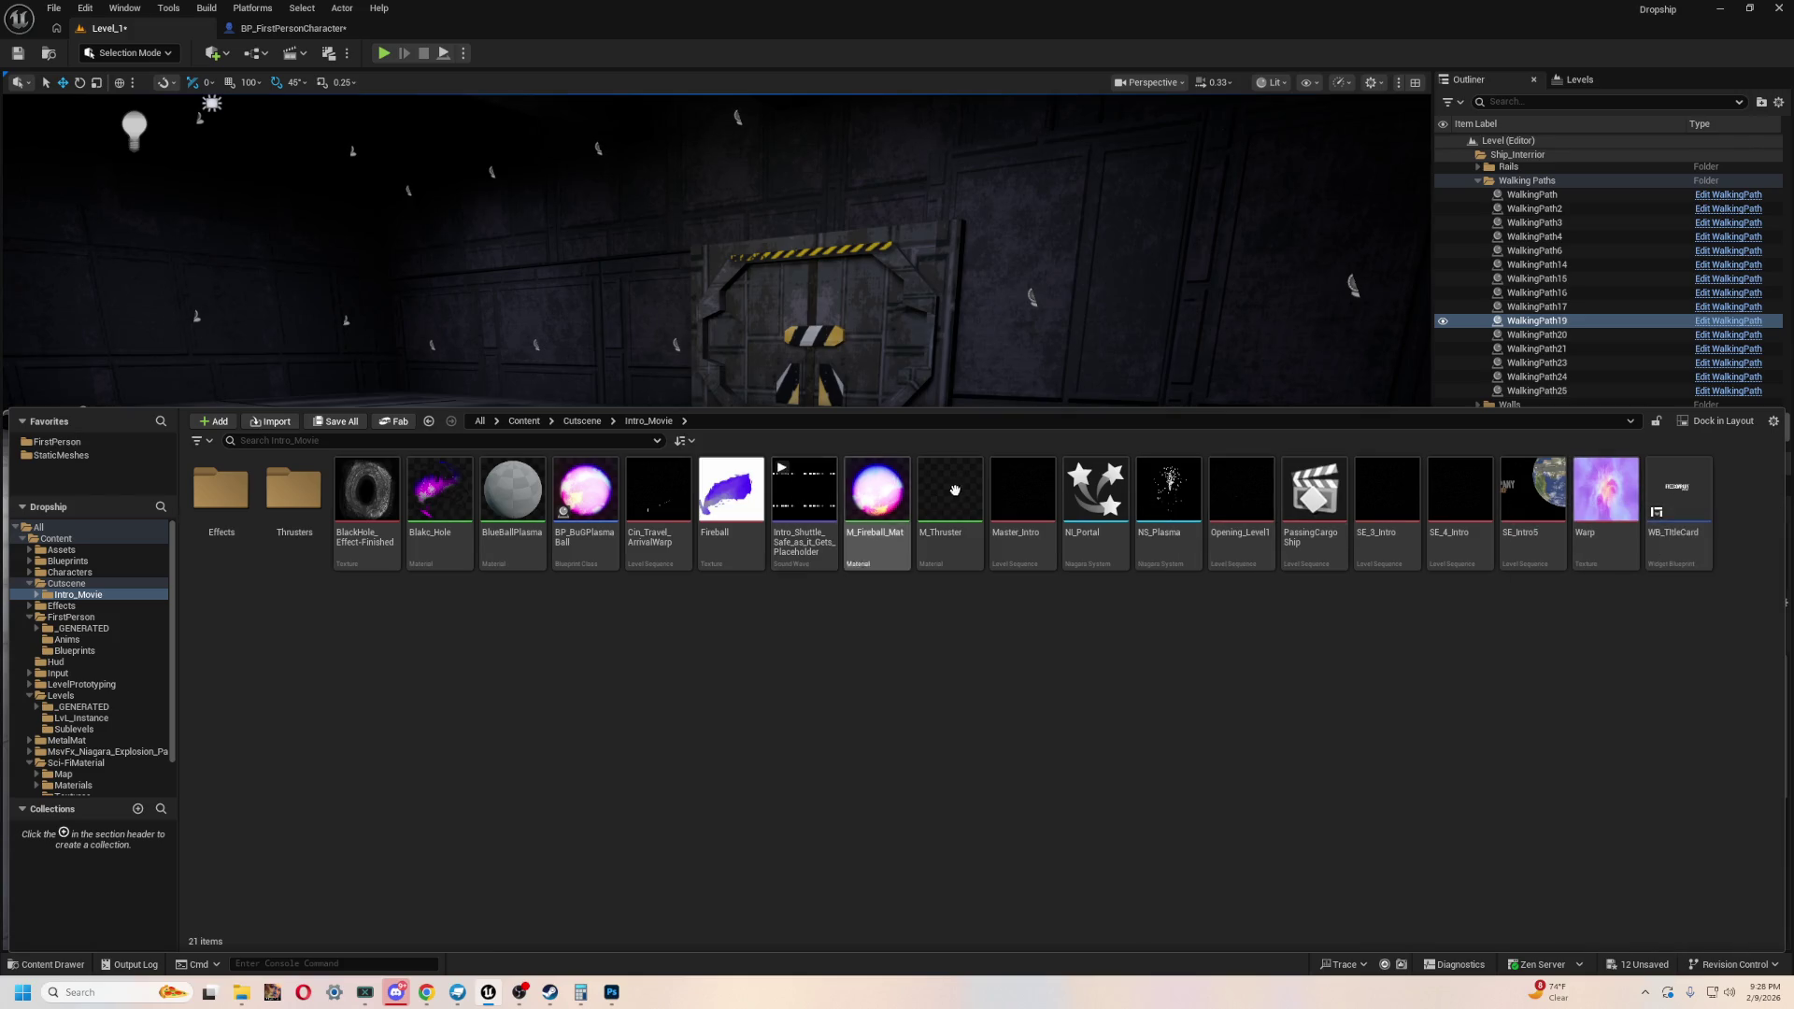
double_click(1023, 495)
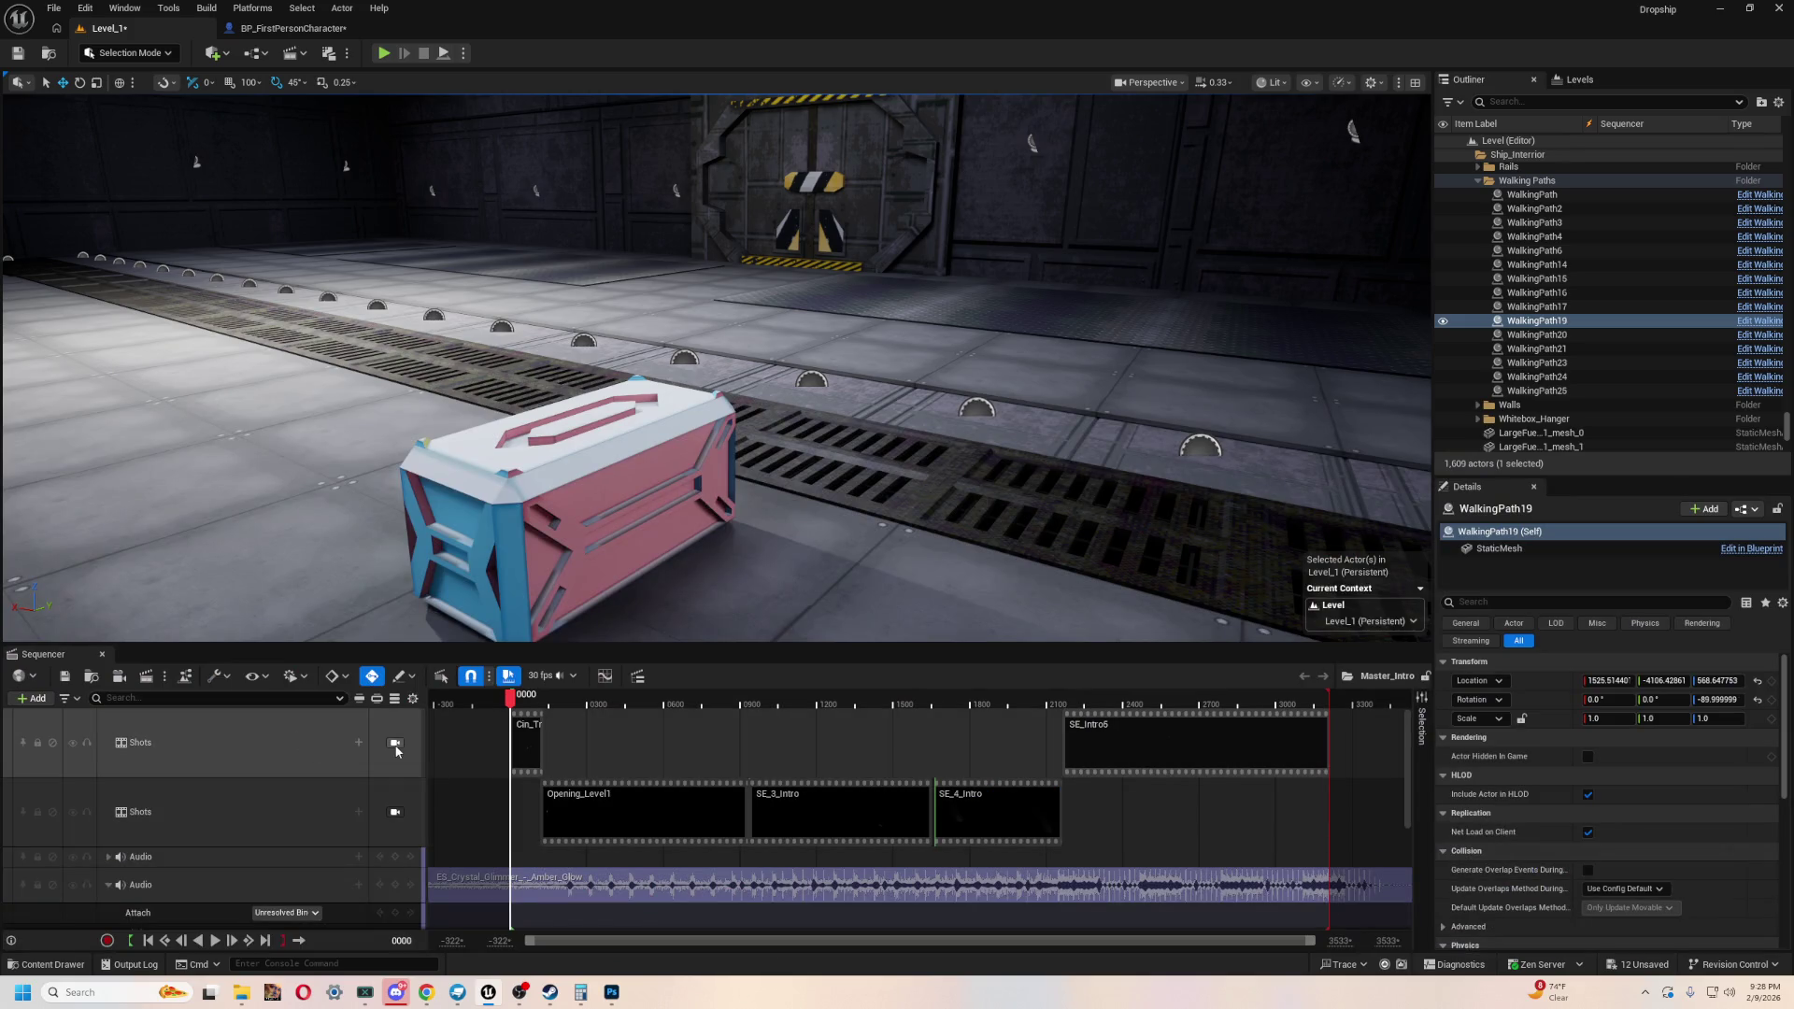
- Lock the view to the intro's shot cameras, enlarge the viewport, and play Master_Intro full-screen
click(396, 746)
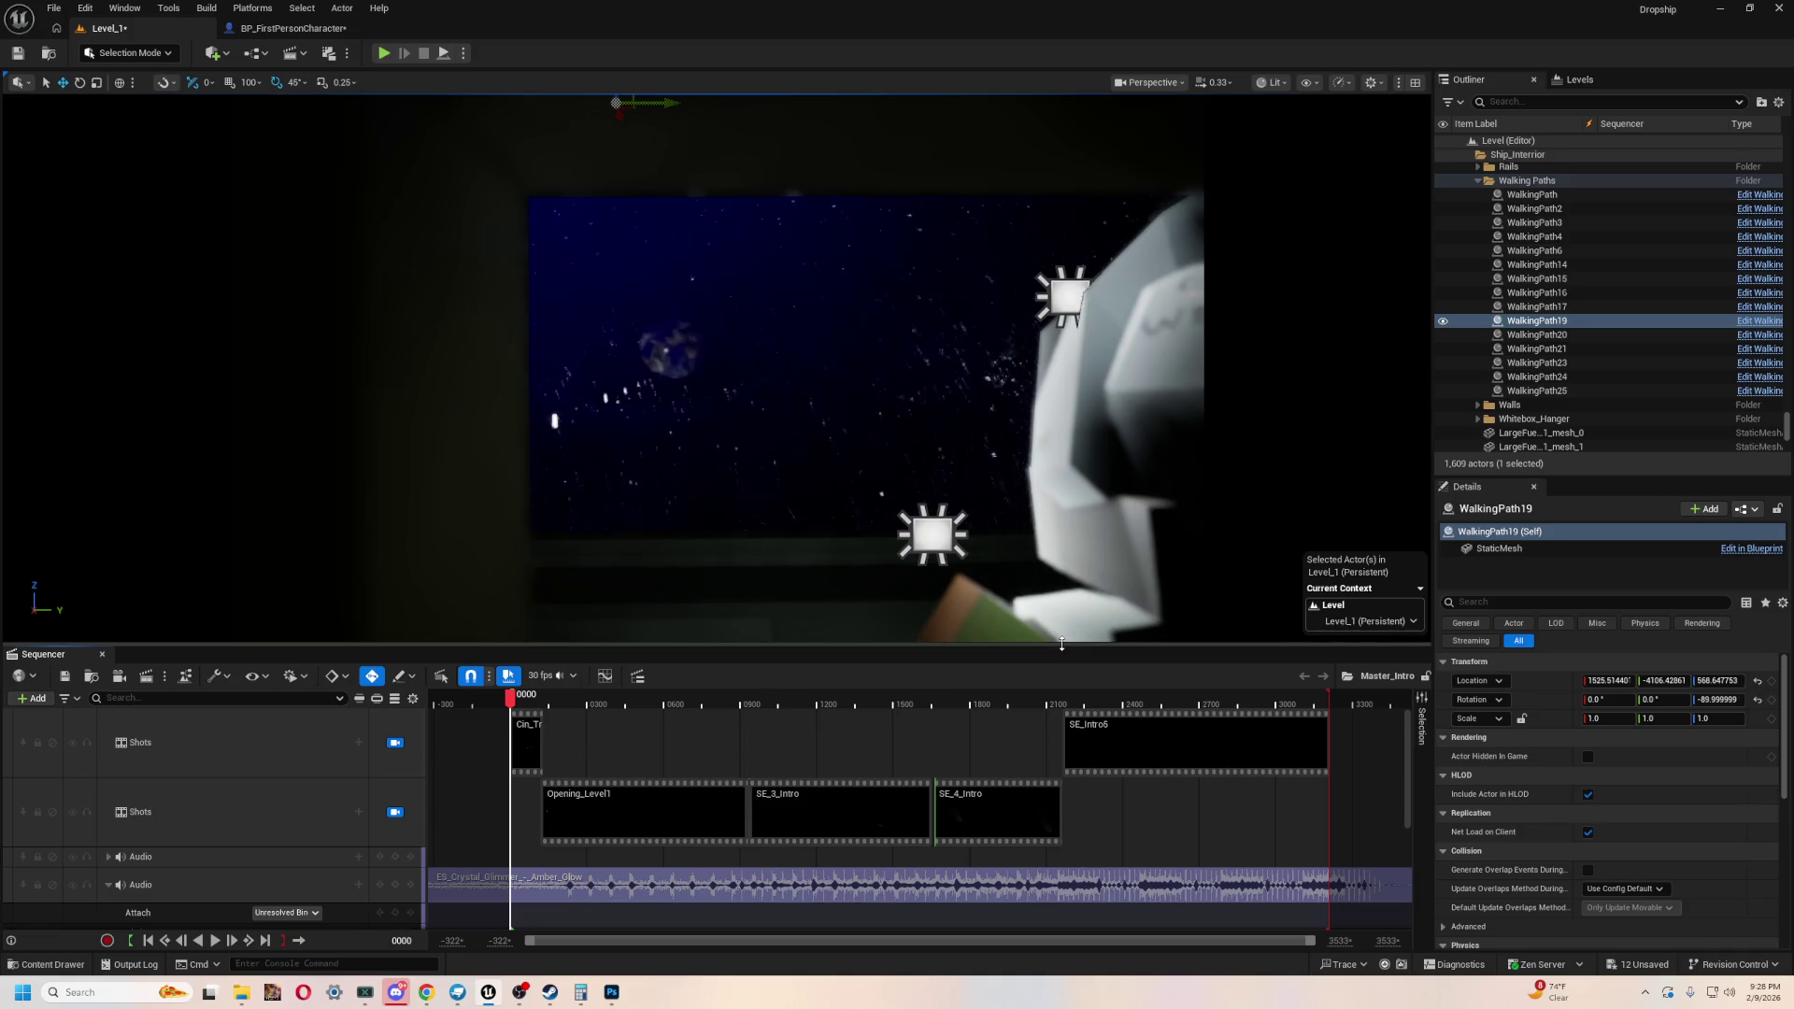
mouse_move(1064, 643)
mouse_down()
mouse_move(1037, 803)
mouse_move(1024, 707)
mouse_up()
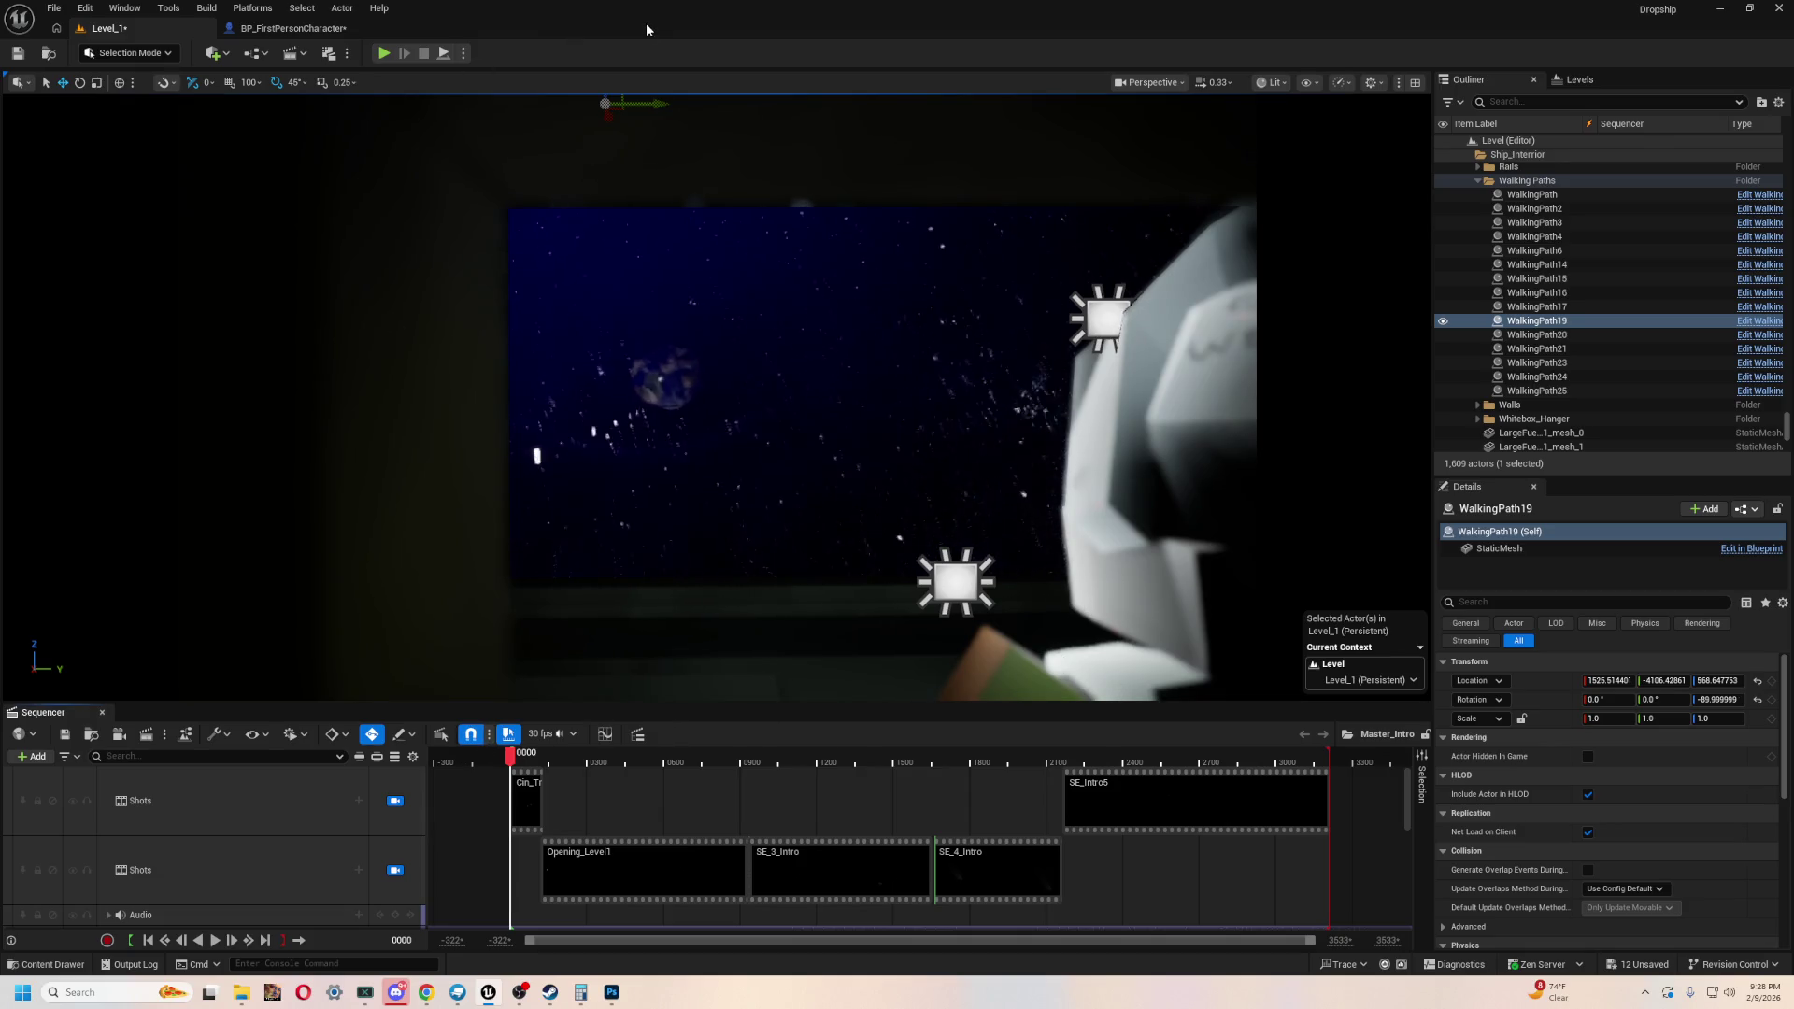
key(e)
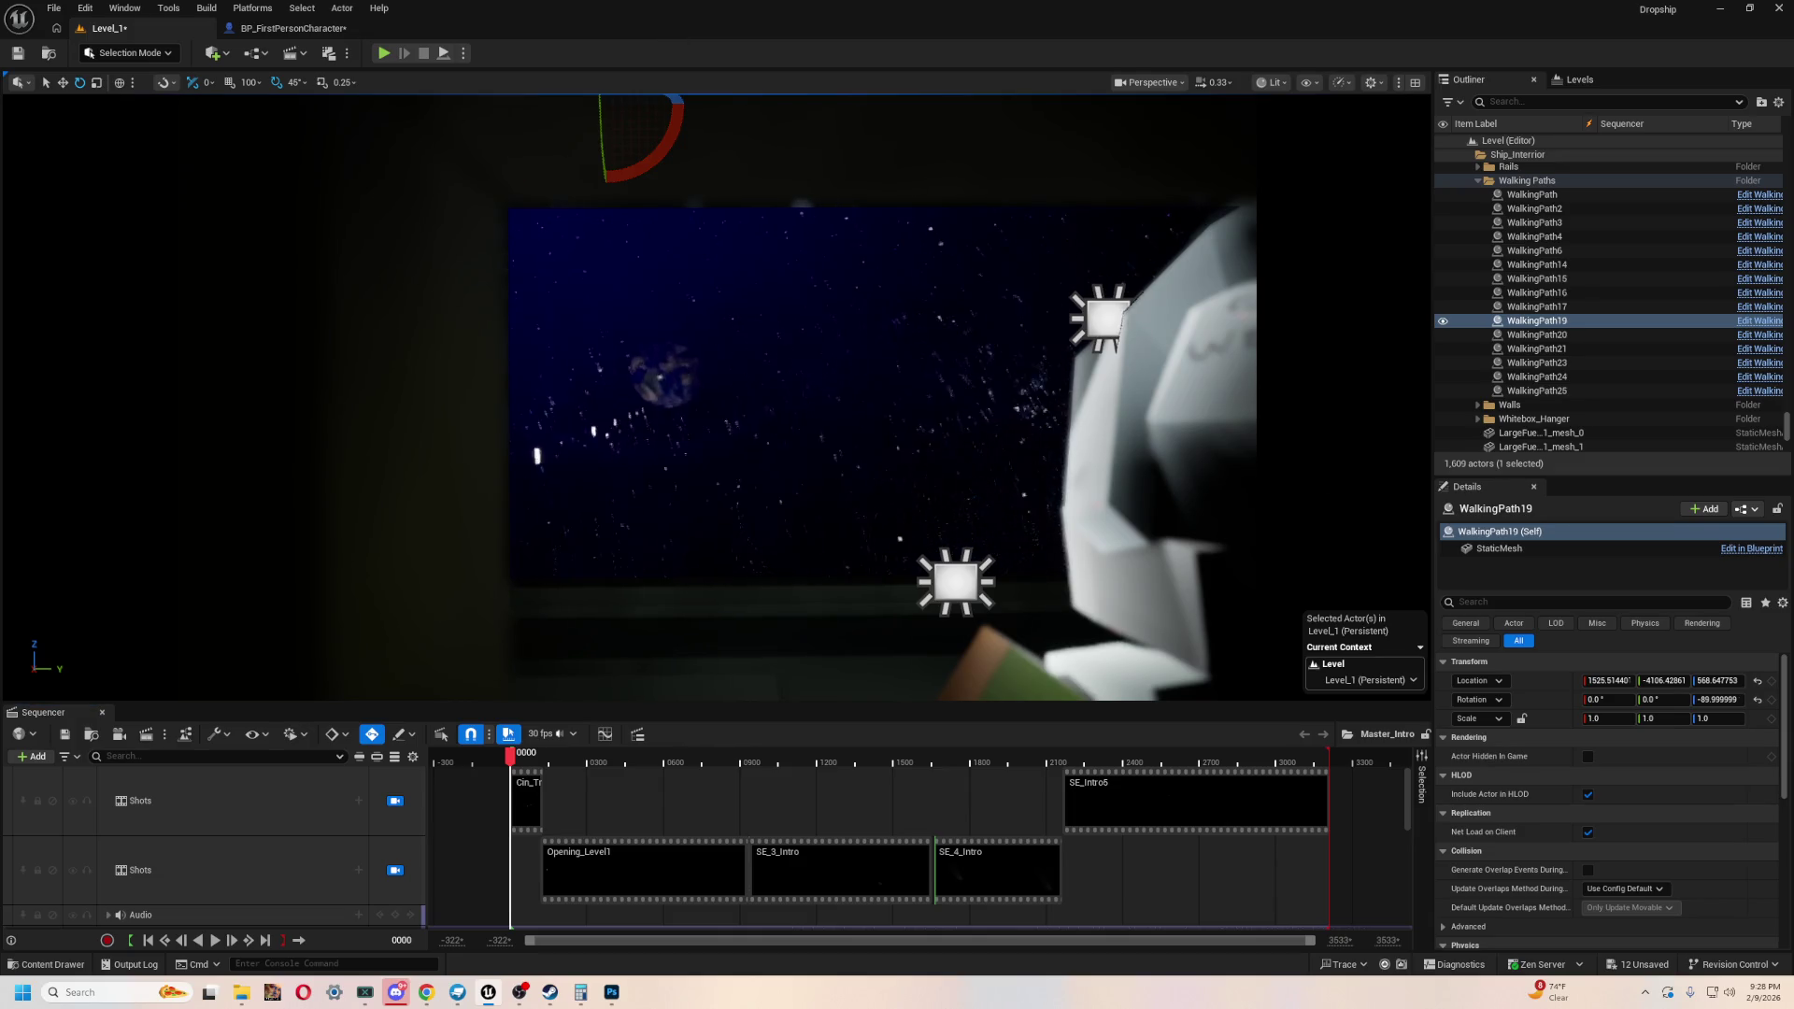
click(1219, 325)
key(Escape)
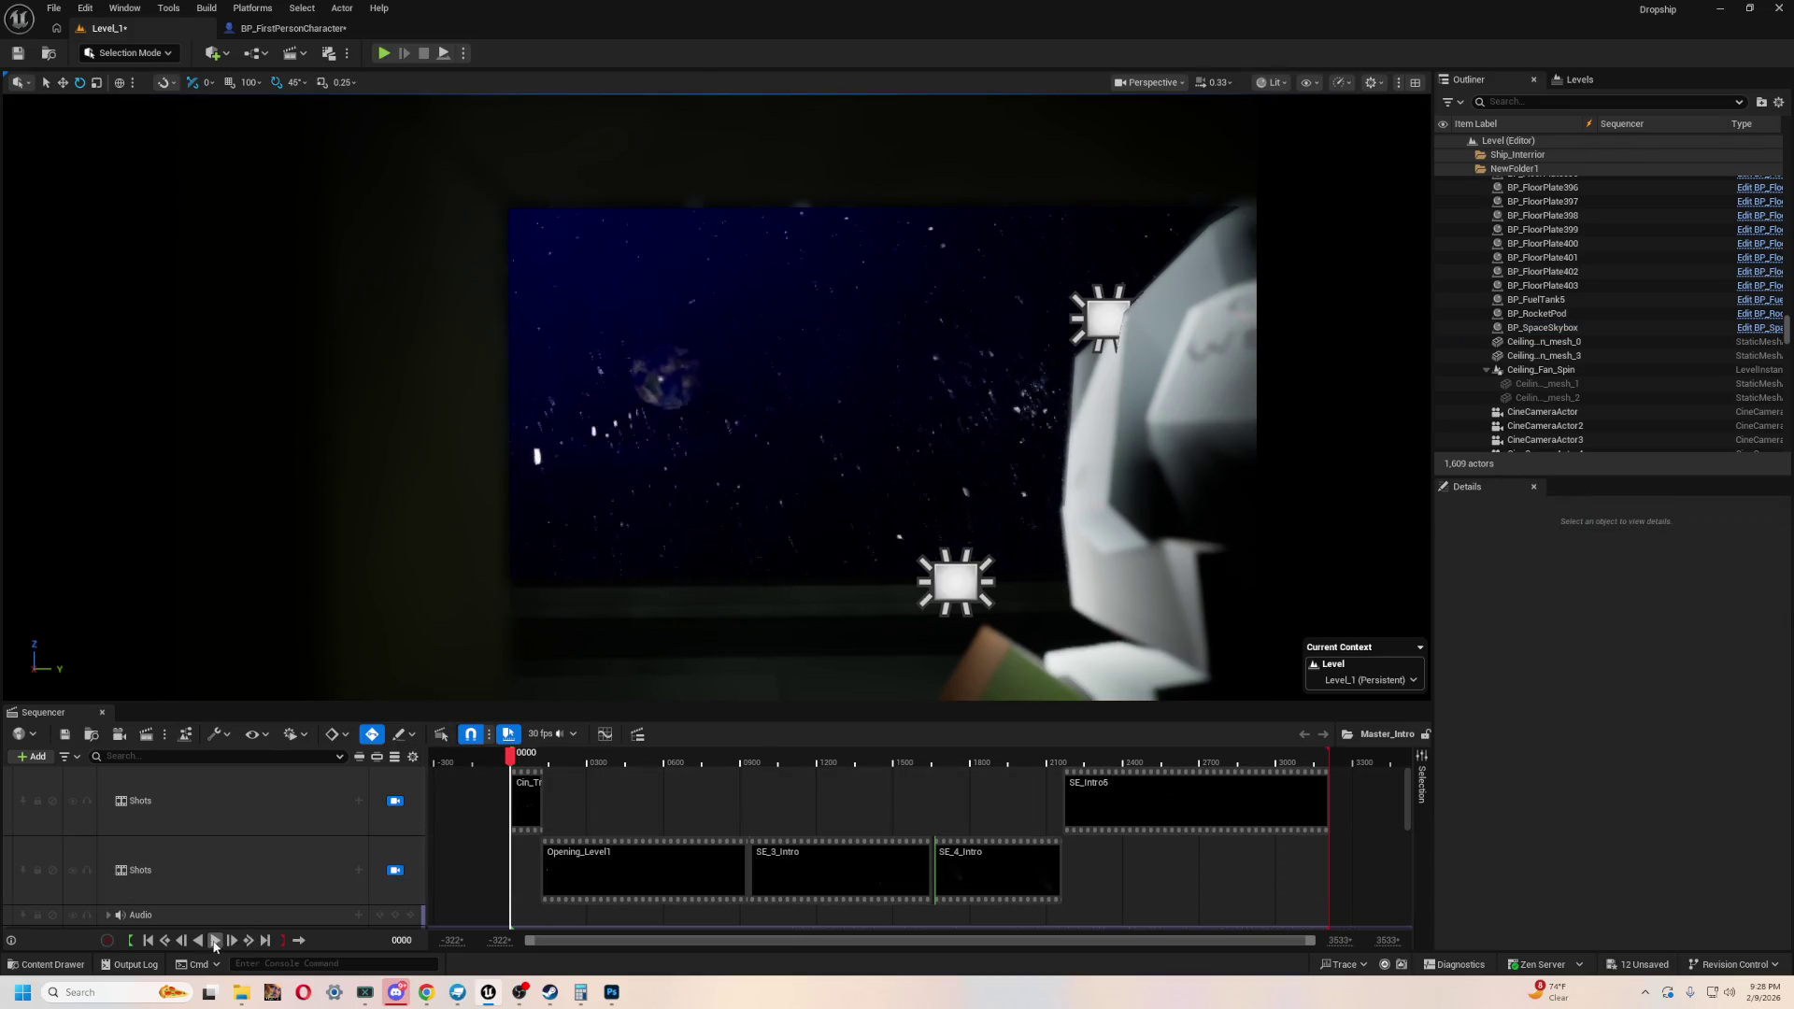
click(214, 942)
key(F11)
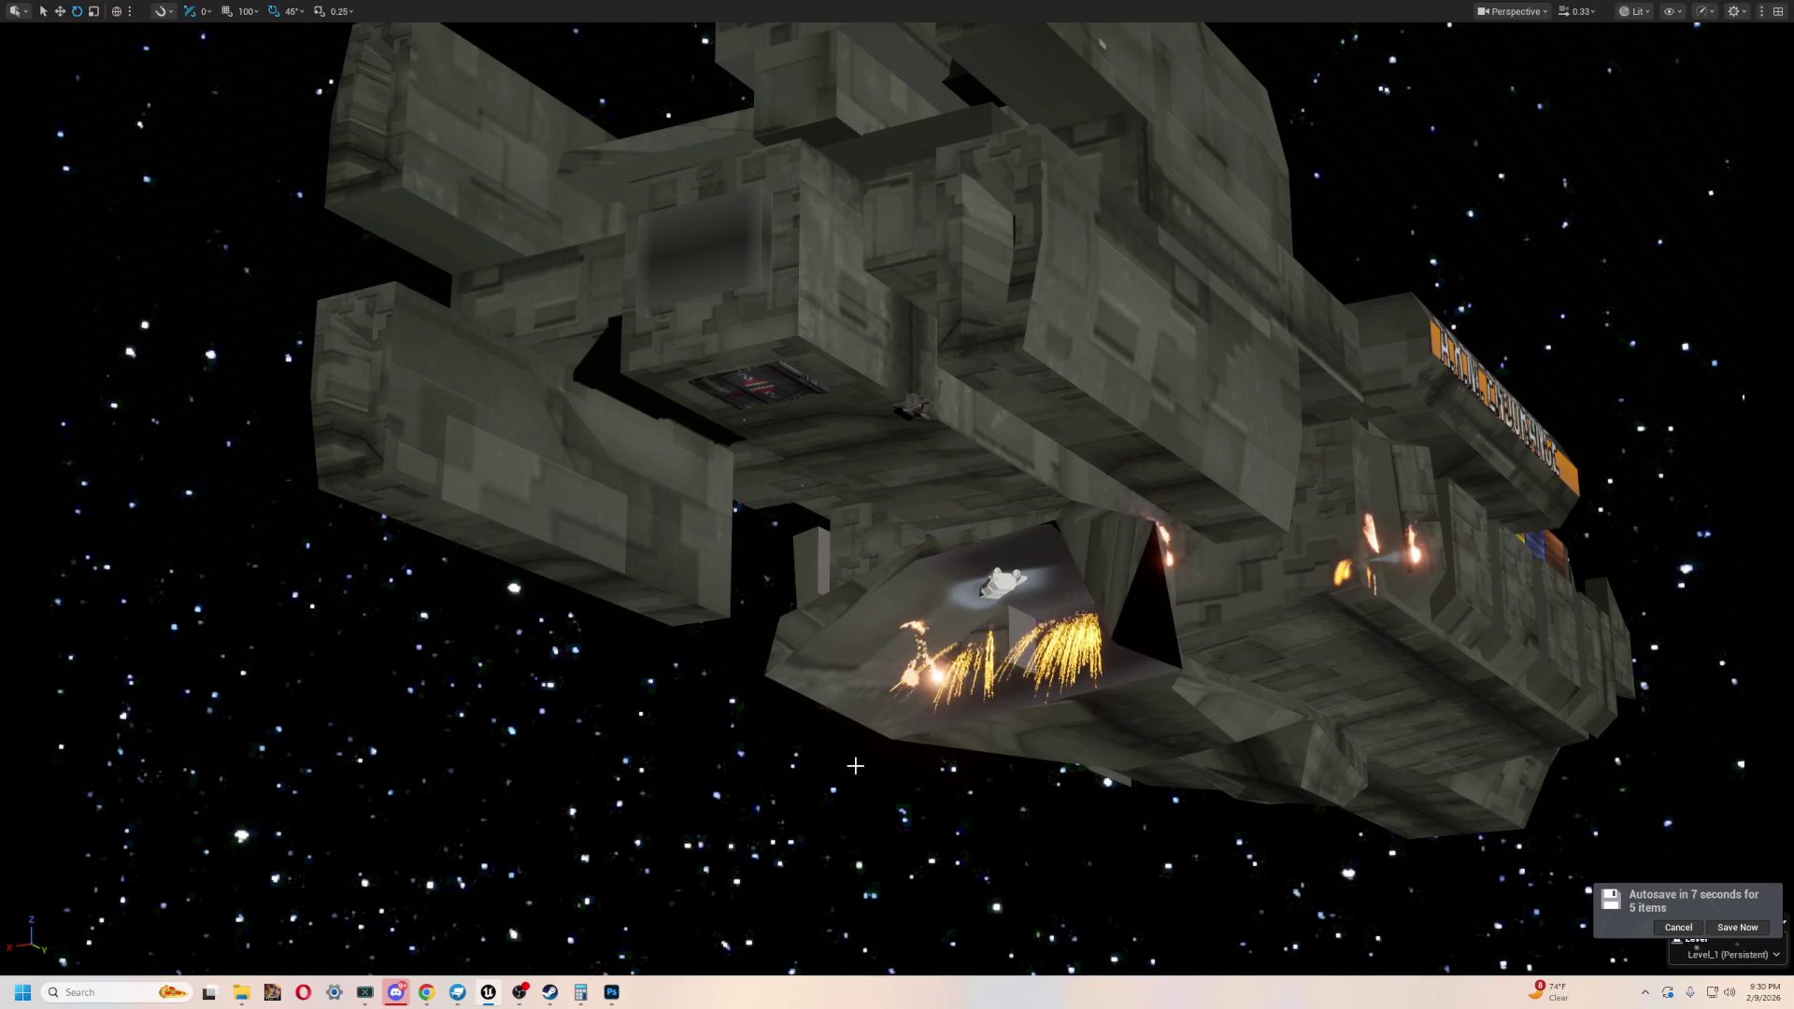
- Leave the full-screen immersive viewport to restore the editor layout
right_click(858, 770)
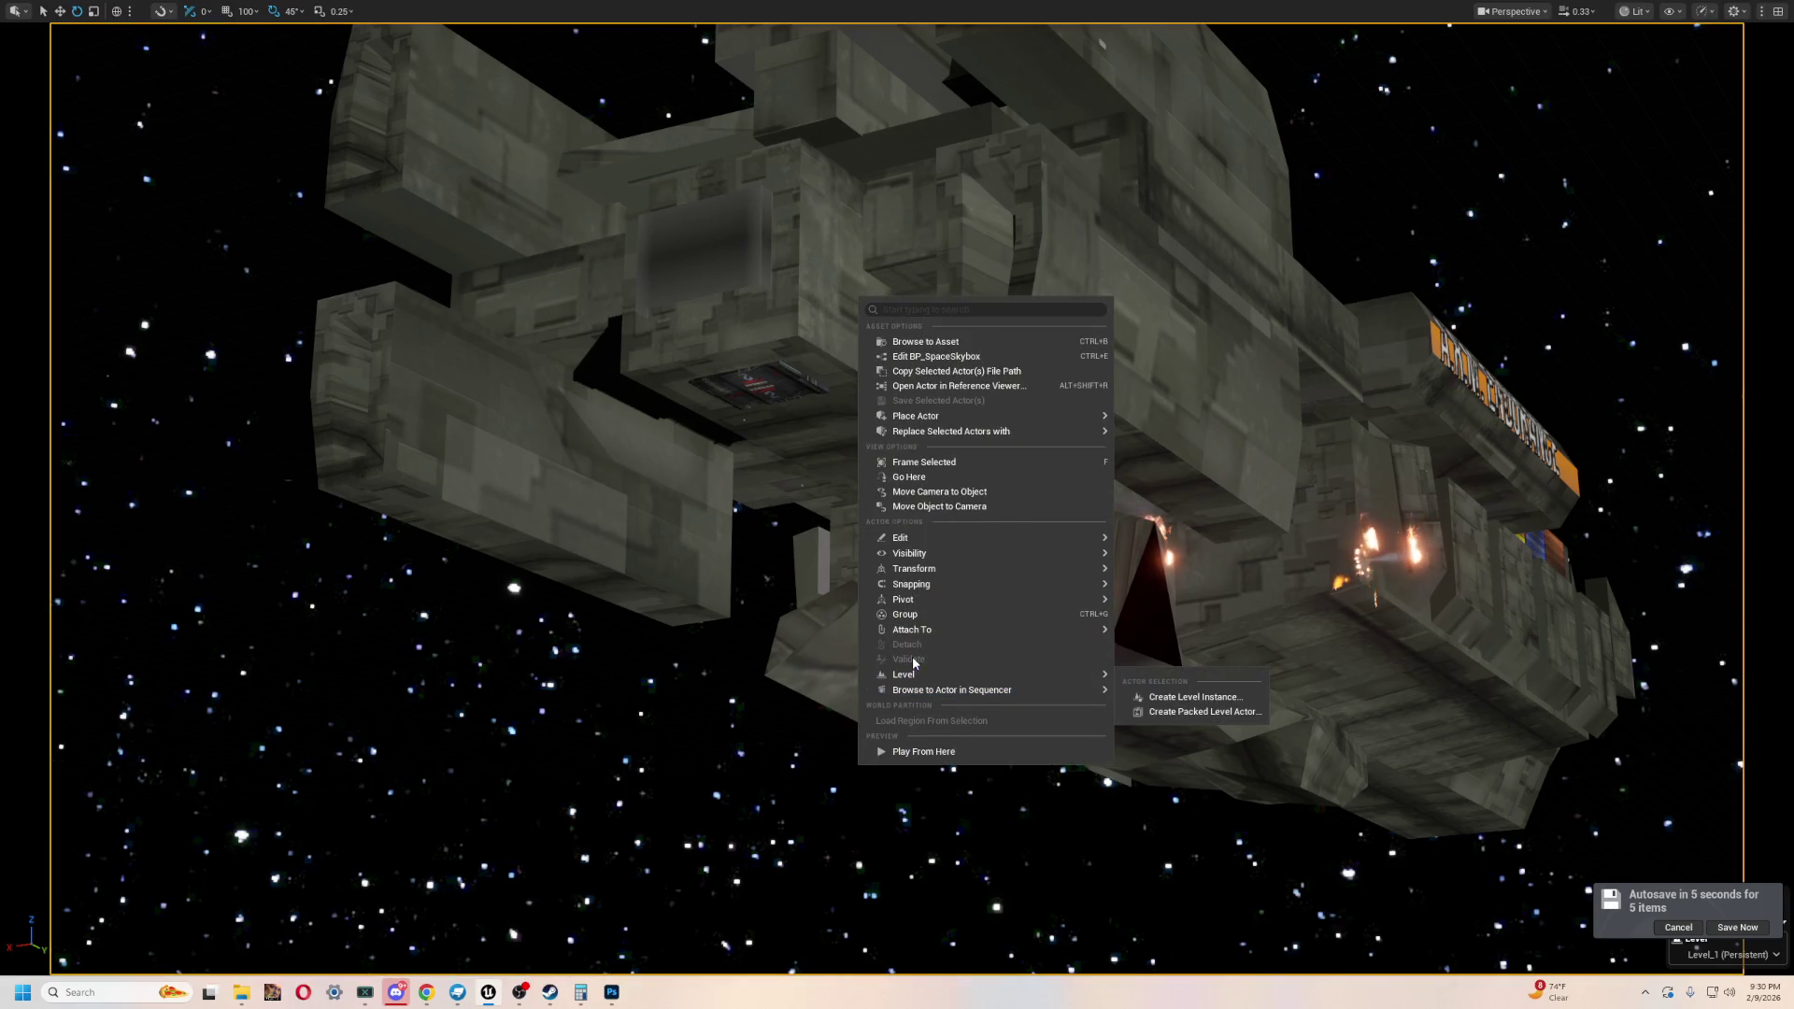
click(1196, 692)
key(F11)
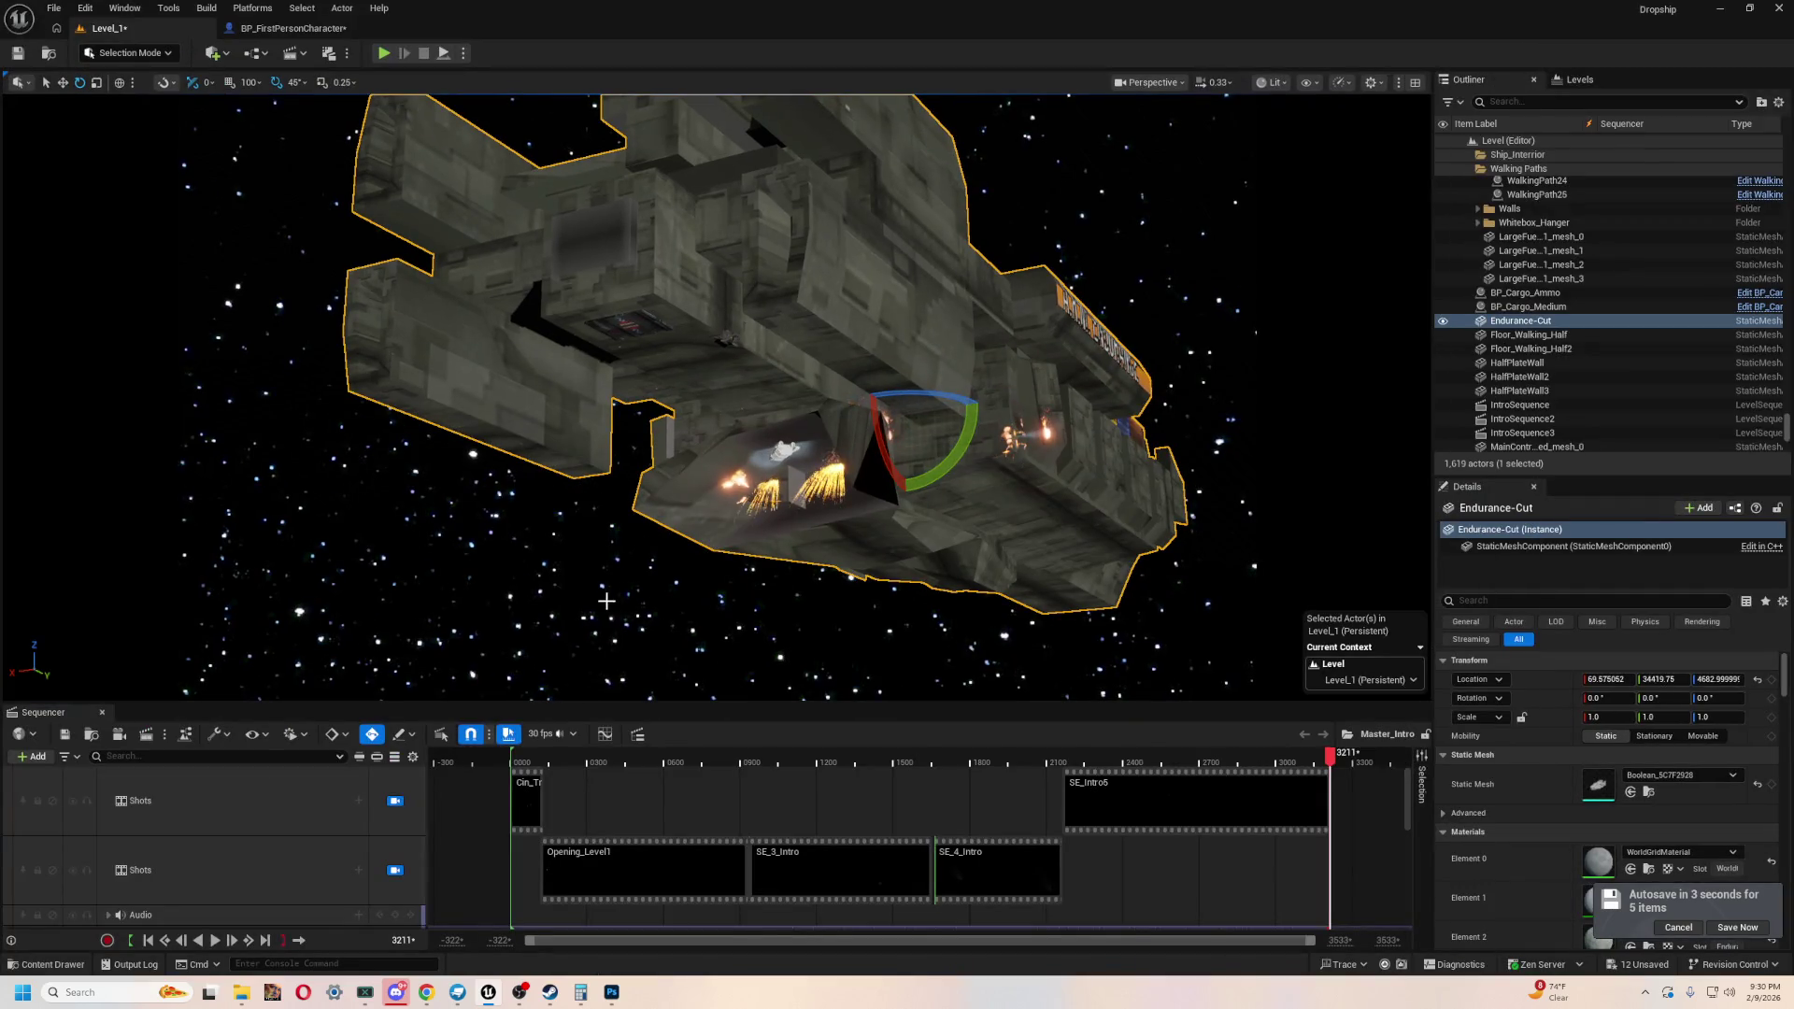
- Look over the BP_FirstPersonCharacter EventGraph, close that tab, and open the SE_Intro5 shot
click(245, 30)
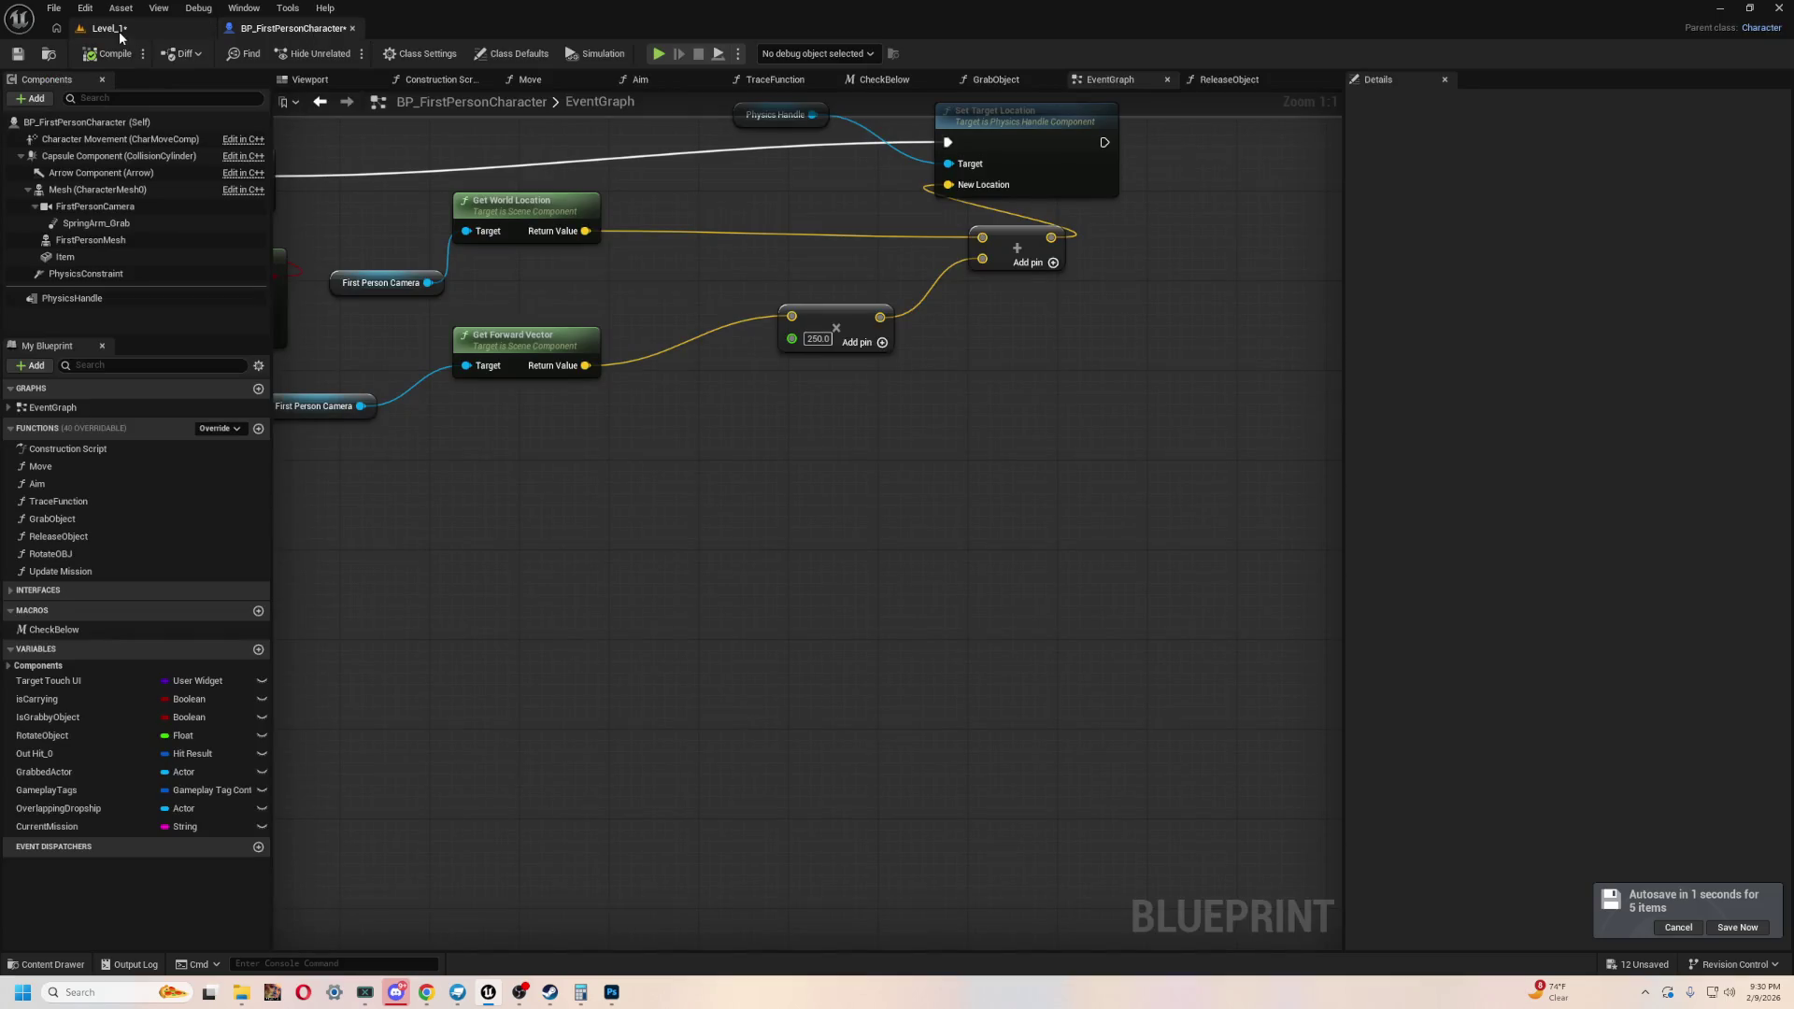
right_drag(569, 462, 699, 626)
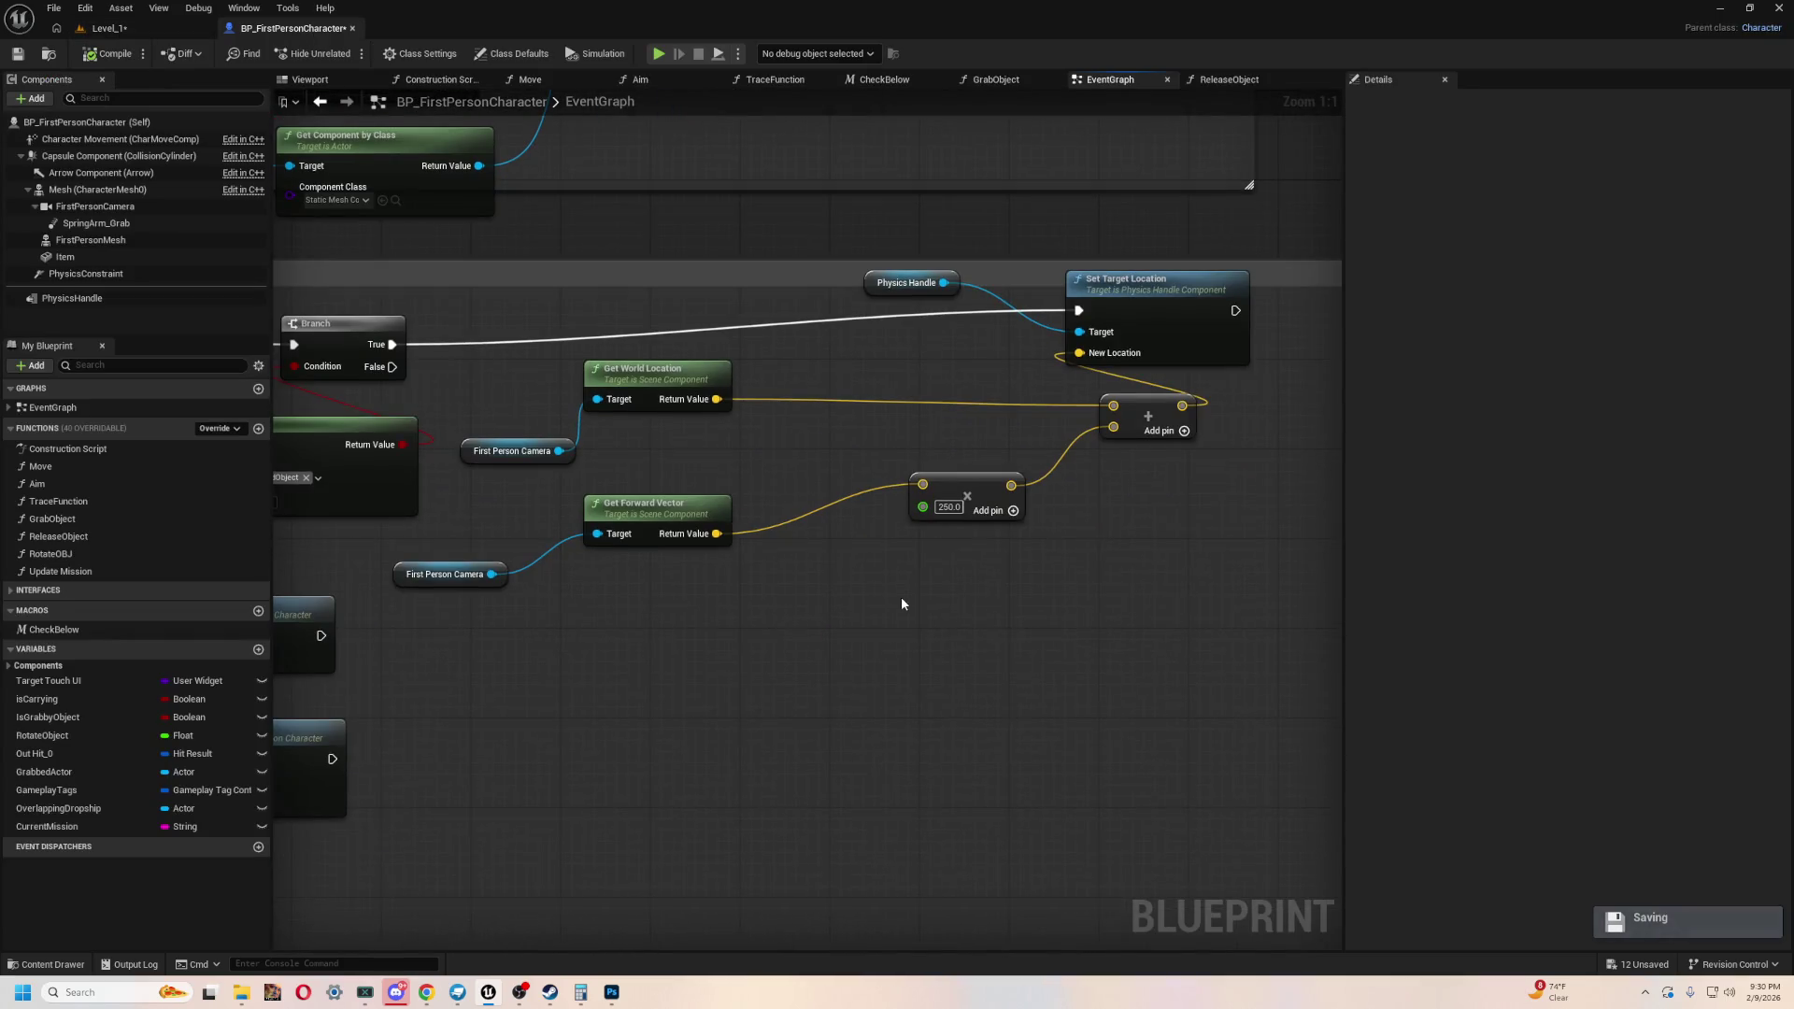
right_drag(901, 604, 777, 491)
click(355, 29)
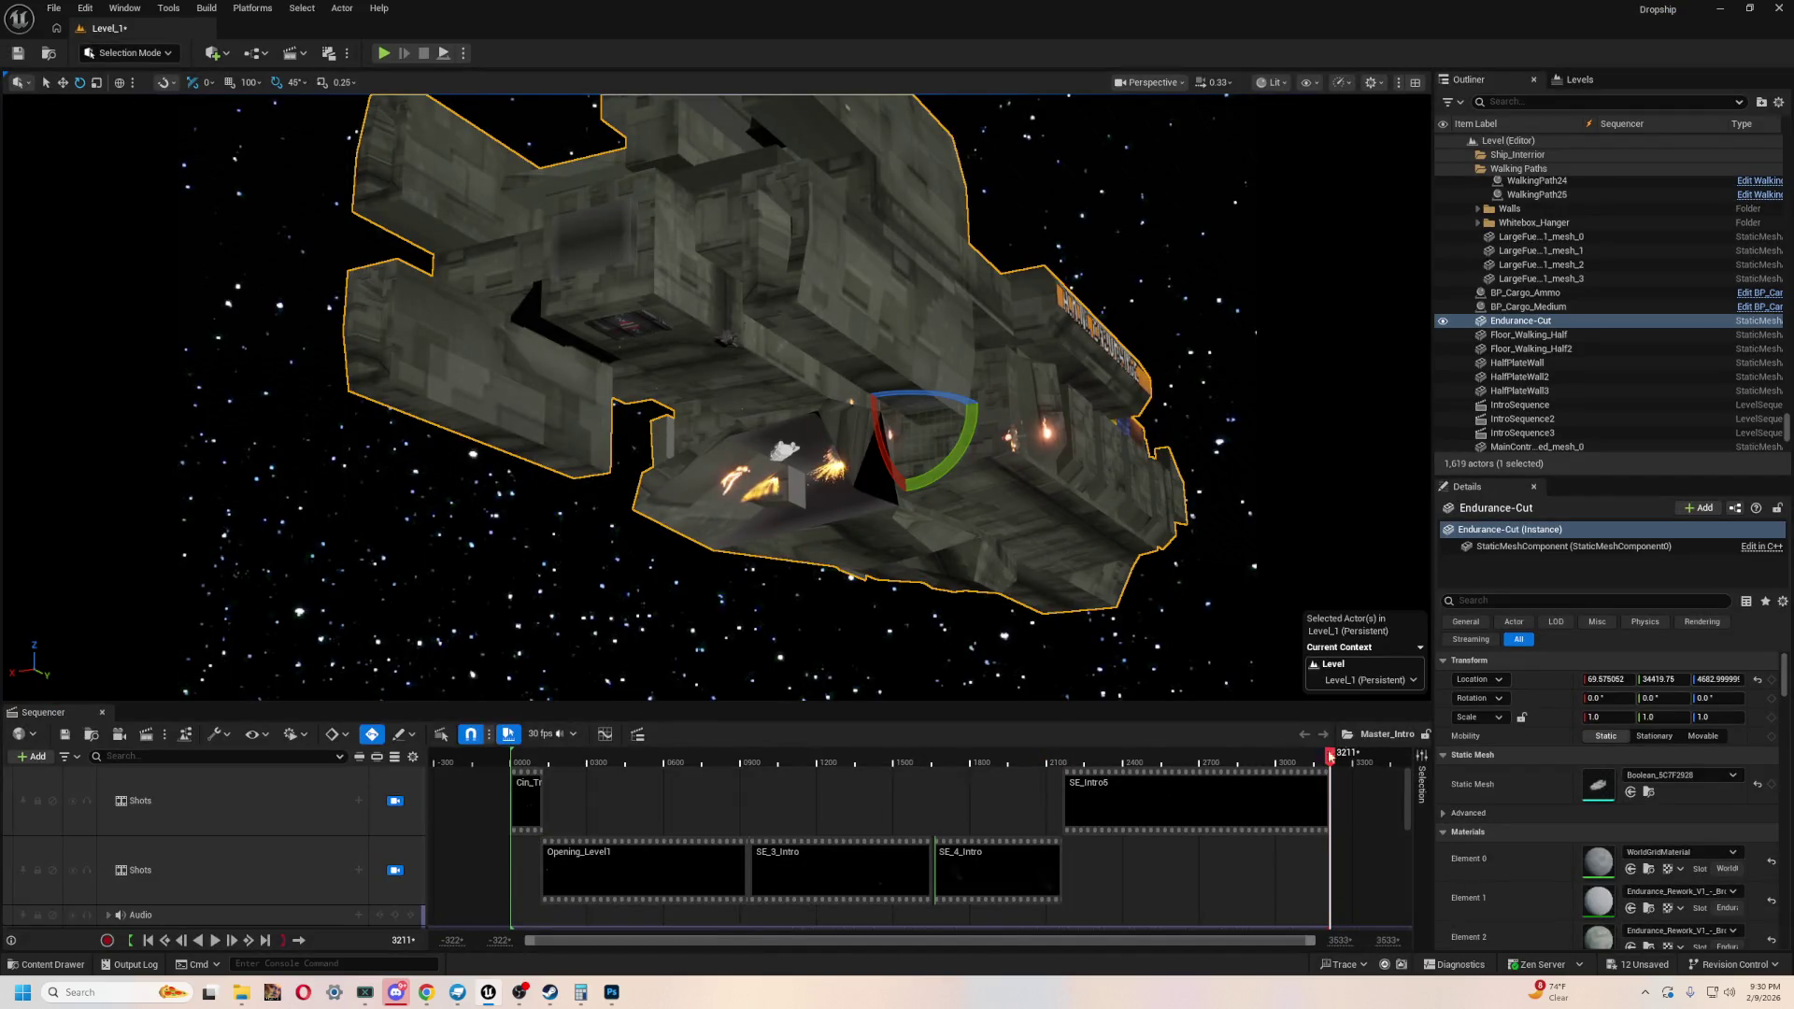
double_click(1202, 797)
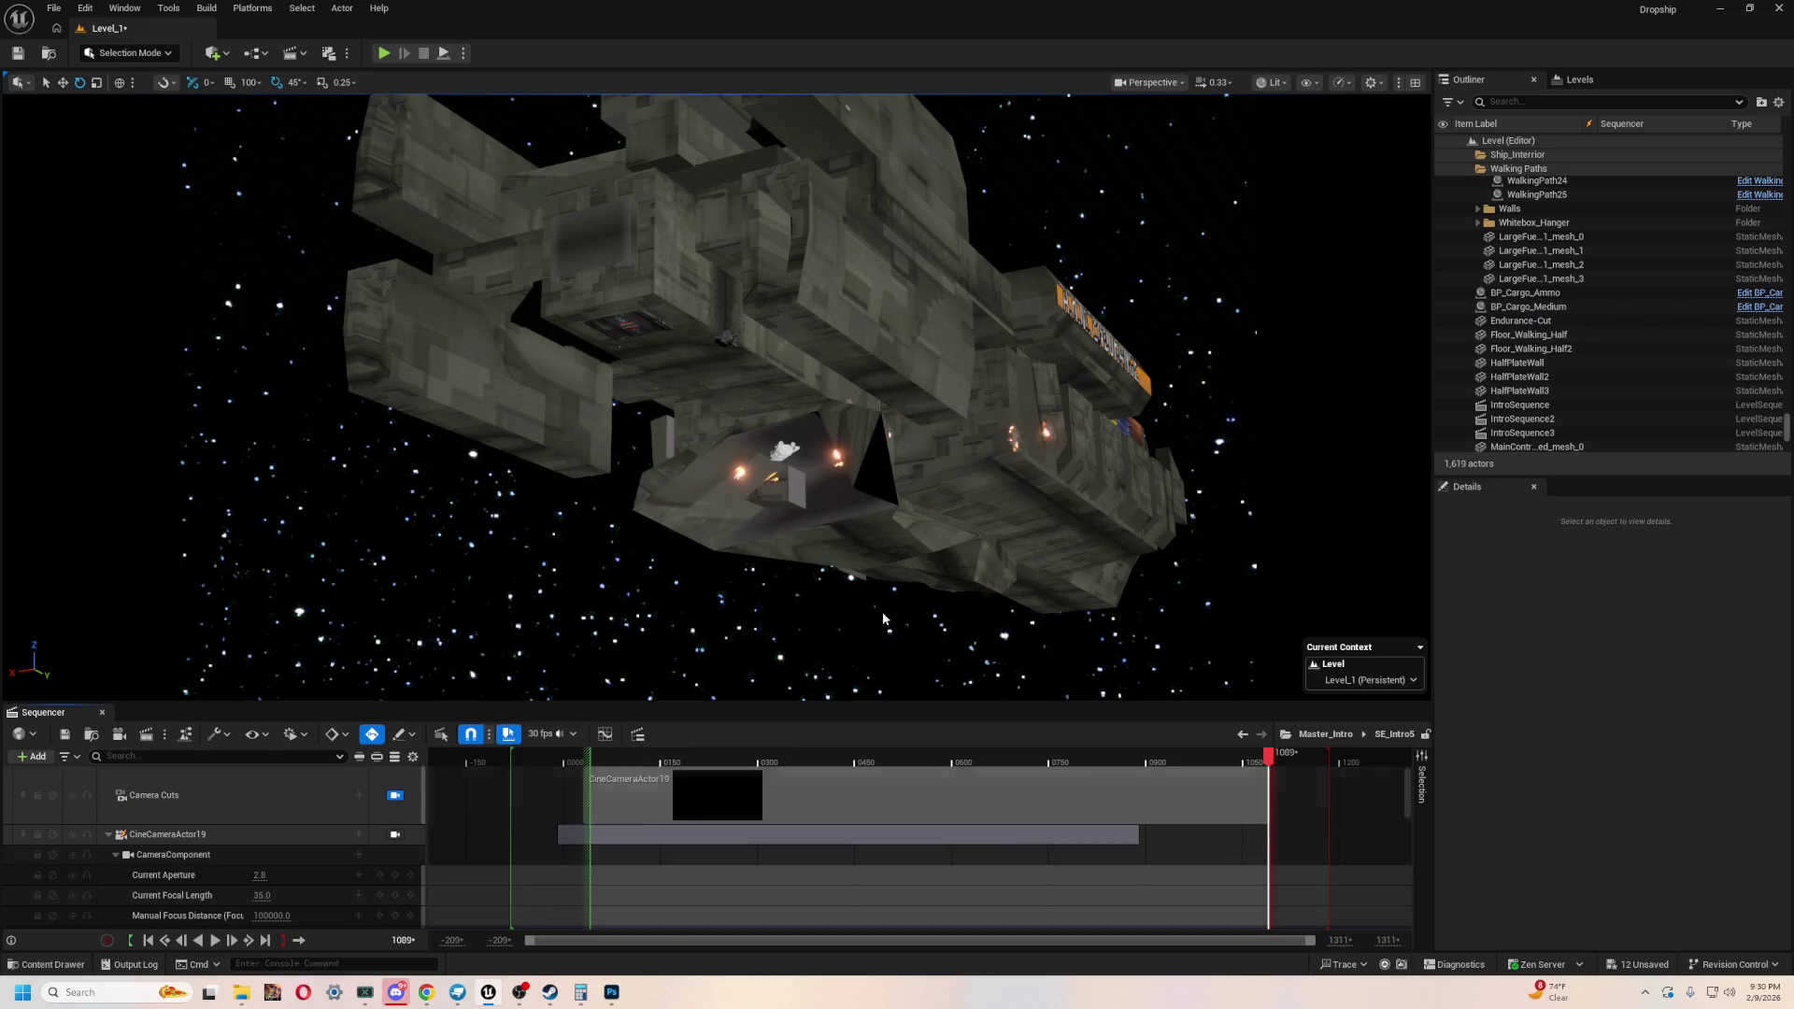
- Scrub SE_Intro5 back, unlock Camera Cuts, set camera speed to 26.6, then return to Master_Intro
drag(1260, 759, 1220, 757)
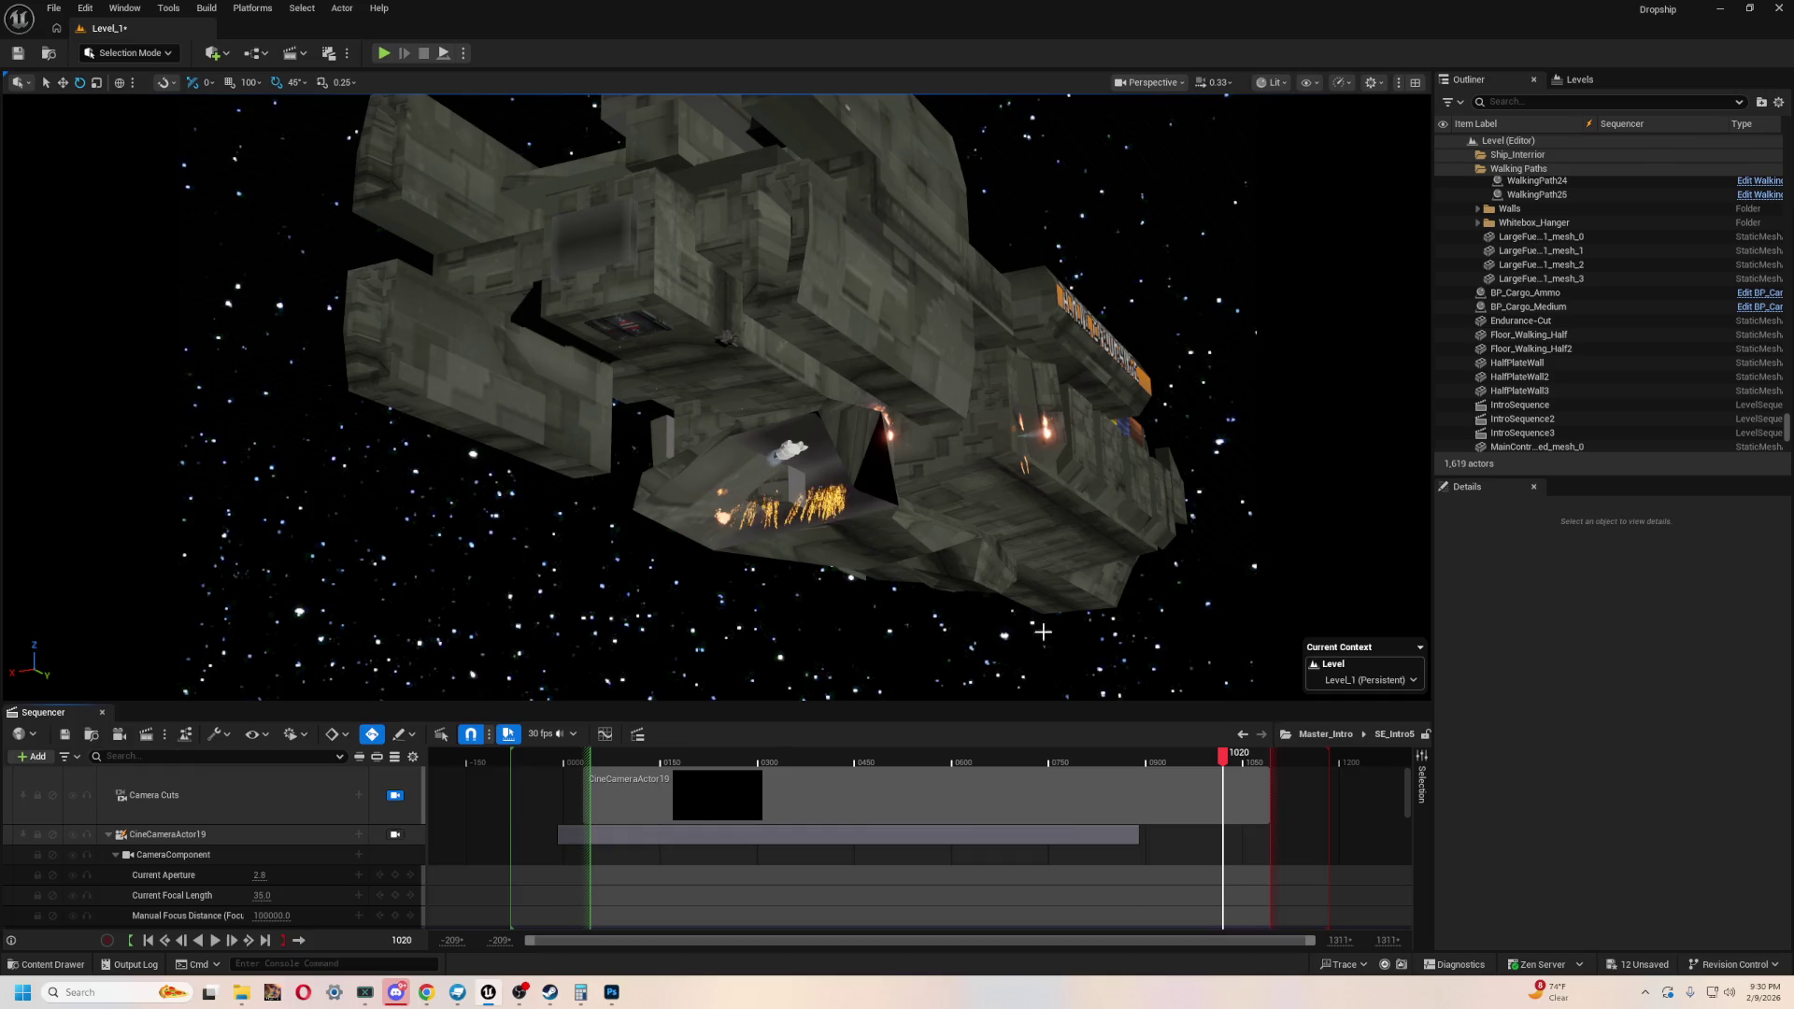
click(393, 797)
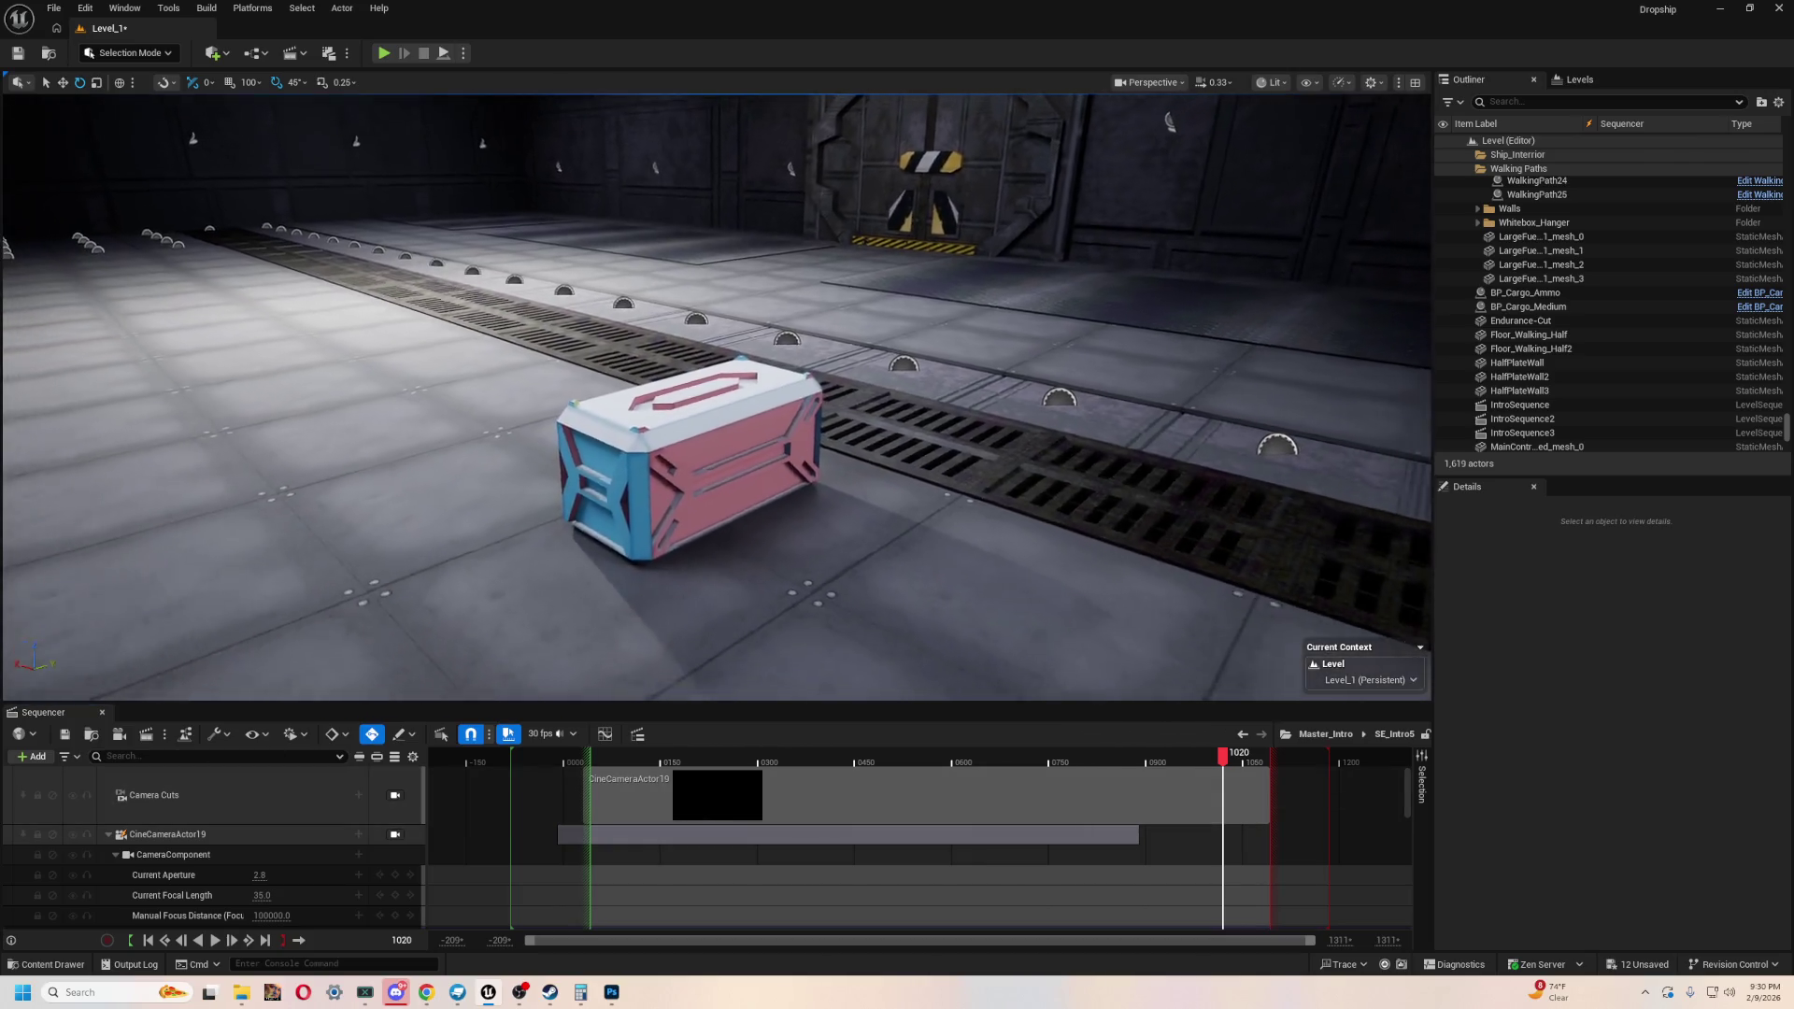
mouse_move(717, 397)
right_down()
mouse_move(691, 394)
mouse_move(738, 396)
mouse_move(654, 400)
mouse_move(719, 421)
mouse_move(707, 386)
right_up()
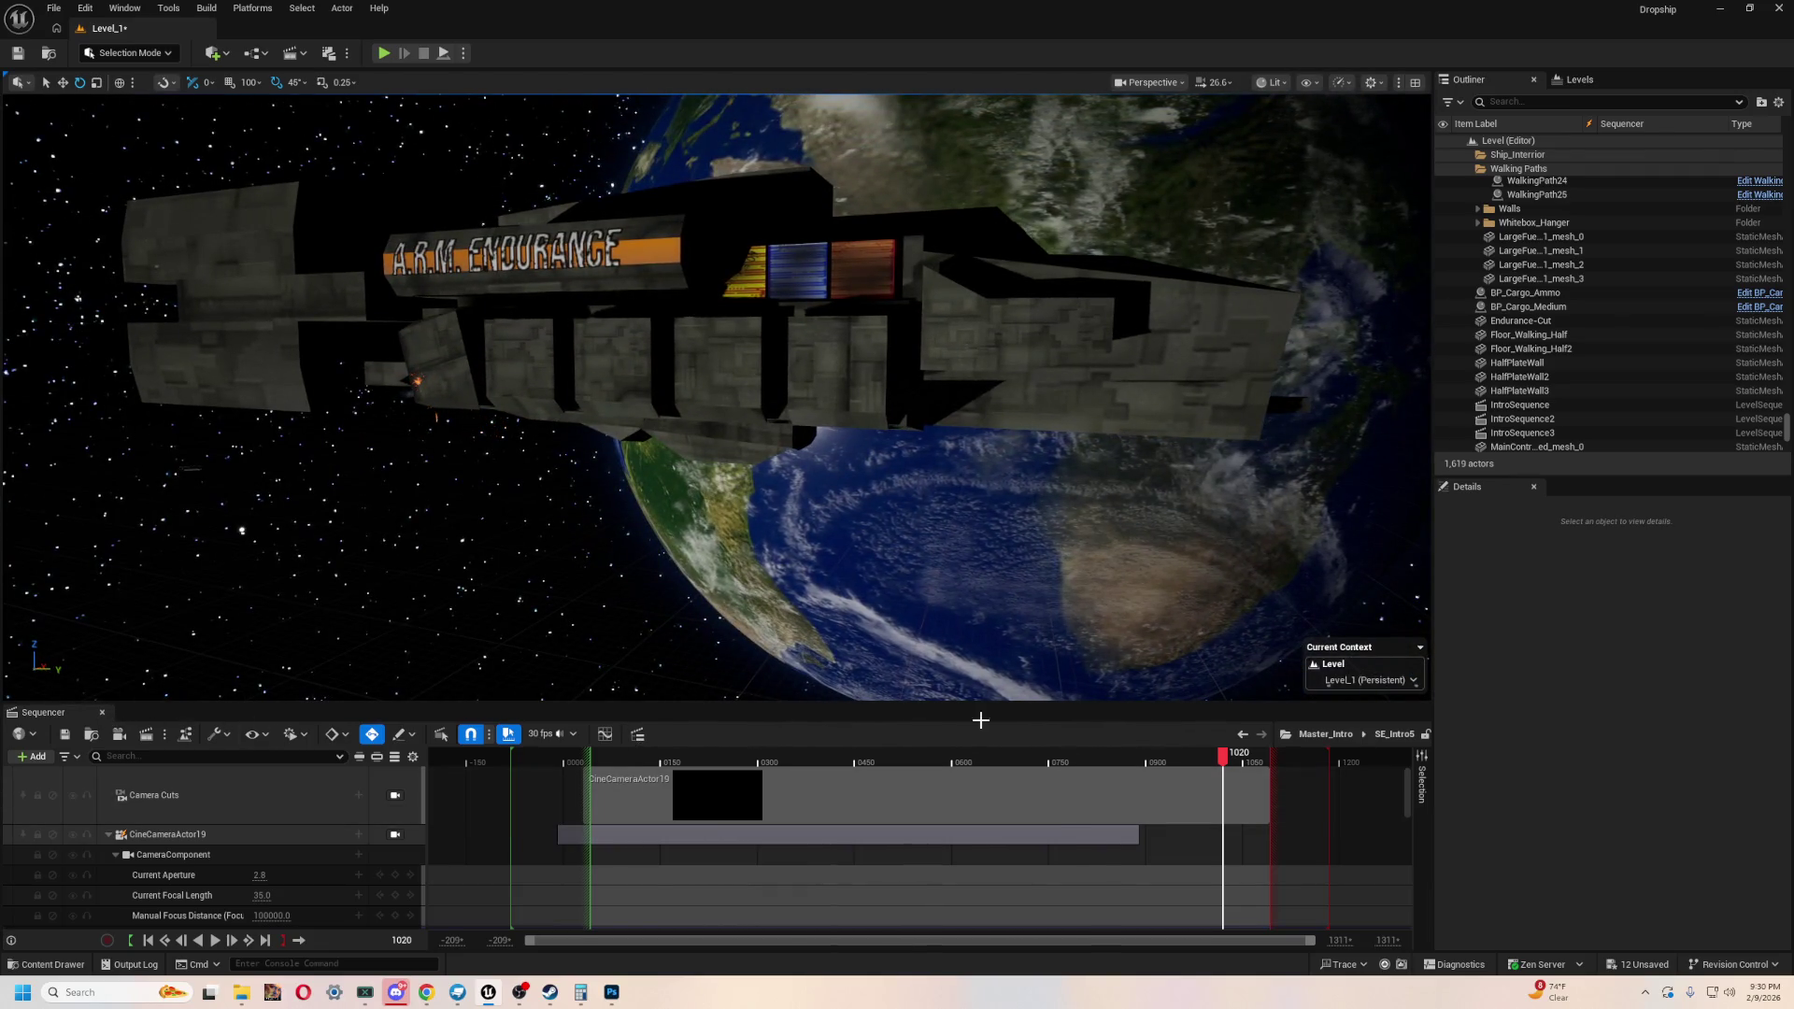
click(1242, 734)
- Open SE_4_Intro from Master_Intro, lock to its camera, and scrub through it with Endurance-Cut selected
click(984, 812)
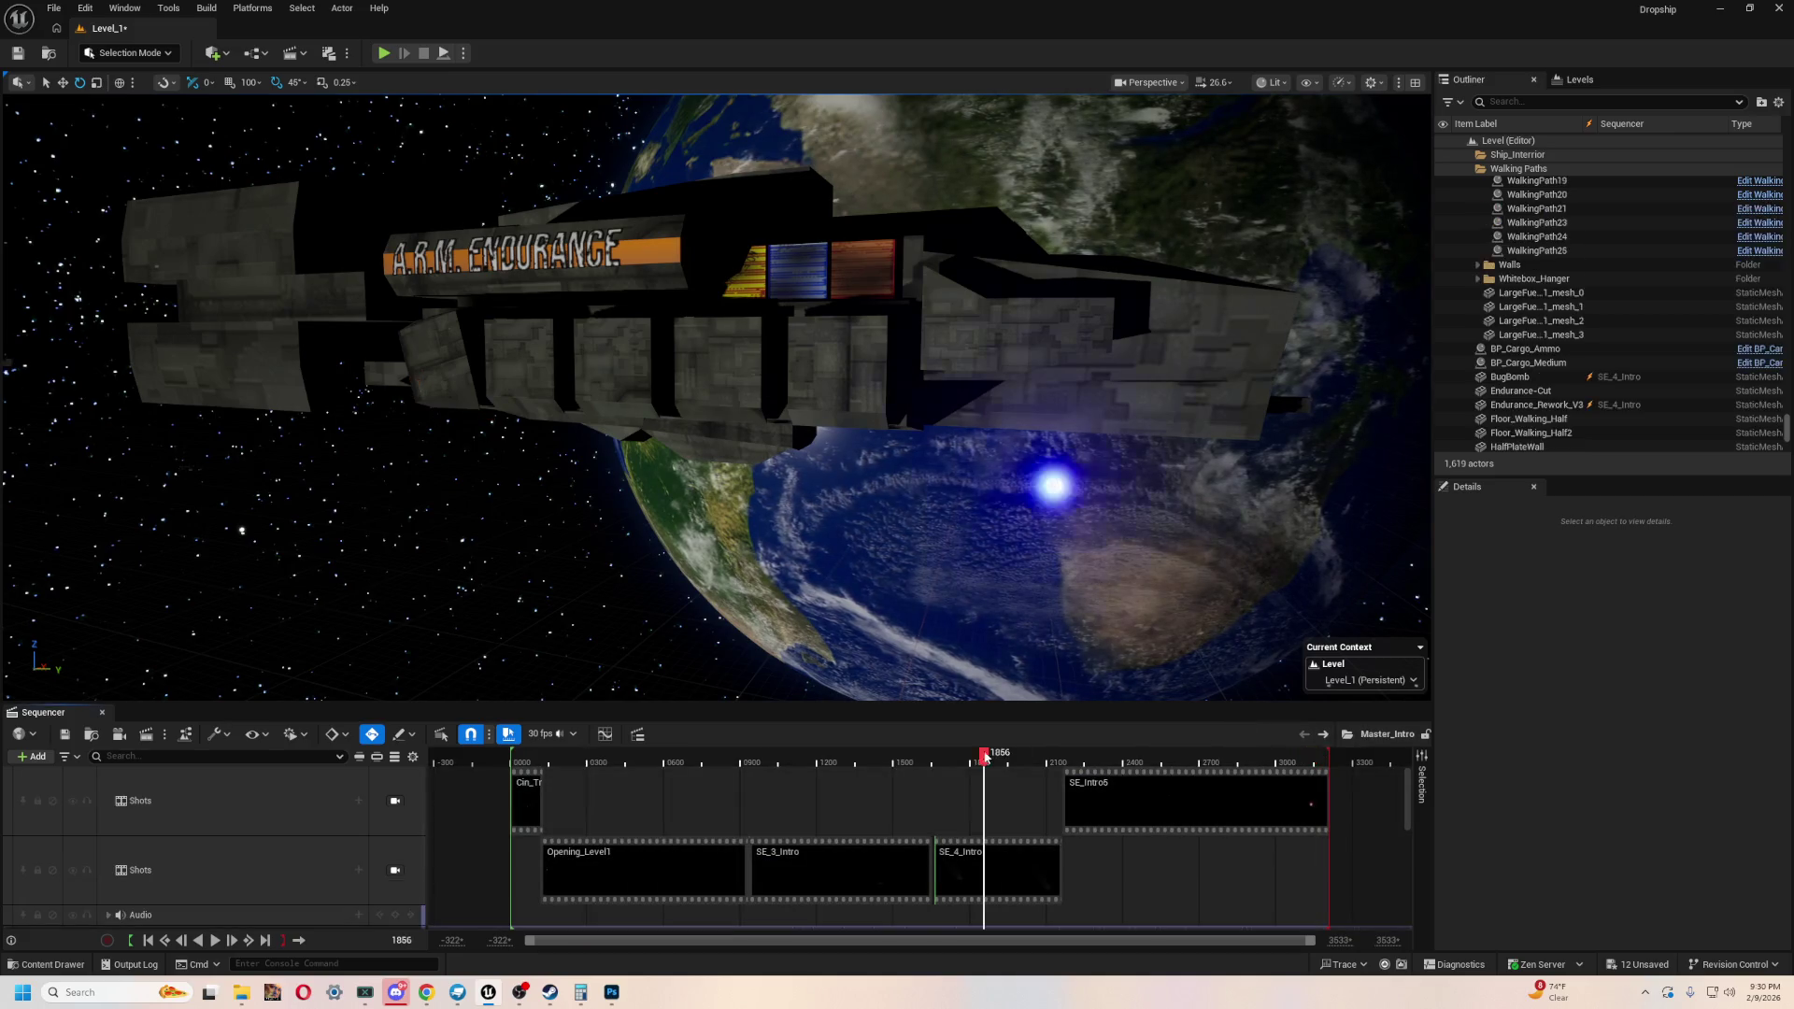
double_click(1014, 856)
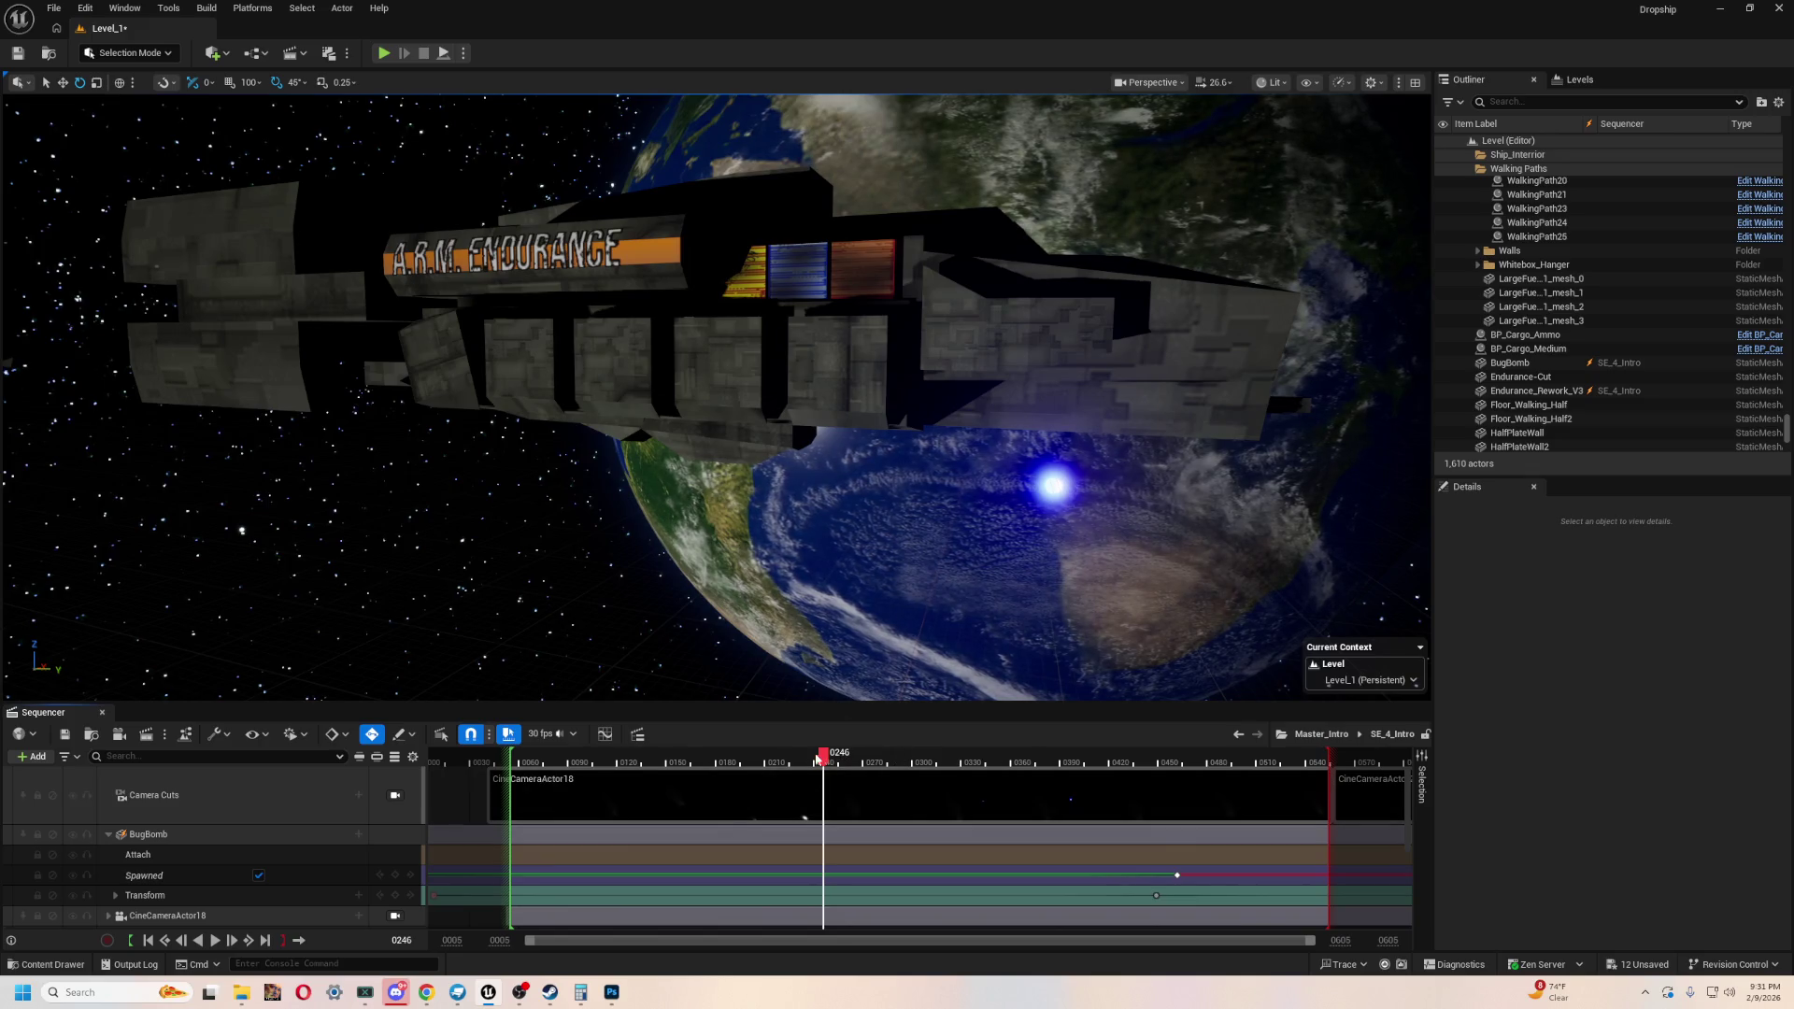
click(395, 796)
mouse_move(824, 757)
mouse_down()
mouse_move(1129, 762)
mouse_move(946, 762)
mouse_up()
click(785, 371)
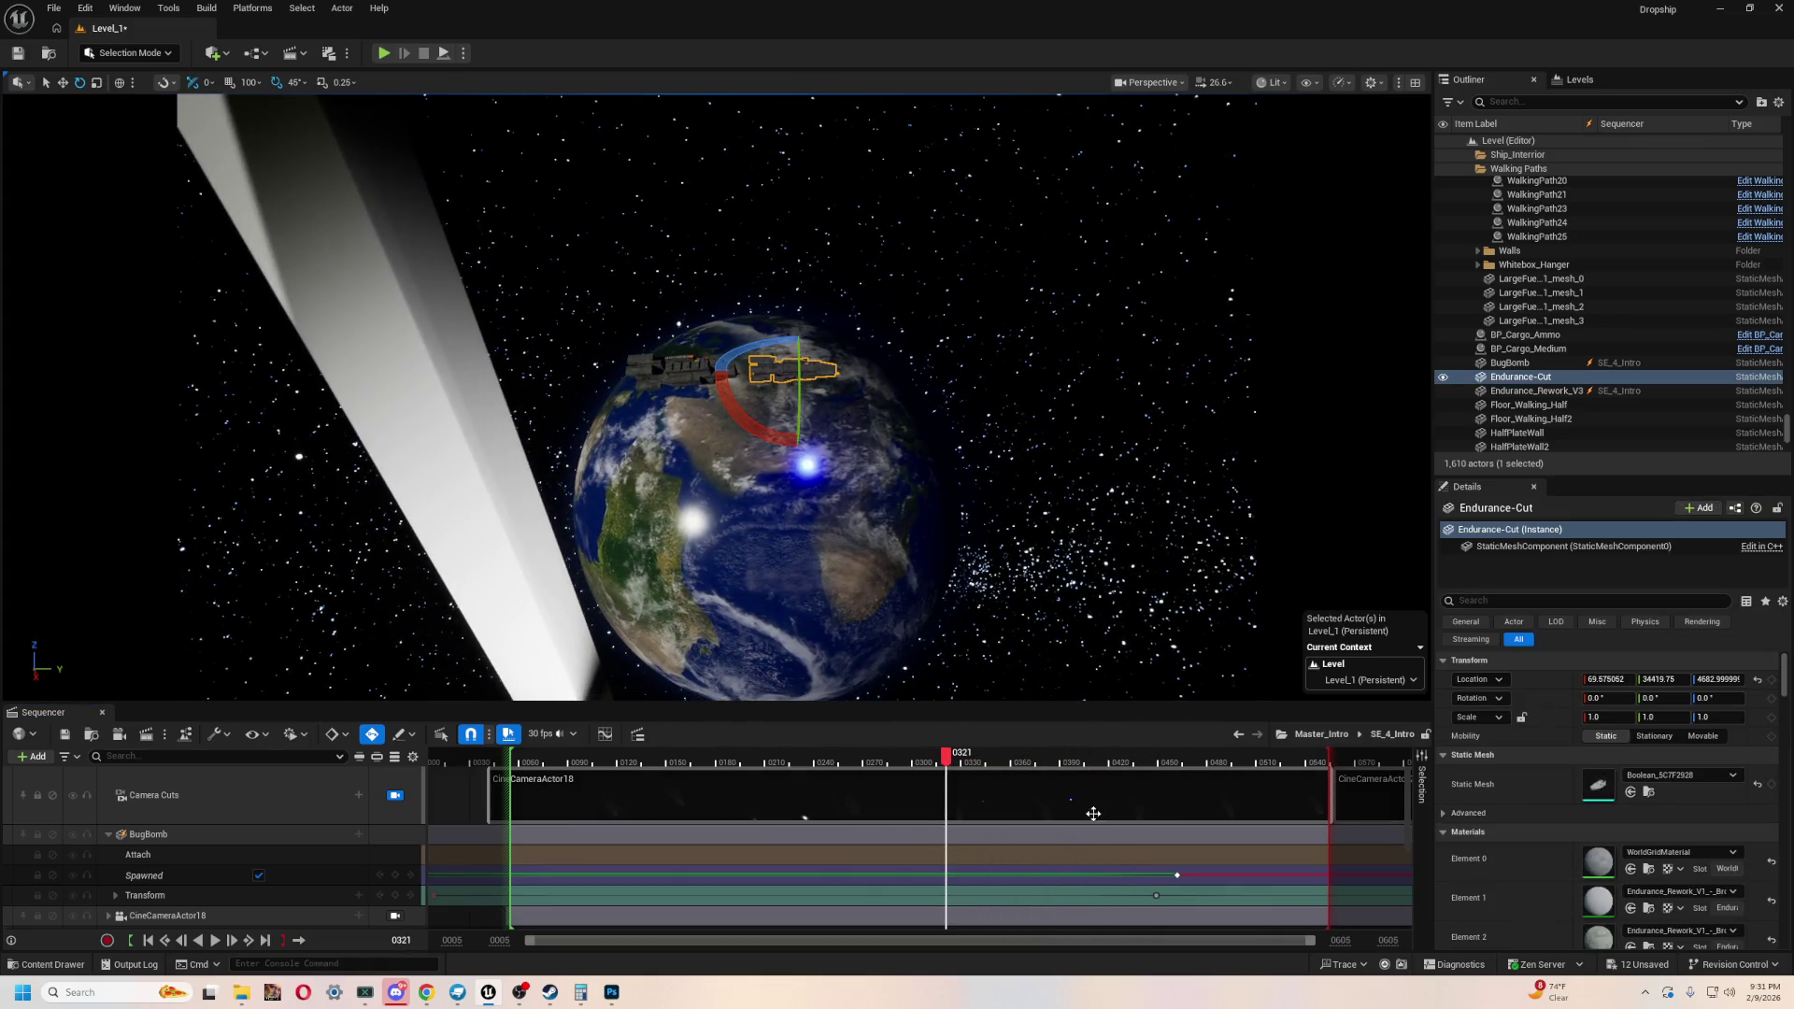
mouse_move(981, 768)
mouse_down()
mouse_move(962, 763)
mouse_move(1322, 763)
mouse_move(914, 754)
mouse_up()
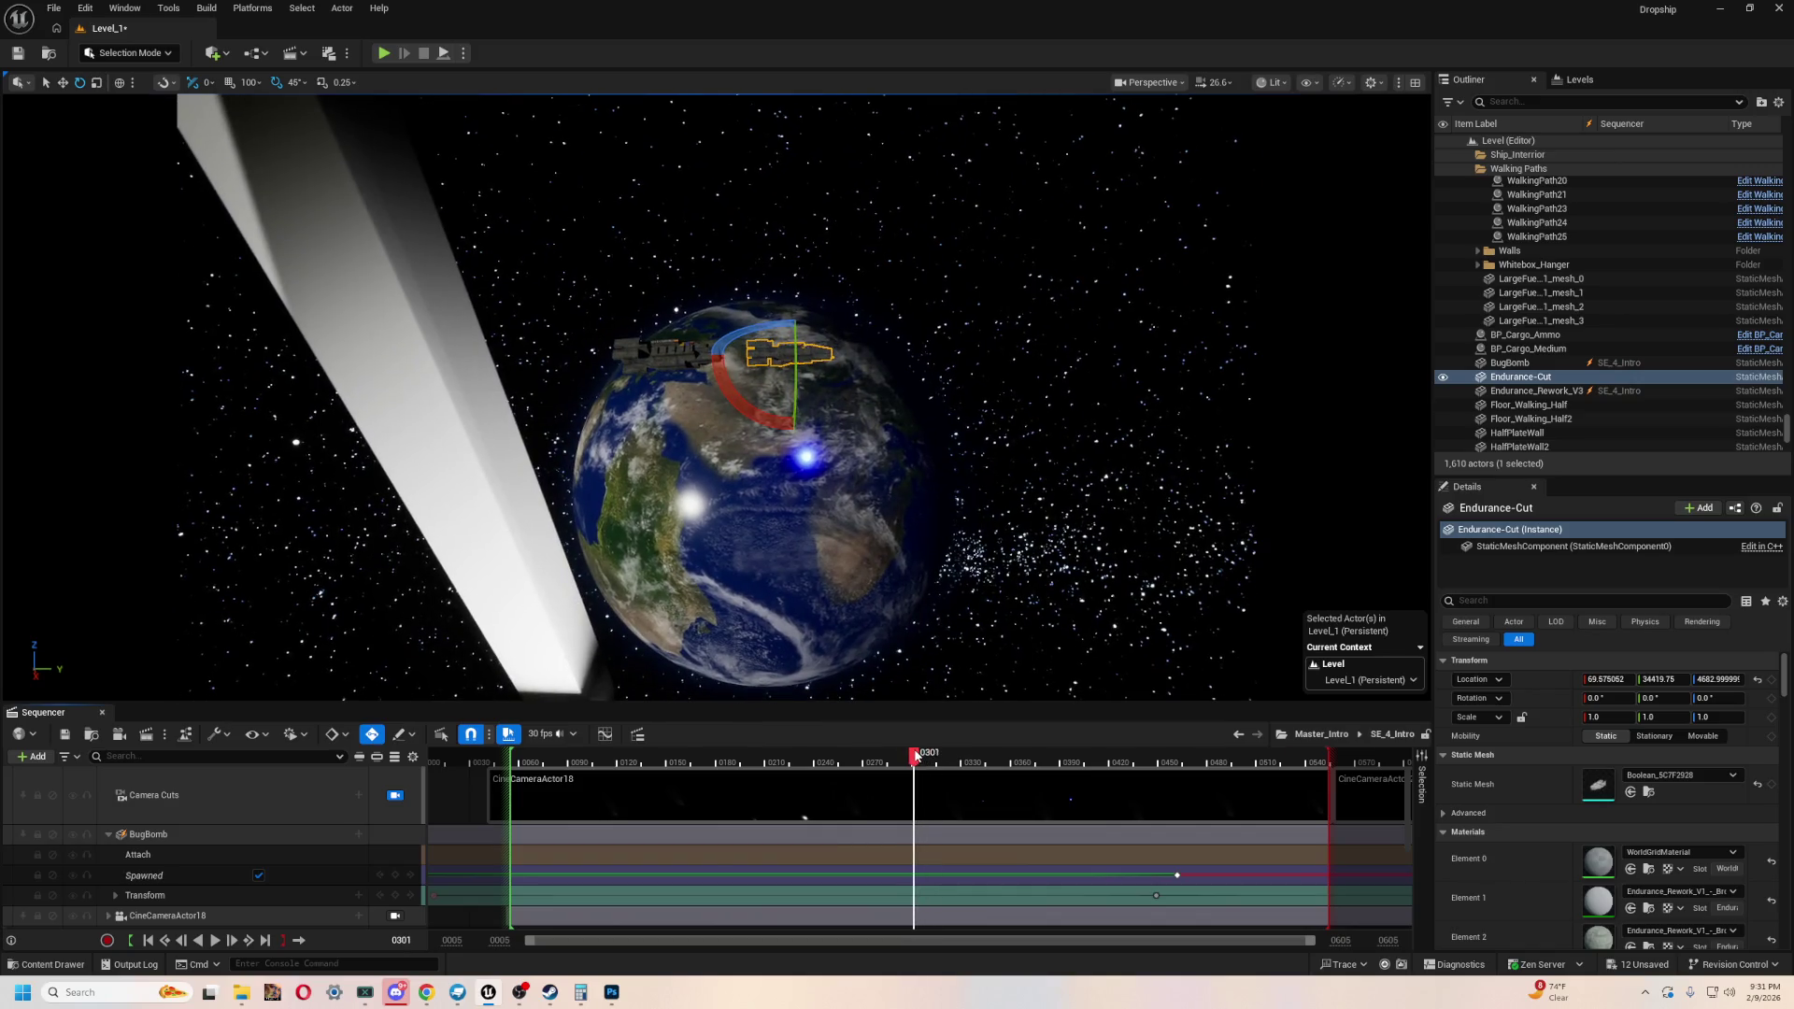
scroll(243, 837, down, 3)
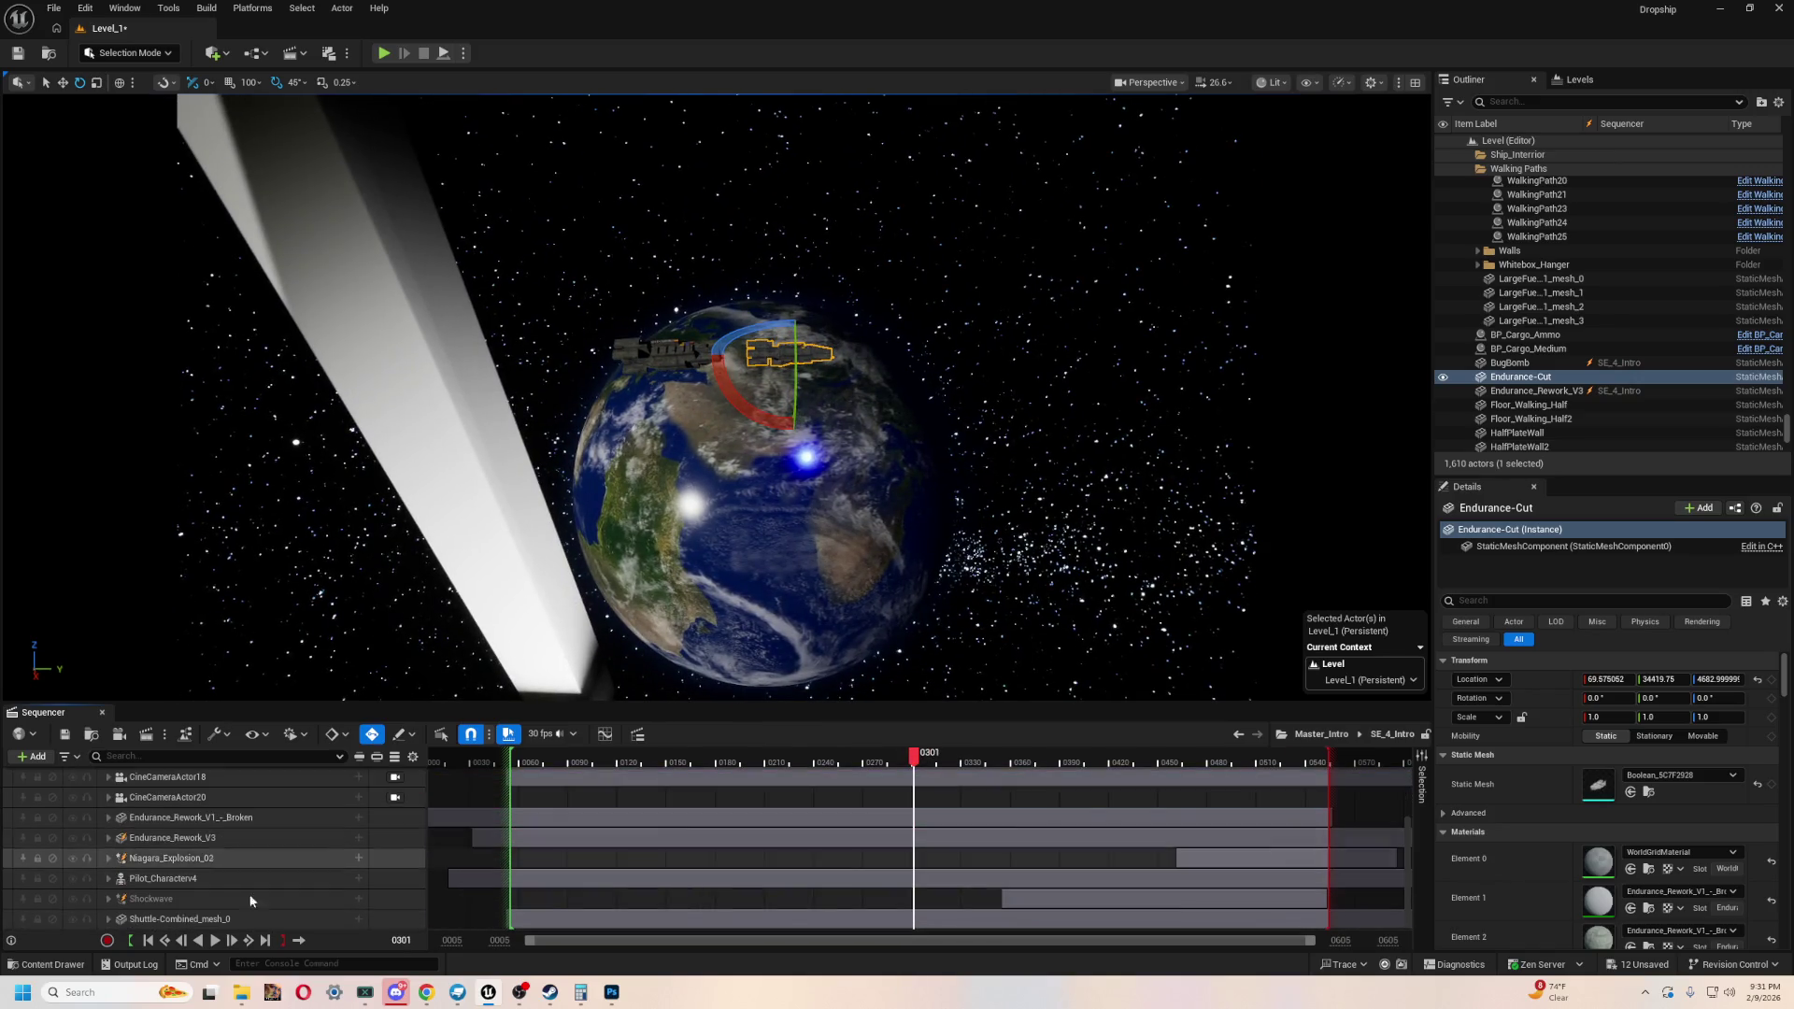
- Near the shot's start, expand Endurance_Rework_V1_-_Broken and key its Visibility track on
click(300, 841)
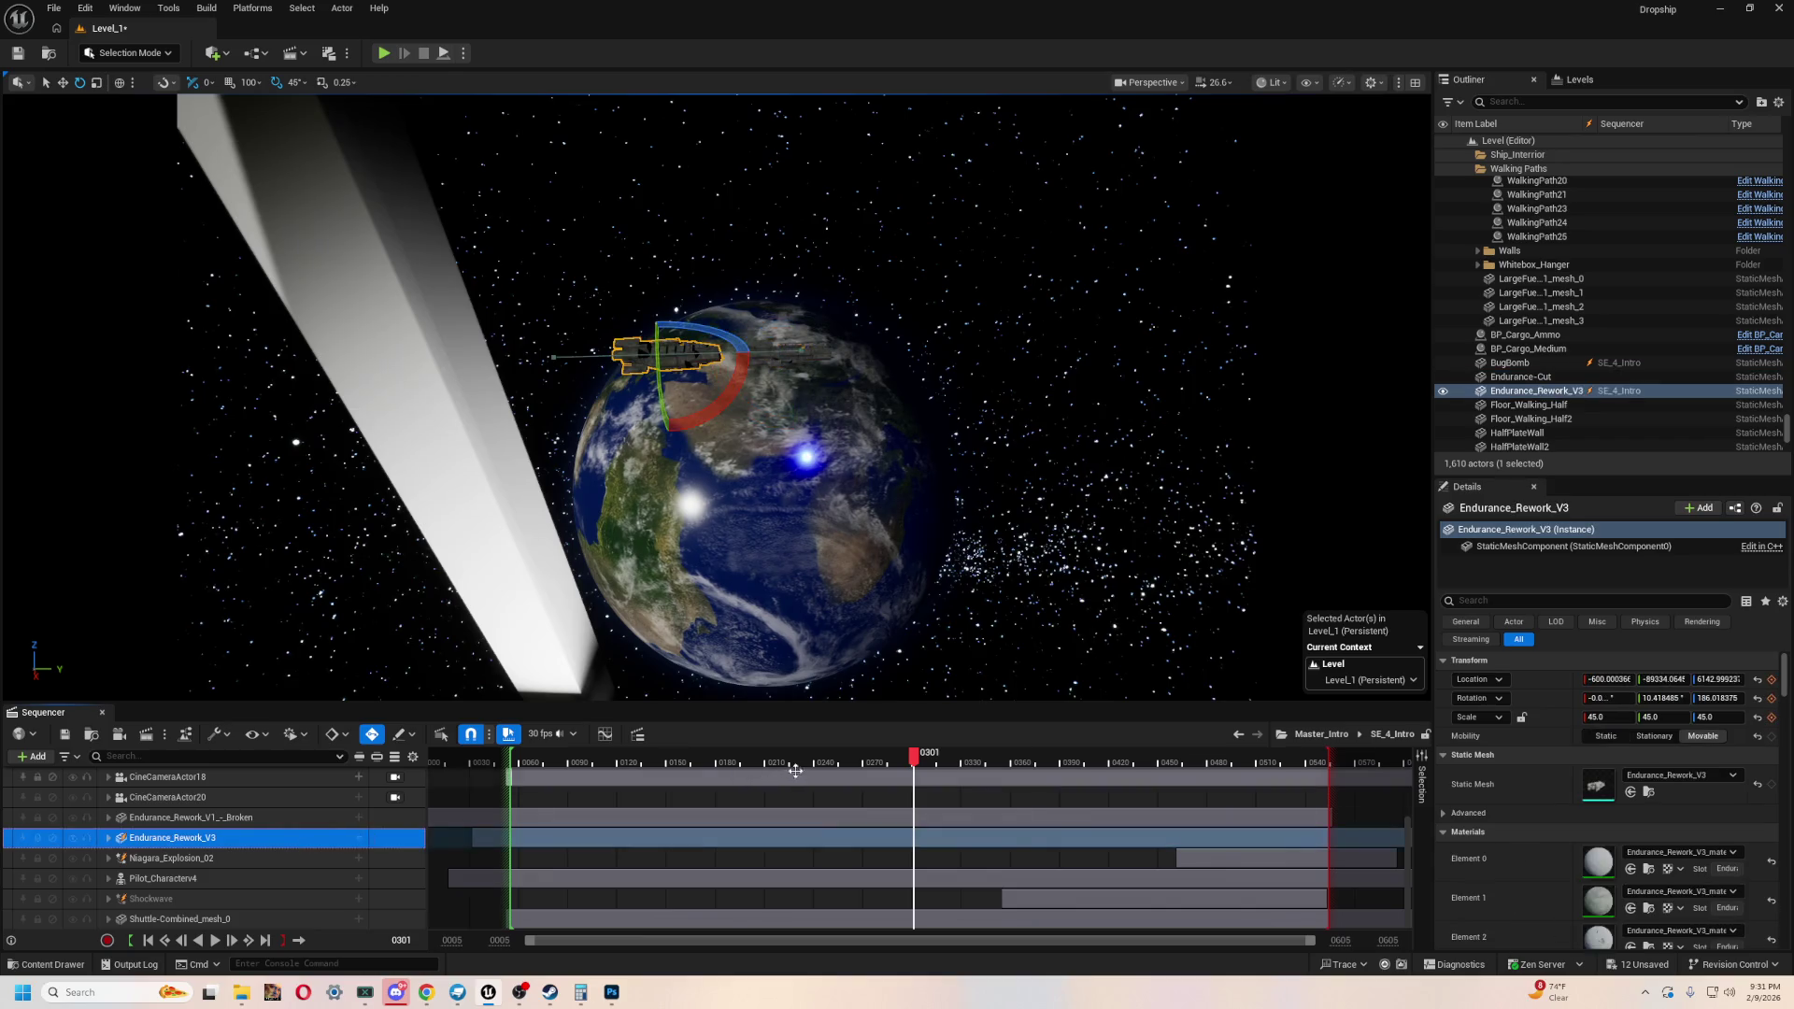
click(804, 817)
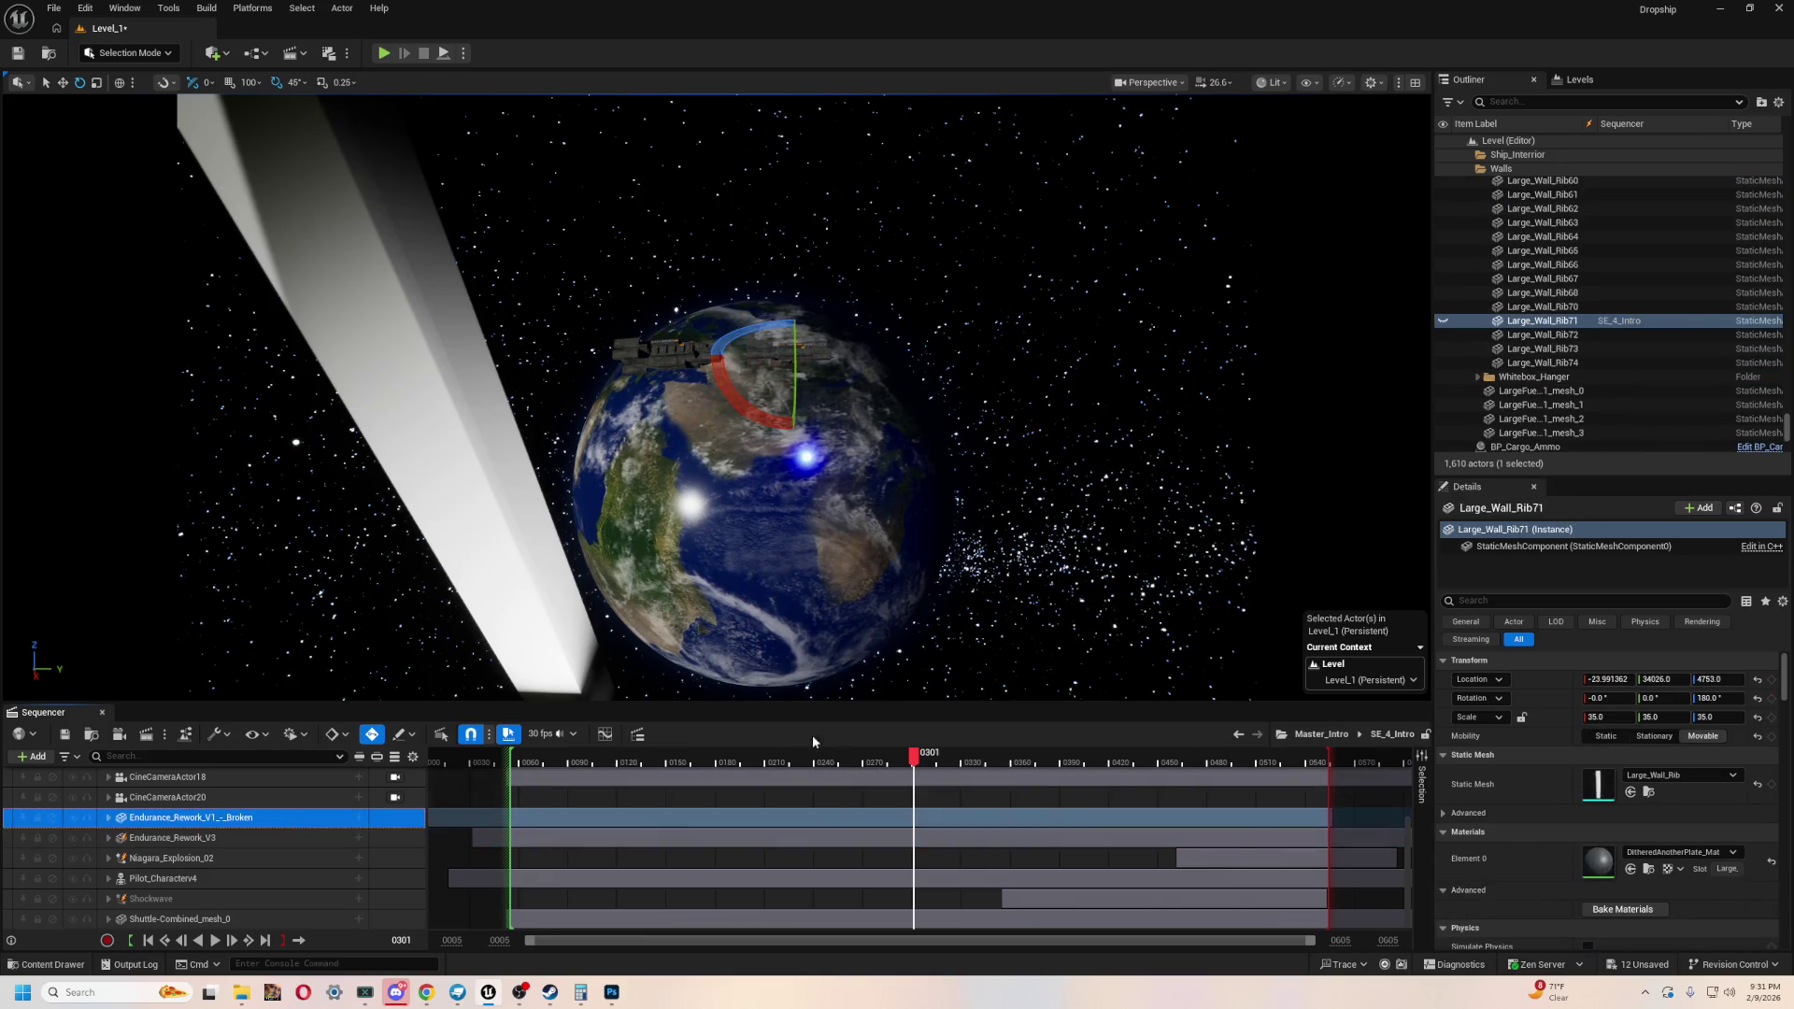
drag(925, 758, 488, 781)
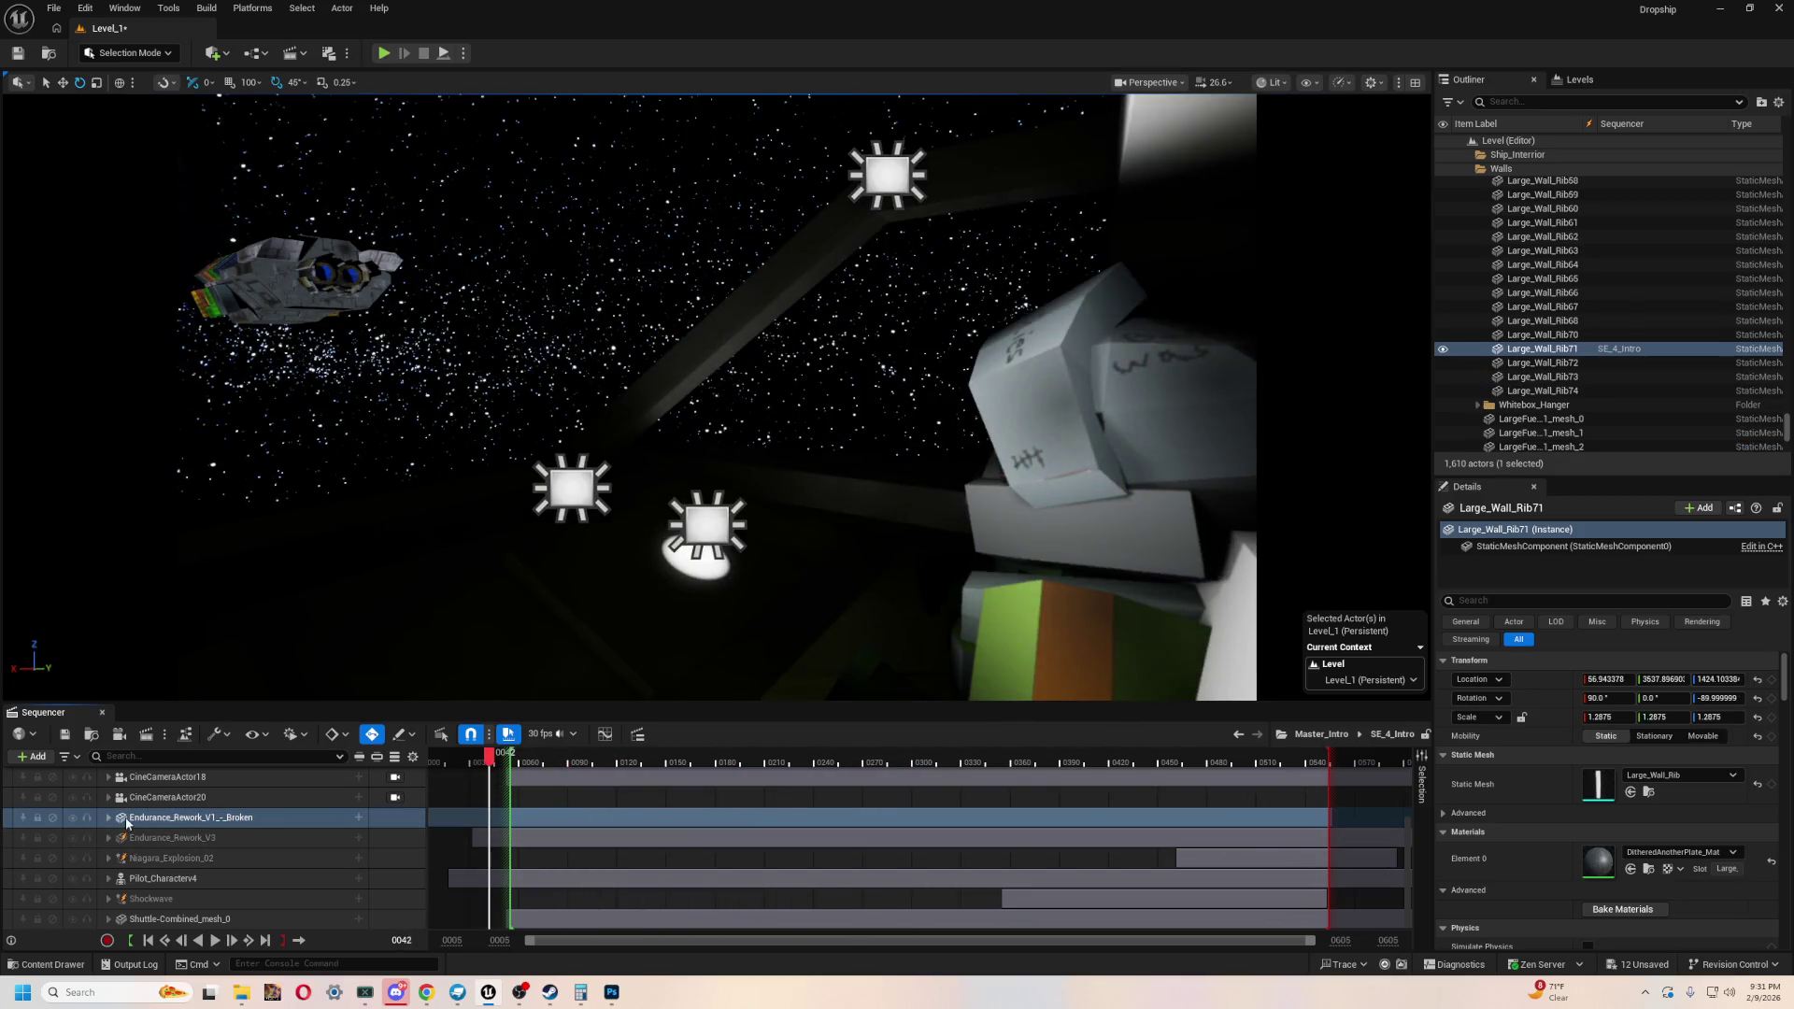
click(108, 817)
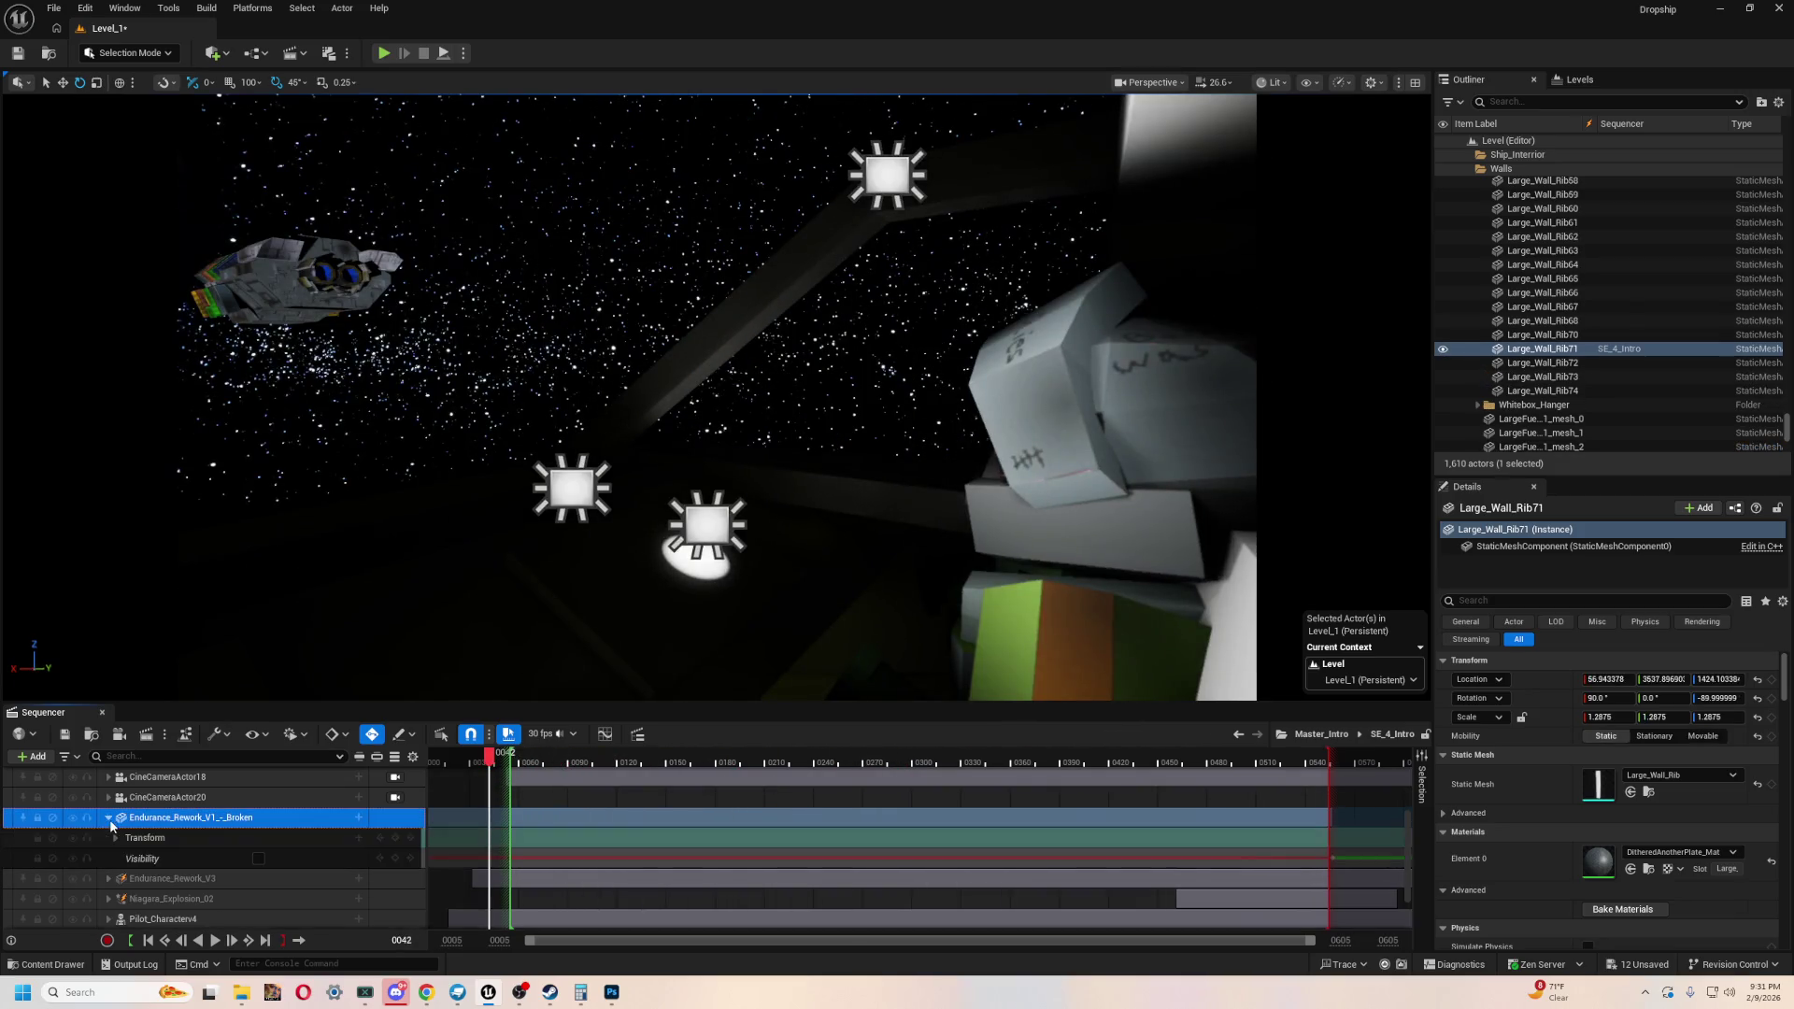
click(259, 859)
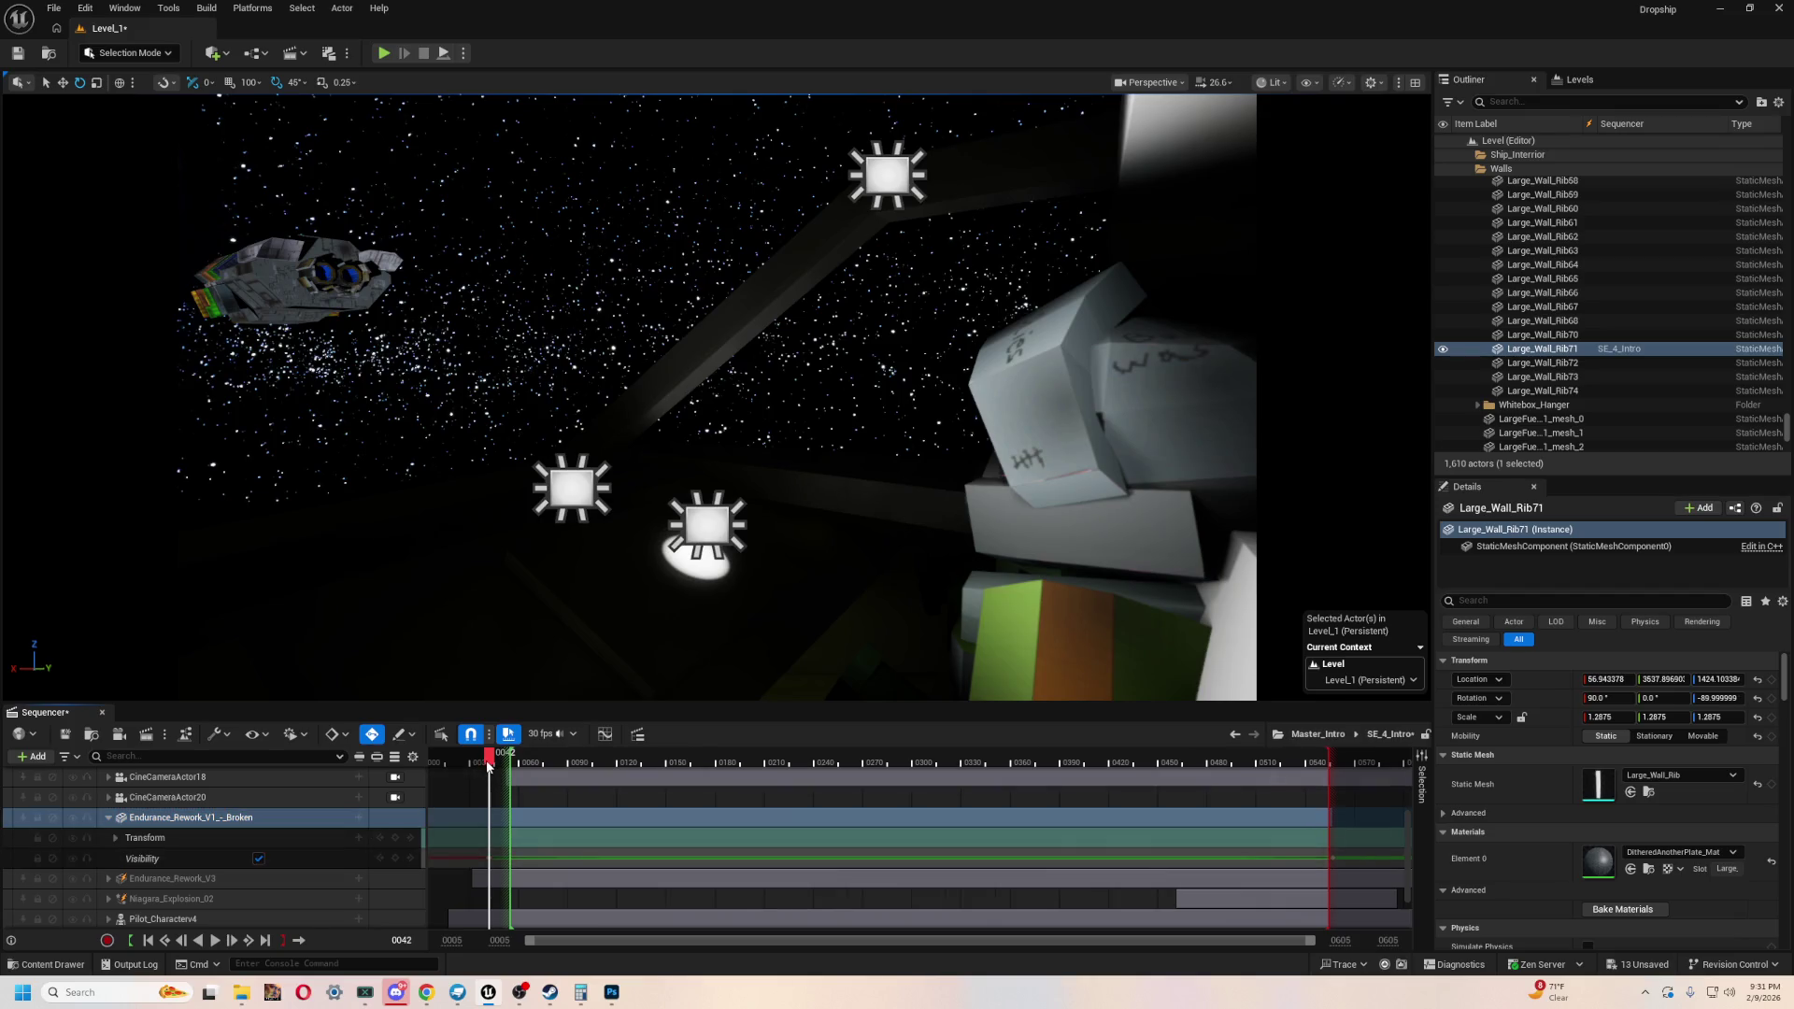
- Scrub forward to the Earth shot, step back to frame 0047, and review the shot
mouse_move(486, 766)
mouse_down()
mouse_move(663, 759)
mouse_move(519, 762)
mouse_up()
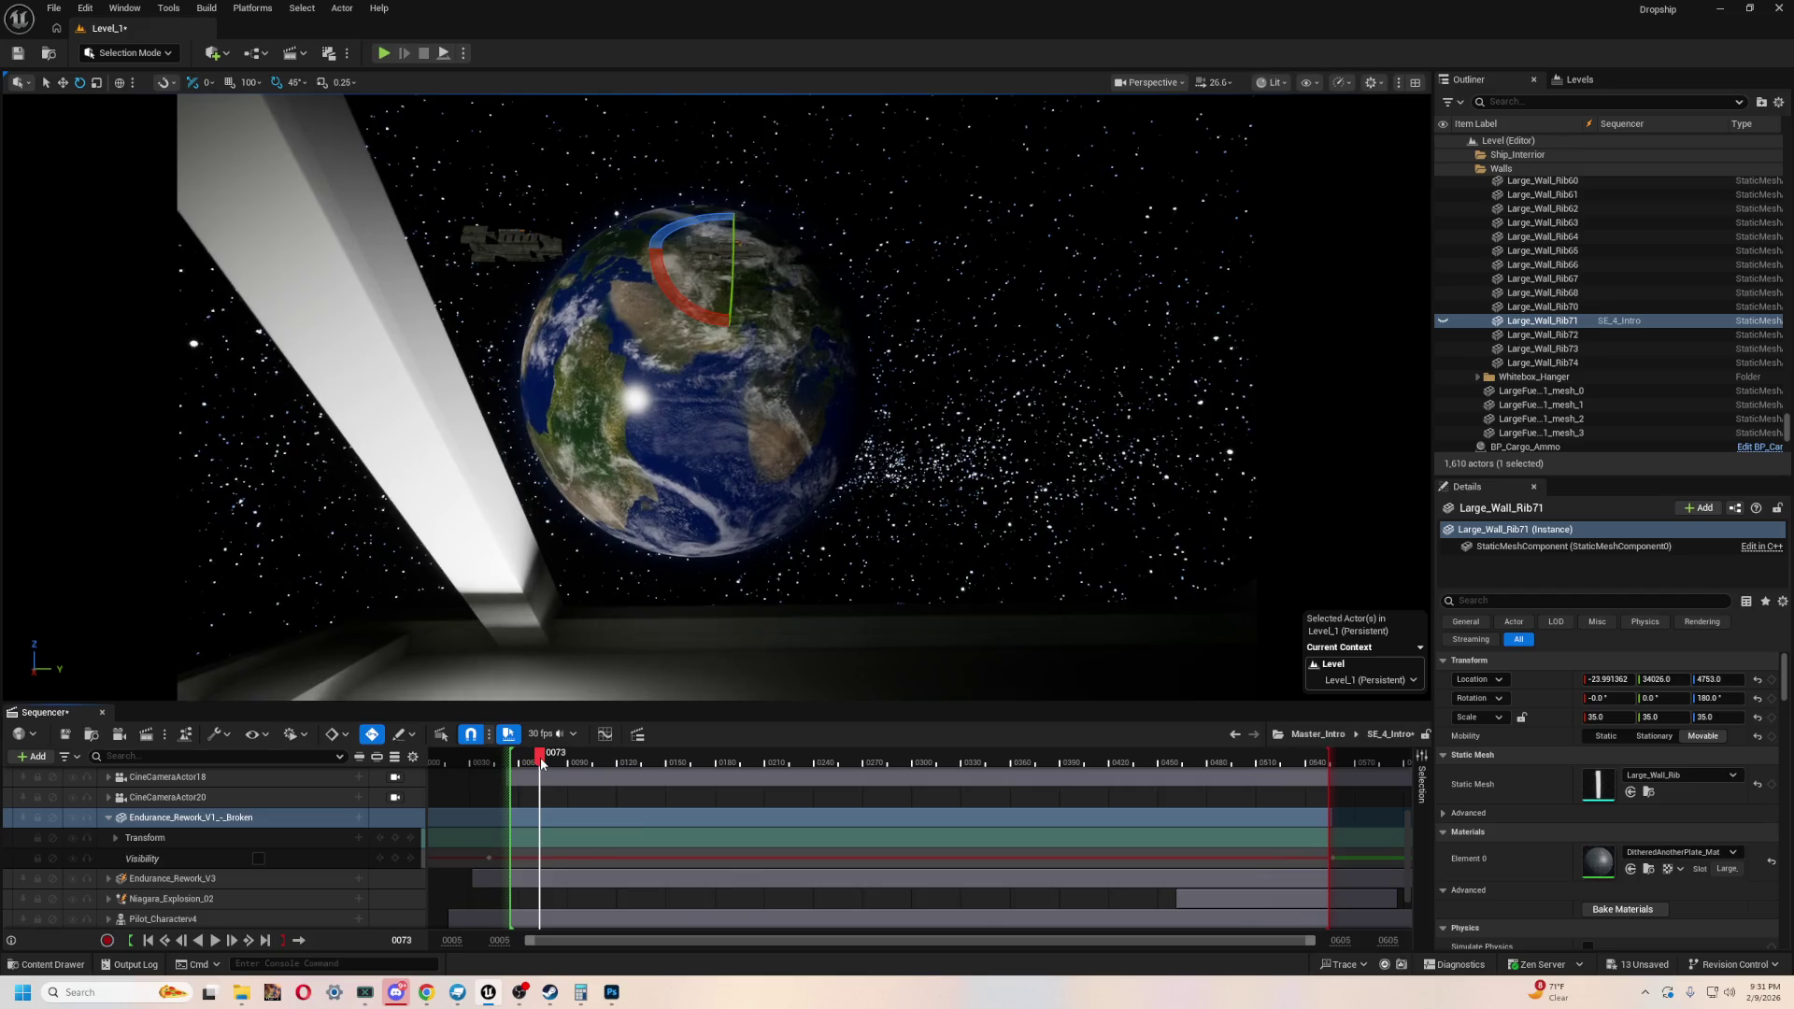
click(260, 859)
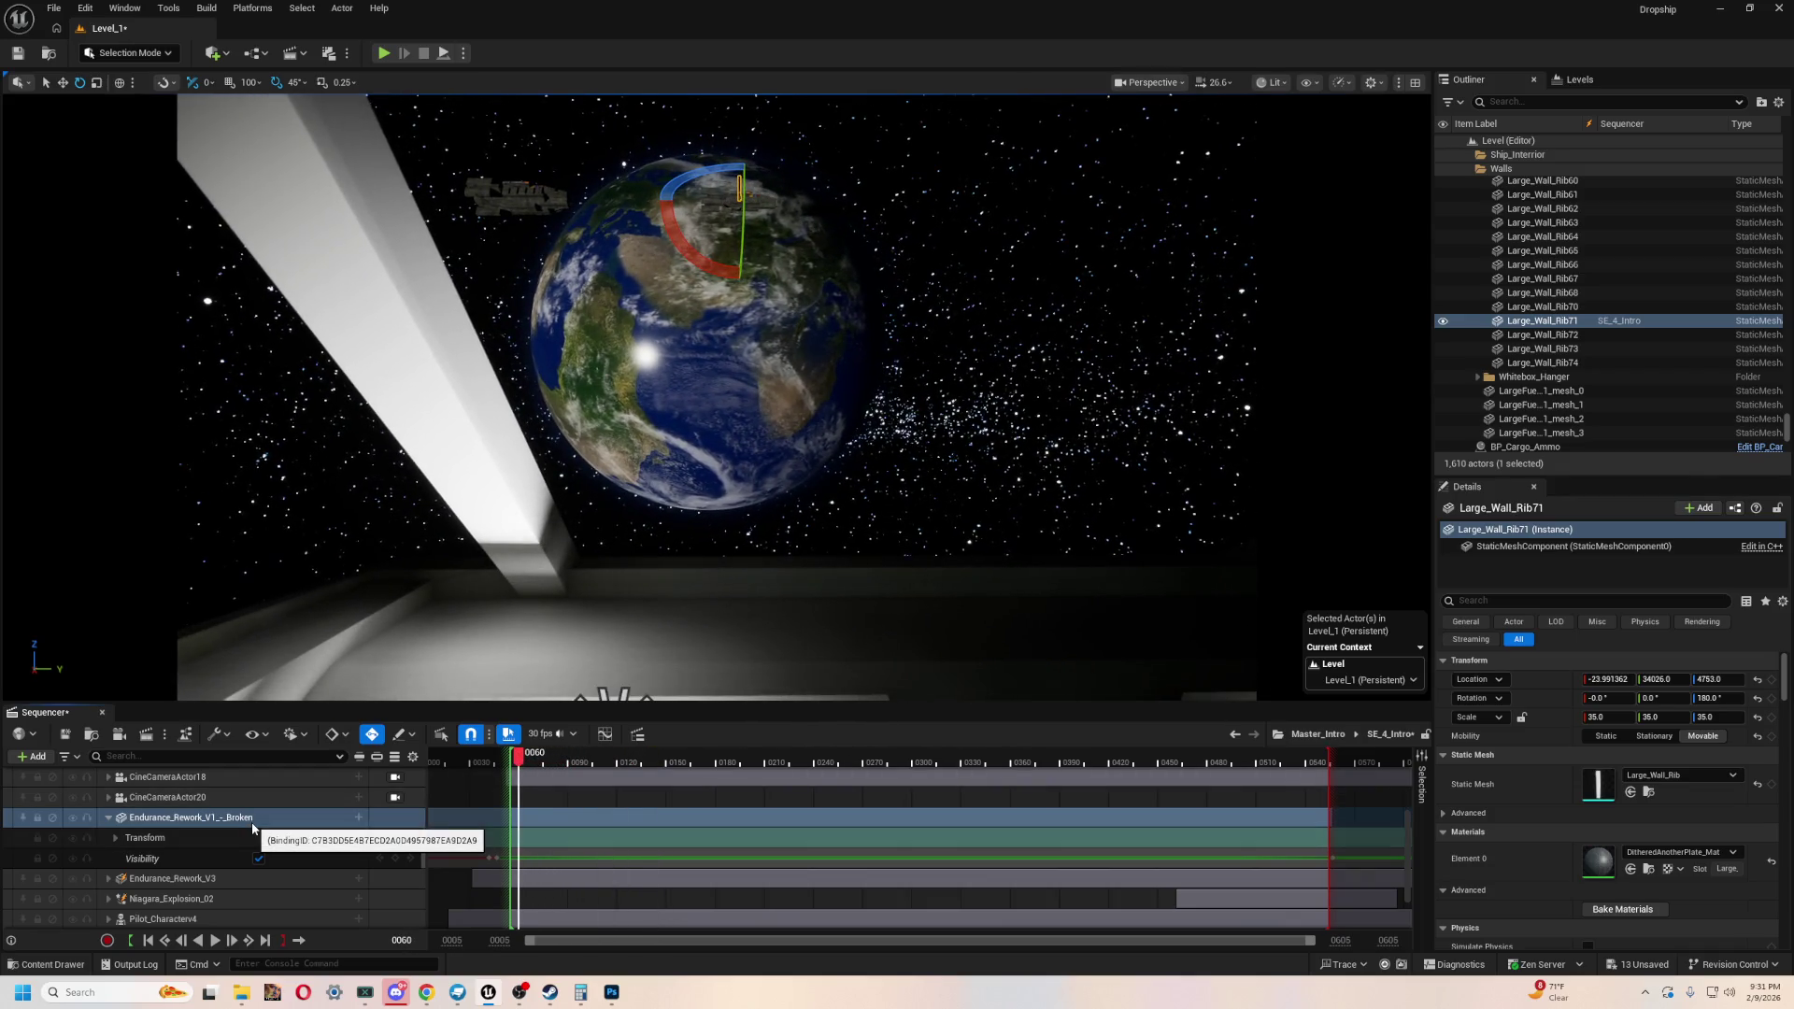
mouse_move(509, 762)
mouse_down()
mouse_move(946, 752)
mouse_move(501, 756)
mouse_up()
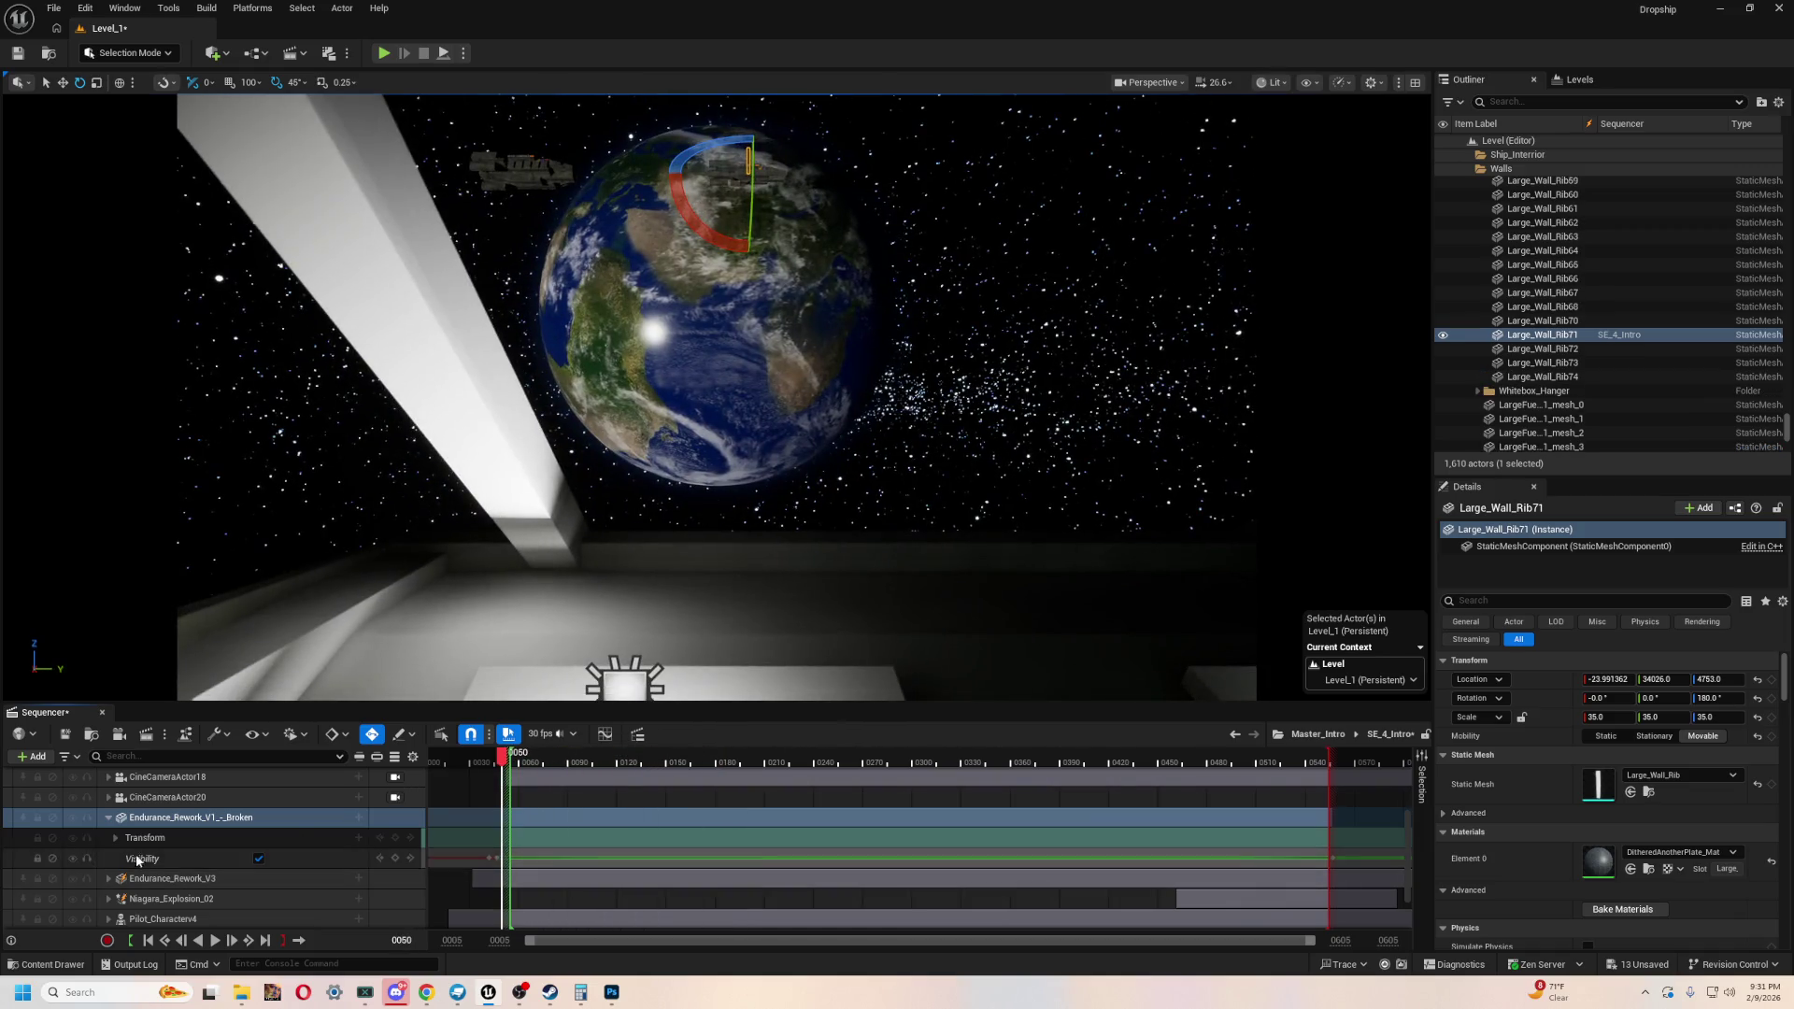
- Toggle the broken ship's Visibility key off and back on, then play back to frame 0050
click(259, 858)
click(258, 858)
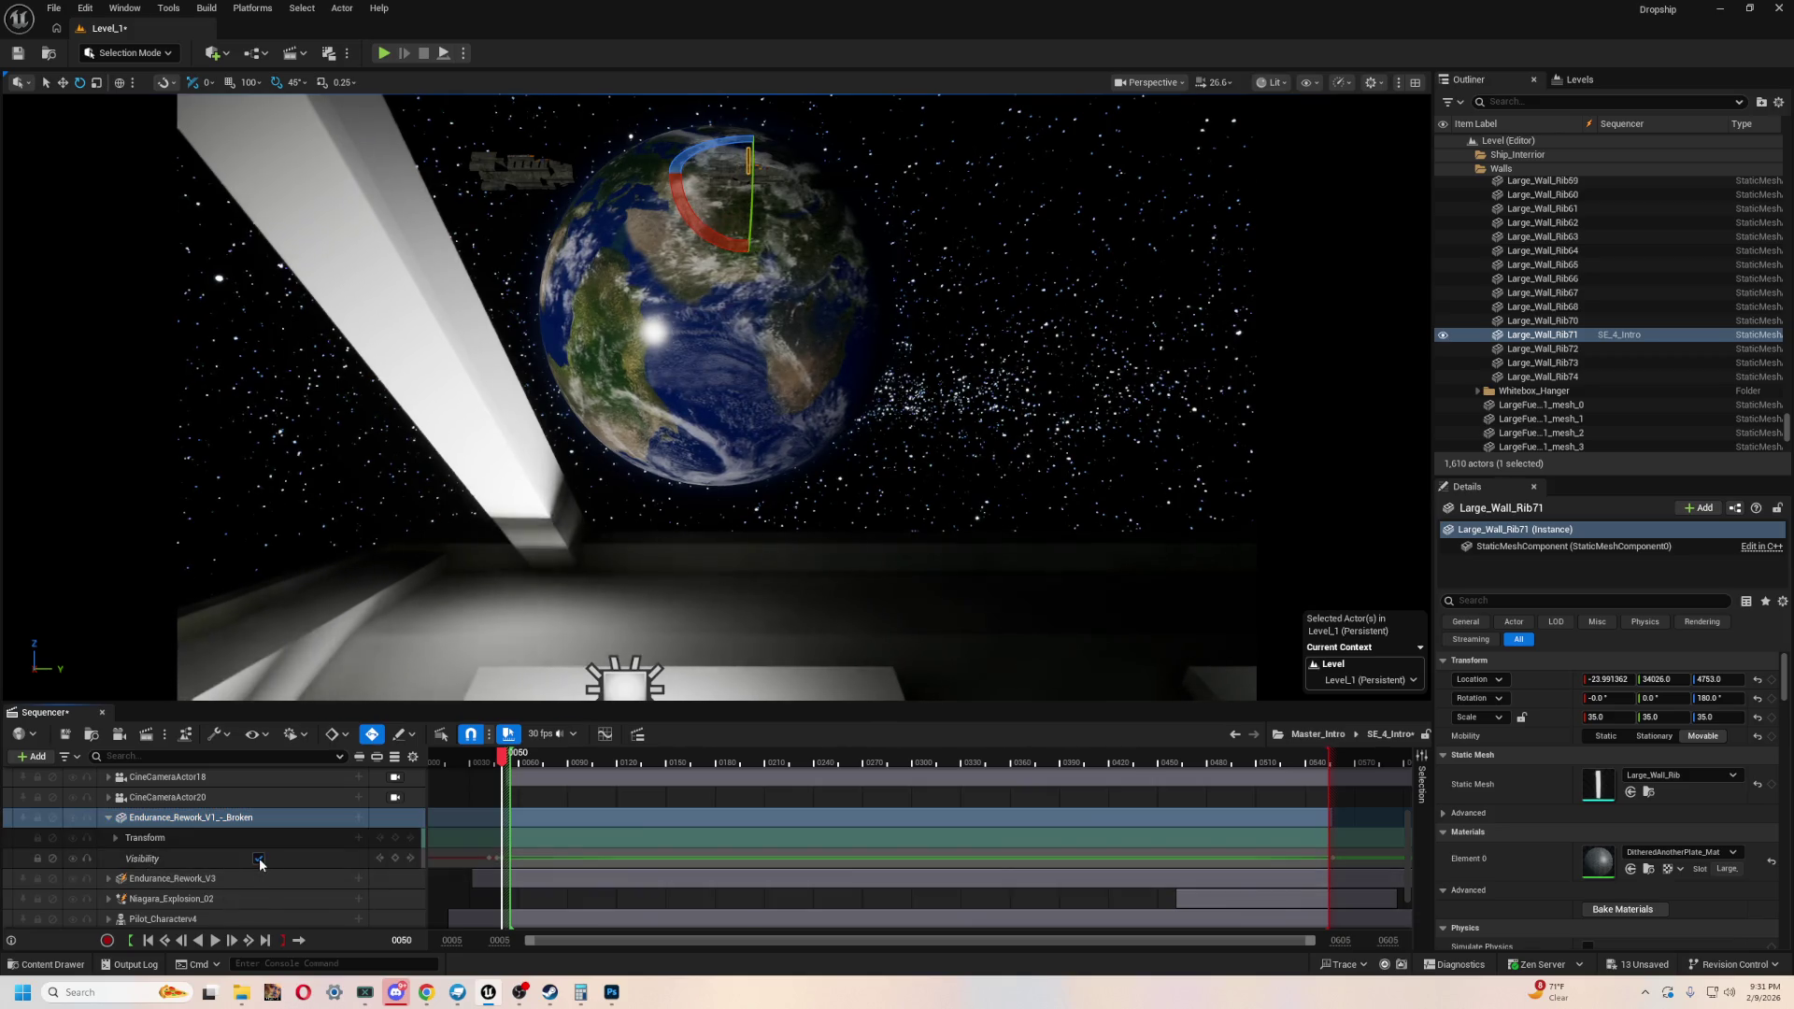
click(259, 857)
click(245, 826)
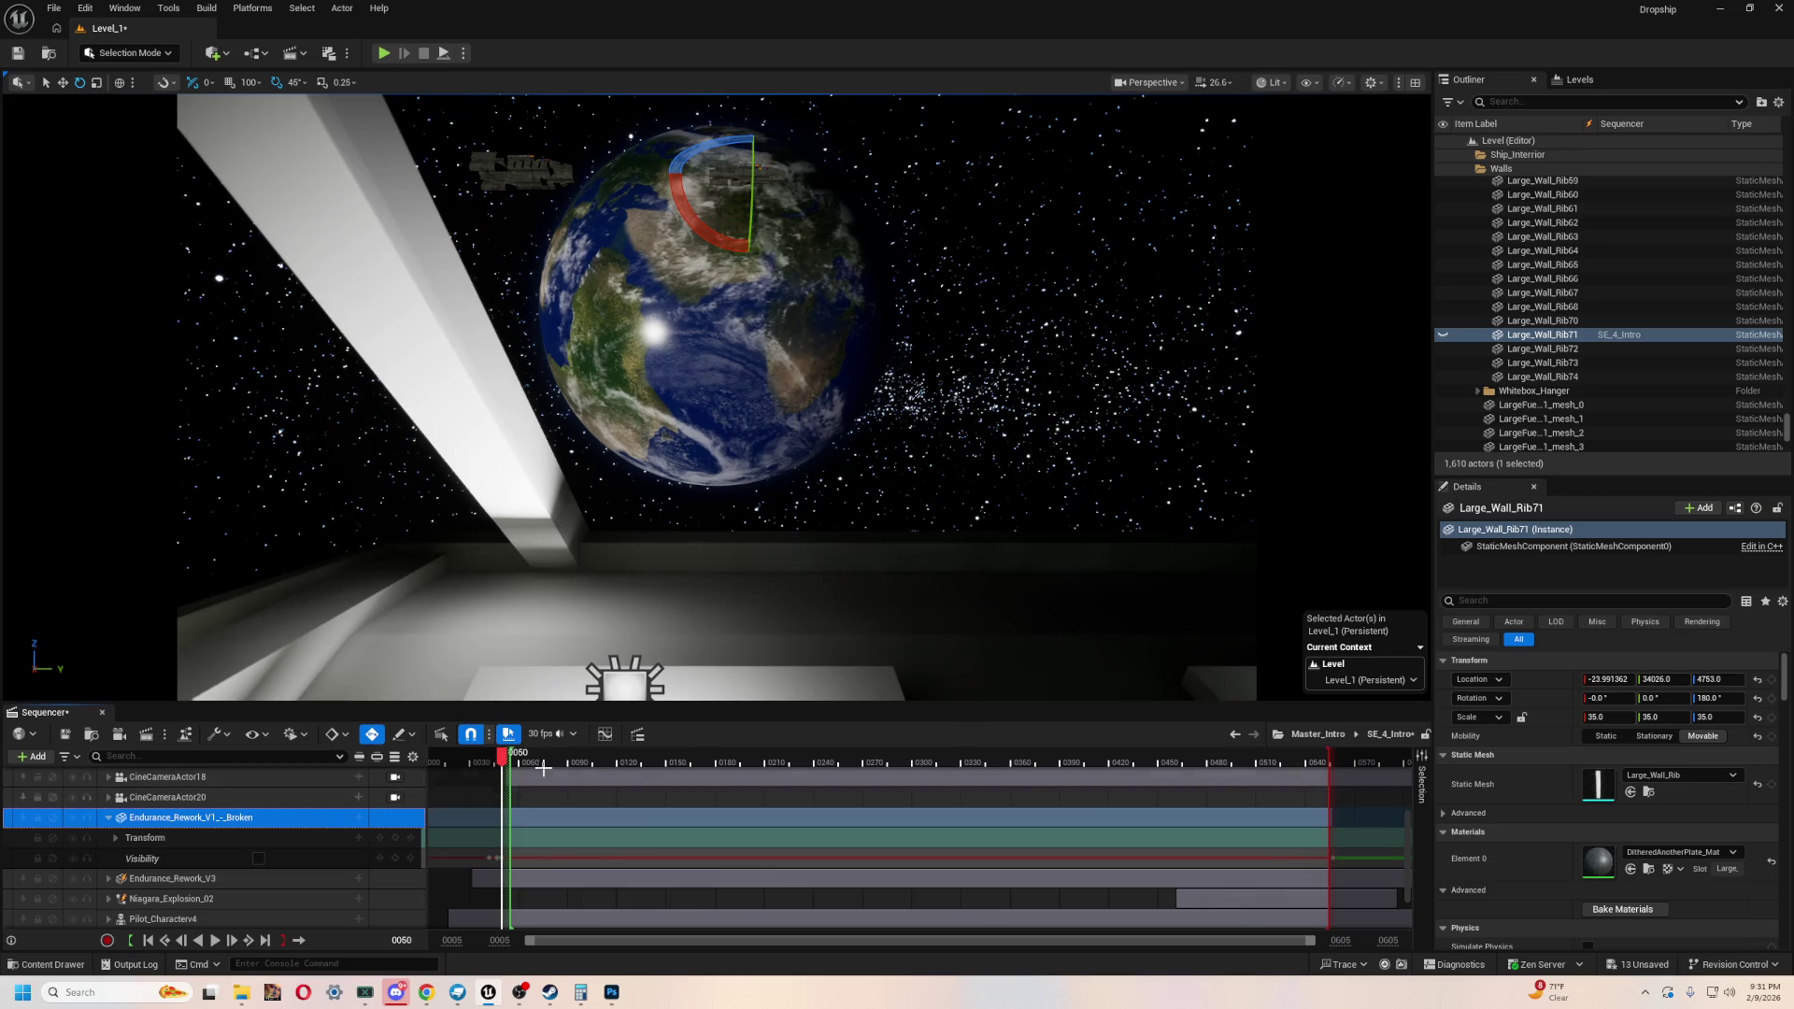
click(259, 858)
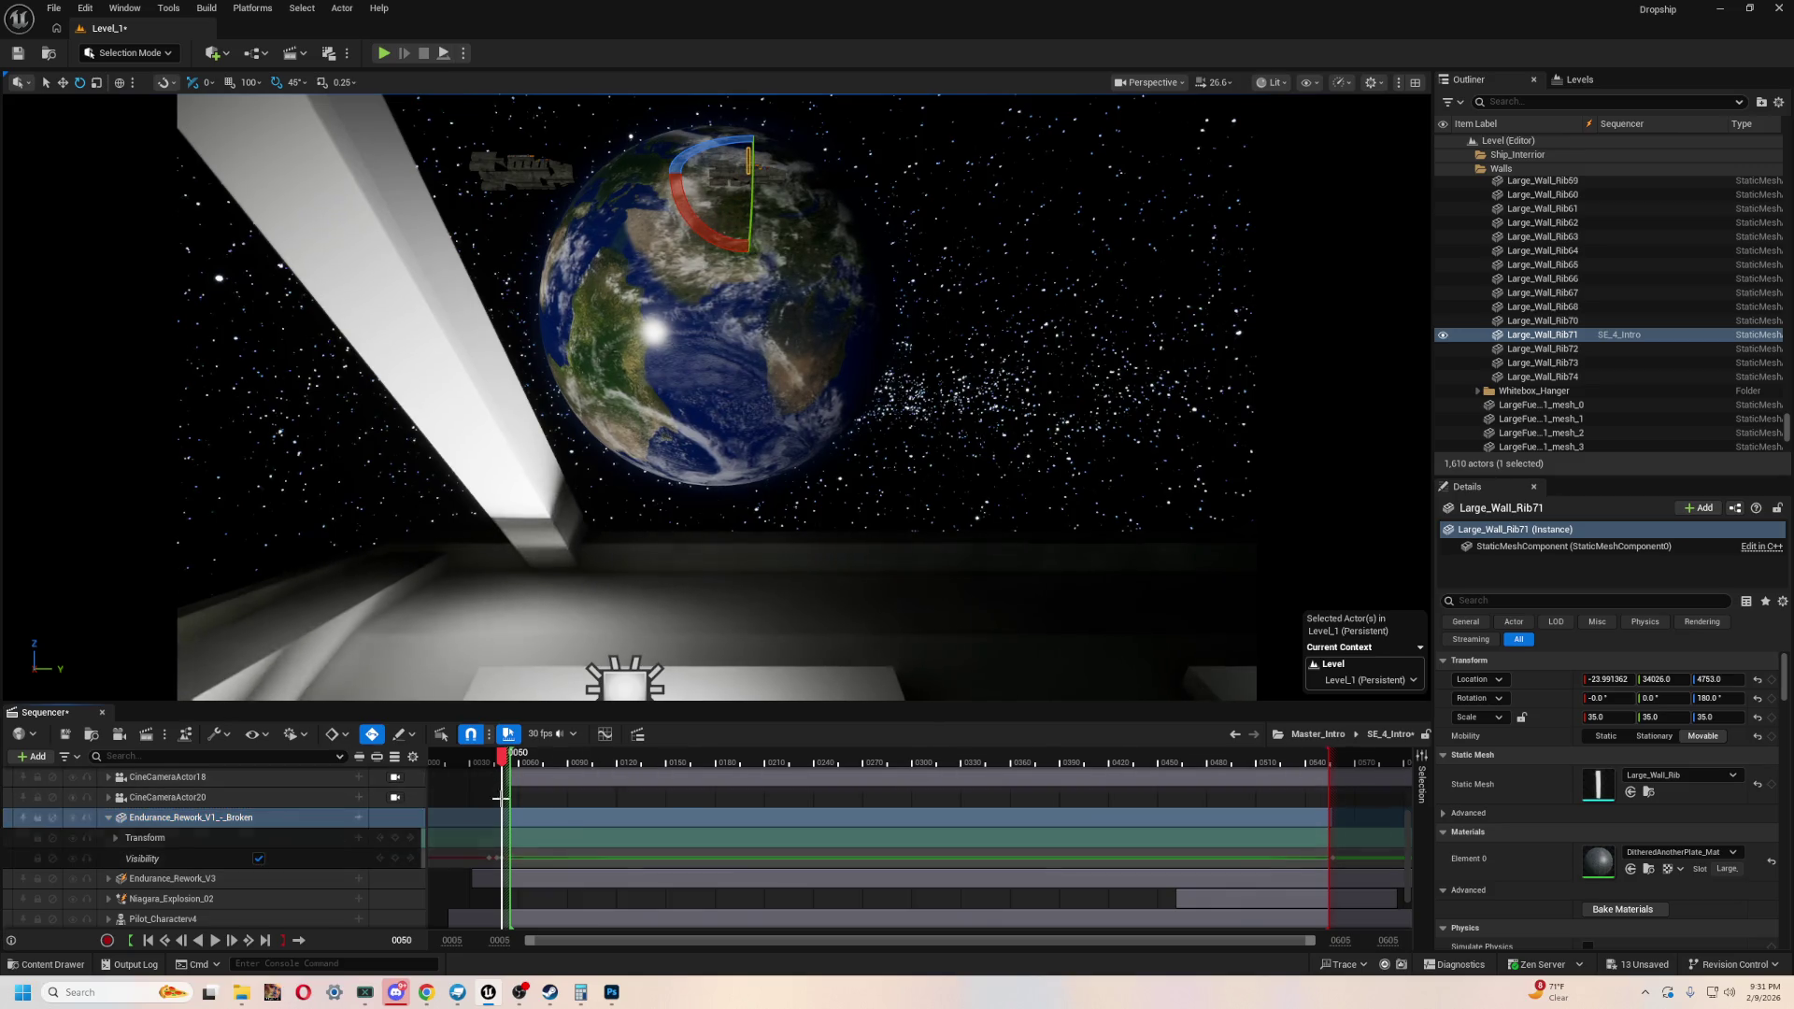
key(space)
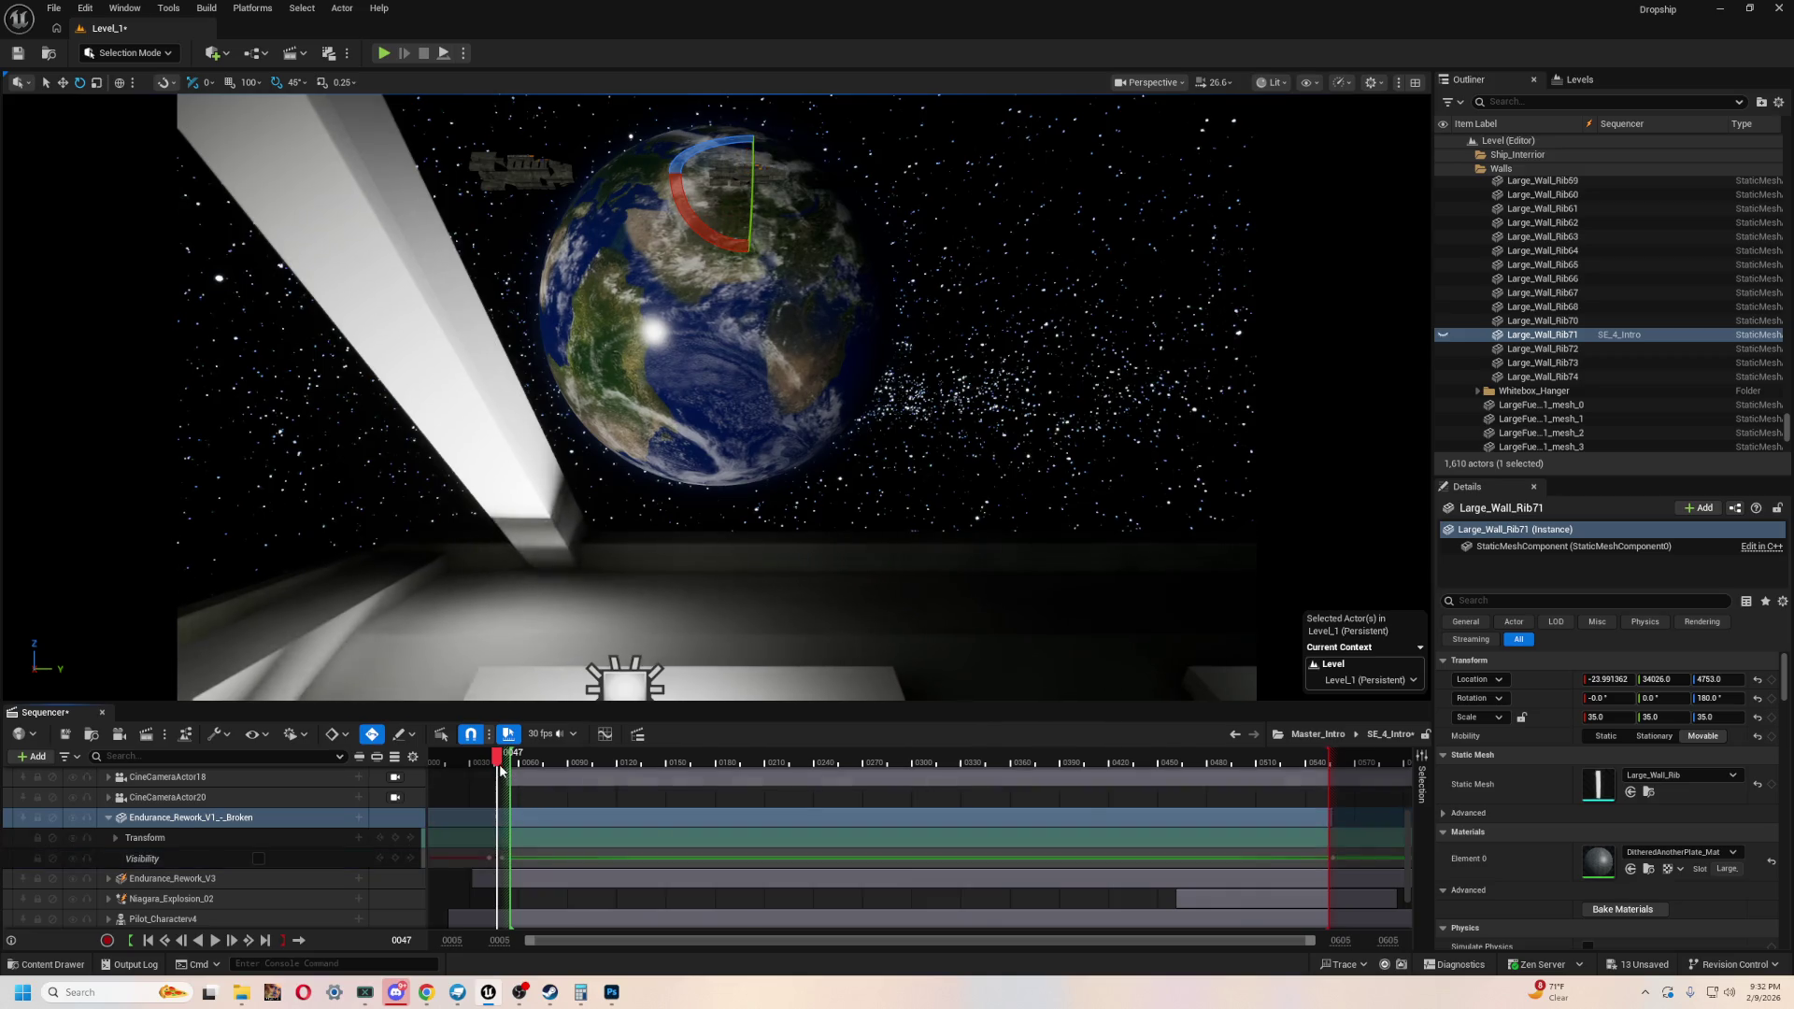
key(space)
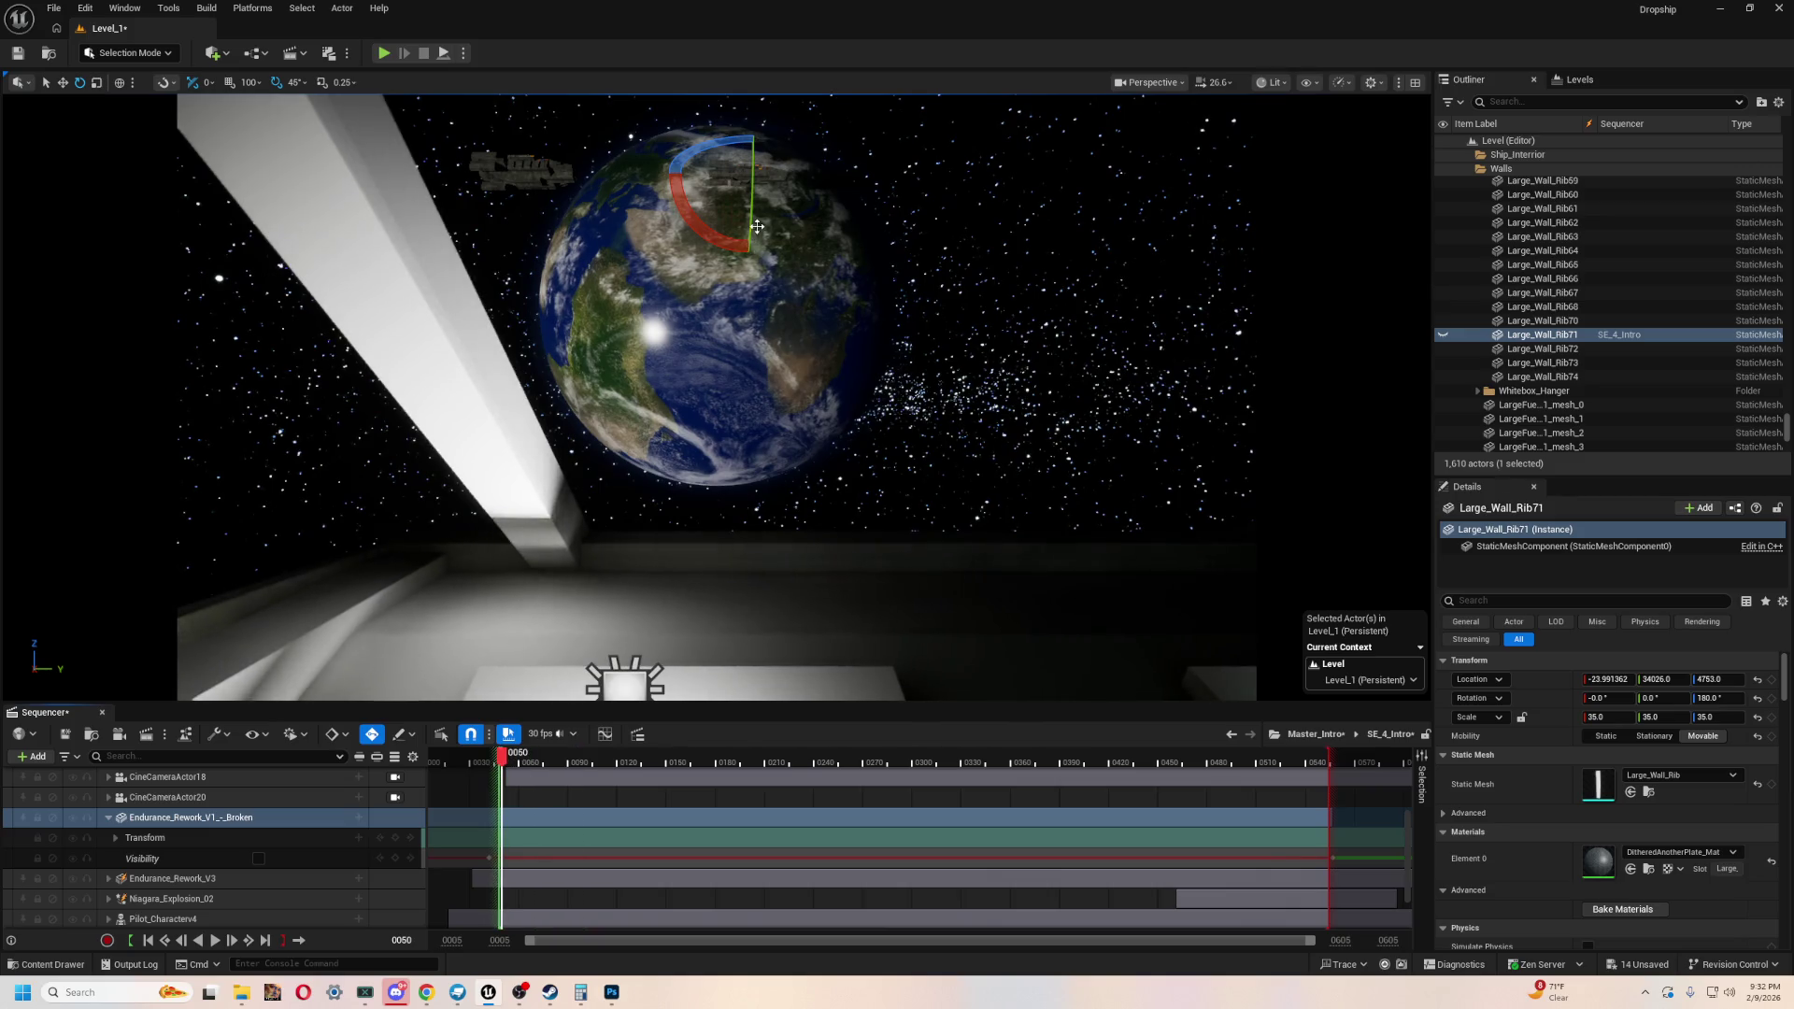
- Select Endurance-Cut, then the Endurance_Rework_V3 and Endurance_Rework_V1_-_Broken tracks in turn
click(744, 166)
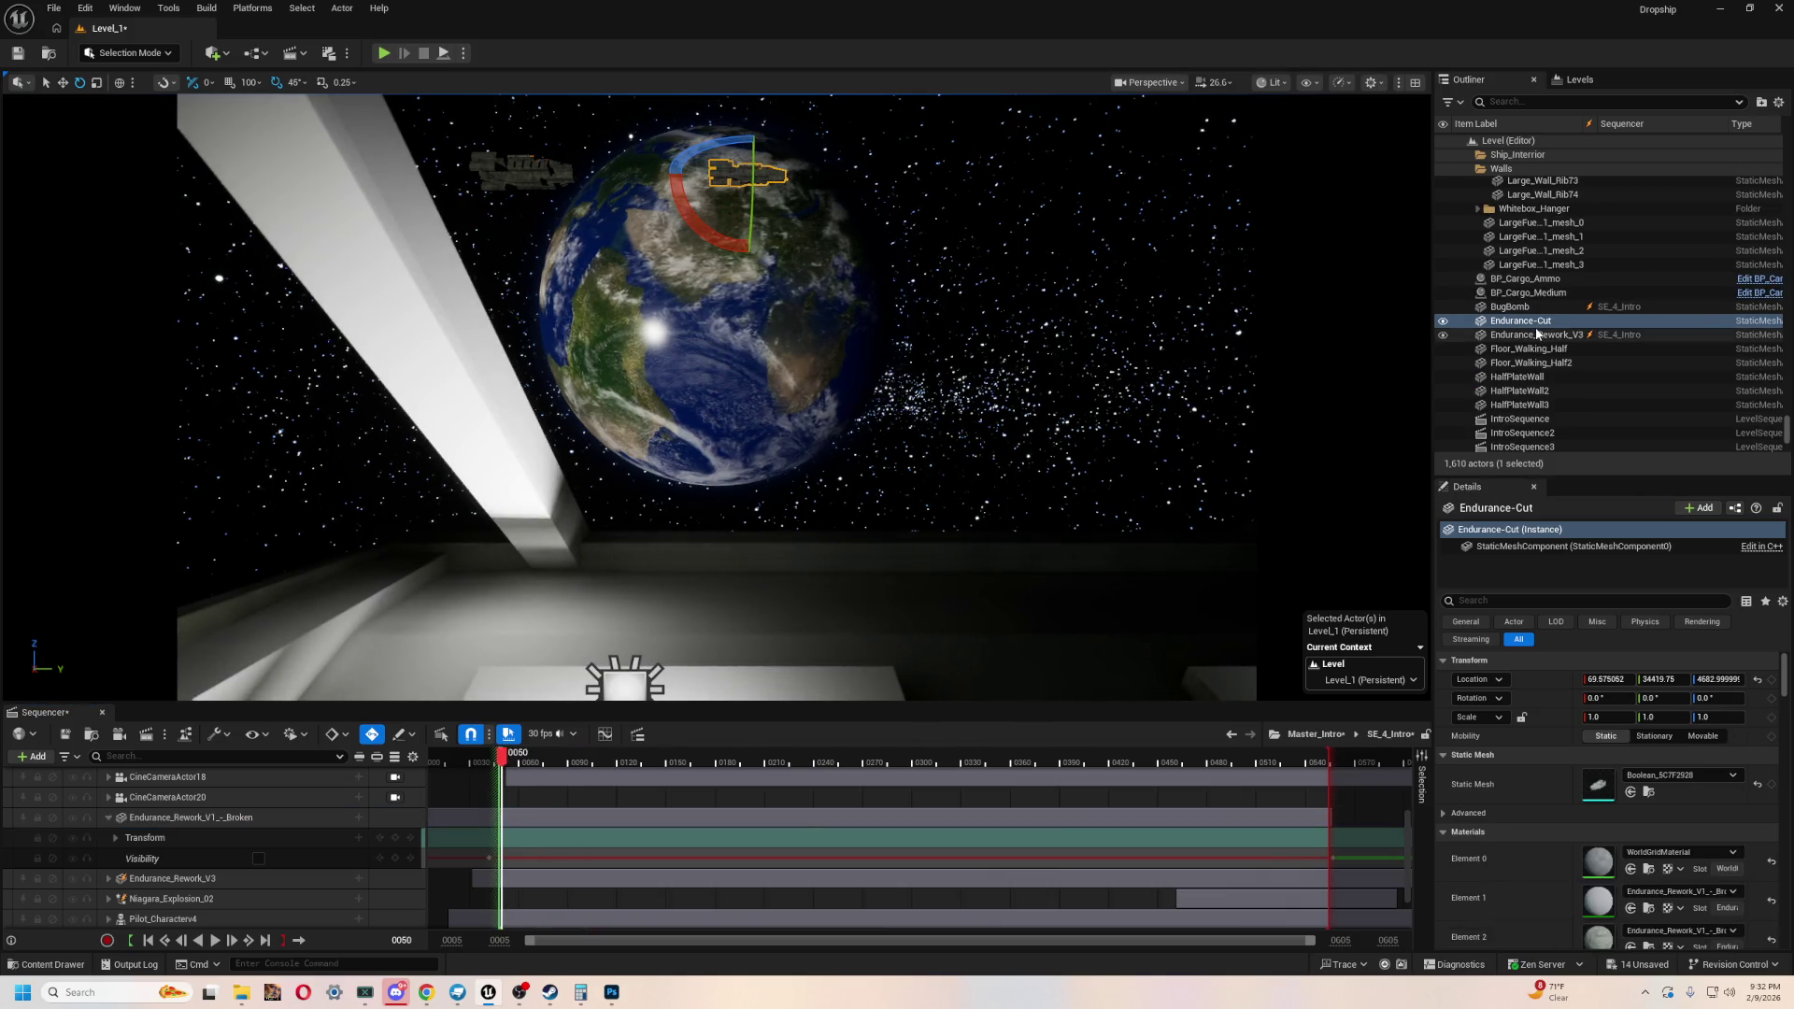
click(253, 882)
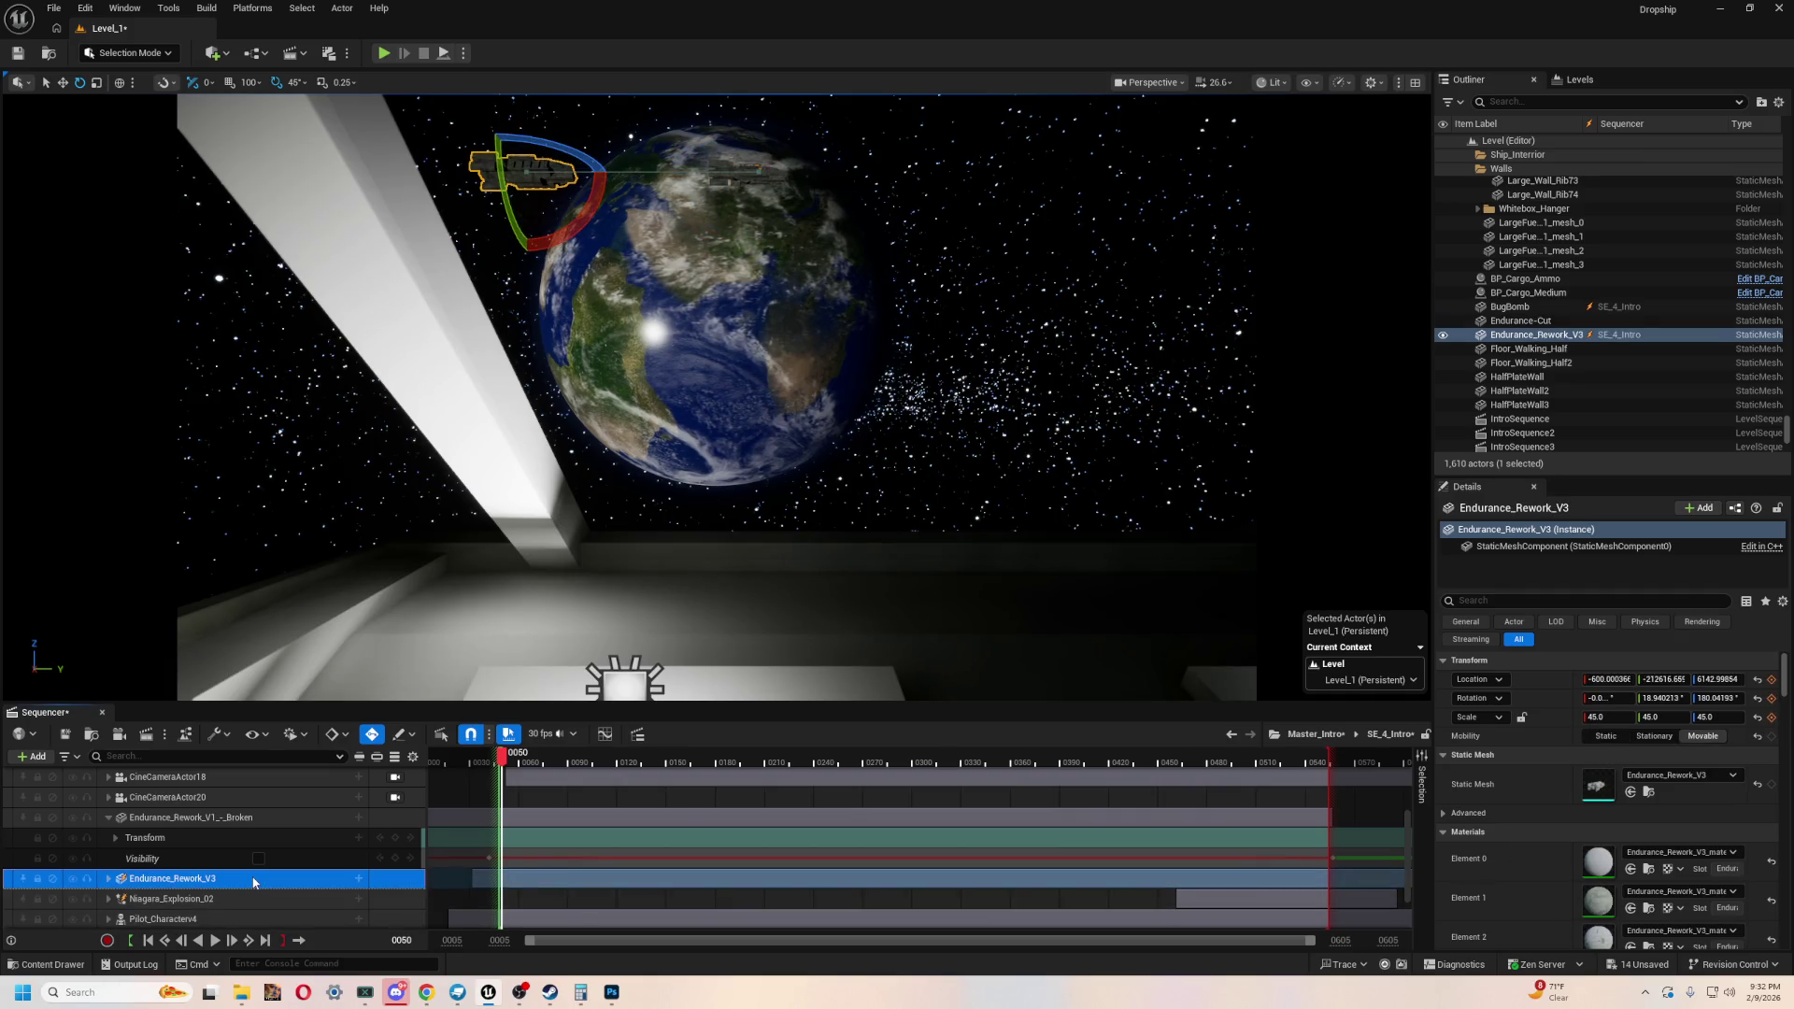
click(1562, 322)
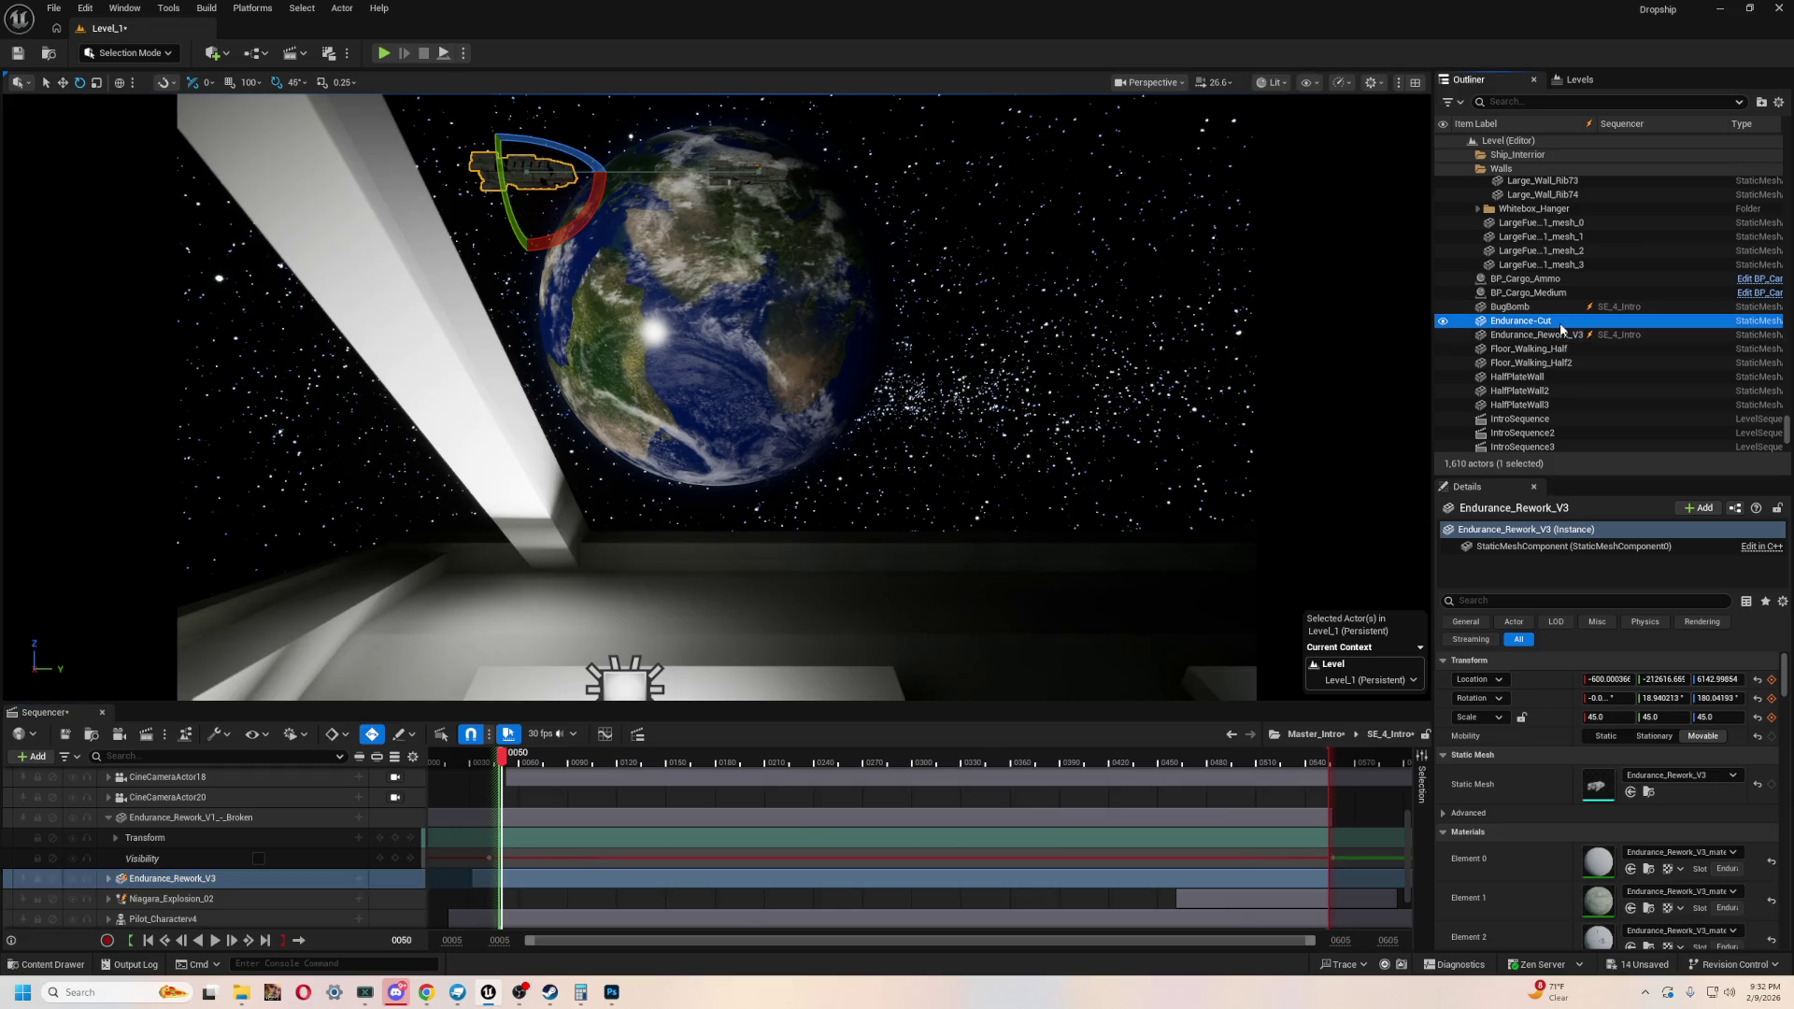
click(242, 819)
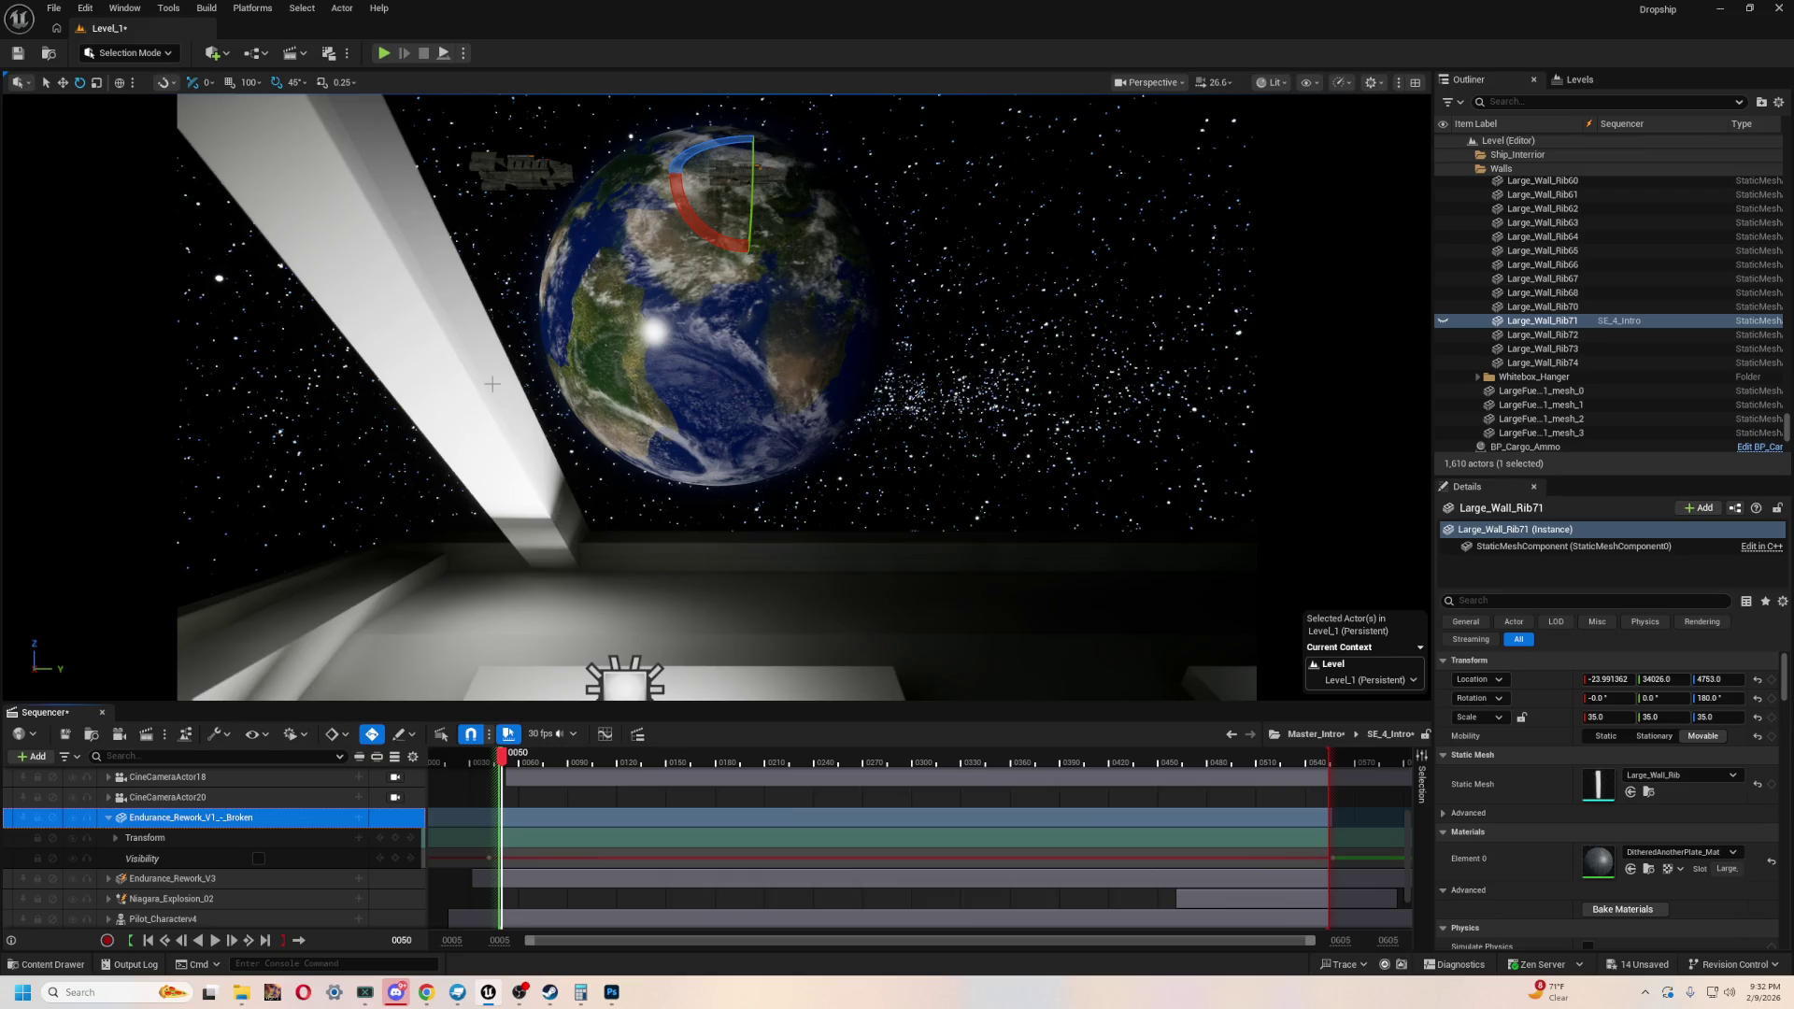
- Switch to the Move gizmo, drag Endurance-Cut into SE_4_Intro, and bring up its + Track list
key(w)
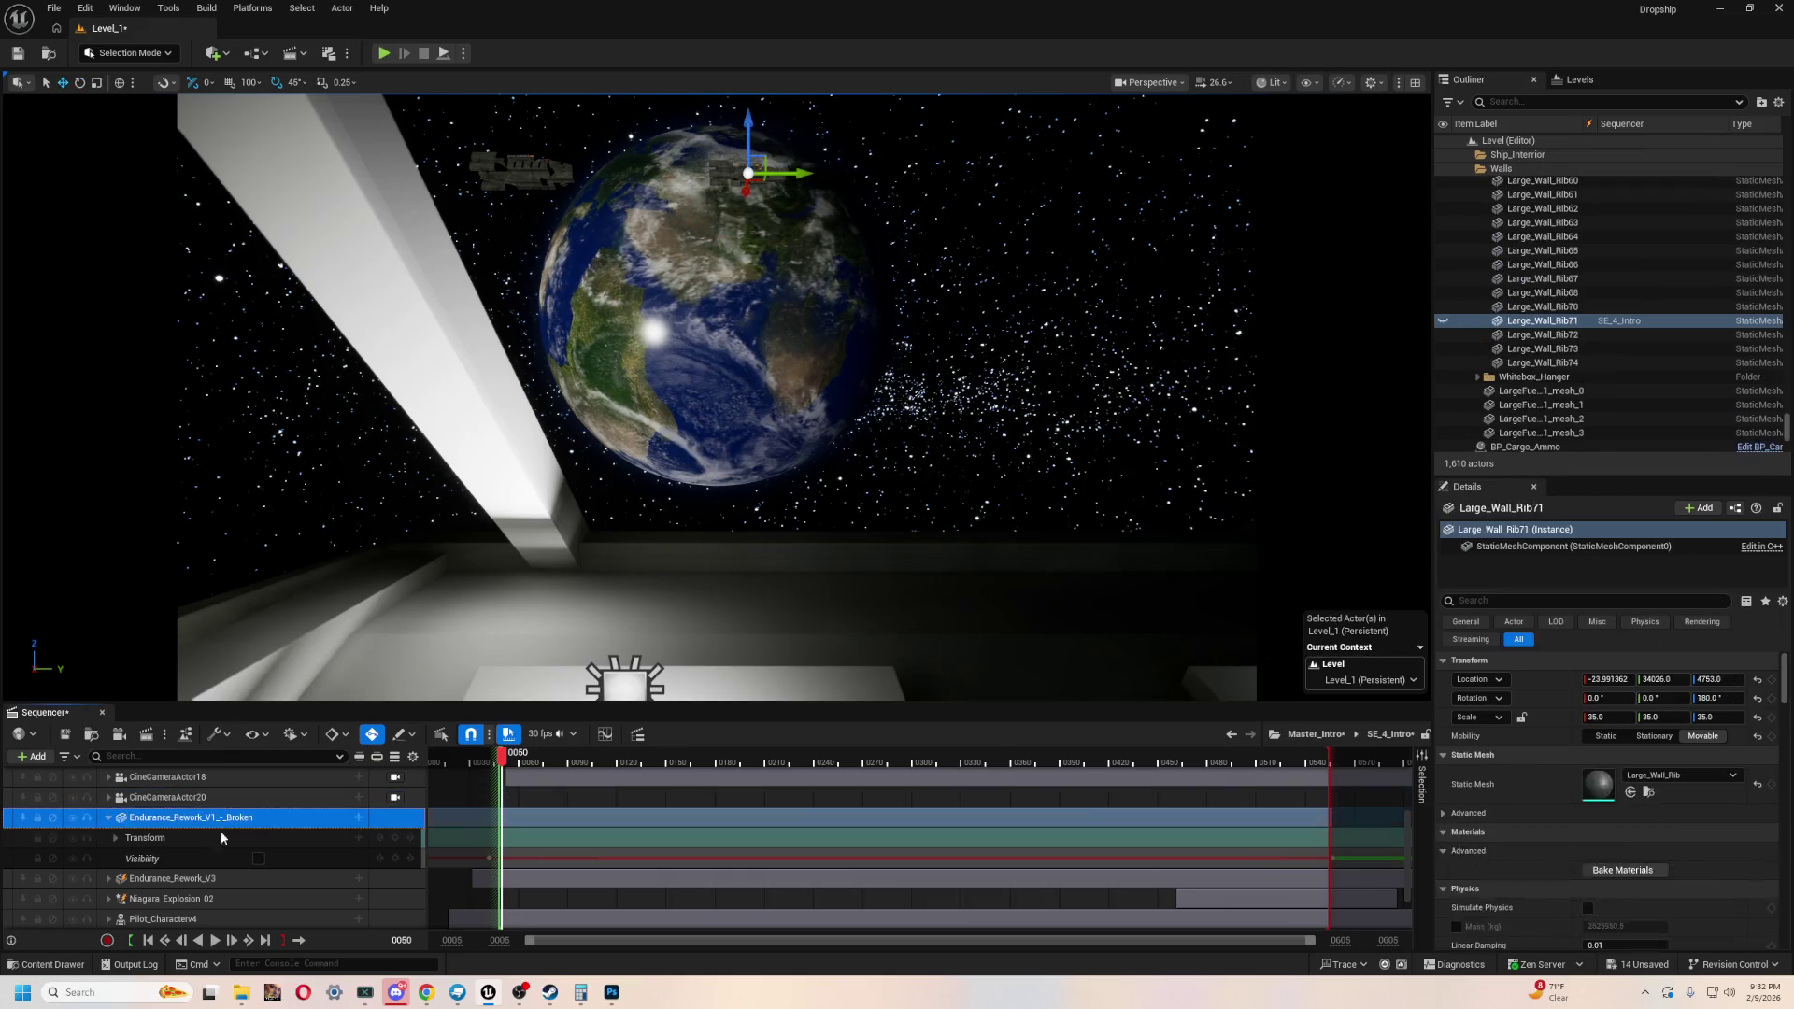
scroll(227, 860, down, 1)
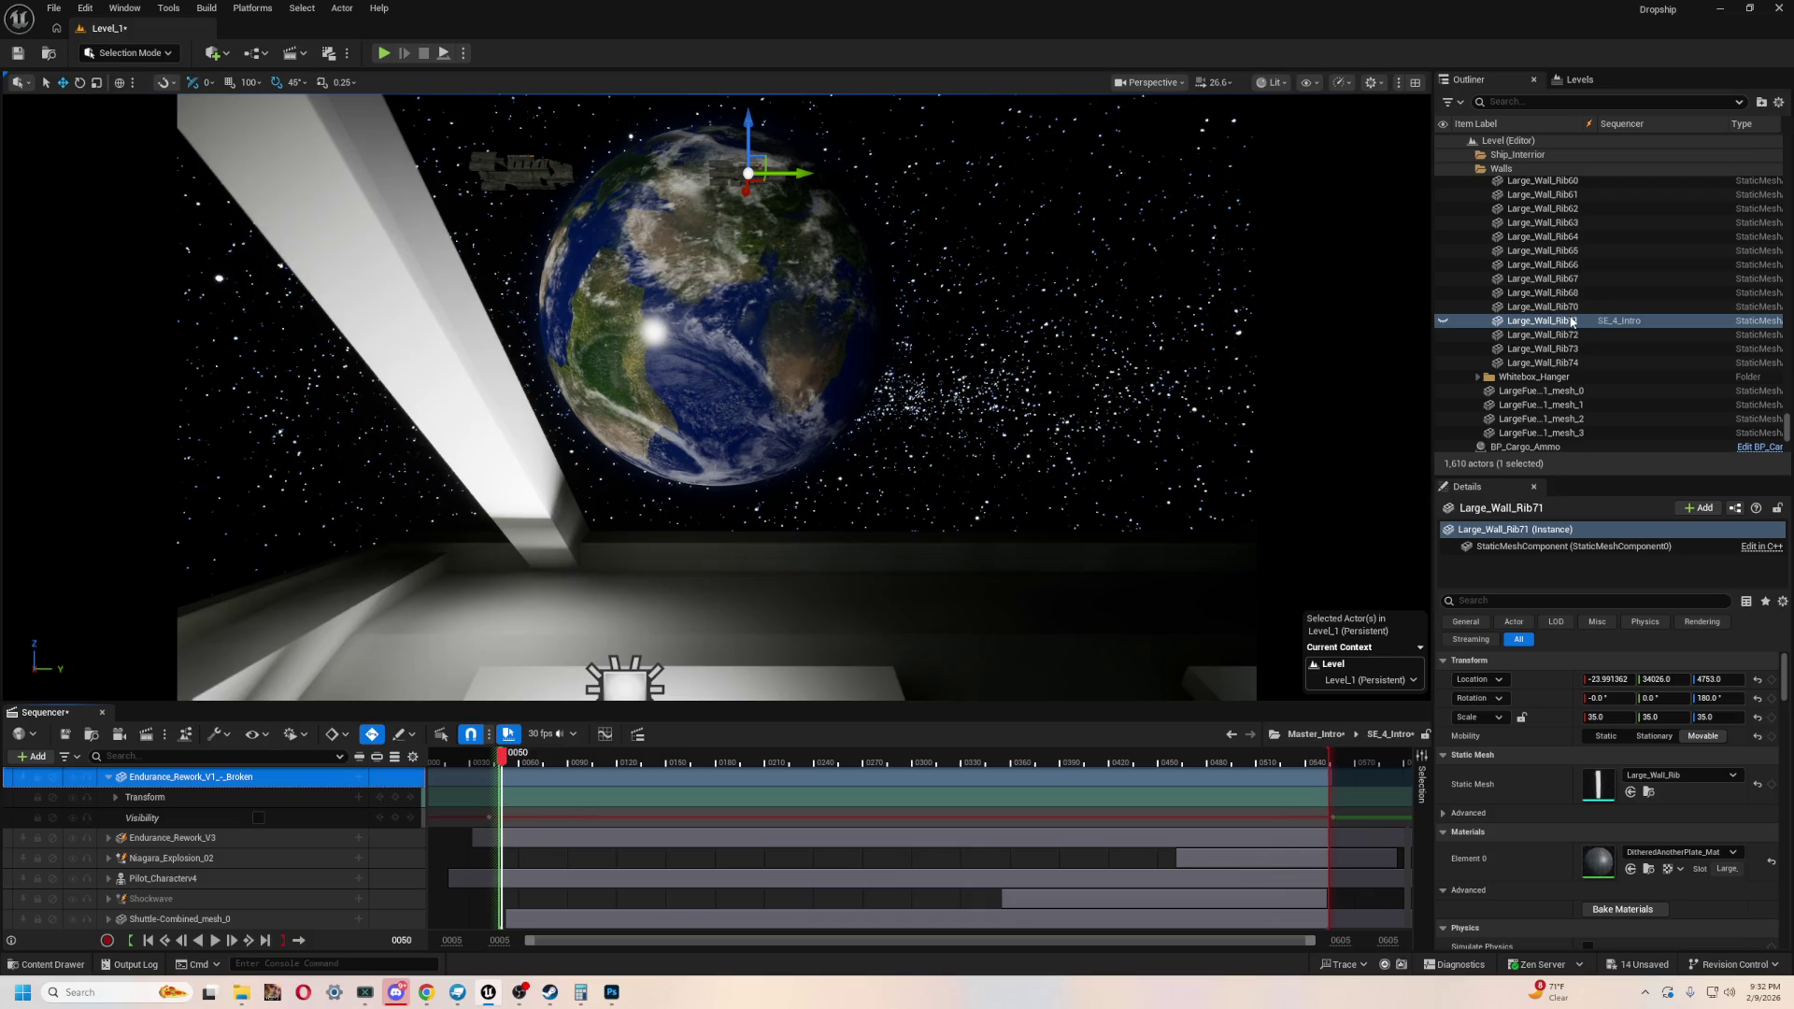
click(733, 167)
mouse_move(1530, 327)
mouse_down()
mouse_move(251, 882)
mouse_move(375, 914)
mouse_move(350, 890)
mouse_move(390, 890)
mouse_up()
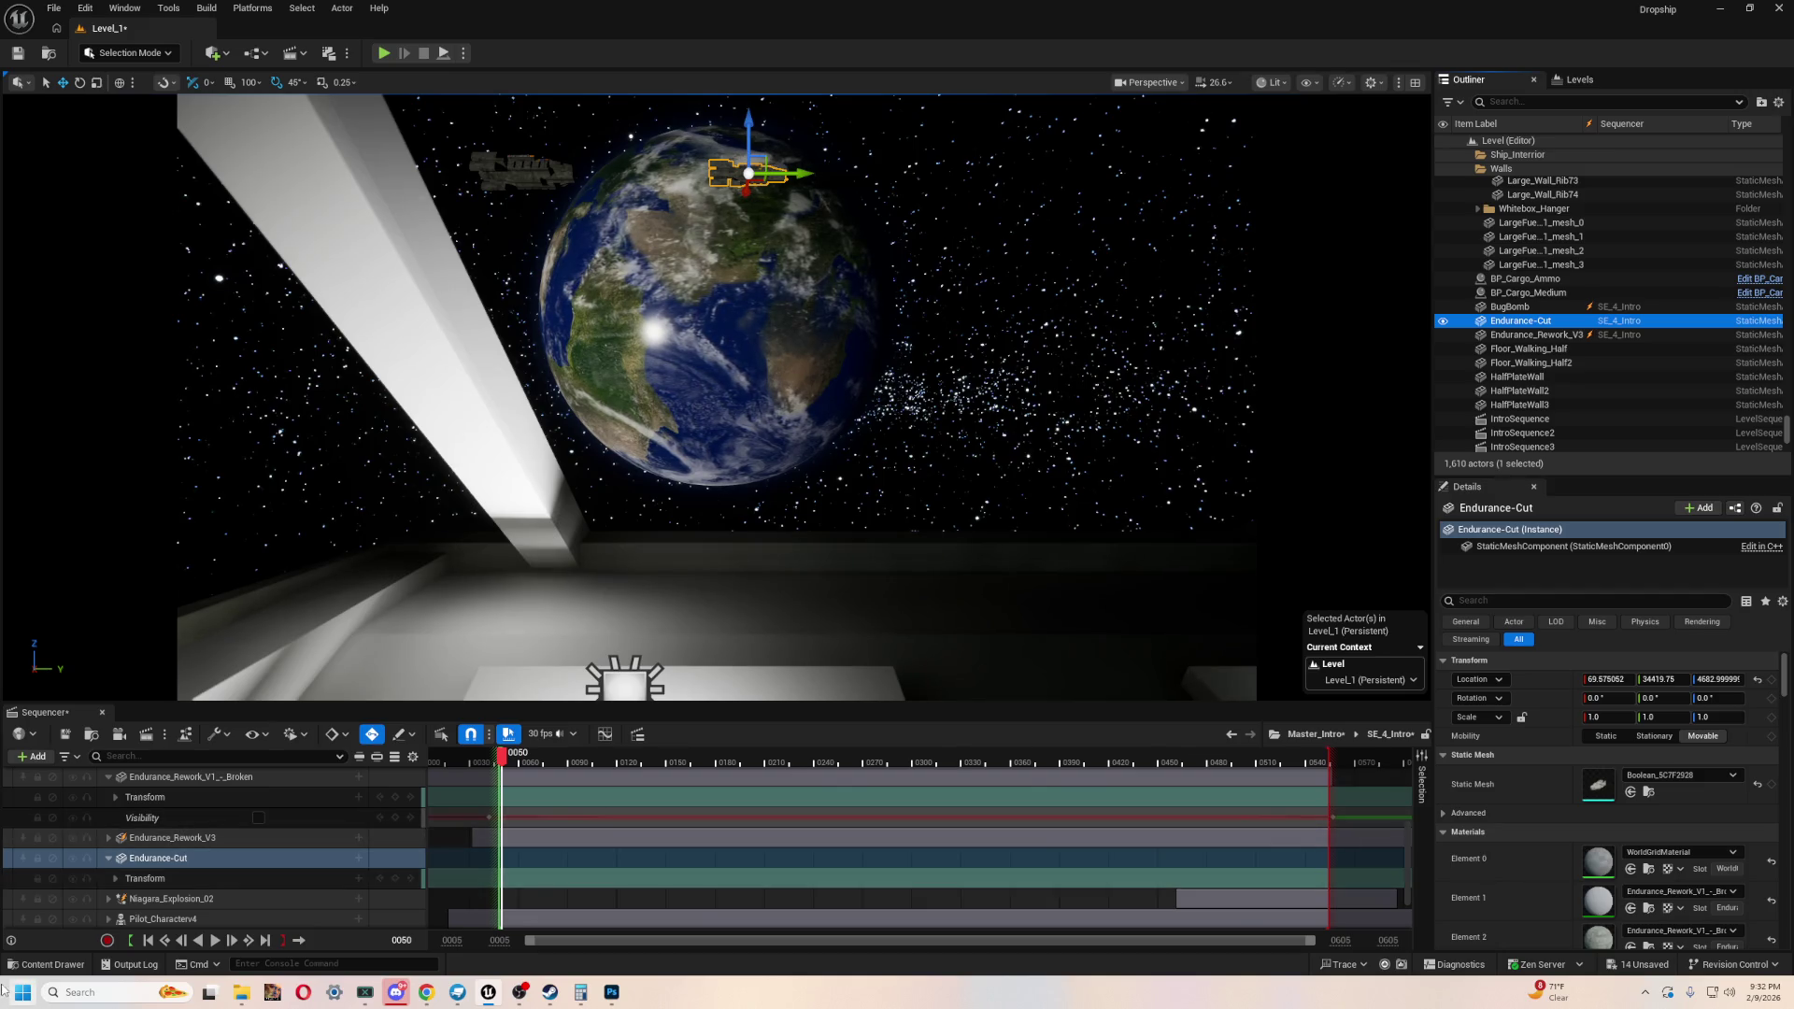
click(187, 859)
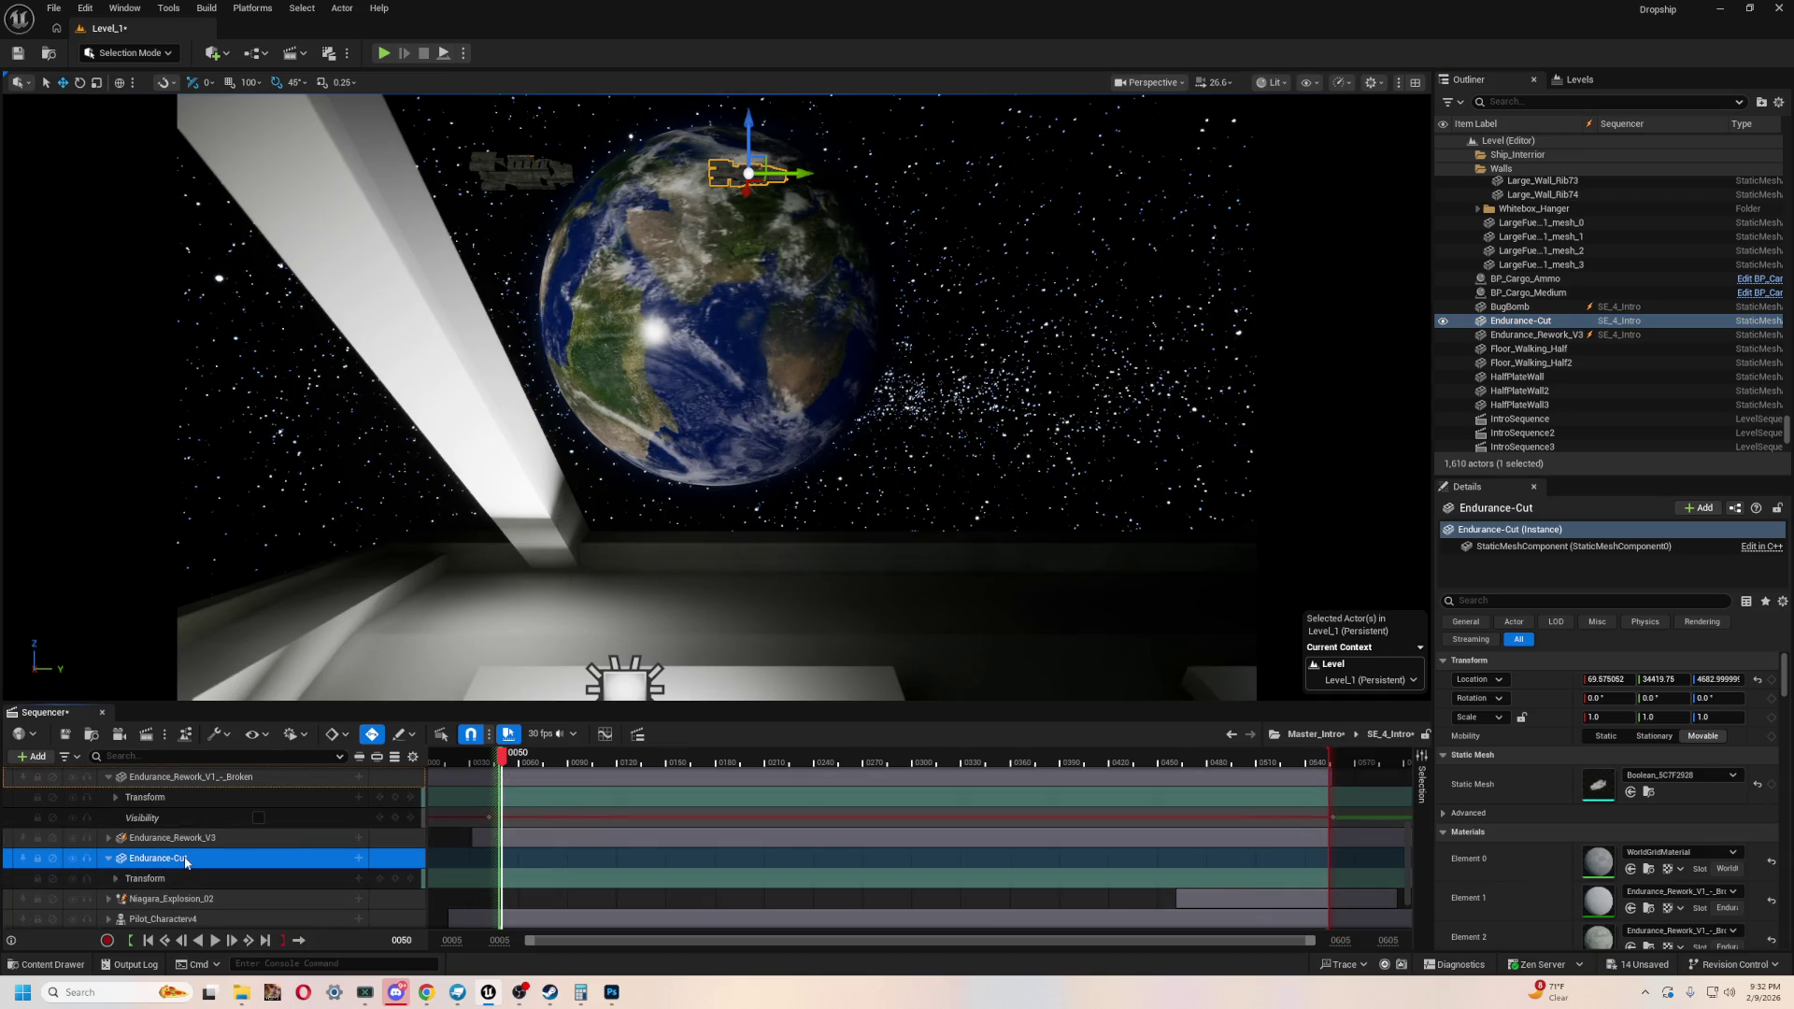
click(358, 859)
mouse_move(440, 688)
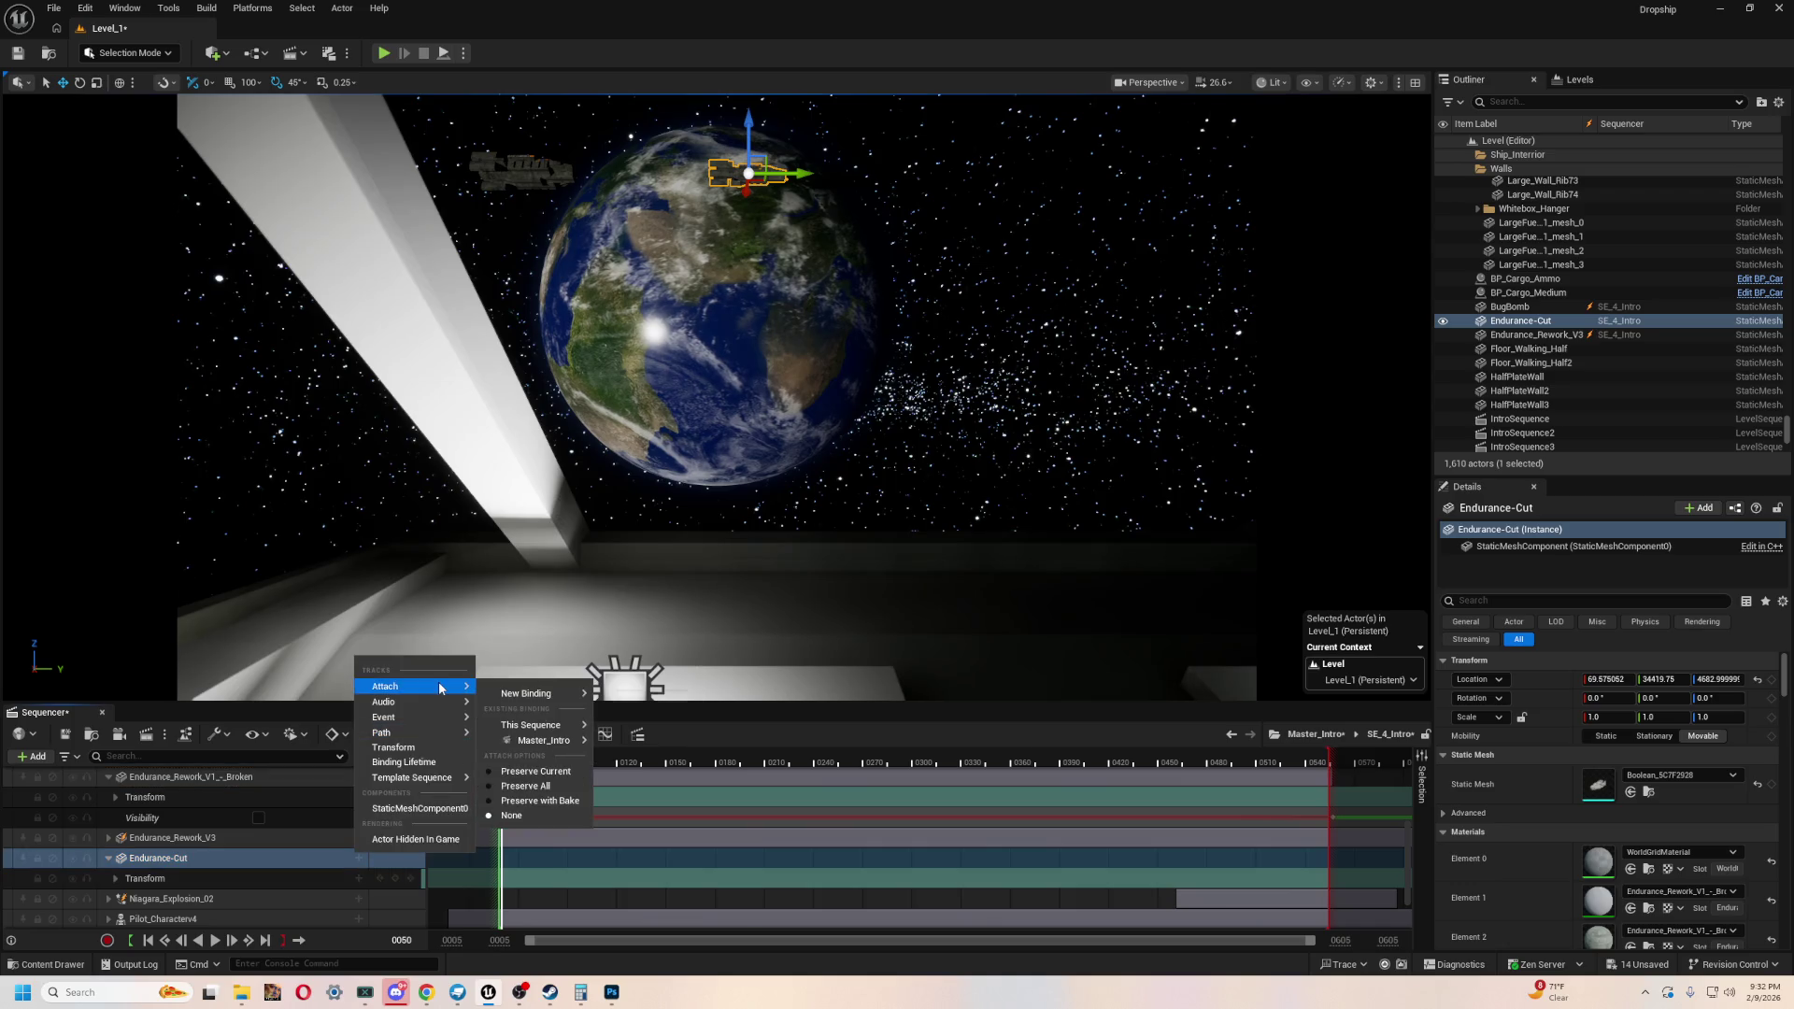
- Convert Endurance-Cut to a Spawnable Actor and uncheck Spawned at keyframe 0035
right_click(177, 858)
mouse_move(272, 496)
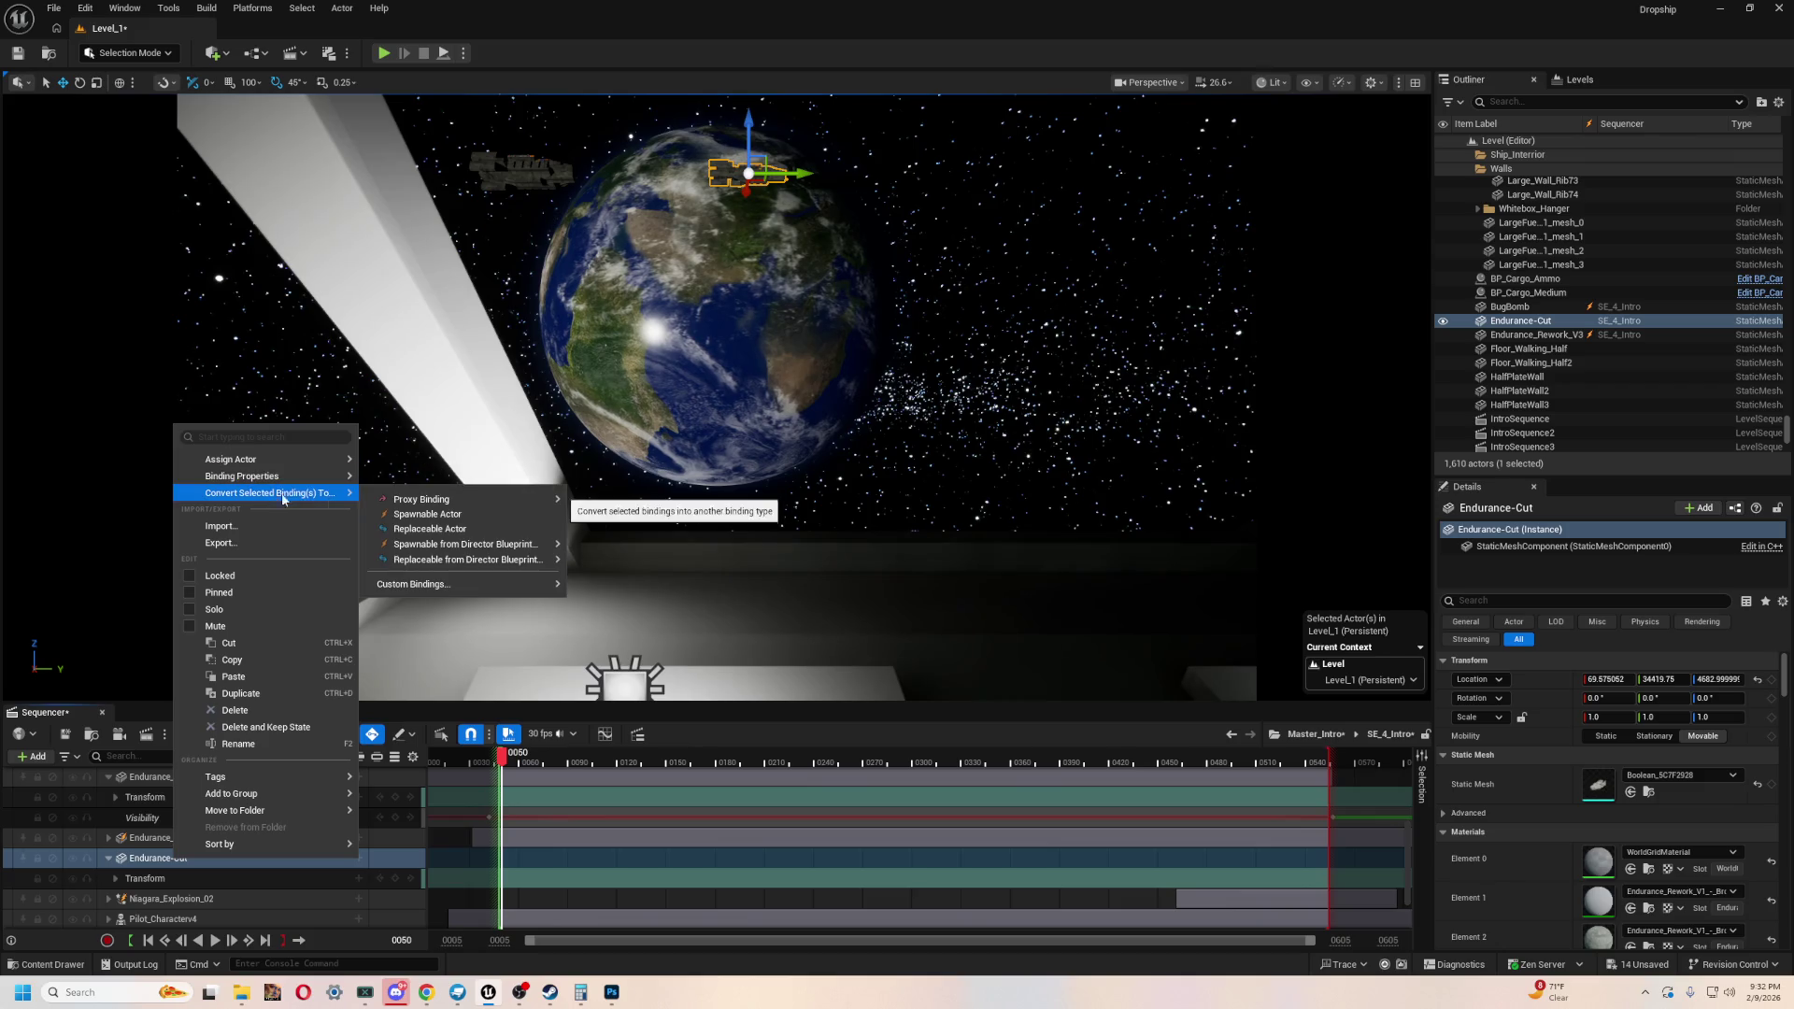
click(427, 515)
click(739, 940)
key(comma)
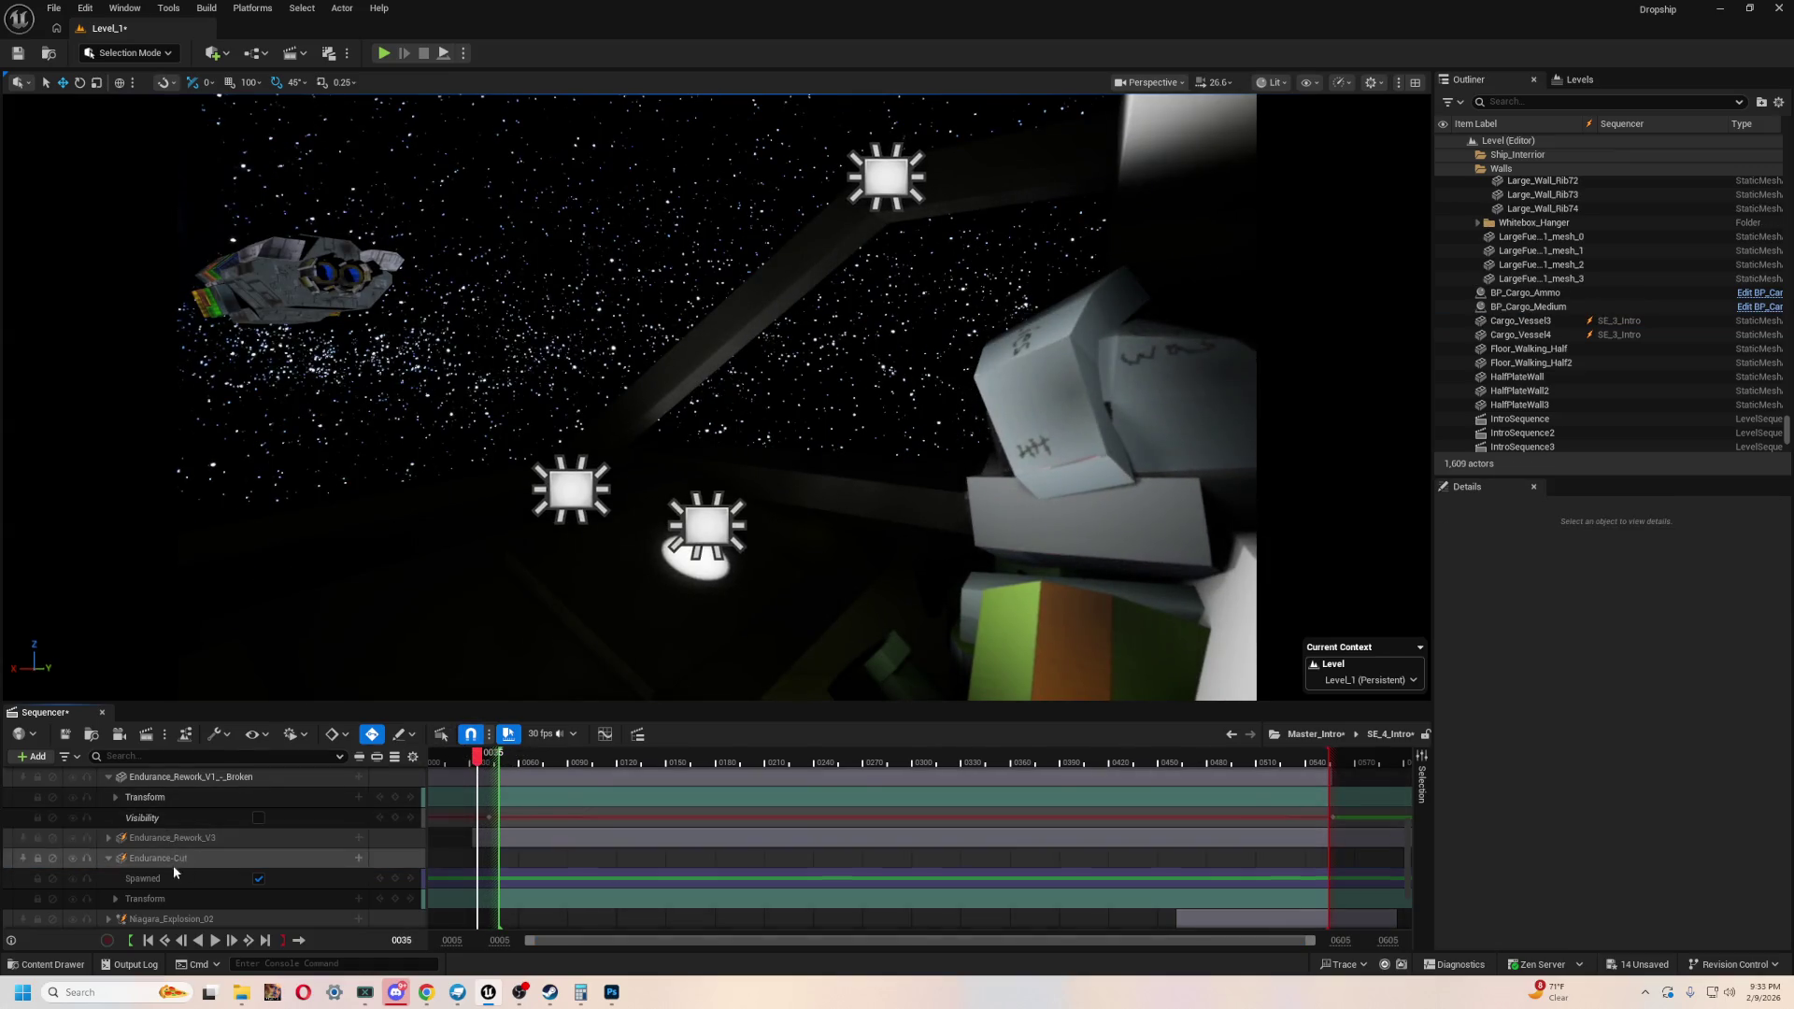
click(259, 877)
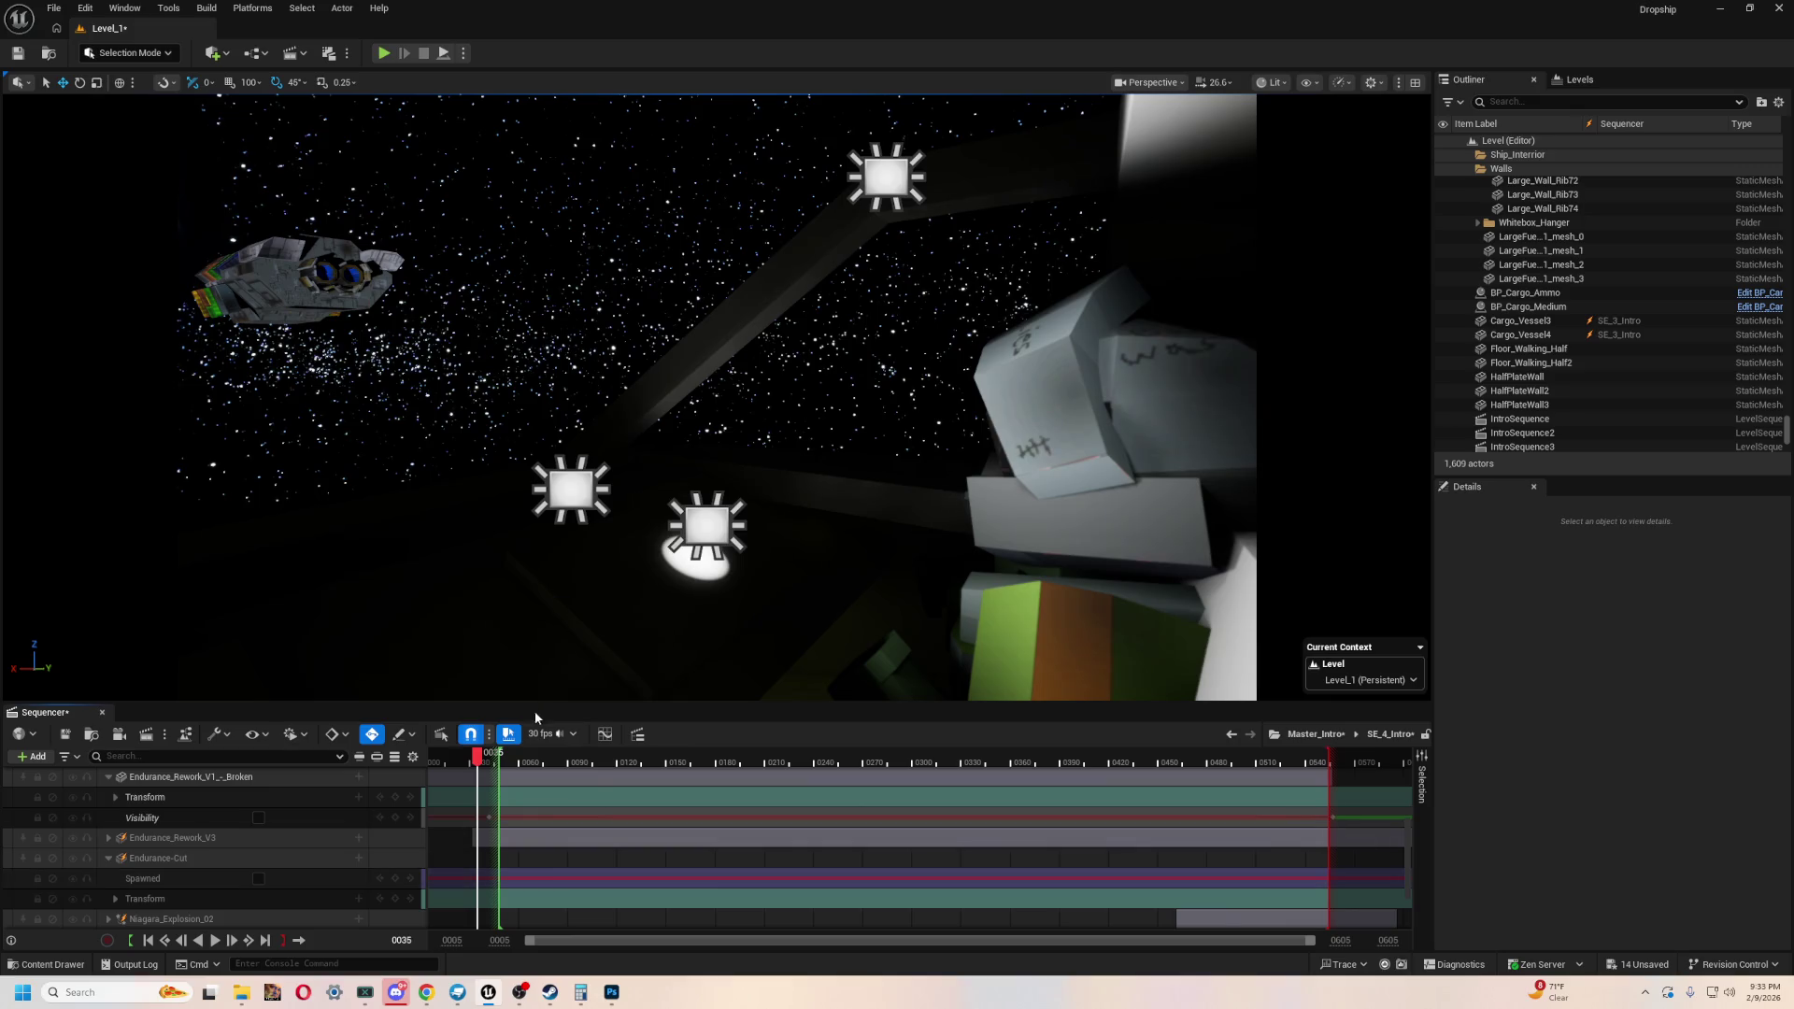
- Scrub from 0042, expand Endurance_Rework_V3's sub-tracks, jump to frame 0484, and return to Master_Intro
click(498, 762)
mouse_move(498, 761)
mouse_down()
mouse_move(1399, 719)
mouse_move(1298, 710)
mouse_move(1338, 714)
mouse_up()
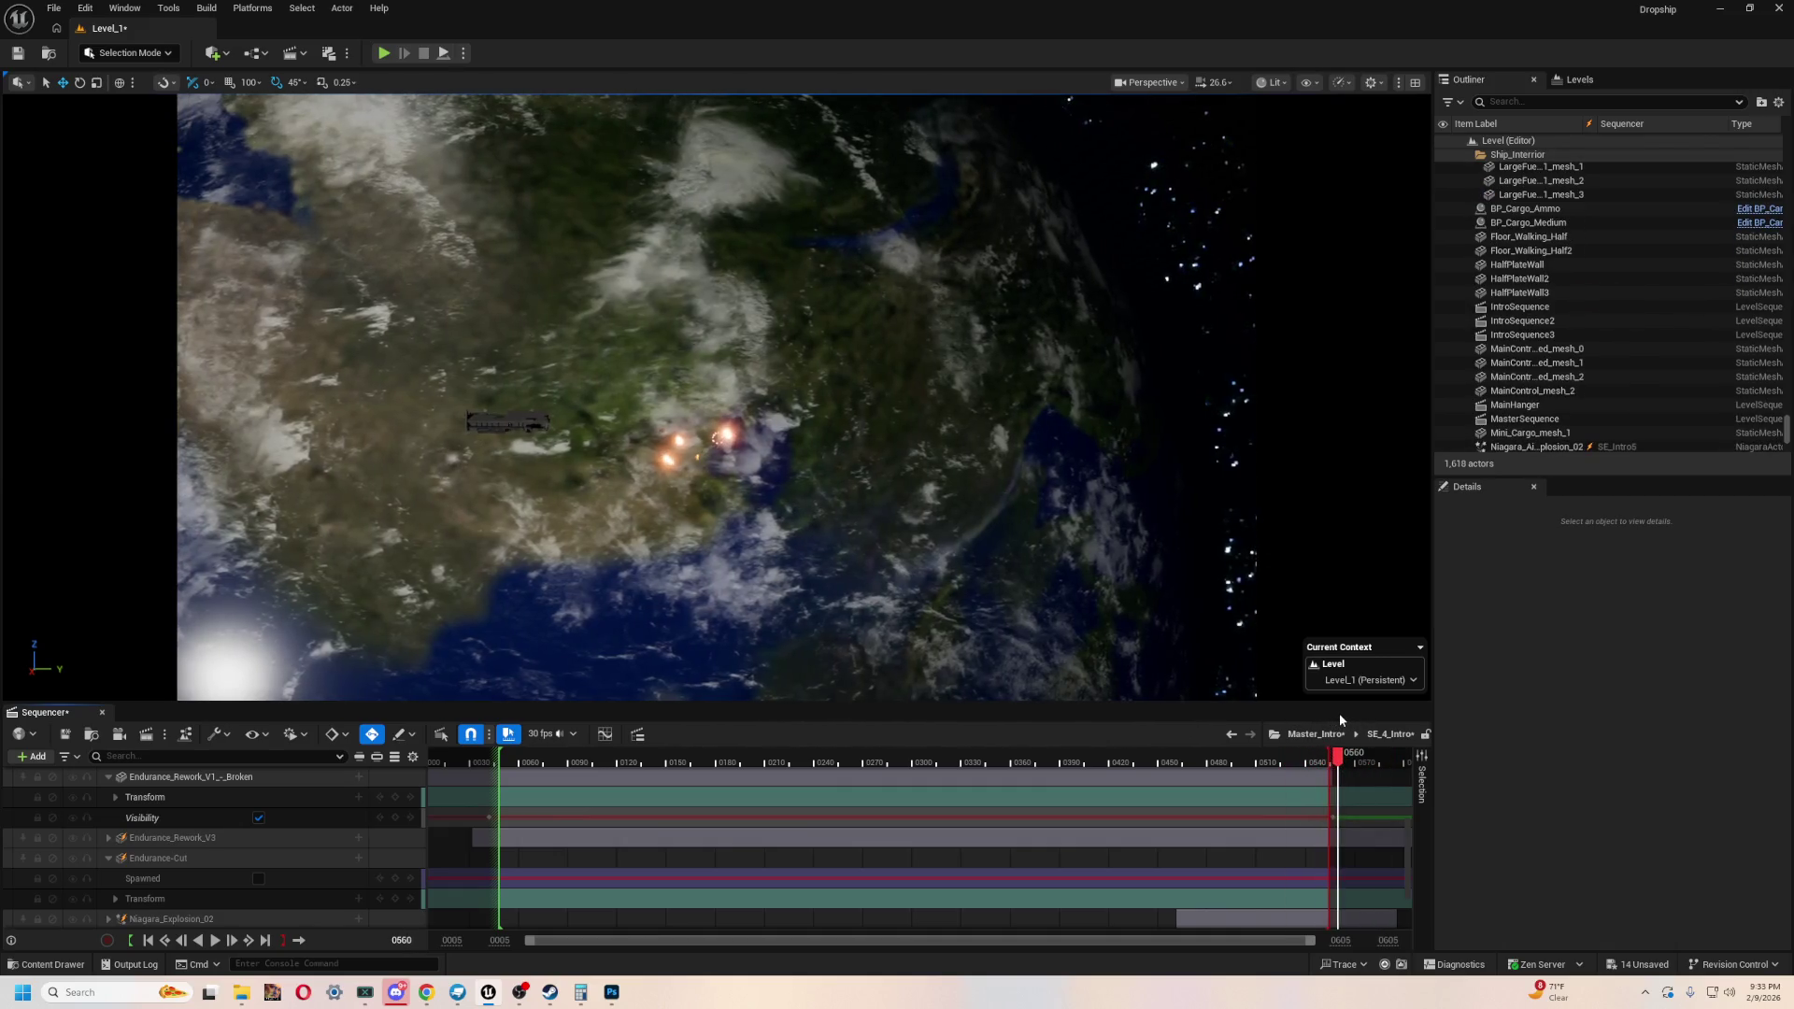
click(155, 841)
click(107, 838)
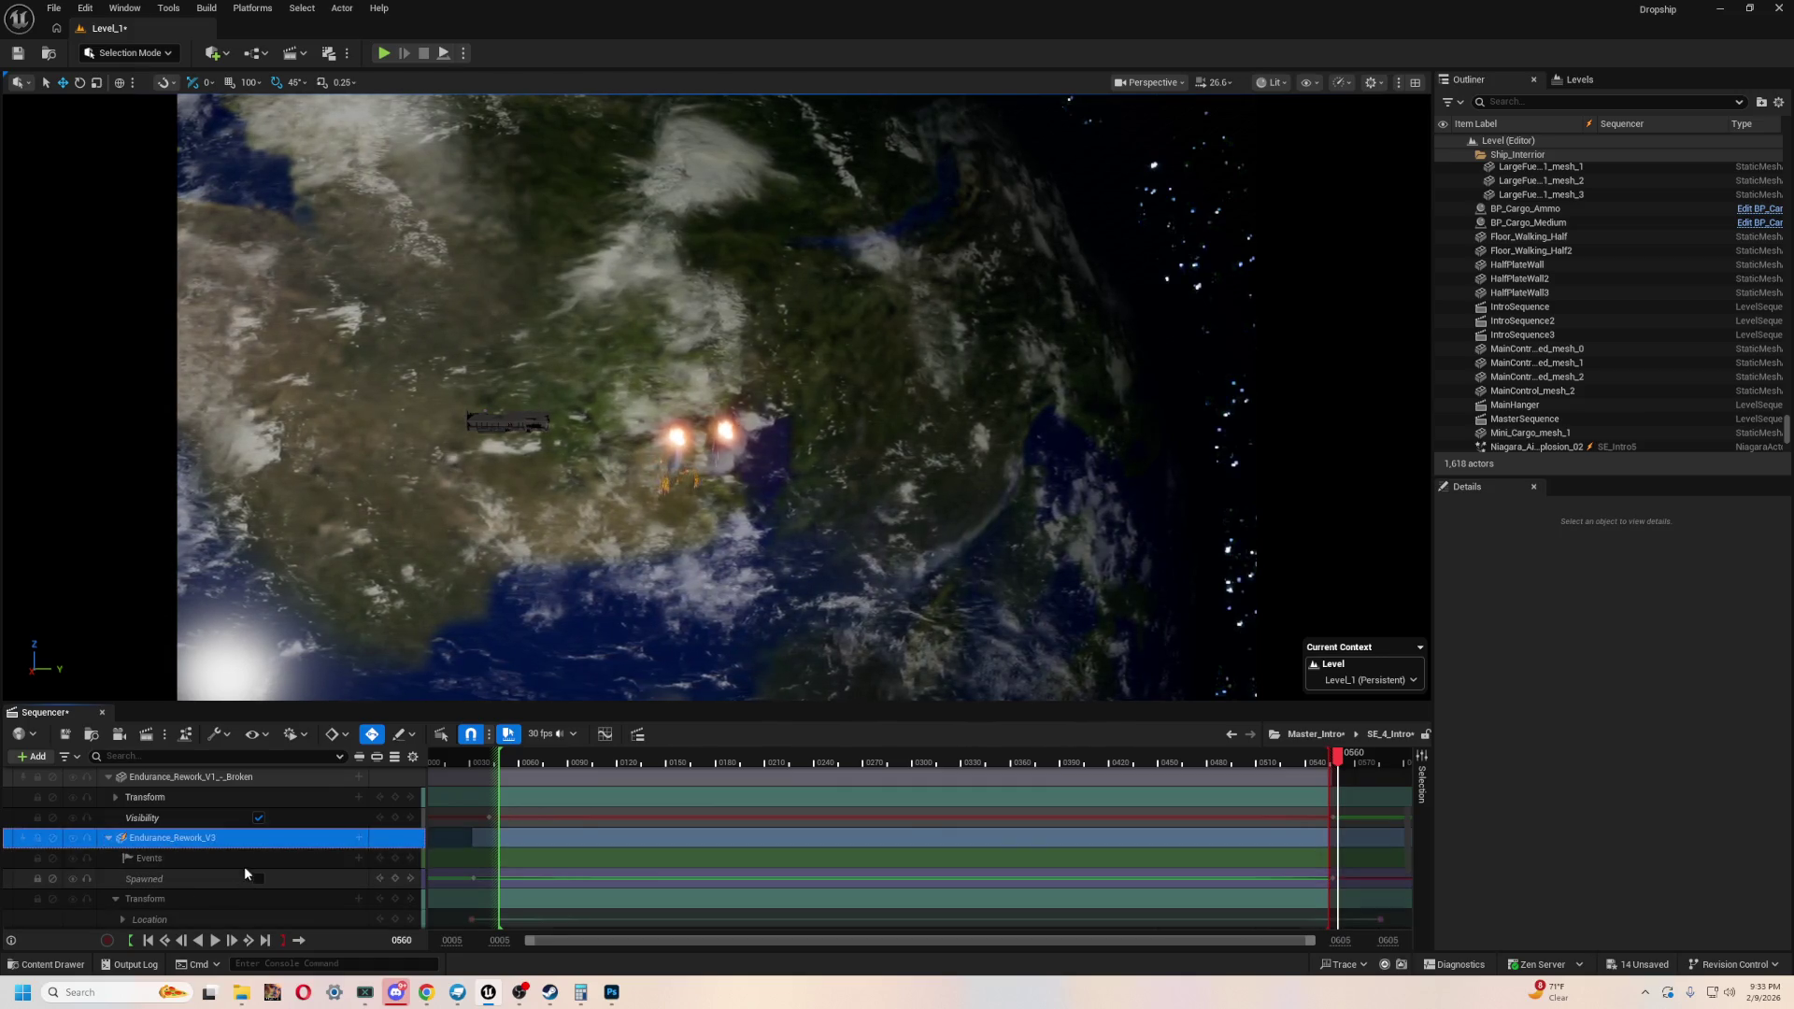
scroll(241, 867, up, 2)
scroll(228, 865, down, 5)
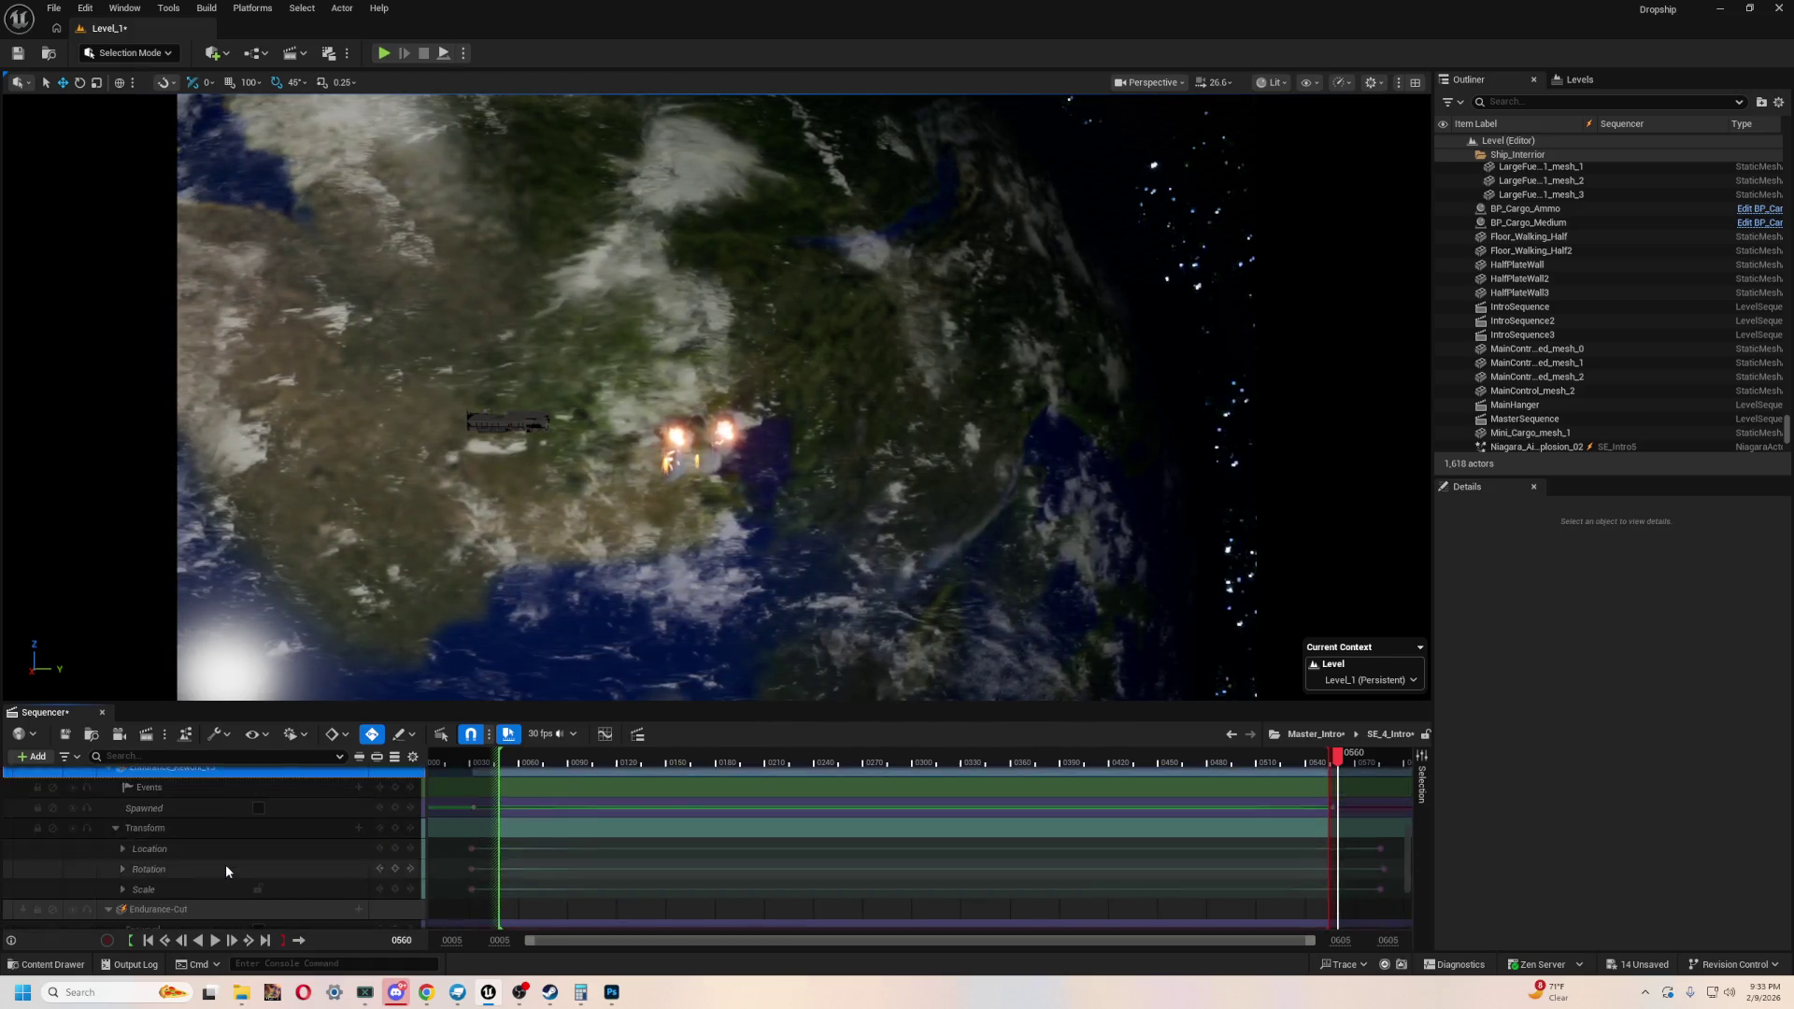
scroll(227, 865, up, 5)
scroll(280, 879, down, 5)
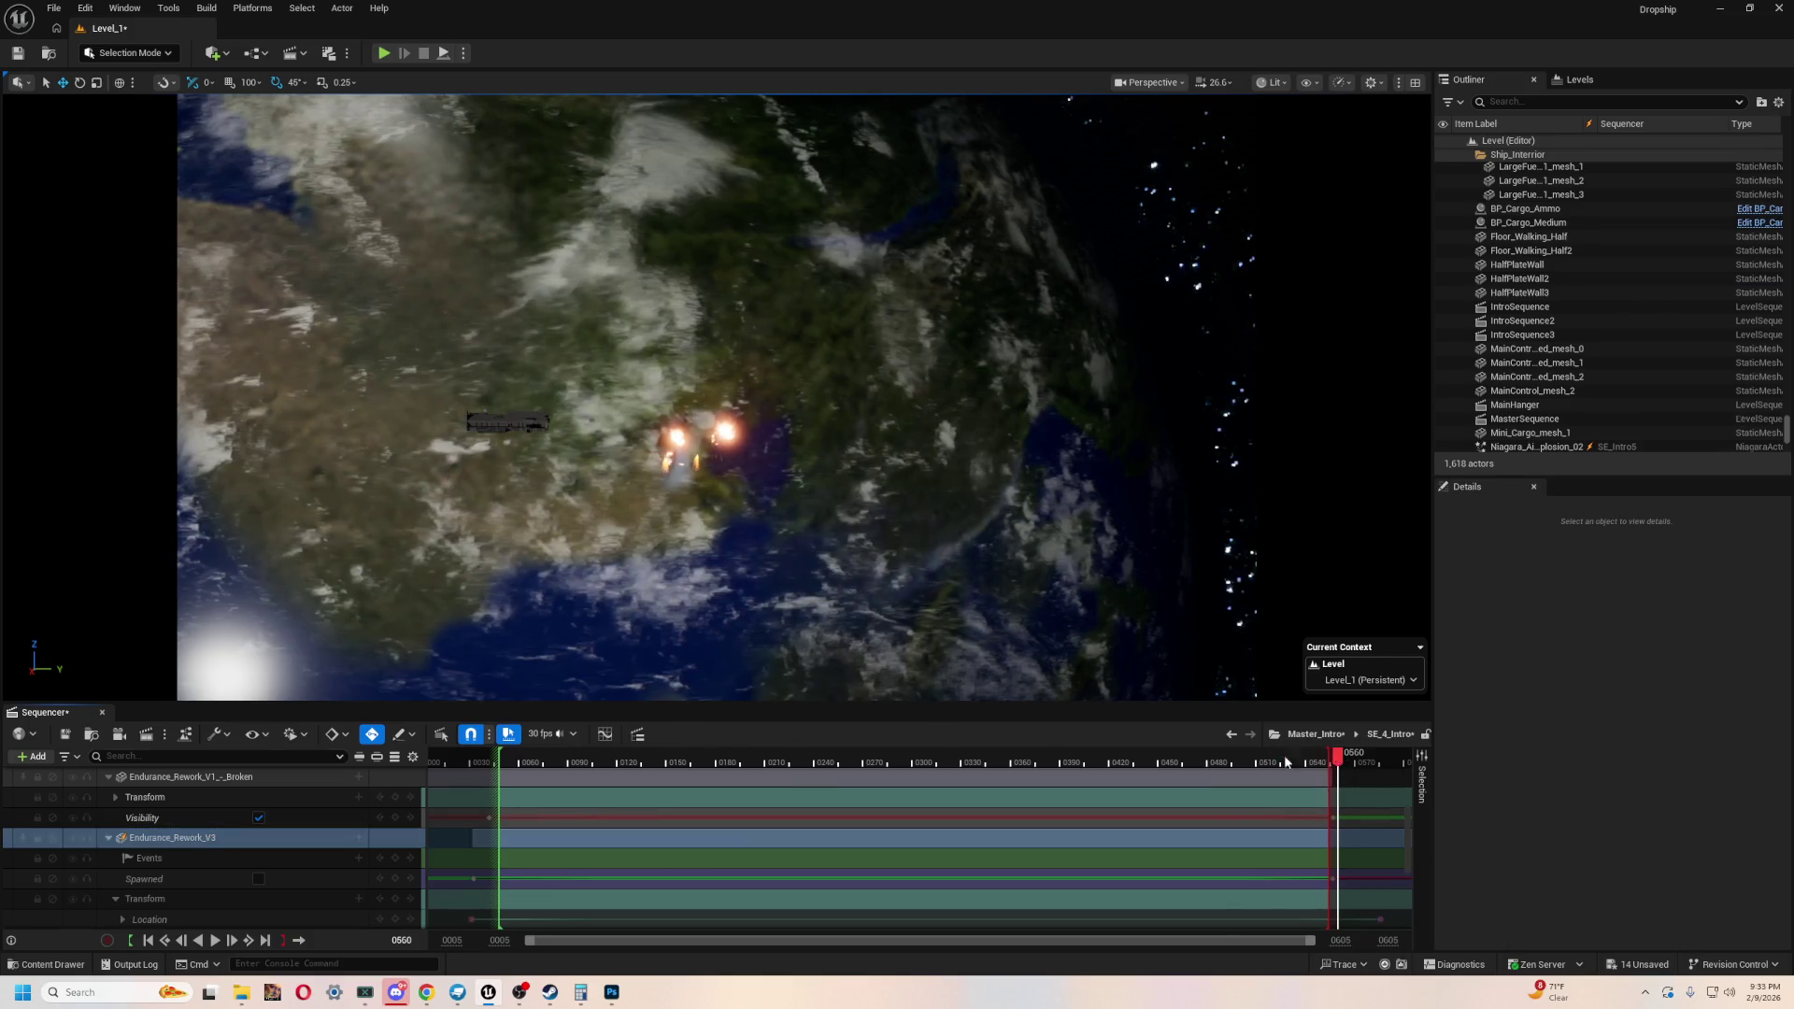
click(1218, 757)
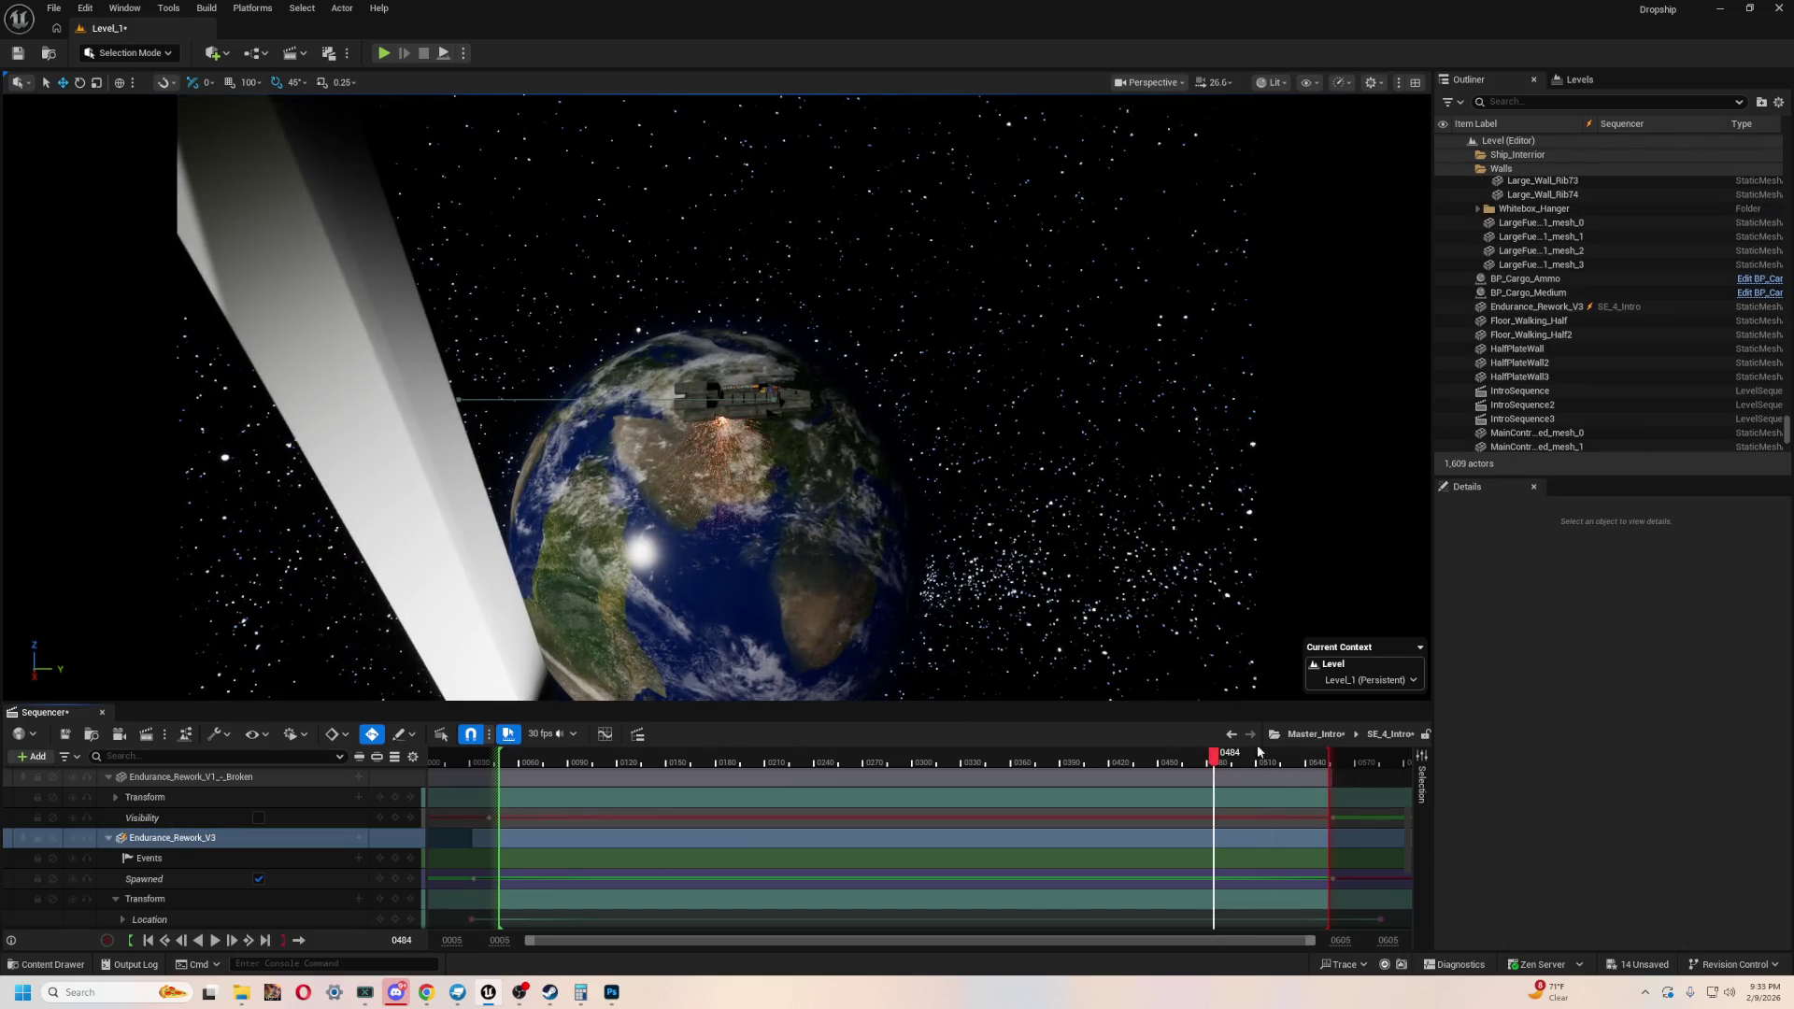
click(1230, 735)
- Scrub the Master_Intro timeline and stop playback on the FREE COMPANY title at frame 2299
scroll(1073, 802, down, 2)
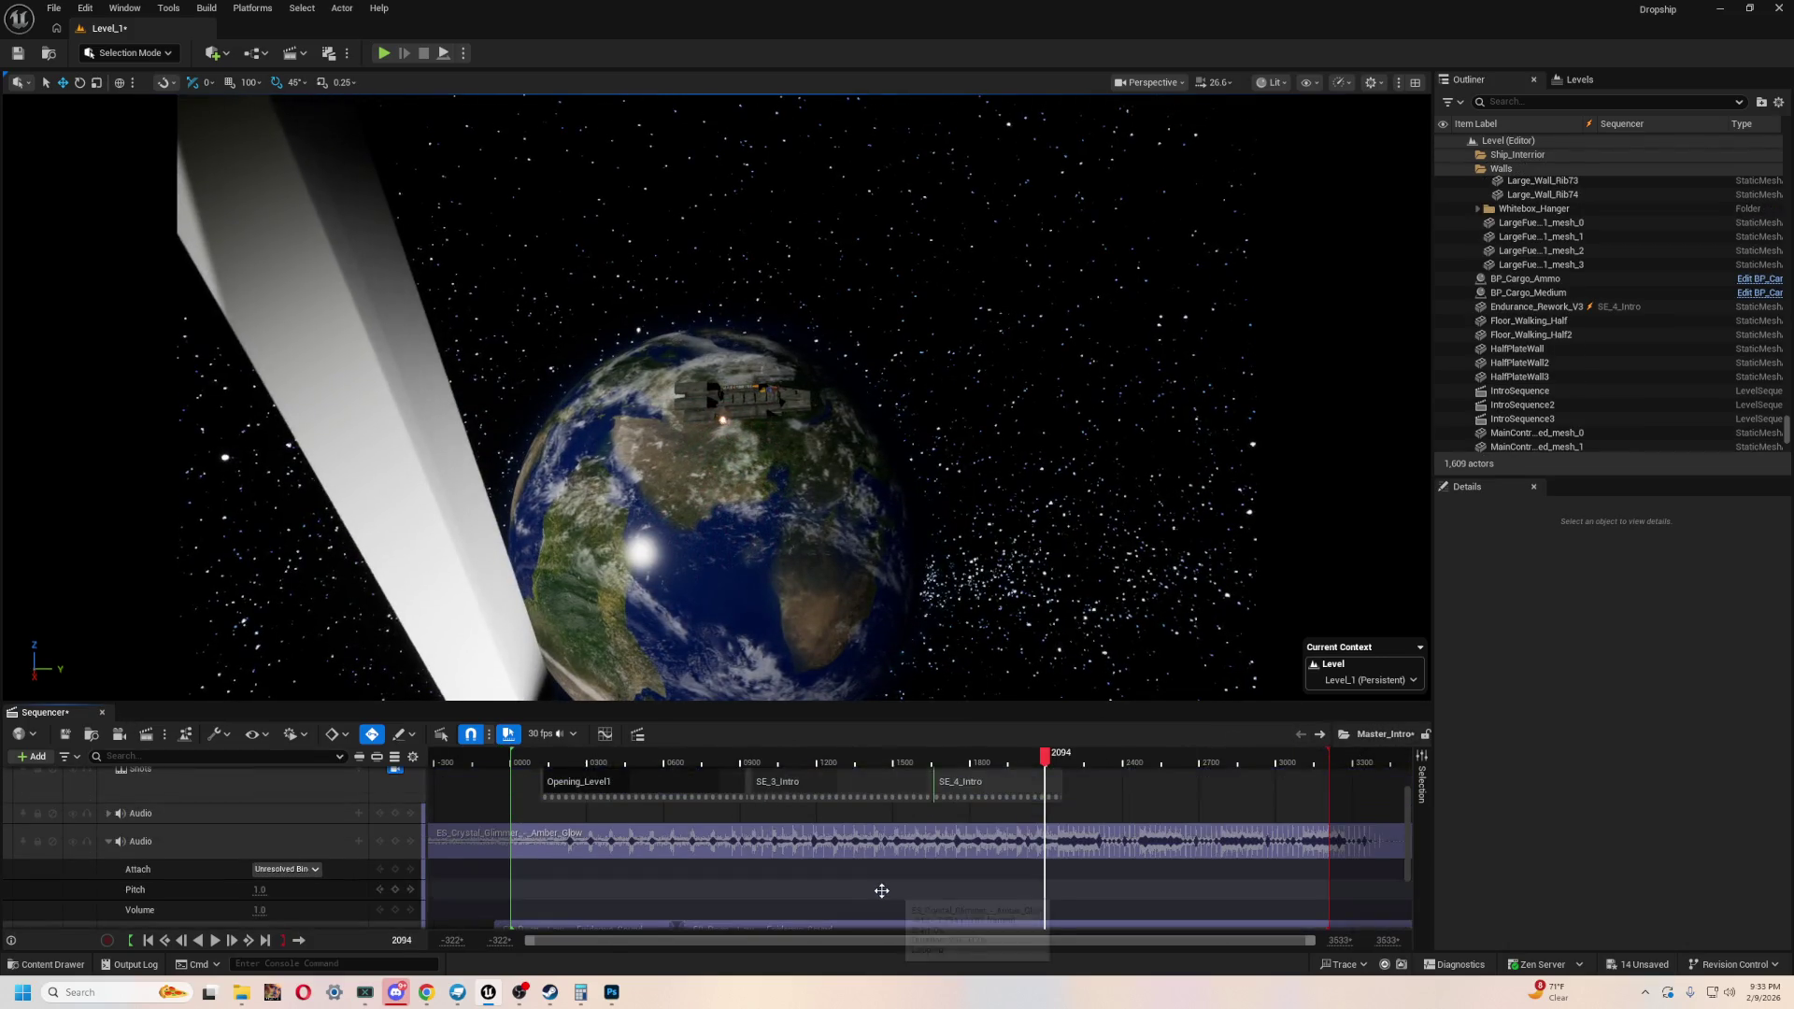
scroll(892, 888, up, 3)
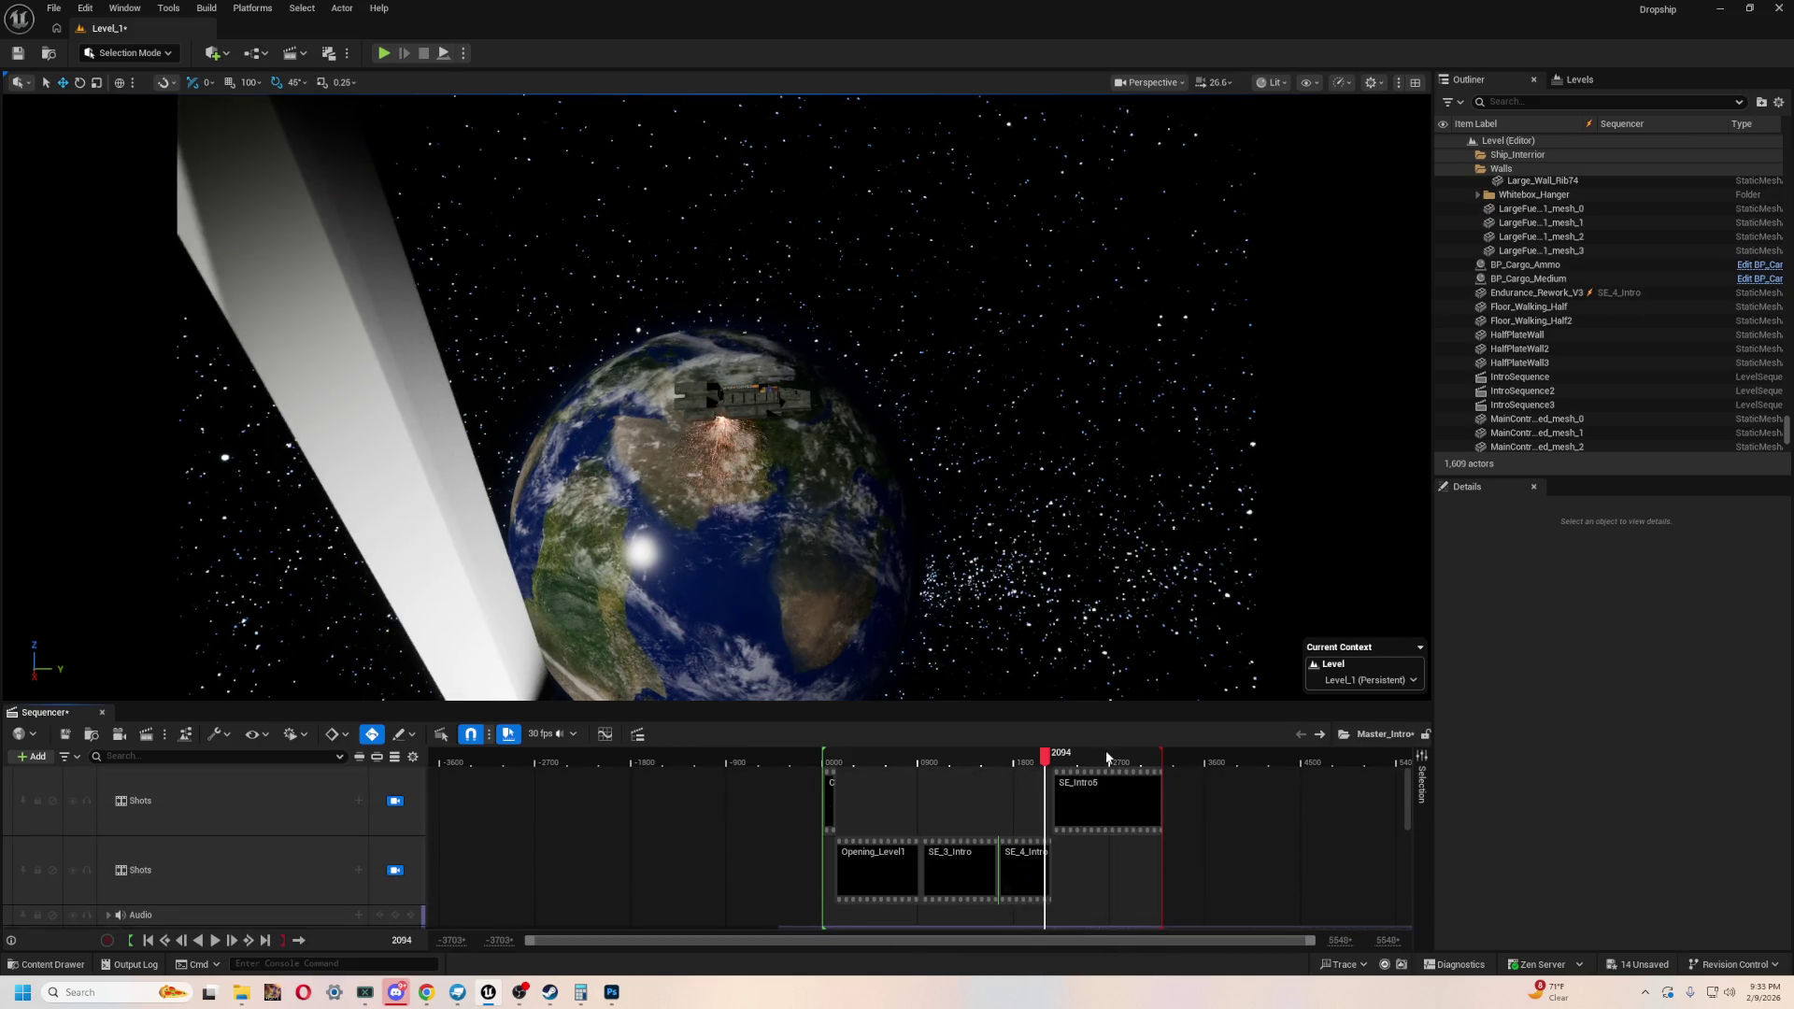
drag(1081, 752, 1039, 768)
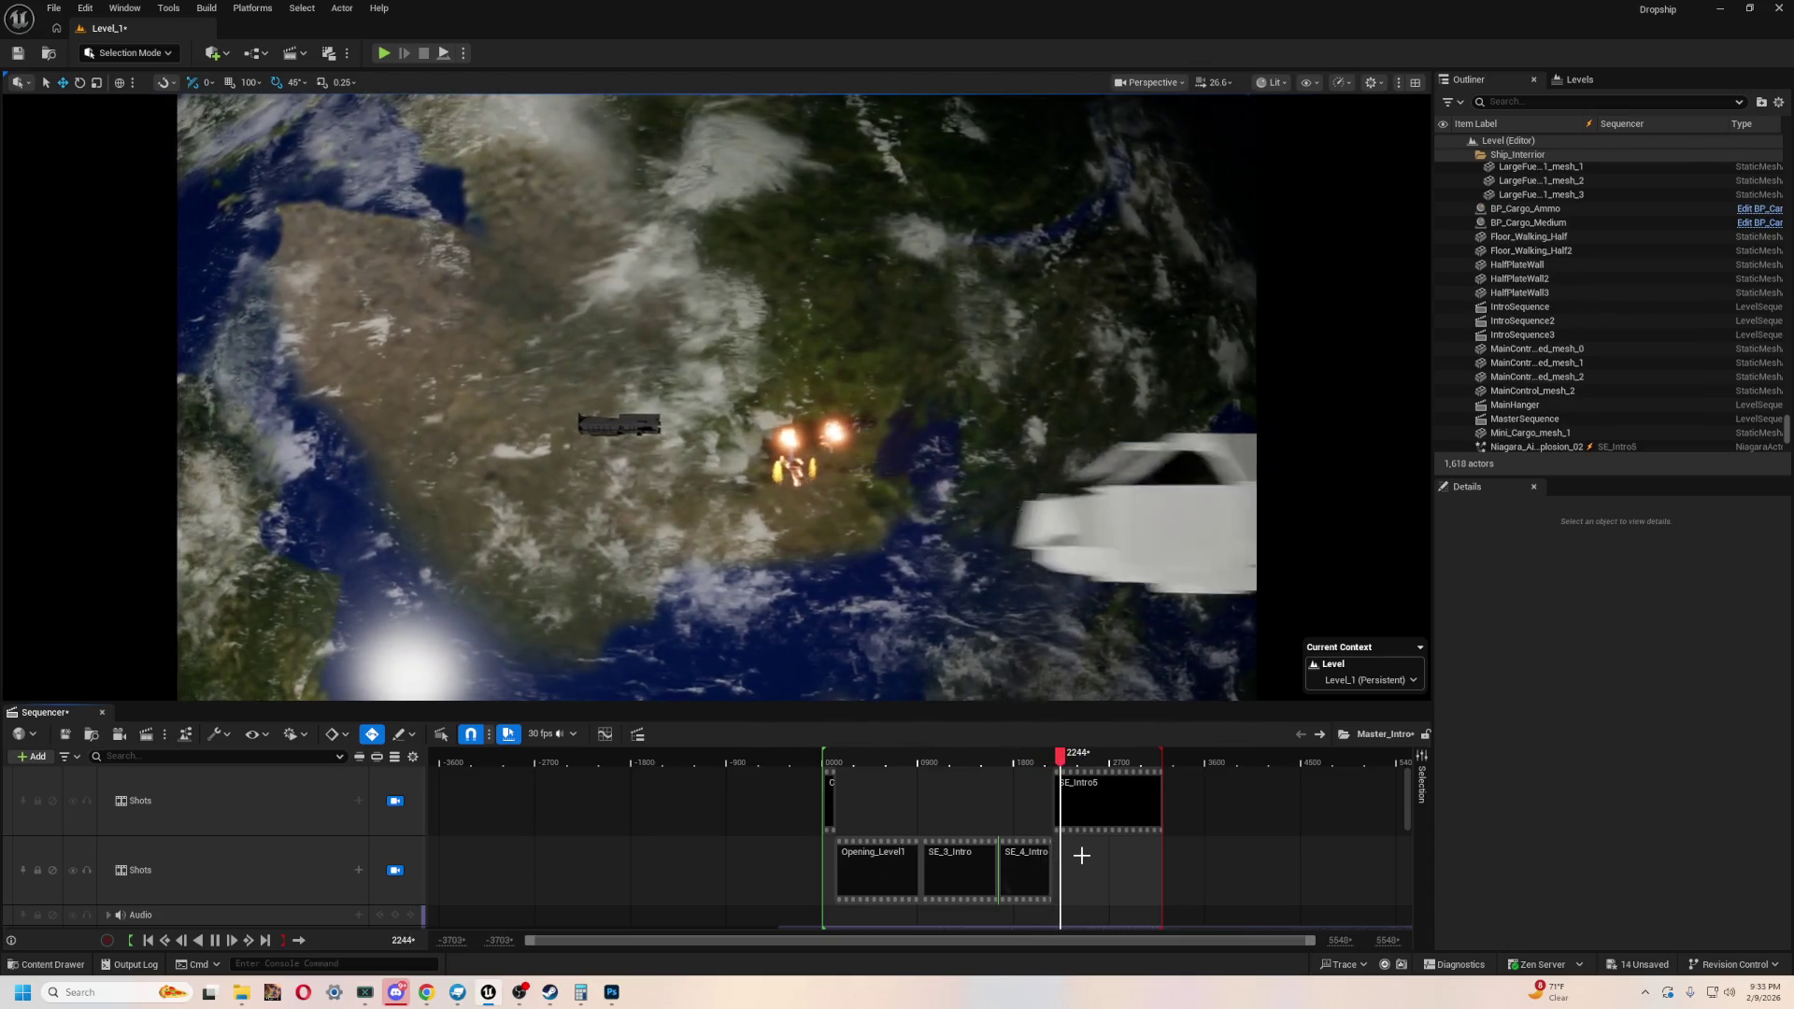
key(space)
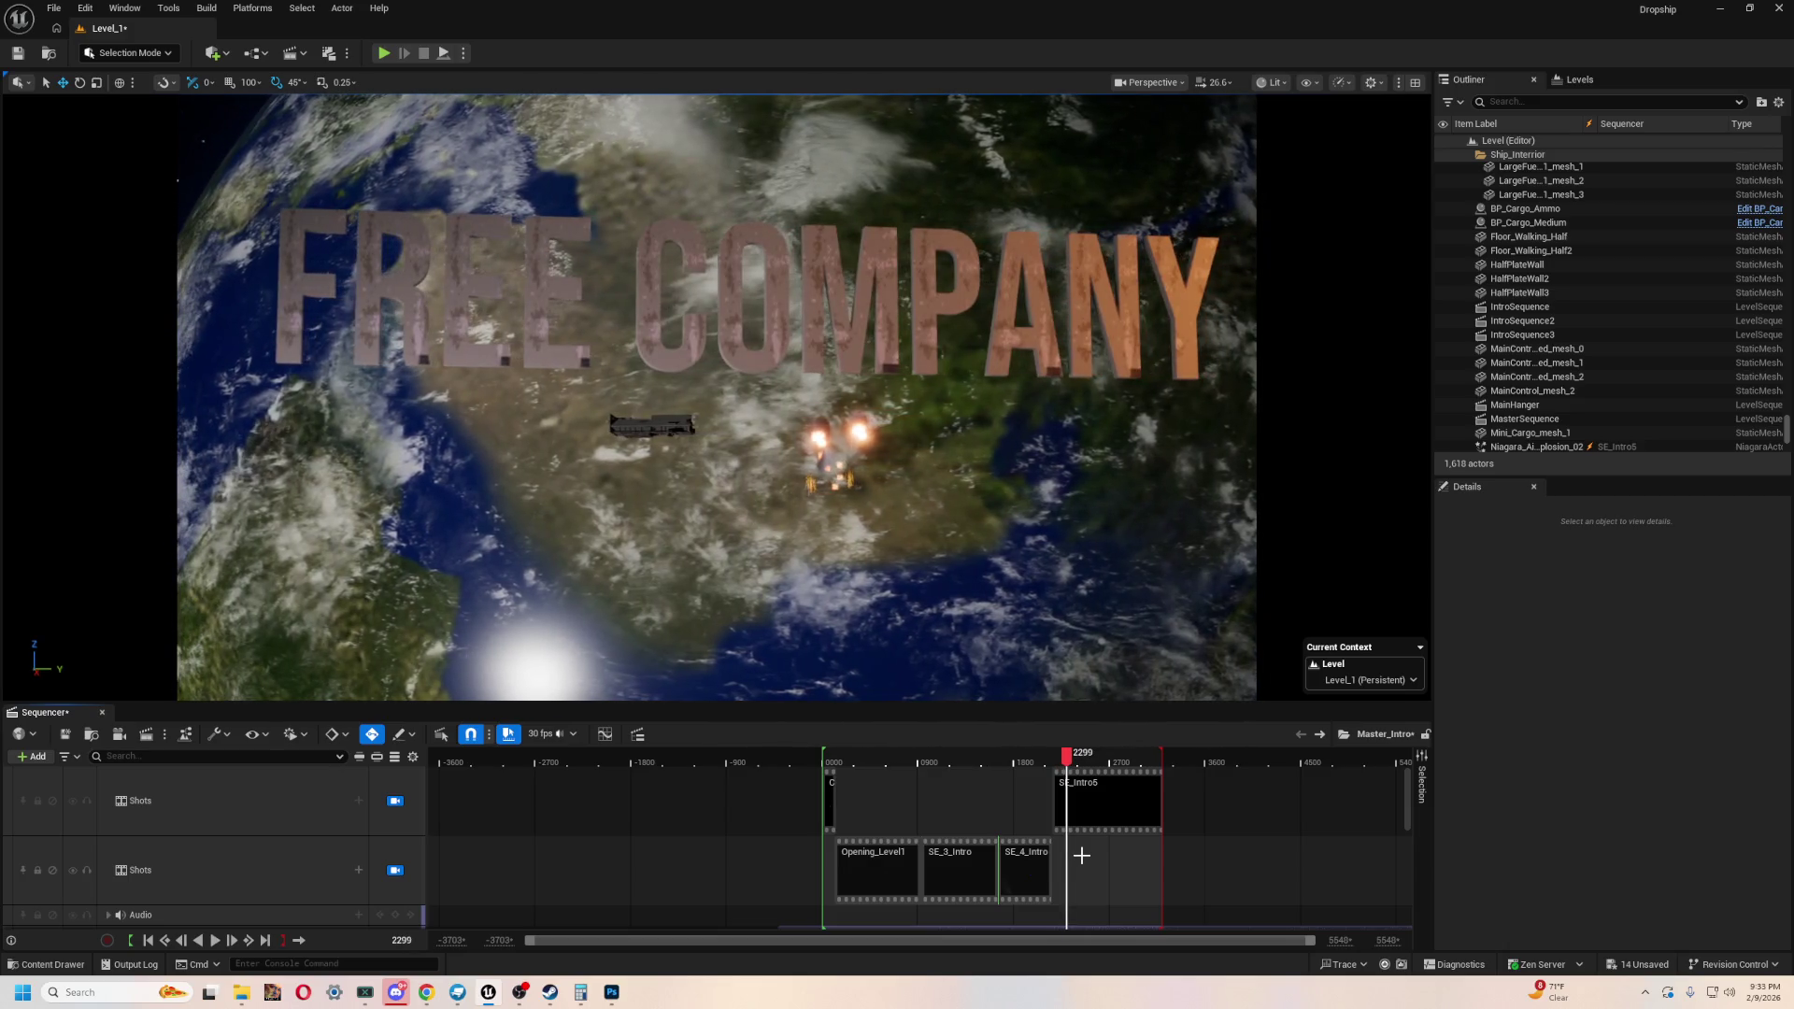
- Open SE_Intro5, scroll through its Crew Chief and Free Company tracks, and set the playhead to 0030
double_click(1089, 806)
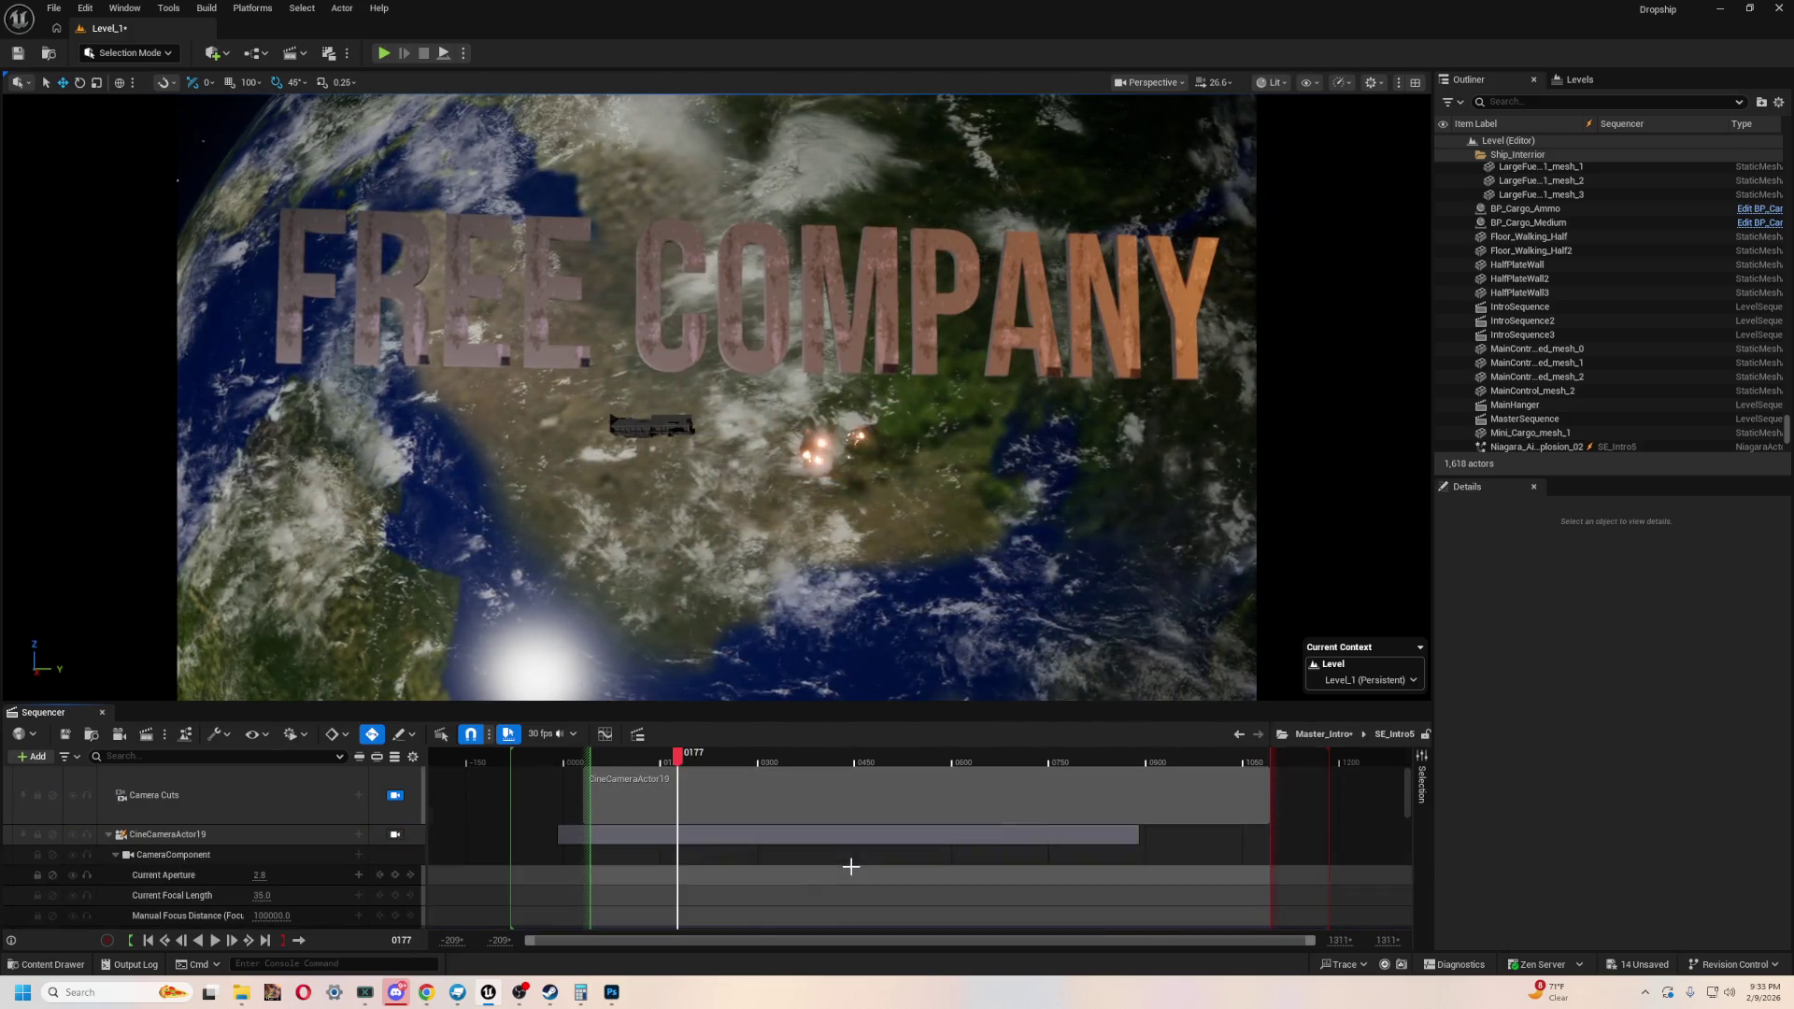
scroll(276, 845, down, 3)
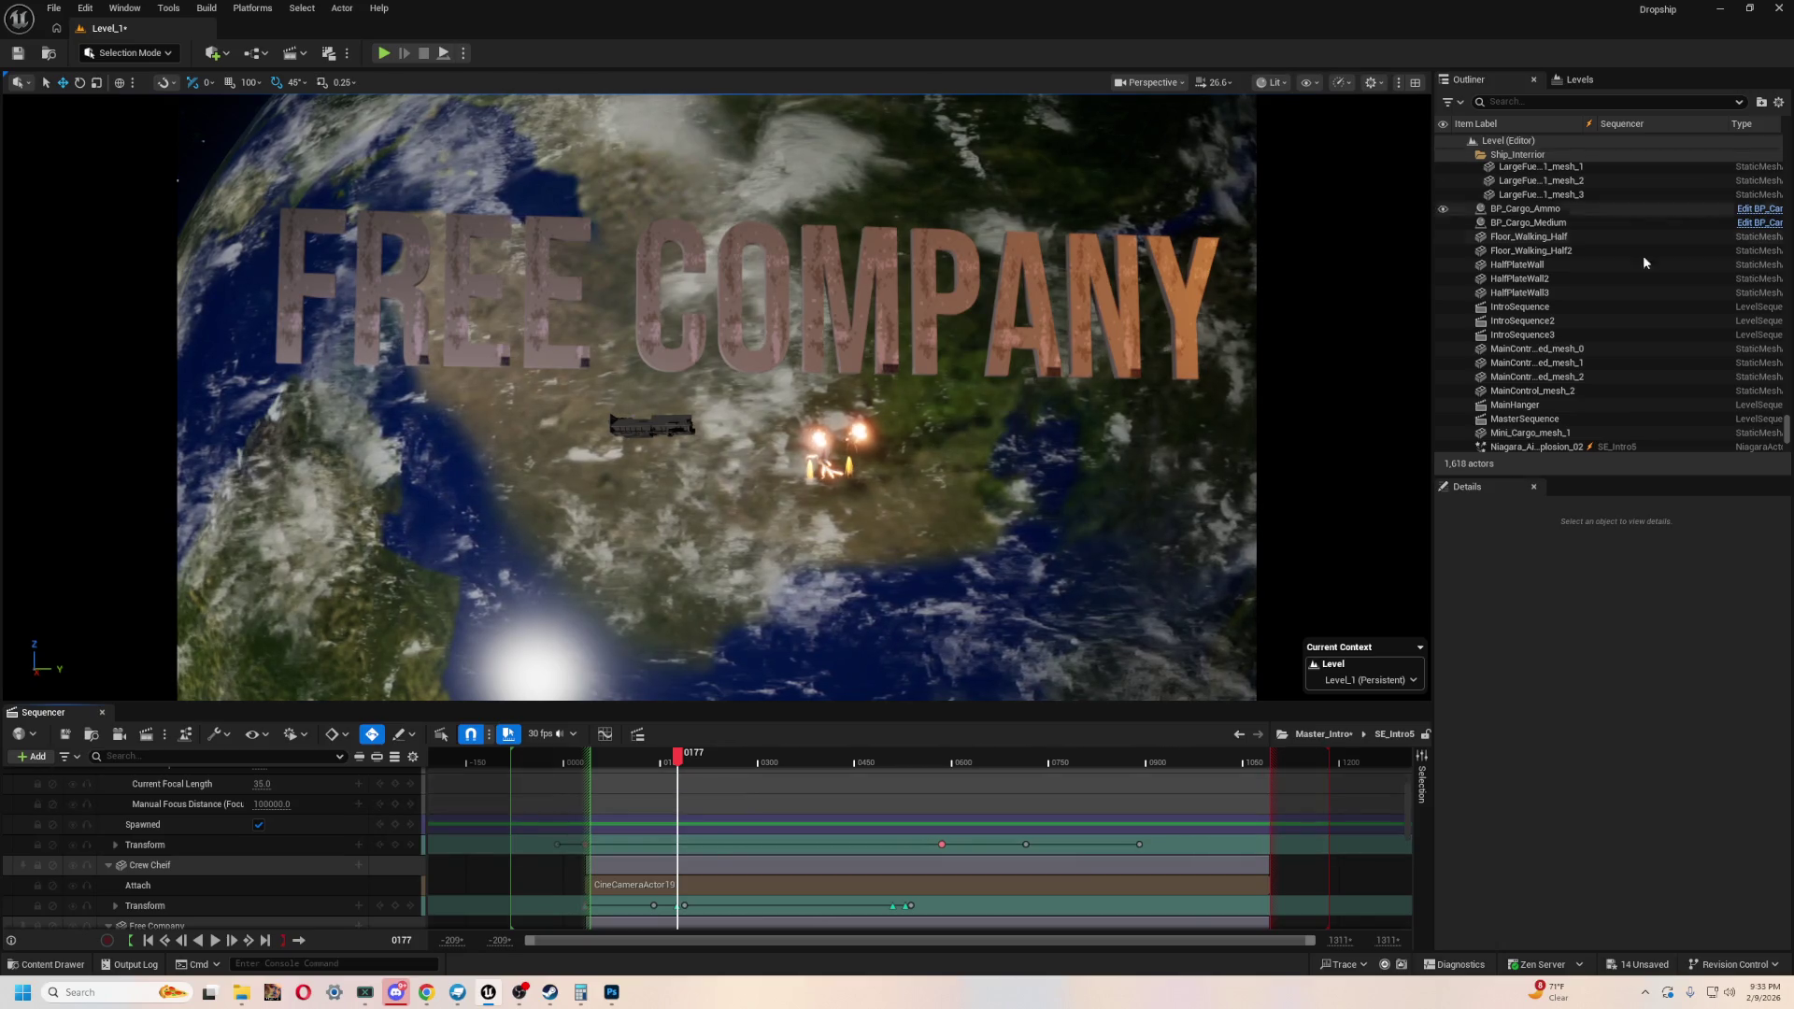
scroll(259, 823, down, 8)
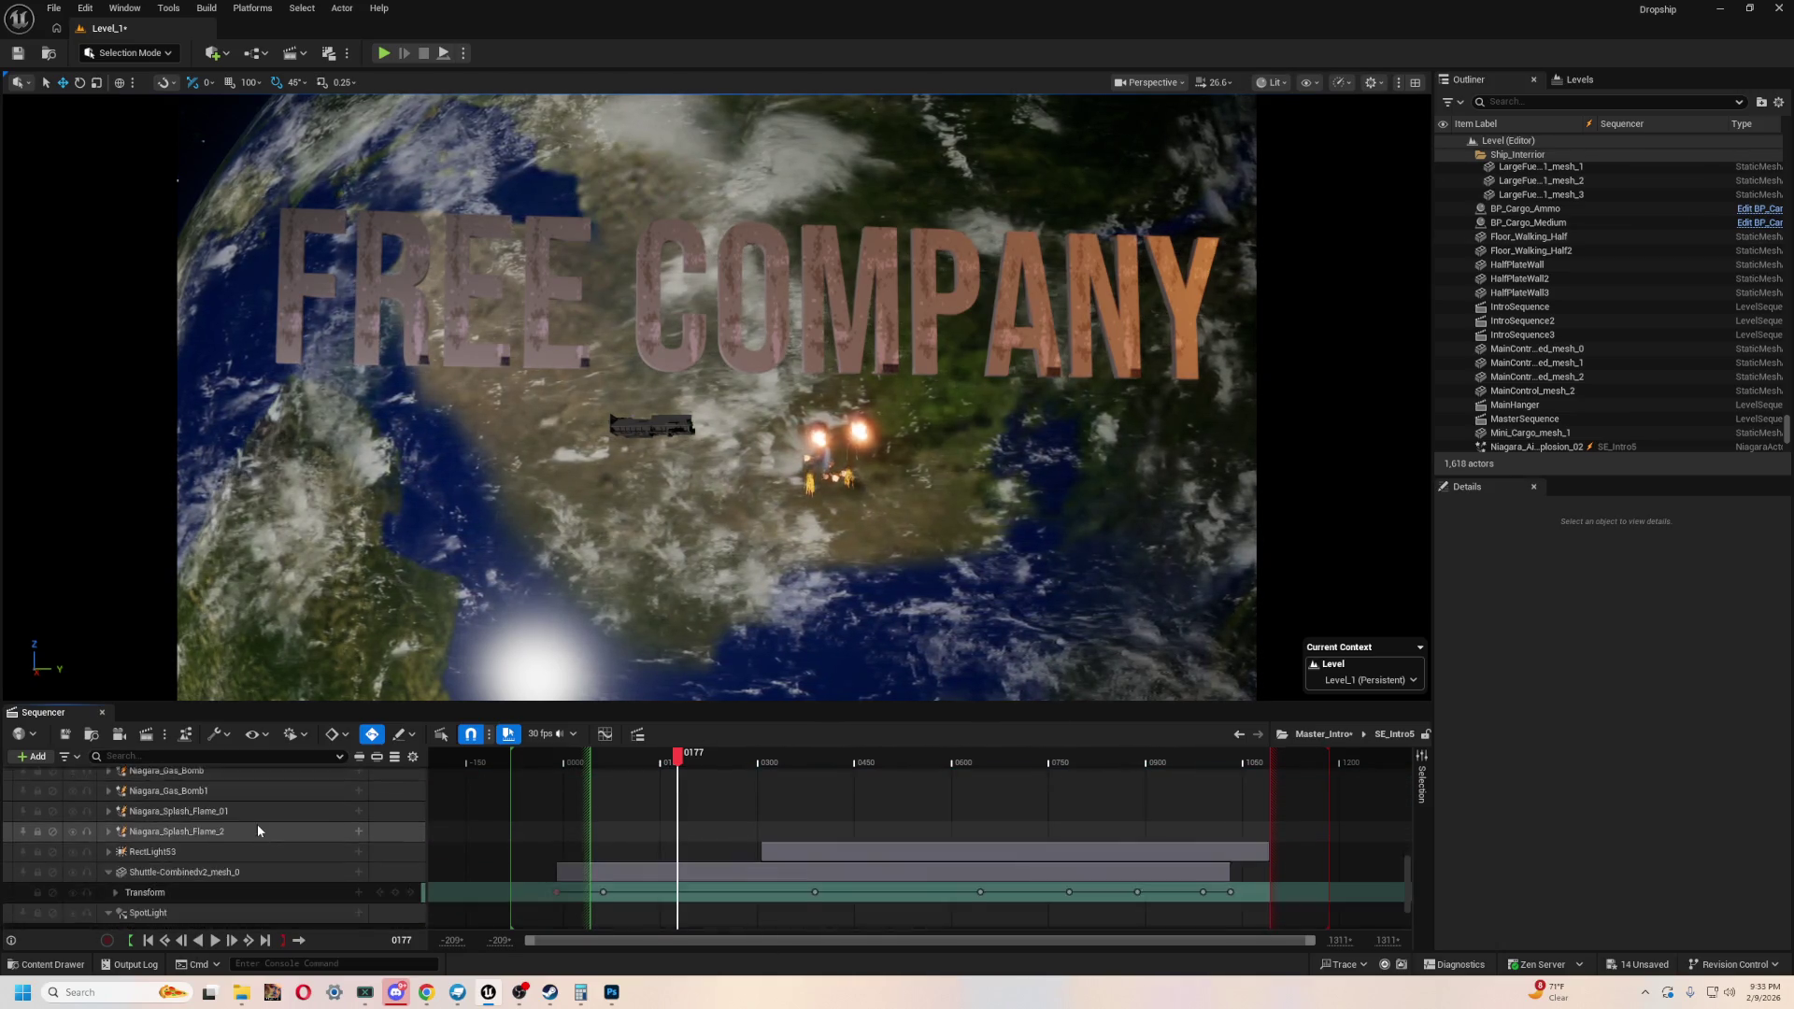
scroll(238, 871, down, 5)
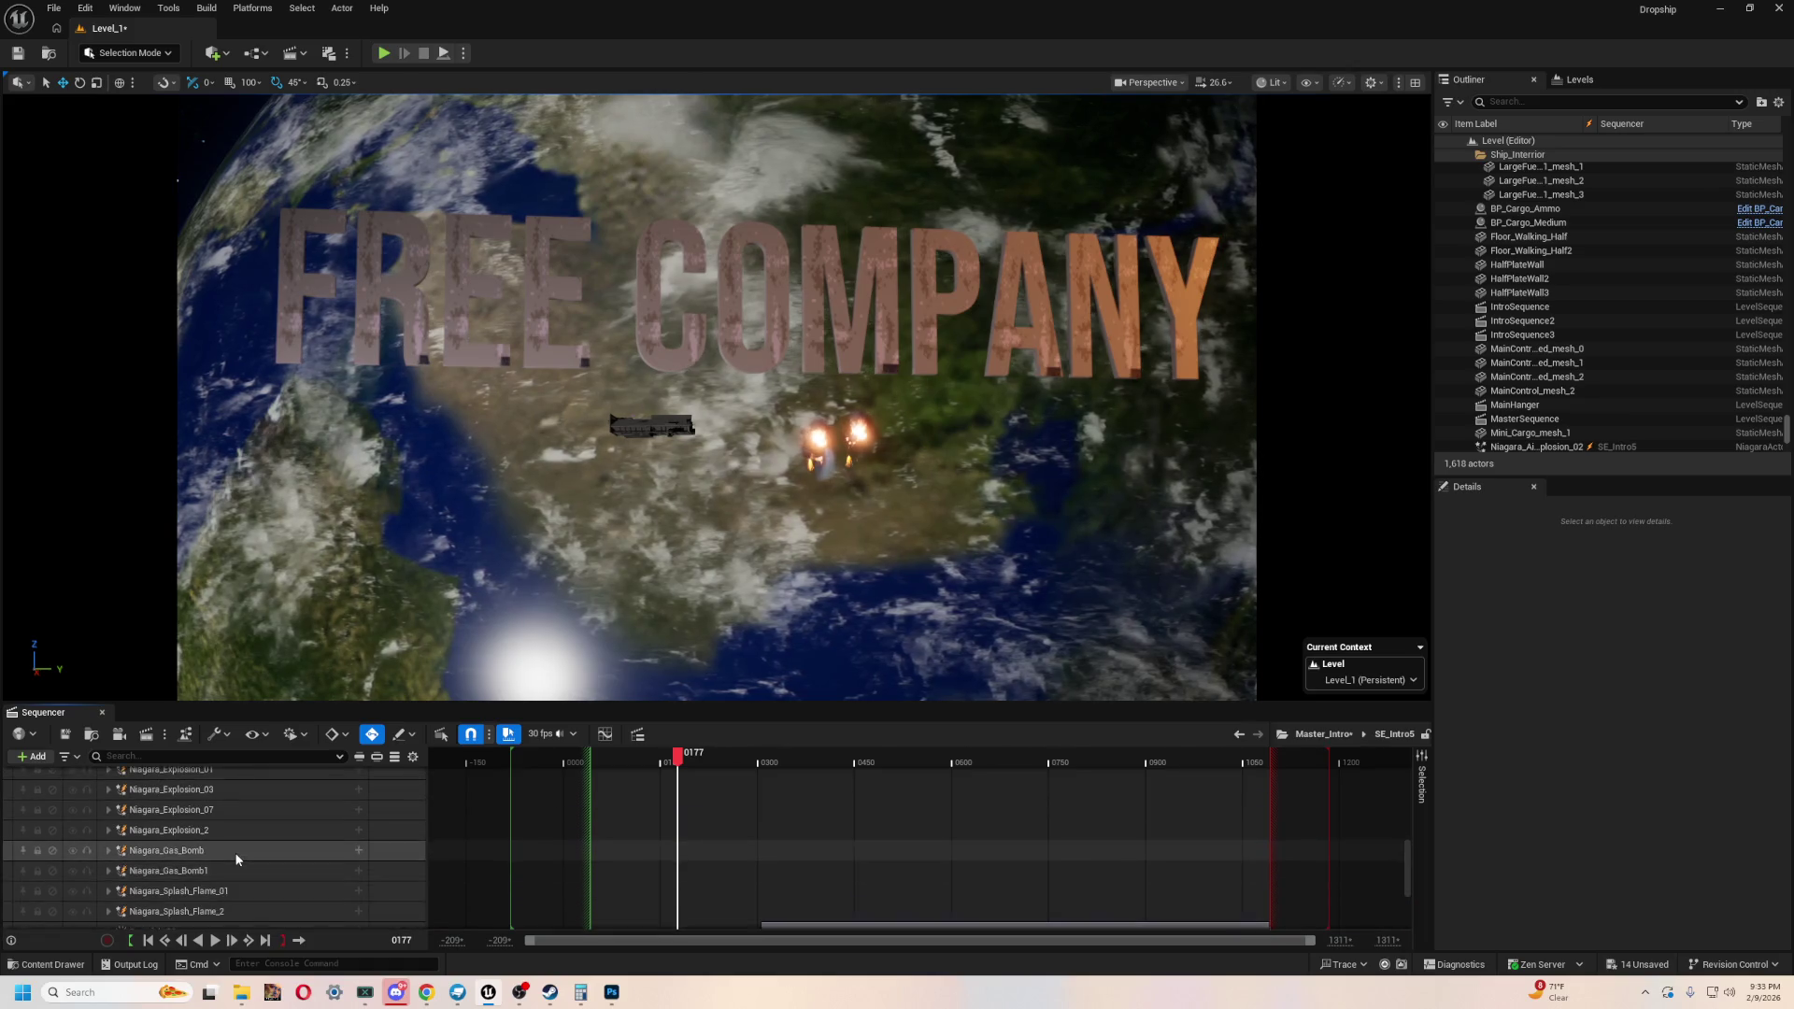
scroll(235, 858, up, 15)
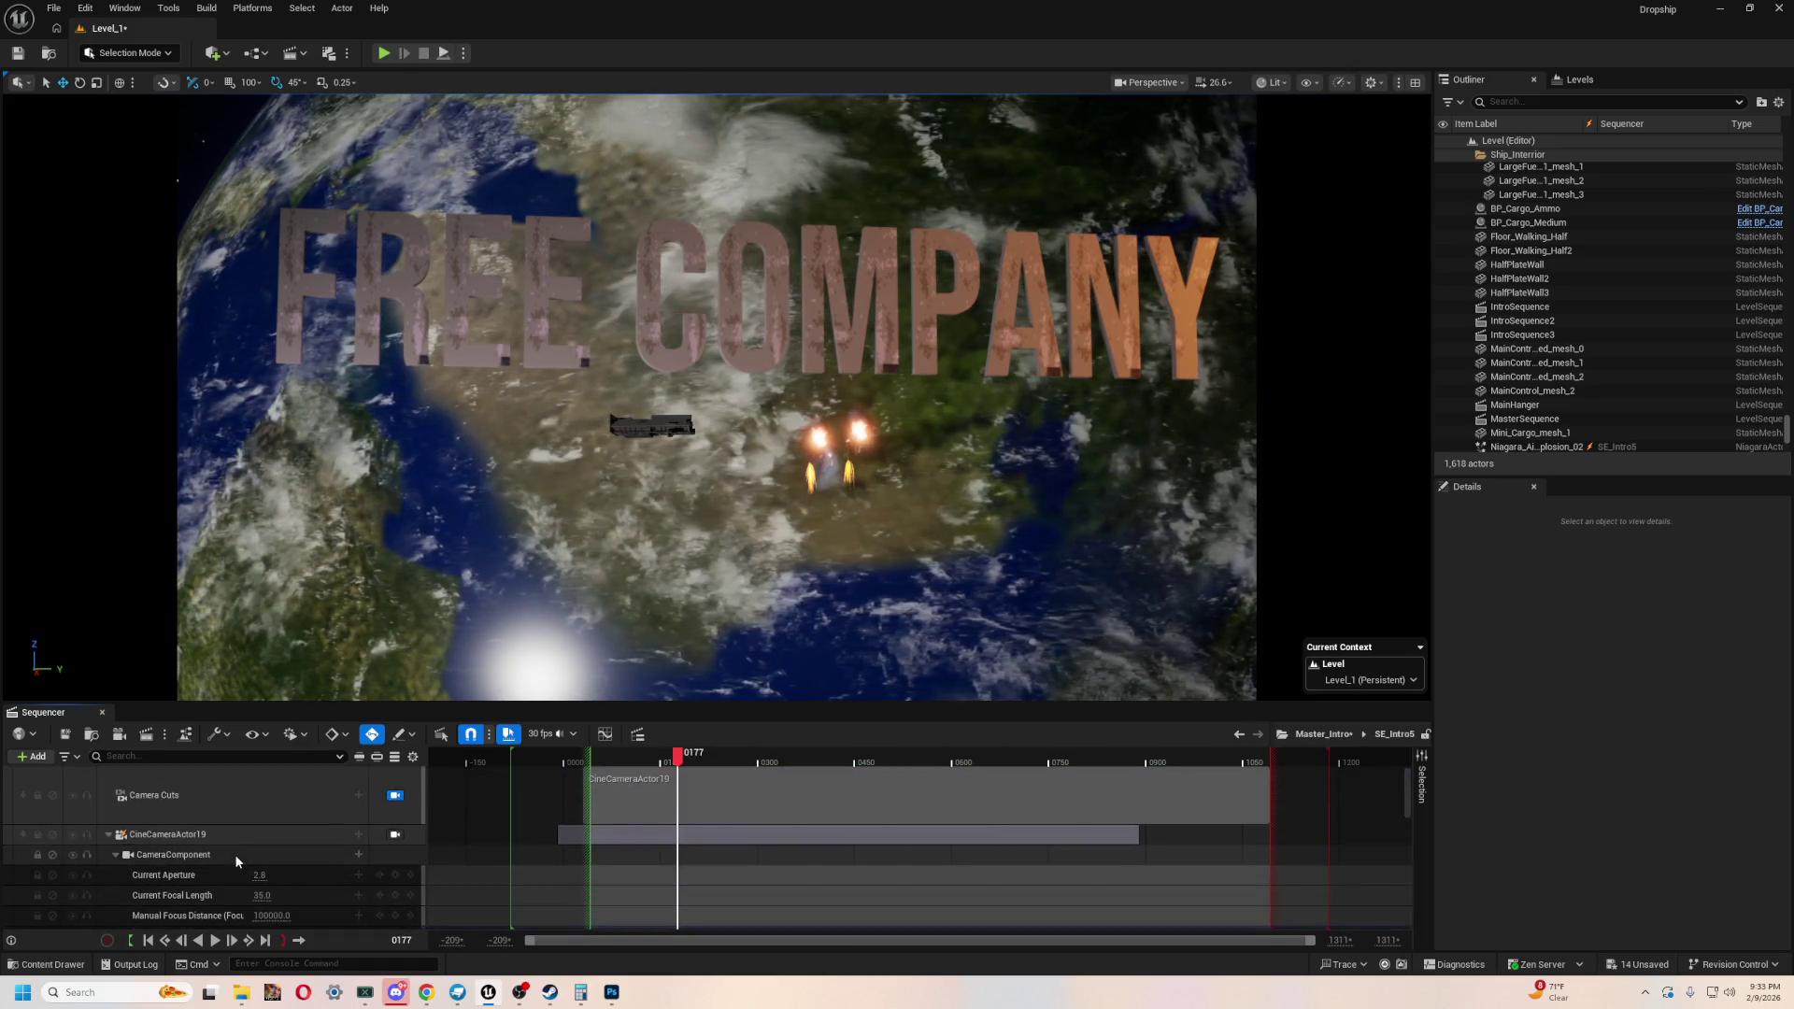
scroll(242, 853, down, 4)
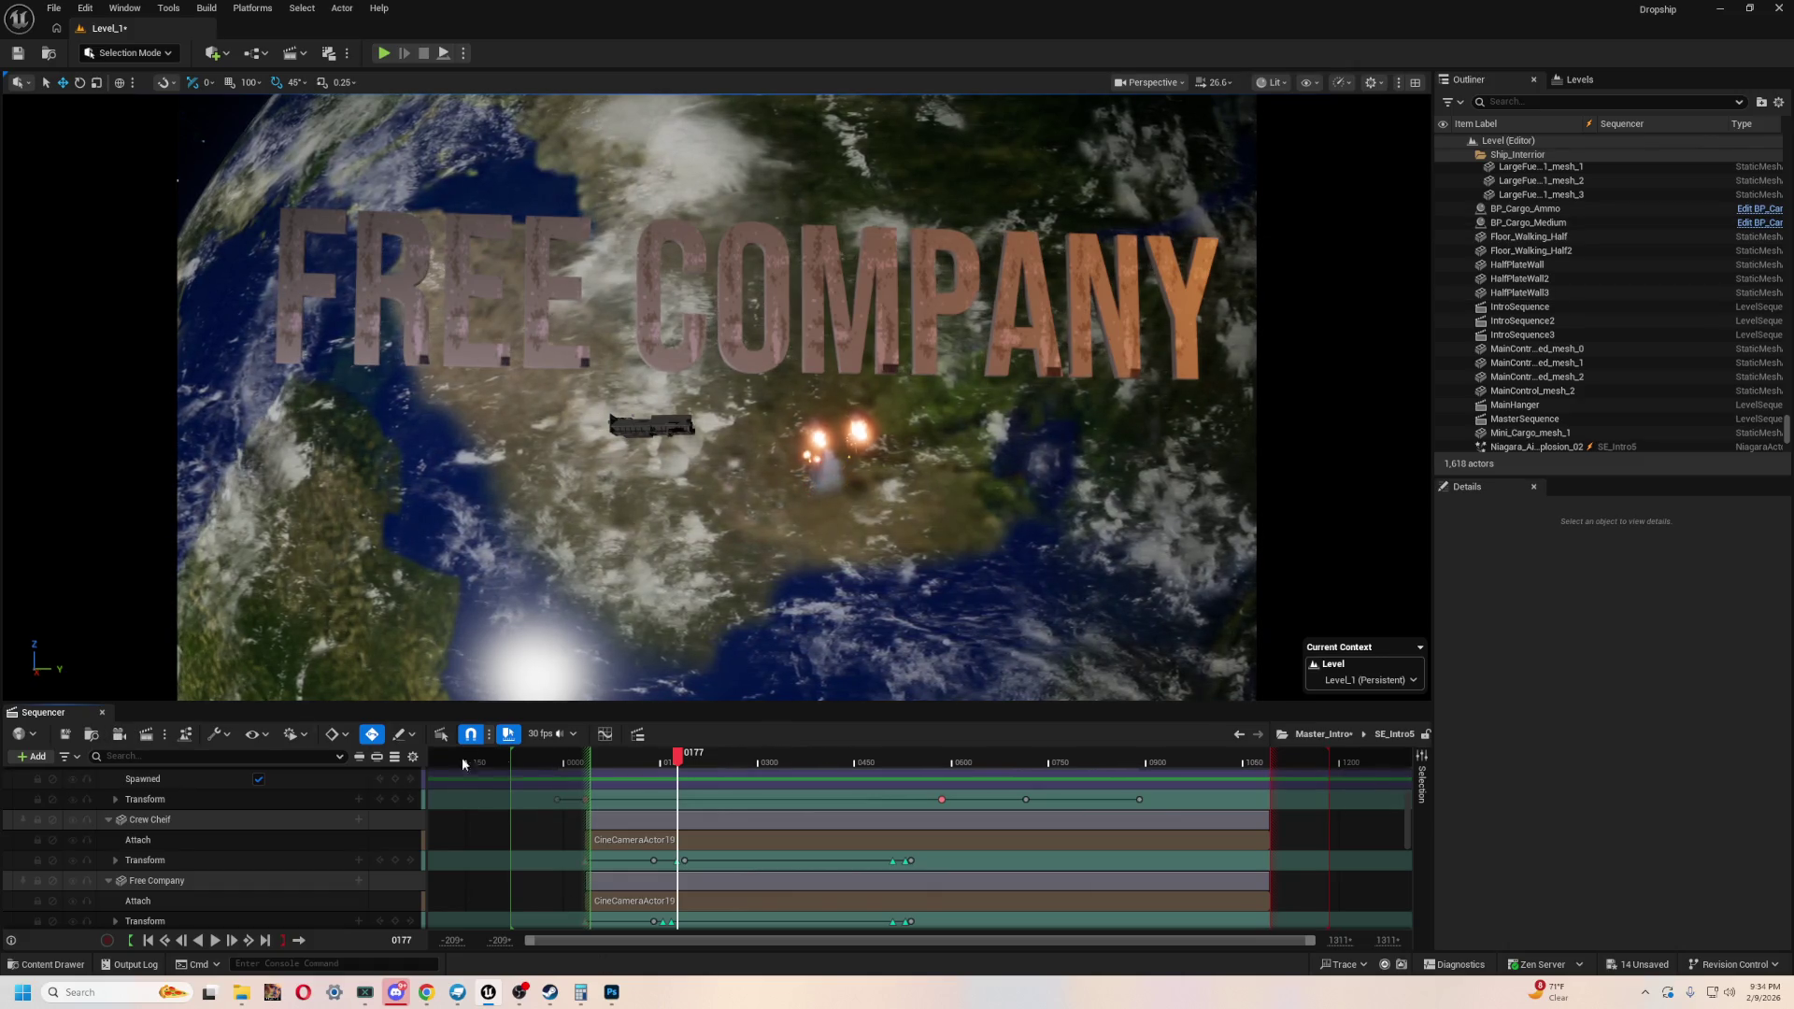
click(584, 757)
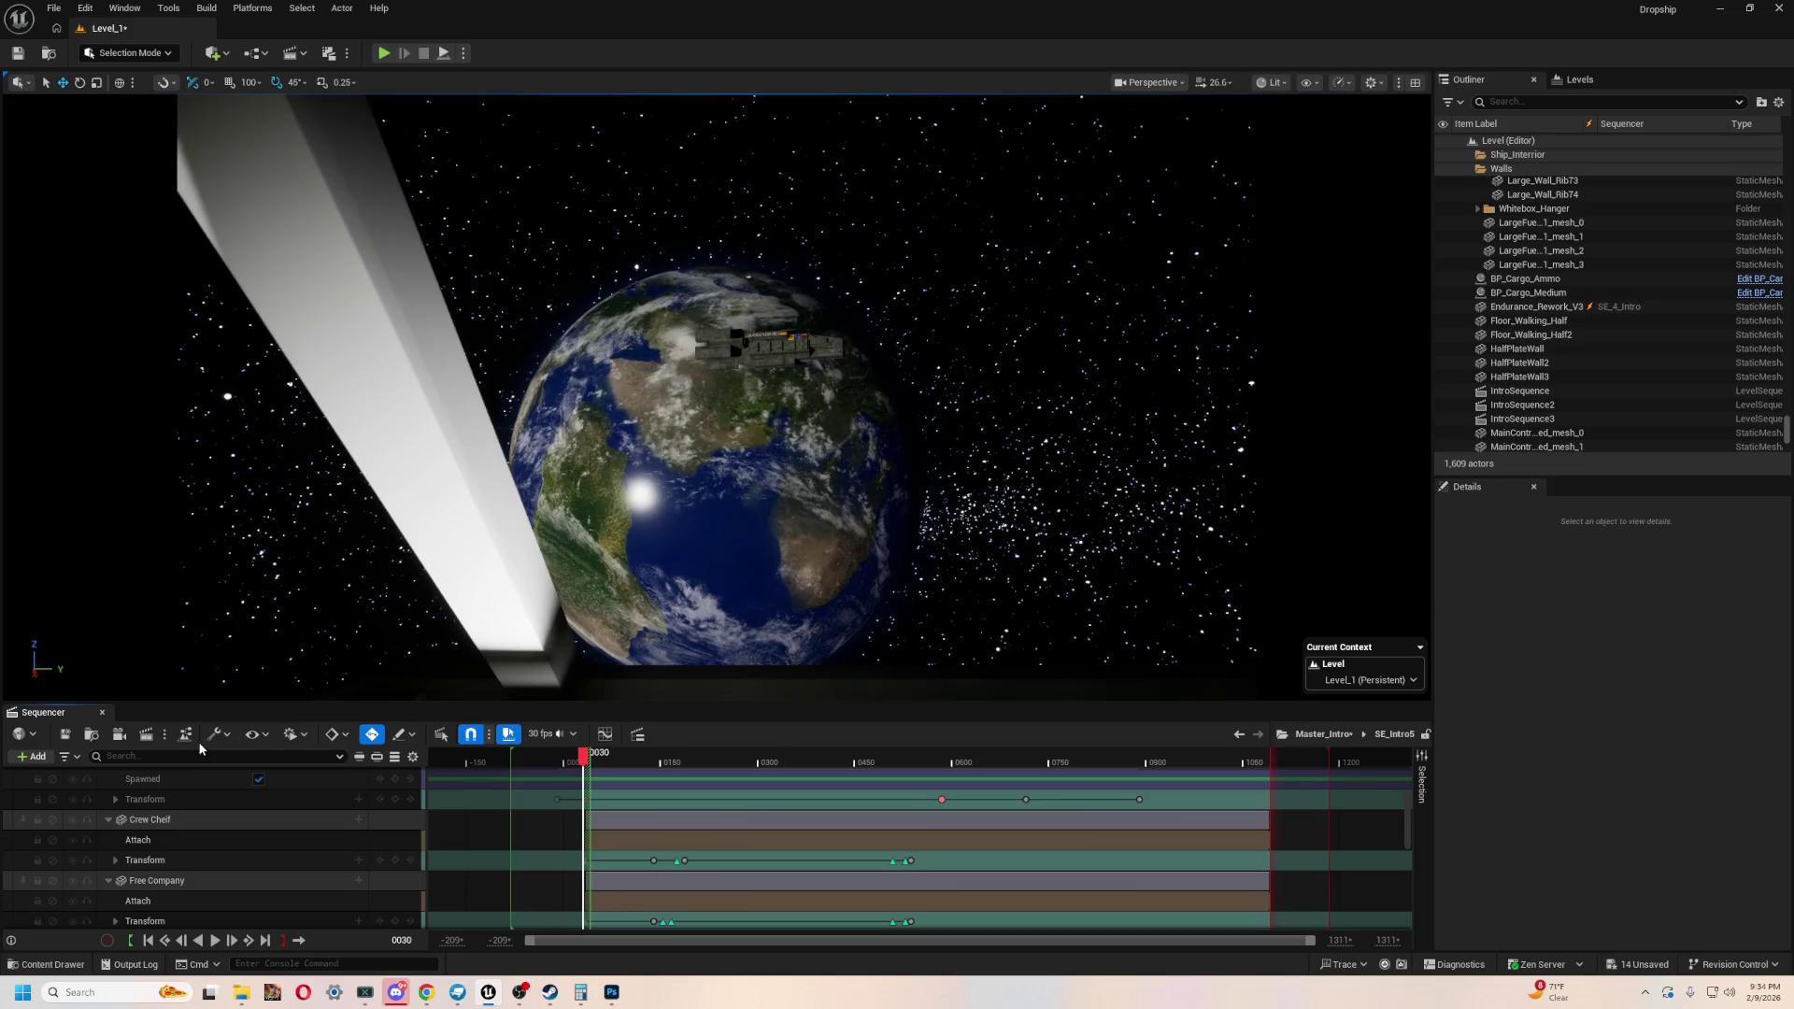
- Return to Master_Intro, select the Endurance_Rework_V3 ship, and expand the audio track settings
click(1239, 733)
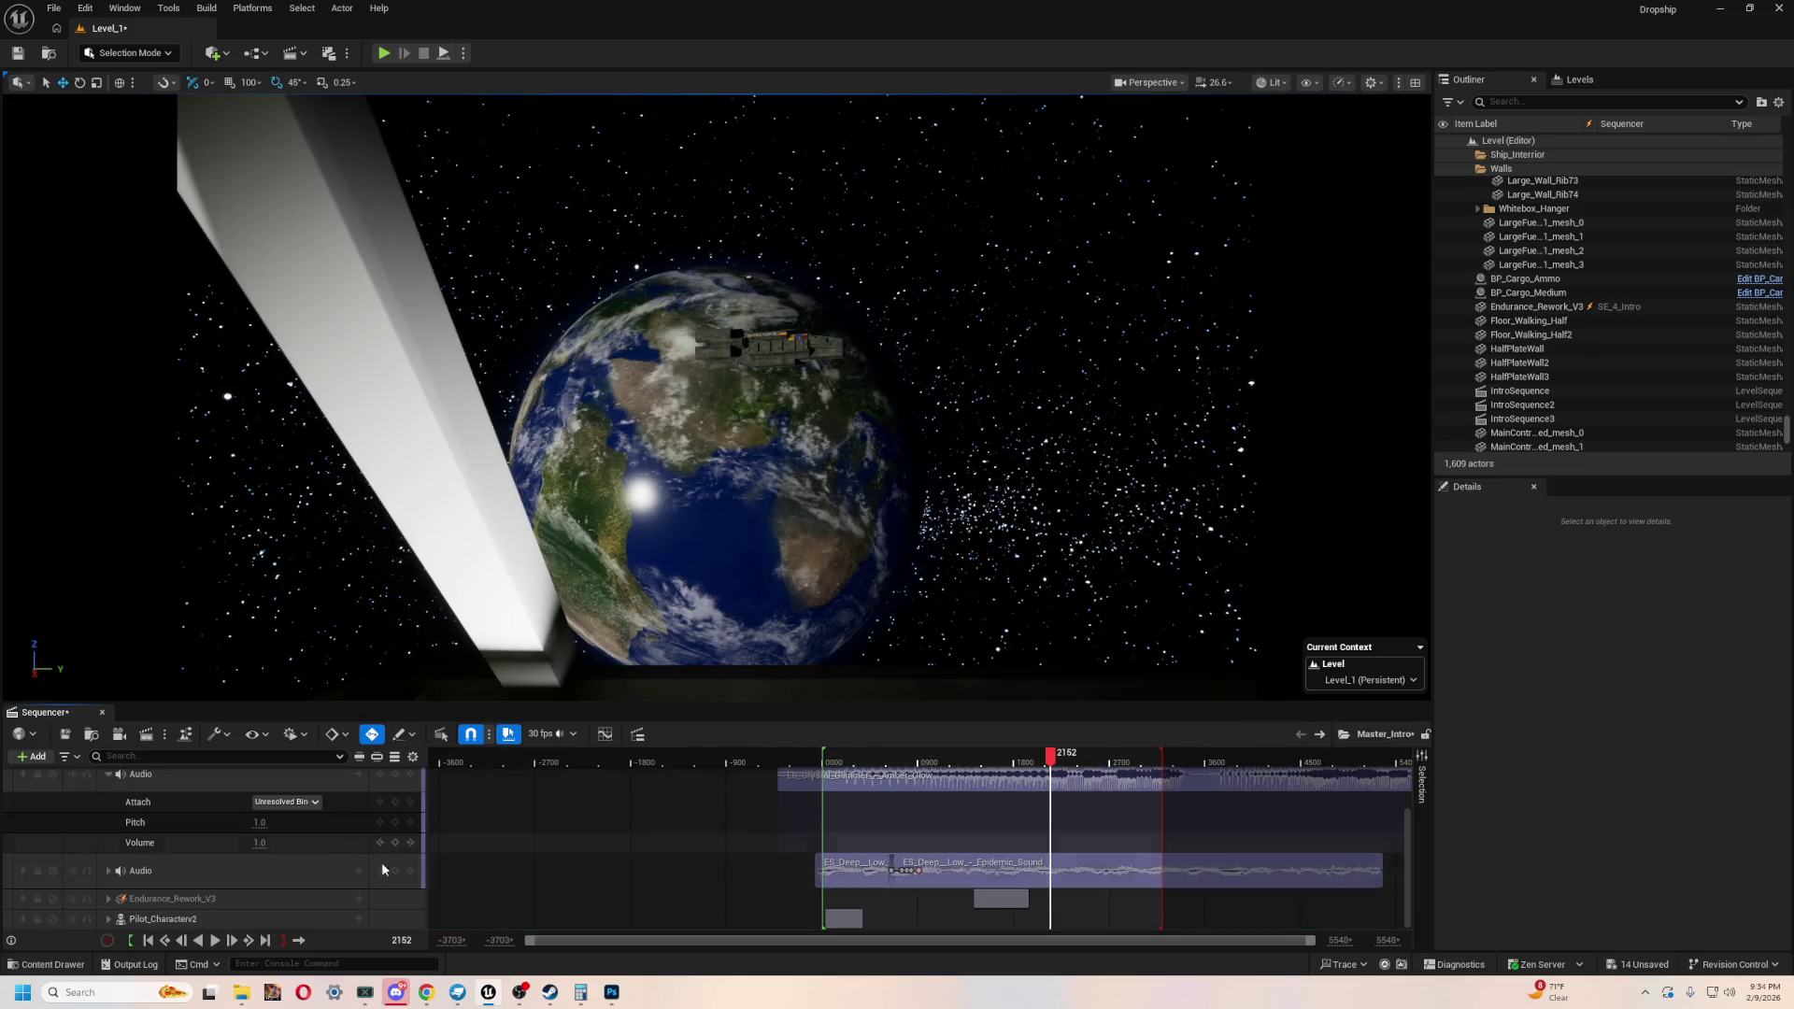
scroll(530, 785, up, 3)
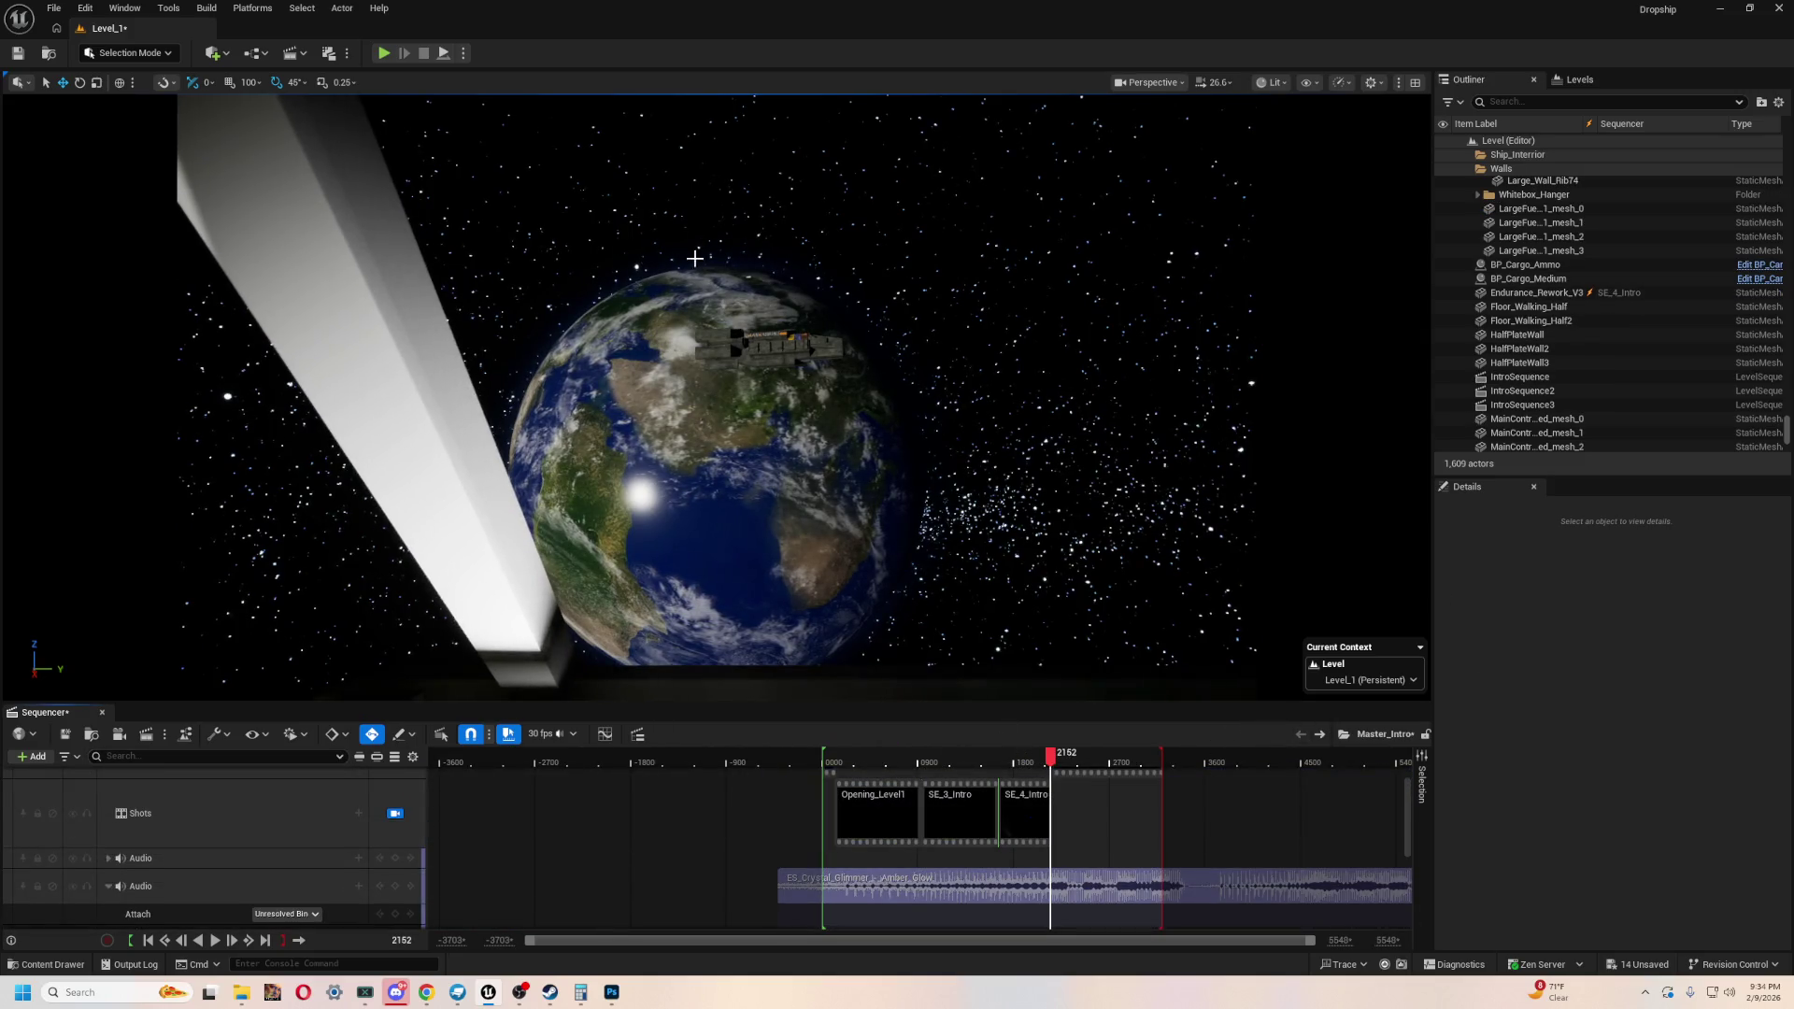
click(770, 337)
scroll(1106, 826, up, 2)
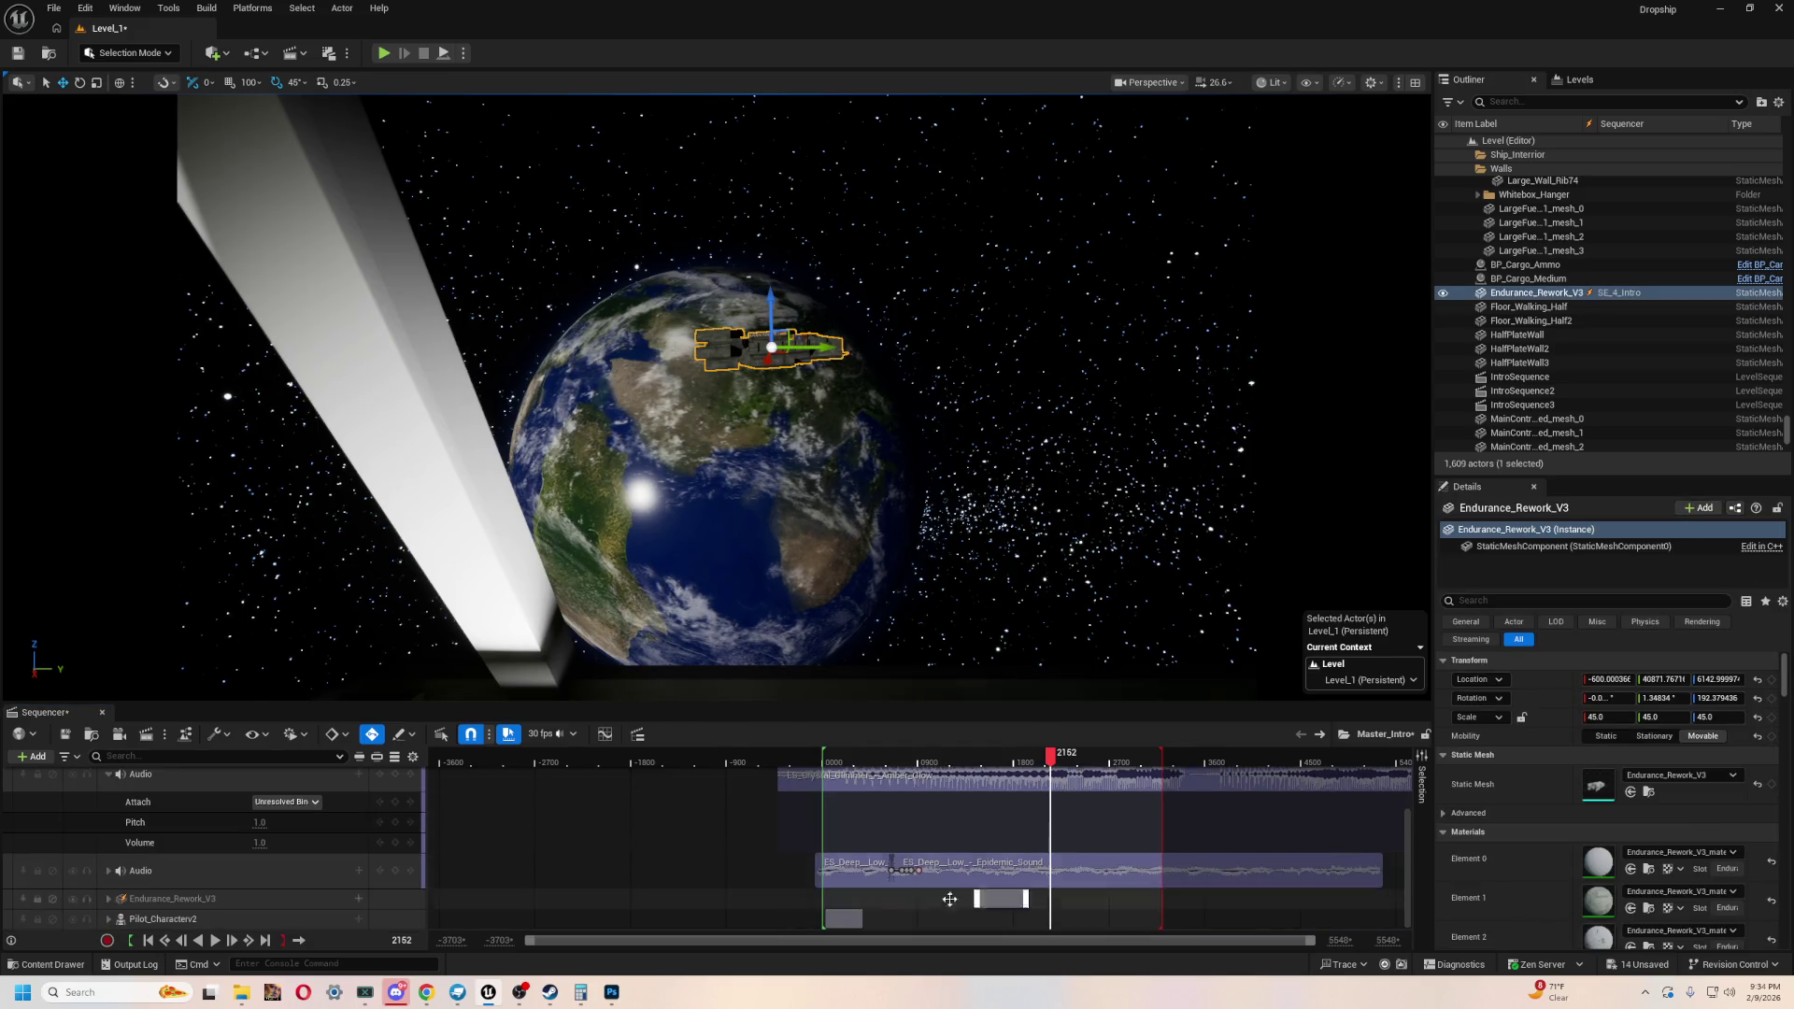
scroll(182, 878, down, 2)
double_click(181, 879)
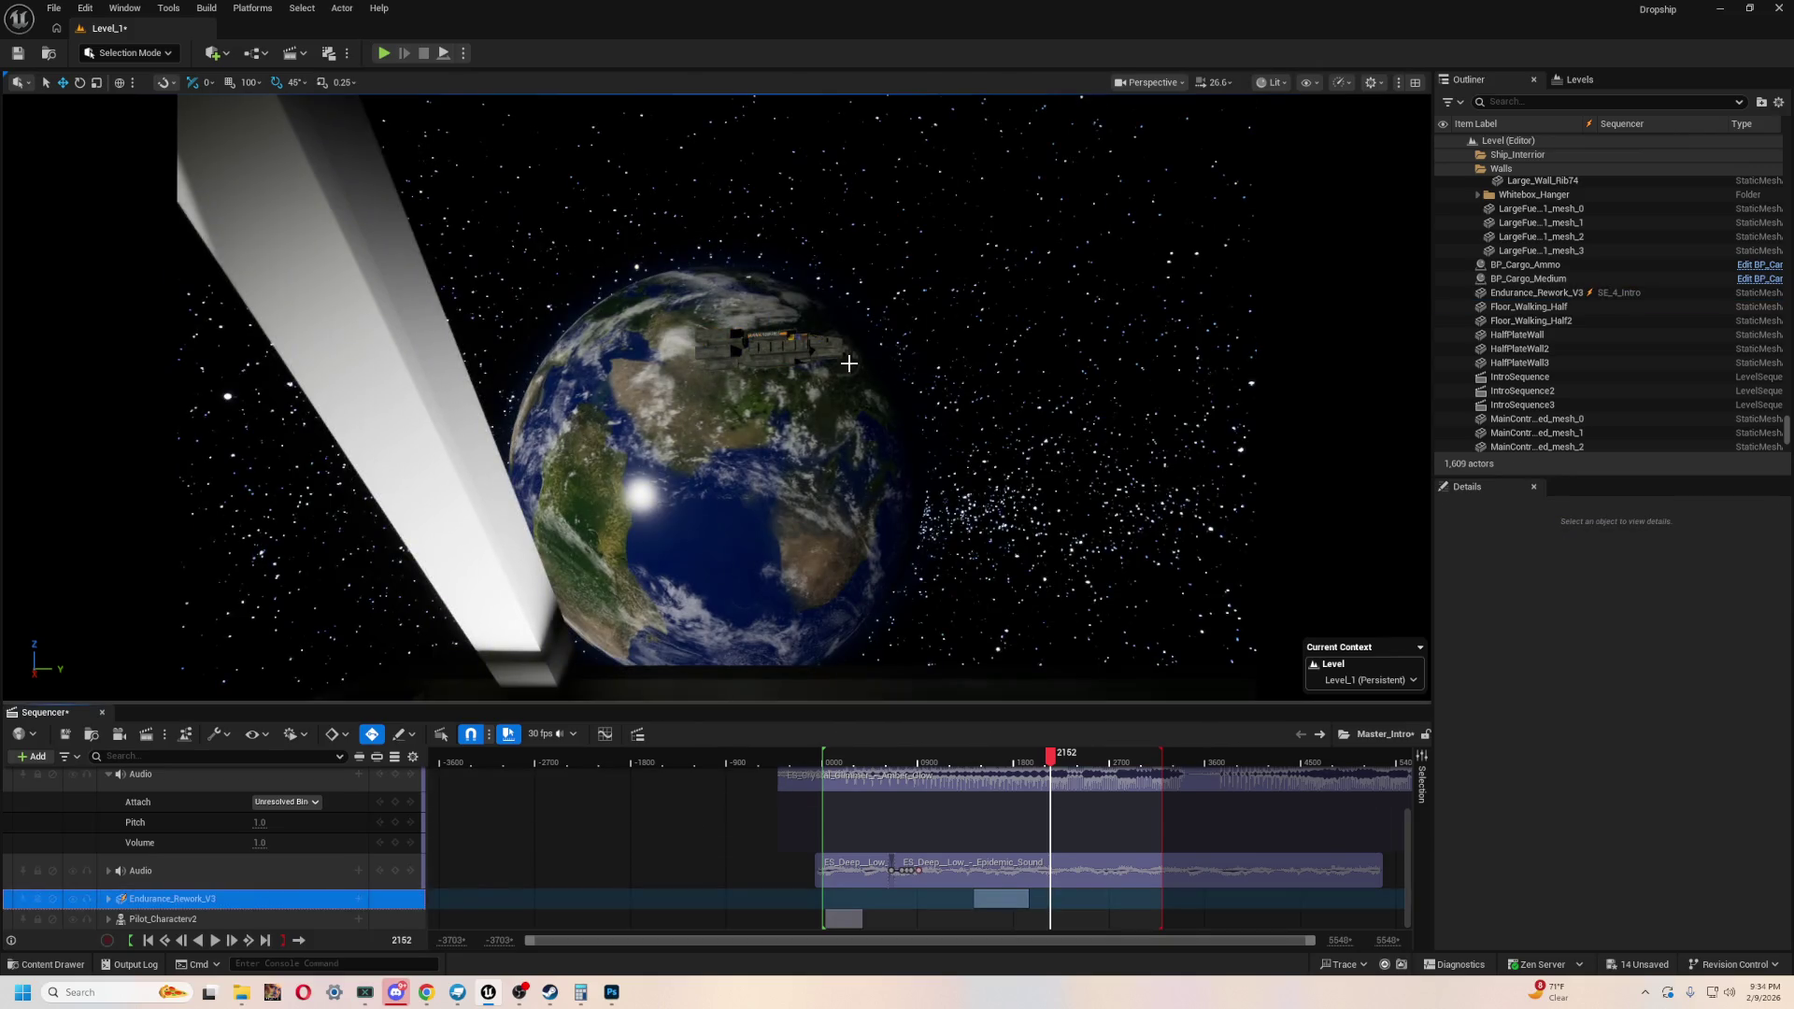
- Deselect the ship, scrub into the SE_Intro5 shot, and select the SE_4_Intro clip
click(789, 344)
mouse_move(1065, 752)
mouse_down()
mouse_move(1129, 753)
mouse_move(829, 753)
mouse_move(1034, 753)
mouse_move(1047, 781)
mouse_up()
scroll(951, 755, up, 5)
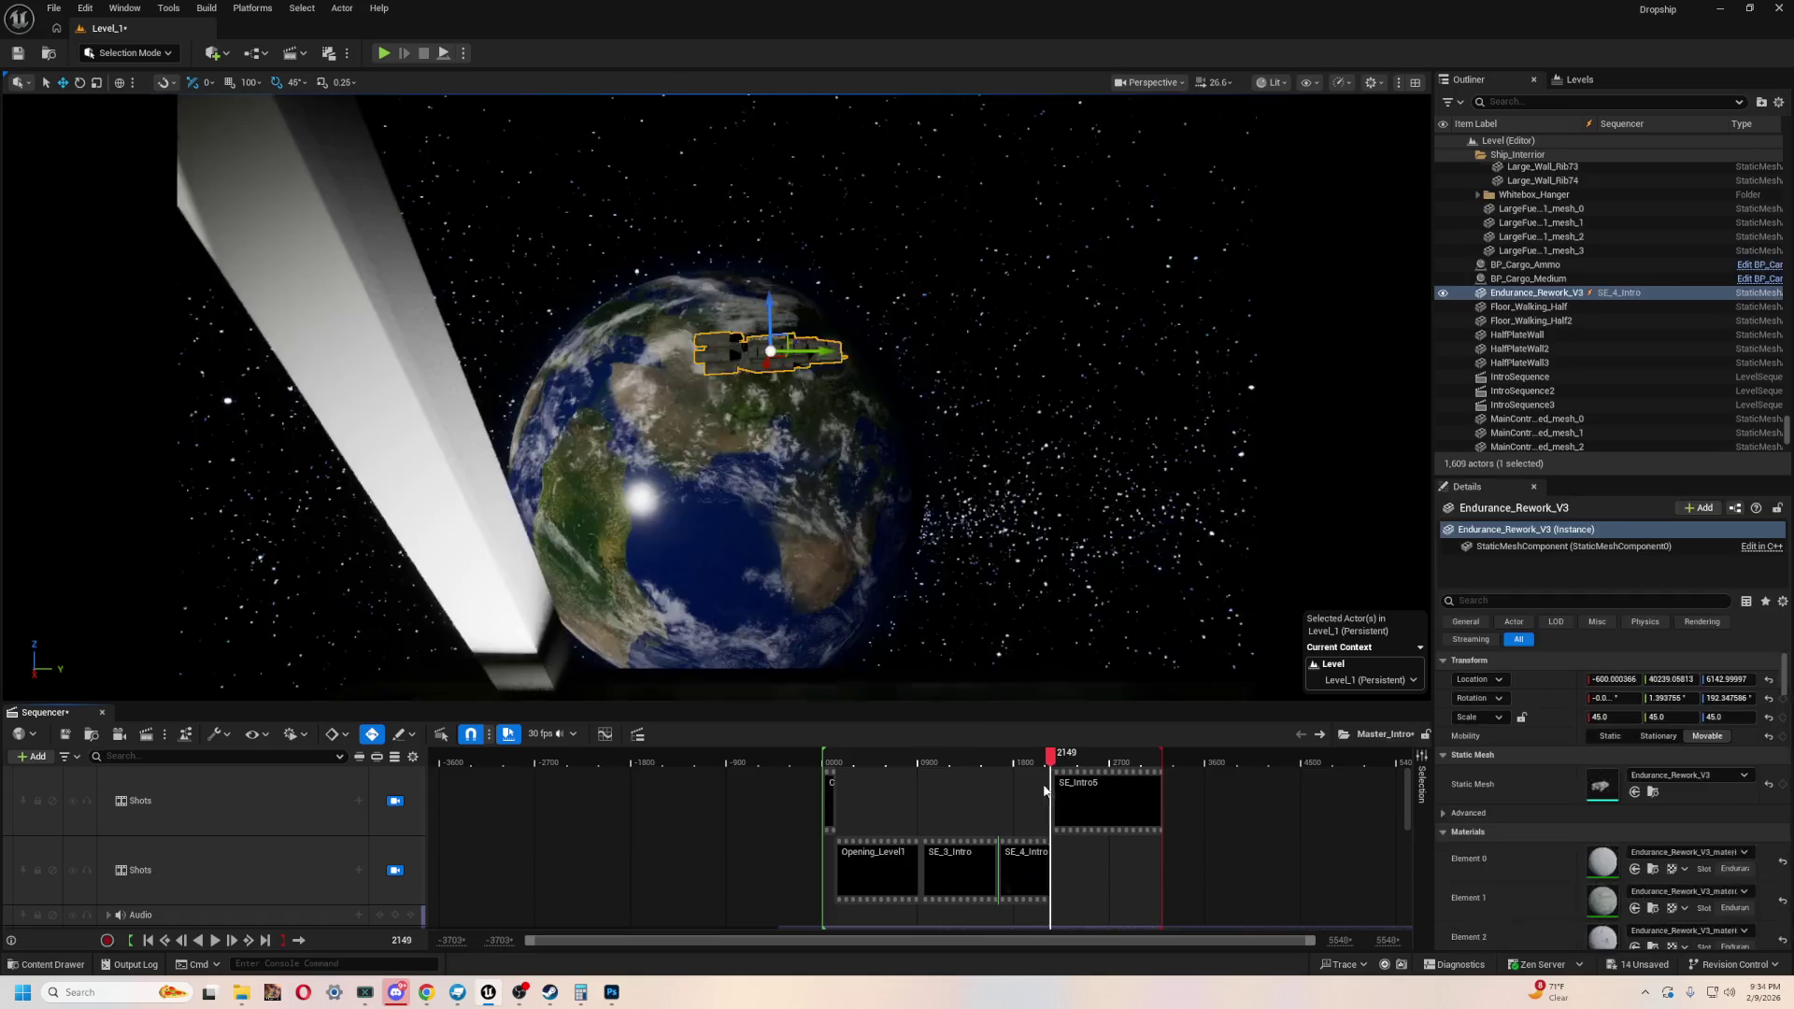
click(1040, 888)
- Open SE_4_Intro, select Endurance-Cut, scrub to frame 0553, and toggle Spawned on then off
click(1037, 886)
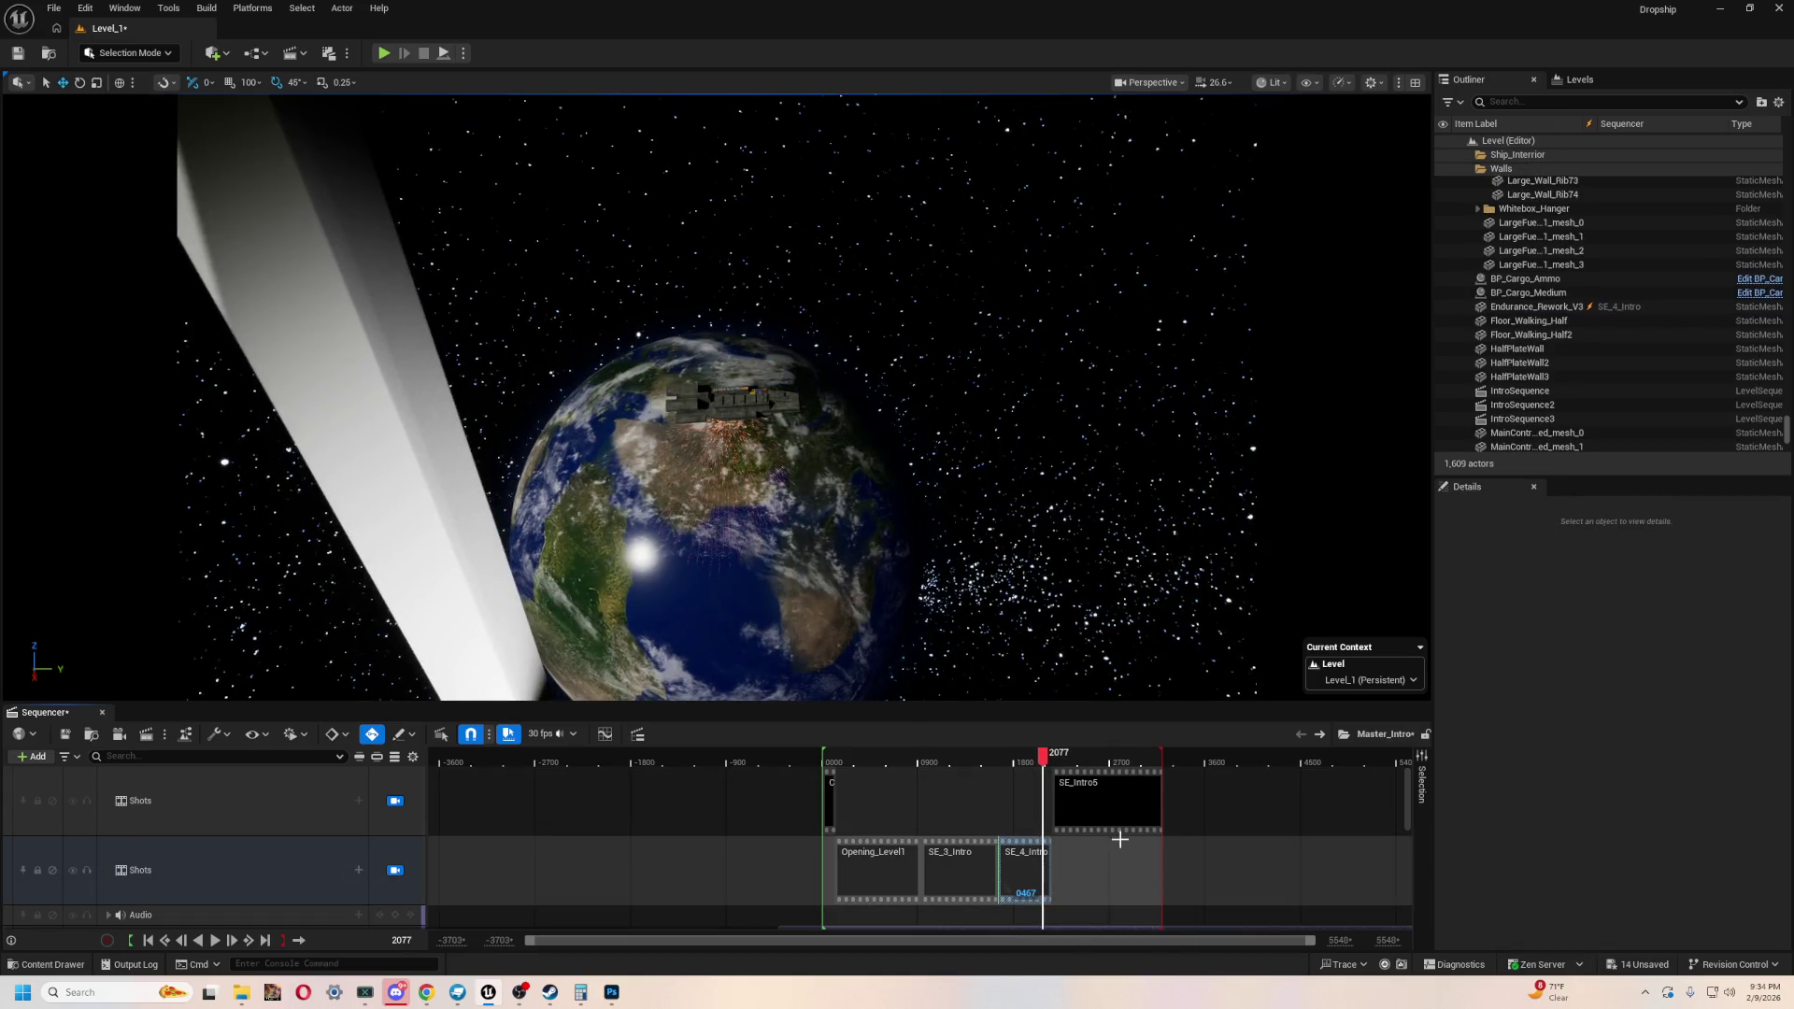
double_click(1031, 862)
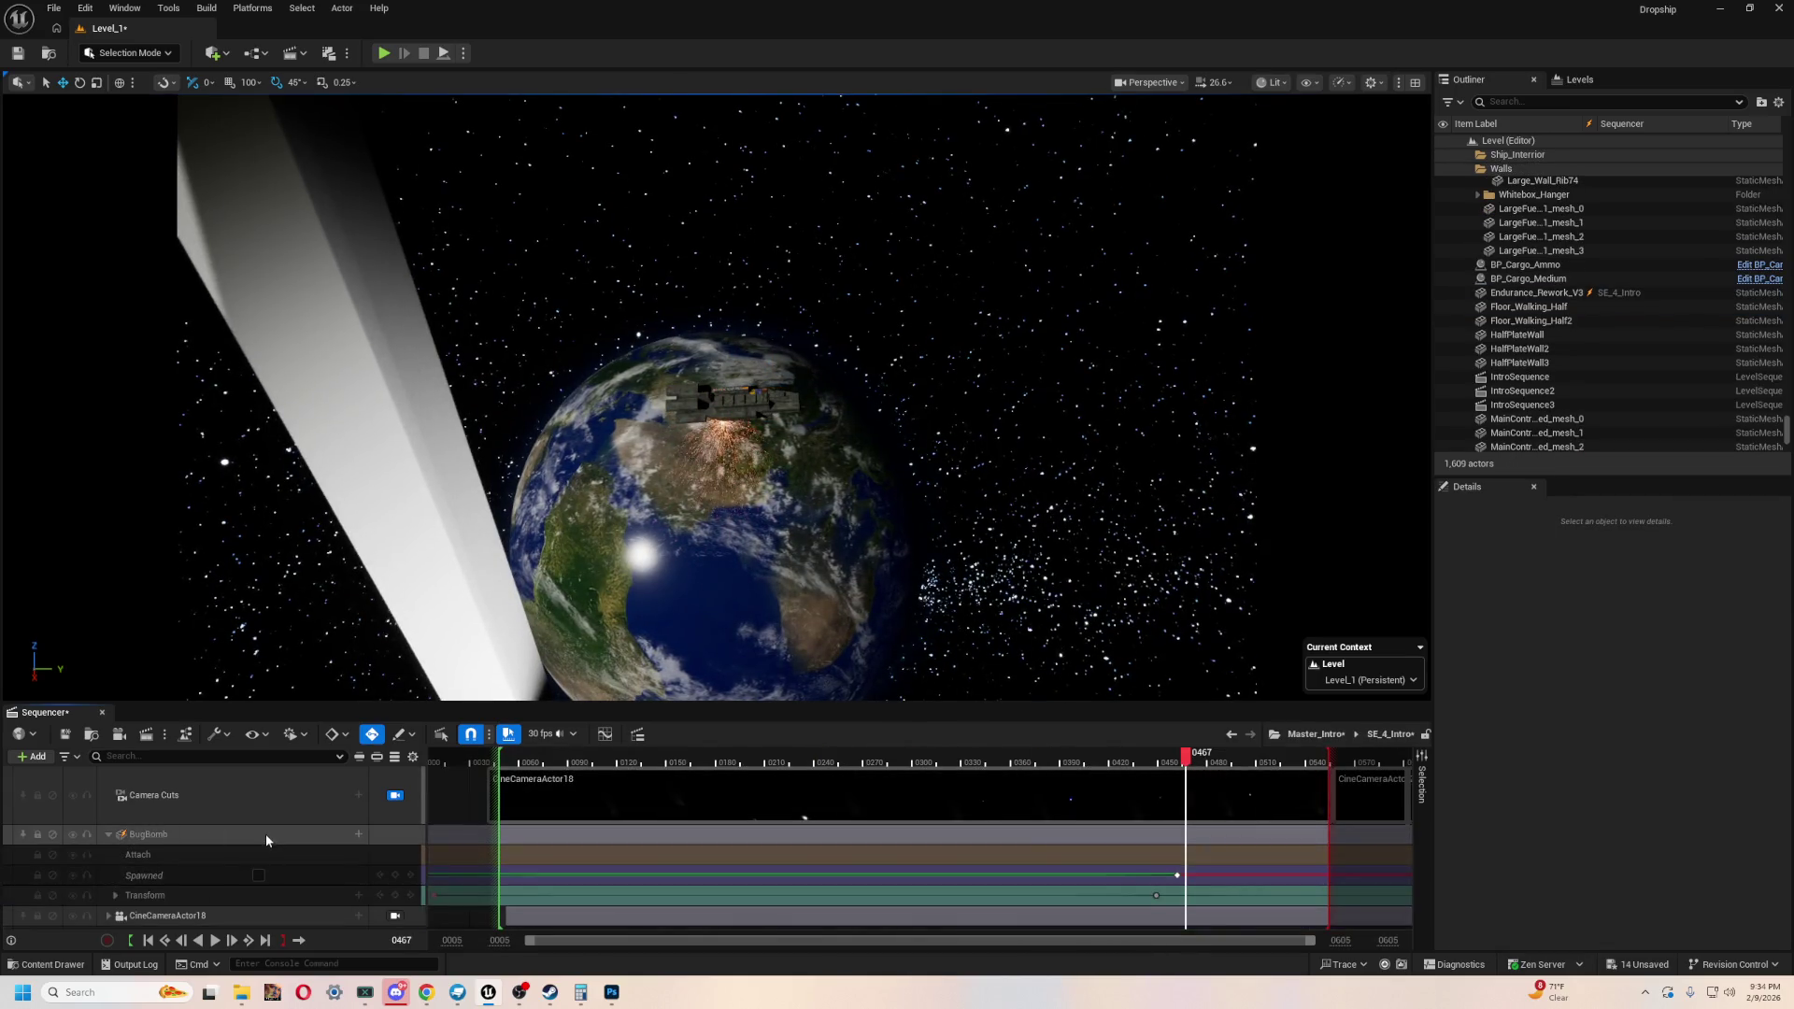
scroll(266, 834, down, 2)
scroll(266, 833, down, 3)
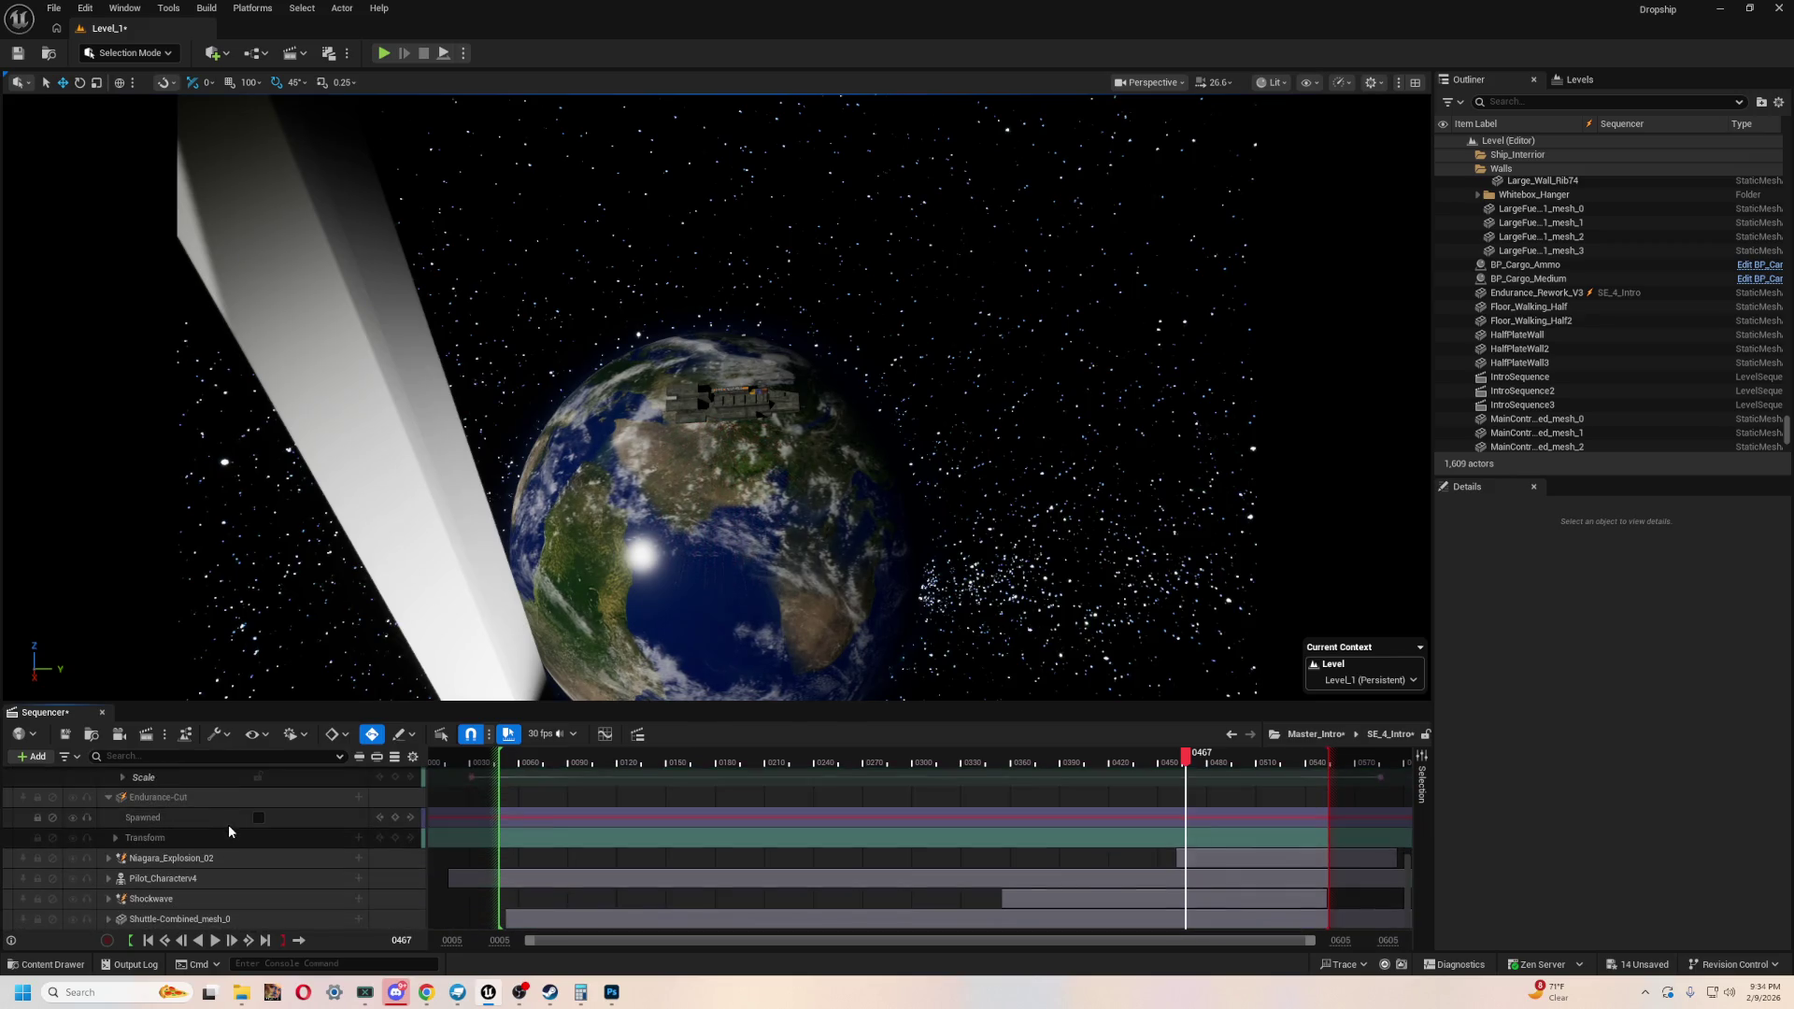
click(217, 799)
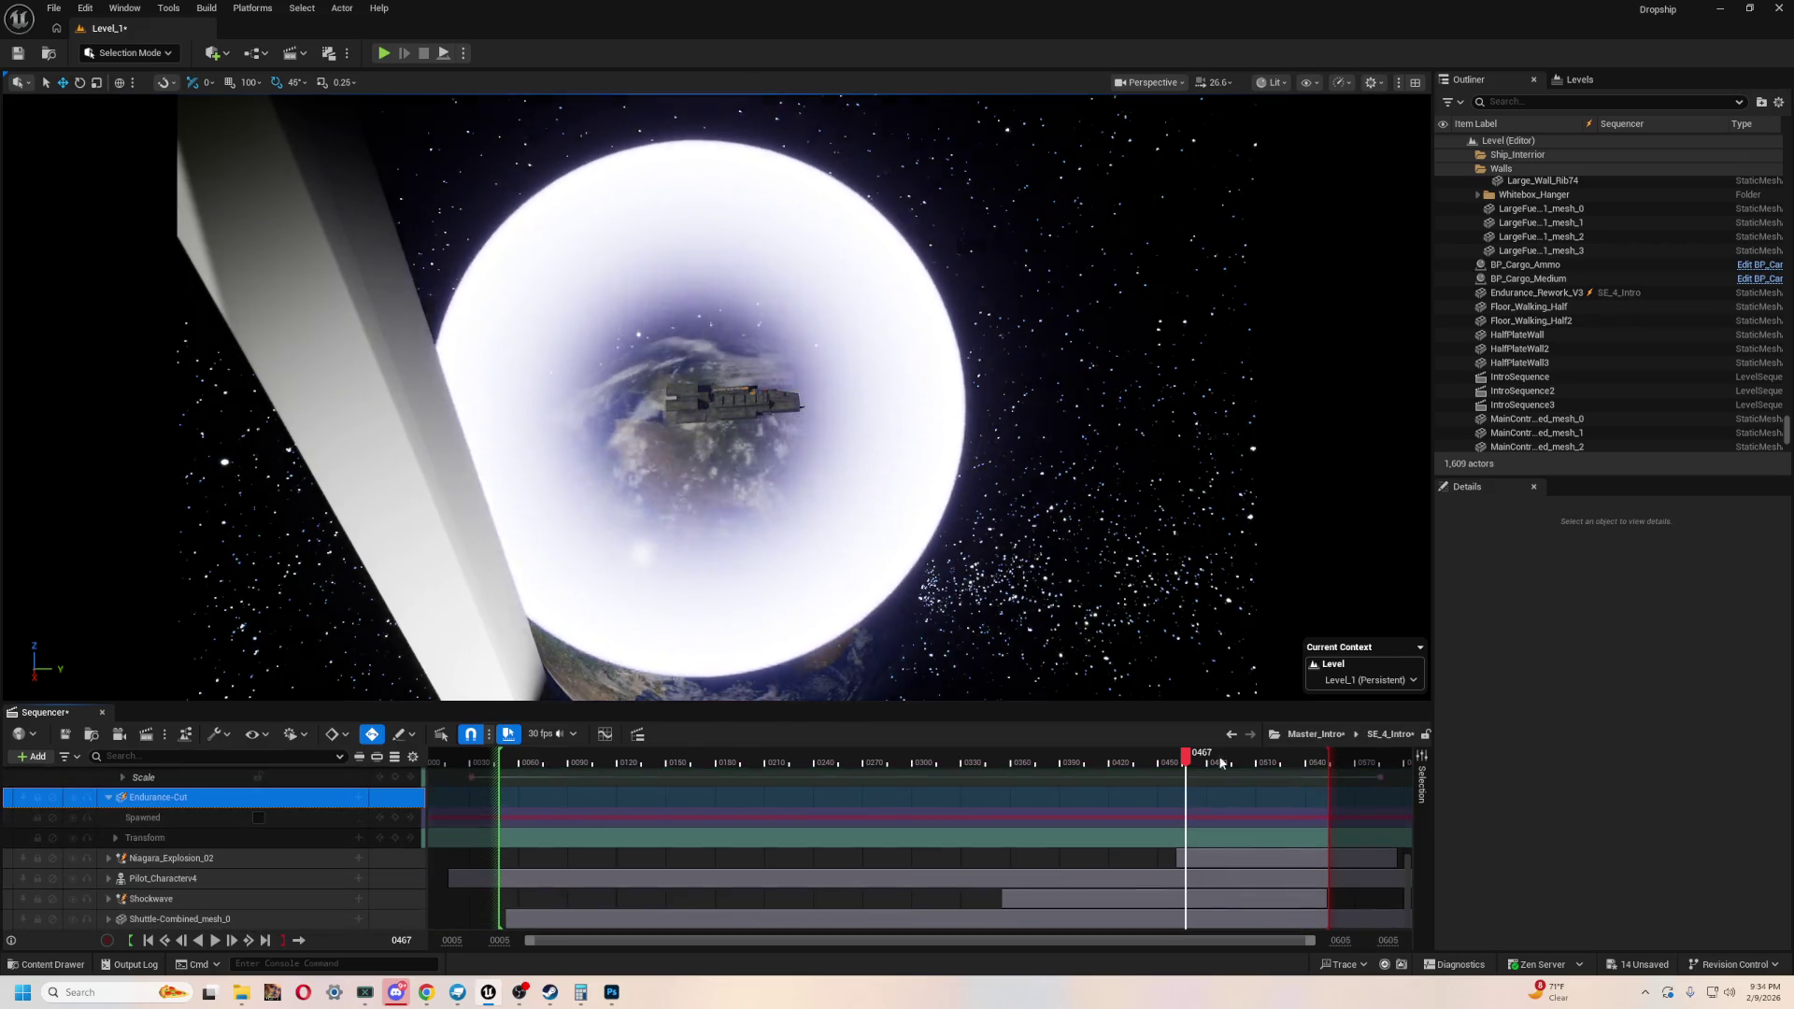
drag(1184, 764, 1328, 768)
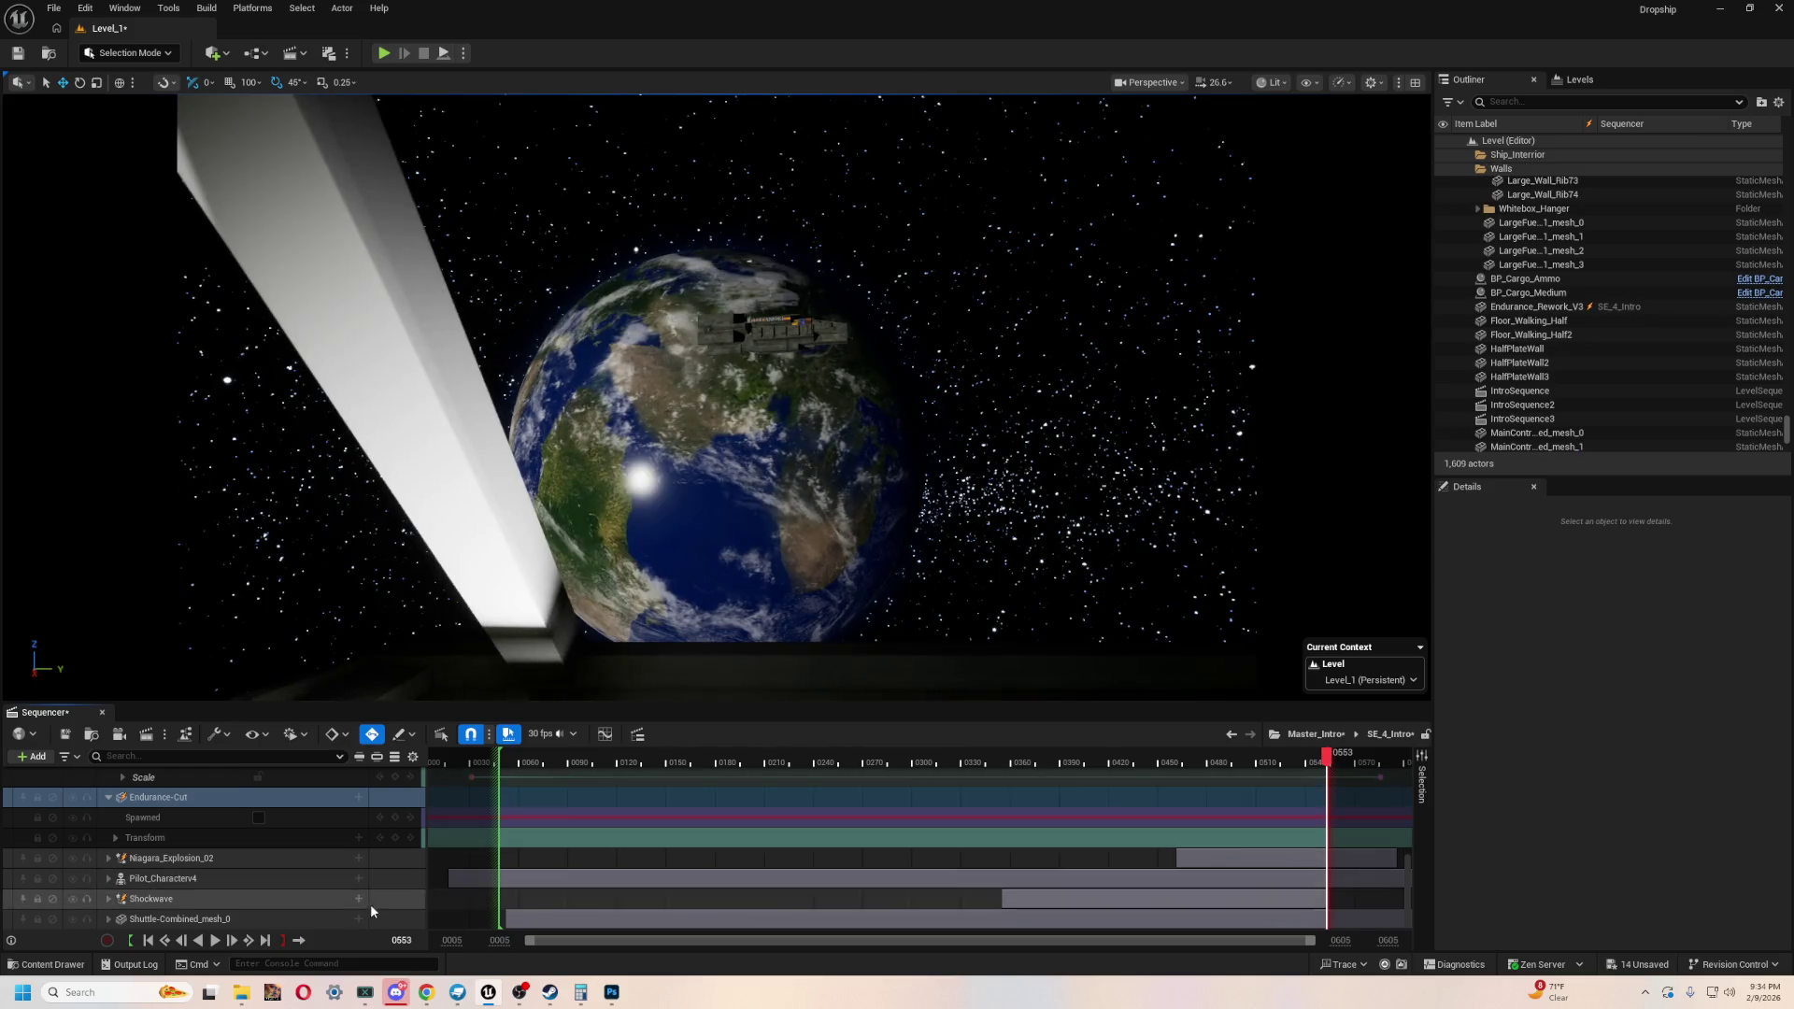
click(261, 818)
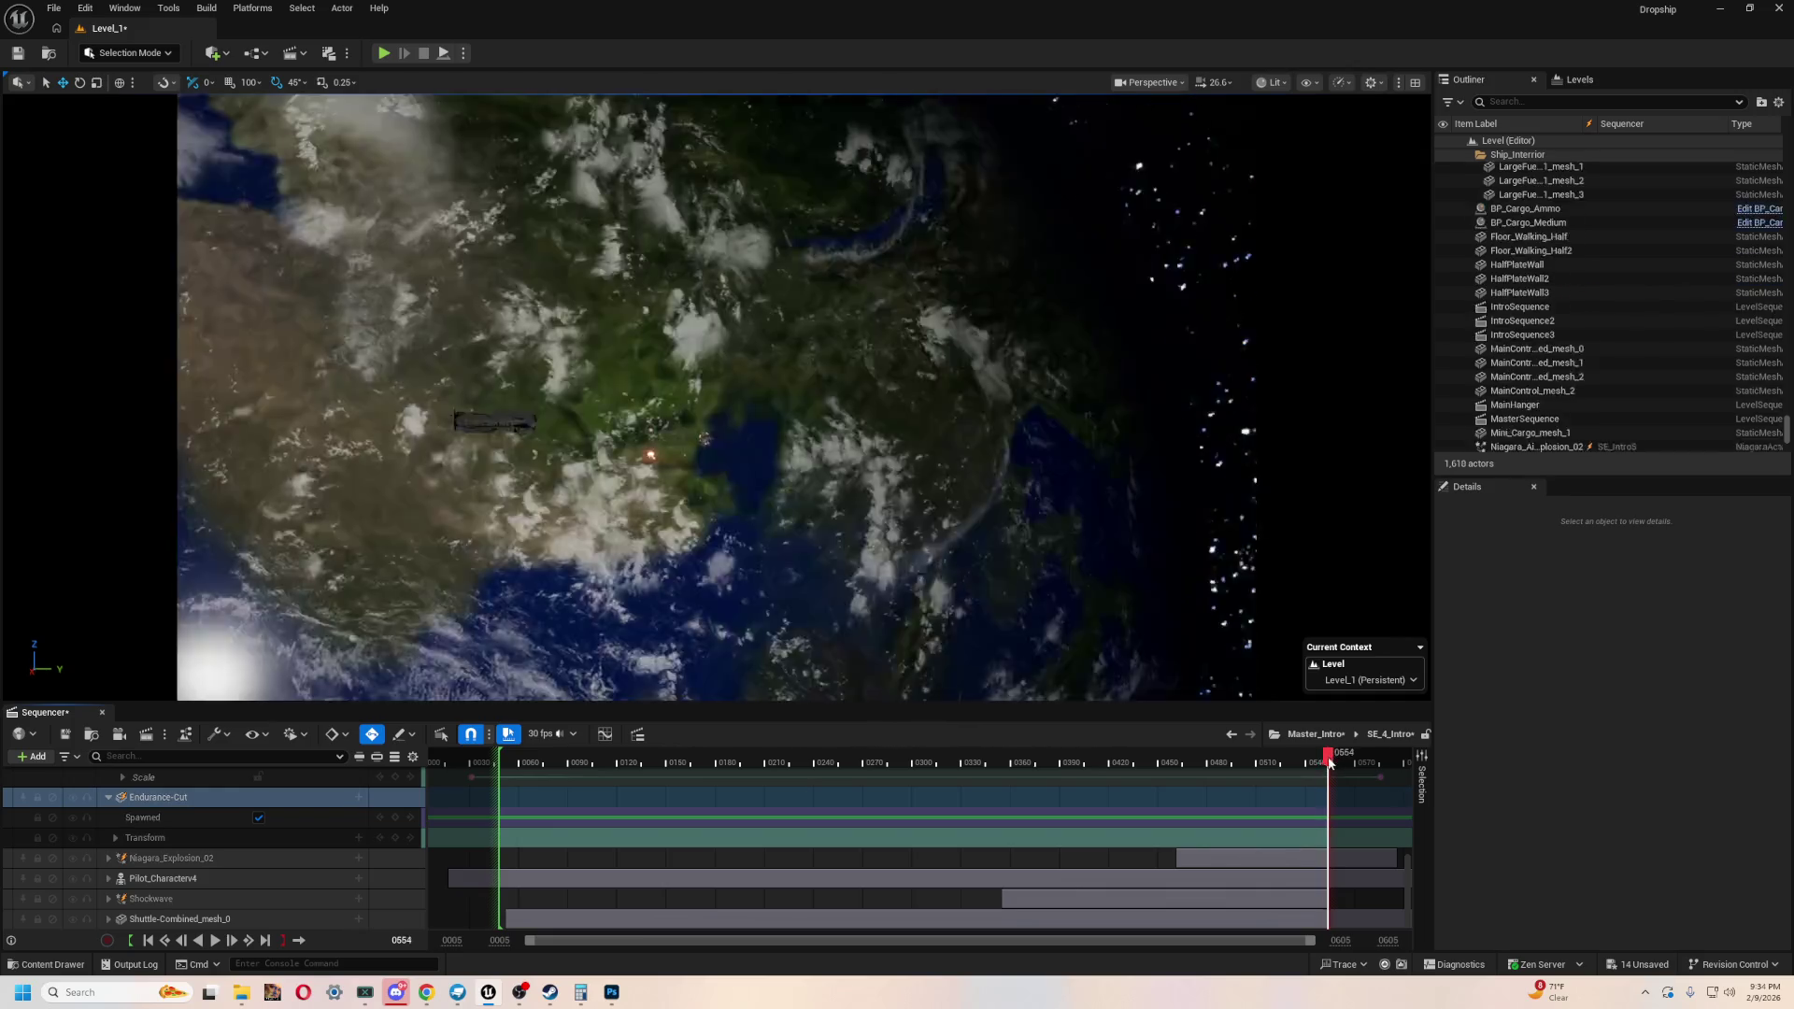
click(259, 817)
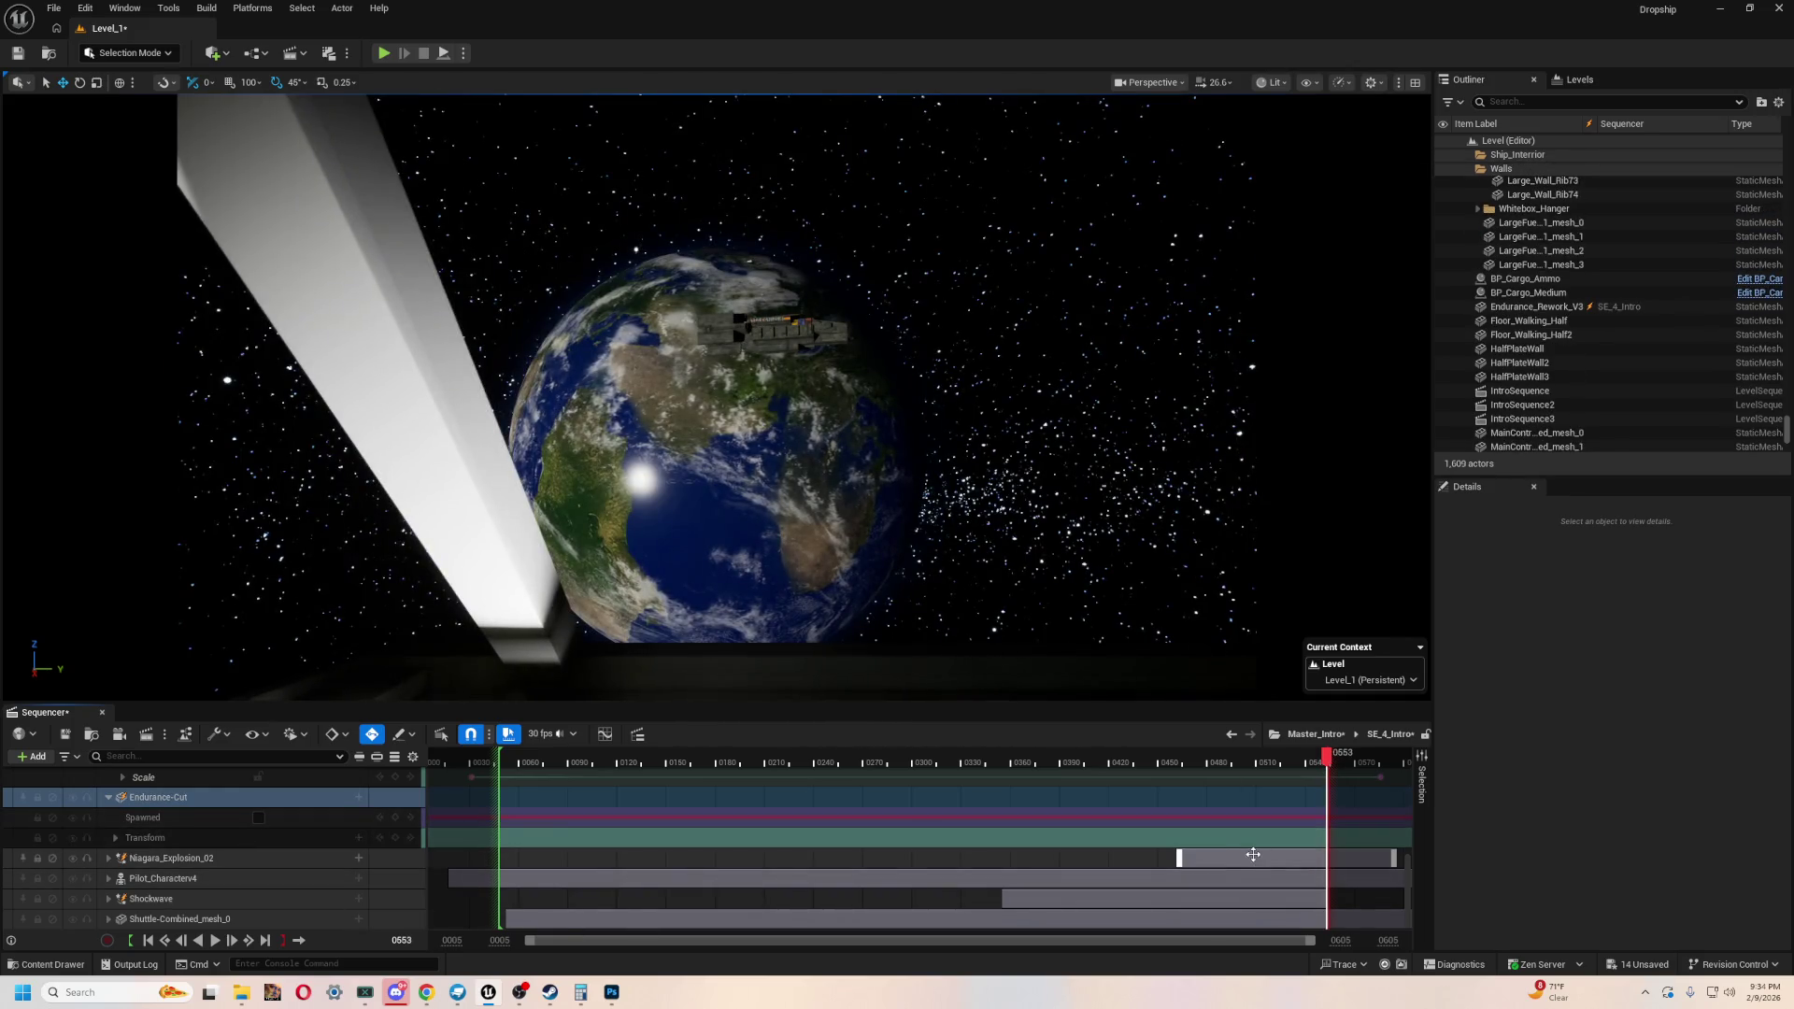
- Zoom the SE_4_Intro timeline and expand the Endurance-Cut track's Transform properties
scroll(1338, 824, up, 3)
scroll(1338, 824, down, 5)
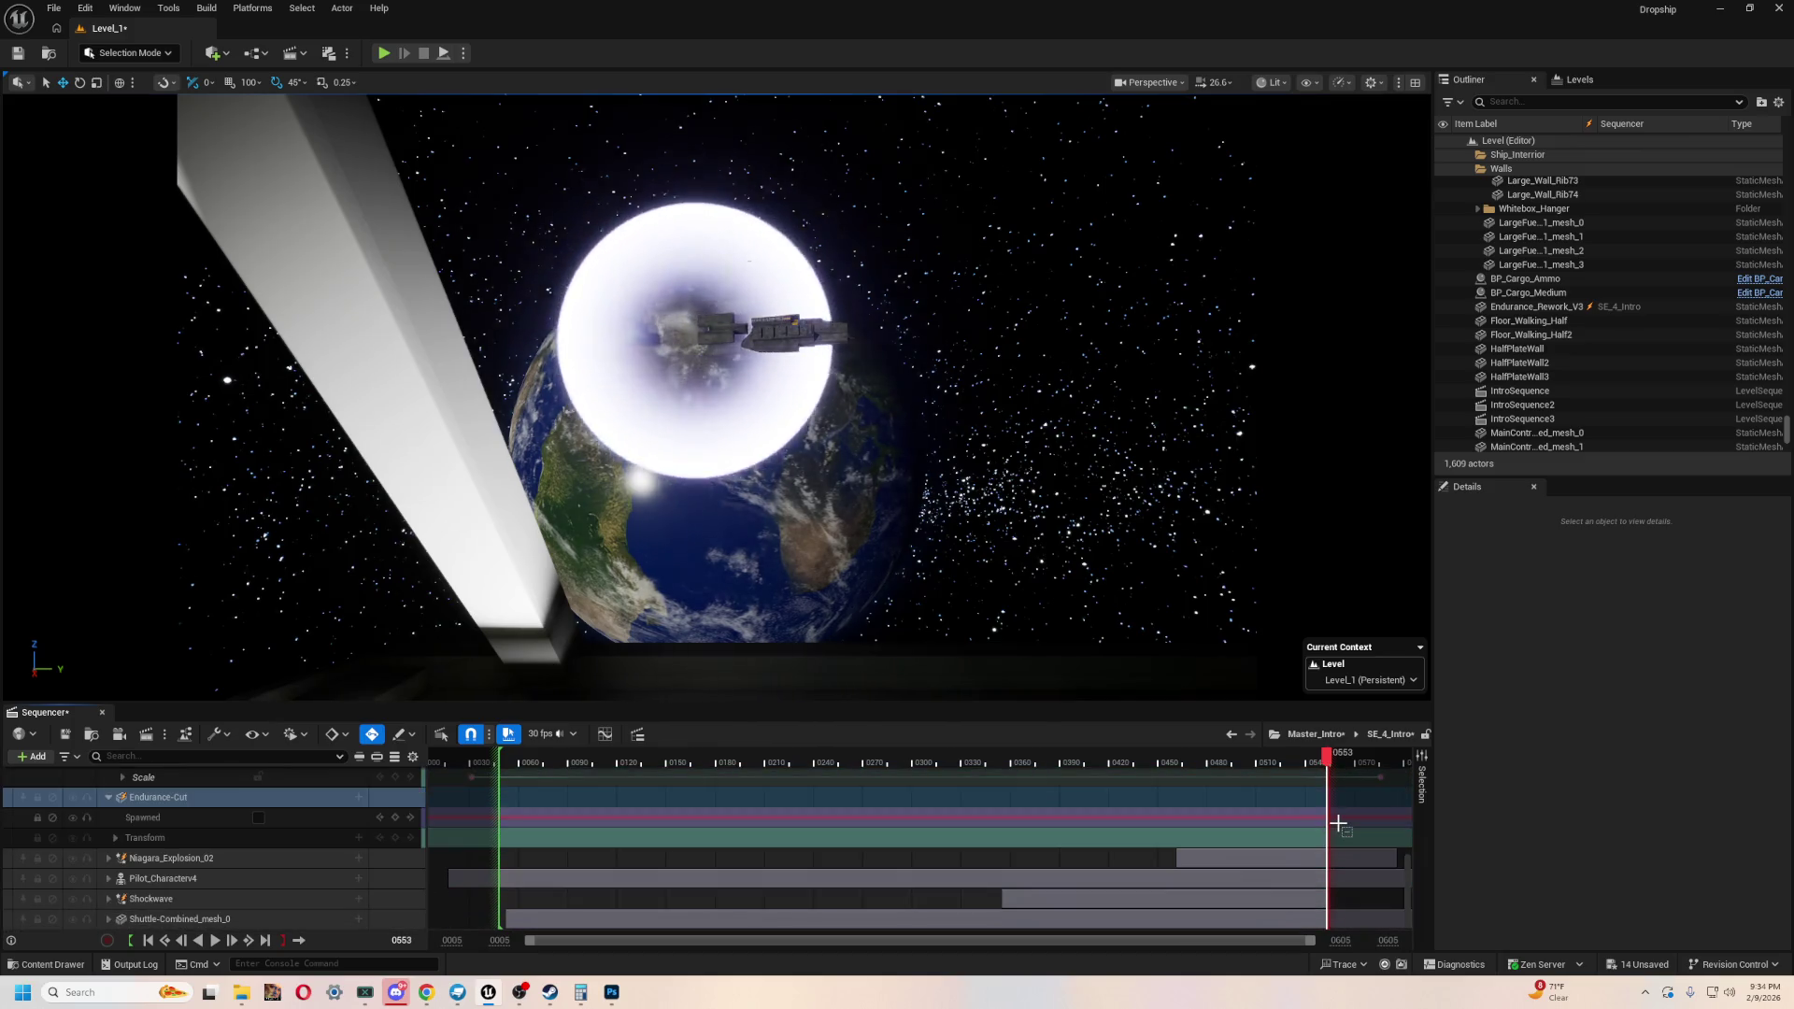
ctrl+scroll(1338, 825, up, 5)
drag(1209, 940, 1225, 940)
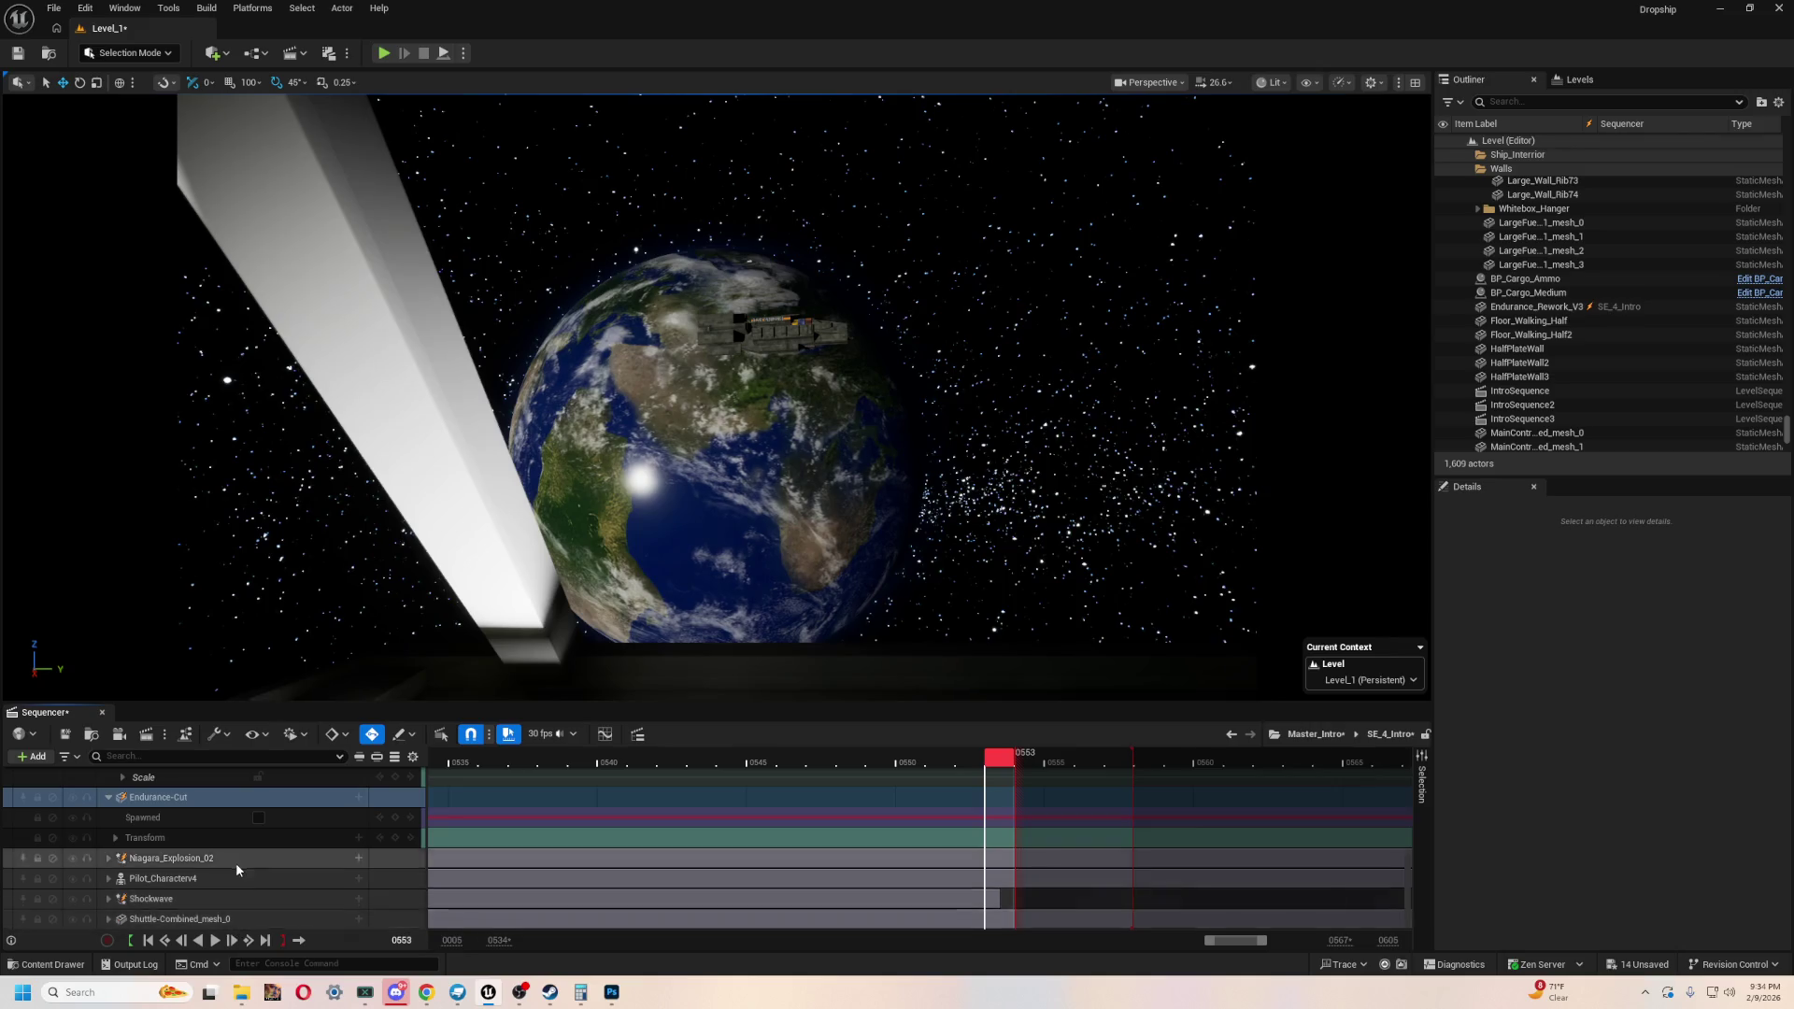
scroll(236, 862, up, 2)
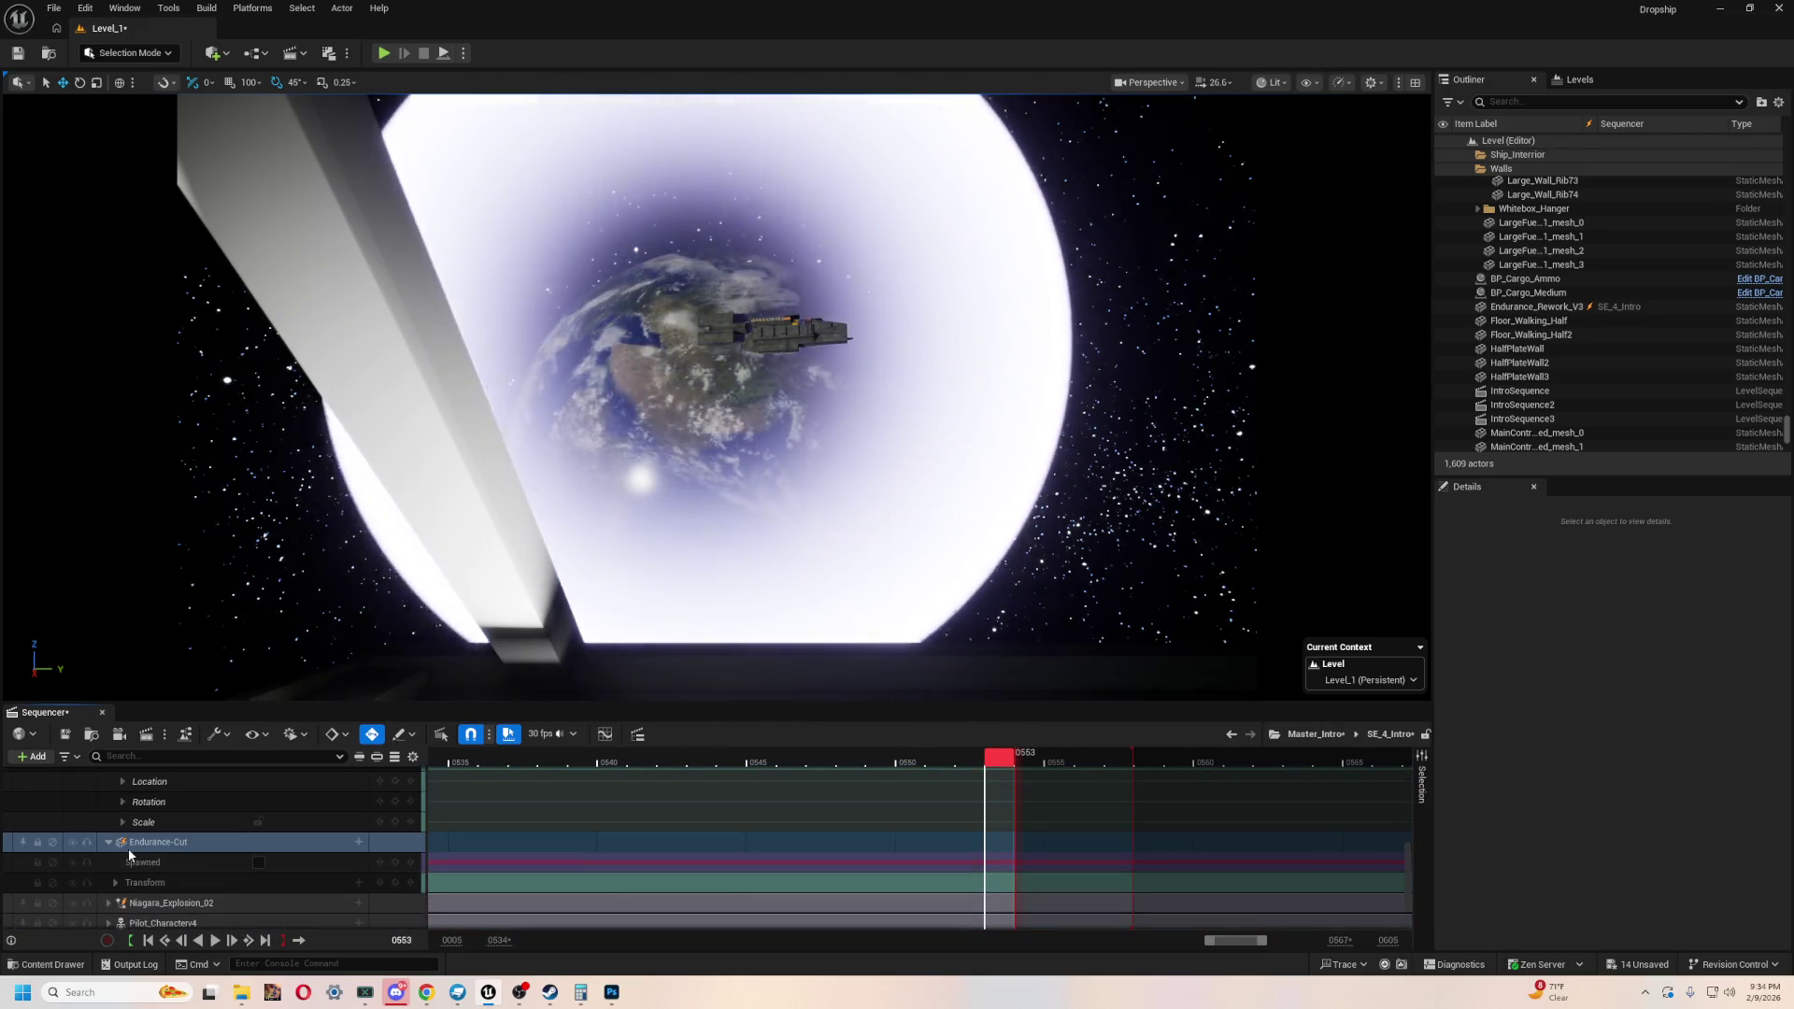
click(117, 883)
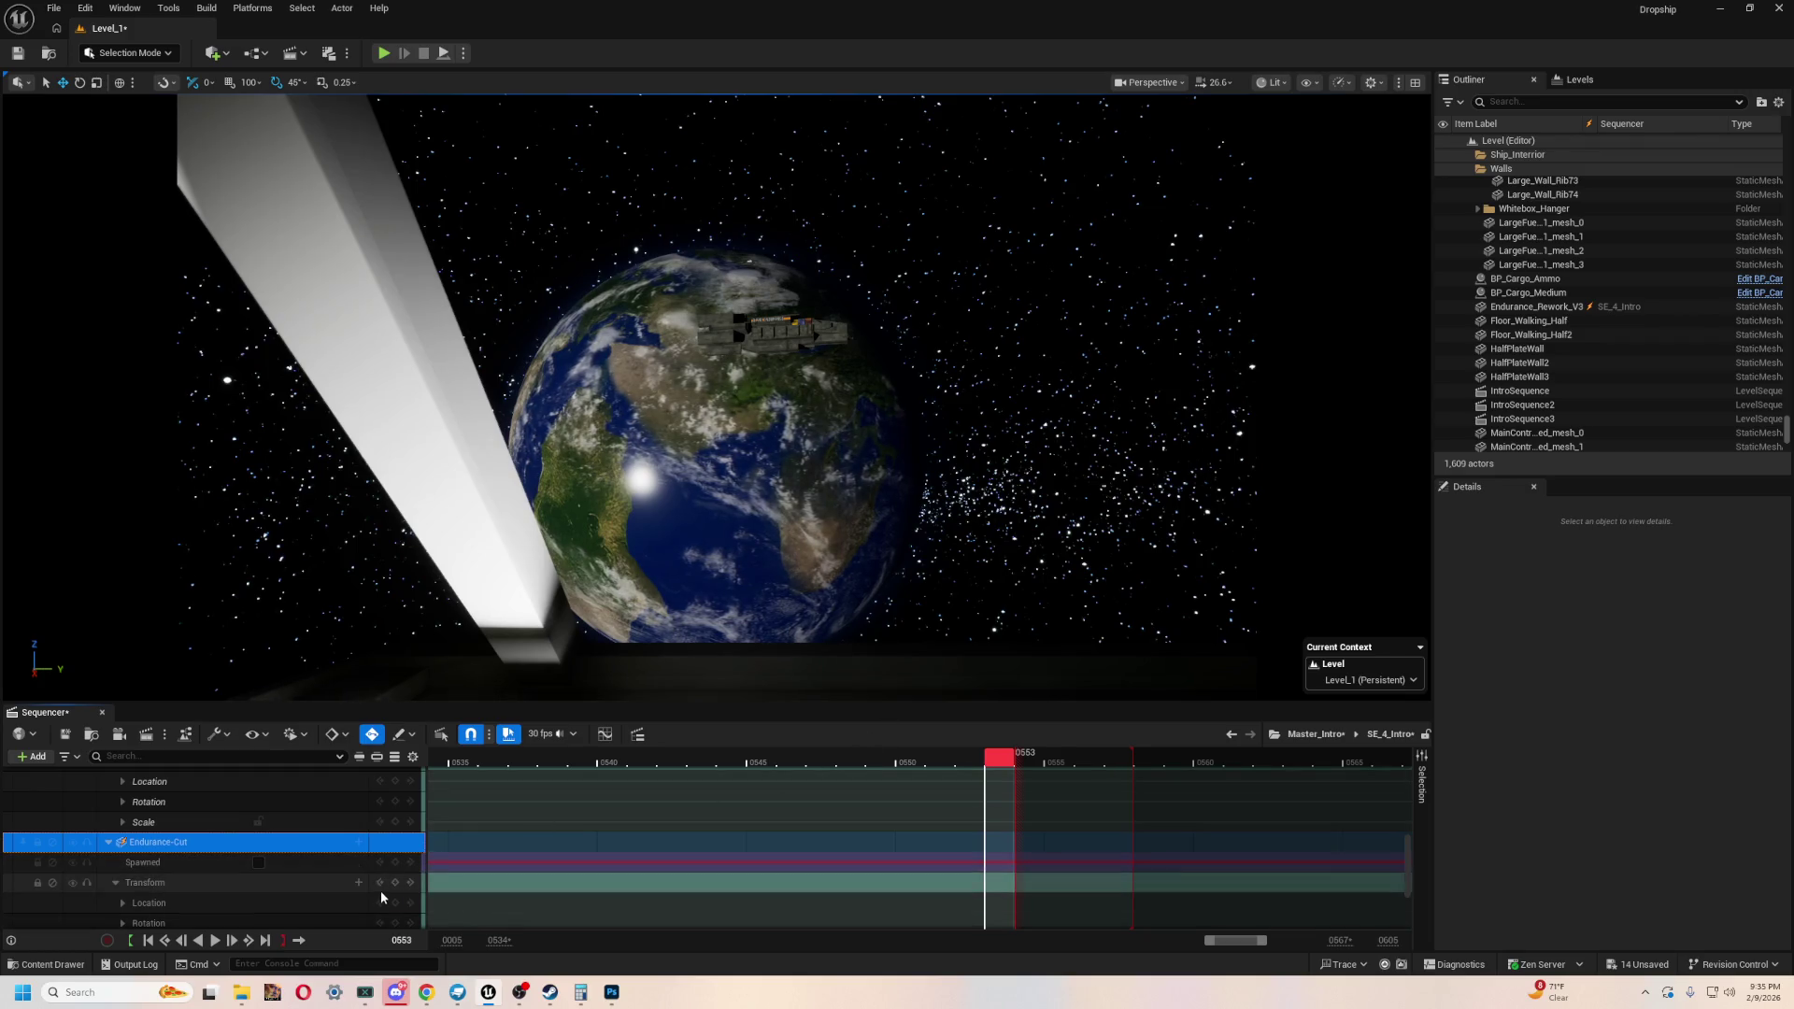
- Add a Spawned key for Endurance-Cut, then scrub around frame 0553 and step to 0554
click(396, 861)
mouse_move(1024, 768)
mouse_down()
mouse_move(1051, 762)
mouse_move(973, 759)
mouse_move(1041, 764)
mouse_move(999, 761)
mouse_up()
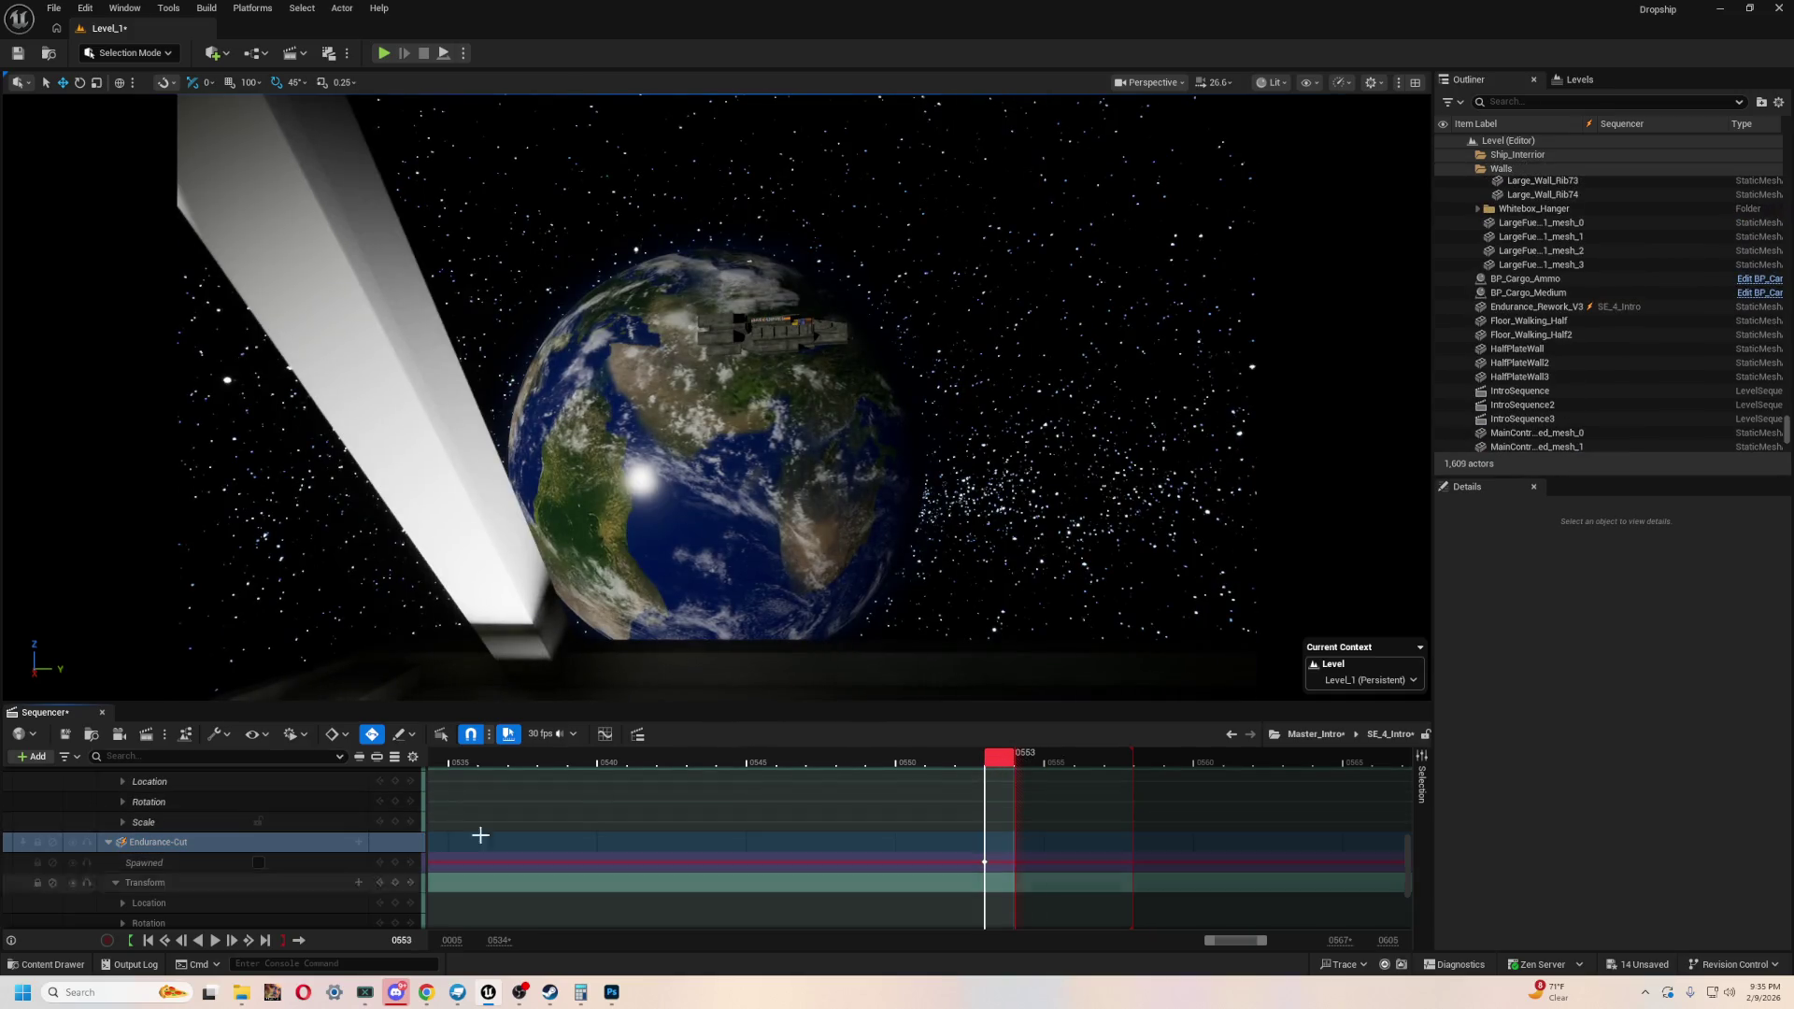
click(1026, 760)
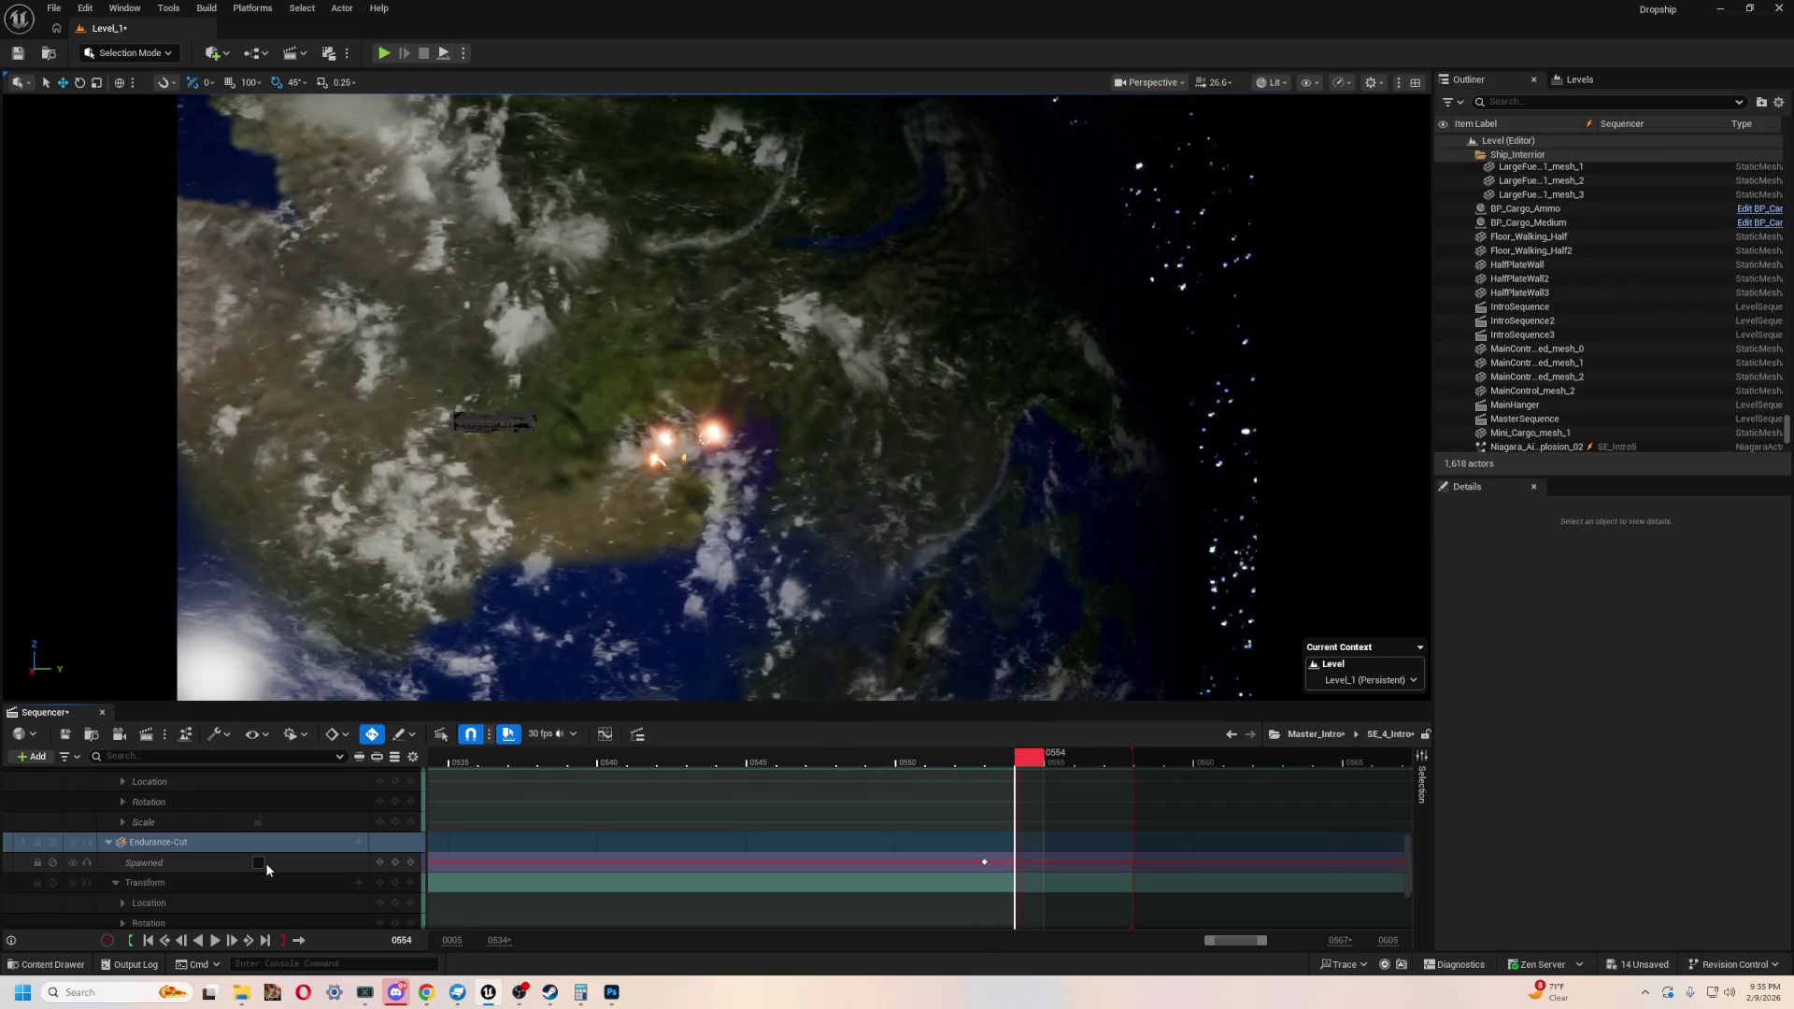
- Key Endurance-Cut as spawned at frame 0554 and play the shot to check it
click(259, 863)
click(955, 763)
key(space)
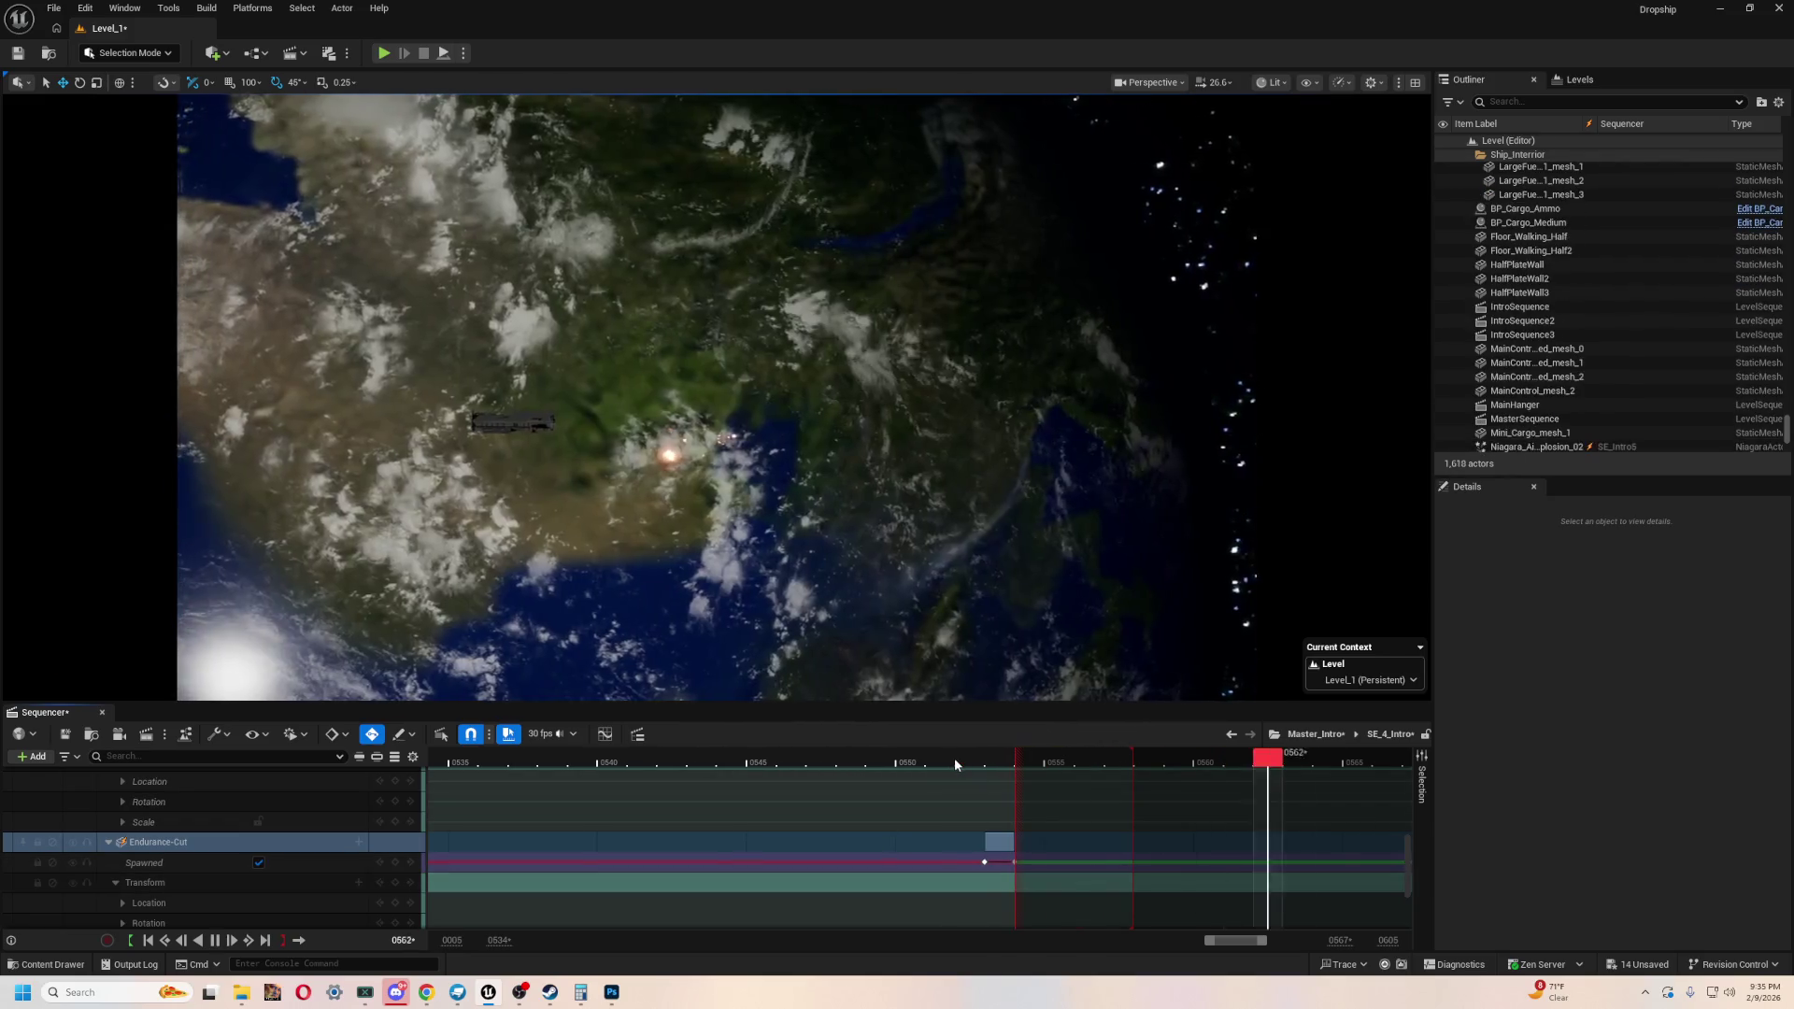
key(space)
- Shift the spawn key slightly later, review the timing, and bring up the Intro_Movie assets
mouse_move(1012, 843)
mouse_down()
mouse_move(1131, 842)
mouse_move(1014, 843)
mouse_up()
drag(928, 755, 1118, 764)
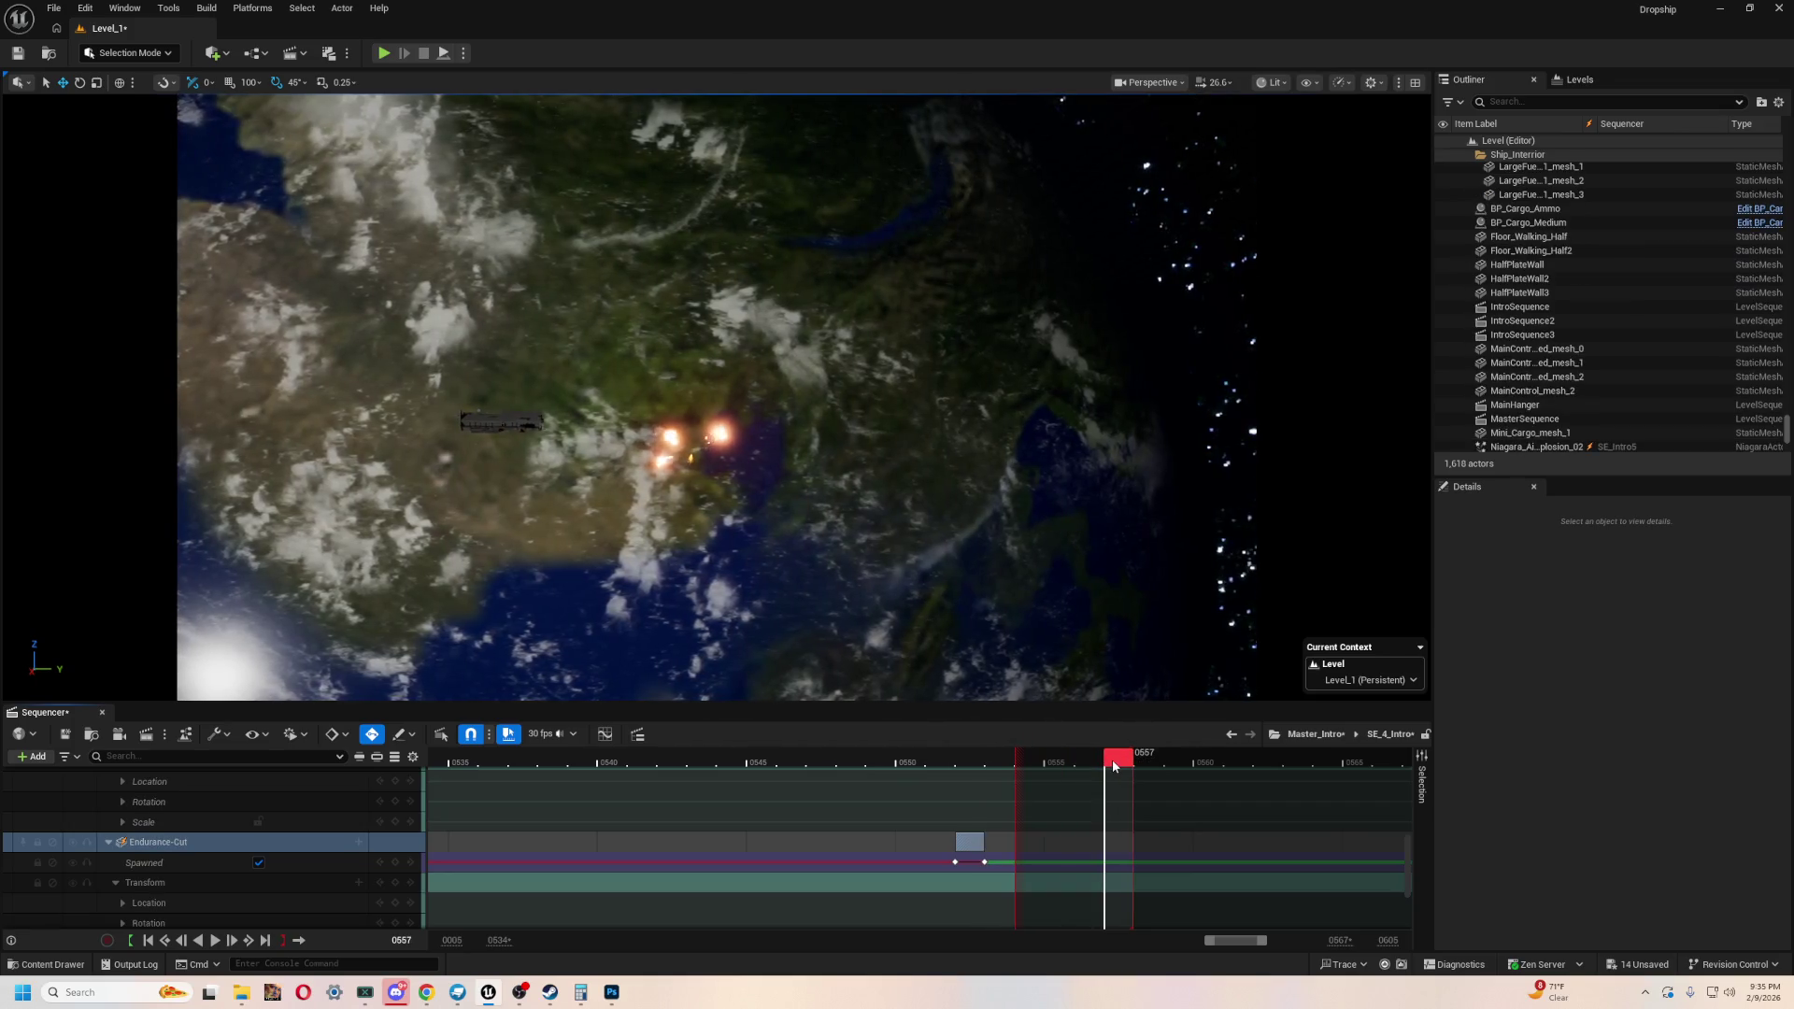
click(266, 840)
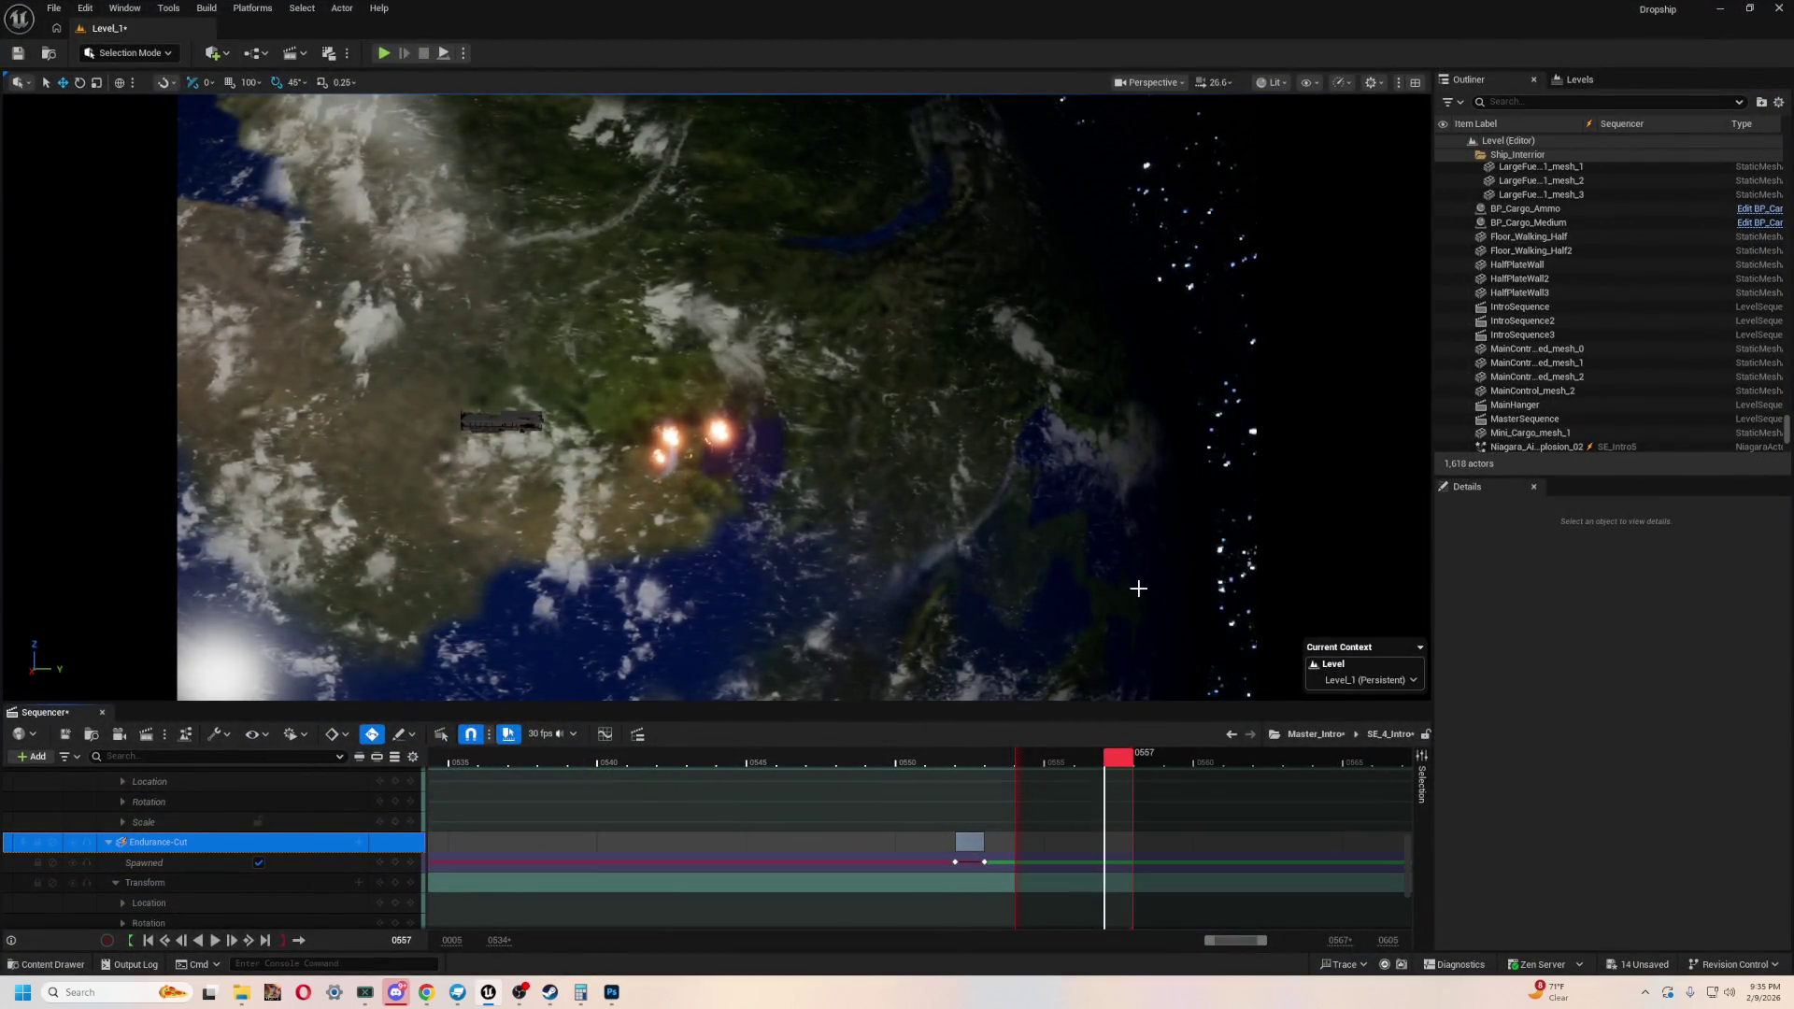
key(ctrl+space)
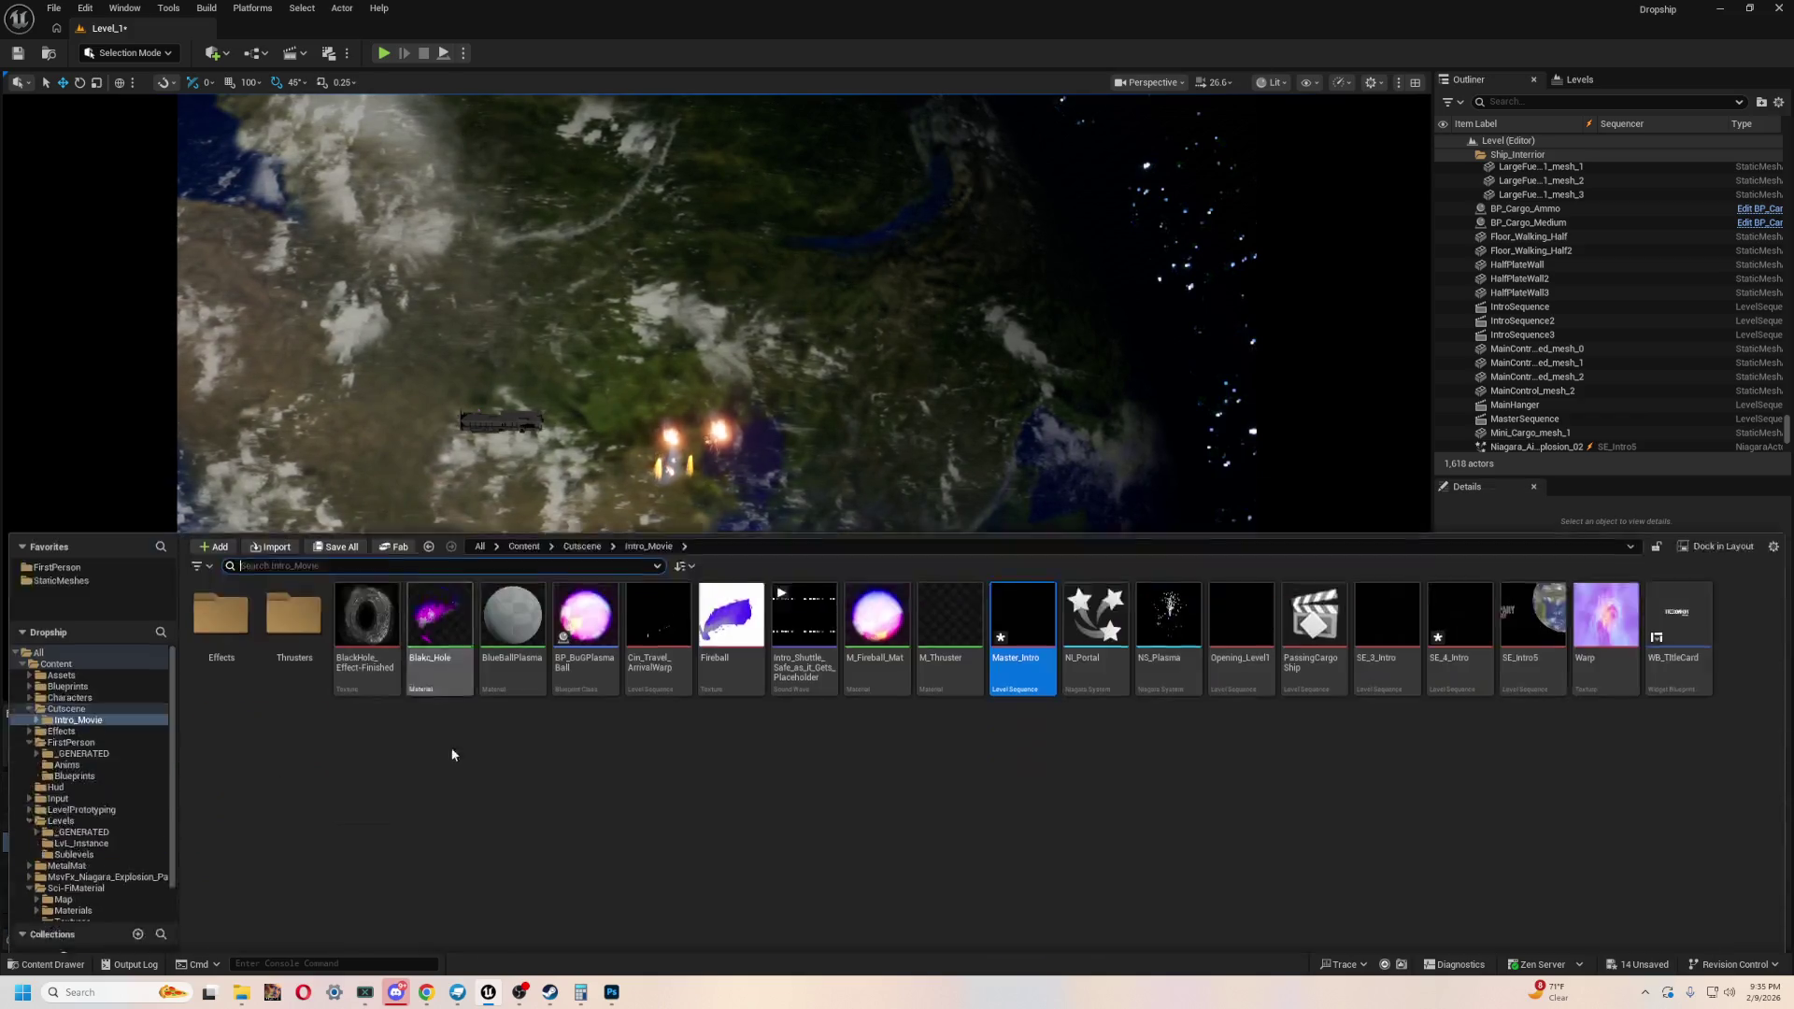
- Clear the Master_Intro selection, shrink the Content Drawer, and close it and the Sequencer
click(186, 576)
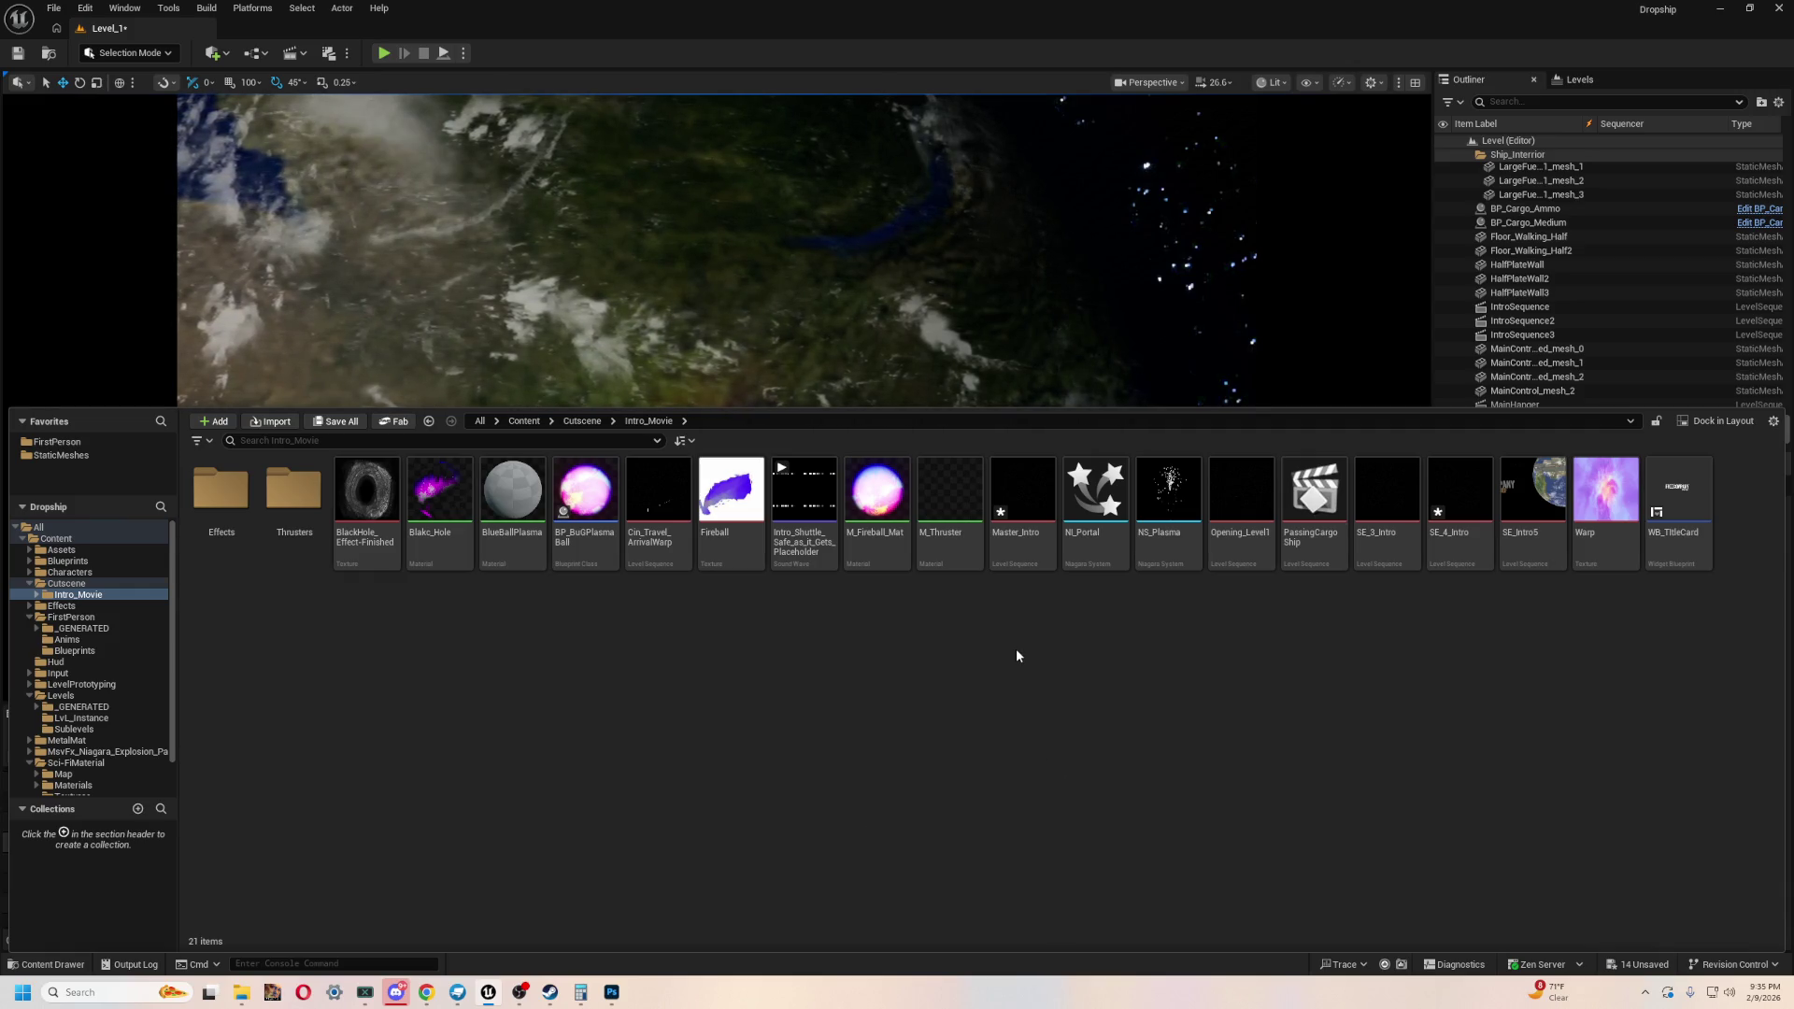
drag(1006, 405, 1006, 508)
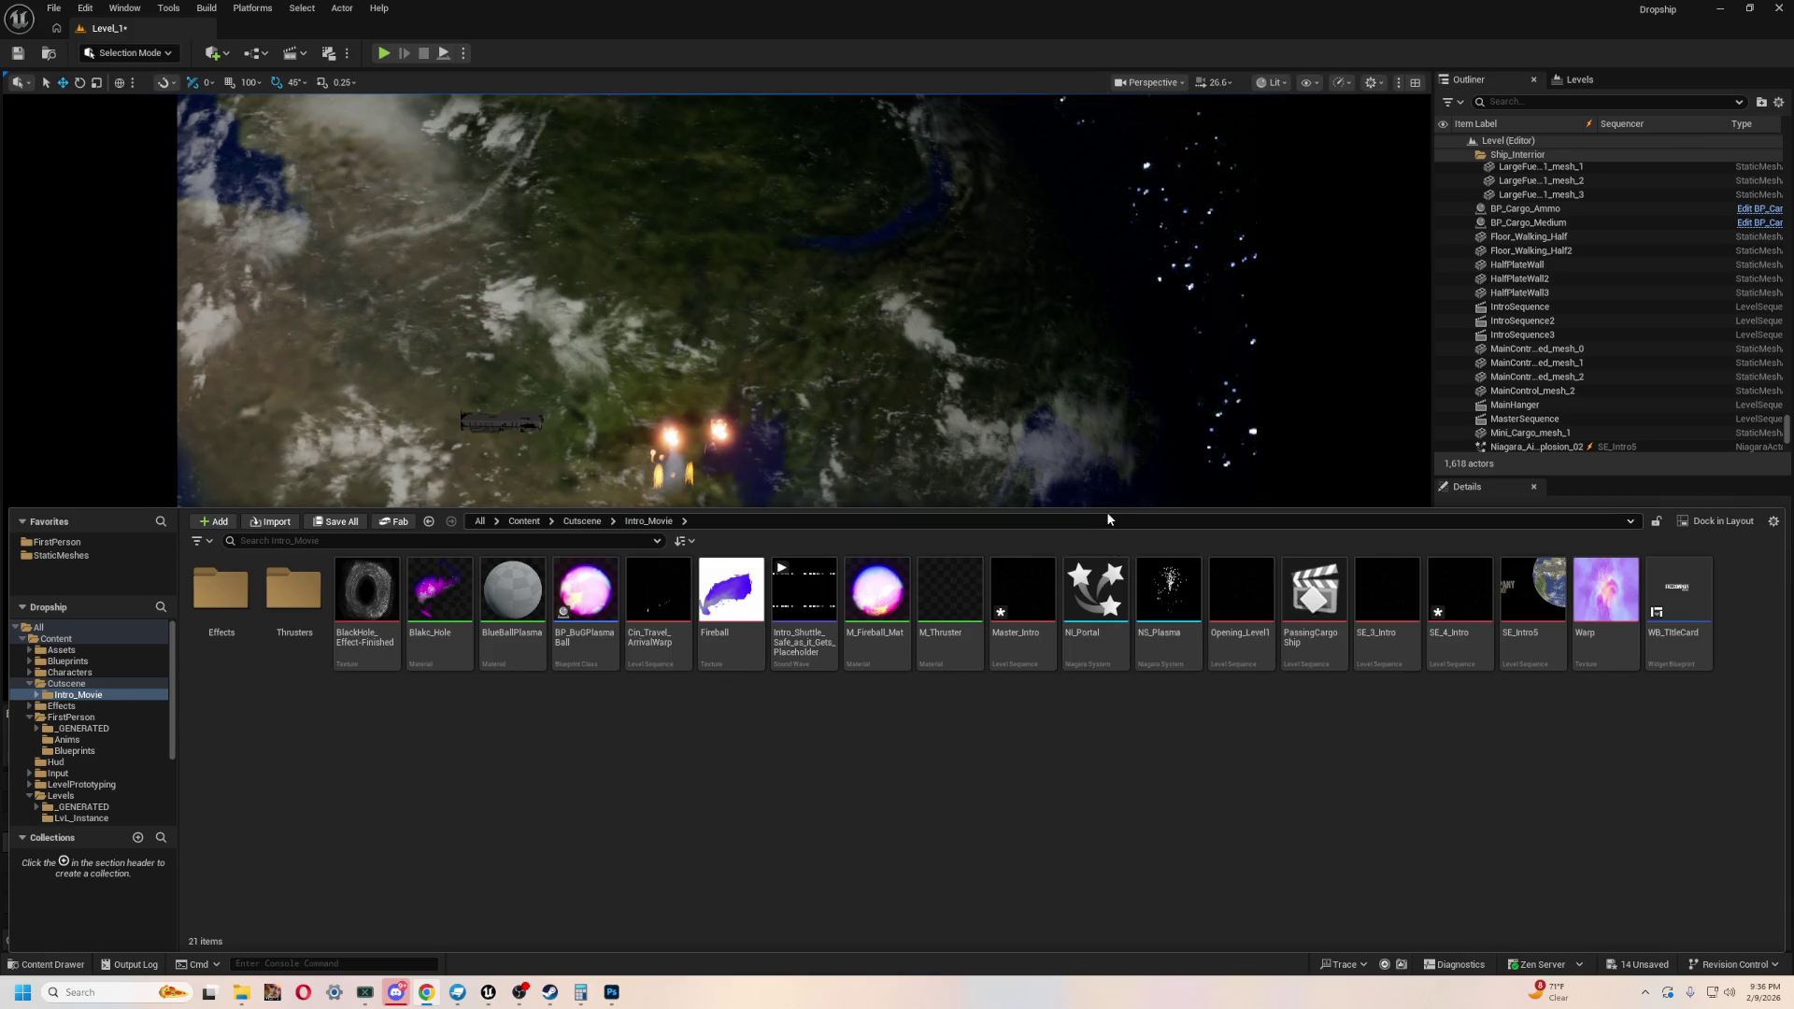
mouse_move(1091, 509)
mouse_down()
mouse_move(1079, 650)
mouse_move(1006, 705)
mouse_up()
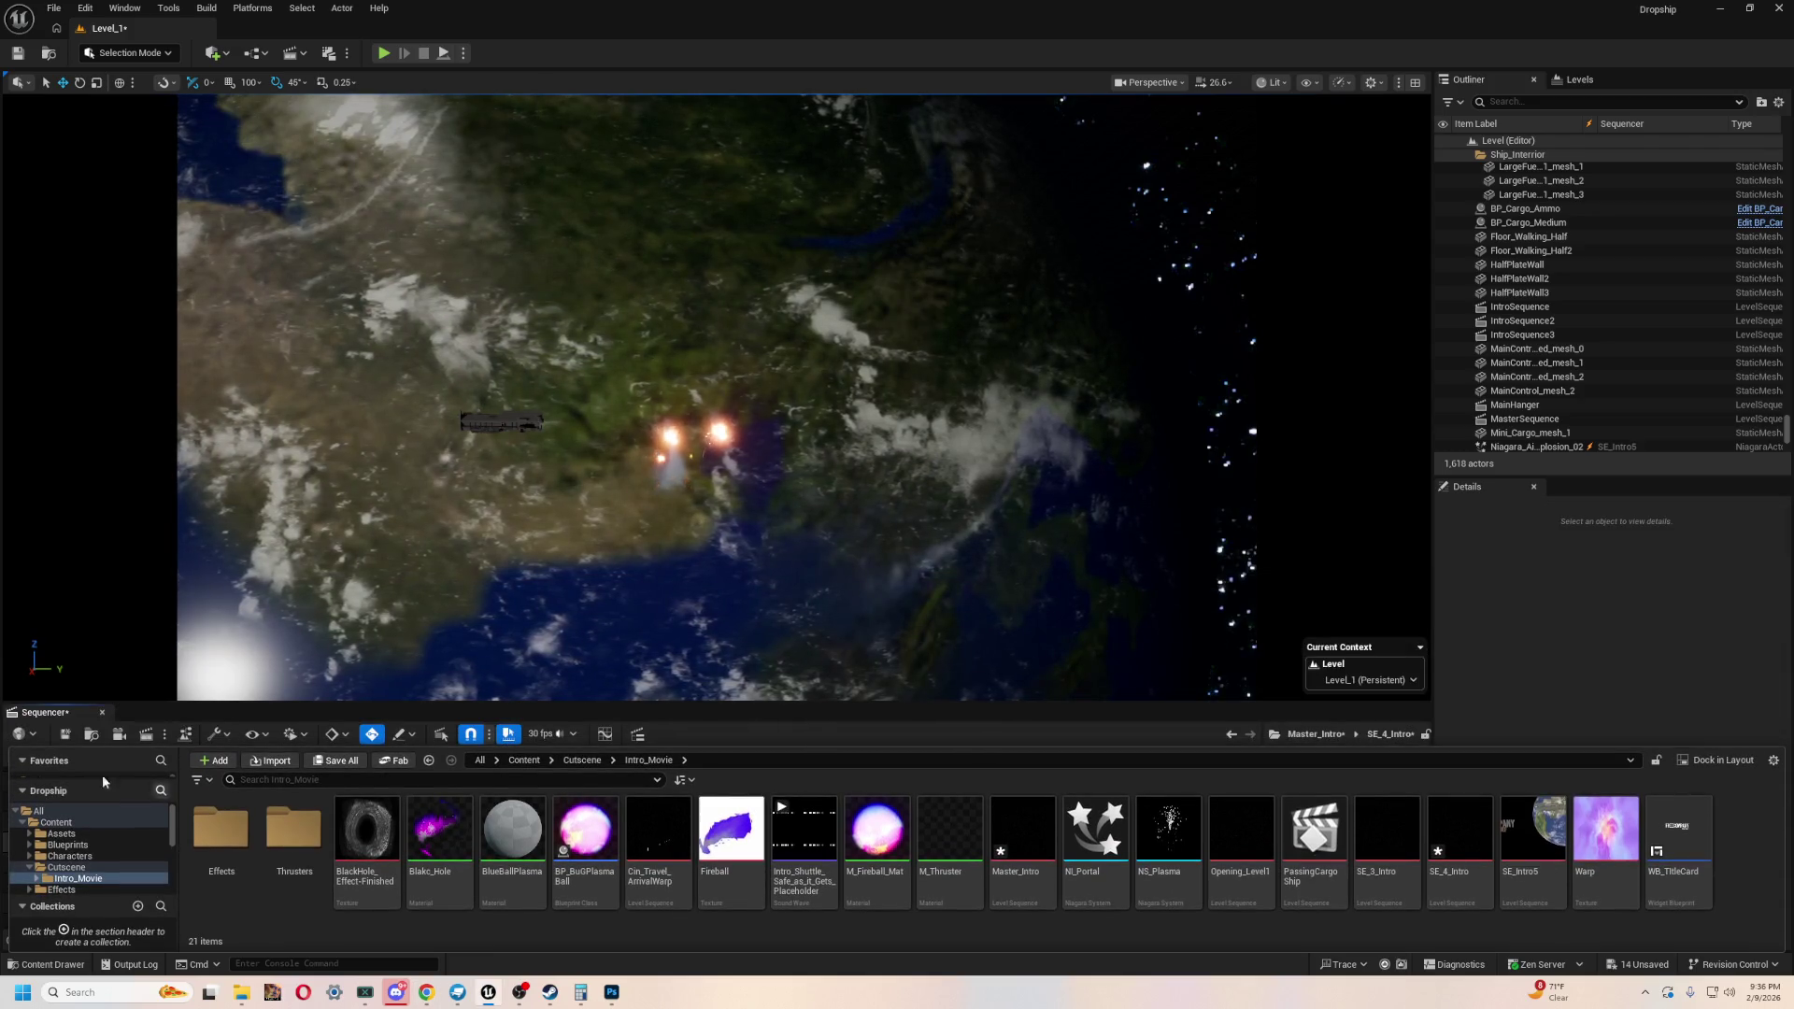
click(104, 713)
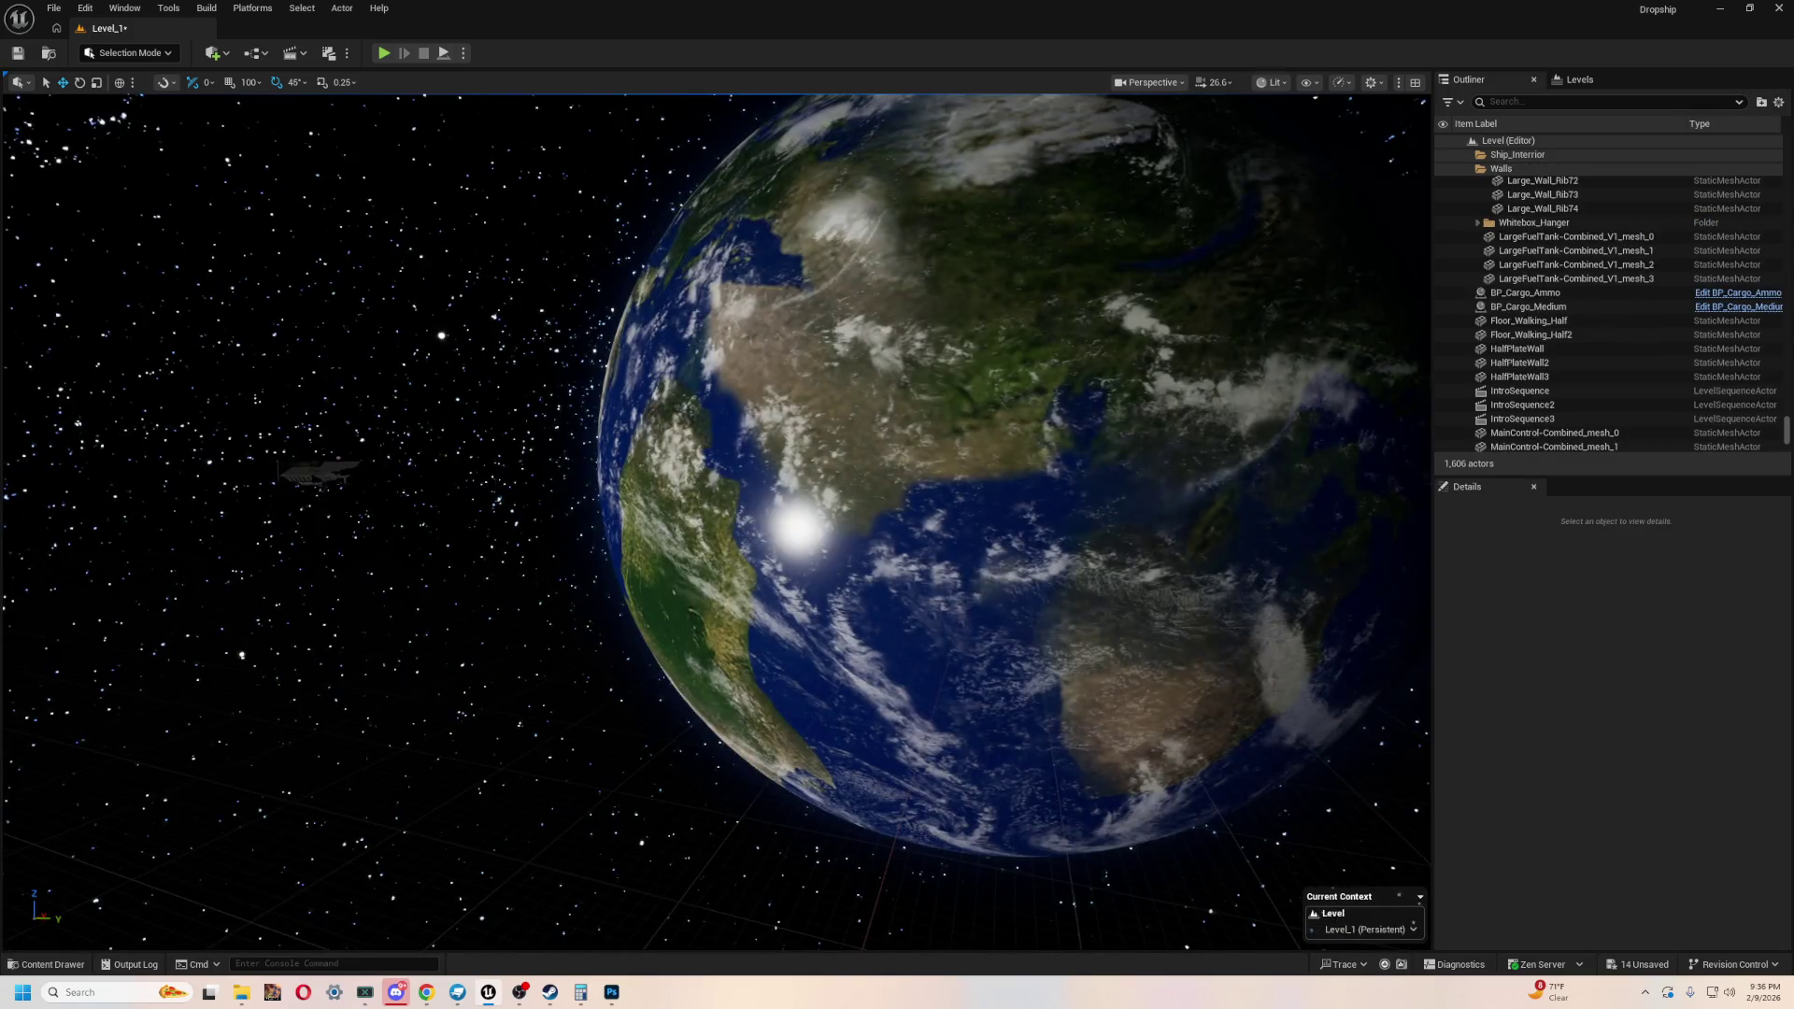
click(317, 479)
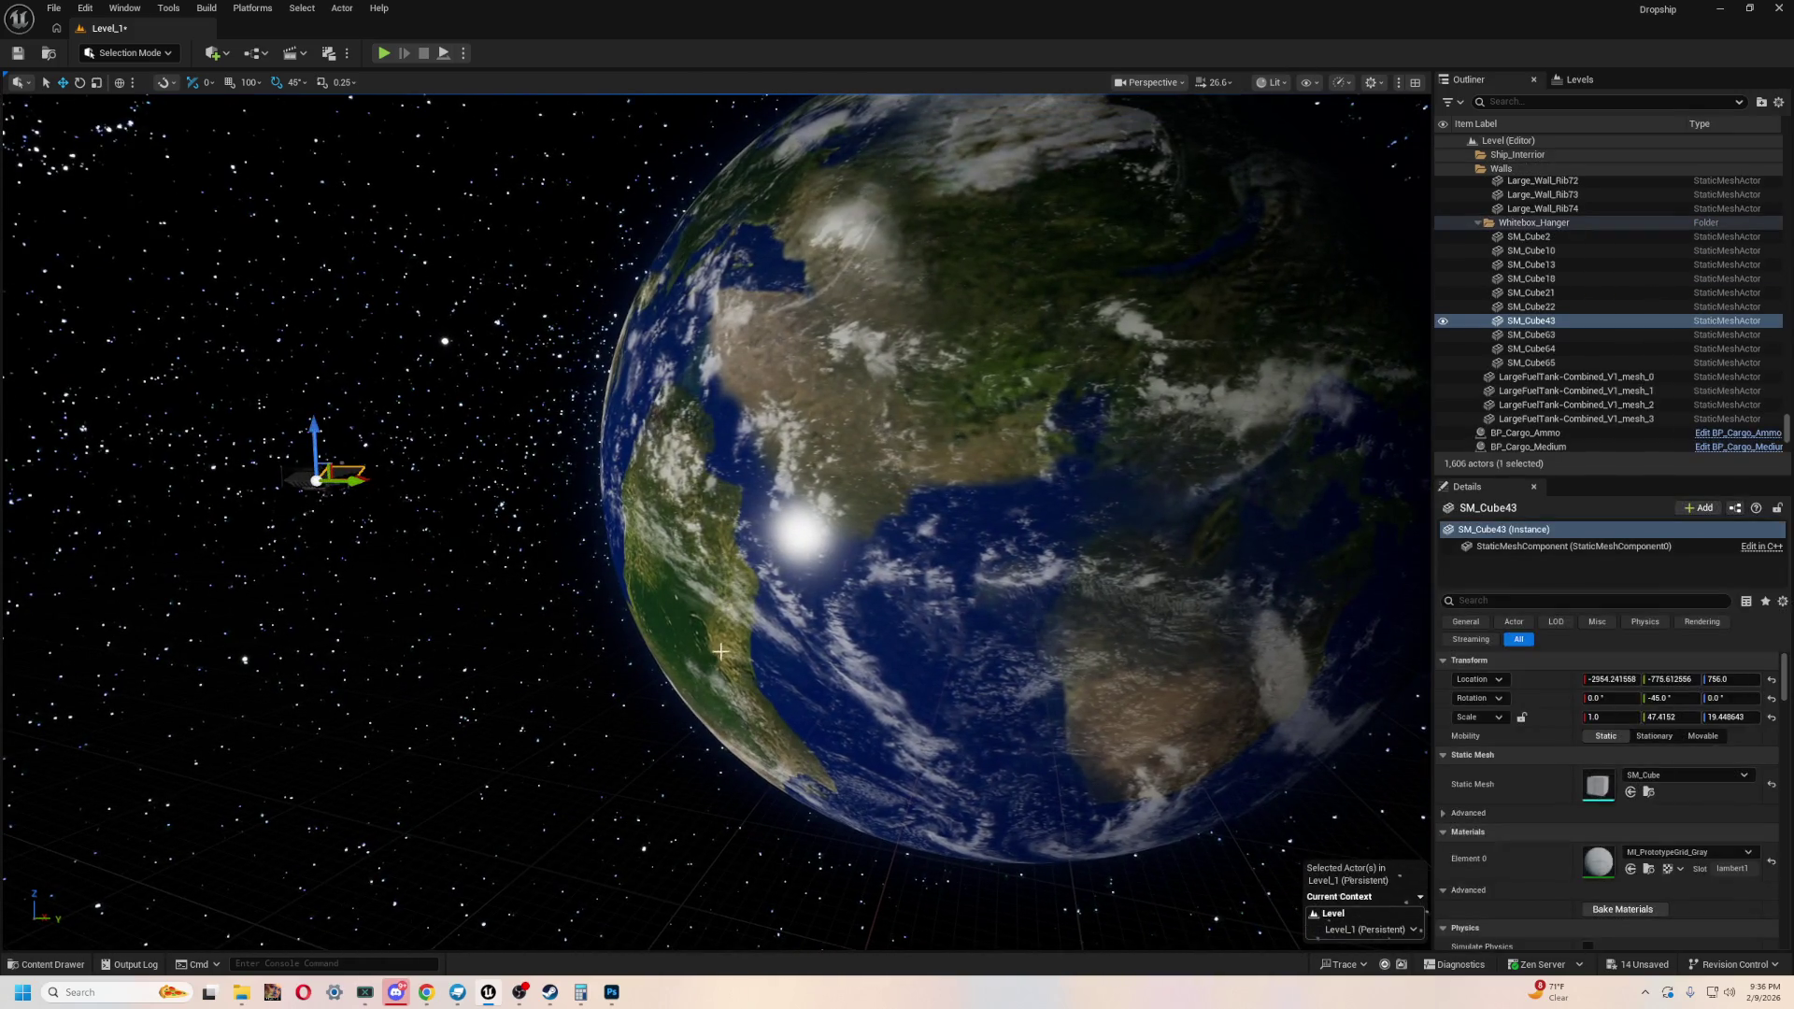
click(1583, 183)
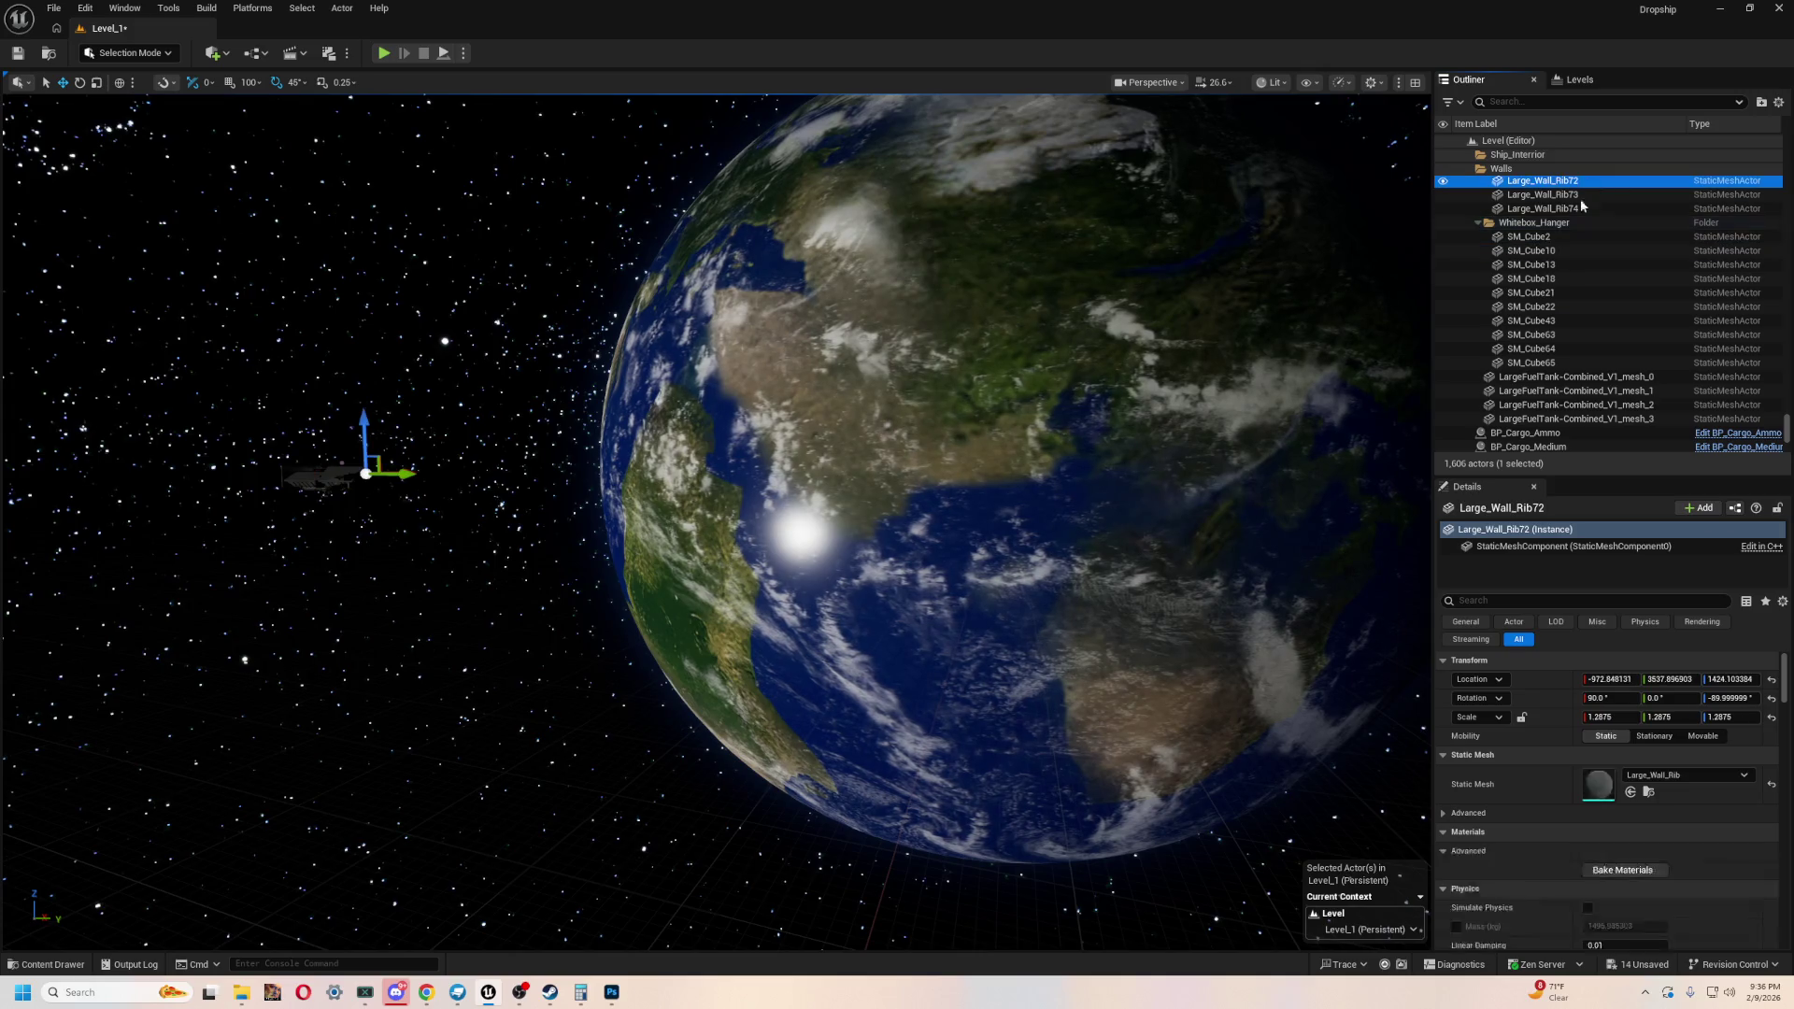
click(1537, 100)
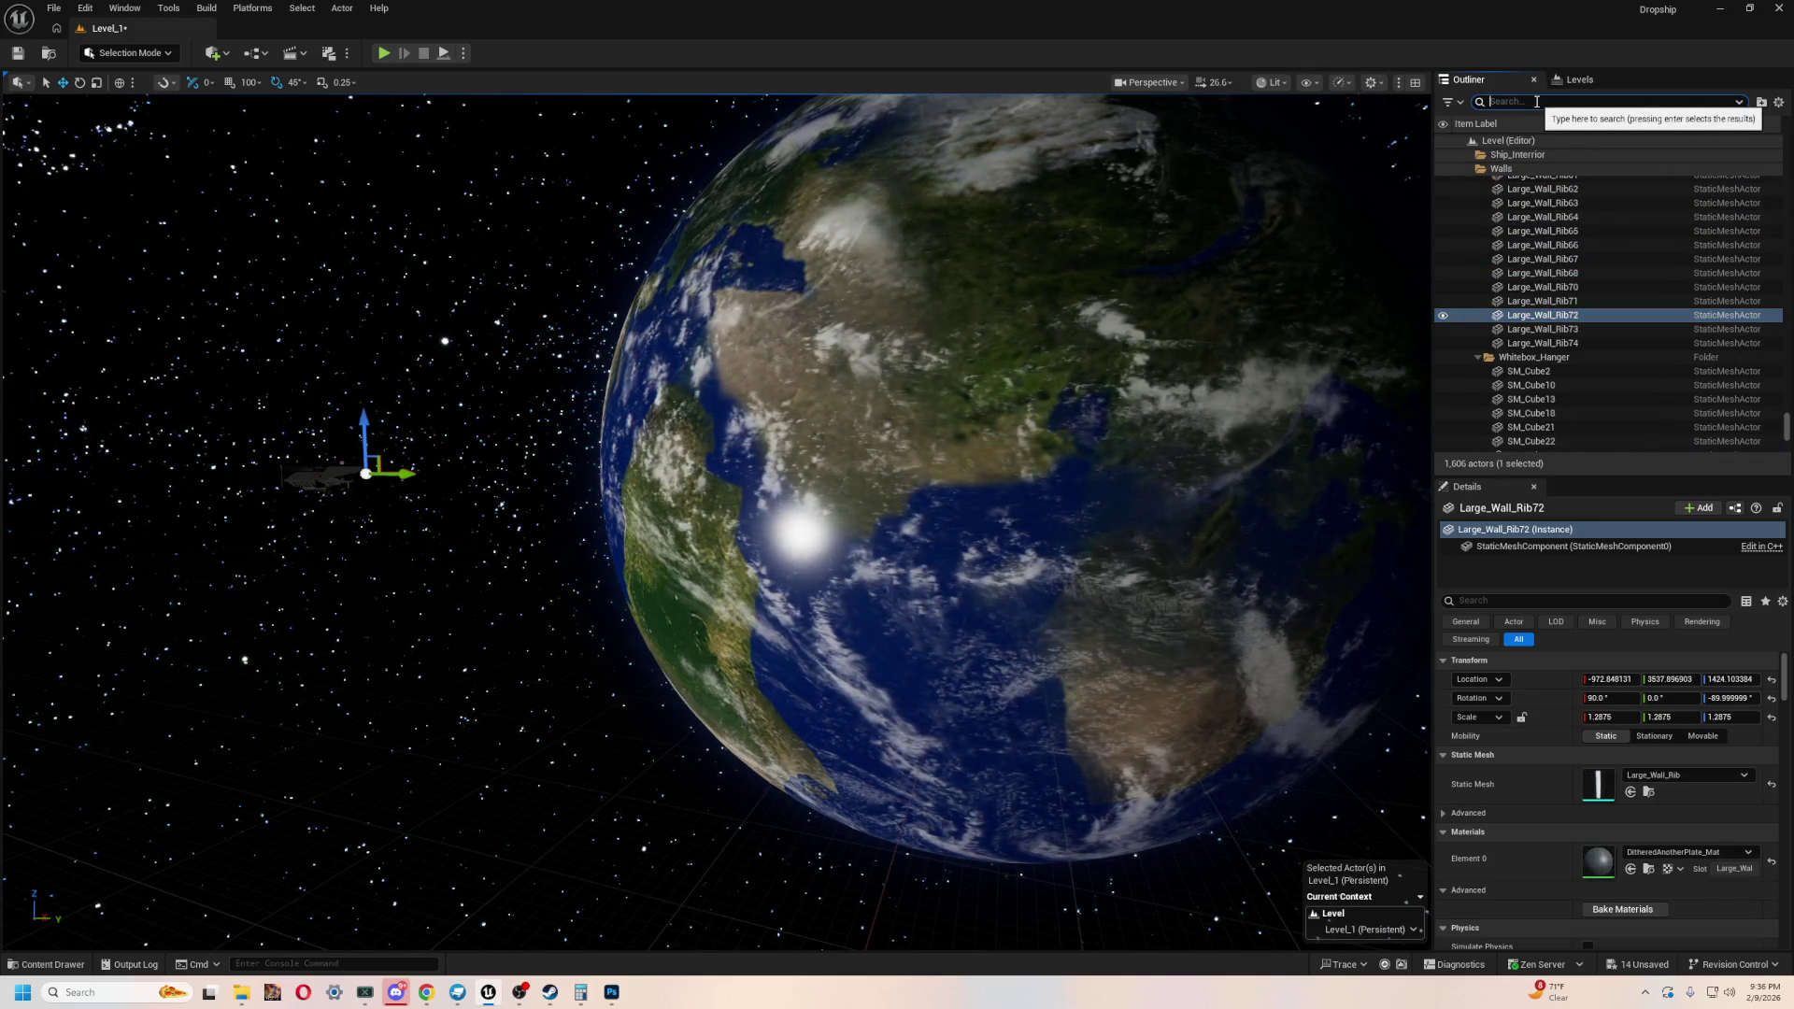
text(cut)
key(BackSpace)
key(BackSpace)
key(BackSpace)
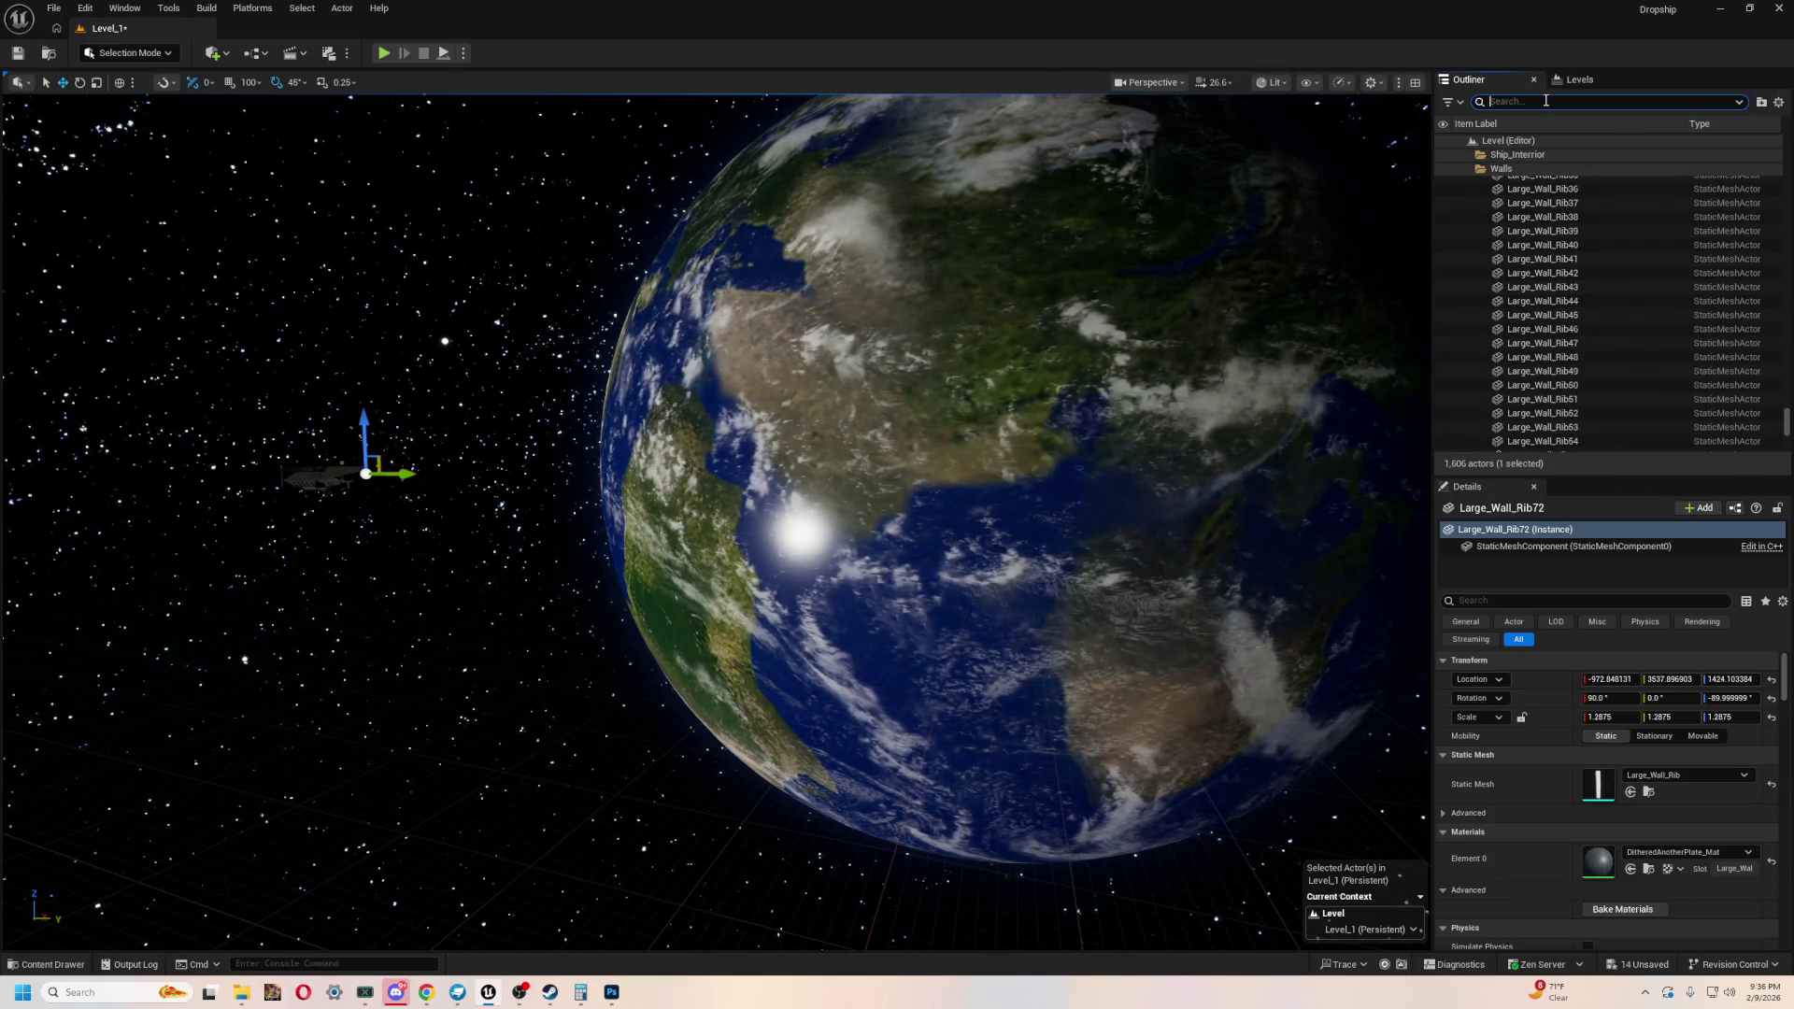
text(ed)
key(BackSpace)
text(n)
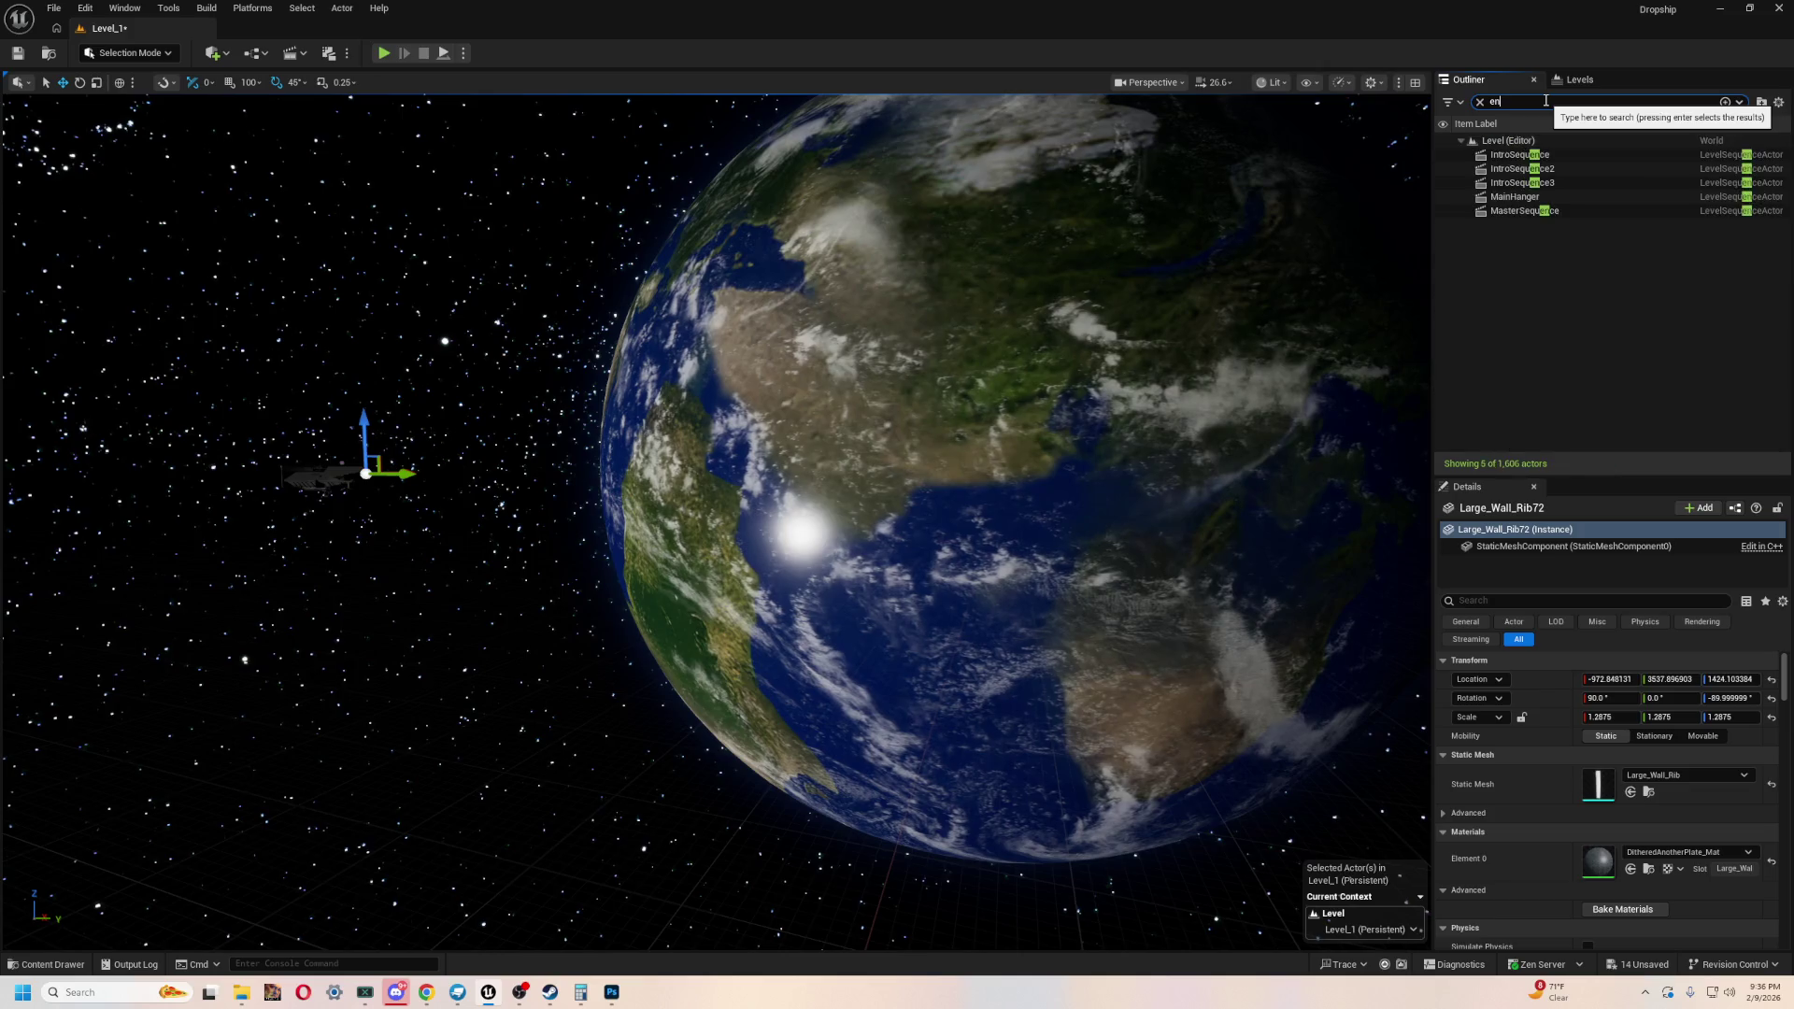
key(BackSpace)
text(nd)
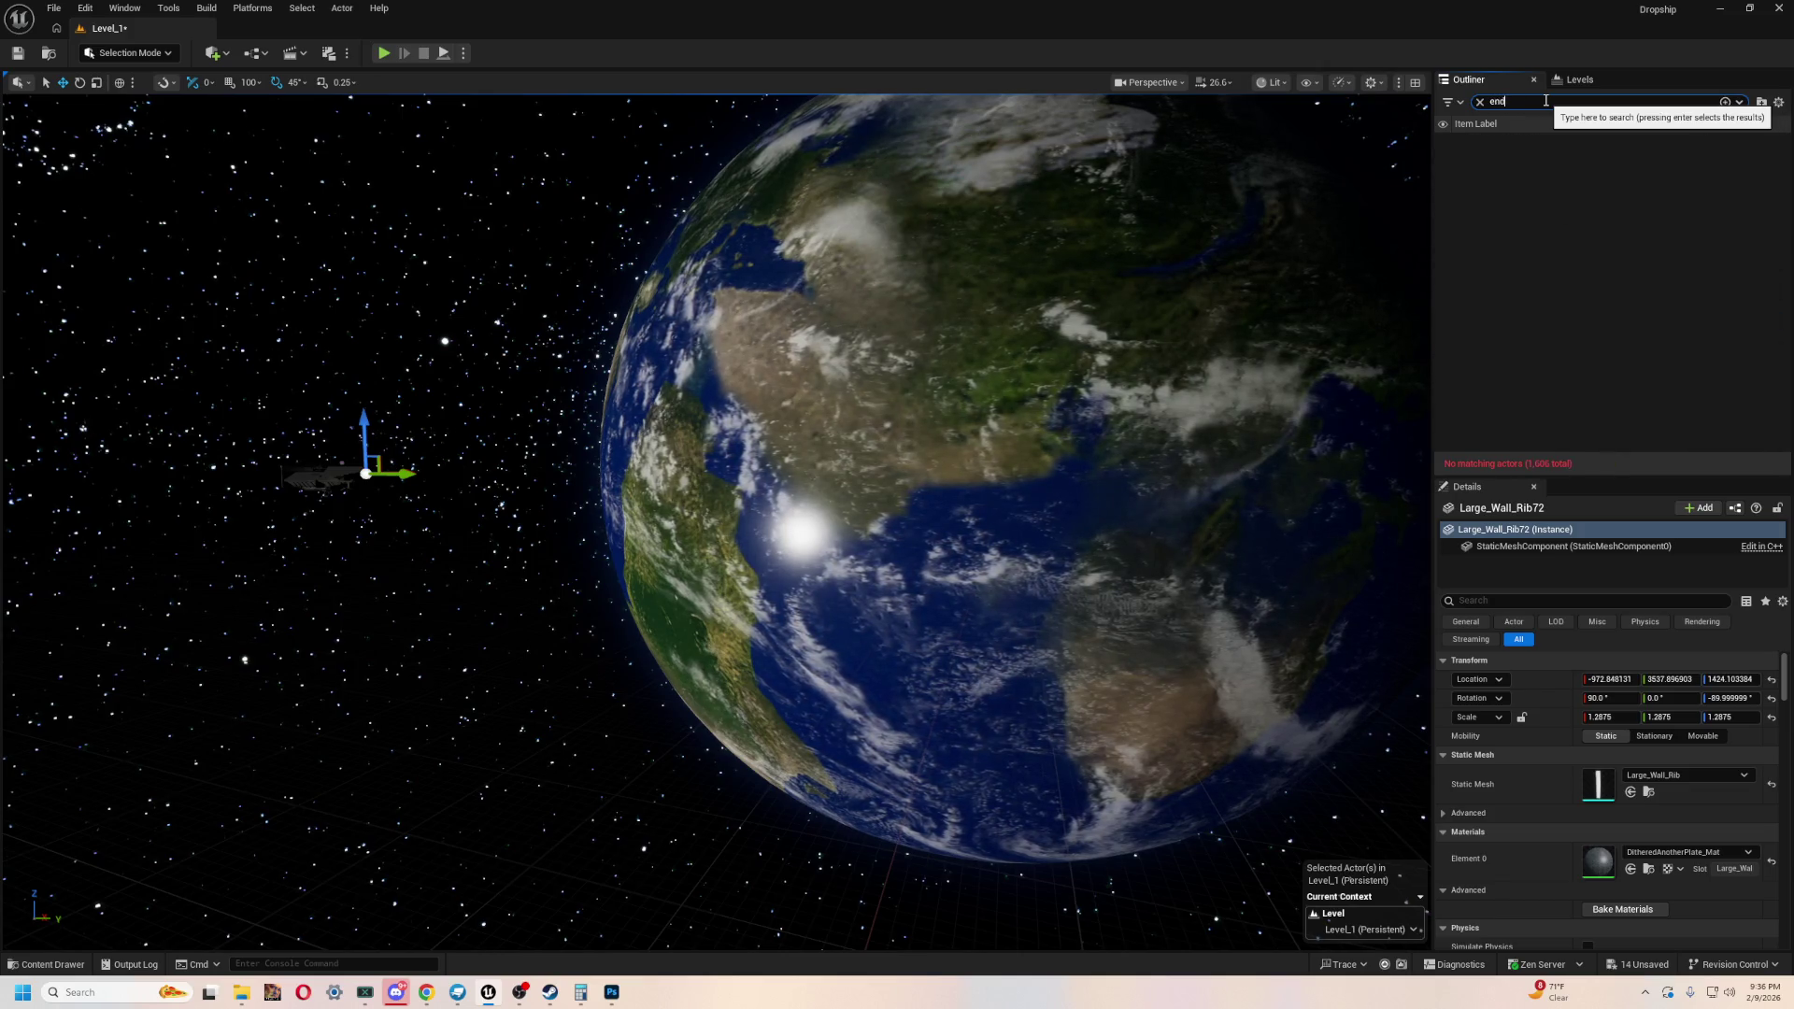
key(BackSpace)
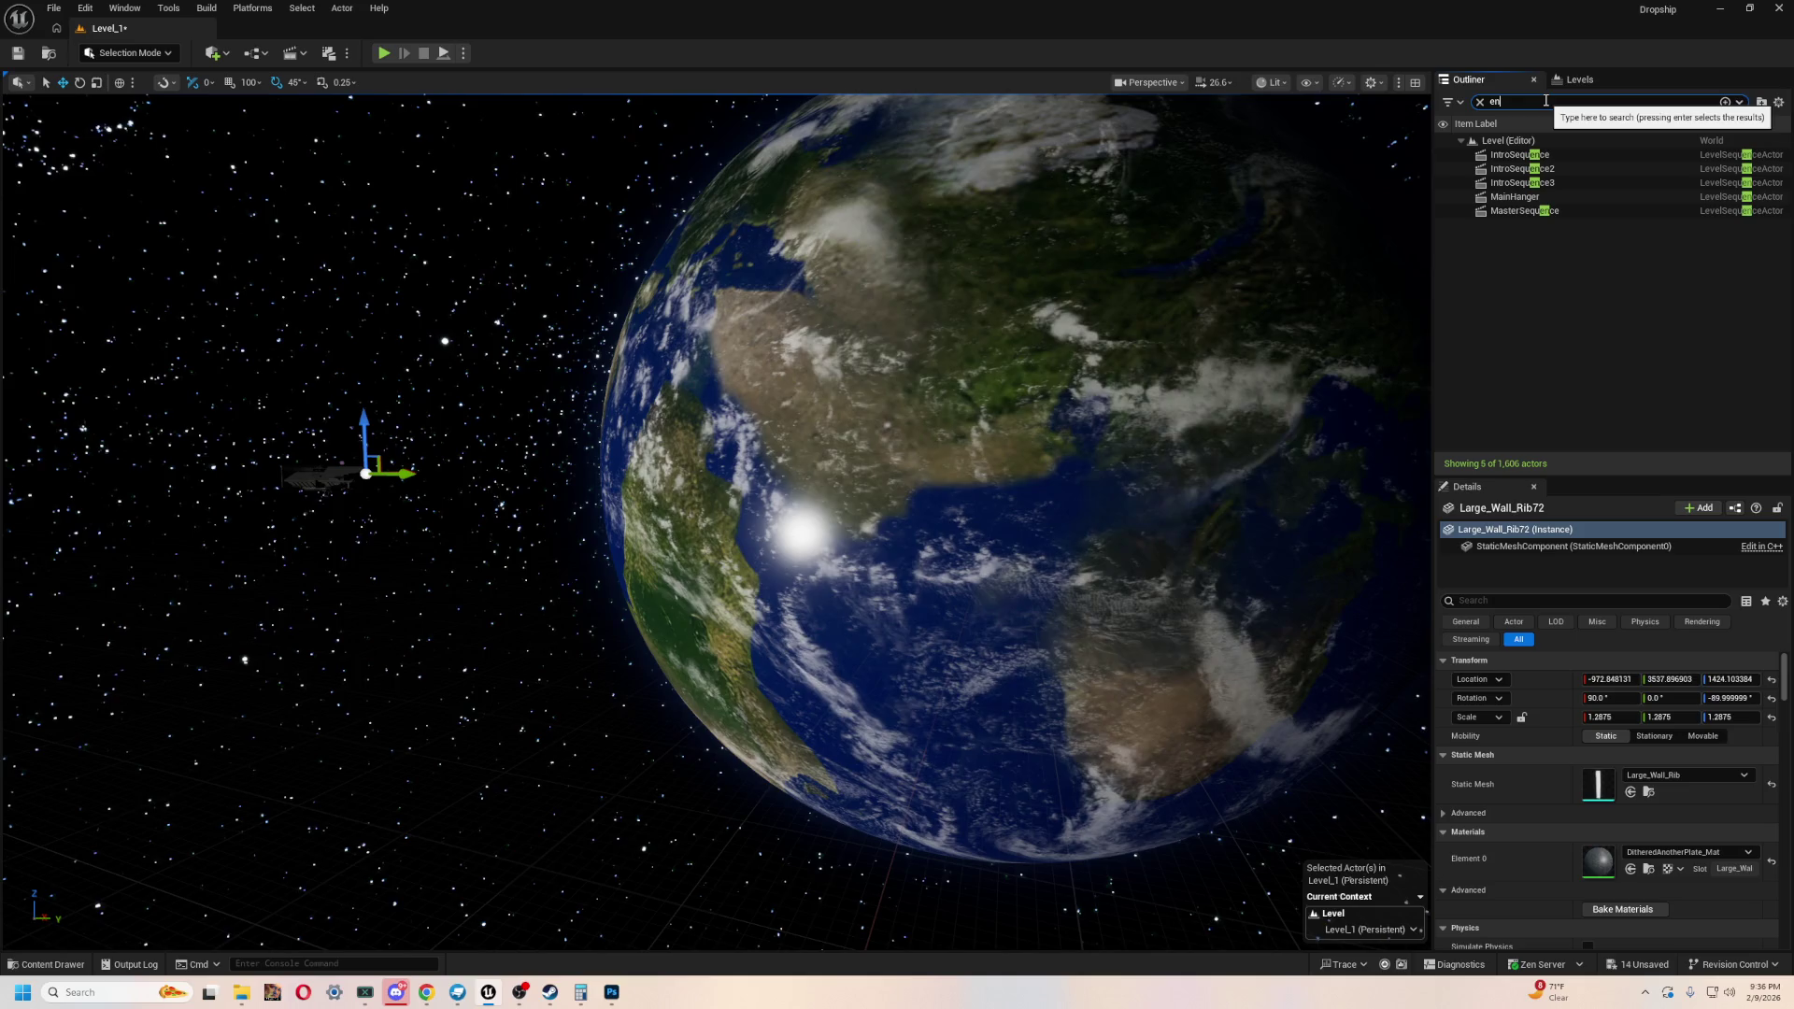
click(1579, 80)
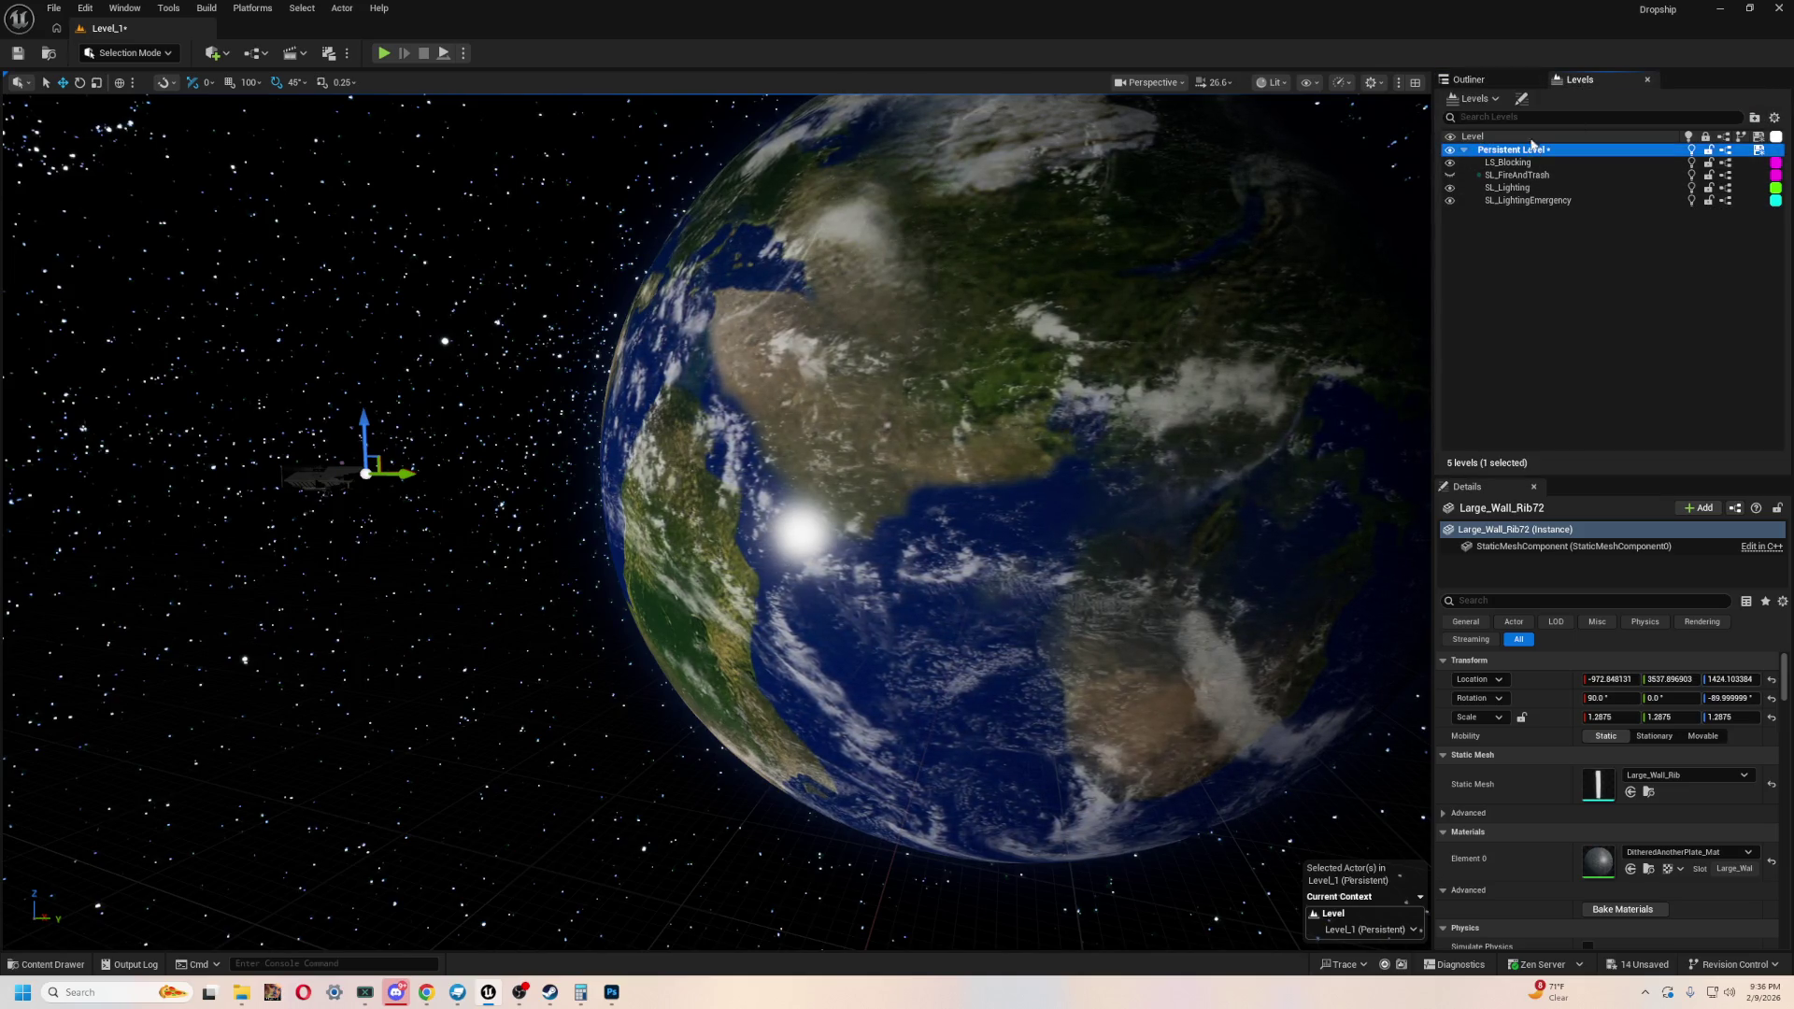
click(1506, 87)
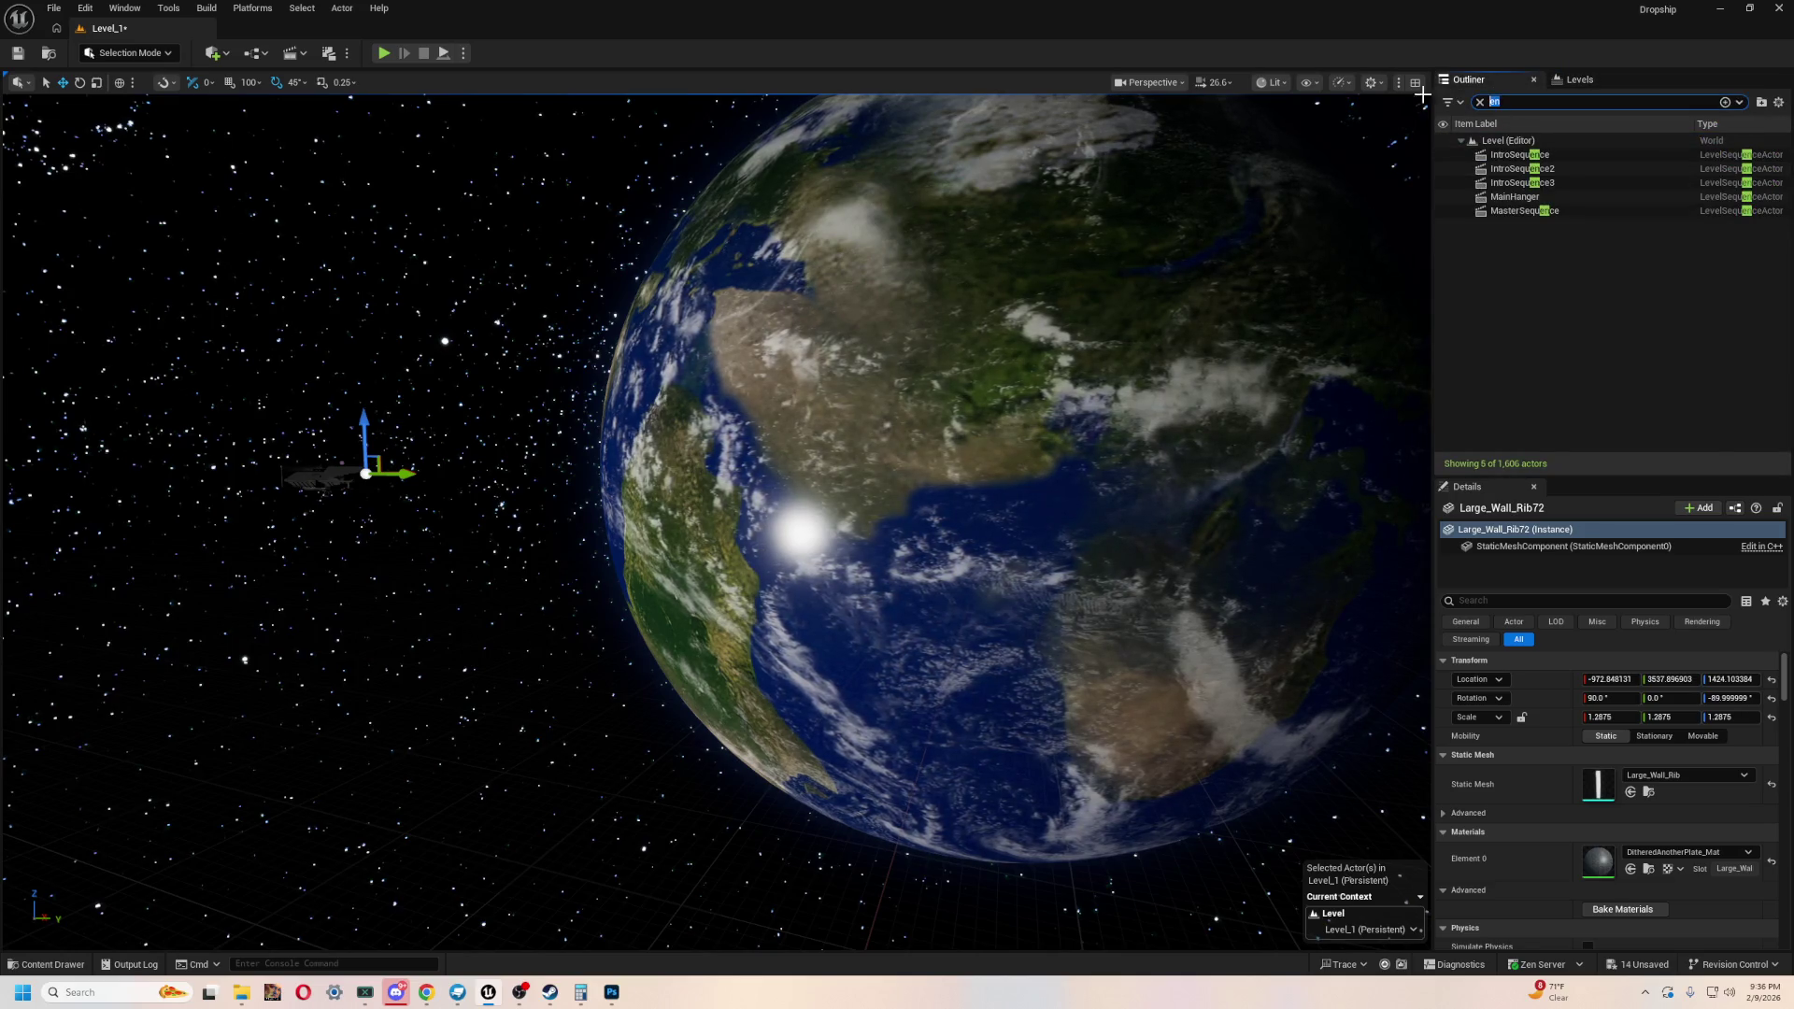
click(1479, 102)
click(1579, 347)
scroll(1578, 355, down, 5)
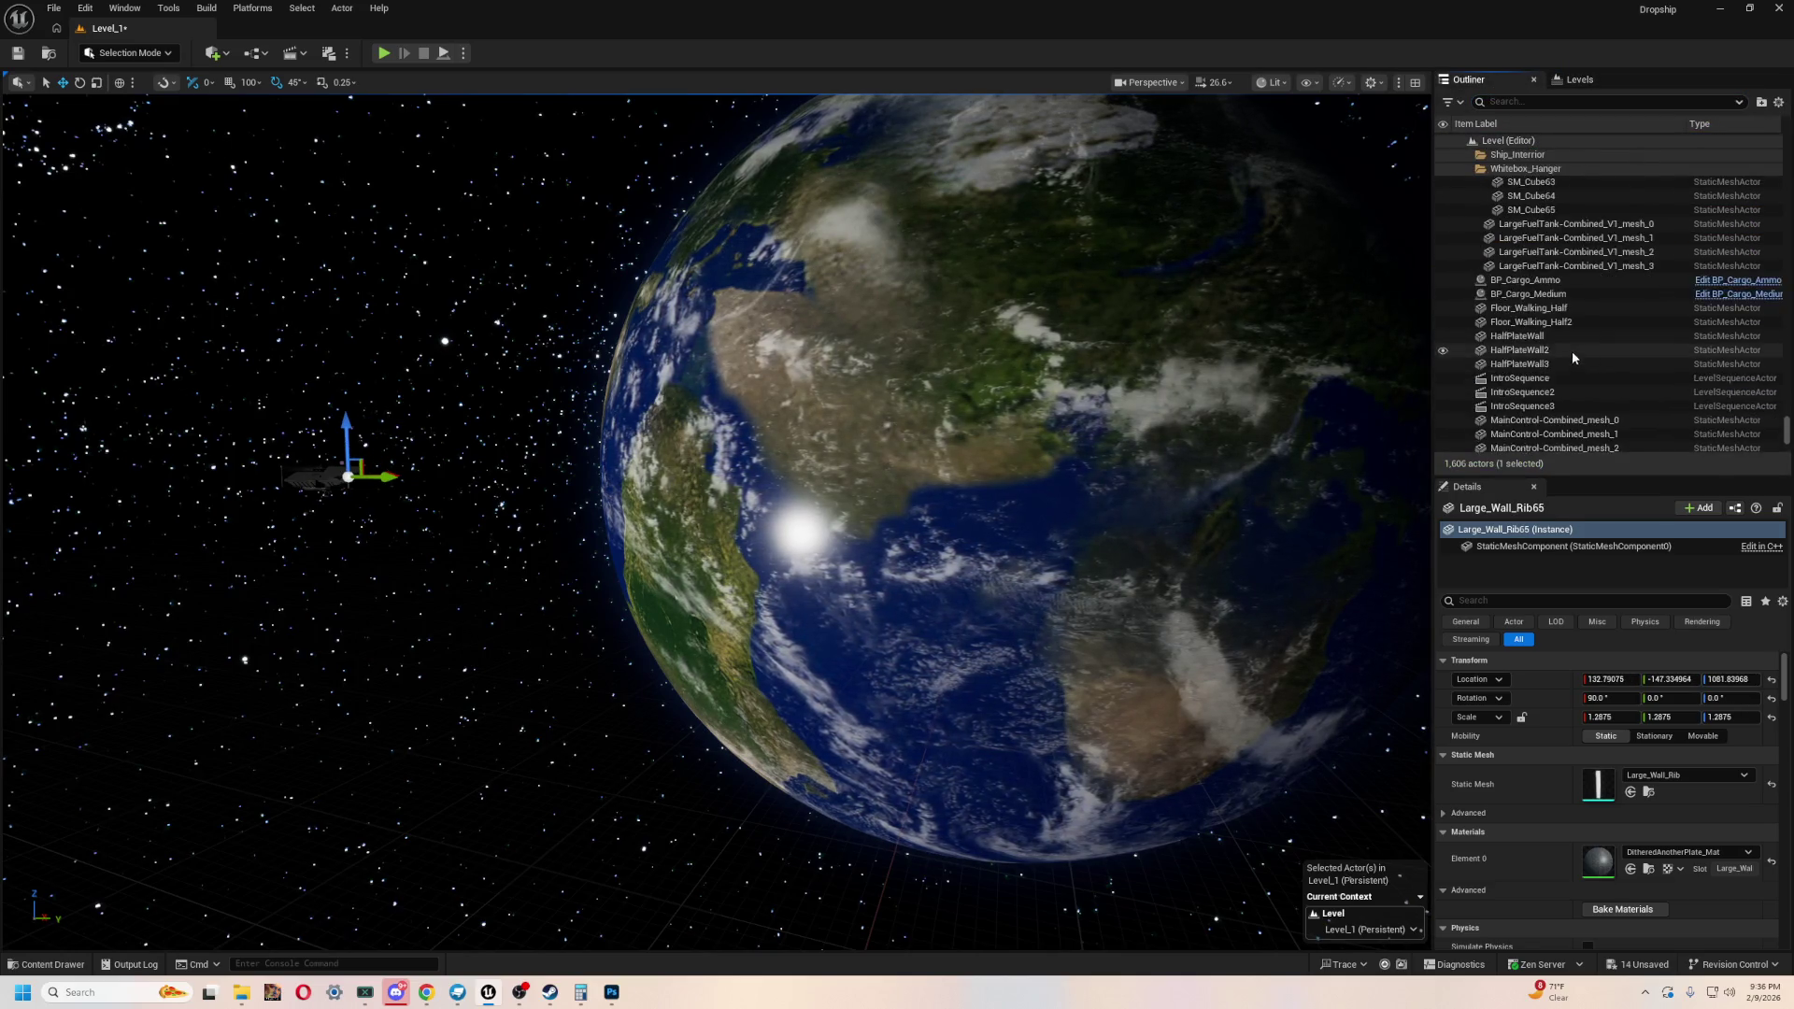
scroll(1572, 353, down, 4)
scroll(1598, 378, up, 5)
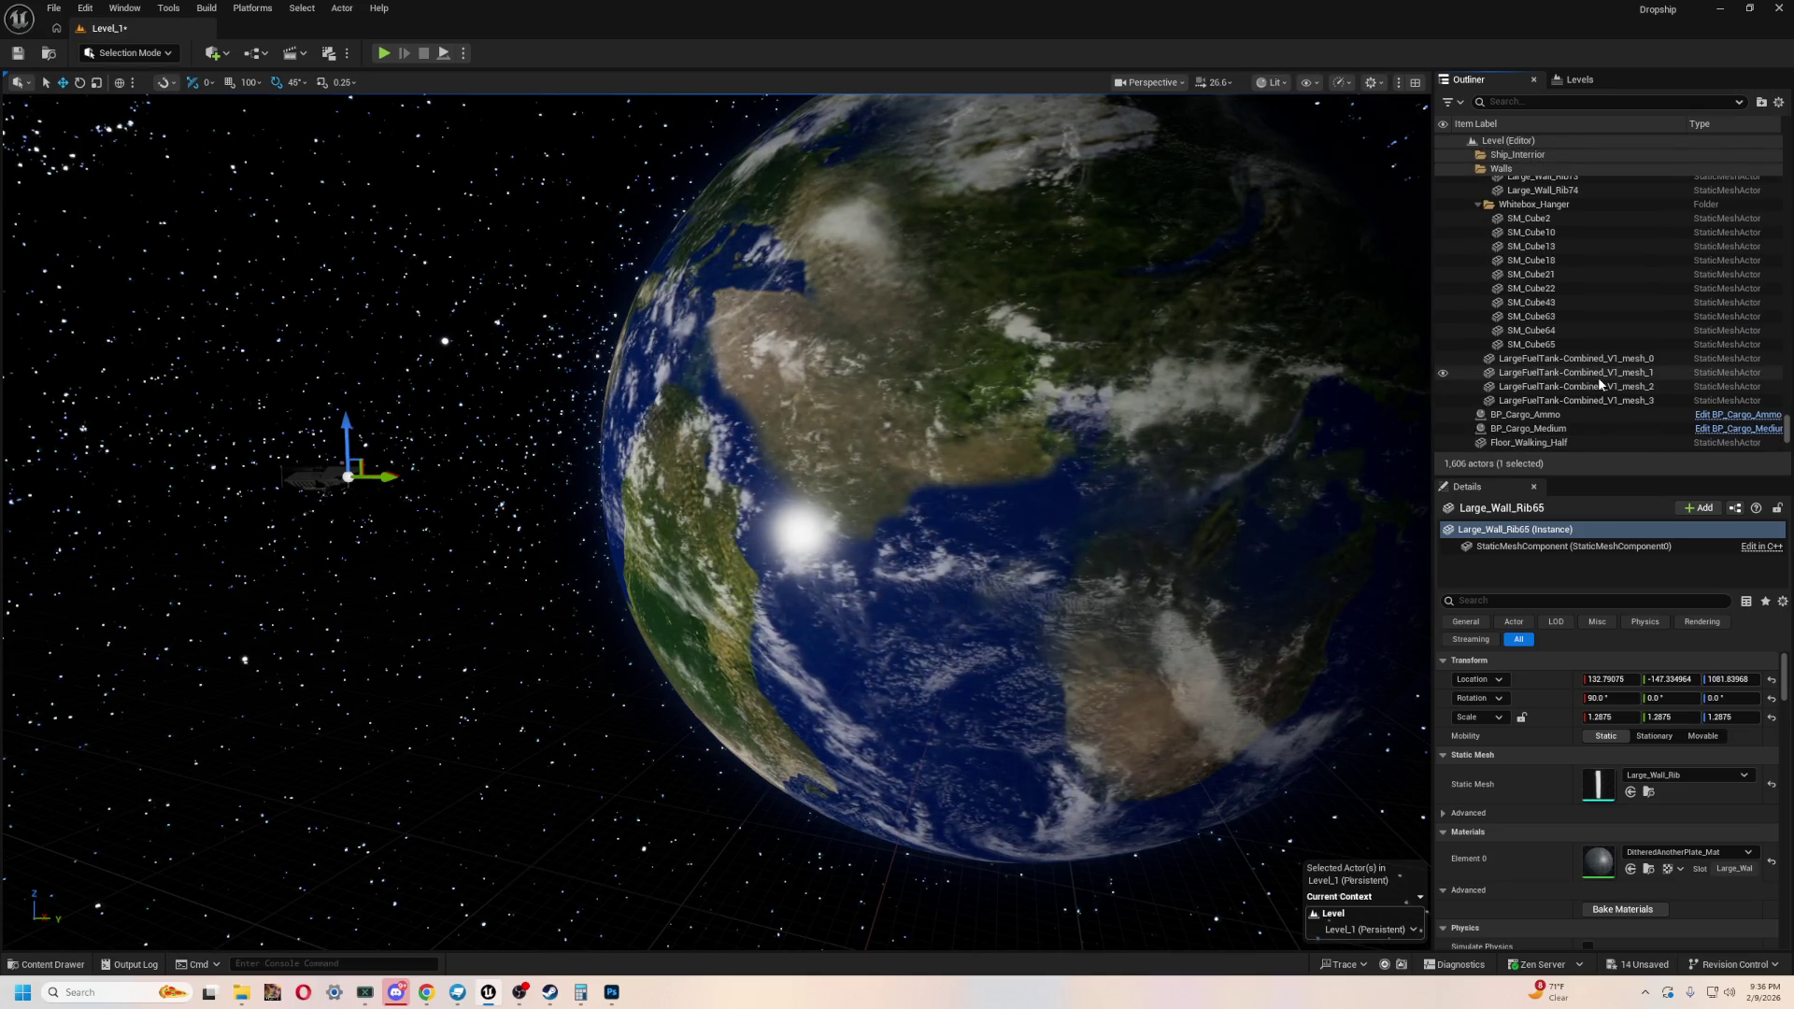
click(297, 303)
click(313, 479)
right_drag(490, 554, 374, 552)
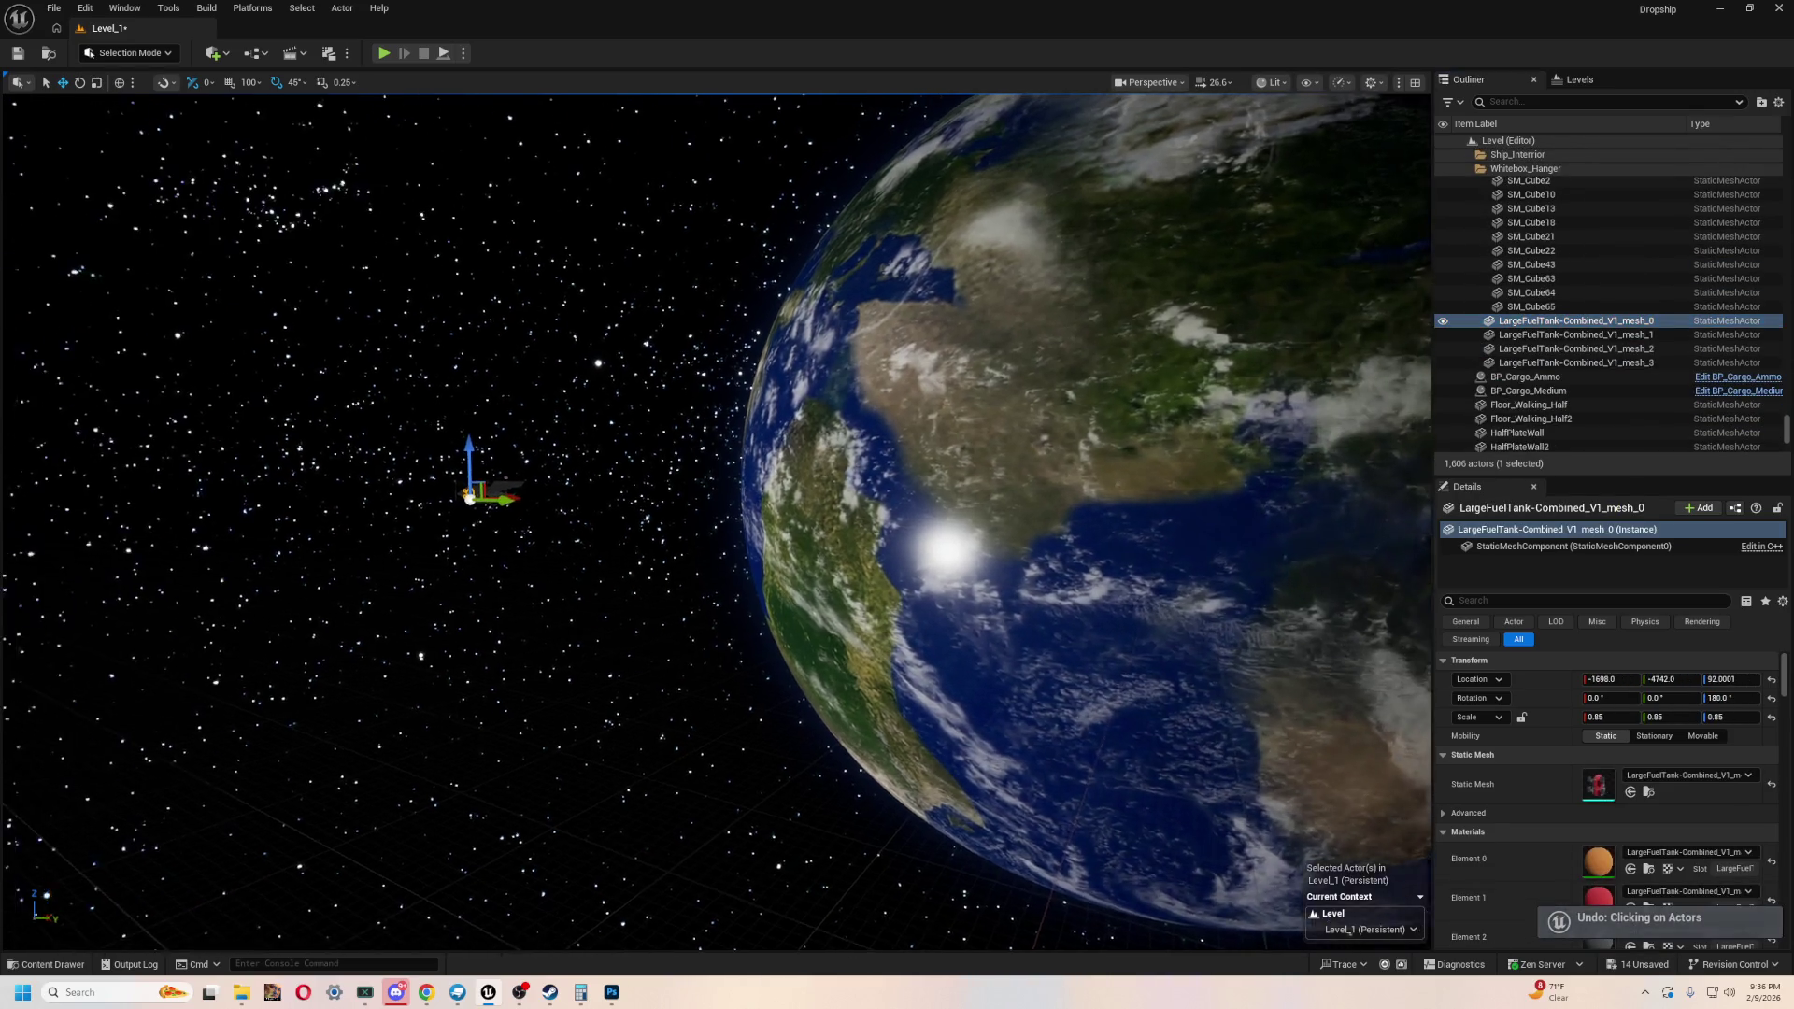
click(490, 554)
key(ctrl+z)
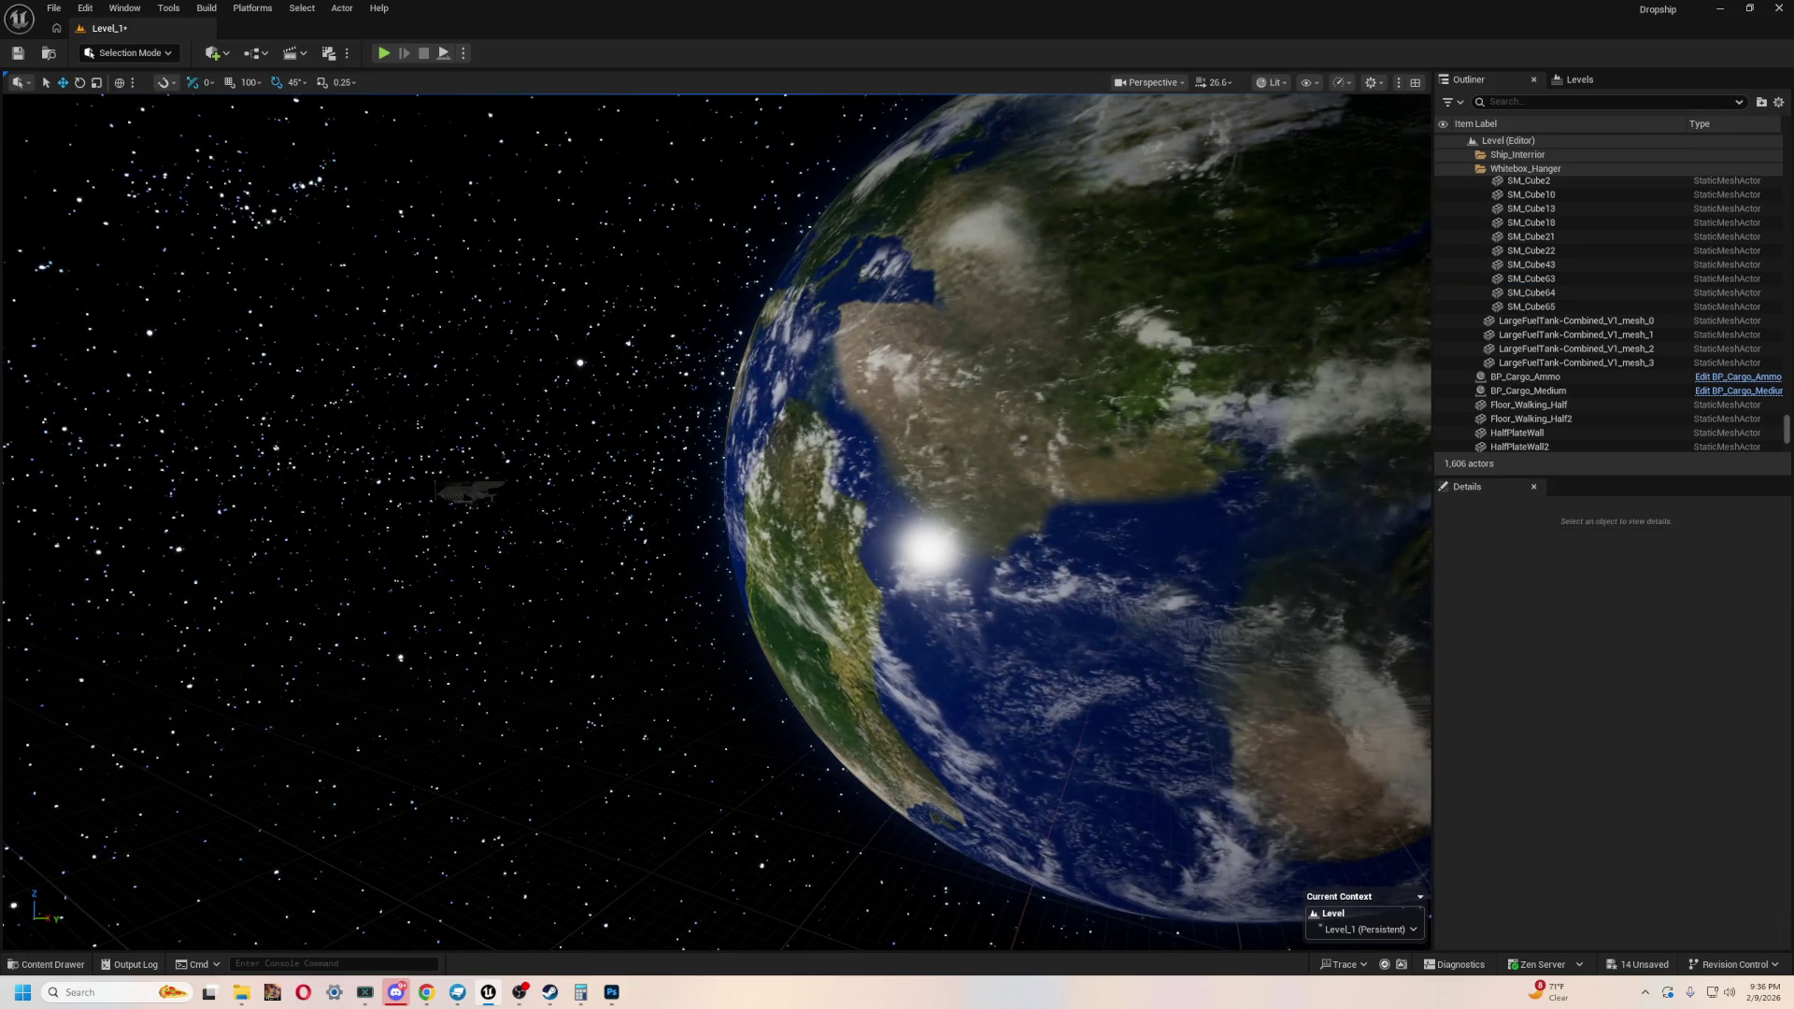
- Undo four cinematic keyframe and binding edits until the Endurance-Cut ship returns
key(ctrl+z)
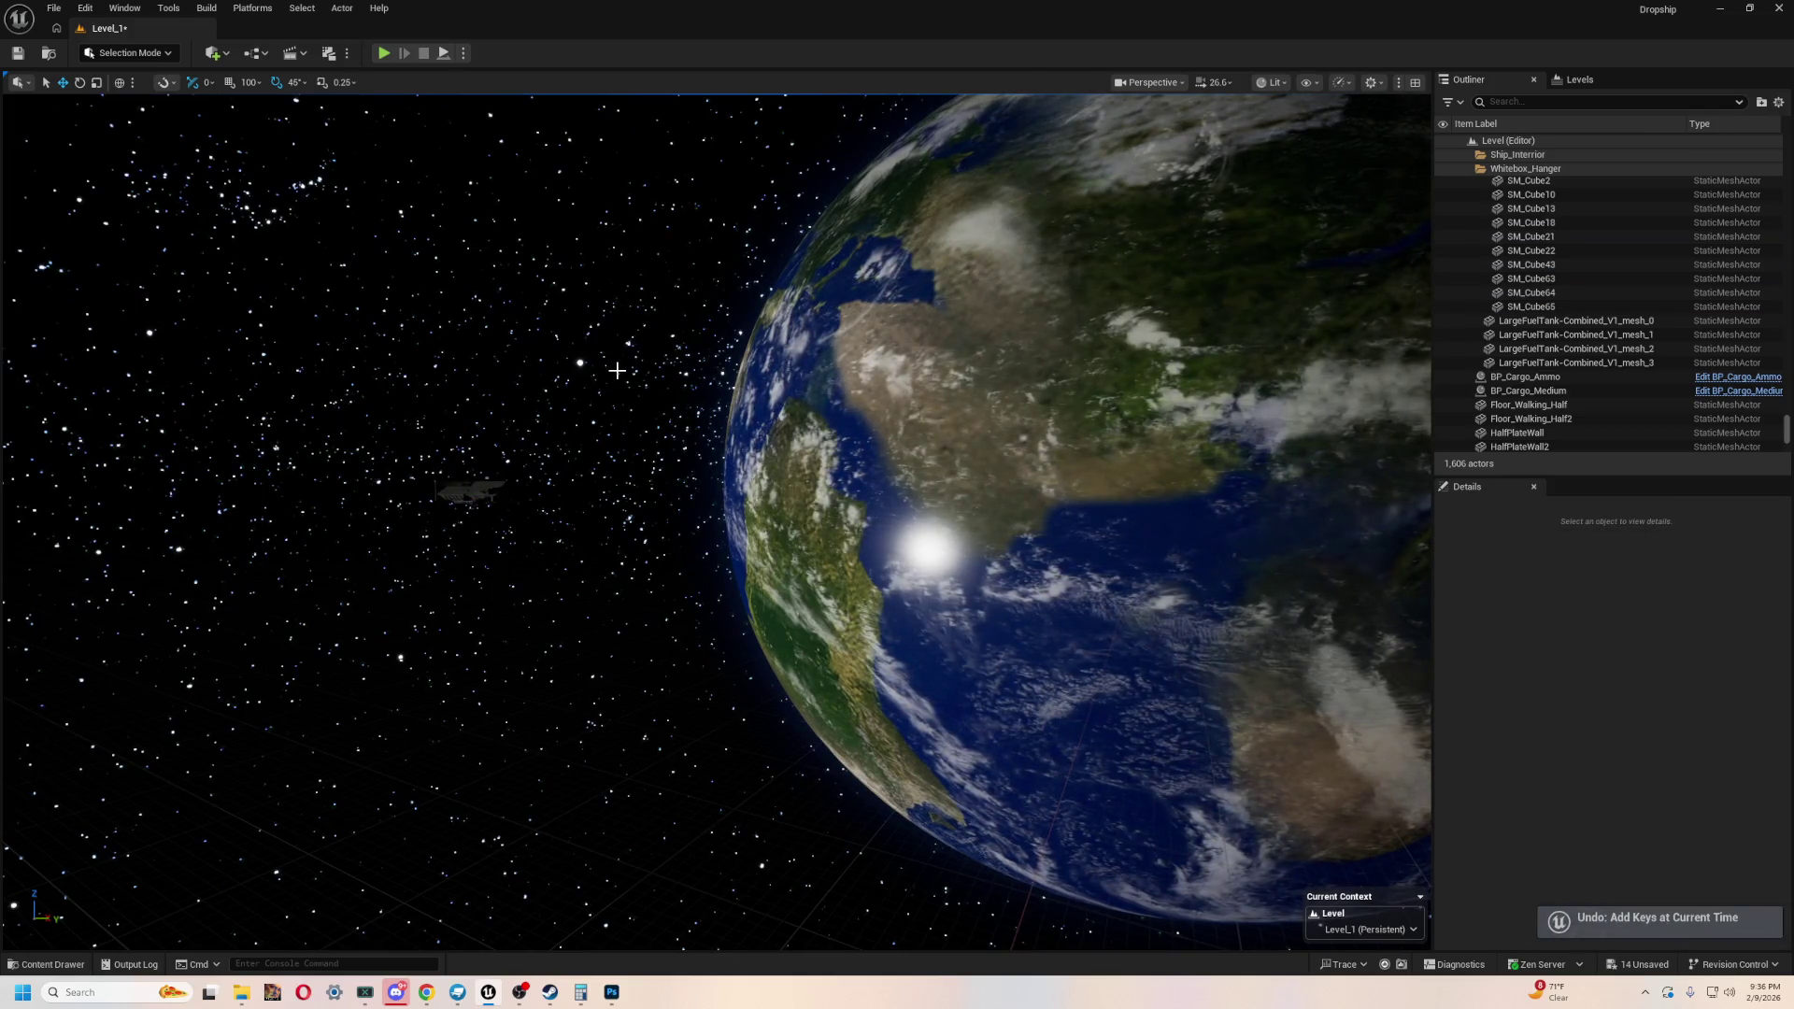
key(ctrl+z)
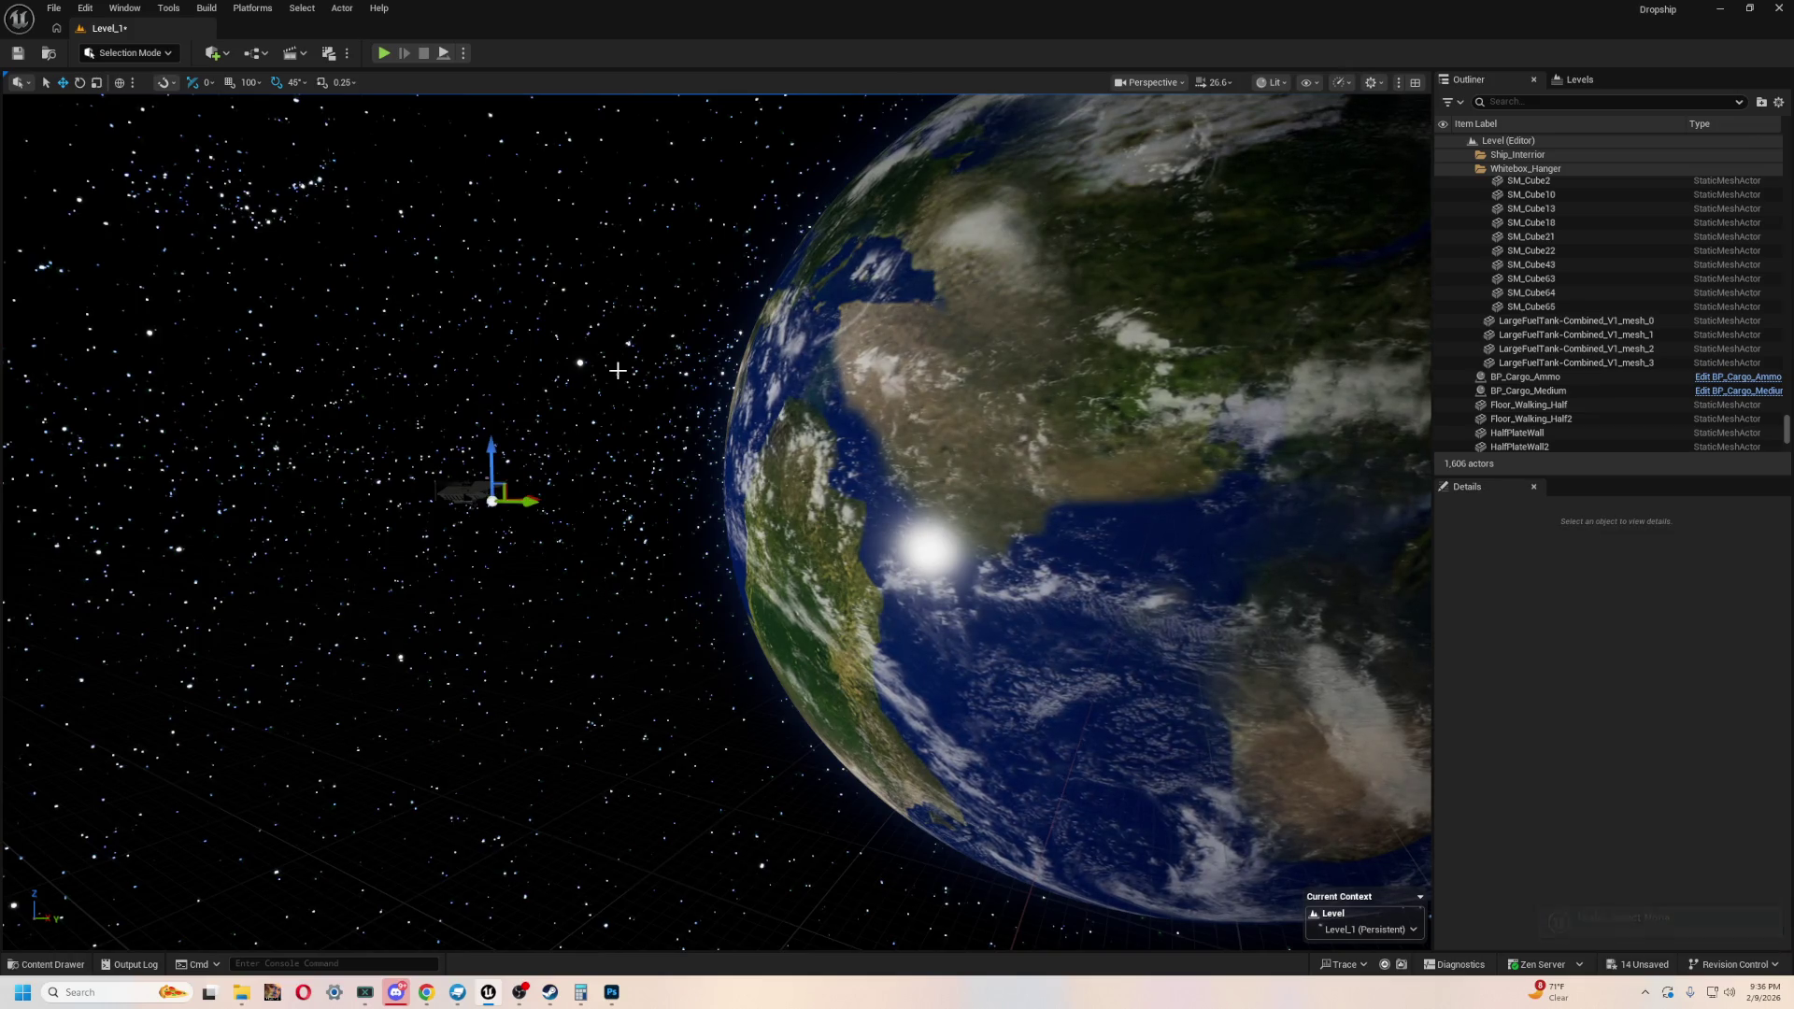
key(ctrl+z)
key(ctrl+z)
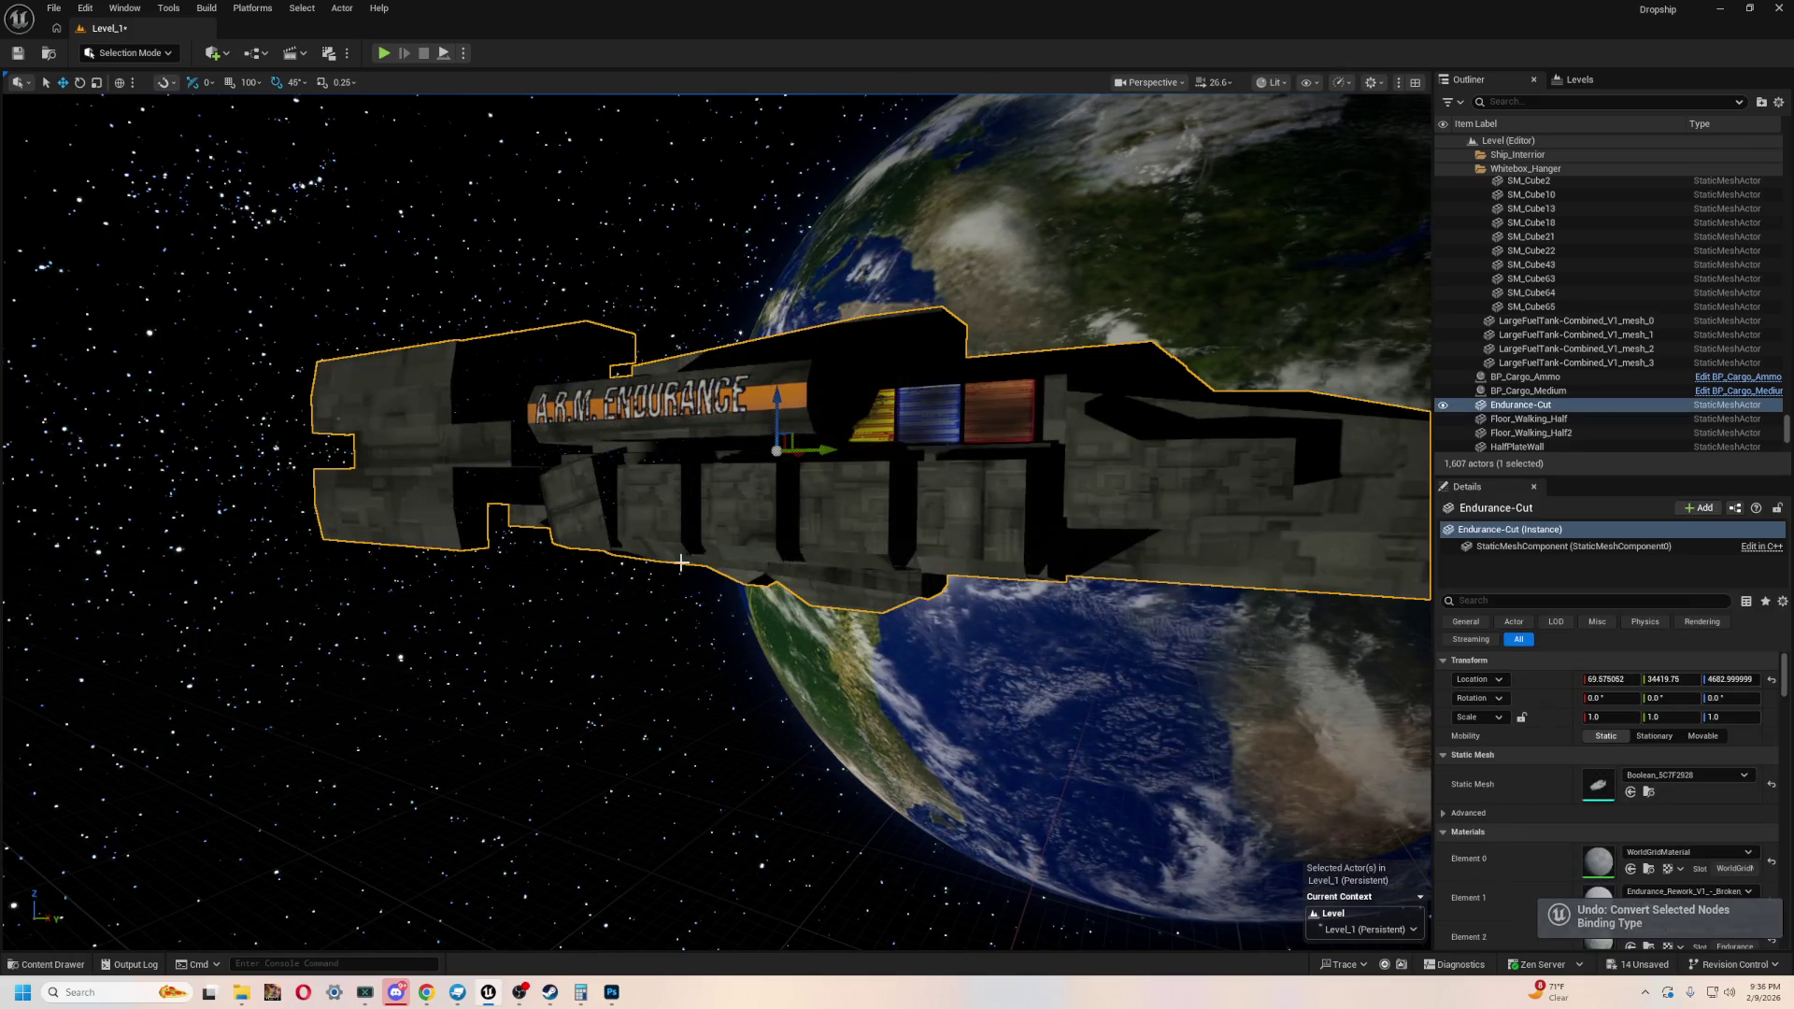
key(ctrl+z)
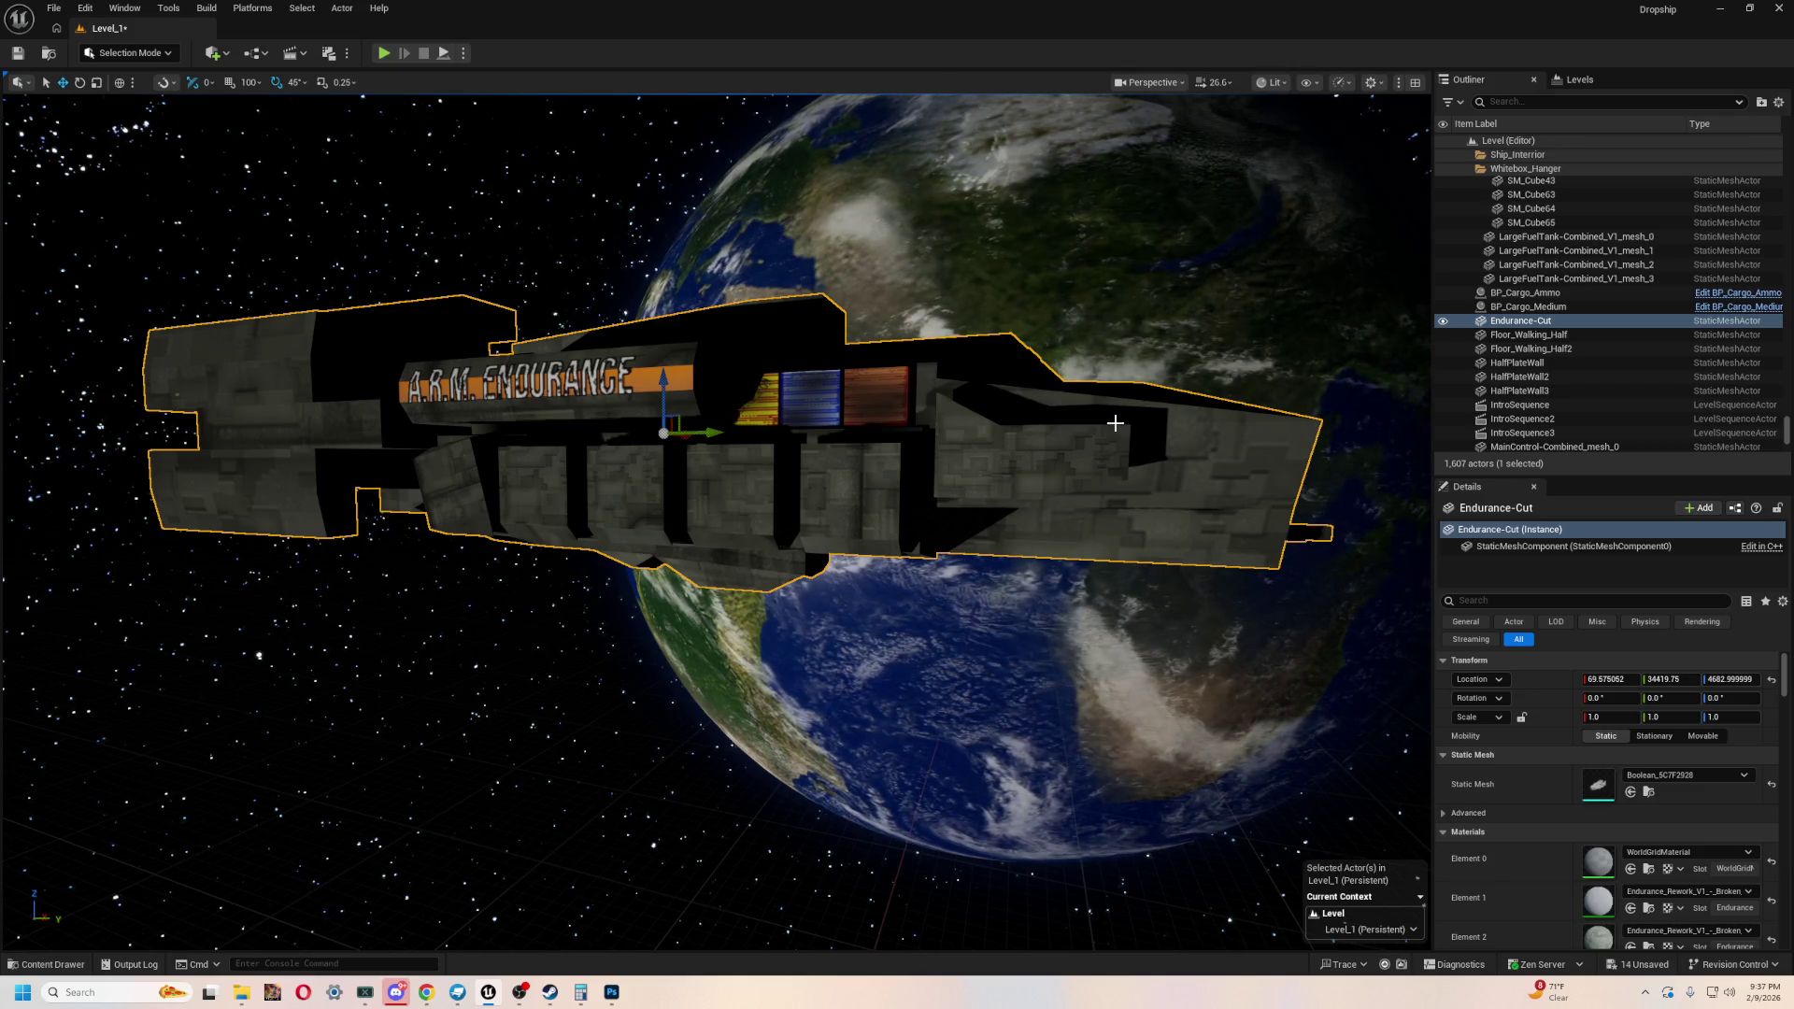
- Select the Endurance-Cut ship, frame it, and fly beneath its hull into the hangar
click(486, 637)
click(1001, 423)
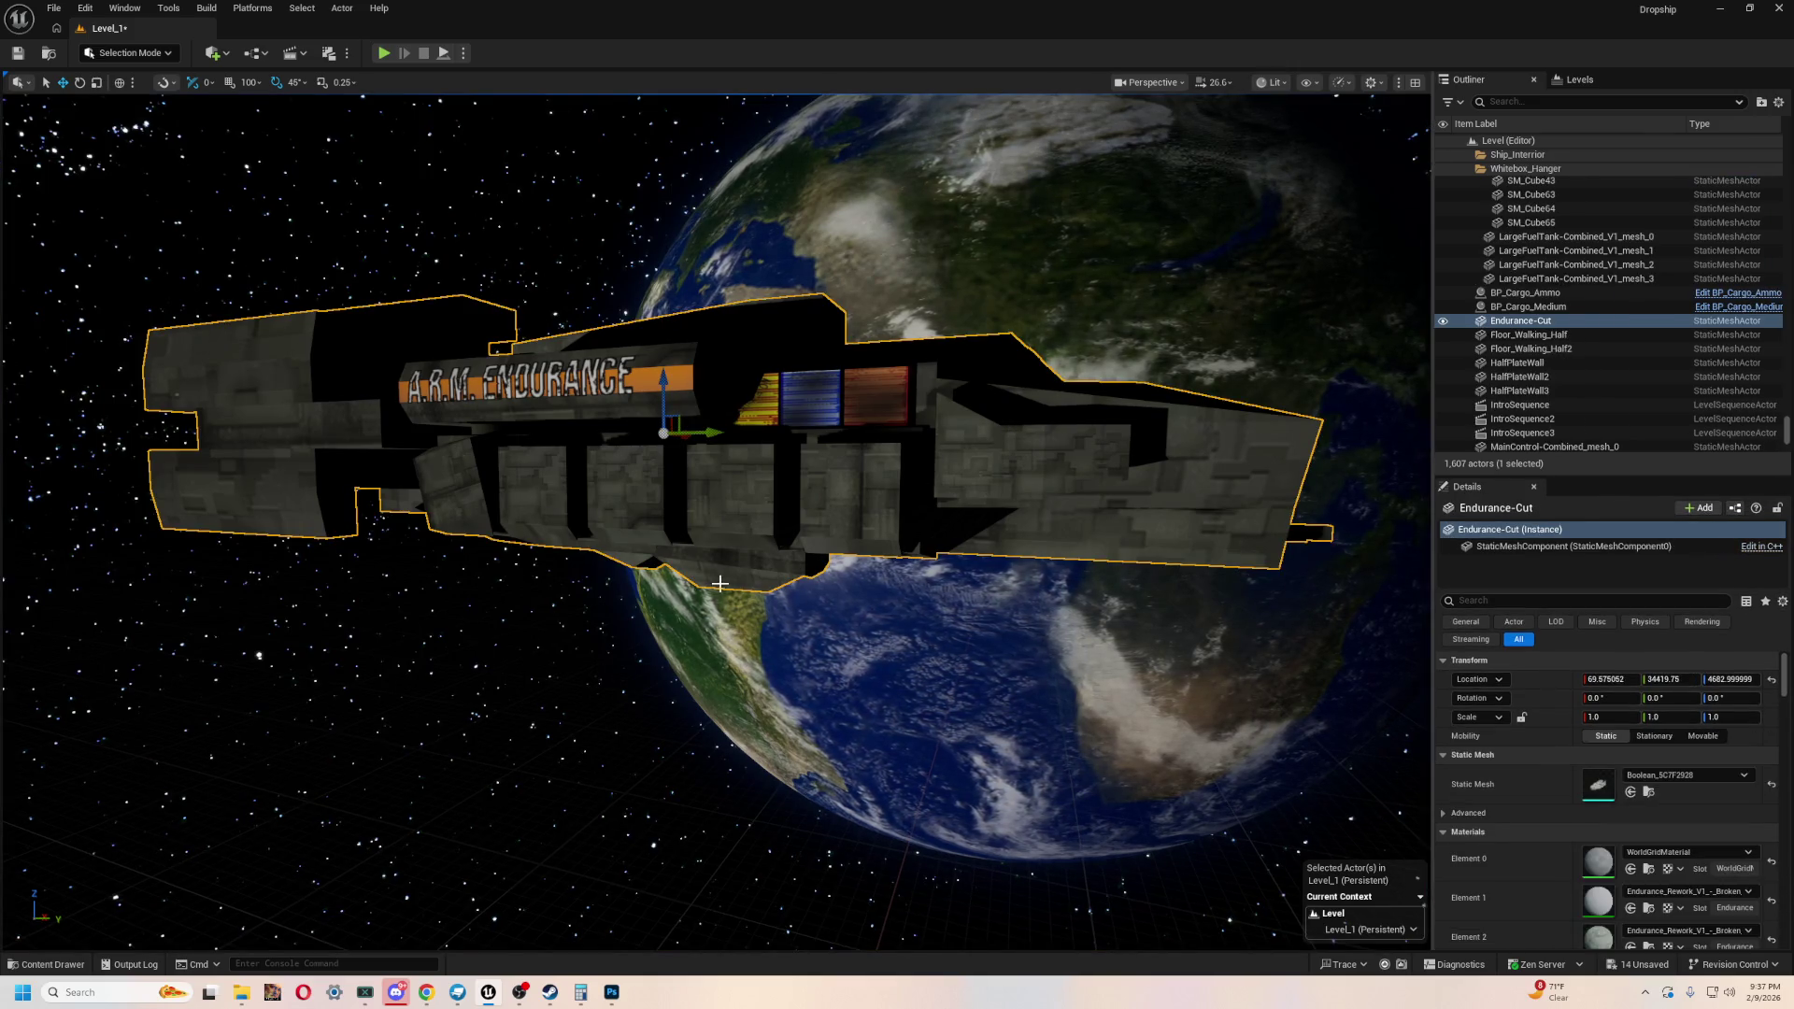
key(f)
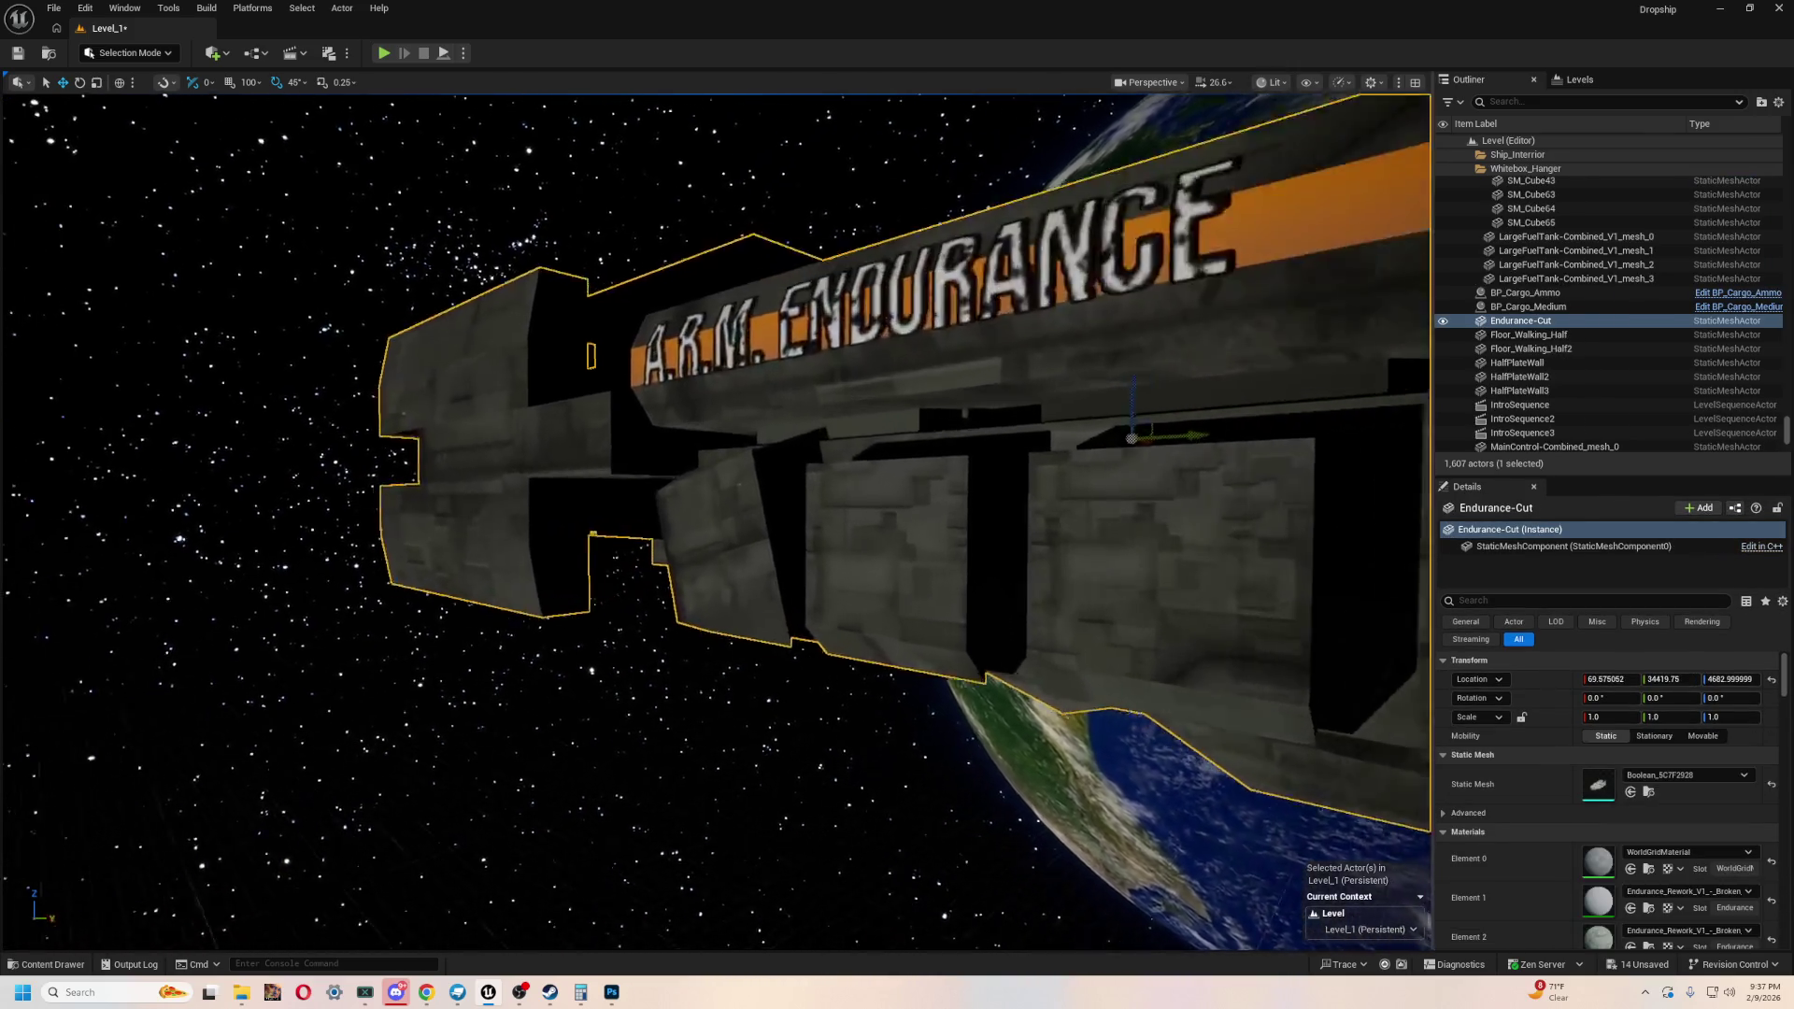
mouse_move(716, 521)
right_down()
mouse_move(696, 612)
mouse_move(738, 555)
right_up()
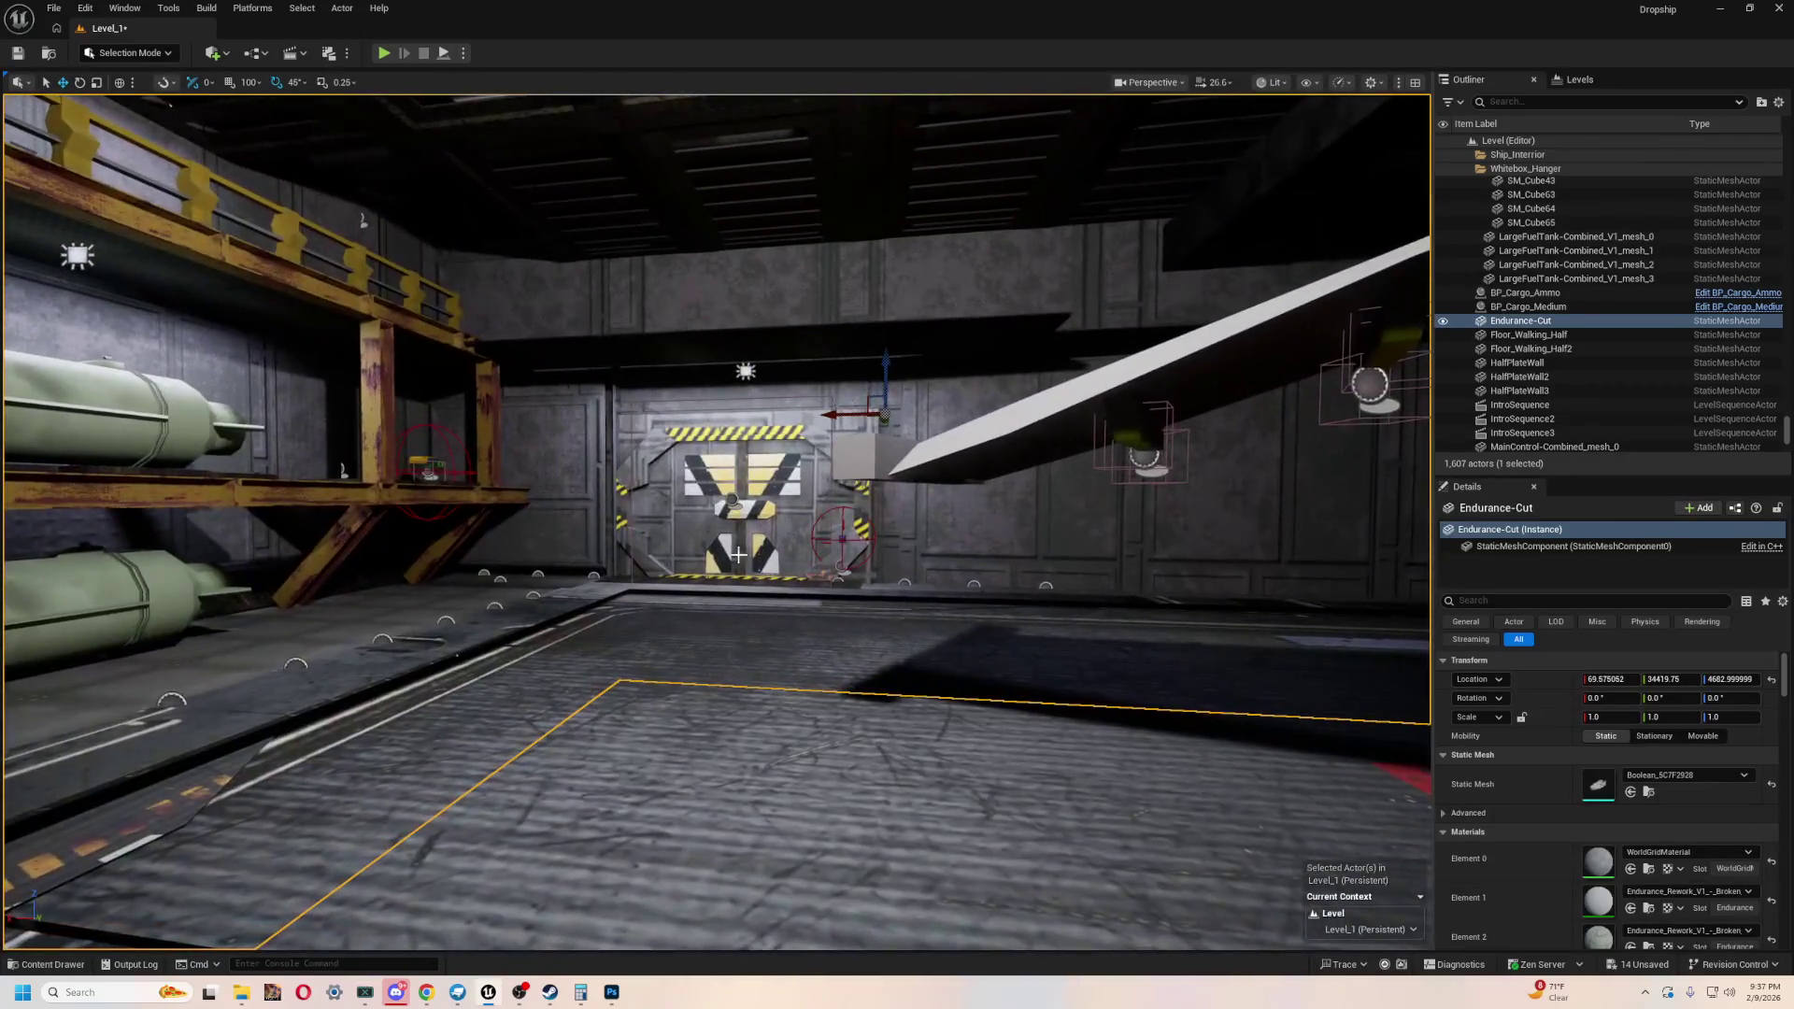
- Fly to the staircase, try sliding the WalkingPath19 floor plate along X, then undo
click(1229, 84)
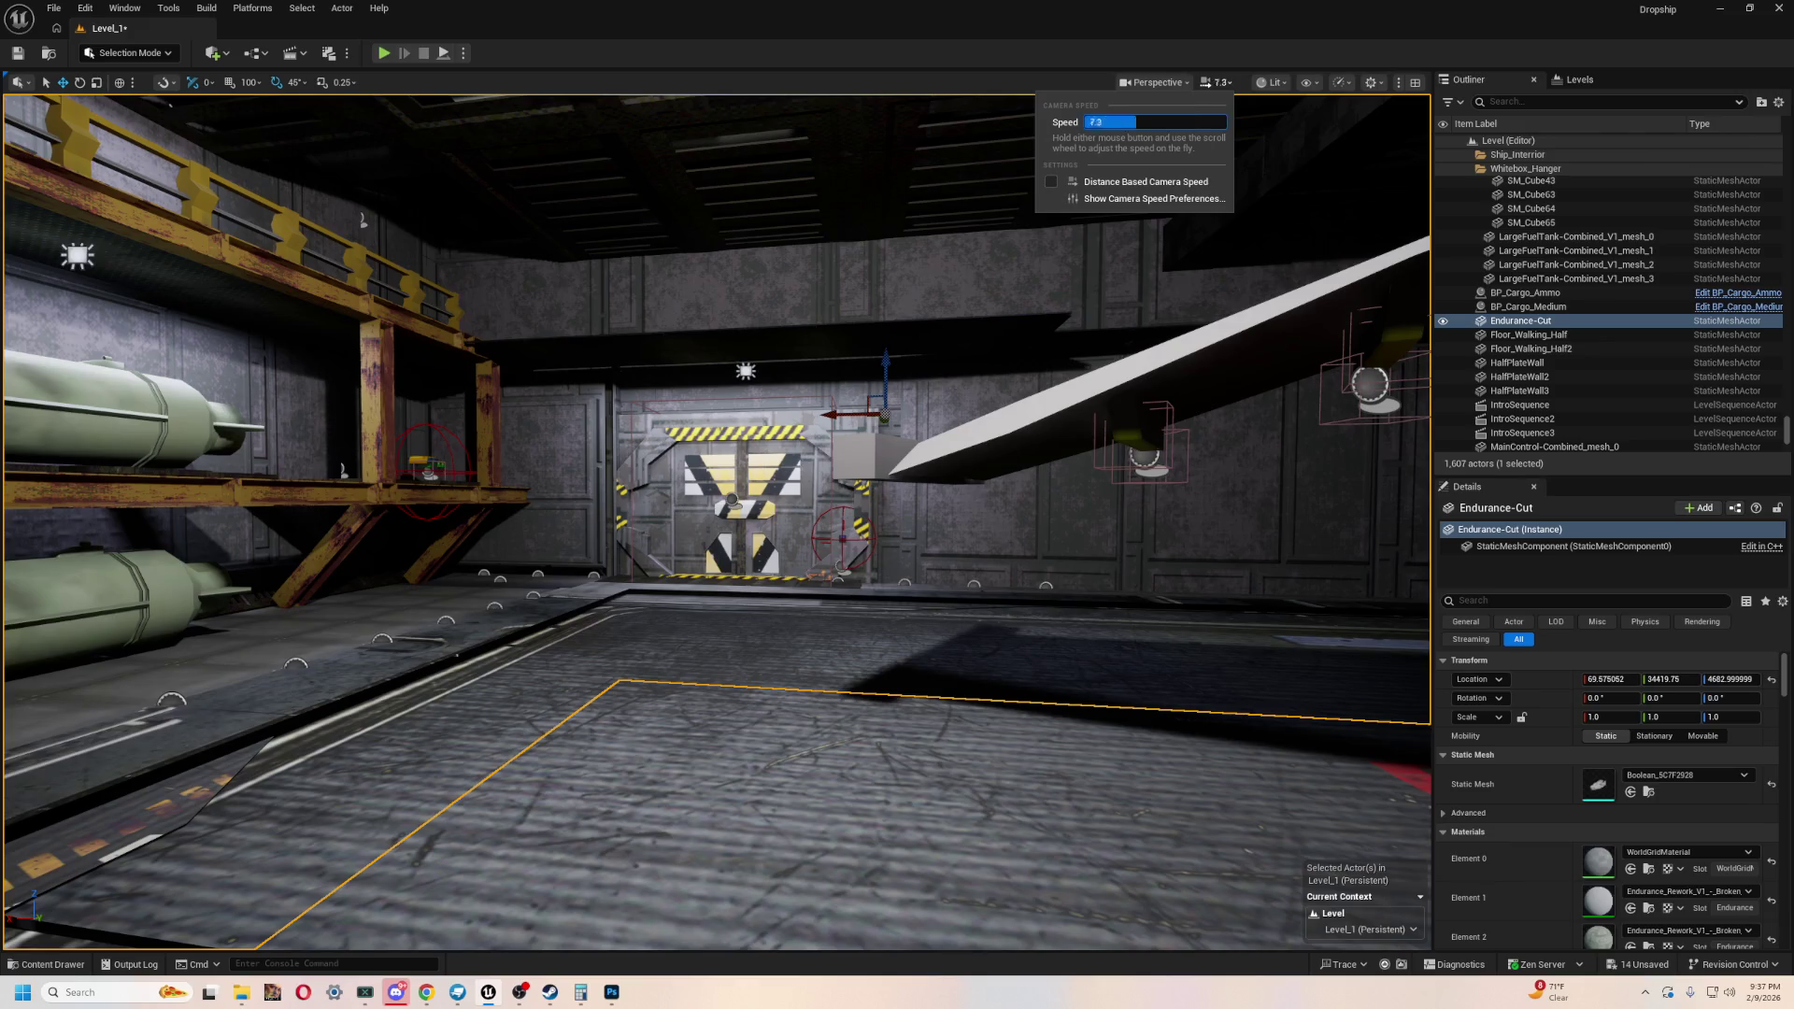
mouse_move(632, 505)
right_down()
mouse_move(449, 512)
mouse_move(308, 389)
right_up()
click(713, 524)
key(f)
right_drag(713, 524, 672, 495)
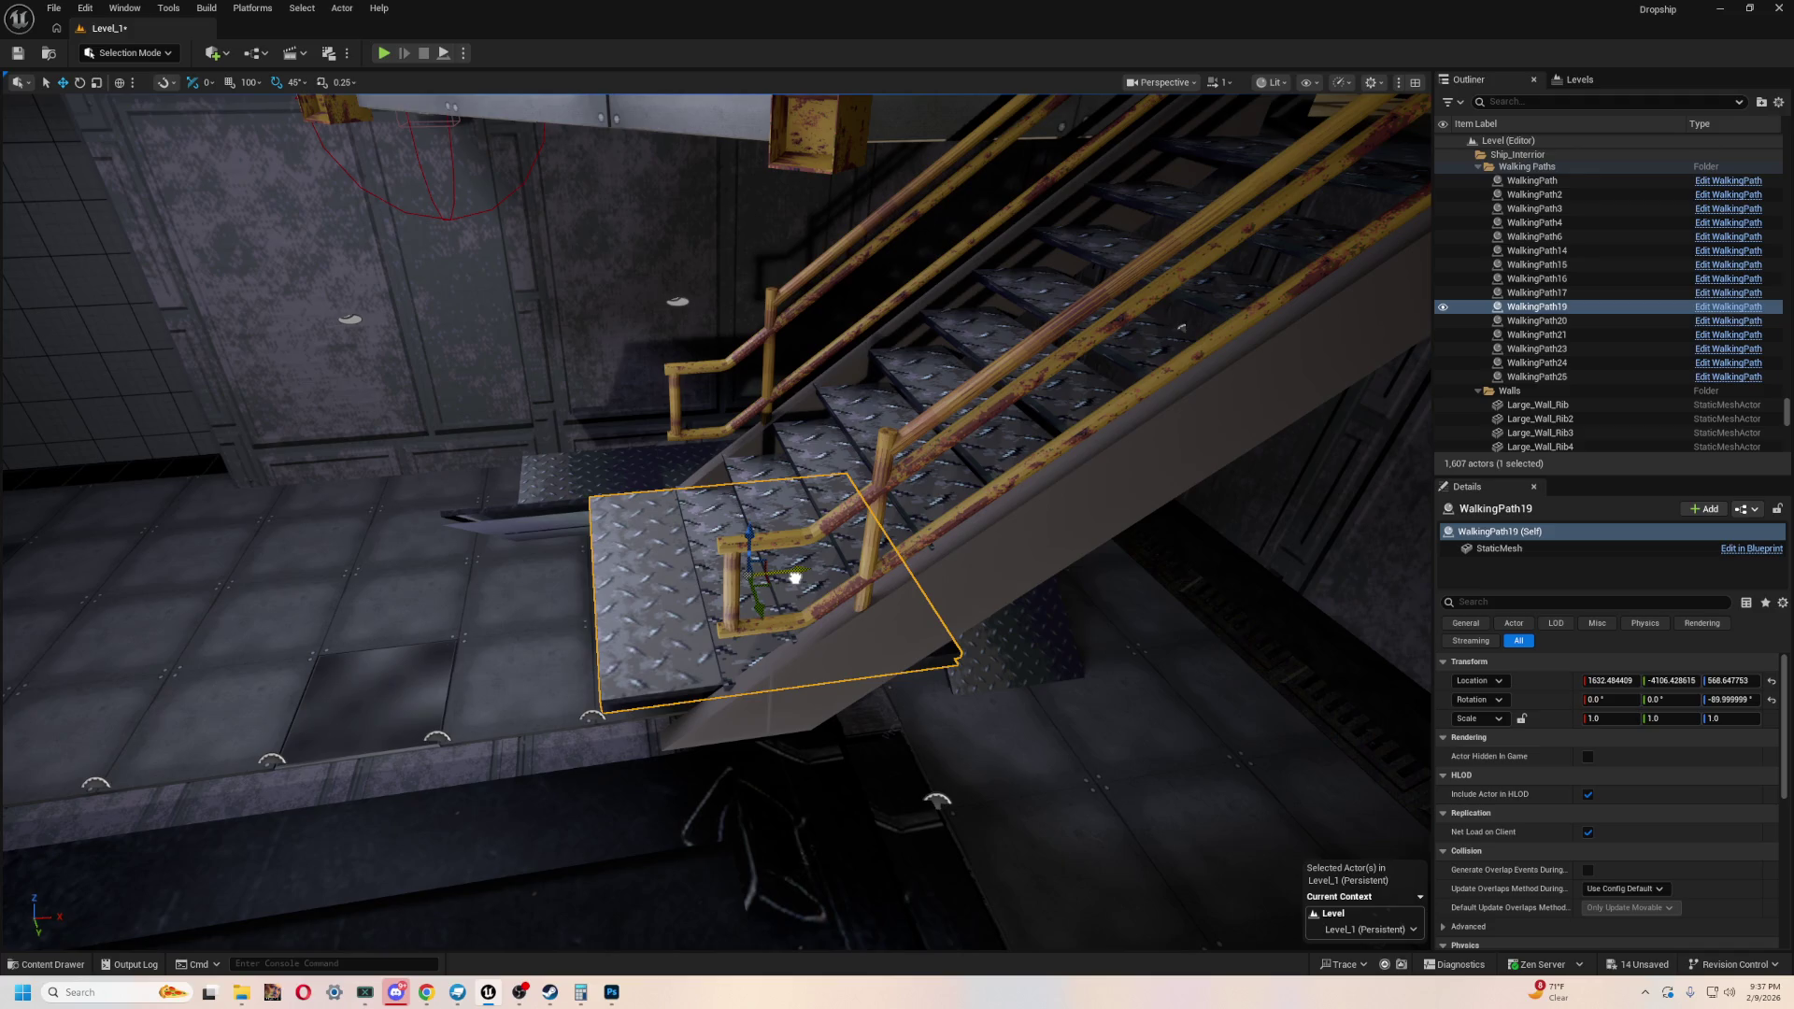
drag(800, 575, 879, 566)
drag(880, 565, 704, 584)
mouse_move(704, 584)
right_down()
mouse_move(738, 551)
mouse_move(710, 523)
right_up()
key(ctrl+z)
- Delete the angled WalkingPath24 ramp and nudge WalkingPath19 to the stair base
click(487, 504)
key(Delete)
right_drag(487, 505, 586, 629)
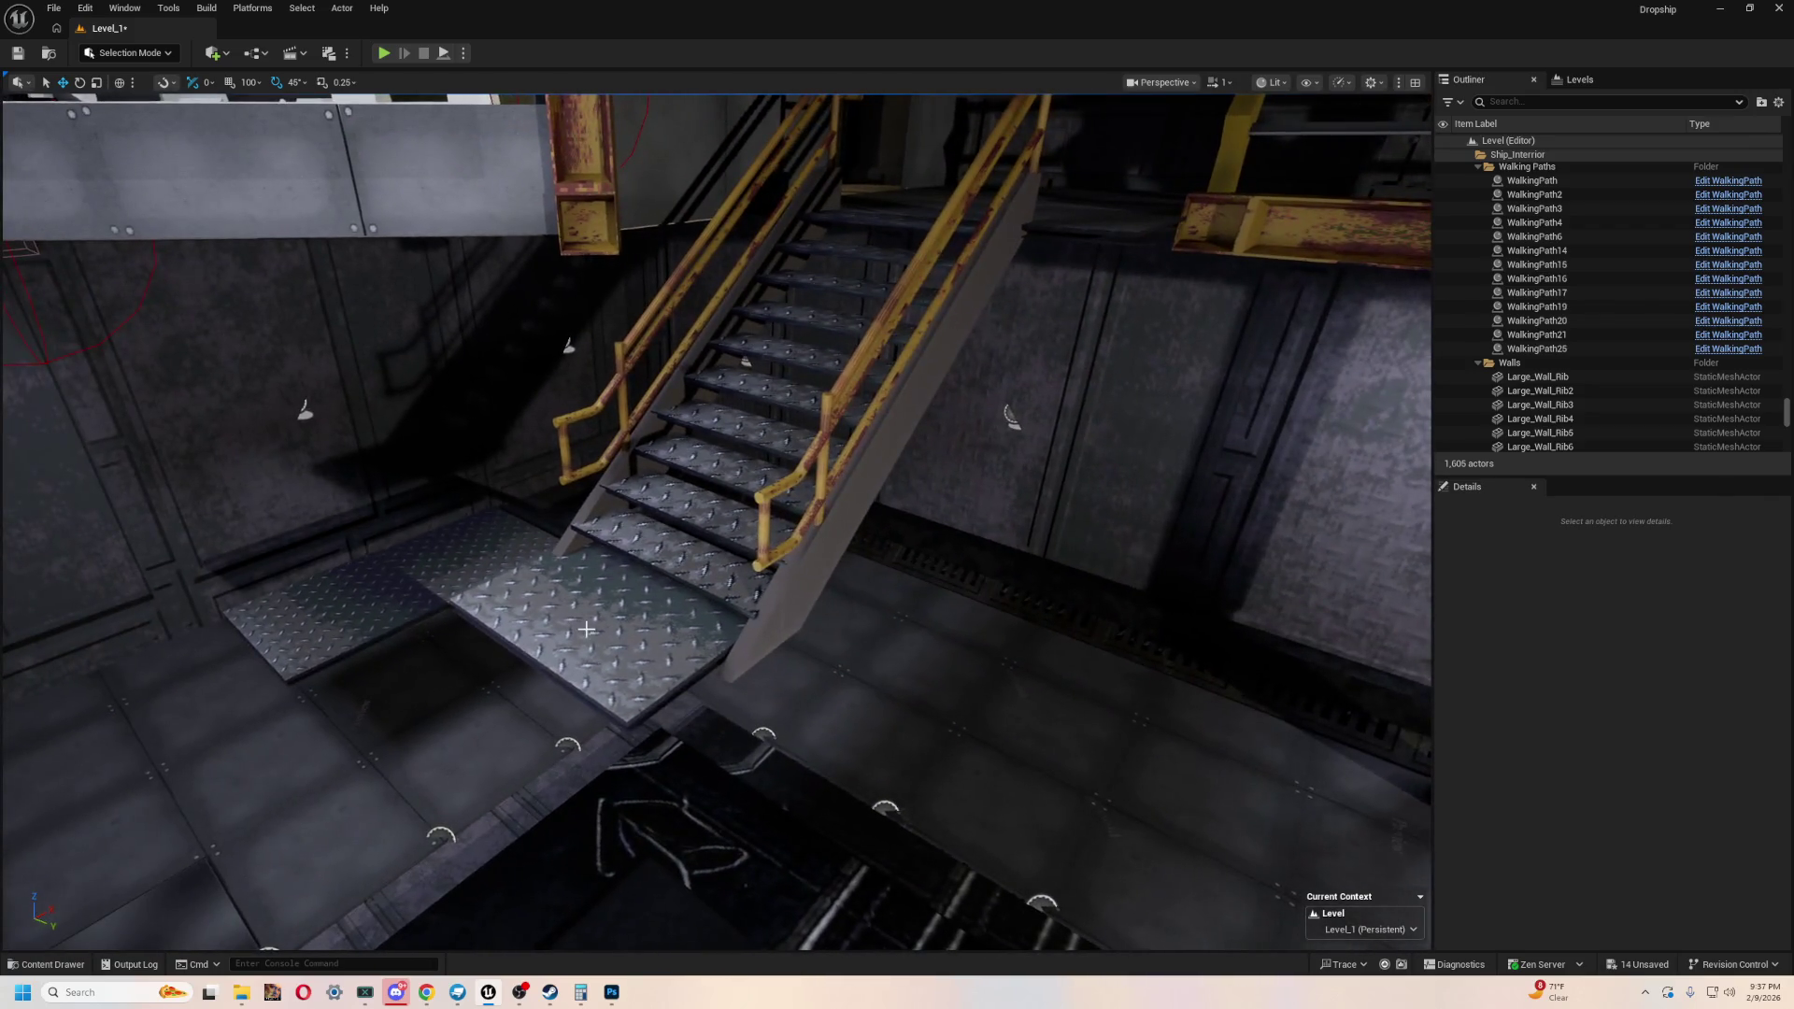
click(681, 590)
drag(681, 577, 663, 586)
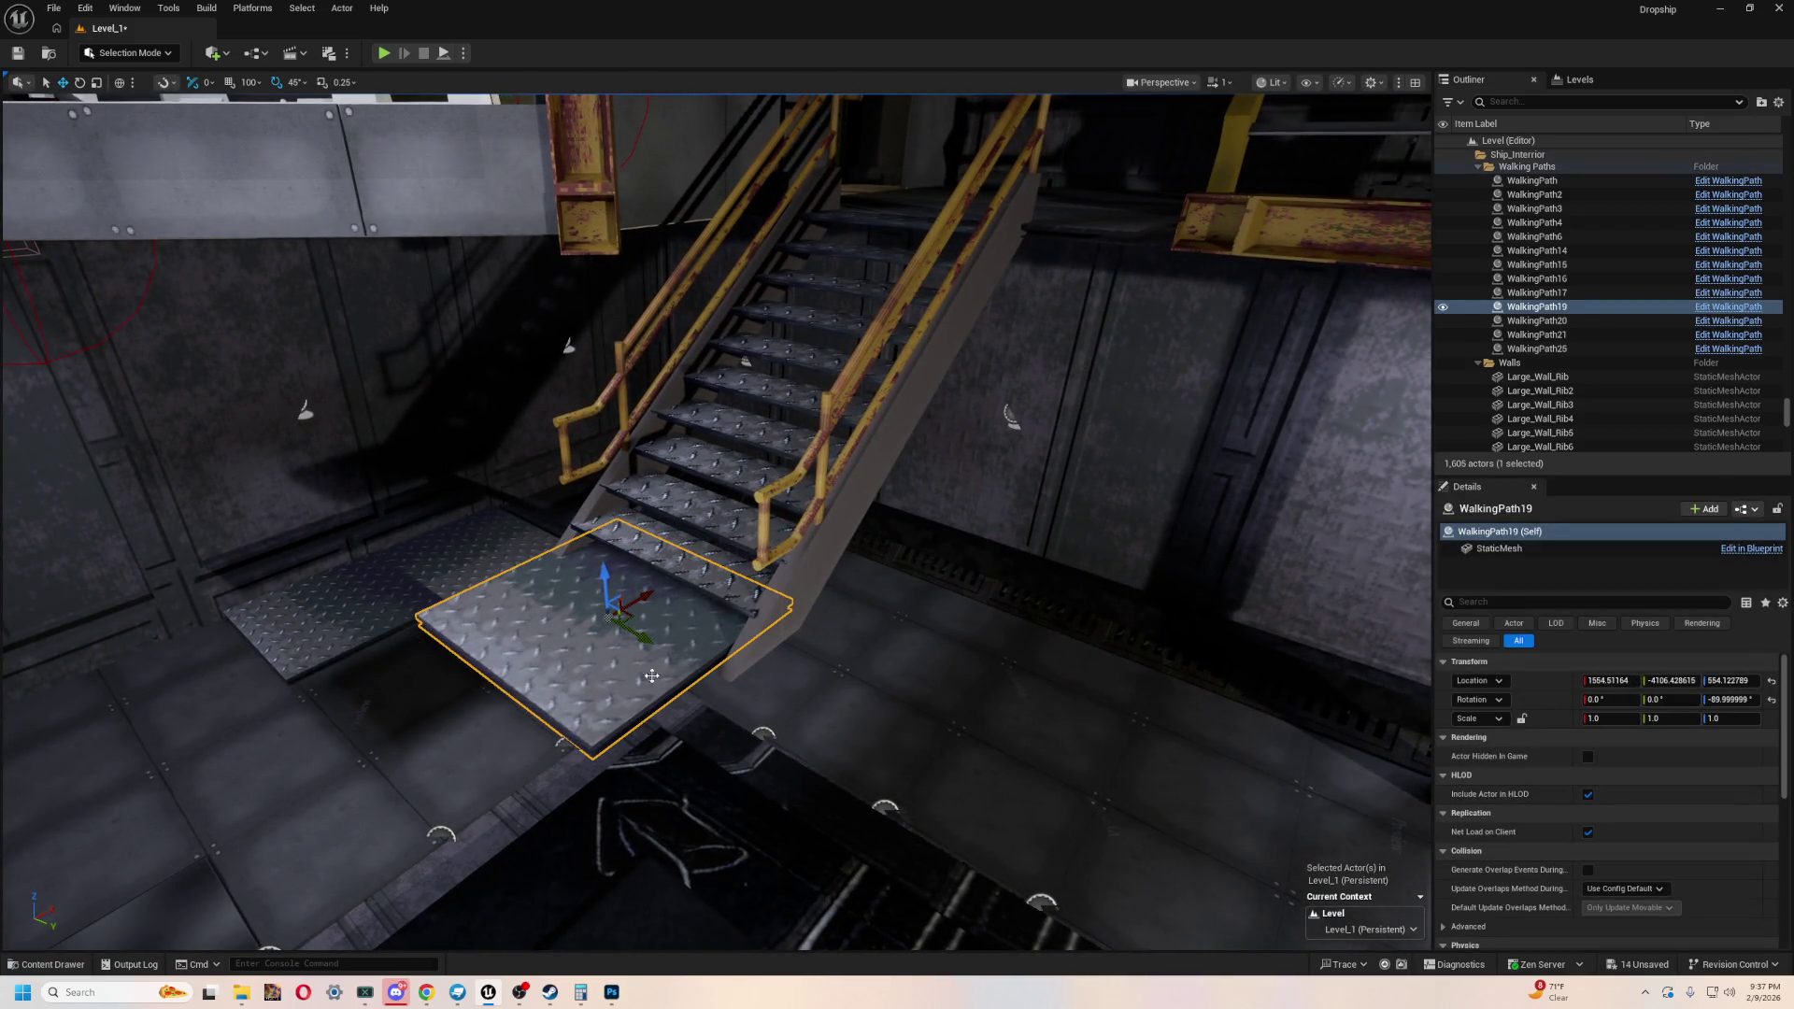
click(775, 561)
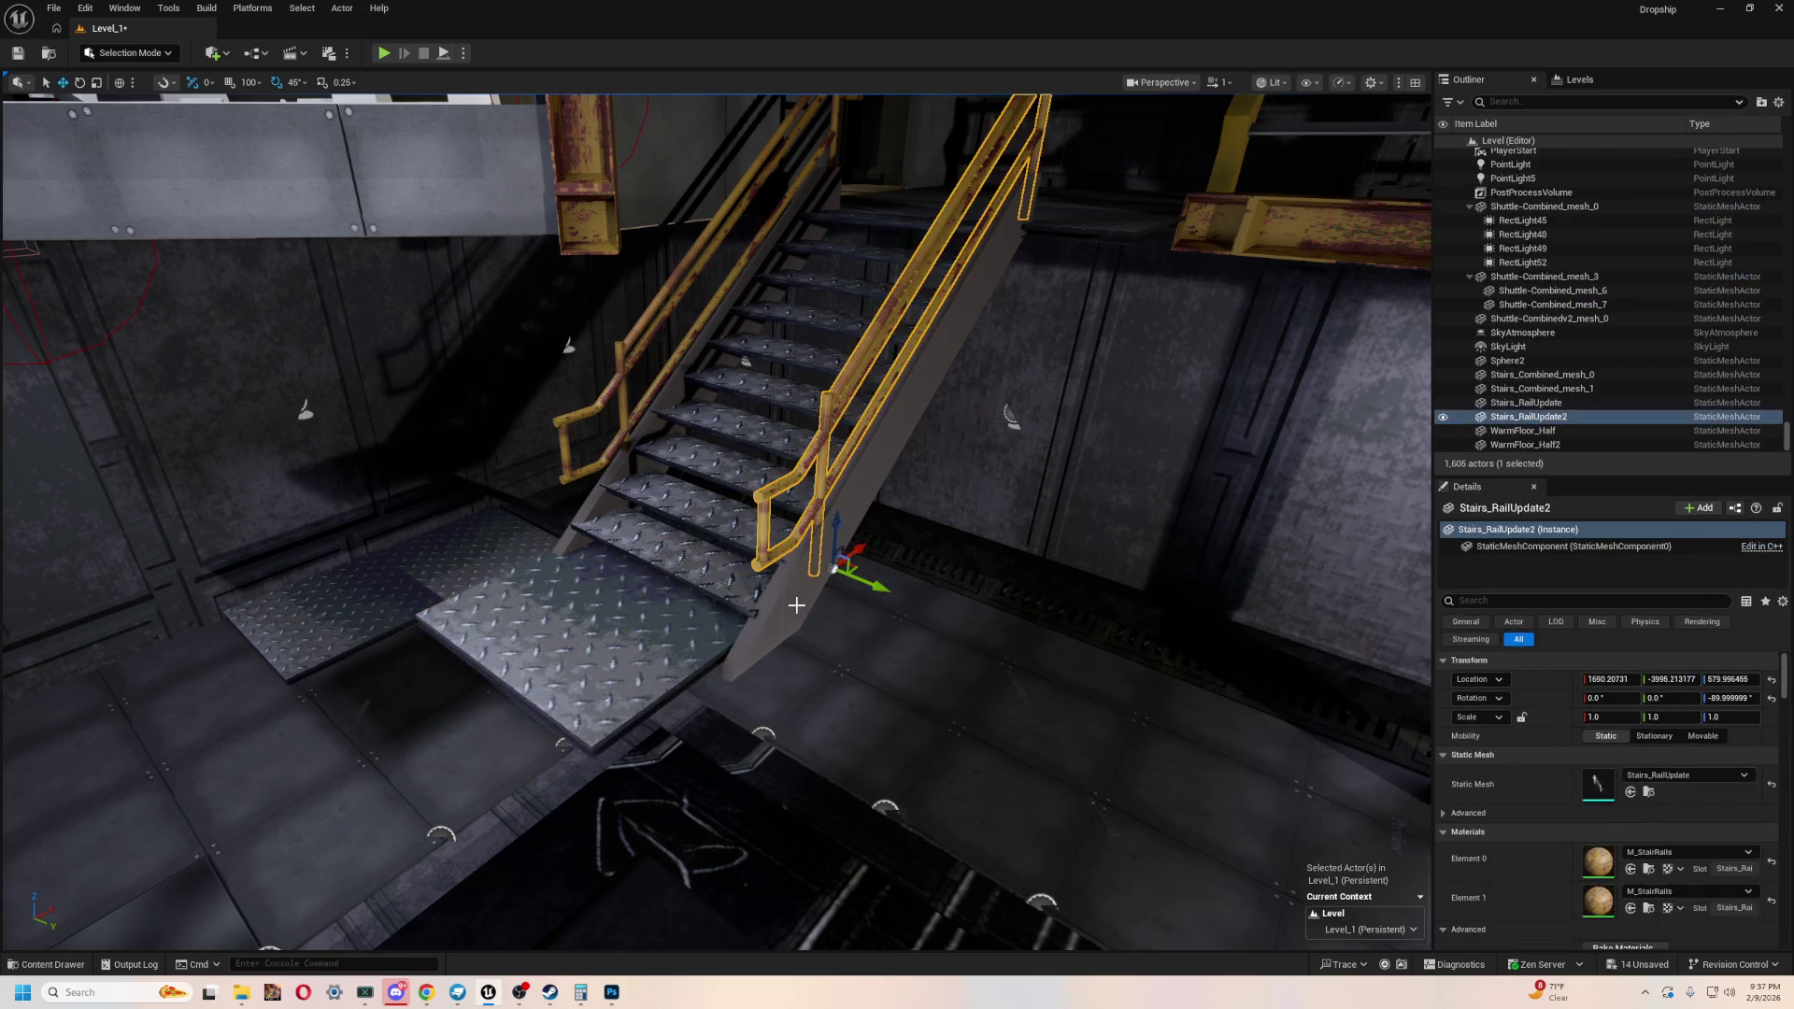
- Duplicate the stair meshes with both railings and move the copy forward, sideways and down
ctrl+click(648, 479)
ctrl+click(618, 356)
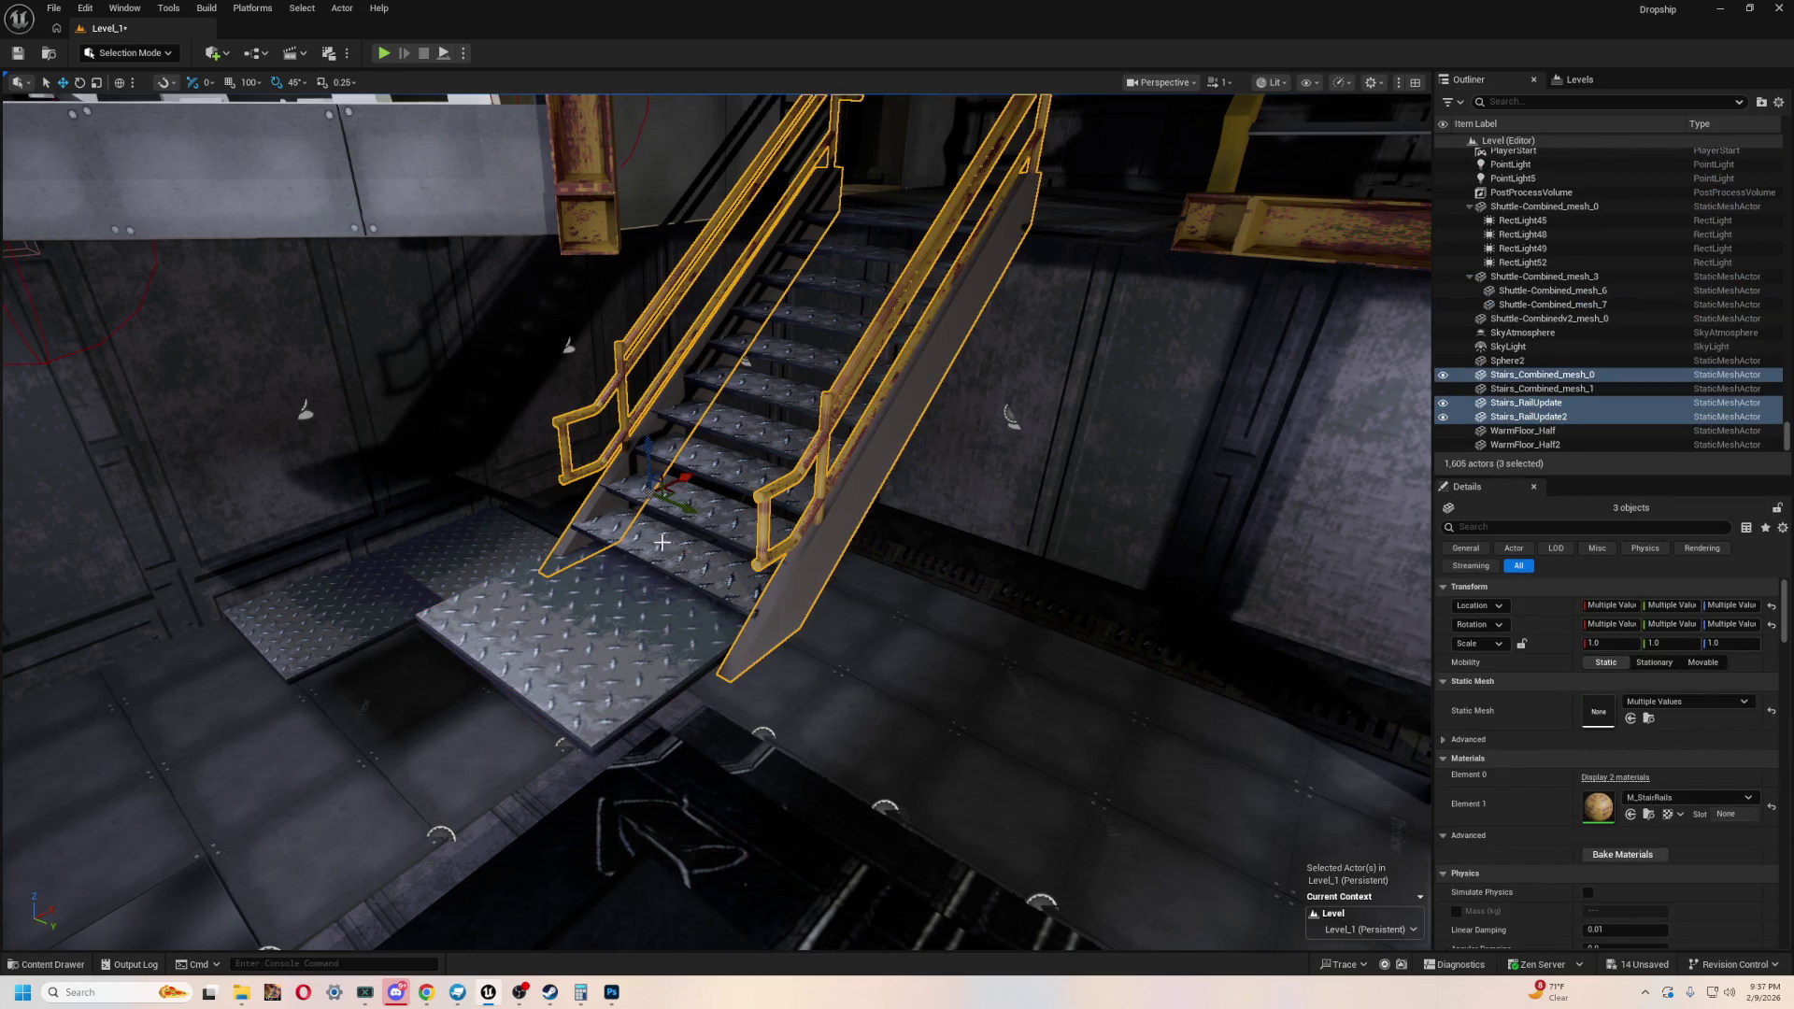
ctrl+click(692, 513)
key(f)
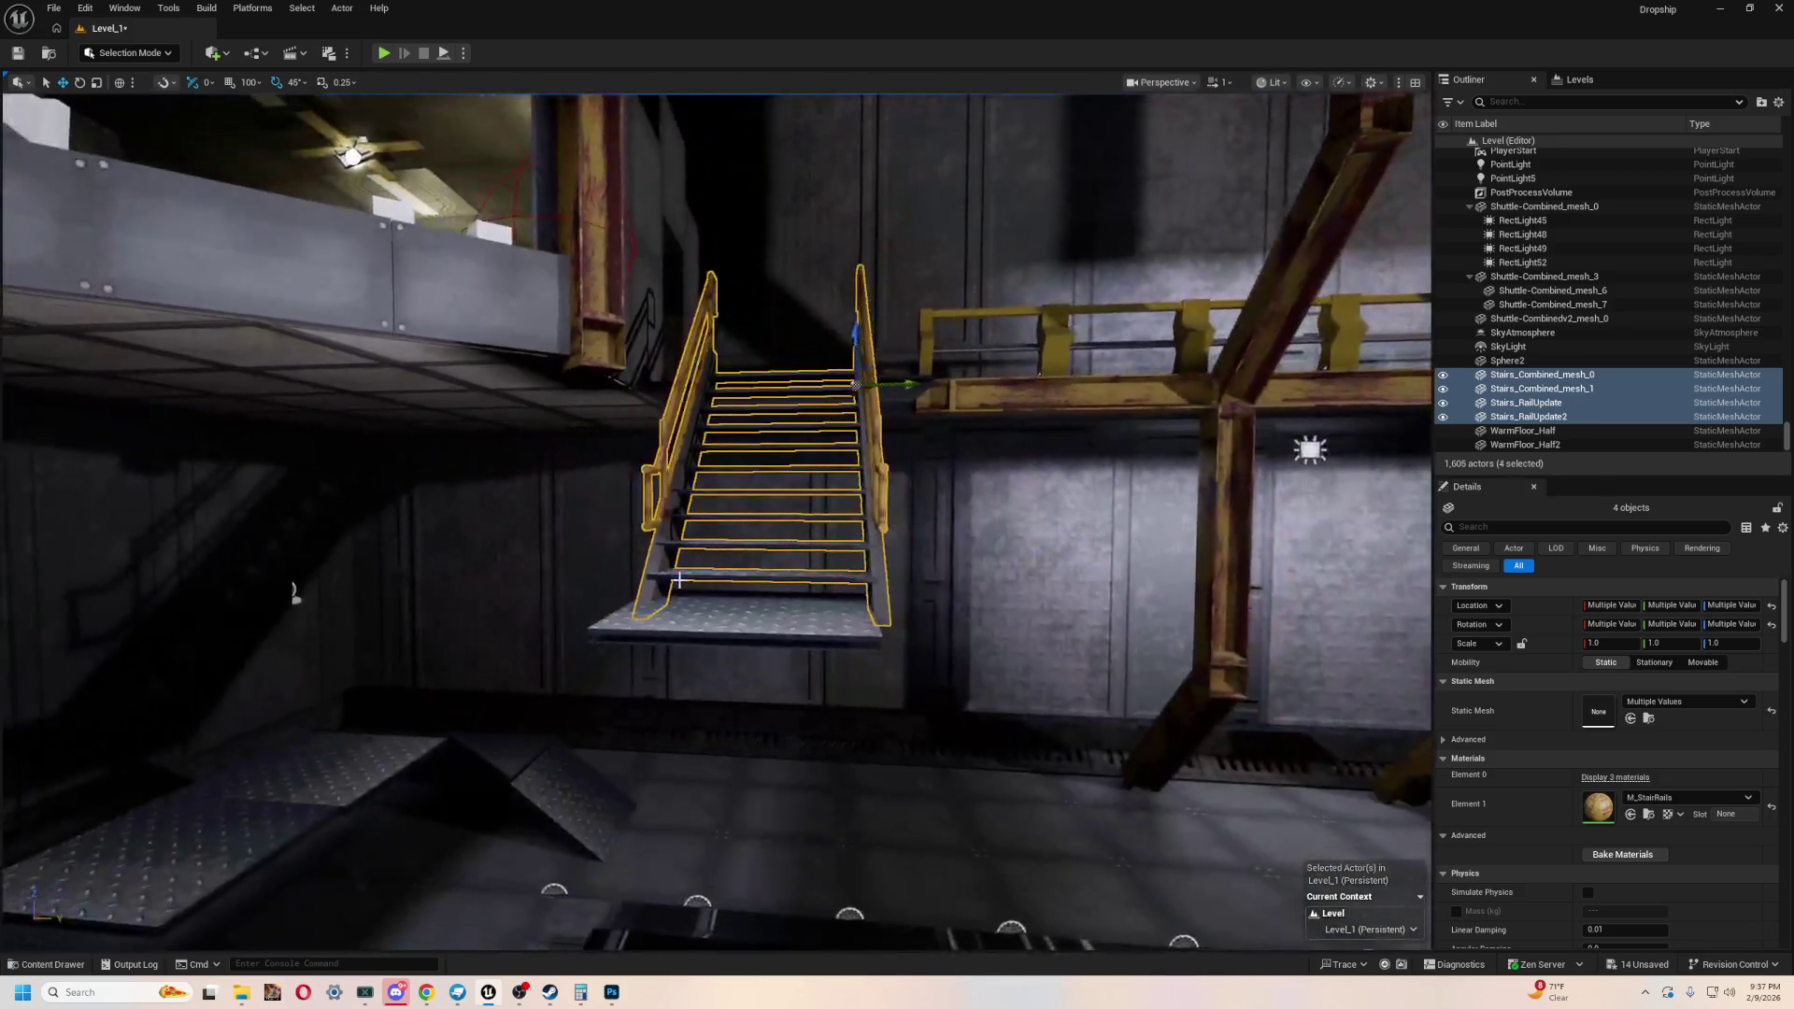
key(ctrl+d)
mouse_move(678, 580)
alt+mouse_down()
mouse_move(1163, 200)
mouse_move(1194, 209)
mouse_move(1193, 261)
mouse_move(922, 288)
mouse_move(744, 259)
mouse_move(974, 356)
alt+mouse_up()
key(w)
drag(991, 244, 955, 311)
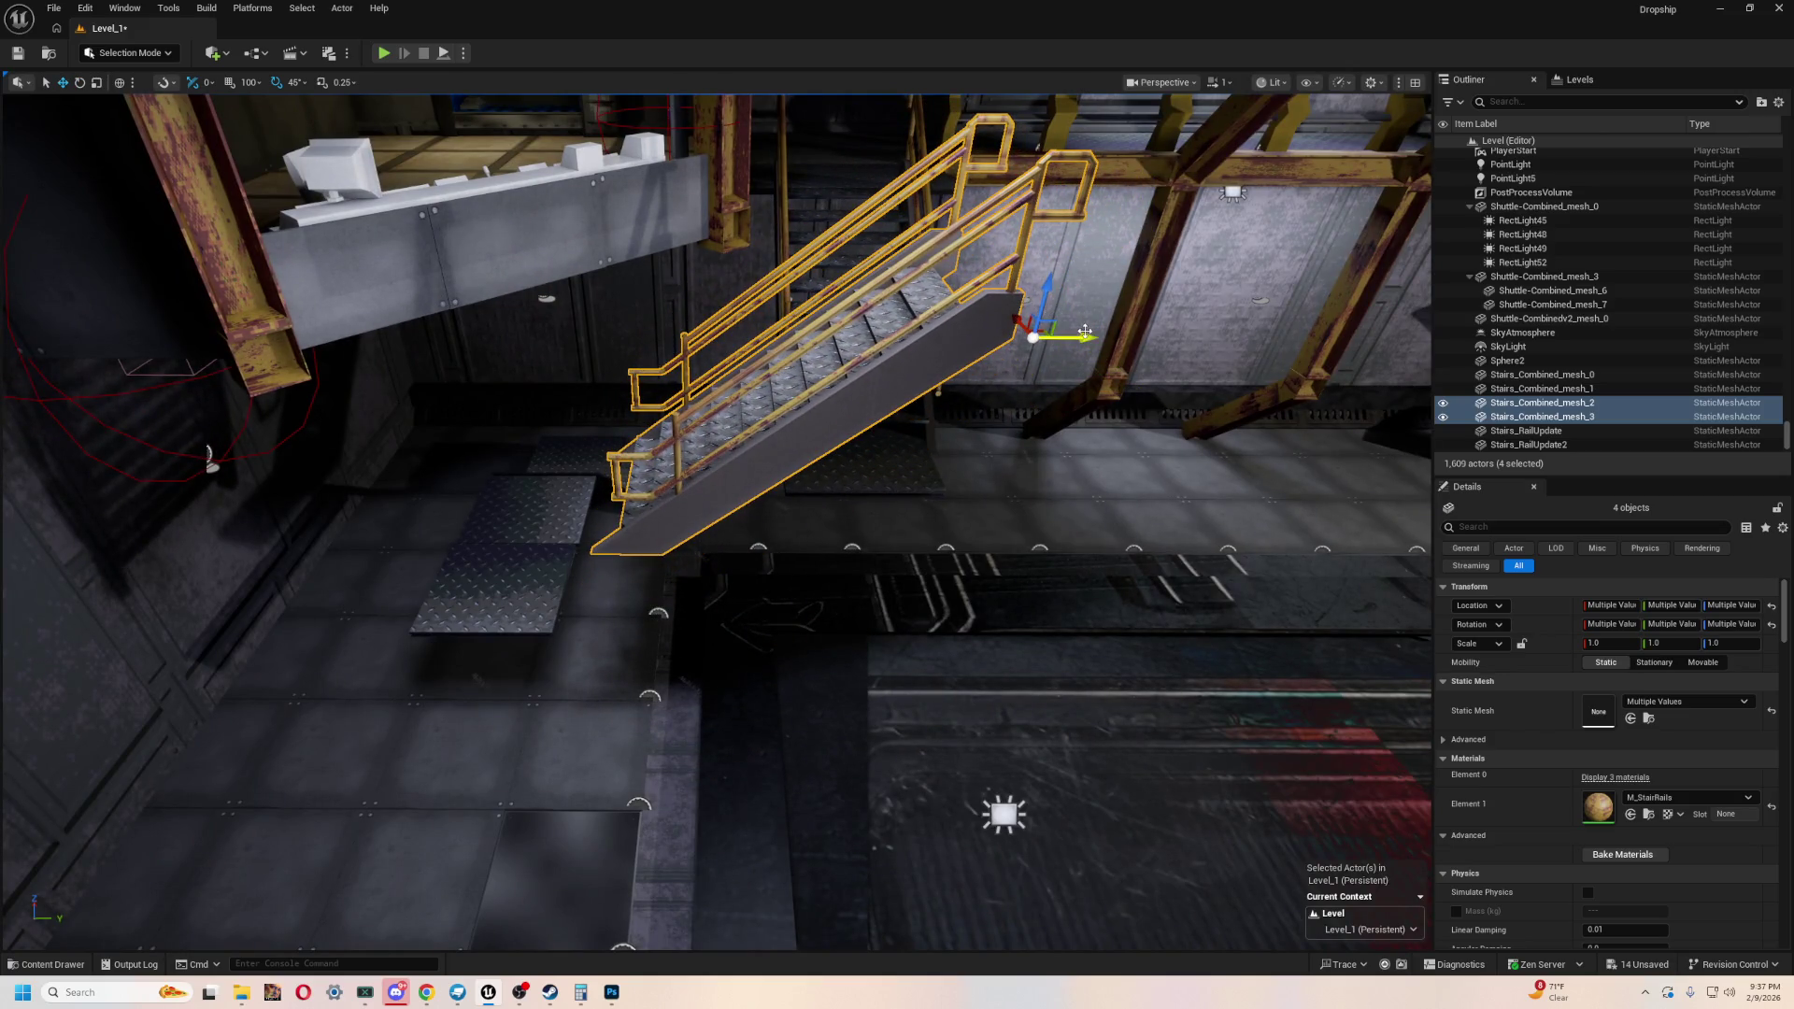
drag(1084, 332, 912, 363)
drag(809, 293, 804, 458)
- Inspect the lowered stair copy beside the WalkingPath19 landing from several angles
scroll(798, 542, up, 5)
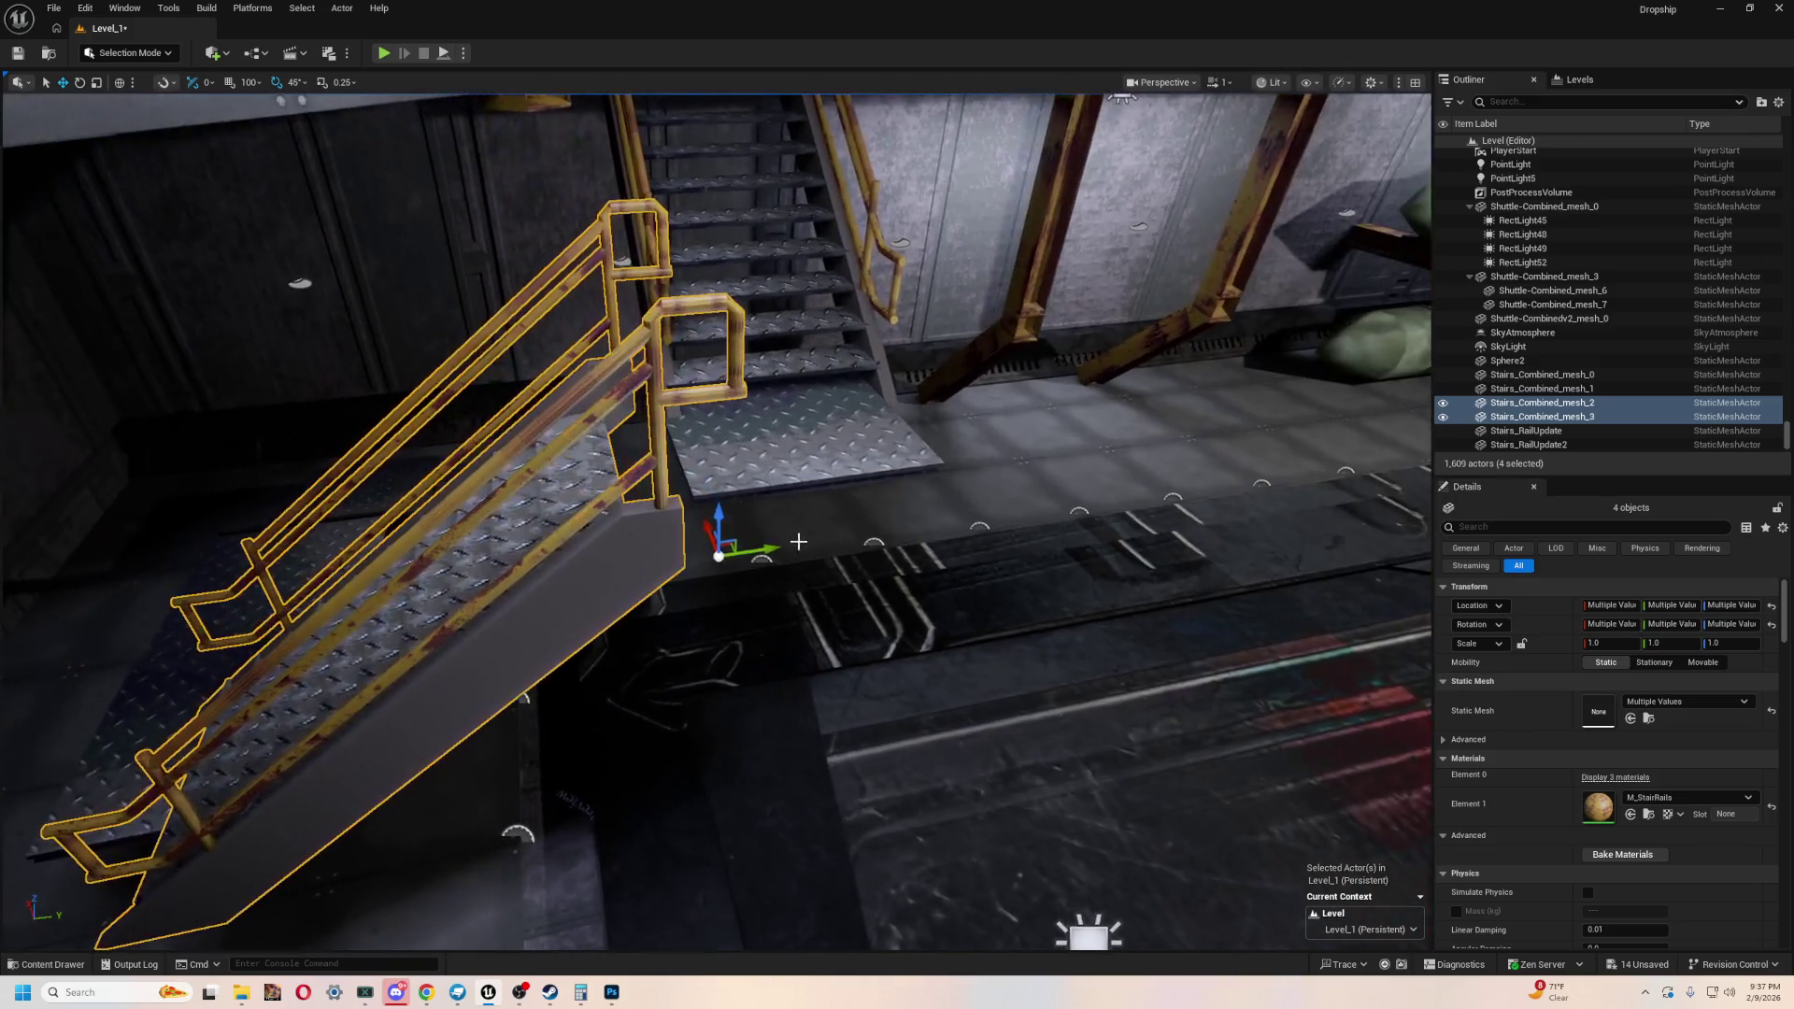
right_drag(798, 541, 772, 402)
middle_drag(696, 510, 465, 542)
right_drag(465, 542, 406, 538)
mouse_move(855, 416)
right_down()
mouse_move(710, 467)
mouse_move(752, 546)
mouse_move(669, 635)
mouse_move(491, 669)
right_up()
mouse_move(712, 415)
right_down()
mouse_move(200, 520)
mouse_move(131, 468)
mouse_move(160, 289)
mouse_move(140, 465)
right_up()
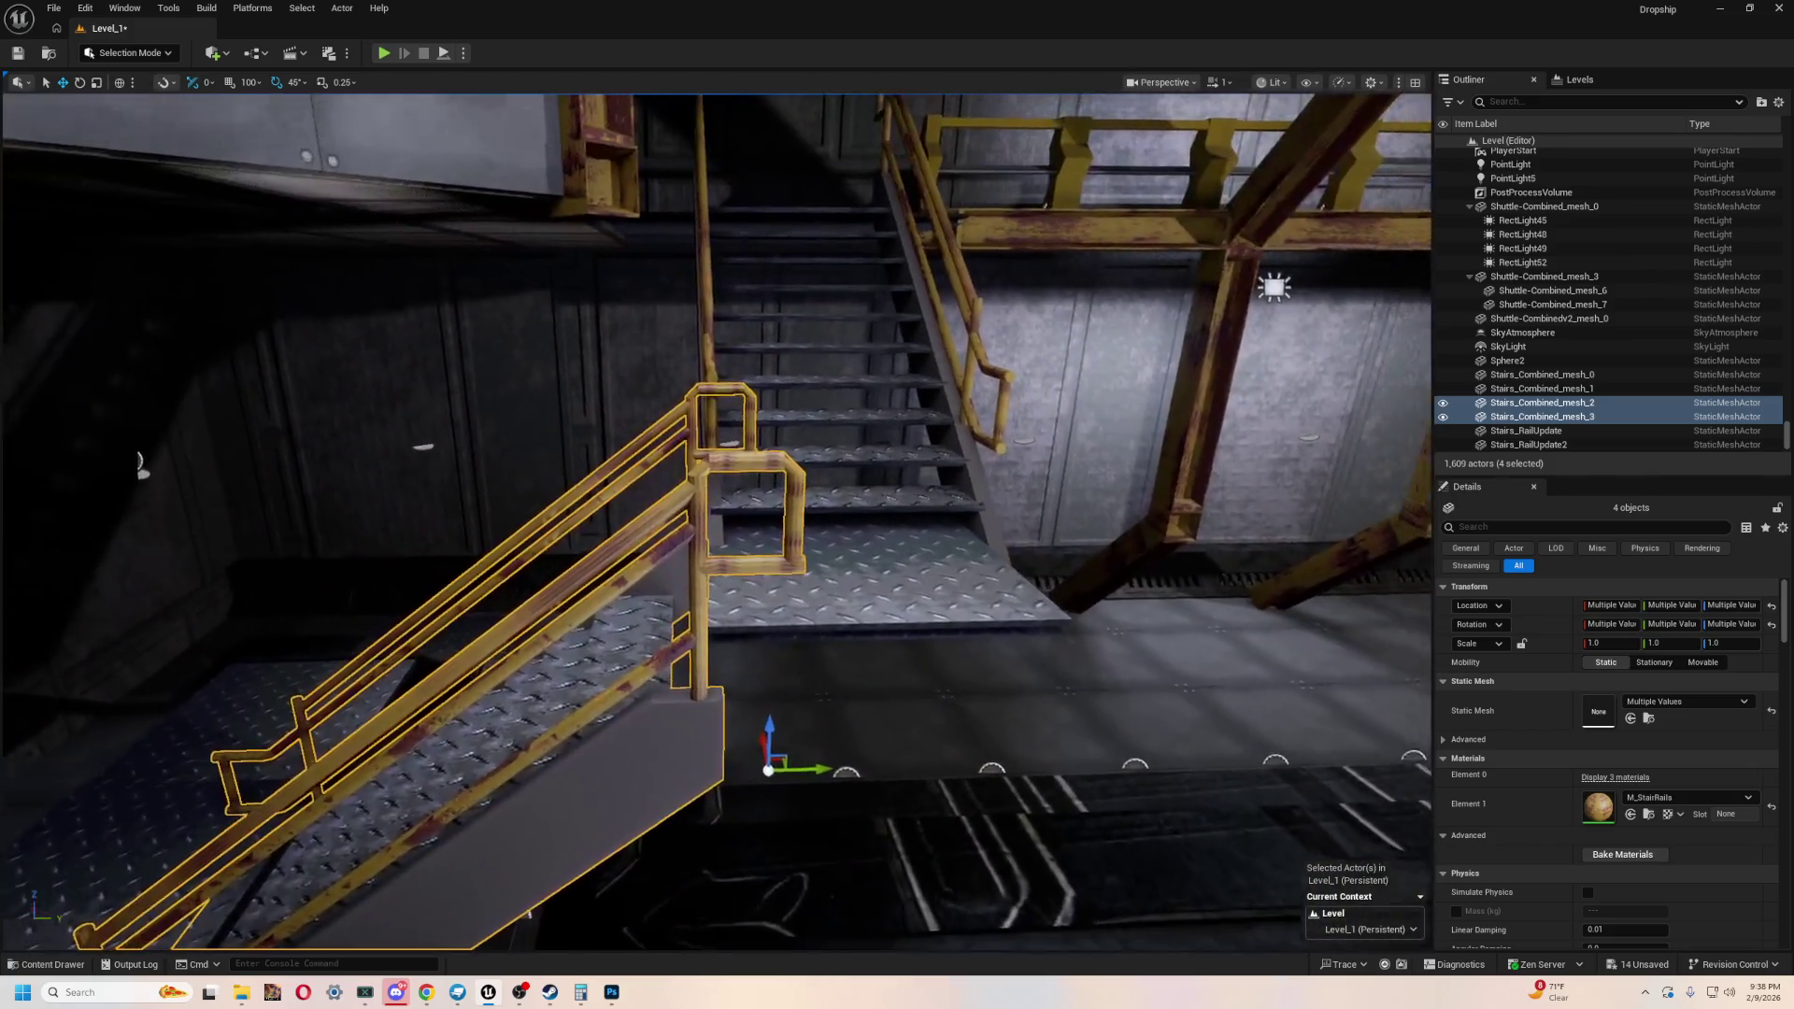
right_drag(717, 511, 718, 561)
mouse_move(770, 616)
right_down()
mouse_move(748, 589)
mouse_move(816, 578)
right_up()
key(f)
- Slide WalkingPath19 left along X and lower it slightly to meet the copied stairs
click(859, 571)
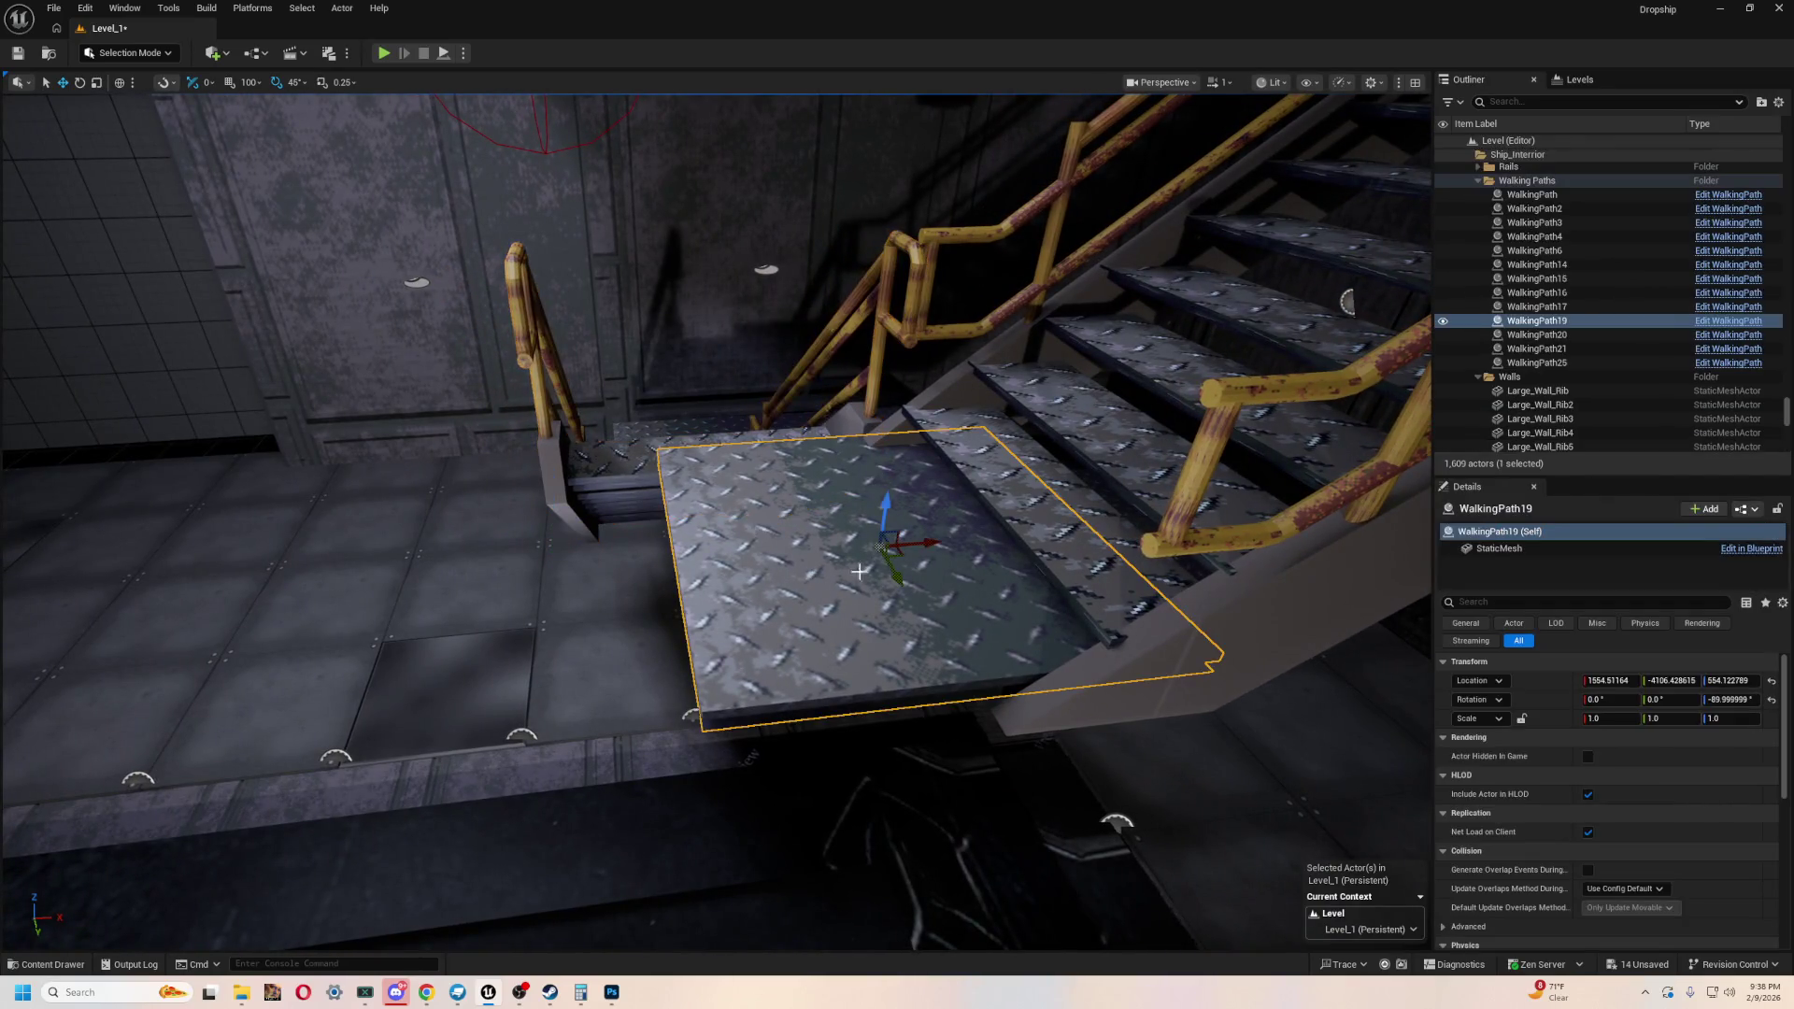
mouse_move(854, 559)
right_down()
mouse_move(846, 523)
mouse_move(853, 565)
right_up()
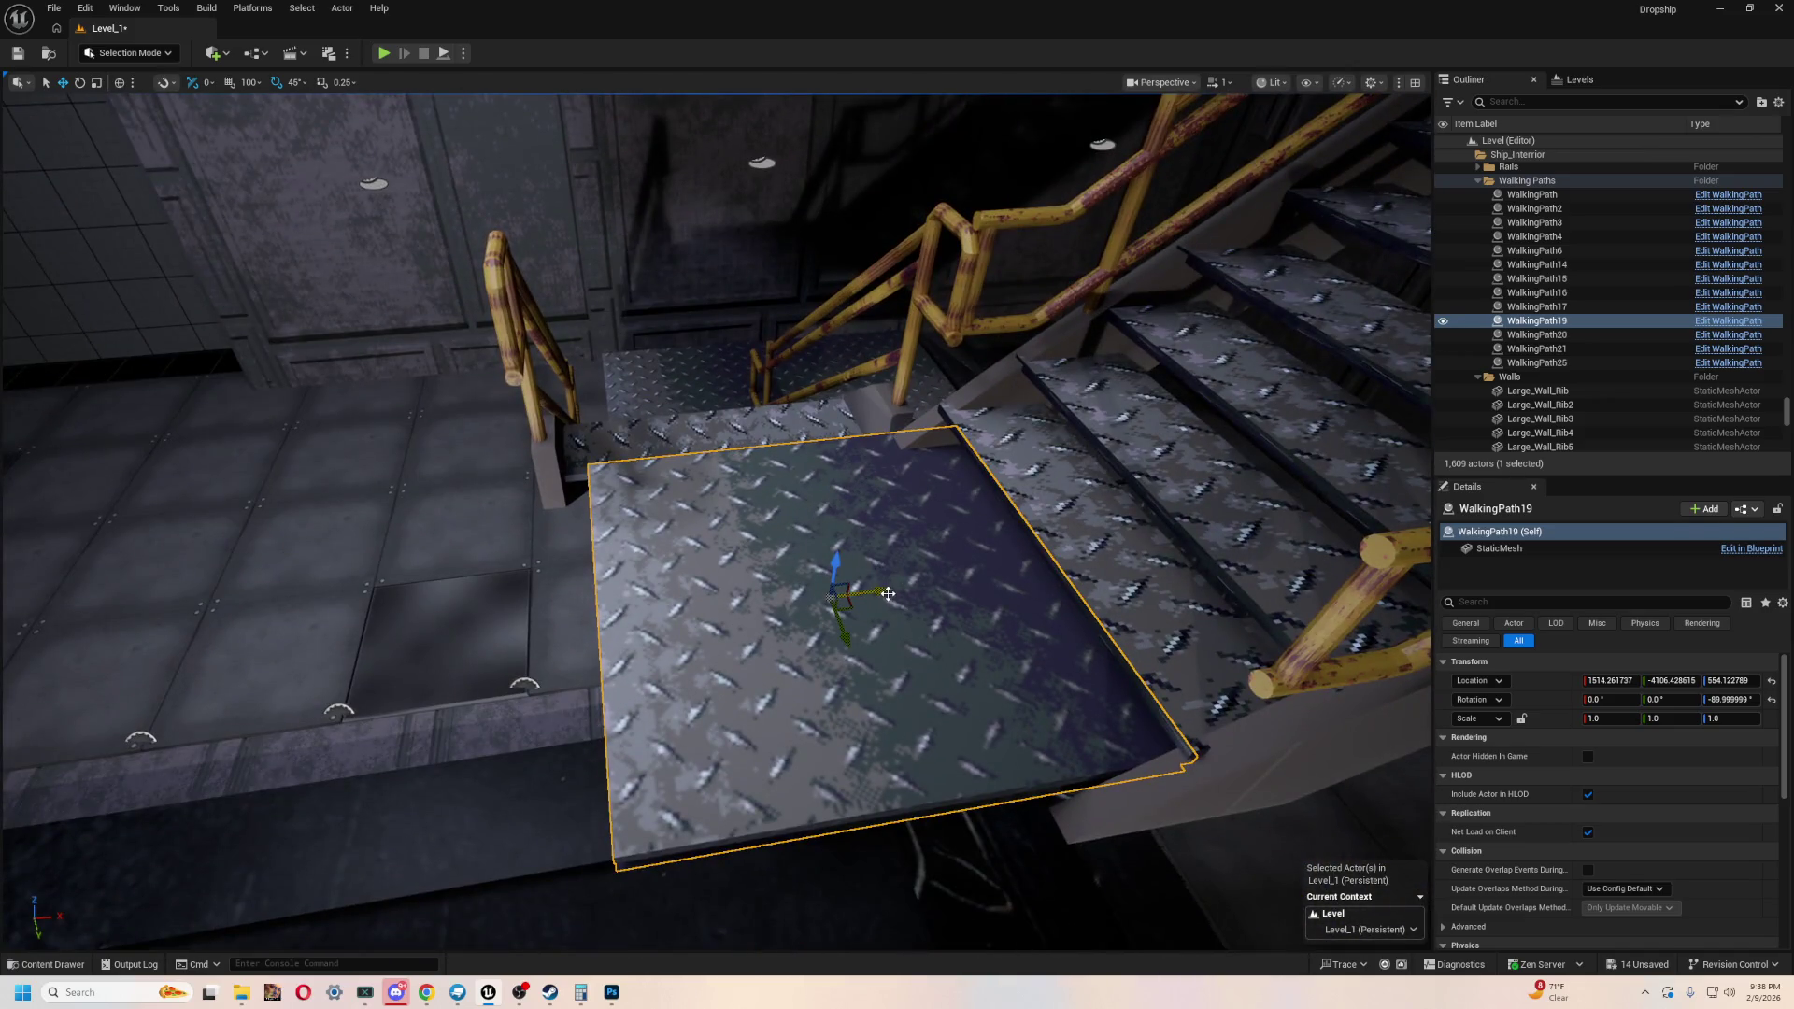
drag(874, 593, 829, 613)
mouse_move(836, 610)
right_down()
mouse_move(757, 584)
mouse_move(898, 534)
right_up()
mouse_move(919, 528)
mouse_down()
mouse_move(911, 631)
mouse_move(907, 553)
mouse_move(759, 594)
mouse_move(925, 623)
mouse_up()
mouse_move(886, 556)
right_down()
mouse_move(1018, 580)
mouse_move(958, 590)
right_up()
right_drag(879, 495, 884, 499)
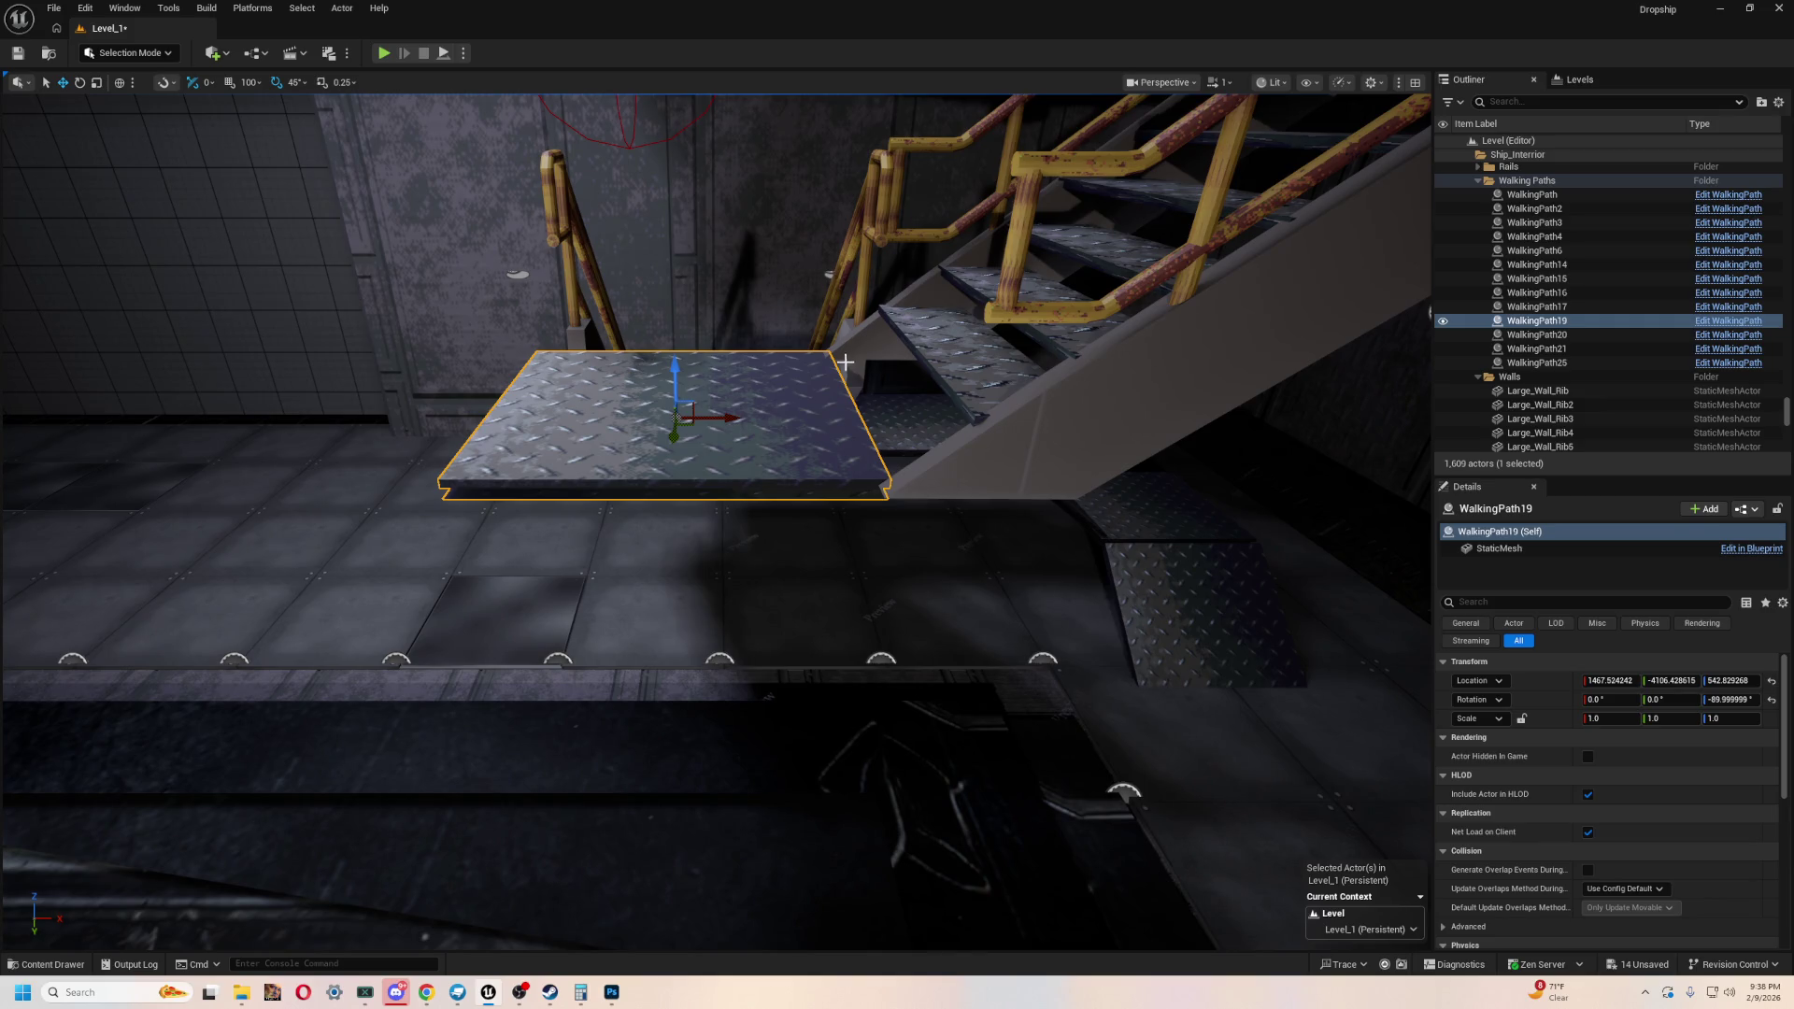
right_drag(605, 460, 671, 468)
click(671, 468)
- Select the copied stair meshes and railings, undoing a stray move along the way
ctrl+click(544, 484)
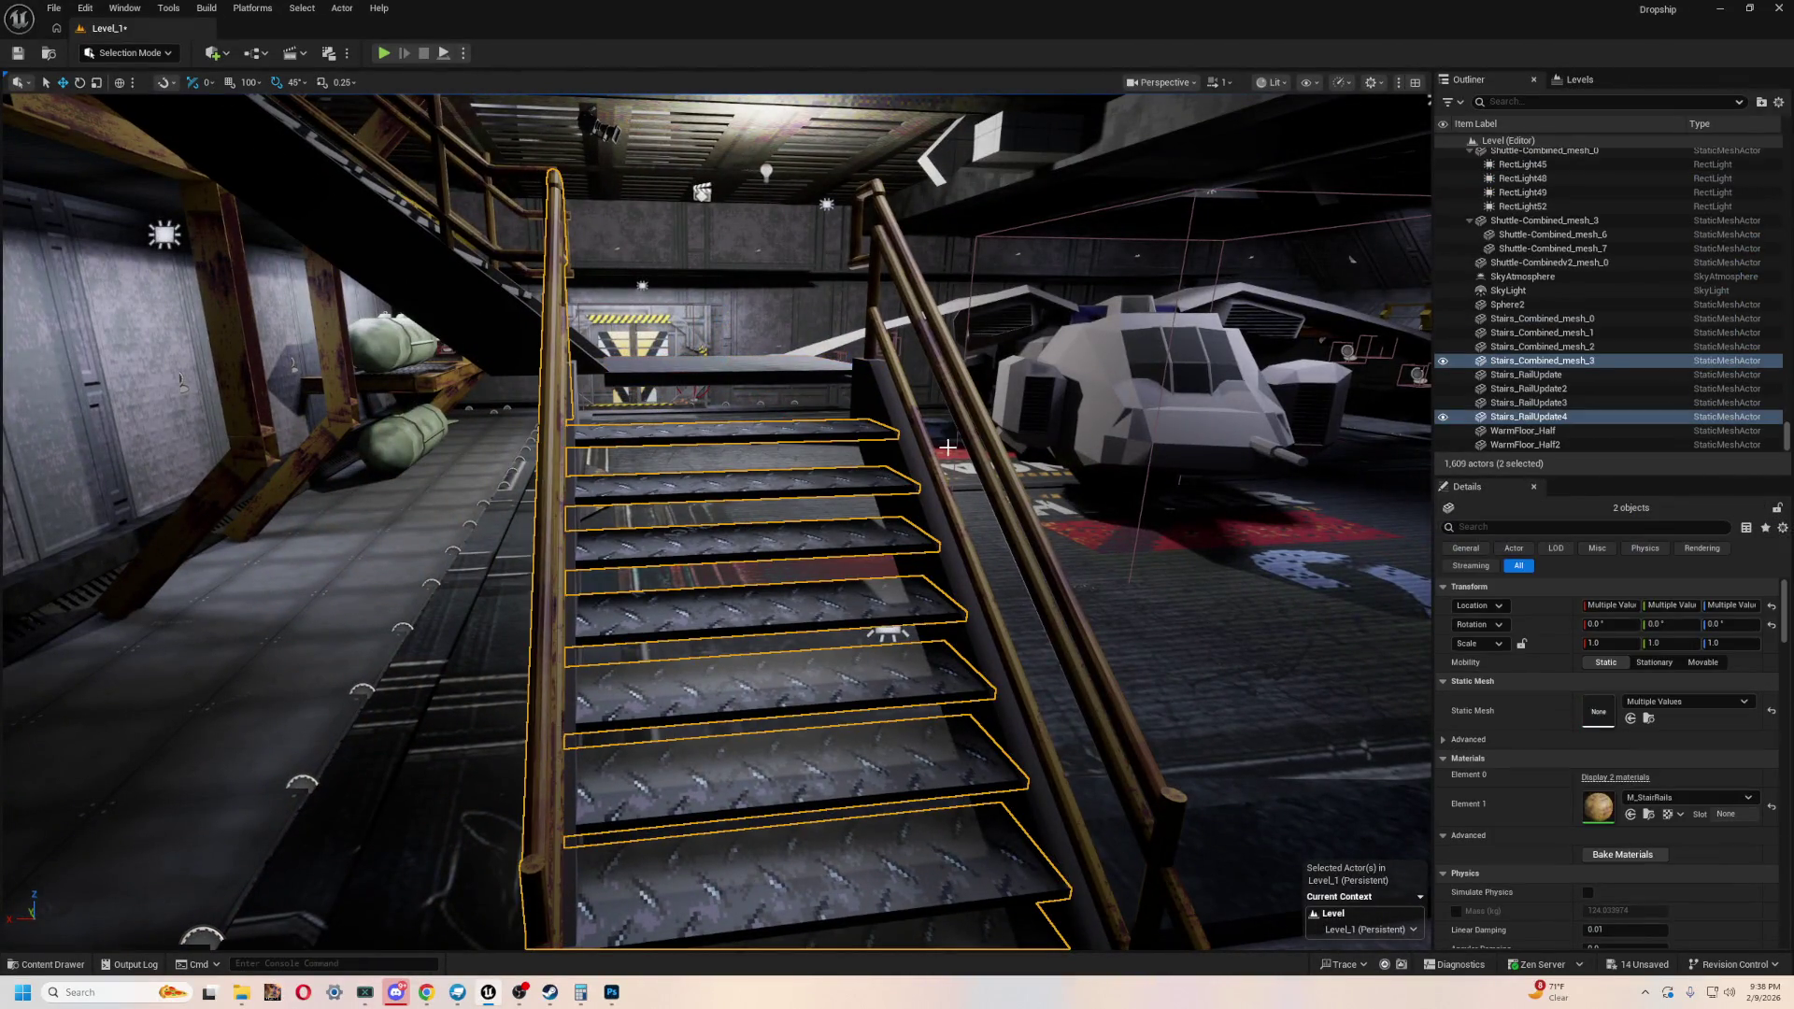
right_drag(544, 484, 1024, 470)
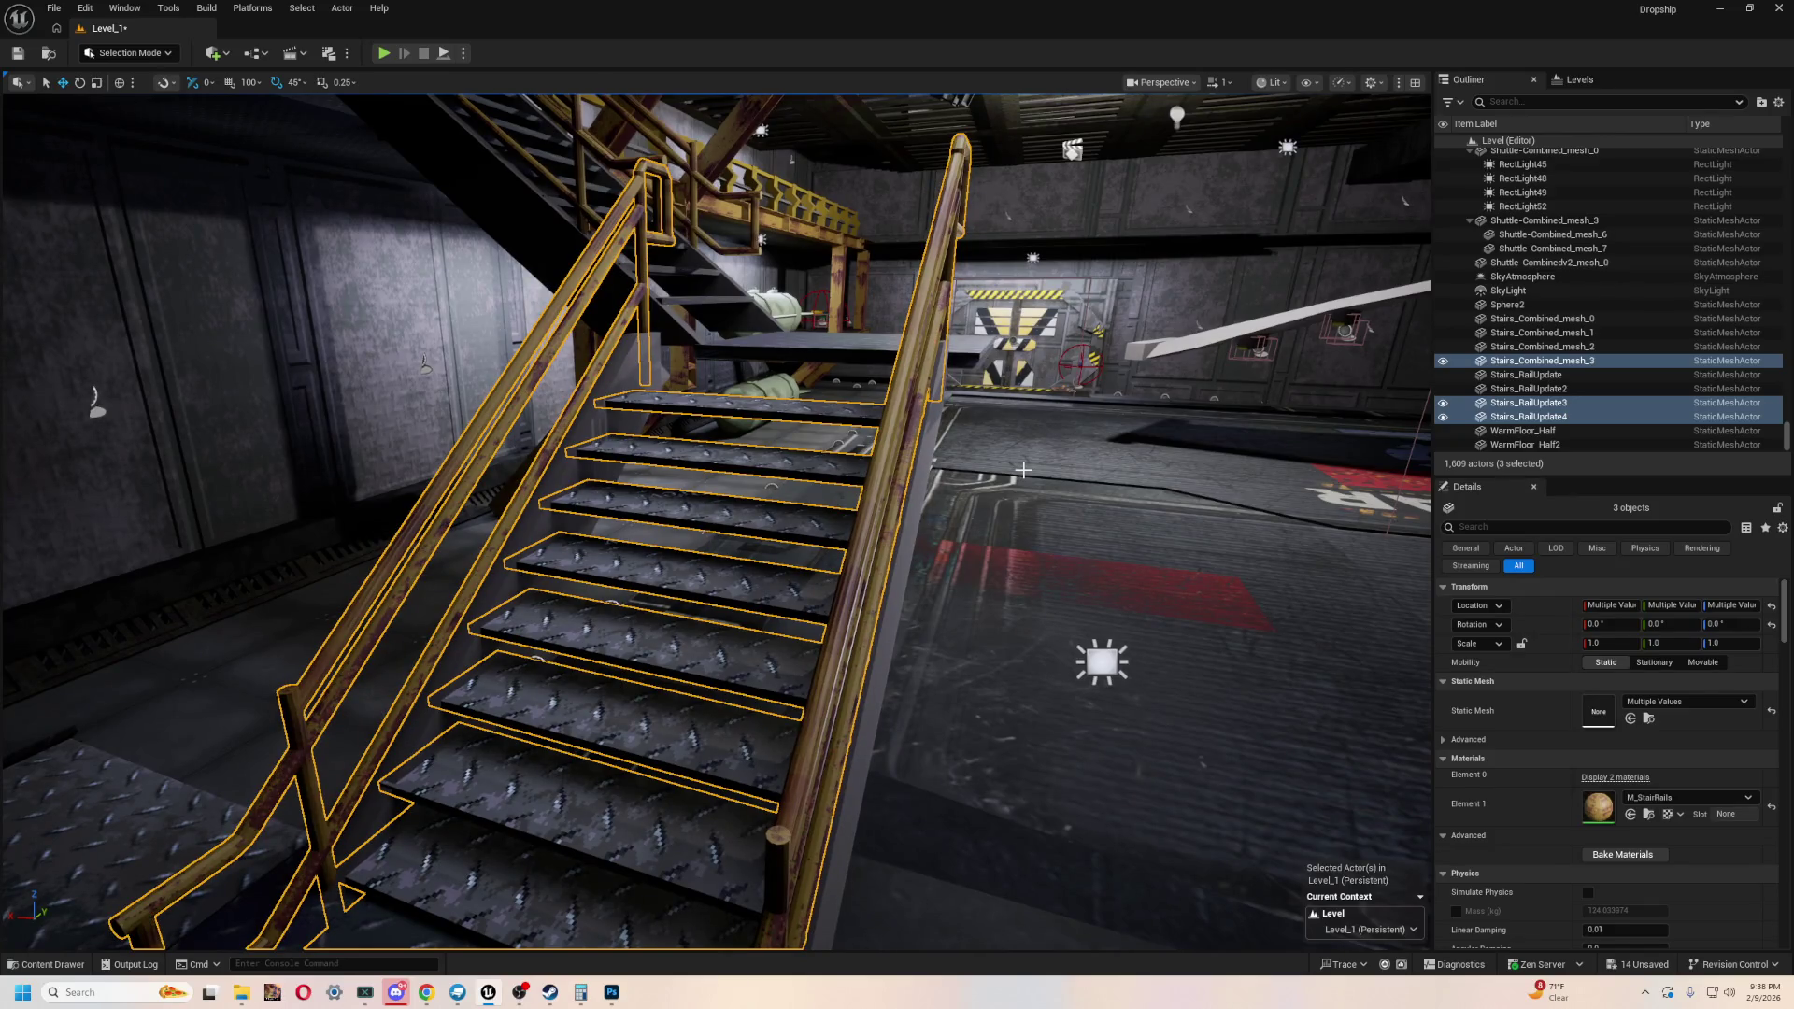
mouse_move(999, 463)
right_down()
mouse_move(991, 392)
mouse_move(636, 785)
mouse_move(520, 773)
mouse_move(561, 710)
mouse_move(624, 703)
mouse_move(561, 655)
mouse_move(610, 696)
mouse_move(881, 620)
mouse_move(795, 624)
mouse_move(793, 600)
mouse_move(697, 553)
right_up()
key(ctrl+z)
ctrl+click(760, 561)
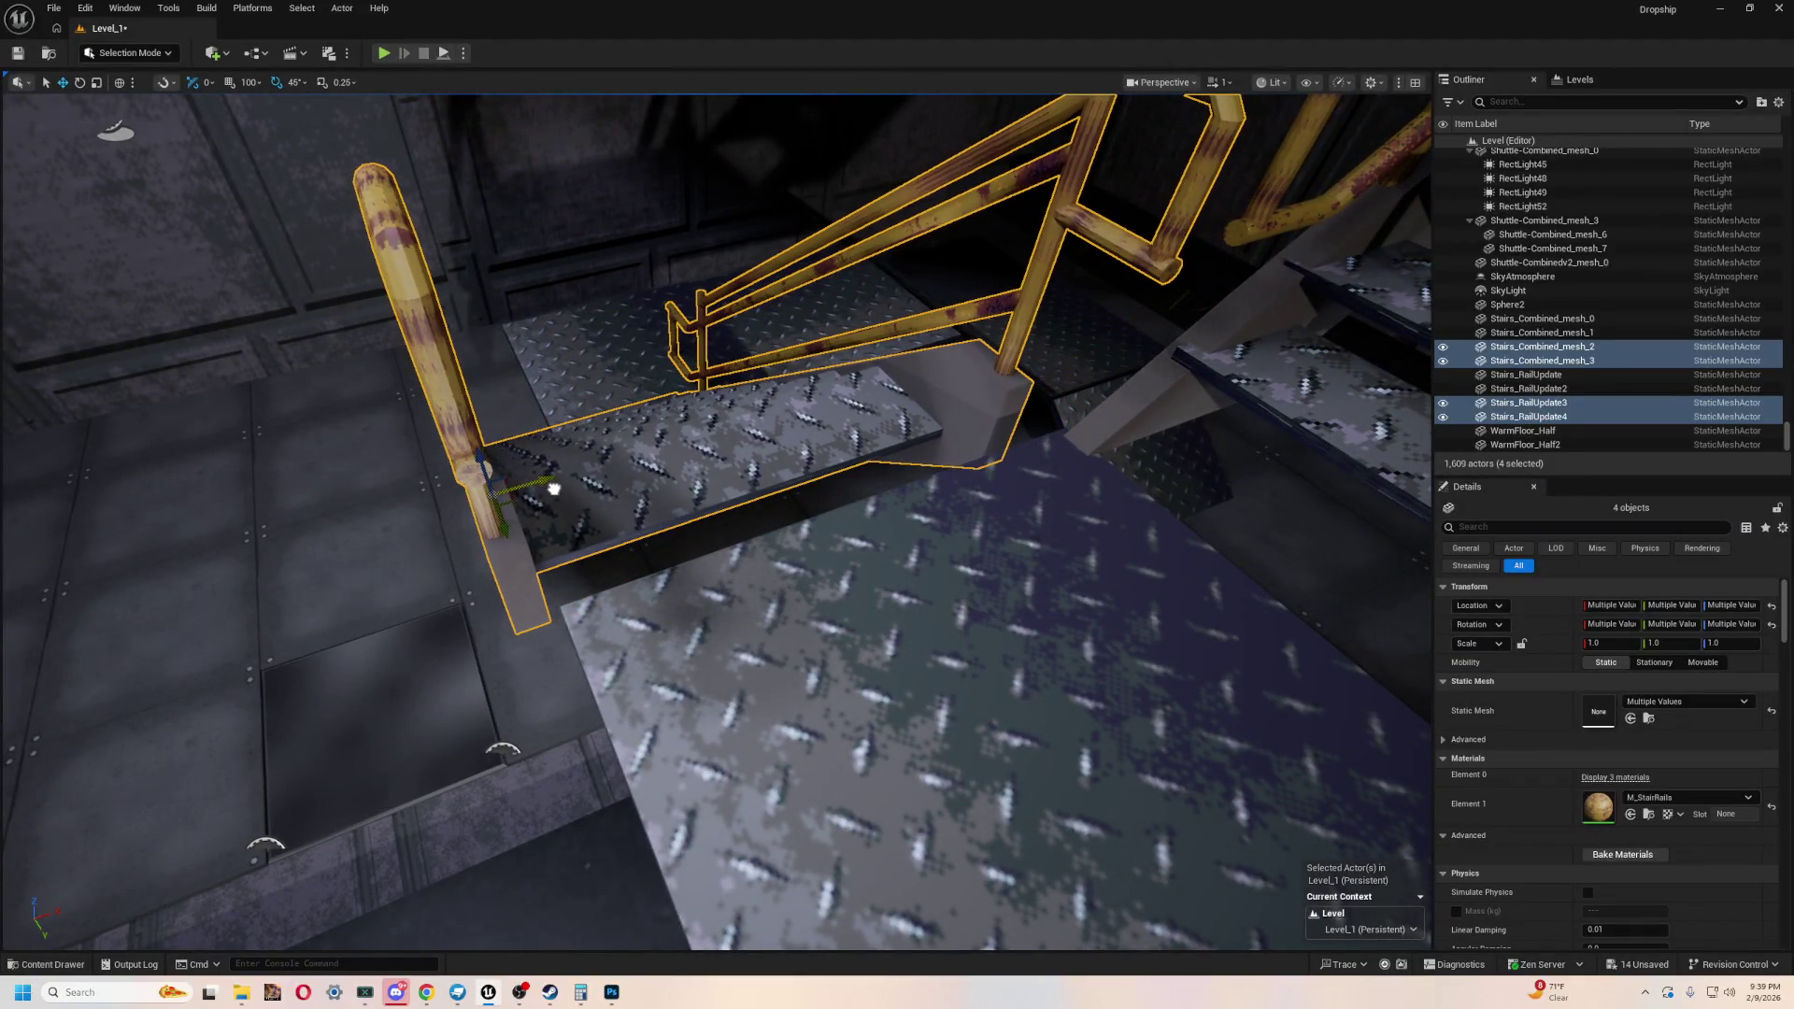
right_drag(697, 553, 338, 707)
right_drag(413, 805, 409, 771)
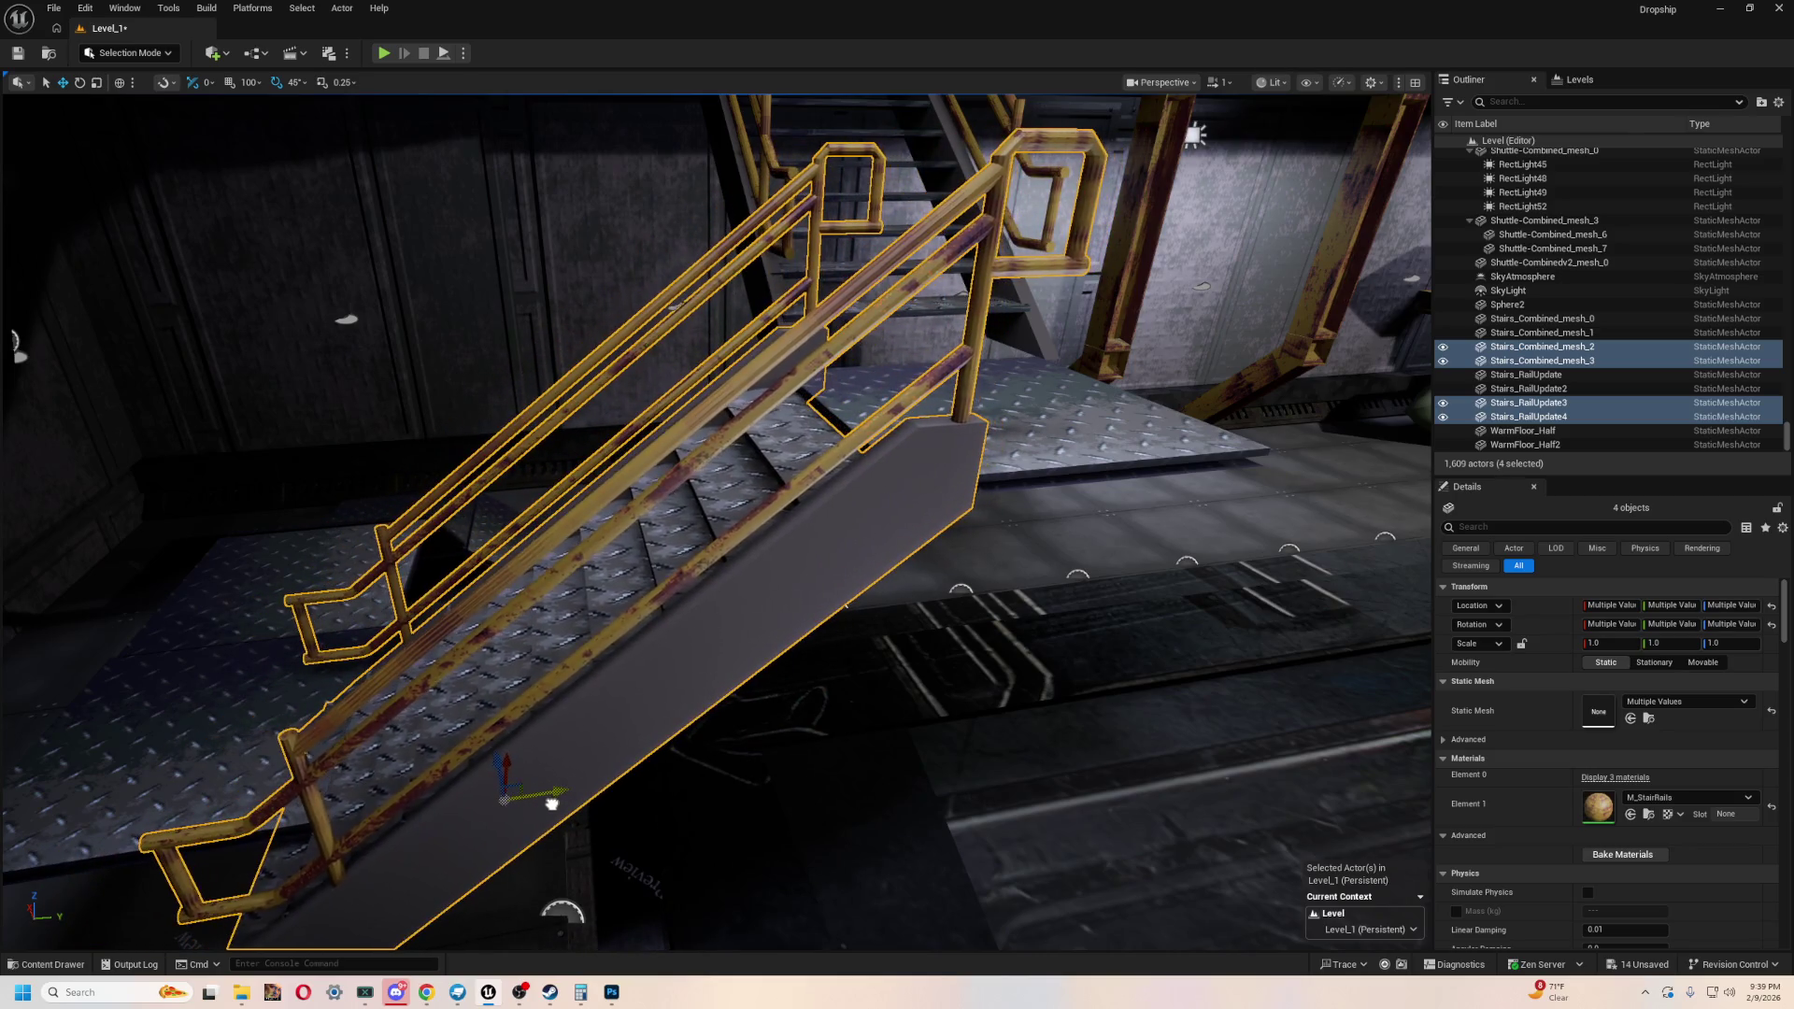
right_drag(603, 697, 475, 487)
mouse_move(205, 607)
right_down()
mouse_move(232, 592)
mouse_move(262, 233)
mouse_move(590, 567)
right_up()
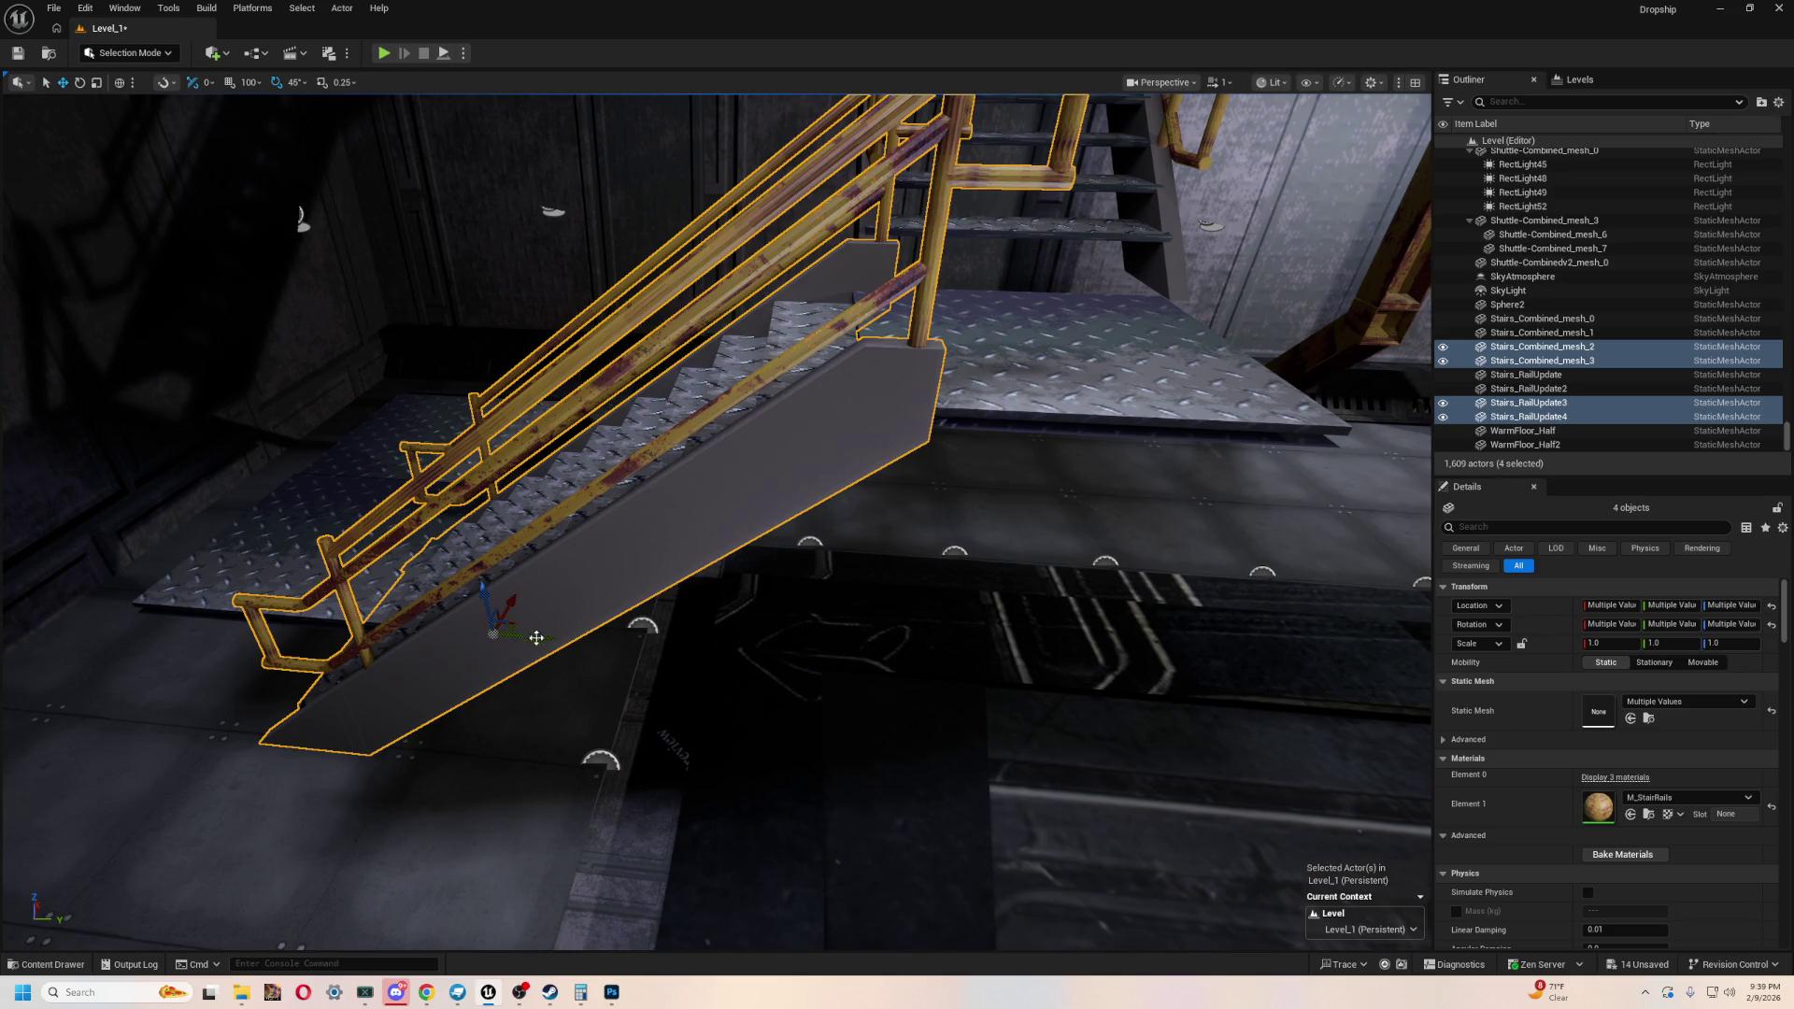
middle_drag(458, 616, 499, 614)
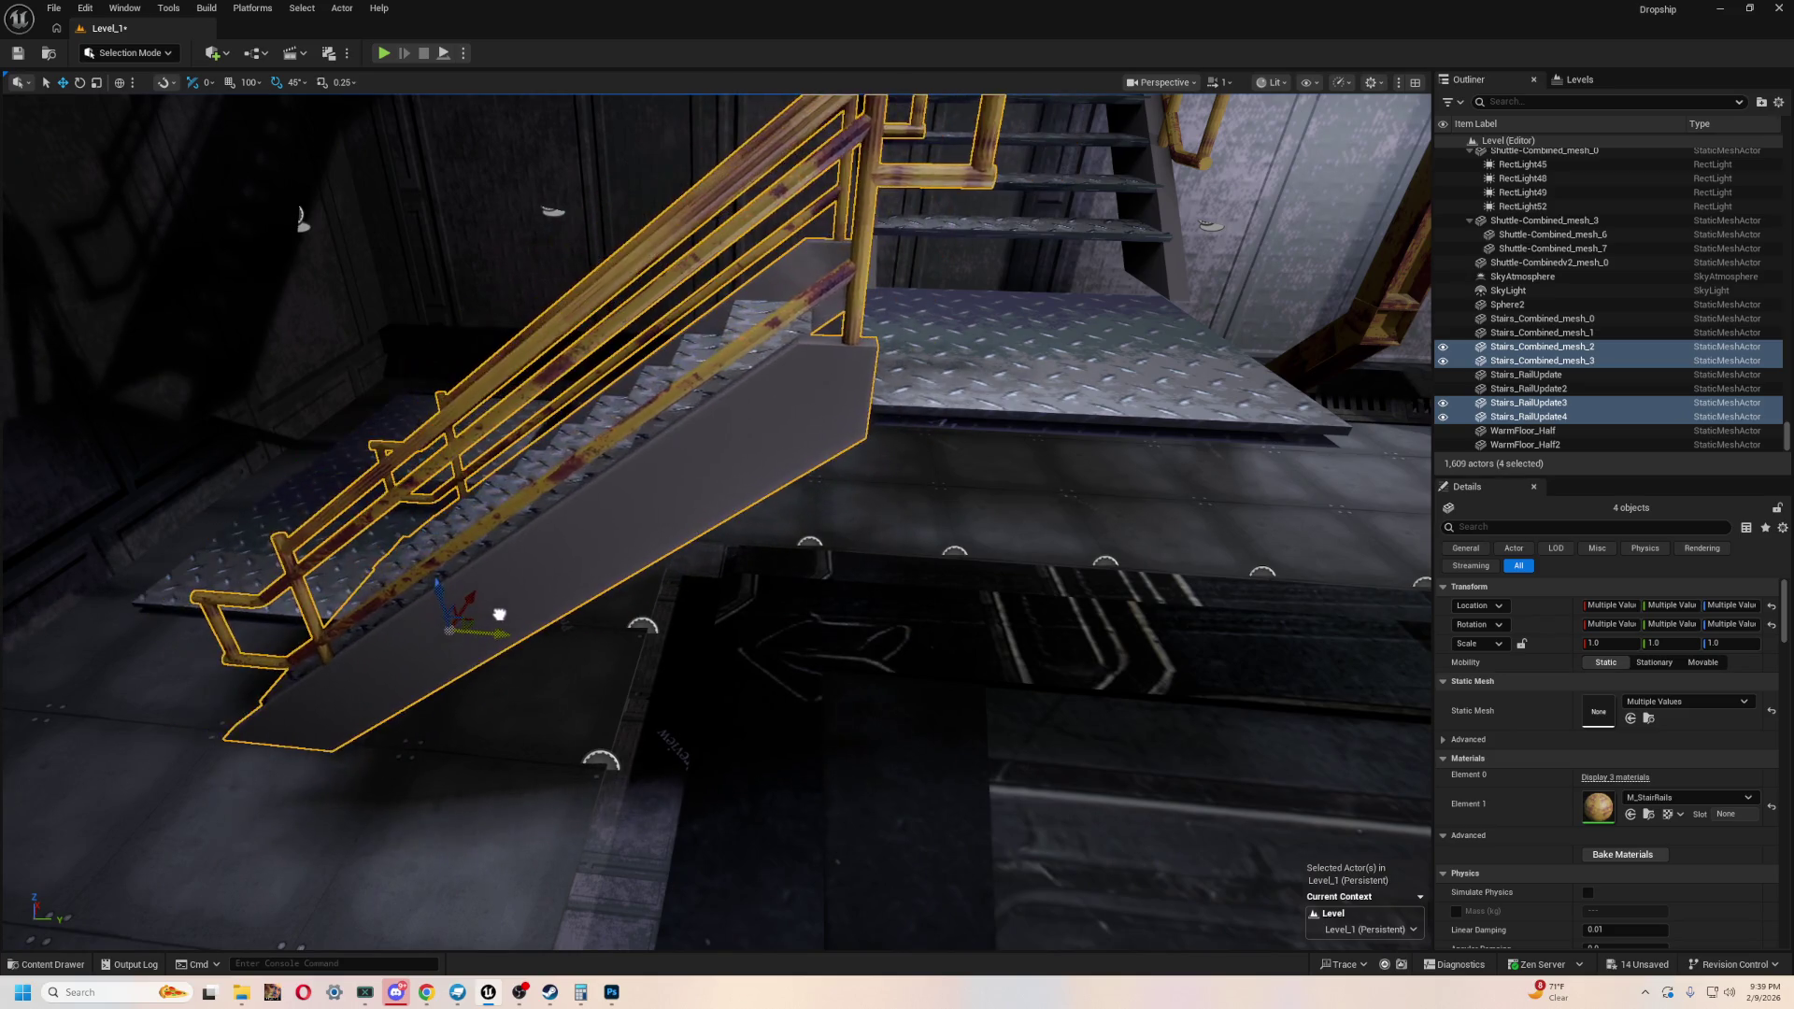
mouse_move(499, 614)
right_down()
mouse_move(570, 552)
mouse_move(654, 524)
mouse_move(645, 561)
mouse_move(673, 542)
mouse_move(691, 561)
mouse_move(546, 559)
right_up()
- Nudge the copied staircase up-left, then right-down, so its top meets the landing
drag(323, 623, 351, 609)
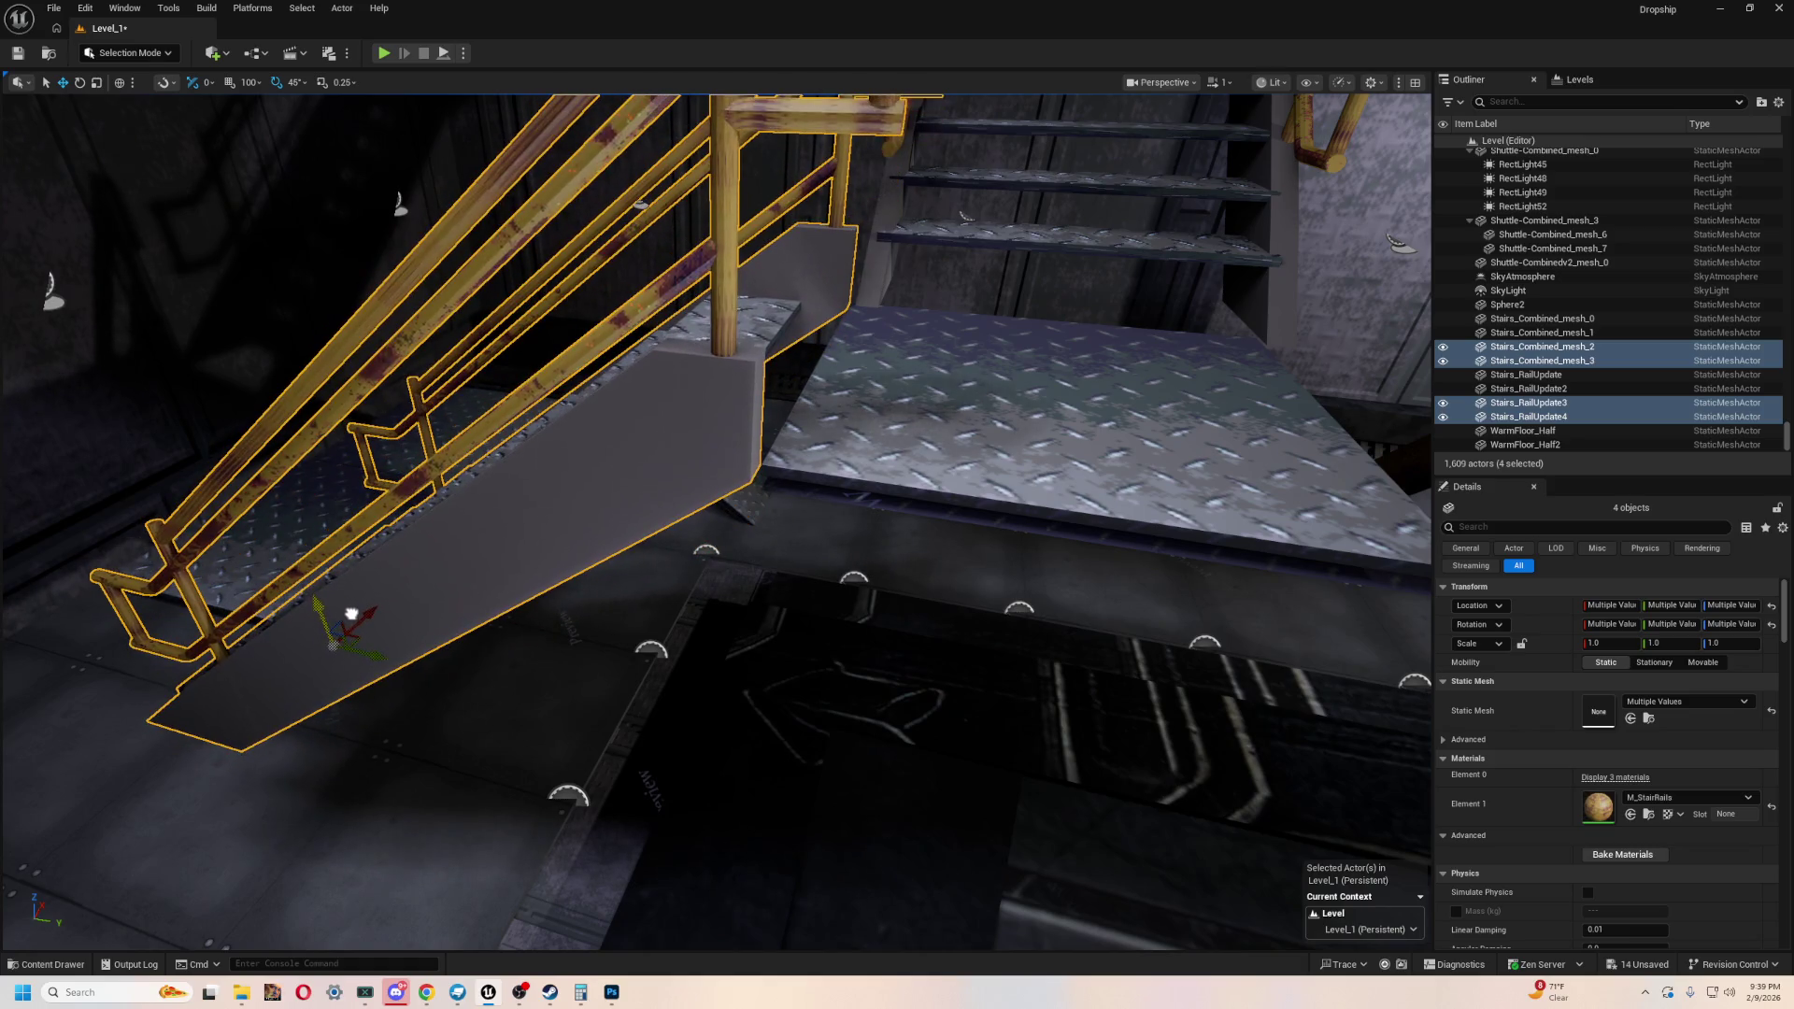
right_drag(408, 664, 478, 694)
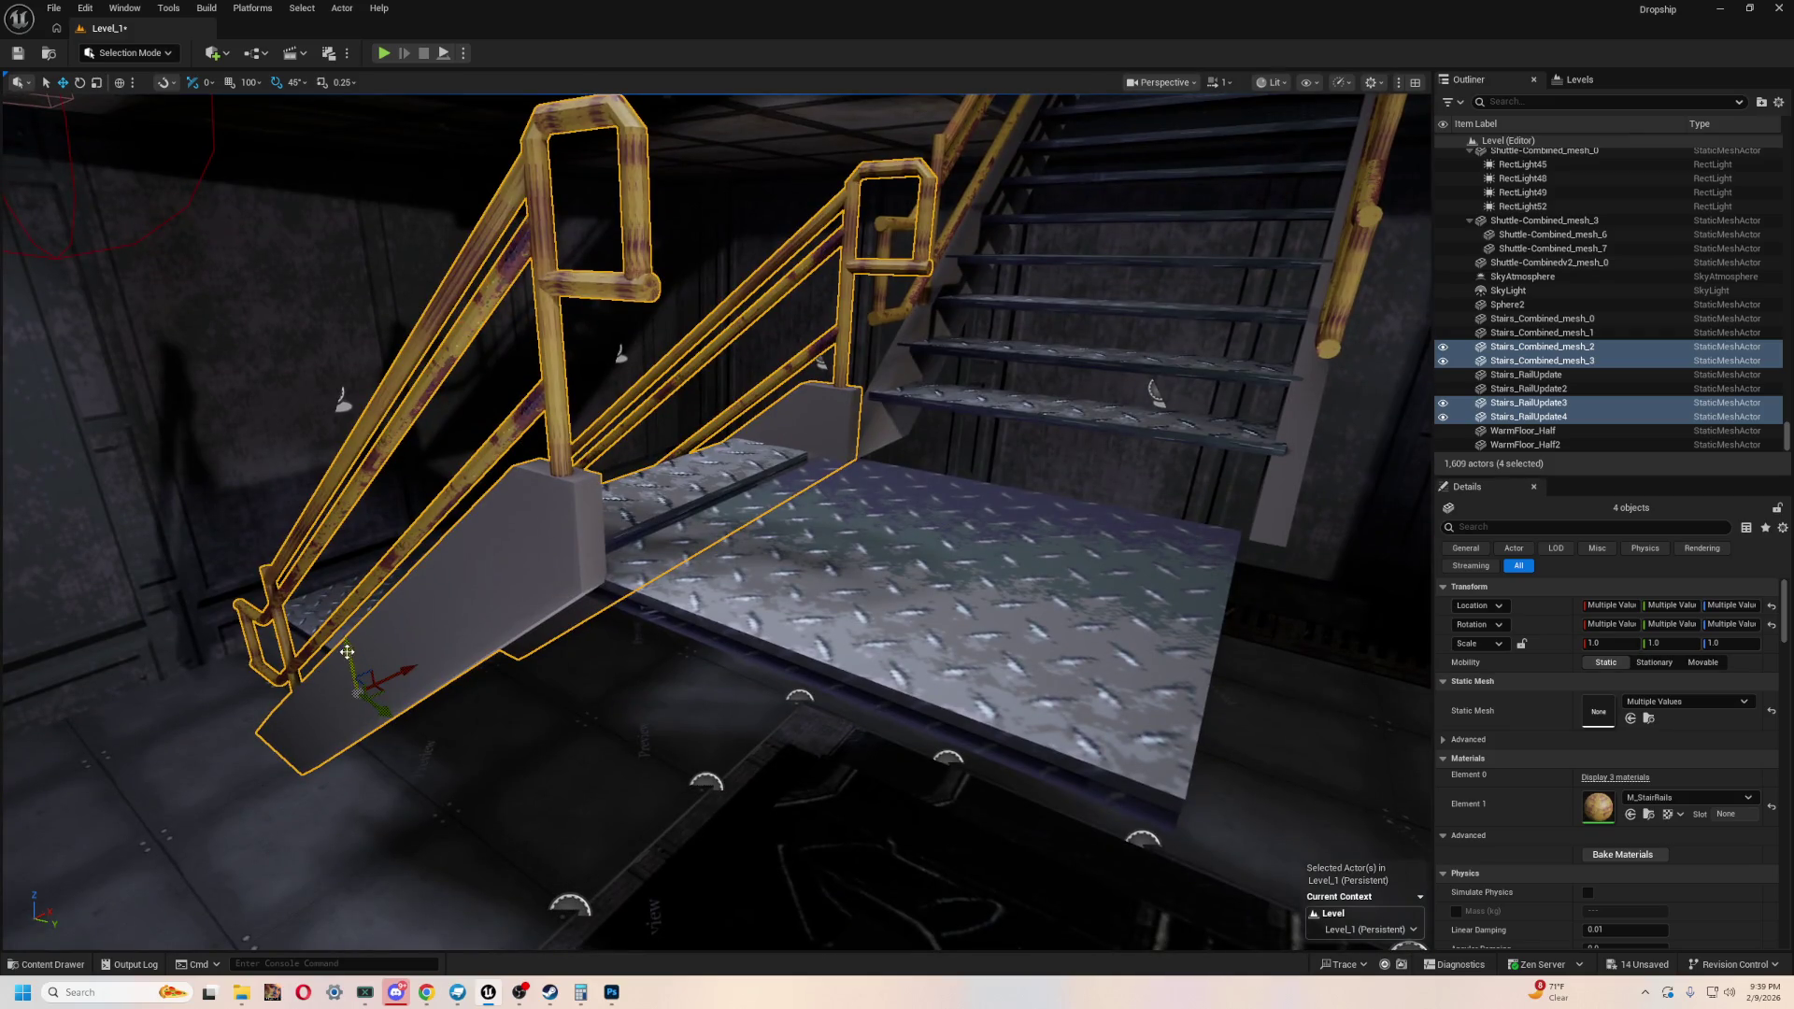
drag(383, 714, 392, 722)
mouse_move(391, 722)
right_down()
mouse_move(485, 714)
mouse_move(532, 682)
mouse_move(617, 731)
right_up()
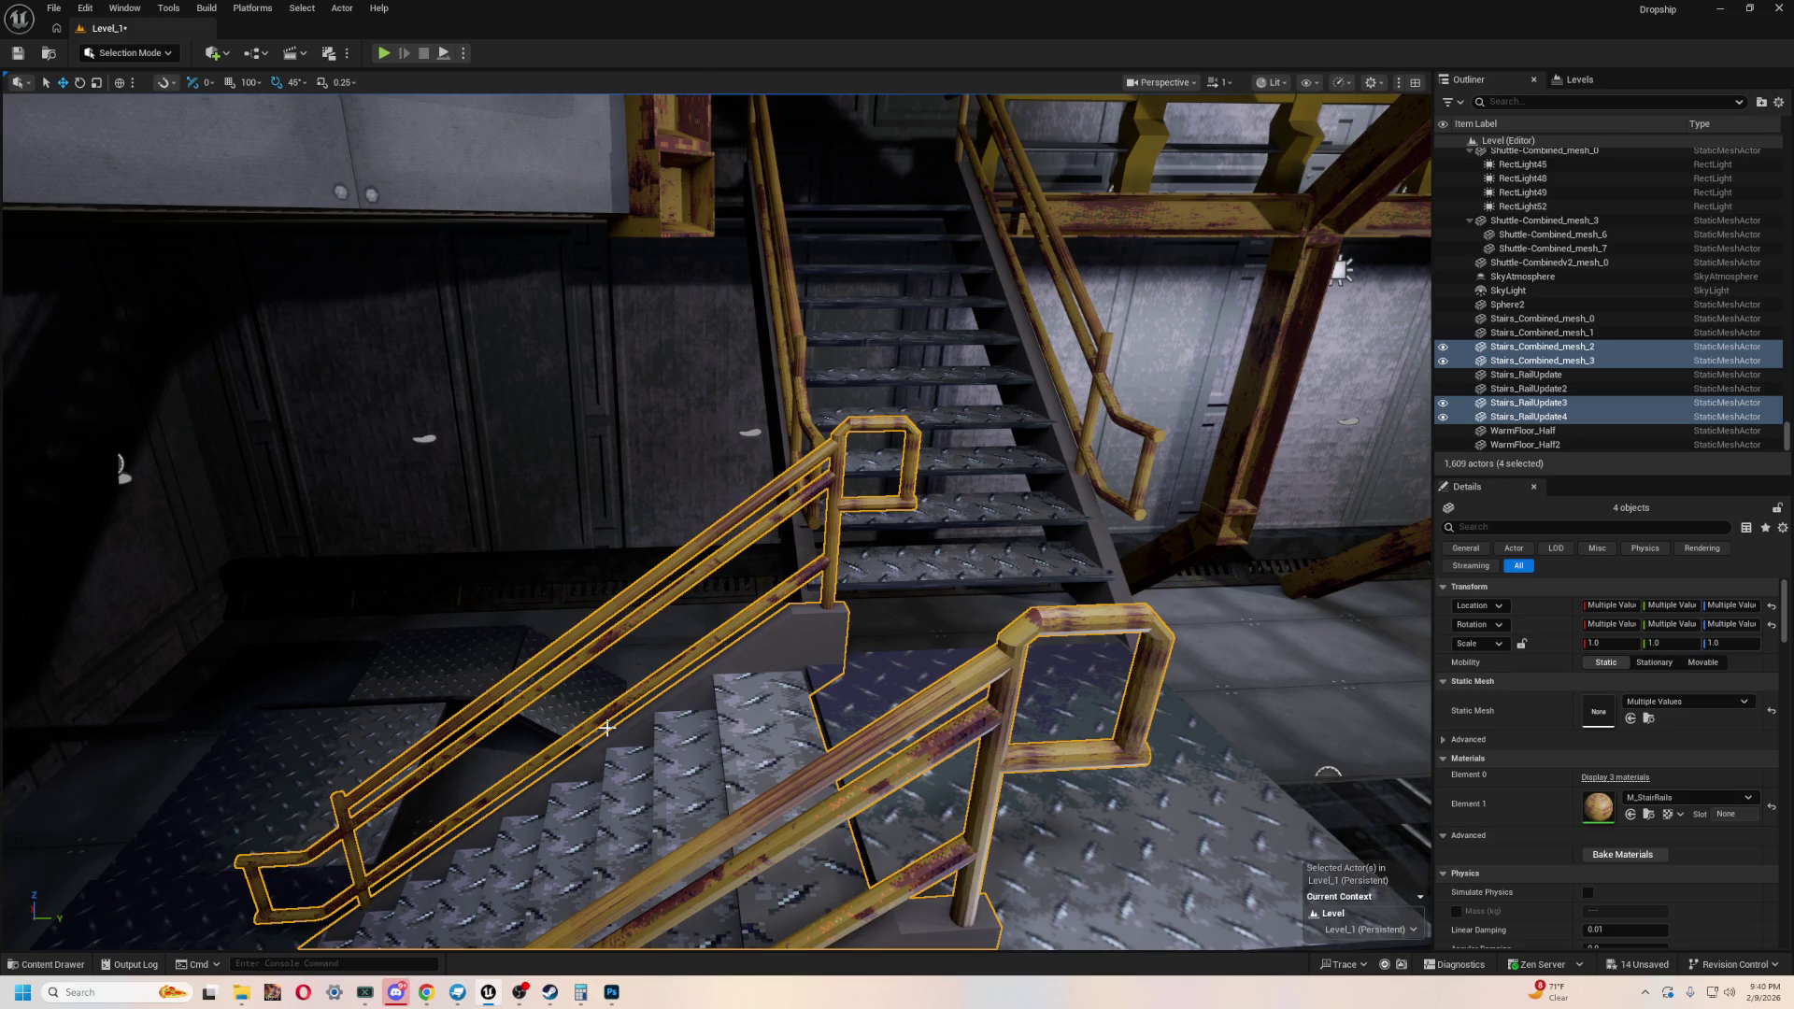
- Move the WalkingPath19 floor plate along Y and X to X 1533.74, under the staircase
mouse_move(718, 521)
right_down()
mouse_move(748, 570)
mouse_move(776, 572)
mouse_move(645, 572)
mouse_move(703, 540)
mouse_move(708, 882)
right_up()
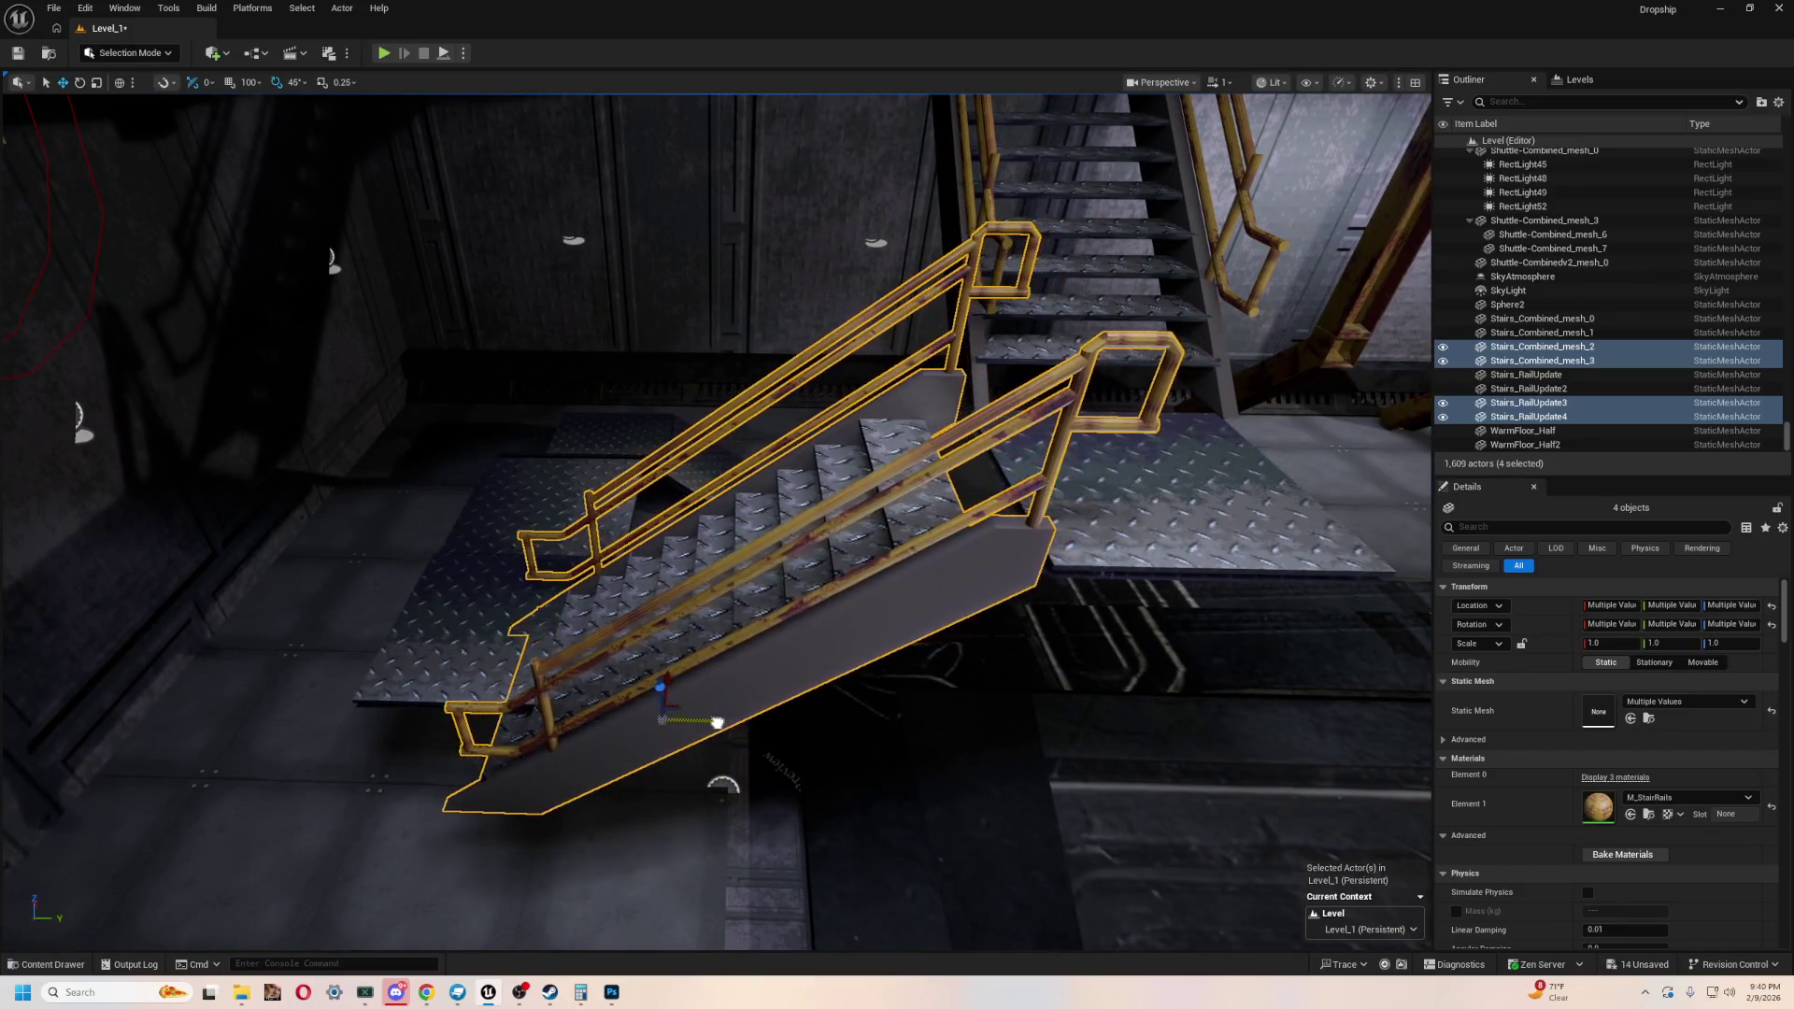
right_drag(691, 722, 747, 673)
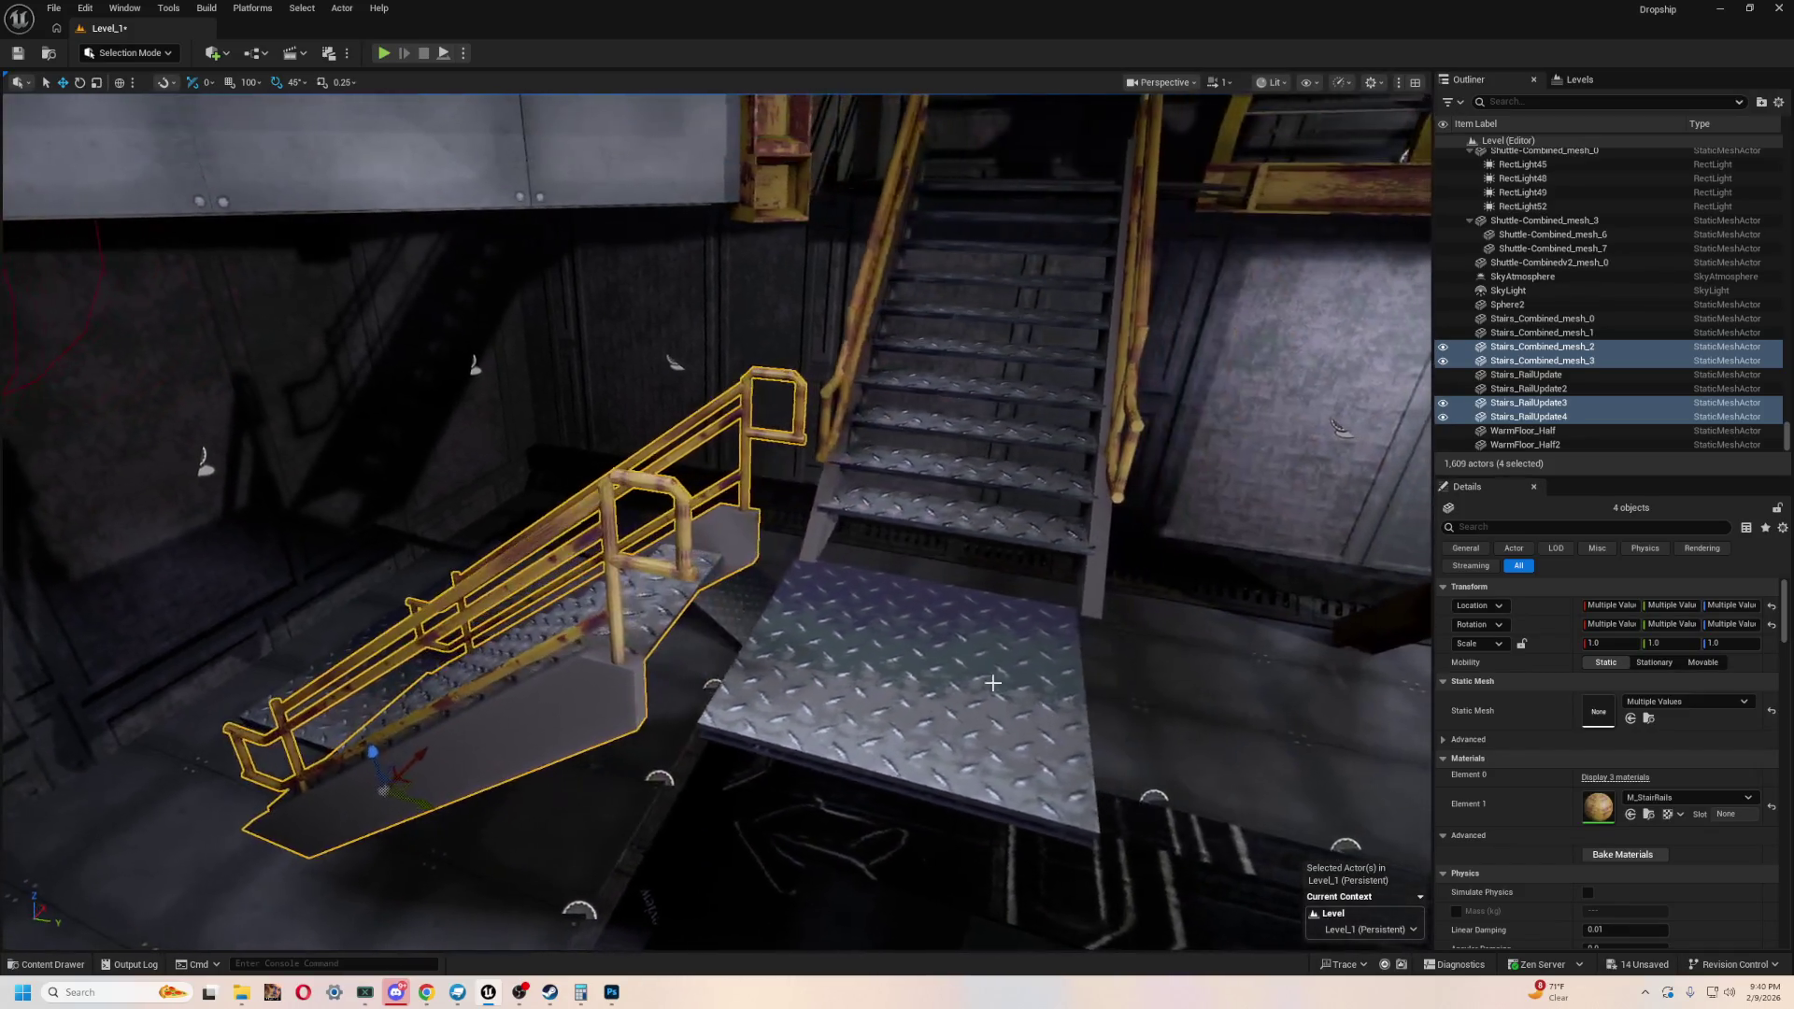
click(965, 660)
drag(938, 680, 859, 667)
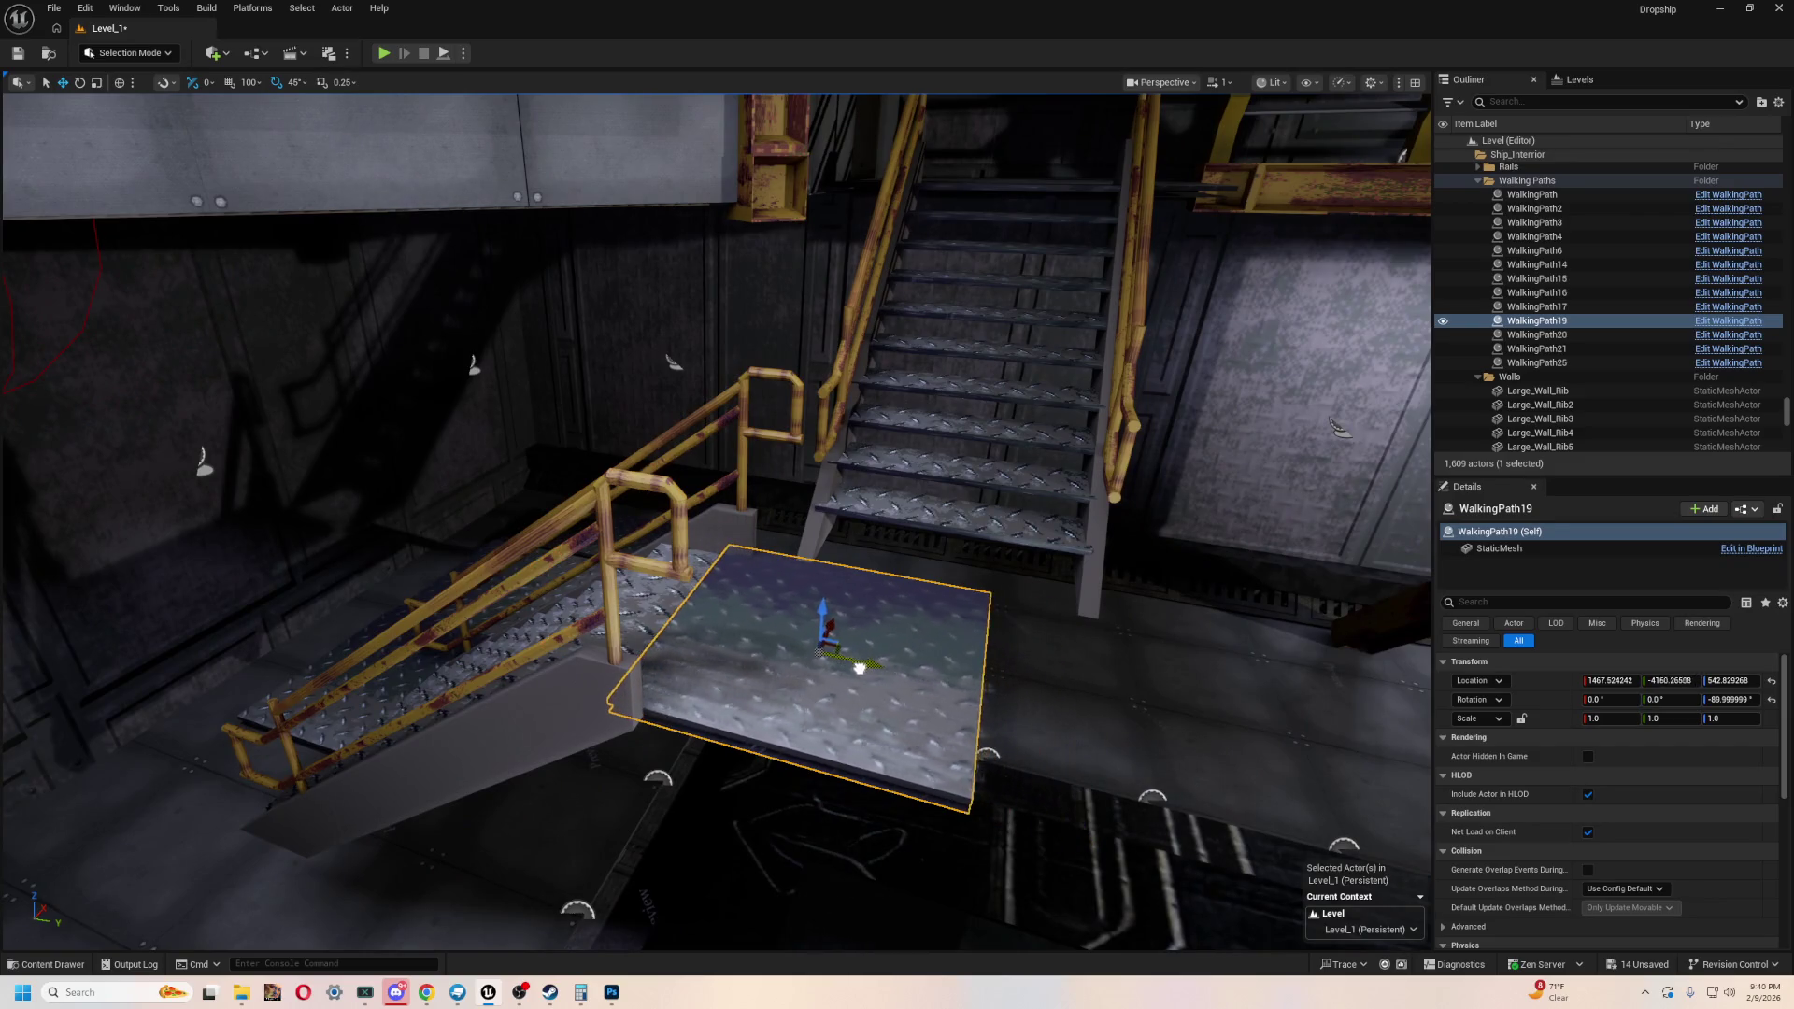
mouse_move(965, 676)
right_down()
mouse_move(1019, 669)
mouse_move(838, 629)
right_up()
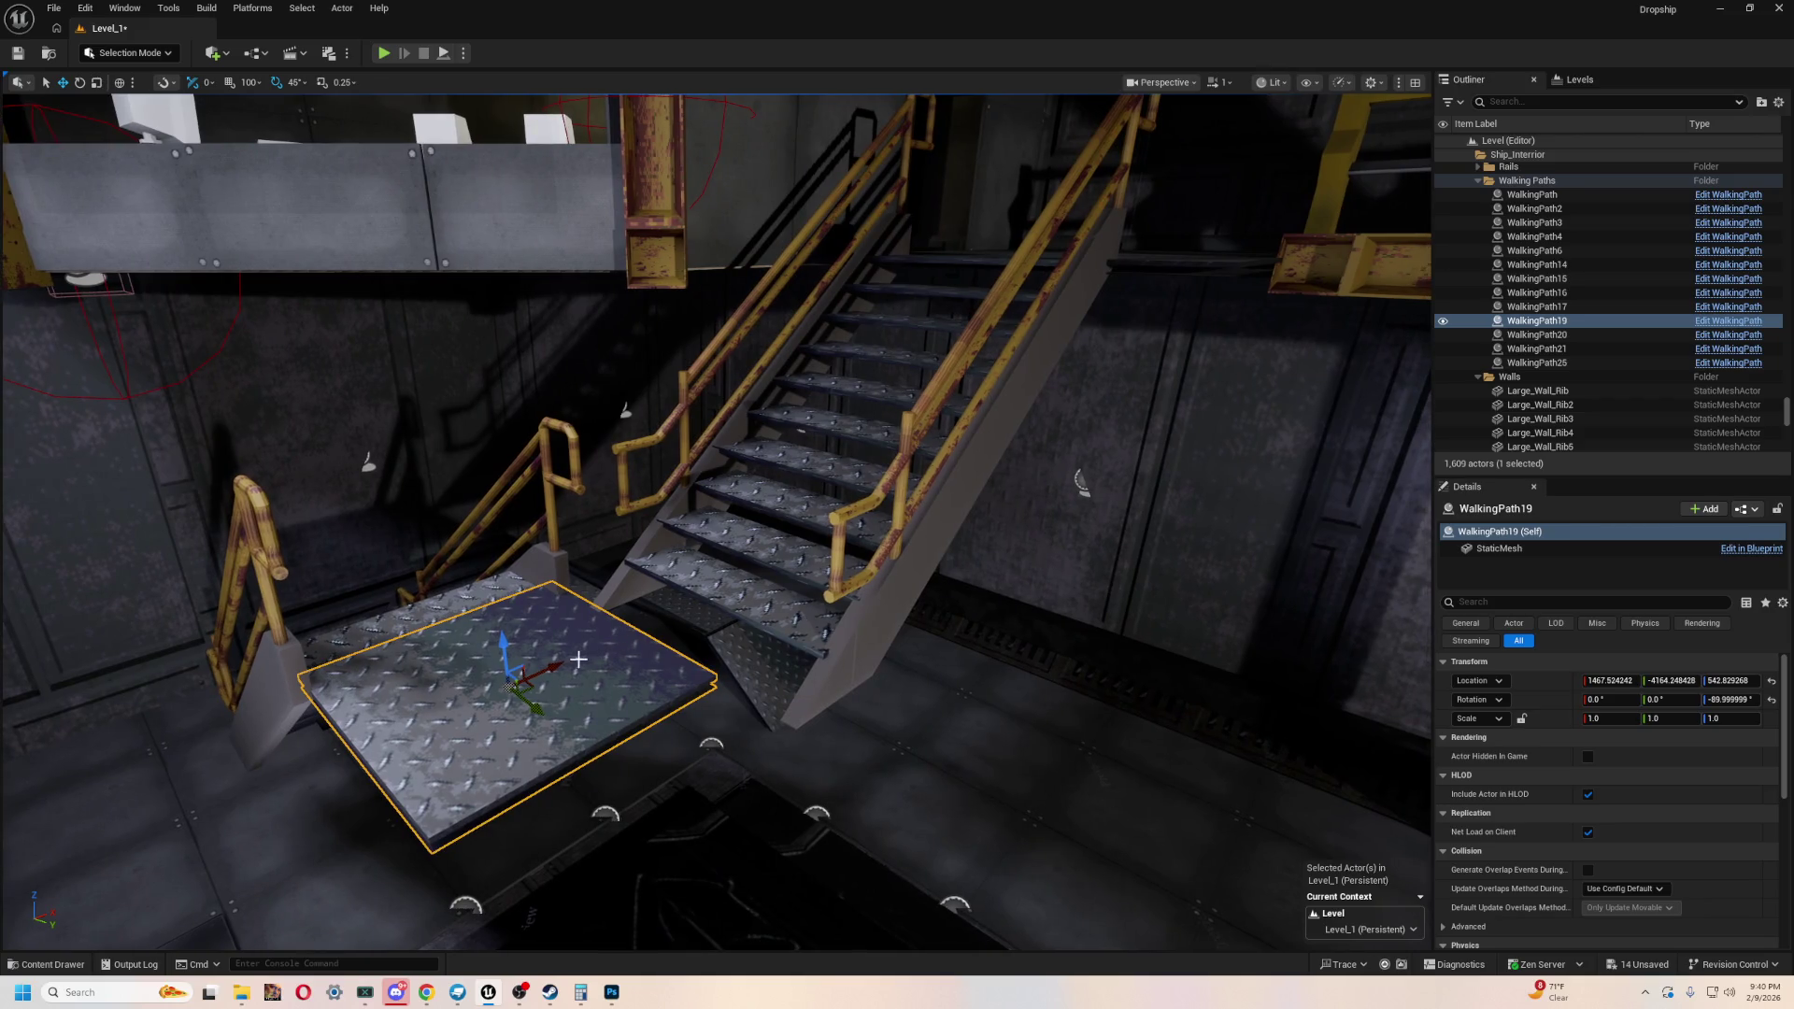
drag(580, 662, 643, 635)
right_drag(623, 671, 308, 621)
right_drag(617, 596, 617, 596)
ctrl+click(751, 452)
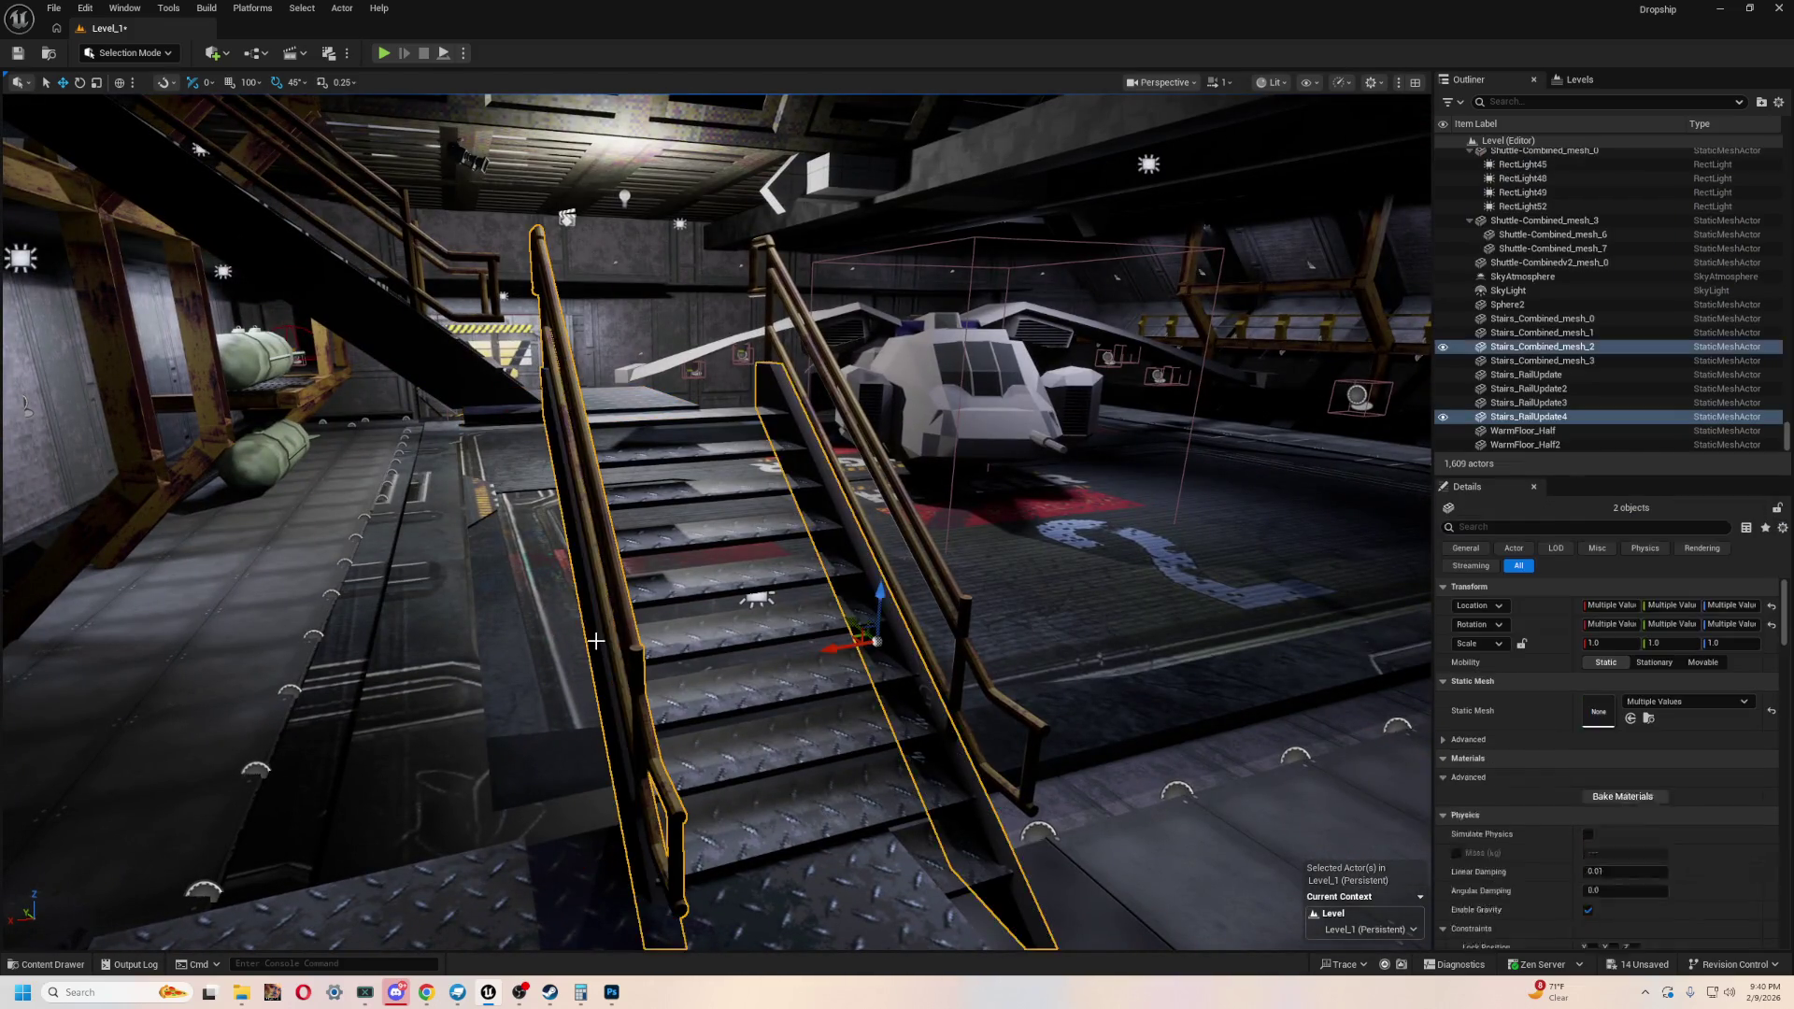
- Shift the selected stair meshes and rail left together
ctrl+click(751, 453)
drag(699, 405, 617, 420)
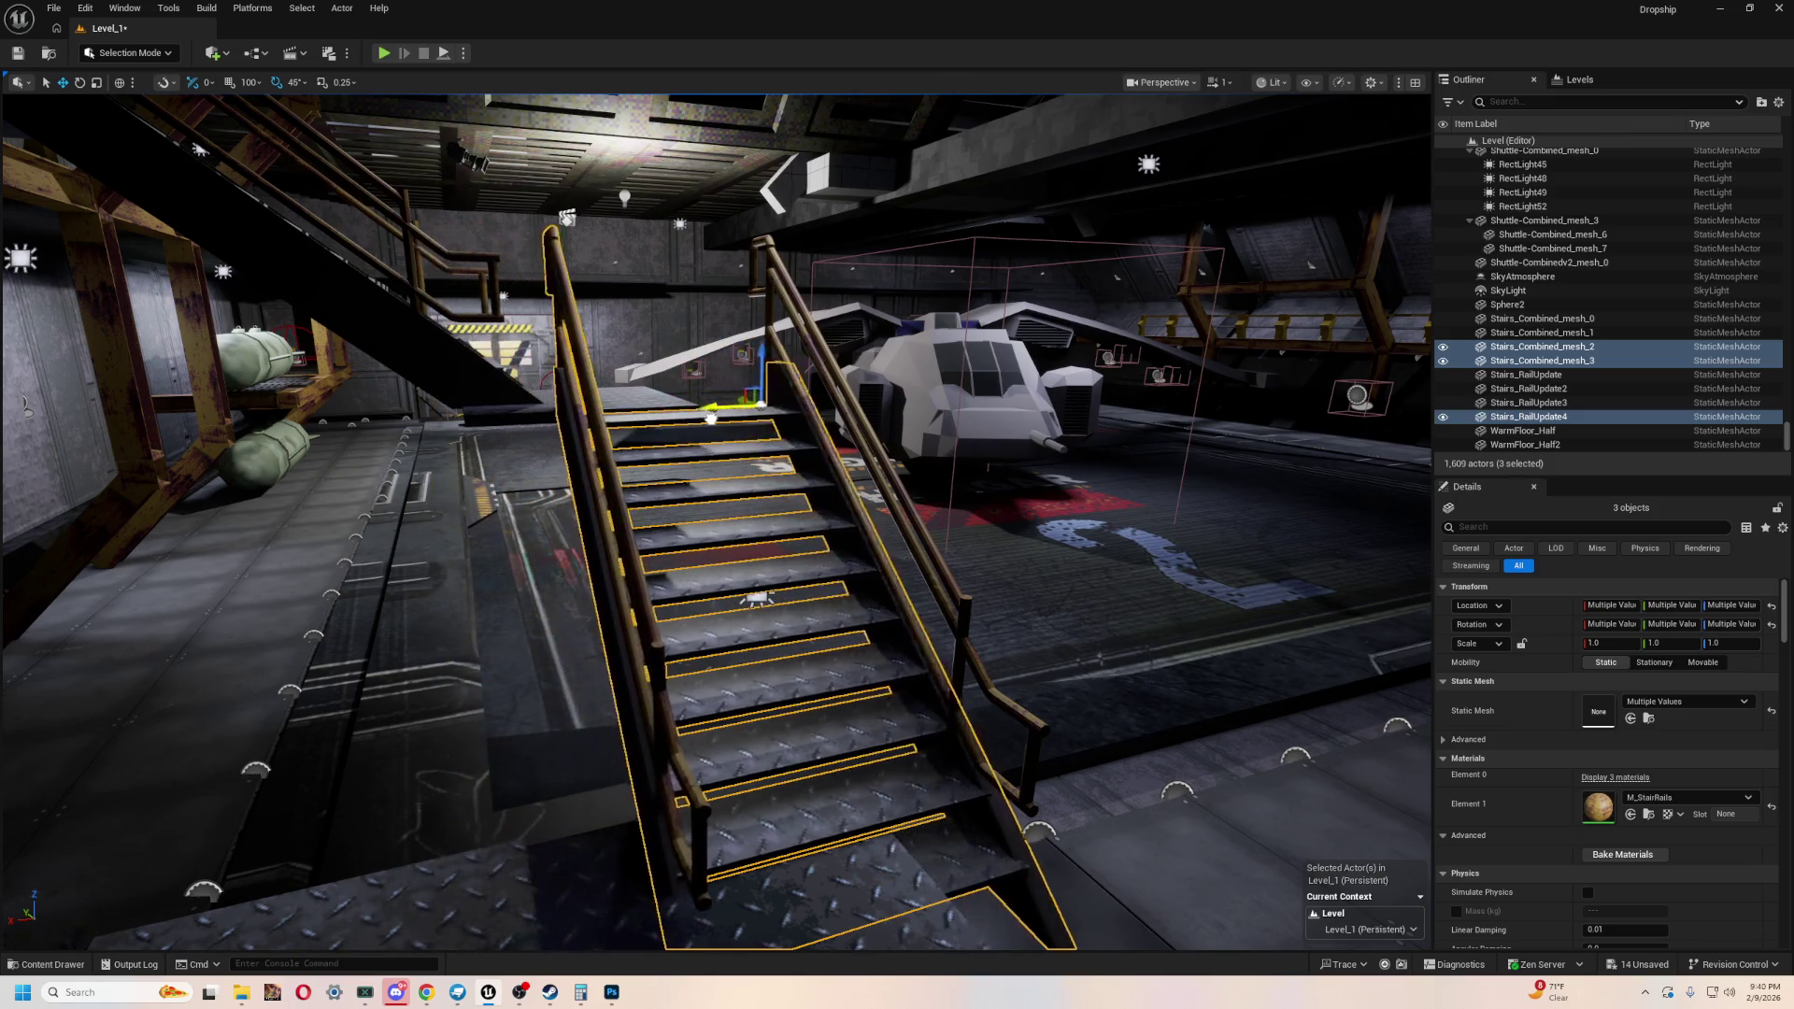
right_drag(673, 427, 735, 403)
- Nudge the right-hand railing Stairs_RailUpdate3 slightly along X and frame WalkingPath19
click(912, 467)
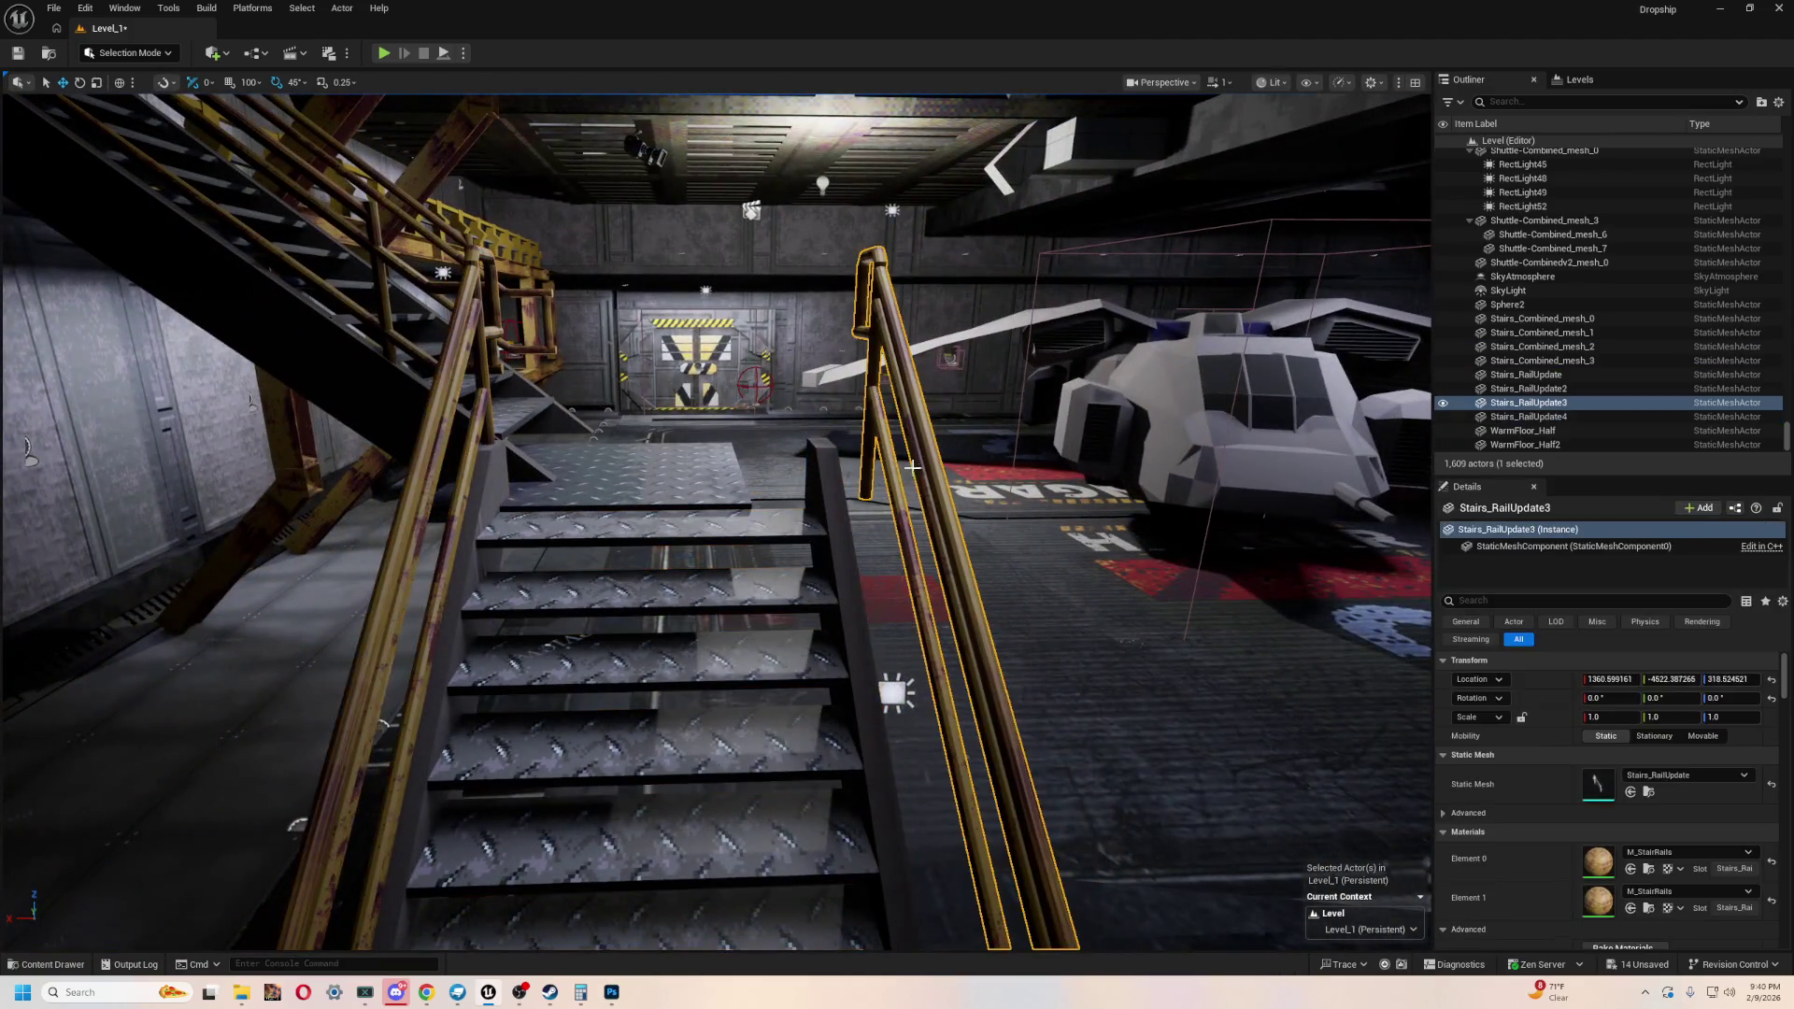
mouse_move(895, 552)
right_down()
mouse_move(865, 571)
mouse_move(897, 633)
right_up()
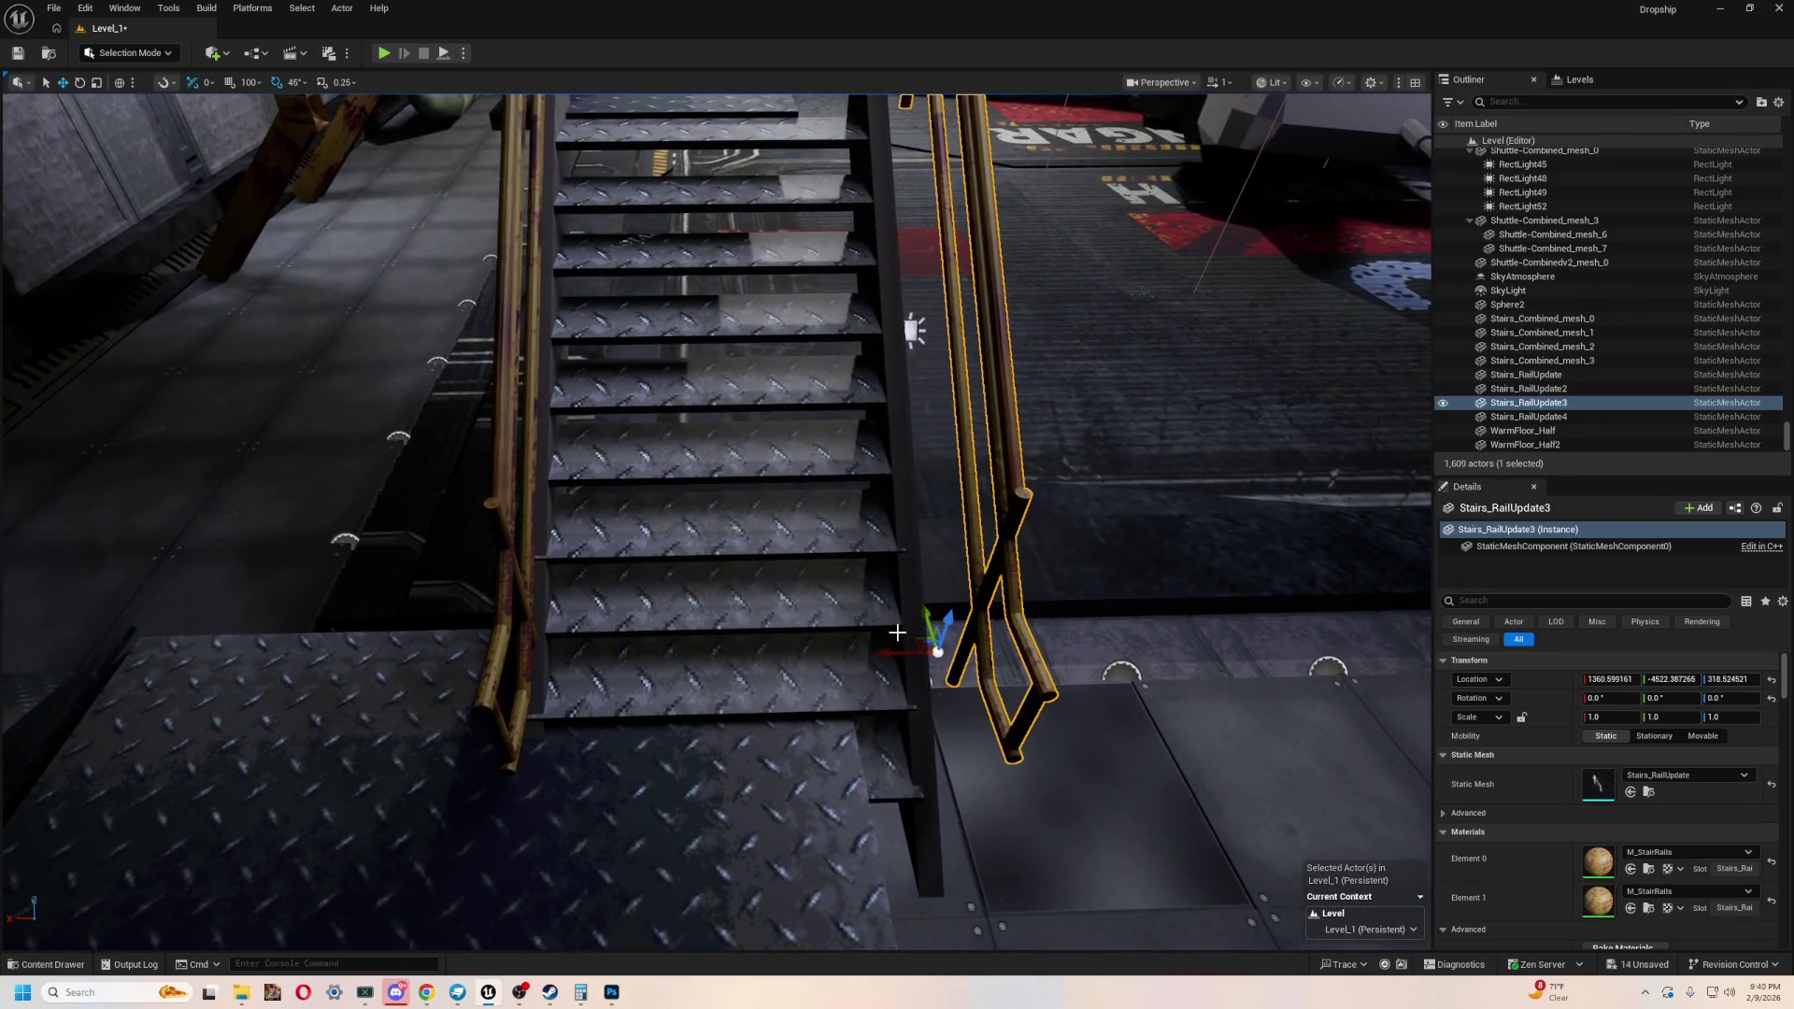
drag(893, 650, 857, 648)
mouse_move(857, 649)
right_down()
mouse_move(857, 598)
mouse_move(860, 641)
right_up()
click(860, 640)
key(f)
scroll(743, 547, down, 3)
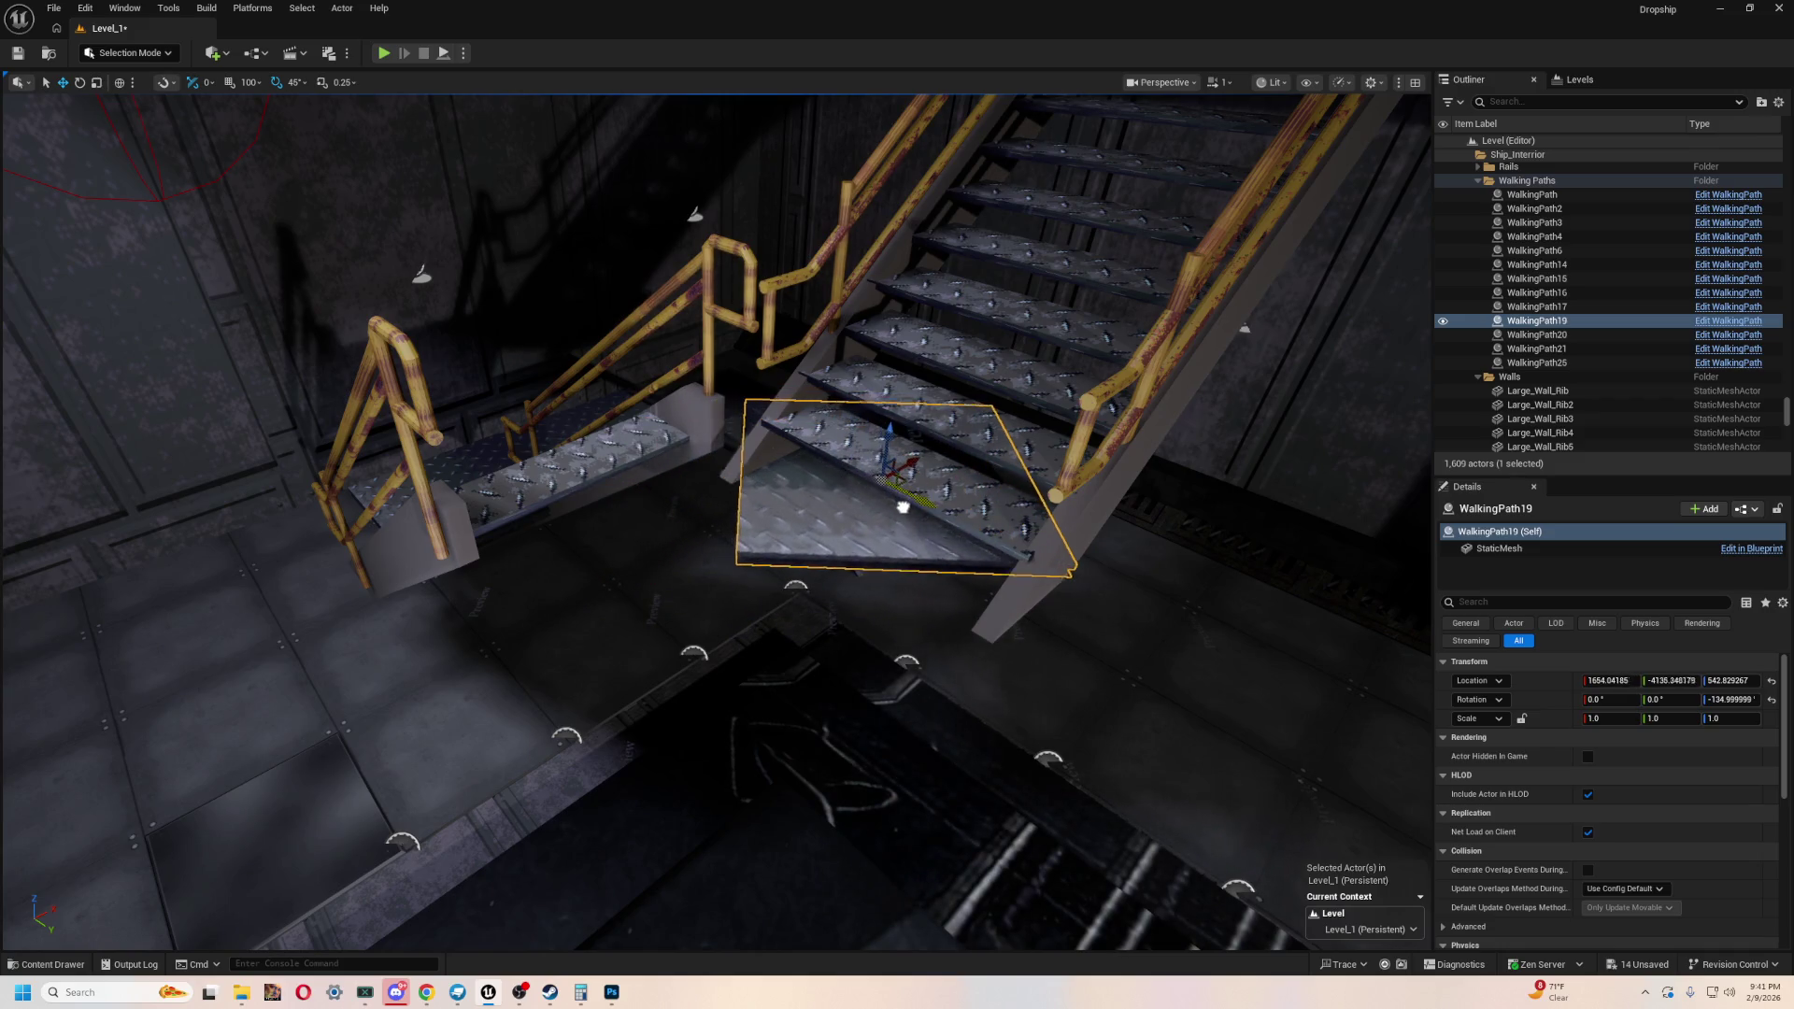
- Undo WalkingPath19's accidental rotation and raise it along Z to landing height
drag(902, 506, 897, 519)
mouse_move(897, 519)
right_down()
mouse_move(993, 542)
mouse_move(993, 654)
right_up()
key(ctrl+z)
right_drag(822, 673, 823, 605)
drag(804, 642, 803, 612)
mouse_move(803, 612)
right_down()
mouse_move(841, 598)
mouse_move(841, 542)
mouse_move(841, 575)
right_up()
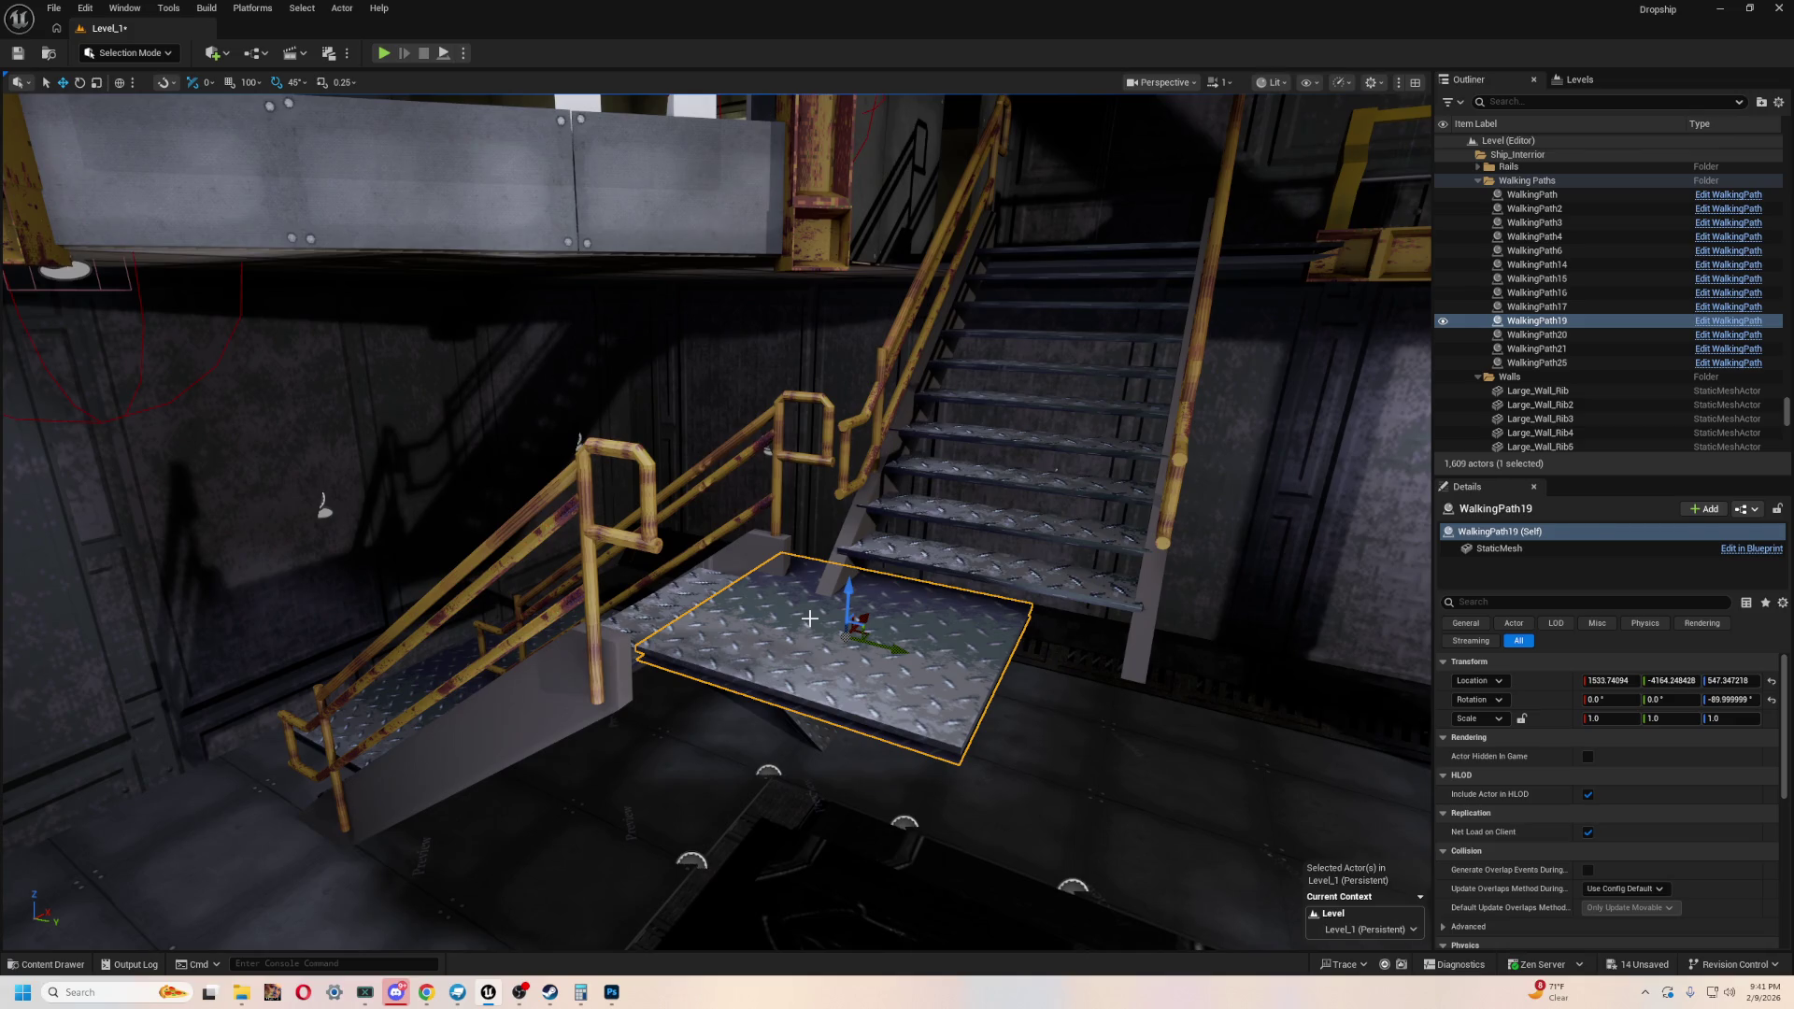
- Nudge the right-hand railing Stairs_RailUpdate3 along X to 1389.59
mouse_move(768, 603)
right_down()
mouse_move(729, 616)
mouse_move(762, 603)
mouse_move(659, 594)
right_up()
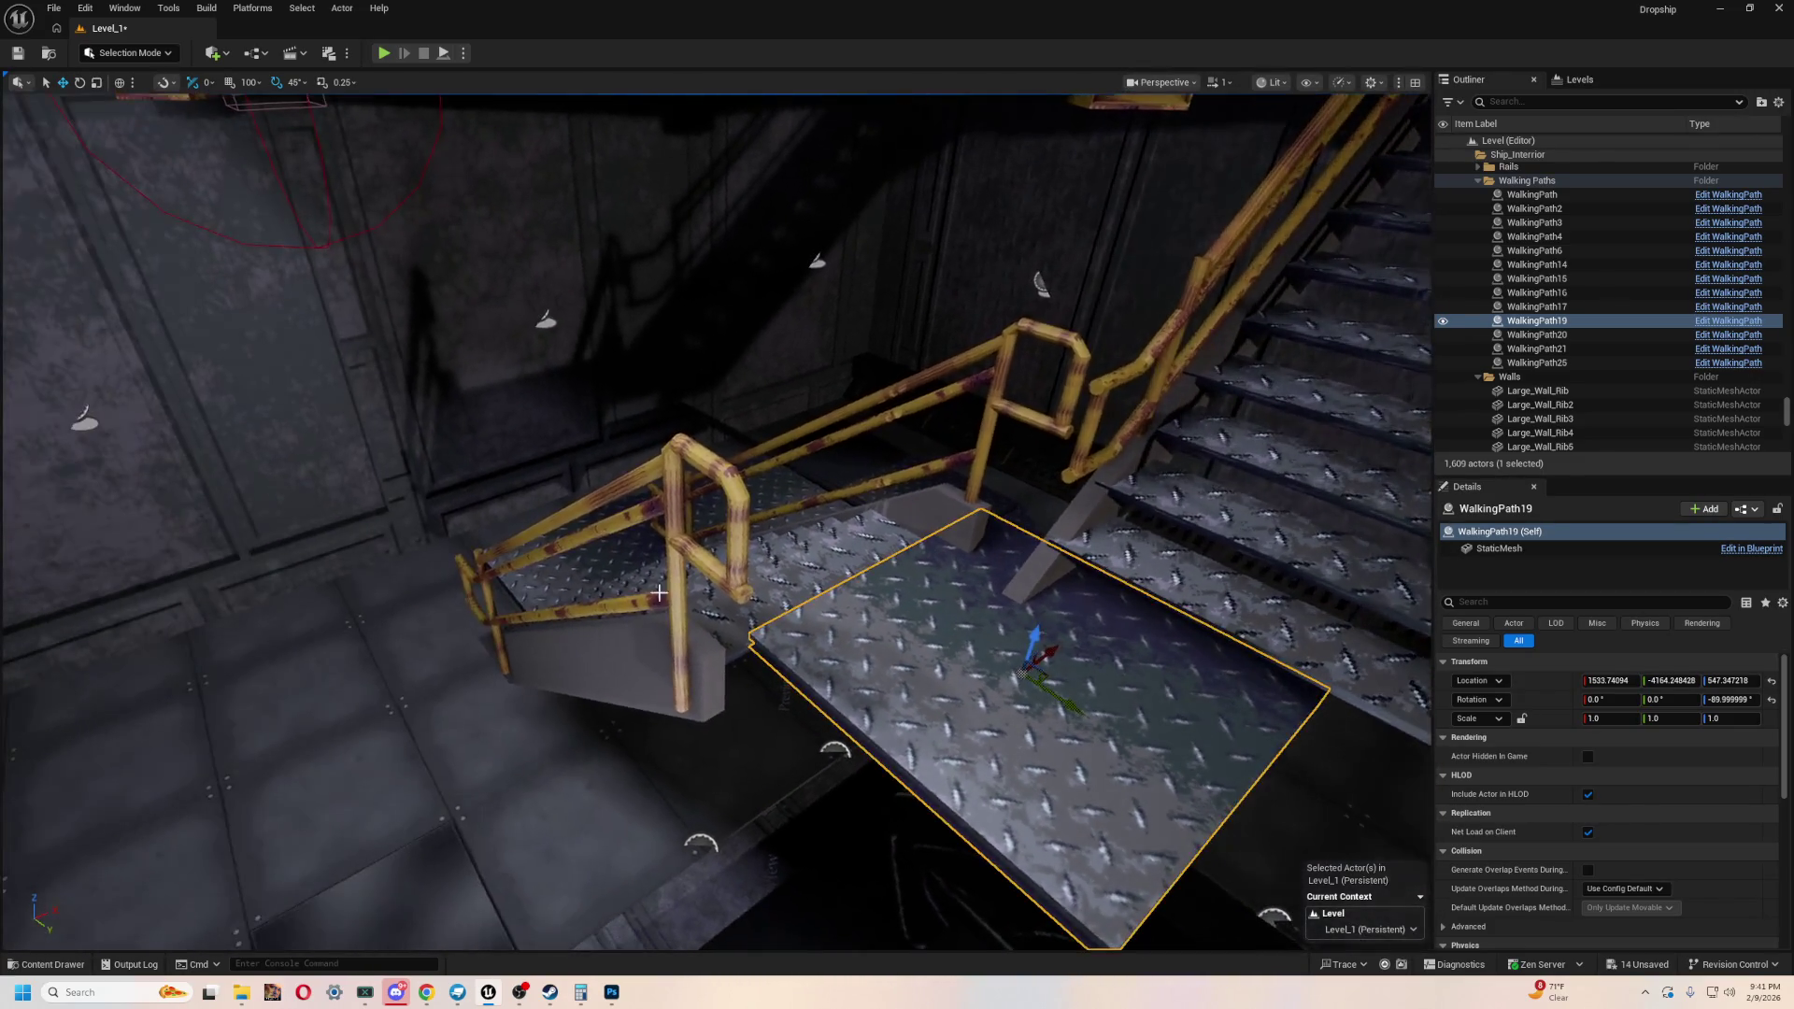
click(659, 594)
drag(569, 670, 574, 665)
mouse_move(575, 666)
right_down()
mouse_move(538, 653)
mouse_move(729, 654)
right_up()
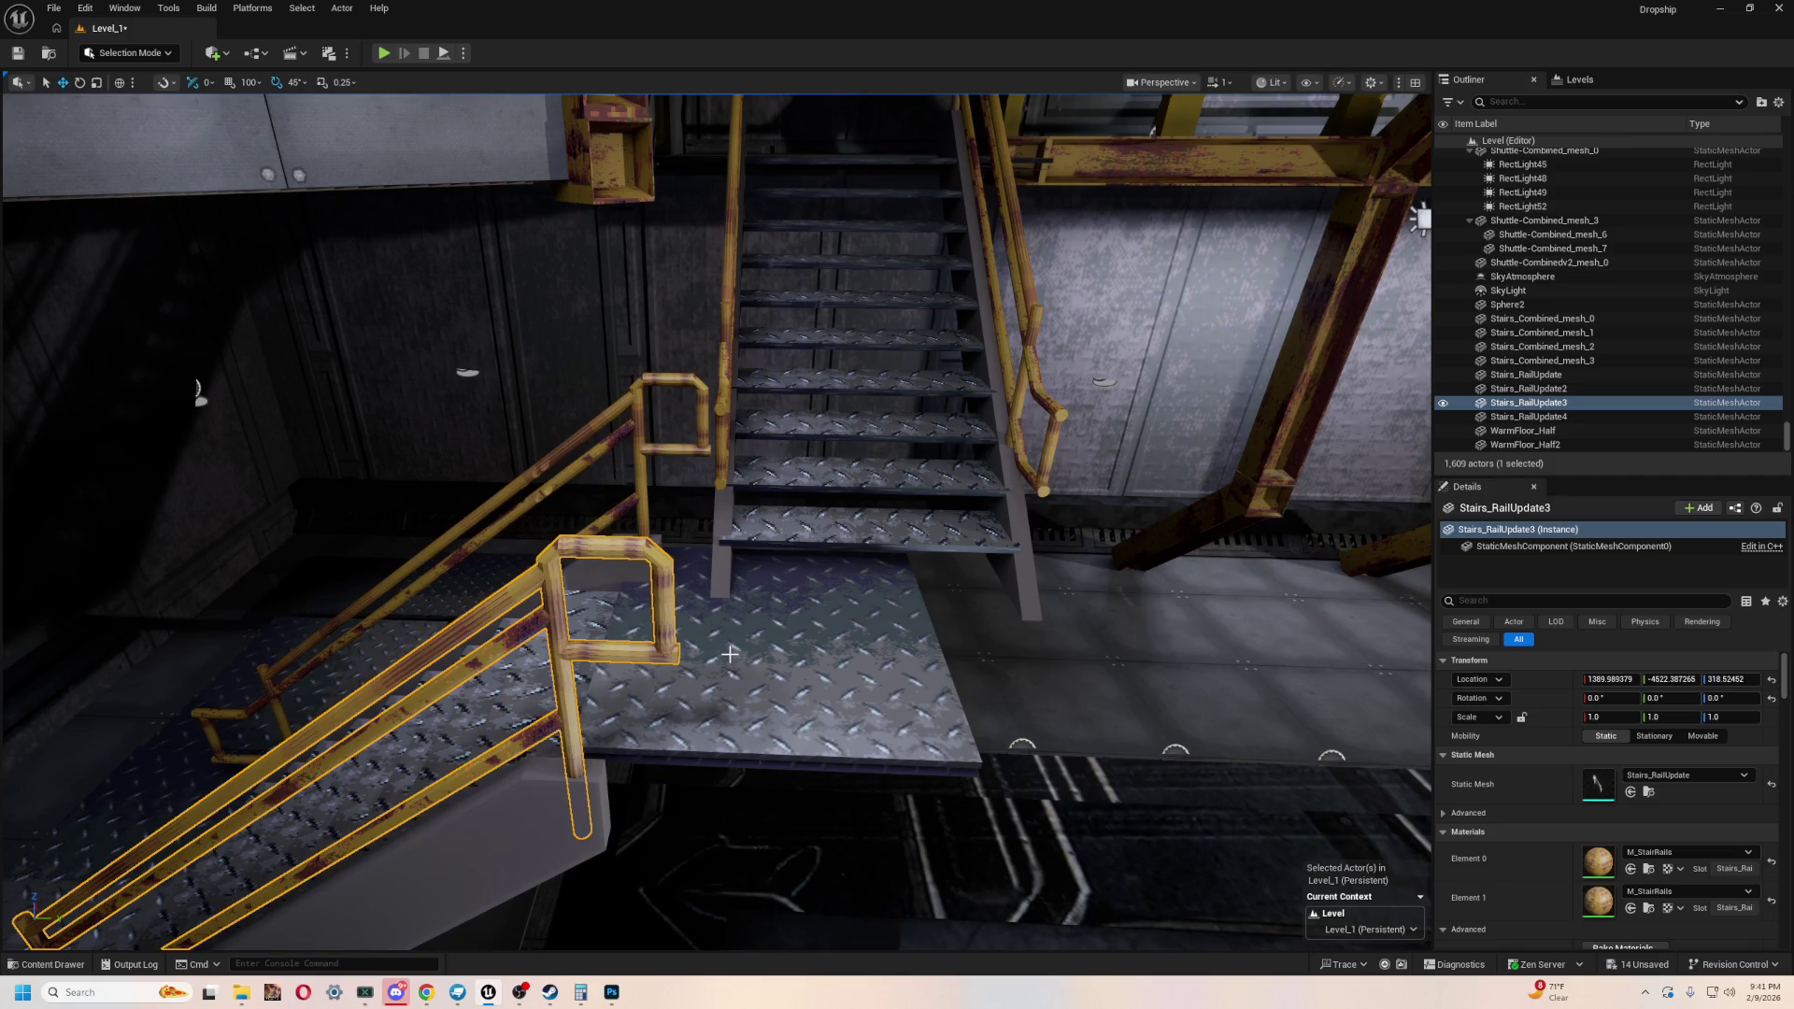
- Drag WalkingPath19 along its Y axis to the base of the upper stairs
right_drag(713, 648, 729, 673)
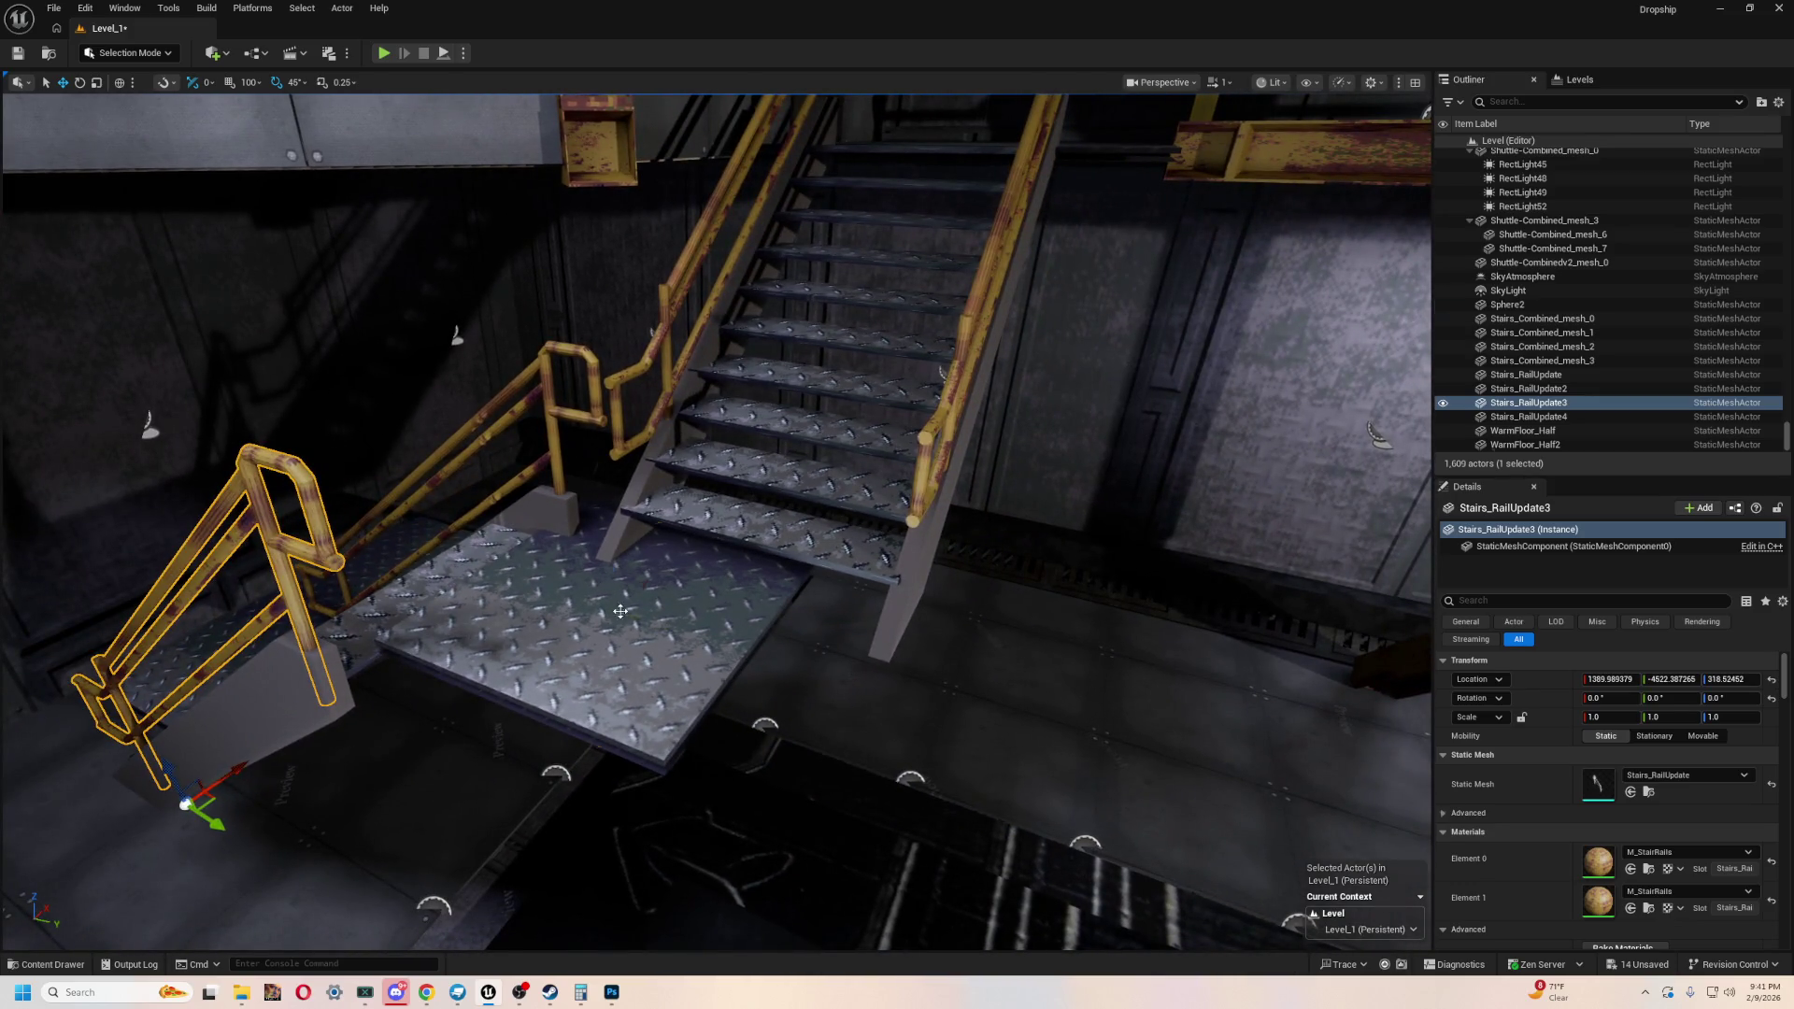
click(620, 611)
right_drag(621, 611, 692, 568)
mouse_move(692, 568)
mouse_down()
mouse_move(831, 560)
mouse_move(802, 547)
mouse_up()
mouse_move(802, 546)
right_down()
mouse_move(775, 491)
mouse_move(690, 801)
mouse_move(897, 561)
mouse_move(892, 532)
mouse_move(814, 514)
right_up()
click(901, 592)
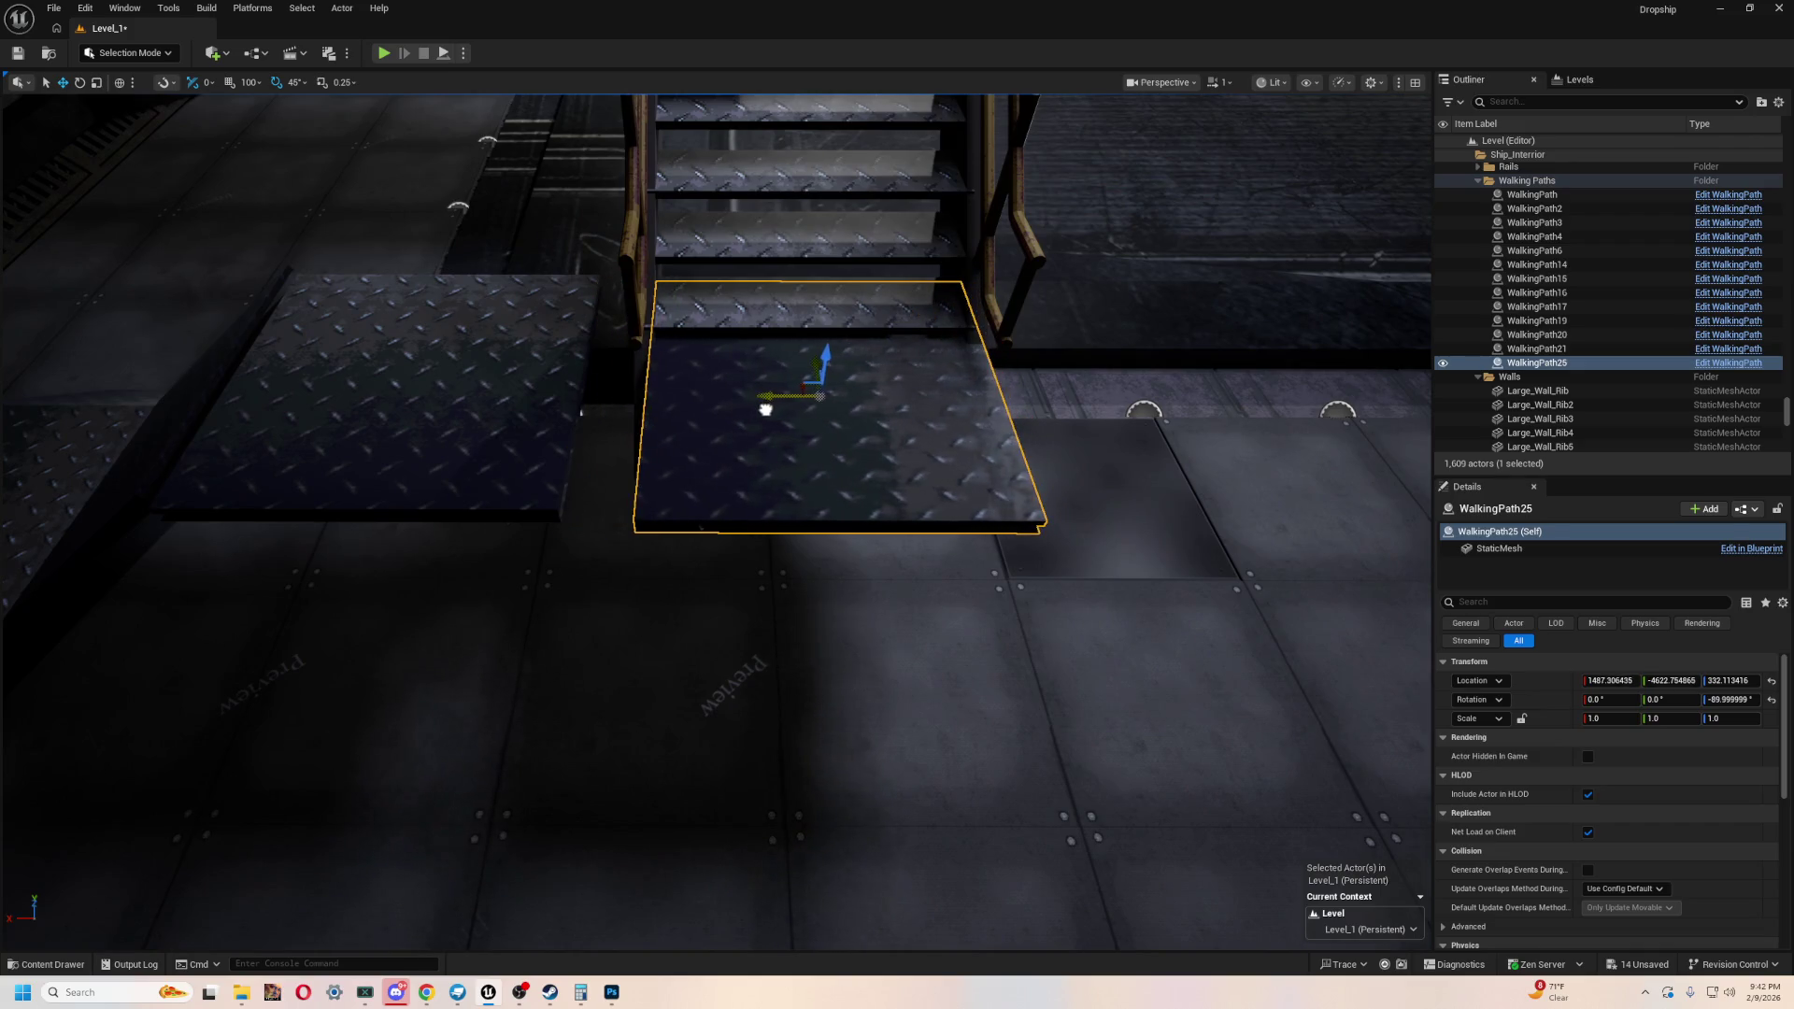
- Lower WalkingPath25 slightly and nudge it along Y beneath the stairs' bottom
drag(843, 437, 911, 511)
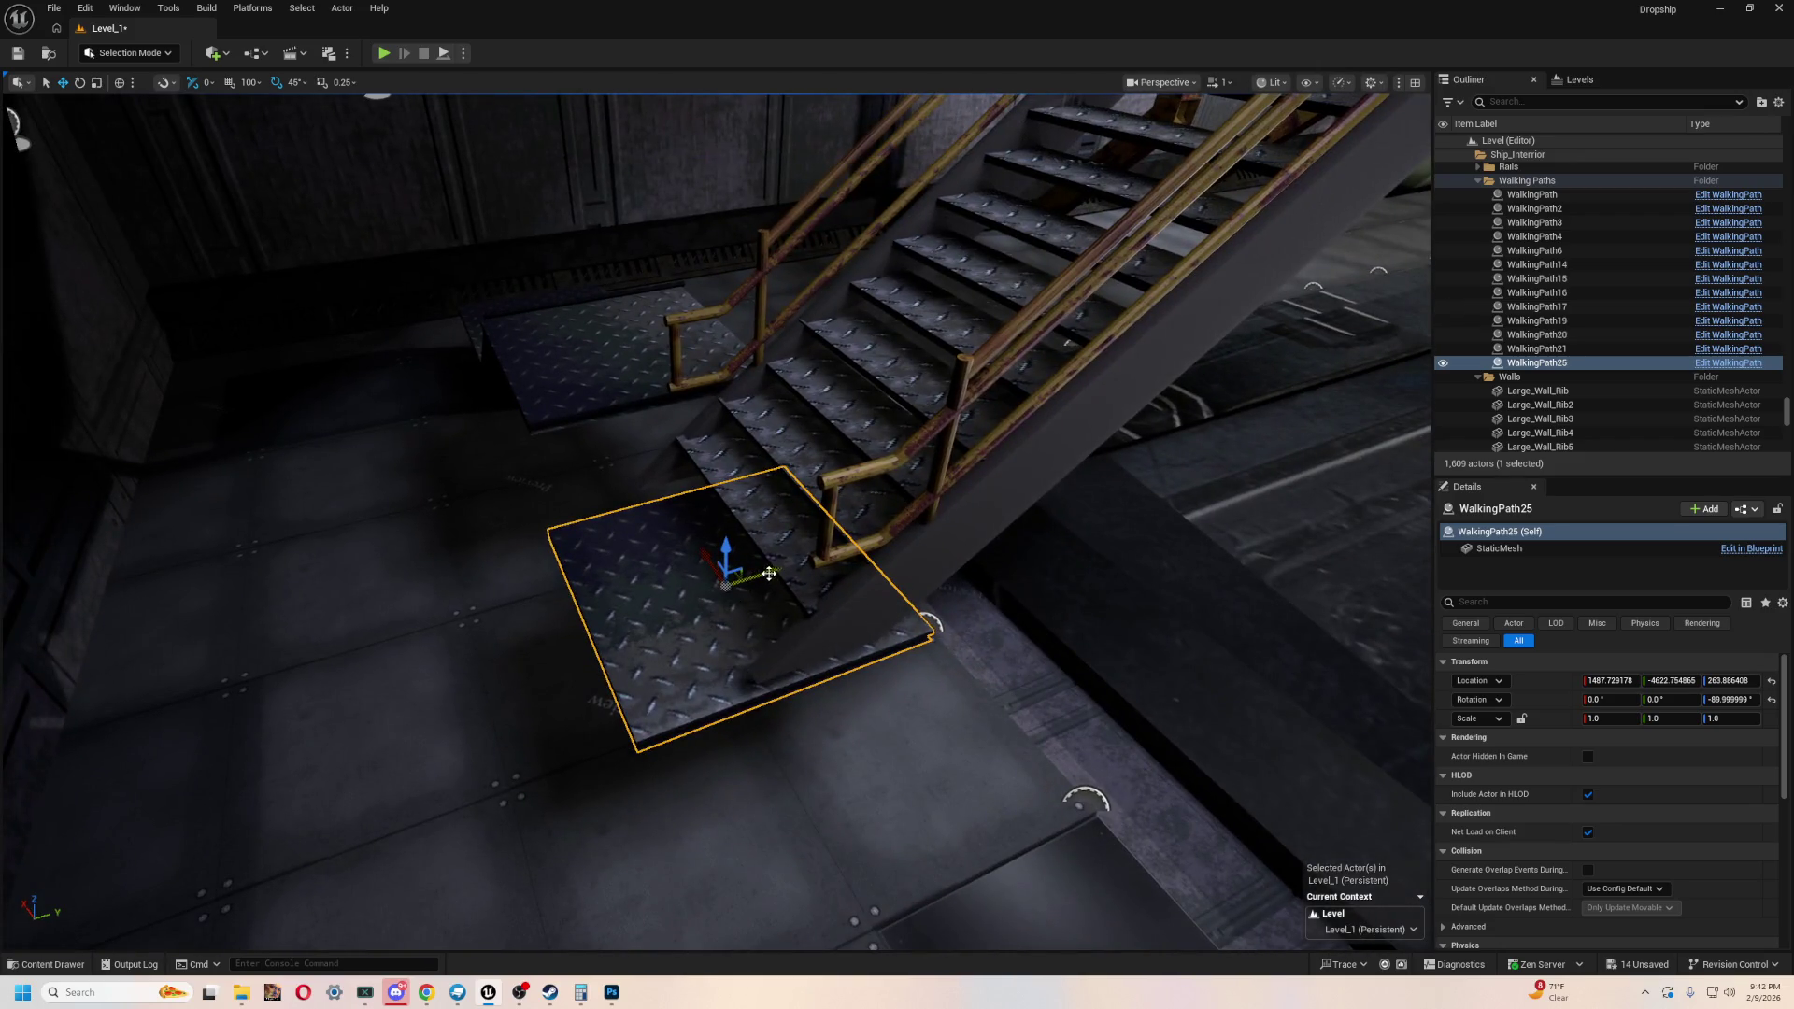
alt+drag(663, 598, 664, 542)
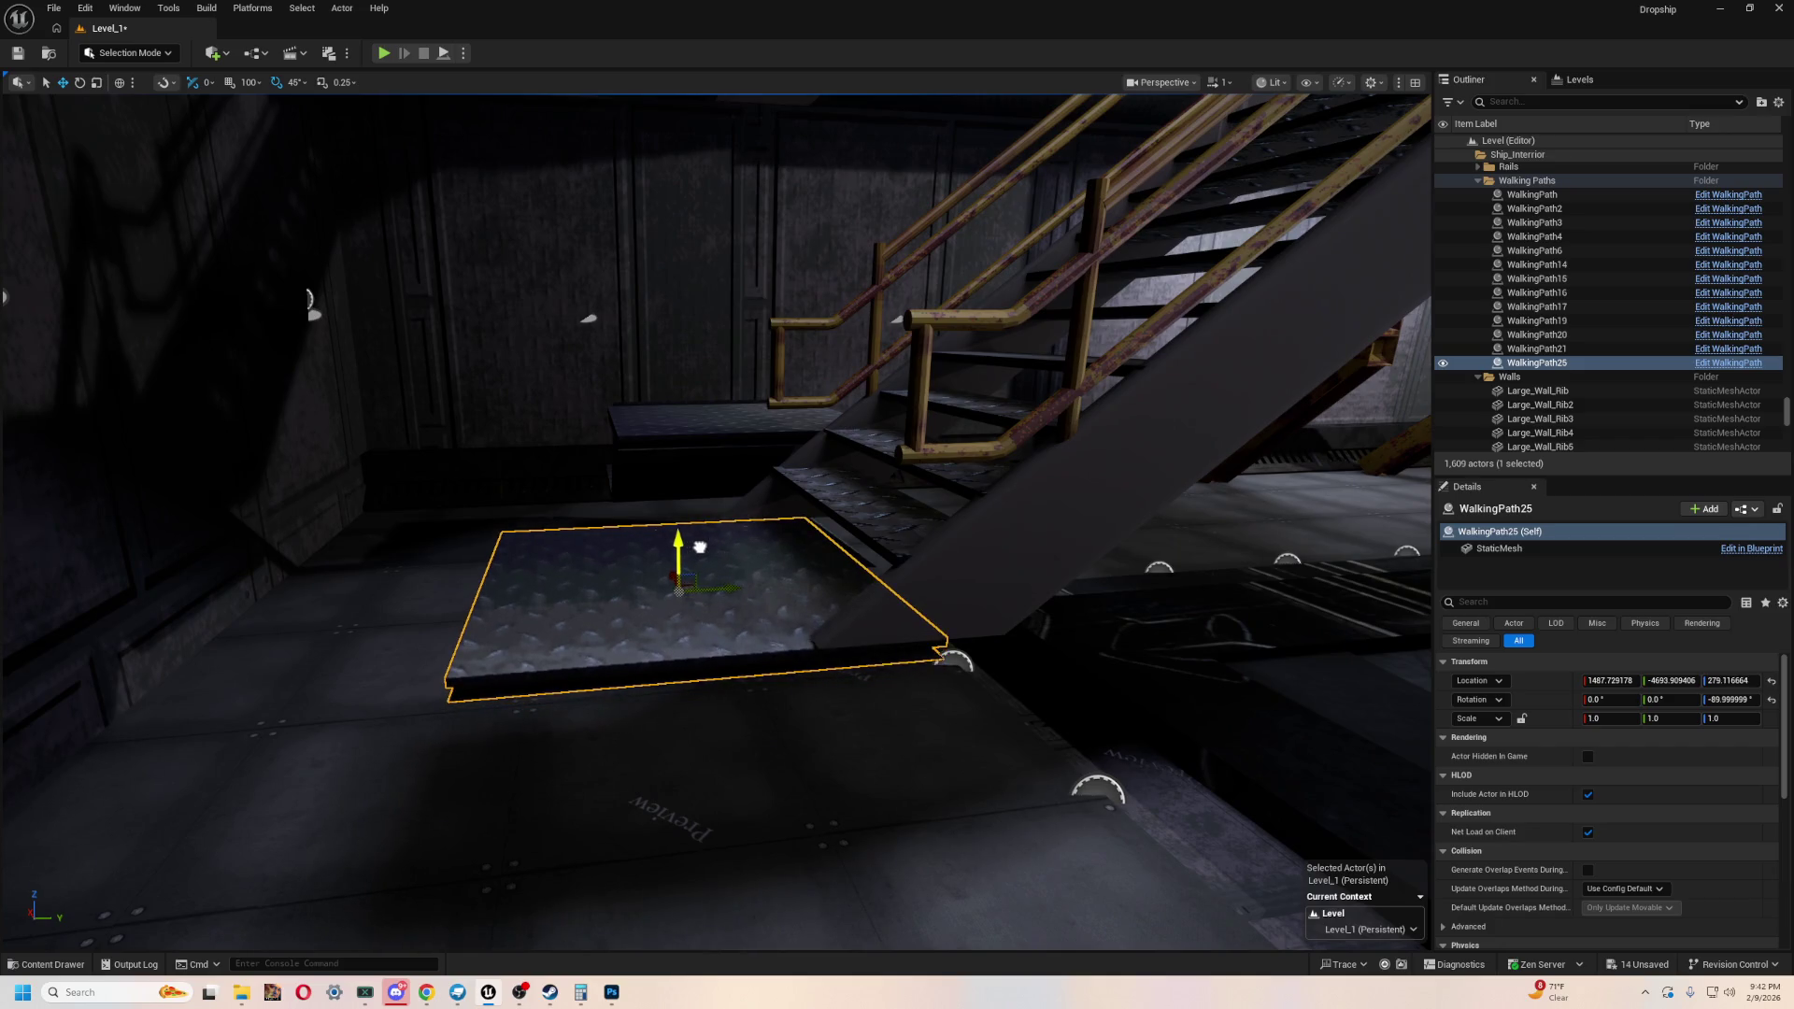
mouse_move(763, 584)
right_down()
mouse_move(748, 528)
mouse_move(715, 542)
mouse_move(701, 472)
mouse_move(701, 607)
mouse_move(654, 589)
mouse_move(717, 490)
right_up()
click(411, 570)
mouse_move(411, 570)
right_down()
mouse_move(374, 542)
mouse_move(402, 588)
mouse_move(285, 325)
mouse_move(318, 346)
right_up()
key(alt+Tab)
- Bring up the Blockbench Stairs_Combined model and fit the Rail onto the stairs
click(1102, 449)
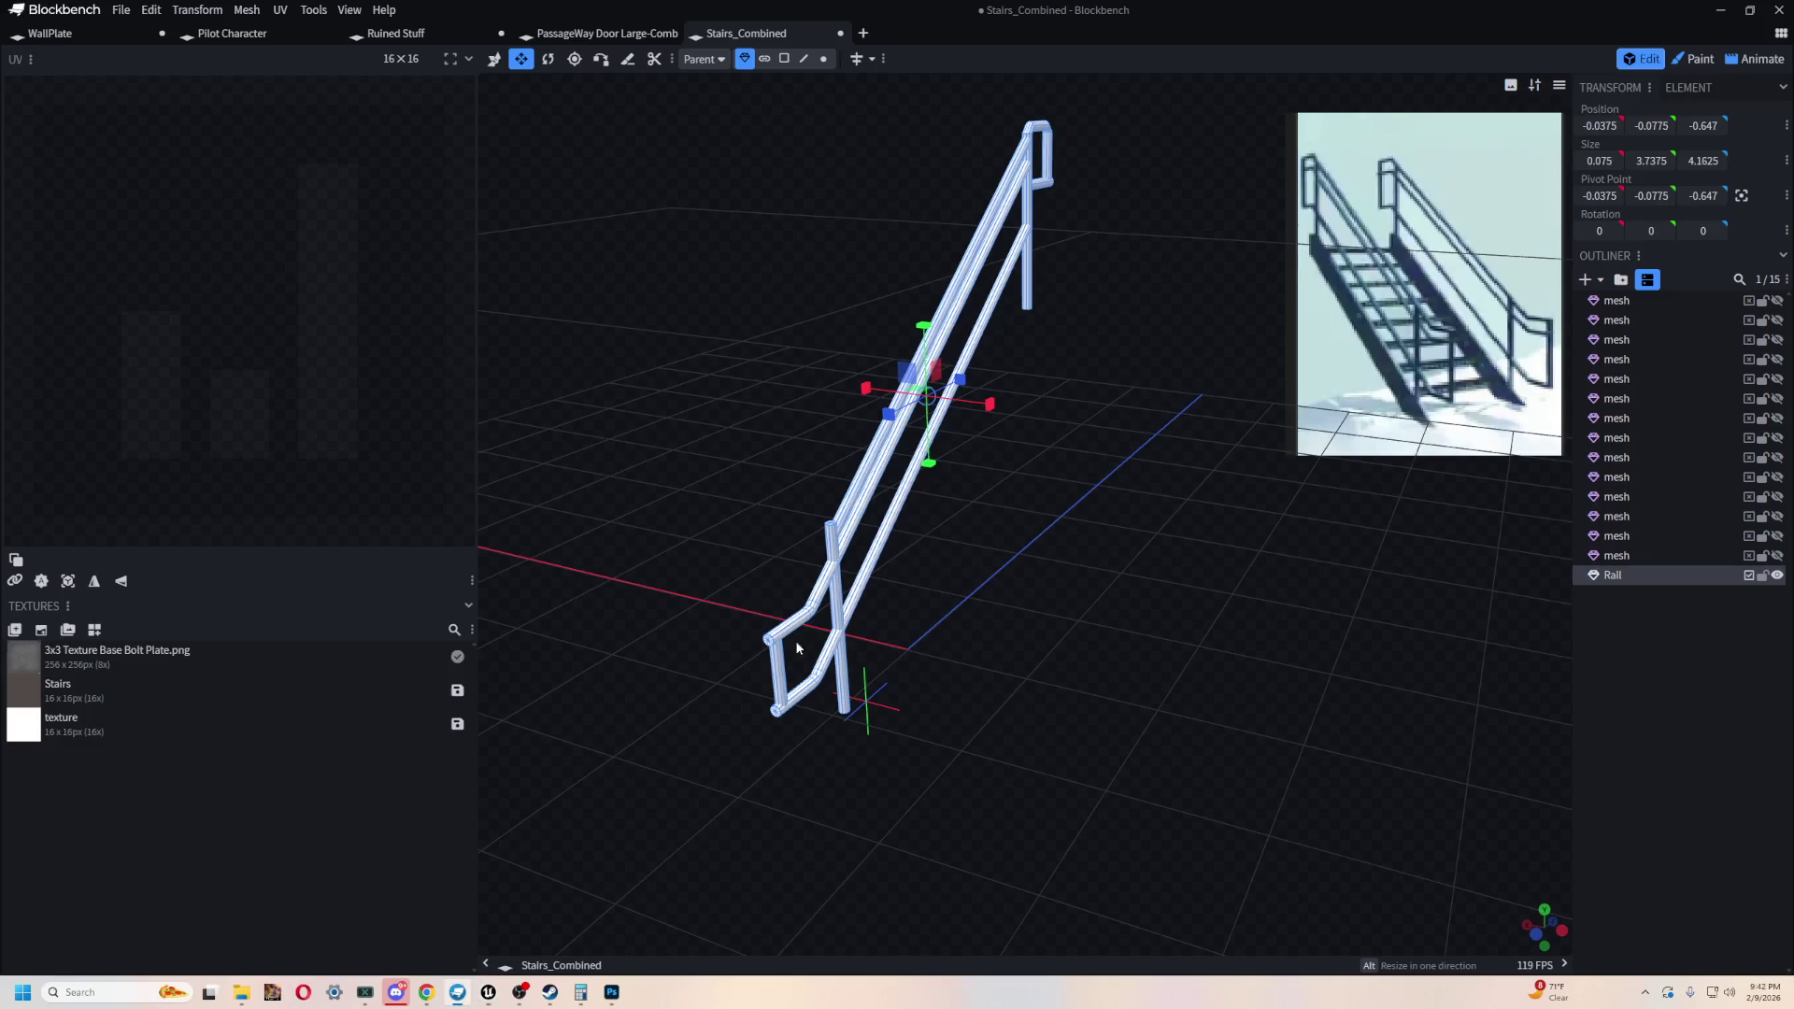
right_drag(1142, 572, 1141, 629)
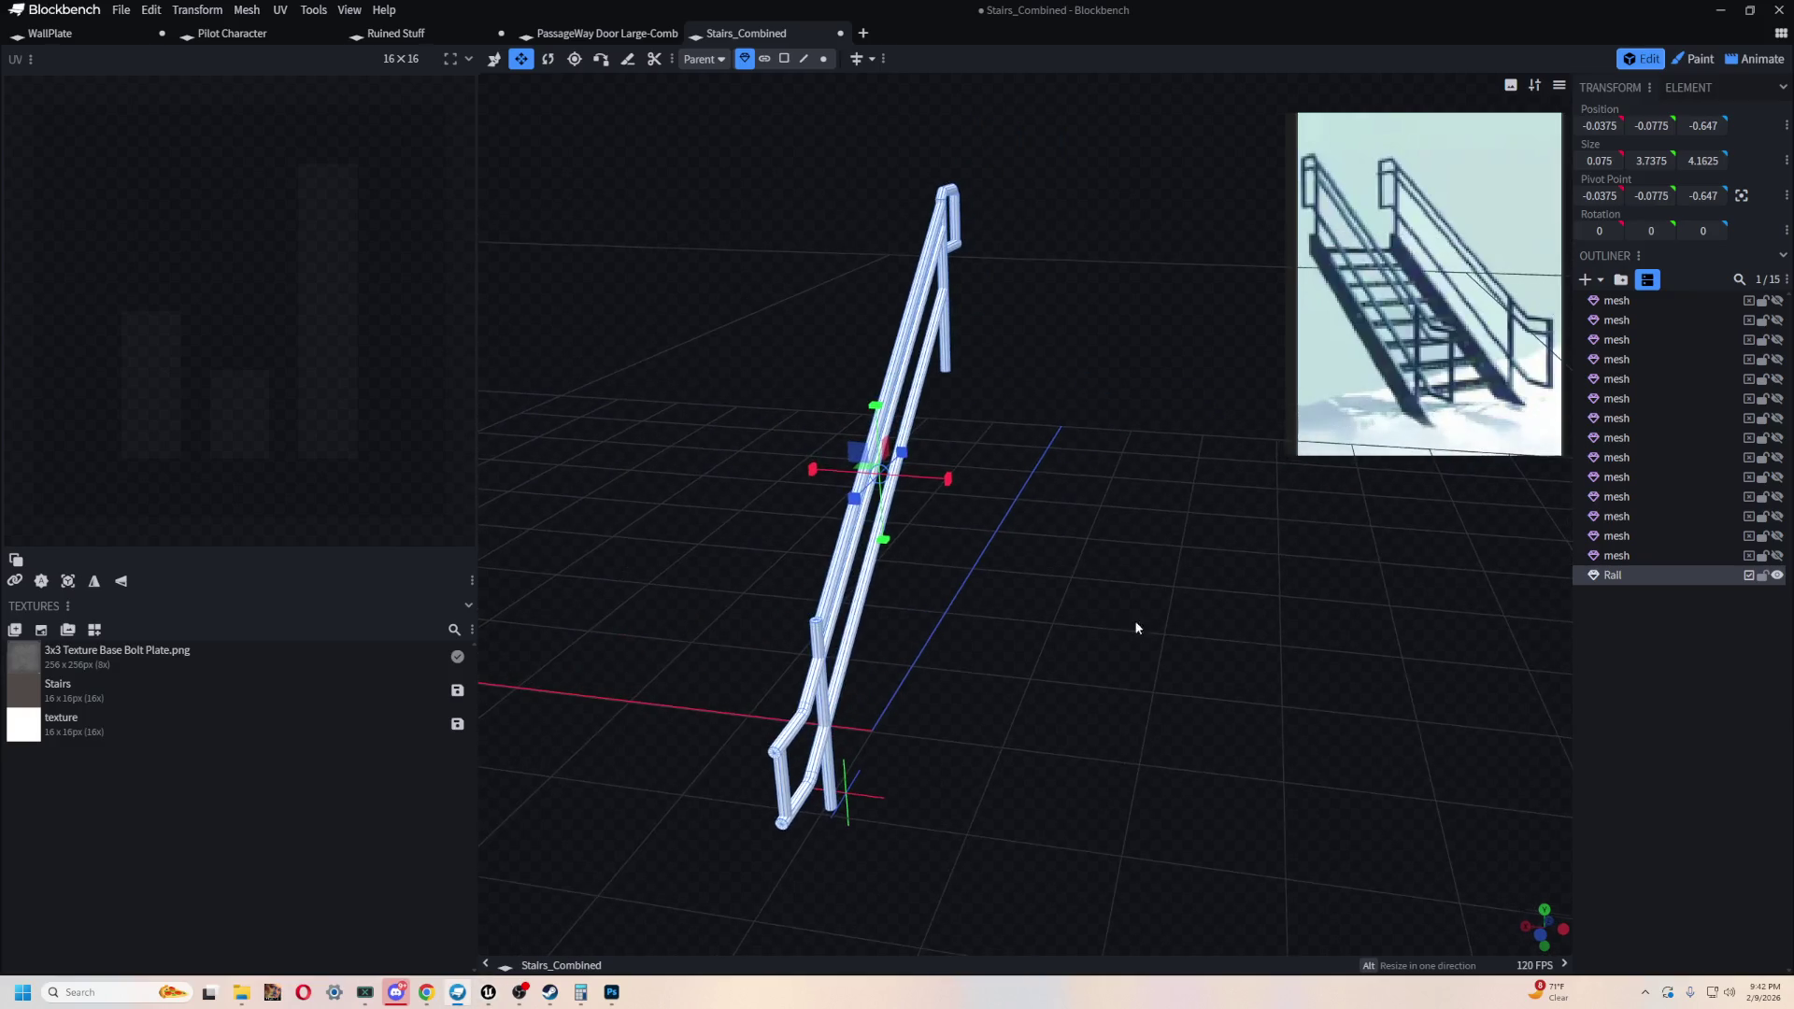
key(ctrl+z)
mouse_move(1128, 629)
mouse_down()
mouse_move(1025, 621)
mouse_move(1129, 625)
mouse_move(1155, 502)
mouse_move(1245, 507)
mouse_move(1019, 548)
mouse_up()
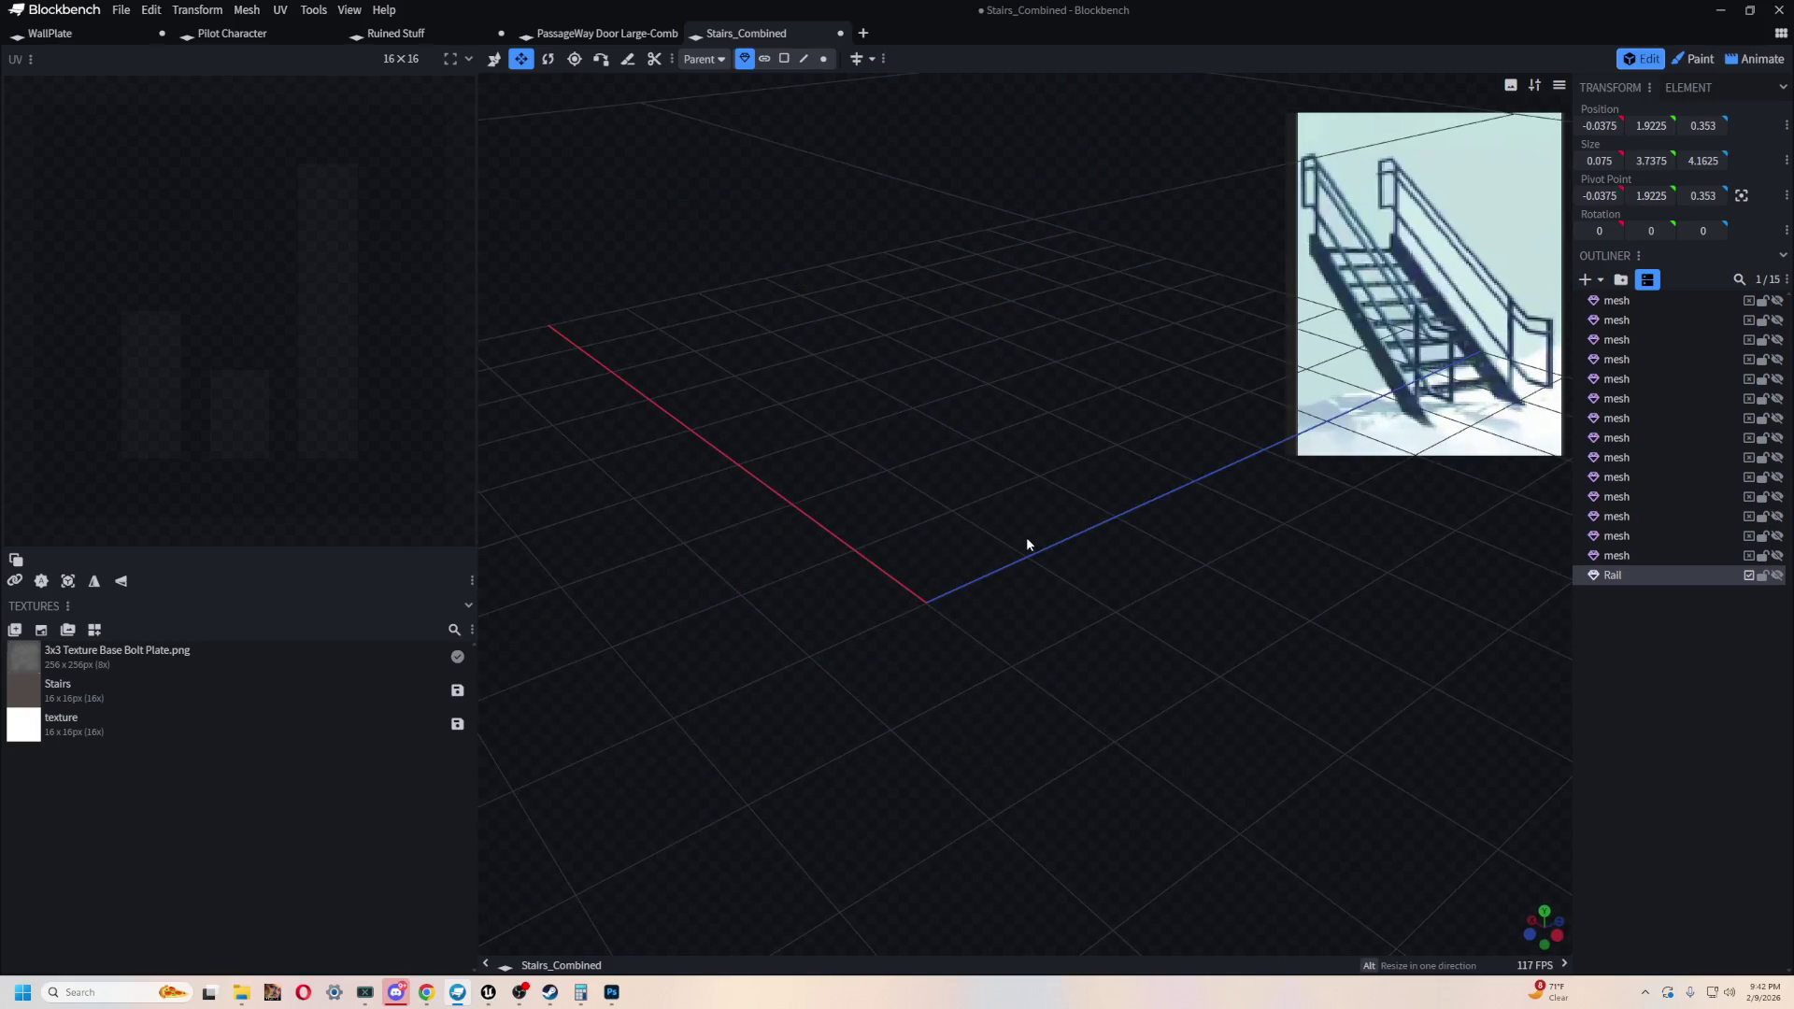
key(ctrl+z)
key(ctrl+z)
mouse_move(1049, 551)
mouse_down()
mouse_move(1241, 610)
mouse_move(1233, 629)
mouse_move(1181, 605)
mouse_move(1188, 571)
mouse_up()
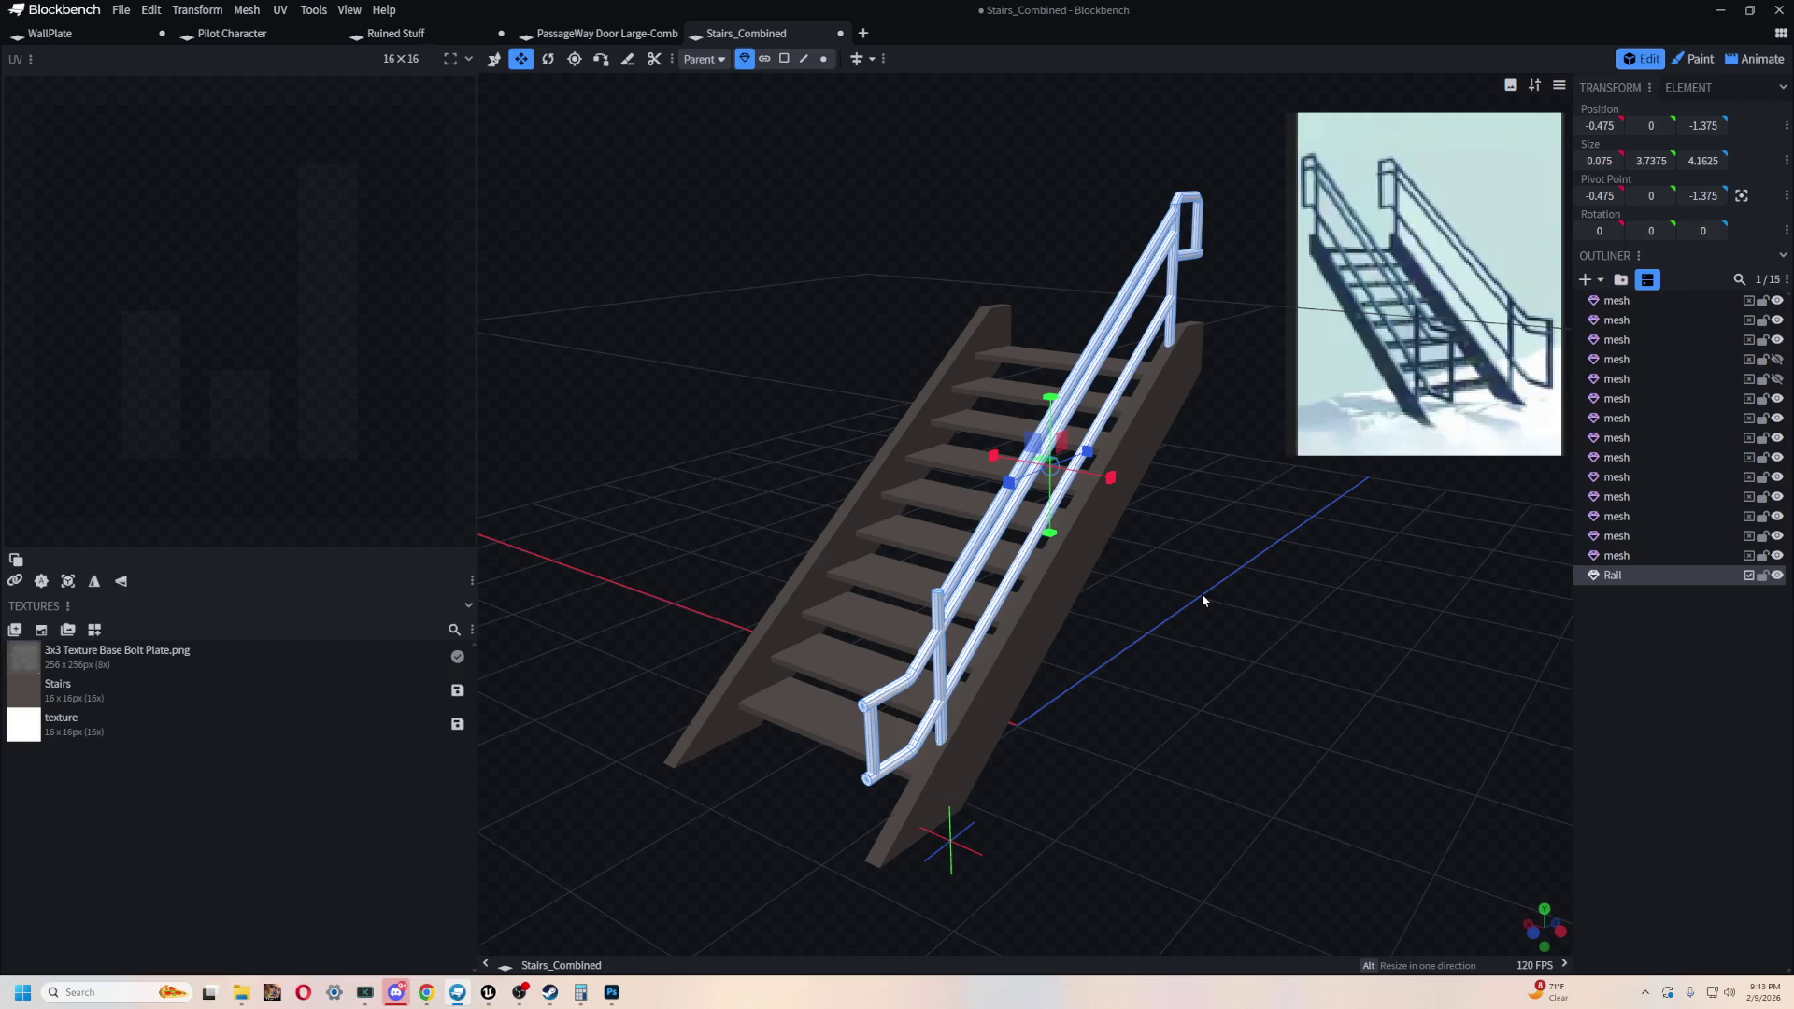
- Copy and paste the Rail and move the copy to X 1.525 on the steps' other side
mouse_move(750, 446)
mouse_down()
mouse_move(1116, 354)
mouse_move(1041, 419)
mouse_move(725, 416)
mouse_up()
key(v)
key(ctrl+c)
key(ctrl+v)
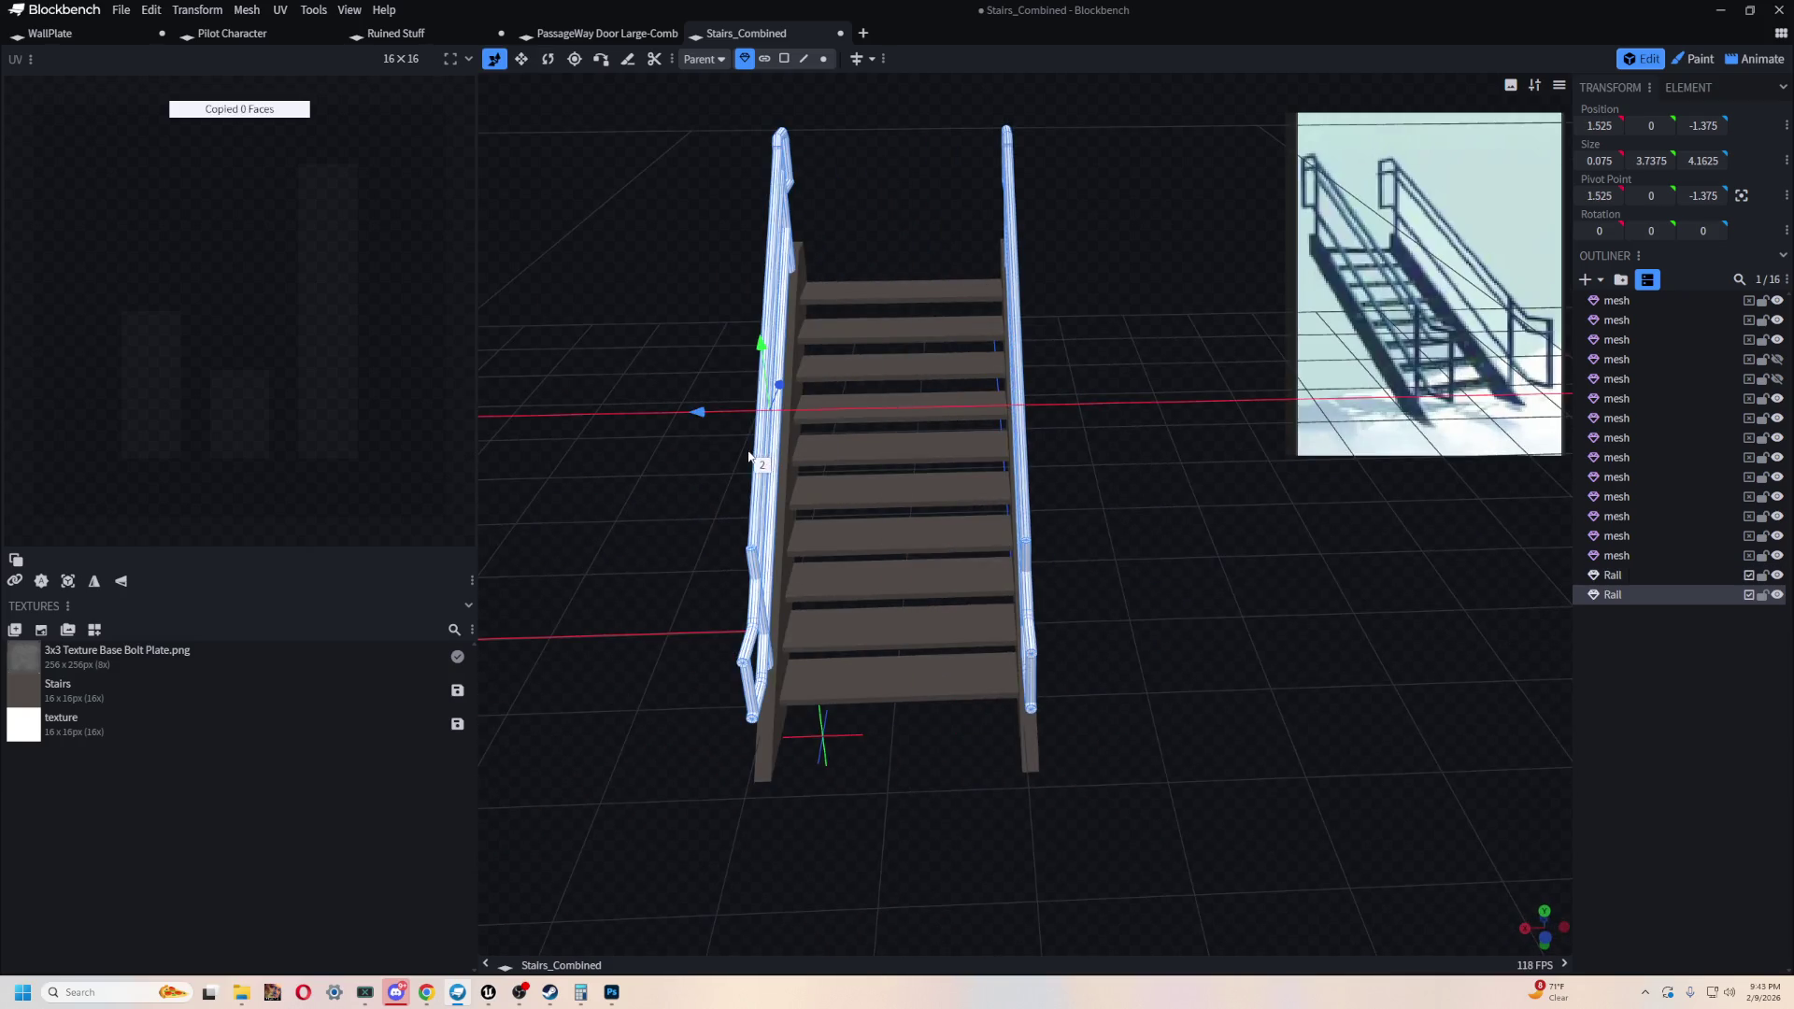
mouse_move(607, 444)
mouse_down()
mouse_move(844, 368)
mouse_move(922, 454)
mouse_move(536, 447)
mouse_up()
mouse_move(1341, 585)
mouse_down()
mouse_move(1207, 590)
mouse_move(969, 643)
mouse_move(1275, 619)
mouse_move(978, 495)
mouse_up()
click(978, 495)
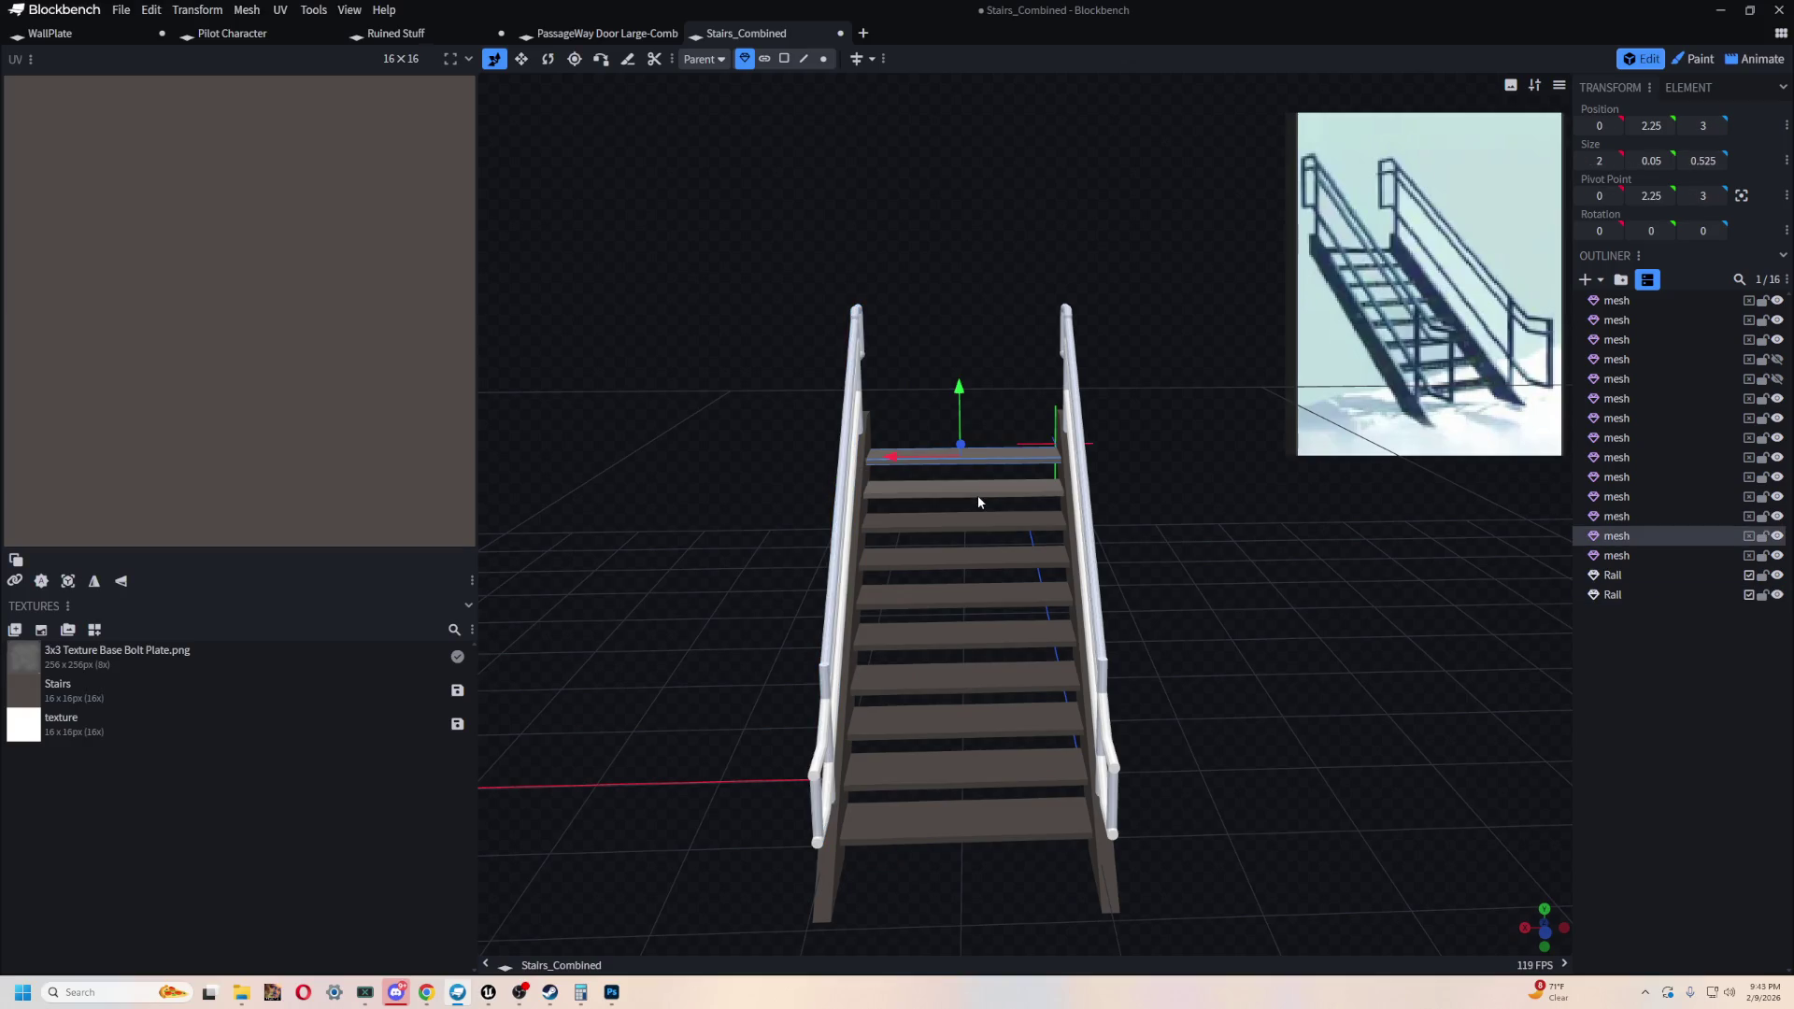
shift+click(977, 500)
shift+click(986, 528)
shift+click(998, 561)
shift+click(1004, 596)
shift+click(1010, 638)
shift+click(1015, 674)
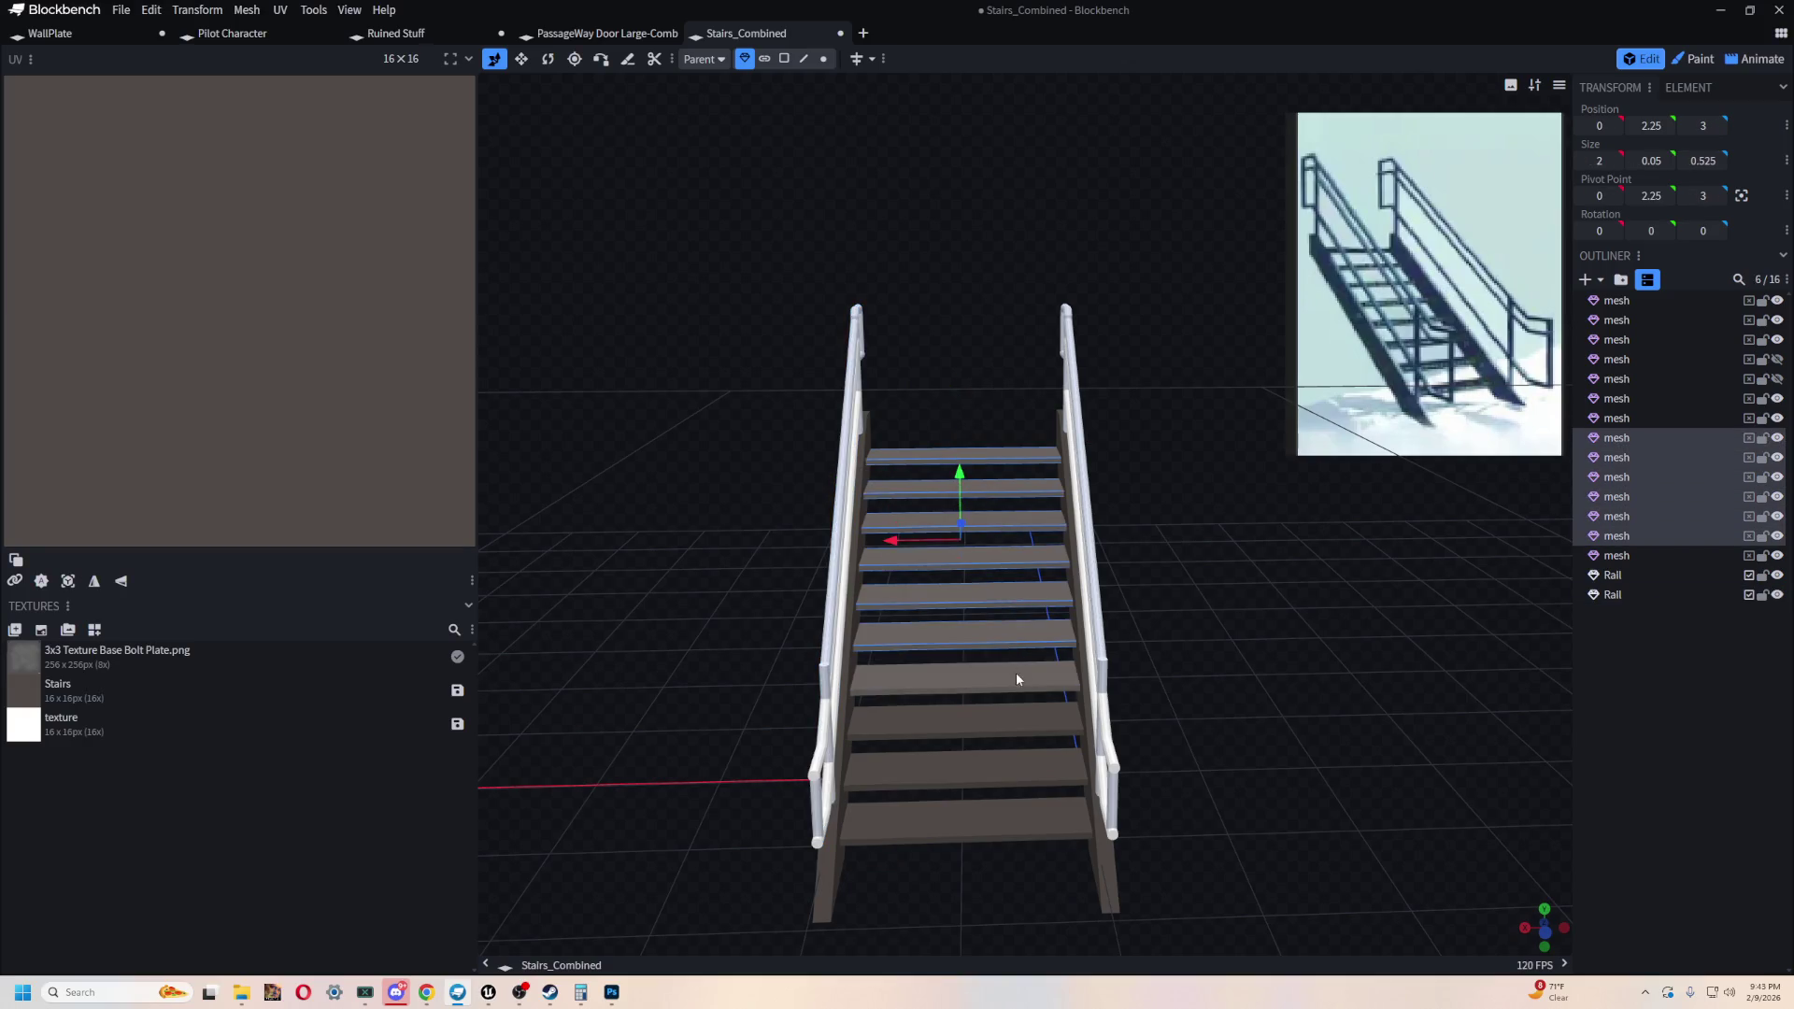
shift+click(1020, 721)
shift+click(1027, 769)
shift+click(1032, 818)
mouse_move(1033, 821)
mouse_down()
mouse_move(1110, 659)
mouse_move(1028, 505)
mouse_up()
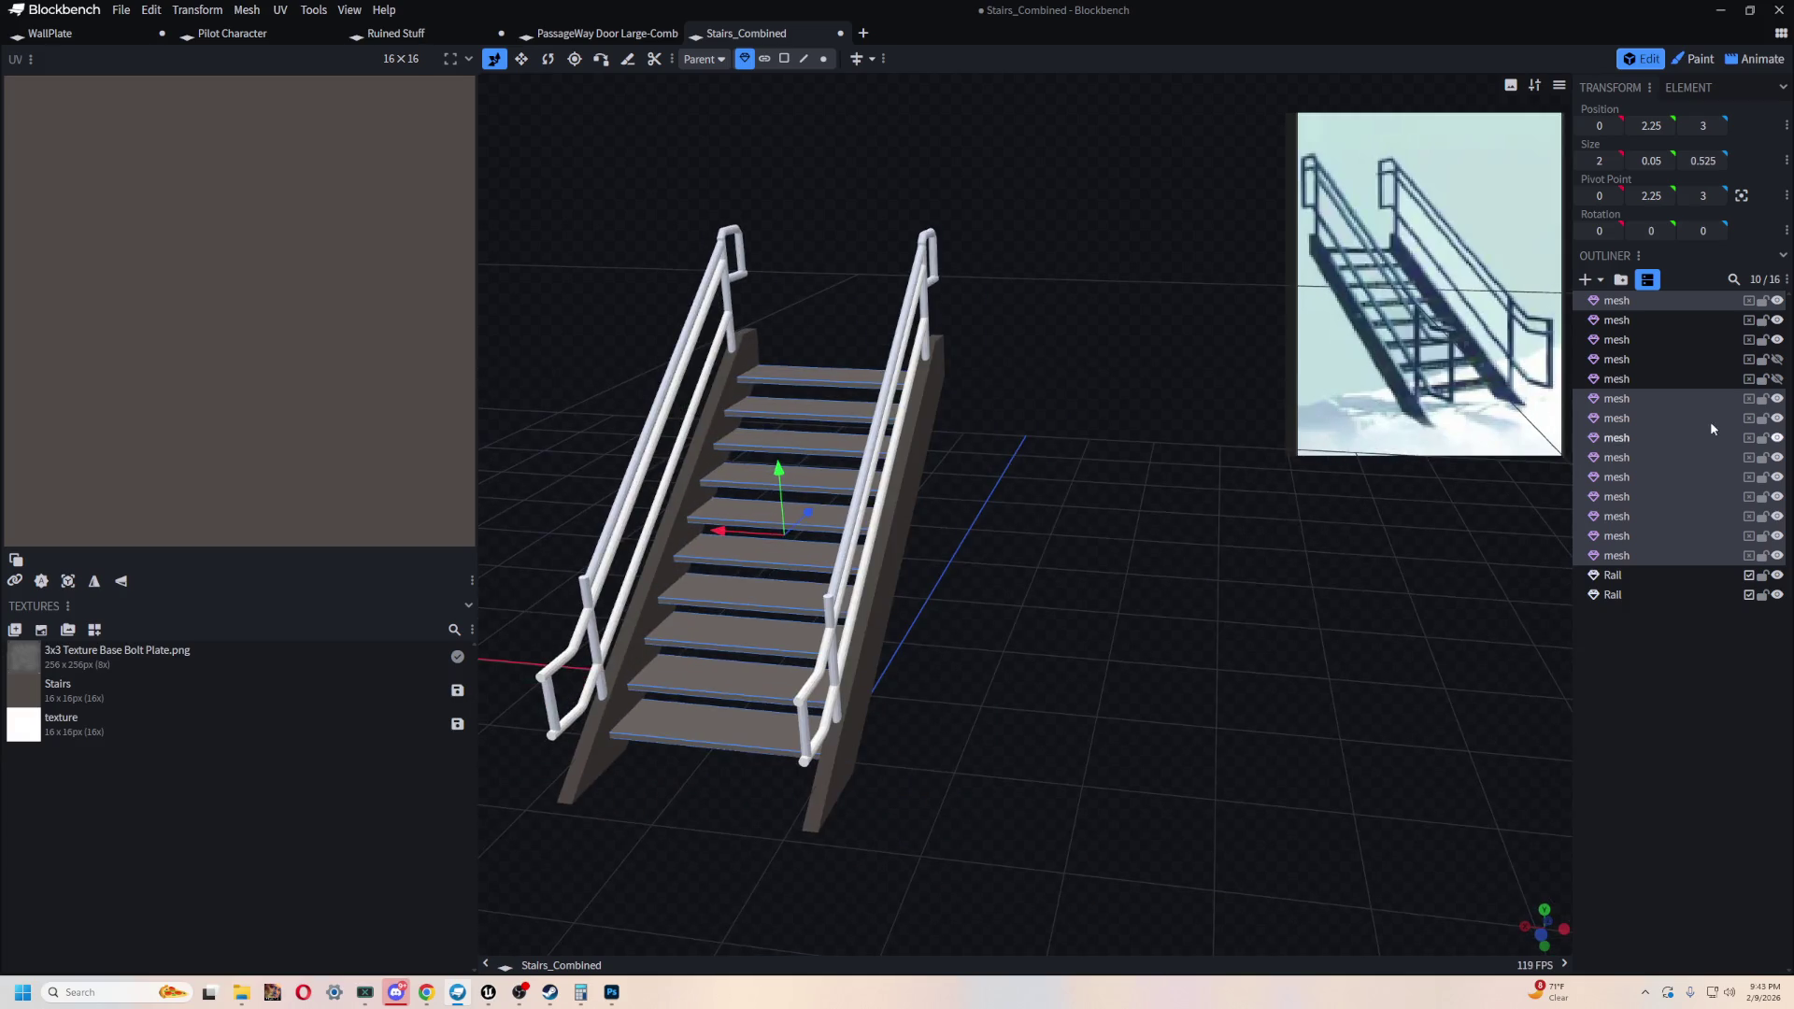
right_click(1622, 418)
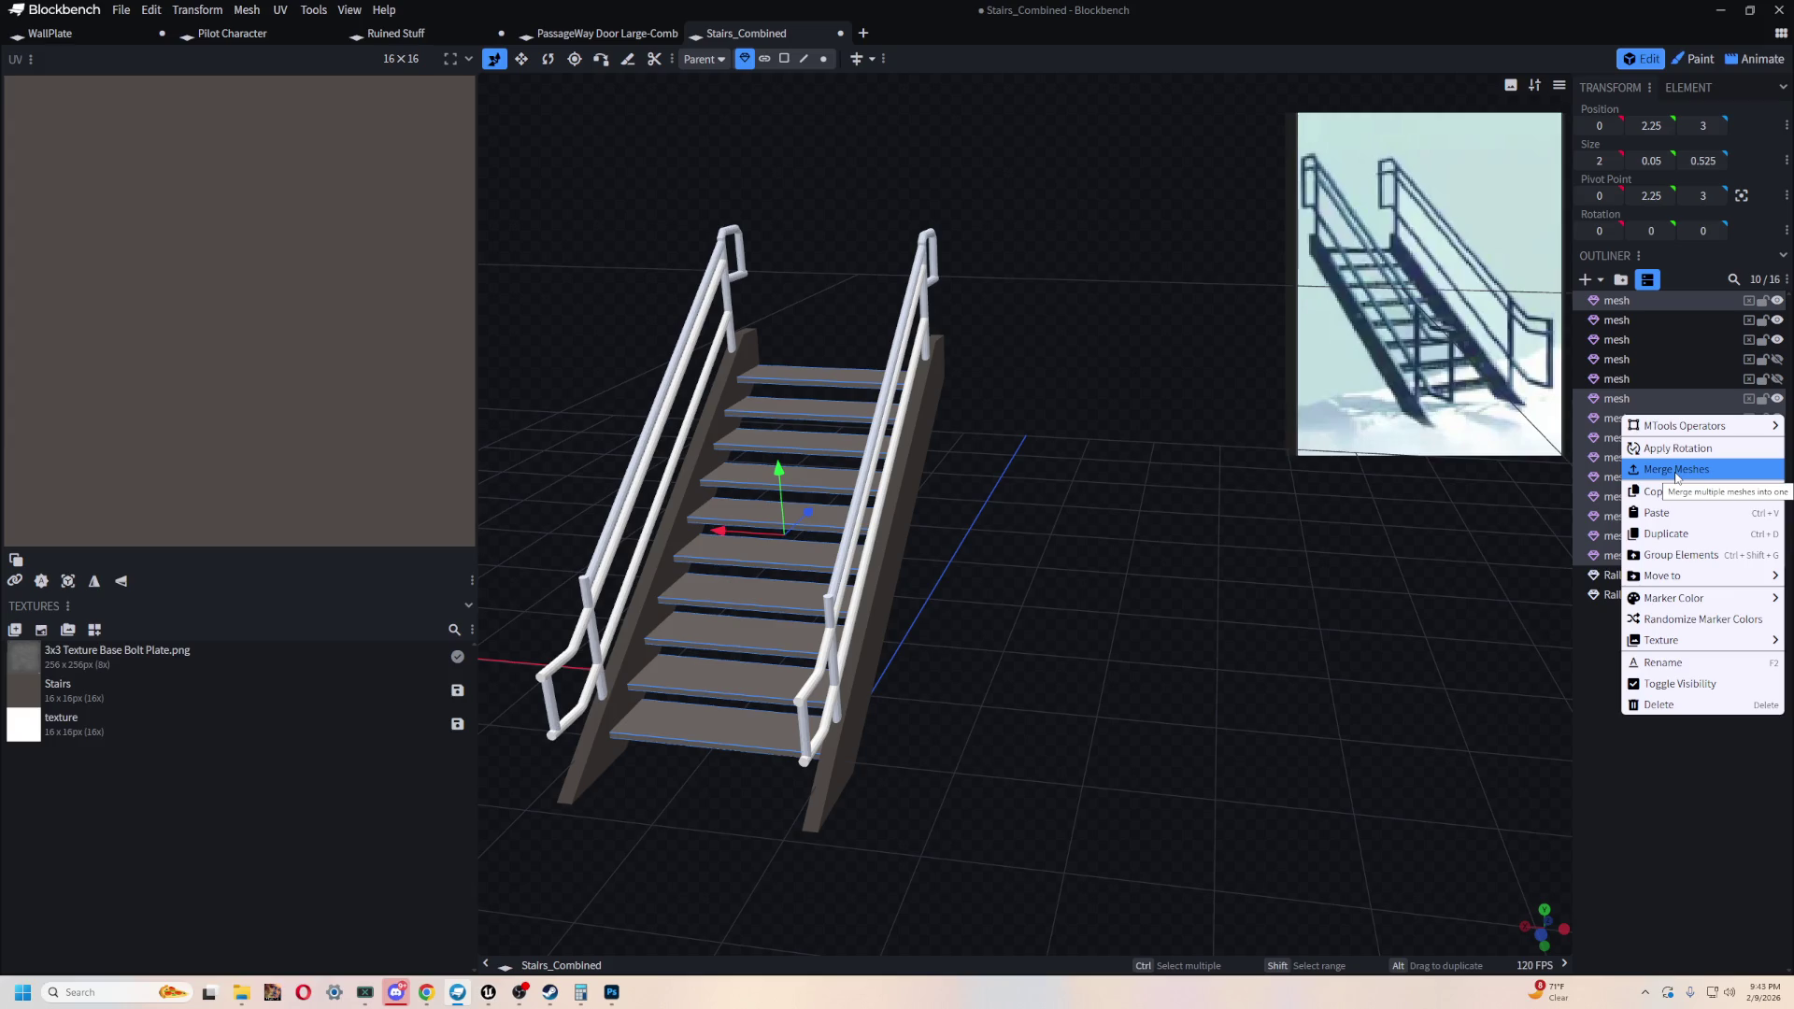
click(1677, 472)
mouse_move(1246, 574)
mouse_down()
mouse_move(1345, 588)
mouse_move(1125, 603)
mouse_move(1227, 587)
mouse_move(1264, 631)
mouse_up()
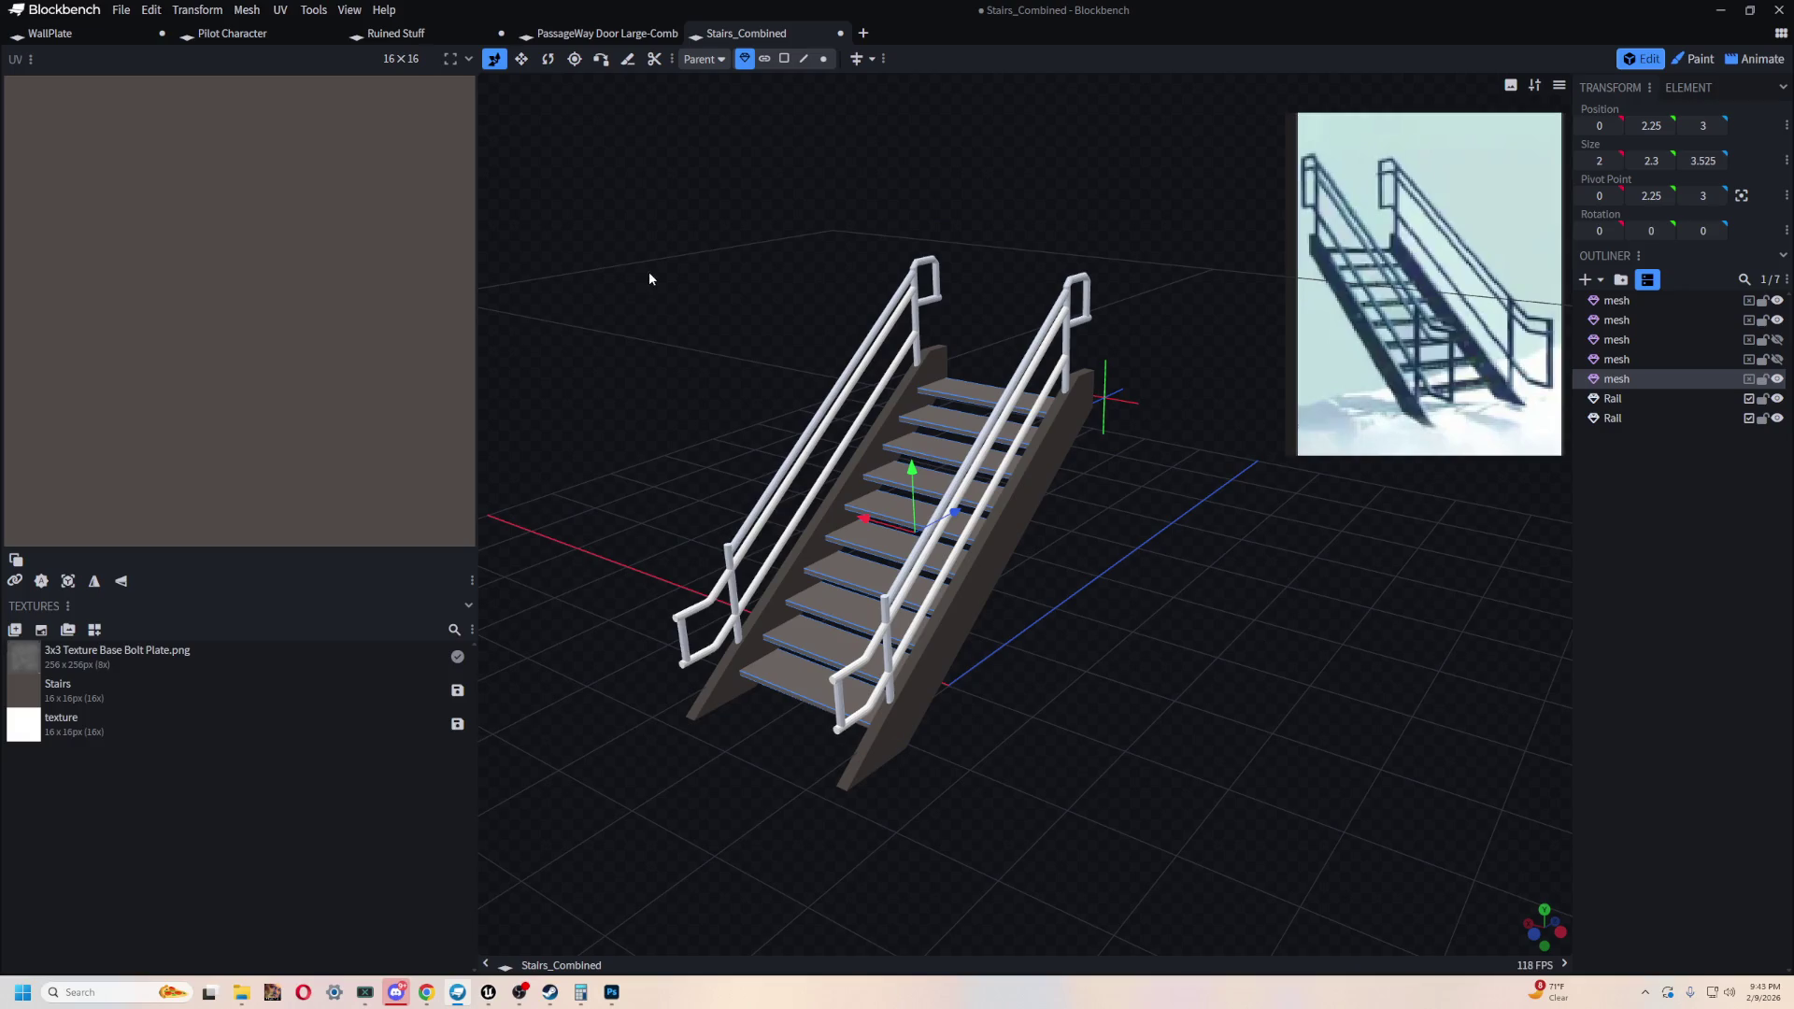
click(940, 412)
shift+click(1017, 494)
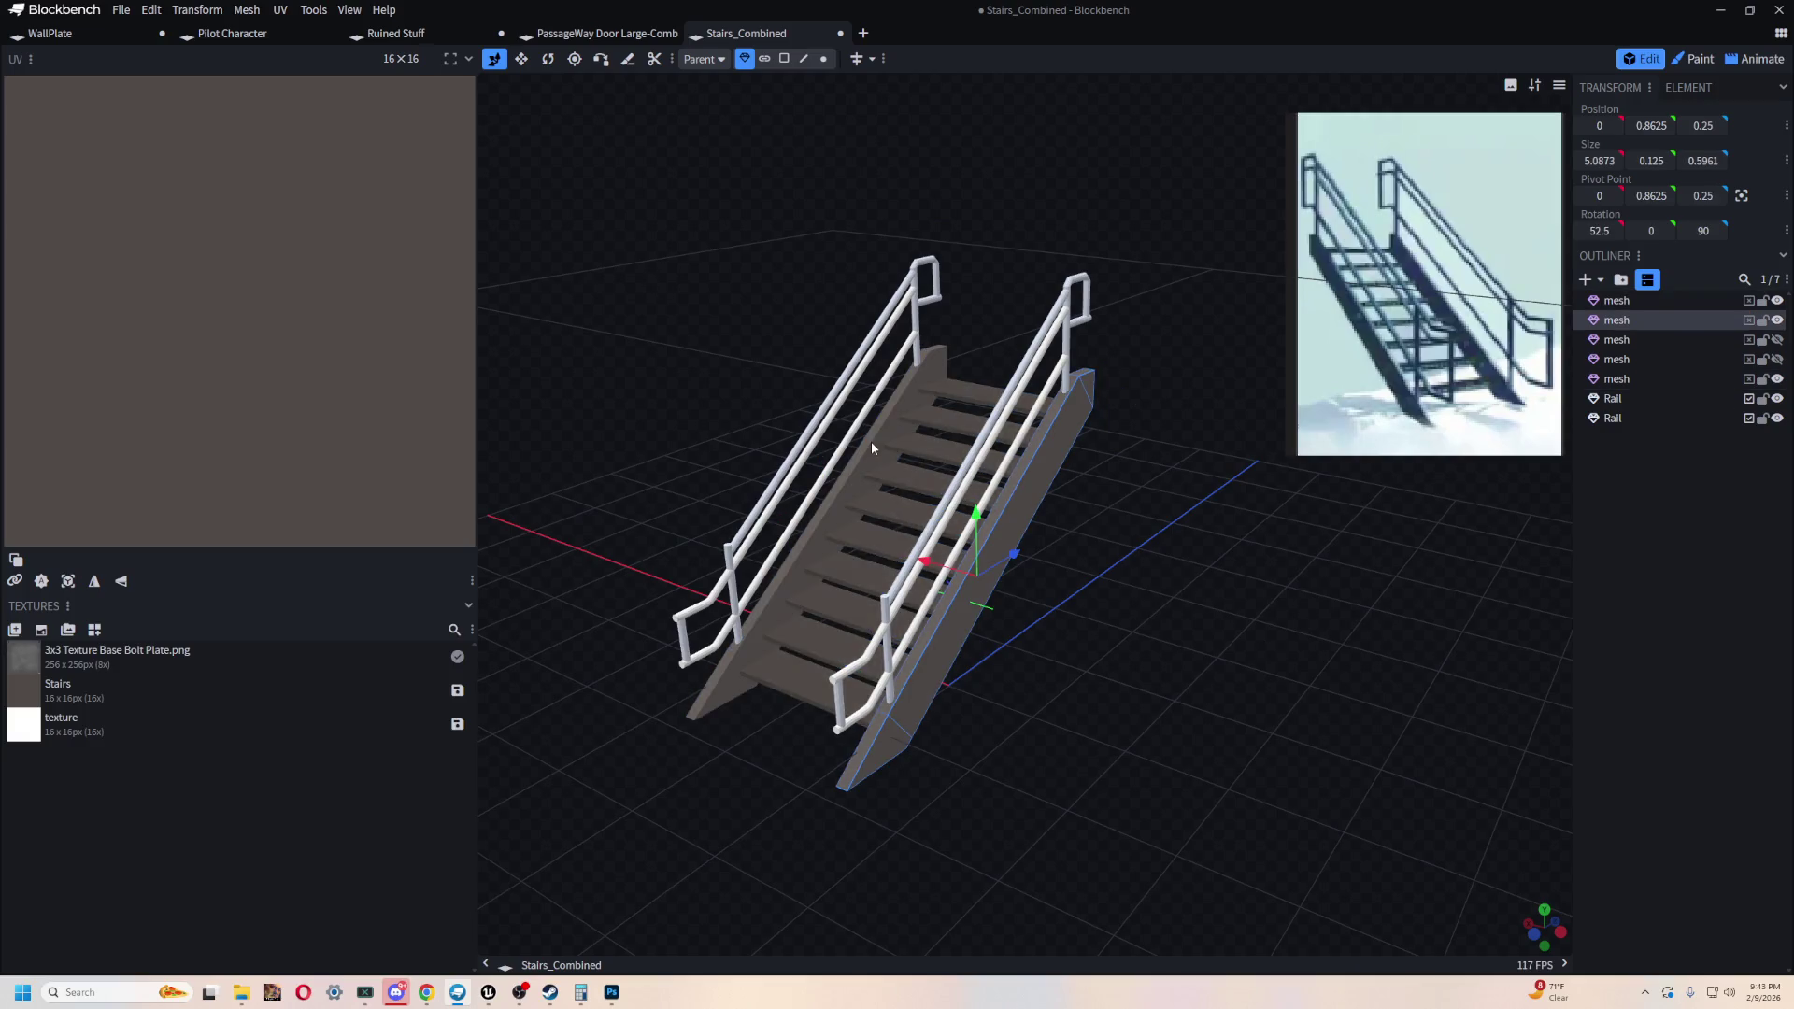
right_click(1629, 321)
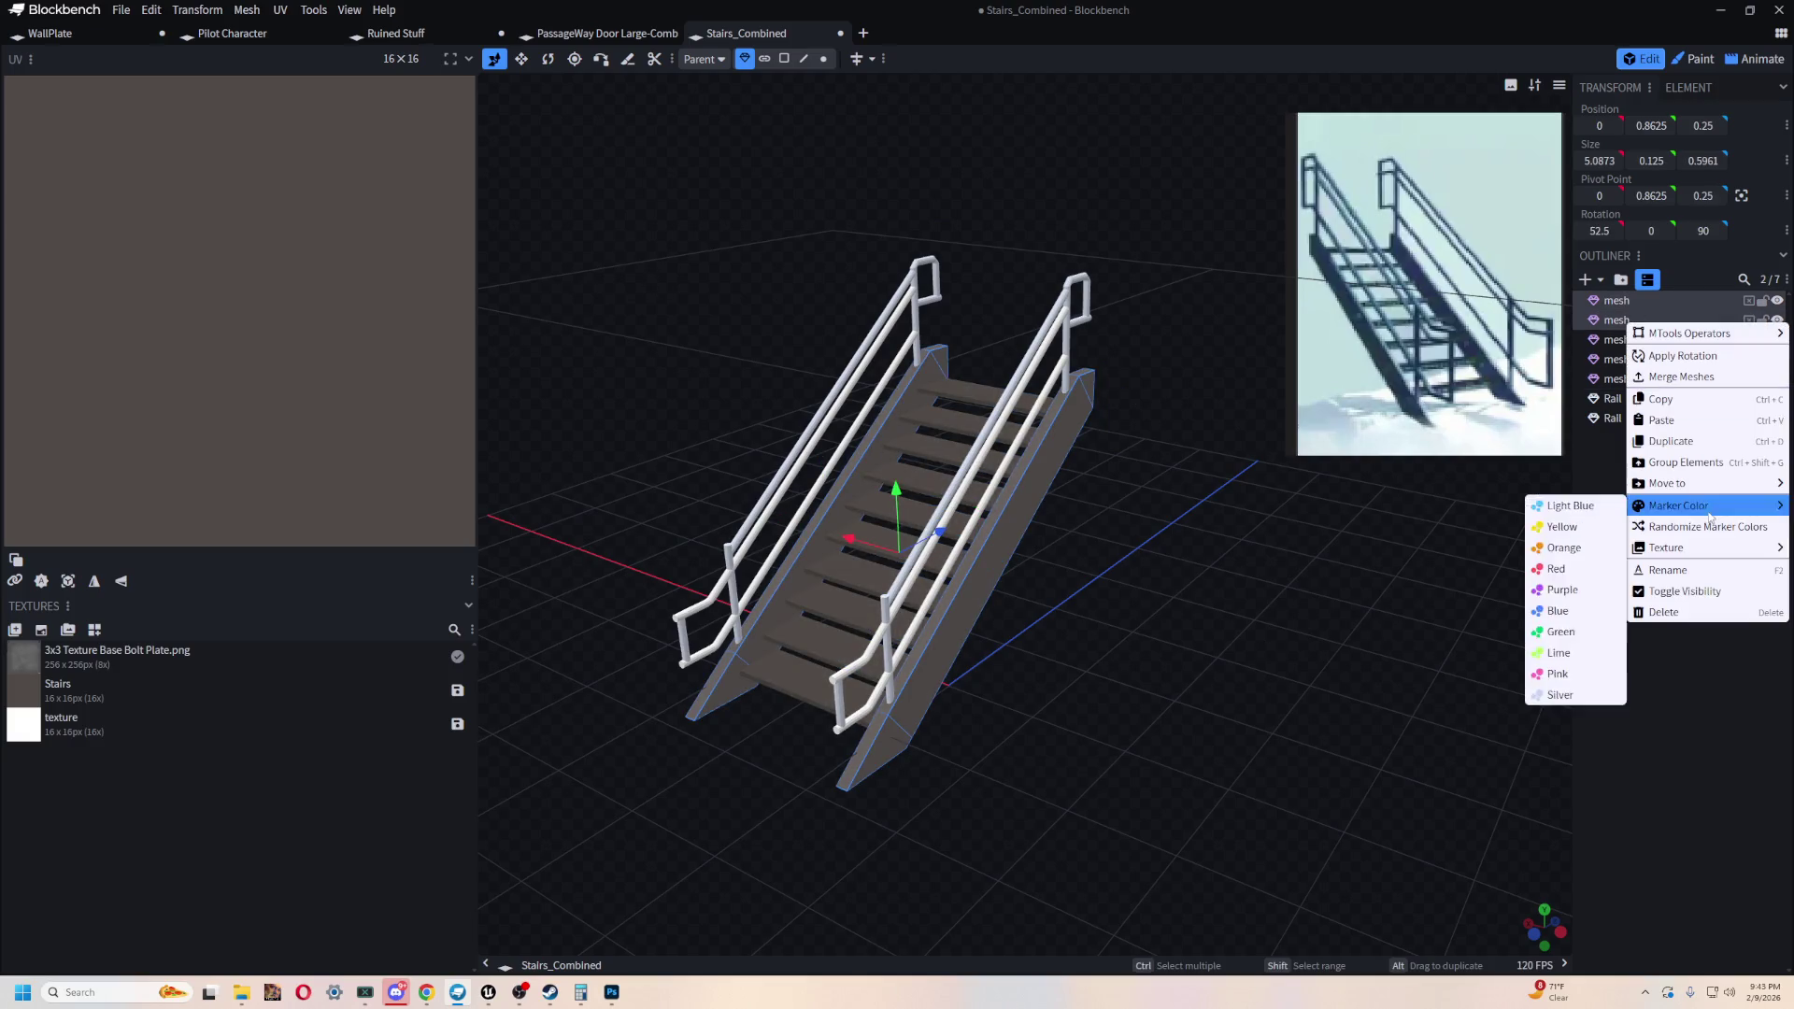
click(1681, 377)
scroll(1035, 713, up, 5)
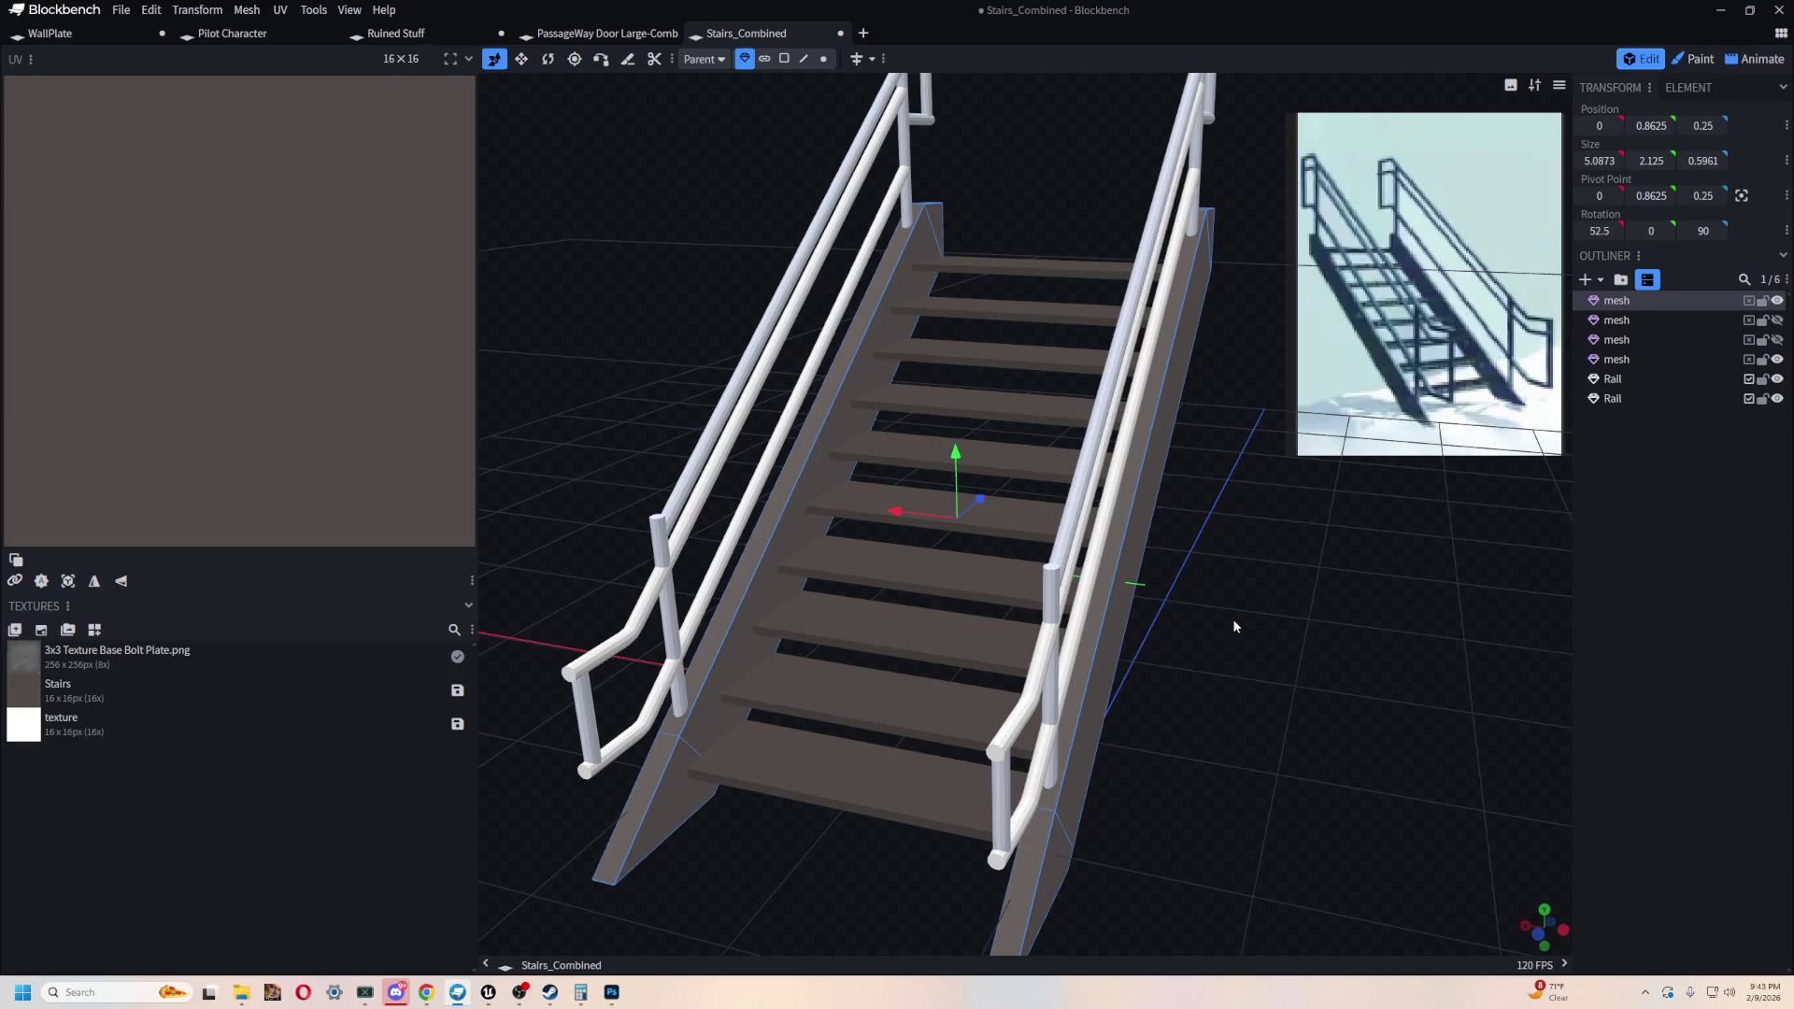
mouse_move(1234, 626)
mouse_down()
mouse_move(1235, 657)
mouse_move(1196, 652)
mouse_move(1133, 552)
mouse_move(1289, 667)
mouse_move(741, 244)
mouse_up()
click(1065, 346)
shift+click(887, 318)
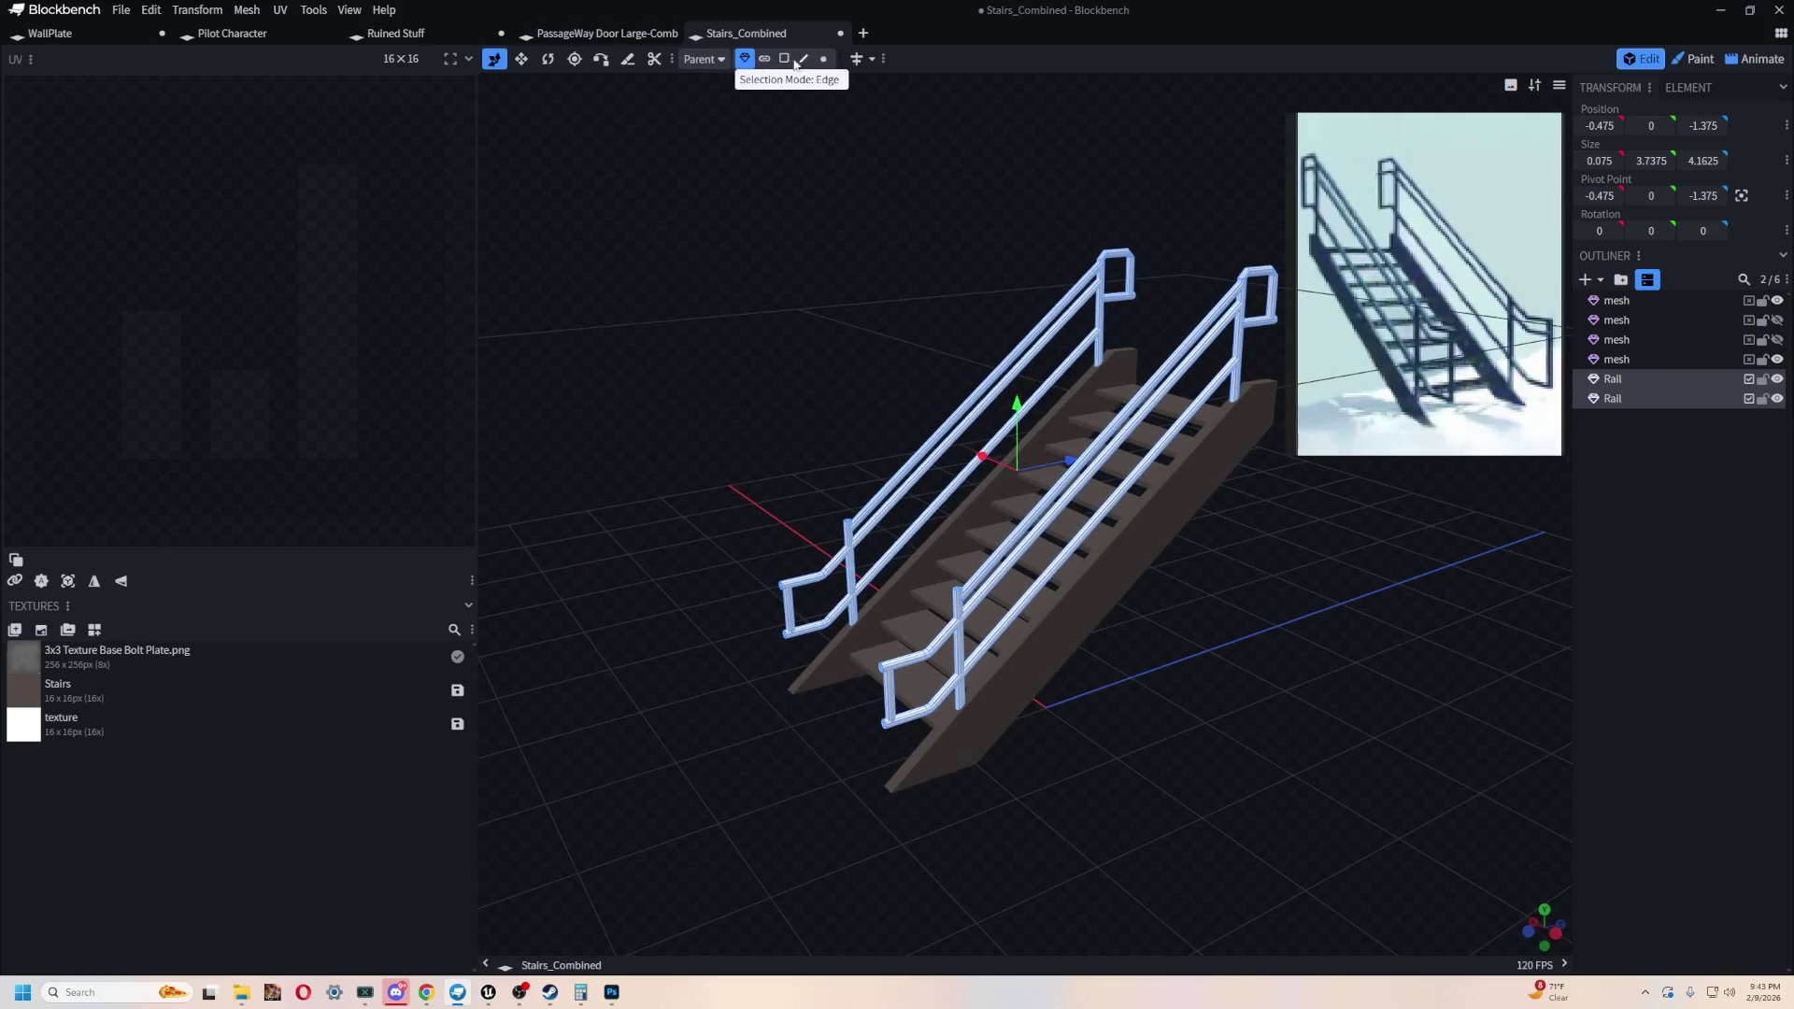
mouse_move(834, 338)
mouse_down()
mouse_move(826, 301)
mouse_move(897, 308)
mouse_up()
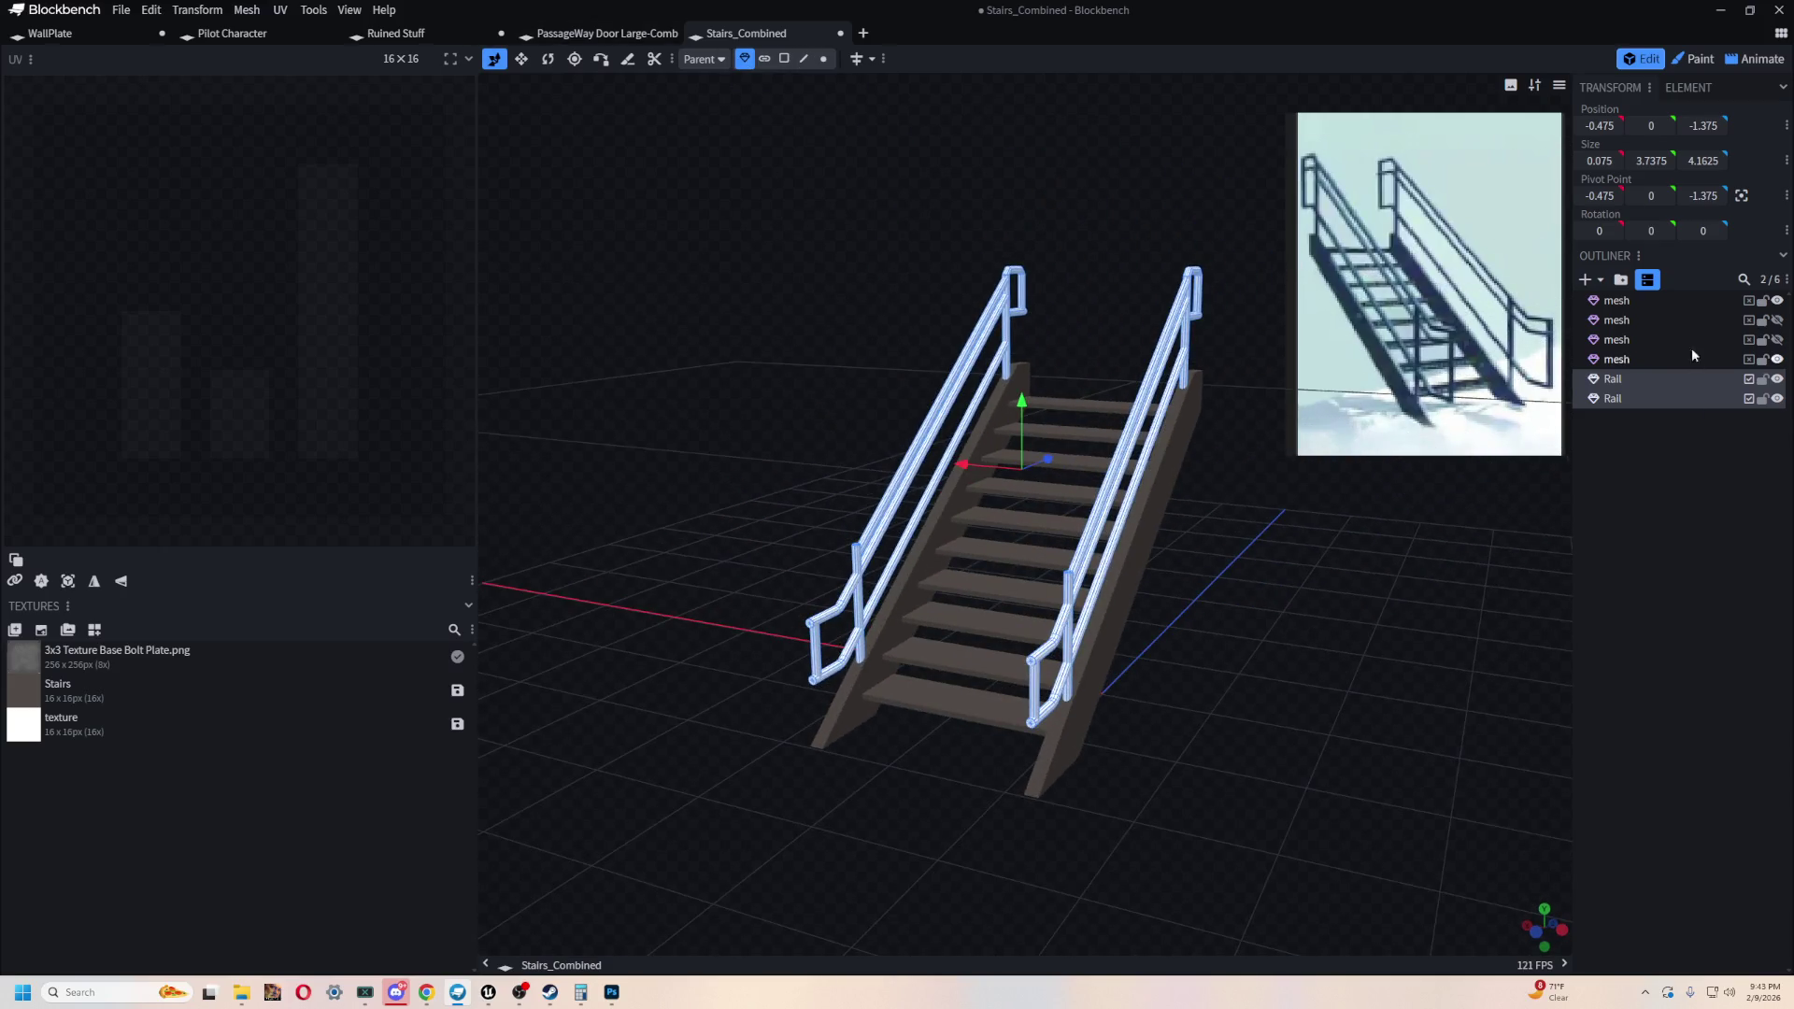
- Rename the first stair mesh in the Outliner to Sides
click(1617, 339)
click(1617, 300)
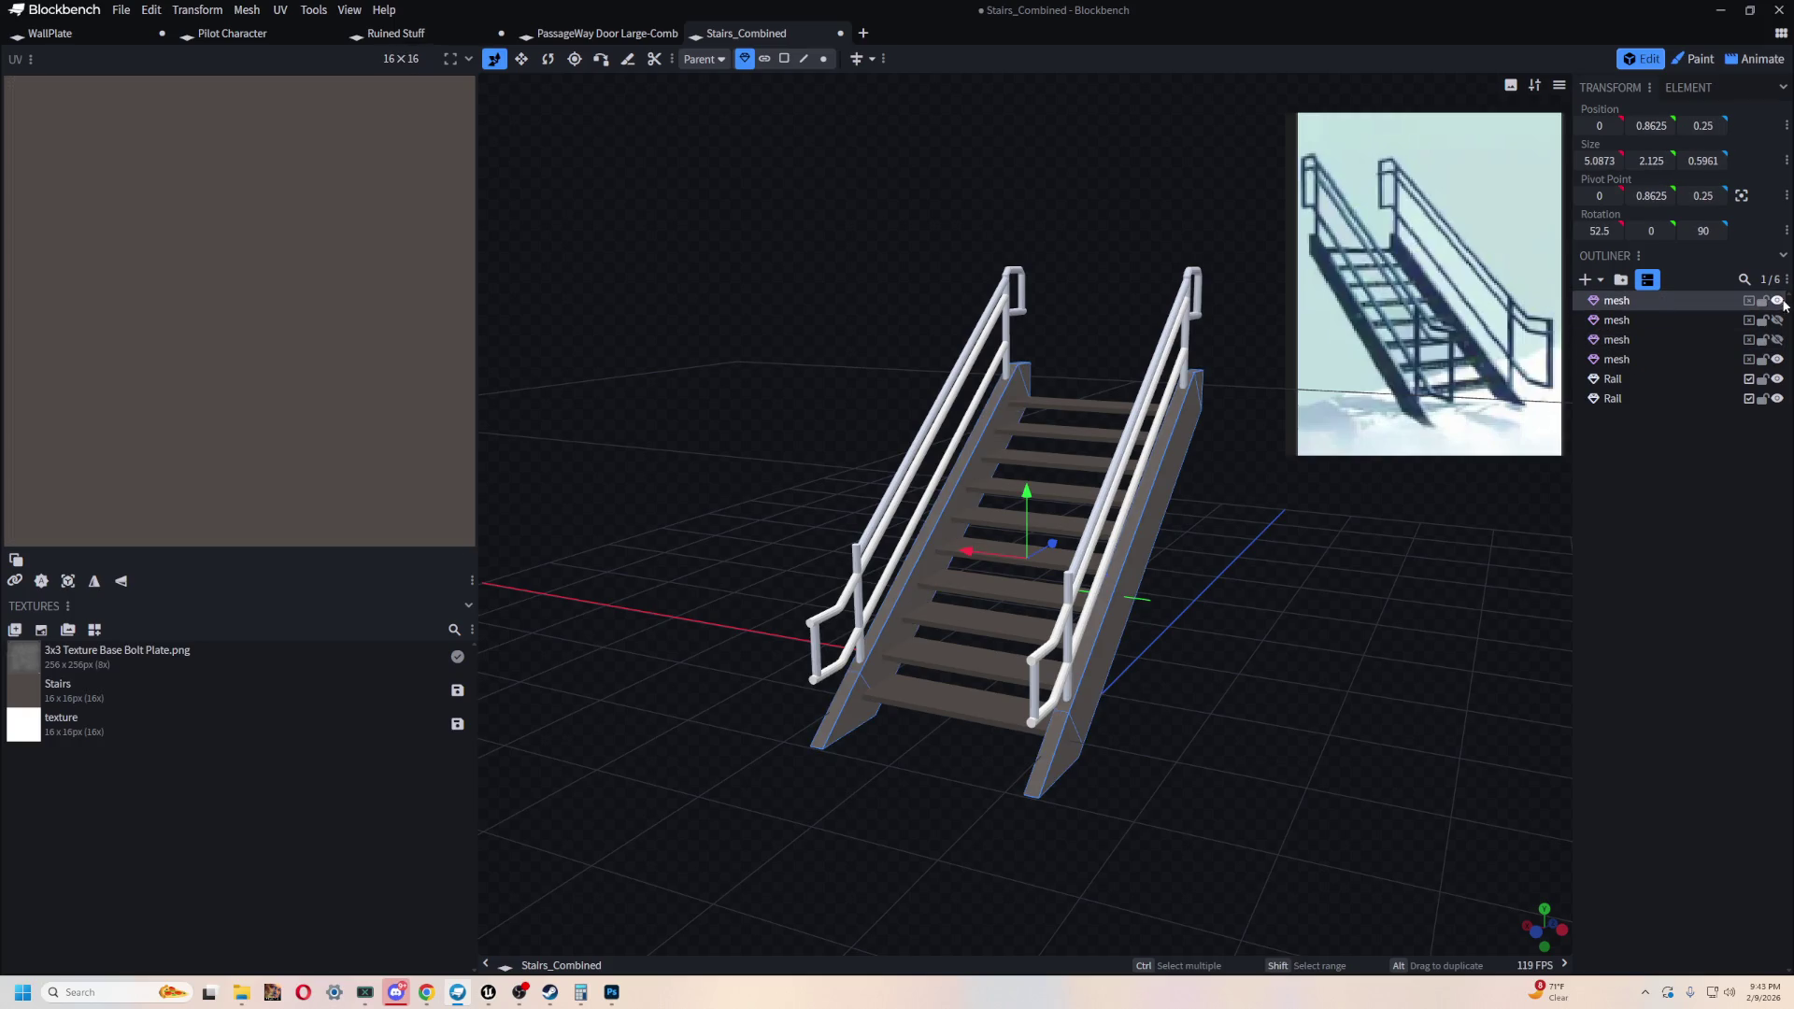
double_click(1628, 297)
text(R)
- Unhide the first metal plate mesh and move it off the stairs to X -4
click(1617, 321)
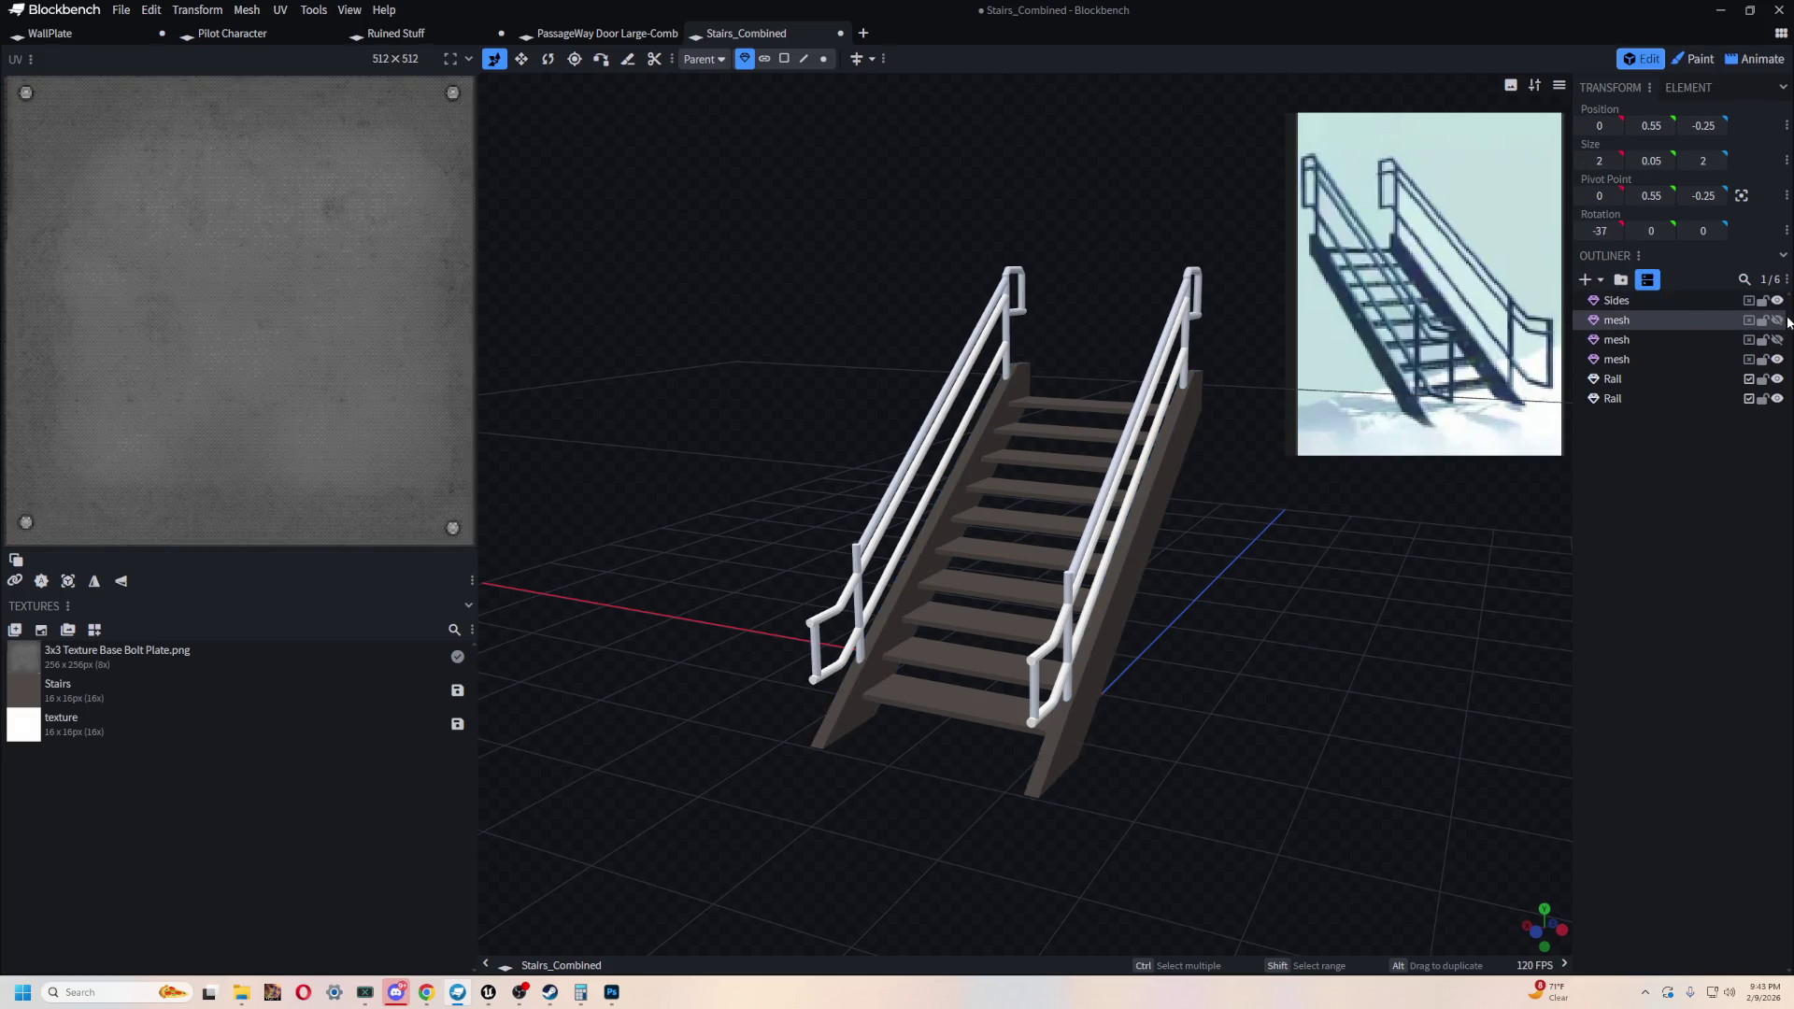
click(1777, 321)
click(1777, 320)
click(1764, 320)
click(1764, 321)
click(1777, 321)
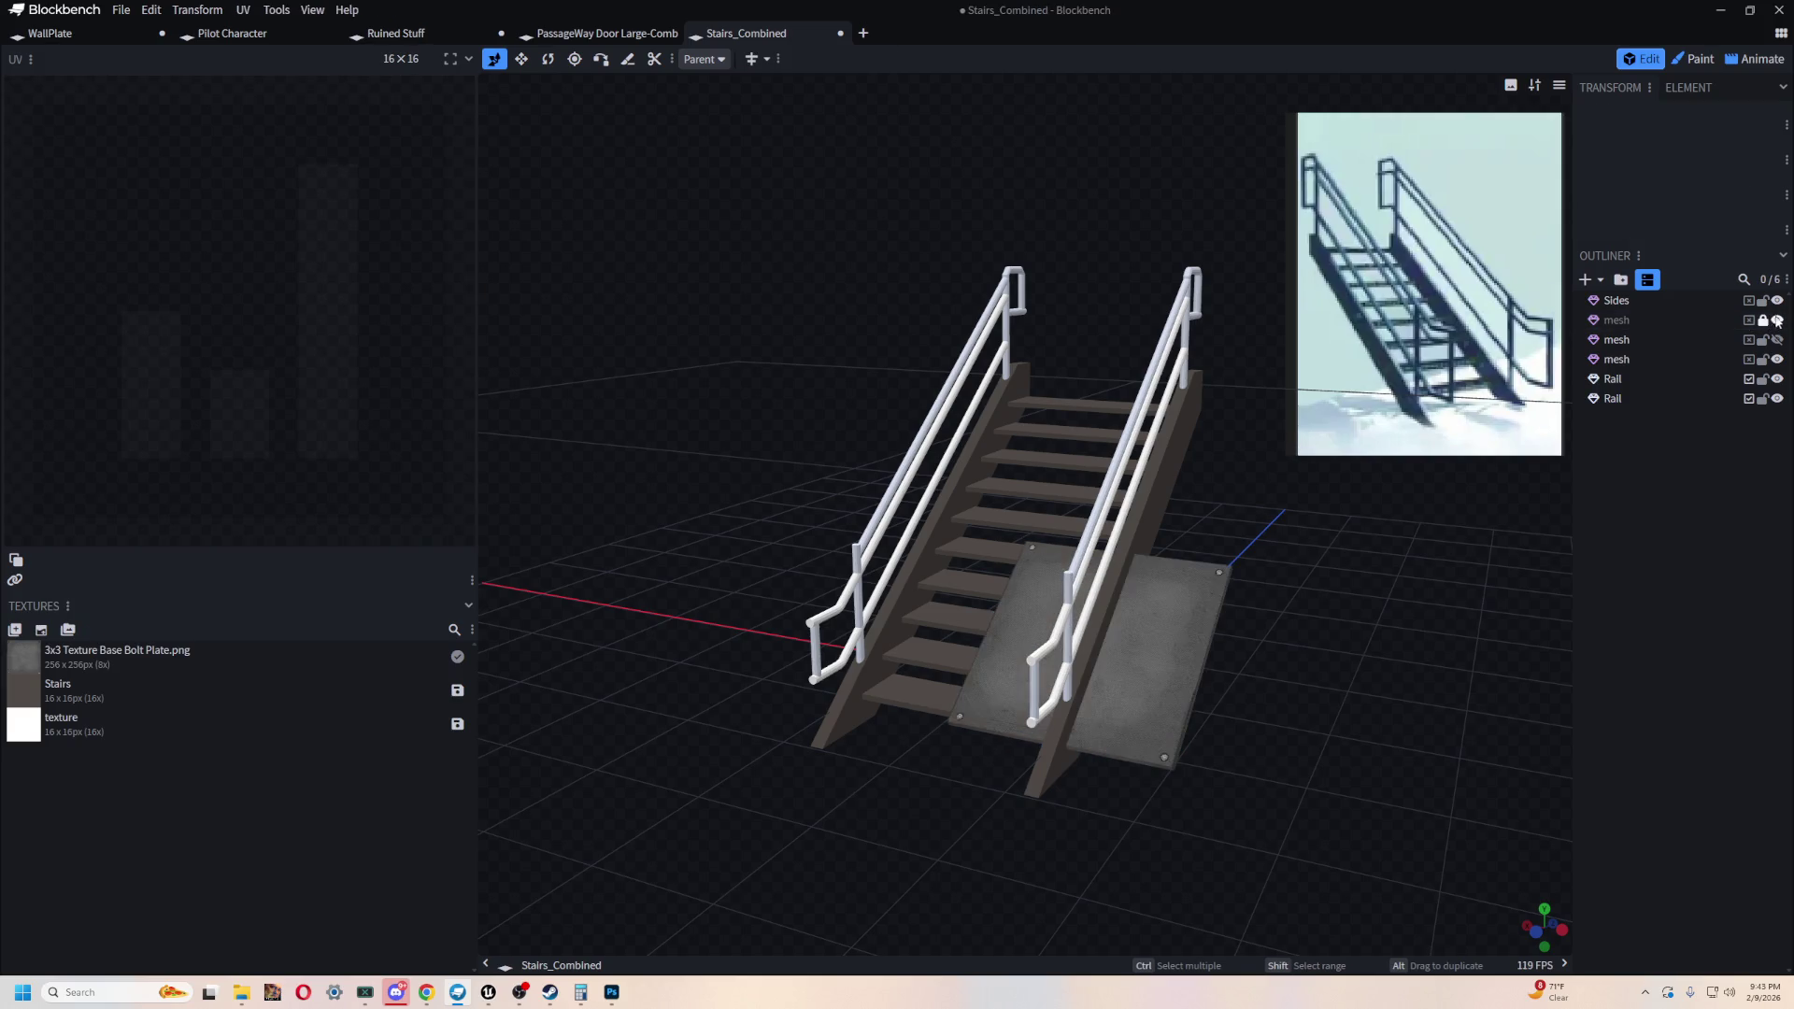
click(1624, 323)
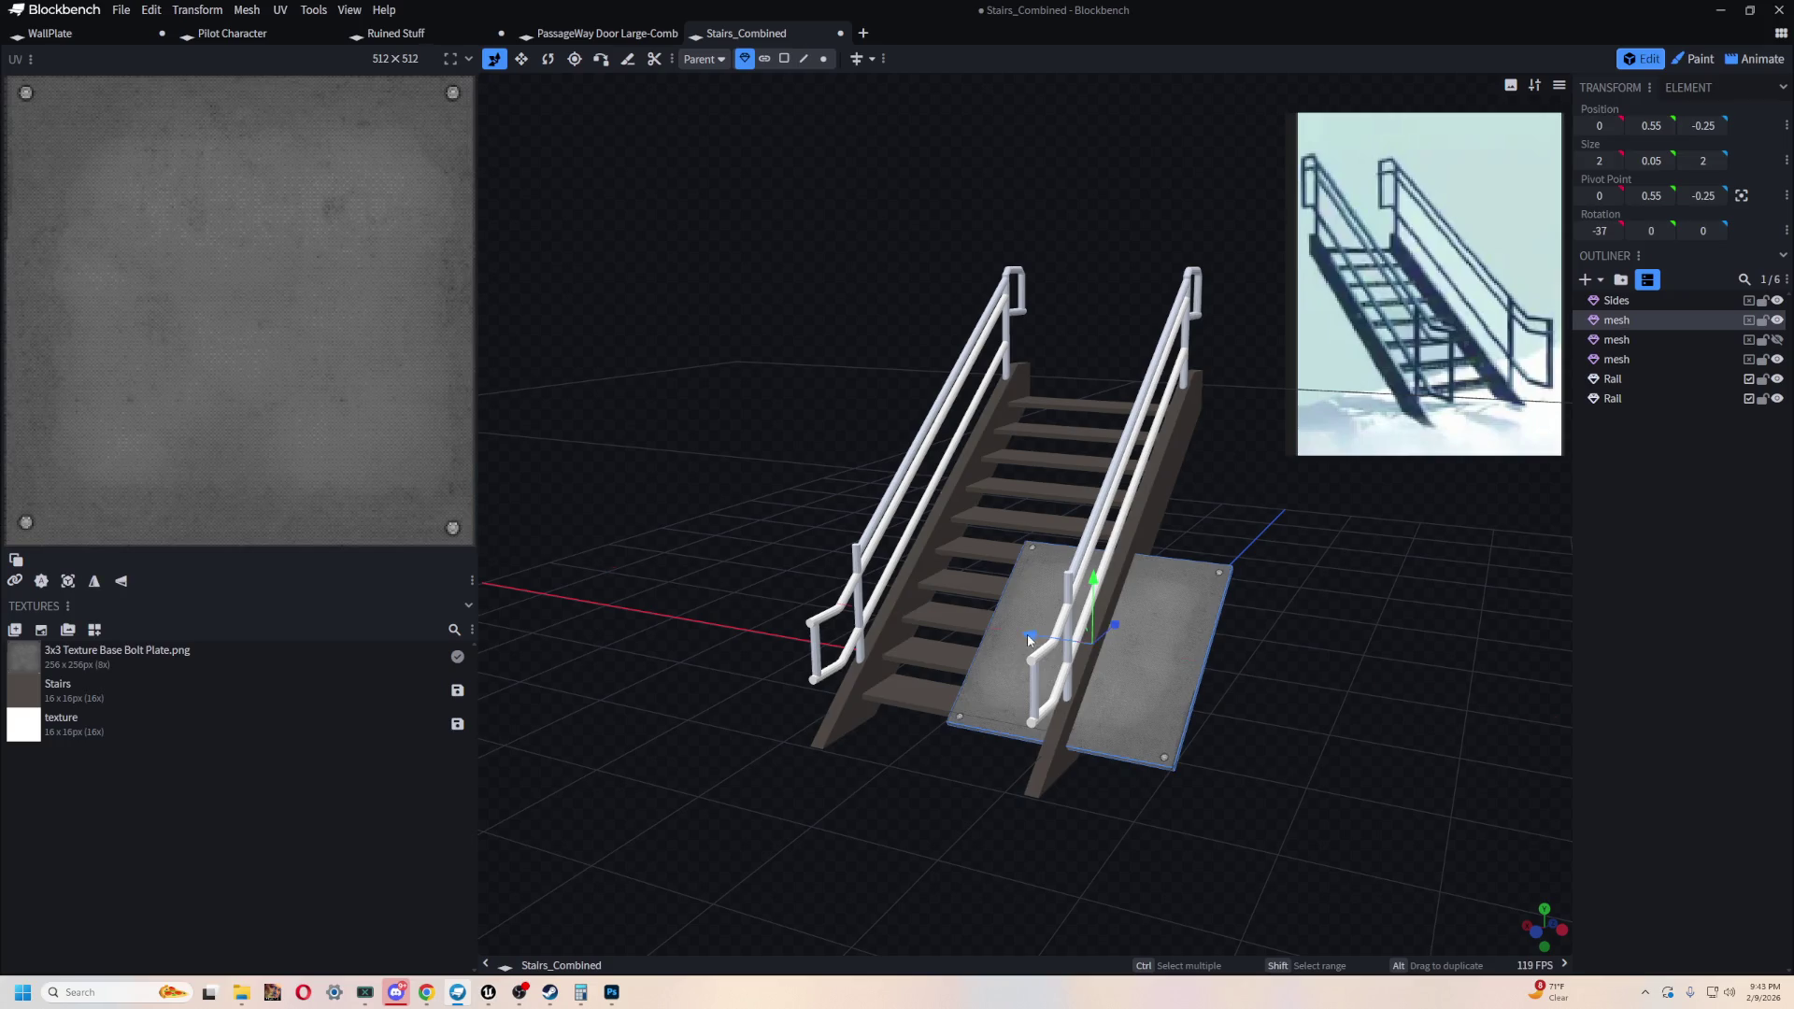
drag(1029, 641, 1470, 738)
mouse_move(1469, 737)
right_down()
mouse_move(1266, 688)
mouse_move(1248, 659)
right_up()
- Unhide the second metal plate and move it beside the first one
click(1634, 344)
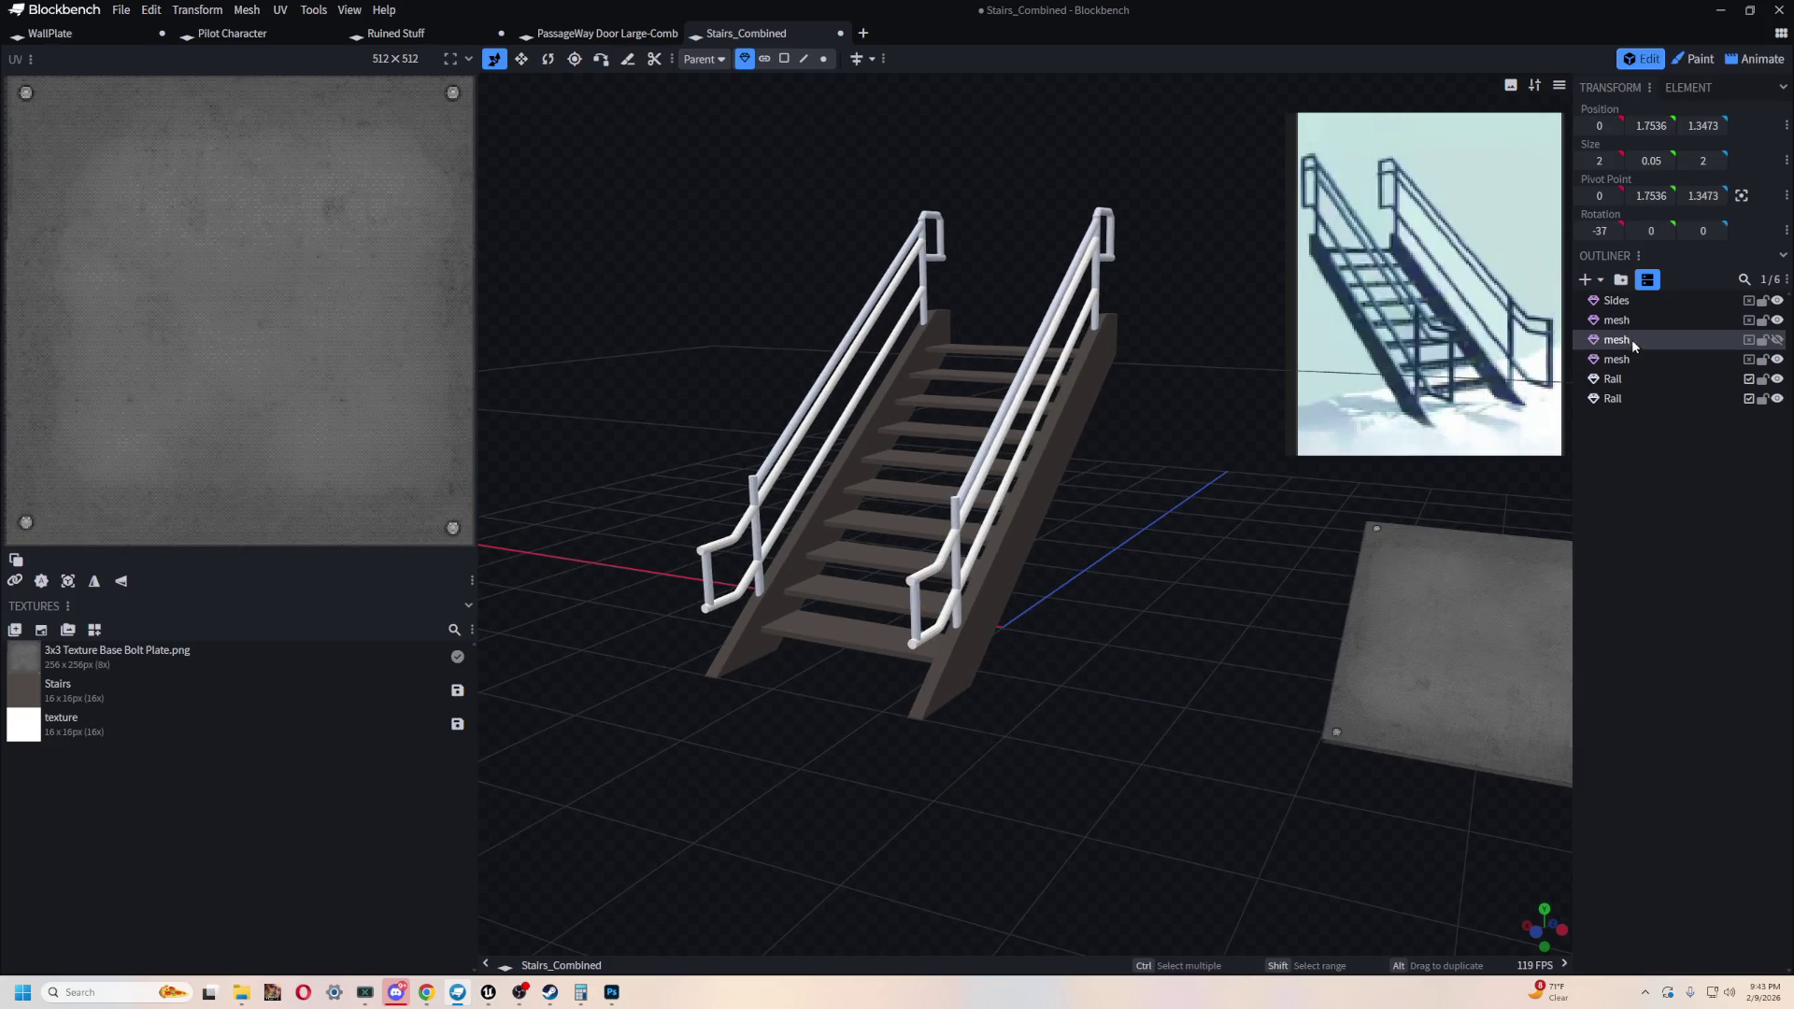
click(1778, 341)
mouse_move(1101, 425)
mouse_down()
mouse_move(1409, 473)
mouse_move(1167, 616)
mouse_move(1098, 591)
mouse_move(1229, 630)
mouse_up()
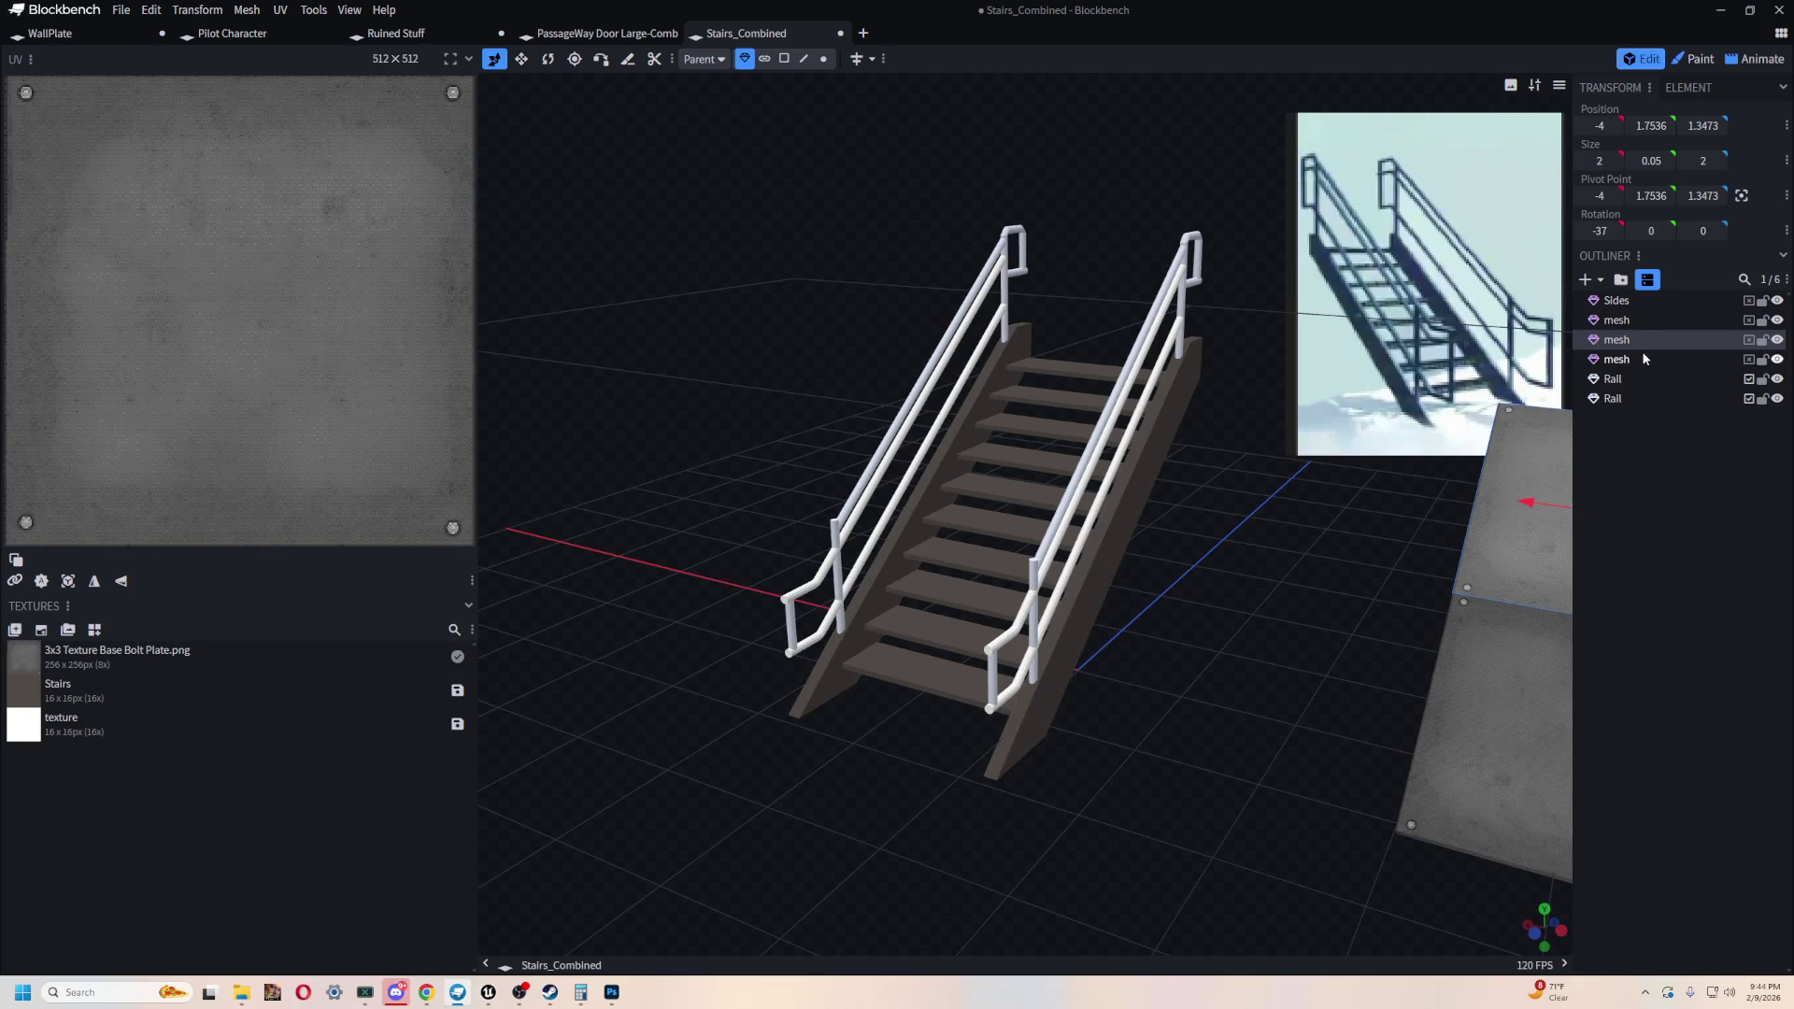
click(1673, 359)
right_drag(1439, 598, 1189, 536)
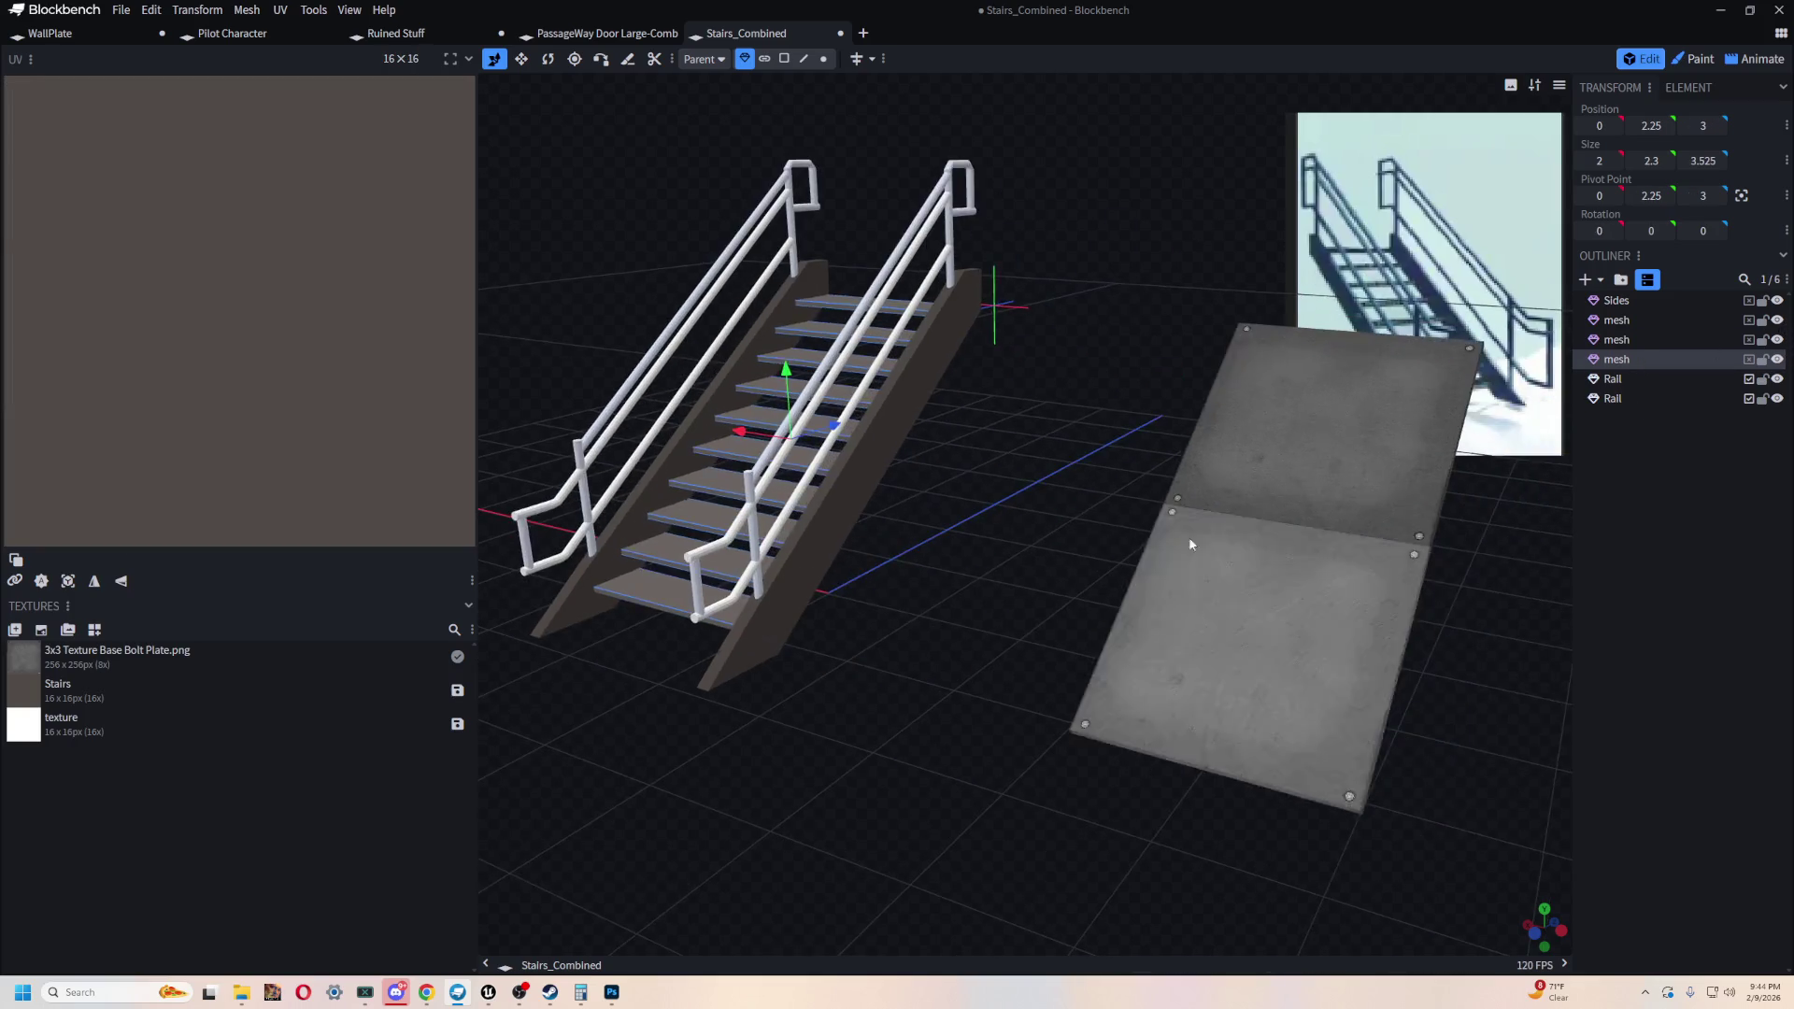
click(1206, 477)
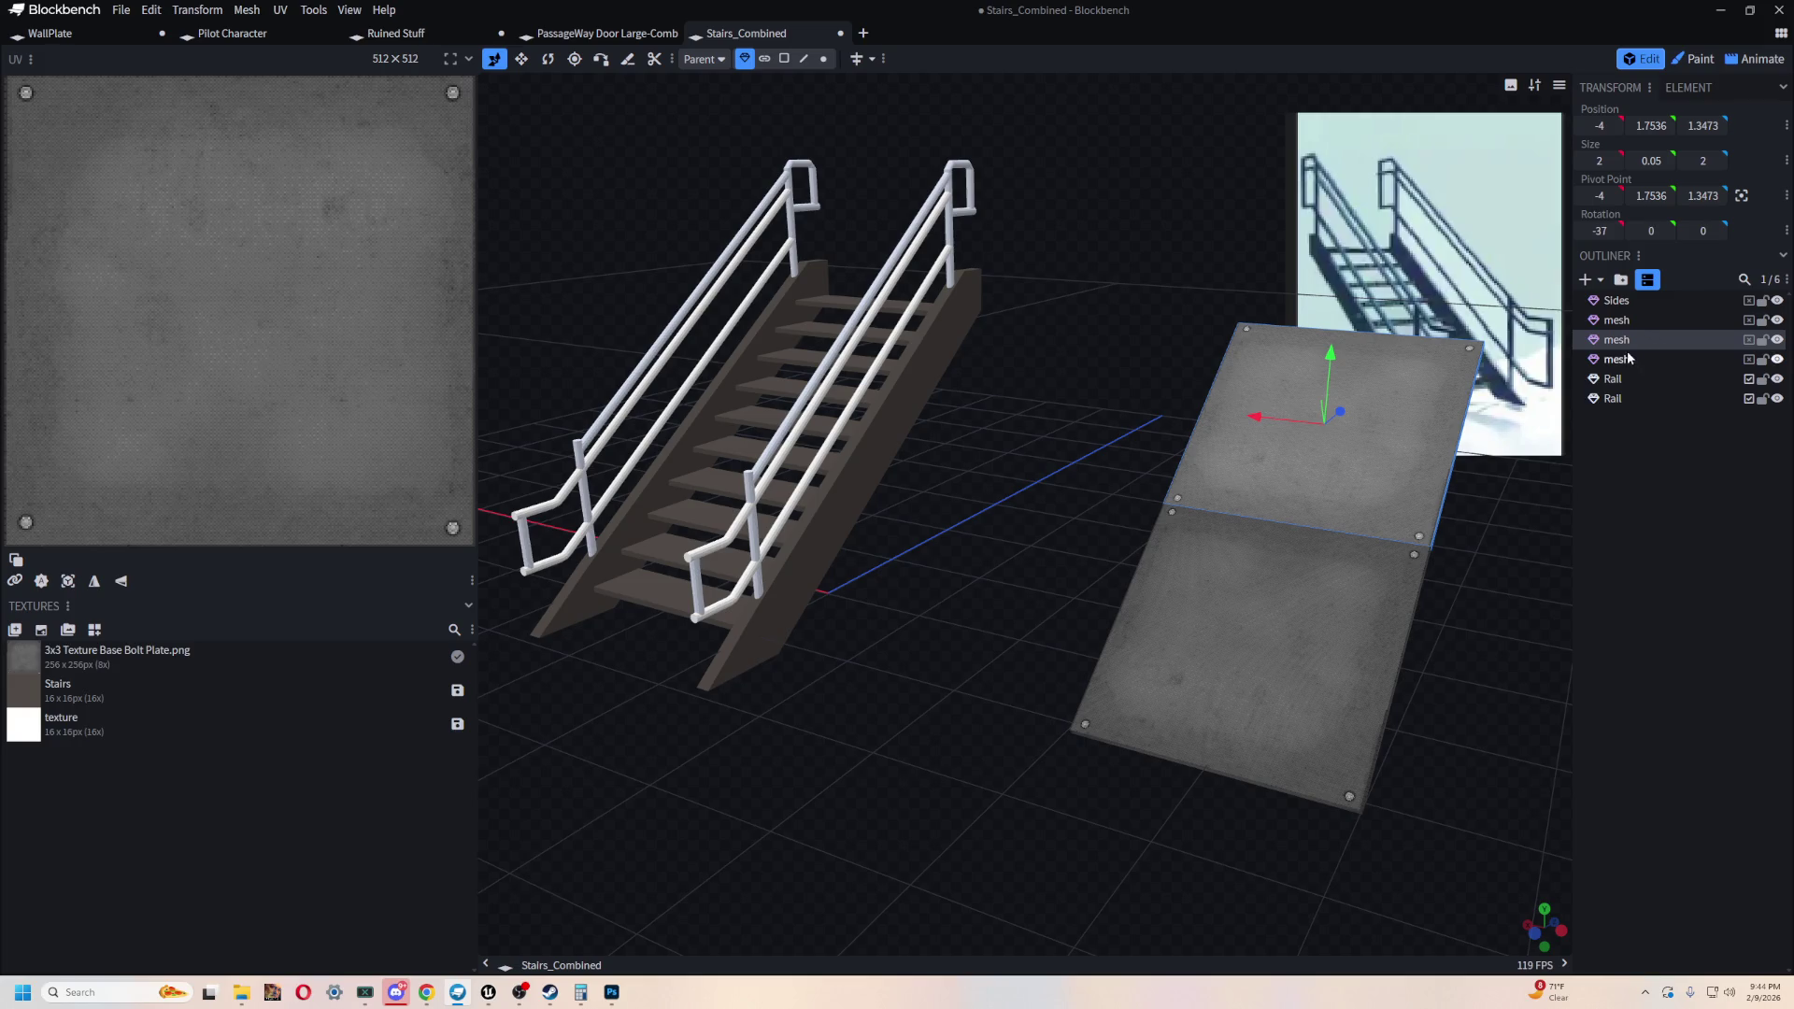
right_drag(1093, 478, 1278, 478)
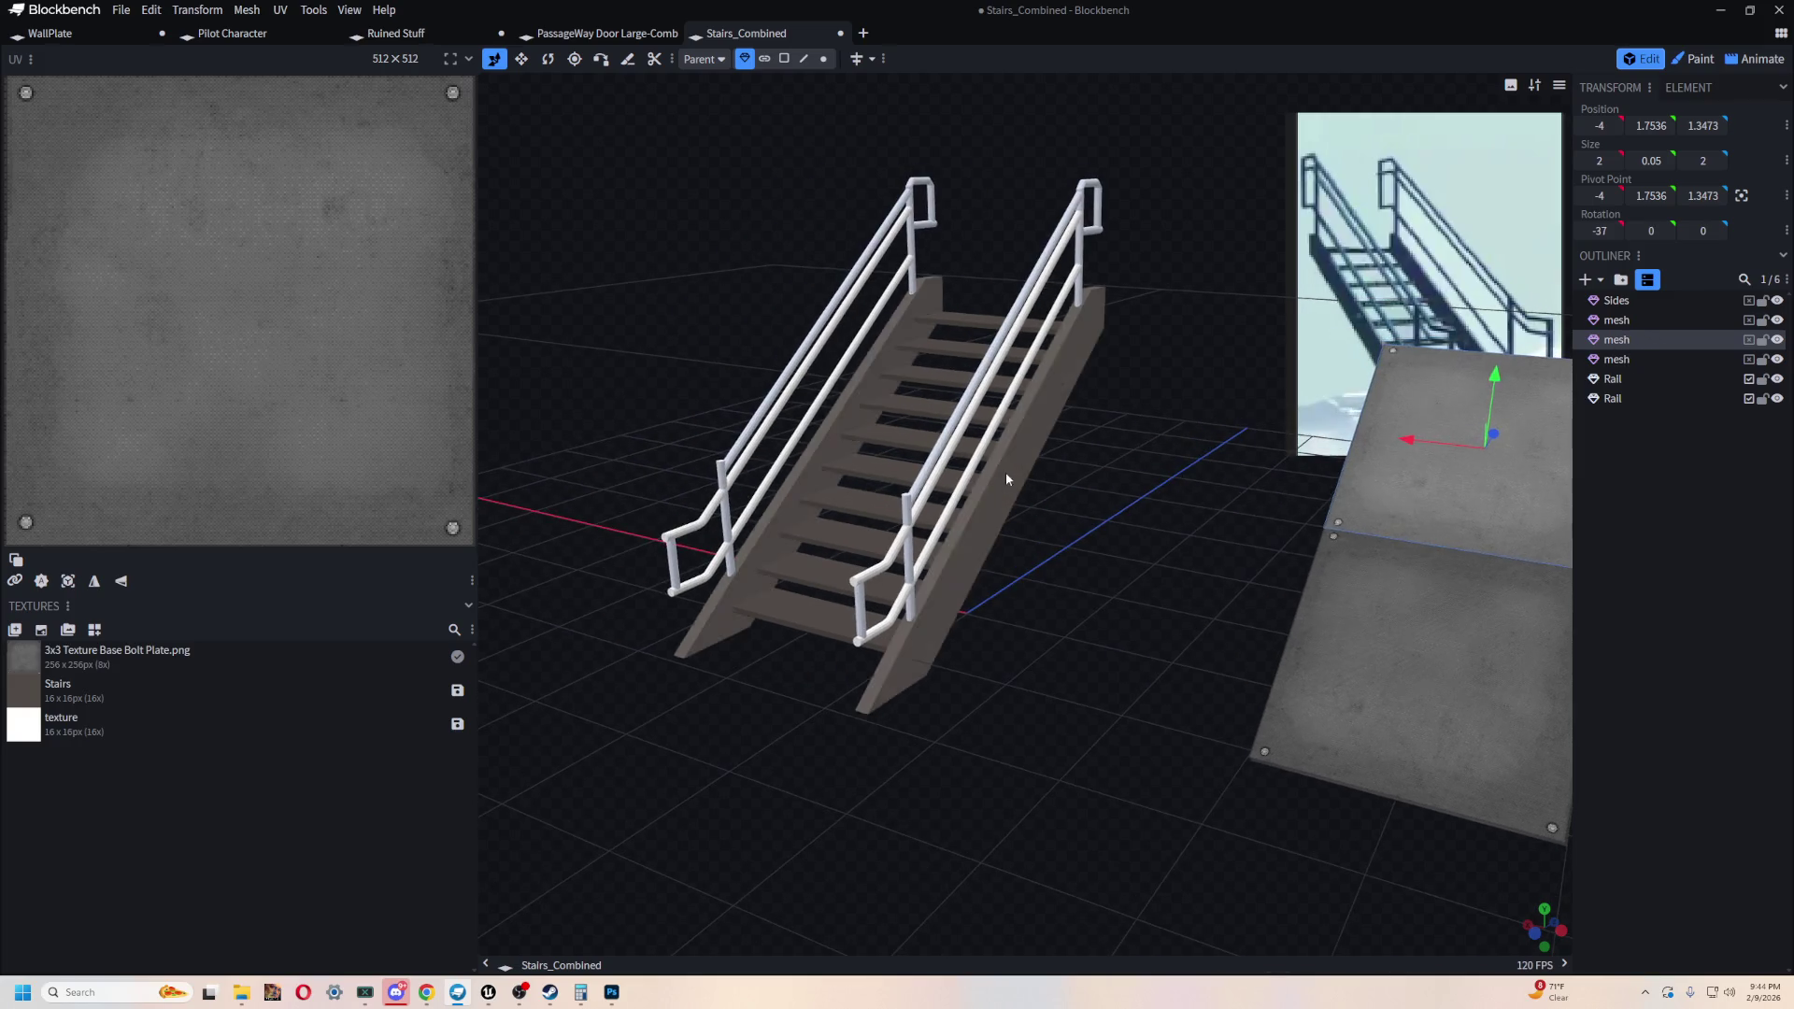
click(1002, 473)
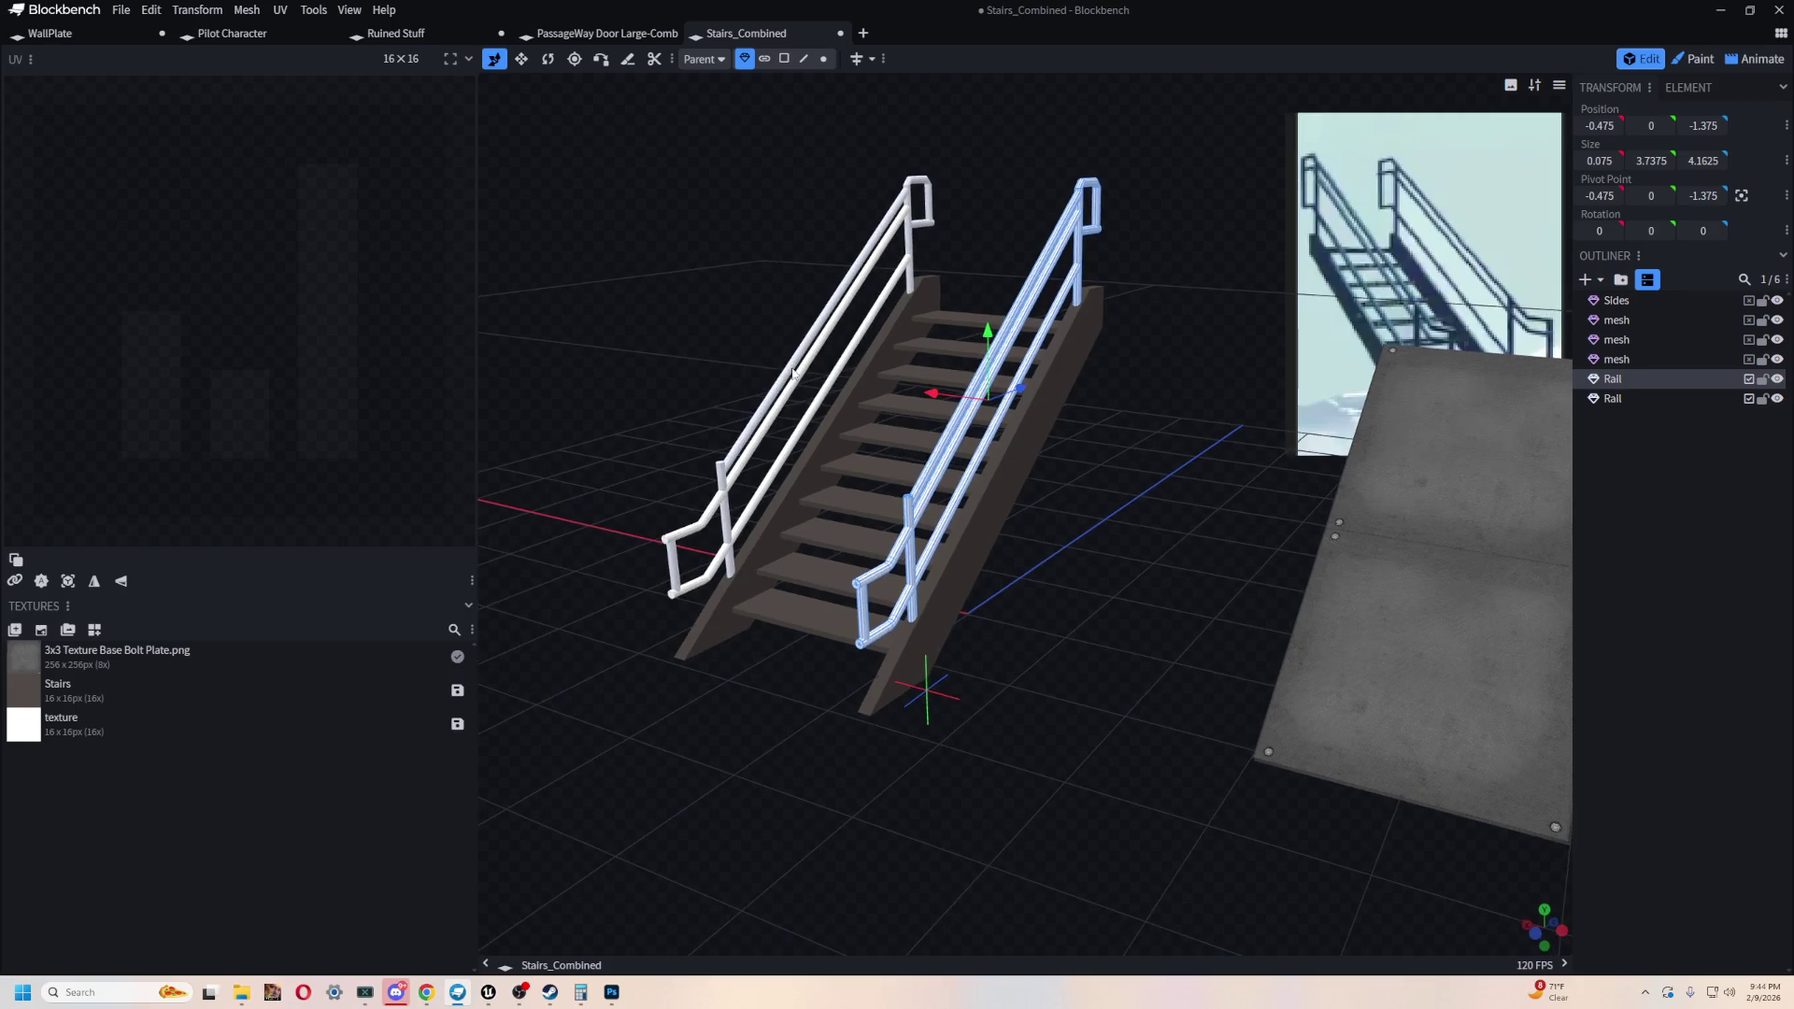
- Box-select the stair flight, sides and rails and paste a duplicate
click(780, 369)
right_drag(758, 324, 929, 393)
mouse_move(713, 228)
ctrl+mouse_down()
mouse_move(853, 409)
mouse_move(1281, 797)
mouse_move(1173, 746)
ctrl+mouse_up()
mouse_move(1174, 746)
right_down()
mouse_move(1006, 828)
mouse_move(981, 802)
right_up()
mouse_move(982, 802)
mouse_down()
mouse_move(949, 722)
mouse_move(1001, 191)
mouse_up()
mouse_move(759, 641)
mouse_down()
mouse_move(898, 717)
mouse_move(1016, 681)
mouse_move(1095, 739)
mouse_up()
key(ctrl+v)
- Rotate the stair copy to 90 / -37.5 / 180 for its new heading
mouse_move(1087, 647)
mouse_down()
mouse_move(1041, 733)
mouse_move(913, 692)
mouse_move(1092, 342)
mouse_move(897, 421)
mouse_move(812, 355)
mouse_move(845, 649)
mouse_move(1159, 557)
mouse_move(843, 372)
mouse_move(1242, 476)
mouse_up()
key(r)
mouse_move(1097, 542)
mouse_down()
mouse_move(996, 534)
mouse_move(991, 648)
mouse_move(934, 654)
mouse_move(1101, 661)
mouse_move(1430, 347)
mouse_up()
key(ctrl+z)
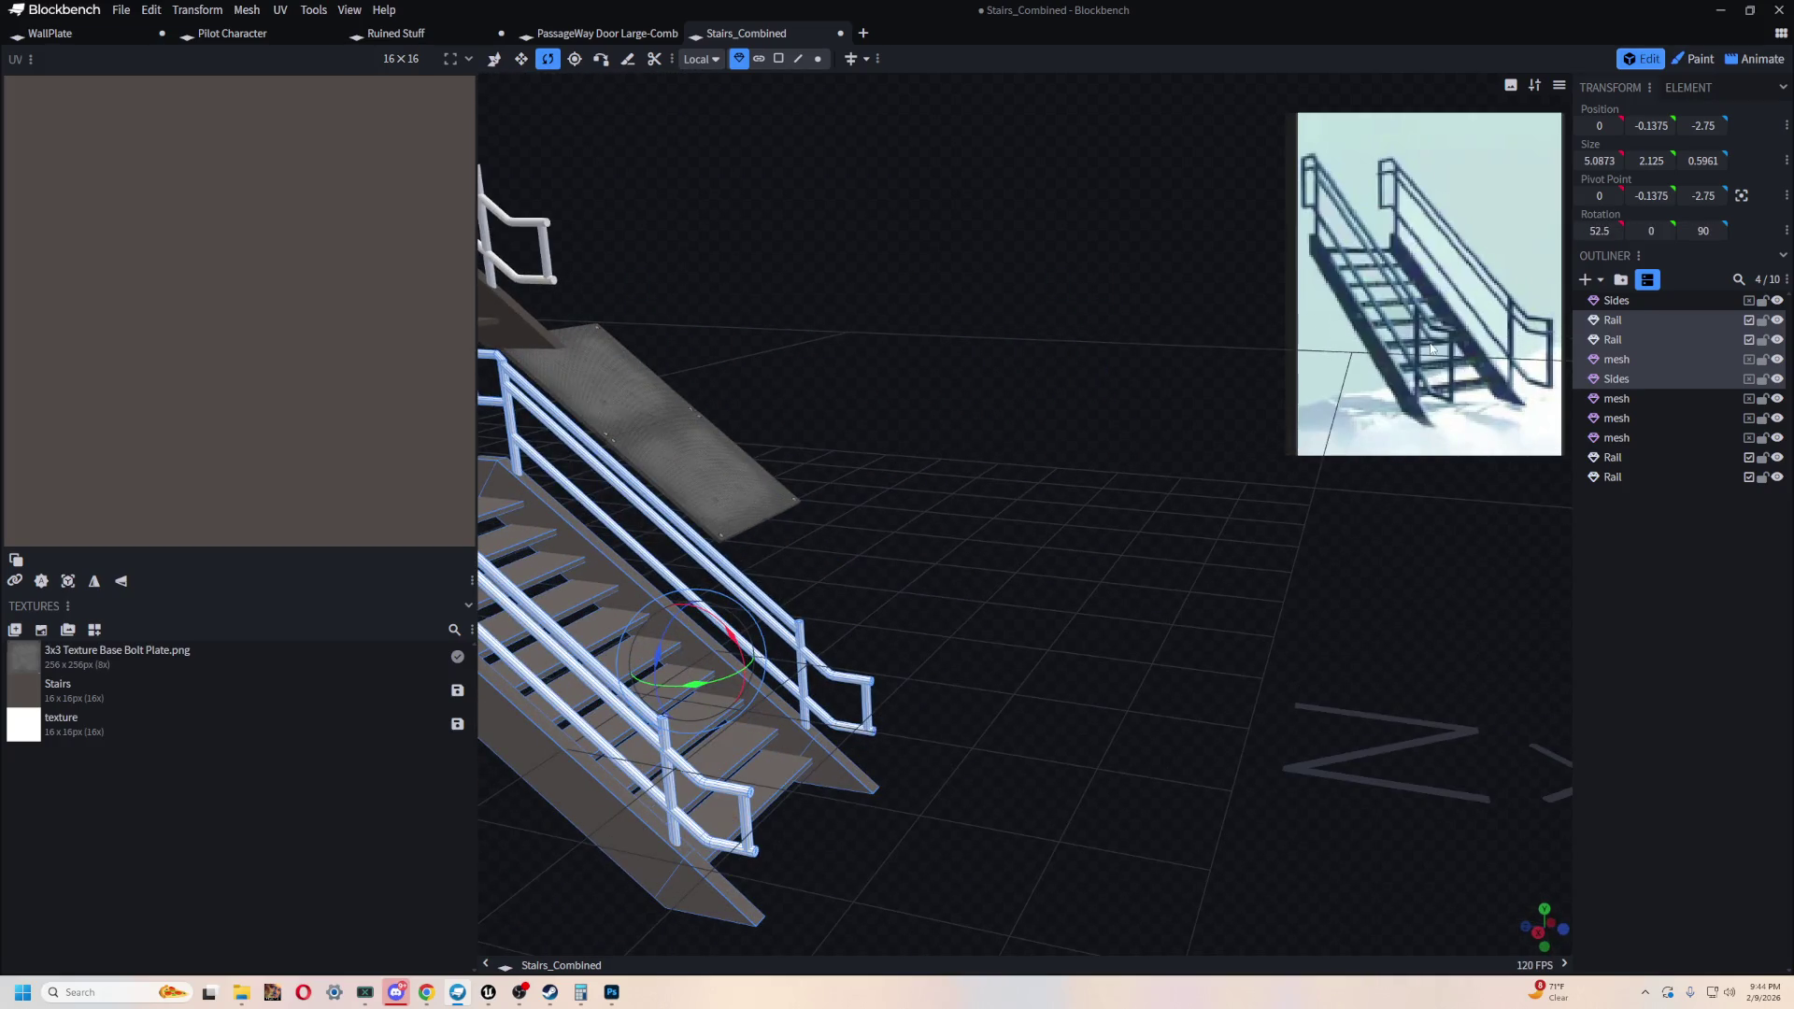
mouse_move(1374, 495)
mouse_down()
mouse_move(901, 617)
mouse_move(1125, 666)
mouse_move(1117, 706)
mouse_up()
mouse_move(1004, 536)
mouse_down()
mouse_move(1013, 520)
mouse_move(929, 516)
mouse_move(851, 557)
mouse_up()
- Move the stair copy sideways along X and raise it into place
key(v)
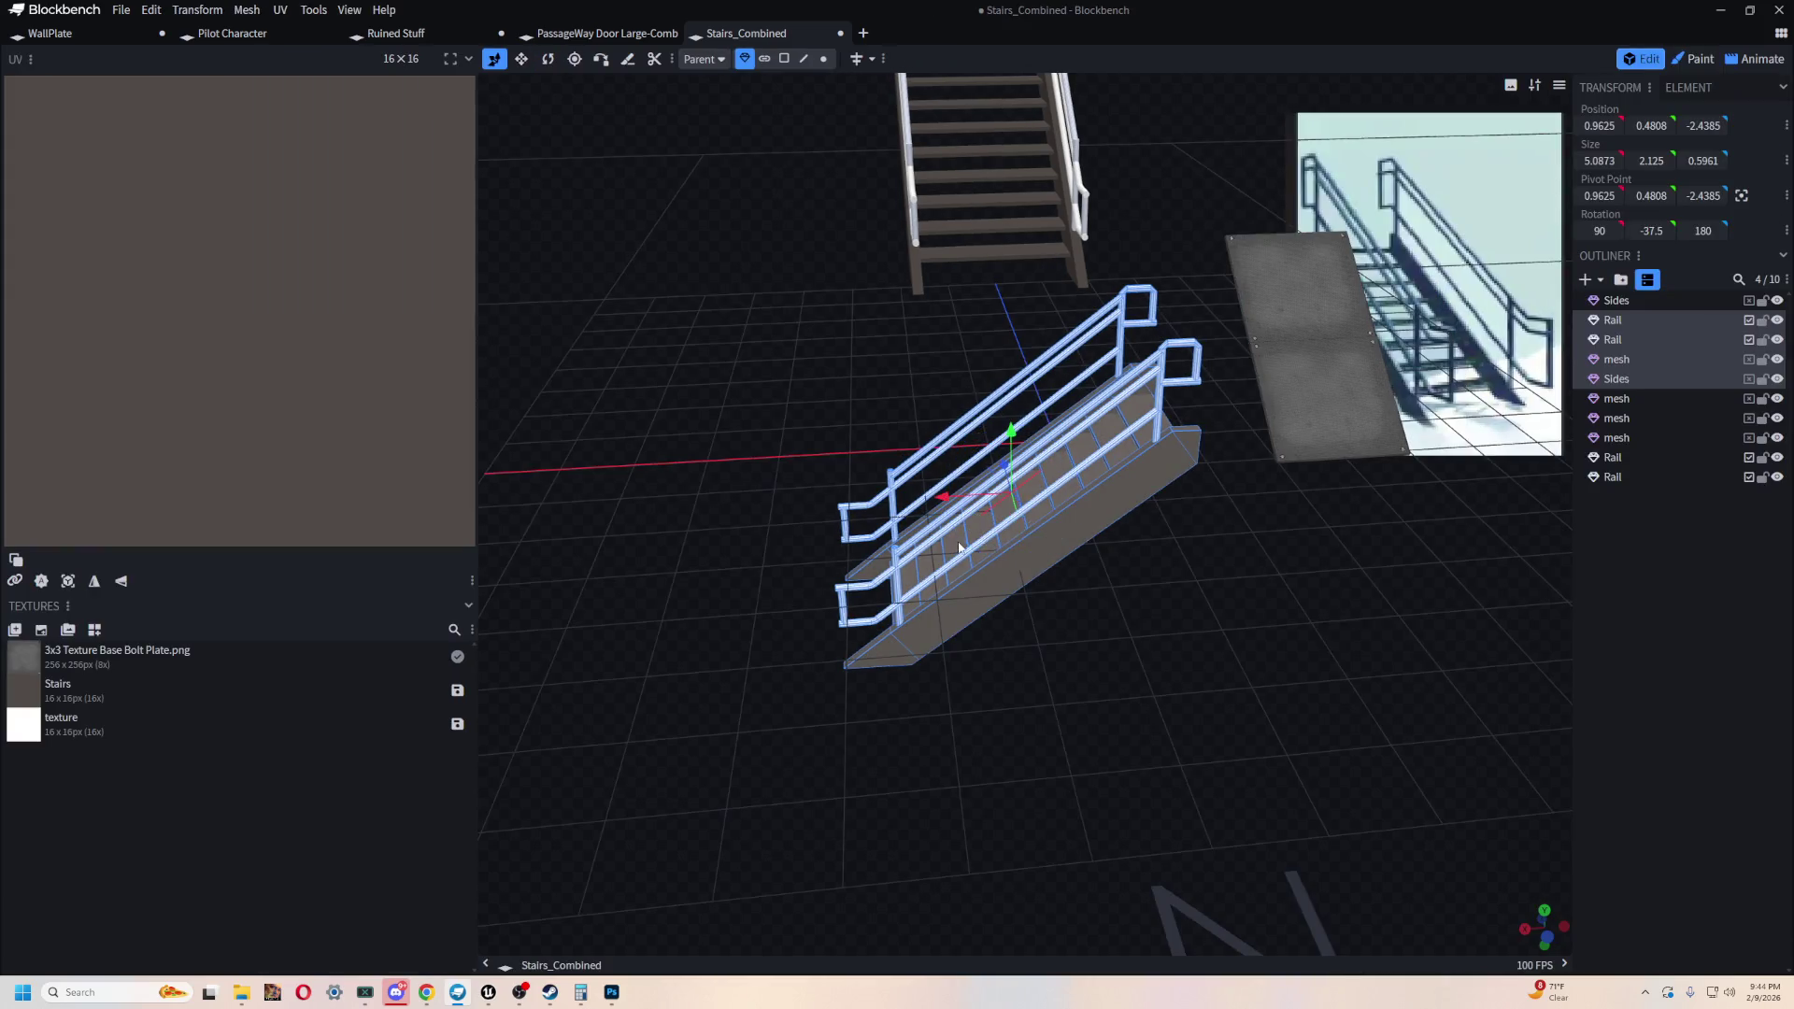
drag(948, 507, 720, 537)
mouse_move(1075, 654)
mouse_down()
mouse_move(1368, 665)
mouse_move(1550, 628)
mouse_move(1140, 620)
mouse_move(1206, 714)
mouse_up()
drag(937, 655, 939, 542)
mouse_move(1304, 547)
mouse_down()
mouse_move(1018, 553)
mouse_move(1092, 720)
mouse_move(1069, 681)
mouse_move(1268, 650)
mouse_move(1244, 724)
mouse_move(1241, 540)
mouse_move(1130, 523)
mouse_up()
- Fine-tune the stair copy's height, lowering it by 0.25, and shift it slightly along Z
mouse_move(835, 519)
mouse_down()
mouse_move(834, 534)
mouse_move(835, 519)
mouse_up()
mouse_move(1278, 558)
mouse_down()
mouse_move(1182, 573)
mouse_move(1221, 544)
mouse_move(1203, 541)
mouse_move(1089, 561)
mouse_move(1217, 551)
mouse_up()
drag(802, 492, 807, 472)
mouse_move(841, 495)
mouse_down()
mouse_move(1173, 613)
mouse_move(1209, 563)
mouse_move(1305, 572)
mouse_move(1140, 592)
mouse_move(1130, 620)
mouse_move(851, 565)
mouse_up()
drag(713, 553, 724, 609)
mouse_move(1157, 586)
mouse_down()
mouse_move(1217, 603)
mouse_move(1282, 576)
mouse_move(1047, 581)
mouse_move(1223, 657)
mouse_move(1226, 690)
mouse_move(1446, 632)
mouse_move(1417, 569)
mouse_move(1274, 616)
mouse_move(1168, 520)
mouse_move(1149, 561)
mouse_up()
mouse_move(1092, 879)
mouse_down()
mouse_move(1141, 881)
mouse_move(1101, 473)
mouse_move(809, 461)
mouse_up()
mouse_move(1146, 654)
mouse_down()
mouse_move(983, 619)
mouse_move(1033, 643)
mouse_move(1025, 603)
mouse_move(993, 660)
mouse_move(969, 654)
mouse_move(1150, 692)
mouse_move(1104, 660)
mouse_move(732, 643)
mouse_move(669, 656)
mouse_move(1080, 641)
mouse_move(1009, 641)
mouse_move(1007, 620)
mouse_move(1151, 740)
mouse_move(1528, 575)
mouse_move(769, 660)
mouse_move(930, 616)
mouse_move(1133, 622)
mouse_move(1072, 630)
mouse_up()
- Move the other grey plate to X 0 and tilt it toward level at 8°
click(1530, 581)
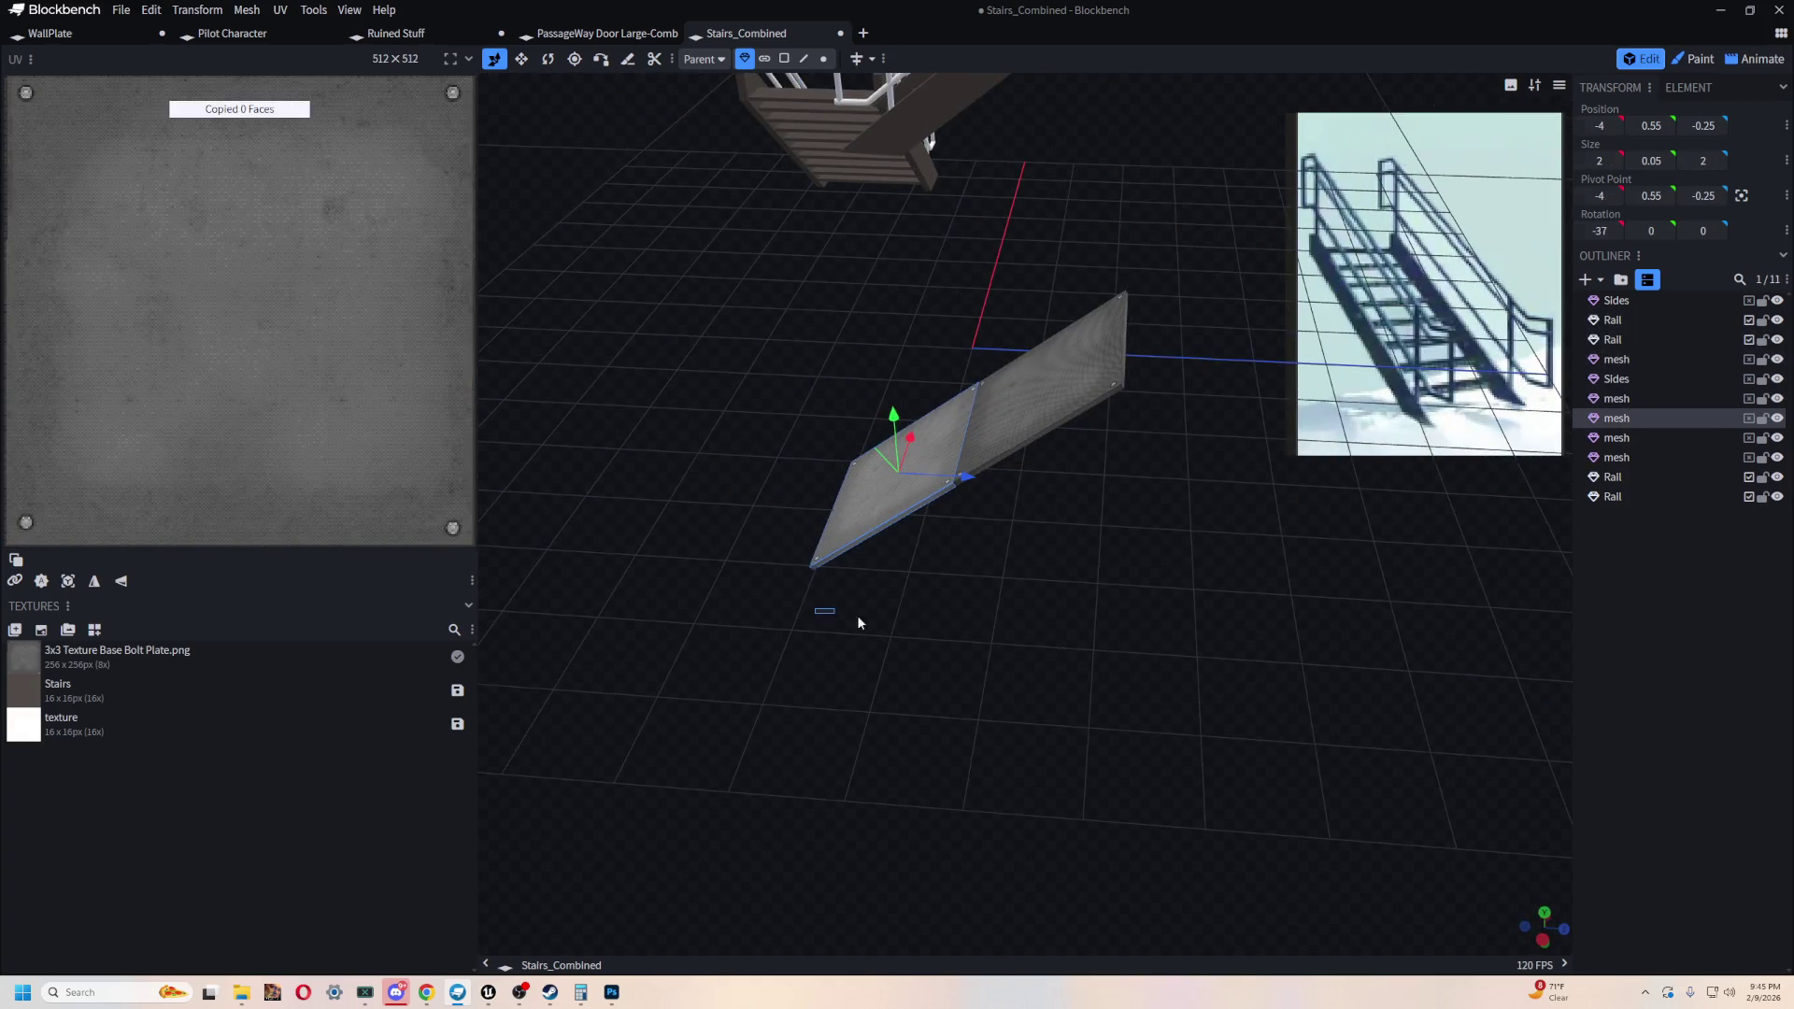
click(859, 622)
mouse_move(744, 636)
mouse_down()
mouse_move(1011, 688)
mouse_move(1164, 680)
mouse_up()
click(1182, 584)
mouse_move(1182, 584)
mouse_down()
mouse_move(897, 525)
mouse_move(867, 621)
mouse_move(859, 599)
mouse_up()
key(r)
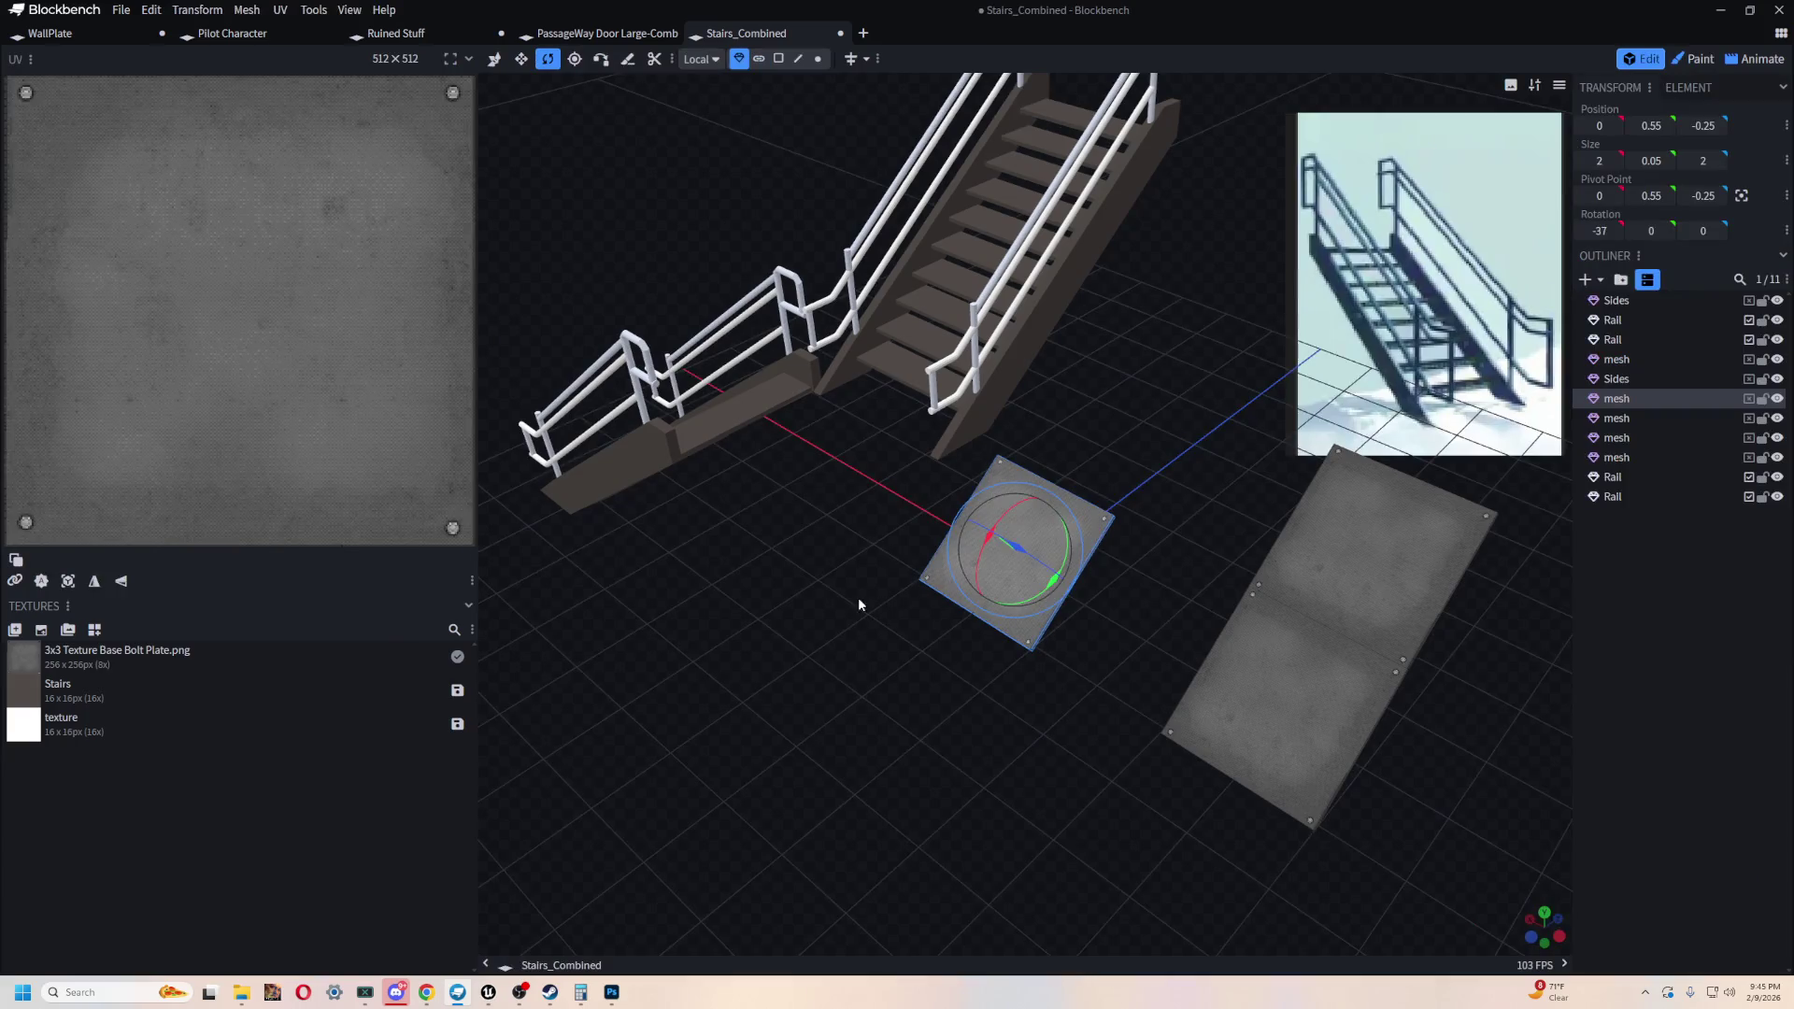
drag(984, 535, 1018, 508)
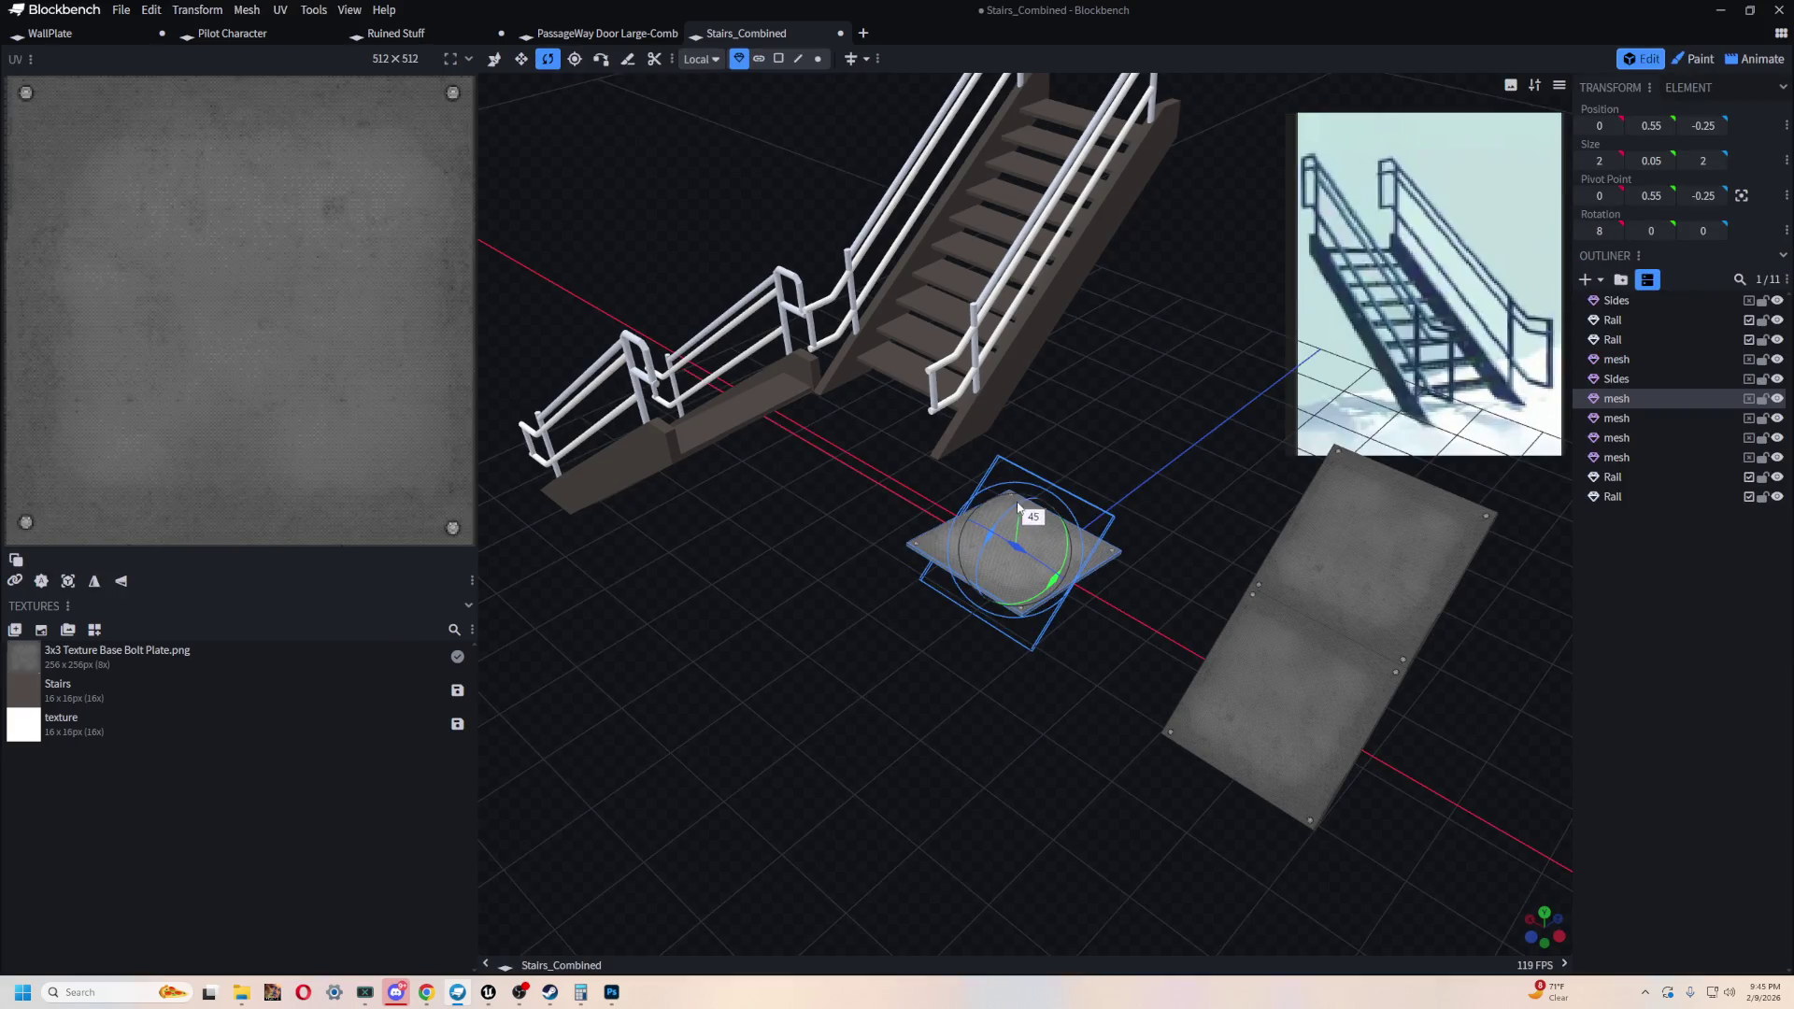
mouse_move(909, 640)
mouse_down()
mouse_move(878, 667)
mouse_move(860, 630)
mouse_move(1018, 753)
mouse_up()
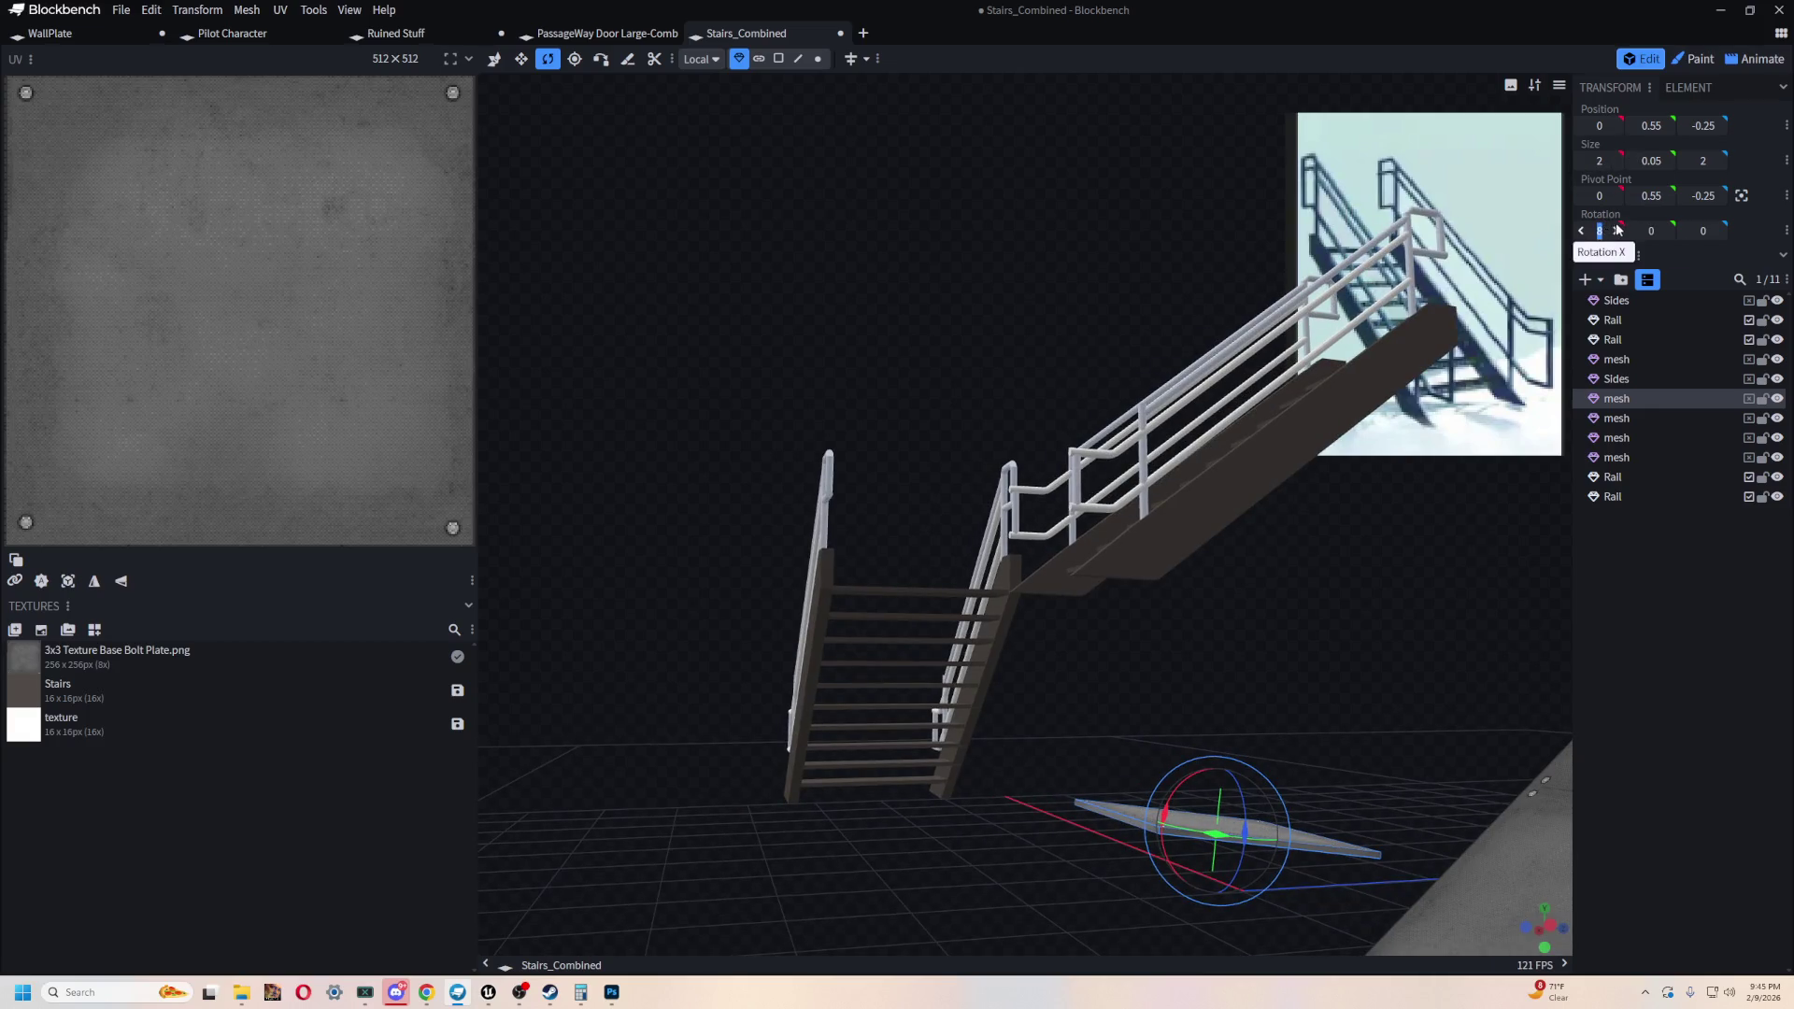
- Move the plate back 2 units along Z and slide it along X toward the stairs
mouse_move(948, 791)
mouse_down()
mouse_move(1106, 885)
mouse_move(1035, 654)
mouse_move(1056, 546)
mouse_move(992, 673)
mouse_move(827, 700)
mouse_move(890, 619)
mouse_move(893, 491)
mouse_up()
key(v)
mouse_move(1003, 724)
mouse_down()
mouse_move(1005, 692)
mouse_move(1046, 704)
mouse_move(913, 797)
mouse_move(923, 624)
mouse_move(1099, 687)
mouse_up()
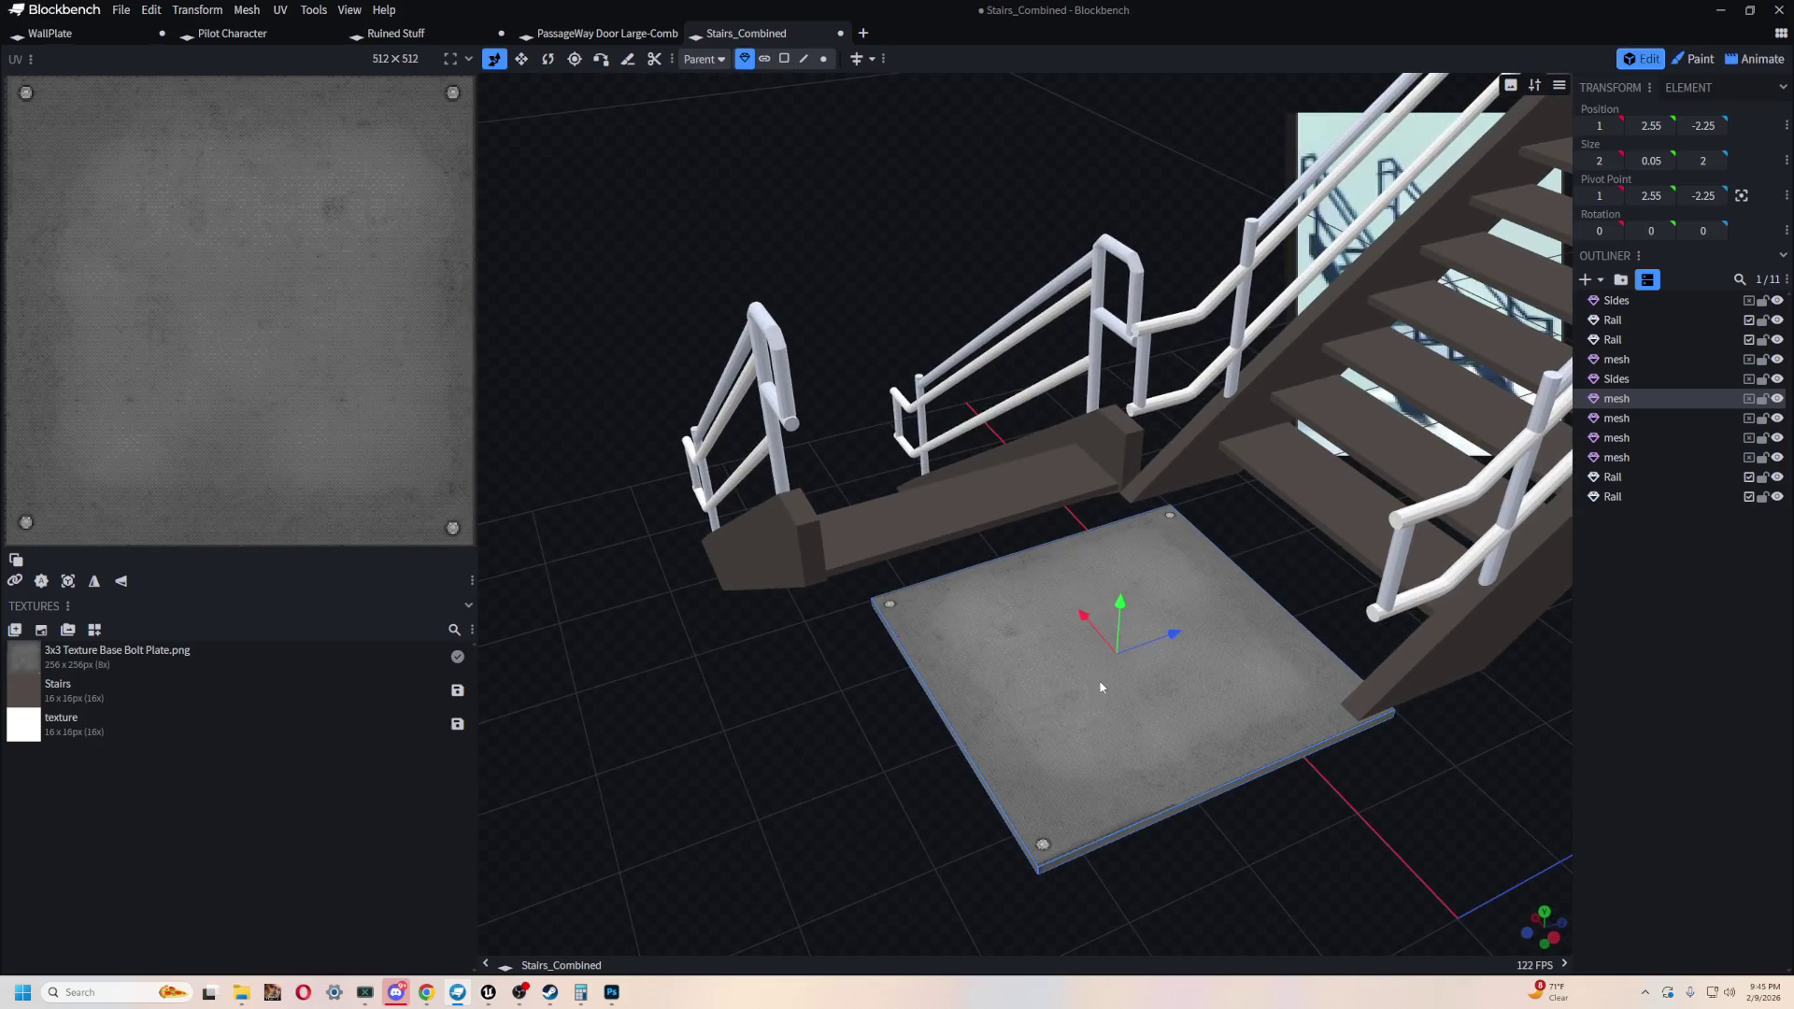
mouse_move(1071, 620)
mouse_down()
mouse_move(1030, 600)
mouse_move(1261, 589)
mouse_move(1234, 590)
mouse_up()
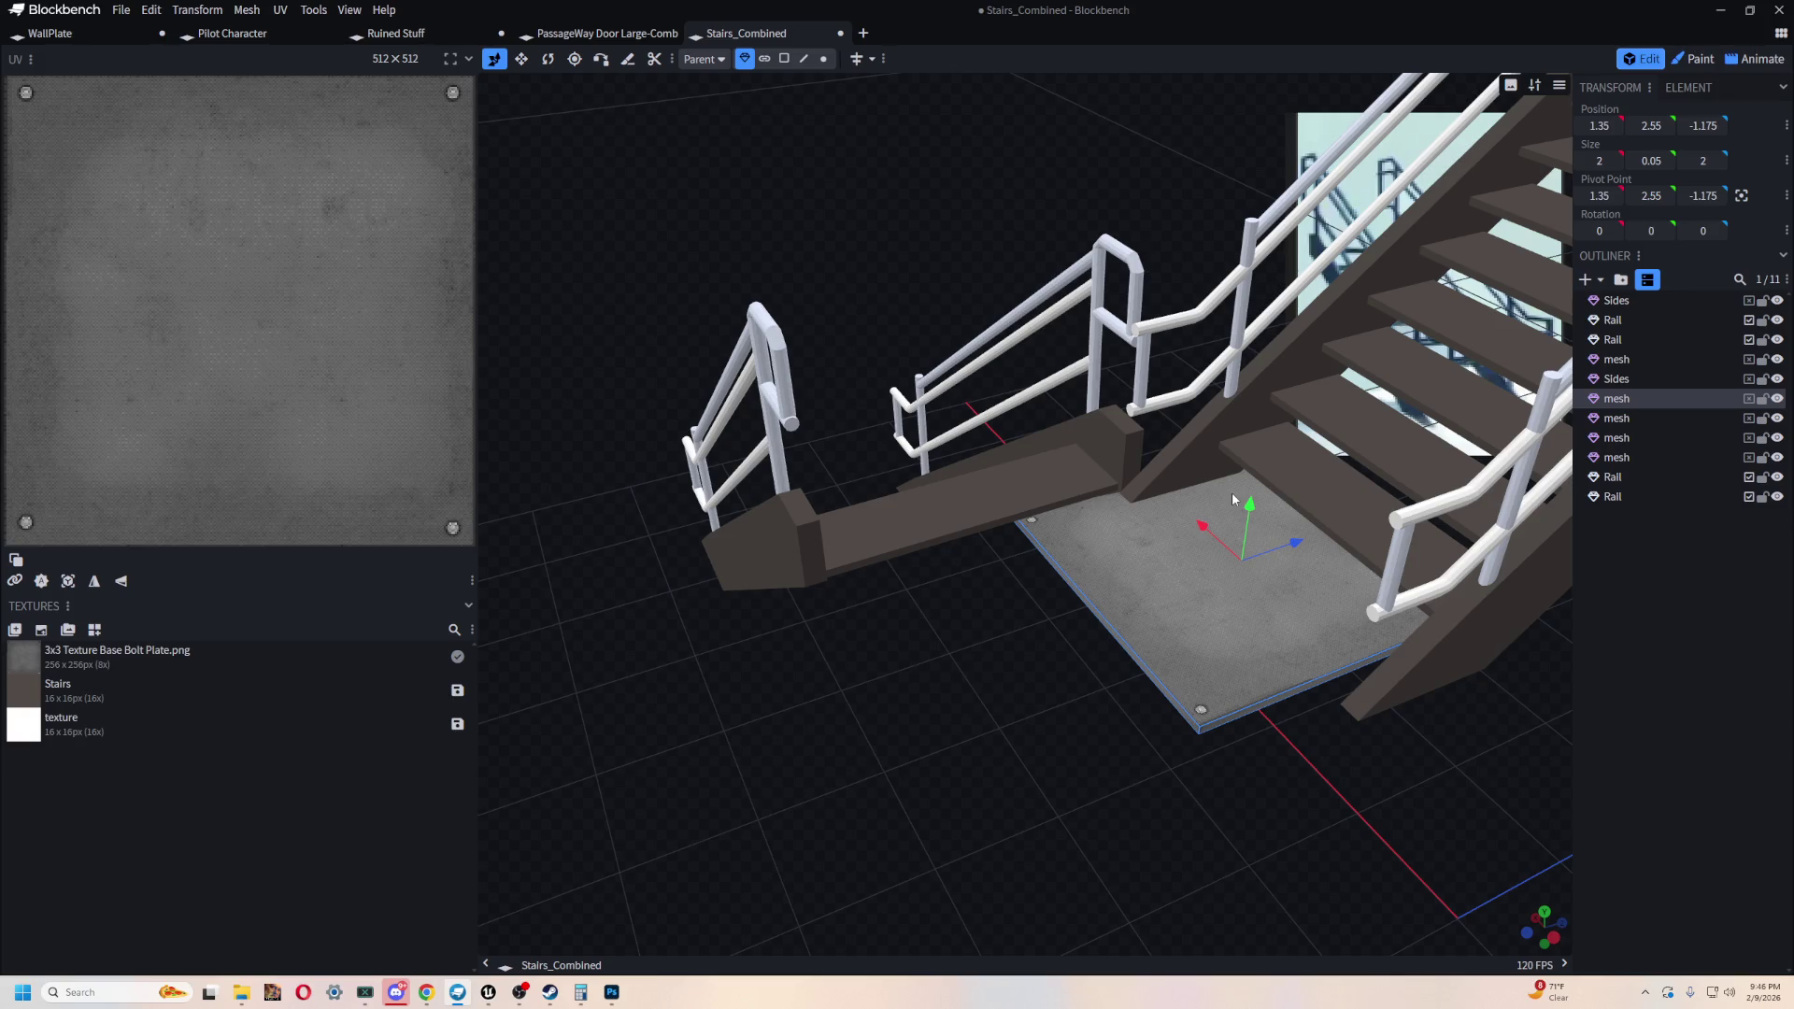
mouse_move(1233, 500)
mouse_down()
mouse_move(1265, 450)
mouse_move(968, 642)
mouse_move(1188, 582)
mouse_move(1180, 616)
mouse_up()
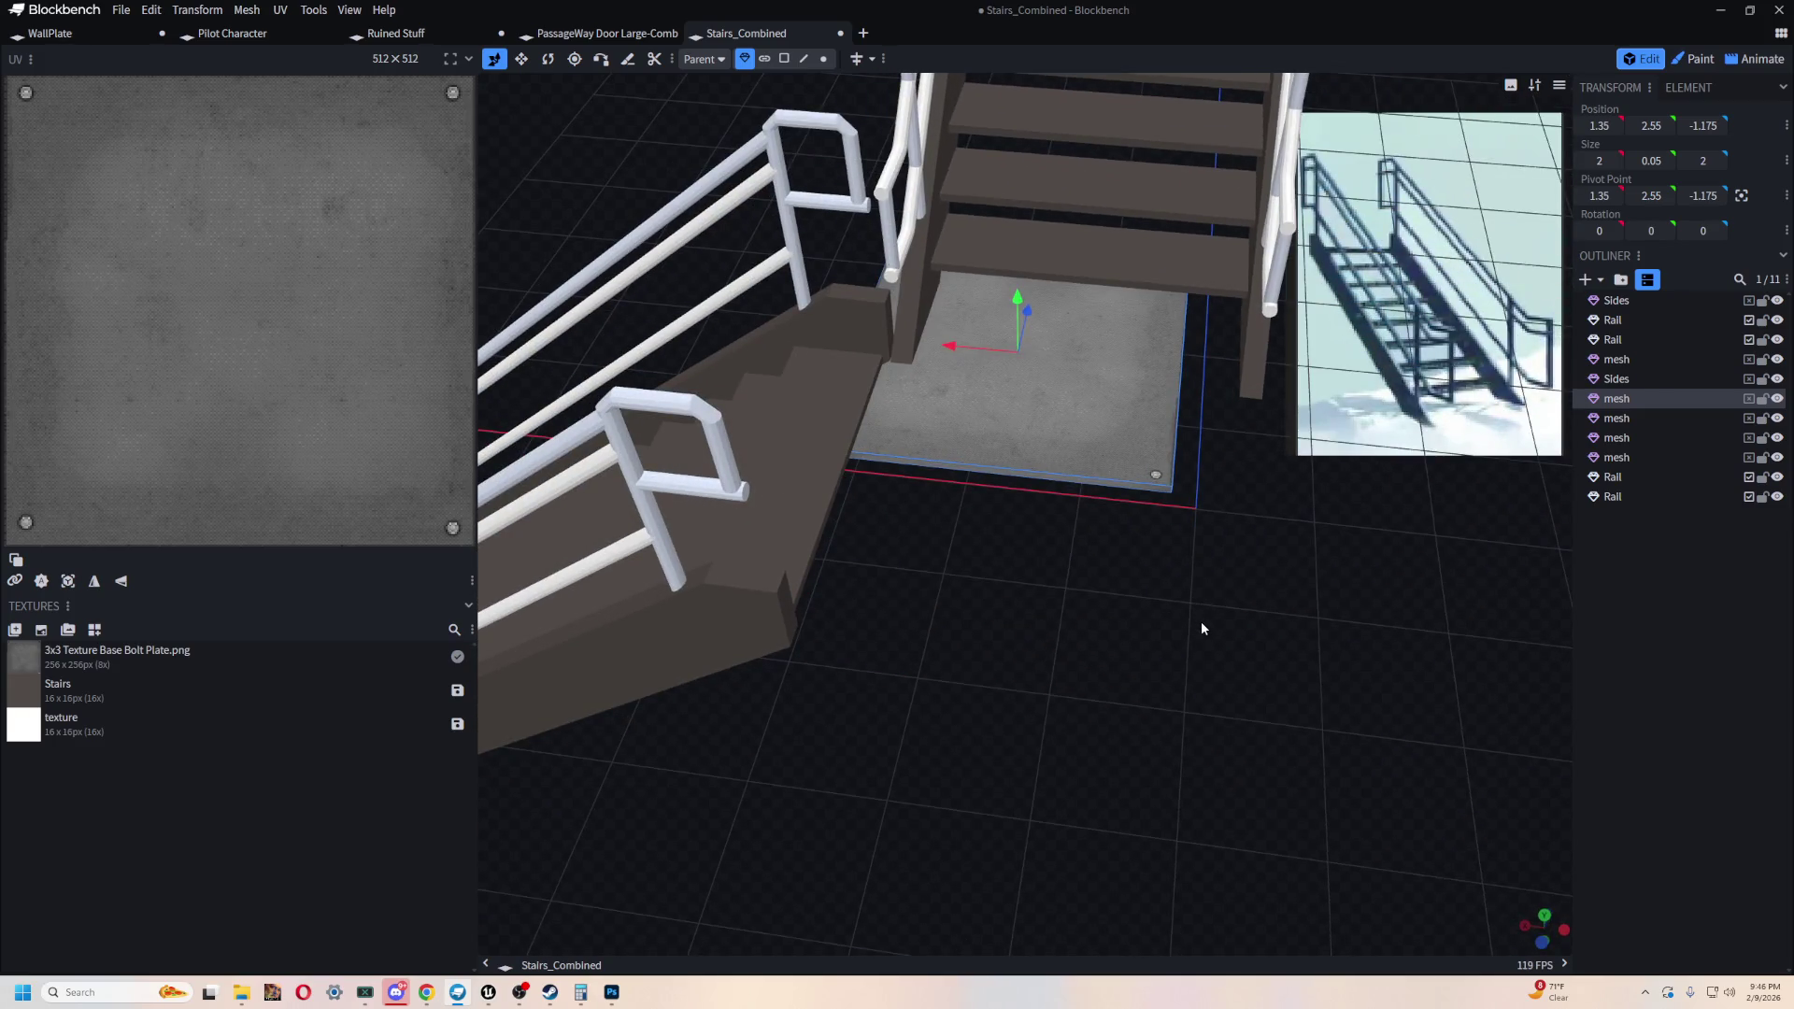
mouse_move(1193, 630)
mouse_down()
mouse_move(1031, 783)
mouse_move(1135, 760)
mouse_move(1017, 754)
mouse_move(1022, 698)
mouse_move(1211, 692)
mouse_move(1096, 735)
mouse_up()
mouse_move(1149, 848)
mouse_down()
mouse_move(1193, 641)
mouse_move(1026, 636)
mouse_move(1185, 648)
mouse_up()
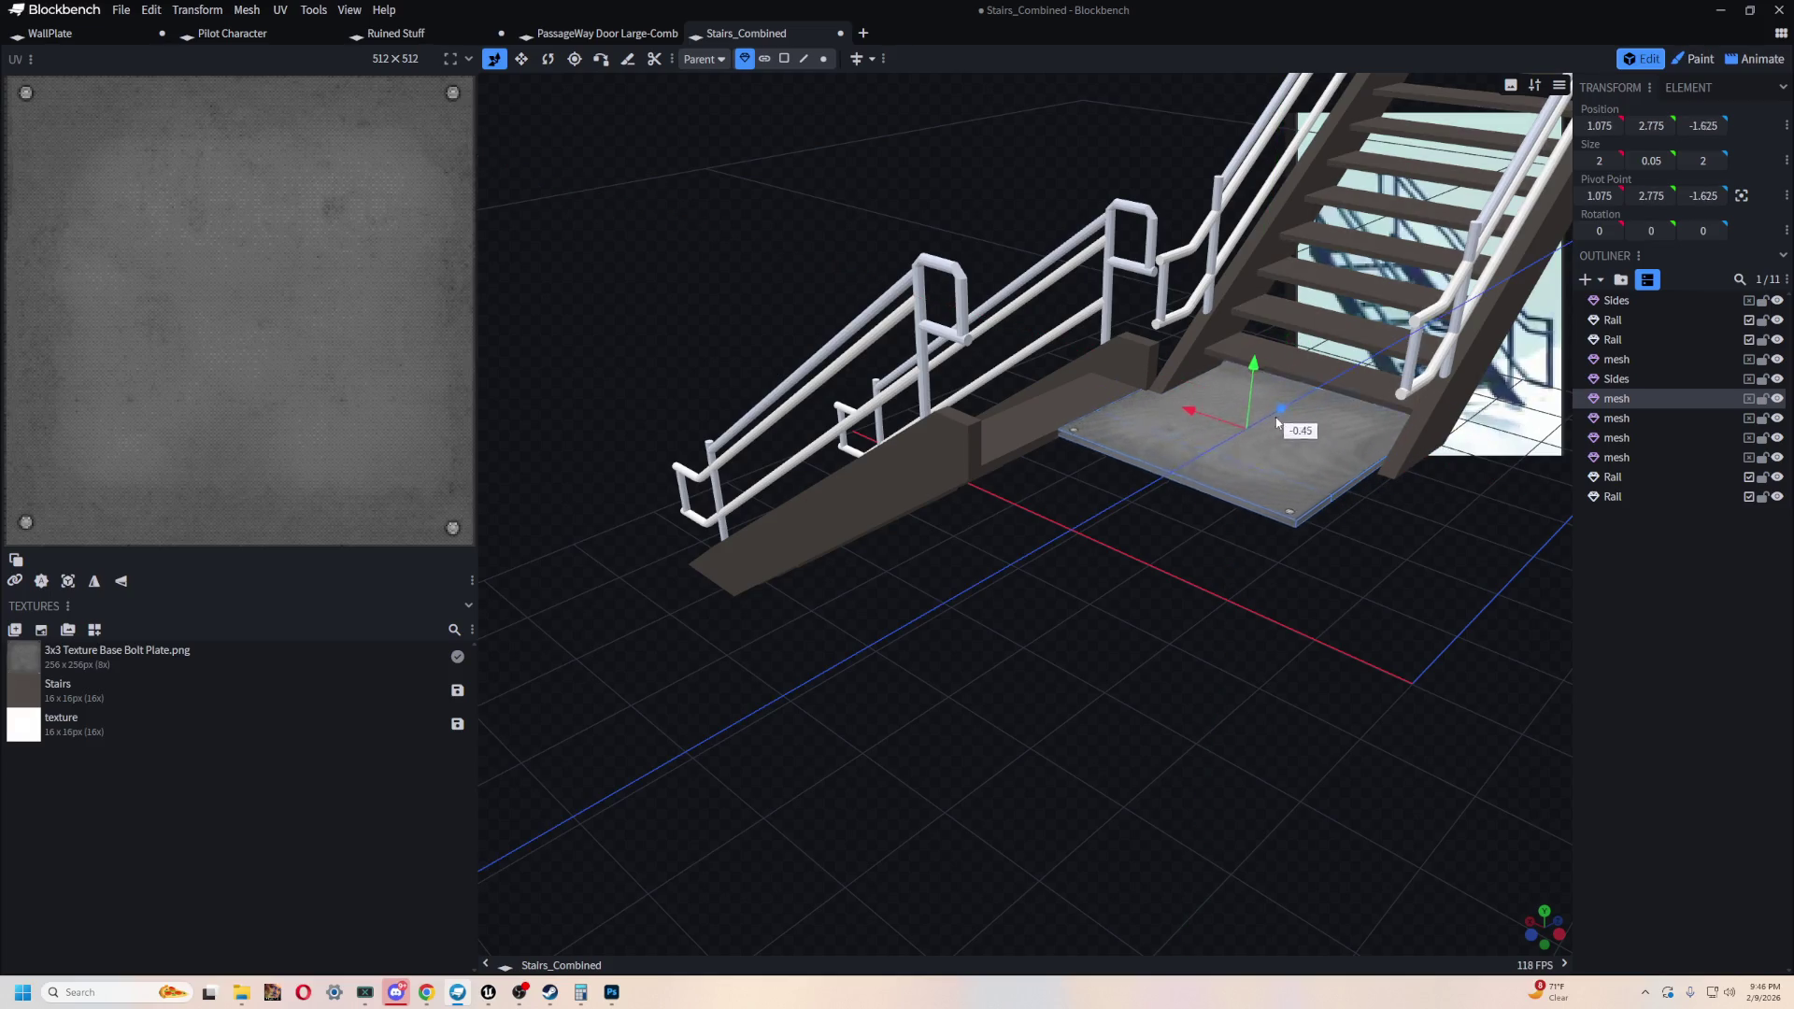
- Push the plate along Z under the upper flight and square its rotation to the stairs
drag(1277, 424, 1261, 435)
mouse_move(1234, 505)
mouse_down()
mouse_move(1191, 591)
mouse_move(988, 530)
mouse_move(1030, 451)
mouse_move(1353, 602)
mouse_move(1256, 514)
mouse_move(1125, 747)
mouse_move(1143, 760)
mouse_move(903, 494)
mouse_move(952, 506)
mouse_move(1022, 636)
mouse_up()
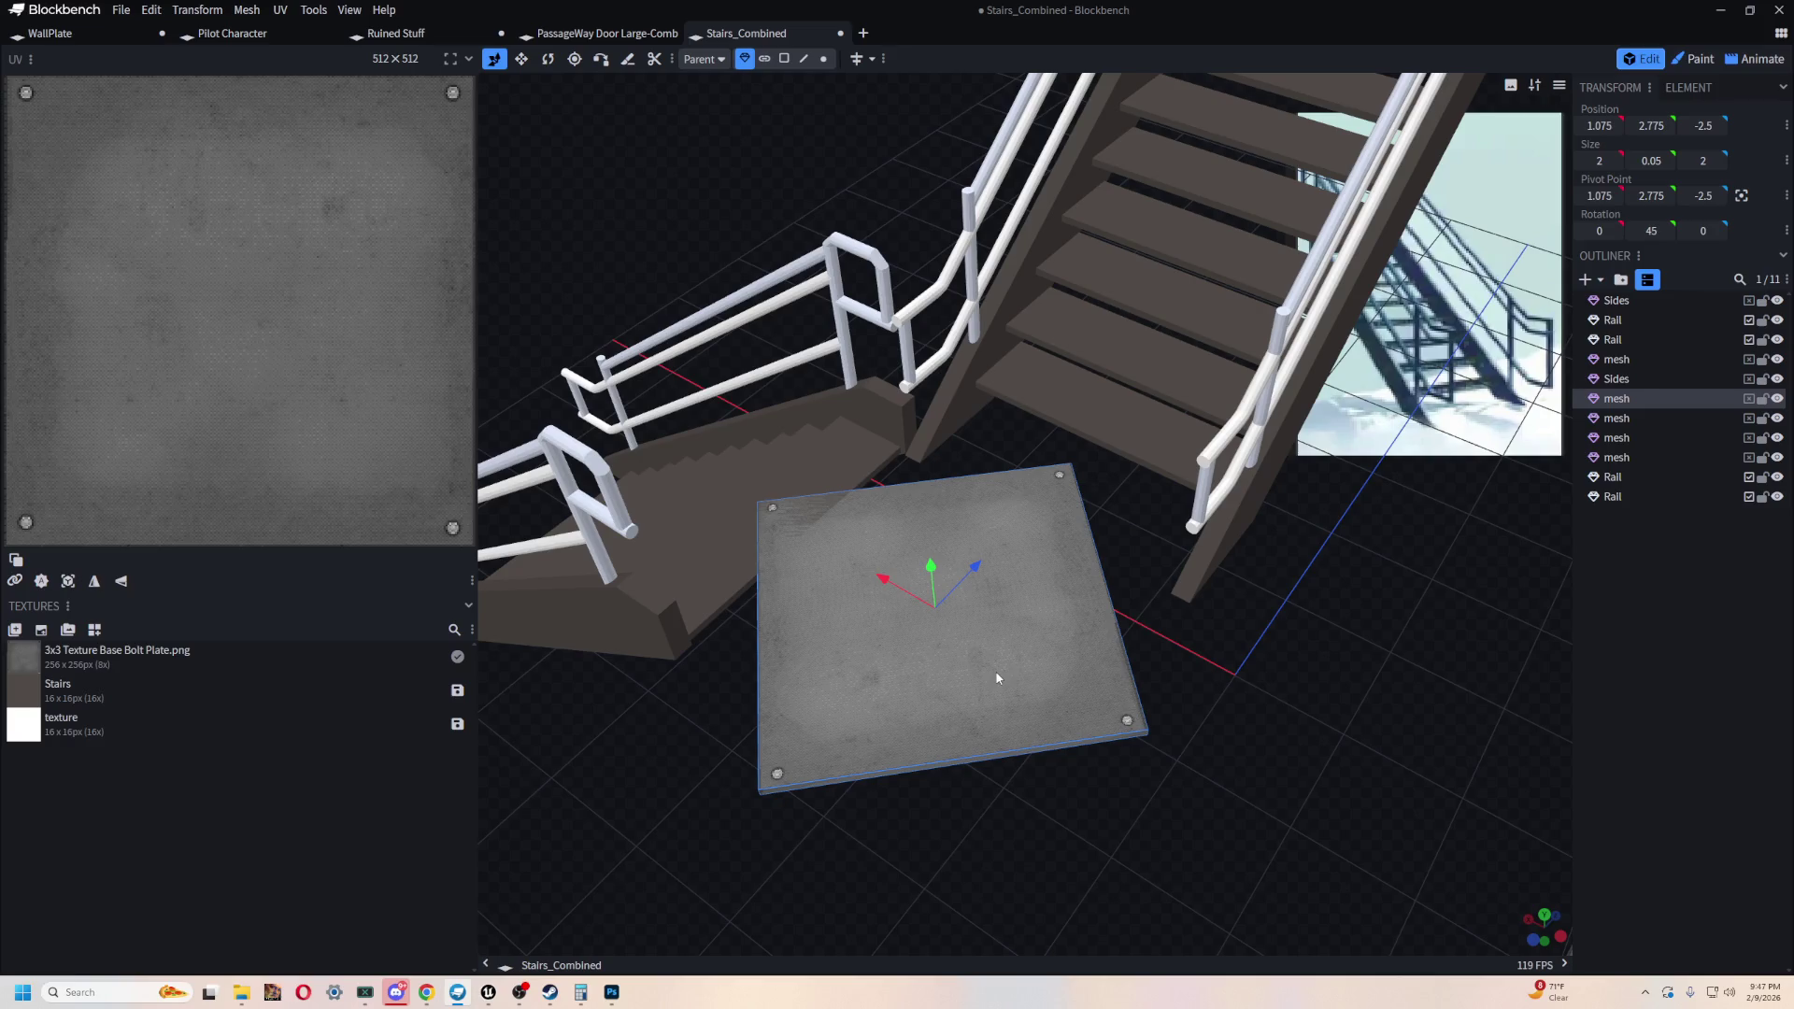
drag(1121, 876, 1146, 665)
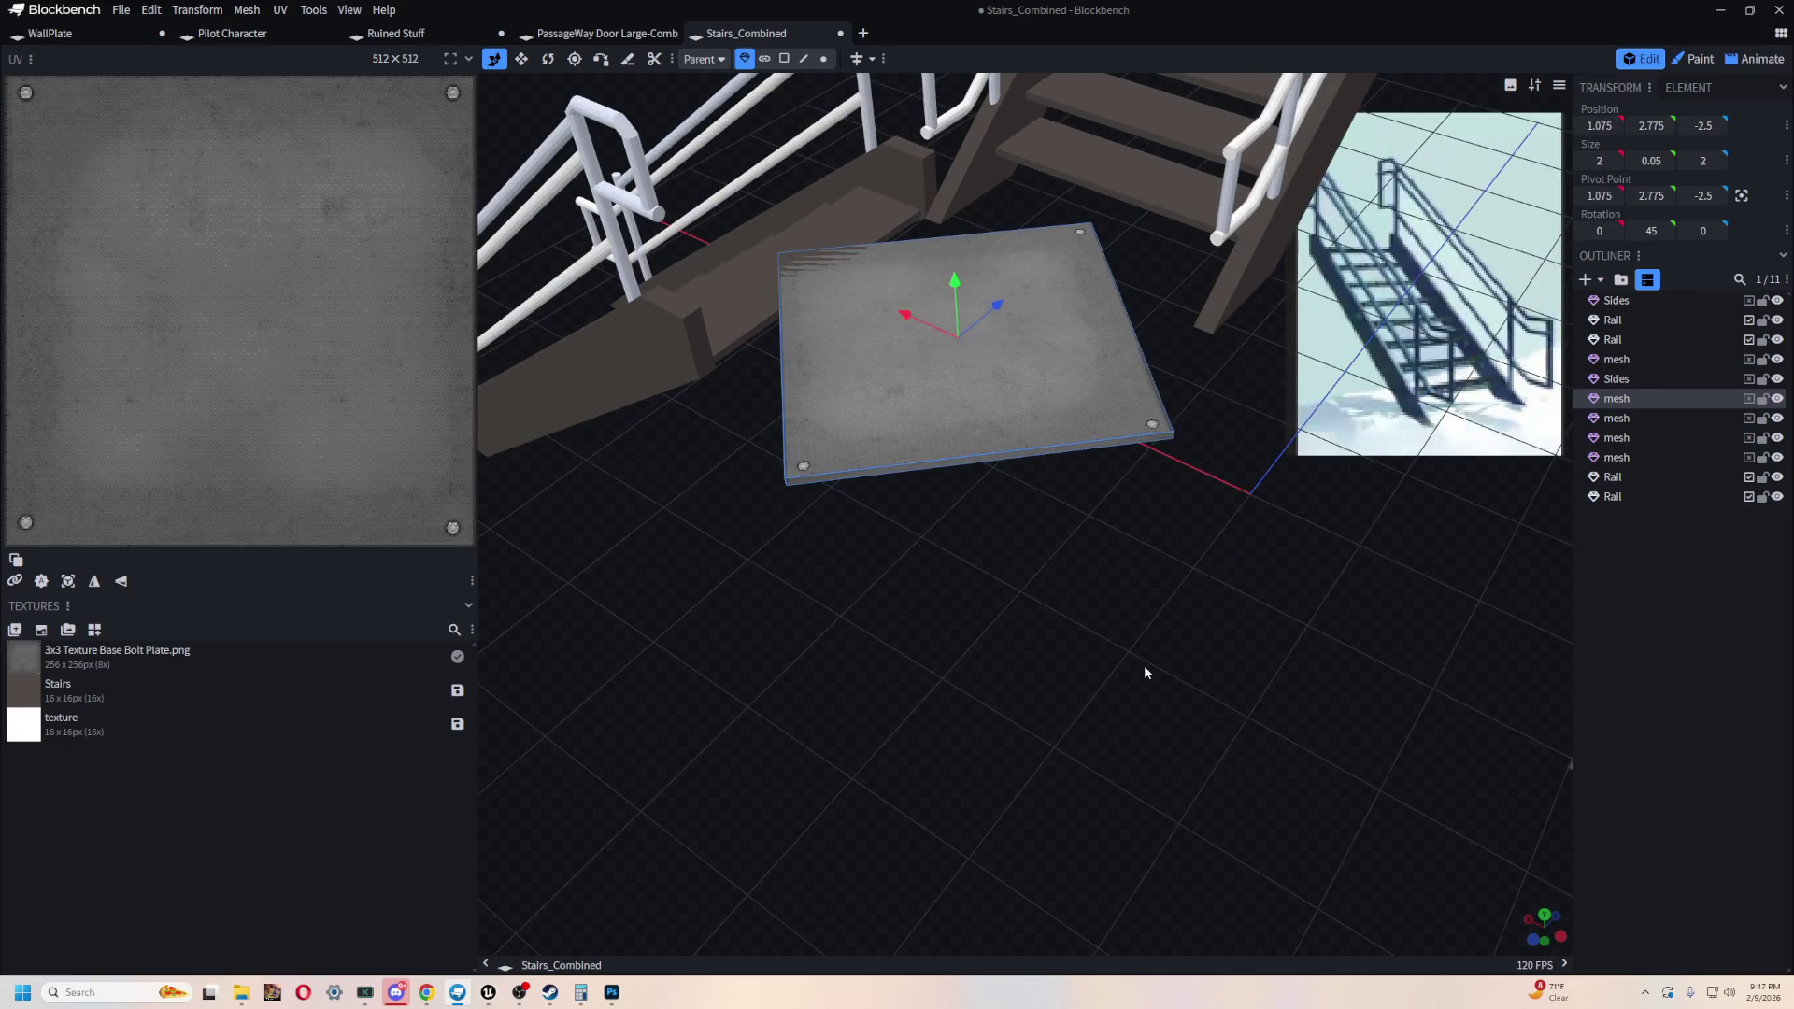
mouse_move(1165, 750)
mouse_down()
mouse_move(1145, 745)
mouse_move(1177, 744)
mouse_up()
mouse_move(899, 311)
mouse_down()
mouse_move(1410, 609)
mouse_move(1049, 632)
mouse_up()
key(alt+Tab)
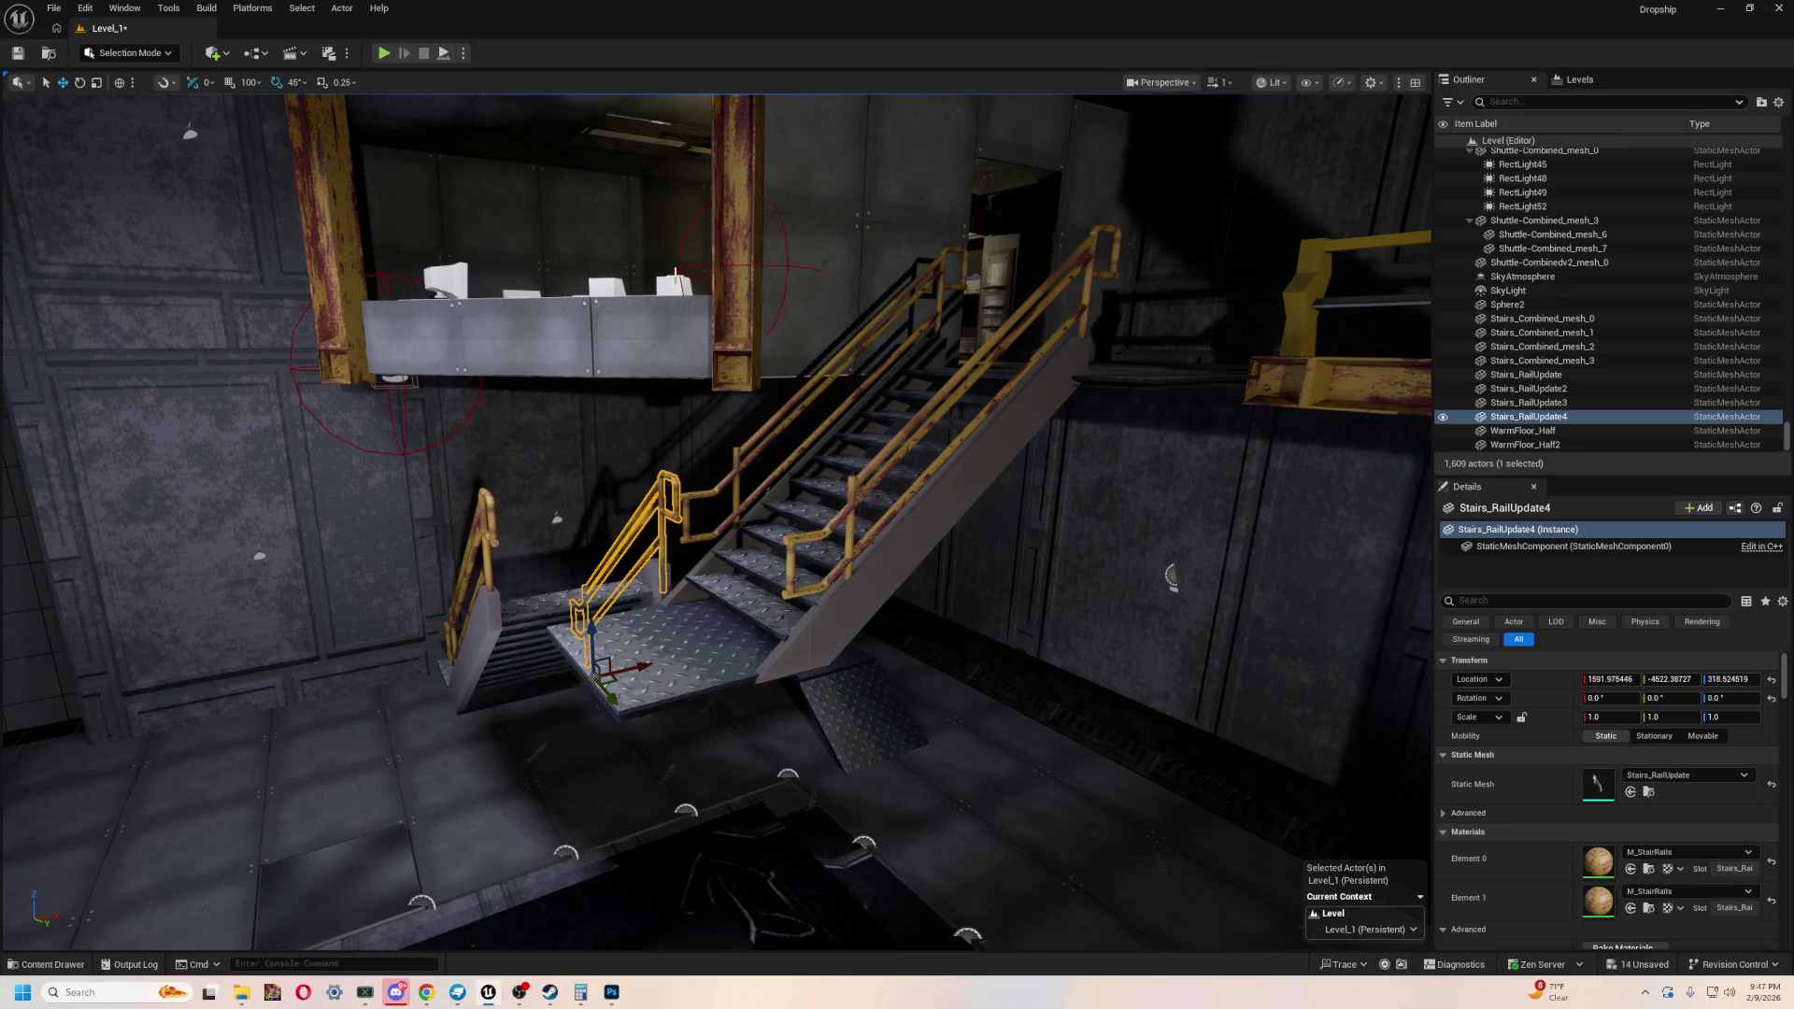
- Select Stairs_Combined_mesh_3, Stairs_Combined_mesh_2 and Stairs_RailUpdate4 and shift them into place
right_drag(237, 259, 240, 265)
right_drag(736, 464, 737, 464)
click(736, 464)
ctrl+click(762, 362)
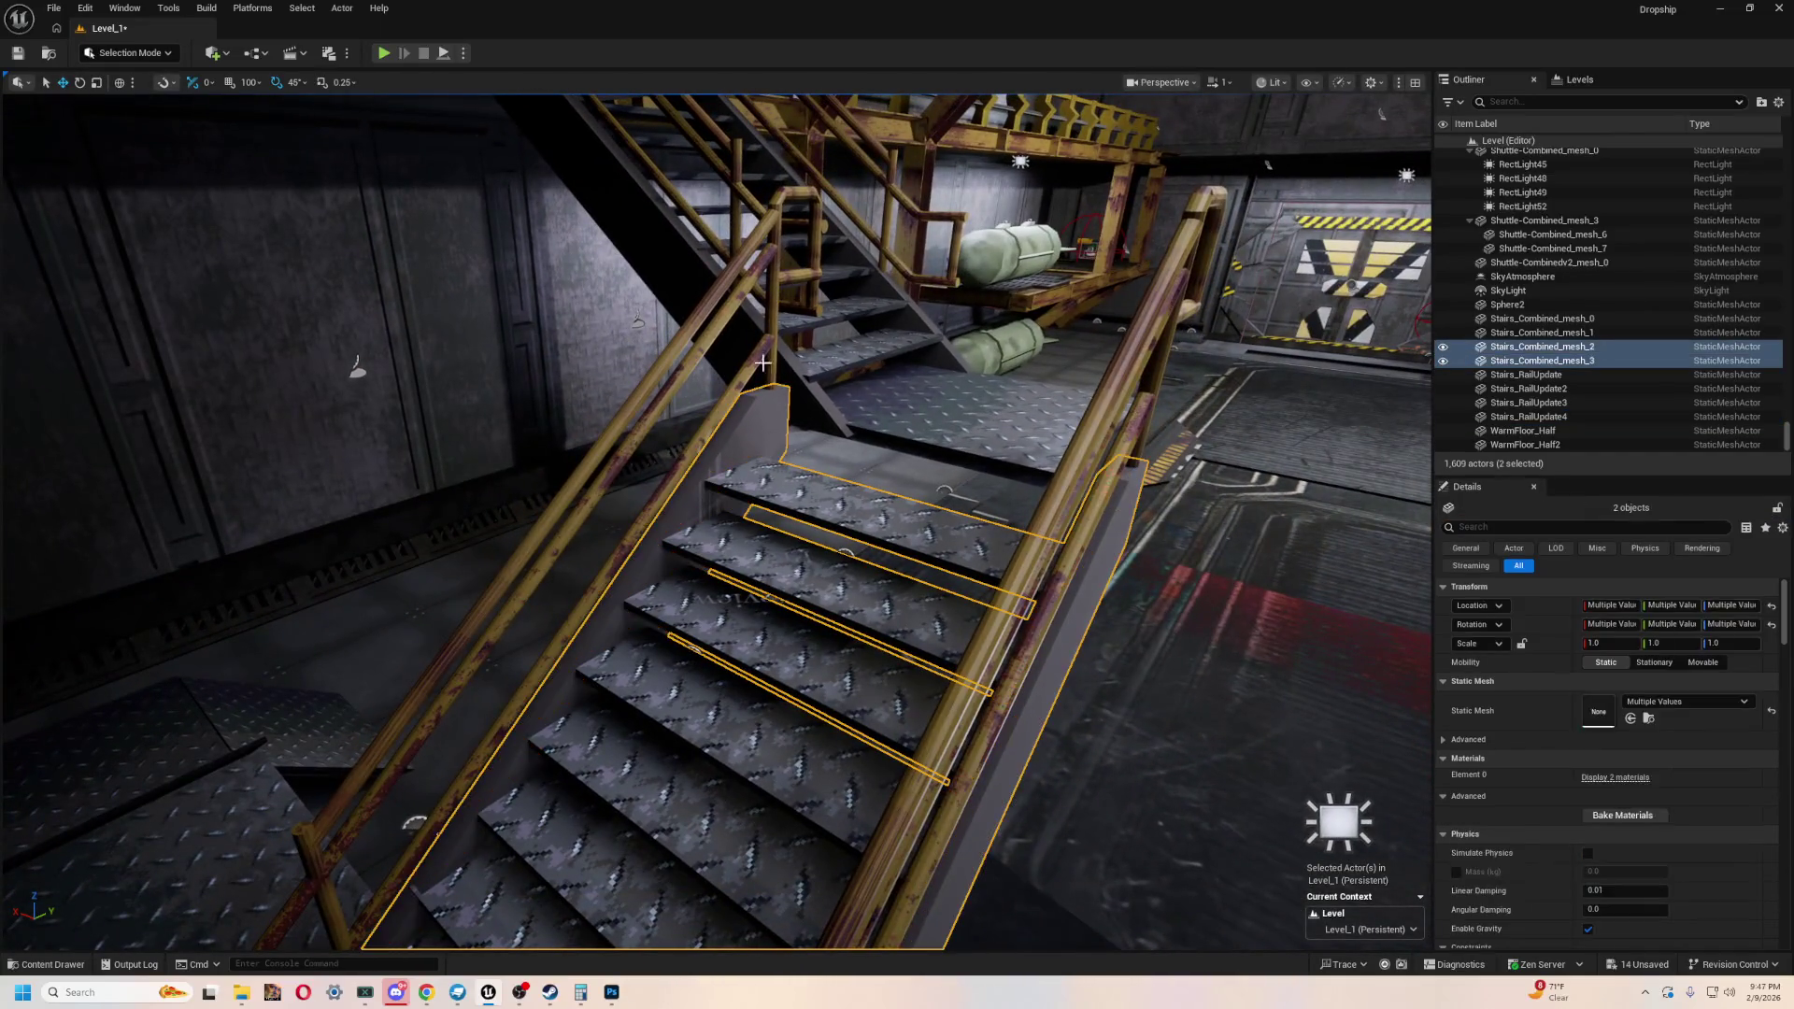
ctrl+click(708, 296)
right_drag(708, 297, 908, 386)
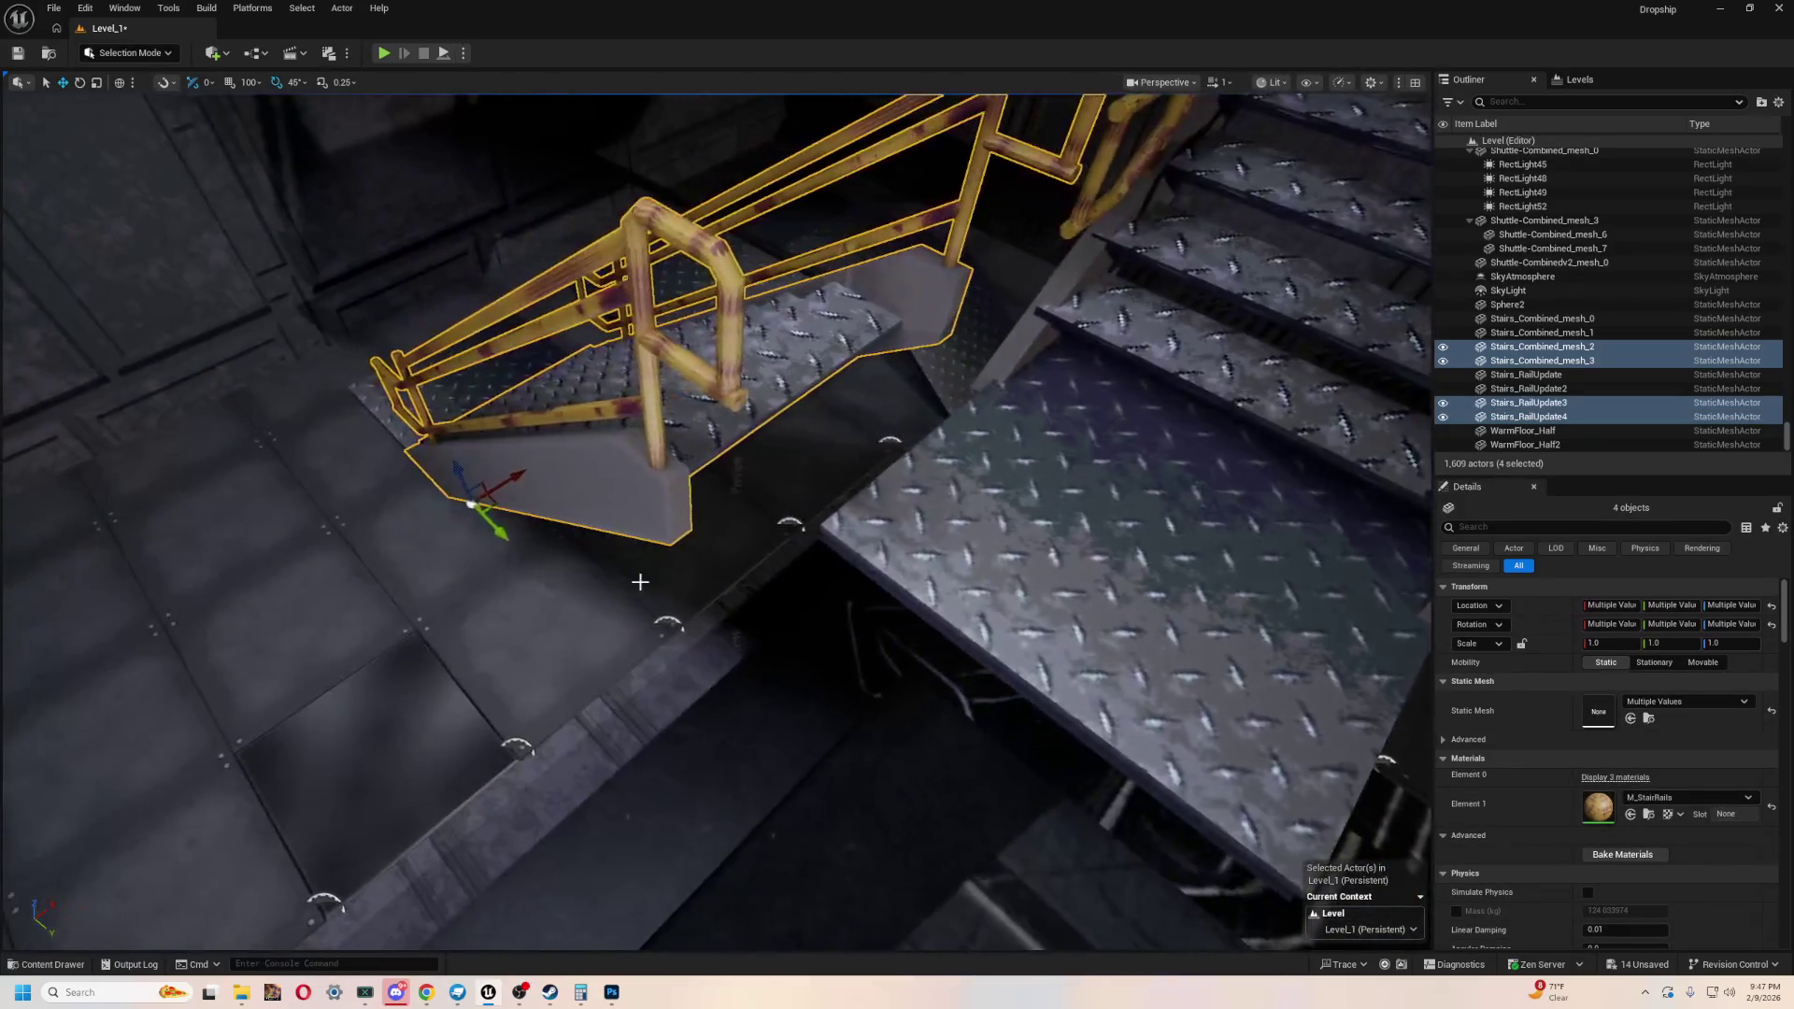
drag(501, 531, 524, 539)
- Slide the WalkingPath19 landing along Y to meet the stairs
right_drag(537, 551, 616, 504)
mouse_move(479, 402)
right_down()
mouse_move(452, 589)
mouse_move(501, 561)
mouse_move(719, 562)
mouse_move(696, 563)
right_up()
mouse_move(559, 493)
right_down()
mouse_move(451, 727)
mouse_move(542, 700)
right_up()
mouse_move(649, 403)
right_down()
mouse_move(828, 601)
mouse_move(878, 542)
right_up()
click(930, 480)
drag(935, 520, 1205, 501)
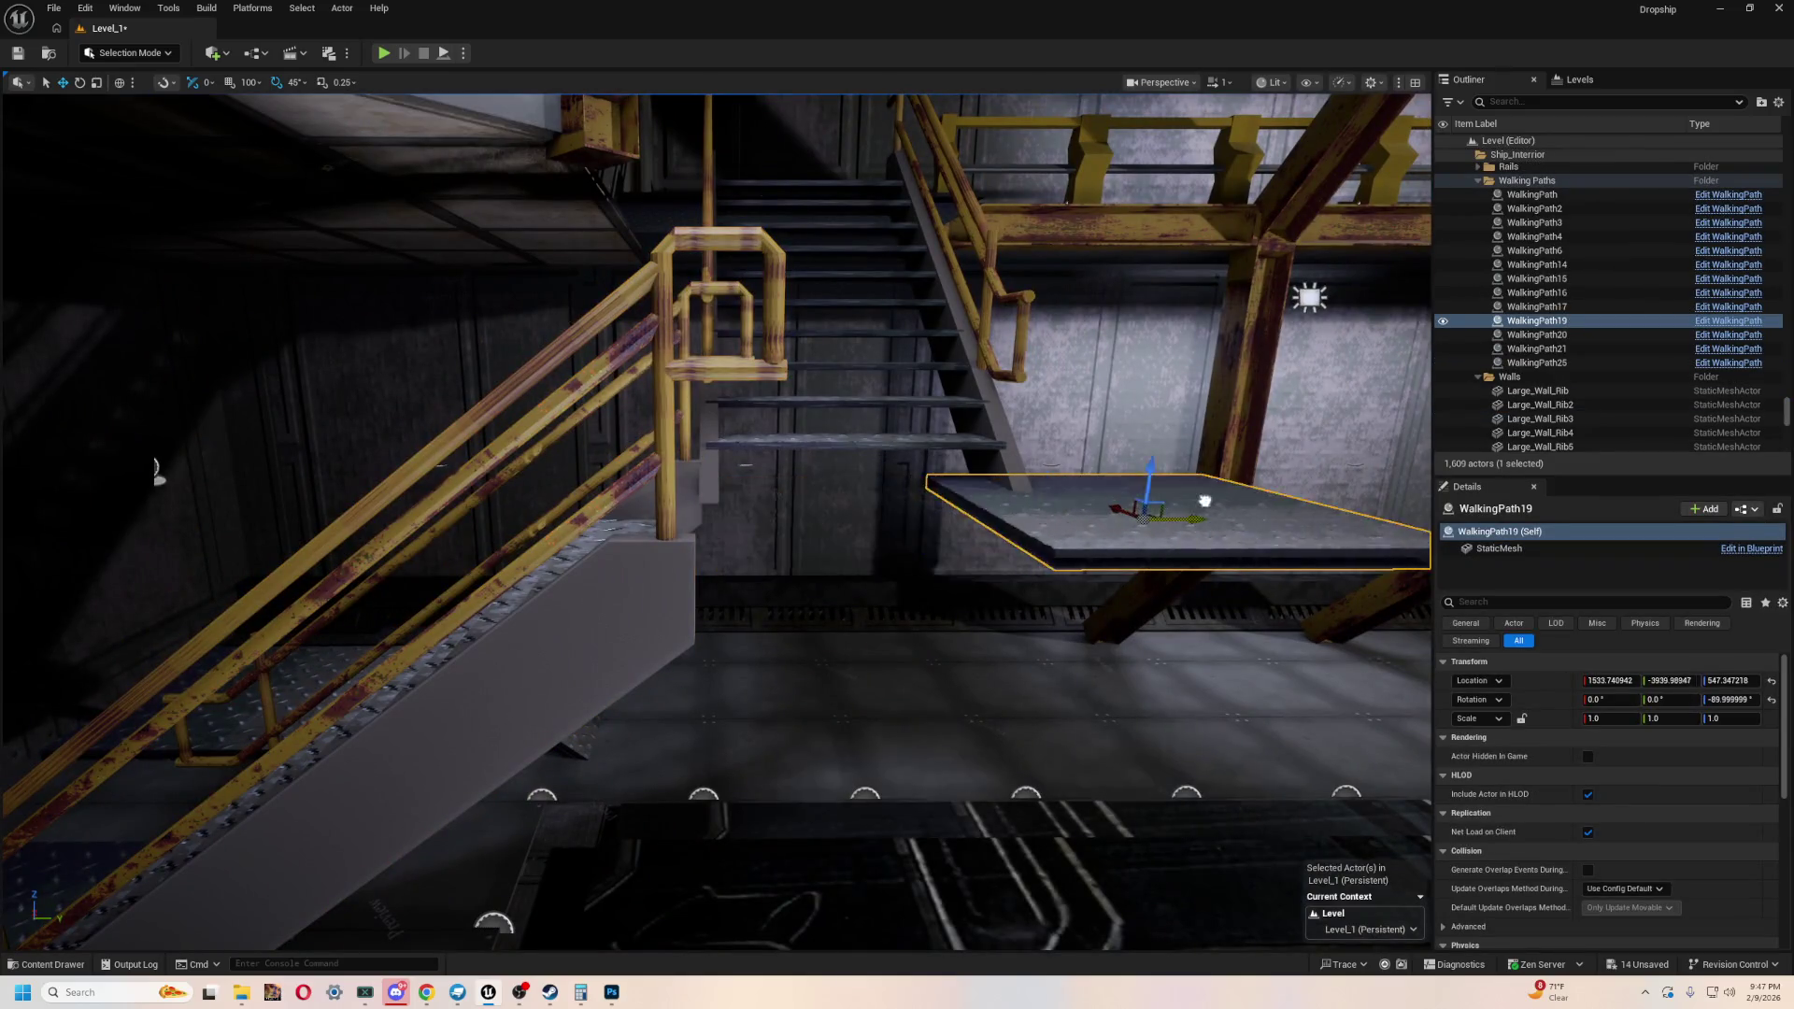
mouse_move(1010, 597)
right_down()
mouse_move(991, 579)
mouse_move(964, 597)
right_up()
key(alt+Tab)
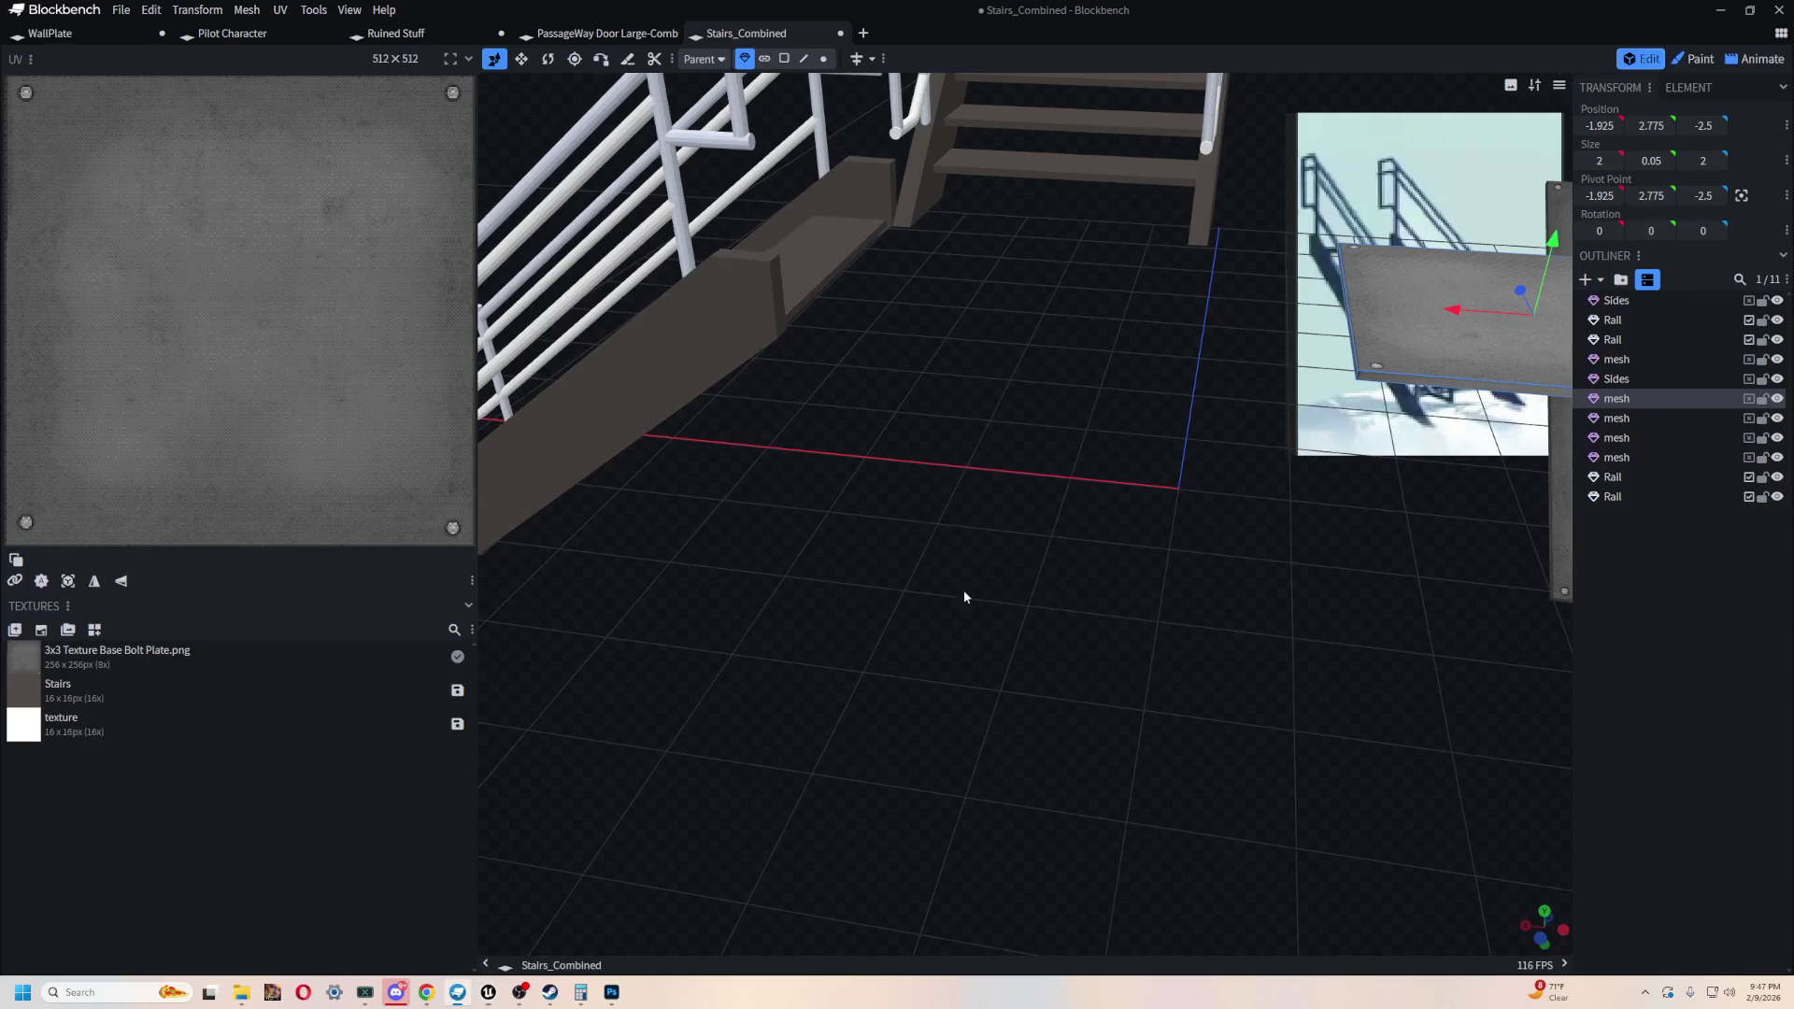
- Orbit and zoom around the Stairs_Combined stairs and rails, then return to the Unreal level
mouse_move(861, 612)
mouse_down()
mouse_move(873, 531)
mouse_move(873, 733)
mouse_move(1022, 679)
mouse_move(807, 701)
mouse_up()
scroll(806, 701, down, 5)
scroll(837, 721, up, 10)
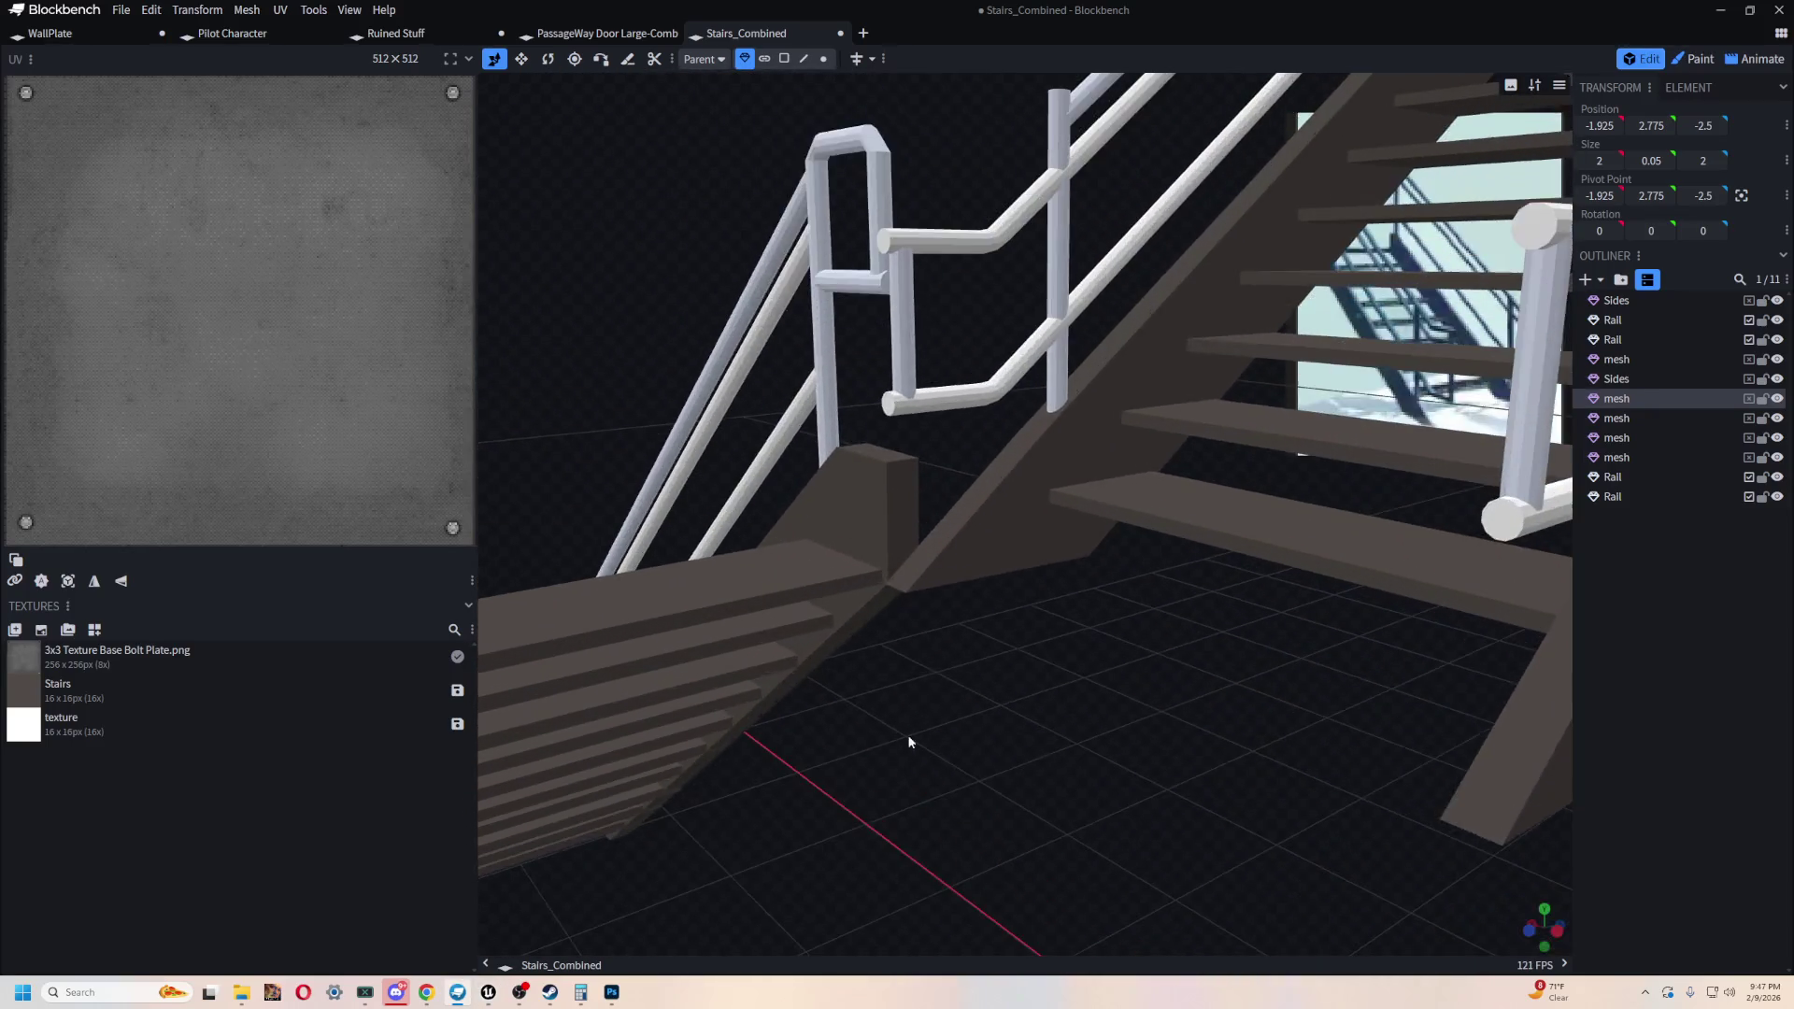
mouse_move(963, 645)
mouse_down()
mouse_move(921, 561)
mouse_move(877, 601)
mouse_move(1001, 725)
mouse_move(1065, 681)
mouse_up()
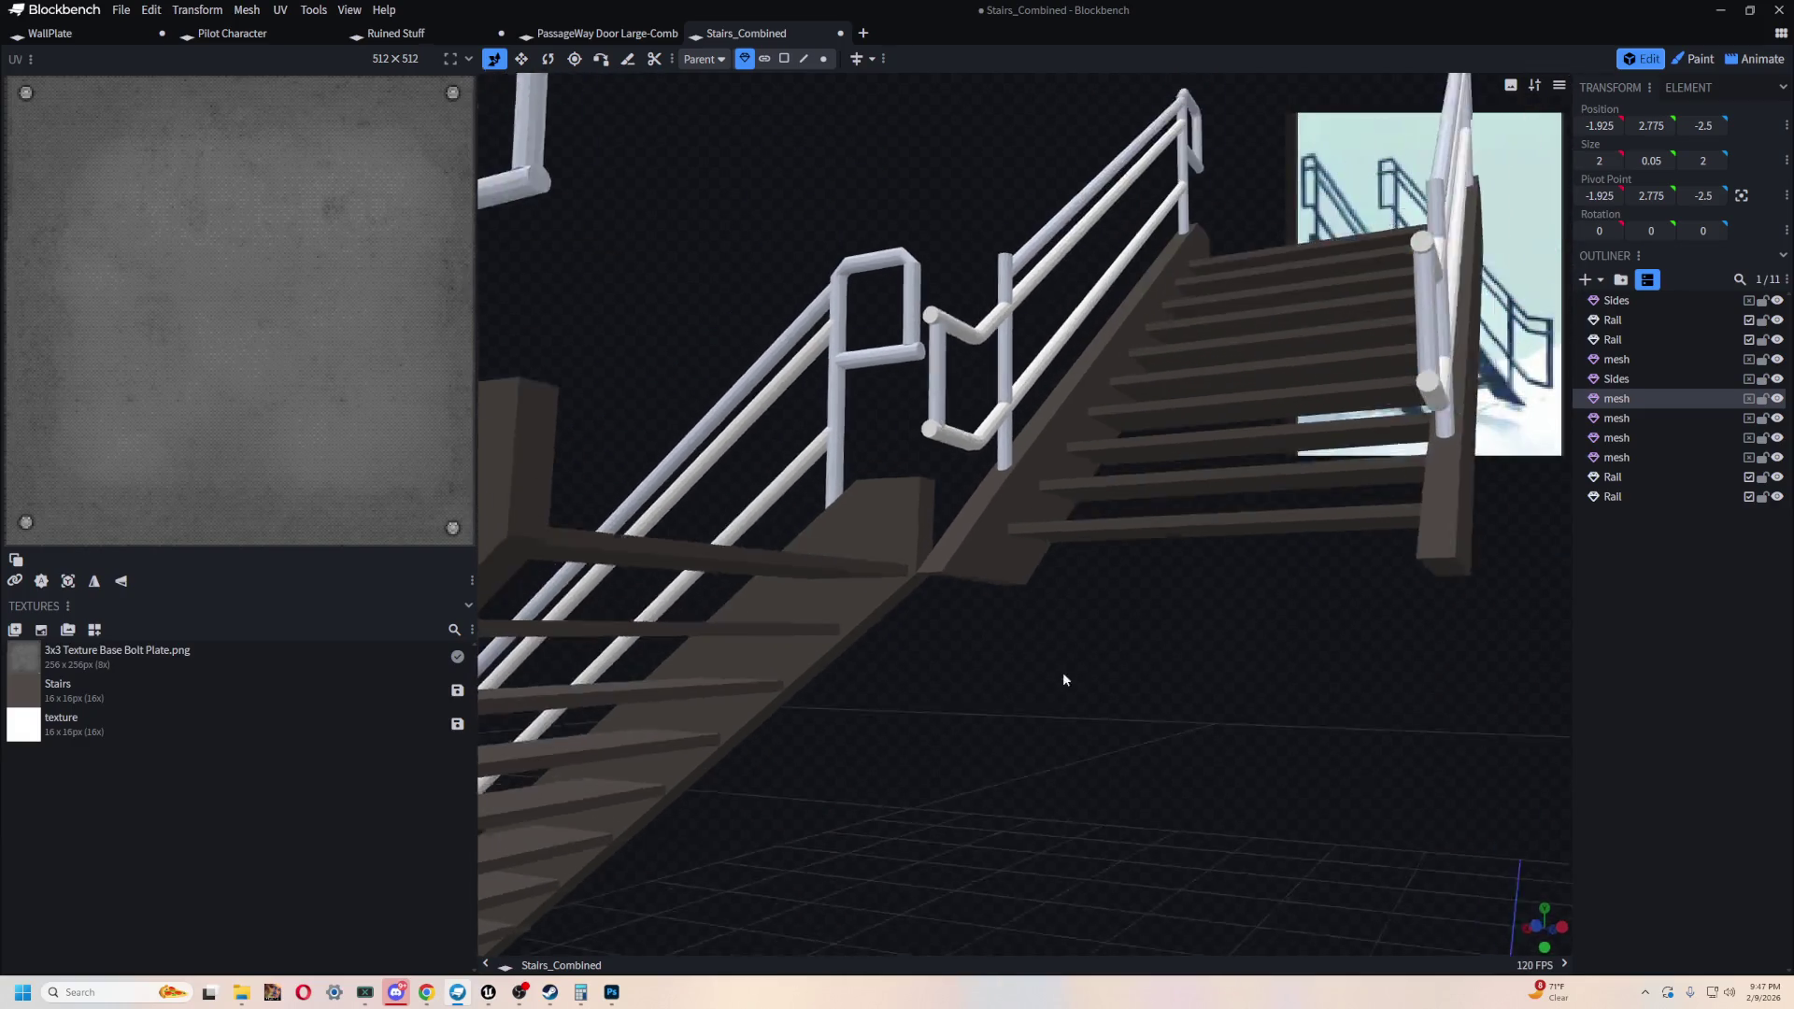
key(alt+Tab)
drag(900, 666, 787, 565)
- Select Stairs_Combined_mesh_3, mesh_2, Stairs_RailUpdate3 and Stairs_RailUpdate4 and slide them left along X
click(788, 564)
ctrl+click(778, 531)
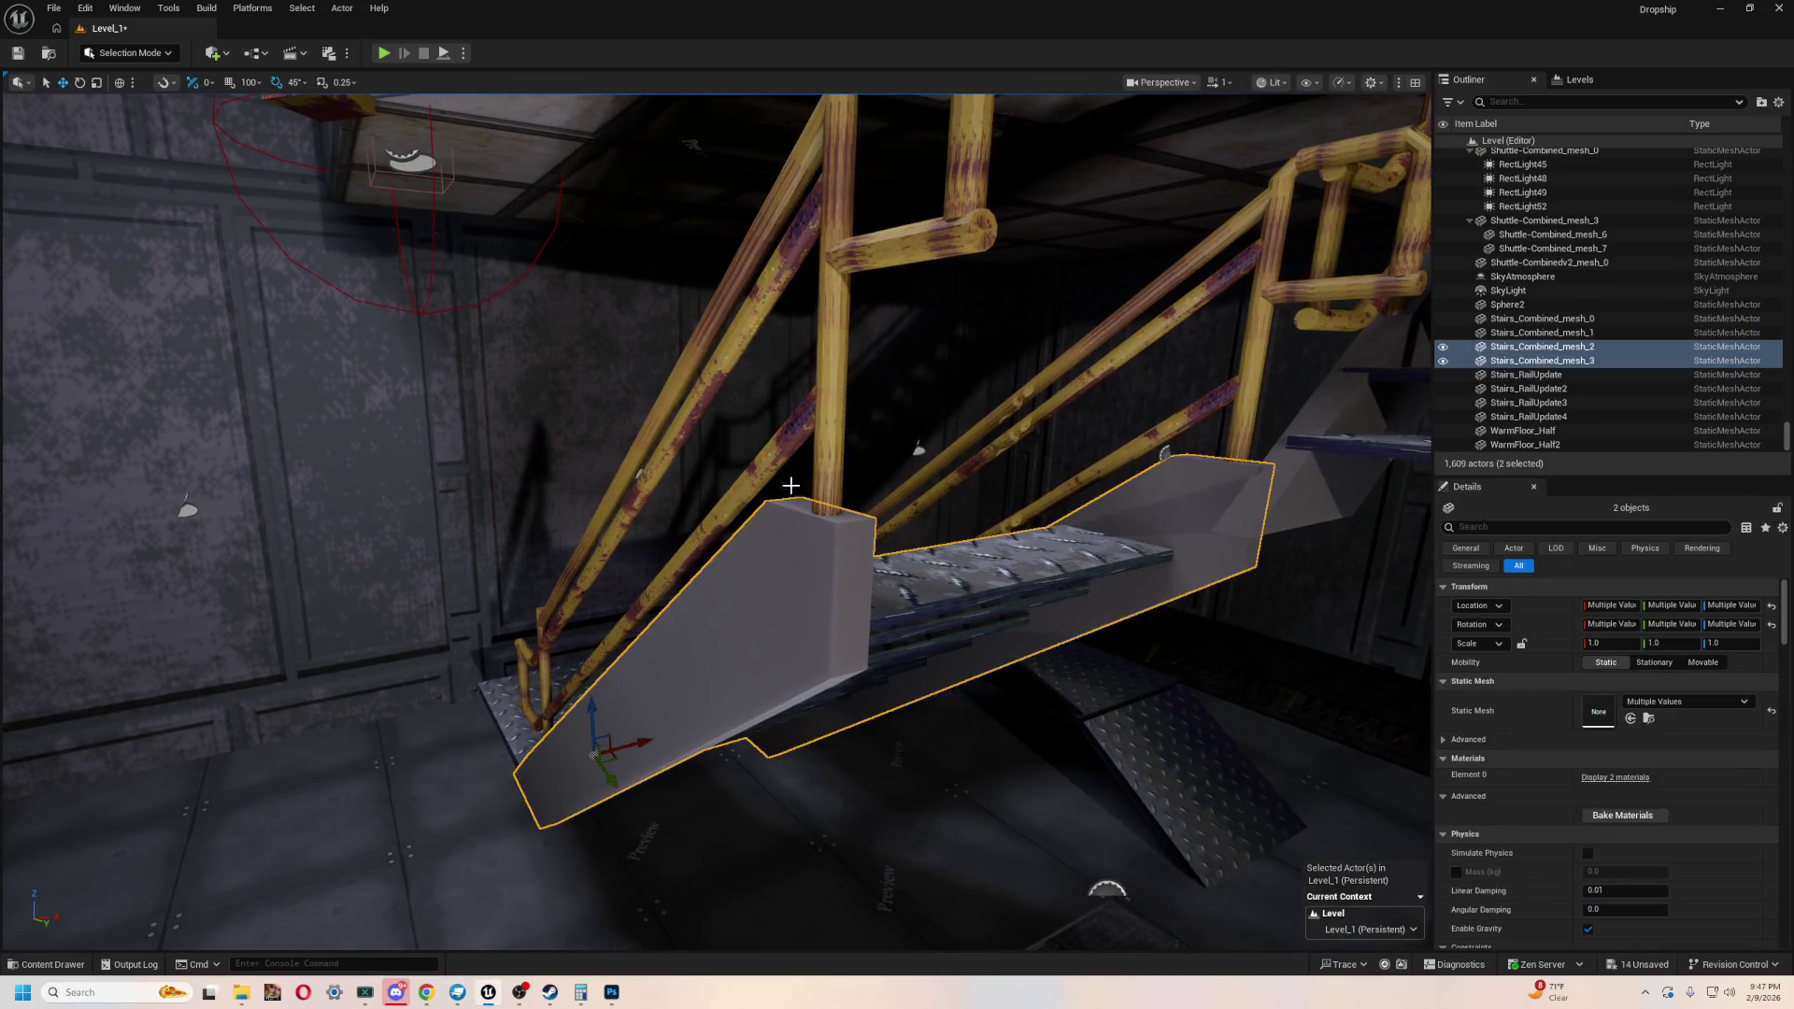
ctrl+click(837, 349)
ctrl+click(1263, 342)
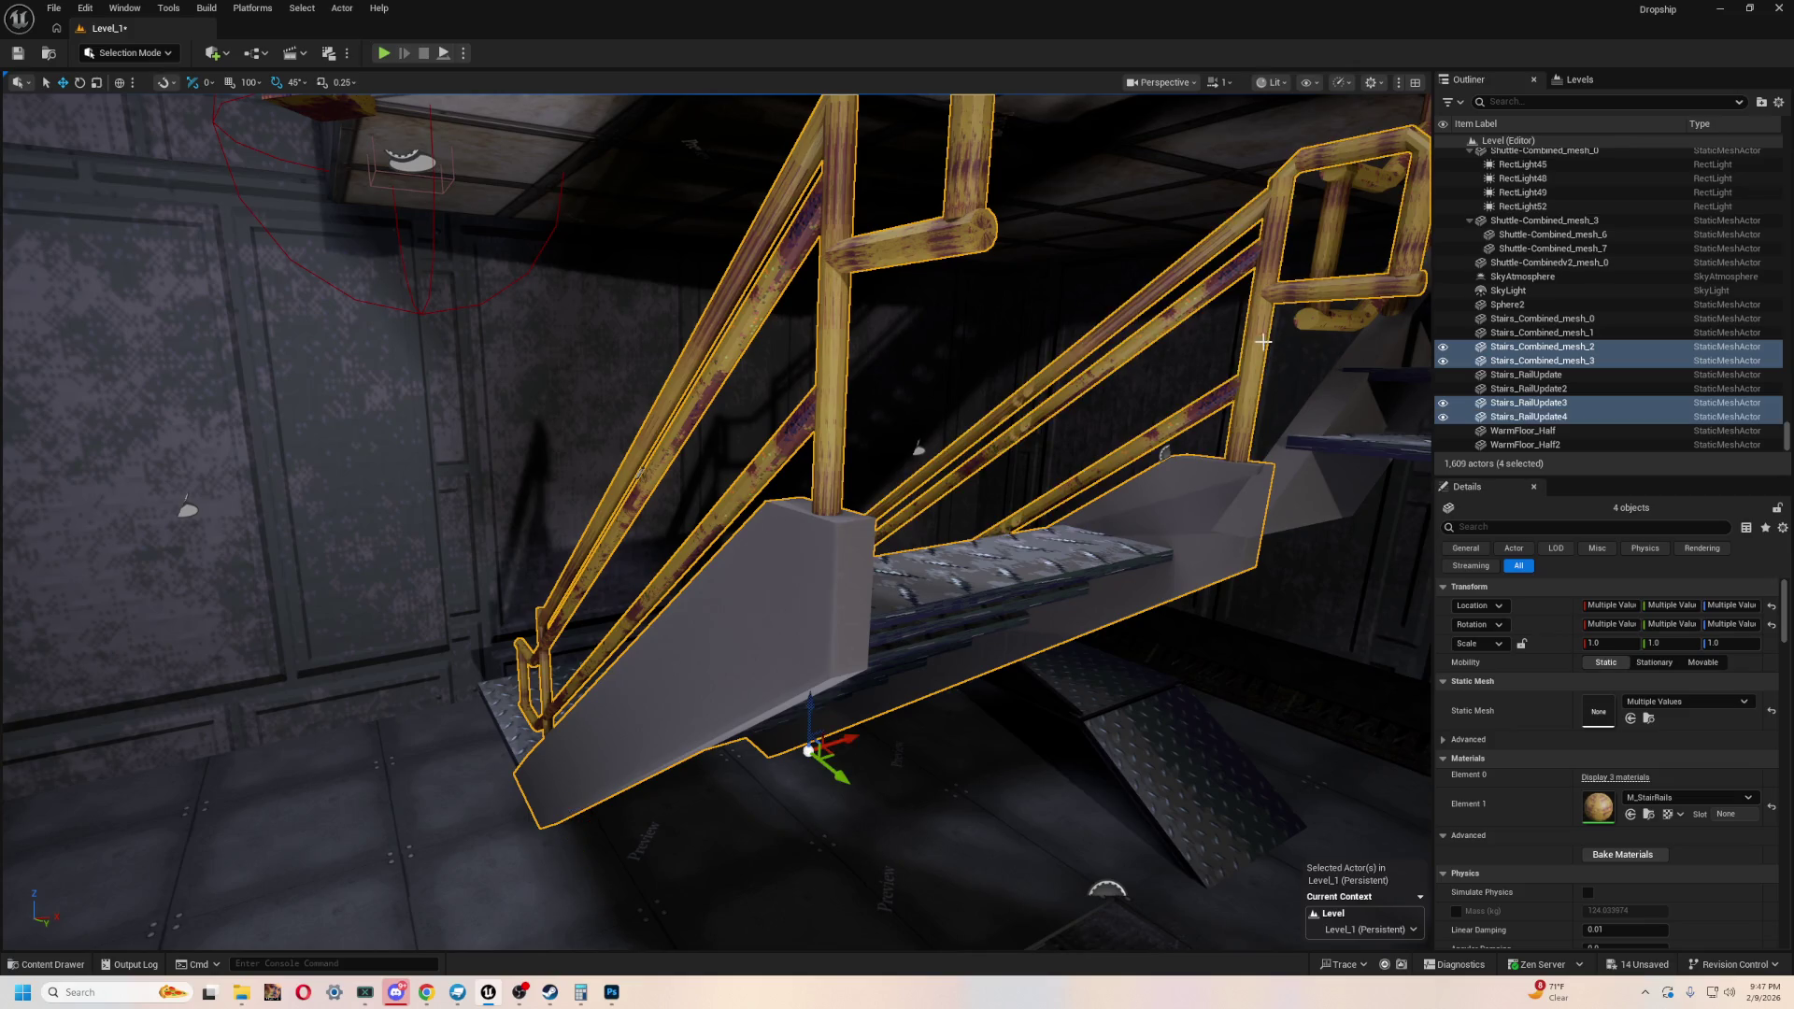
mouse_move(897, 504)
right_down()
mouse_move(990, 519)
mouse_move(1028, 561)
mouse_move(655, 523)
mouse_move(349, 544)
mouse_move(341, 867)
mouse_move(397, 790)
right_up()
mouse_move(1124, 839)
right_down()
mouse_move(1084, 827)
mouse_move(1124, 838)
right_up()
mouse_move(916, 934)
mouse_down()
mouse_move(858, 927)
mouse_move(897, 919)
mouse_up()
key(alt+Tab)
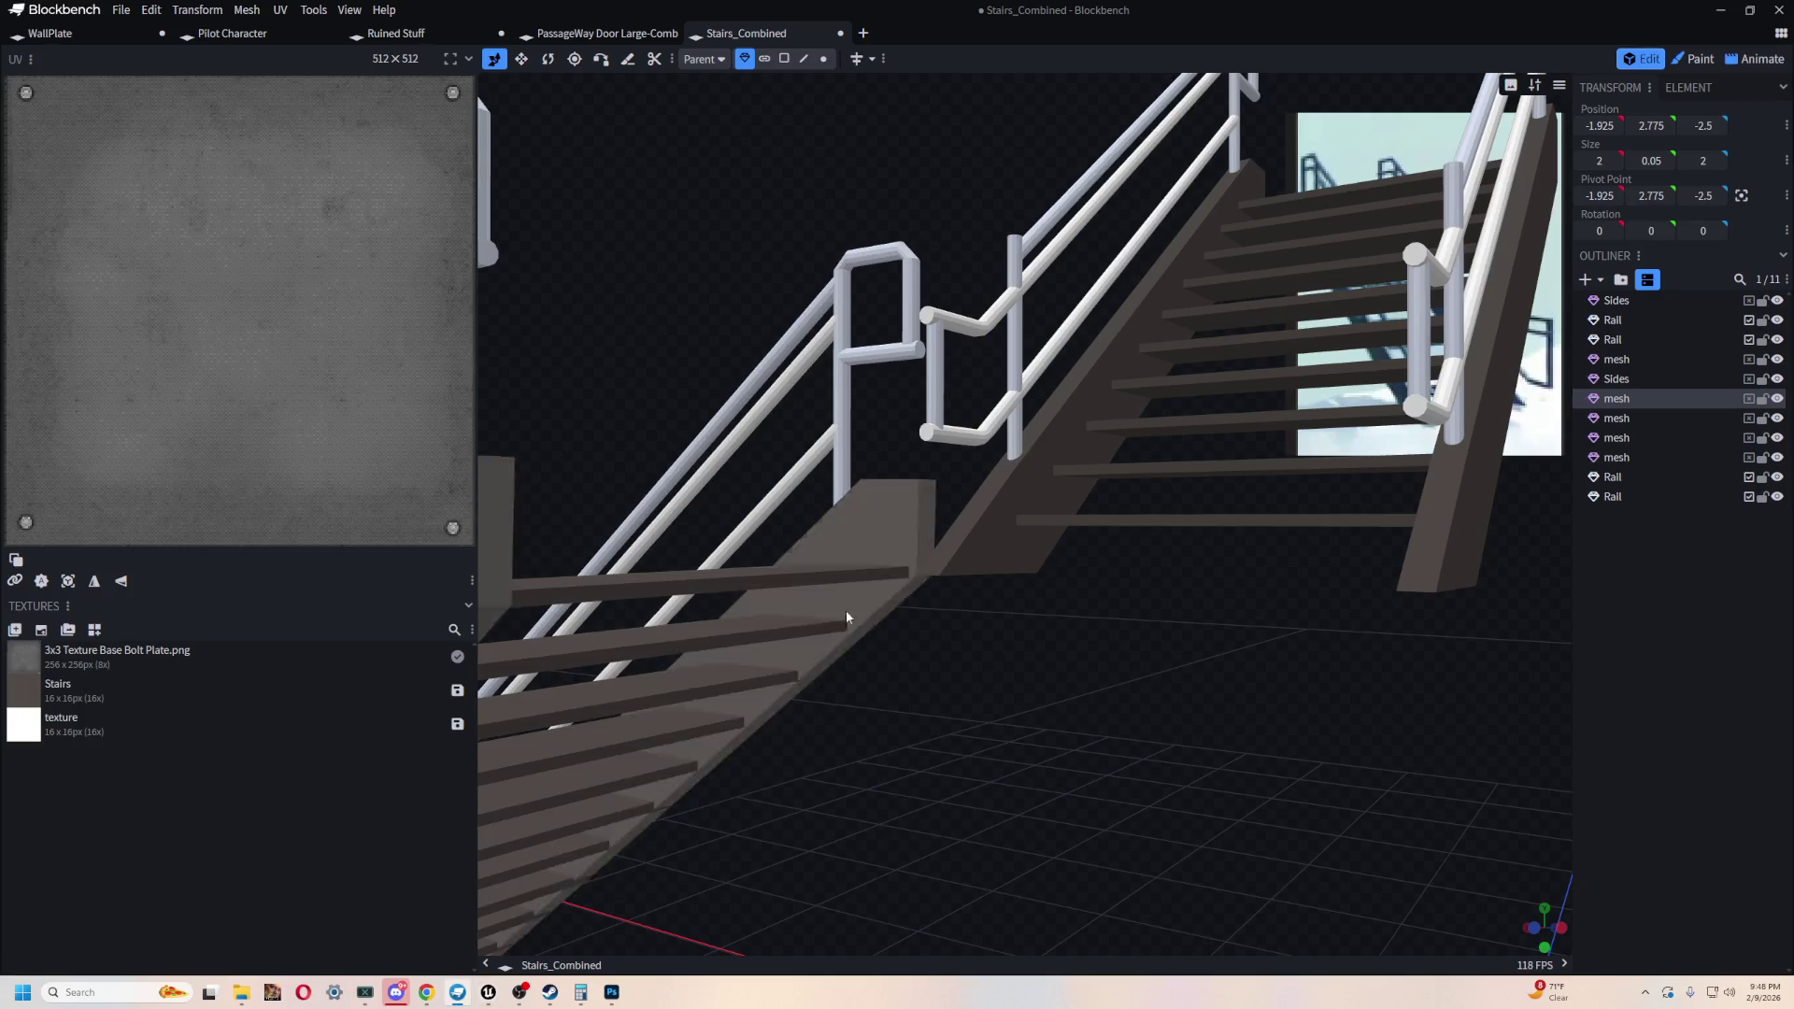
key(alt+Tab)
mouse_move(909, 554)
right_down()
mouse_move(1000, 519)
mouse_move(934, 467)
mouse_move(1009, 514)
mouse_move(922, 556)
right_up()
key(alt+Tab)
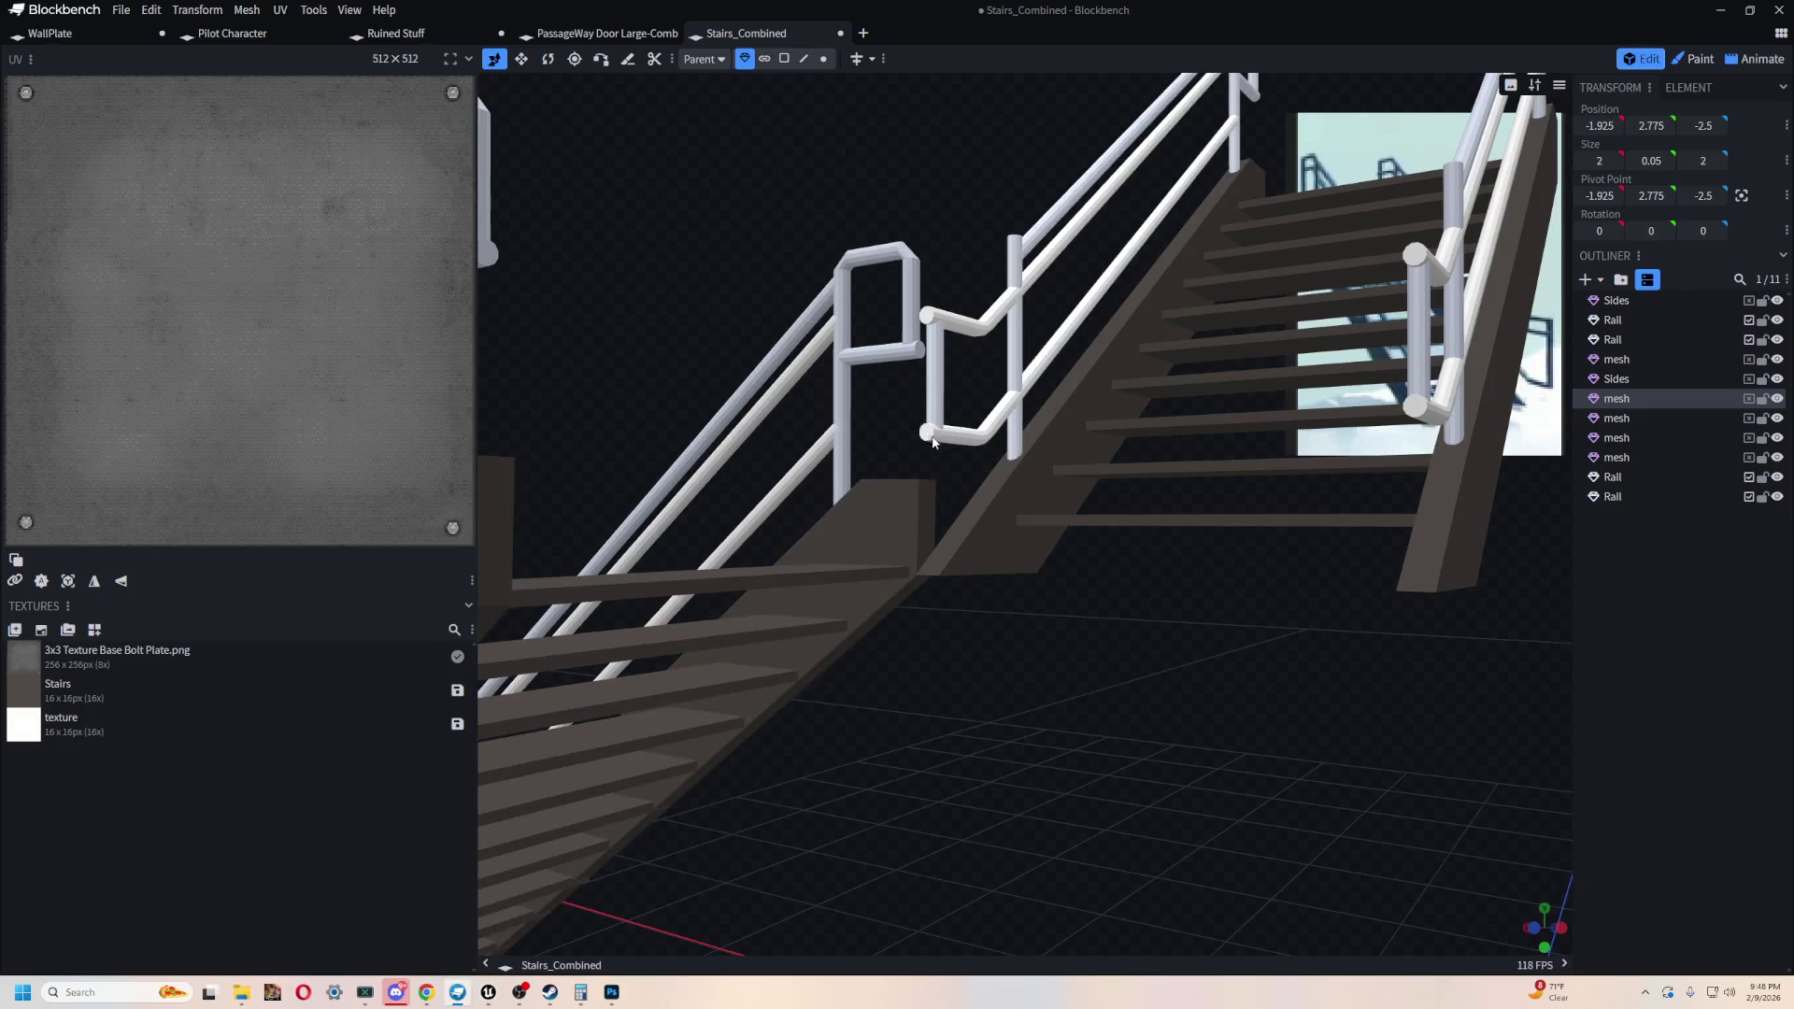
mouse_move(989, 583)
mouse_down()
mouse_move(981, 524)
mouse_move(997, 749)
mouse_move(1029, 813)
mouse_move(1086, 820)
mouse_move(1028, 817)
mouse_up()
key(alt+Tab)
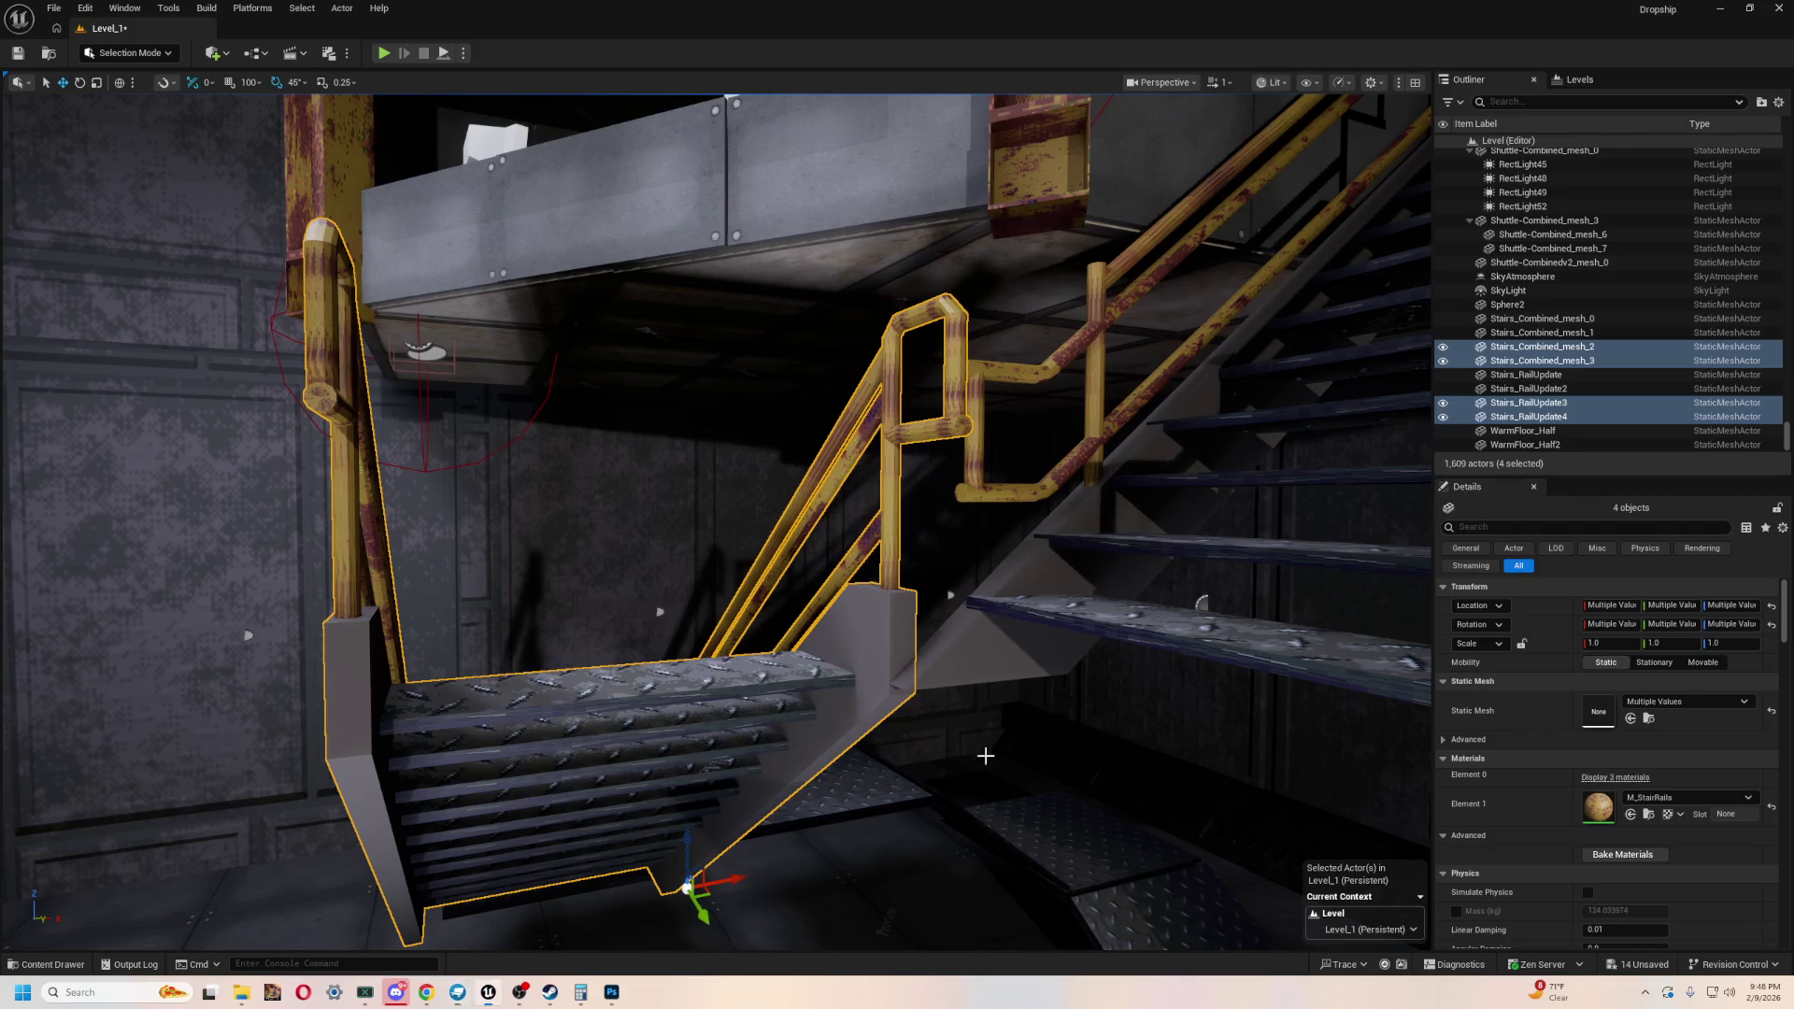
- Select Stairs_RailUpdate4 and Stairs_RailUpdate3 and slide both rails along Y away from the stairs
mouse_move(660, 612)
right_down()
mouse_move(317, 467)
mouse_move(257, 552)
mouse_move(140, 397)
mouse_move(862, 364)
mouse_move(766, 448)
right_up()
click(853, 378)
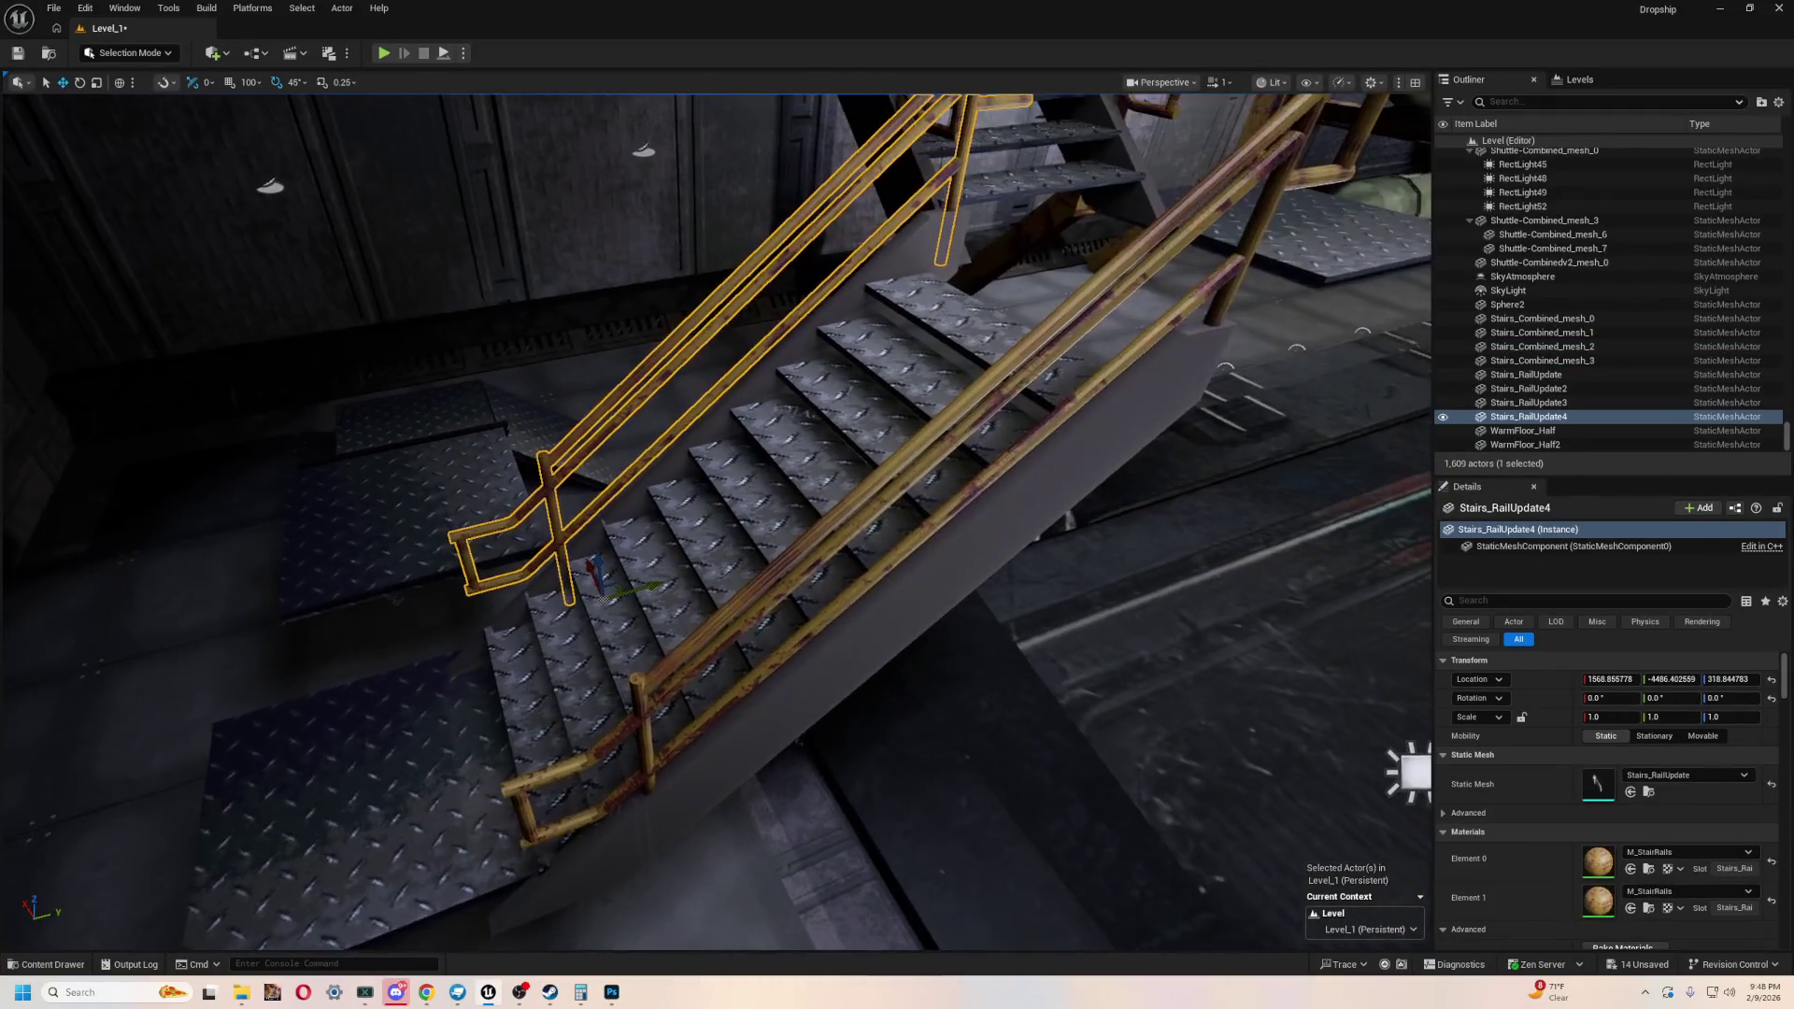
ctrl+click(976, 412)
key(f)
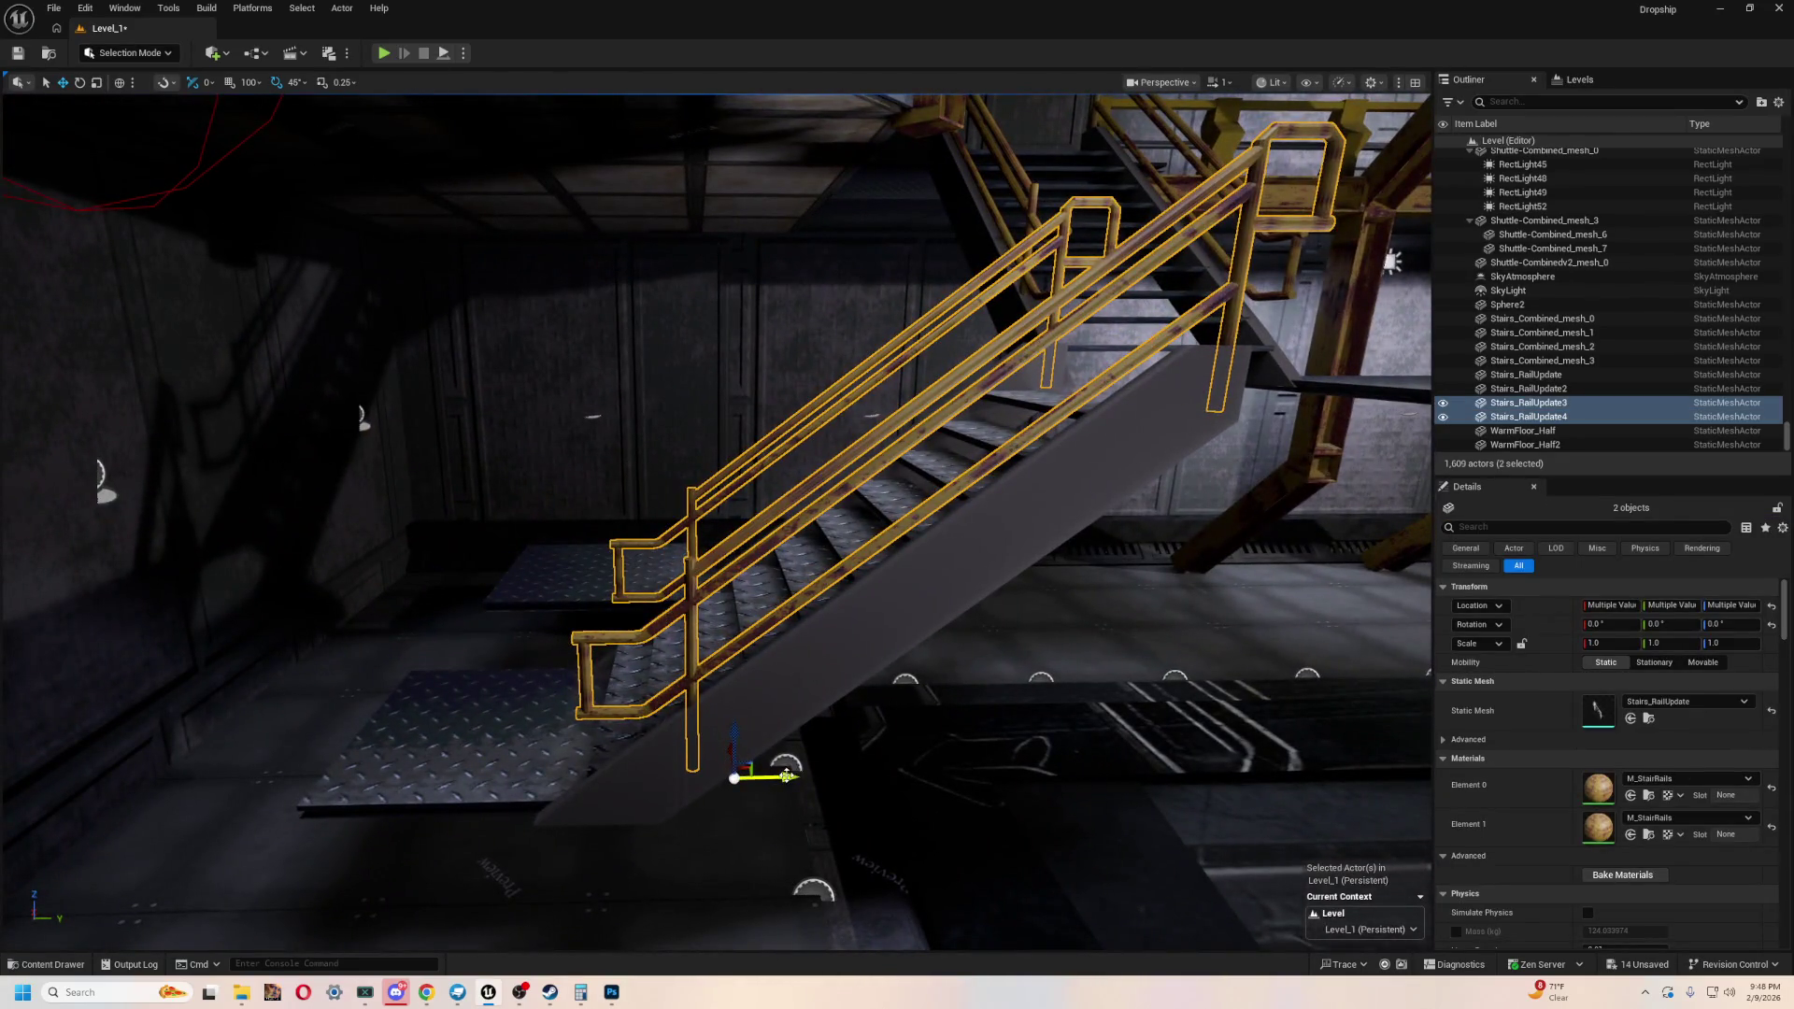
drag(787, 775, 706, 774)
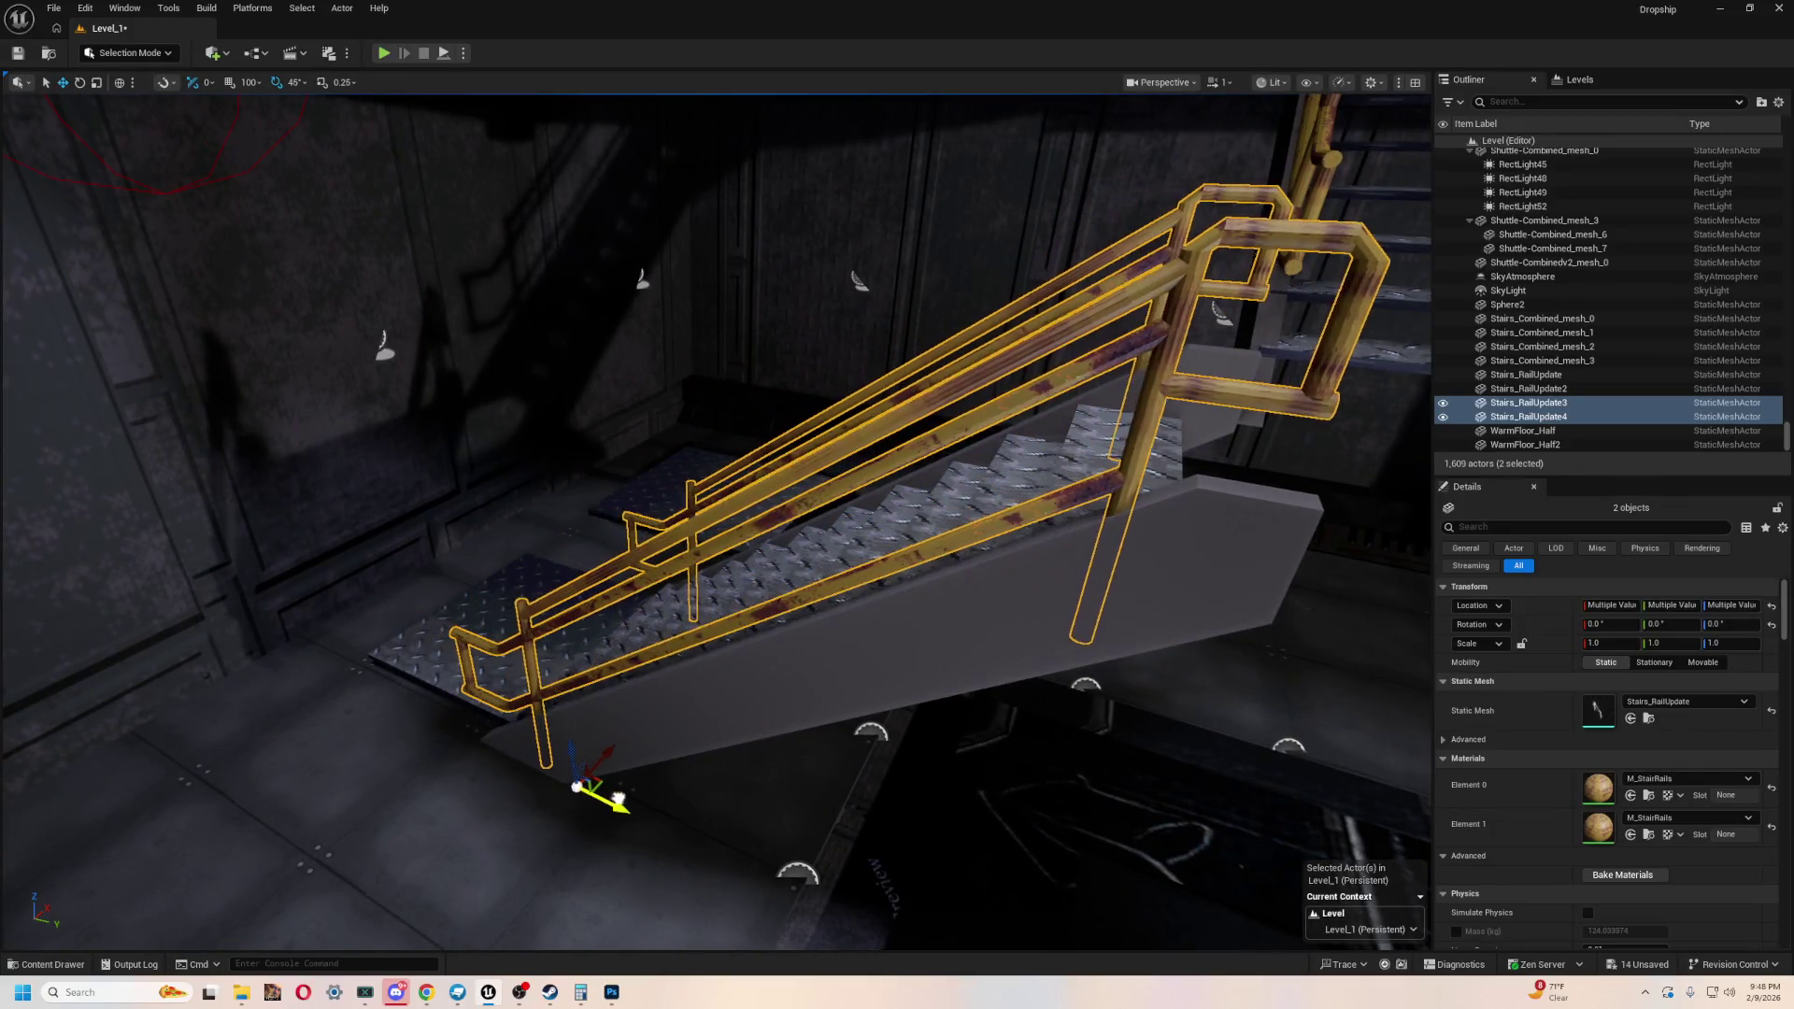
key(f)
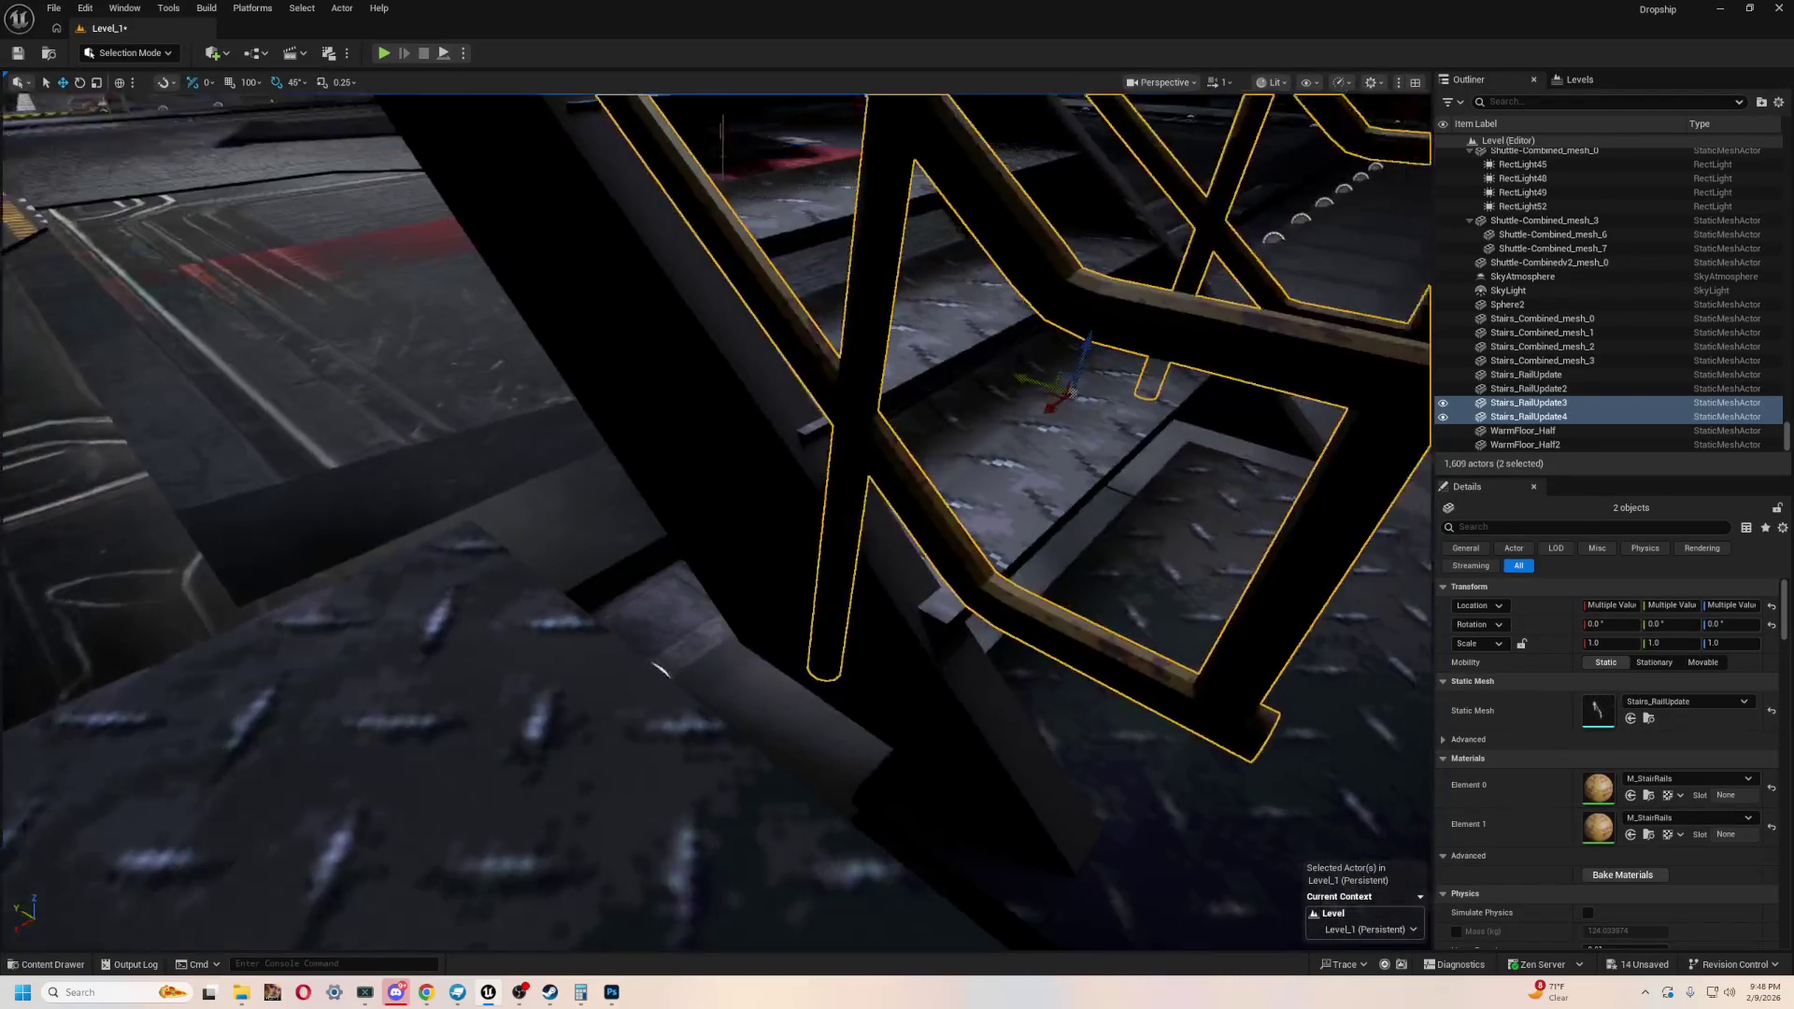
right_drag(1144, 268, 1145, 268)
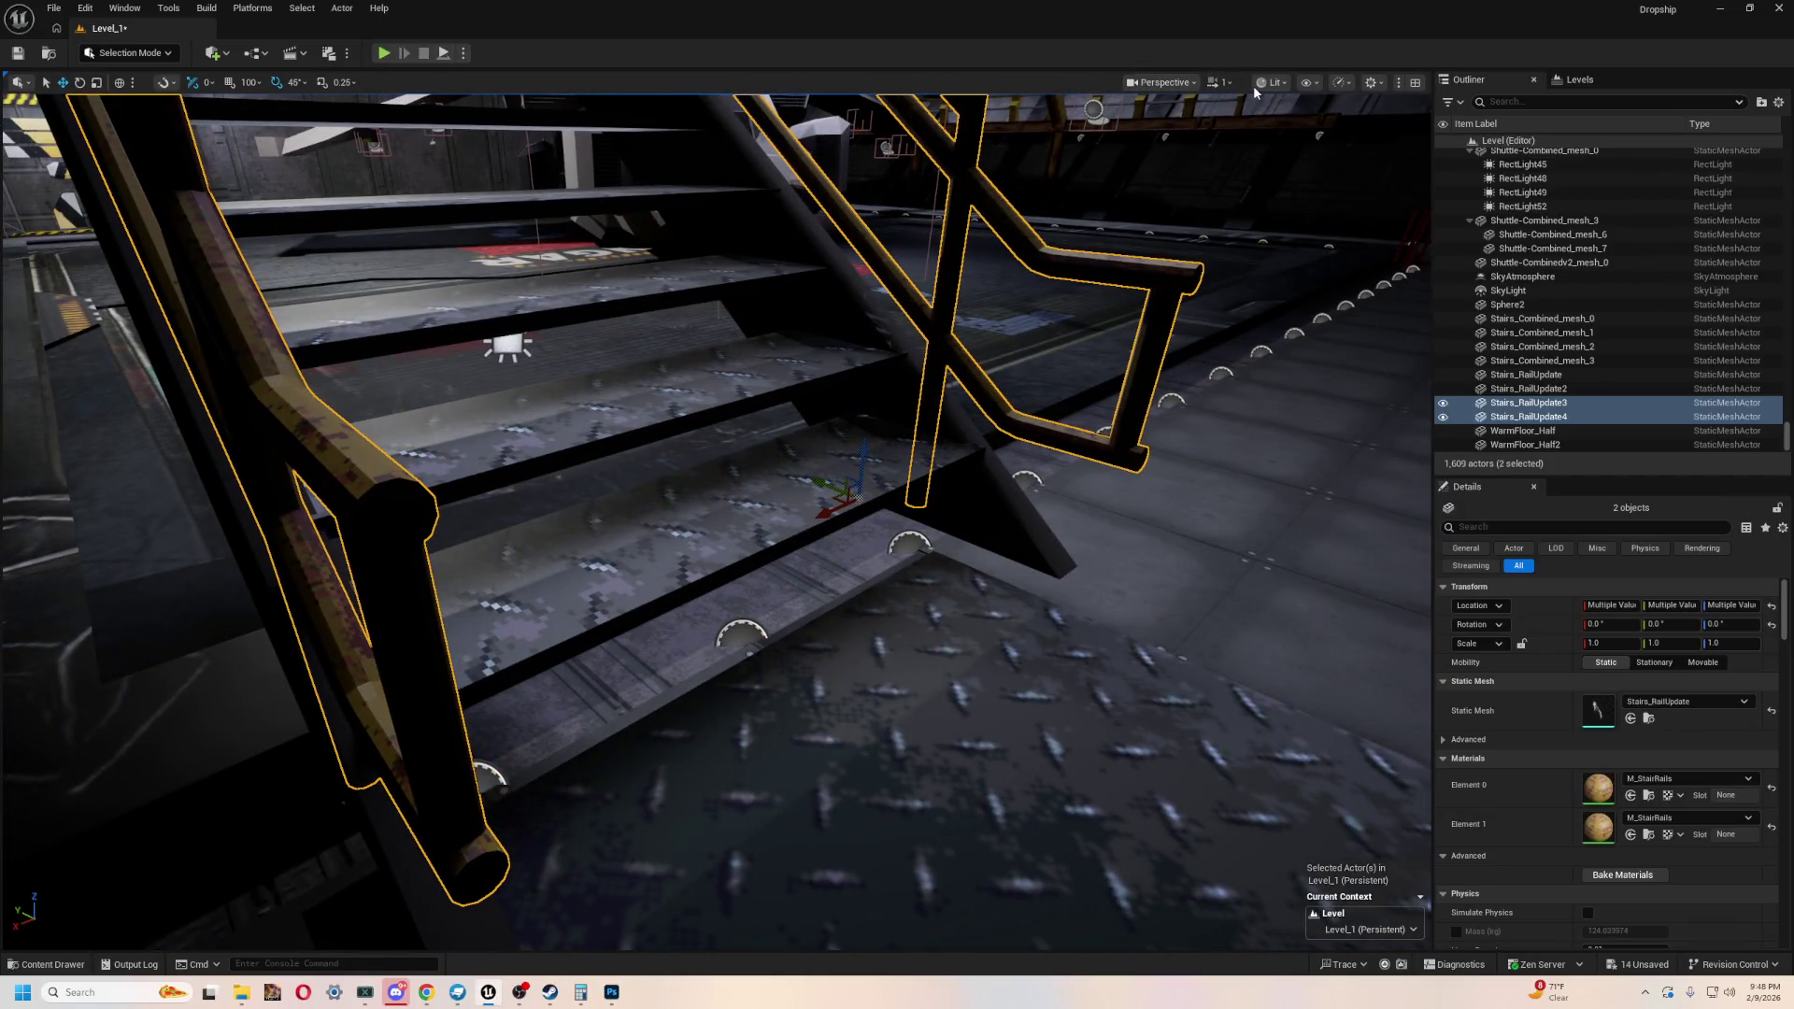
- Inspect each rail in unlit shading, return to lit view, and select WalkingPath19
key(alt+3)
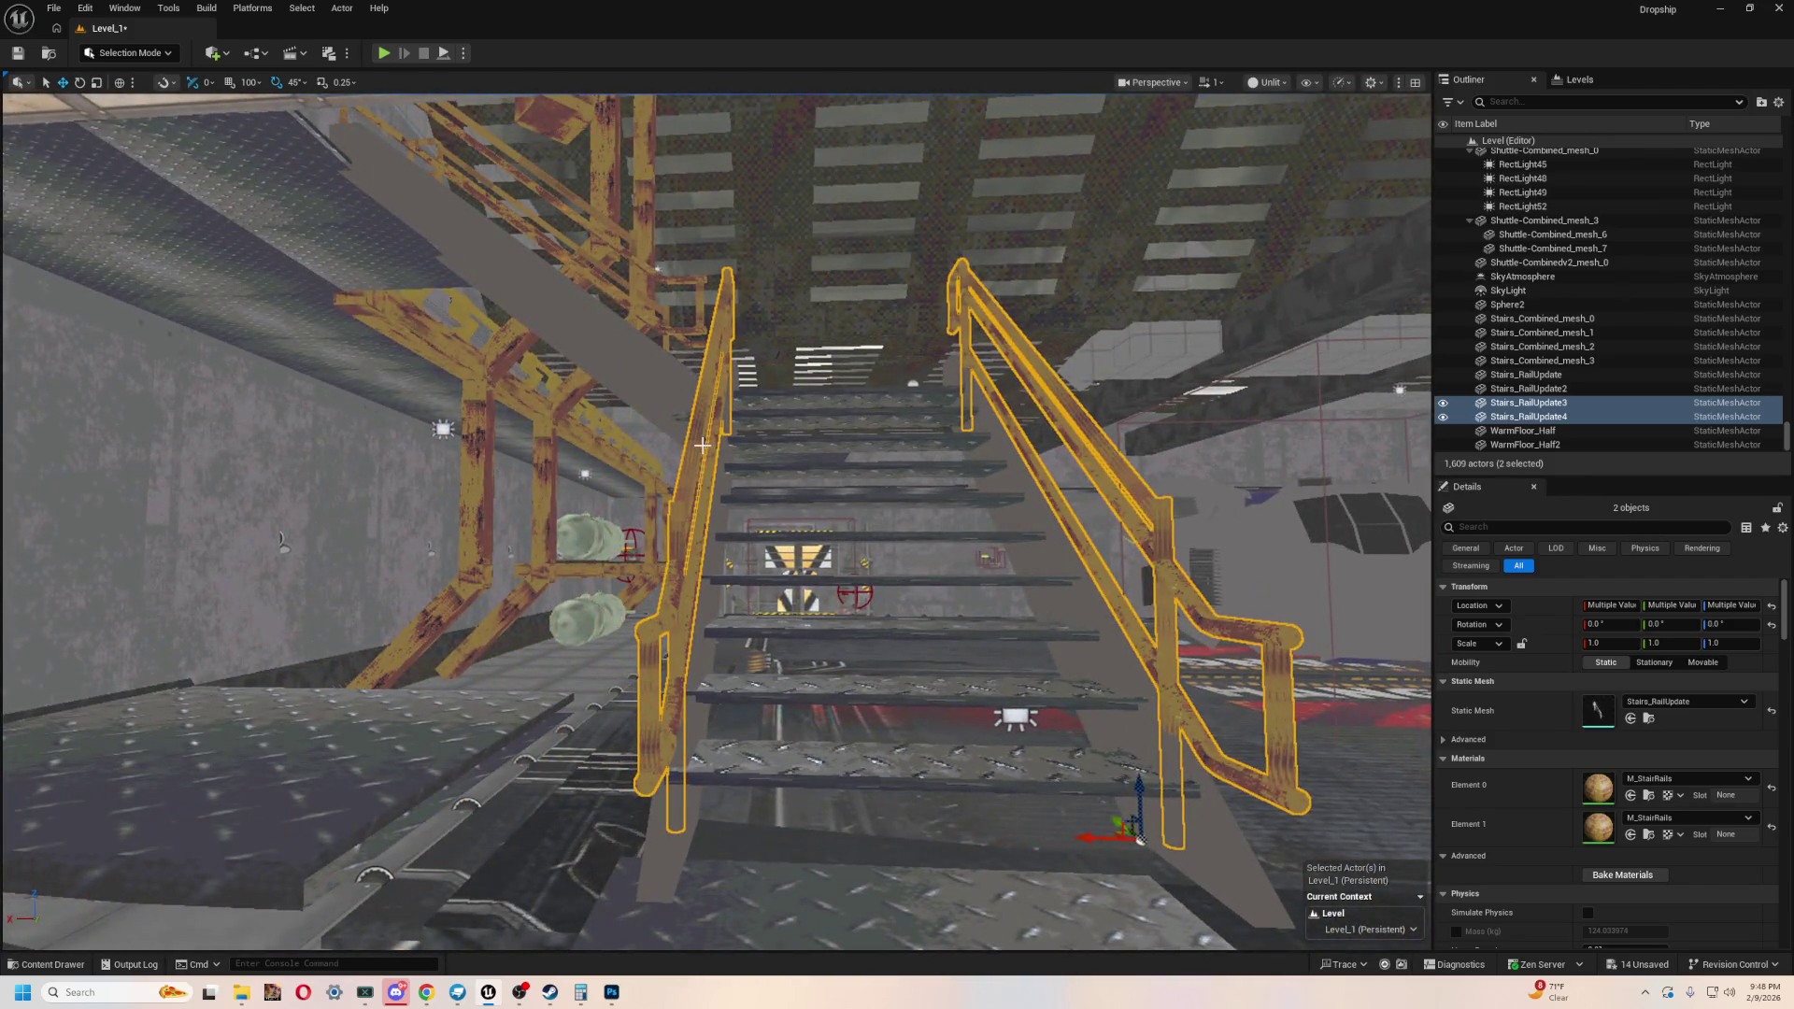
click(701, 445)
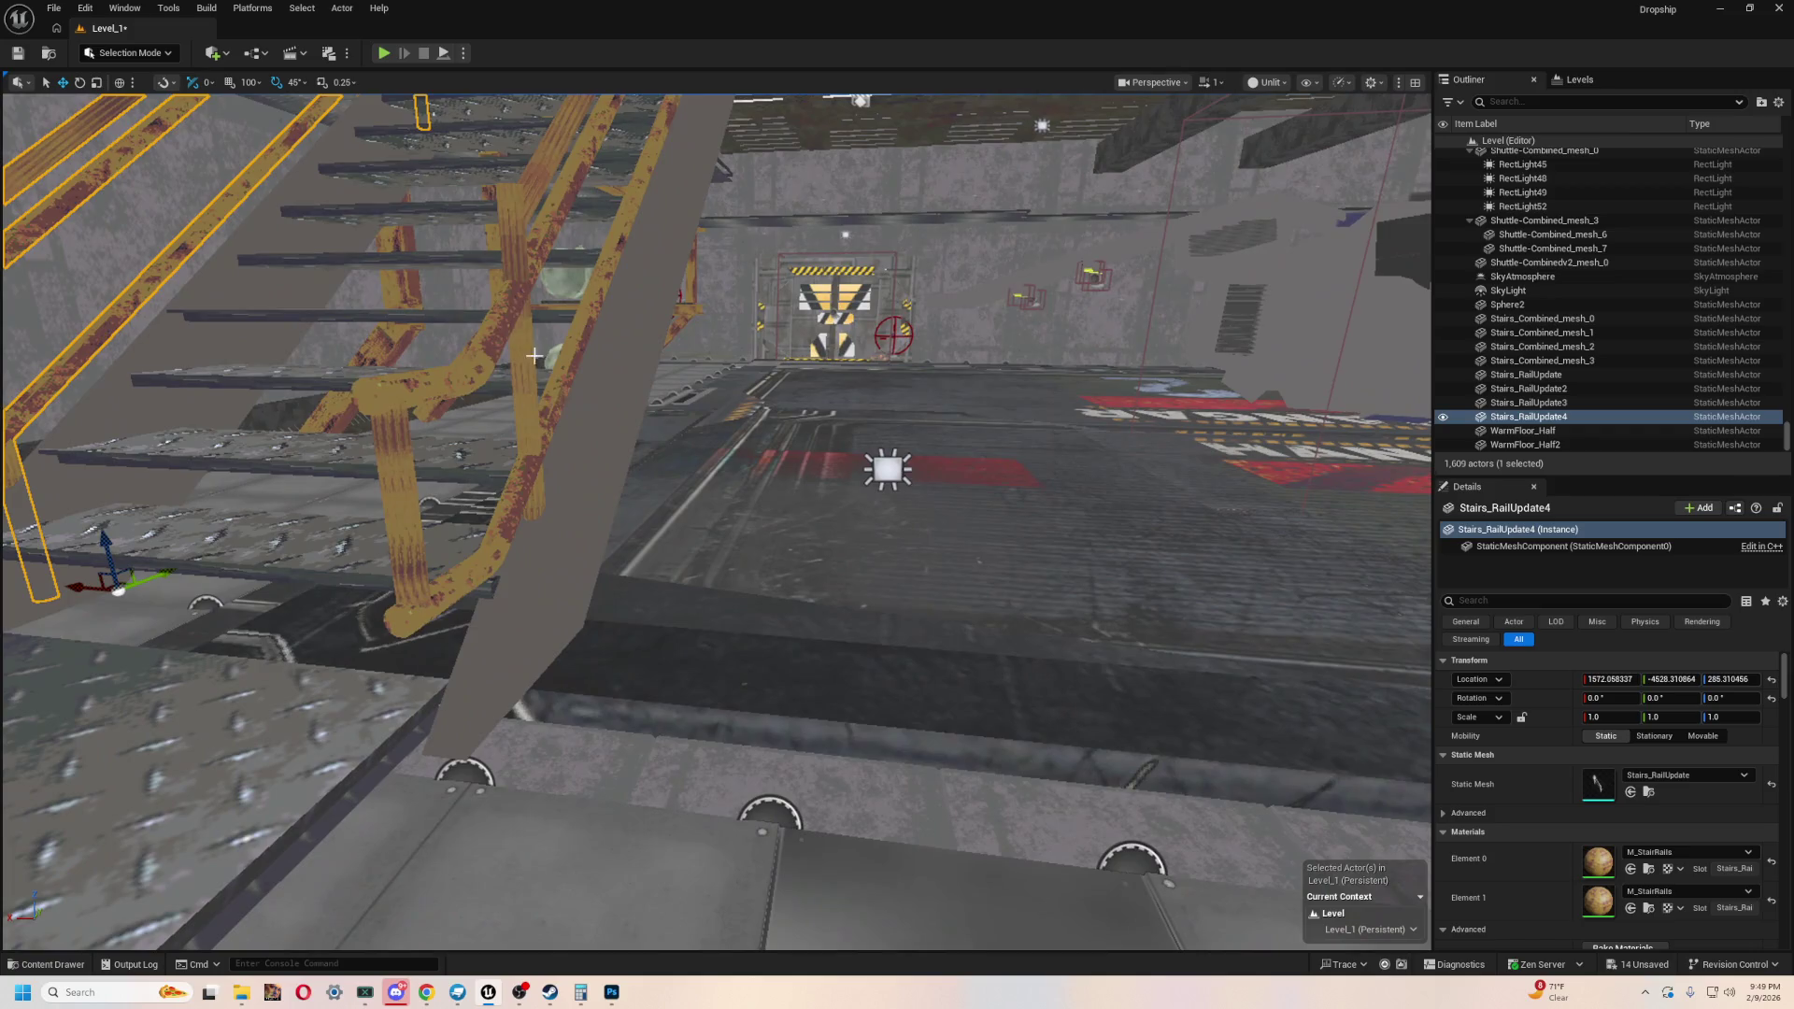
click(534, 356)
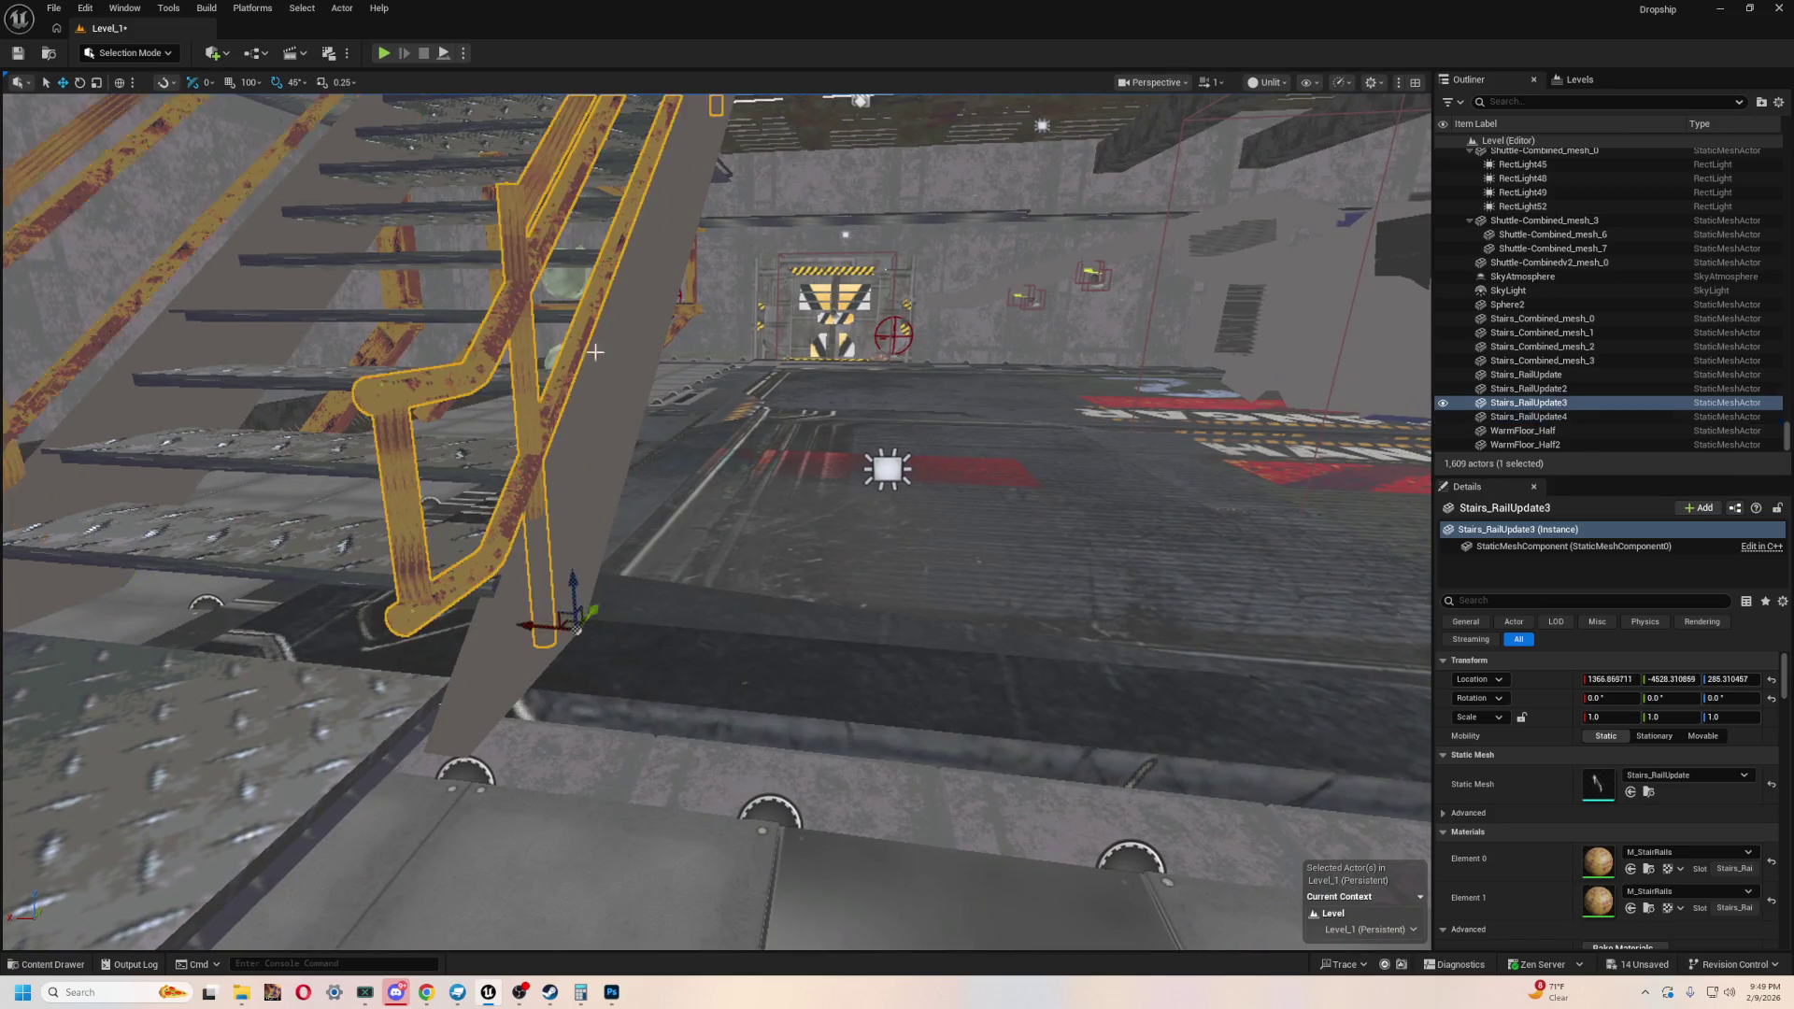
click(1292, 135)
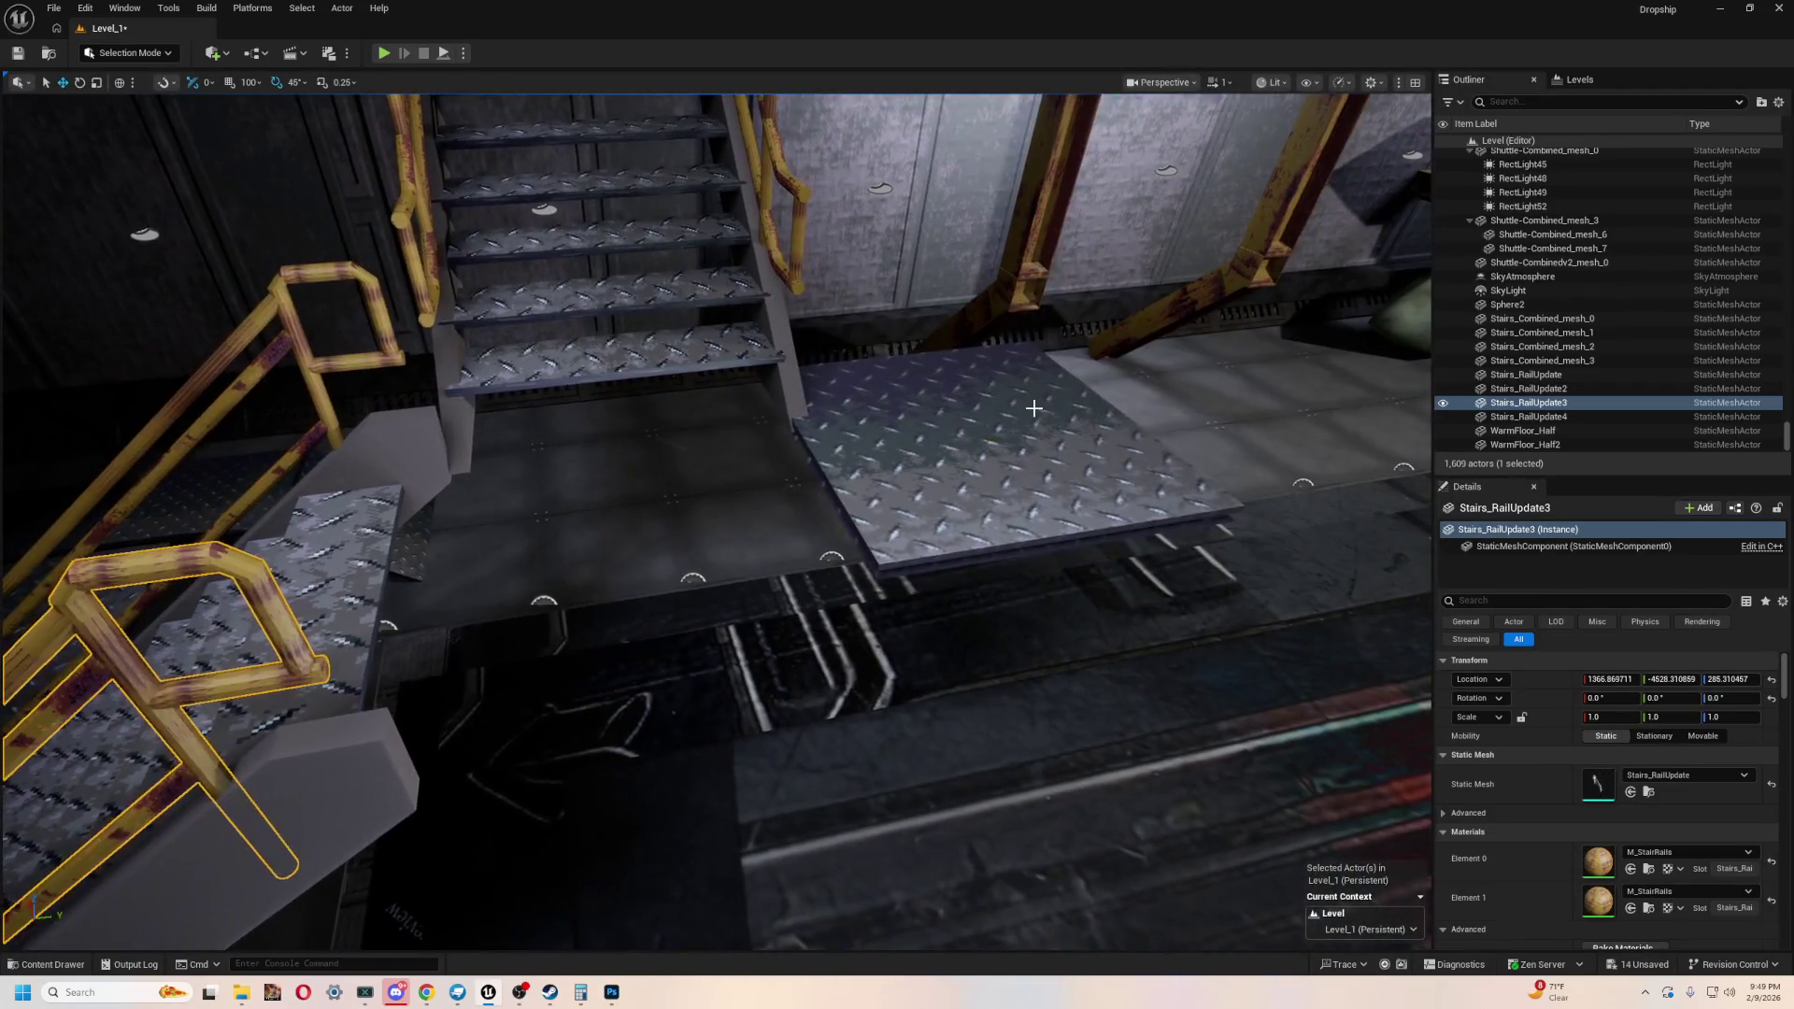
click(1033, 409)
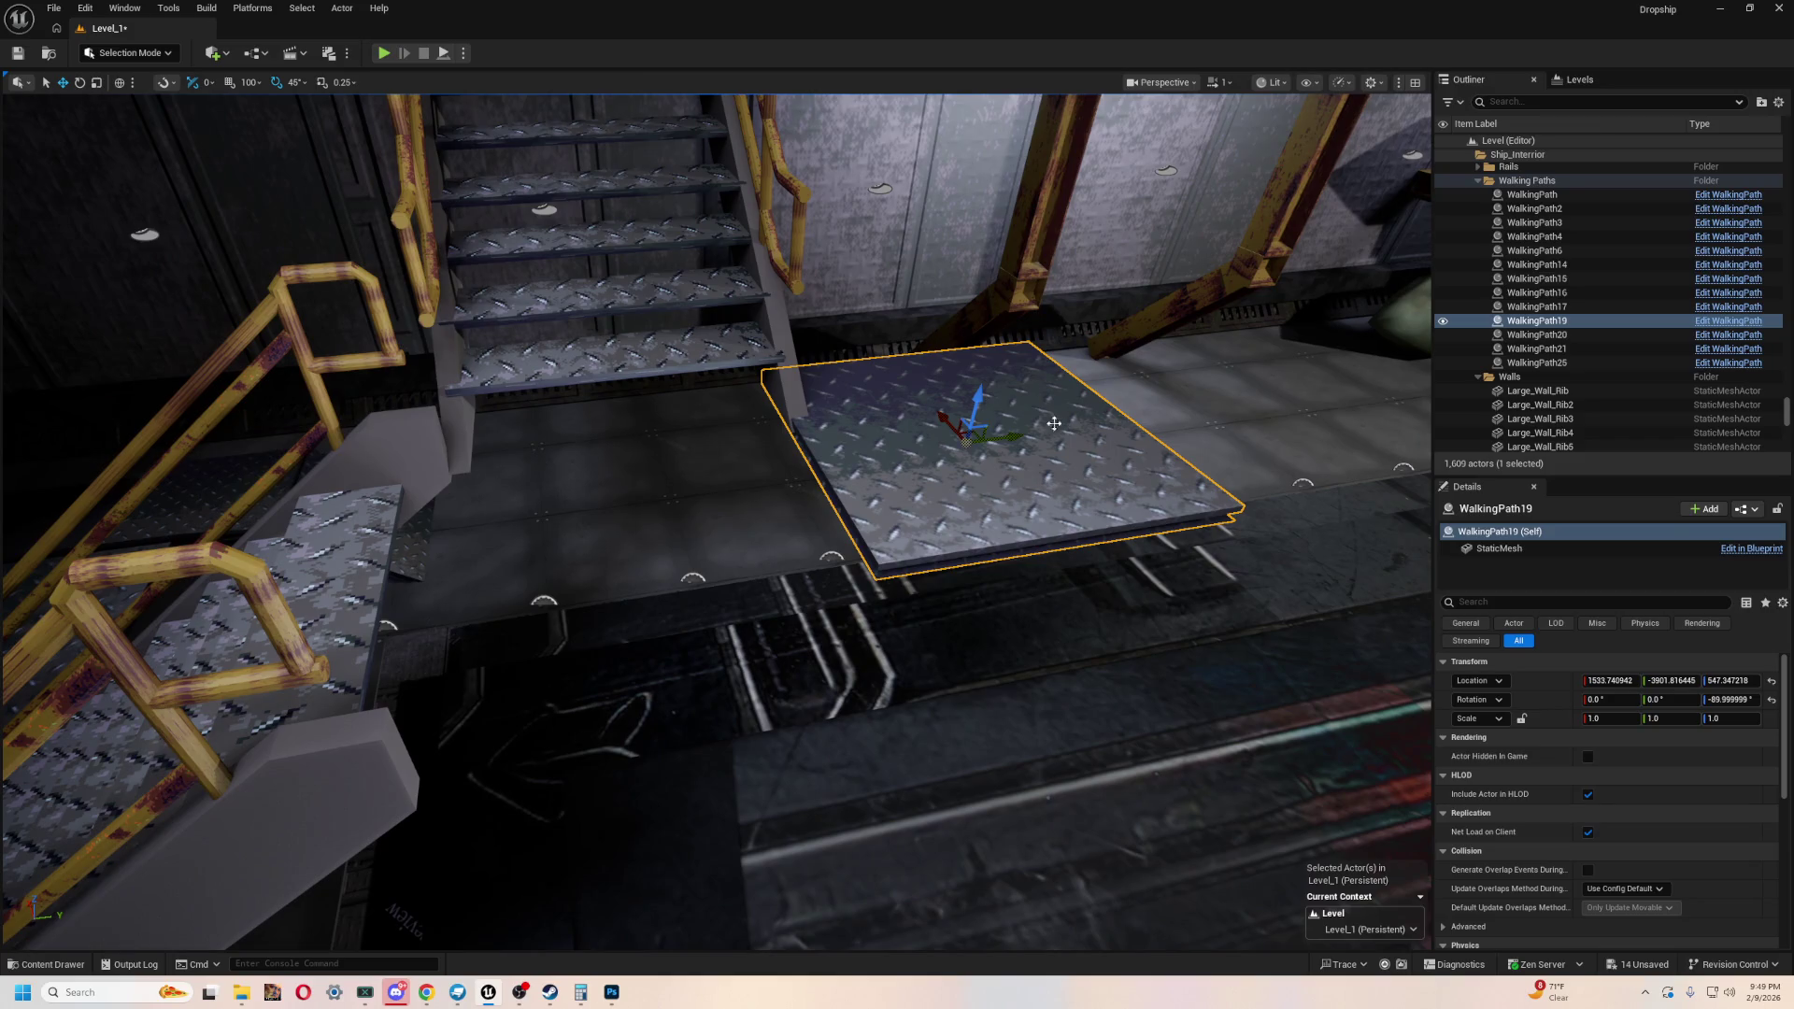
- Move WalkingPath19 beside the stairs along X and Y and rotate it to -180°
drag(1018, 436, 709, 513)
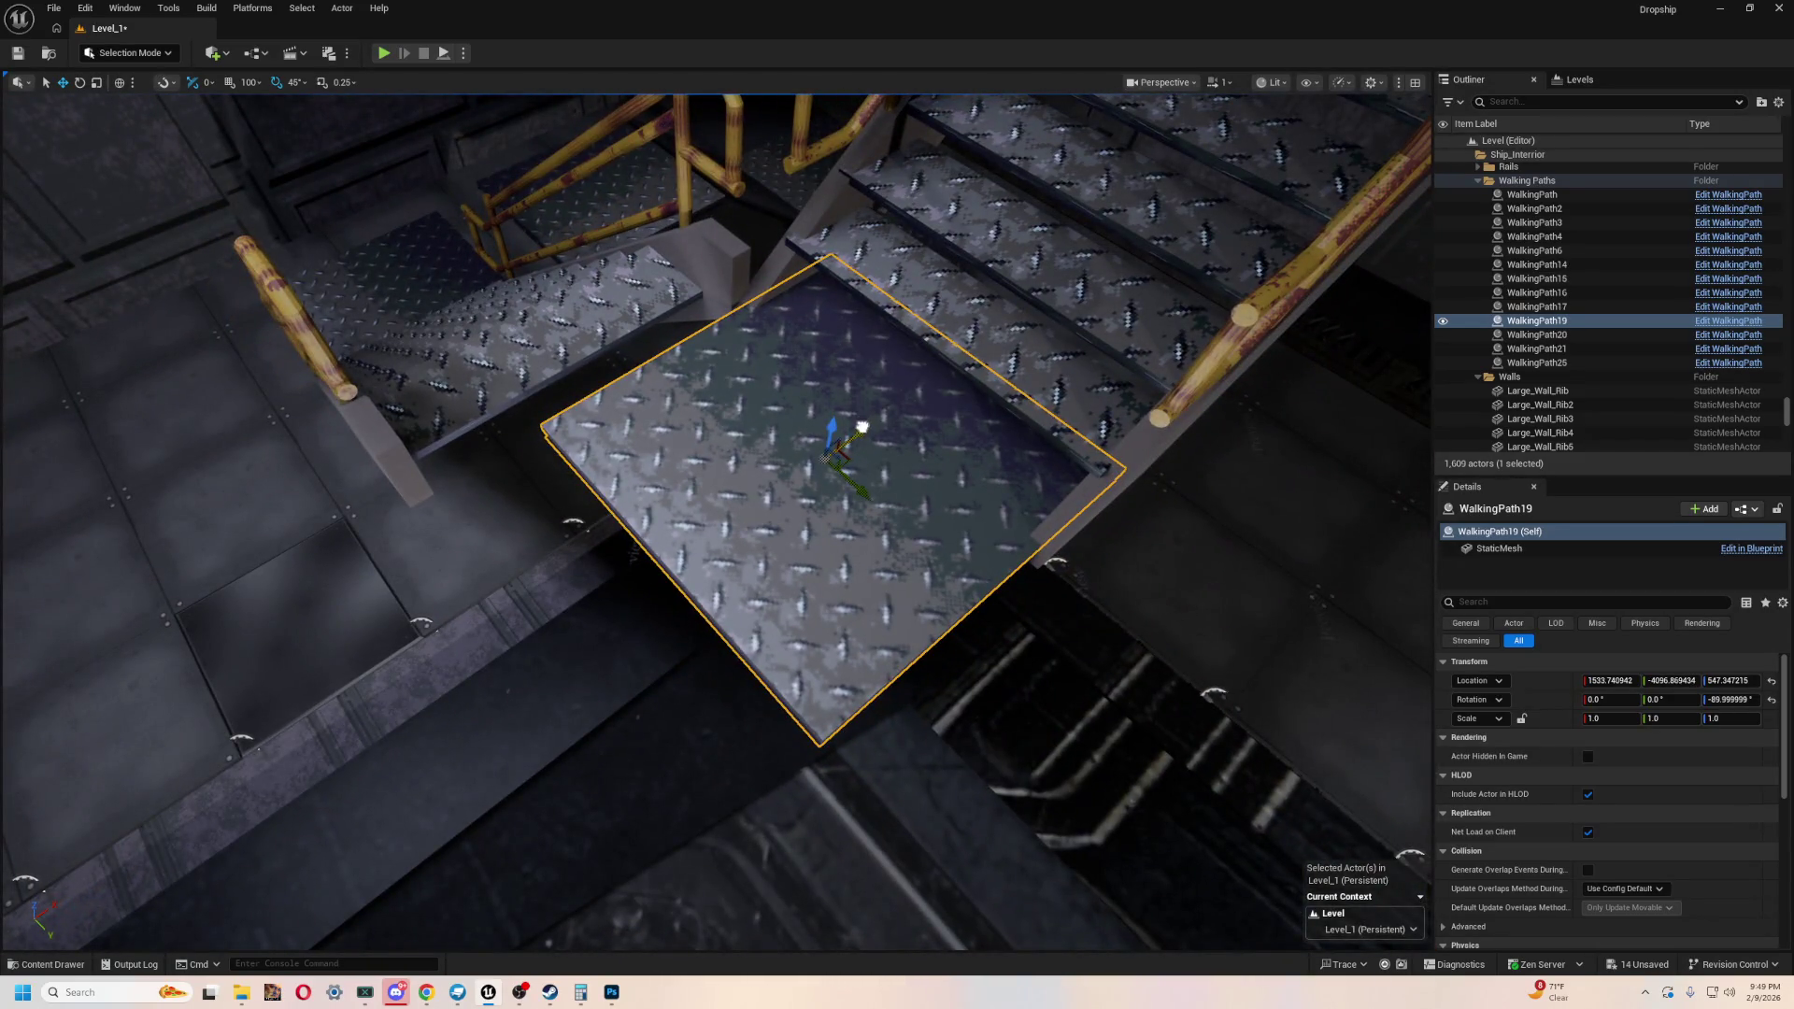
drag(862, 427, 804, 482)
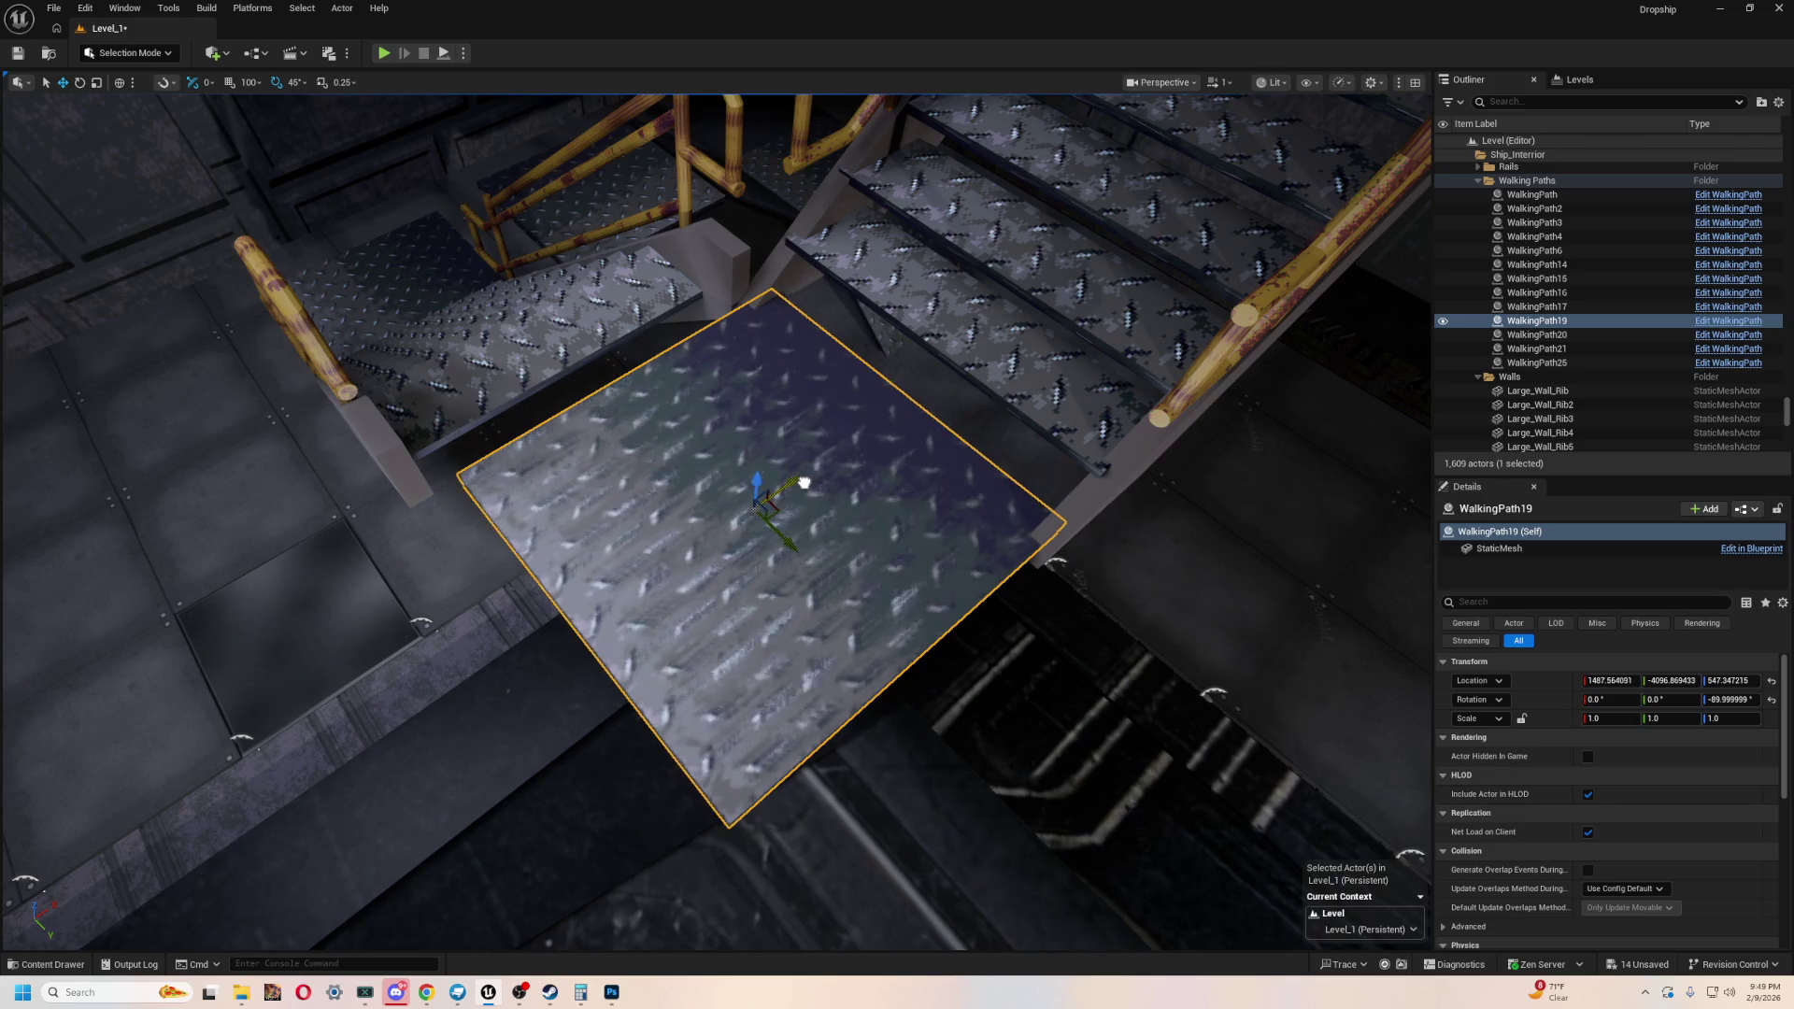
drag(760, 552, 659, 498)
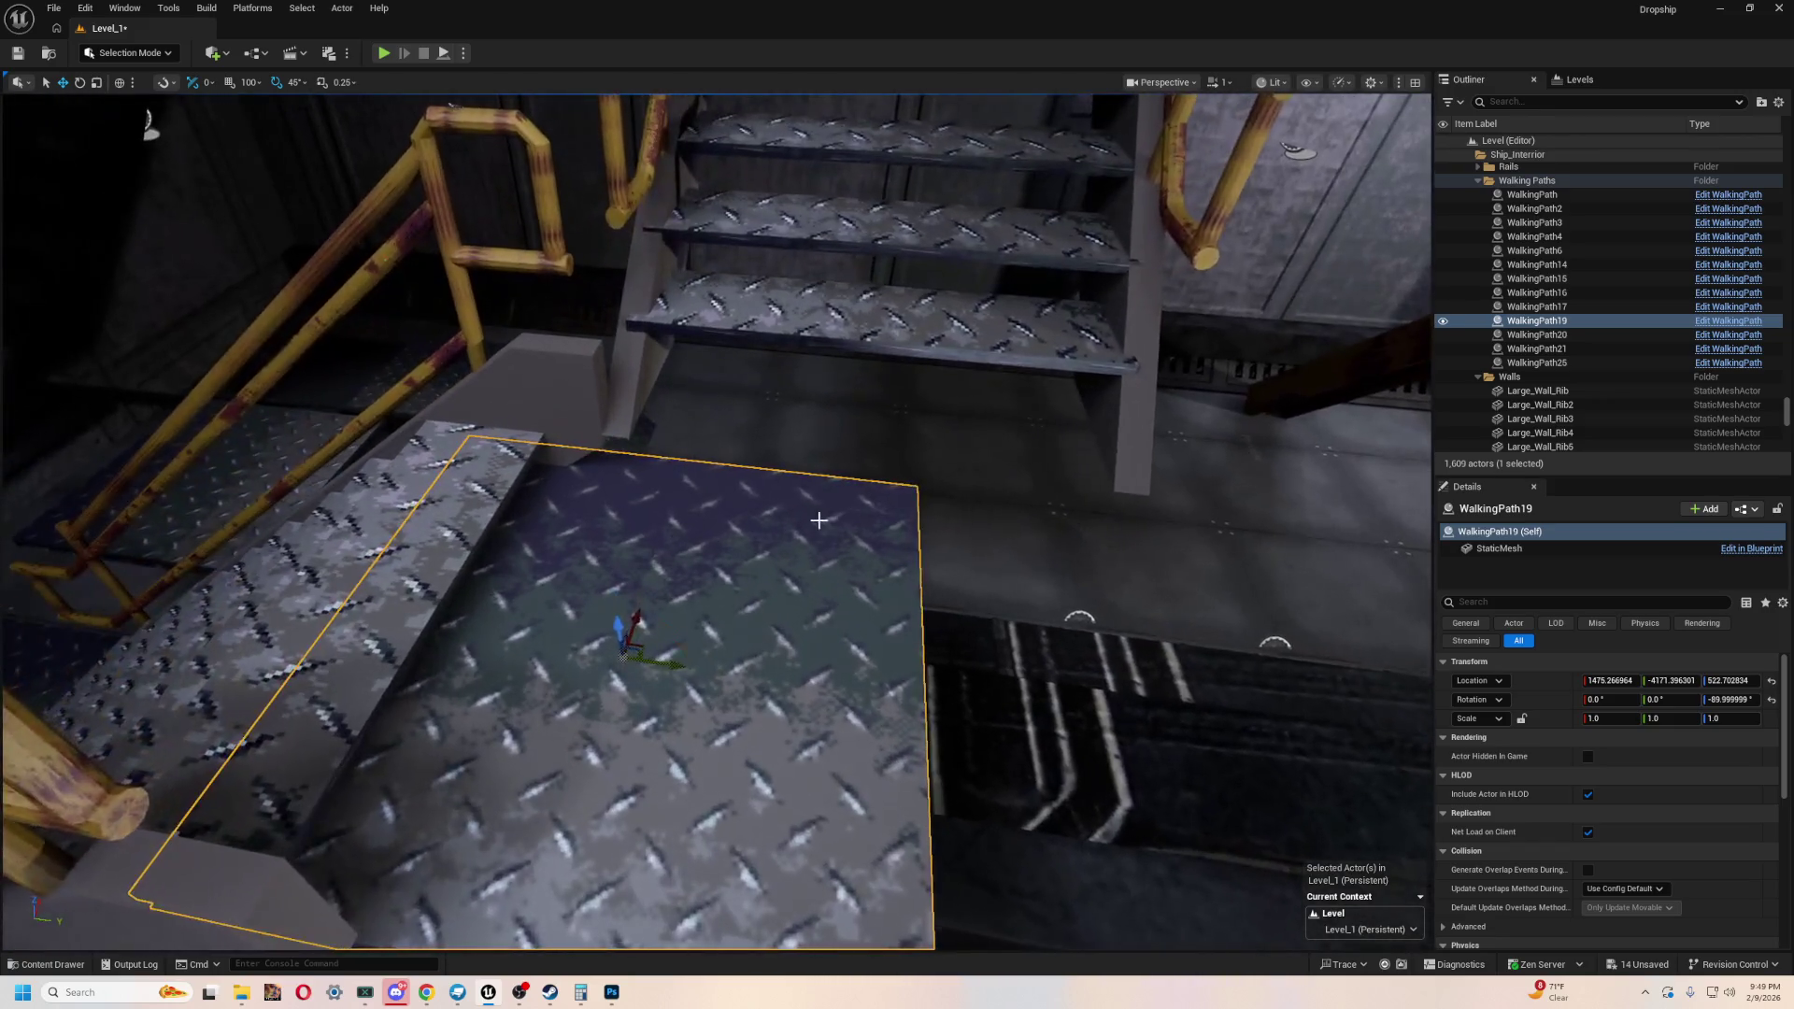
key(e)
mouse_move(641, 600)
mouse_down()
mouse_move(546, 644)
mouse_move(784, 639)
mouse_up()
drag(682, 697, 660, 620)
right_drag(660, 620, 699, 577)
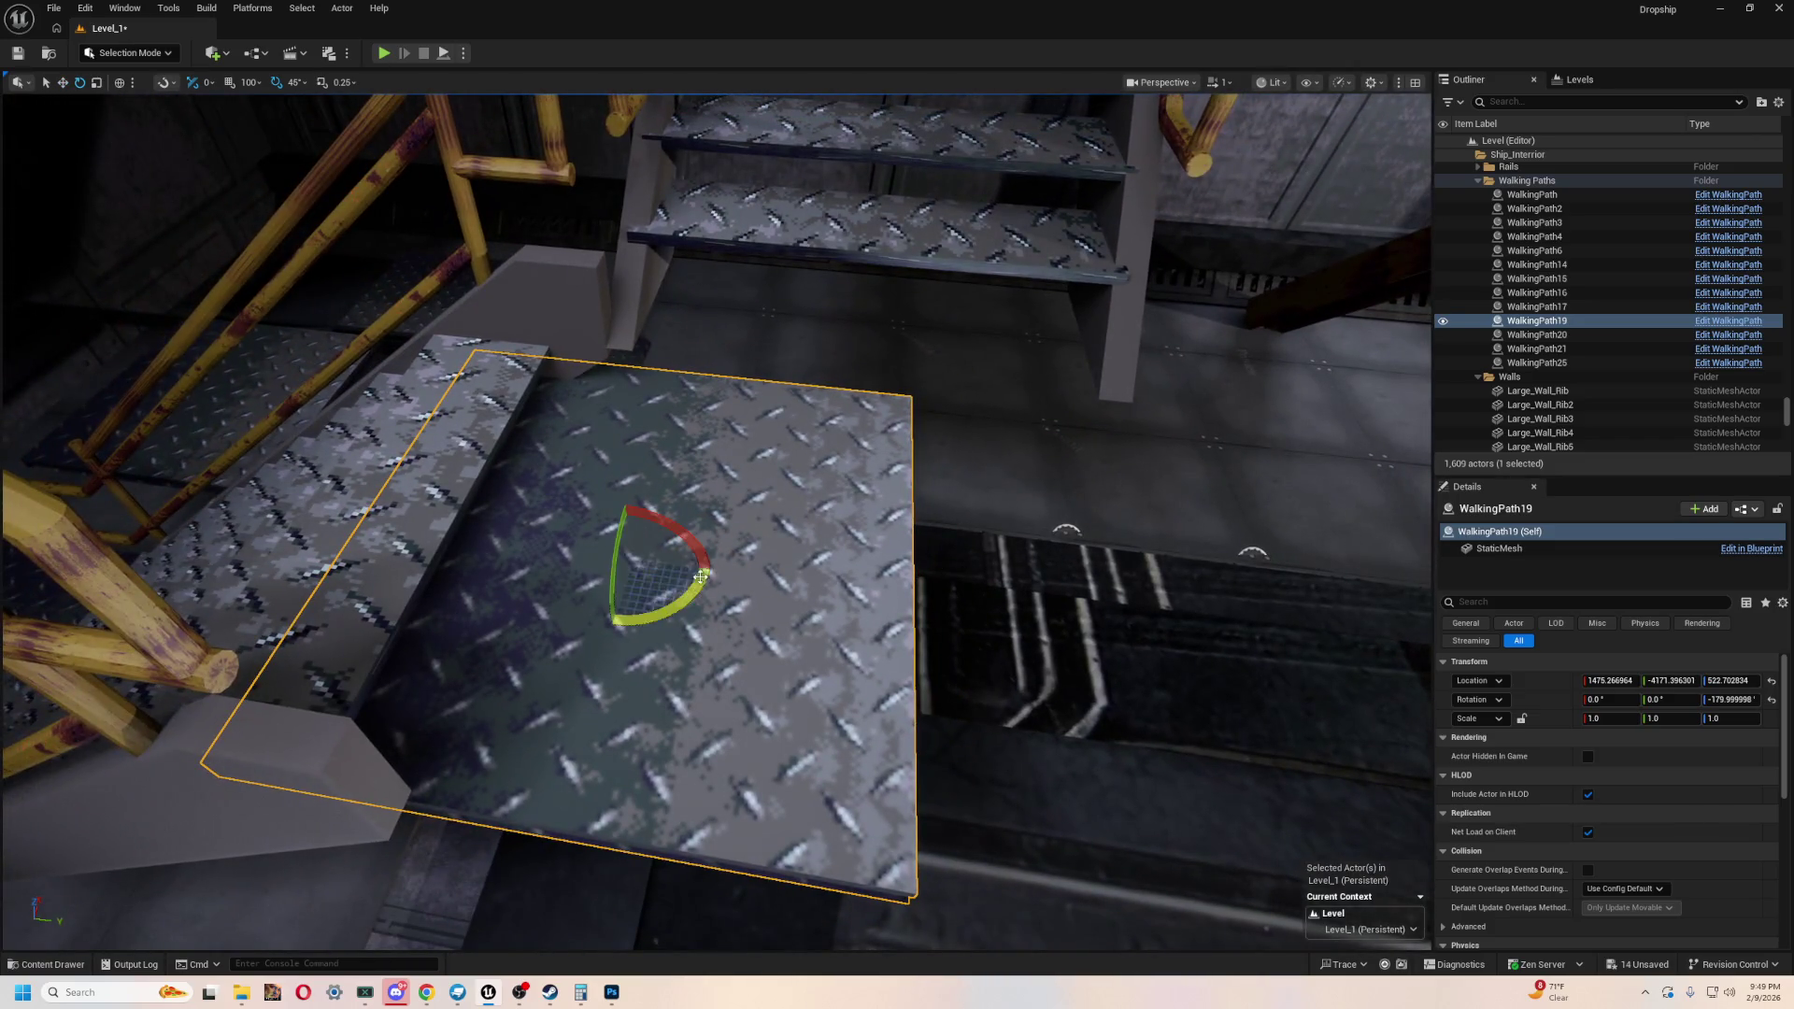
drag(688, 572, 658, 565)
right_drag(658, 566, 658, 565)
drag(589, 513, 680, 564)
right_drag(869, 535, 806, 516)
- Scale WalkingPath19 to about 1.37 × 1.31 and slide it into place at the stairs' foot
key(e)
mouse_move(465, 540)
mouse_down()
mouse_move(411, 607)
mouse_move(348, 757)
mouse_up()
right_drag(654, 561, 654, 561)
drag(792, 553, 747, 598)
key(e)
right_drag(755, 505, 755, 505)
mouse_move(732, 466)
mouse_down()
mouse_move(856, 412)
mouse_move(818, 459)
mouse_up()
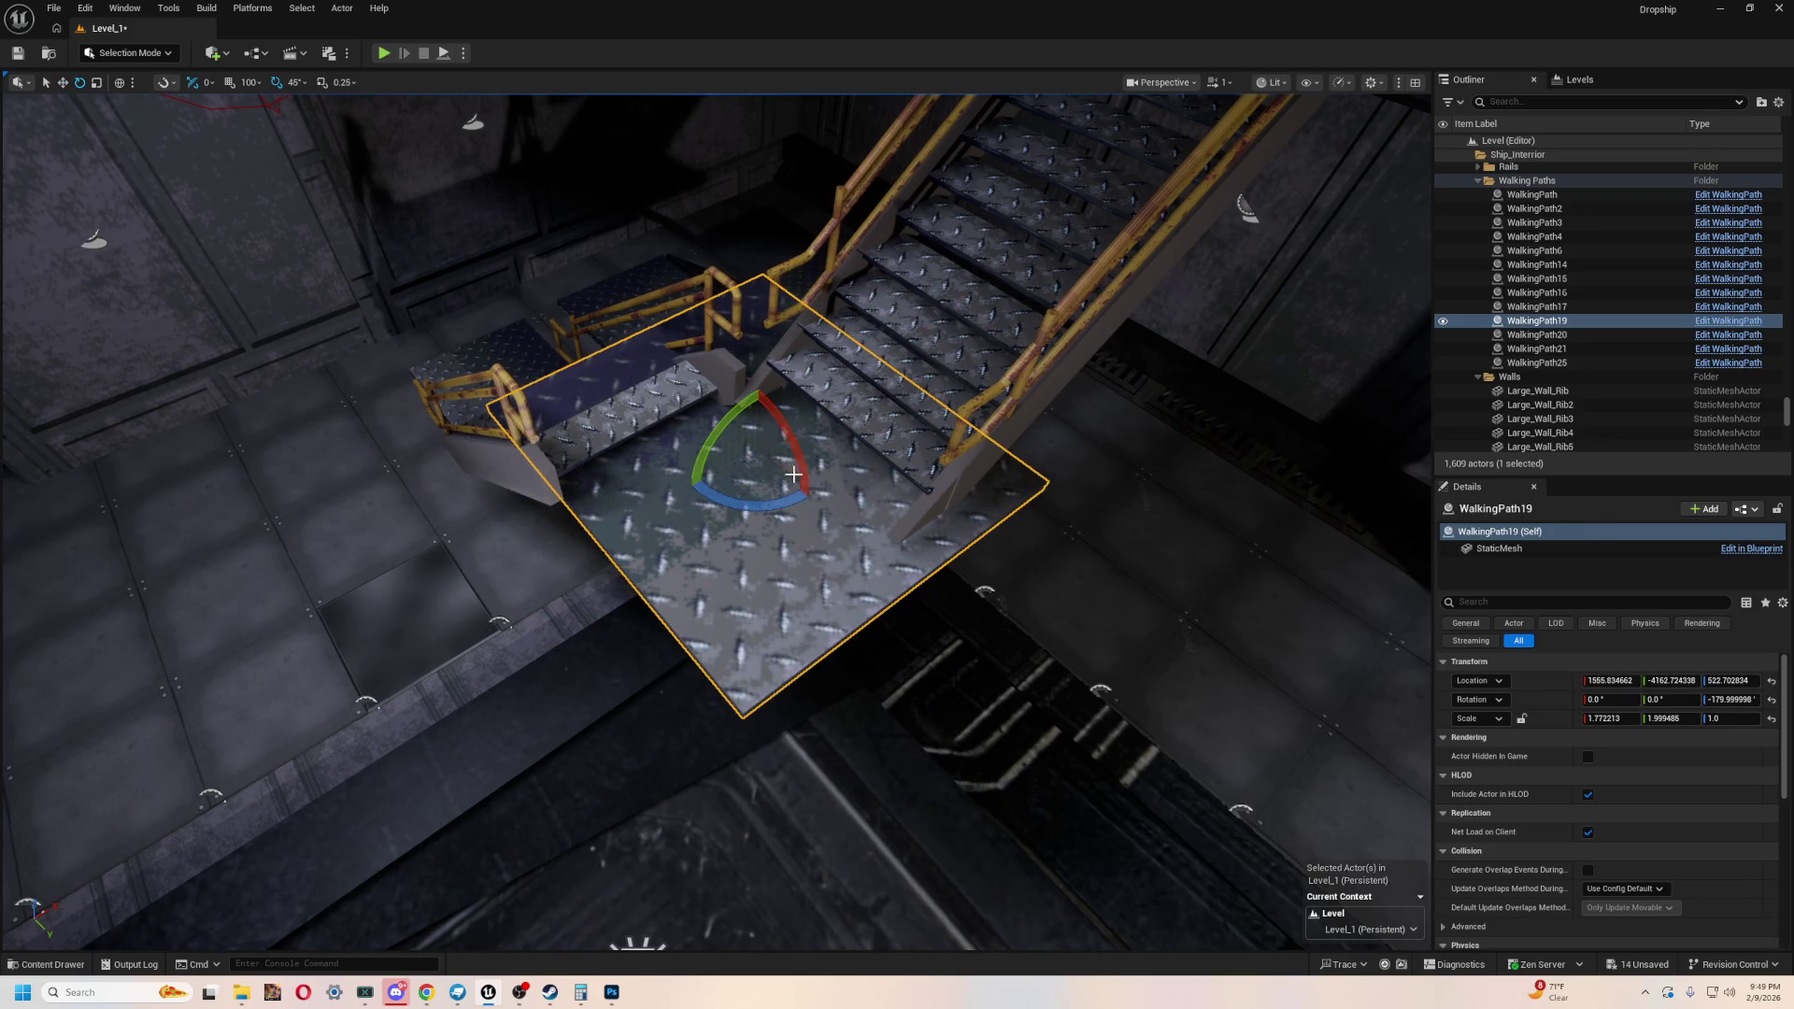
drag(723, 466, 696, 486)
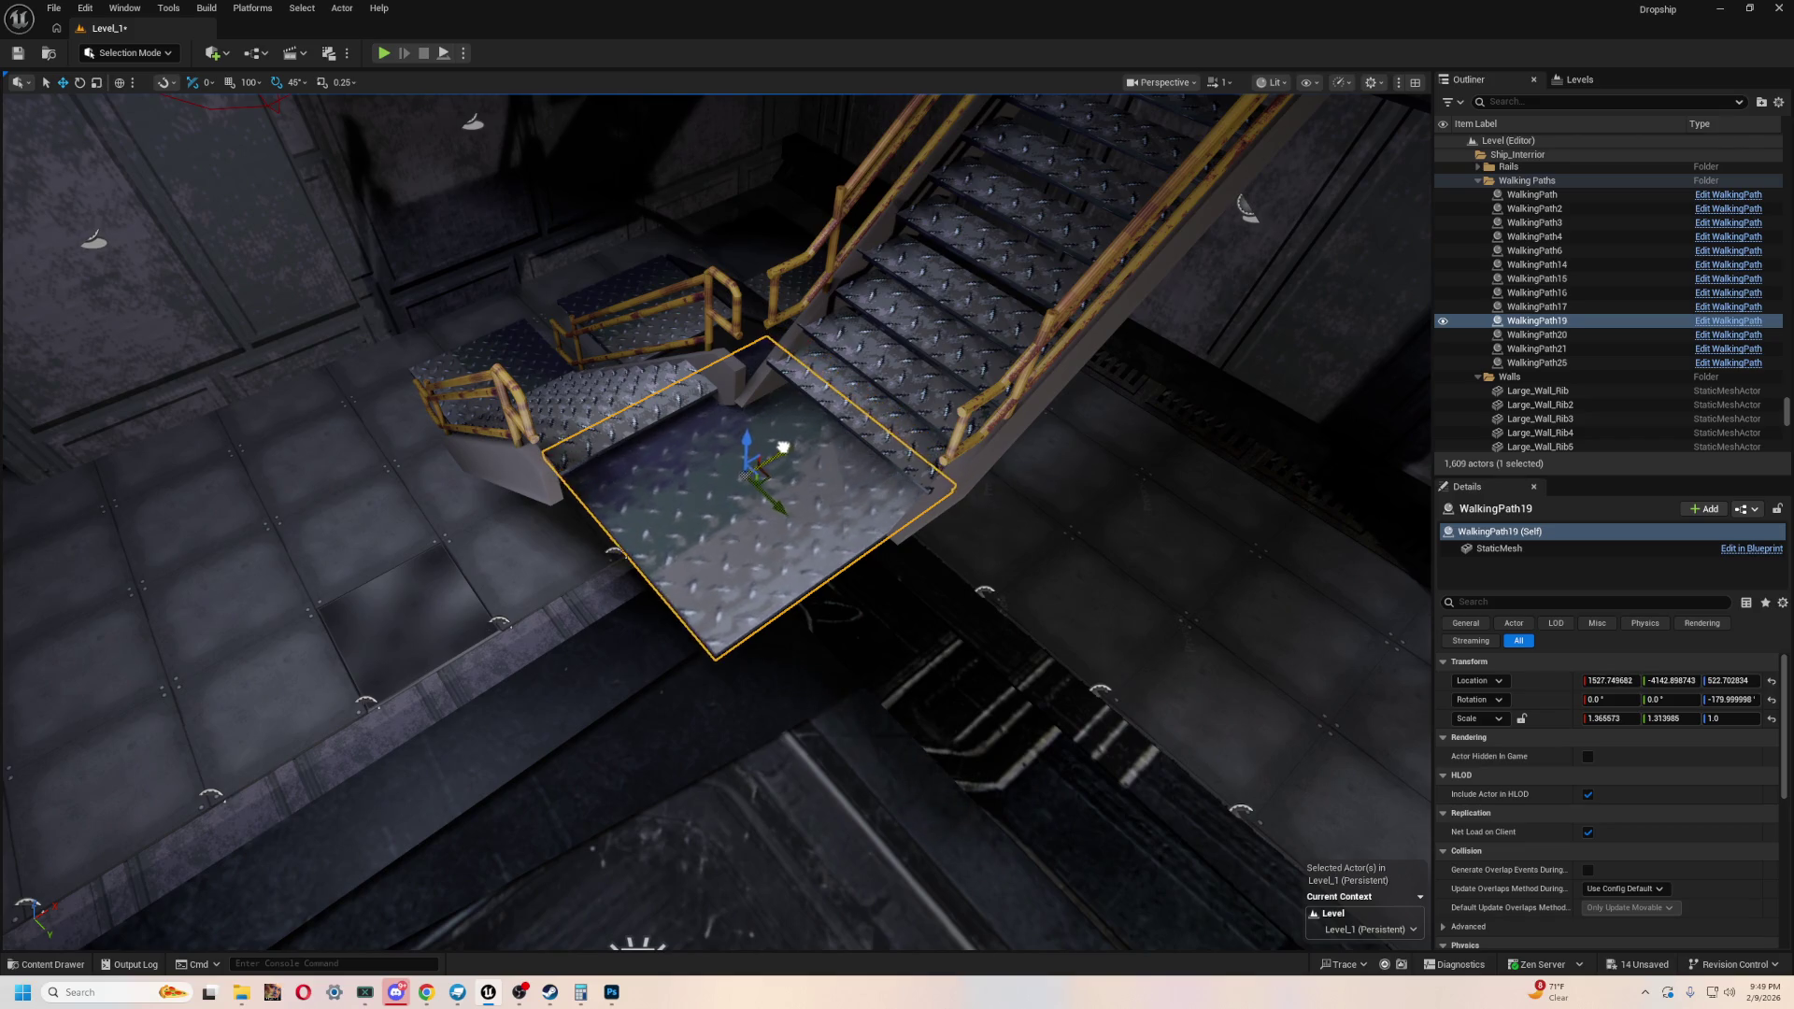
mouse_move(879, 595)
right_down()
mouse_move(813, 504)
mouse_move(738, 537)
right_up()
drag(700, 612, 730, 611)
mouse_move(730, 611)
right_down()
mouse_move(632, 661)
mouse_move(612, 645)
mouse_move(627, 677)
mouse_move(890, 593)
right_up()
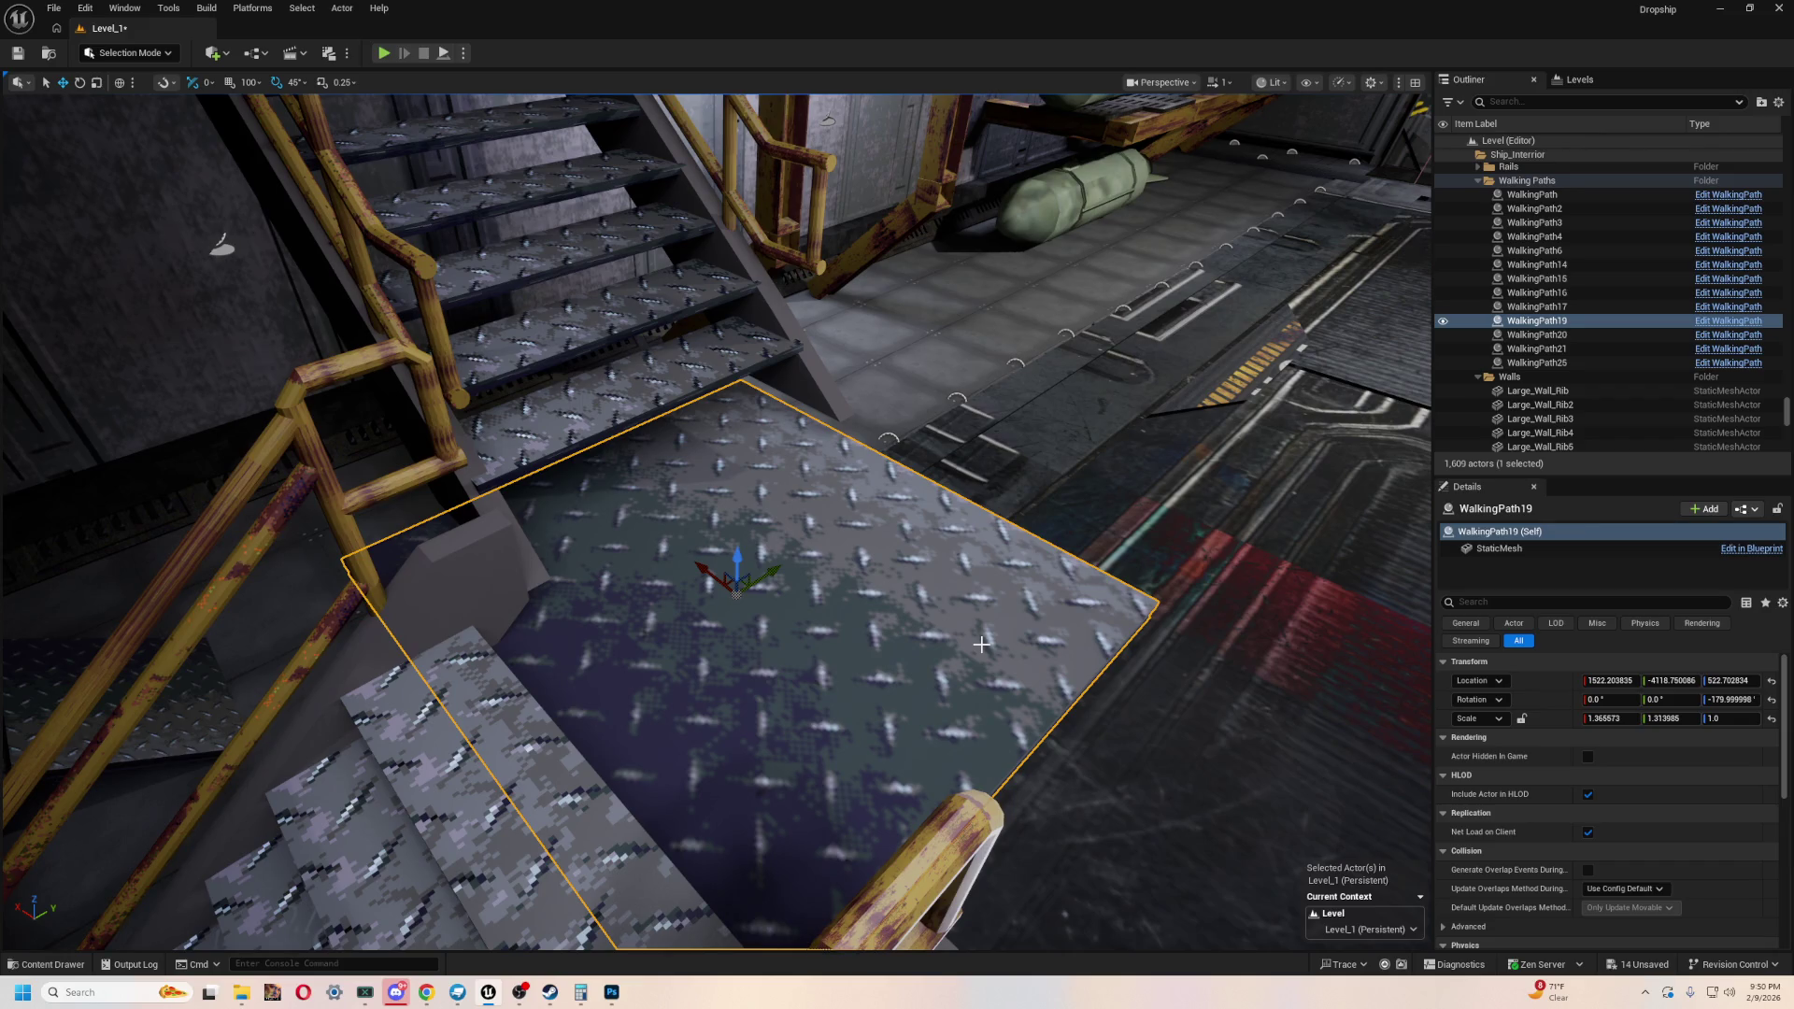
- Select the WalkingPath14 and WalkingPath15 platforms near the stair landing
right_drag(710, 806, 710, 805)
click(710, 806)
right_drag(936, 463, 936, 464)
click(937, 464)
mouse_move(797, 468)
right_down()
mouse_move(1005, 727)
mouse_move(727, 703)
right_up()
- Back in Blockbench, move the plate along X to -3.925
key(alt+Tab)
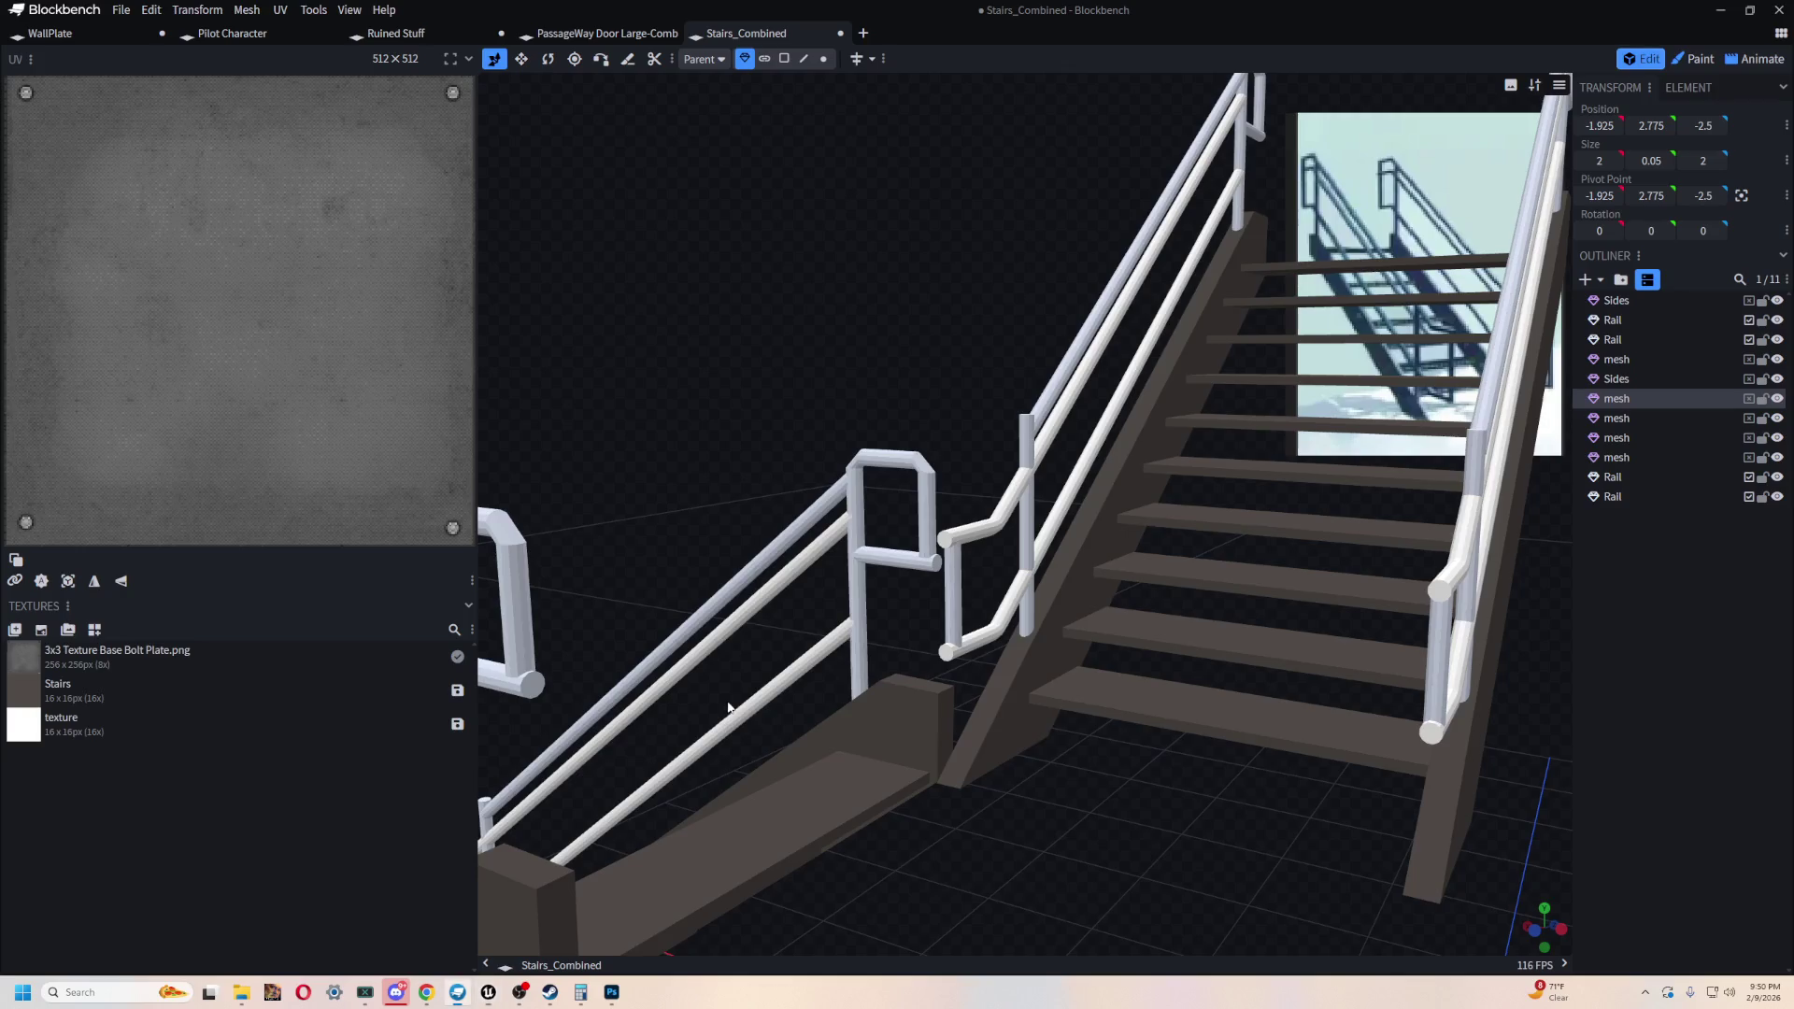
key(s)
mouse_move(910, 499)
mouse_down()
mouse_move(910, 565)
mouse_move(973, 607)
mouse_move(1080, 619)
mouse_move(1073, 632)
mouse_move(1053, 505)
mouse_move(1085, 572)
mouse_move(983, 594)
mouse_move(1085, 585)
mouse_up()
key(v)
drag(1224, 447, 1110, 657)
- Add a new Cuboid mesh to the Stairs_Combined model
click(1585, 279)
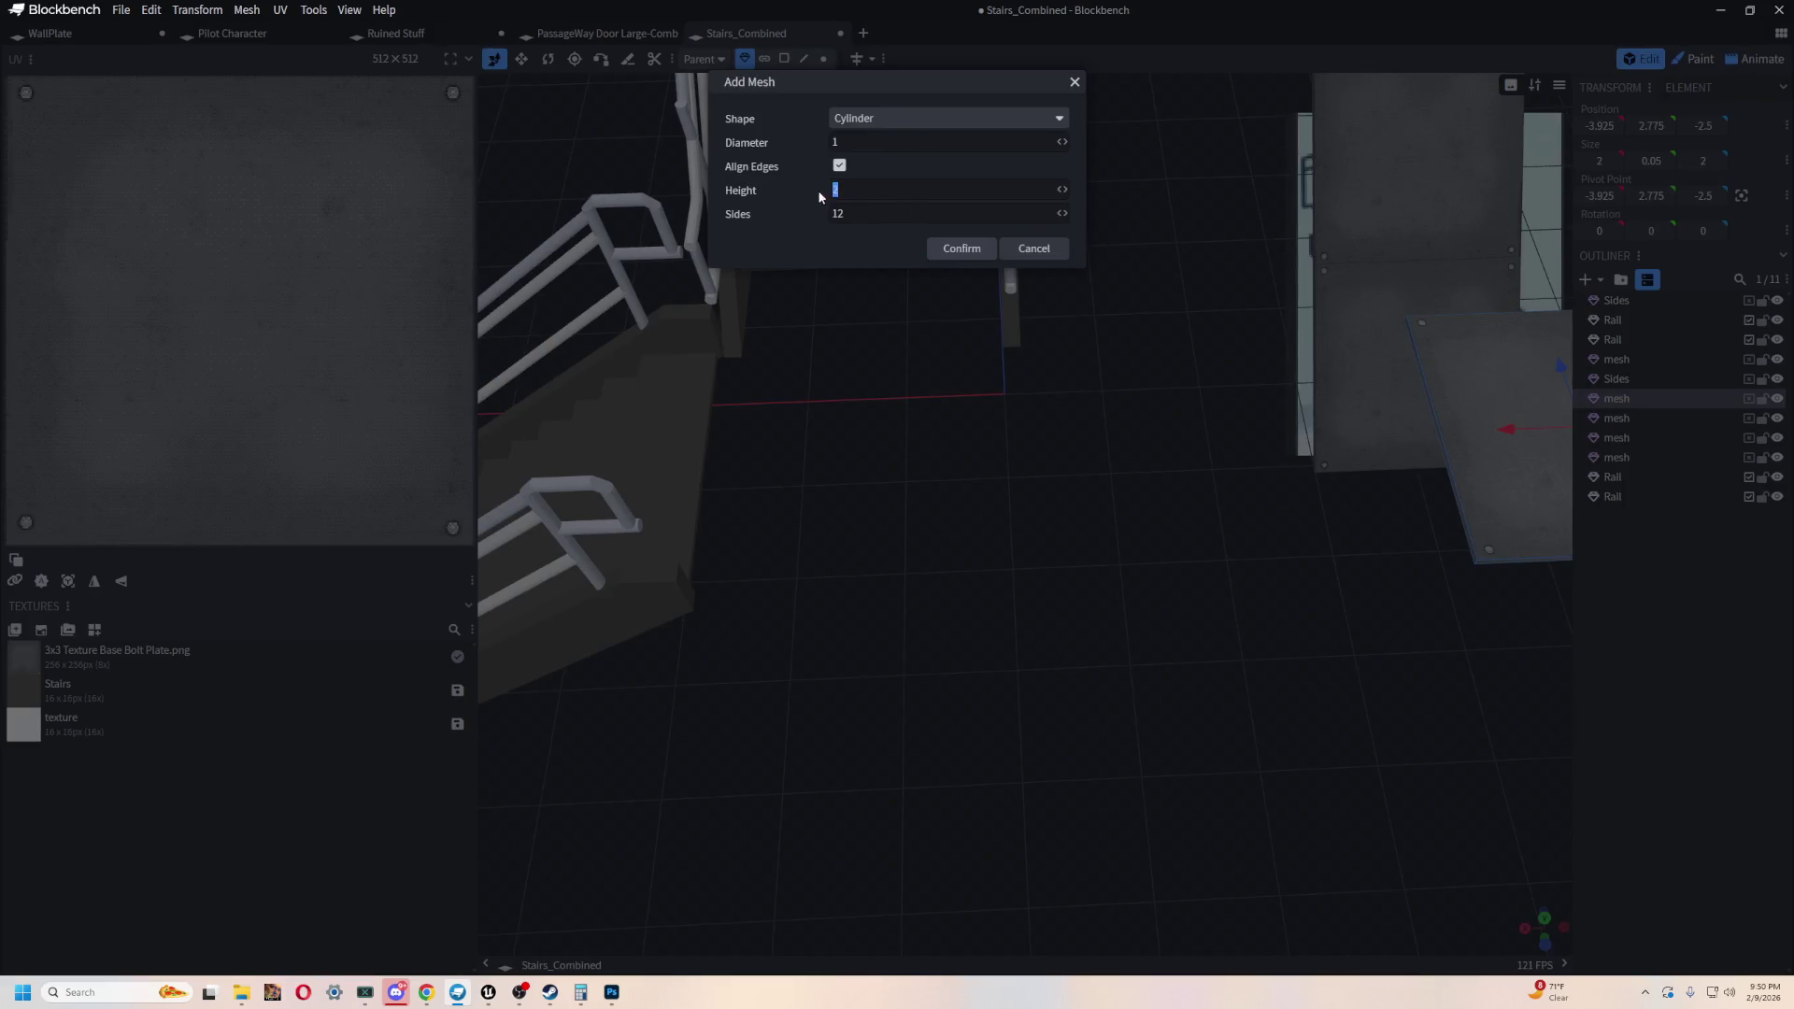
click(906, 120)
click(897, 139)
click(901, 119)
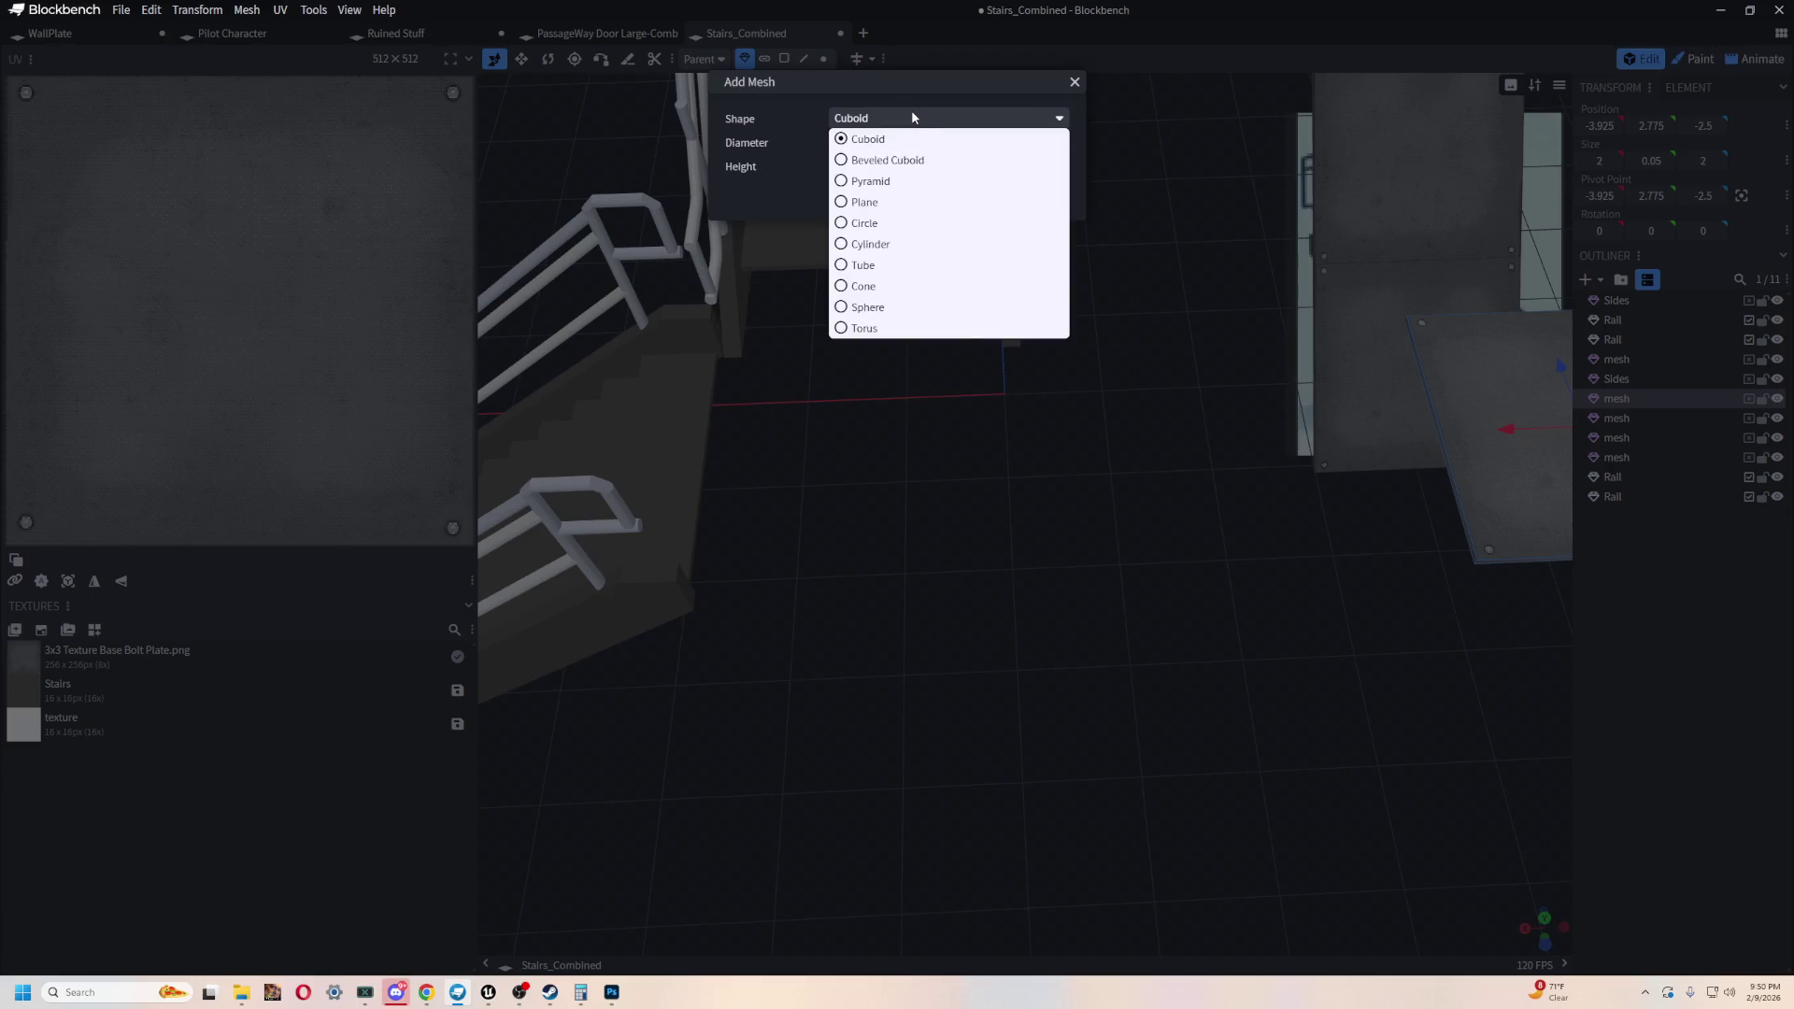
click(911, 111)
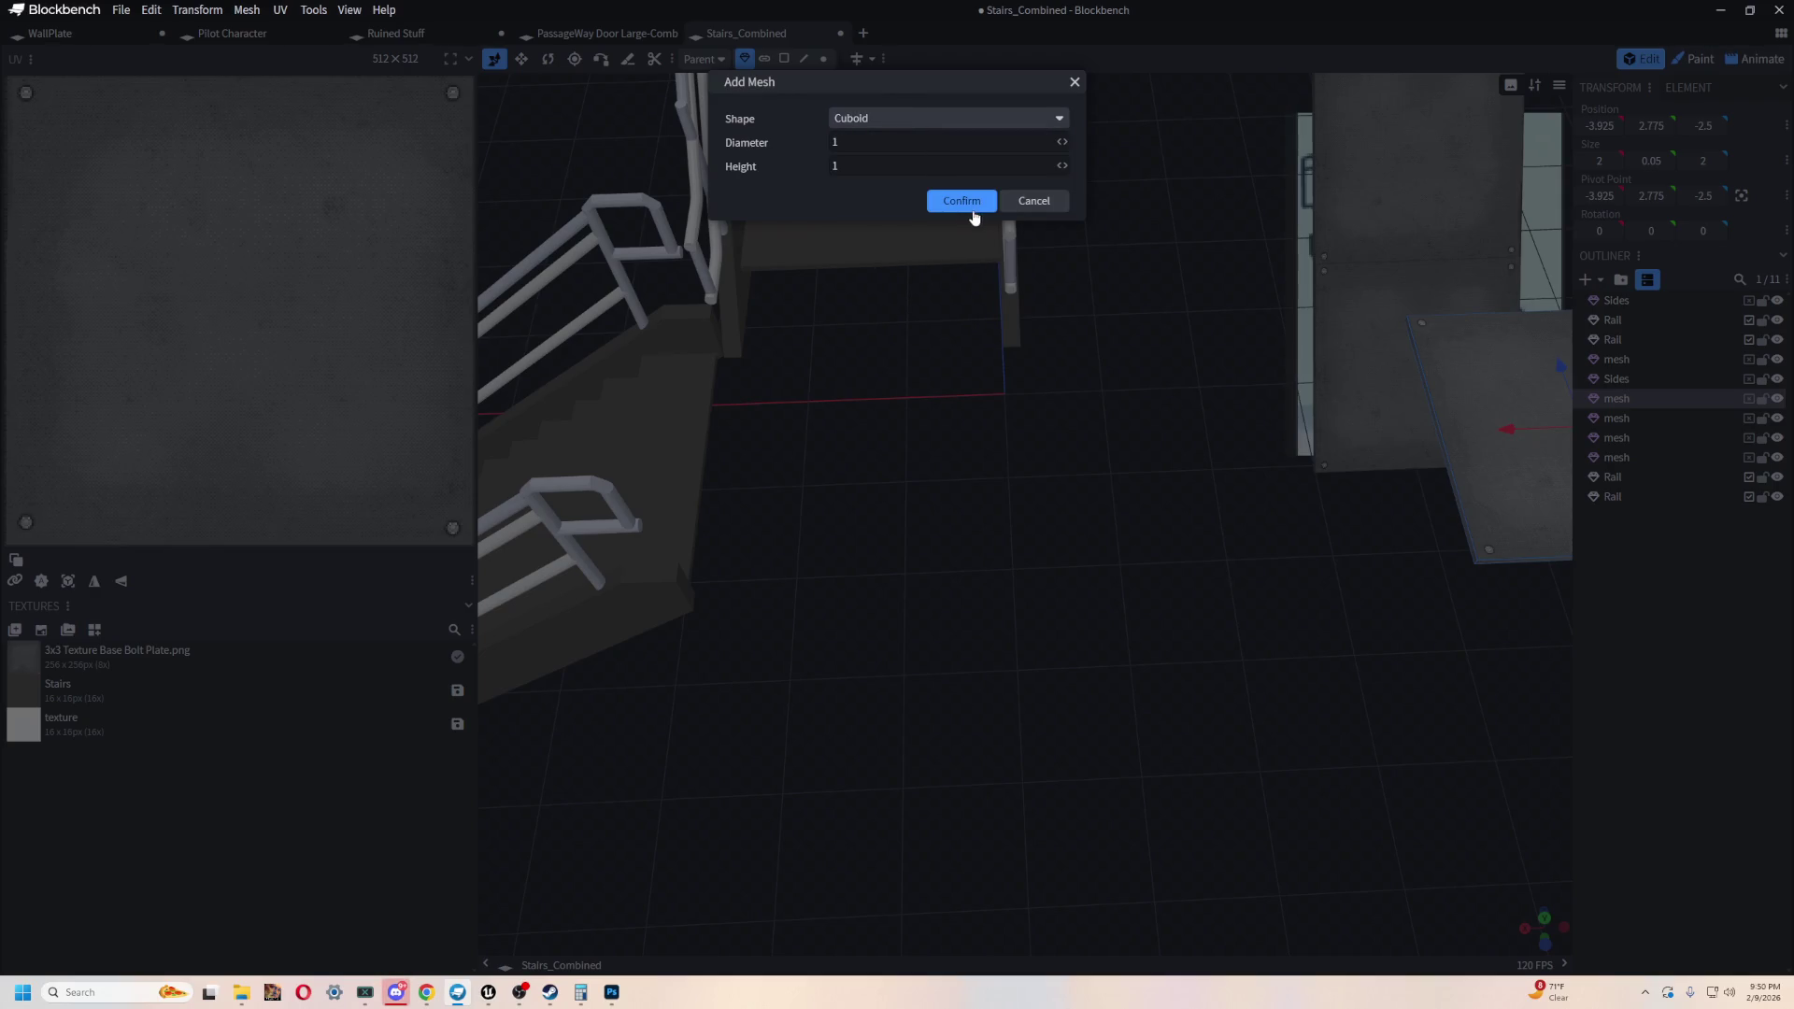
click(970, 206)
mouse_move(1002, 401)
mouse_down()
mouse_move(1119, 419)
mouse_move(973, 538)
mouse_move(957, 625)
mouse_up()
- Move the new cube beside the stairs and flatten it into a wide 0.075-high slab
drag(1560, 781, 1327, 818)
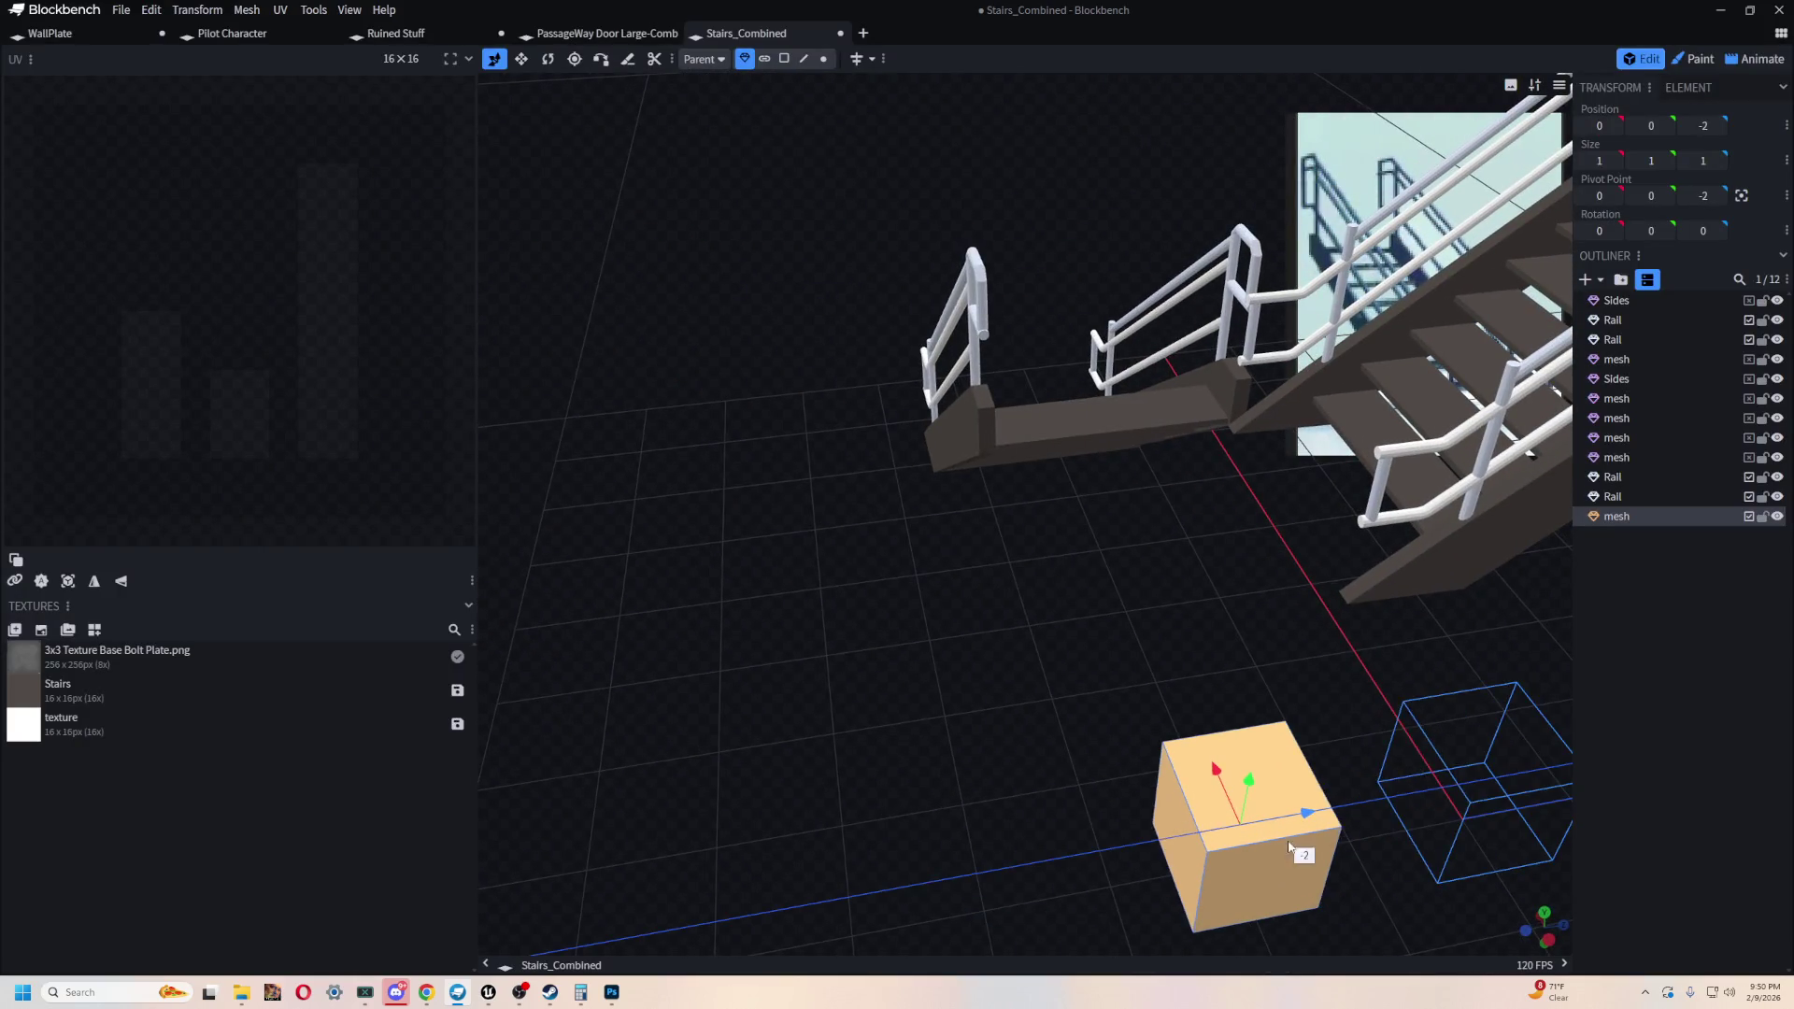
mouse_move(1181, 784)
mouse_down()
mouse_move(1113, 615)
mouse_move(1185, 399)
mouse_move(1209, 486)
mouse_move(1169, 643)
mouse_up()
key(s)
mouse_move(1072, 482)
mouse_down()
mouse_move(1231, 613)
mouse_move(1277, 570)
mouse_move(939, 852)
mouse_move(1119, 828)
mouse_move(1138, 653)
mouse_up()
mouse_move(855, 553)
mouse_down()
mouse_move(765, 575)
mouse_move(956, 553)
mouse_move(888, 569)
mouse_up()
drag(1014, 547, 958, 561)
mouse_move(1259, 736)
mouse_down()
mouse_move(1140, 482)
mouse_move(942, 532)
mouse_move(921, 573)
mouse_move(1116, 654)
mouse_move(979, 609)
mouse_up()
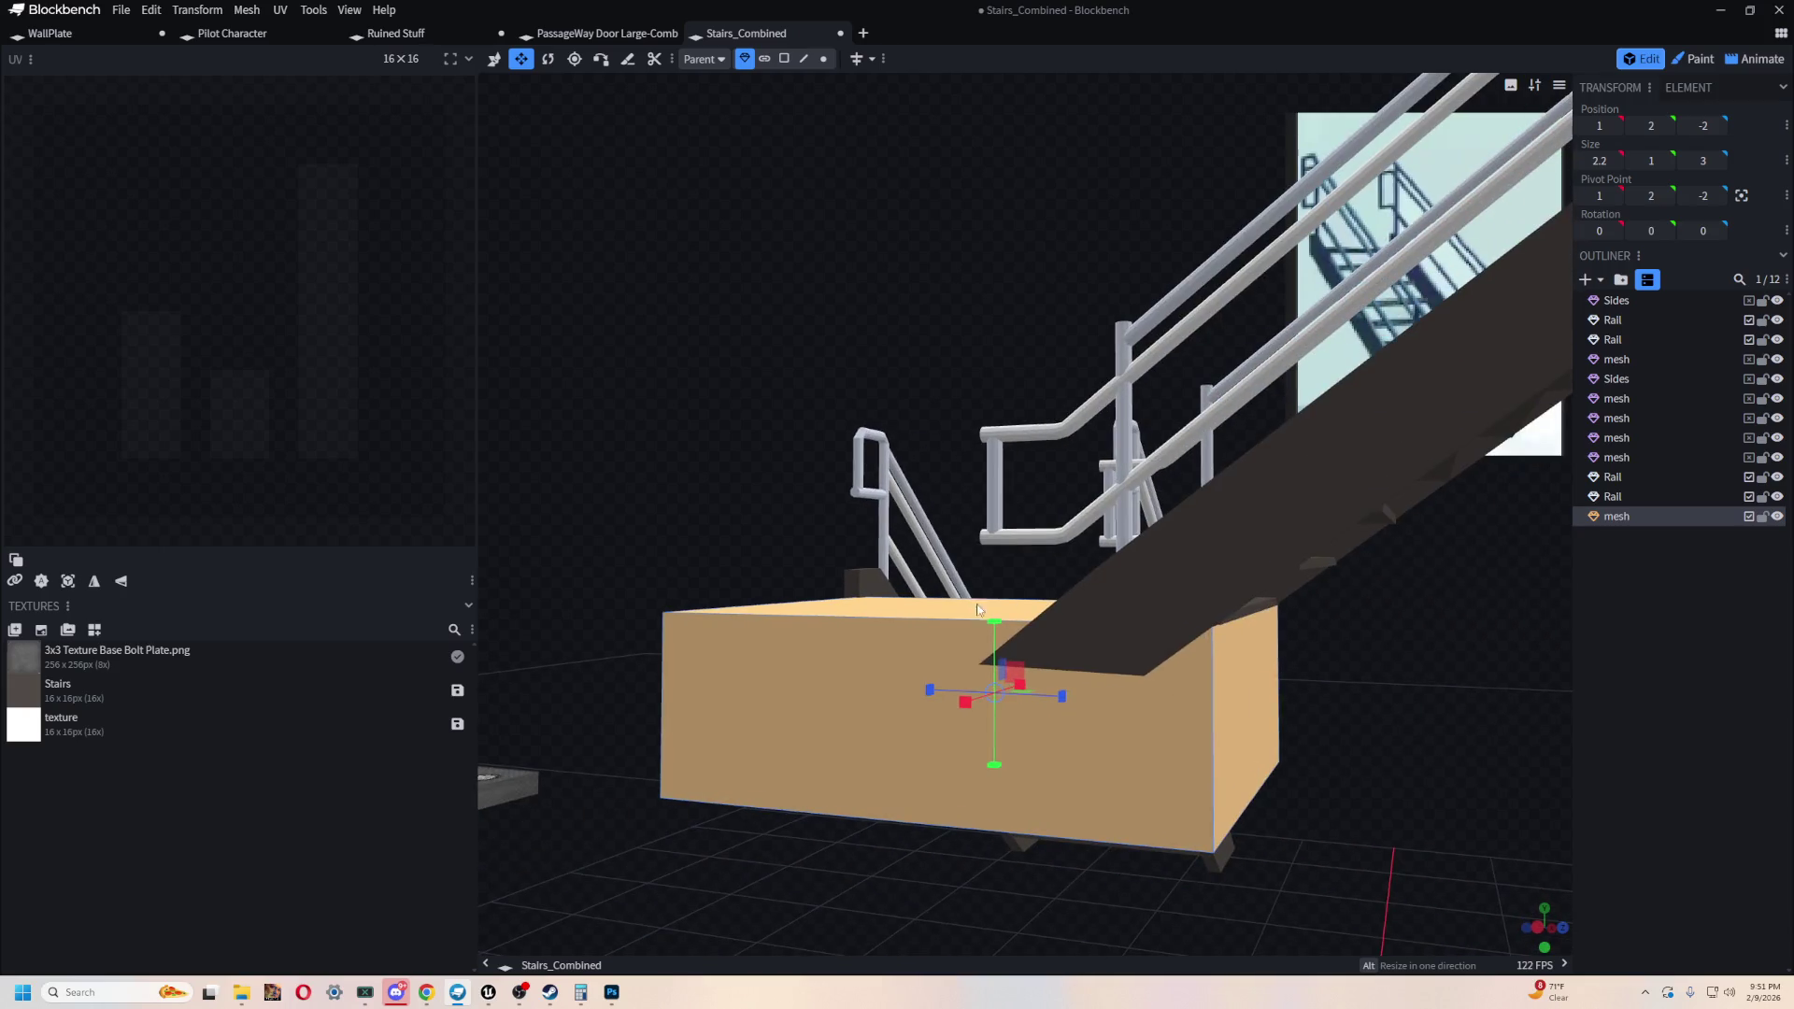
drag(1000, 766, 1017, 612)
mouse_move(1281, 741)
mouse_down()
mouse_move(1246, 657)
mouse_move(1079, 699)
mouse_up()
mouse_move(1118, 694)
mouse_down()
mouse_move(1393, 788)
mouse_move(1596, 781)
mouse_move(1632, 734)
mouse_move(1361, 654)
mouse_move(1029, 719)
mouse_move(1312, 717)
mouse_move(1421, 737)
mouse_move(1151, 738)
mouse_move(889, 629)
mouse_move(754, 755)
mouse_move(706, 773)
mouse_up()
- Trim the slab to 2.075 wide and lower it to the foot of the stairs
mouse_move(895, 634)
mouse_down()
mouse_move(920, 621)
mouse_move(934, 265)
mouse_move(986, 477)
mouse_up()
drag(861, 924, 1097, 698)
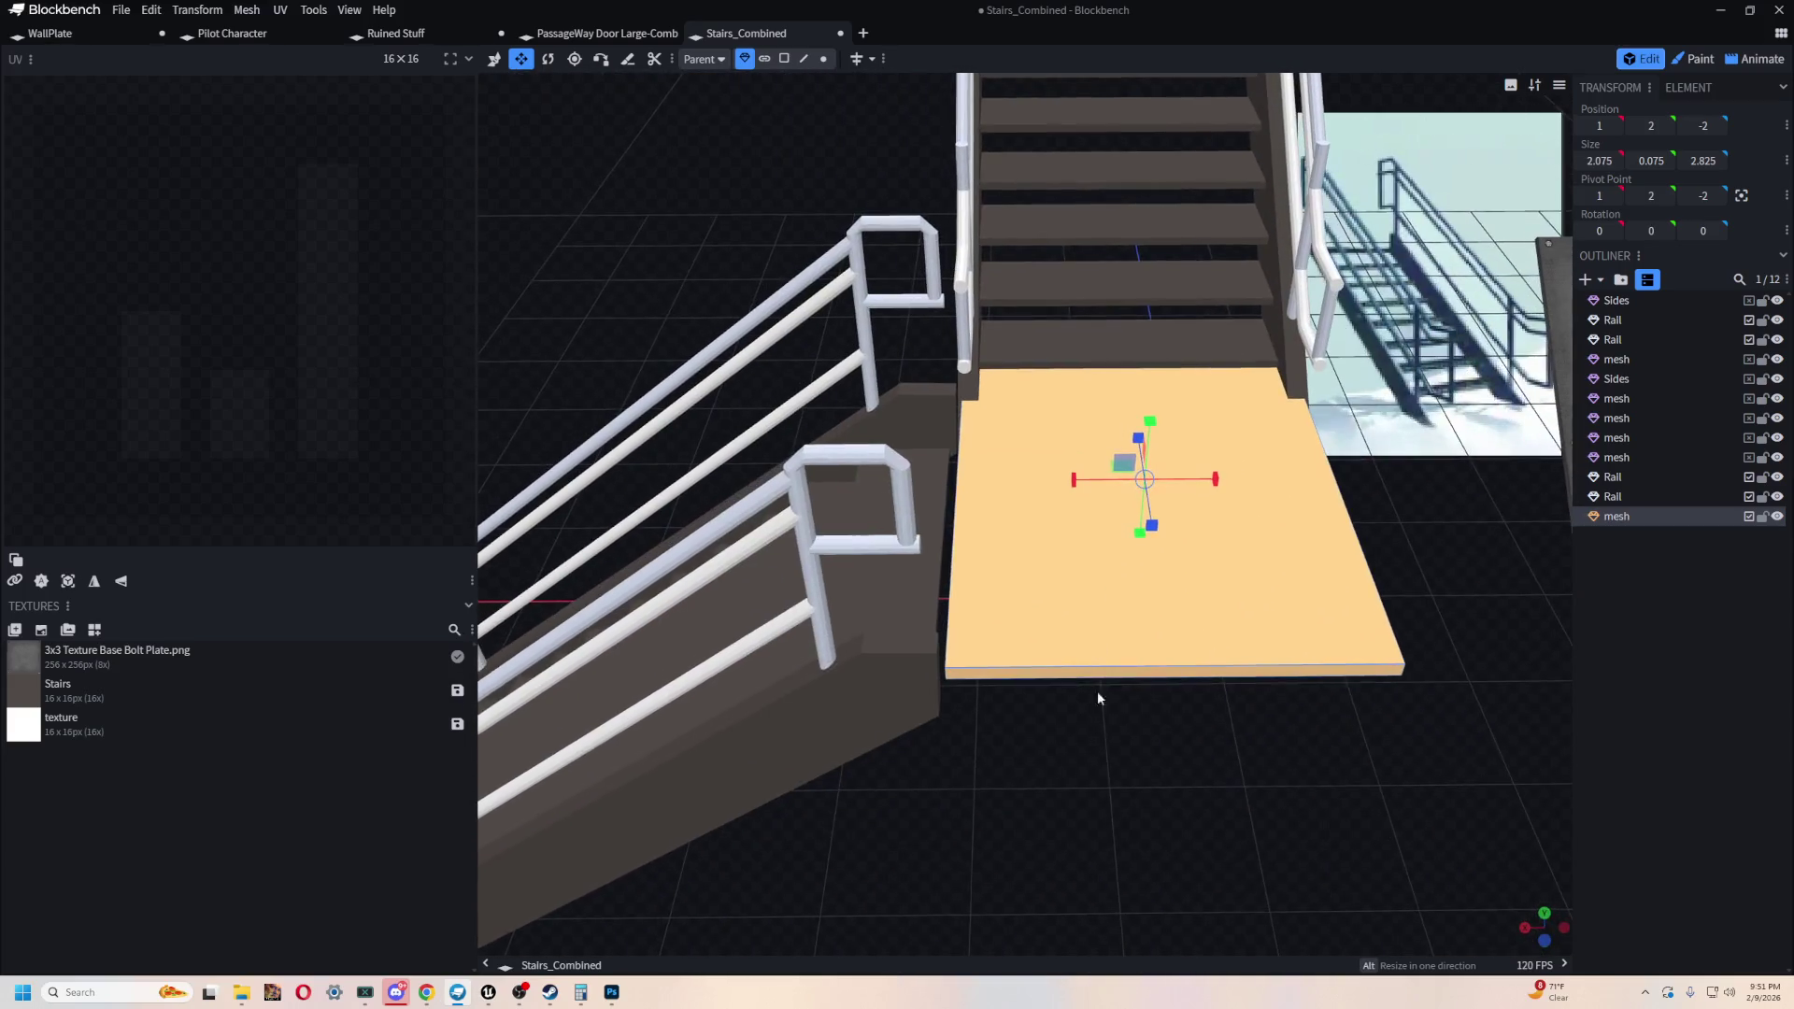
mouse_move(965, 611)
mouse_down()
mouse_move(1155, 764)
mouse_move(1370, 664)
mouse_move(1256, 785)
mouse_move(1252, 872)
mouse_move(1319, 613)
mouse_move(1175, 662)
mouse_move(926, 667)
mouse_move(1088, 703)
mouse_up()
mouse_move(1106, 578)
mouse_down()
mouse_move(1201, 657)
mouse_move(1170, 704)
mouse_move(1337, 417)
mouse_move(1252, 523)
mouse_move(1308, 528)
mouse_move(1233, 544)
mouse_move(1241, 608)
mouse_move(1234, 559)
mouse_move(1171, 525)
mouse_move(1169, 649)
mouse_move(1151, 604)
mouse_move(1079, 624)
mouse_up()
key(v)
mouse_move(1168, 673)
mouse_down()
mouse_move(1287, 771)
mouse_move(1281, 860)
mouse_move(1273, 719)
mouse_move(1203, 754)
mouse_move(1277, 792)
mouse_move(1127, 866)
mouse_move(1027, 827)
mouse_move(988, 849)
mouse_move(1112, 828)
mouse_move(1103, 625)
mouse_move(925, 271)
mouse_move(949, 389)
mouse_move(1069, 468)
mouse_move(1260, 541)
mouse_move(1070, 233)
mouse_move(981, 159)
mouse_up()
- Split the landing's top face with a loop cut running across it
click(784, 58)
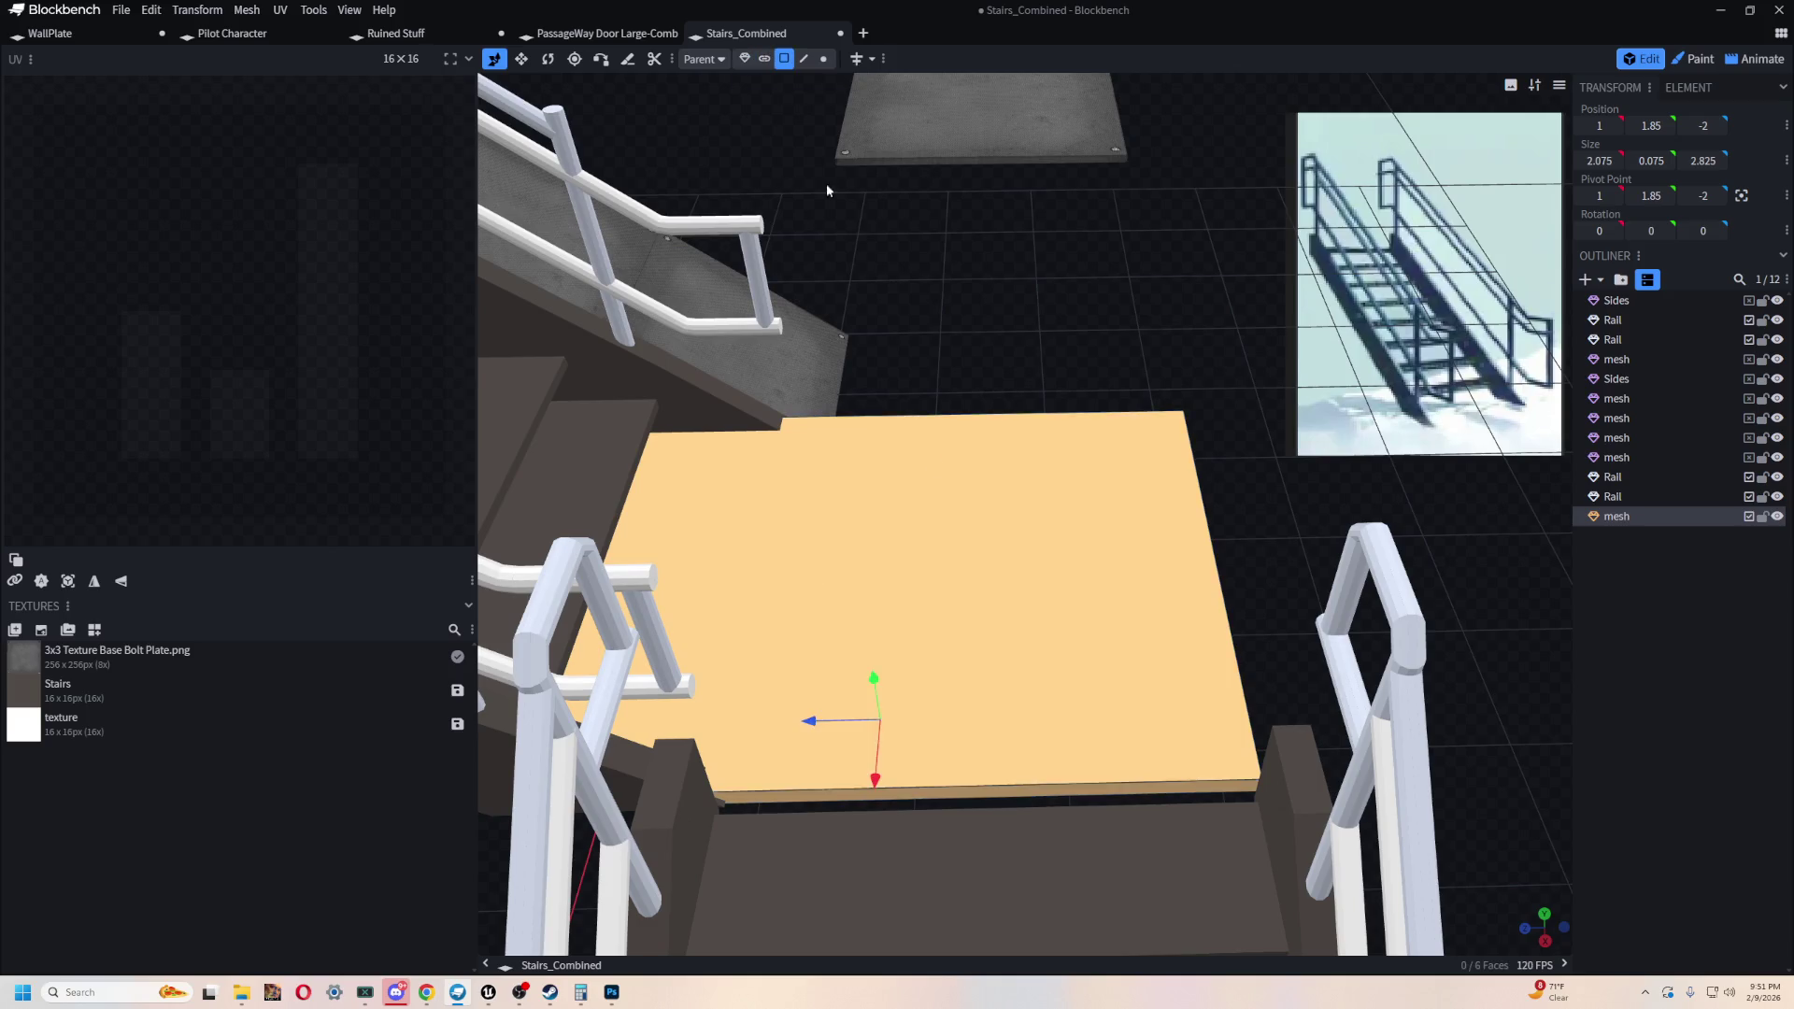
click(877, 58)
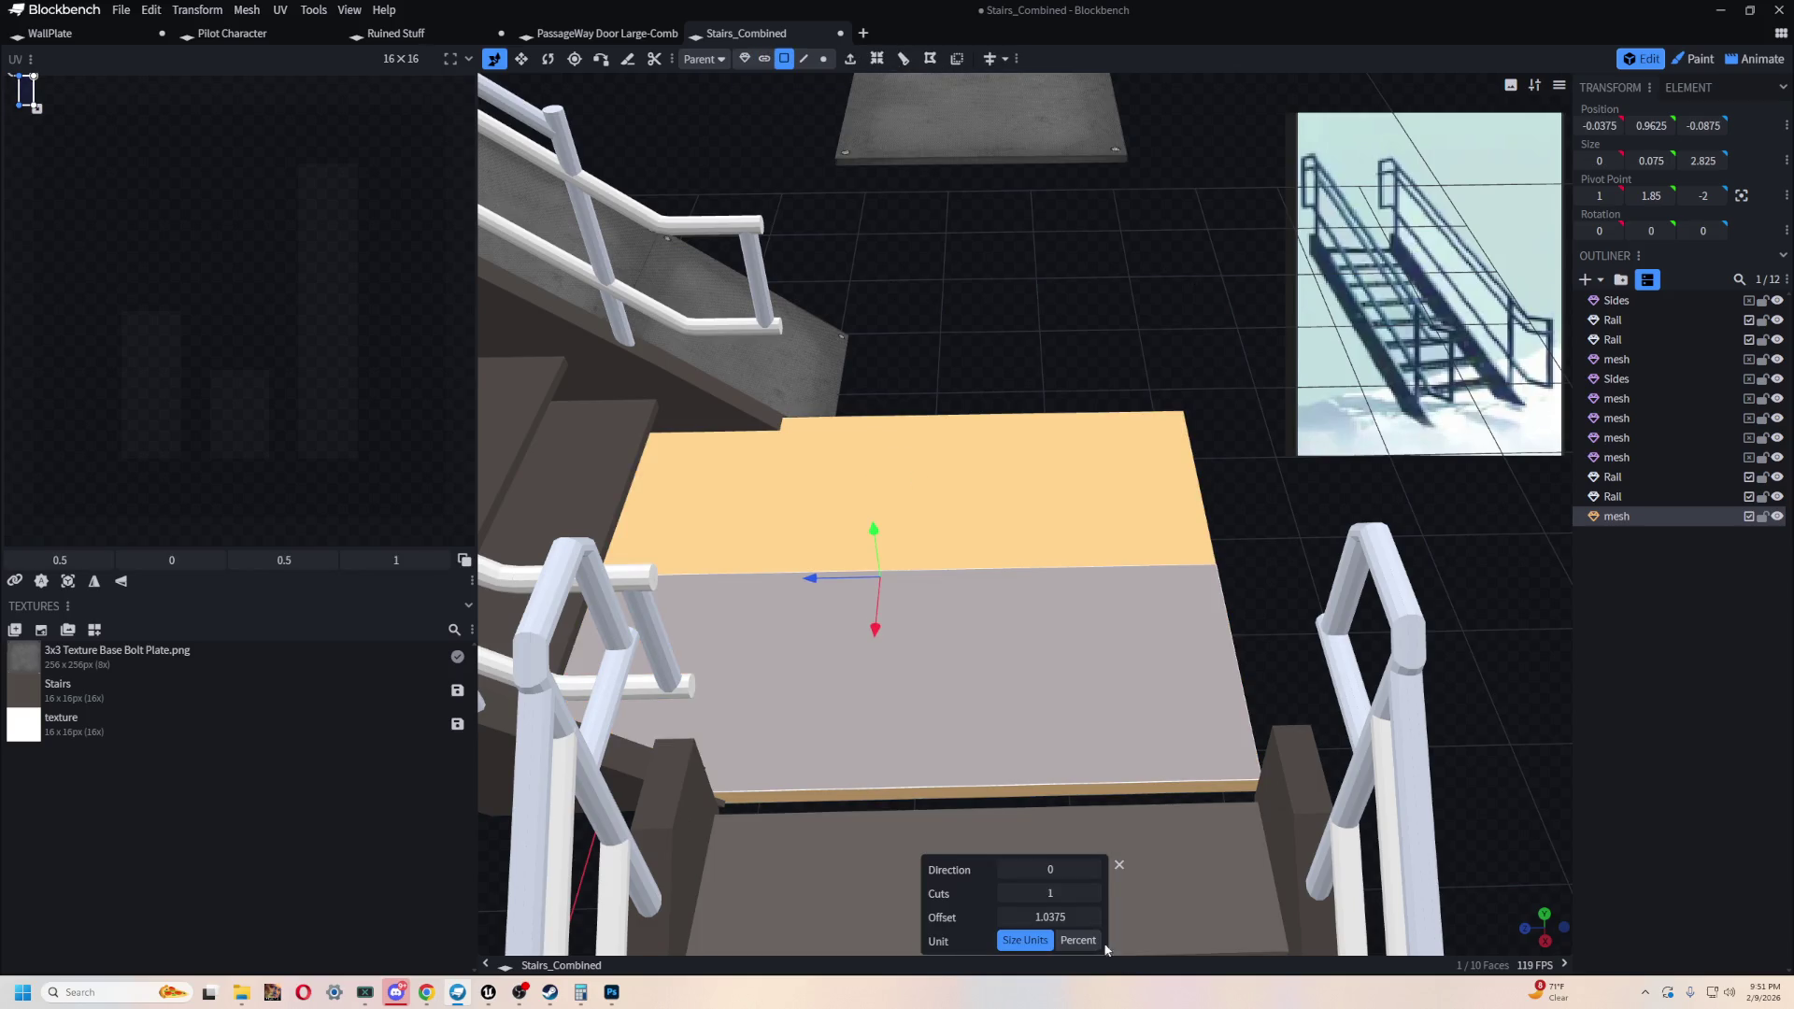
click(1094, 870)
drag(1038, 917, 1082, 917)
mouse_move(939, 439)
mouse_down()
mouse_move(932, 395)
mouse_move(921, 473)
mouse_move(946, 356)
mouse_move(862, 388)
mouse_move(816, 383)
mouse_up()
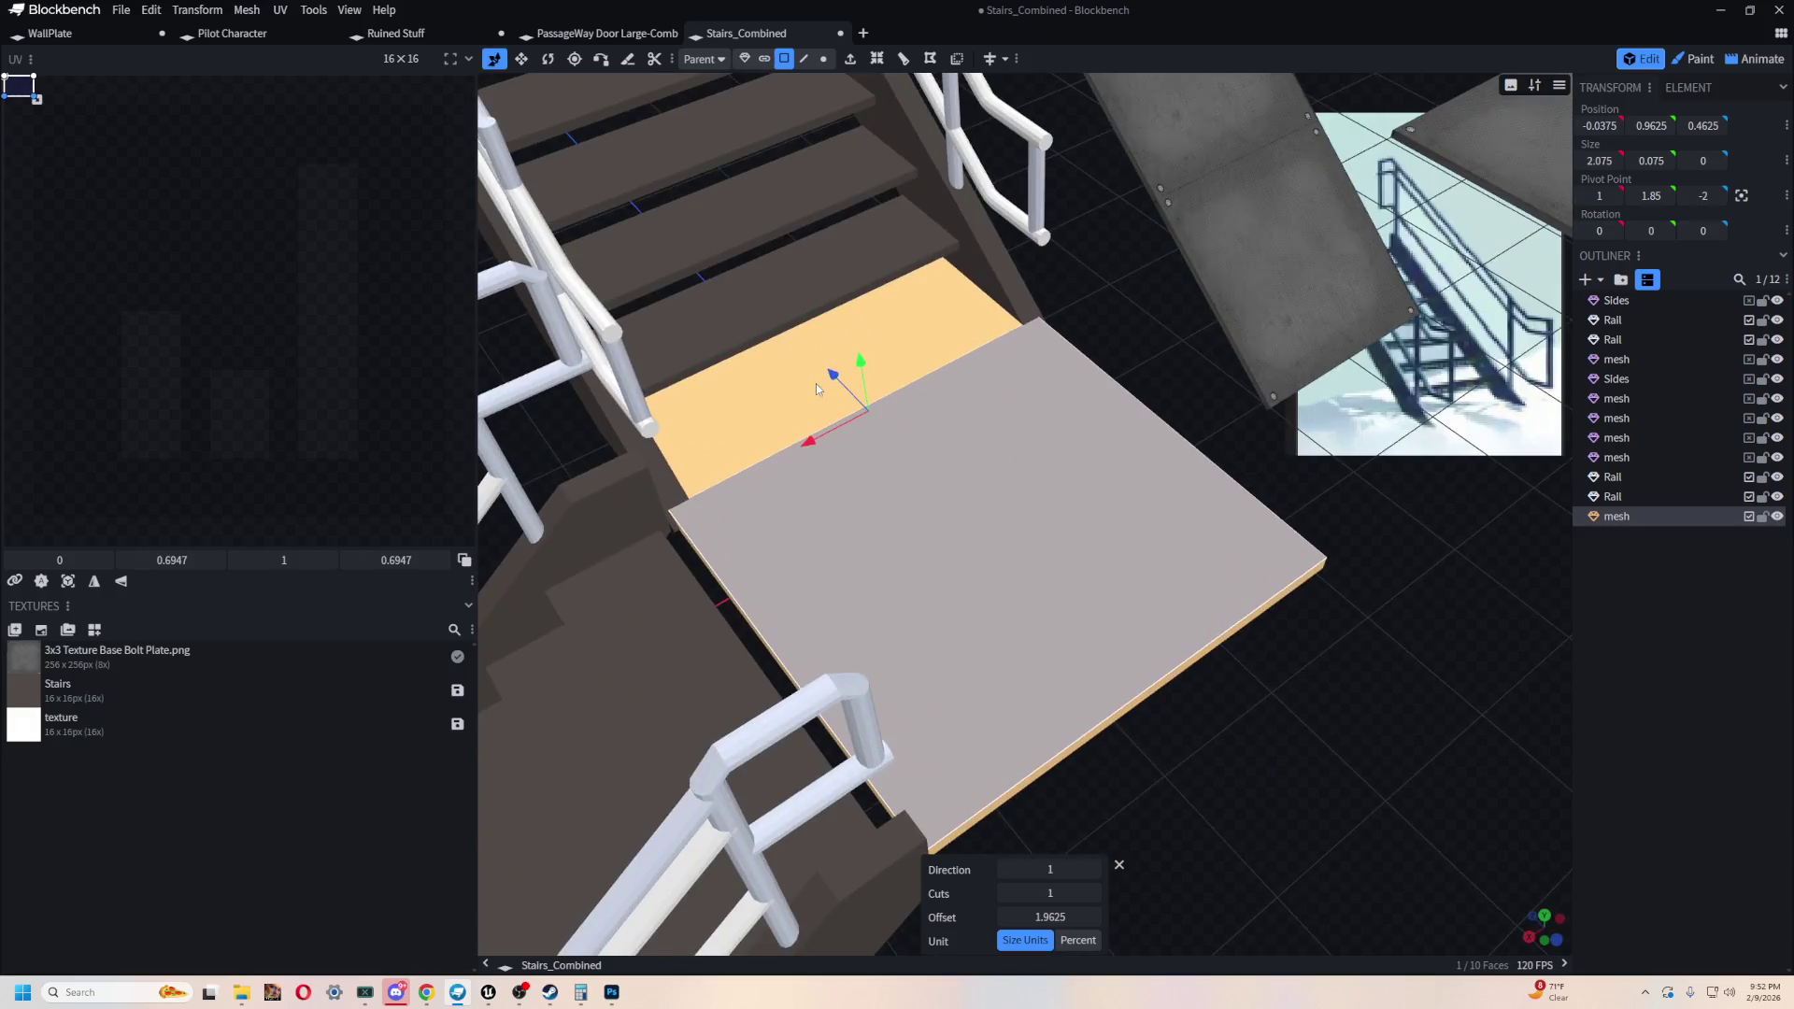
drag(1050, 917, 1056, 916)
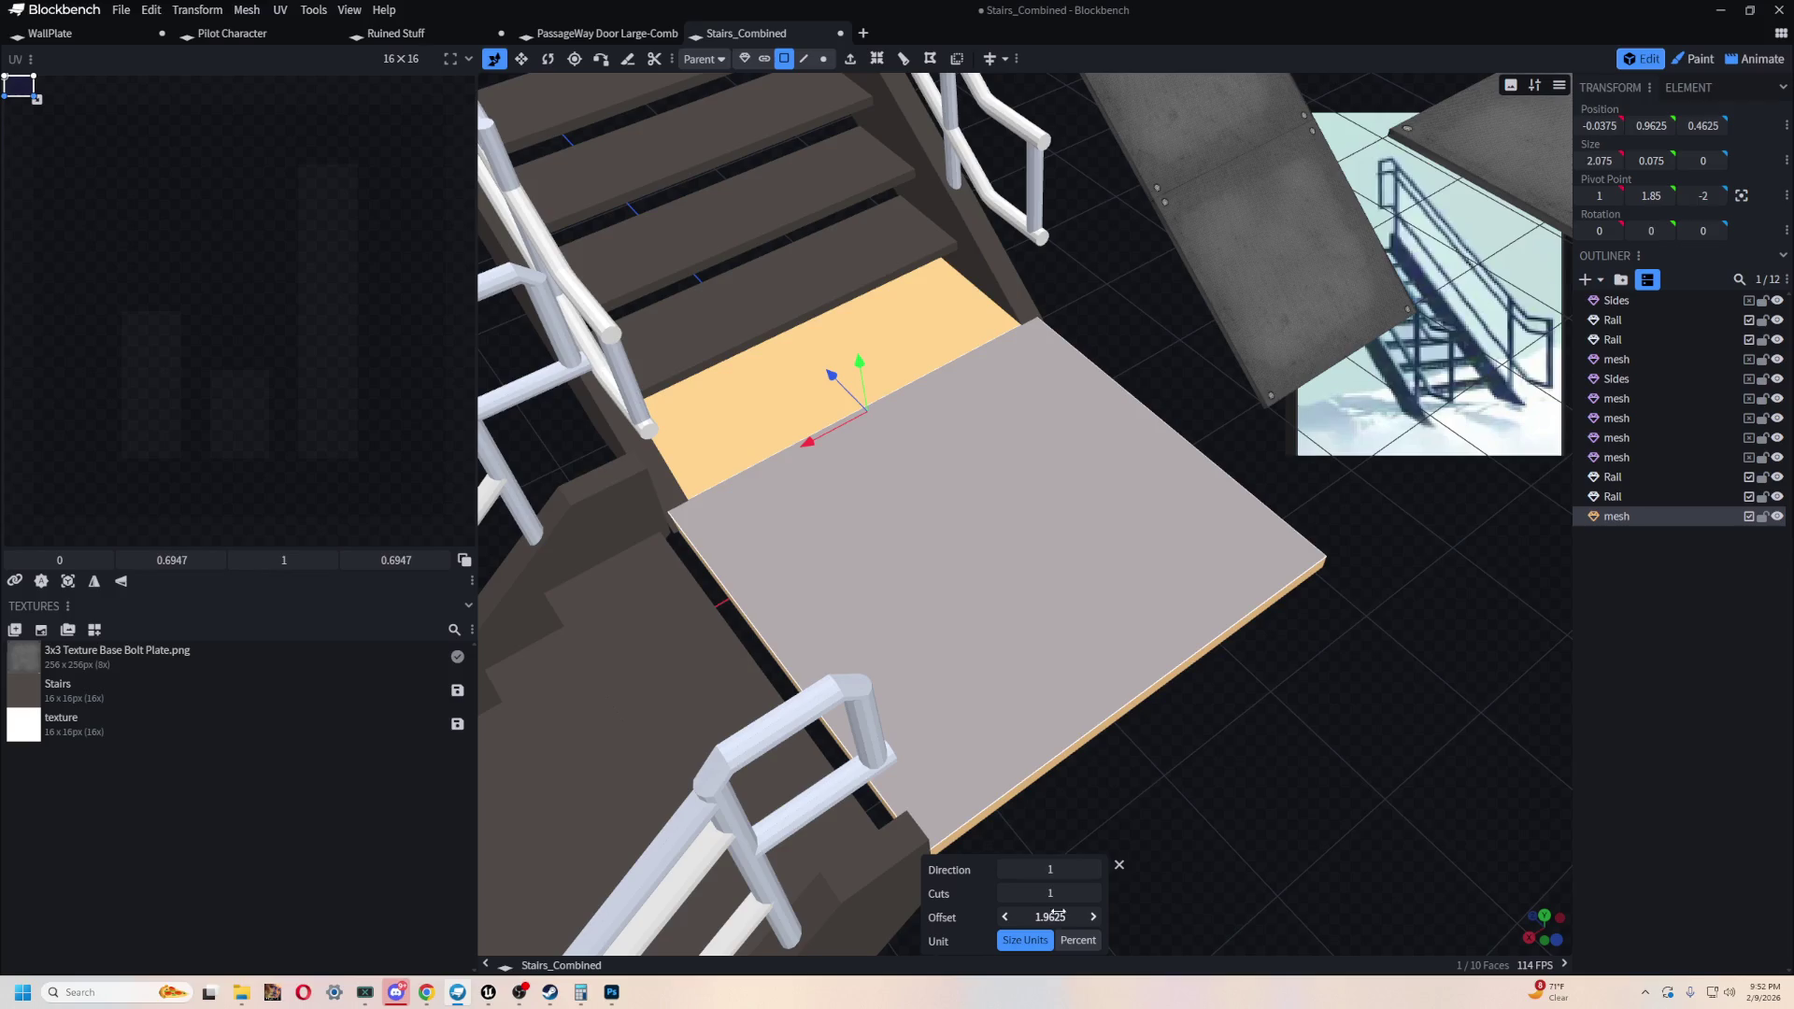
click(1120, 866)
- Push one front corner edge of the landing back along Z to form a chamfer
mouse_move(1112, 841)
mouse_down()
mouse_move(1028, 561)
mouse_move(1047, 479)
mouse_move(1085, 622)
mouse_move(1074, 713)
mouse_move(1270, 689)
mouse_up()
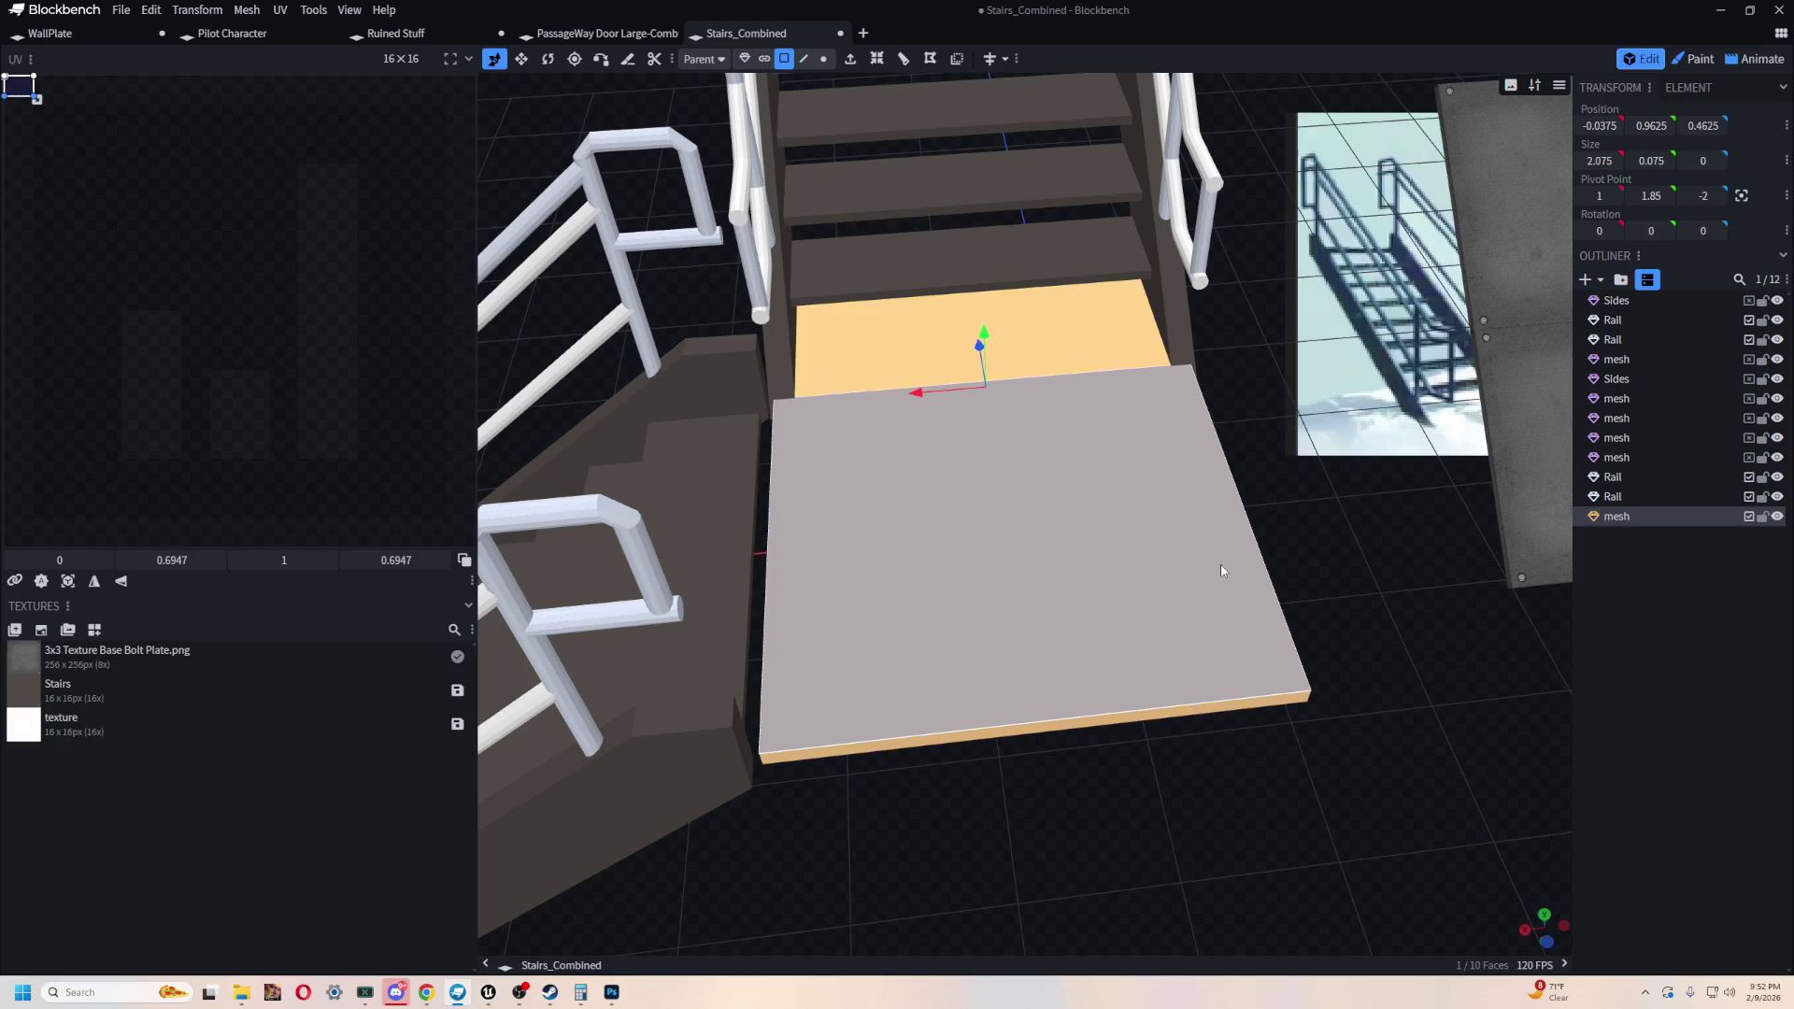
mouse_move(1221, 565)
right_down()
mouse_move(1232, 622)
mouse_move(1123, 485)
mouse_move(22, 523)
right_up()
mouse_move(1285, 572)
mouse_down()
mouse_move(1382, 838)
mouse_move(828, 121)
mouse_up()
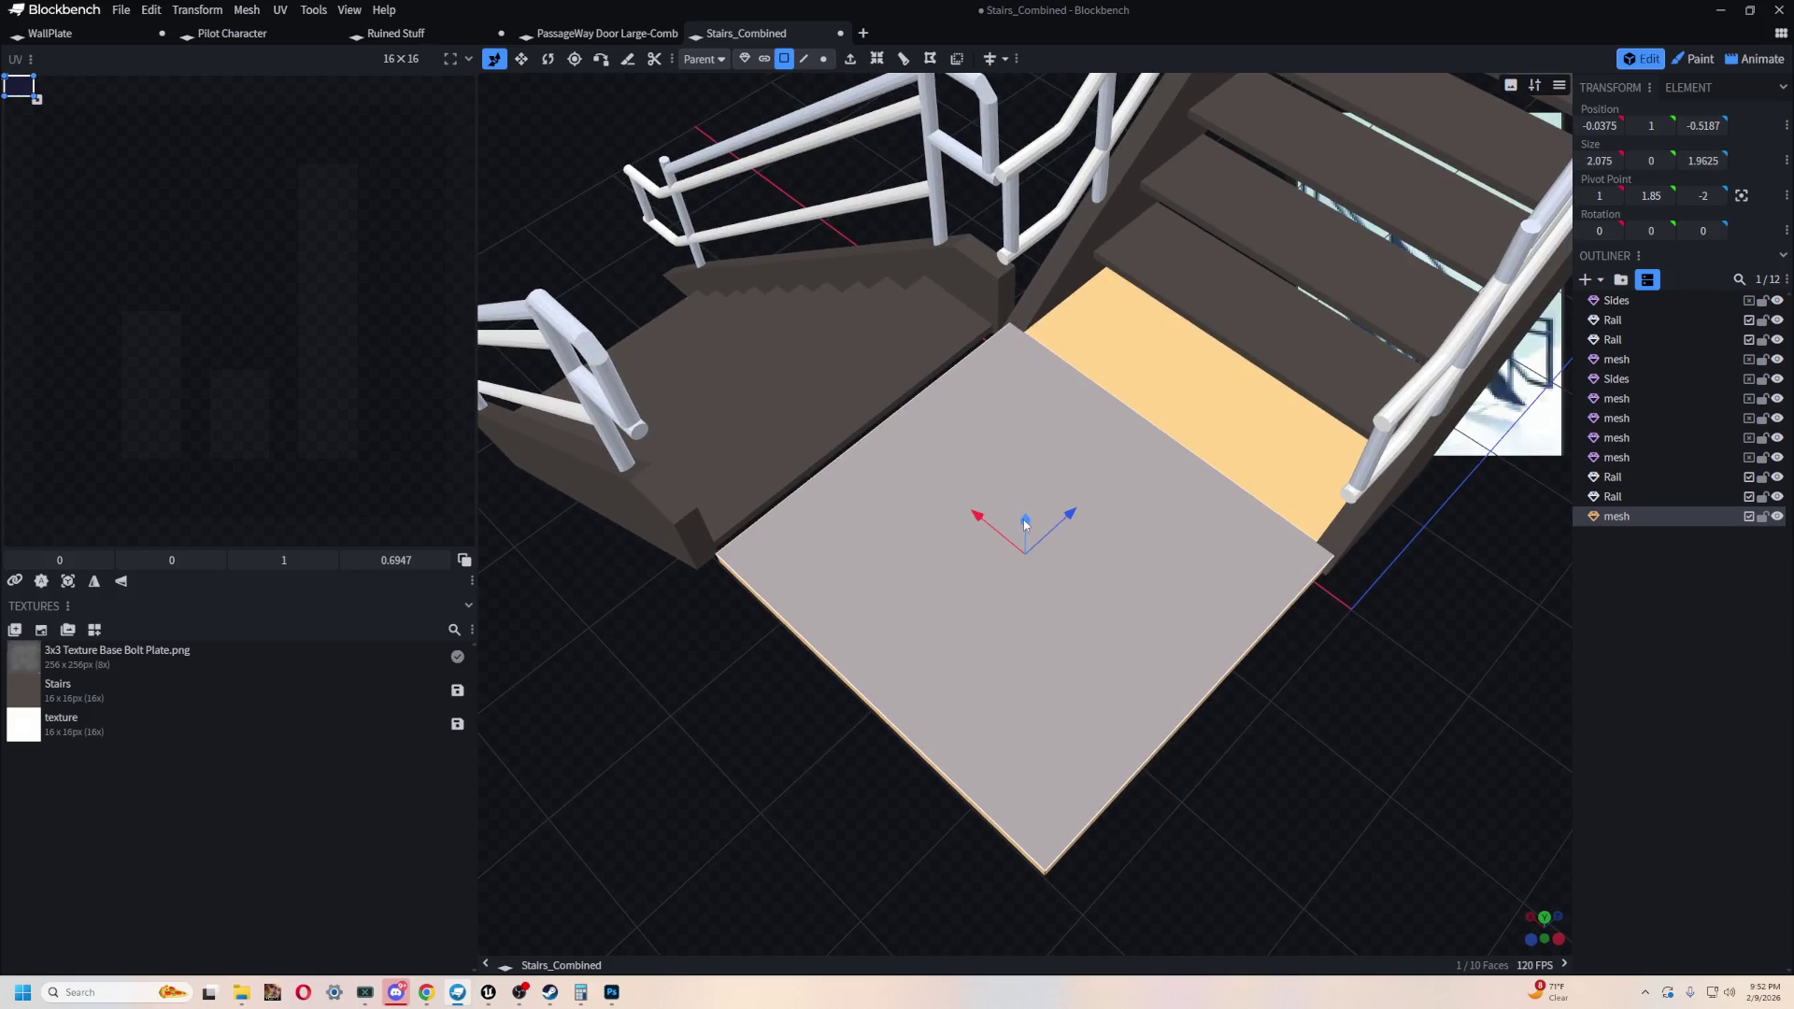
drag(1025, 525, 1381, 600)
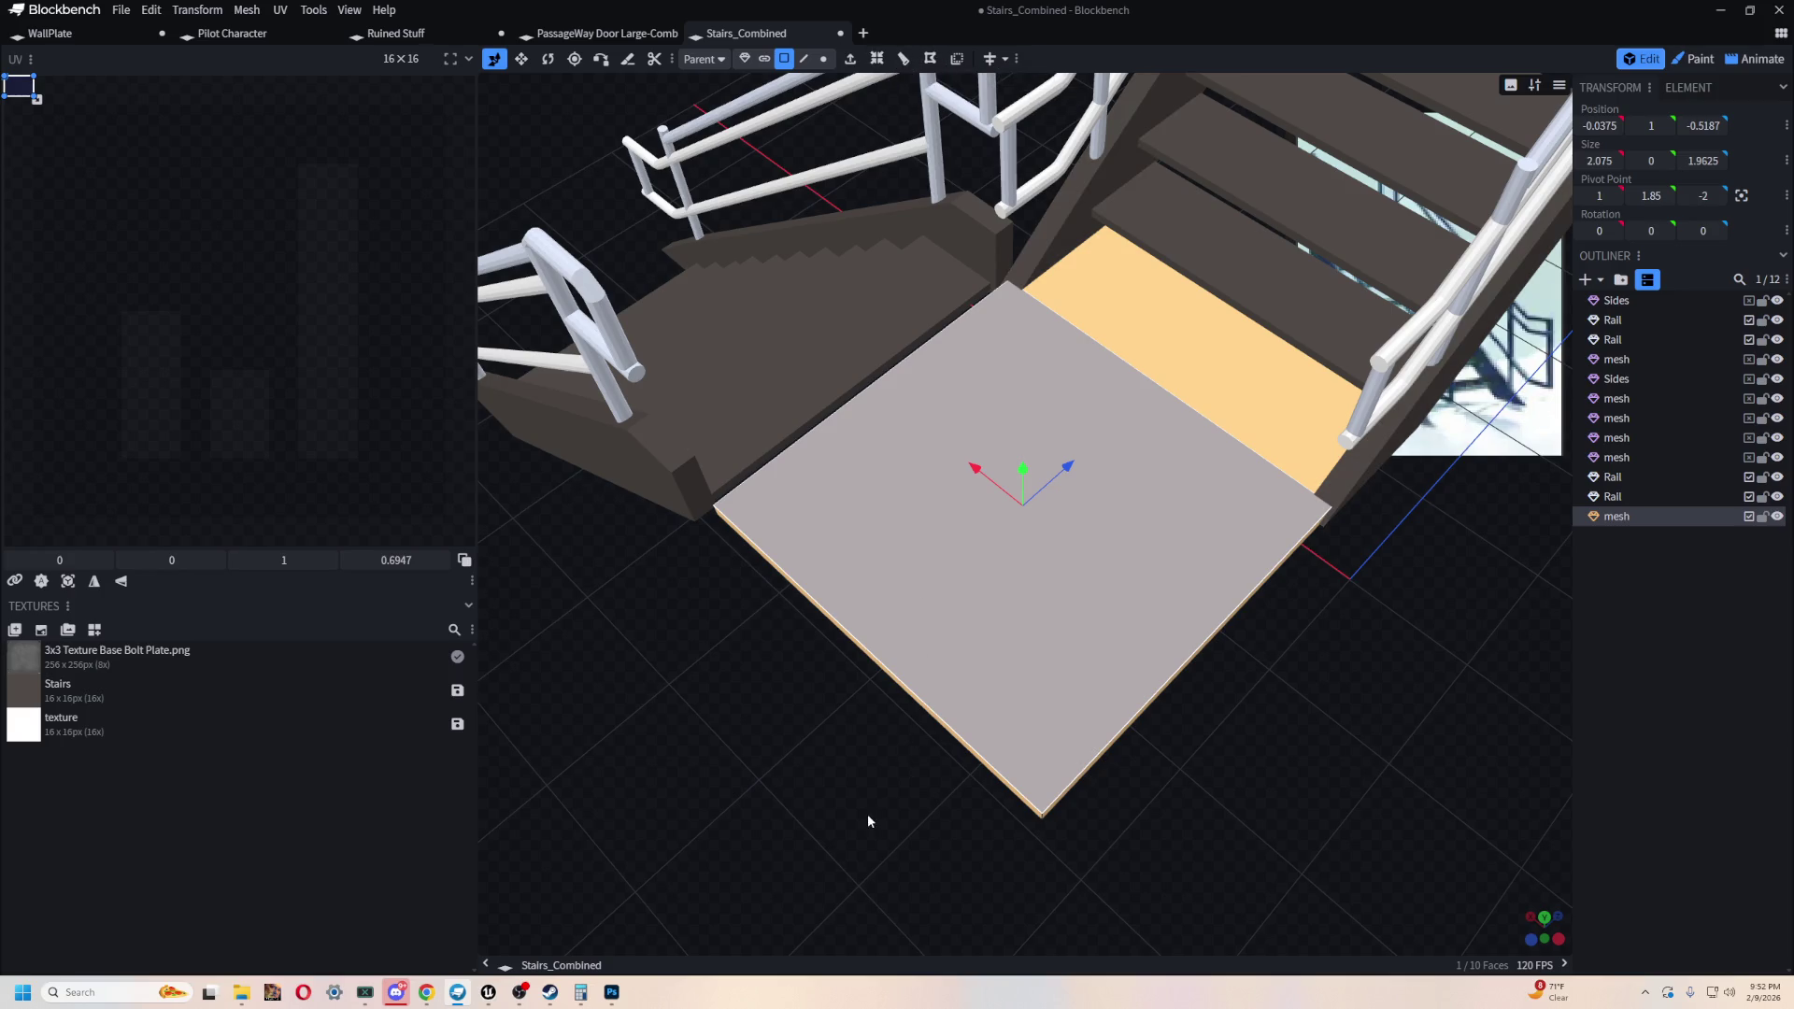
drag(868, 821, 894, 697)
mouse_move(1109, 716)
mouse_down()
mouse_move(1133, 673)
mouse_move(1298, 720)
mouse_move(897, 11)
mouse_up()
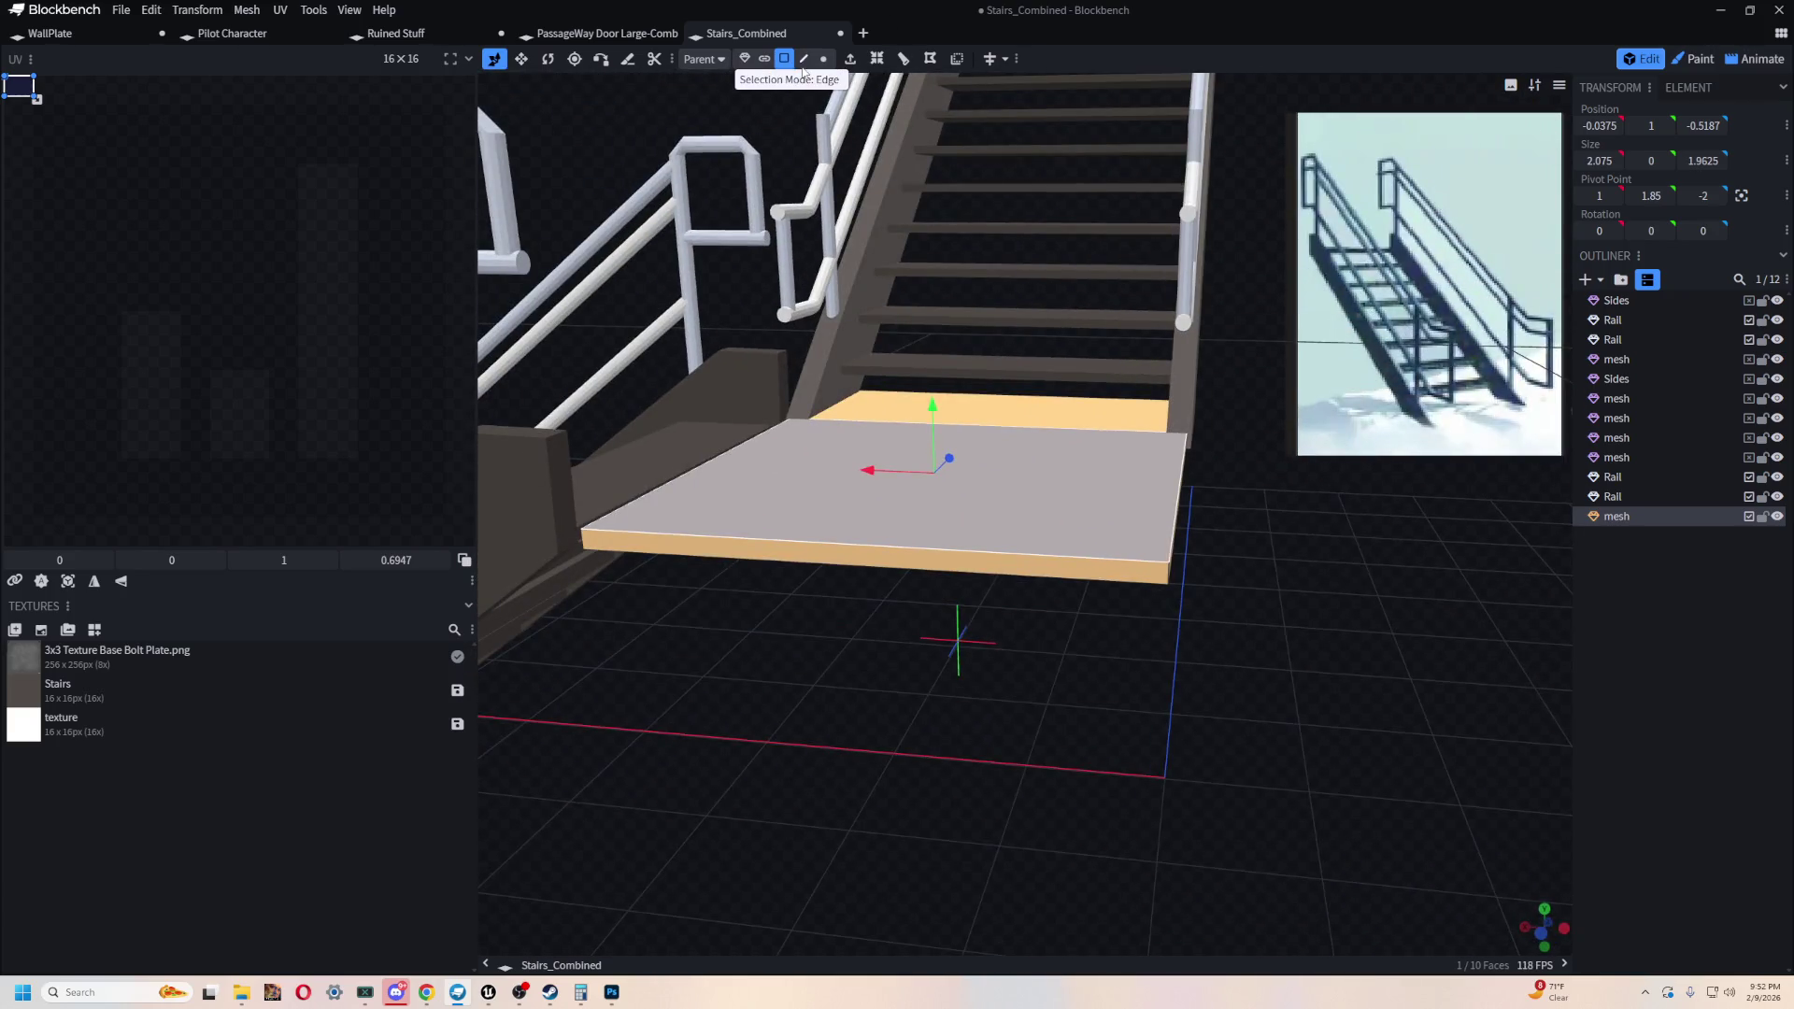
click(803, 63)
click(1169, 580)
mouse_move(1241, 669)
mouse_down()
mouse_move(1156, 727)
mouse_move(1028, 665)
mouse_move(1110, 583)
mouse_move(963, 502)
mouse_up()
drag(1087, 479, 1025, 525)
mouse_move(1052, 598)
mouse_down()
mouse_move(1066, 648)
mouse_move(993, 632)
mouse_move(1214, 548)
mouse_move(1224, 498)
mouse_move(1200, 753)
mouse_up()
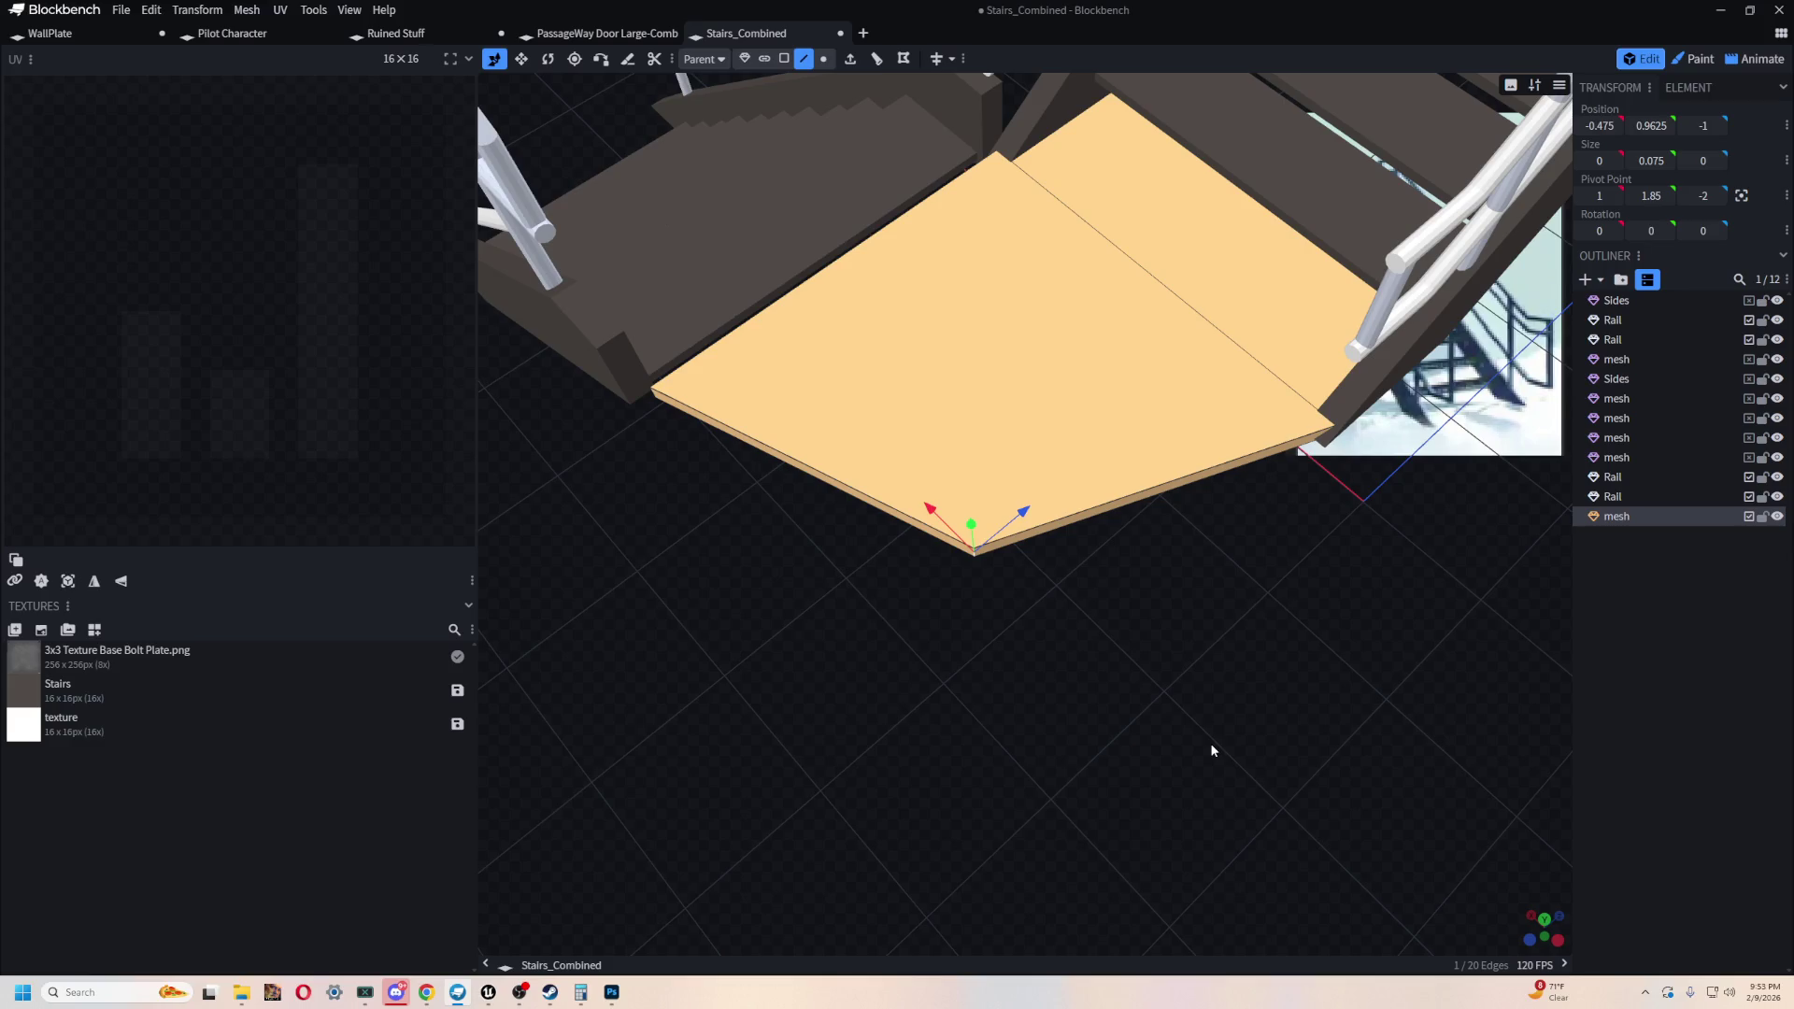
- Push the chamfered corner edge slightly further back along Z
mouse_move(1211, 745)
mouse_down()
mouse_move(1185, 737)
mouse_move(1401, 704)
mouse_move(1362, 549)
mouse_move(1263, 484)
mouse_move(1258, 585)
mouse_move(1229, 536)
mouse_move(1233, 617)
mouse_move(1157, 528)
mouse_up()
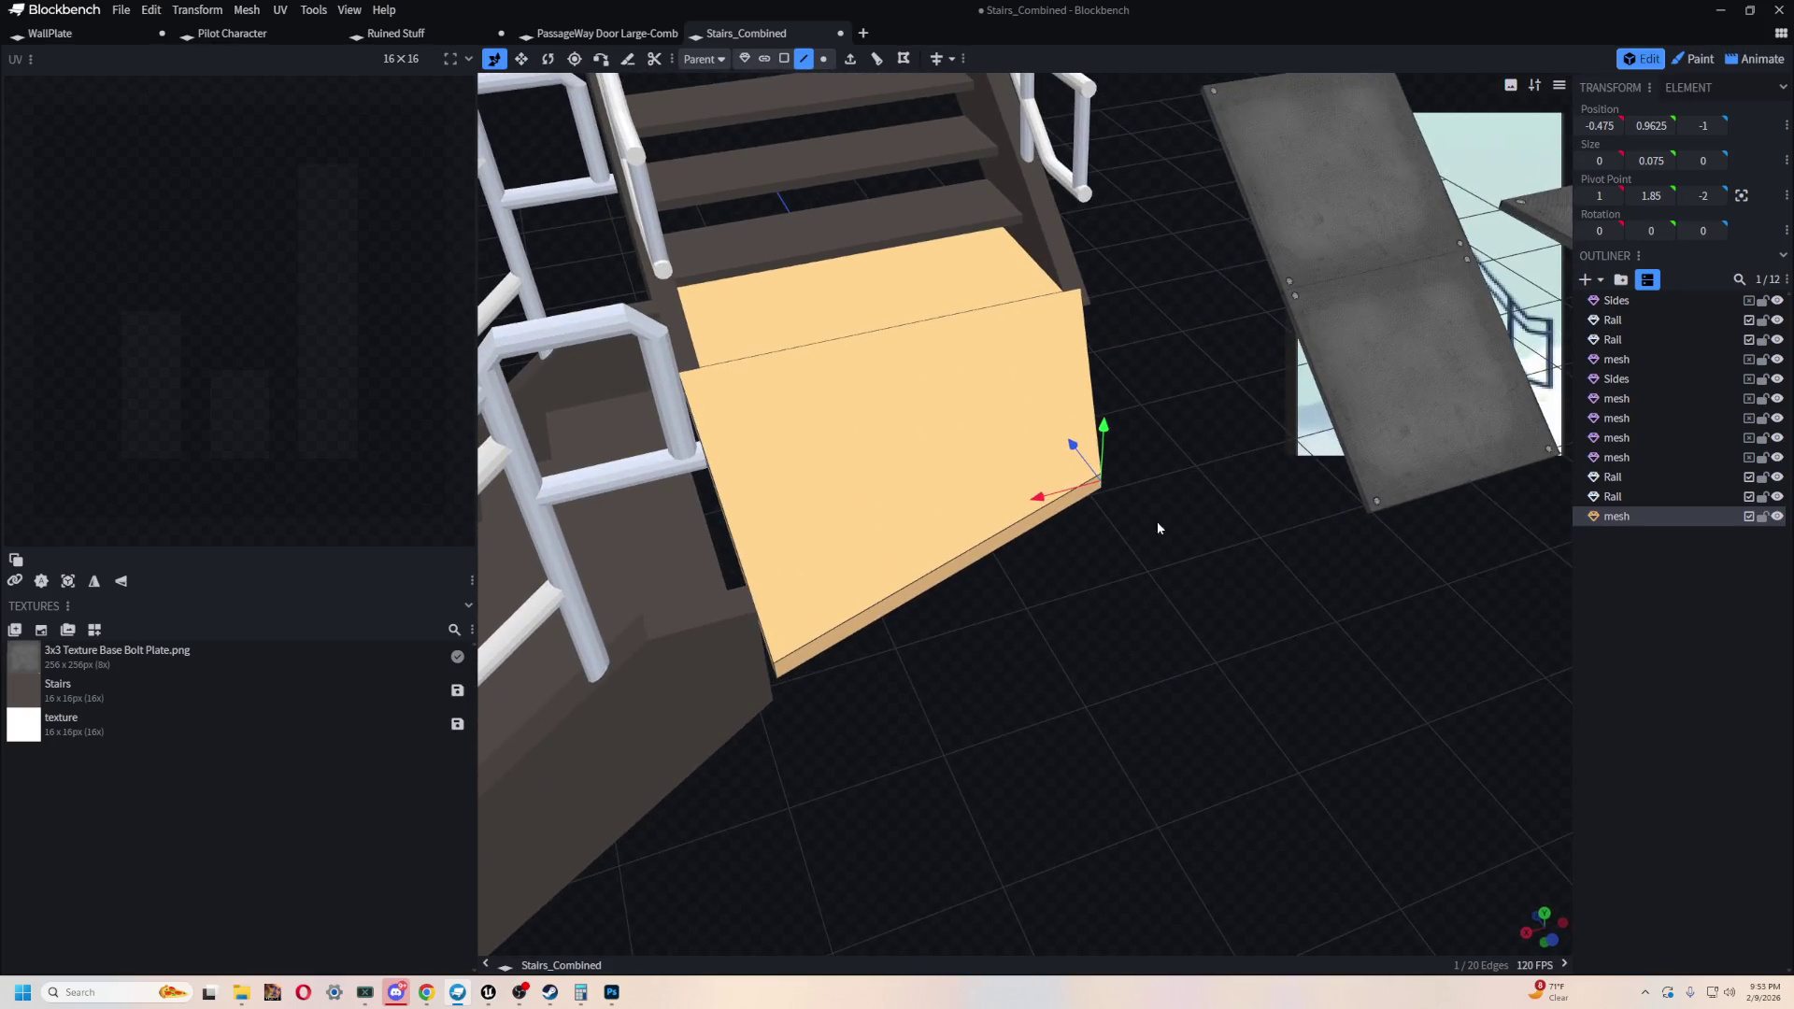
drag(1085, 446, 1077, 448)
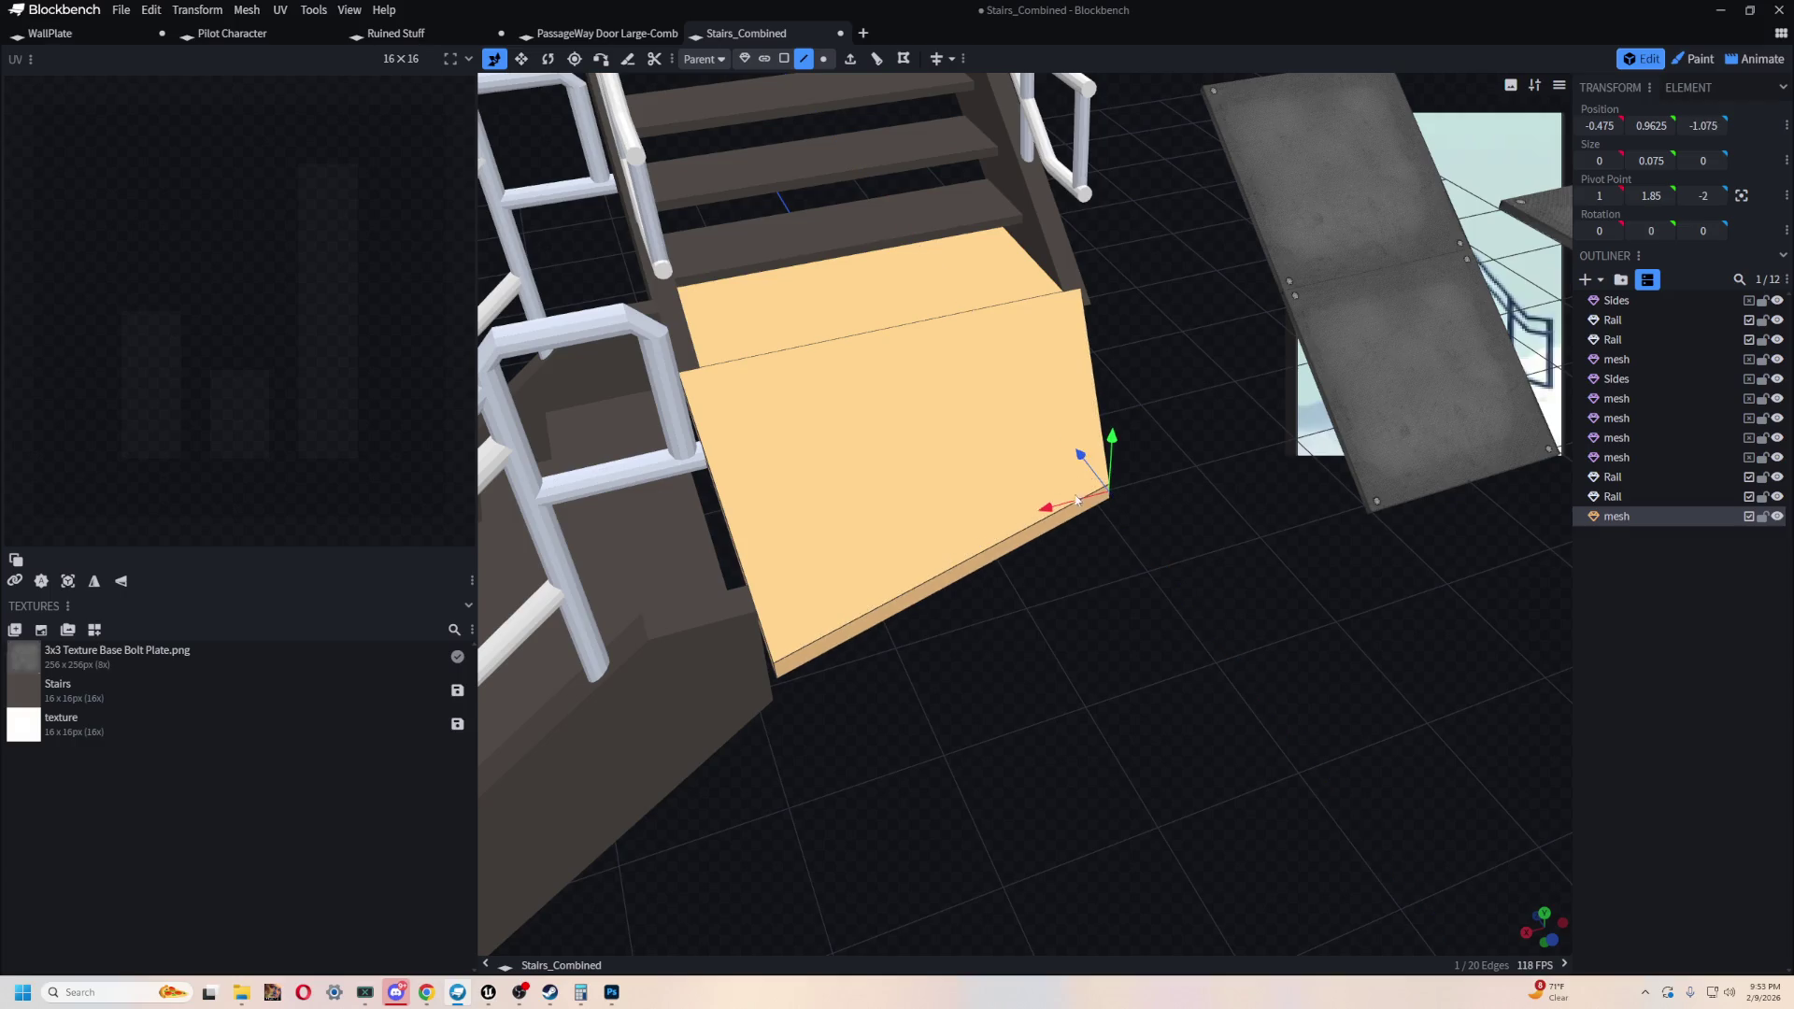
mouse_move(1102, 523)
mouse_down()
mouse_move(1505, 529)
mouse_move(1224, 591)
mouse_move(1357, 559)
mouse_up()
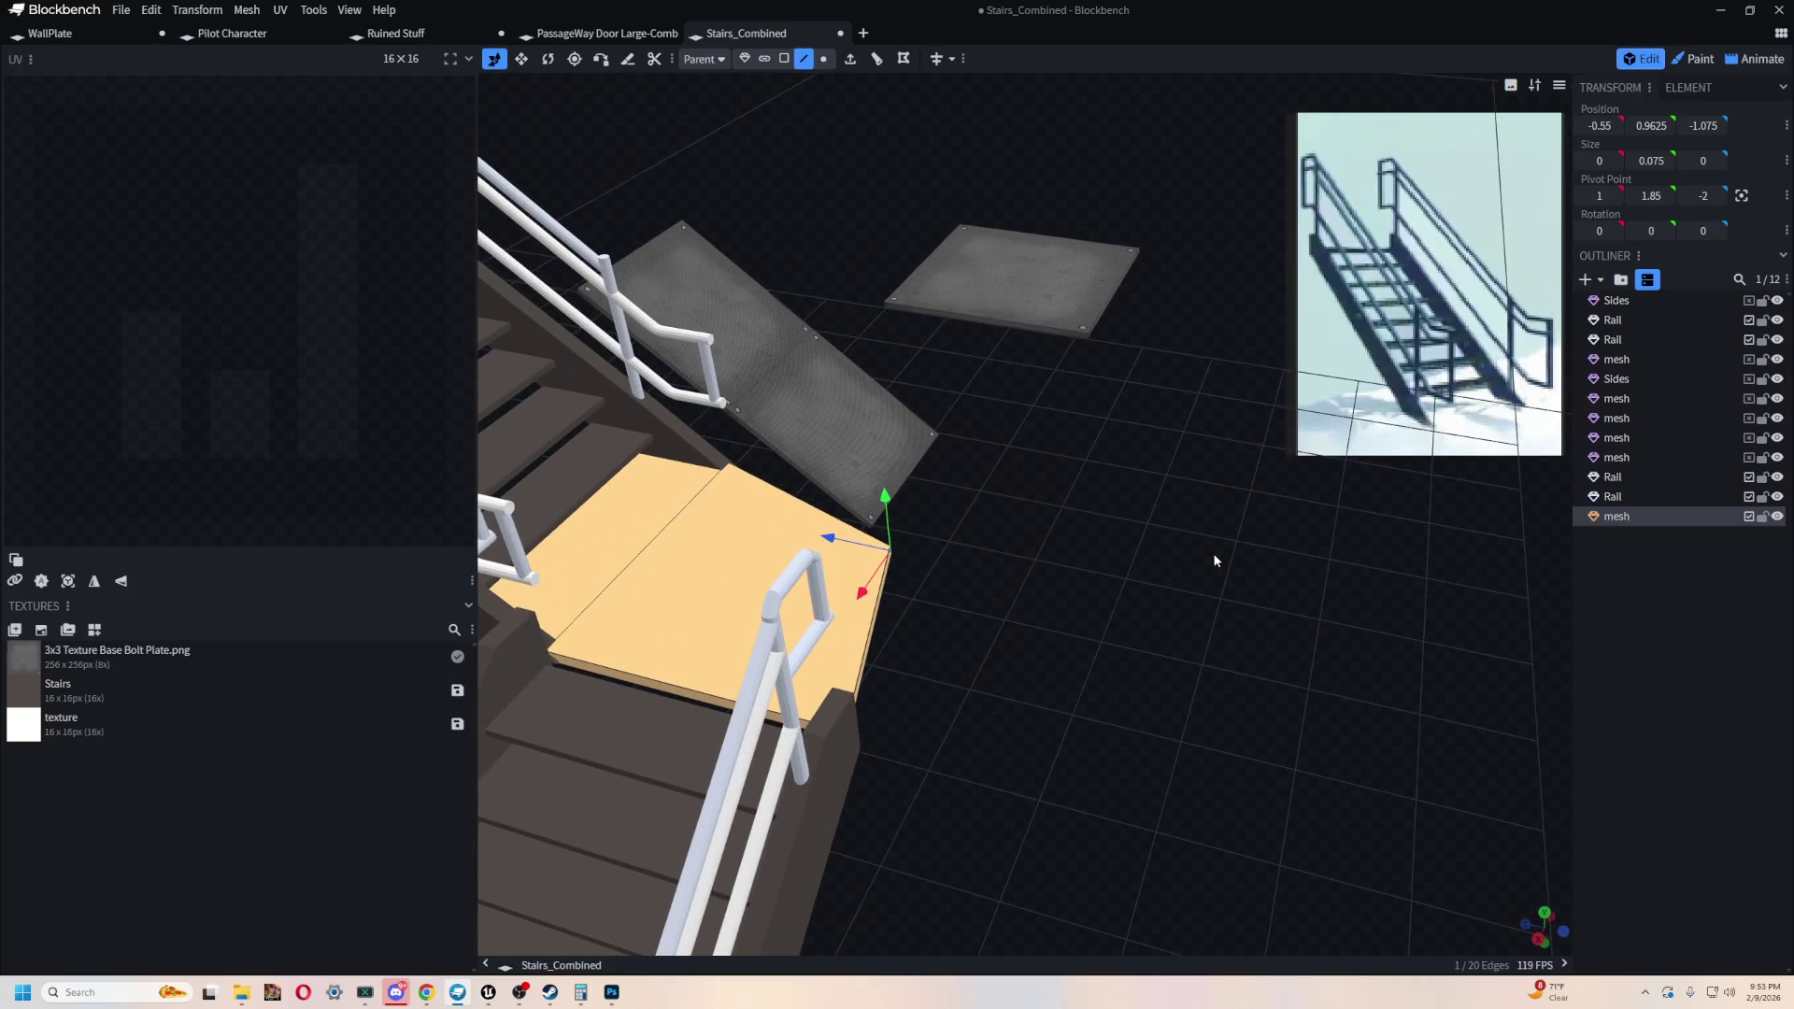
mouse_move(1185, 558)
mouse_down()
mouse_move(942, 528)
mouse_move(992, 613)
mouse_move(1030, 568)
mouse_move(773, 565)
mouse_move(957, 601)
mouse_move(821, 733)
mouse_move(882, 672)
mouse_move(1370, 736)
mouse_up()
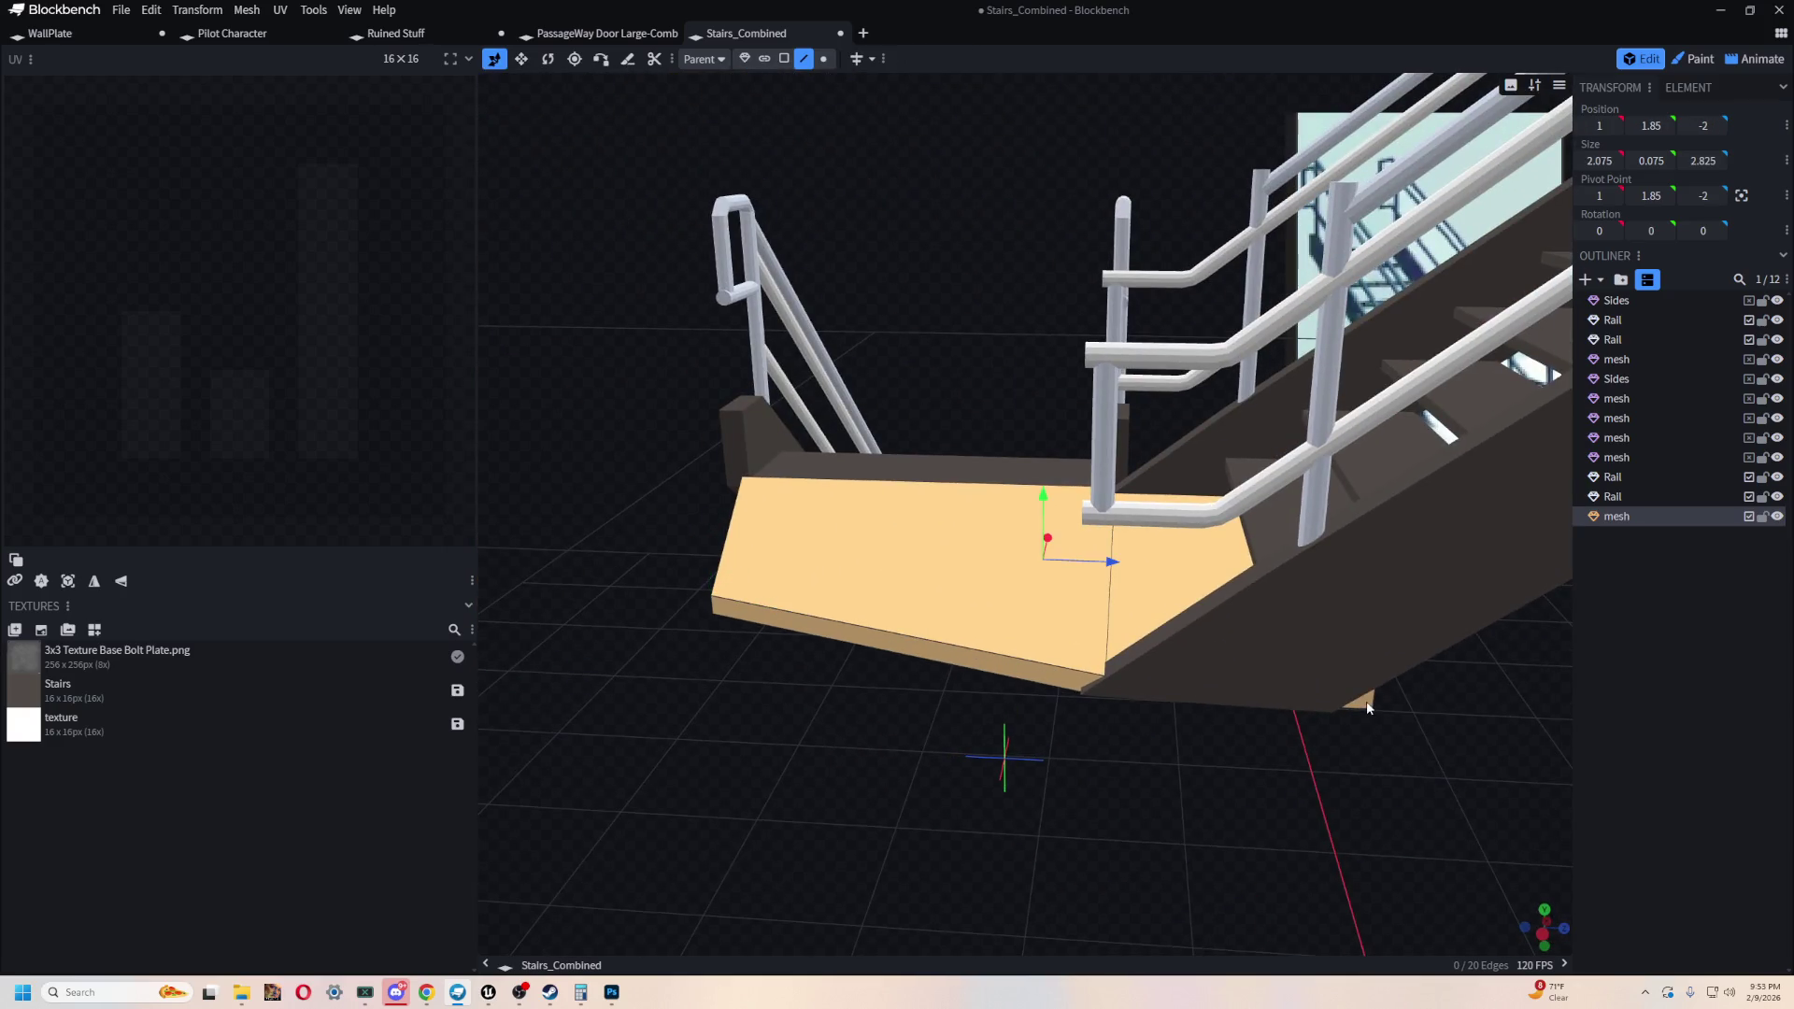
- Shift a landing face along X so the chamfer sits at X -0.975 against the stair side
click(784, 59)
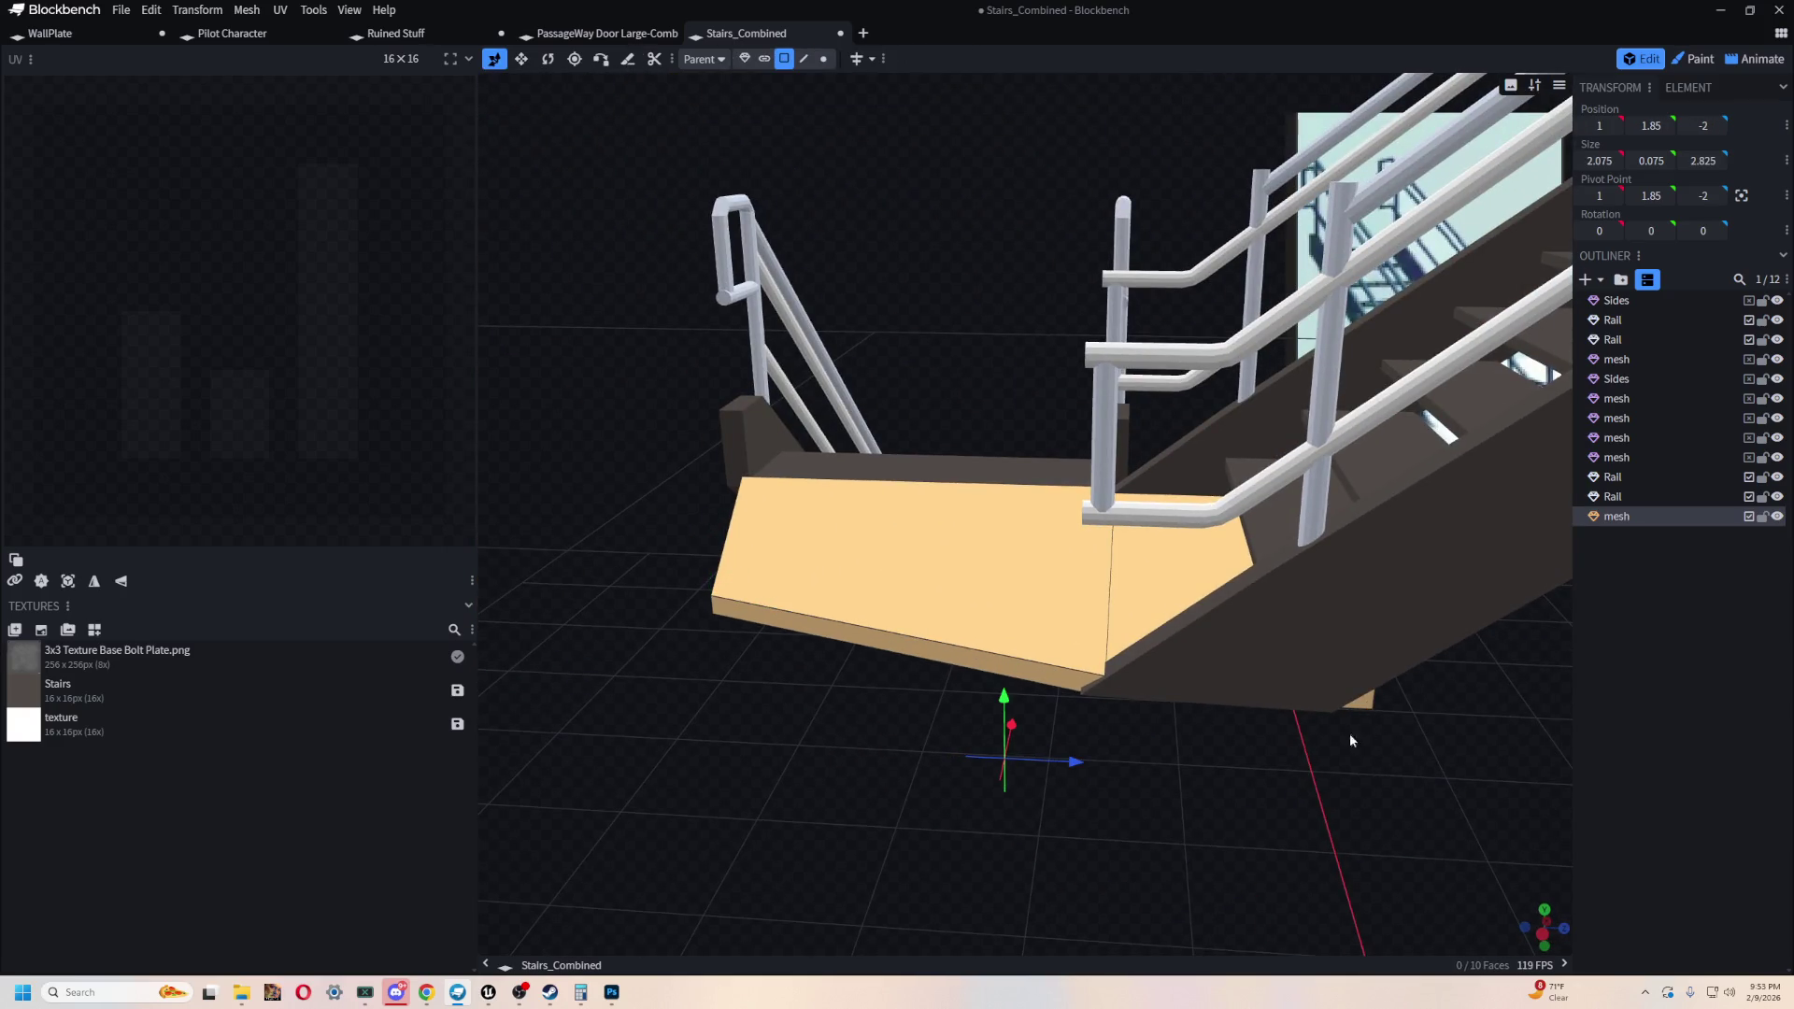
mouse_move(1370, 703)
mouse_down()
mouse_move(1217, 847)
mouse_move(842, 712)
mouse_up()
mouse_move(721, 510)
mouse_down()
mouse_move(705, 503)
mouse_move(839, 699)
mouse_move(990, 709)
mouse_move(944, 721)
mouse_move(778, 535)
mouse_up()
mouse_move(1164, 596)
mouse_down()
mouse_move(893, 508)
mouse_move(1251, 740)
mouse_up()
- Select a face under the landing and move it back along Z
right_click(790, 142)
mouse_move(934, 228)
mouse_down()
mouse_move(913, 192)
mouse_move(766, 647)
mouse_move(912, 706)
mouse_move(682, 560)
mouse_move(564, 532)
mouse_up()
click(1179, 436)
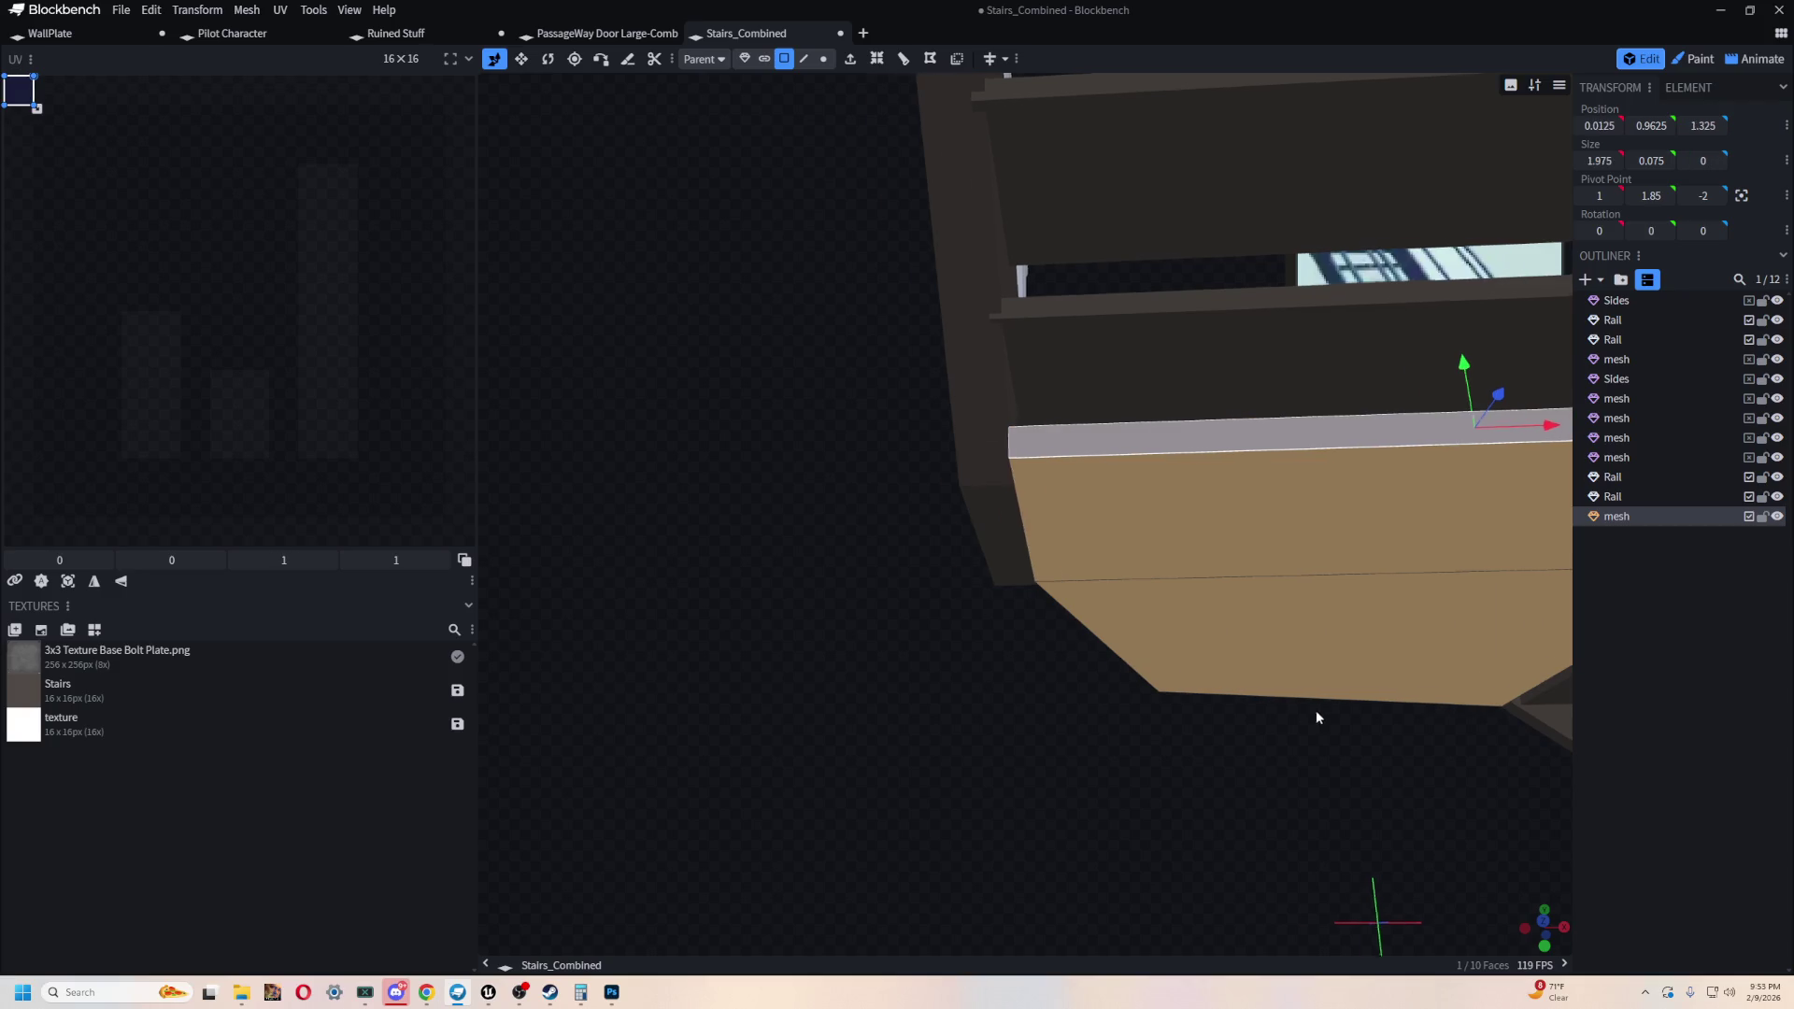
right_drag(1315, 716, 733, 715)
drag(746, 412, 772, 445)
- Loop-cut a narrow strip into the landing's underside and move it along X to 1.075
mouse_move(1066, 772)
mouse_down()
mouse_move(1022, 793)
mouse_move(953, 741)
mouse_move(958, 718)
mouse_move(1202, 543)
mouse_up()
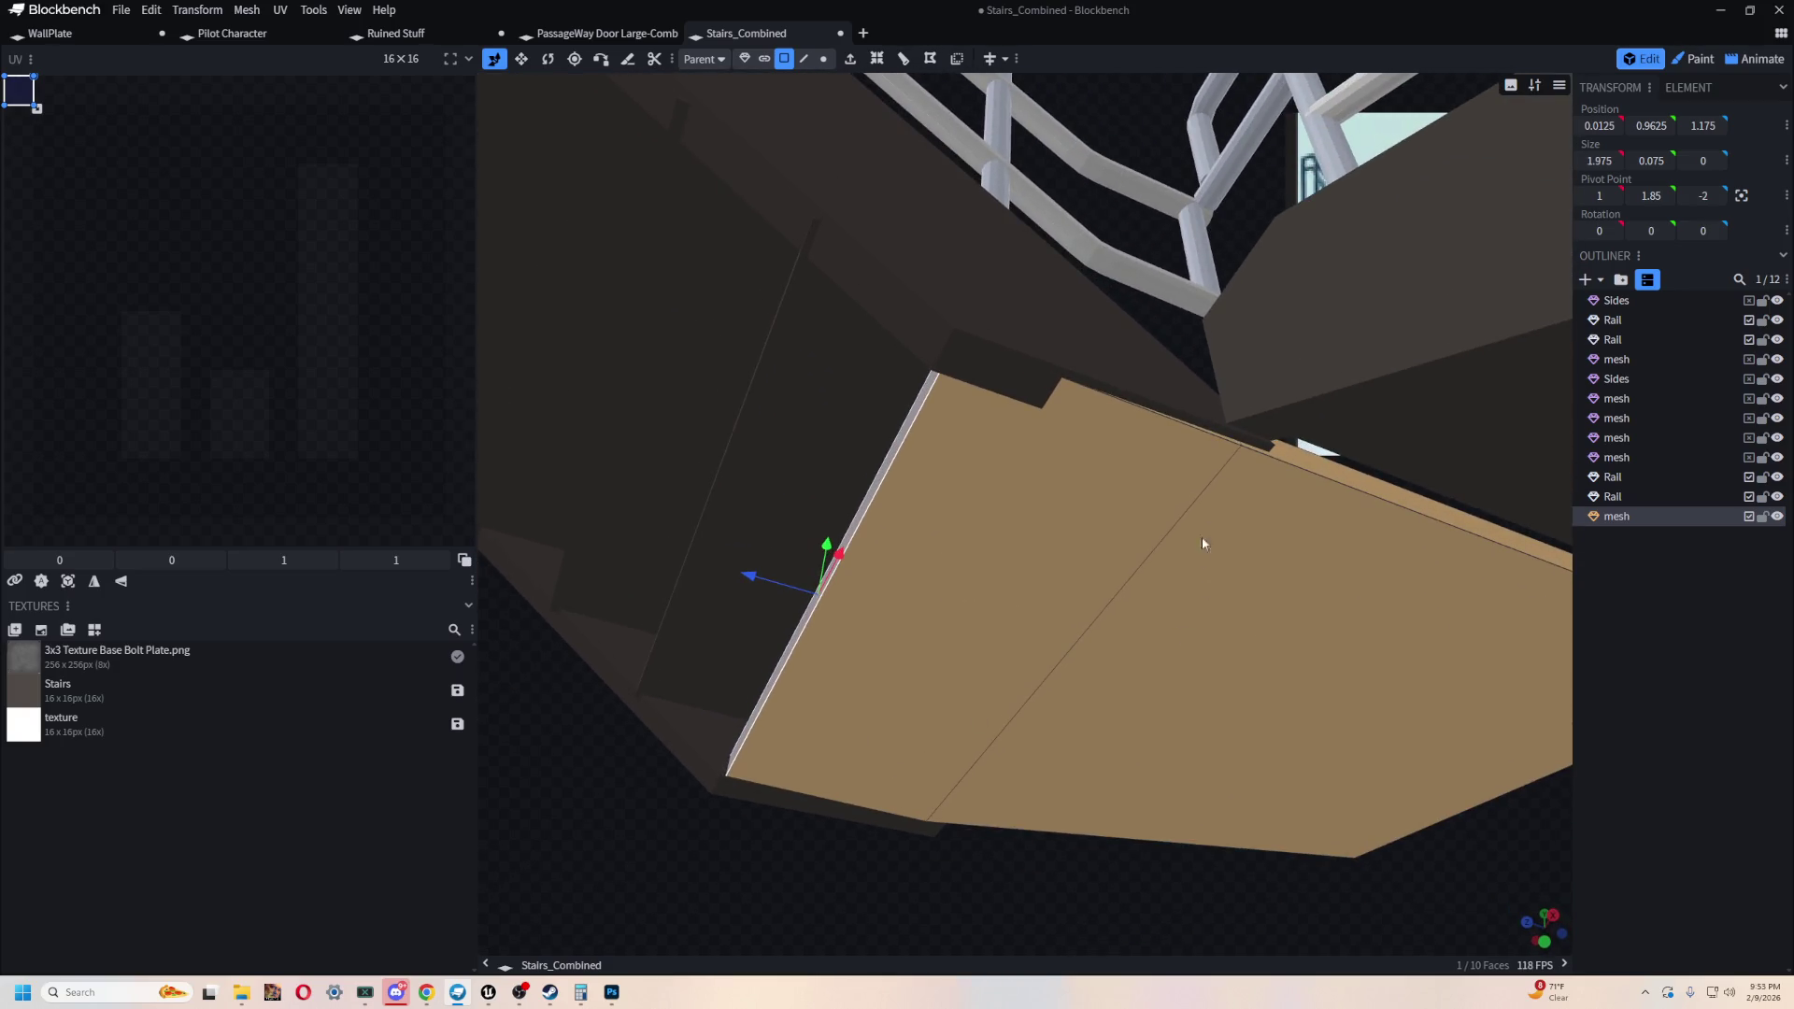
click(1225, 717)
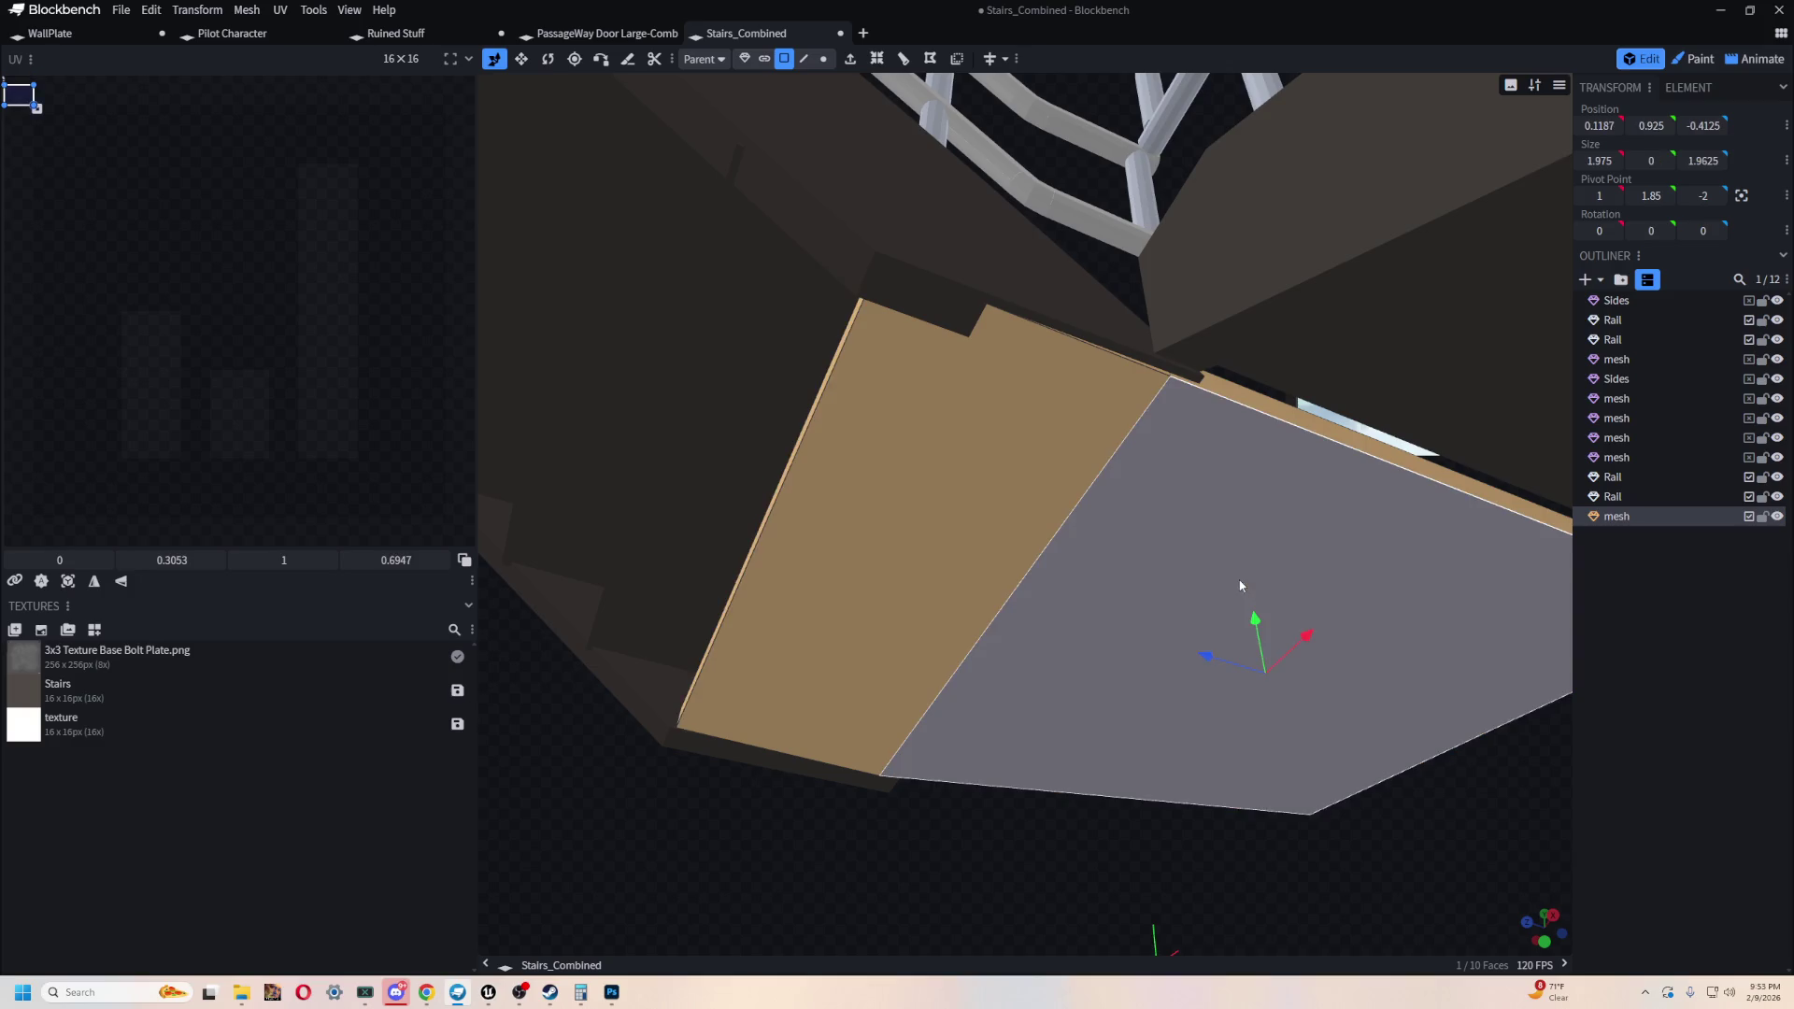
click(904, 61)
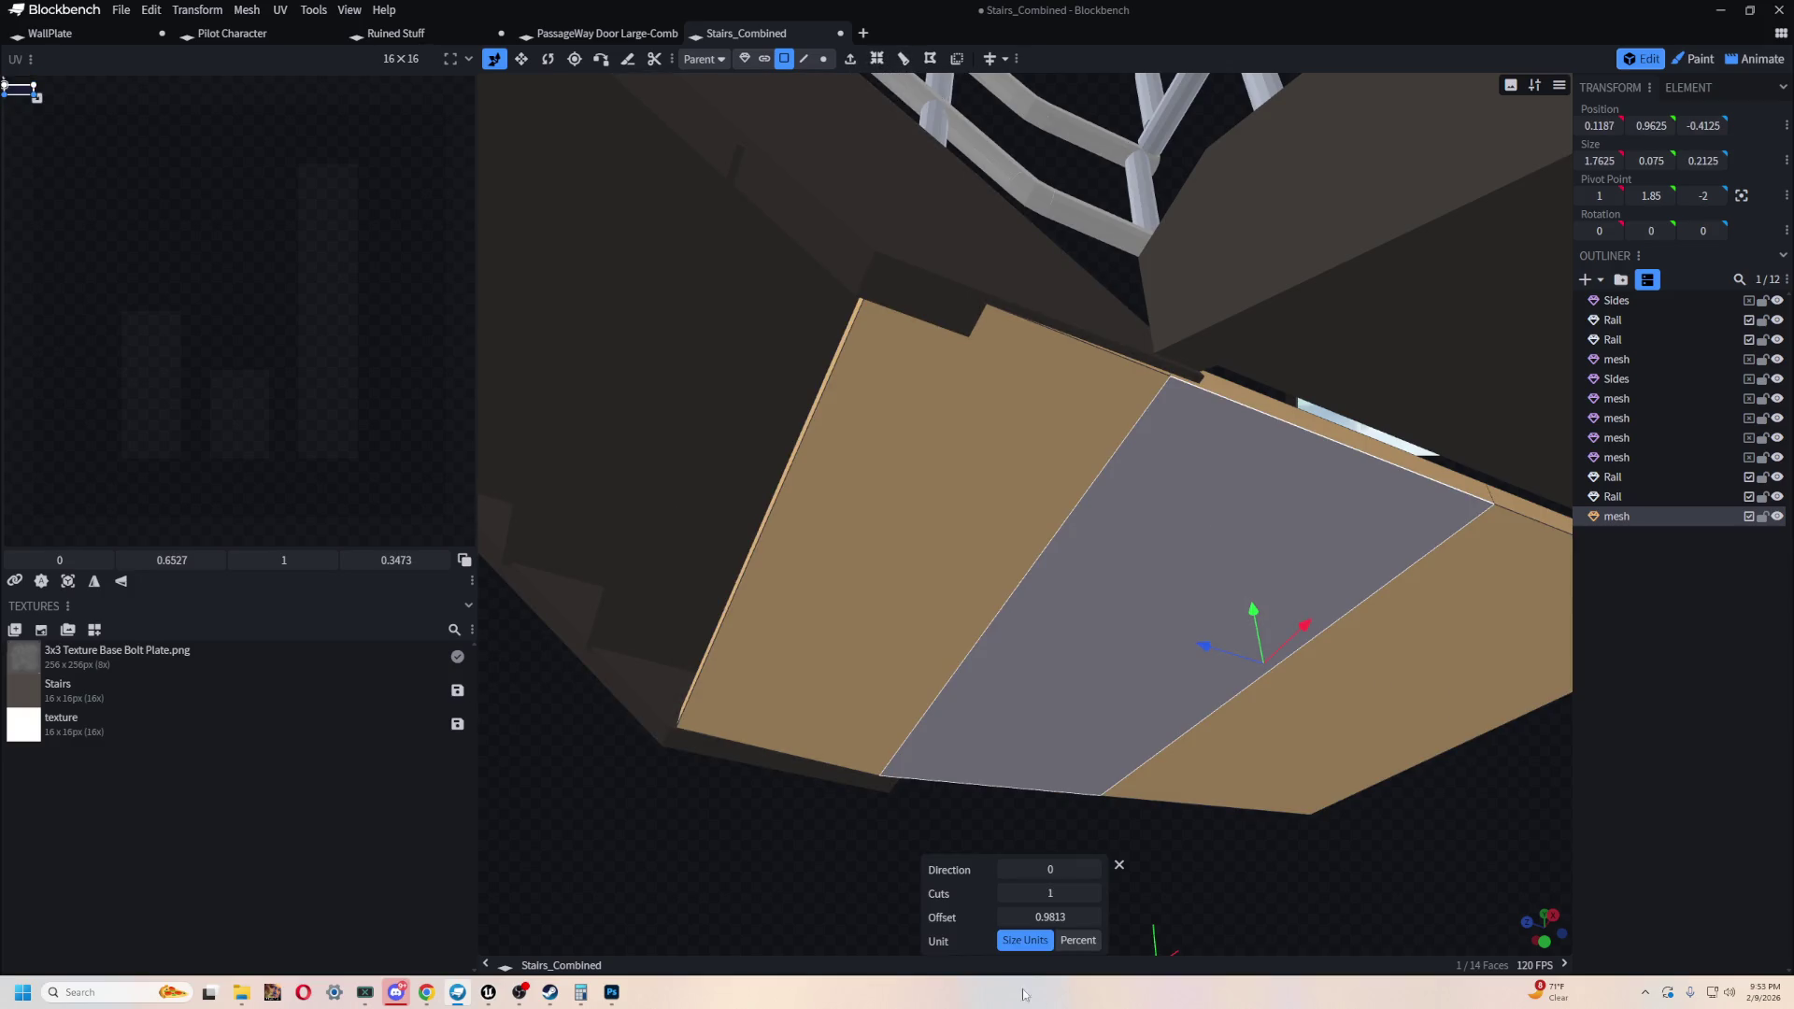
mouse_move(1050, 918)
mouse_down()
mouse_move(1121, 918)
mouse_move(985, 919)
mouse_up()
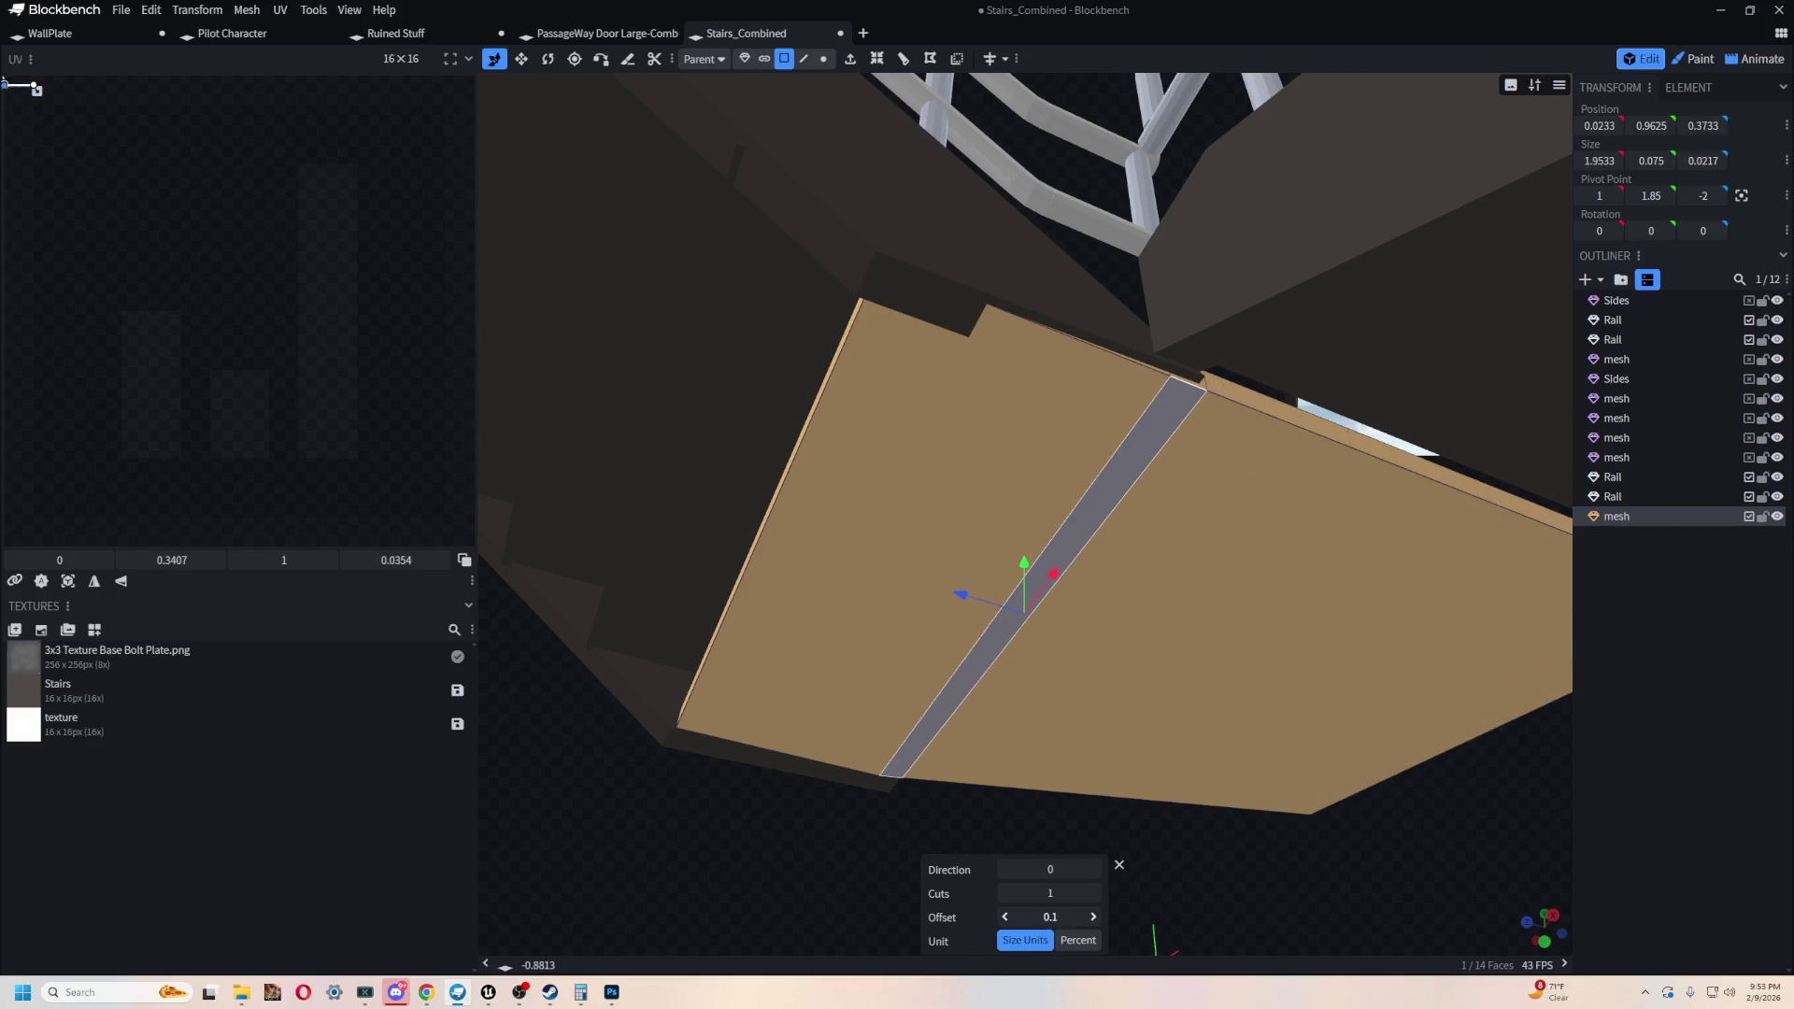
click(981, 439)
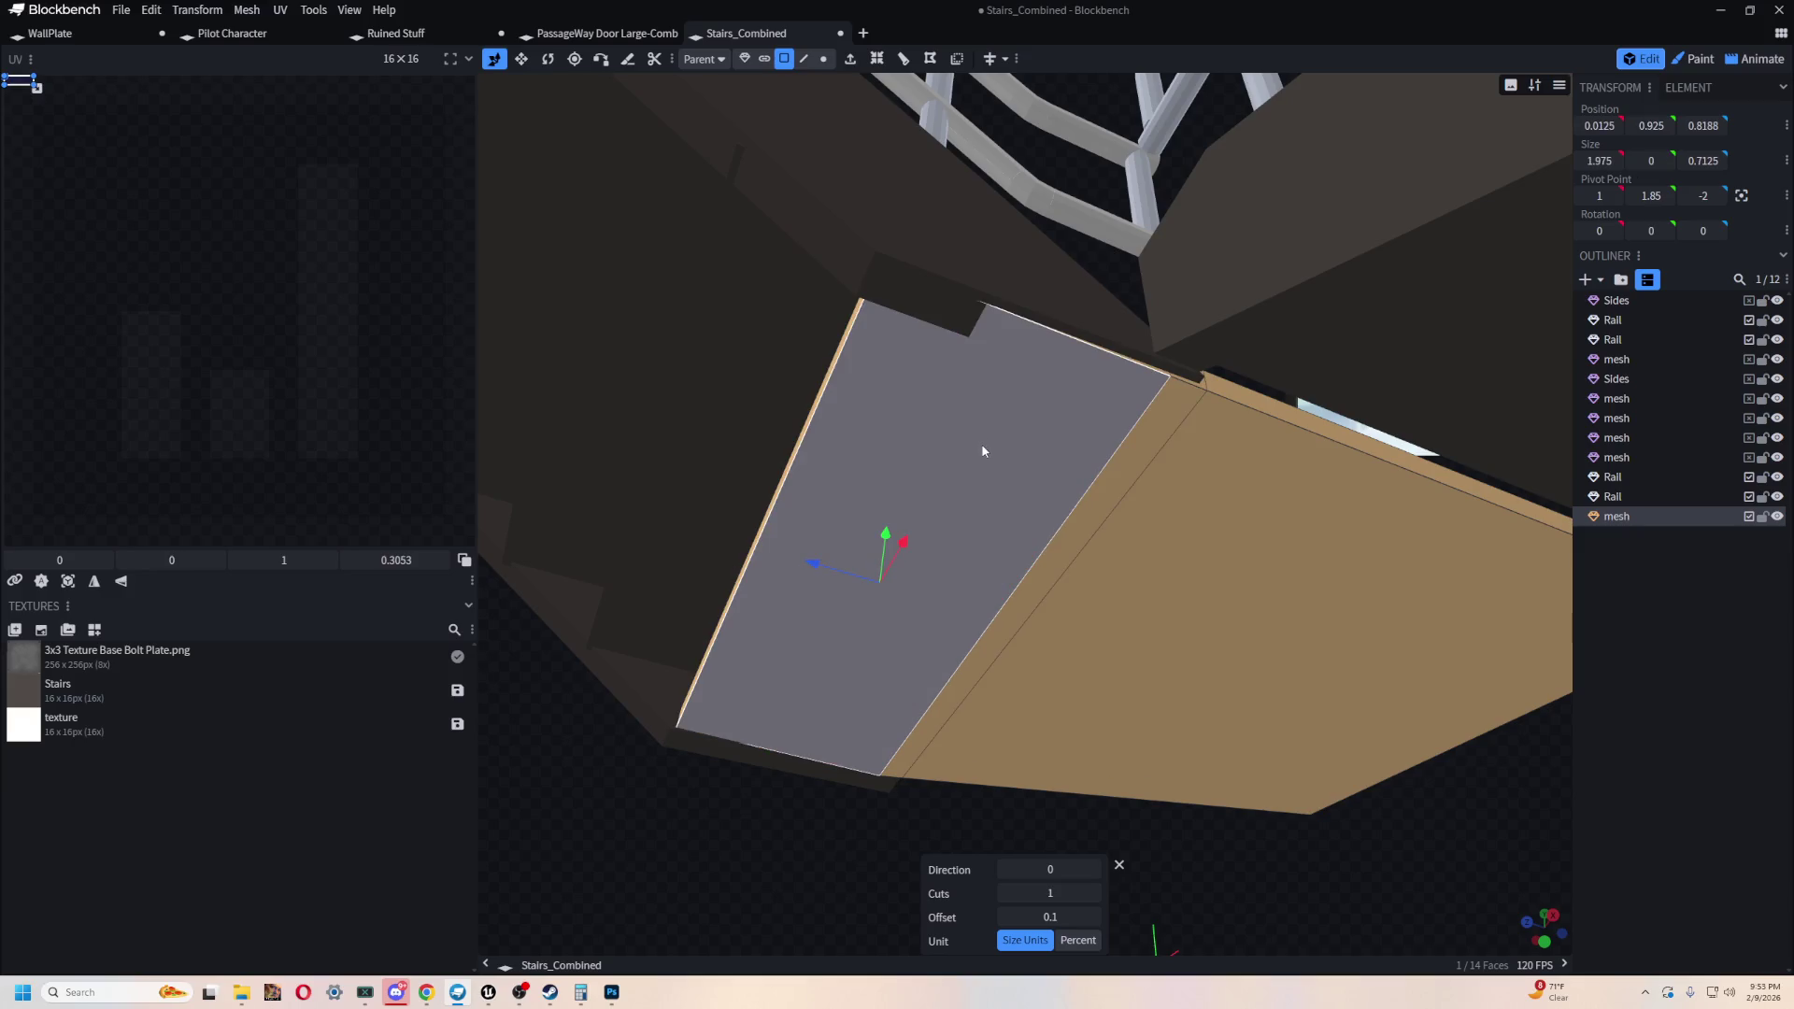
click(1158, 377)
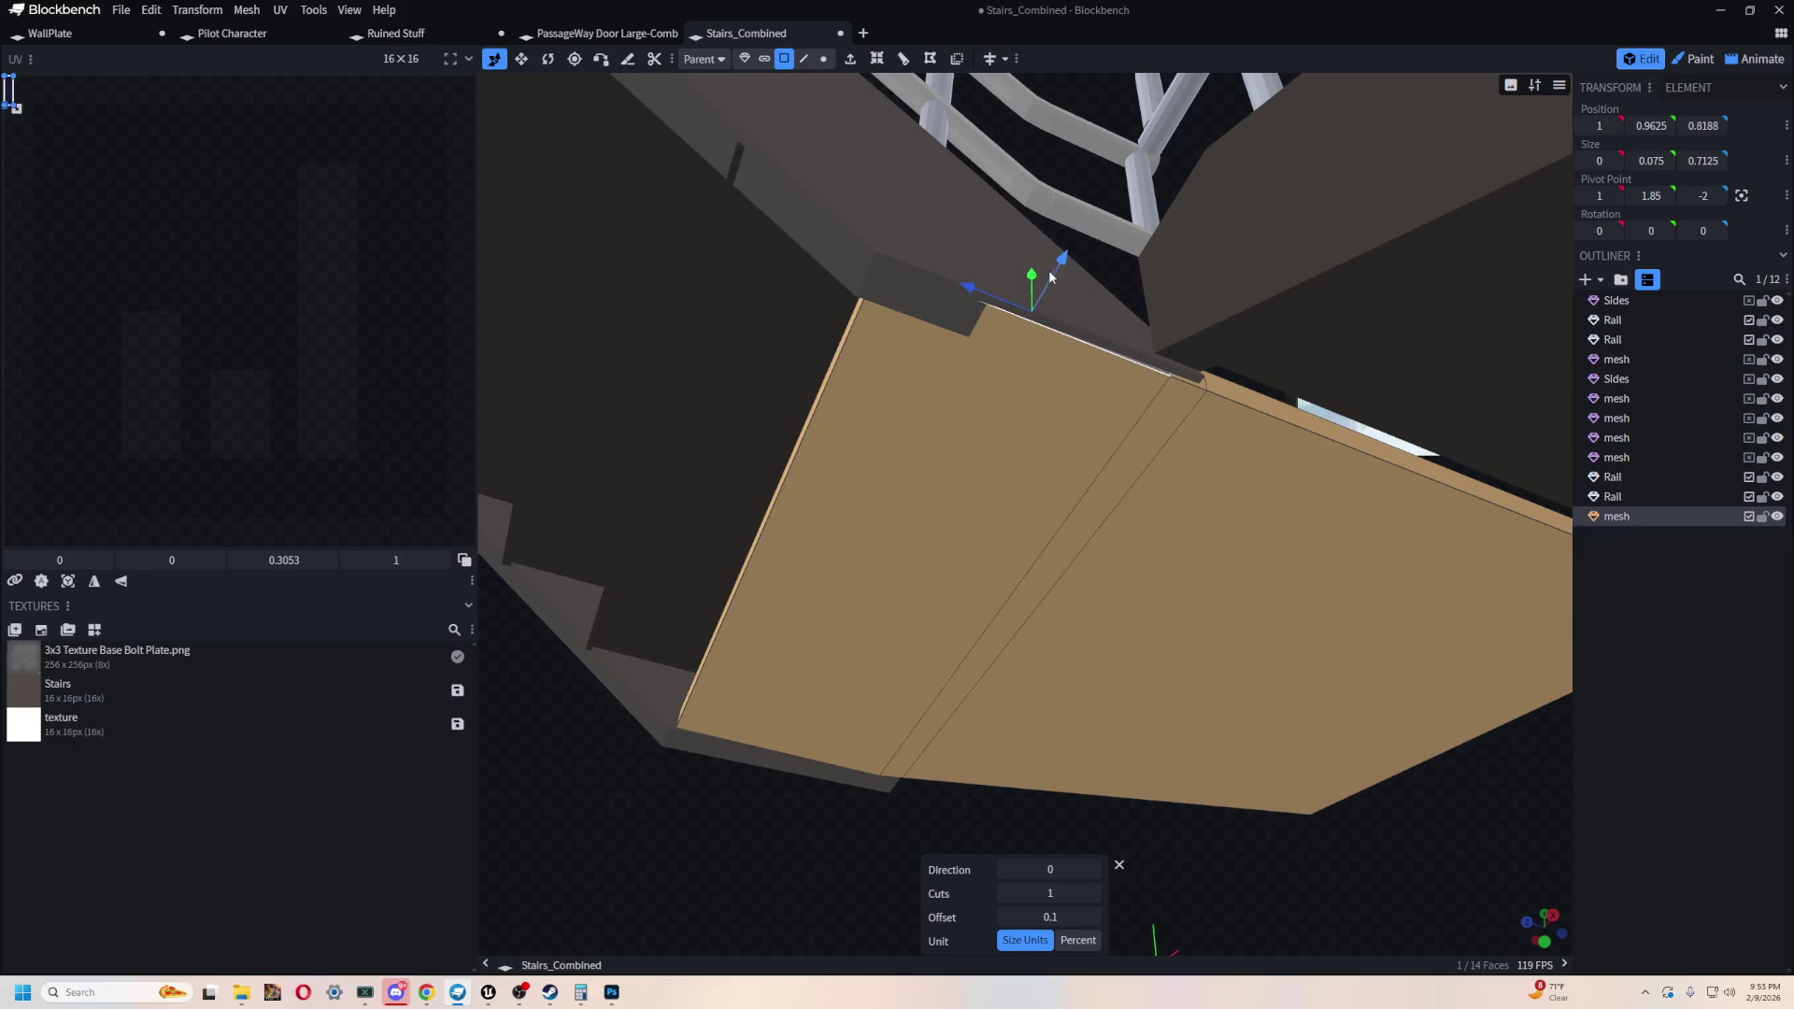
drag(1054, 270, 1046, 276)
mouse_move(1017, 298)
right_down()
mouse_move(906, 838)
mouse_move(1105, 905)
mouse_move(897, 902)
right_up()
mouse_move(897, 903)
mouse_down()
mouse_move(1281, 909)
mouse_move(869, 853)
mouse_move(885, 816)
mouse_move(1022, 733)
mouse_move(1176, 821)
mouse_move(1183, 910)
mouse_move(832, 897)
mouse_move(911, 917)
mouse_move(936, 824)
mouse_move(1074, 692)
mouse_up()
- Lower an underside face, move the front edge, and nudge the landing to Z -1.2625
click(1199, 452)
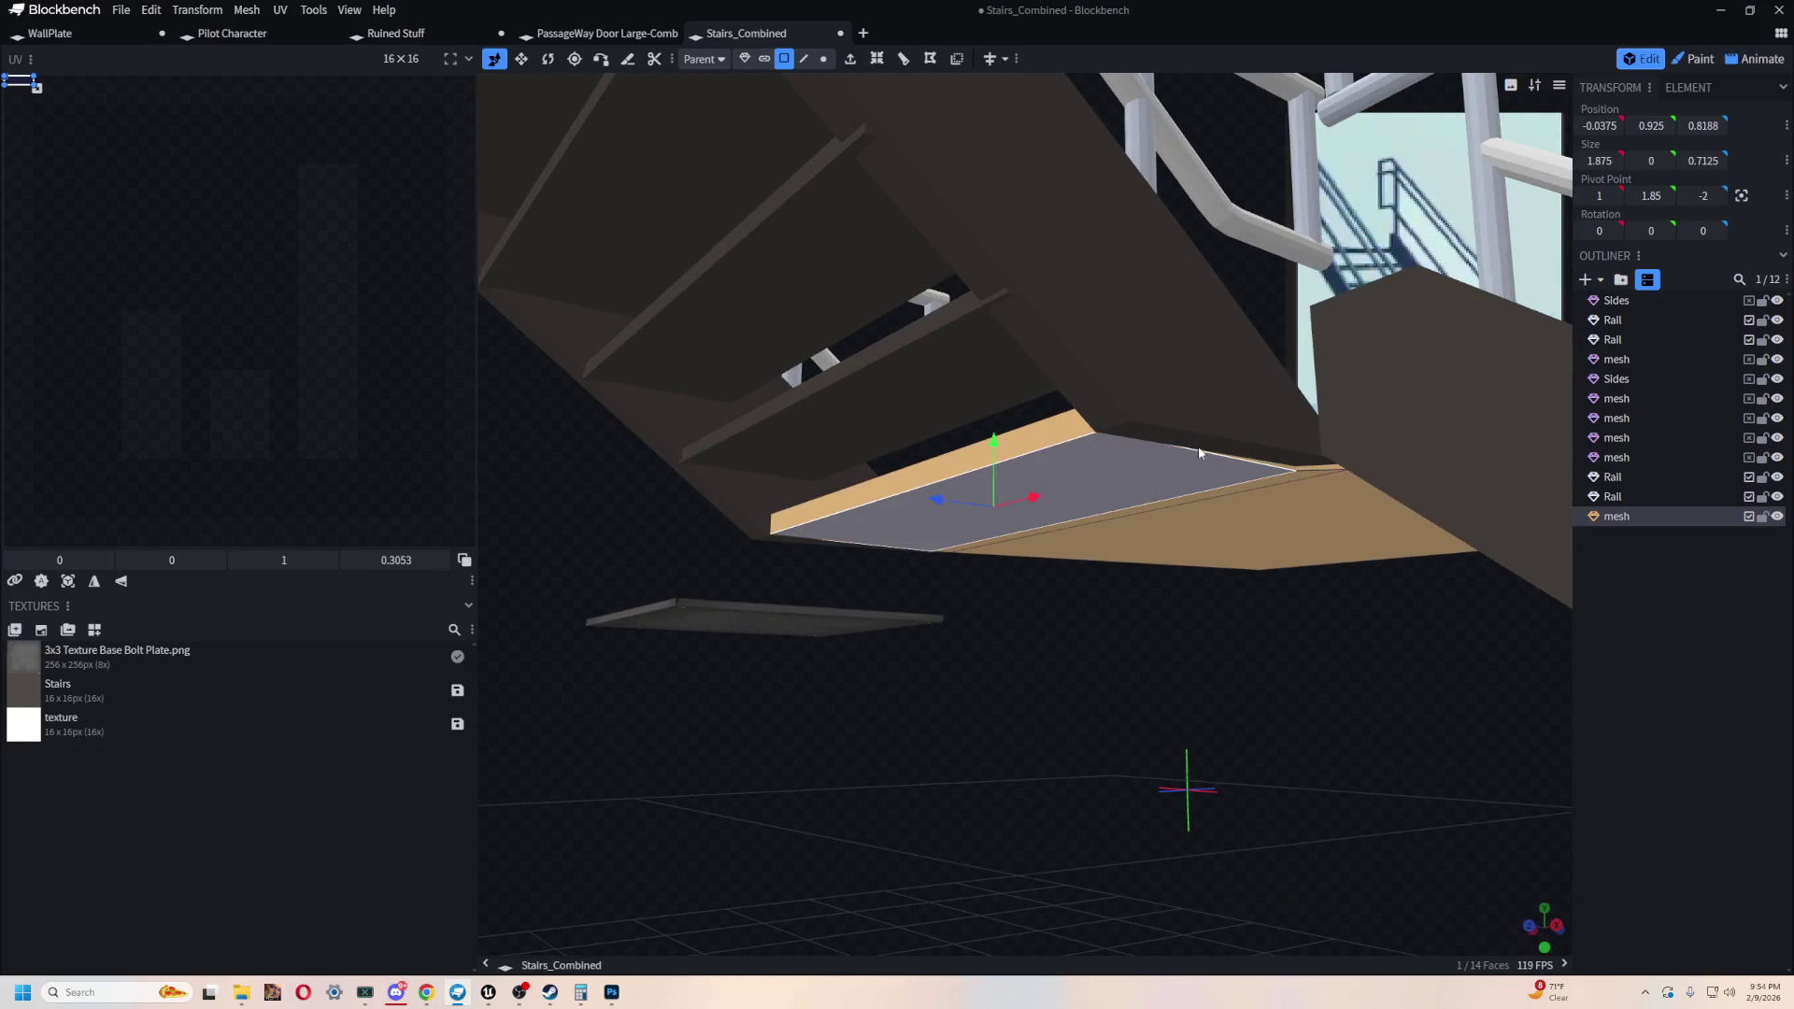
mouse_move(994, 443)
mouse_down()
mouse_move(995, 470)
mouse_move(776, 686)
mouse_move(519, 765)
mouse_move(535, 747)
mouse_move(458, 763)
mouse_move(509, 771)
mouse_move(1177, 673)
mouse_move(1258, 709)
mouse_move(1168, 760)
mouse_move(1229, 615)
mouse_move(1136, 596)
mouse_move(1271, 666)
mouse_move(1244, 509)
mouse_move(1206, 557)
mouse_up()
click(1243, 504)
mouse_move(1345, 399)
mouse_down()
mouse_move(1349, 277)
mouse_move(1190, 368)
mouse_move(1214, 97)
mouse_move(1061, 66)
mouse_move(1153, 189)
mouse_up()
click(785, 412)
drag(922, 580, 836, 625)
mouse_move(780, 804)
mouse_down()
mouse_move(764, 832)
mouse_move(813, 732)
mouse_move(862, 689)
mouse_move(997, 707)
mouse_up()
drag(1117, 639, 990, 596)
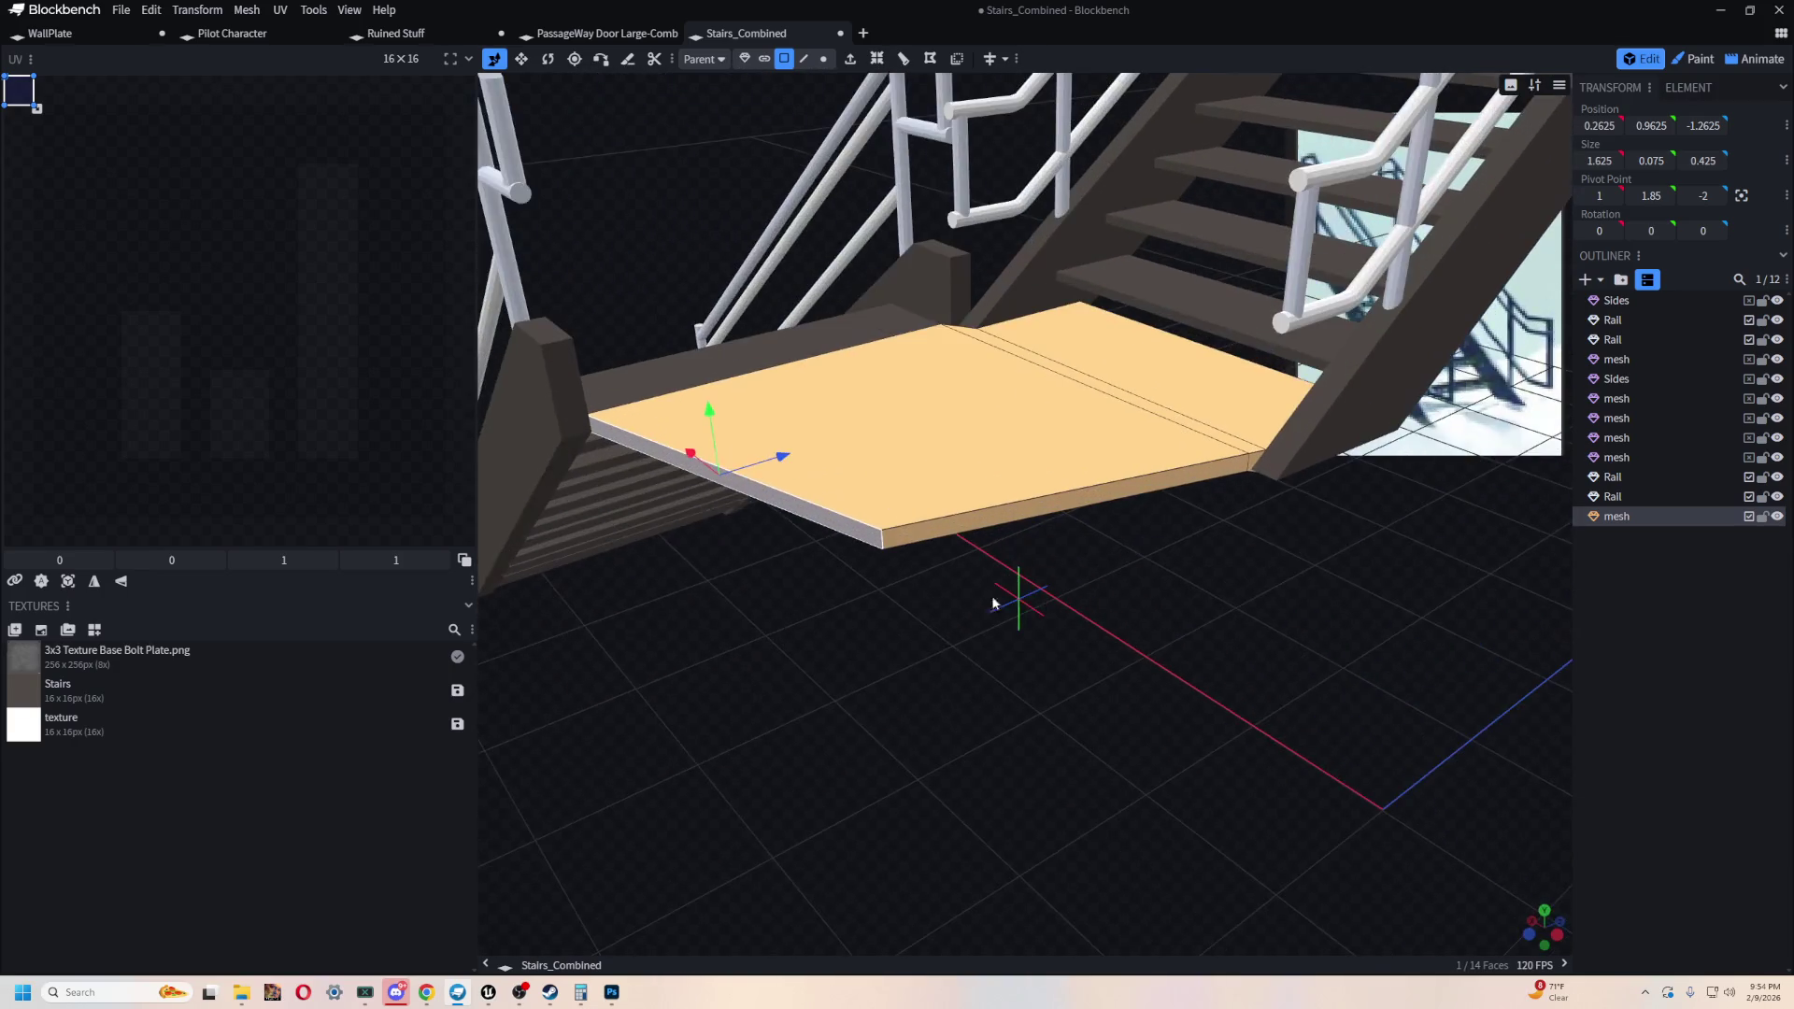
- Split the landing slab's top face with a crosswise loop cut (Direction 1)
drag(962, 536, 854, 722)
click(876, 632)
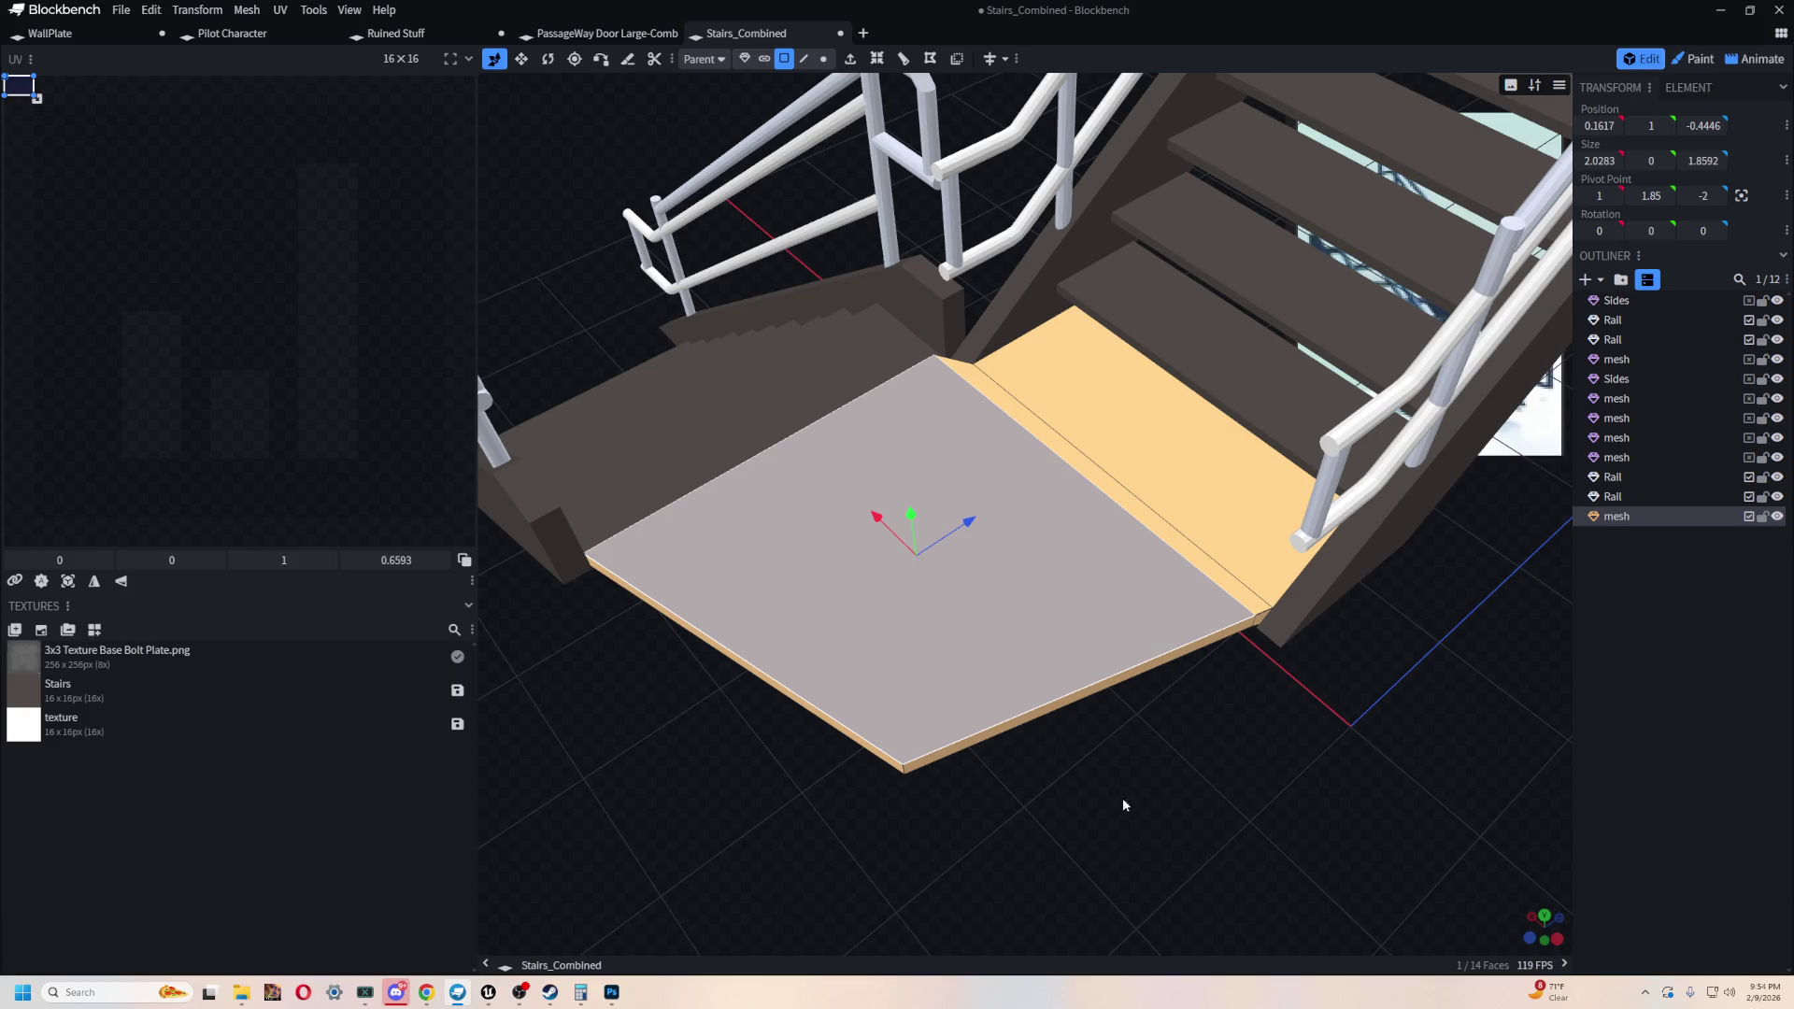
drag(877, 632, 1096, 316)
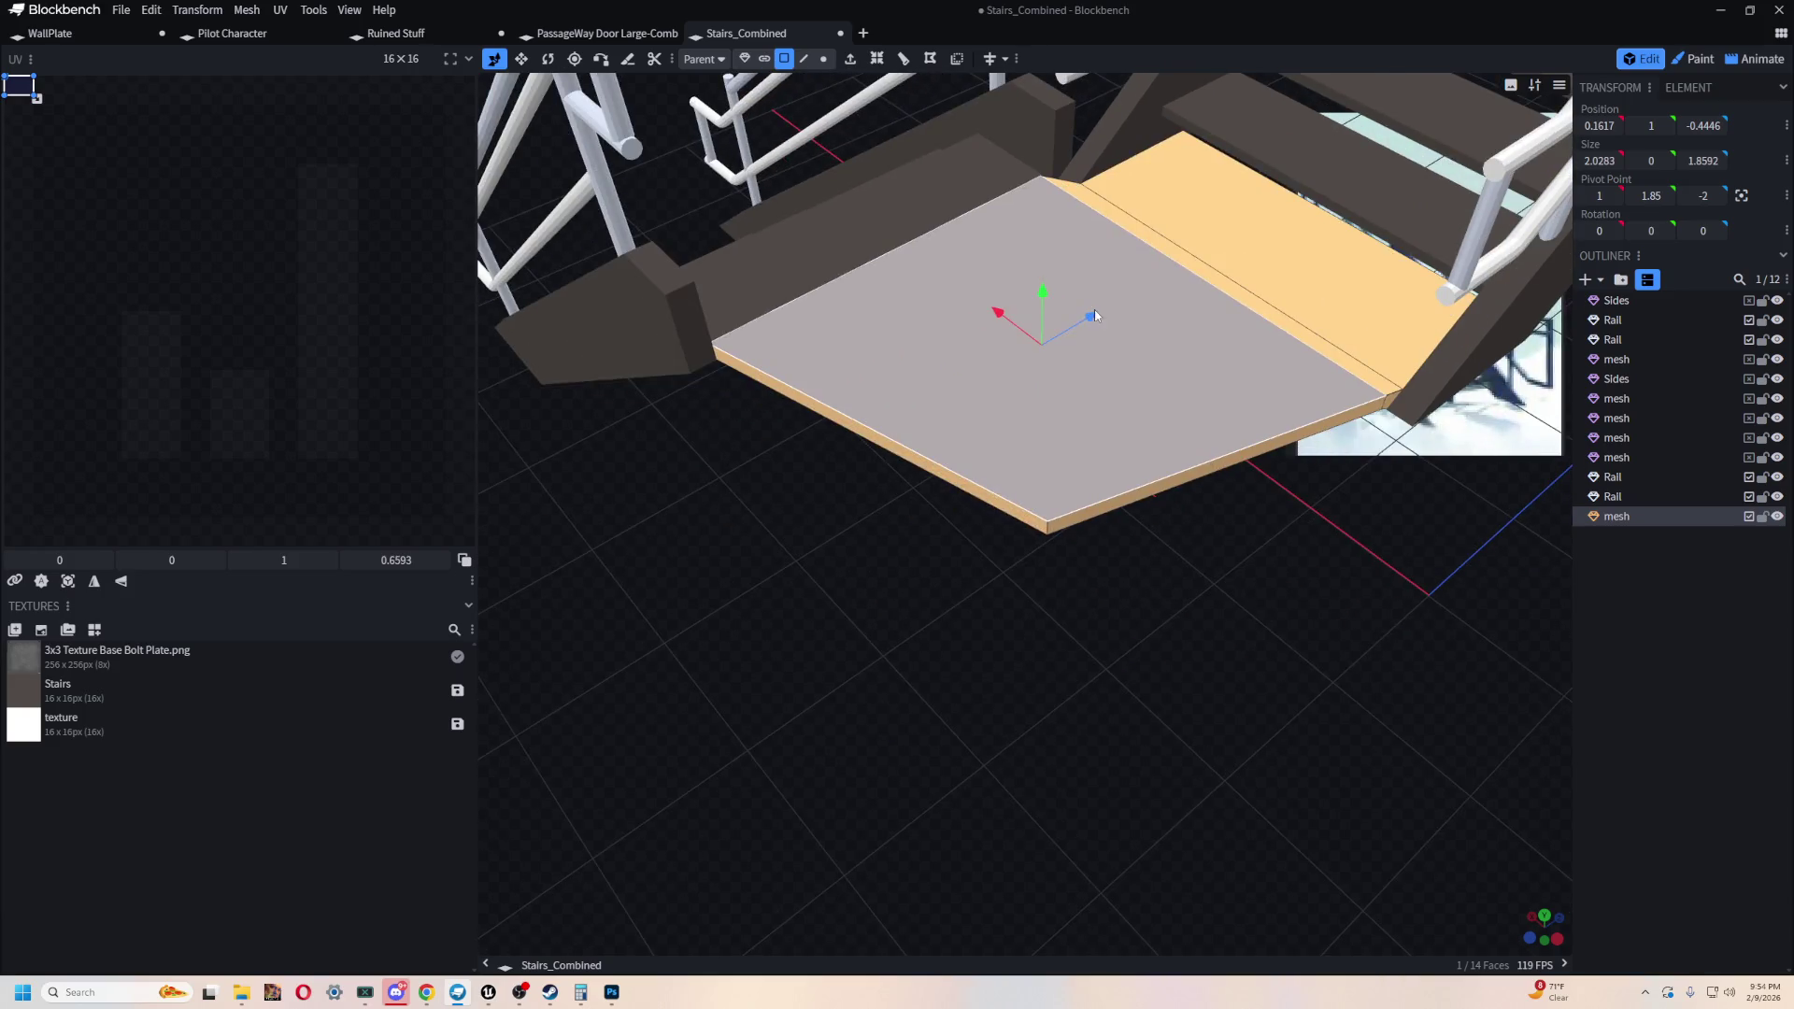
click(903, 60)
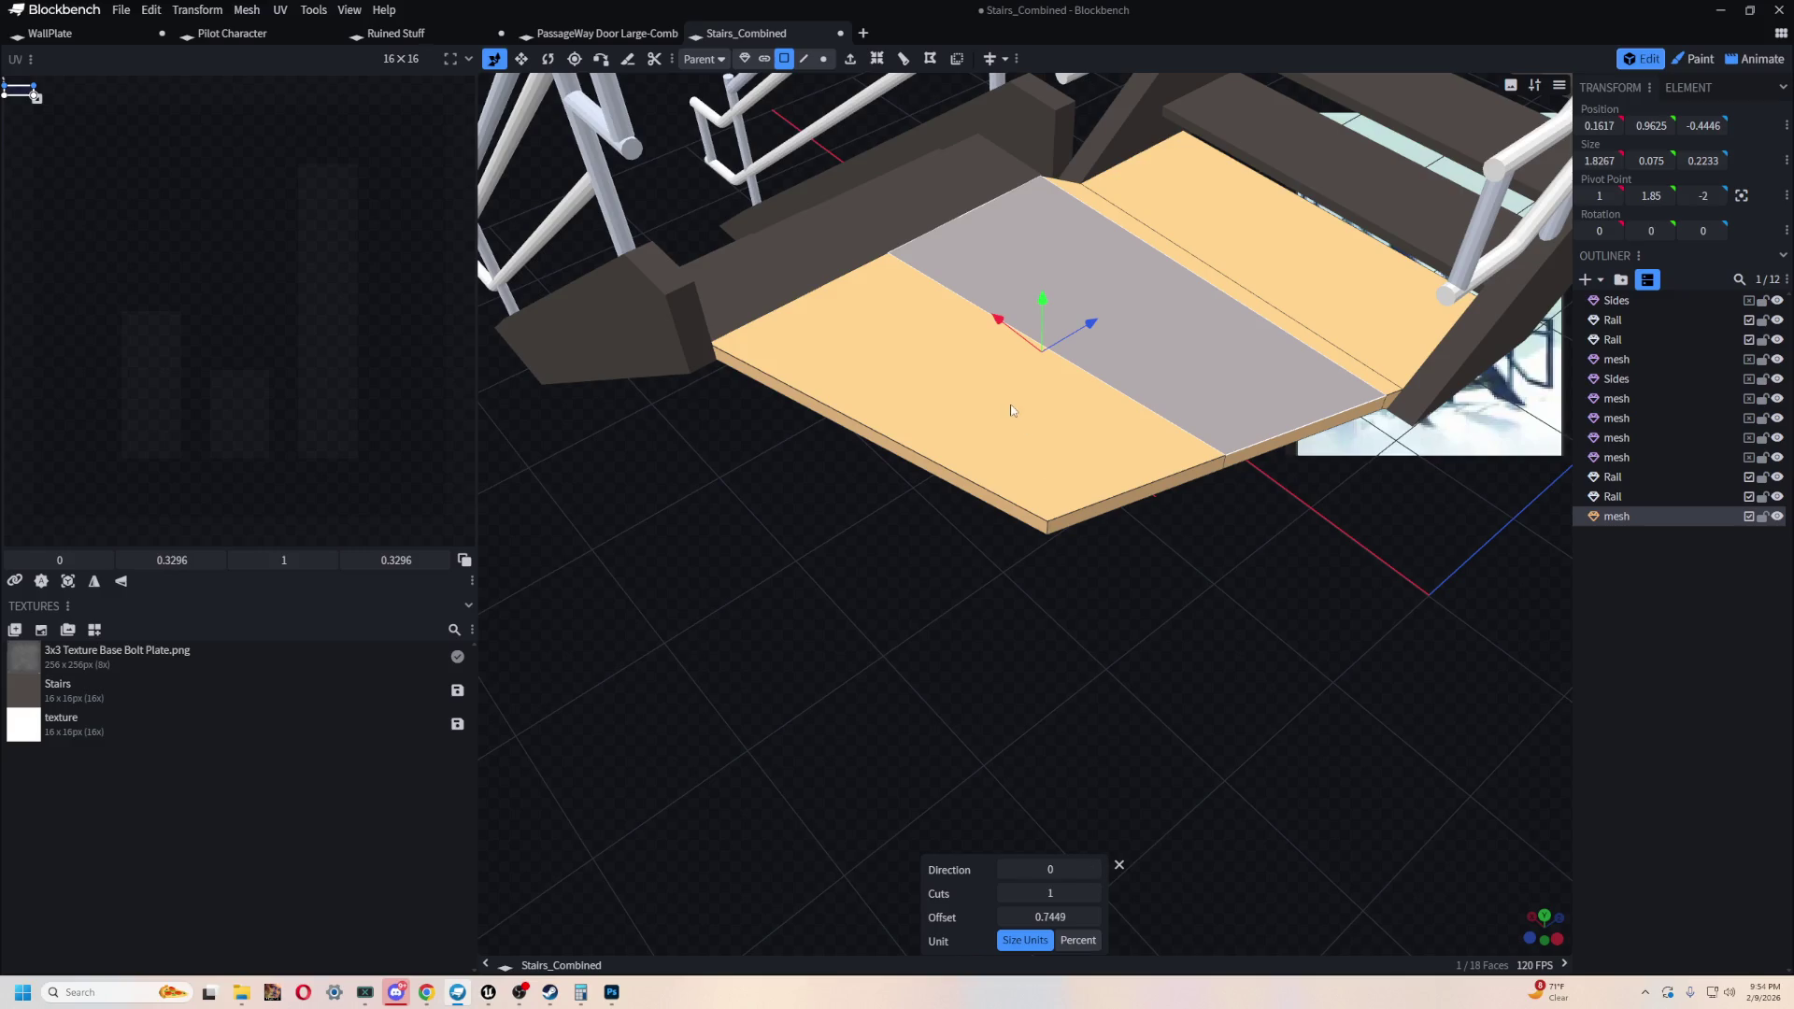
click(989, 423)
click(1117, 866)
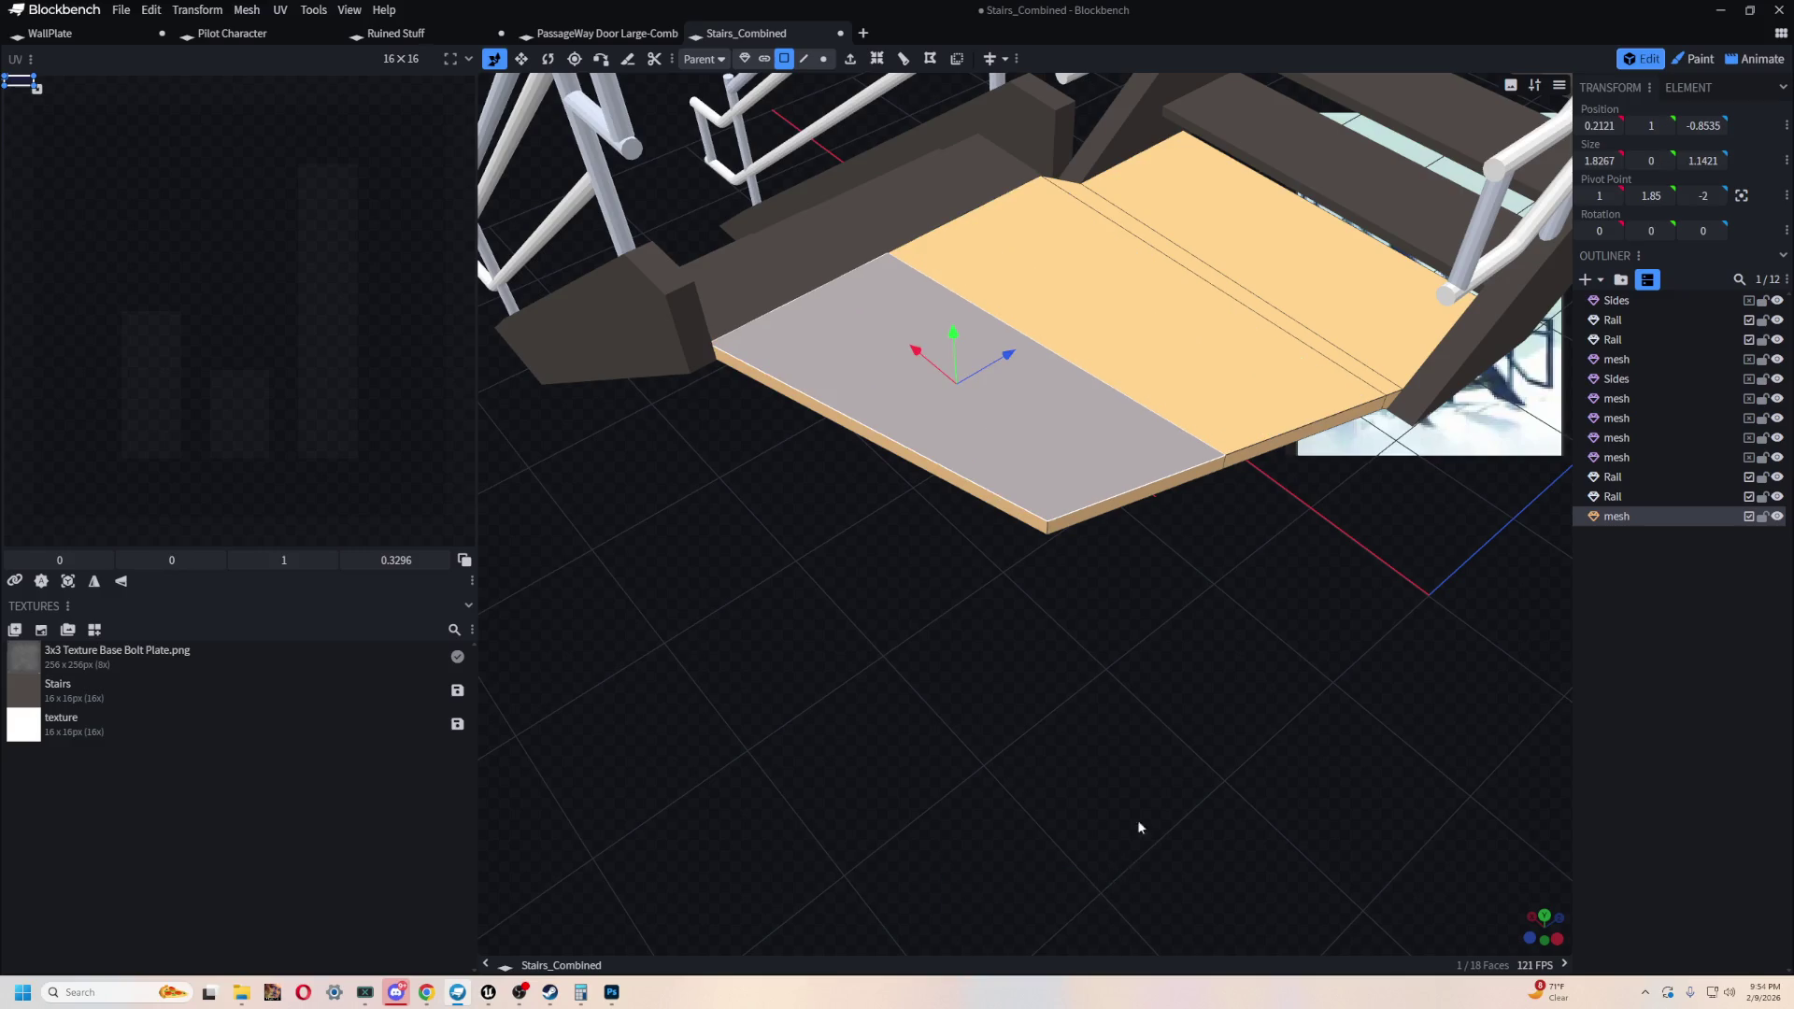
click(904, 62)
click(1091, 869)
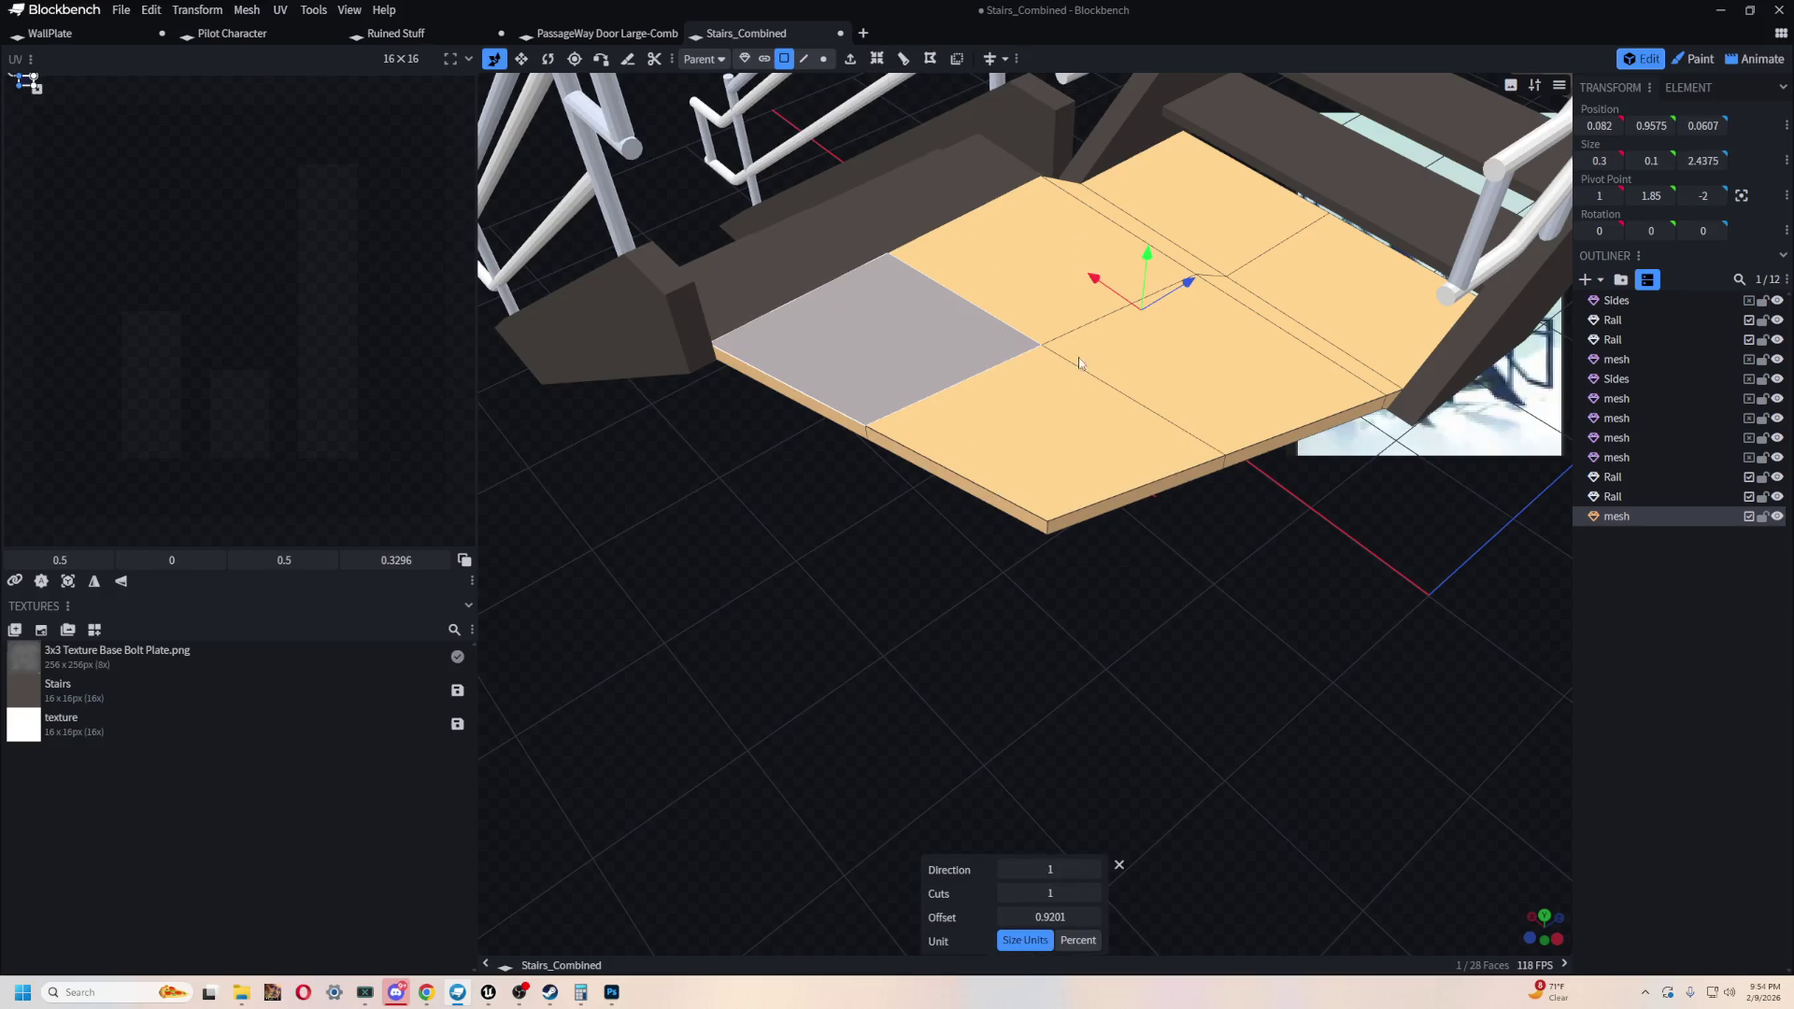
click(1093, 441)
mouse_move(1134, 628)
mouse_down()
mouse_move(1095, 727)
mouse_move(1241, 853)
mouse_move(1150, 654)
mouse_up()
- In Edge mode, drag the slab's front edge back and sideways to angle the corner
click(806, 63)
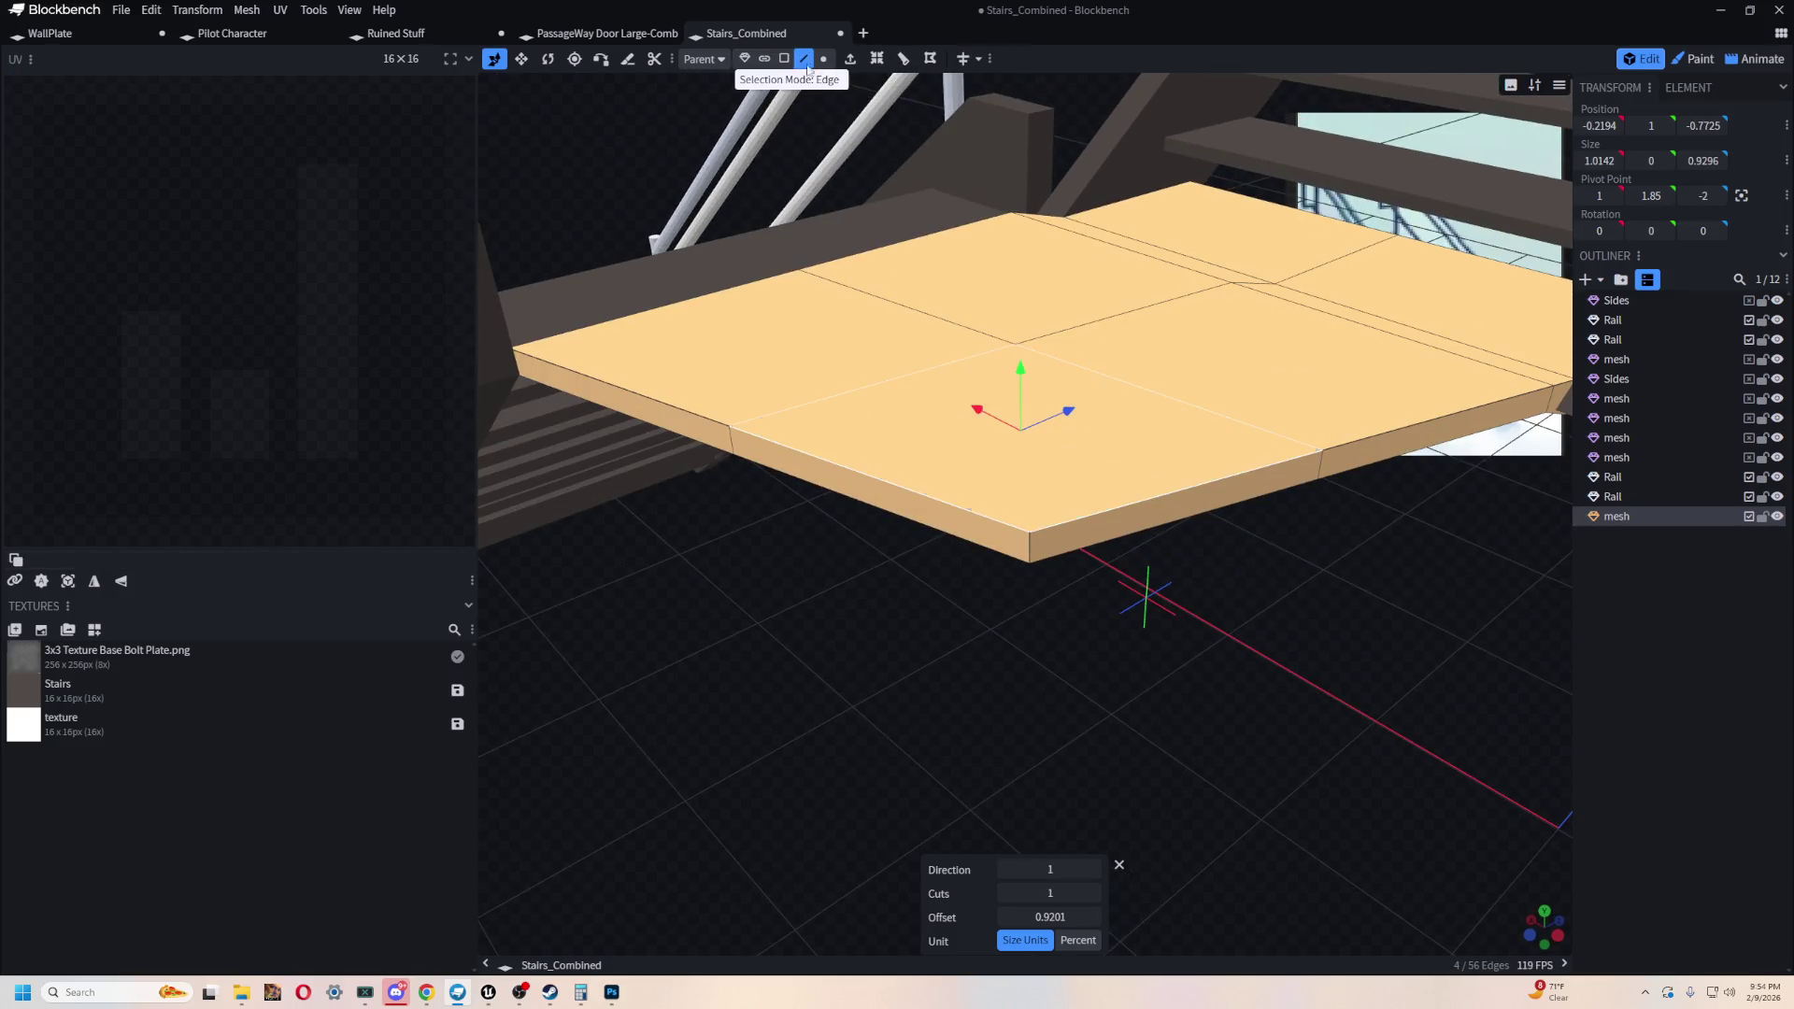
click(734, 449)
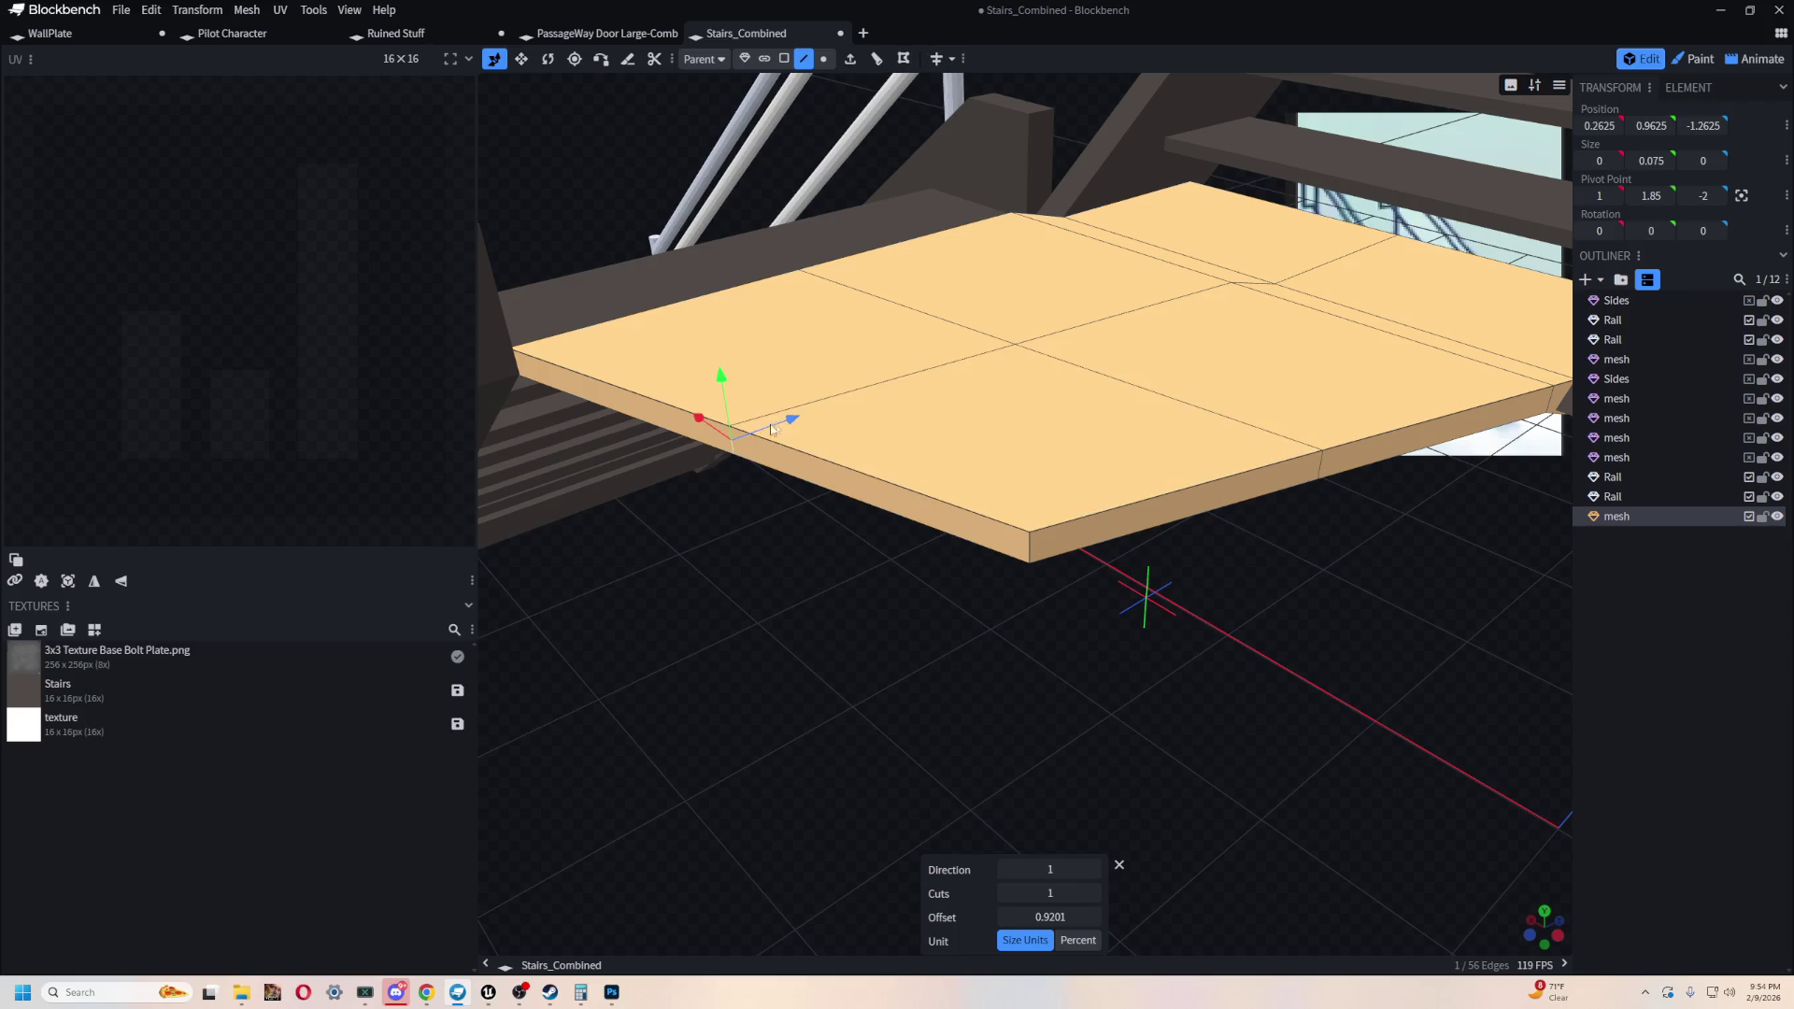
drag(791, 425, 753, 439)
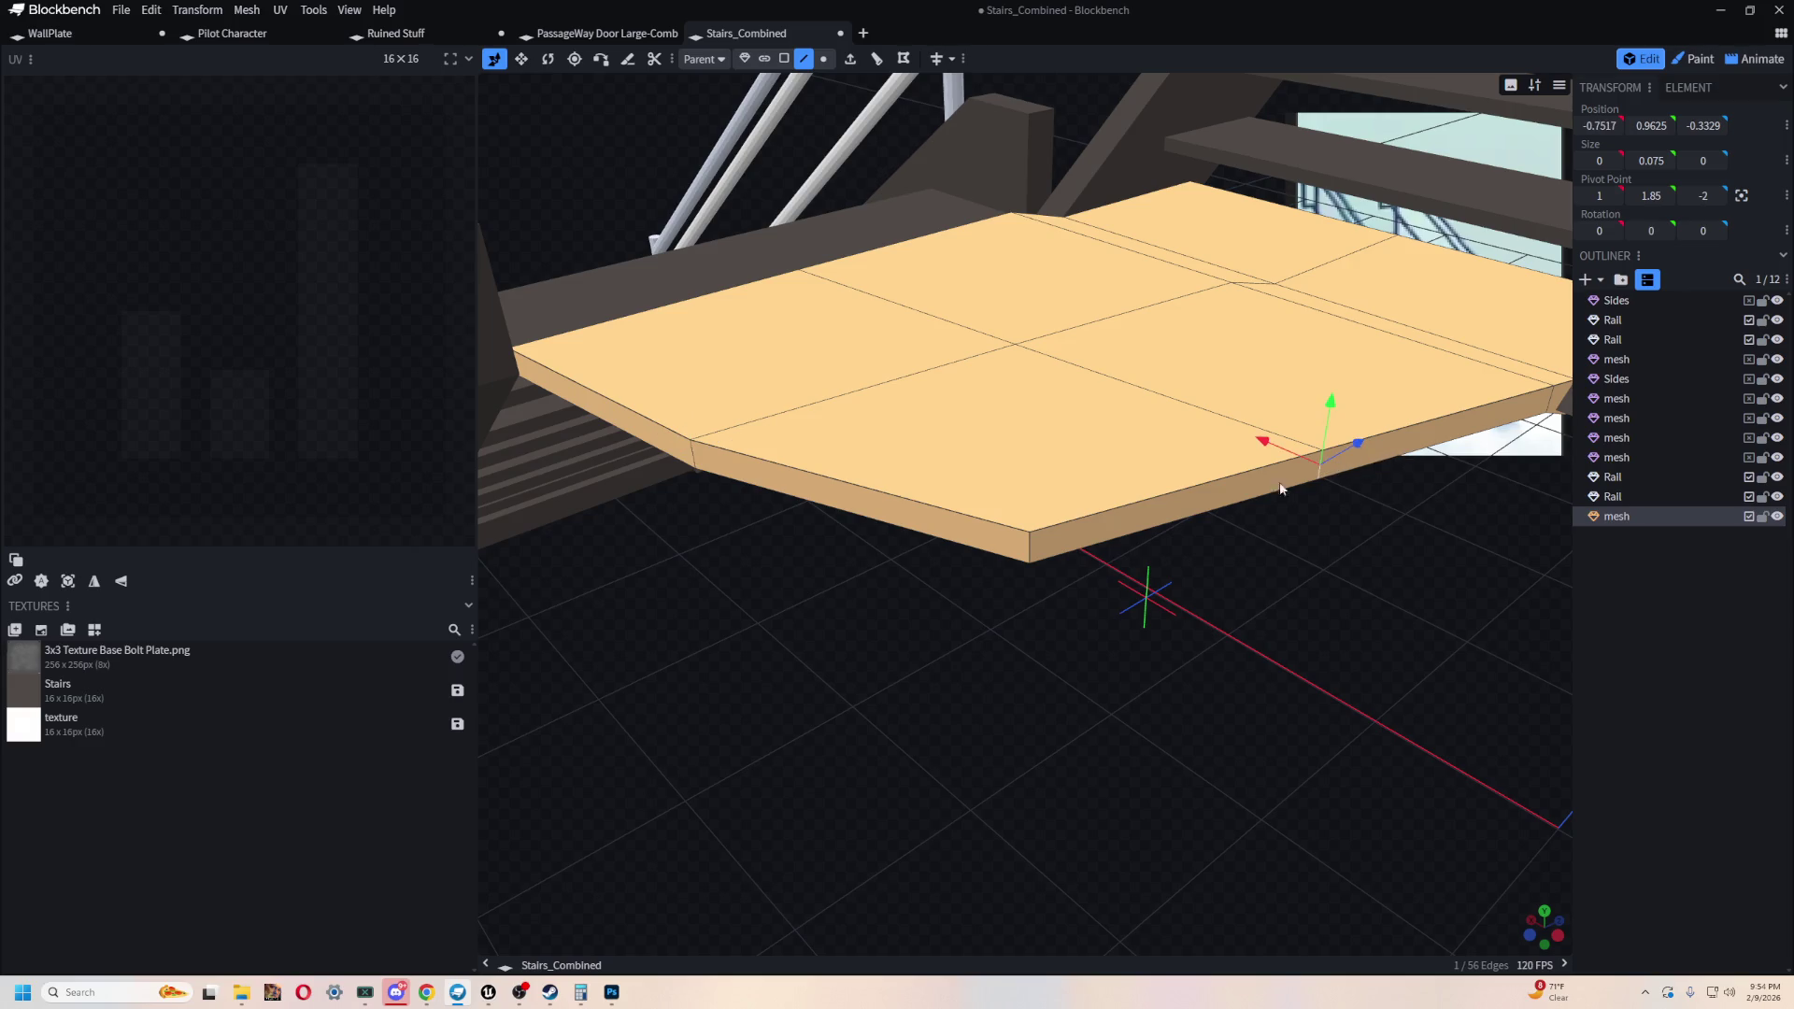
drag(1256, 439, 1317, 462)
drag(1215, 598, 1074, 648)
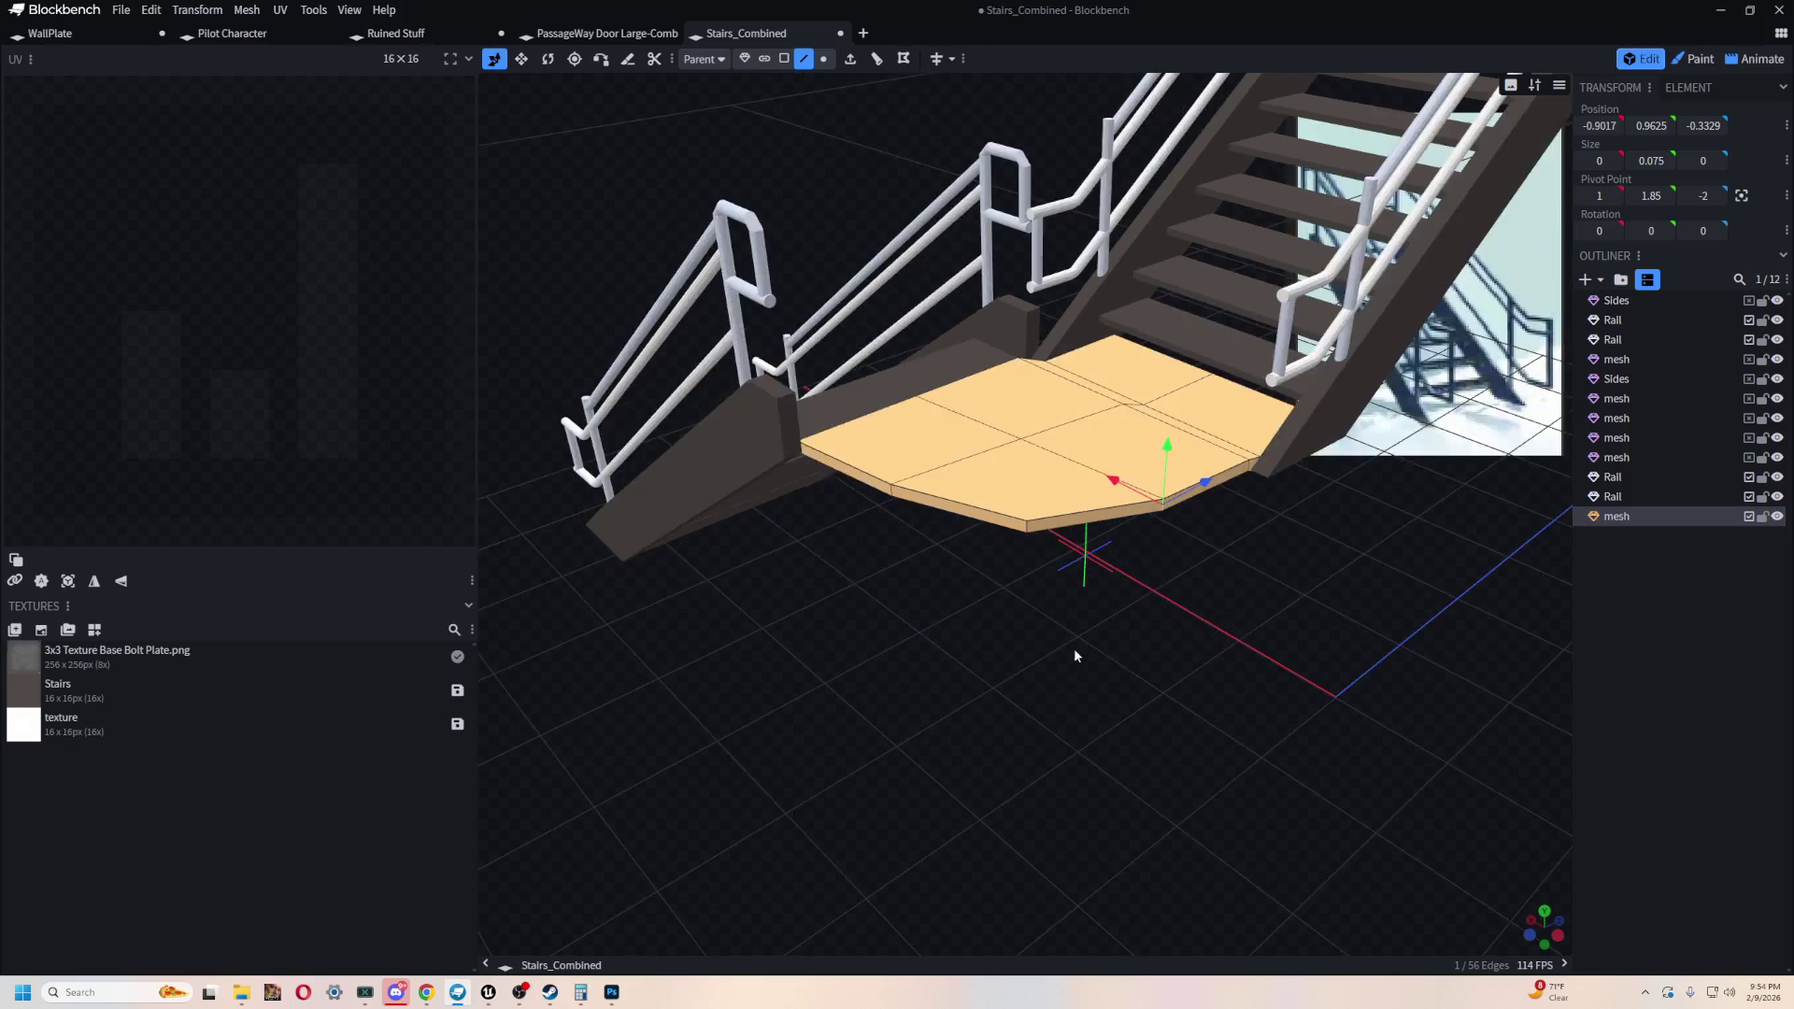
scroll(1205, 675, up, 5)
scroll(1205, 680, up, 5)
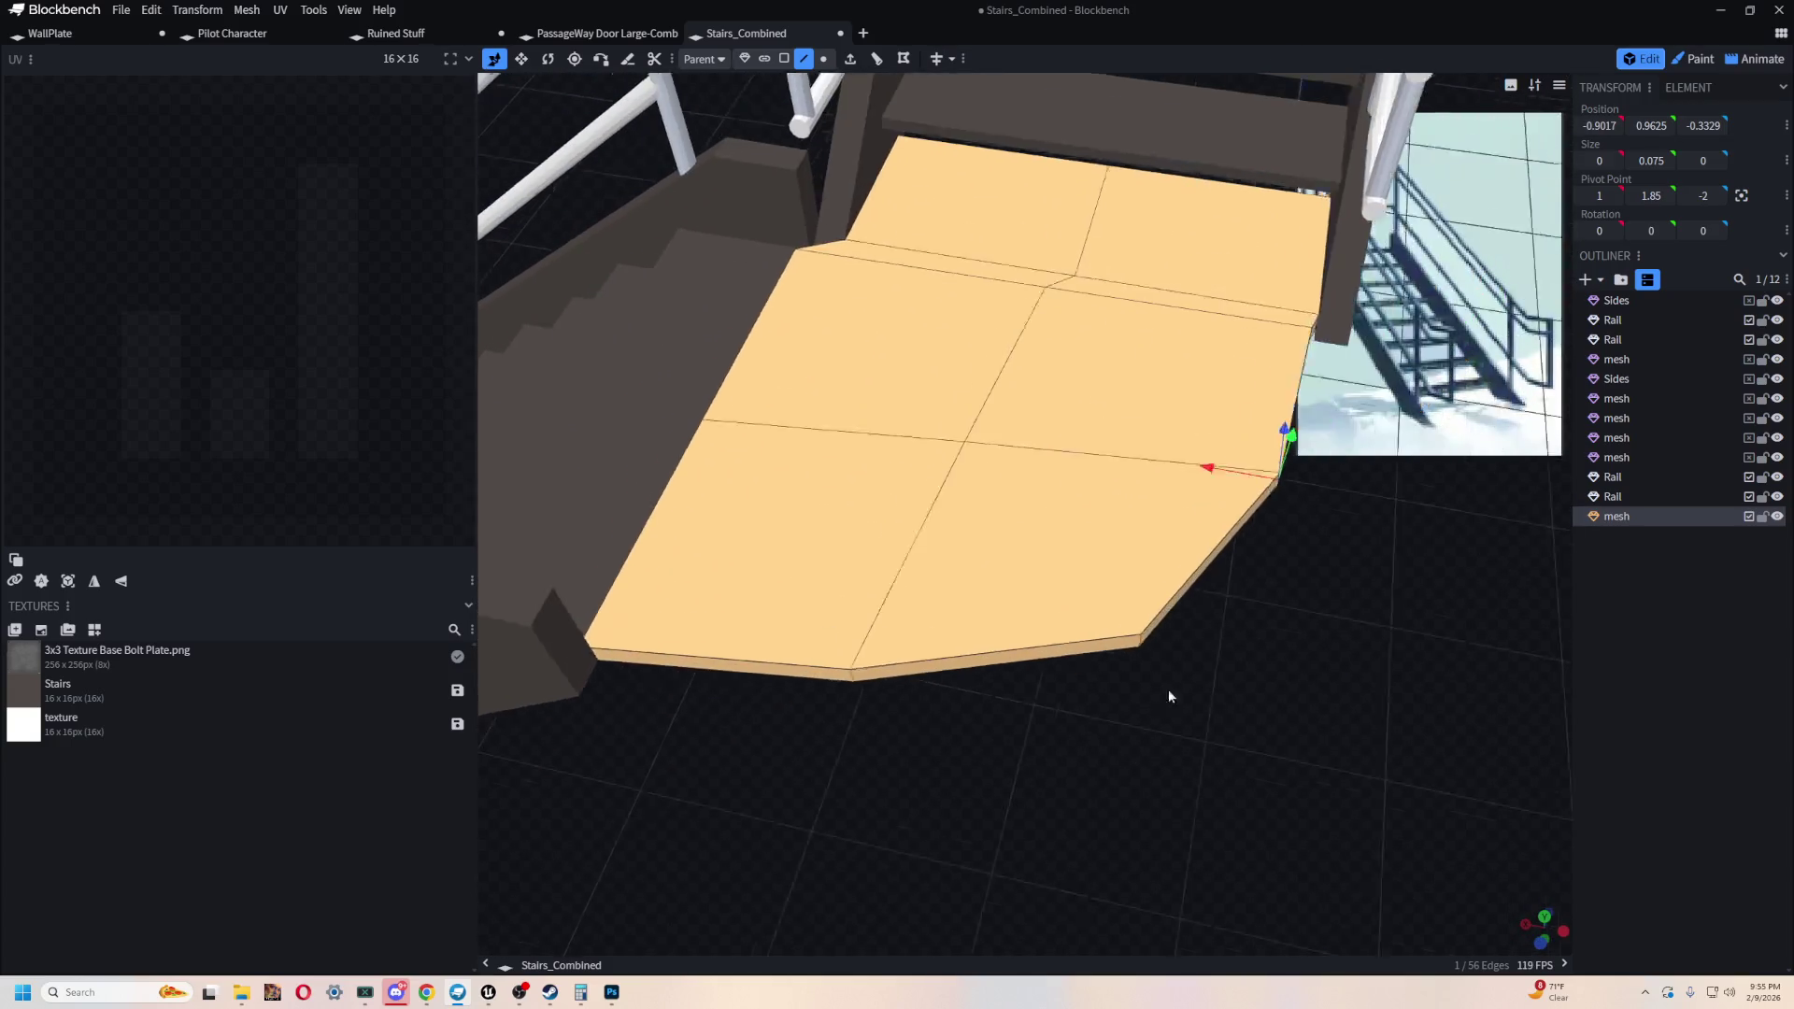
scroll(1160, 738, down, 5)
- Review the stairs and landing, undo a trial corner-vertex move, and return to Unreal Engine
drag(1260, 613, 1119, 572)
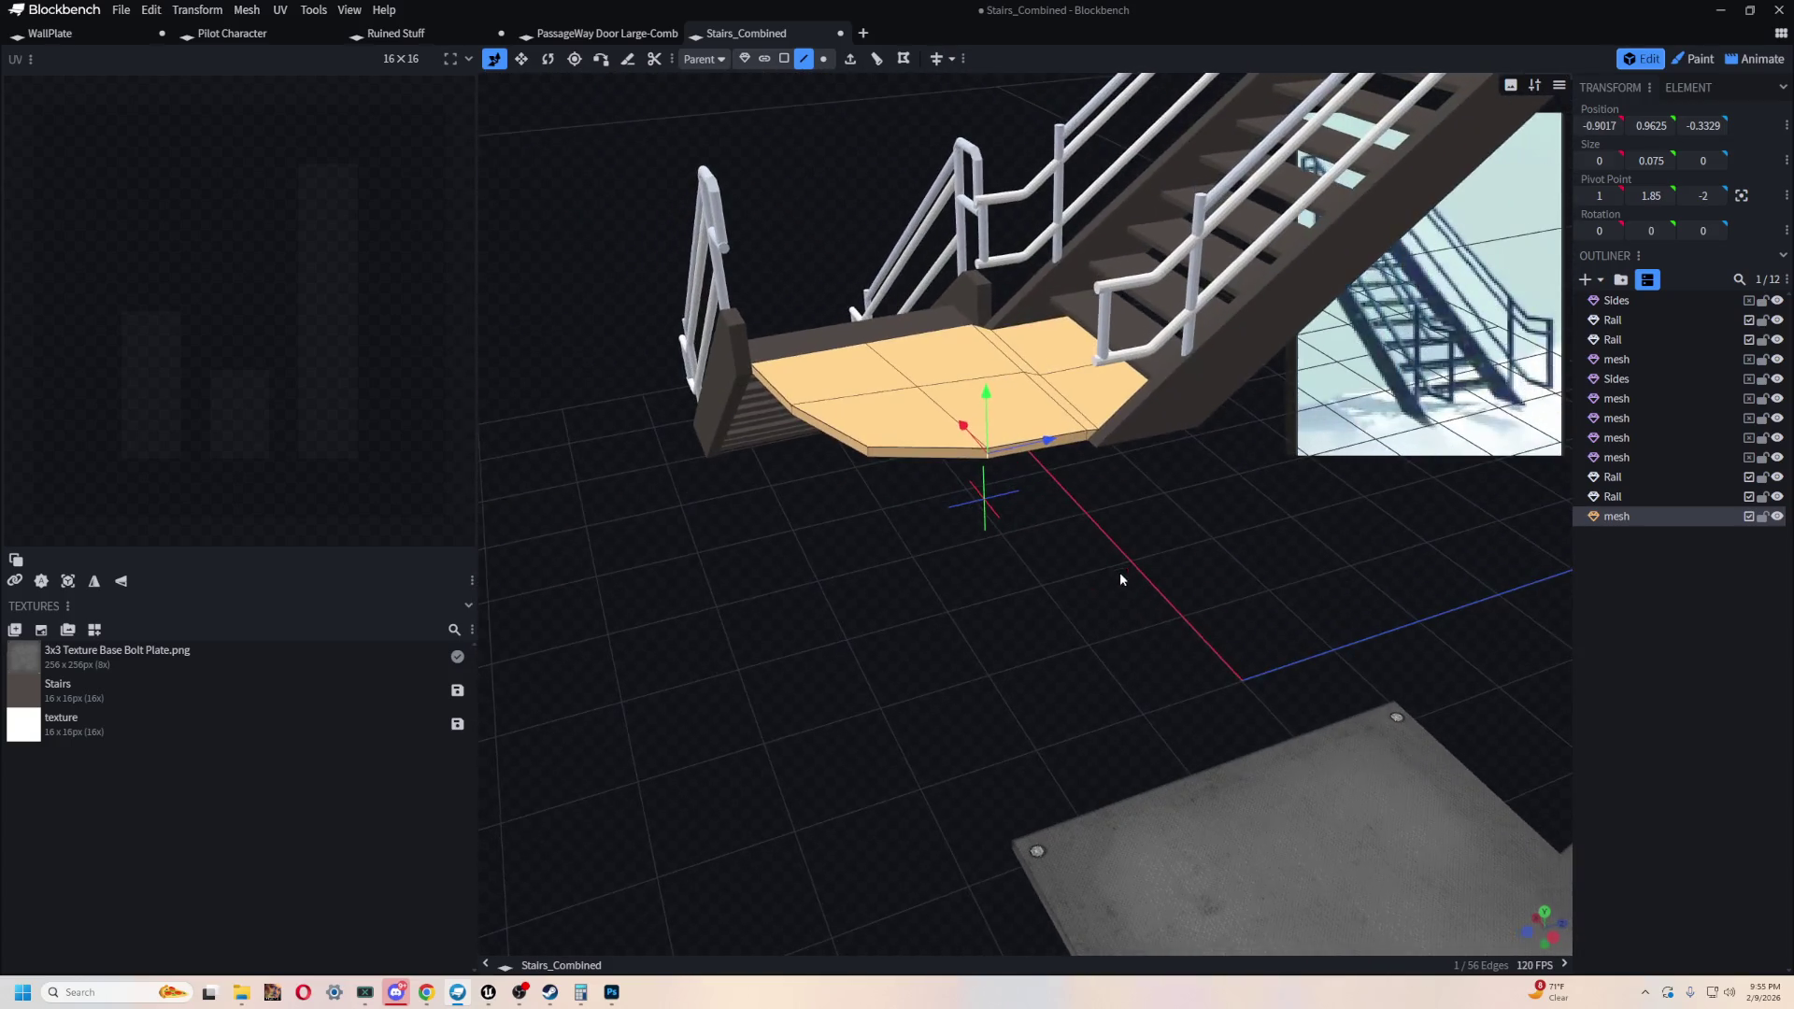
mouse_move(671, 674)
mouse_down()
mouse_move(903, 547)
mouse_move(1278, 609)
mouse_move(1273, 484)
mouse_move(1273, 565)
mouse_move(1293, 493)
mouse_move(1233, 524)
mouse_move(1262, 541)
mouse_move(1198, 539)
mouse_move(873, 363)
mouse_up()
mouse_move(1039, 533)
mouse_down()
mouse_move(1057, 513)
mouse_move(1046, 525)
mouse_move(1177, 589)
mouse_move(1278, 617)
mouse_move(1197, 421)
mouse_move(1164, 476)
mouse_move(1192, 521)
mouse_move(1166, 532)
mouse_move(1278, 564)
mouse_move(1212, 574)
mouse_move(1220, 476)
mouse_up()
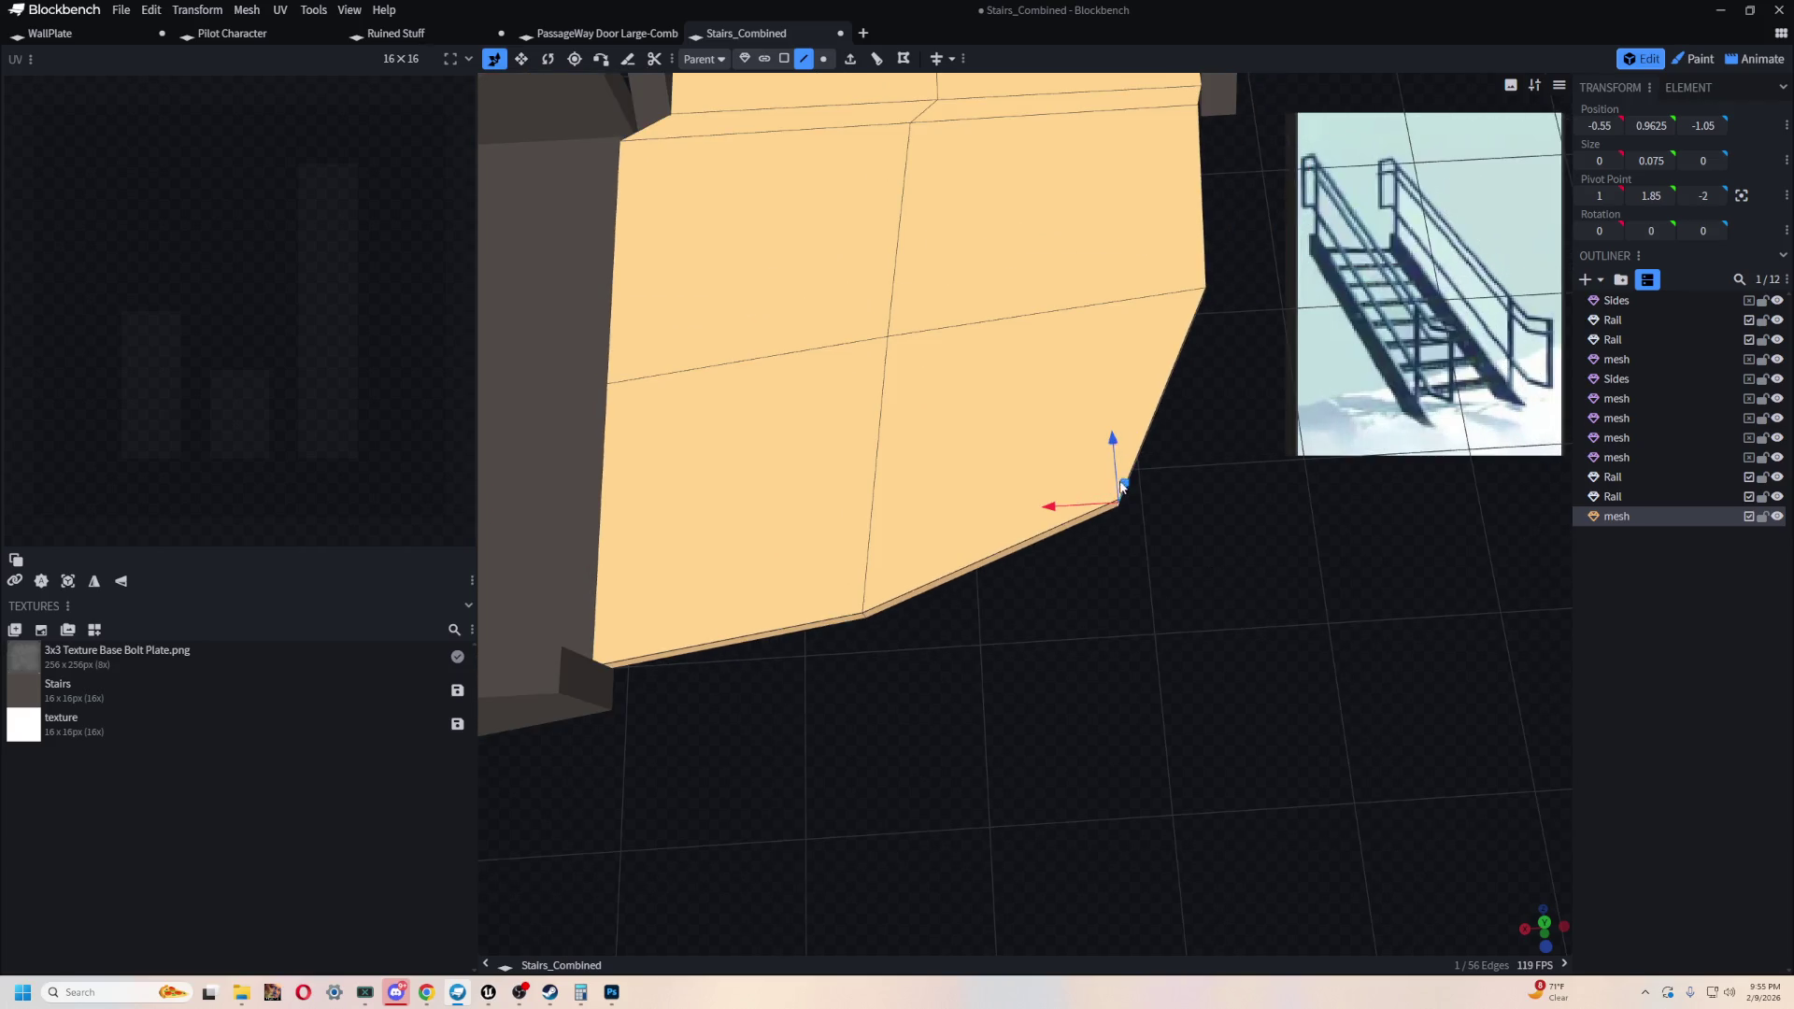
drag(1115, 443, 1142, 730)
key(ctrl+z)
mouse_move(1198, 657)
mouse_down()
mouse_move(1211, 512)
mouse_move(1177, 541)
mouse_move(1029, 548)
mouse_move(1024, 585)
mouse_move(1109, 601)
mouse_move(1137, 628)
mouse_move(1089, 752)
mouse_up()
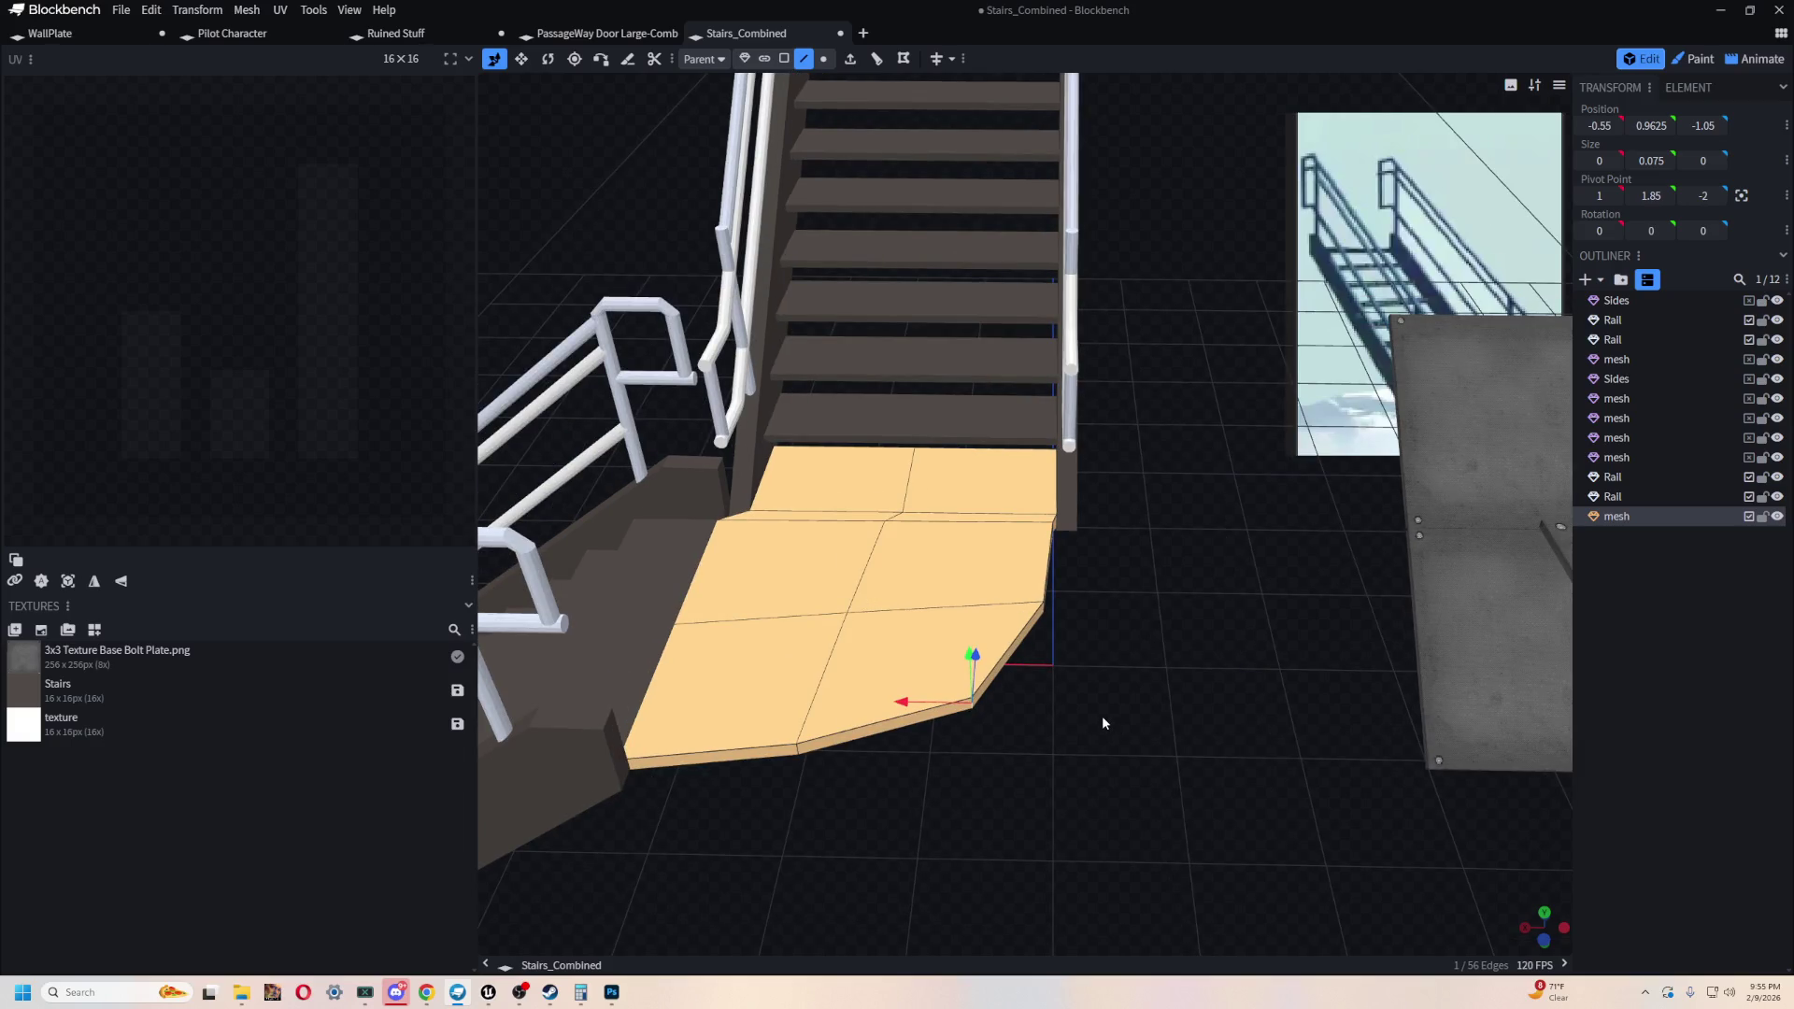
key(alt+Tab)
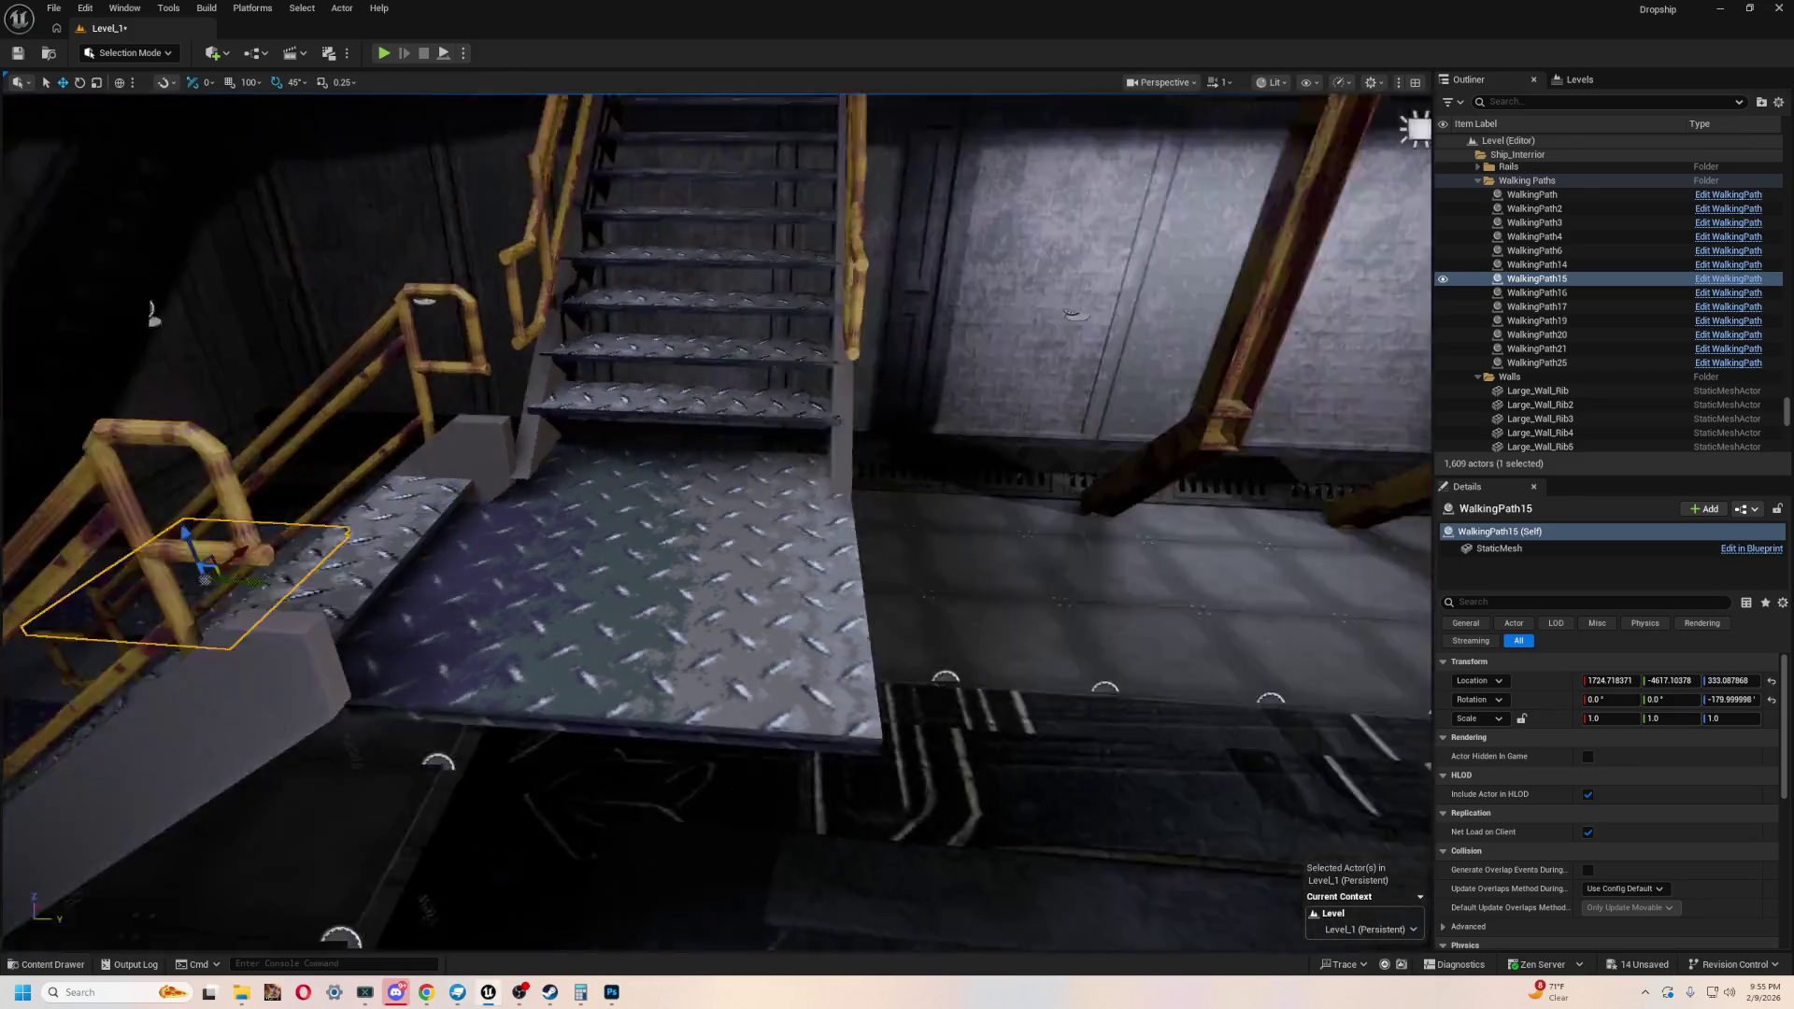
mouse_move(718, 524)
right_down()
mouse_move(655, 504)
mouse_move(766, 561)
mouse_move(710, 636)
mouse_move(710, 673)
mouse_move(740, 648)
mouse_move(645, 603)
mouse_move(766, 561)
mouse_move(747, 616)
right_up()
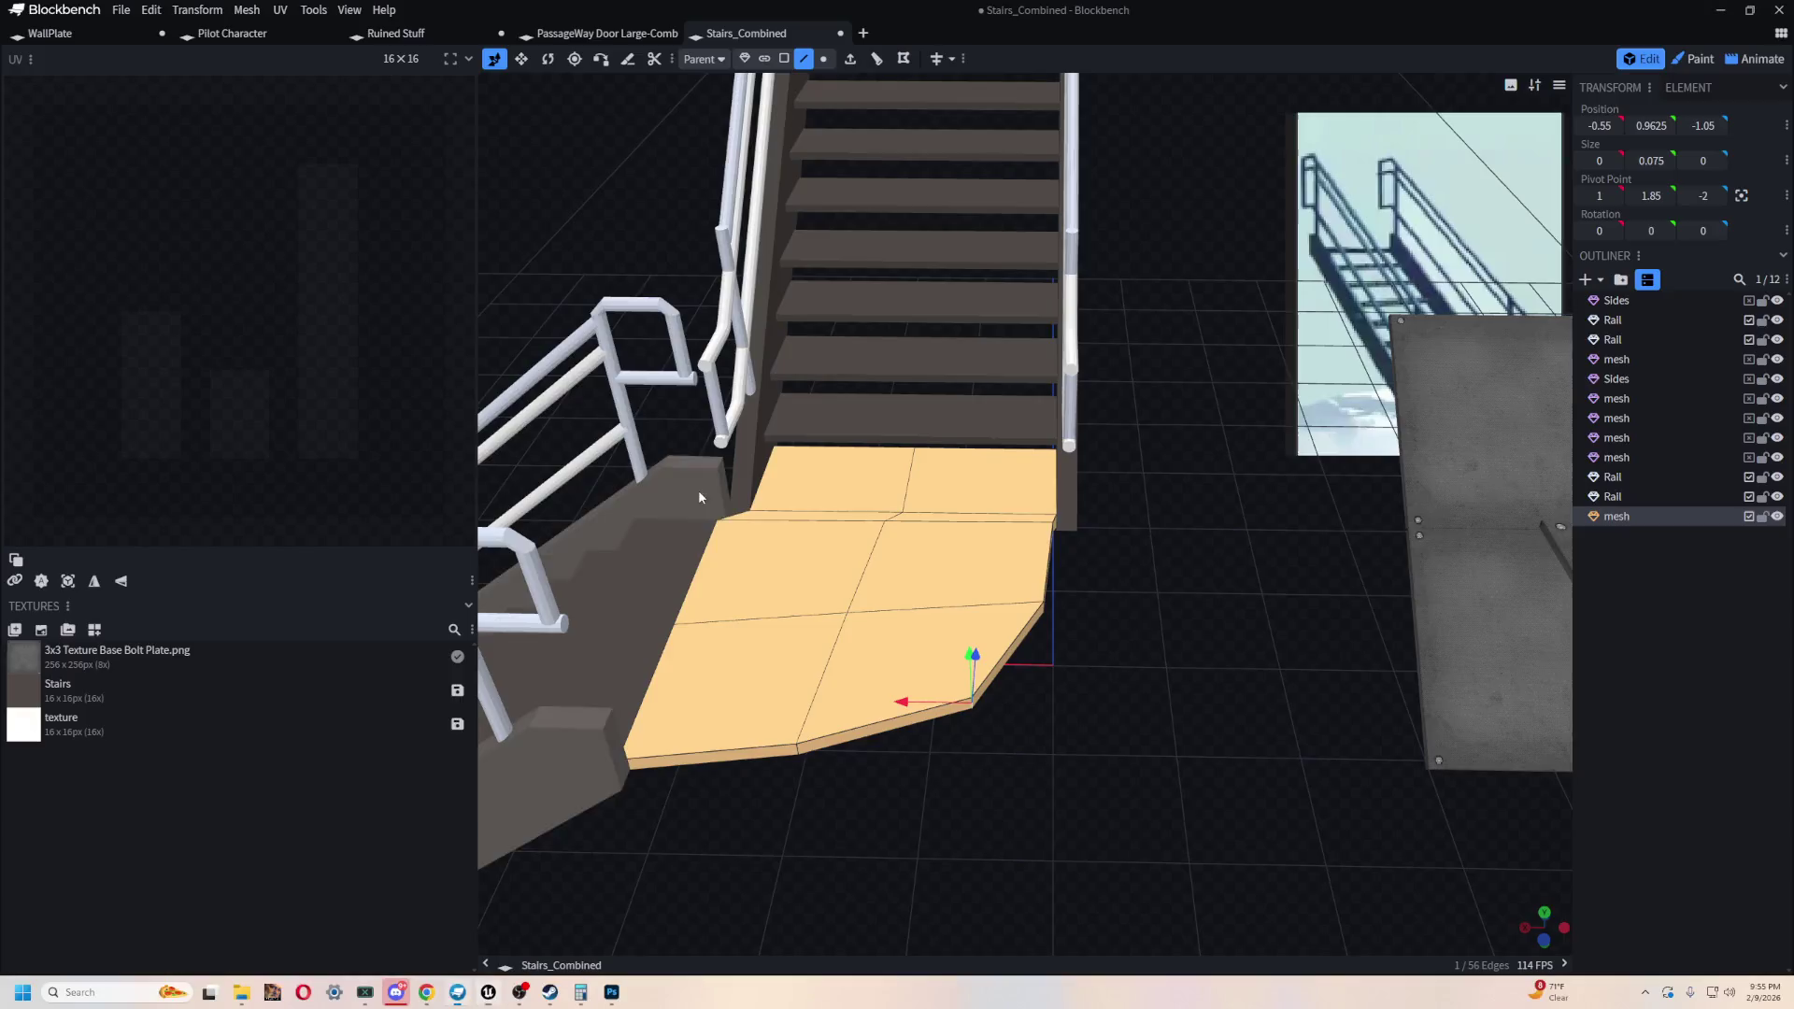
mouse_move(908, 599)
mouse_down()
mouse_move(1163, 609)
mouse_move(1173, 549)
mouse_move(1149, 536)
mouse_move(1278, 531)
mouse_move(1225, 519)
mouse_move(1467, 619)
mouse_move(1099, 497)
mouse_move(1249, 613)
mouse_move(1050, 531)
mouse_up()
mouse_move(854, 455)
mouse_down()
mouse_move(1225, 617)
mouse_move(1057, 476)
mouse_move(1158, 412)
mouse_move(1153, 456)
mouse_move(1013, 365)
mouse_move(1044, 436)
mouse_move(1091, 475)
mouse_up()
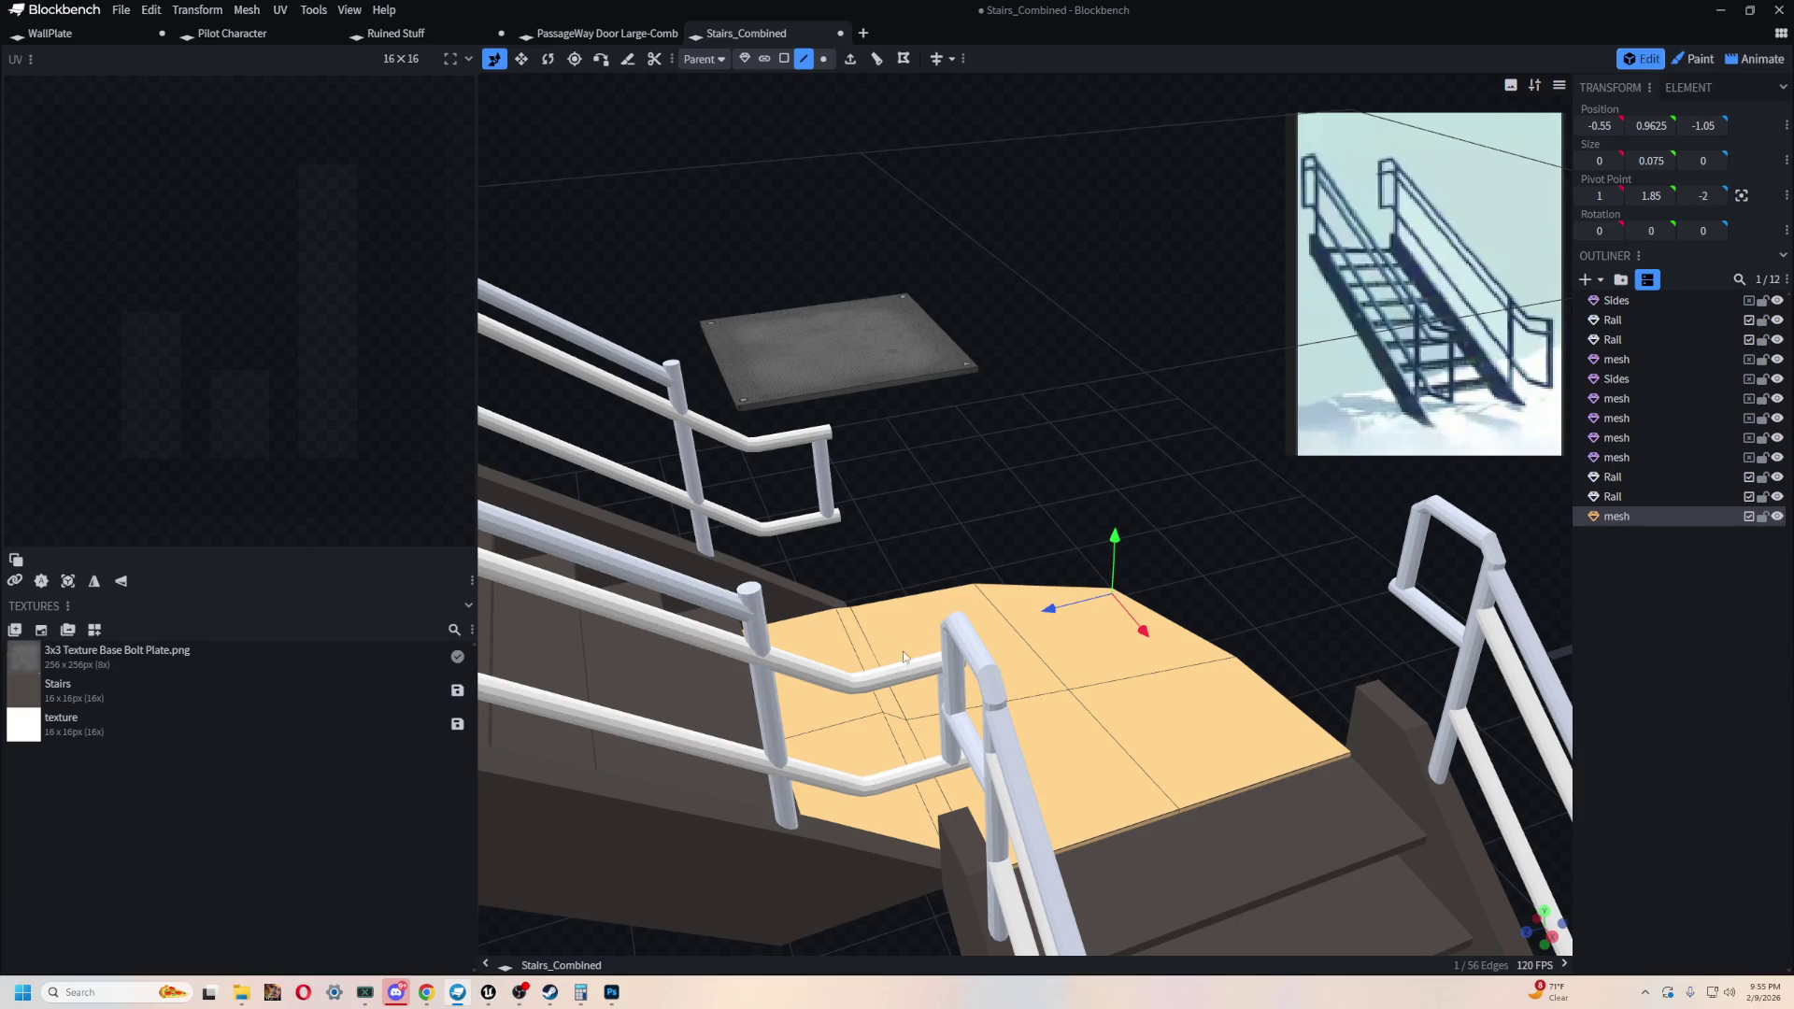
mouse_move(972, 527)
mouse_down()
mouse_move(1053, 352)
mouse_move(1134, 637)
mouse_move(1125, 508)
mouse_move(1162, 689)
mouse_move(1238, 442)
mouse_move(1114, 547)
mouse_move(1189, 505)
mouse_up()
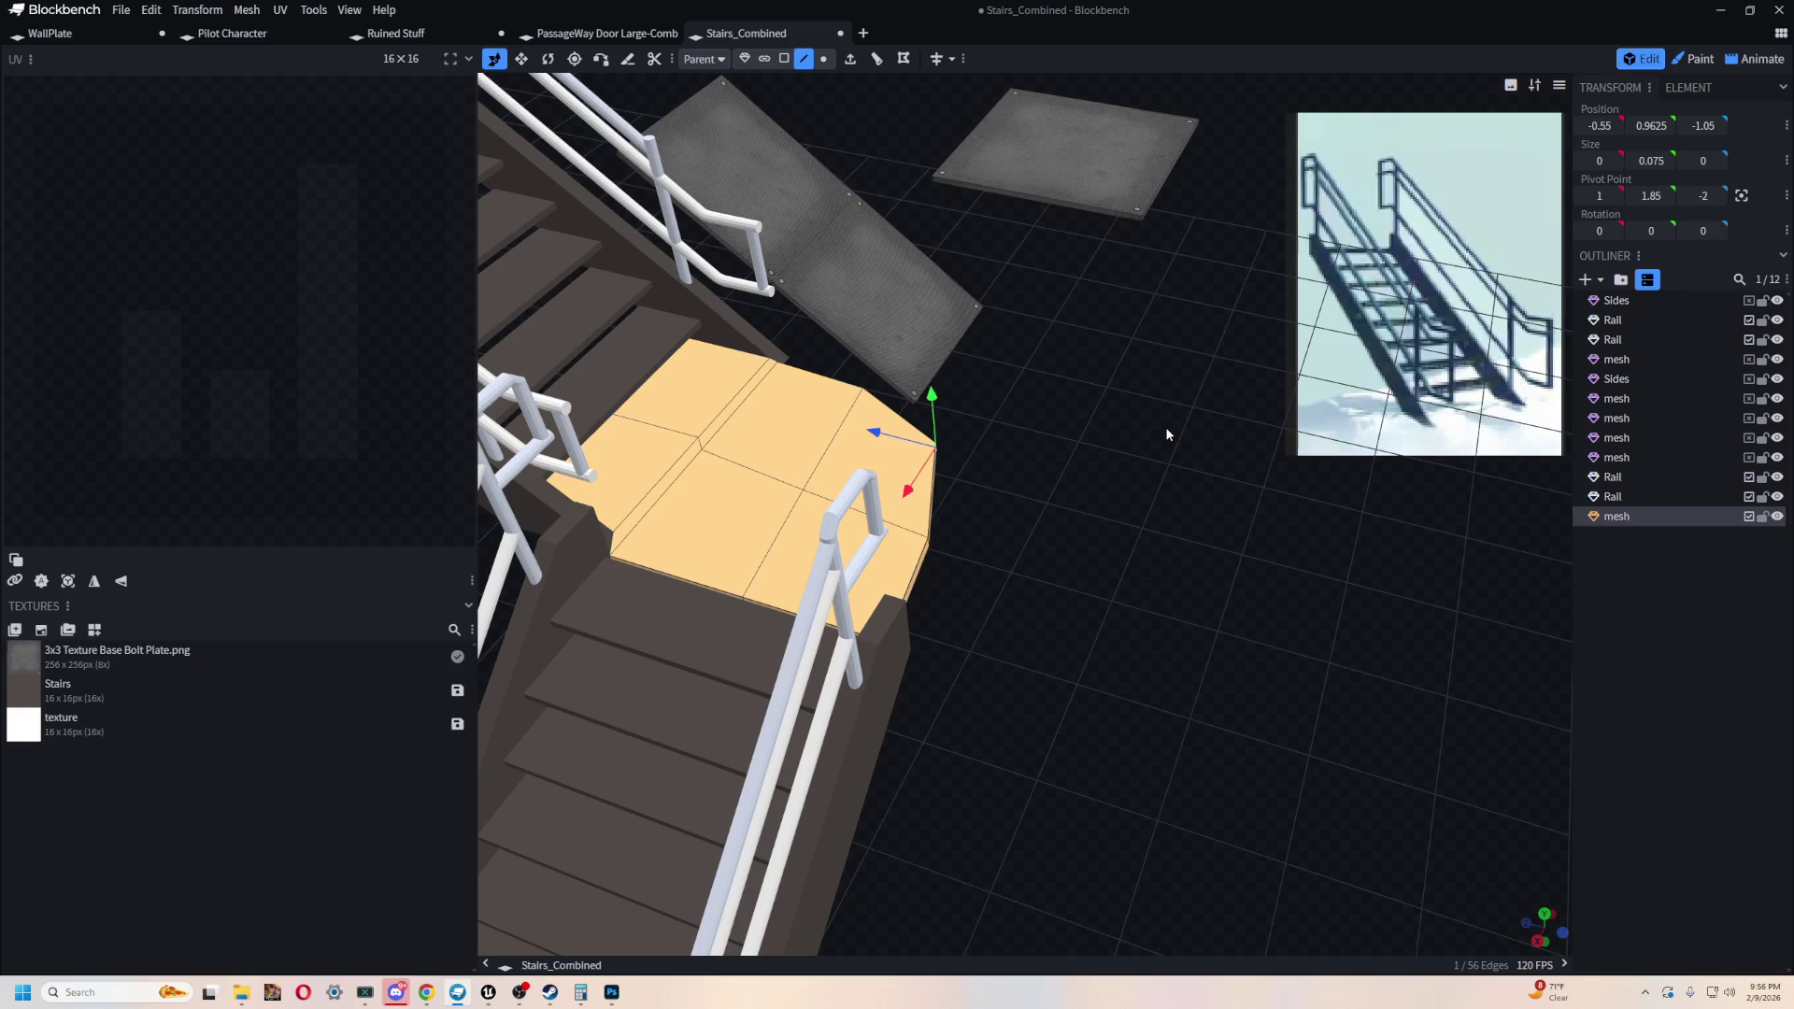
mouse_move(1222, 525)
mouse_down()
mouse_move(1136, 576)
mouse_move(1051, 441)
mouse_move(1050, 377)
mouse_up()
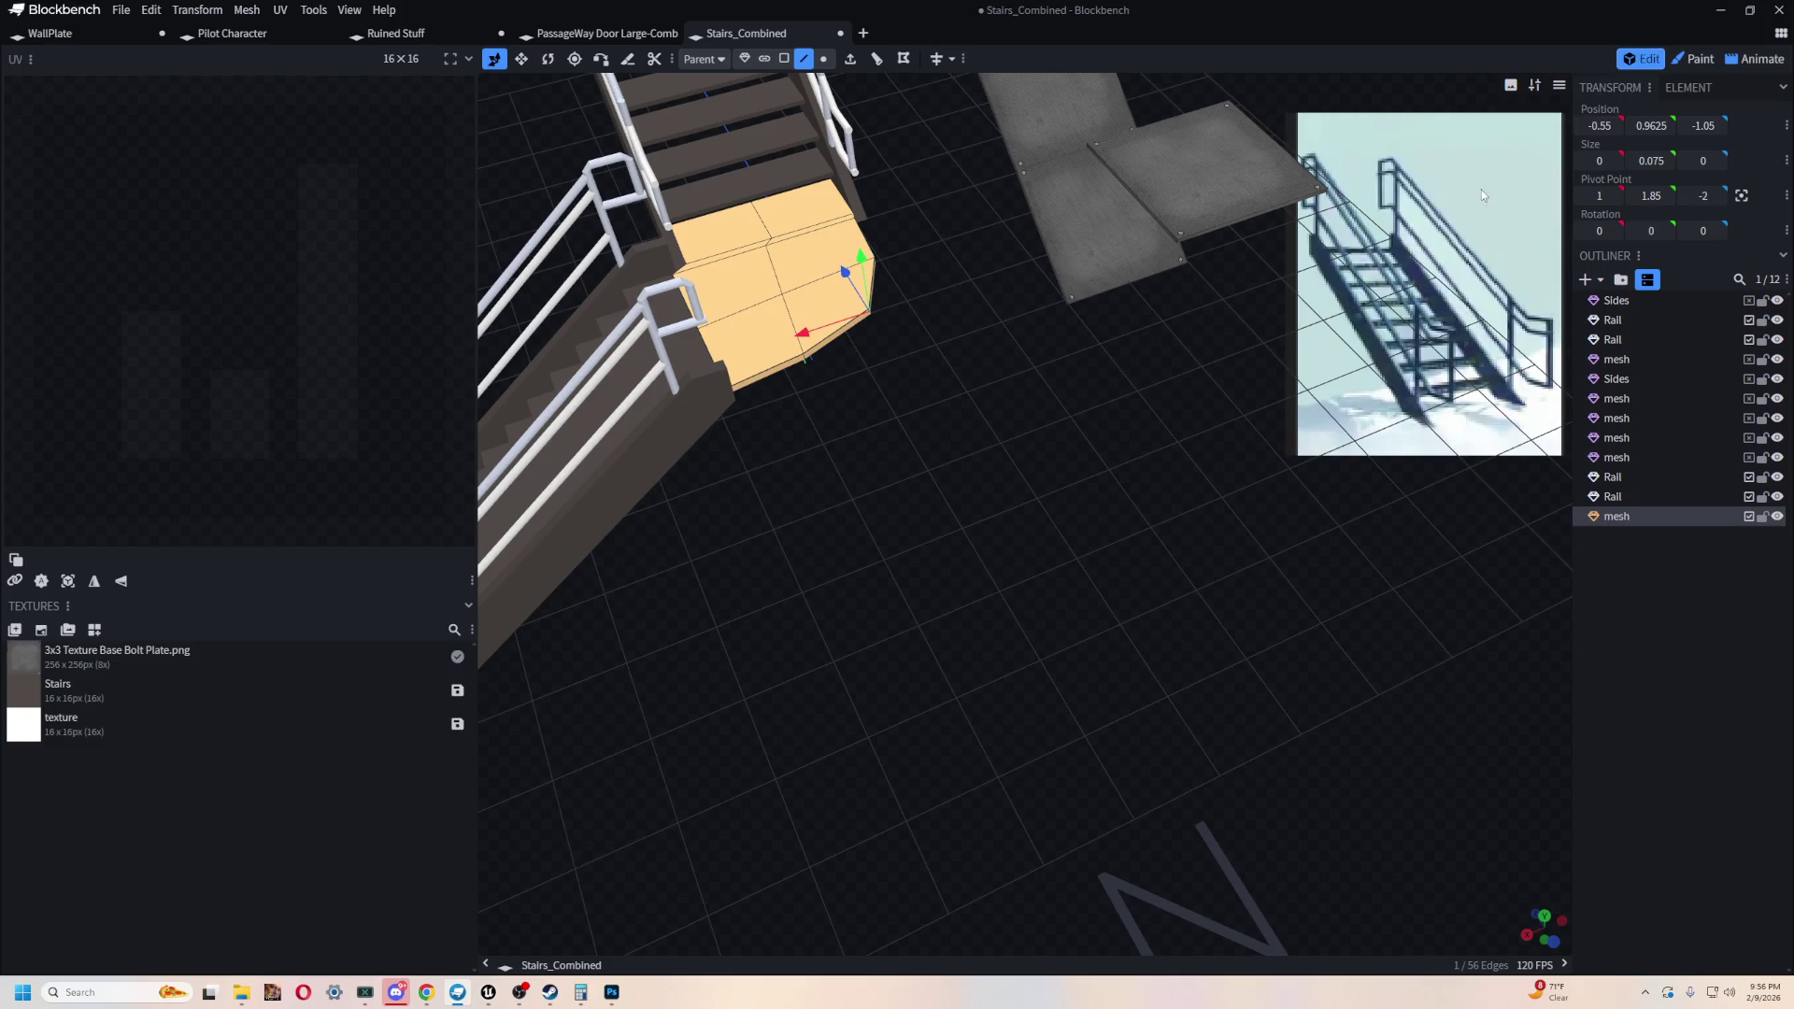
click(1586, 277)
- Add a new mesh with the Cylinder shape
click(897, 119)
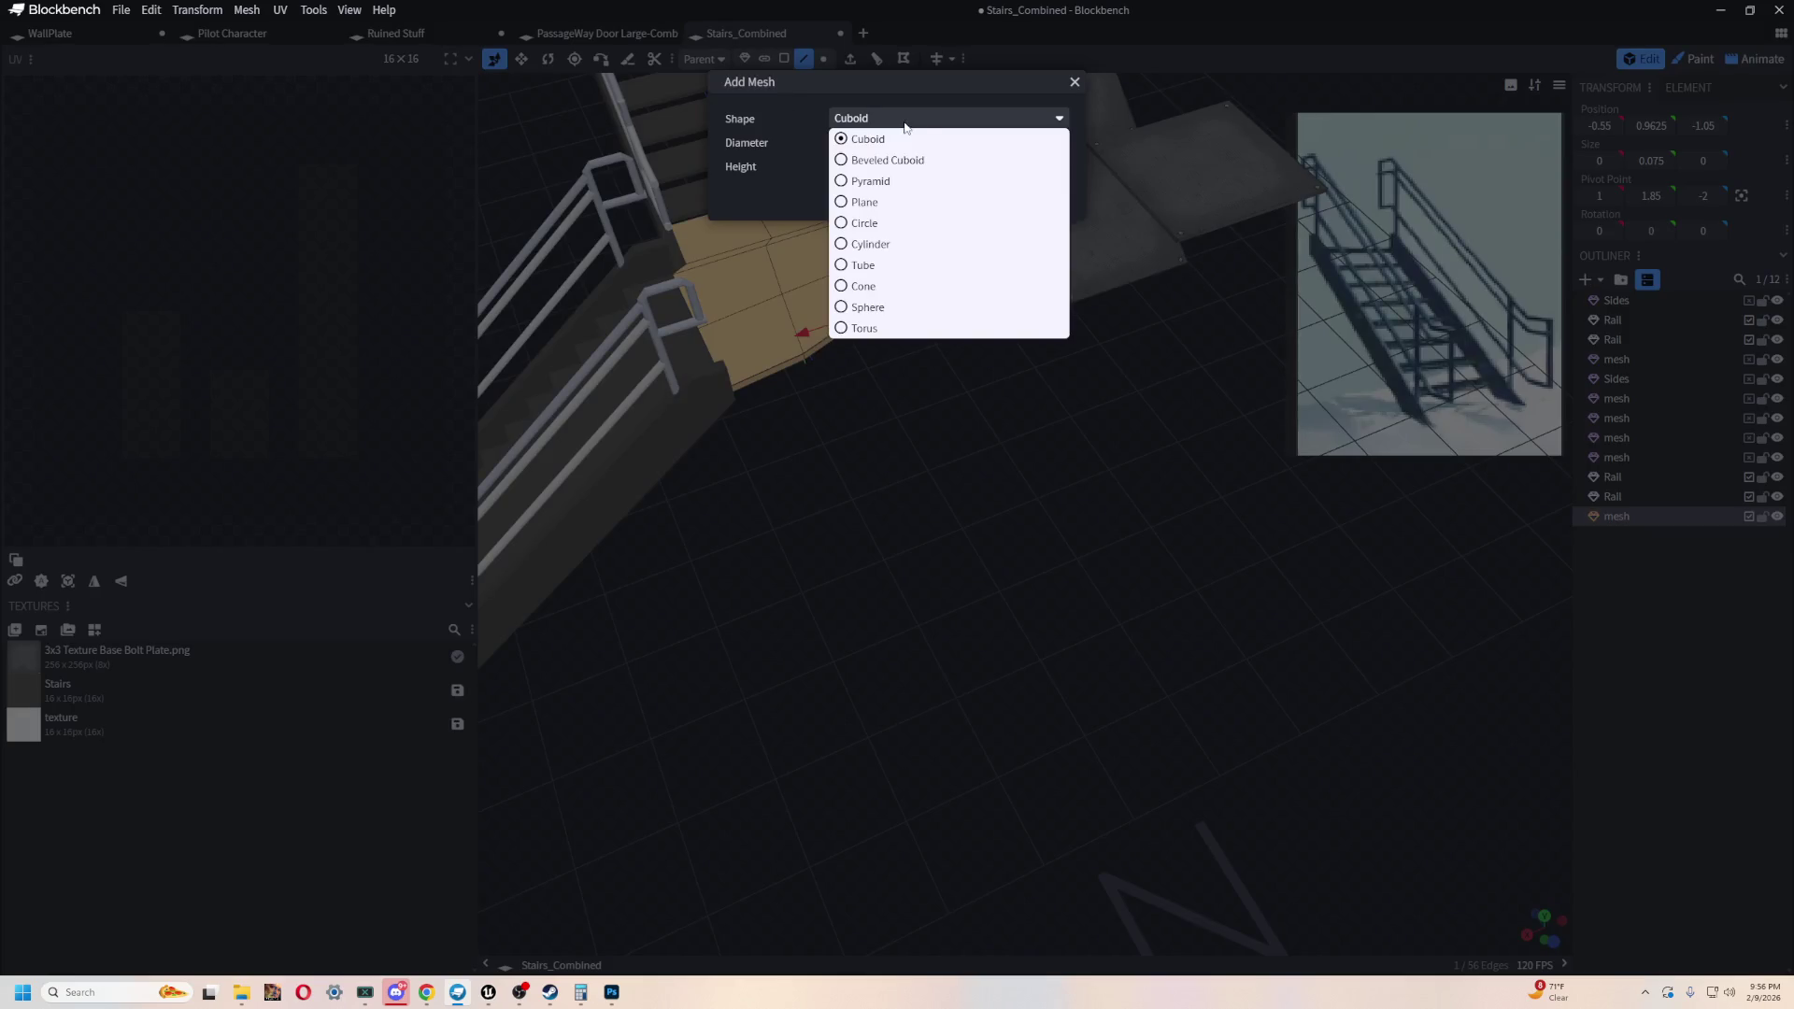
click(905, 116)
click(905, 116)
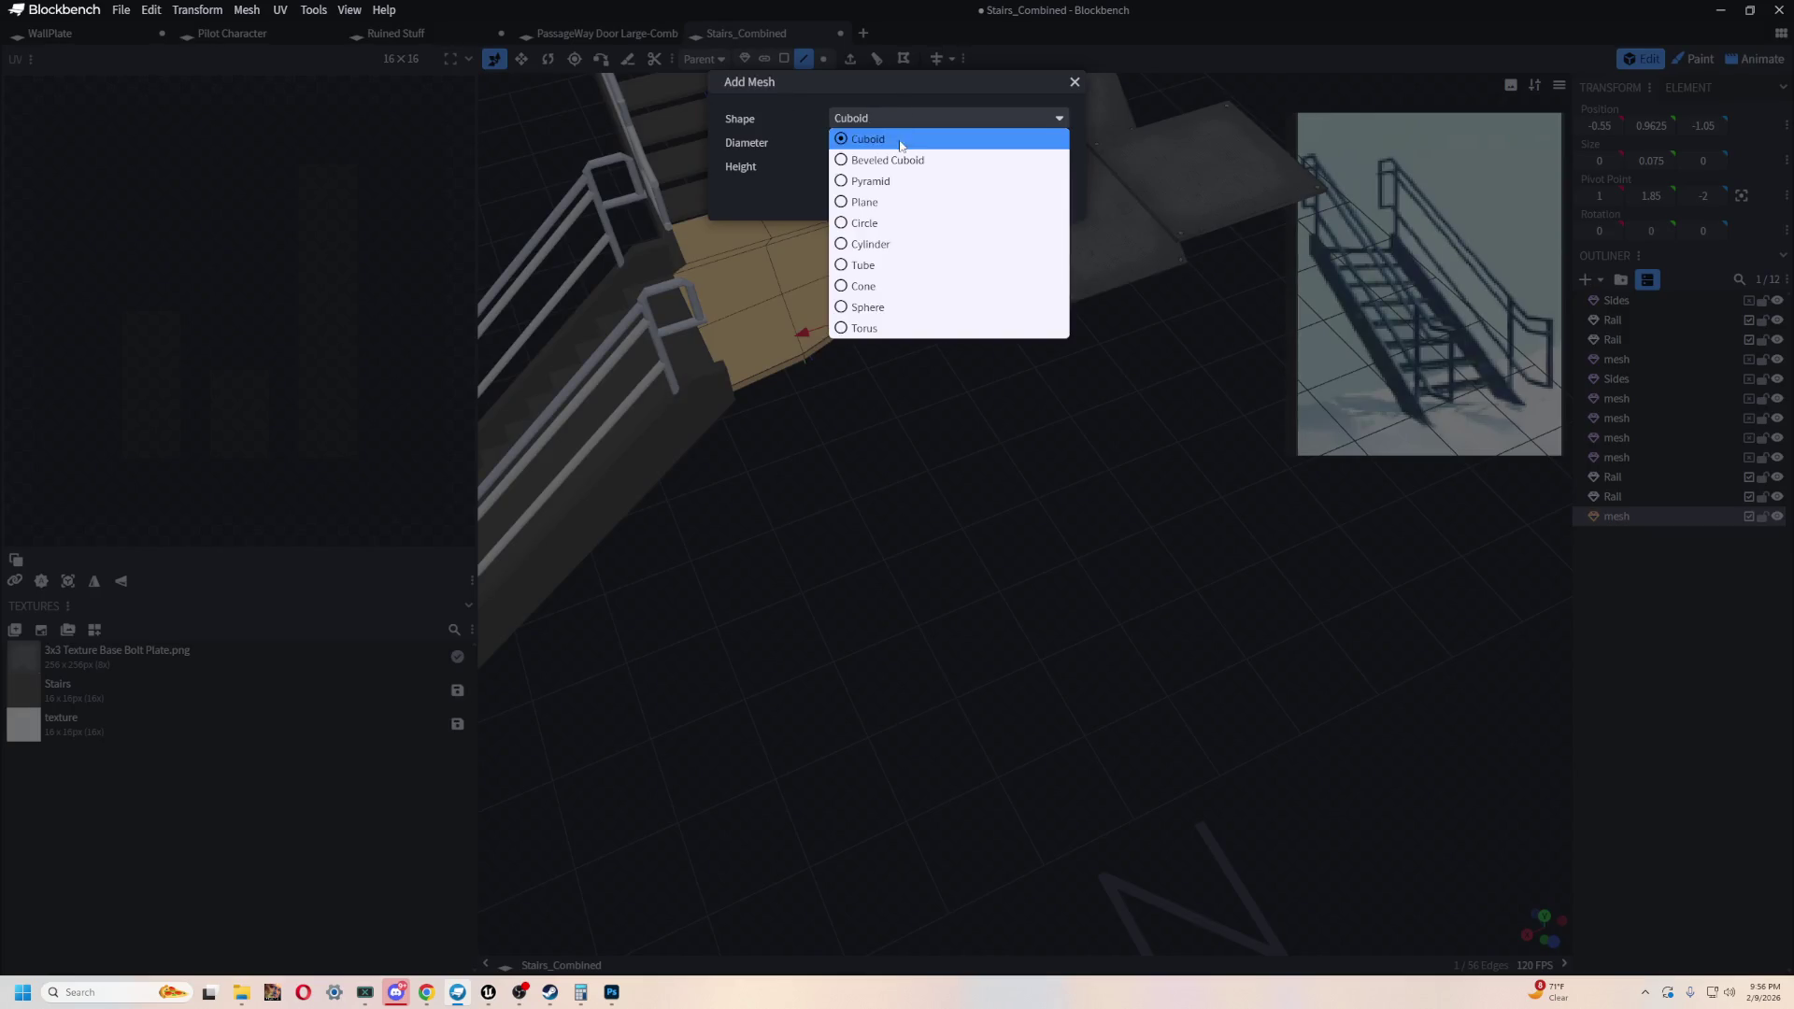
click(913, 245)
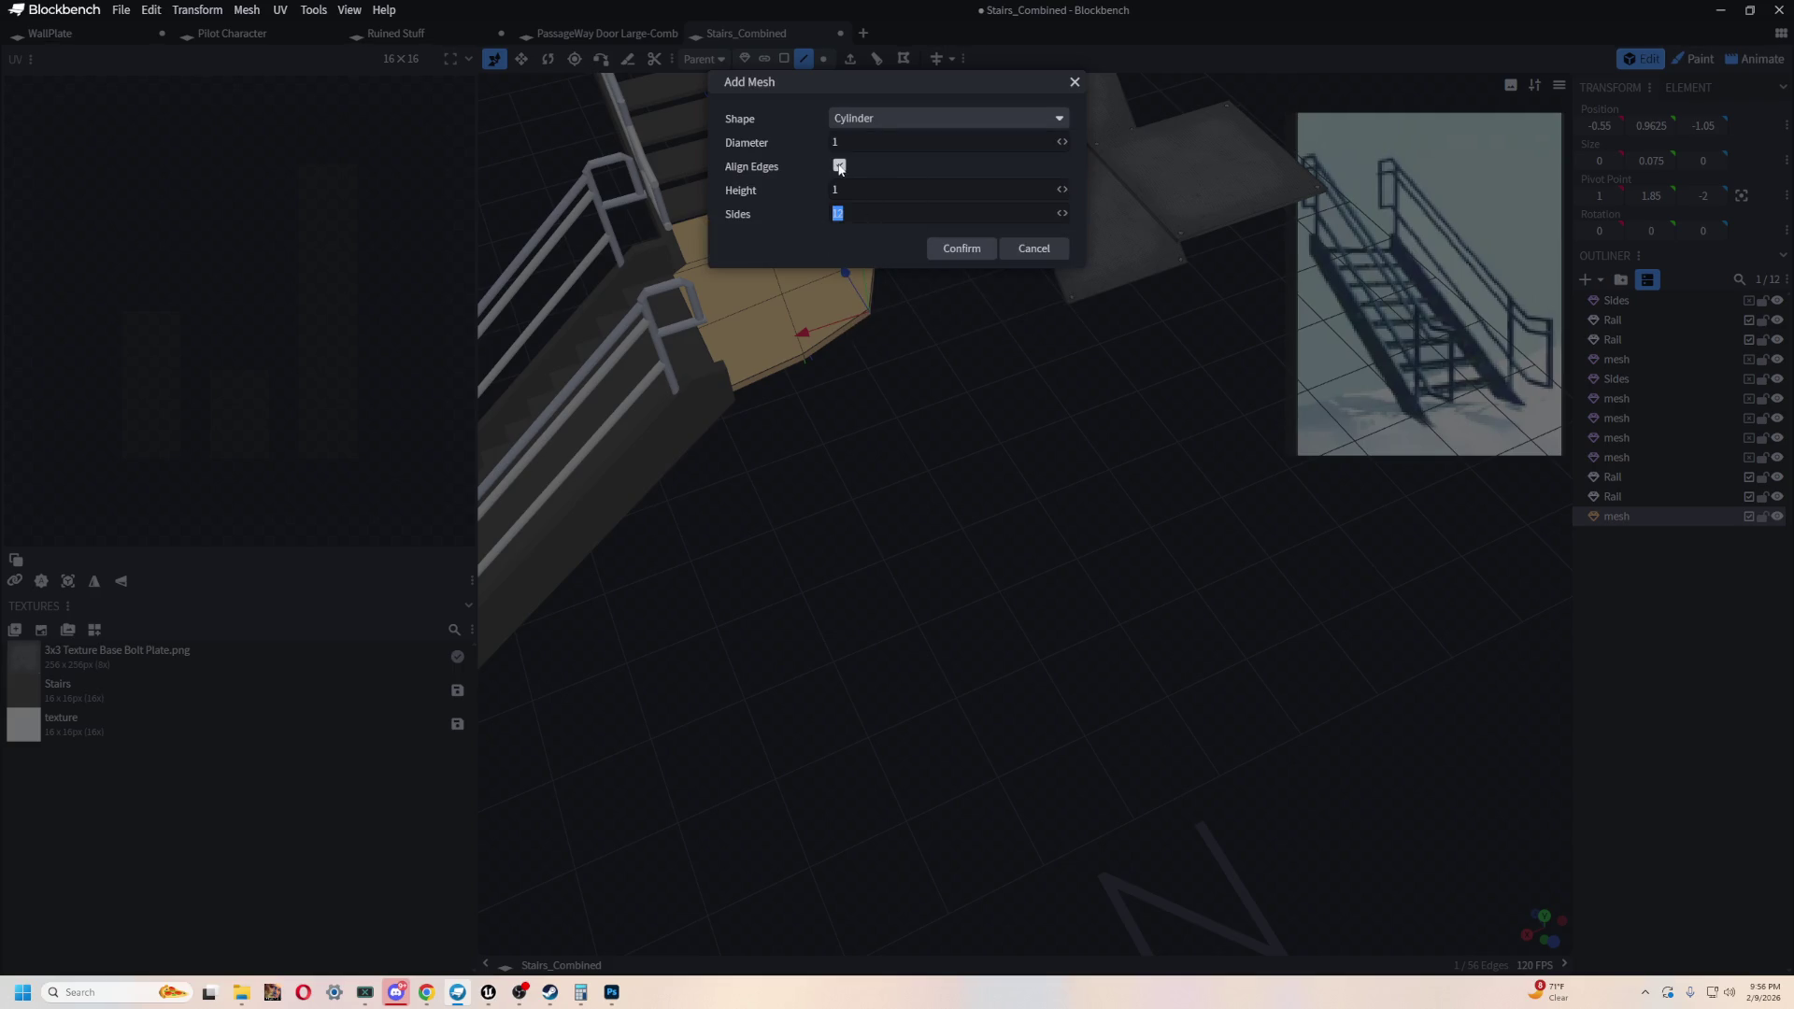
key(Return)
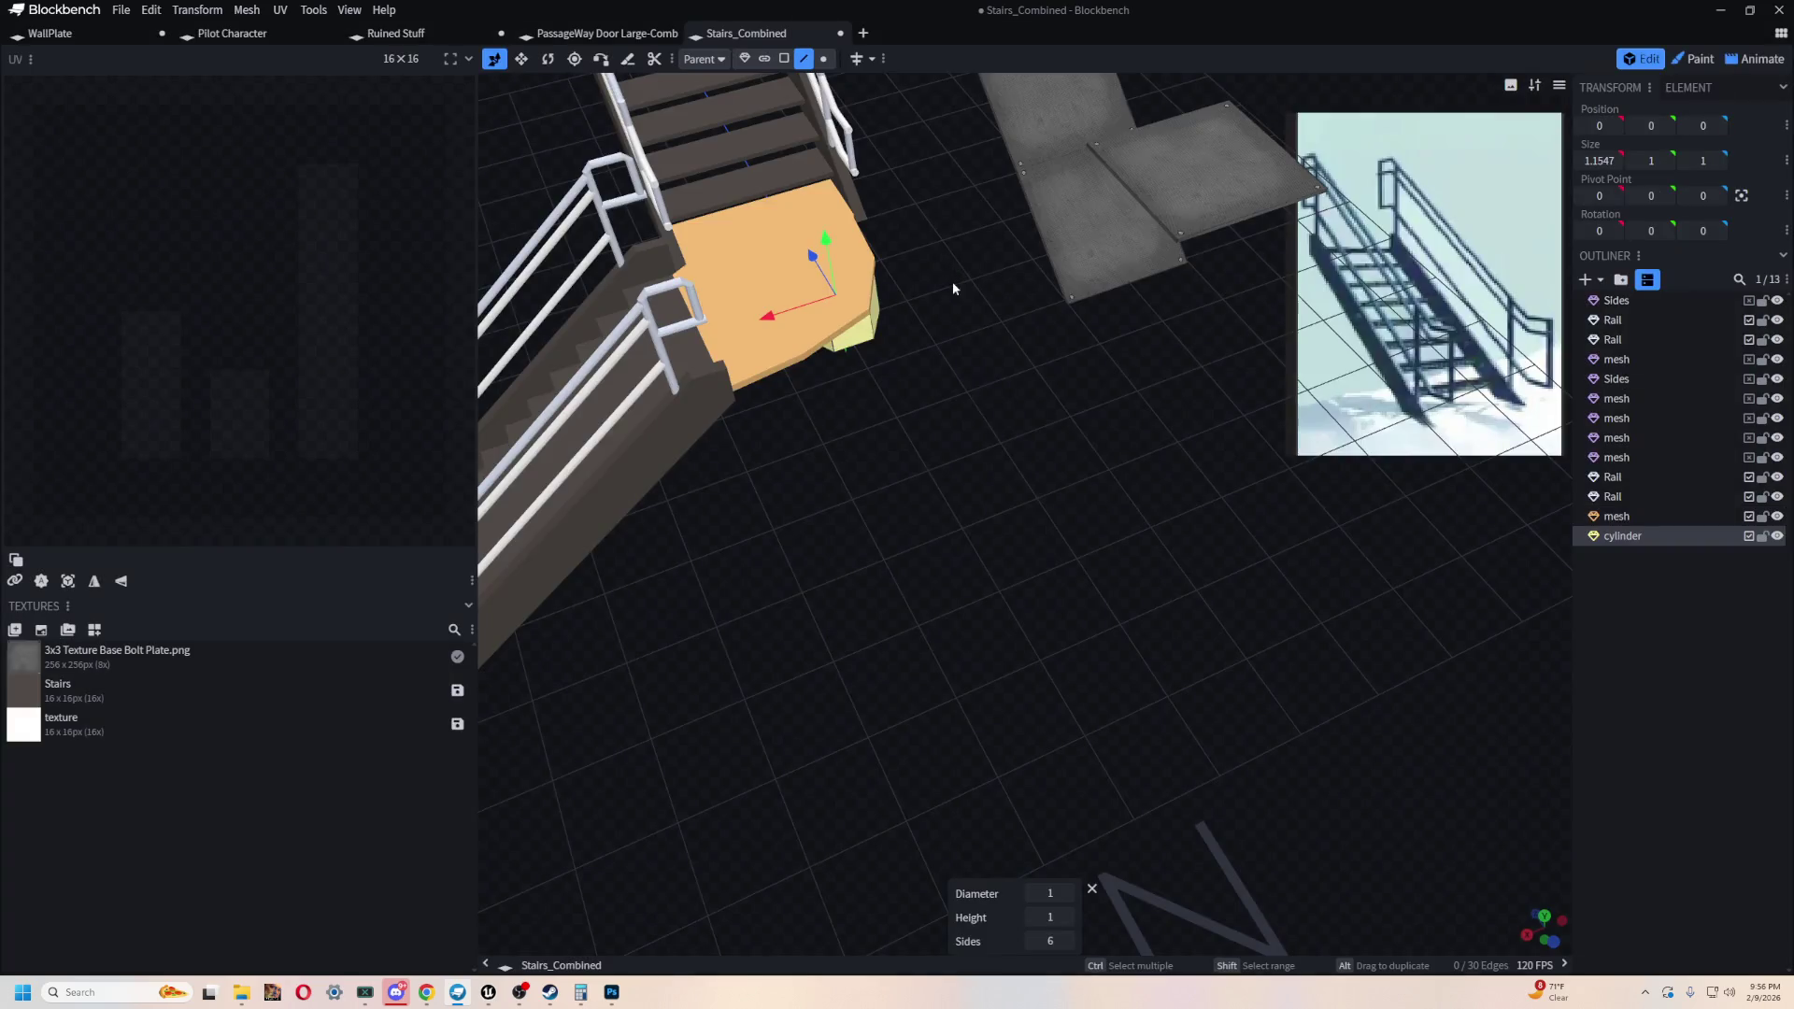
mouse_move(1013, 433)
mouse_down()
mouse_move(845, 745)
mouse_move(821, 653)
mouse_move(869, 542)
mouse_move(798, 665)
mouse_move(889, 620)
mouse_move(1130, 396)
mouse_up()
- Flatten the cylinder to 0.125 high and move it onto the landing at height 3, Z -3
key(s)
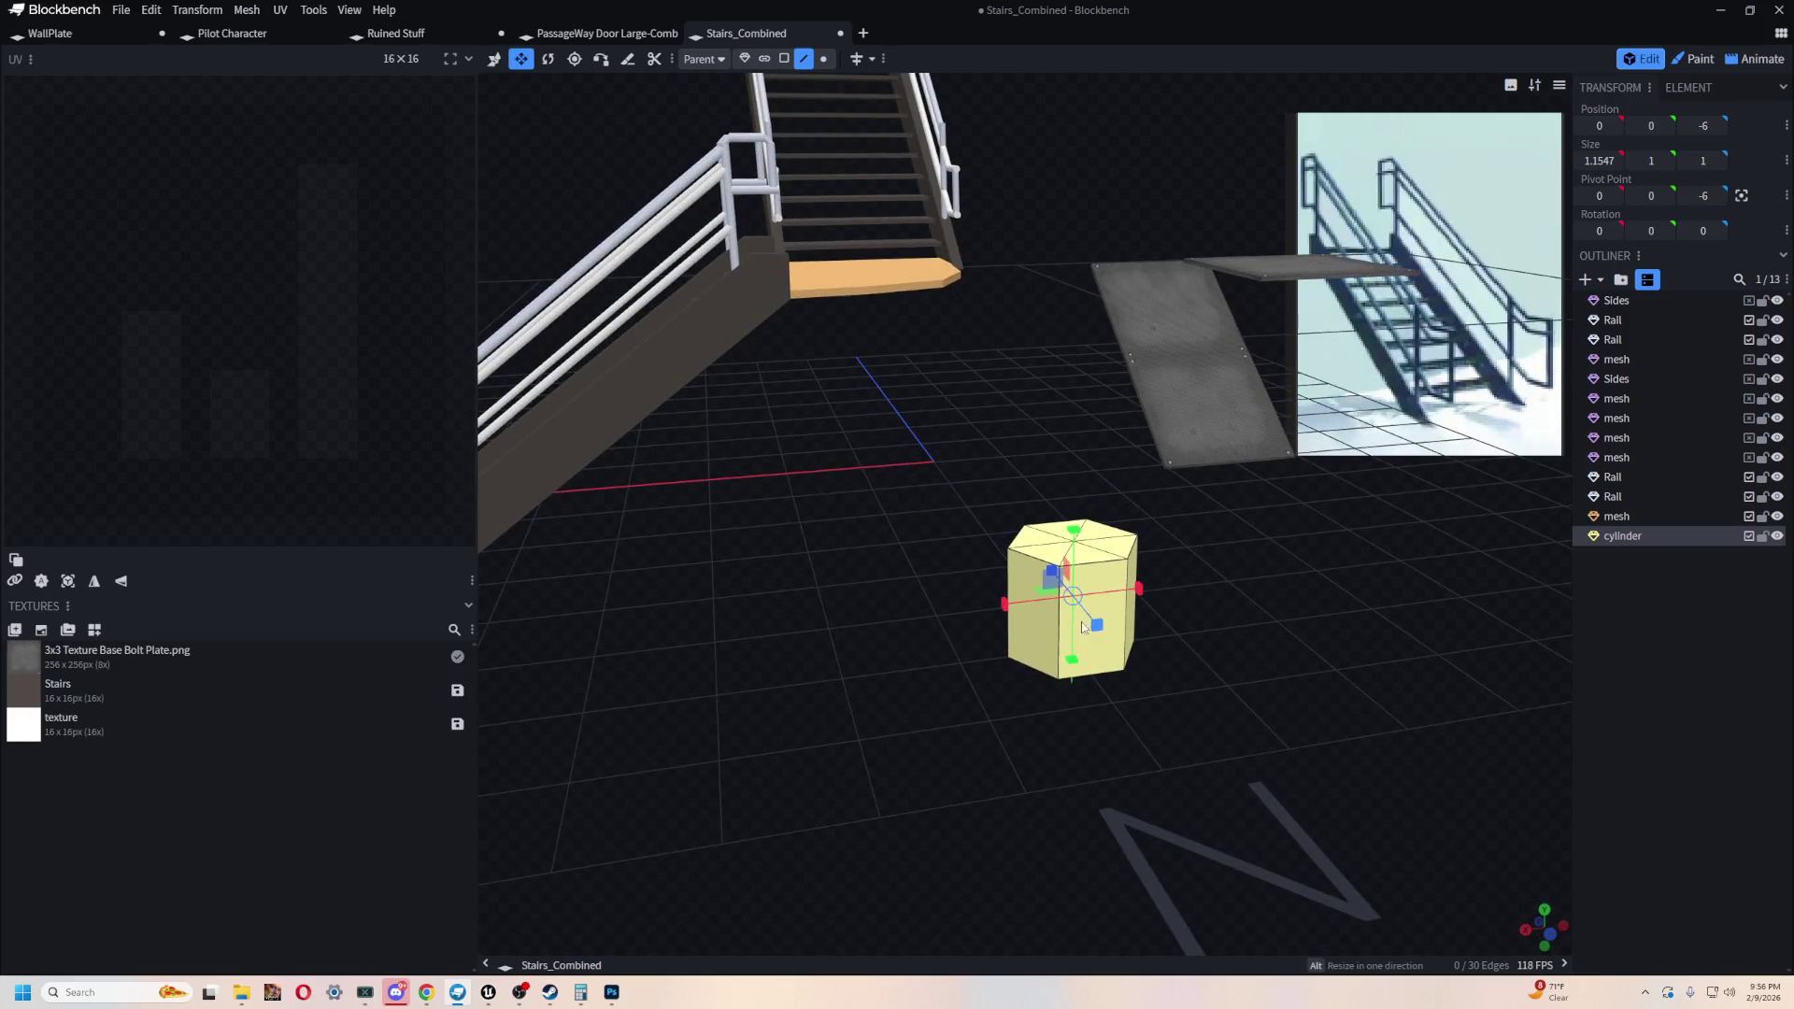
drag(1074, 671, 1070, 523)
mouse_move(1069, 400)
mouse_down()
mouse_move(1118, 642)
mouse_move(1146, 492)
mouse_up()
key(v)
mouse_move(1030, 581)
mouse_down()
mouse_move(1033, 285)
mouse_move(1289, 452)
mouse_move(1040, 424)
mouse_move(1166, 611)
mouse_move(1135, 446)
mouse_move(1145, 560)
mouse_move(1190, 533)
mouse_up()
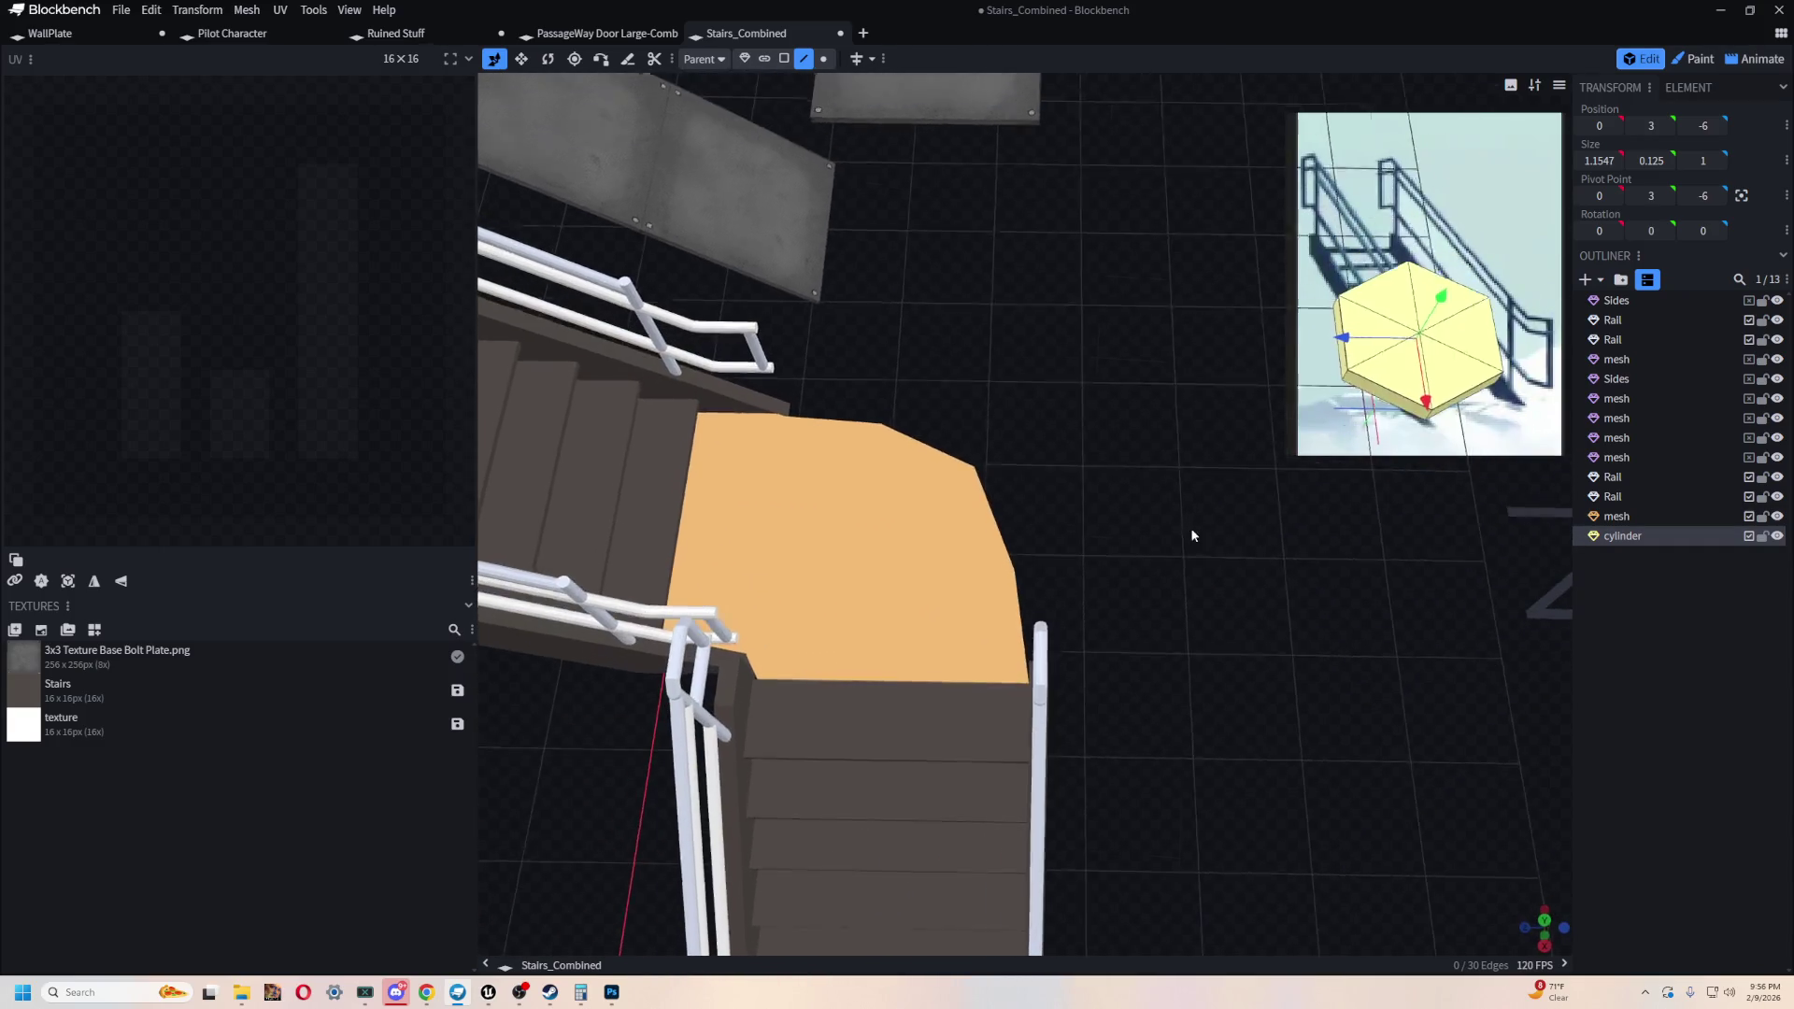
mouse_move(1313, 334)
mouse_down()
mouse_move(1065, 355)
mouse_move(971, 399)
mouse_move(950, 385)
mouse_up()
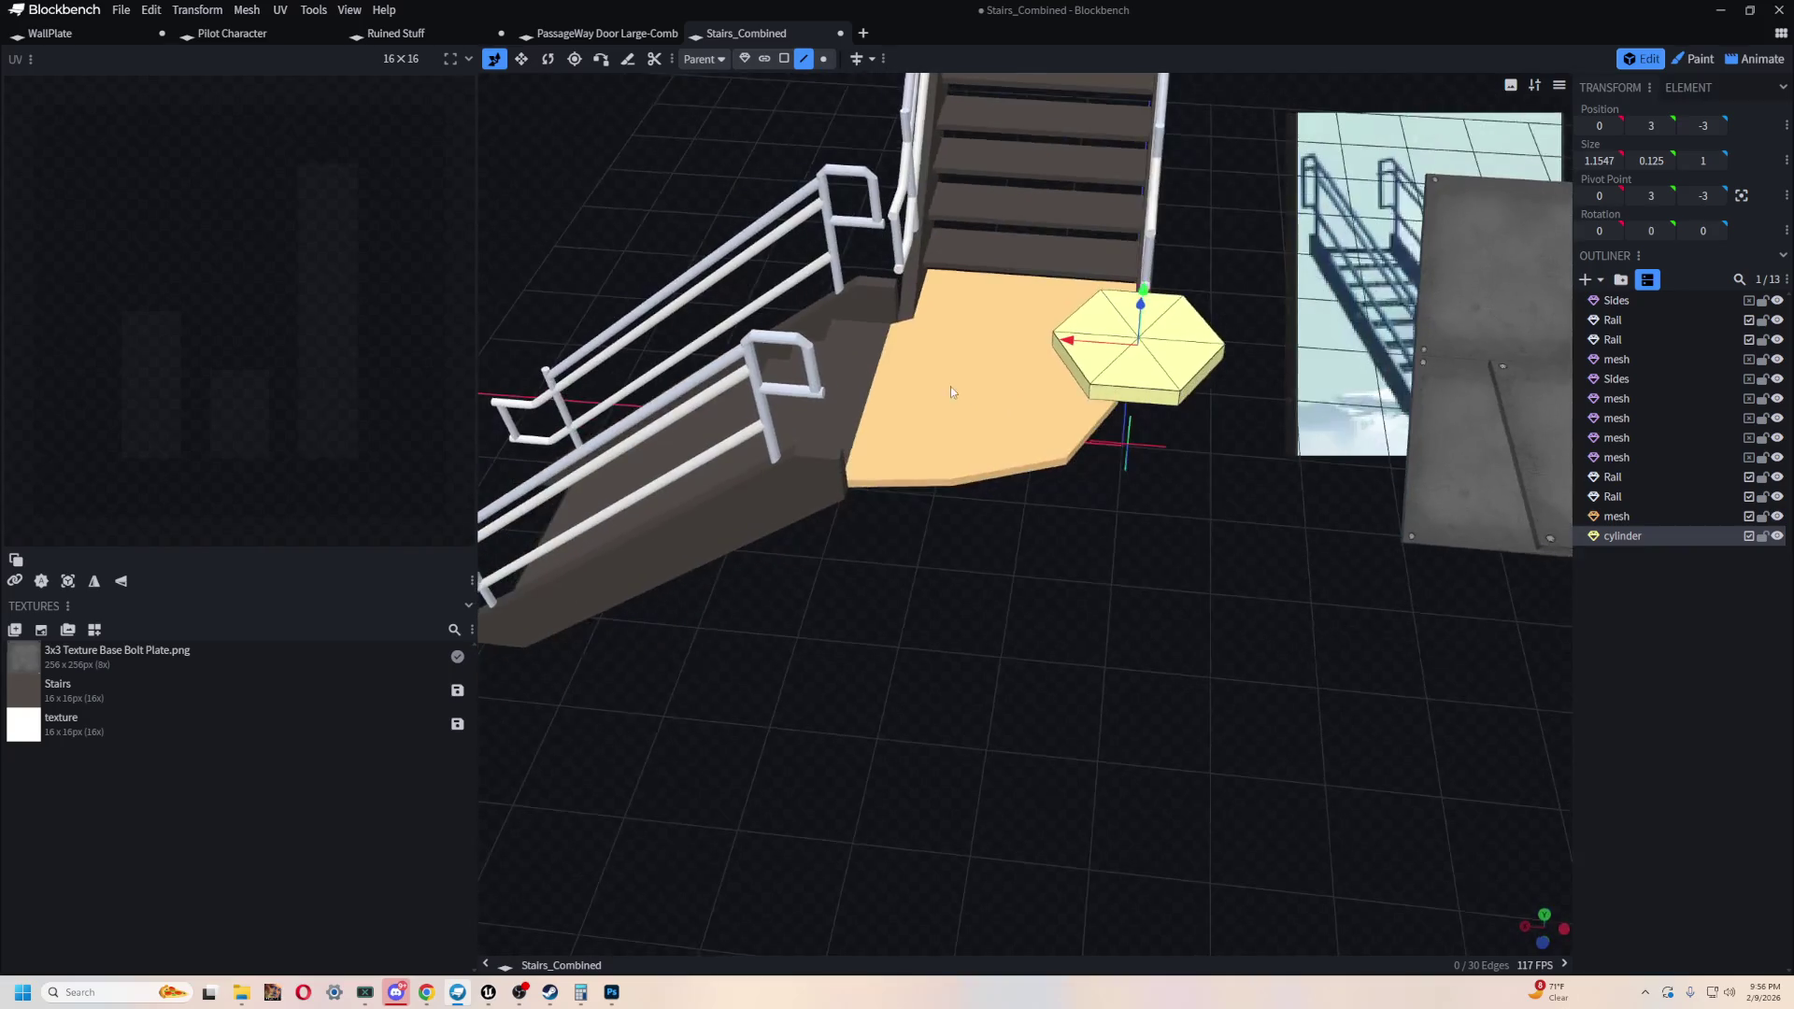
mouse_move(1144, 316)
mouse_down()
mouse_move(990, 299)
mouse_move(986, 416)
mouse_move(1052, 635)
mouse_move(1211, 637)
mouse_move(1056, 477)
mouse_move(976, 481)
mouse_up()
drag(1075, 346, 1205, 309)
- In Unreal Engine, fly the camera from the control room through the hangar toward the ship
key(alt+Tab)
right_drag(740, 418, 738, 360)
right_drag(1055, 533, 1064, 534)
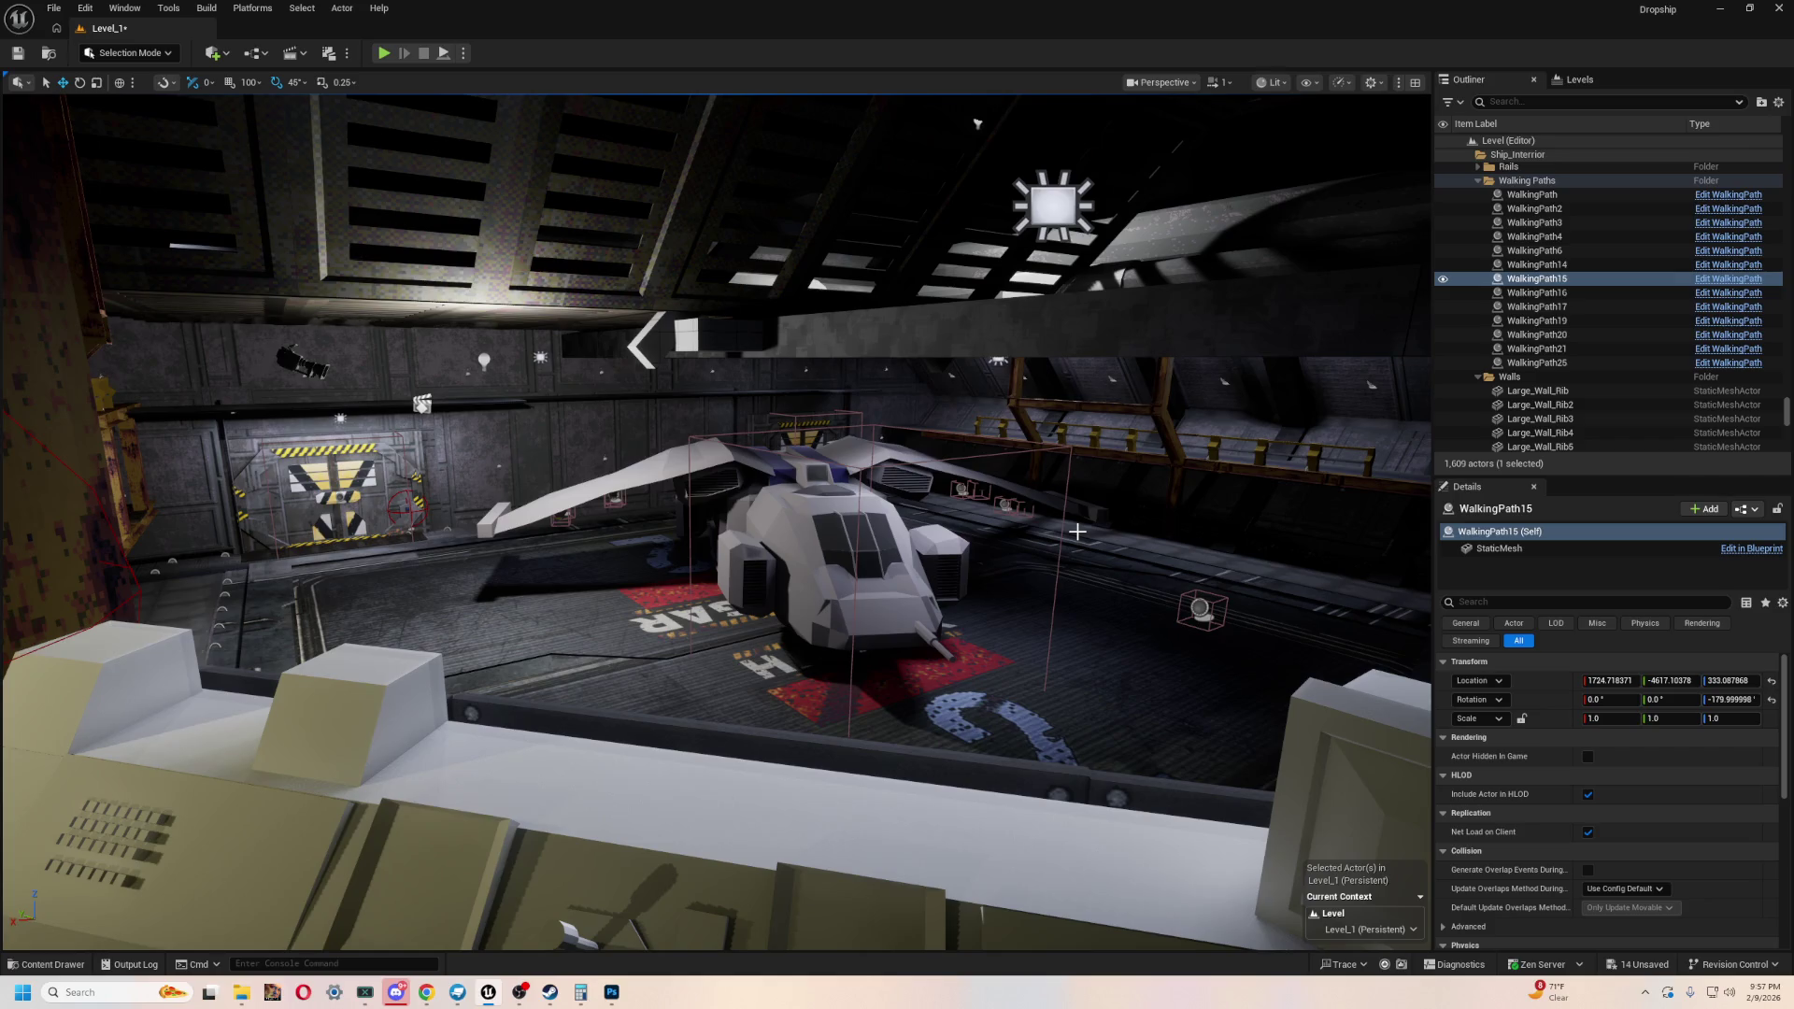
right_drag(593, 300, 592, 300)
right_drag(839, 511, 839, 511)
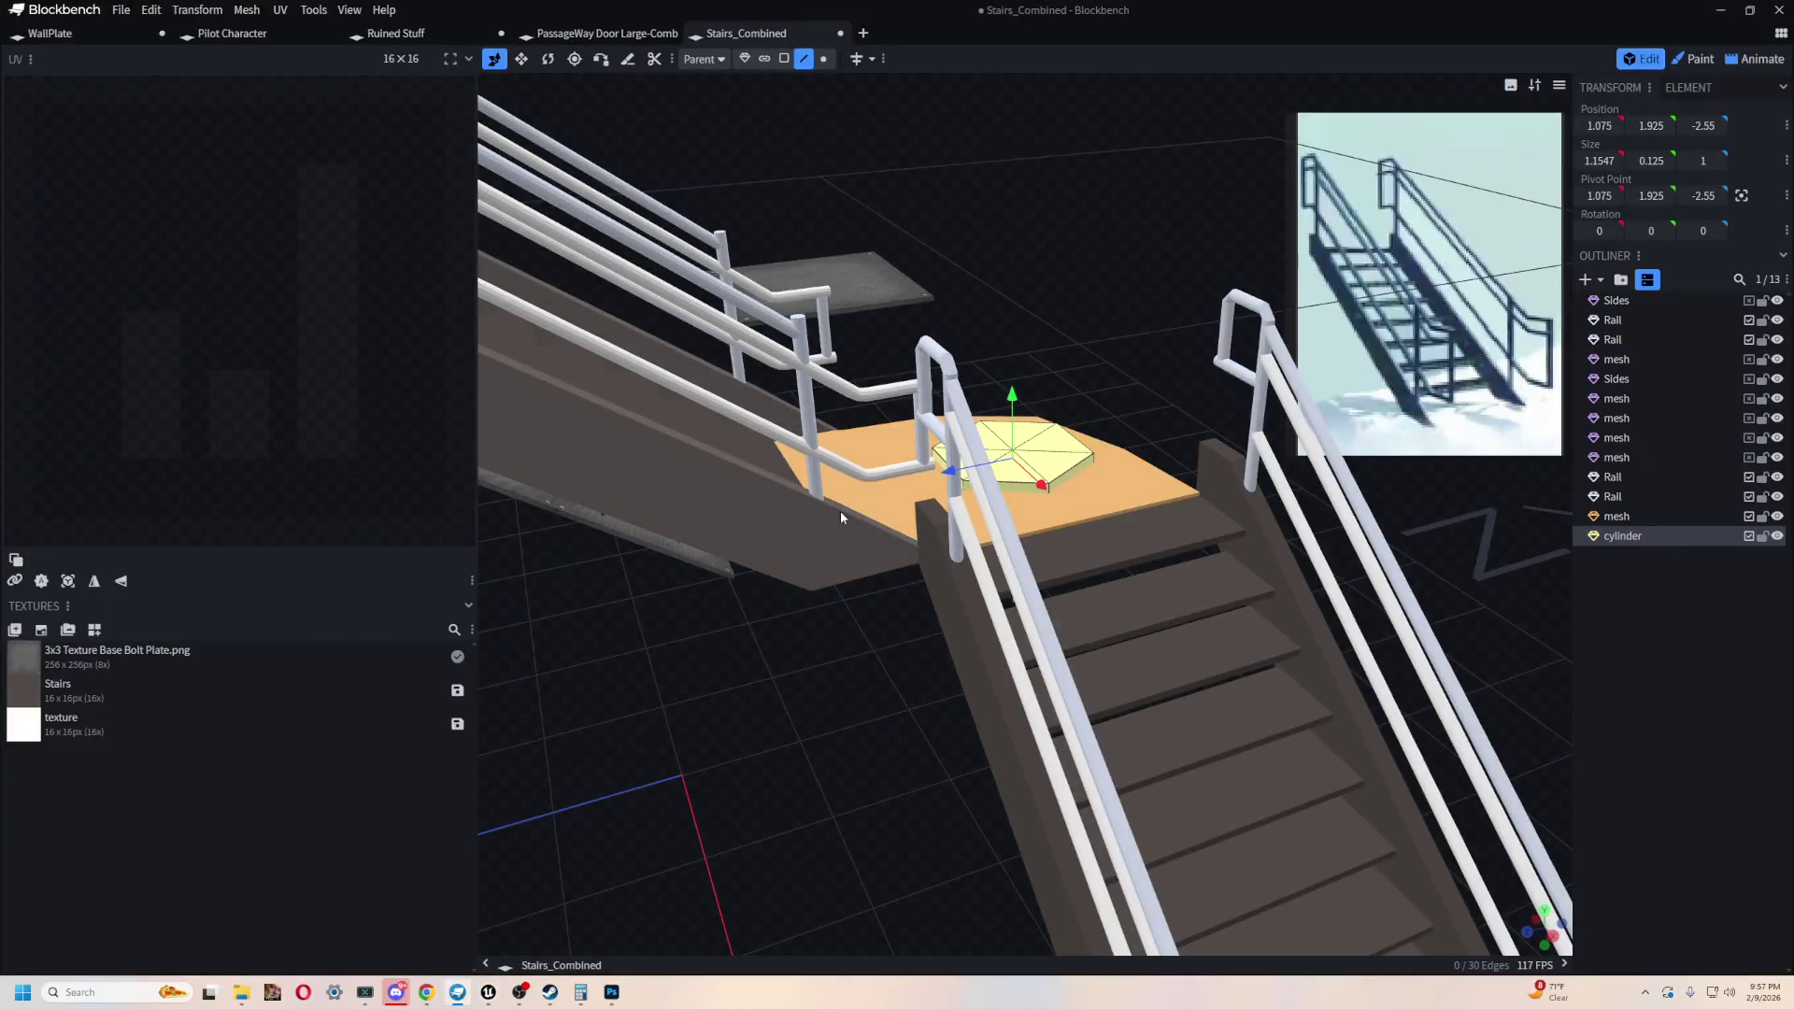
- Delete the hexagonal cylinder sitting on the landing
mouse_move(839, 512)
mouse_down()
mouse_move(934, 564)
mouse_move(801, 789)
mouse_move(752, 755)
mouse_up()
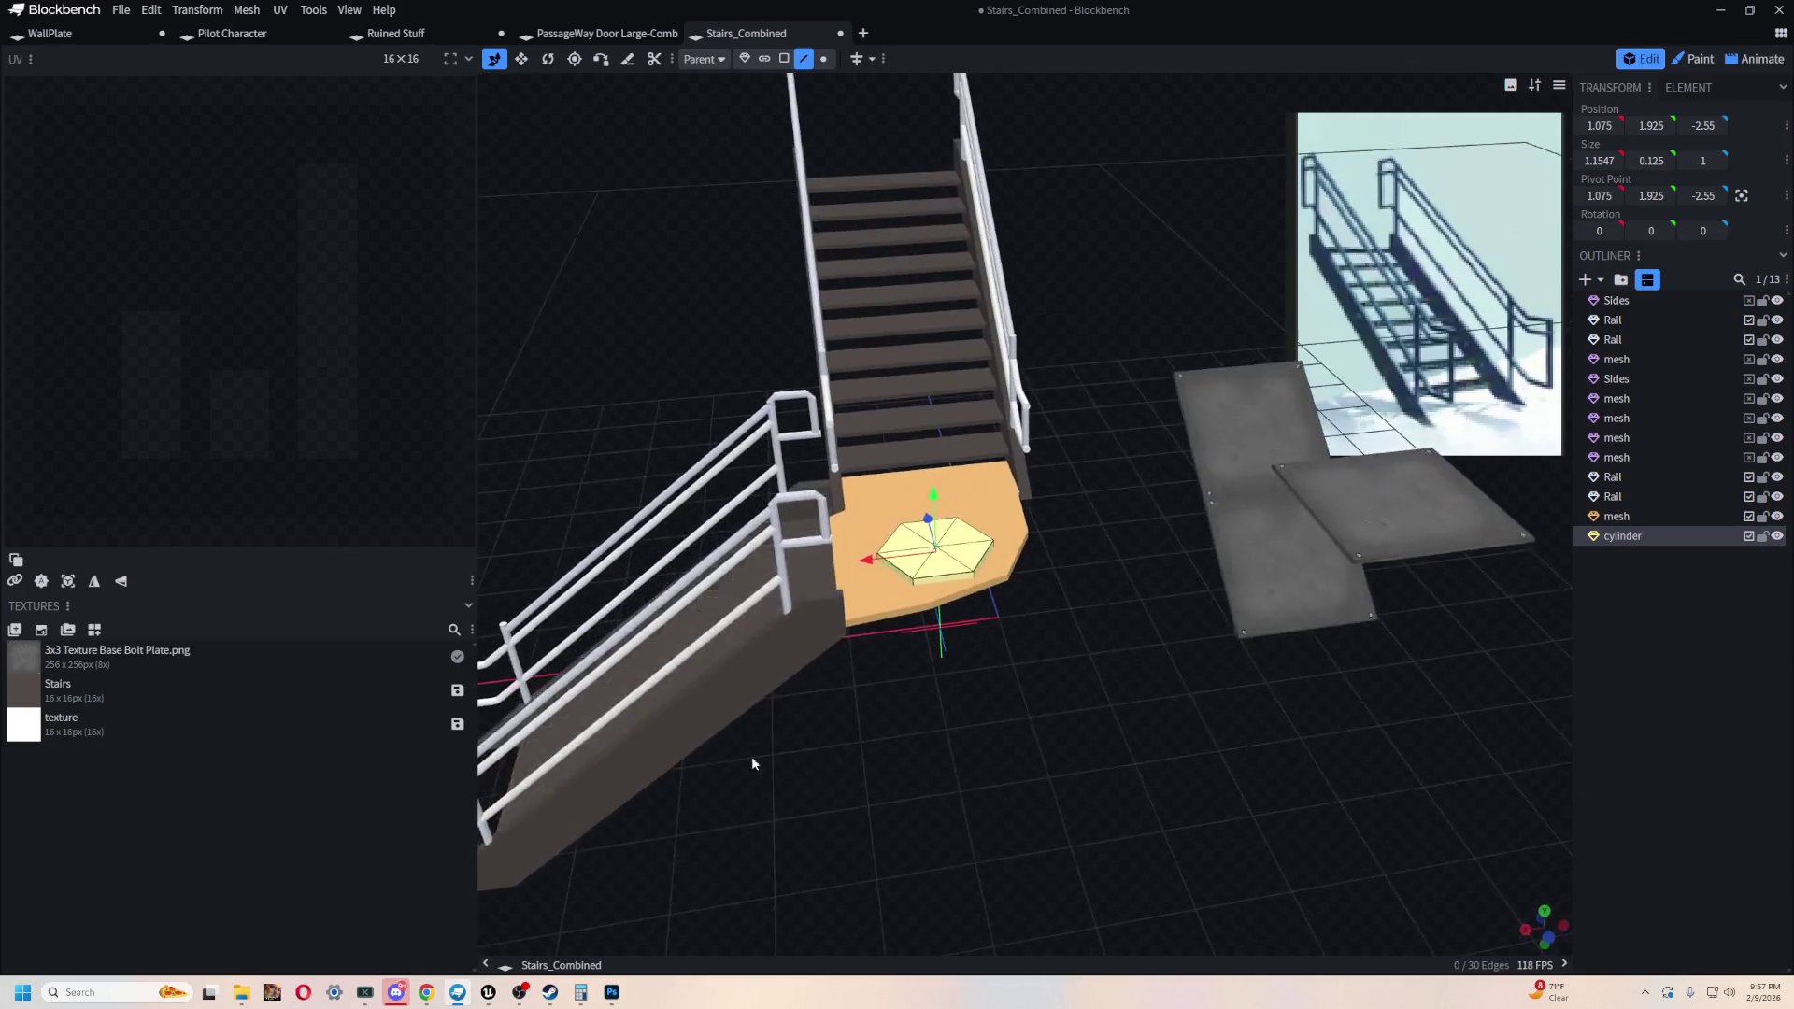
scroll(751, 755, up, 5)
mouse_move(1106, 699)
mouse_down()
mouse_move(1081, 713)
mouse_move(1169, 741)
mouse_move(1272, 737)
mouse_up()
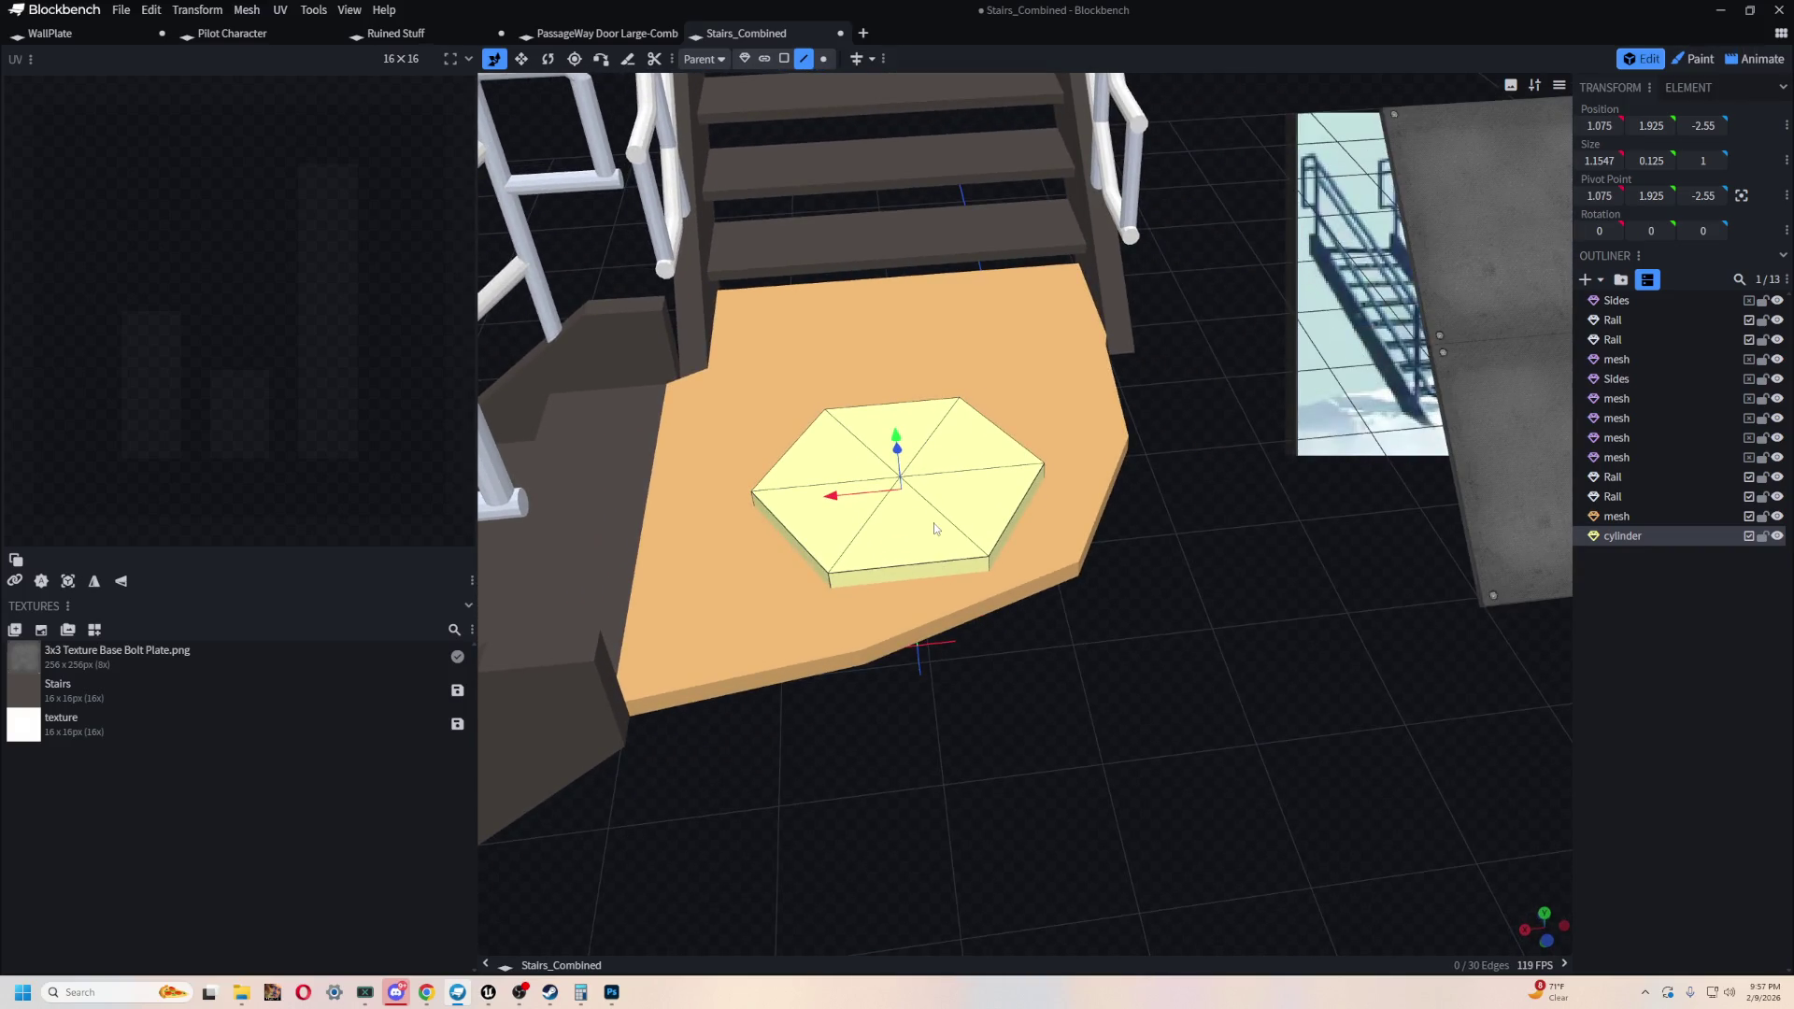
key(Delete)
mouse_move(1250, 646)
mouse_down()
mouse_move(888, 625)
mouse_move(897, 539)
mouse_move(1226, 732)
mouse_up()
mouse_move(1139, 790)
mouse_down()
mouse_move(1084, 798)
mouse_move(1106, 636)
mouse_move(1055, 697)
mouse_move(963, 688)
mouse_move(1041, 675)
mouse_up()
- Select the landing slab again and begin adding another mesh
click(1022, 684)
key(ctrl+space)
key(Escape)
mouse_move(934, 710)
mouse_down()
mouse_move(878, 748)
mouse_move(916, 722)
mouse_up()
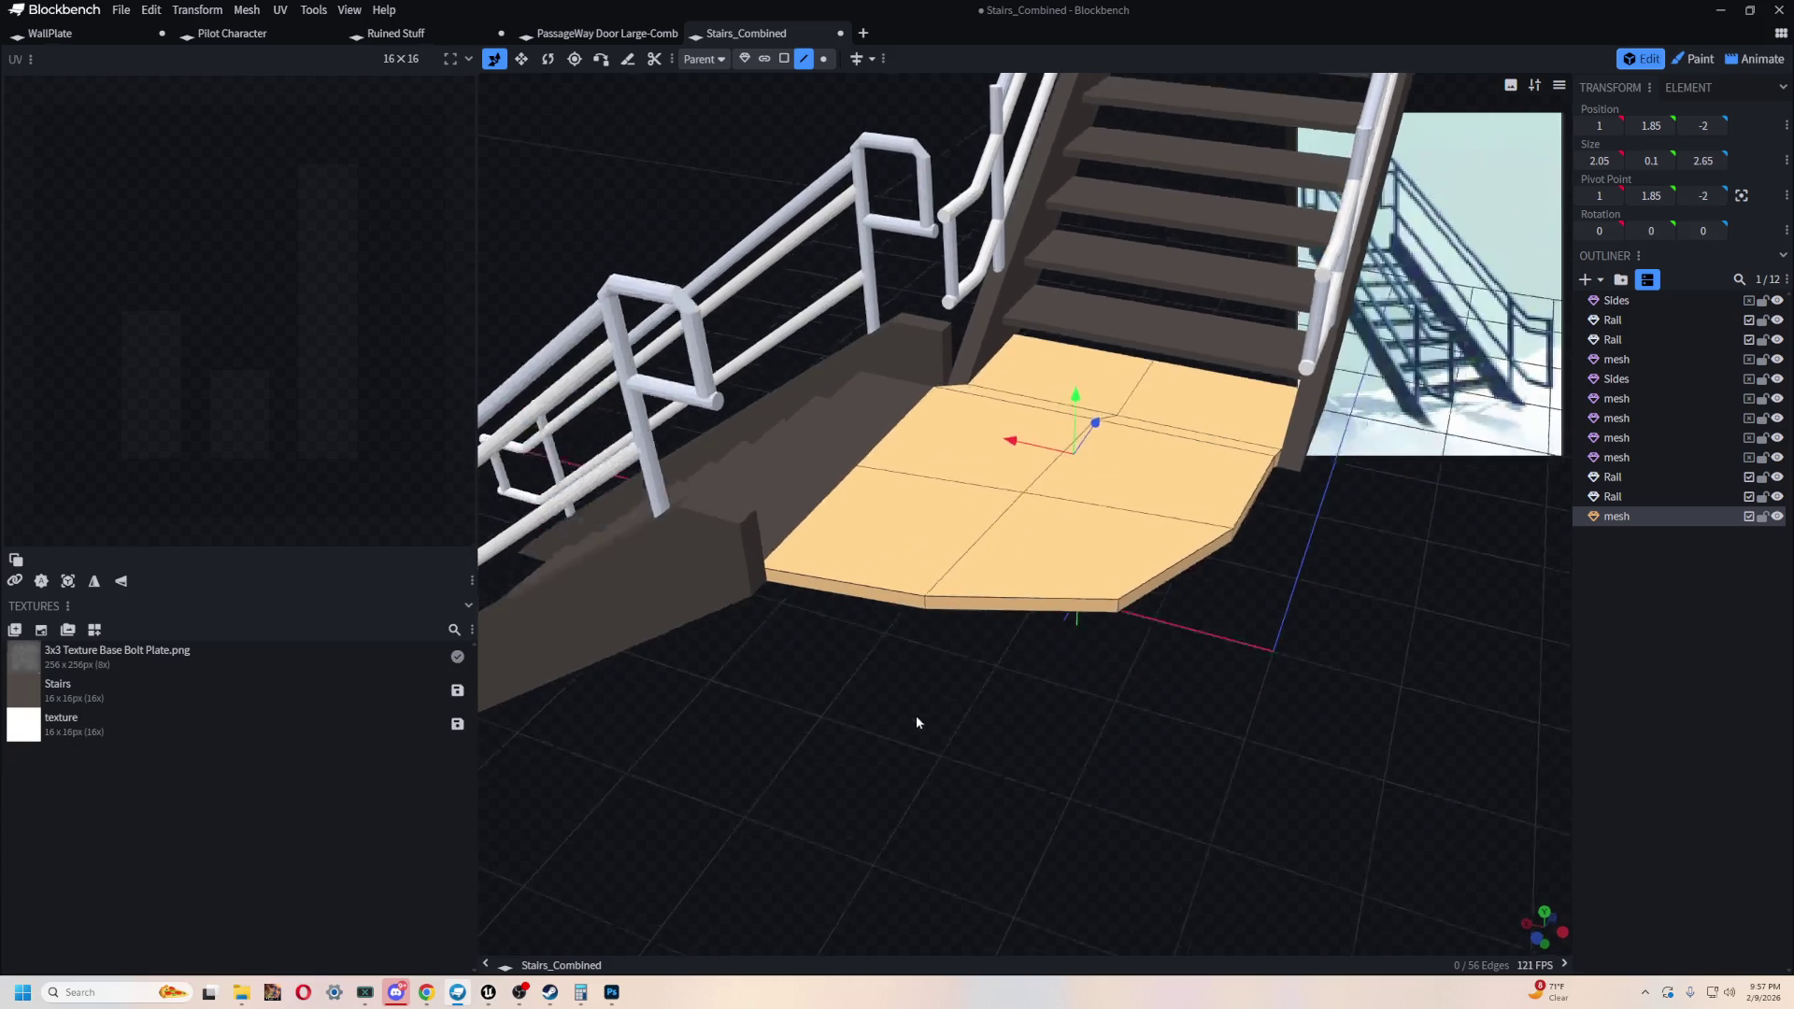
scroll(916, 723, up, 3)
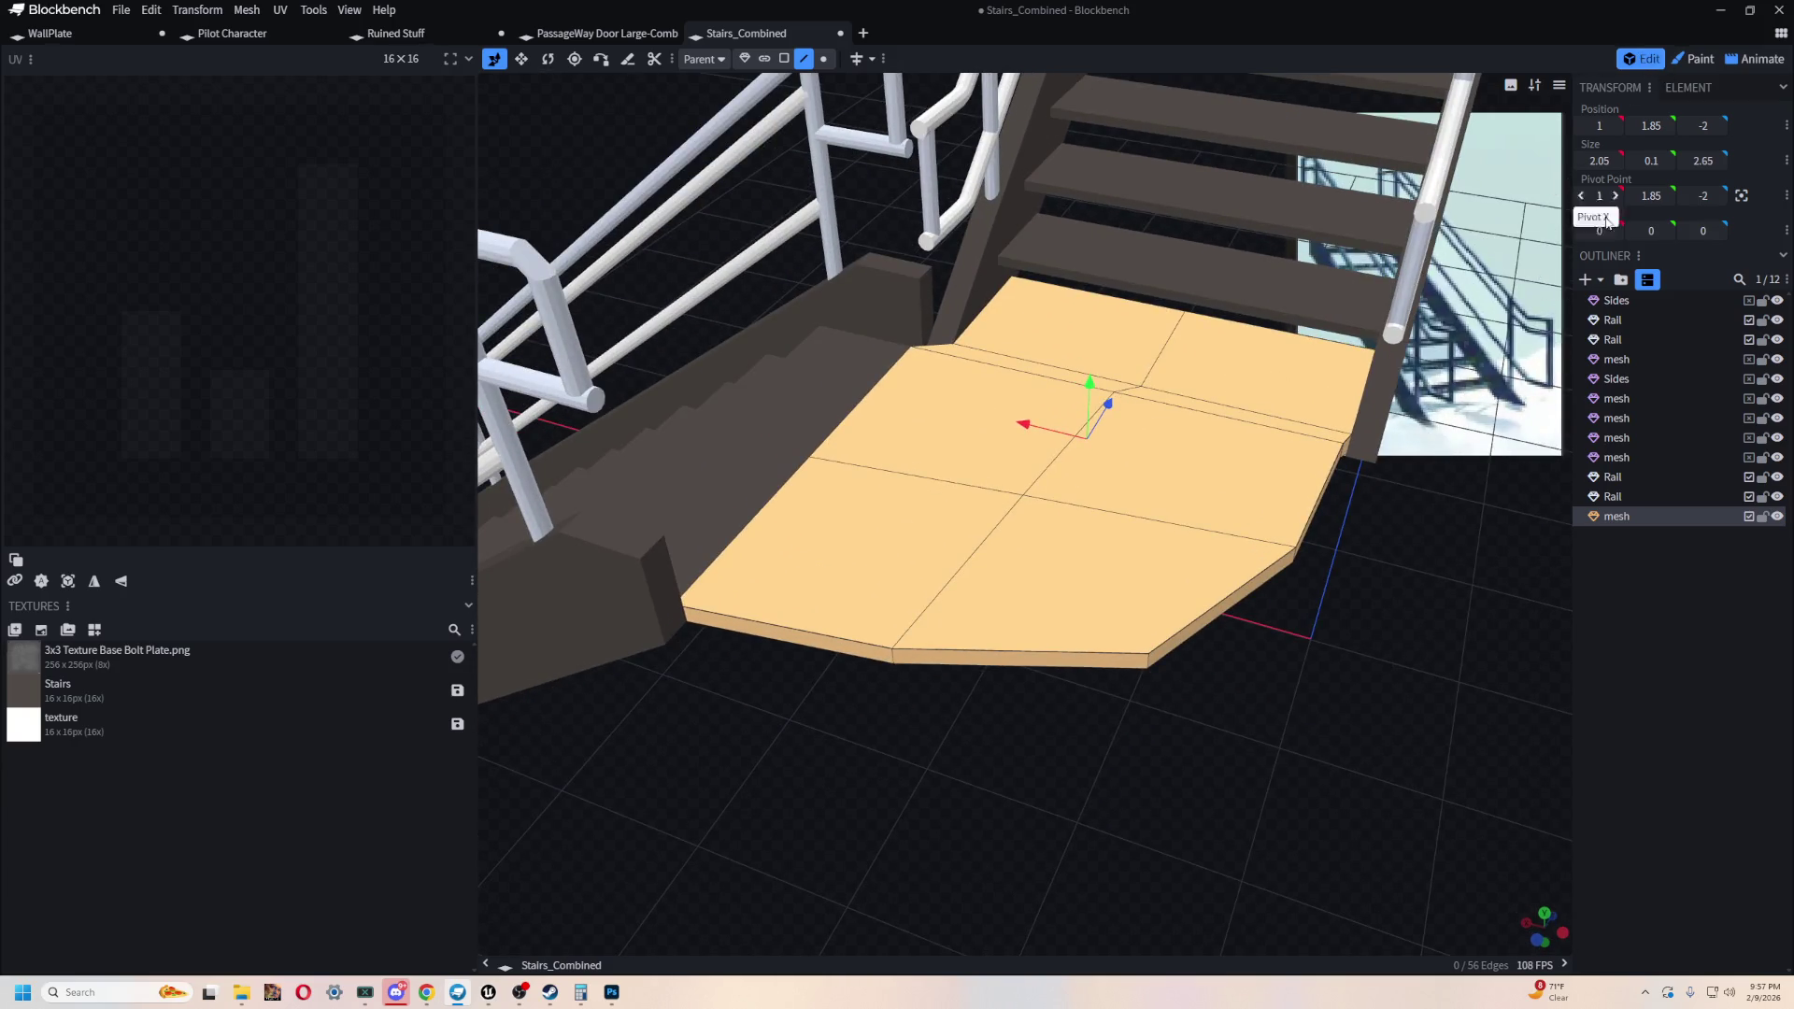
click(1585, 281)
- Create a new mesh cylinder and shift it along its depth axis toward the stairs
click(944, 117)
click(864, 240)
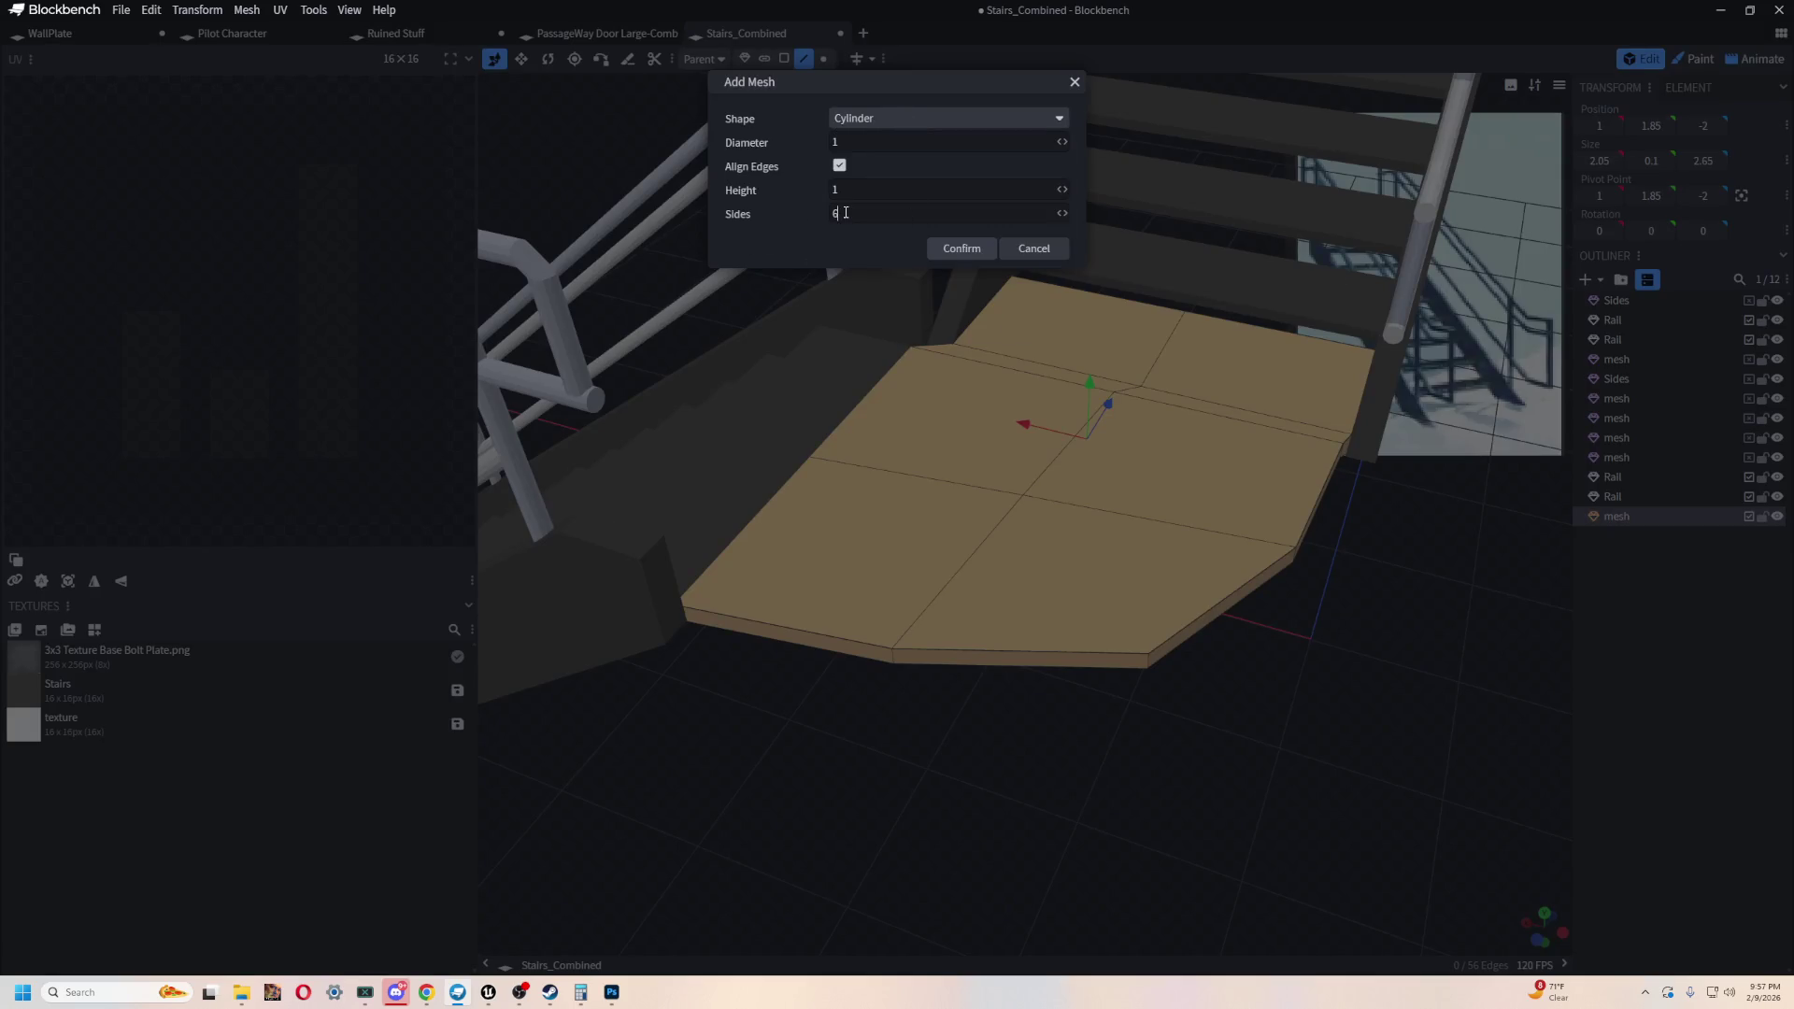
click(972, 249)
drag(1355, 781, 1134, 579)
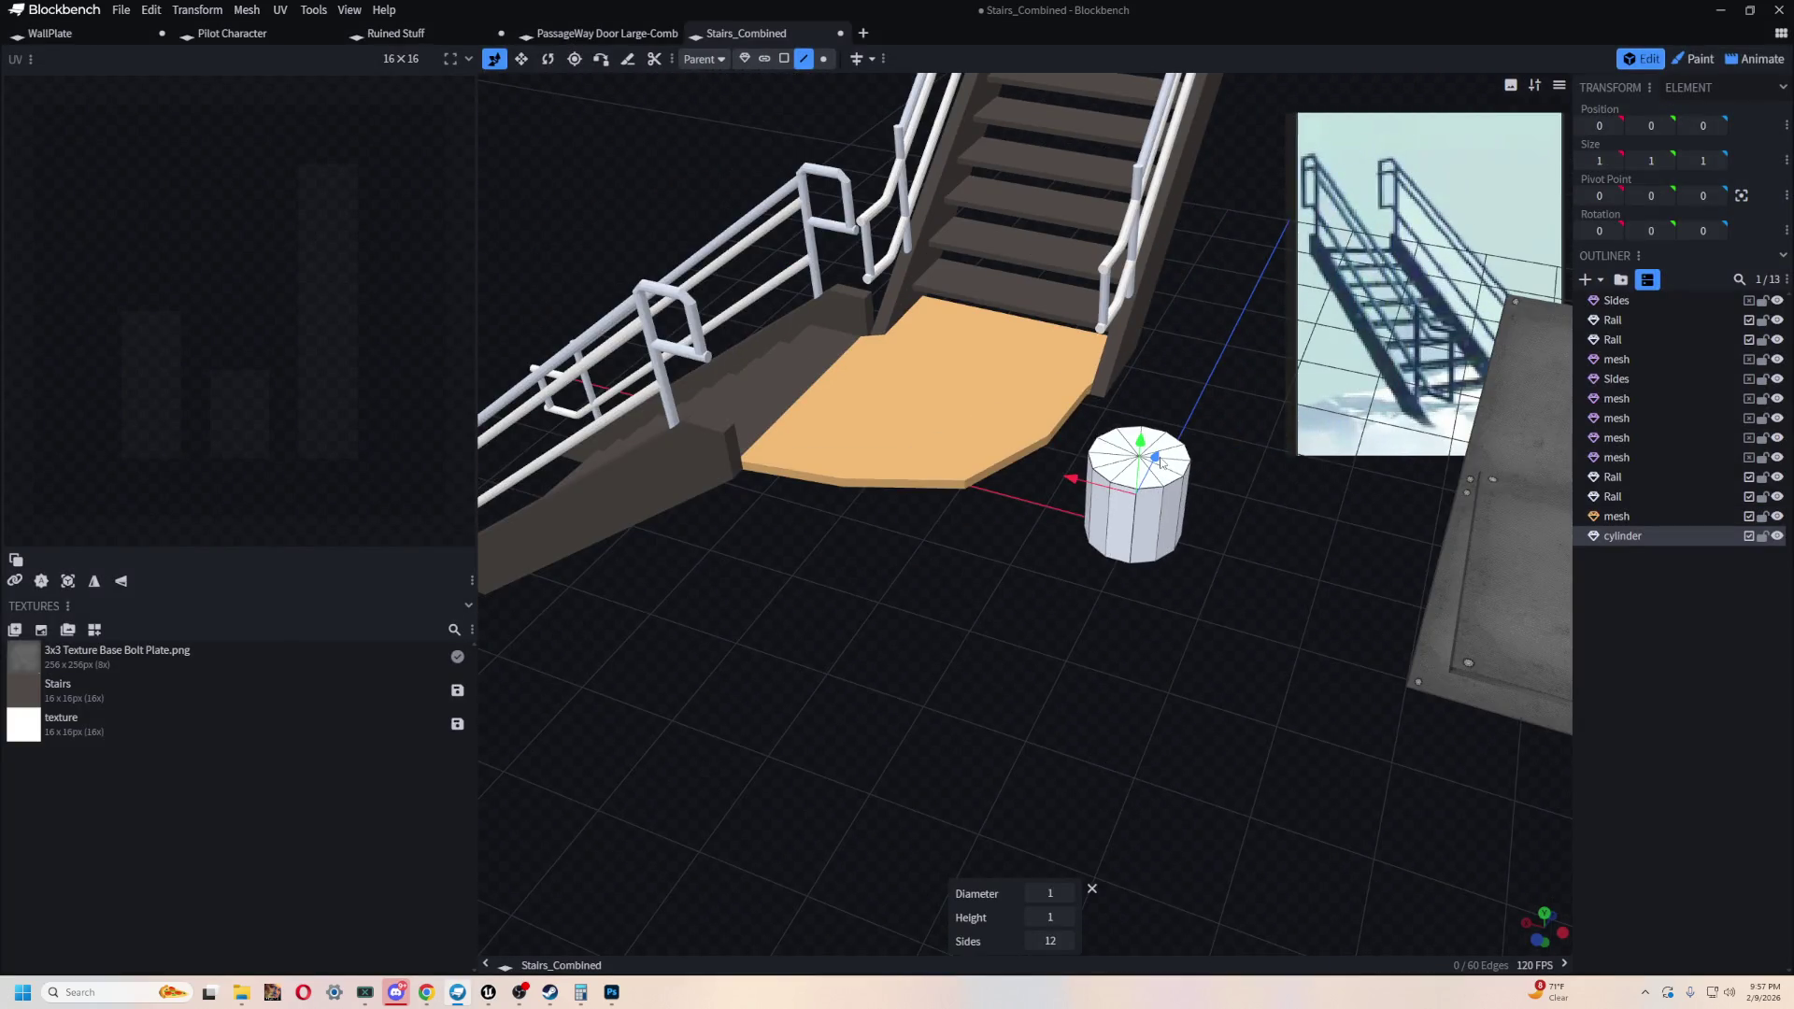
drag(1159, 459, 1047, 668)
- Thin the cylinder to 0.125 along X and raise it to landing height
click(621, 341)
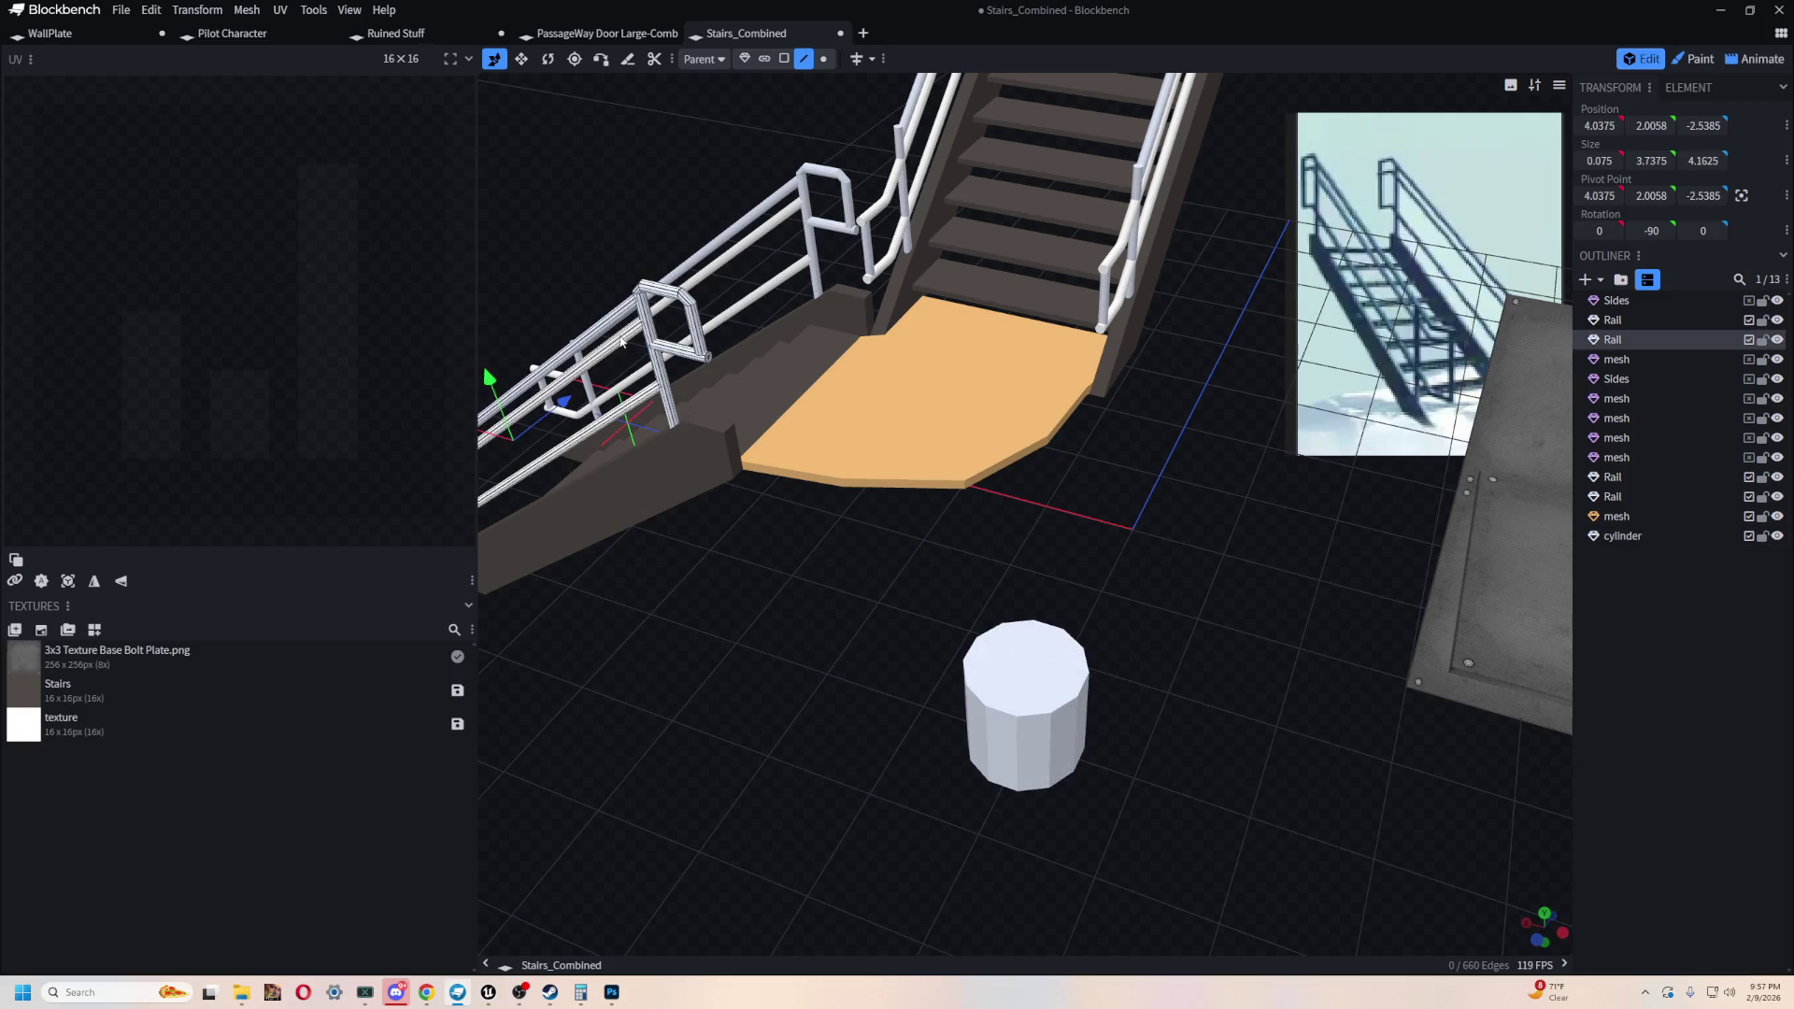
click(1055, 699)
key(v)
drag(1091, 729, 970, 707)
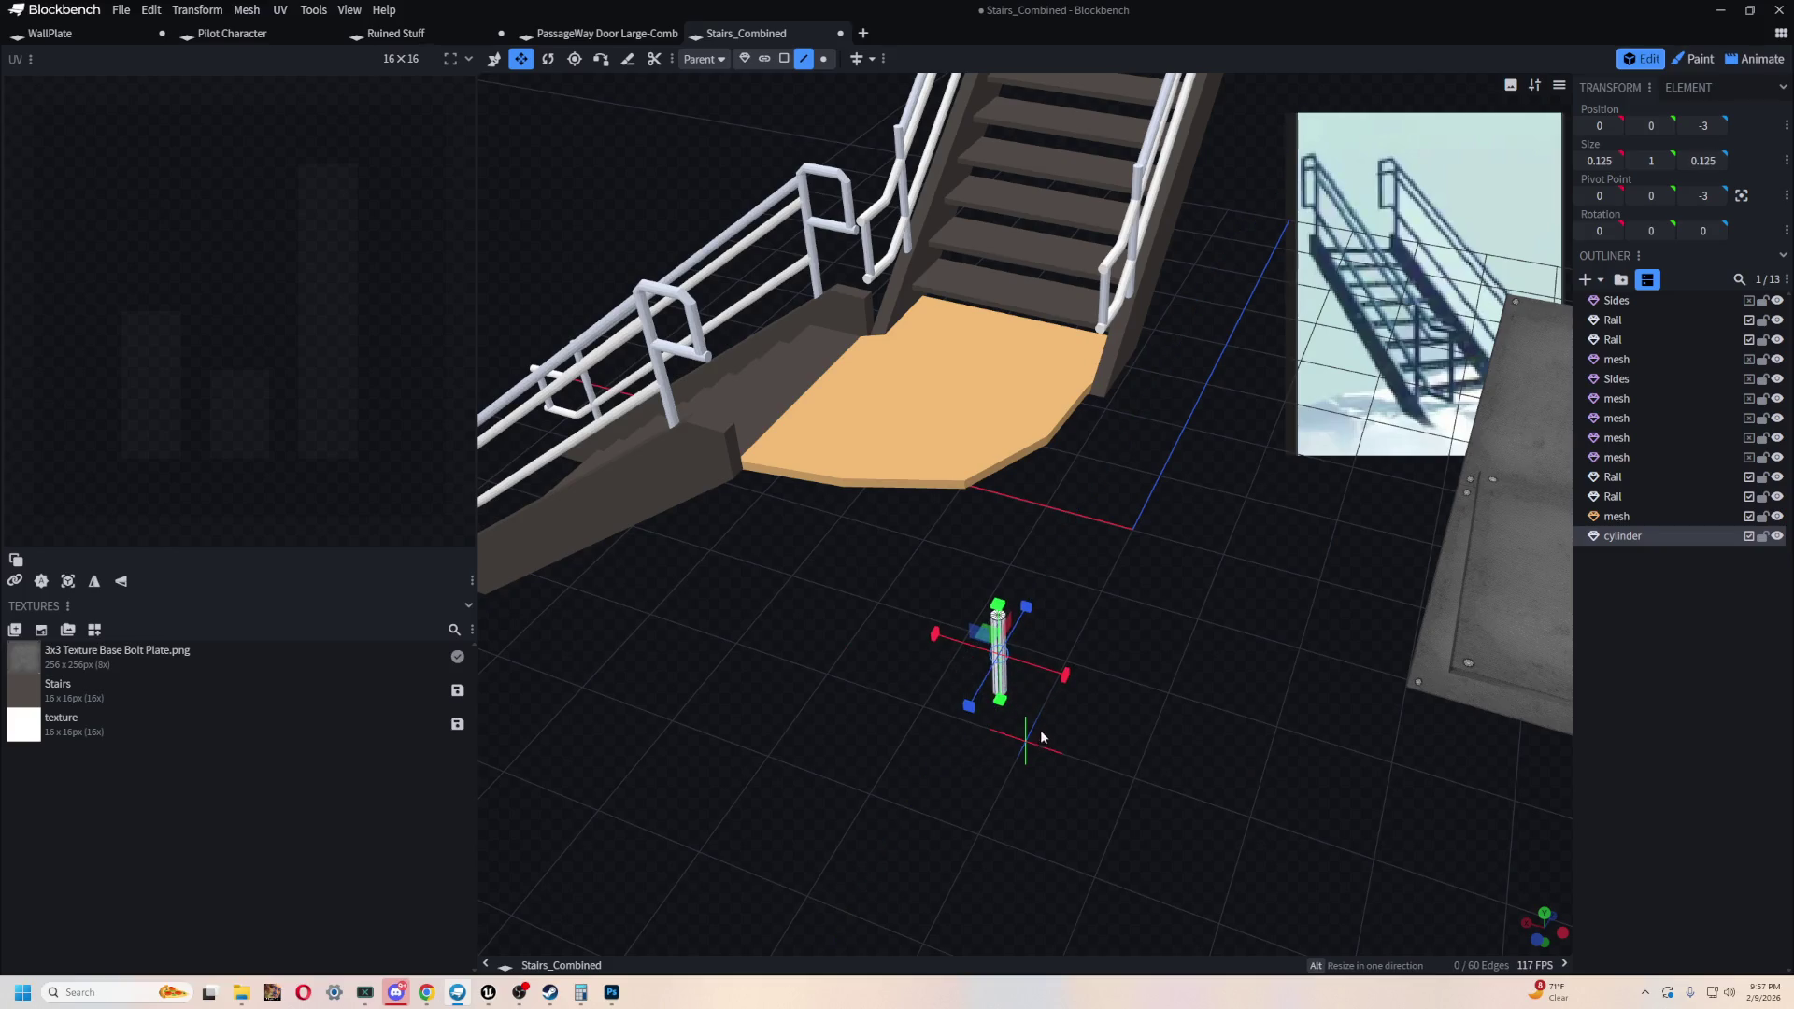
key(v)
drag(1000, 644, 1051, 353)
- Compare the post's thickness against the stair rail, then reselect the post
scroll(1223, 433, up, 10)
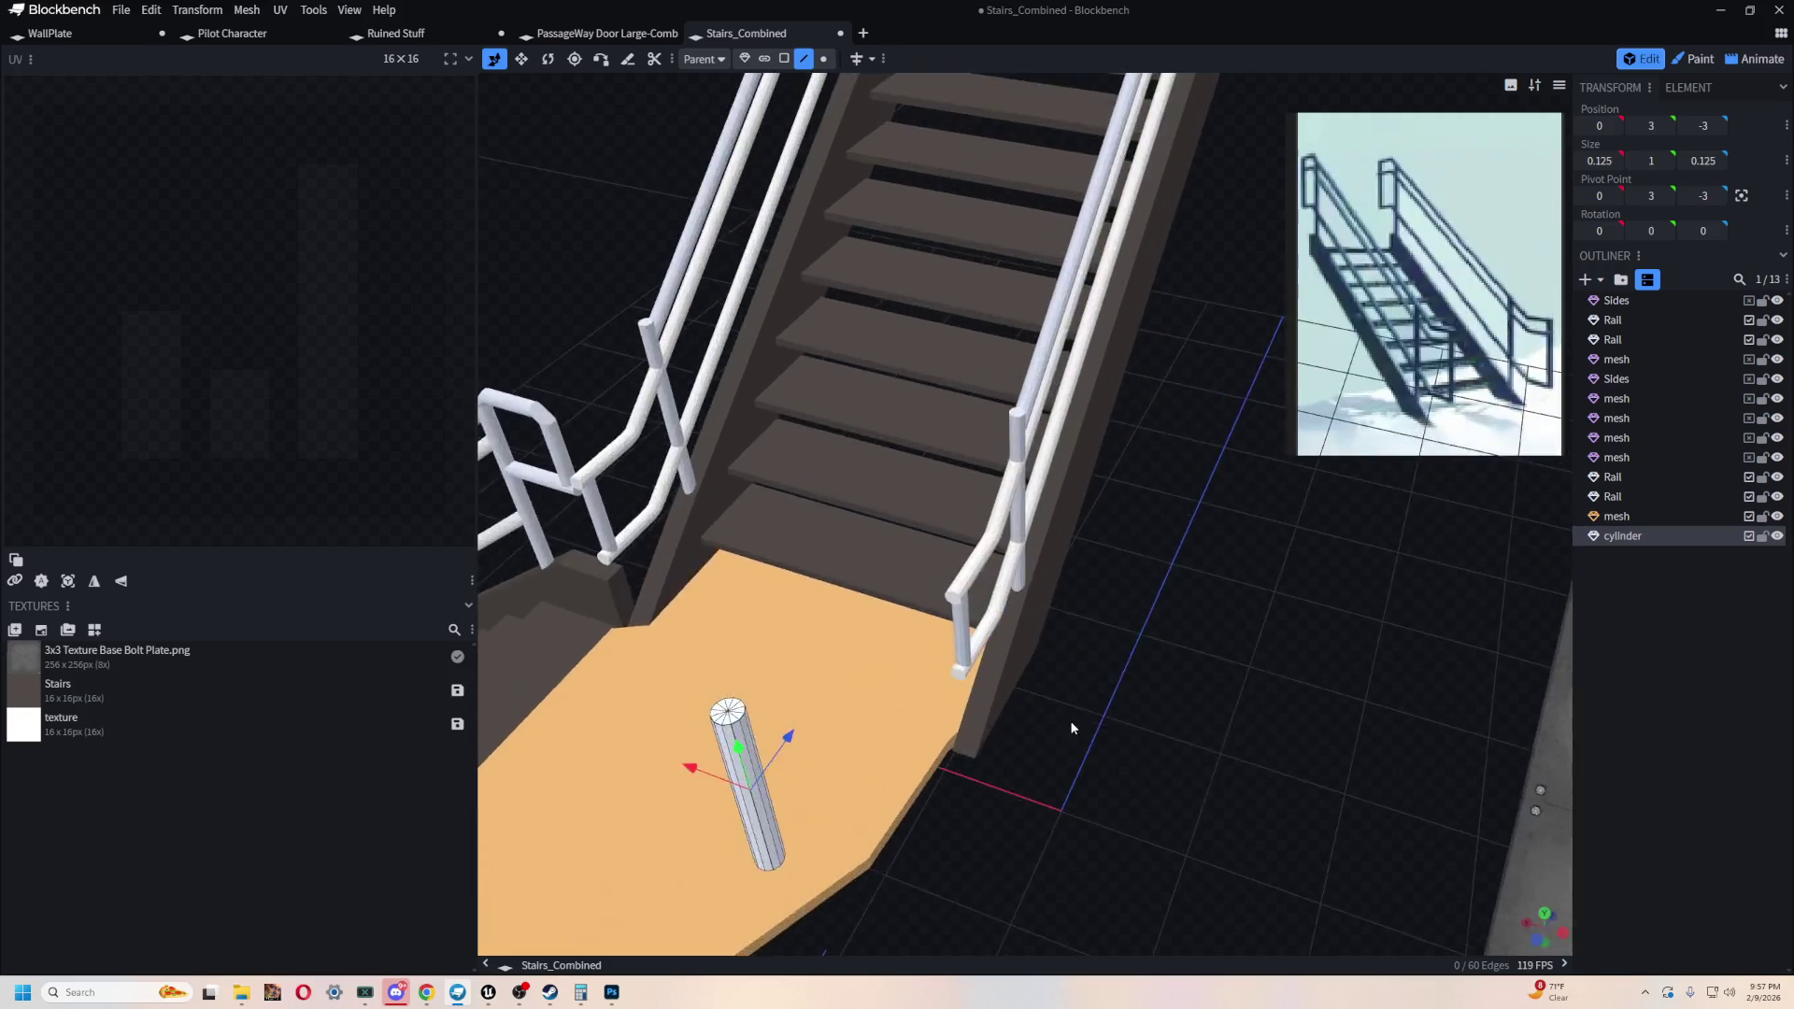
click(1130, 279)
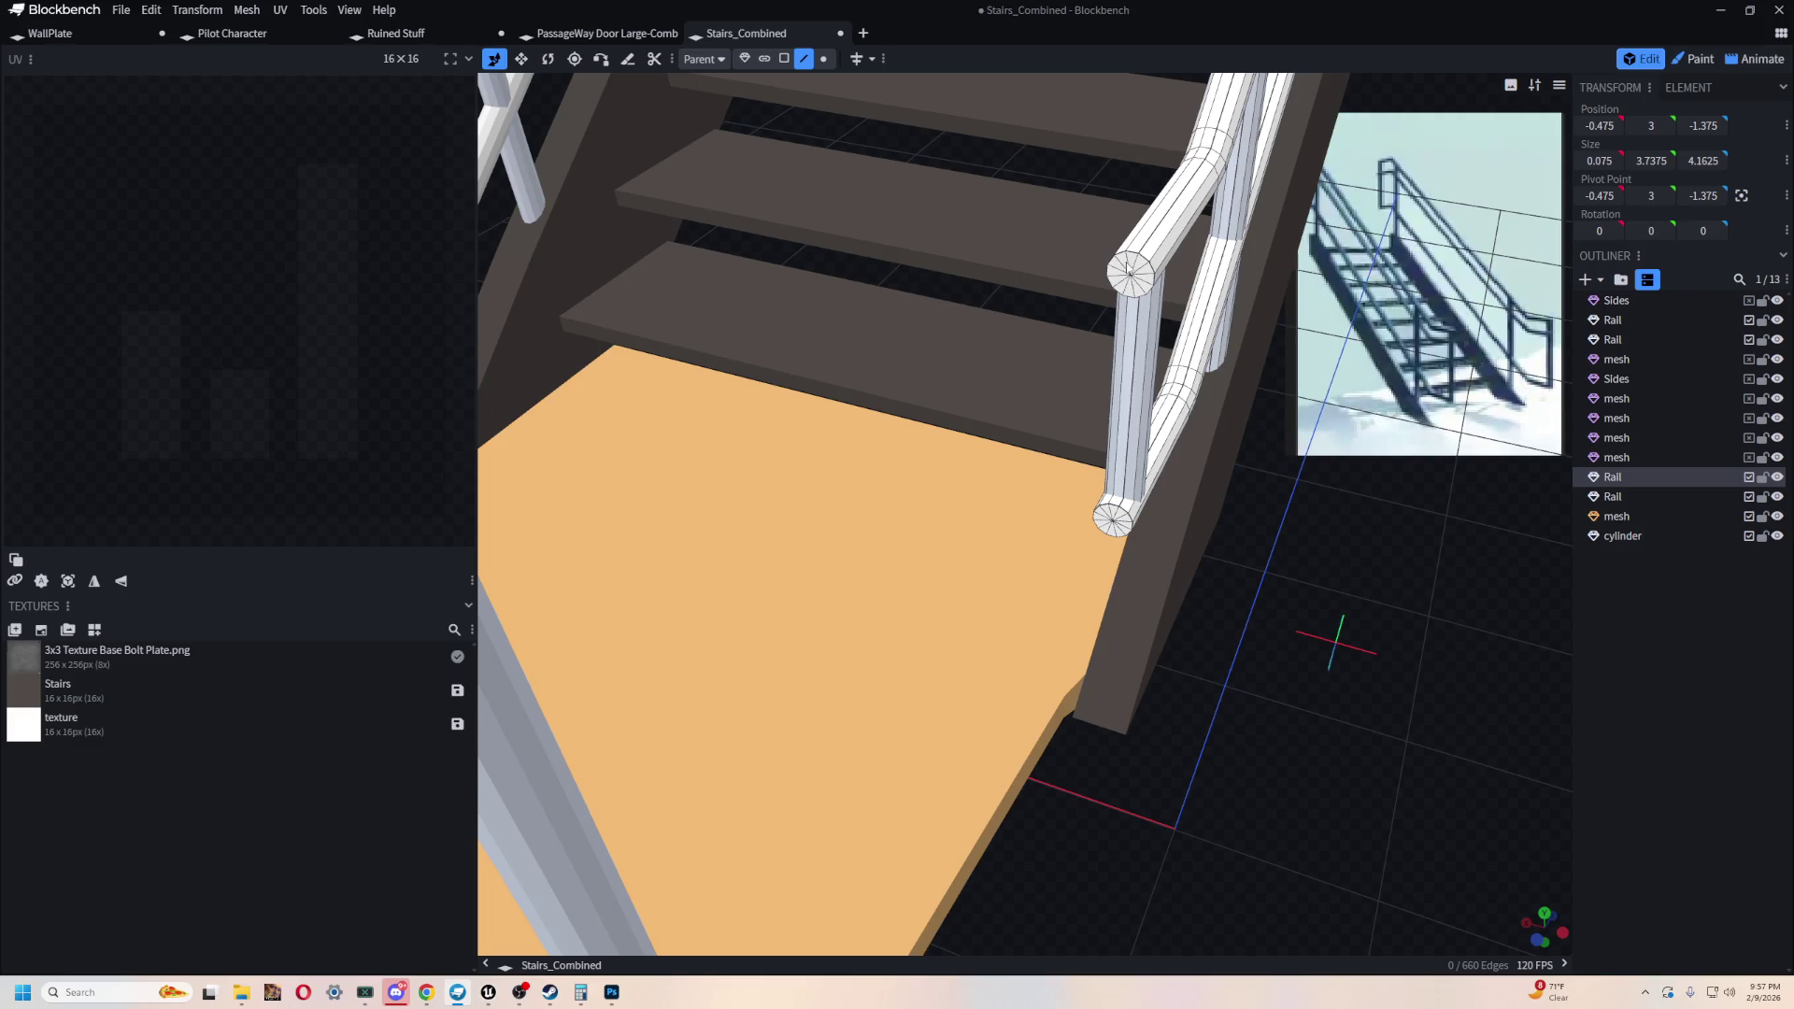
scroll(1332, 541, down, 5)
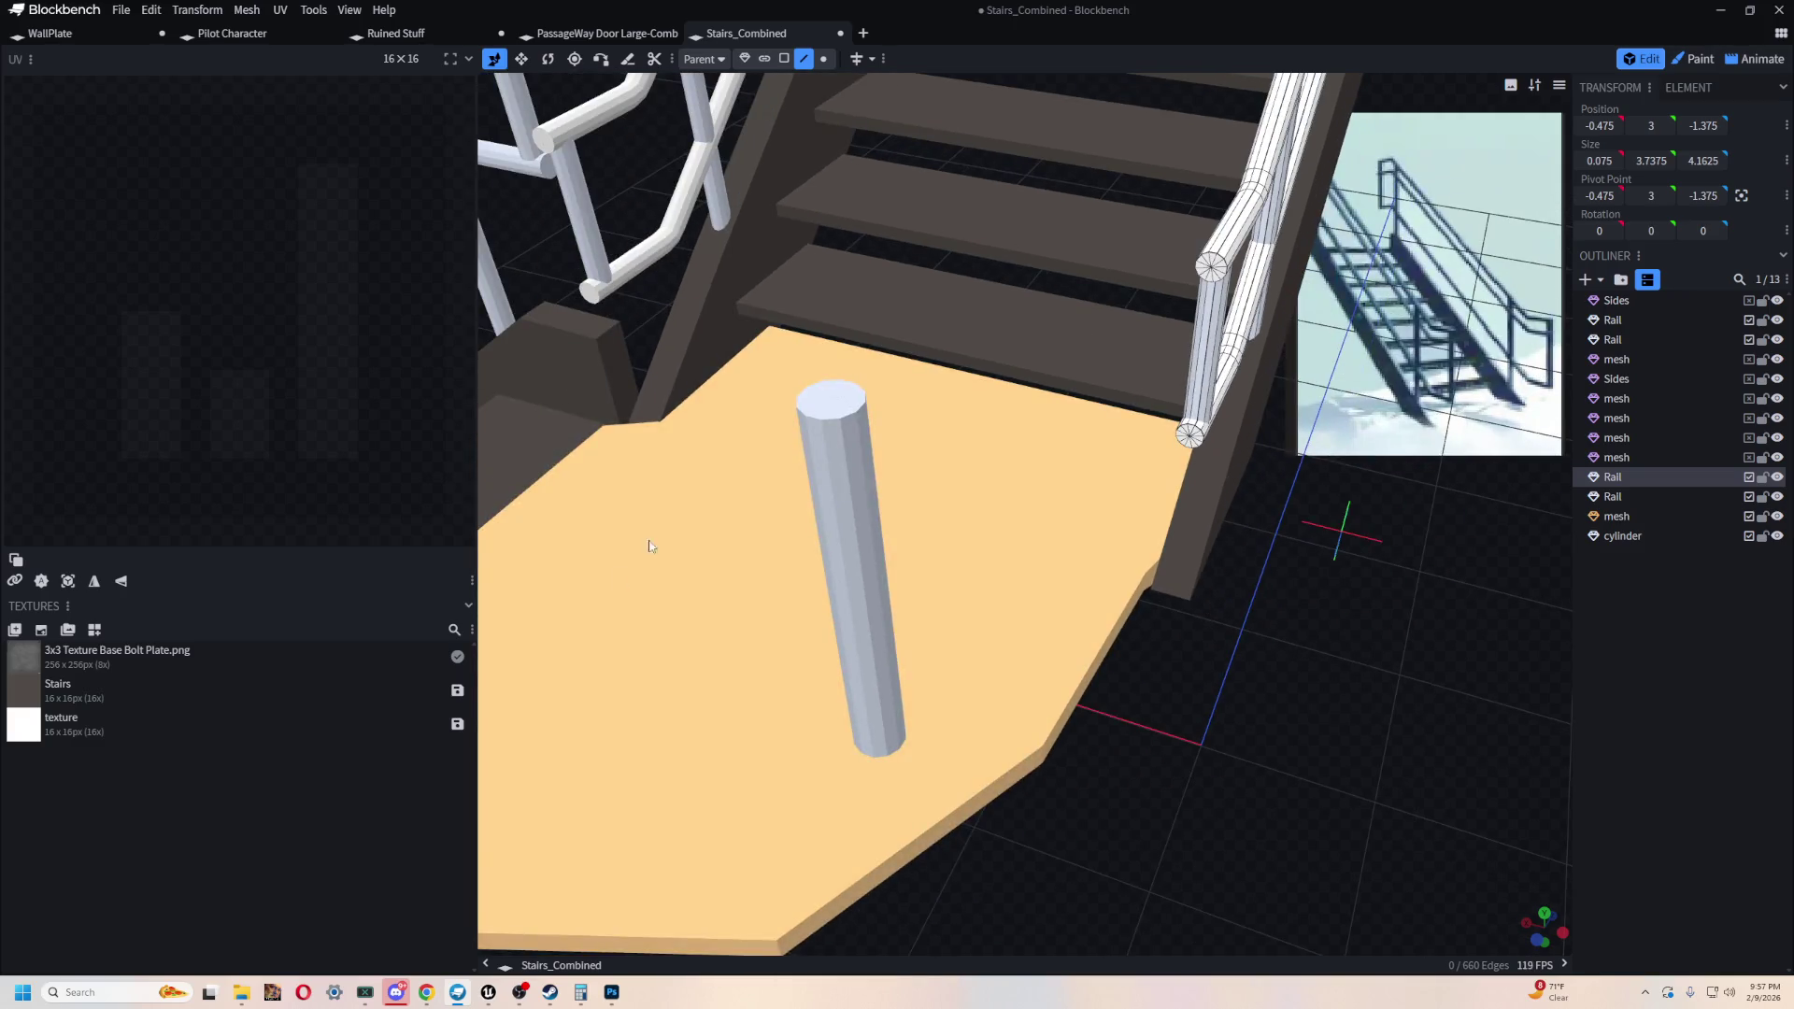
click(846, 496)
scroll(1290, 607, up, 5)
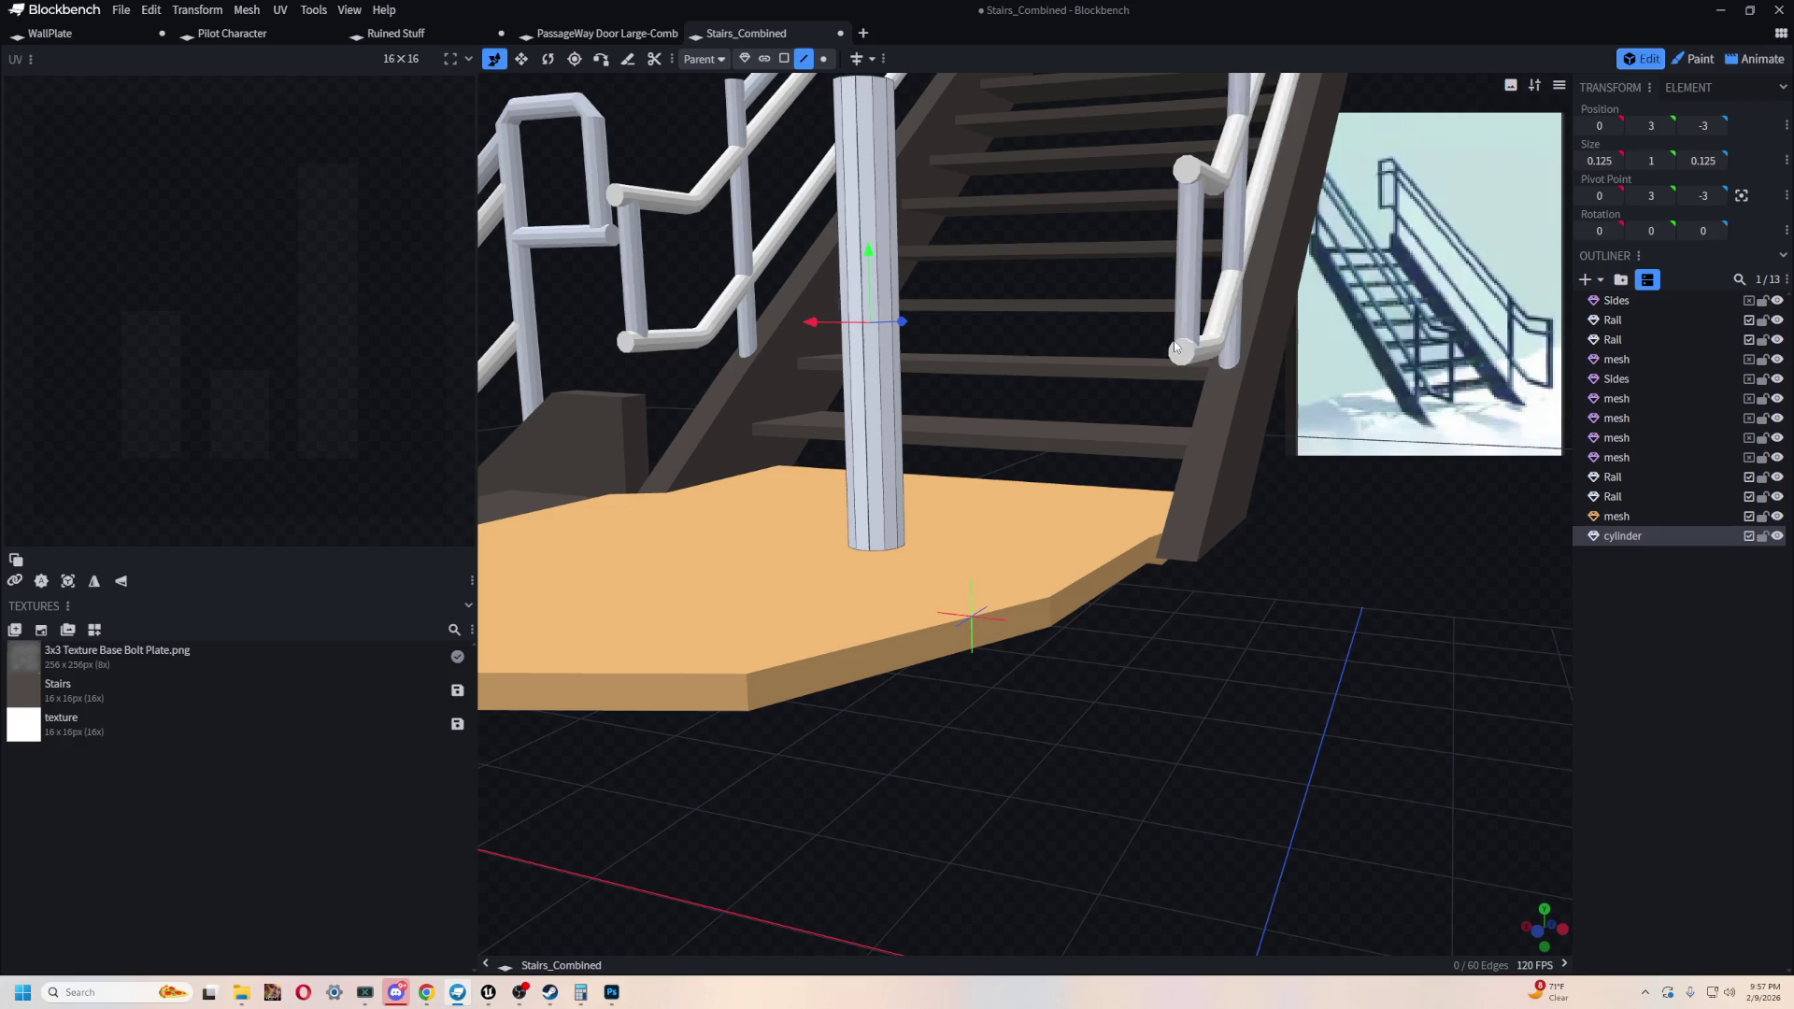
click(1215, 233)
mouse_move(1286, 627)
mouse_down()
mouse_move(1271, 678)
mouse_move(1344, 659)
mouse_move(1248, 565)
mouse_up()
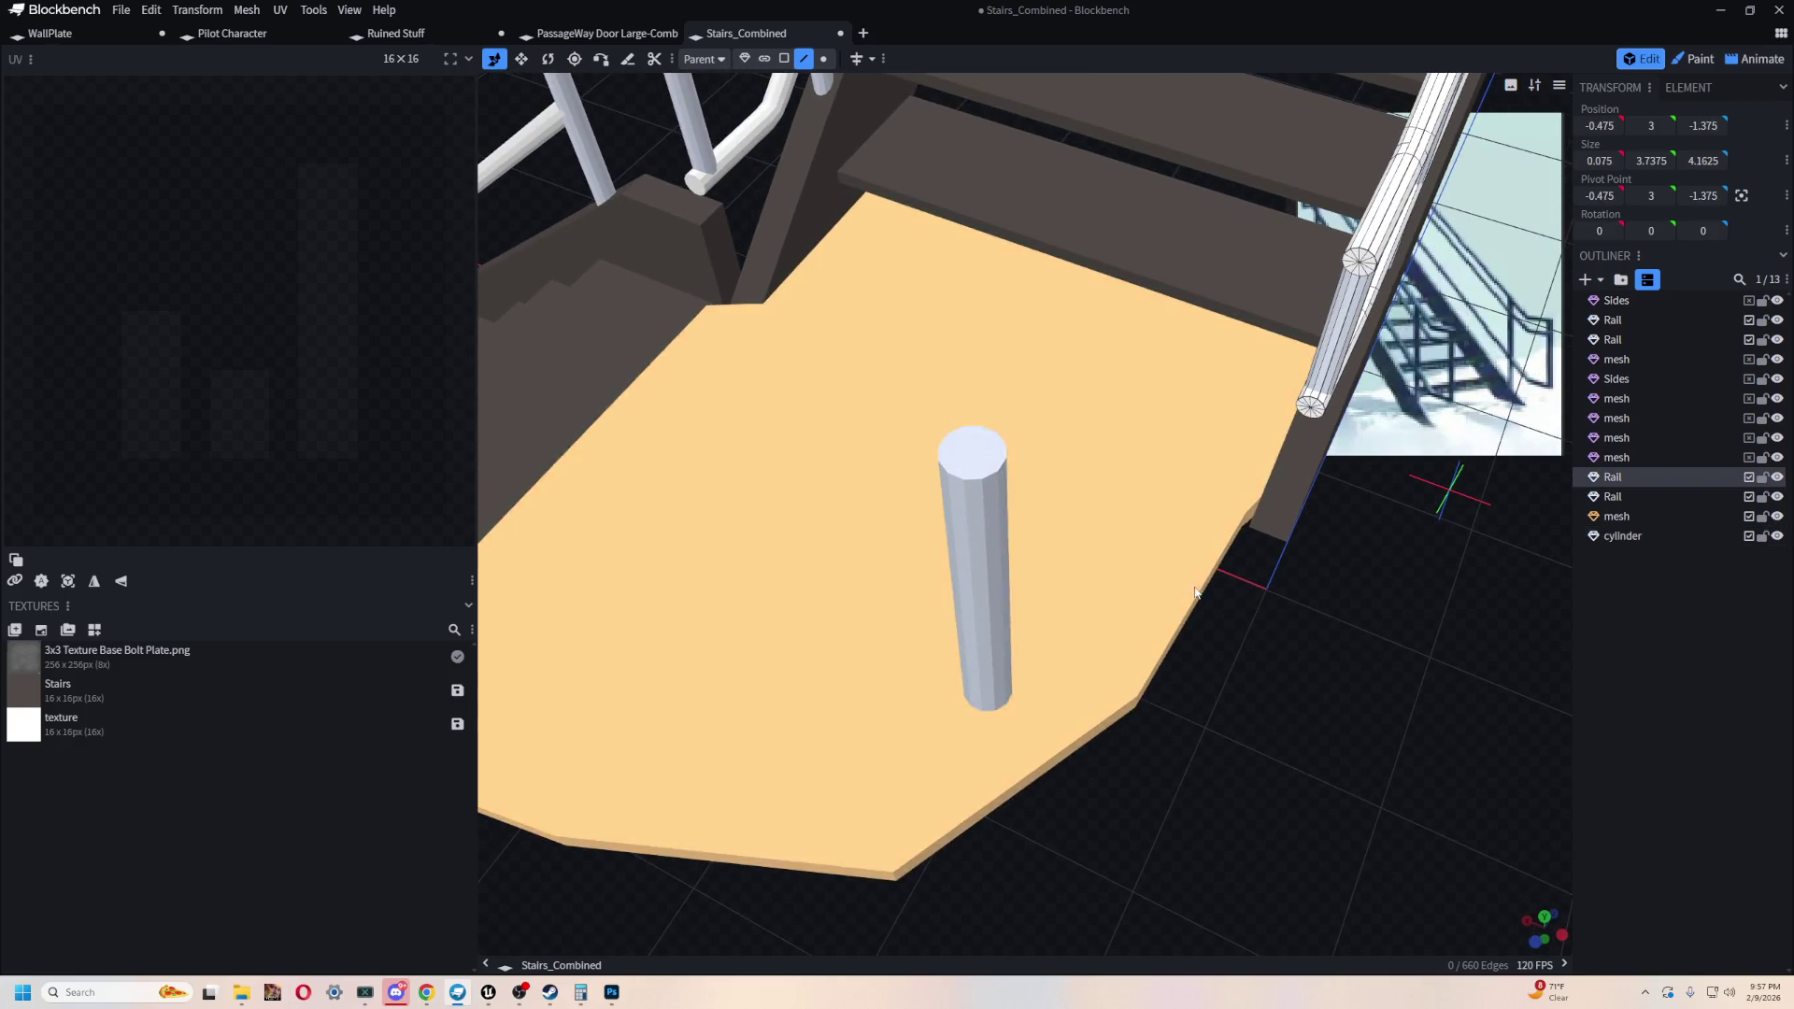
mouse_move(1290, 673)
mouse_down()
mouse_move(1321, 725)
mouse_move(1168, 636)
mouse_up()
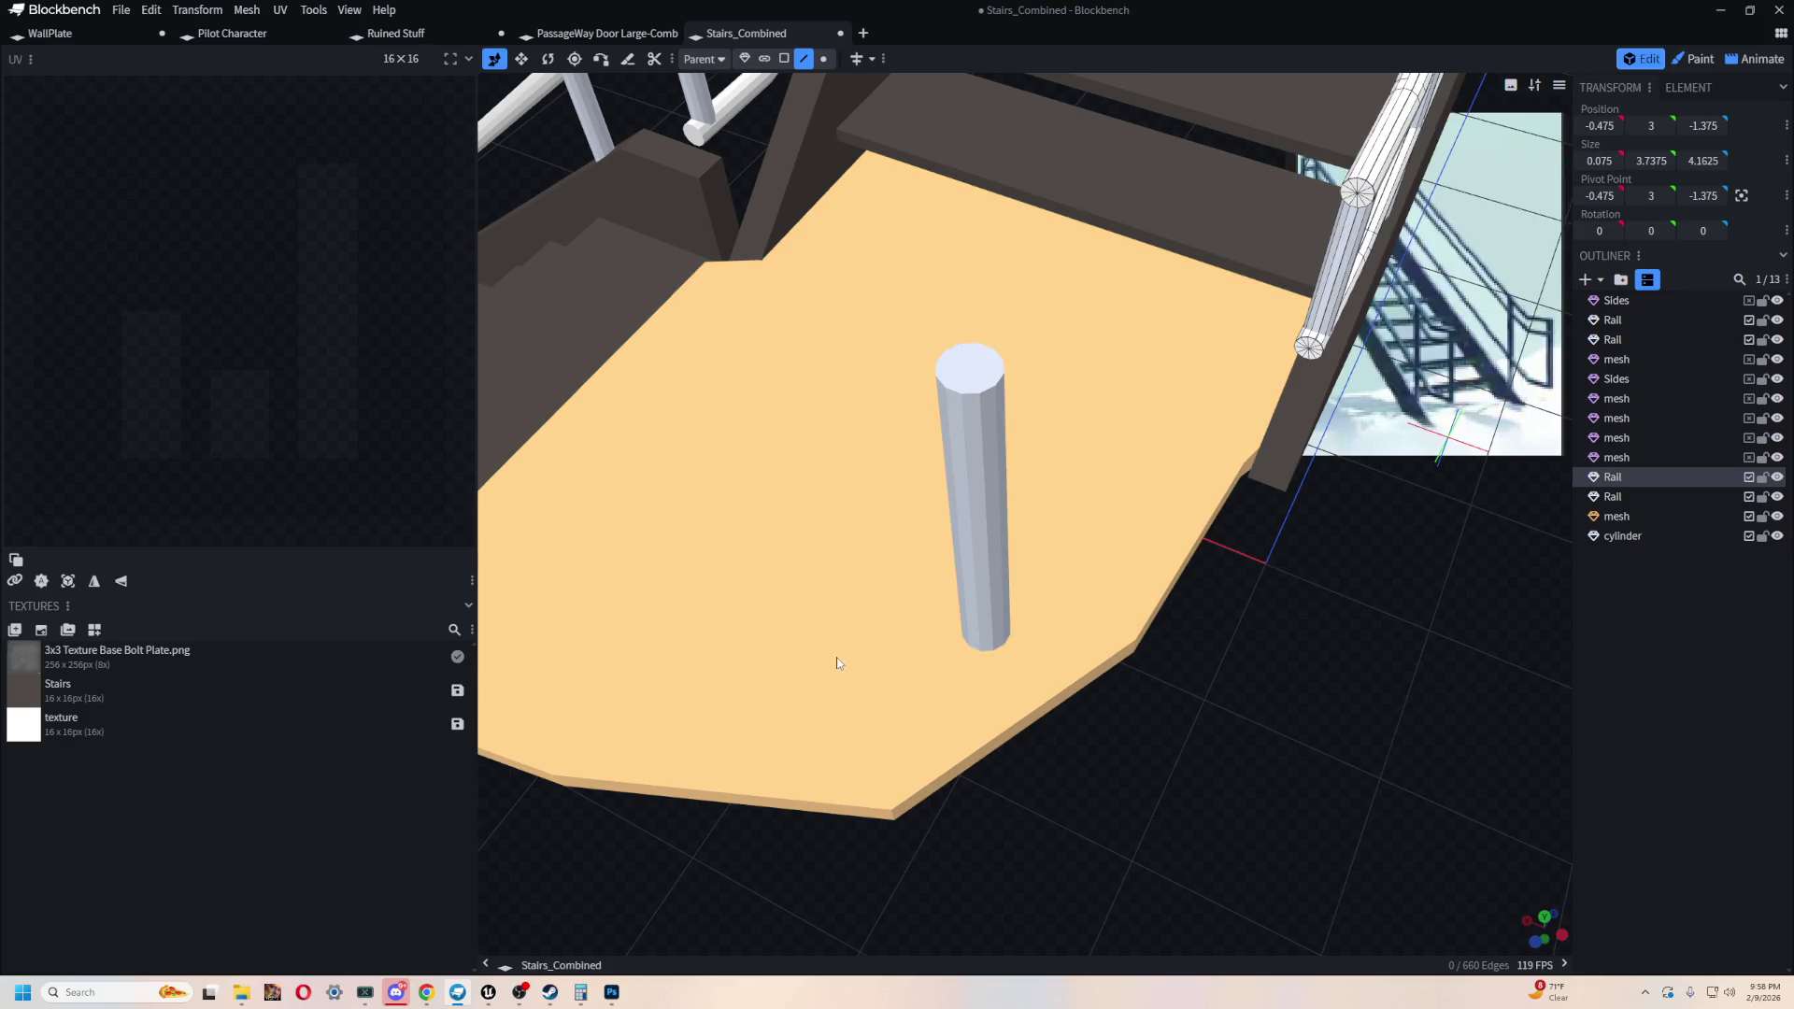
click(995, 484)
mouse_move(995, 484)
mouse_down()
mouse_move(1207, 736)
mouse_move(1152, 691)
mouse_move(1115, 721)
mouse_move(1299, 646)
mouse_move(1180, 608)
mouse_move(1124, 553)
mouse_up()
scroll(1168, 594, up, 3)
- Slim the post to 0.075 wide and position it near the landing's left edge
key(s)
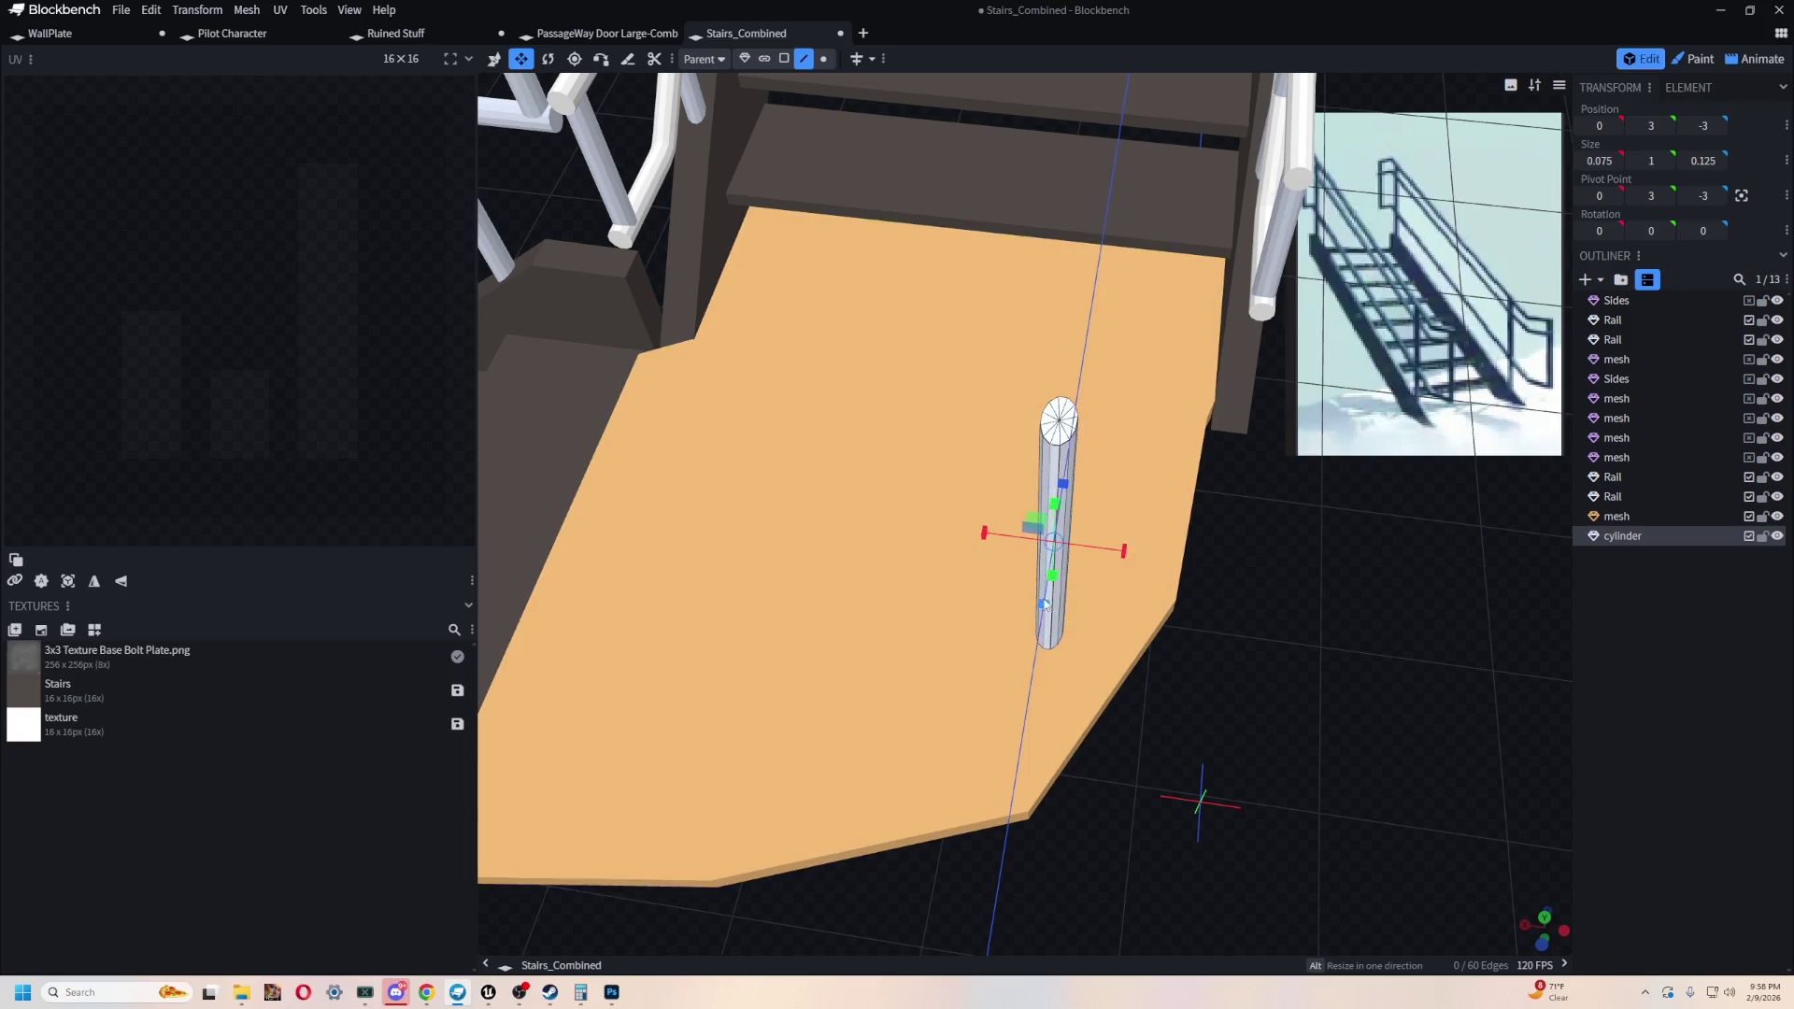
drag(1045, 595, 1047, 594)
scroll(1302, 596, down, 3)
mouse_move(1302, 596)
mouse_down()
mouse_move(1263, 535)
mouse_move(1241, 664)
mouse_move(1279, 659)
mouse_move(1284, 549)
mouse_up()
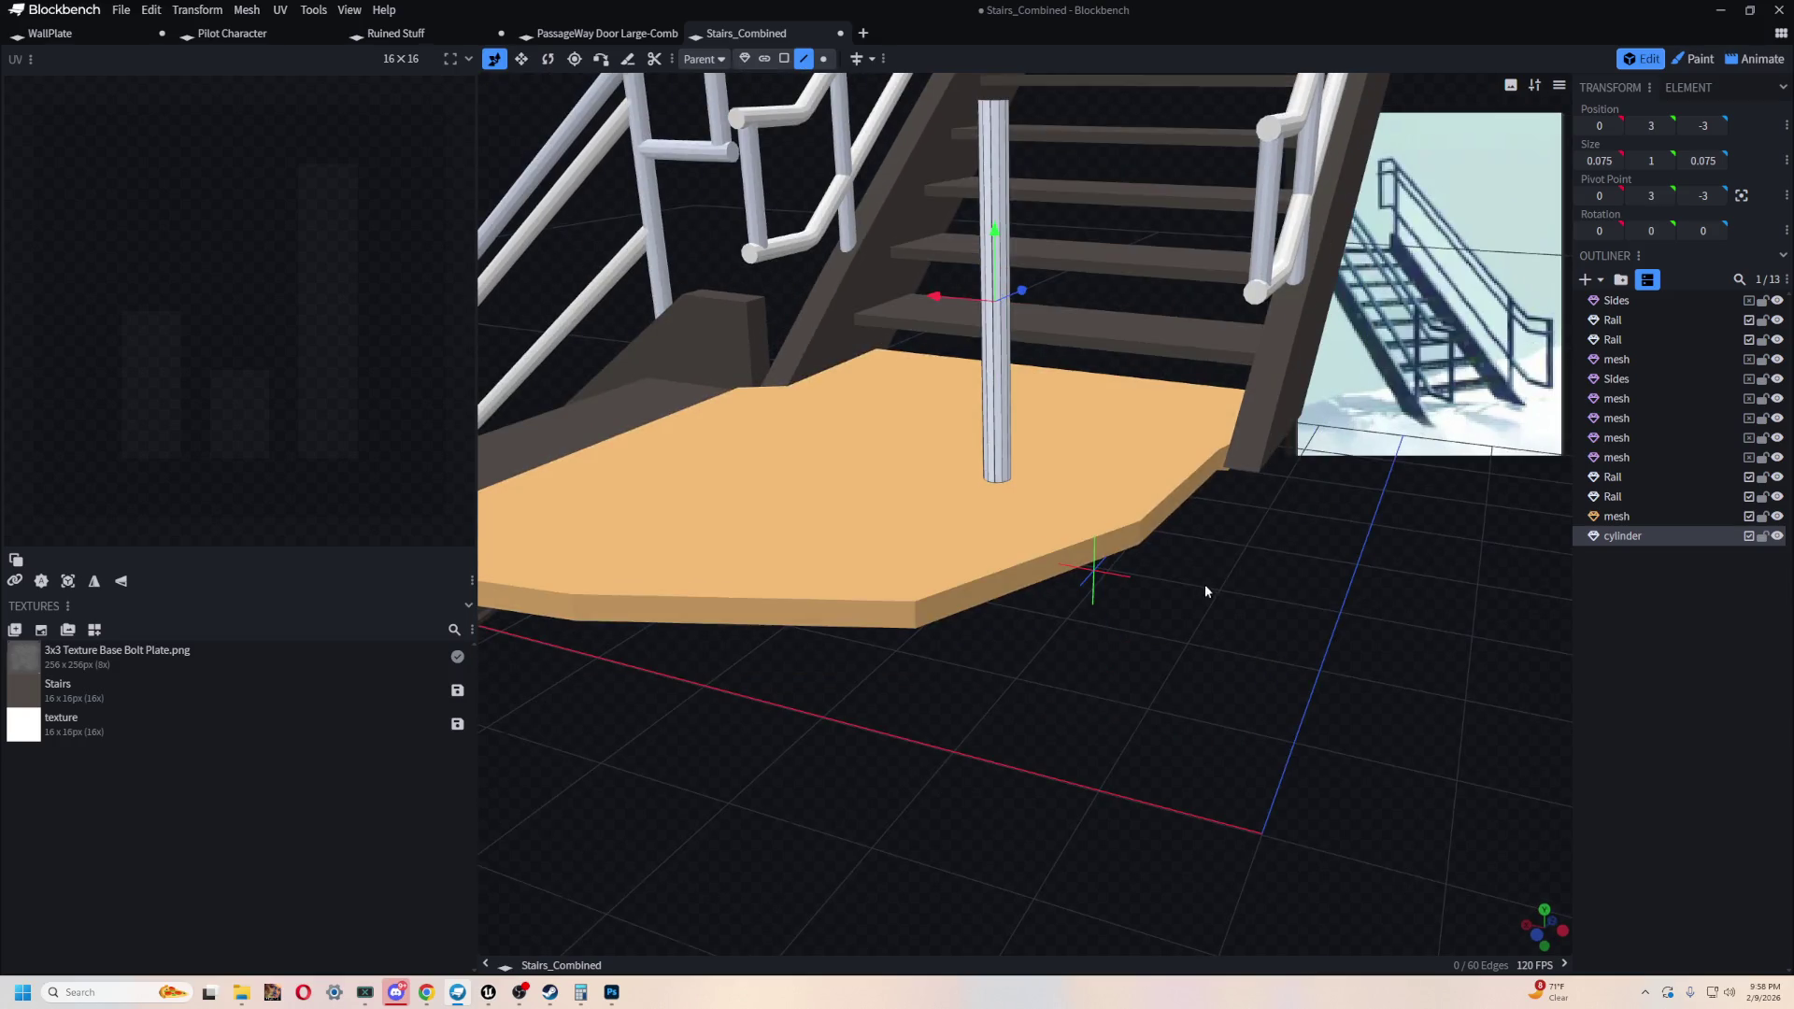
scroll(1203, 585, down, 3)
mouse_move(1190, 630)
mouse_down()
mouse_move(1202, 603)
mouse_move(1142, 432)
mouse_move(1121, 460)
mouse_move(854, 422)
mouse_up()
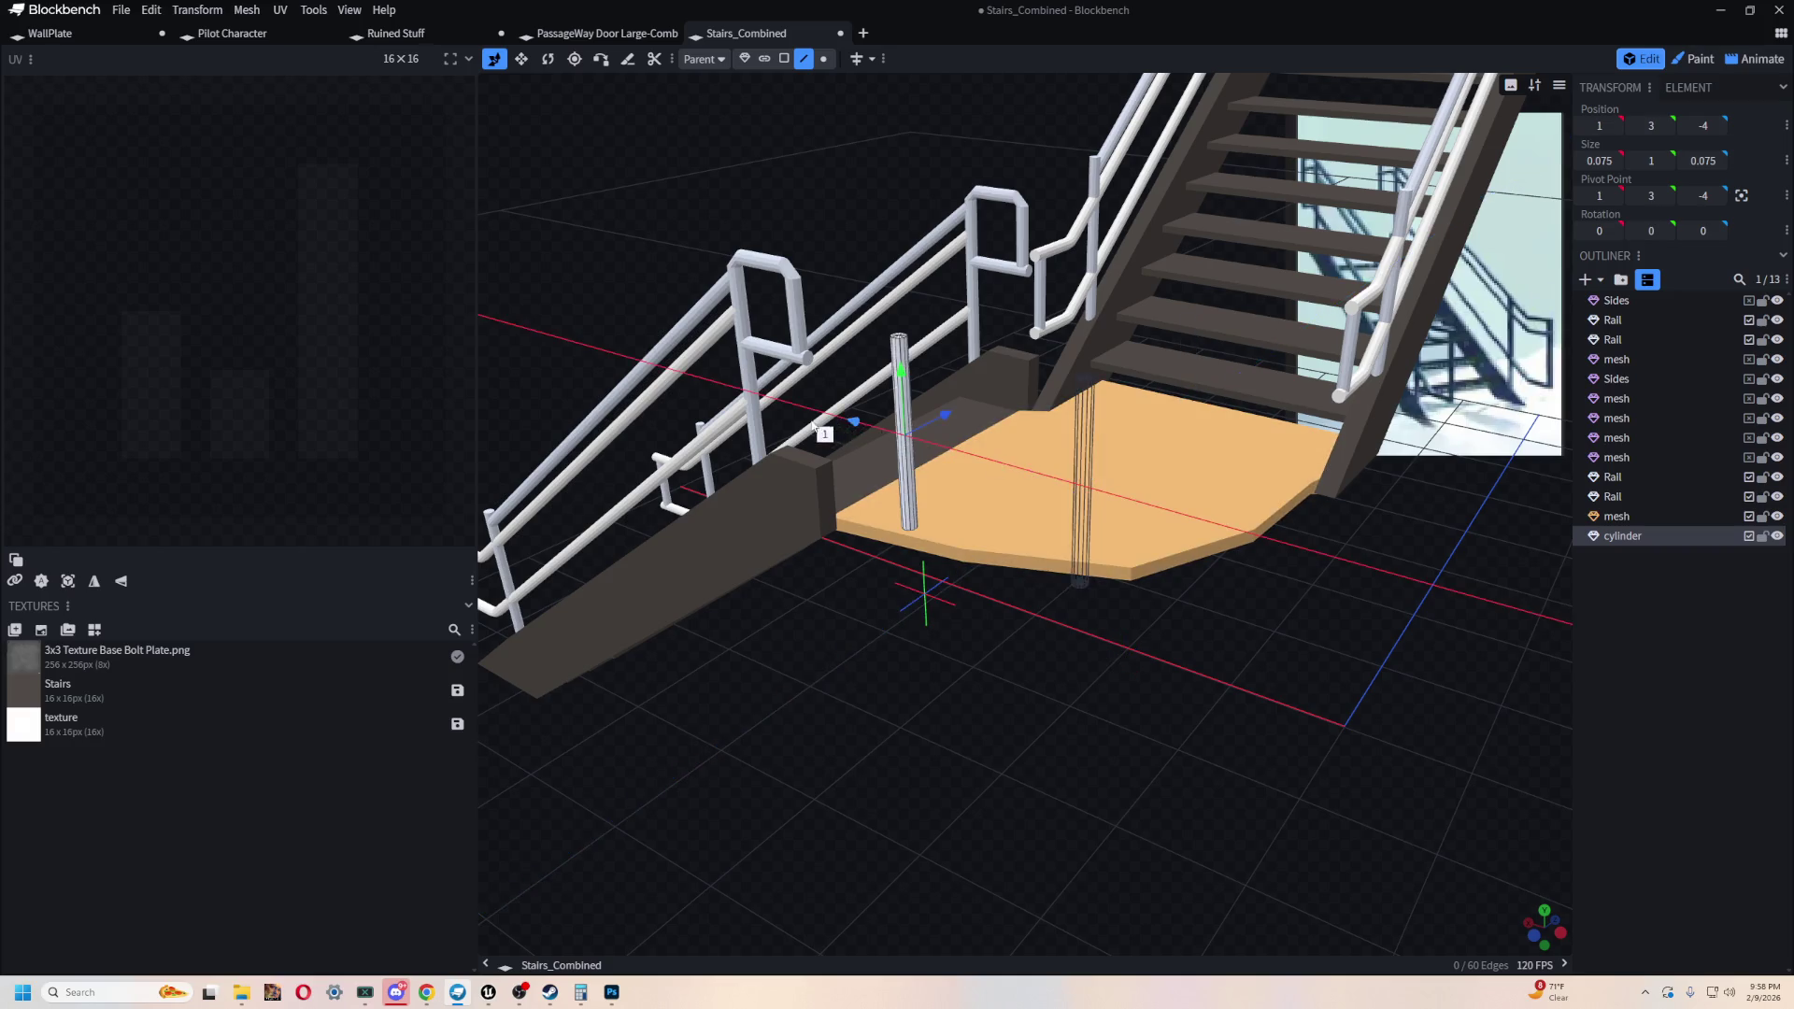
key(r)
drag(940, 559, 1025, 628)
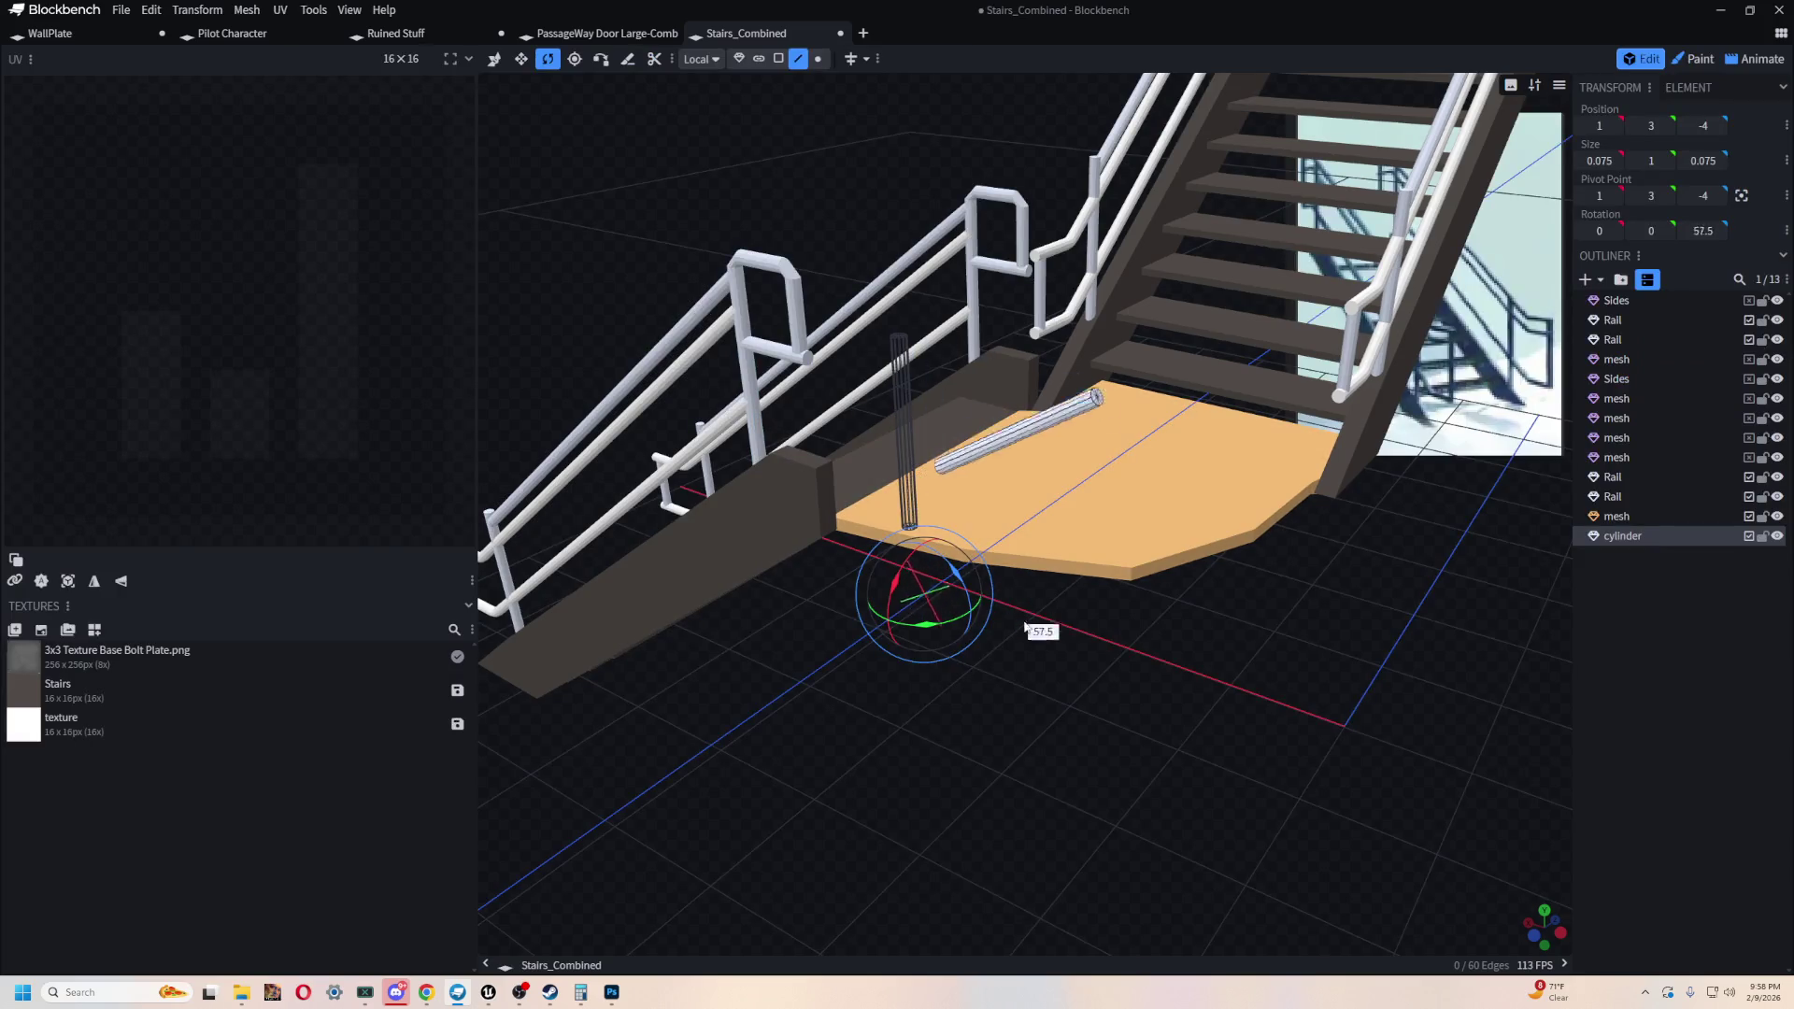
drag(1126, 741, 1126, 741)
key(v)
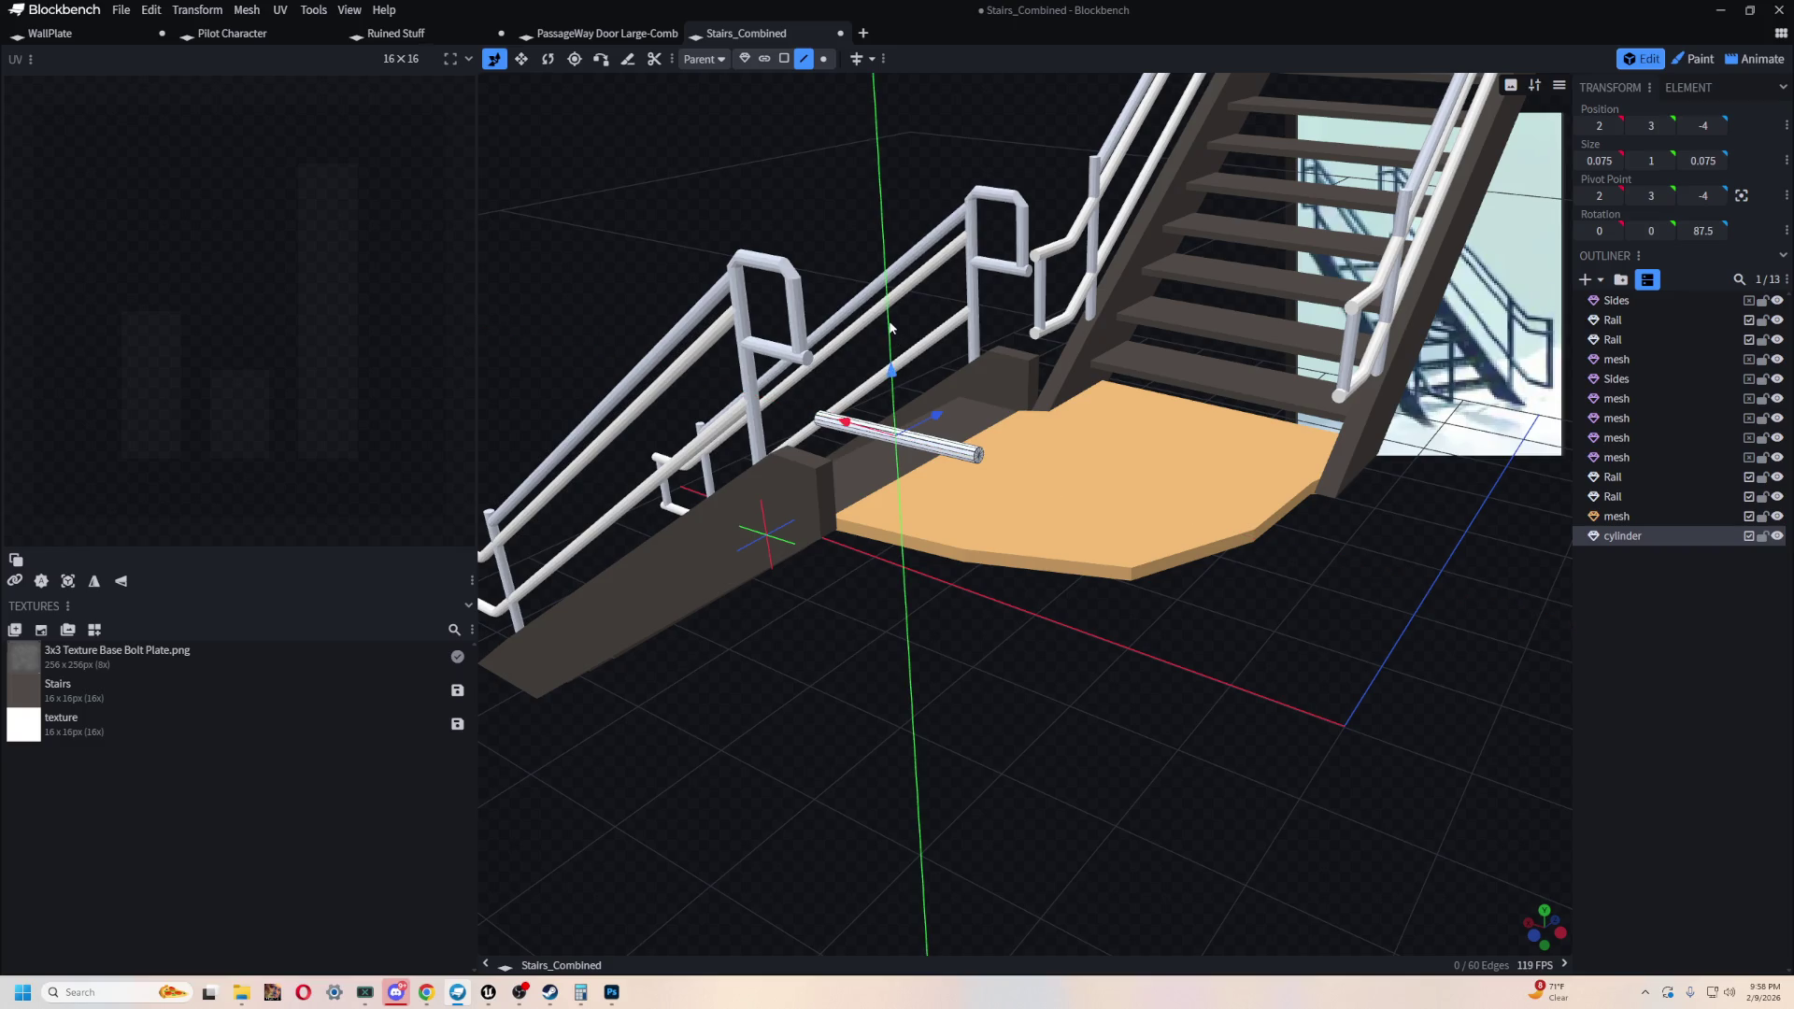
mouse_move(901, 314)
mouse_down()
mouse_move(797, 659)
mouse_move(1193, 858)
mouse_up()
scroll(1228, 713, up, 5)
mouse_move(1229, 713)
mouse_down()
mouse_move(952, 698)
mouse_move(831, 601)
mouse_move(770, 135)
mouse_move(710, 148)
mouse_move(925, 188)
mouse_move(1045, 240)
mouse_move(1085, 208)
mouse_move(1163, 215)
mouse_move(981, 241)
mouse_move(989, 225)
mouse_move(1022, 277)
mouse_move(972, 280)
mouse_up()
click(832, 602)
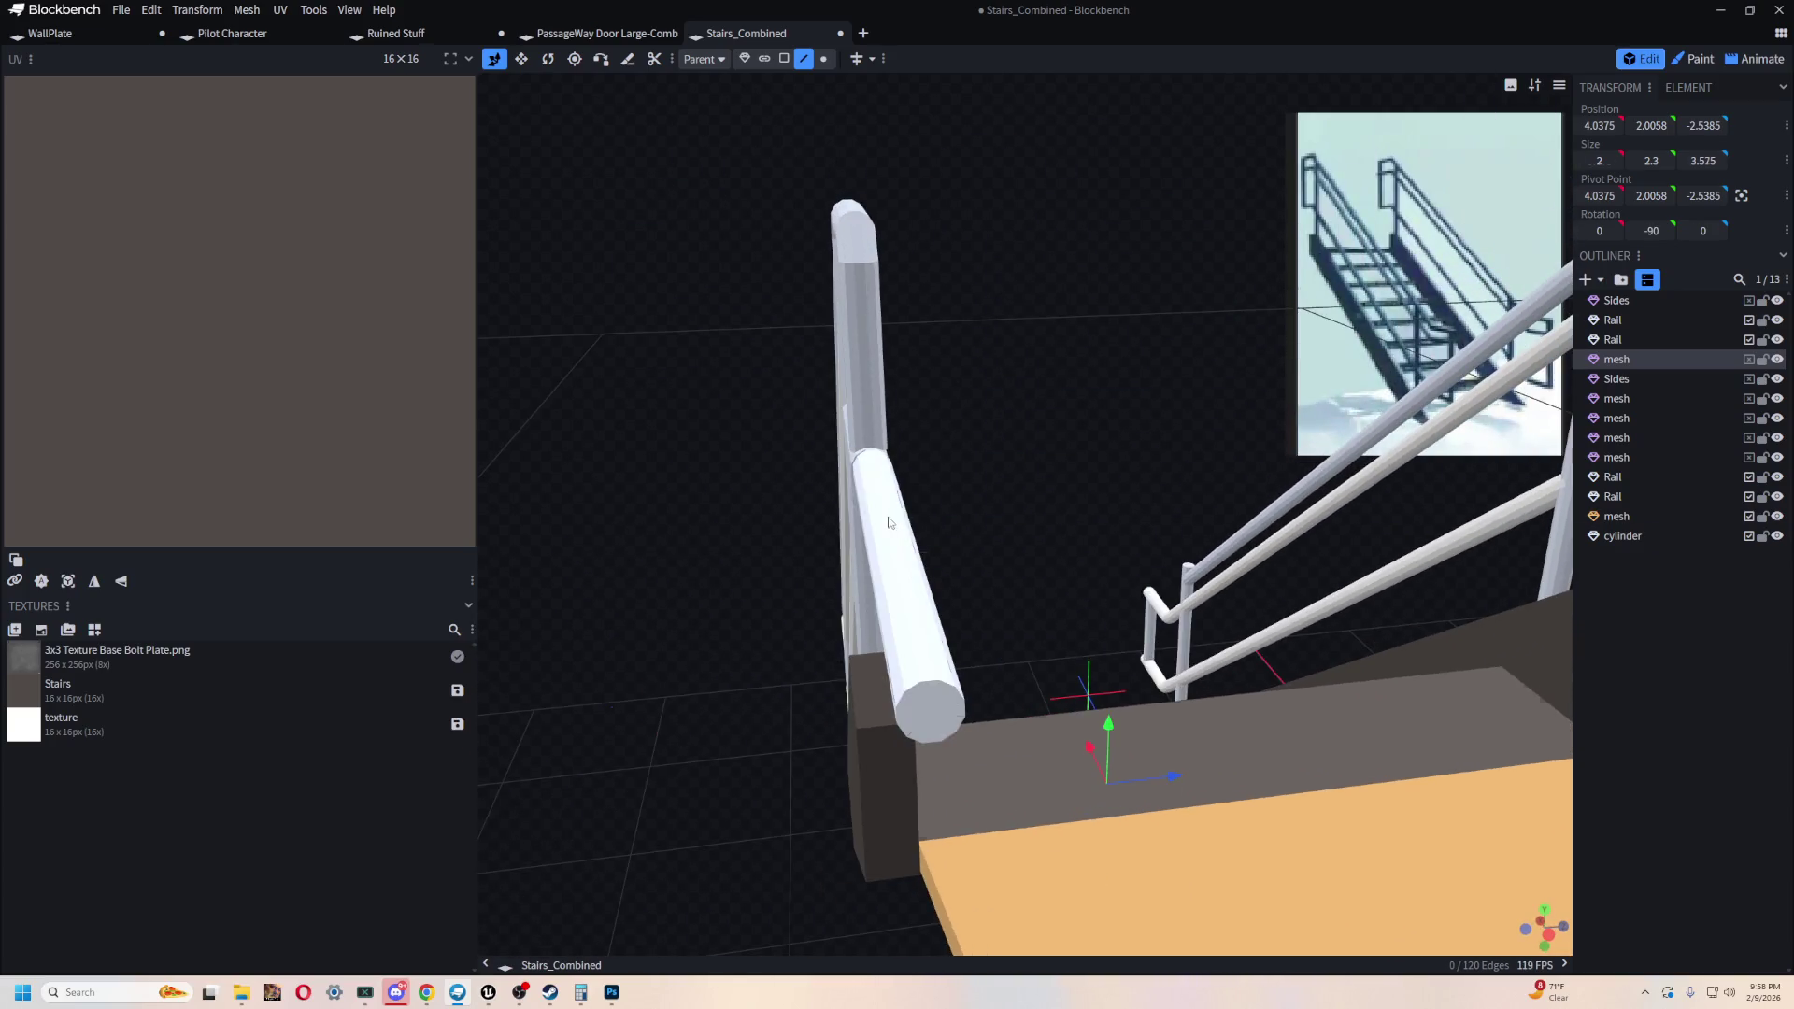
click(897, 509)
drag(889, 526, 1029, 375)
key(ctrl+z)
key(ctrl+z)
key(ctrl+z)
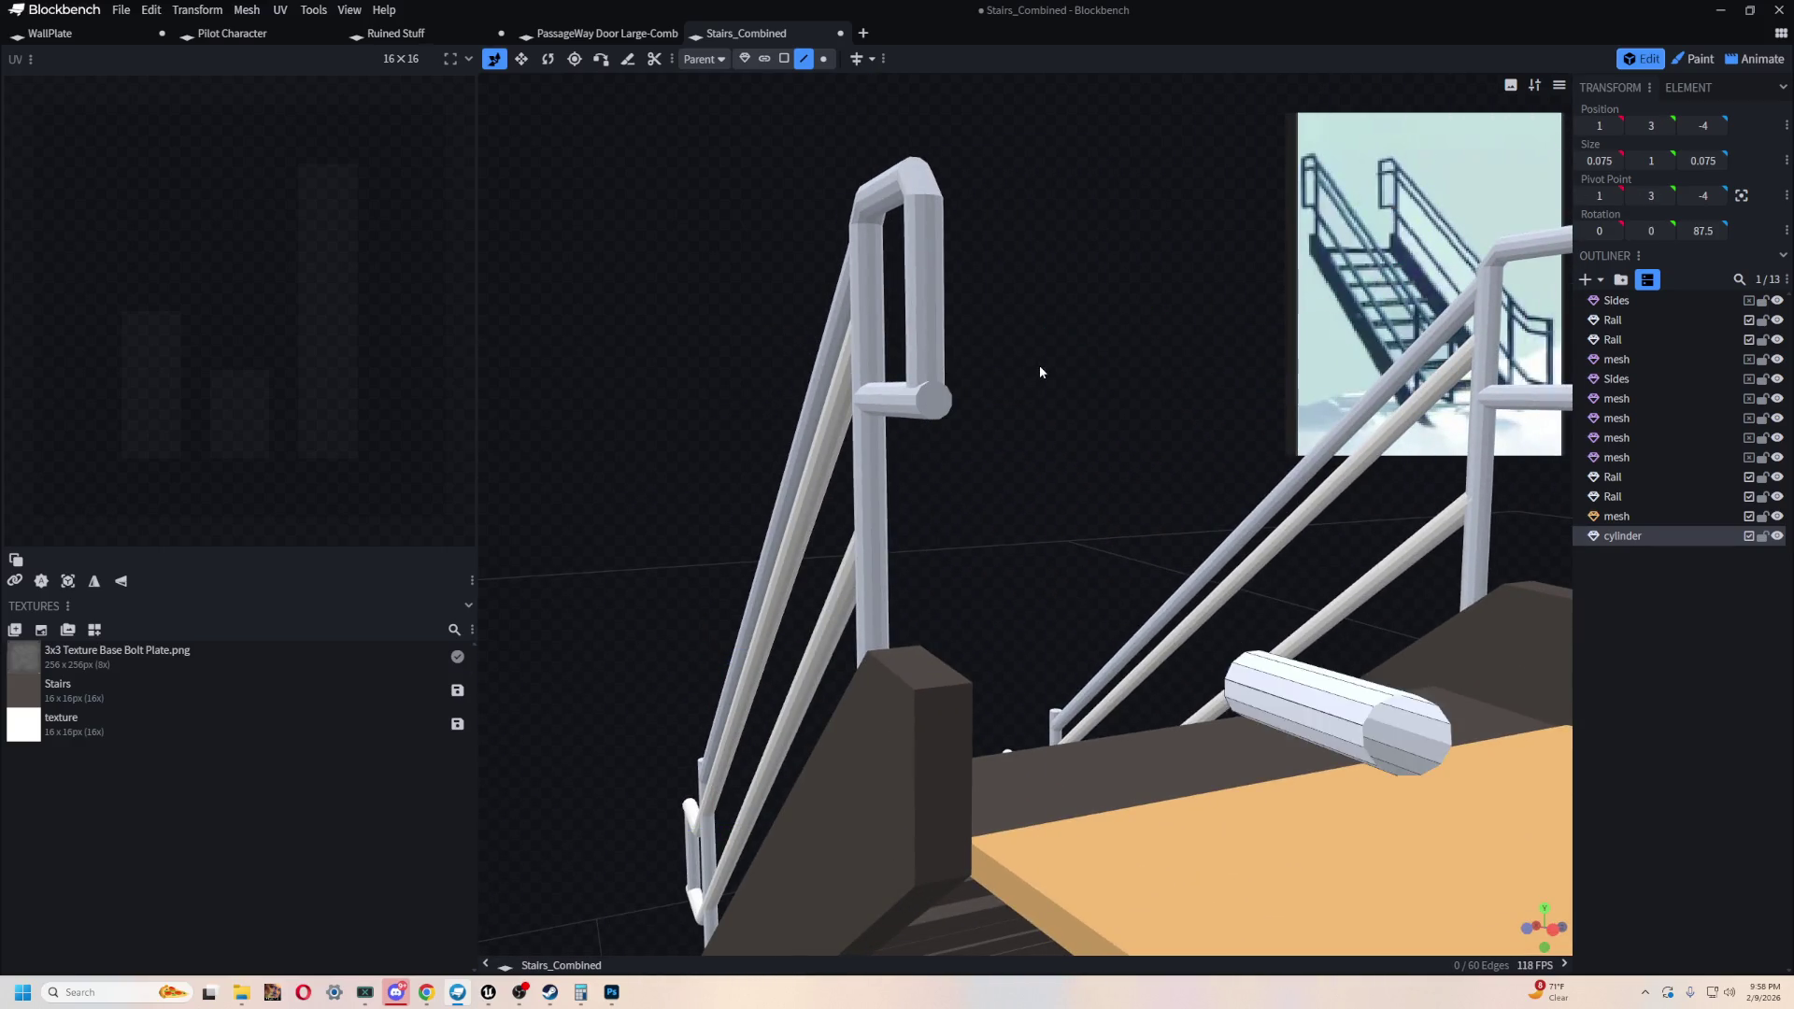
scroll(1026, 369, down, 5)
drag(1115, 796, 981, 738)
click(774, 607)
key(ctrl+c)
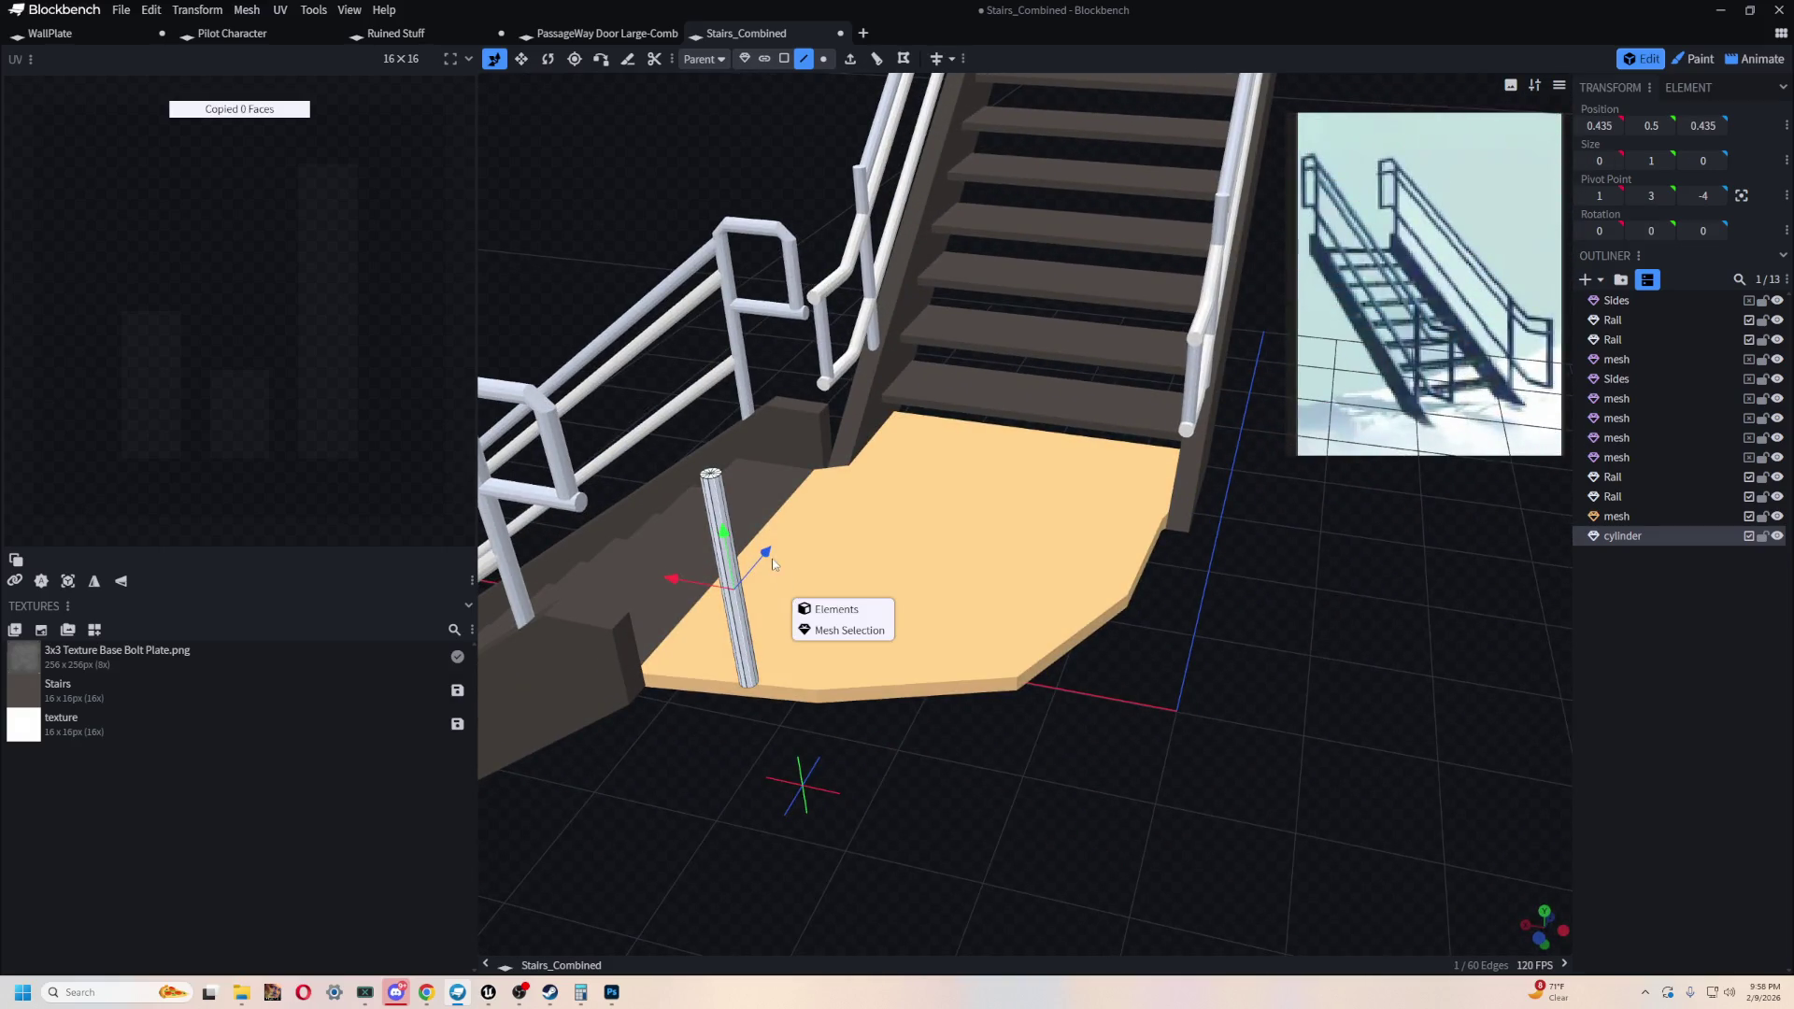
click(848, 629)
key(ctrl+z)
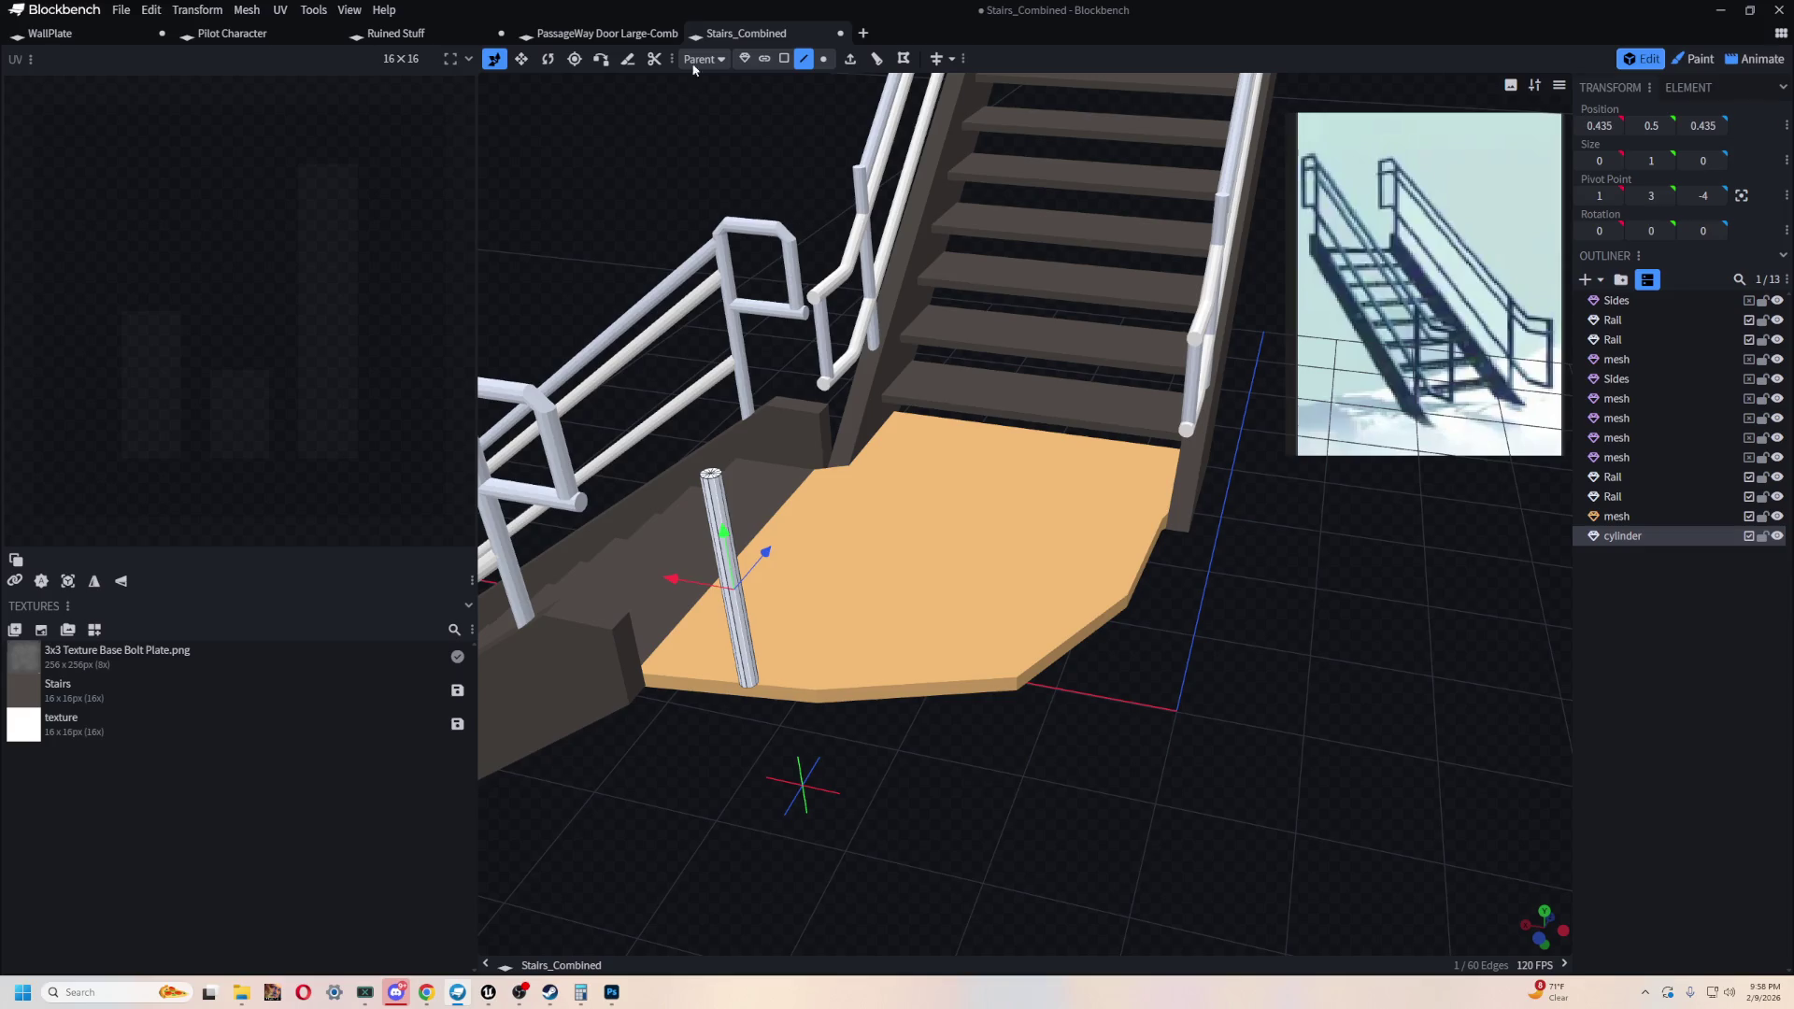
- Copy and paste the post in Object mode and move the duplicate along the landing
click(746, 62)
key(ctrl+c)
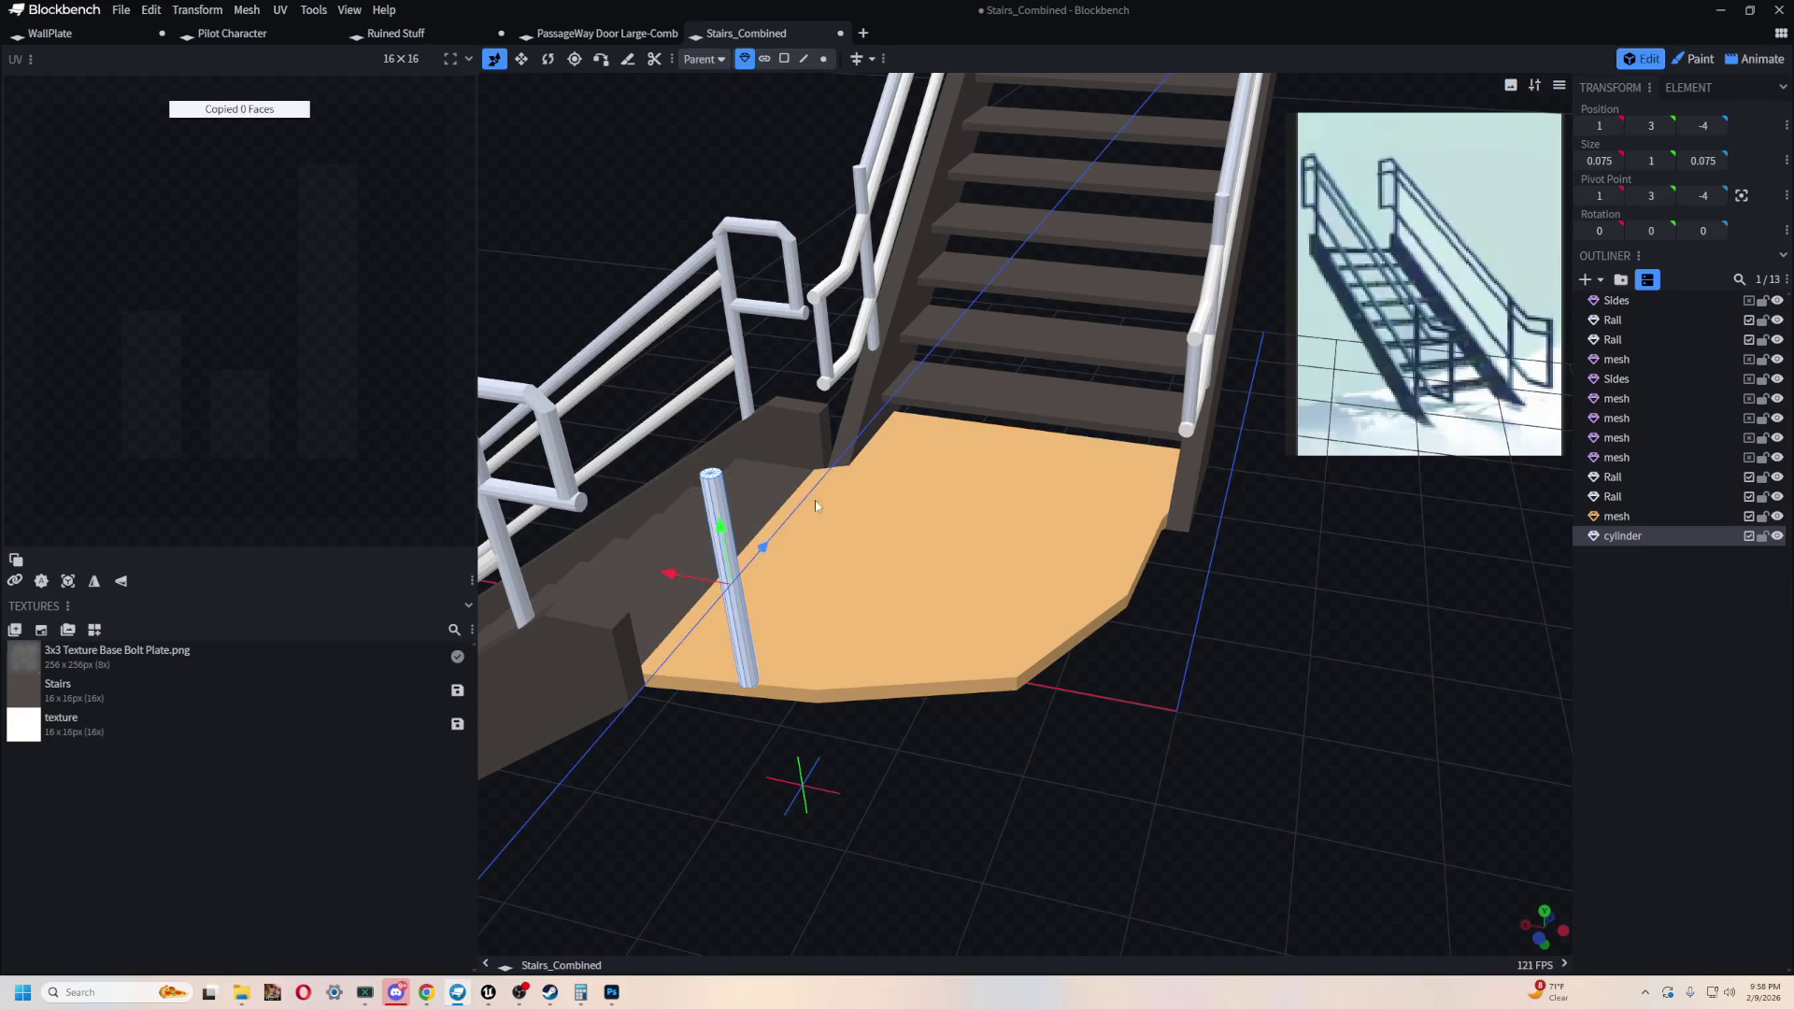
key(ctrl+v)
mouse_move(762, 547)
mouse_down()
mouse_move(929, 412)
mouse_move(851, 371)
mouse_up()
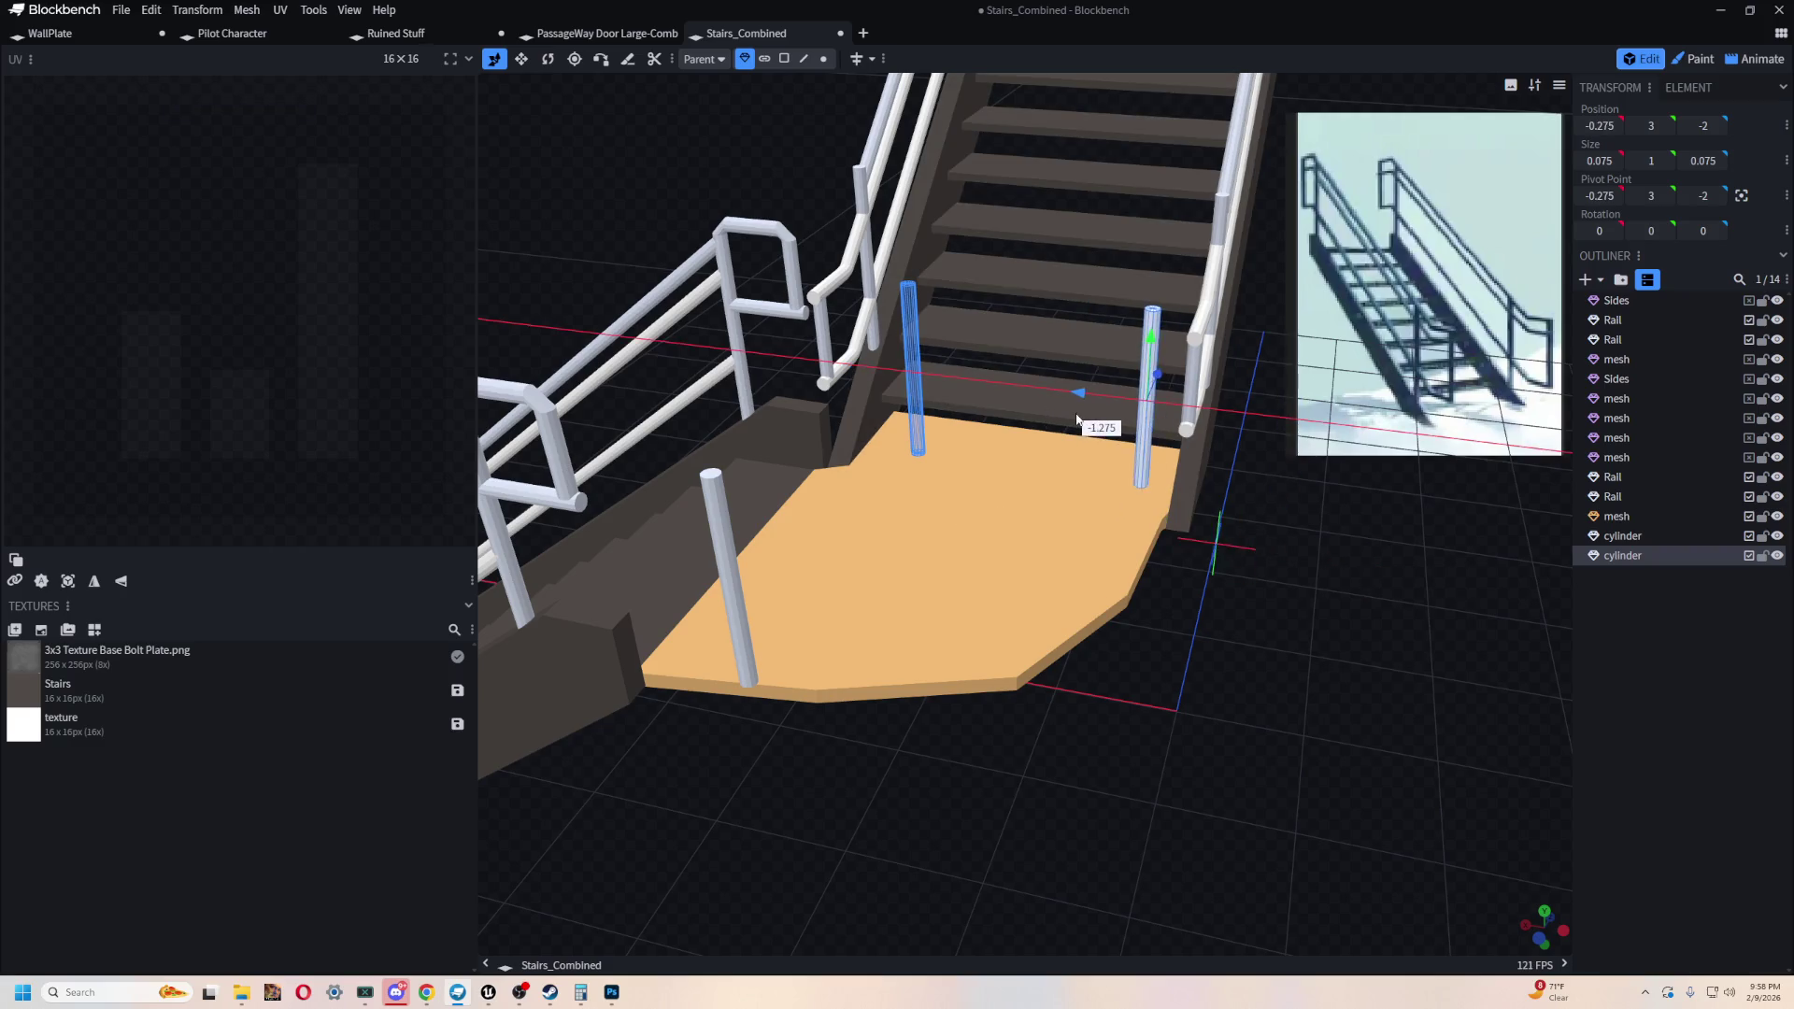
mouse_move(1091, 422)
mouse_down()
mouse_move(1158, 440)
mouse_move(1165, 476)
mouse_move(1097, 493)
mouse_up()
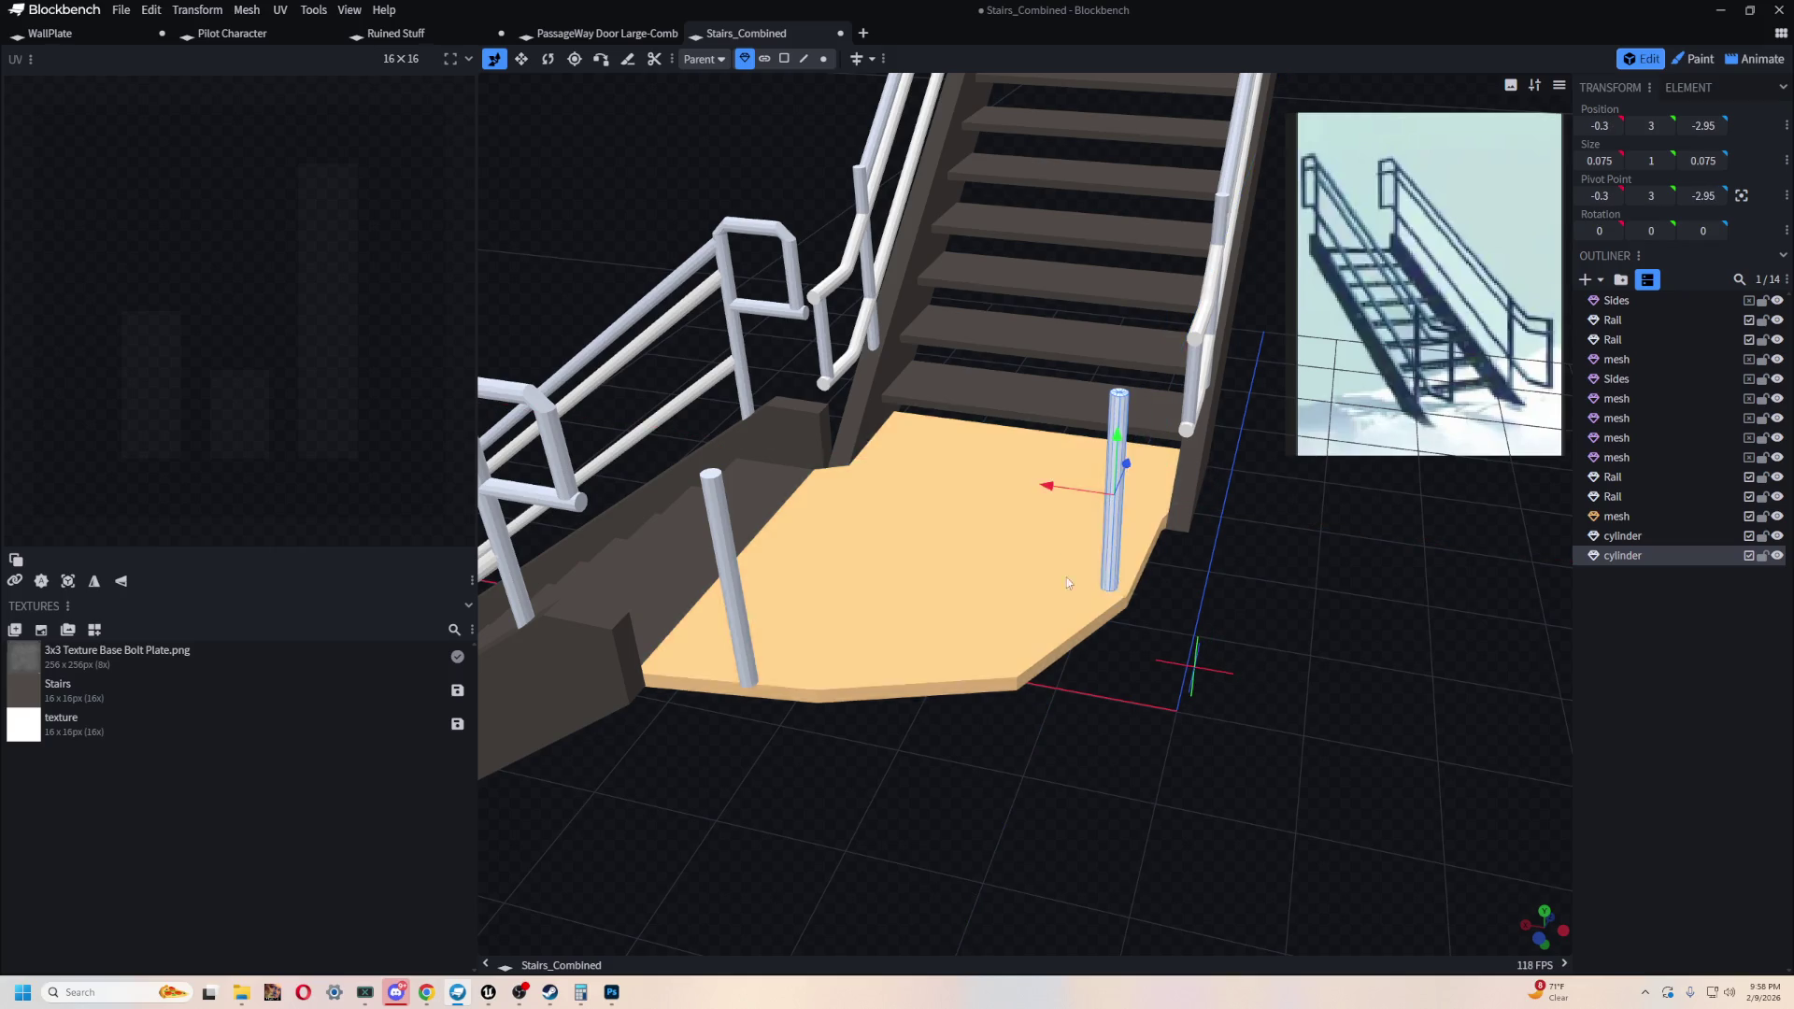
- Adjust the original and second posts' positions along the landing's depth and X
click(743, 659)
drag(693, 581, 817, 554)
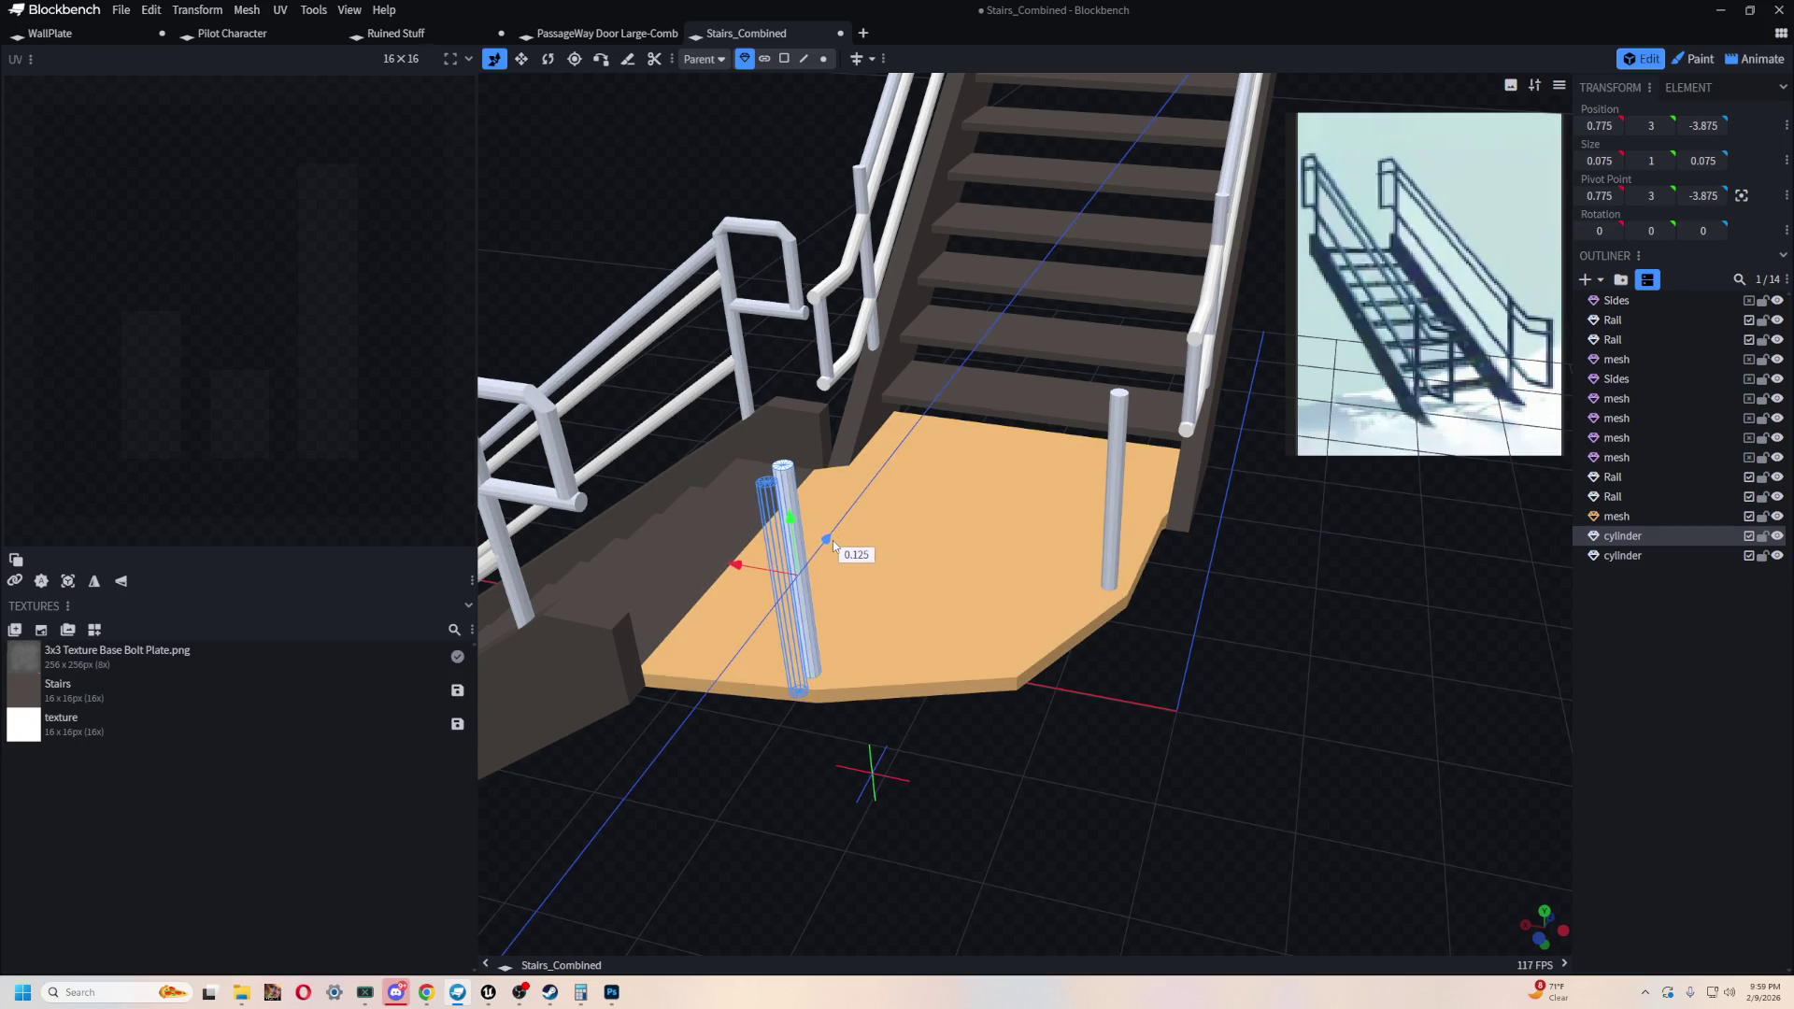
mouse_move(1080, 695)
mouse_down()
mouse_move(1075, 596)
mouse_move(1245, 604)
mouse_move(921, 190)
mouse_up()
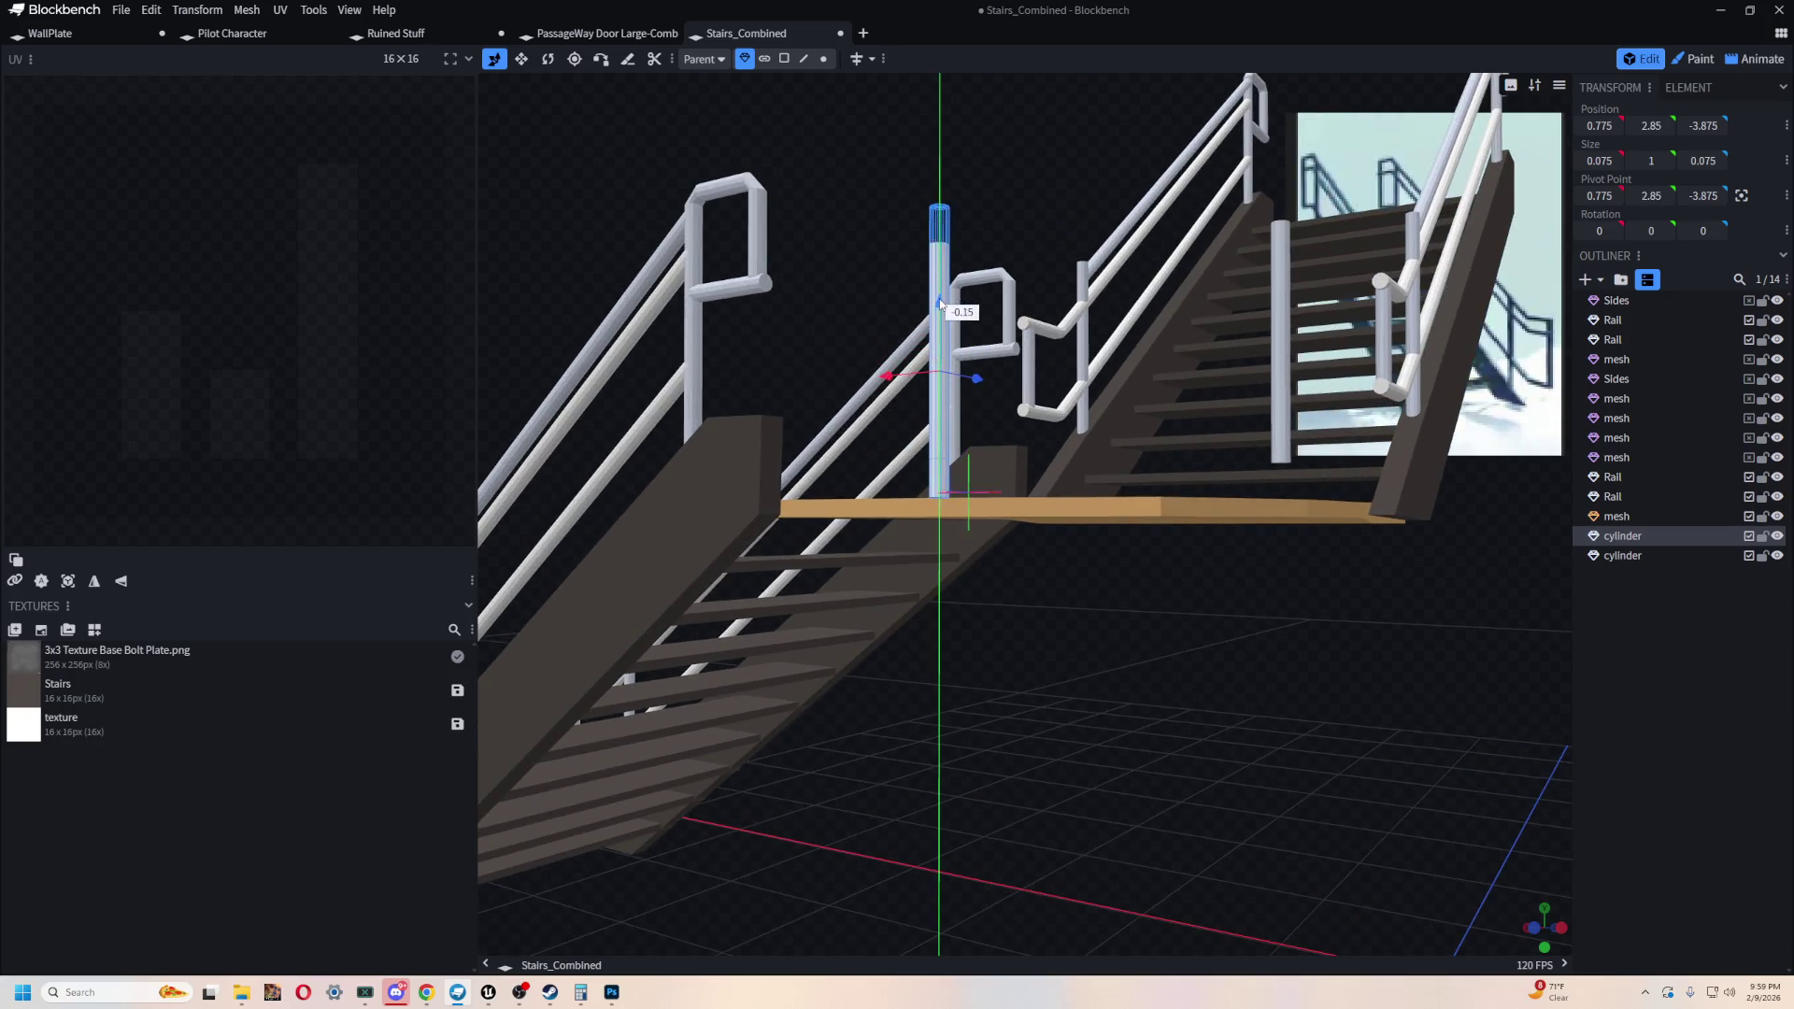
mouse_move(942, 312)
mouse_down()
mouse_move(1019, 626)
mouse_move(910, 652)
mouse_up()
mouse_move(841, 482)
mouse_down()
mouse_move(871, 480)
mouse_move(770, 766)
mouse_move(1168, 422)
mouse_up()
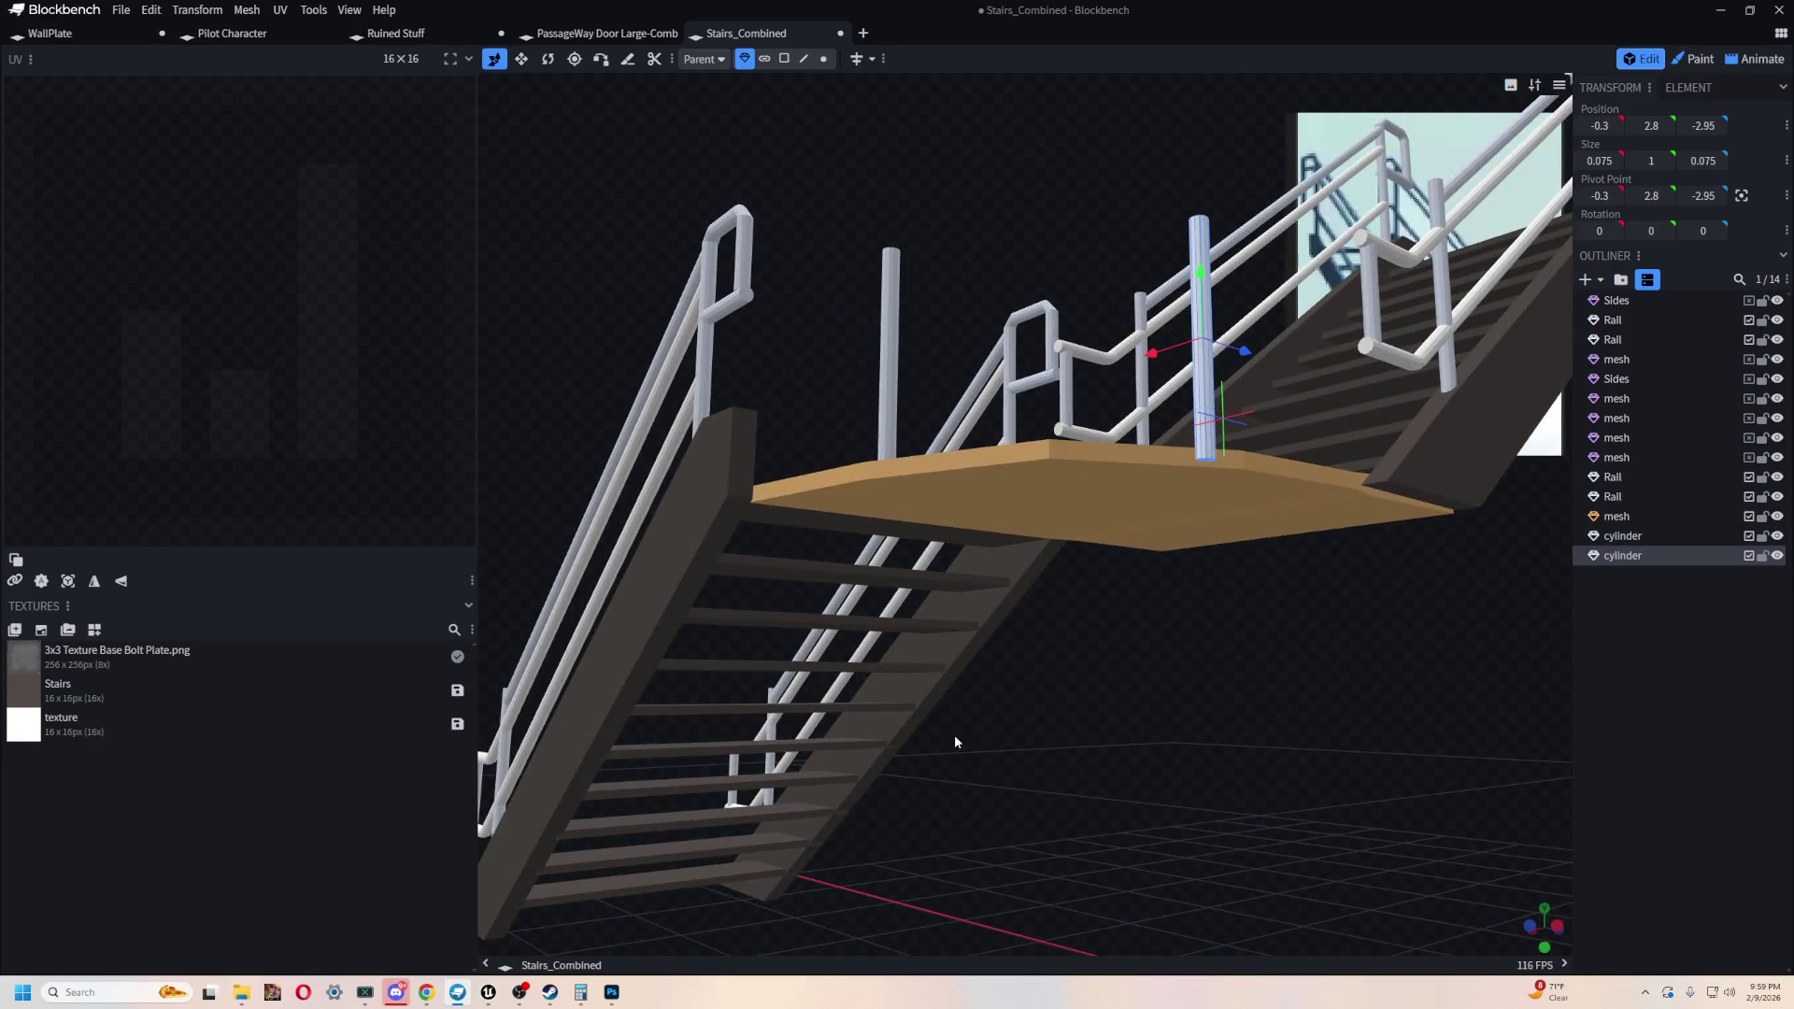
drag(955, 736, 1012, 827)
mouse_move(1220, 515)
mouse_down()
mouse_move(1206, 510)
mouse_move(1290, 446)
mouse_up()
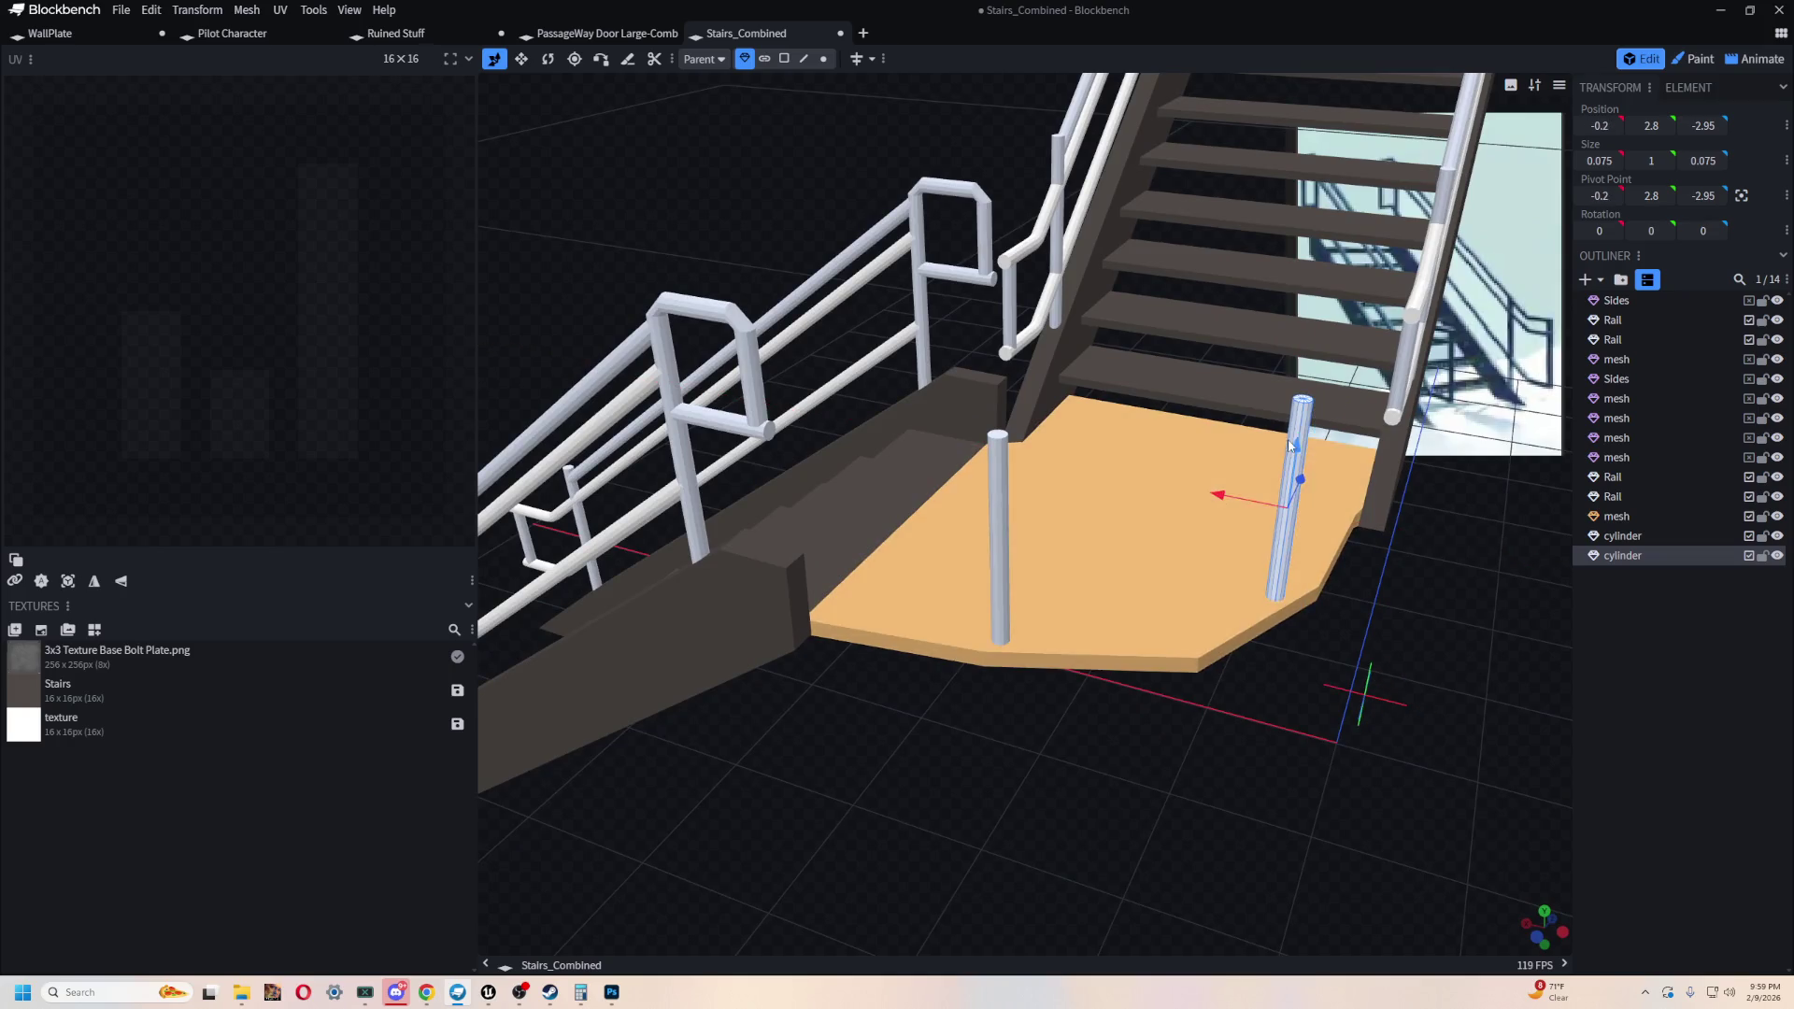
- Move a post across to the landing's other side and check it from the front view
click(996, 519)
key(ctrl+c)
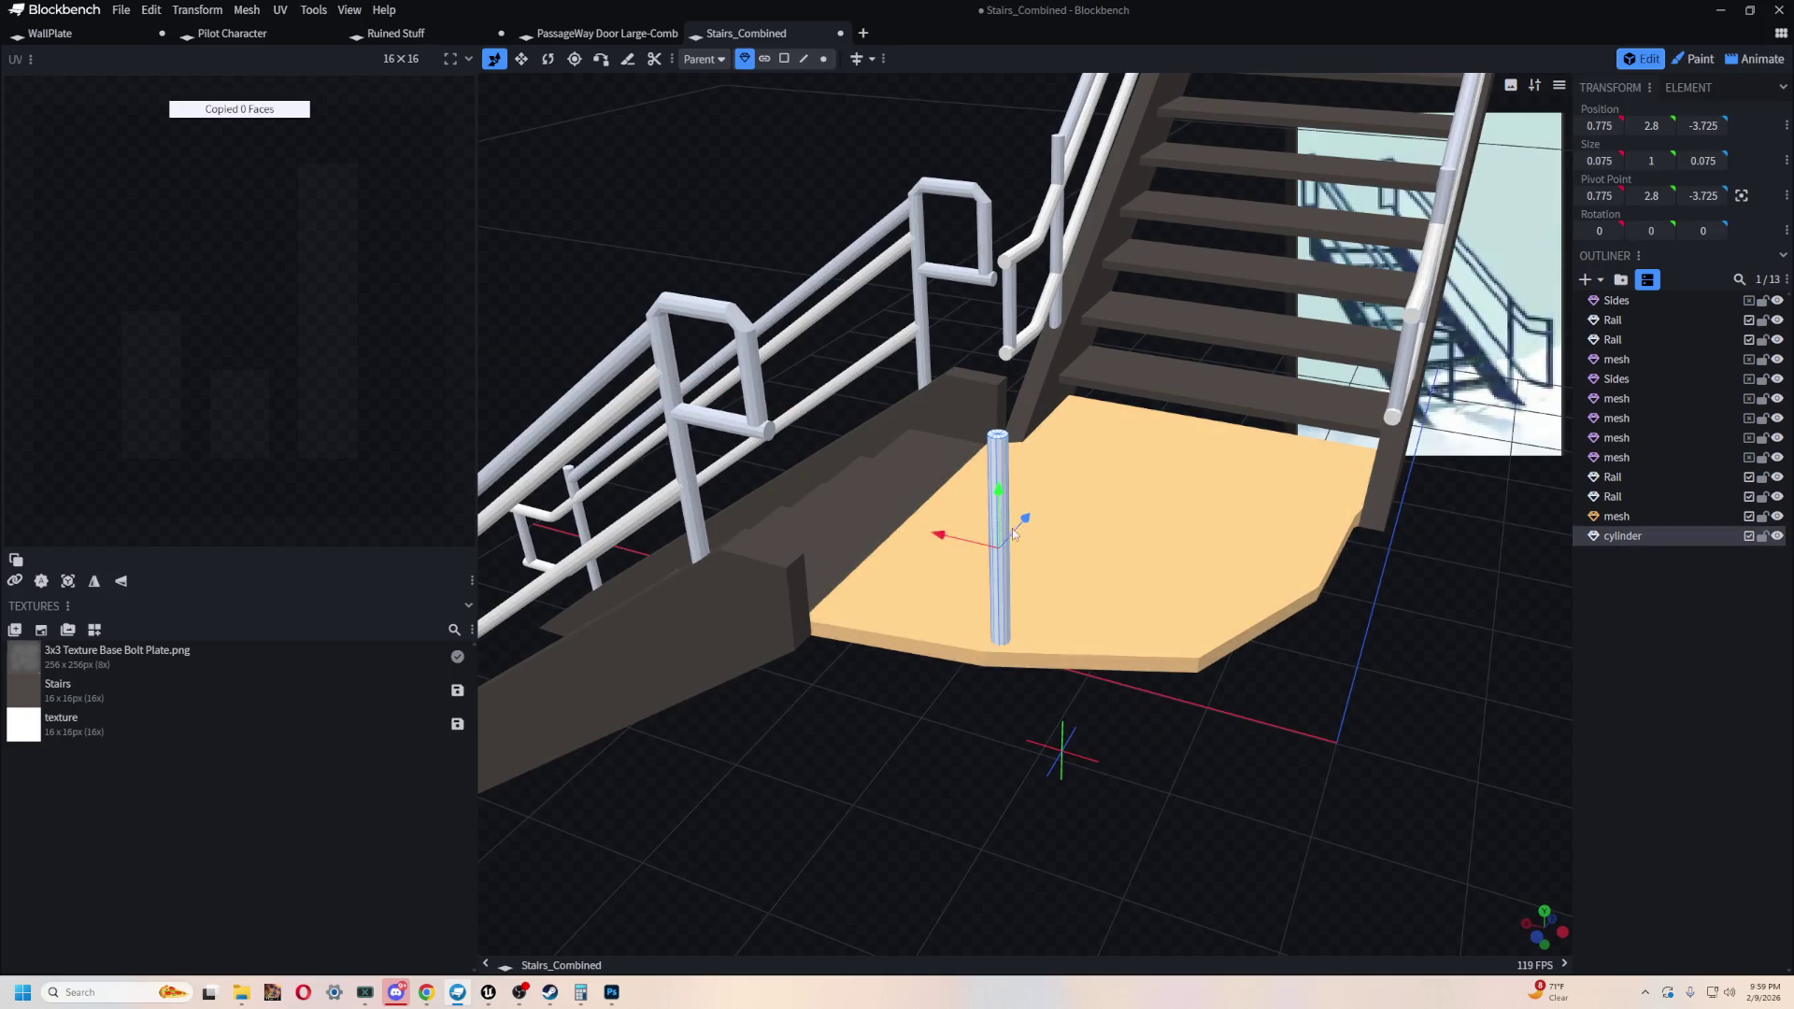
drag(942, 540, 1196, 589)
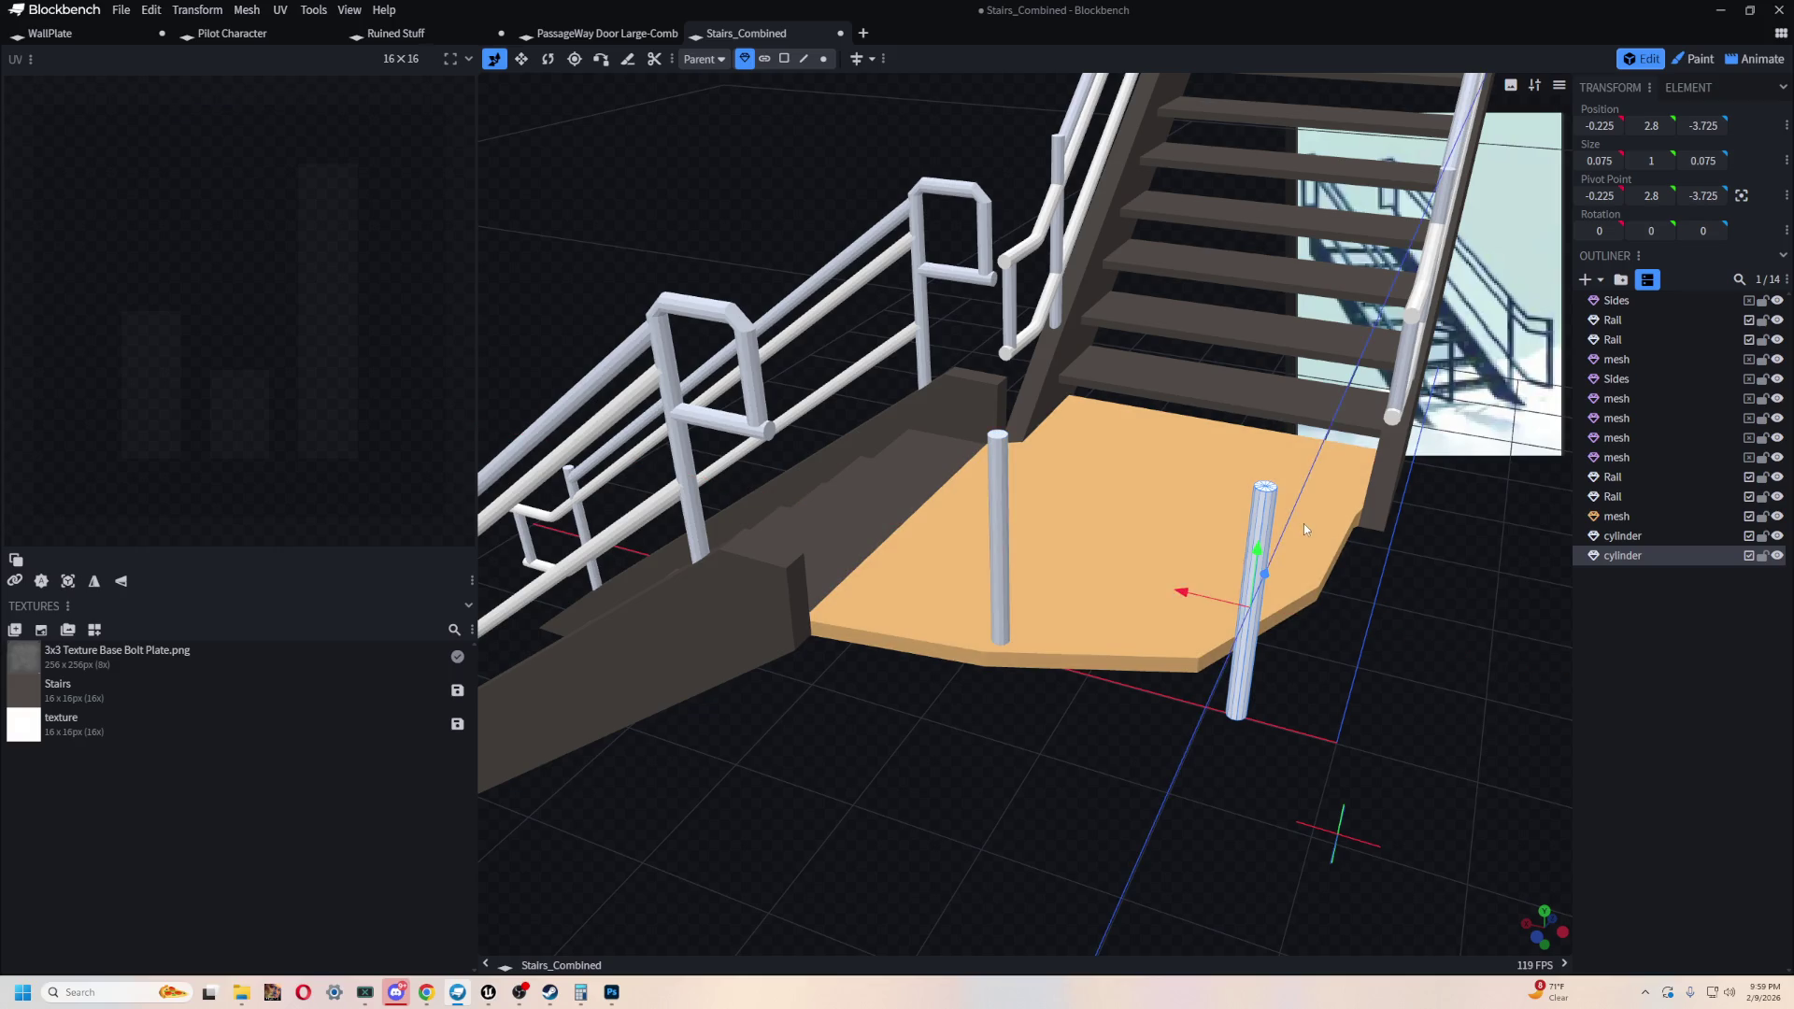
drag(1293, 650, 1156, 727)
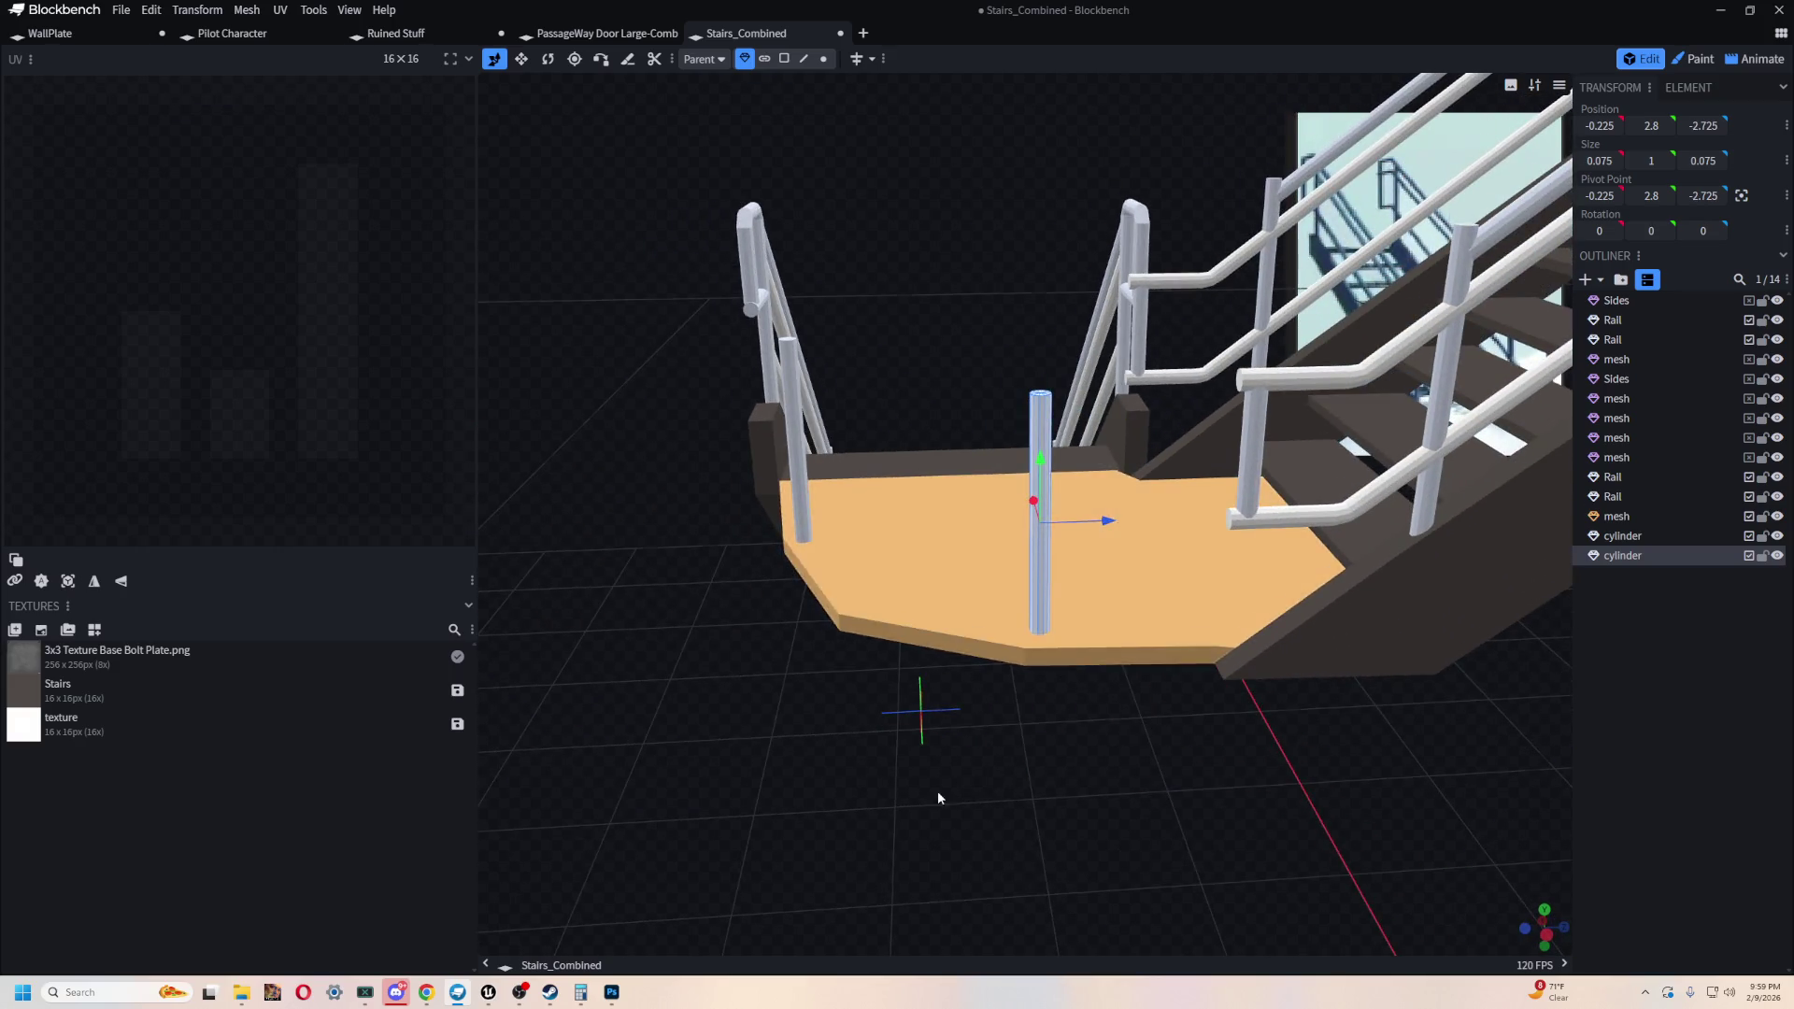
key(KP_3)
mouse_move(923, 747)
mouse_down()
mouse_move(1093, 838)
mouse_move(1187, 763)
mouse_move(1153, 649)
mouse_move(1260, 650)
mouse_up()
scroll(1280, 644, down, 3)
mouse_move(1290, 587)
mouse_down()
mouse_move(1220, 529)
mouse_move(1247, 568)
mouse_up()
click(1099, 585)
- Nudge the slab's chamfered edge slightly along X and -0.025 along Z in Edge mode
mouse_move(1099, 585)
mouse_down()
mouse_move(1127, 638)
mouse_move(1000, 344)
mouse_up()
click(803, 58)
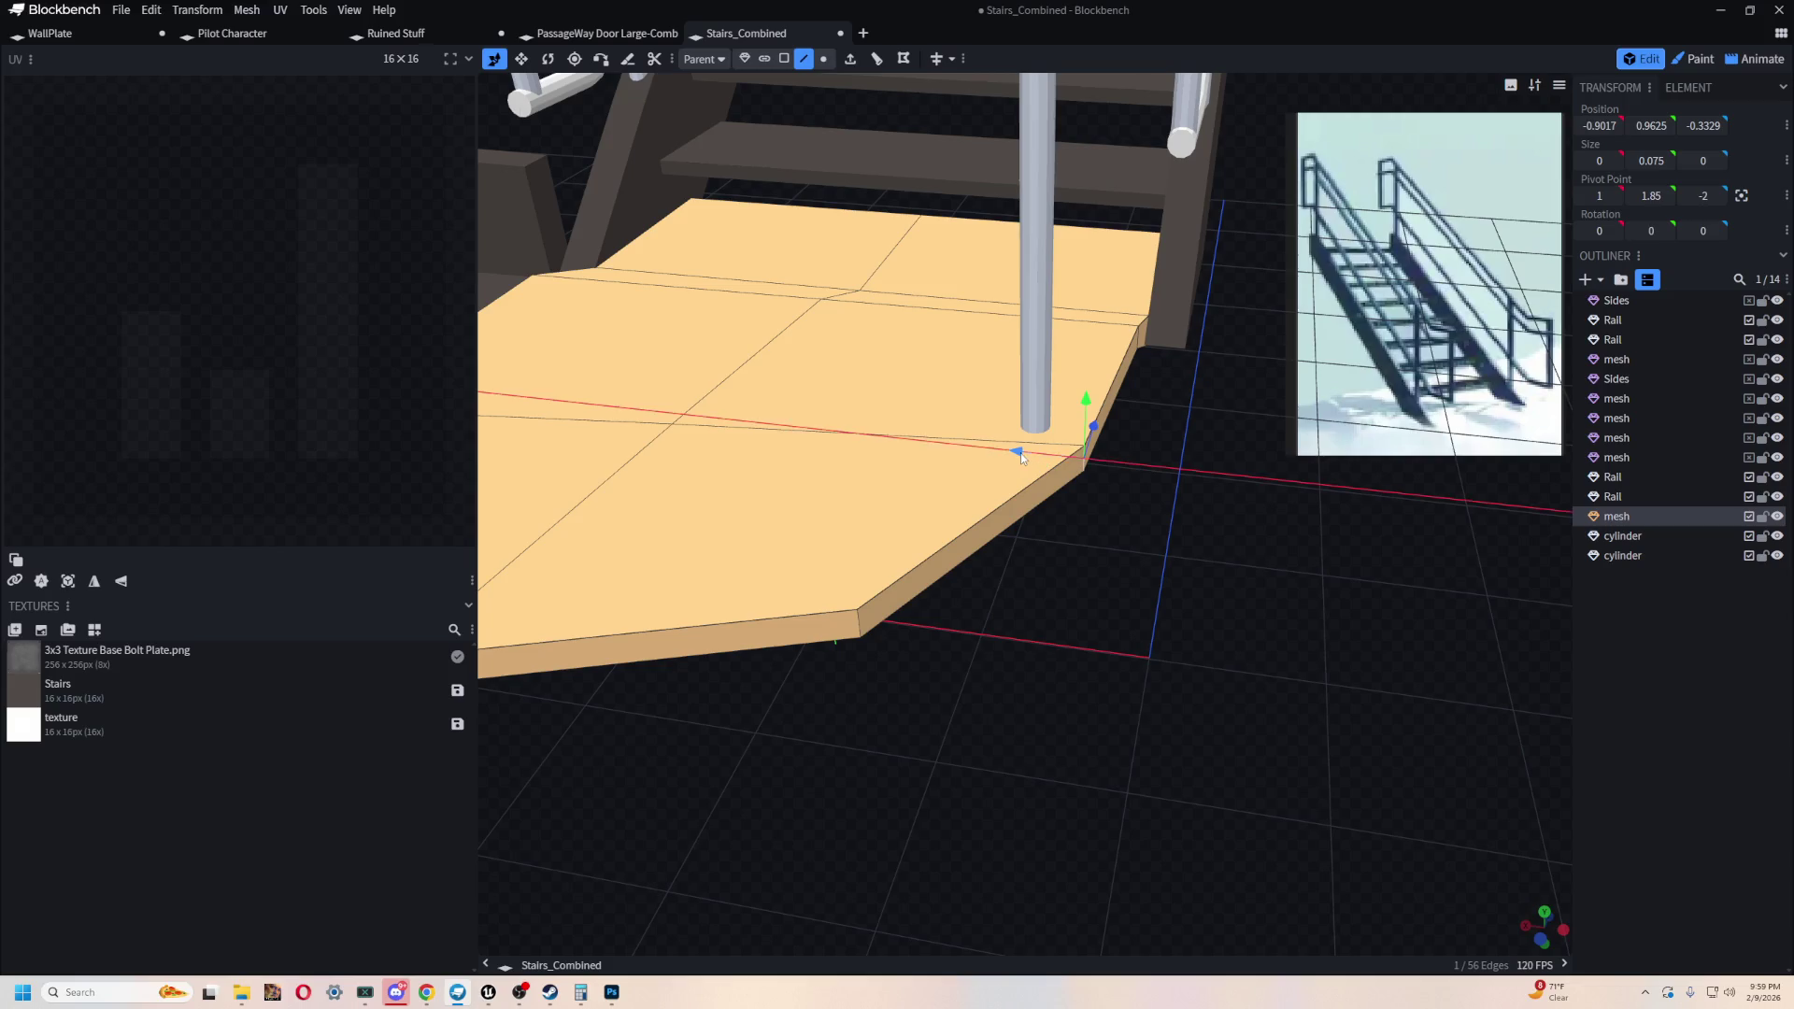
drag(1068, 470, 1079, 466)
drag(1030, 676, 1121, 582)
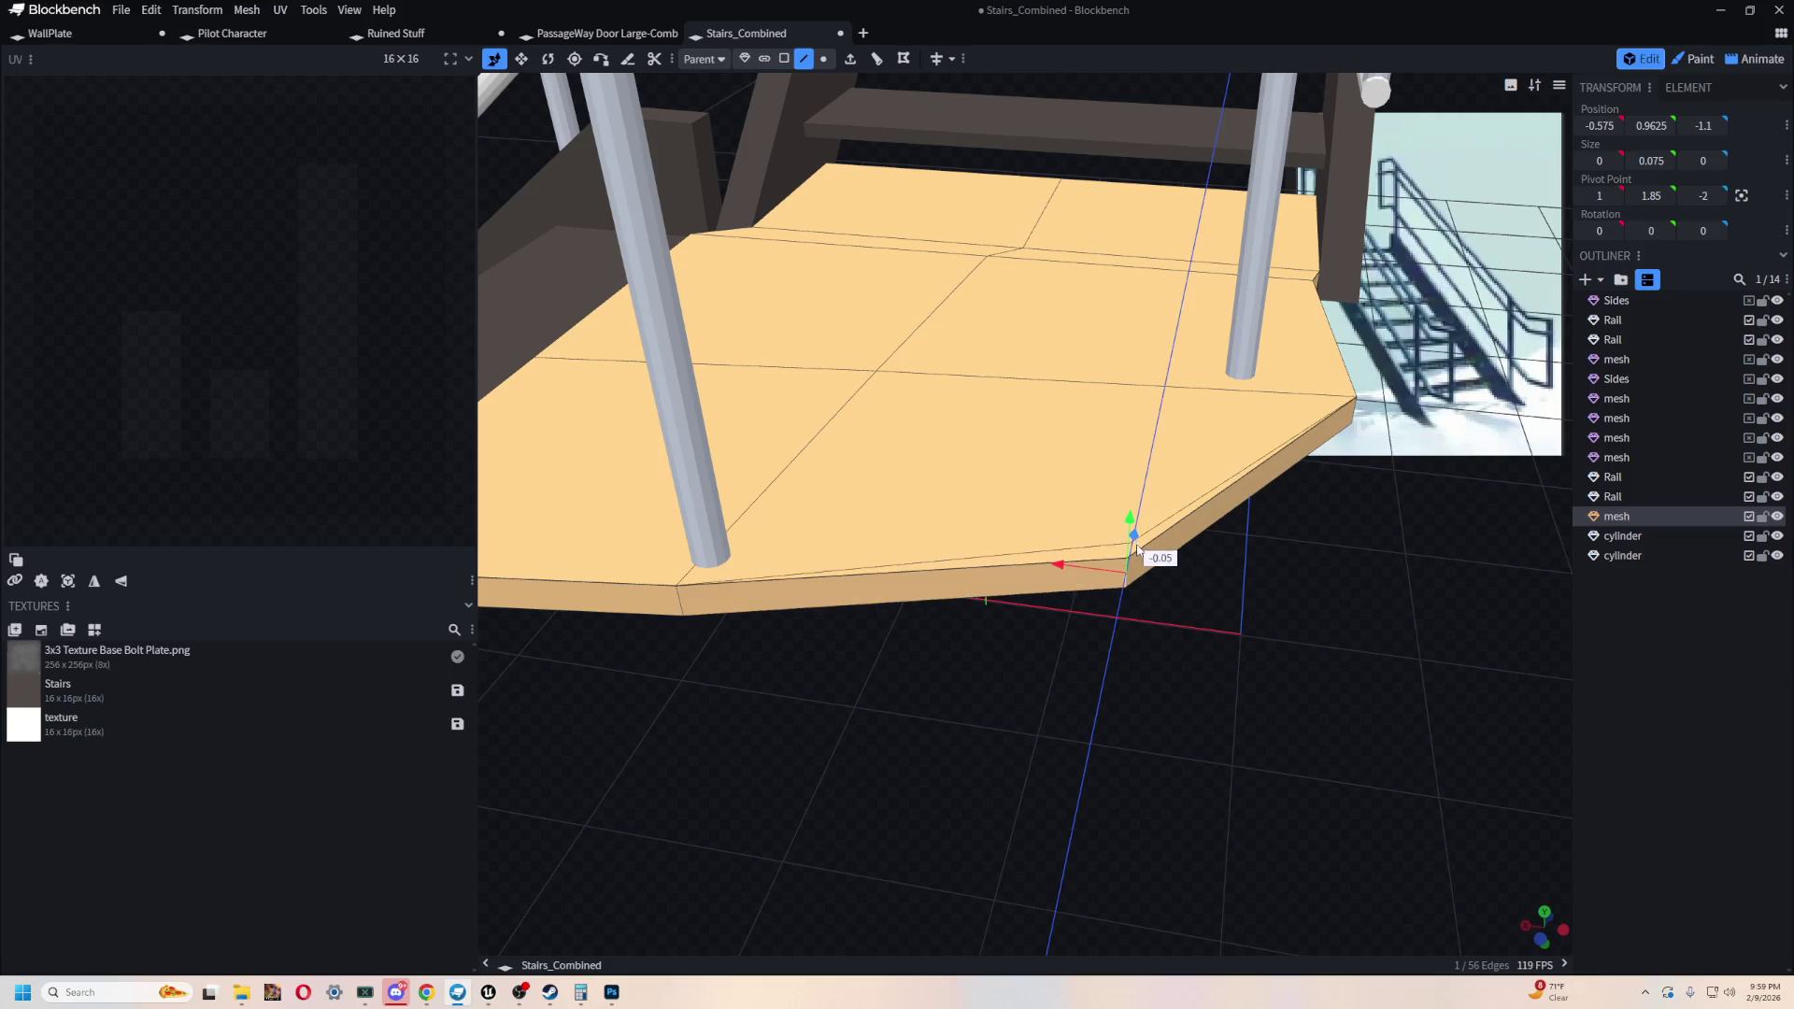
drag(981, 701, 919, 615)
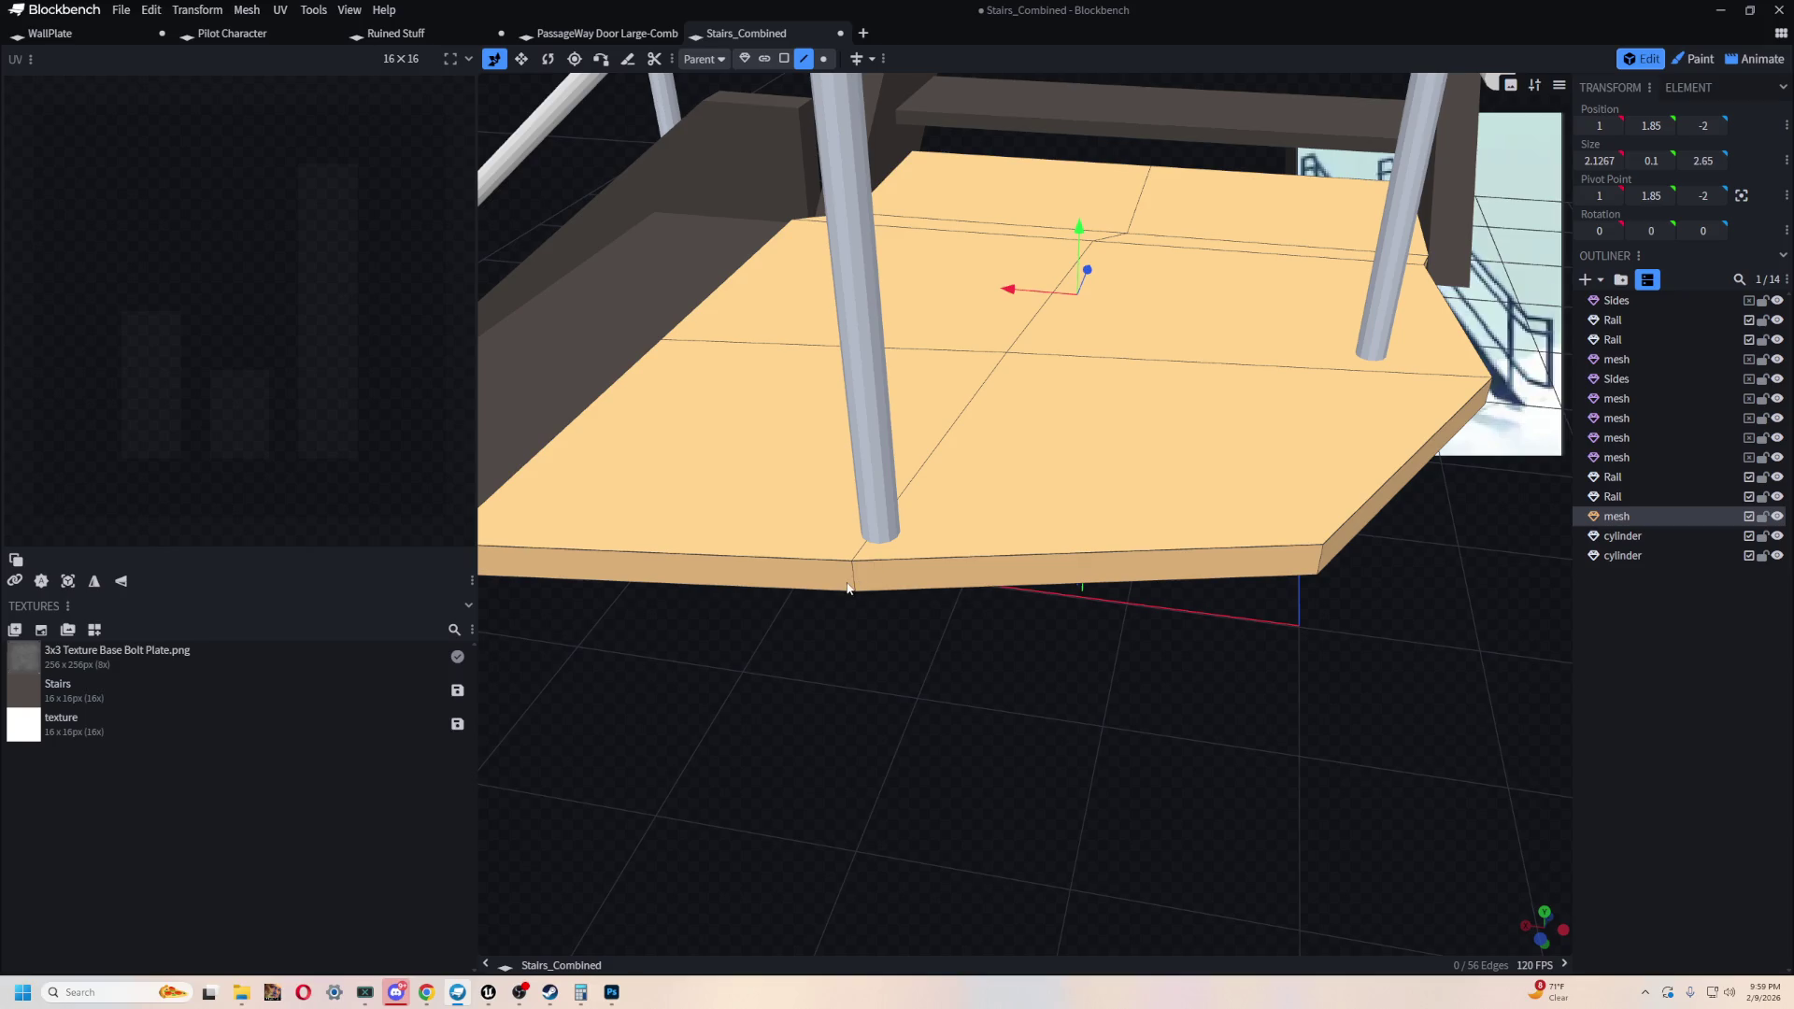
drag(873, 539, 876, 556)
scroll(858, 593, down, 5)
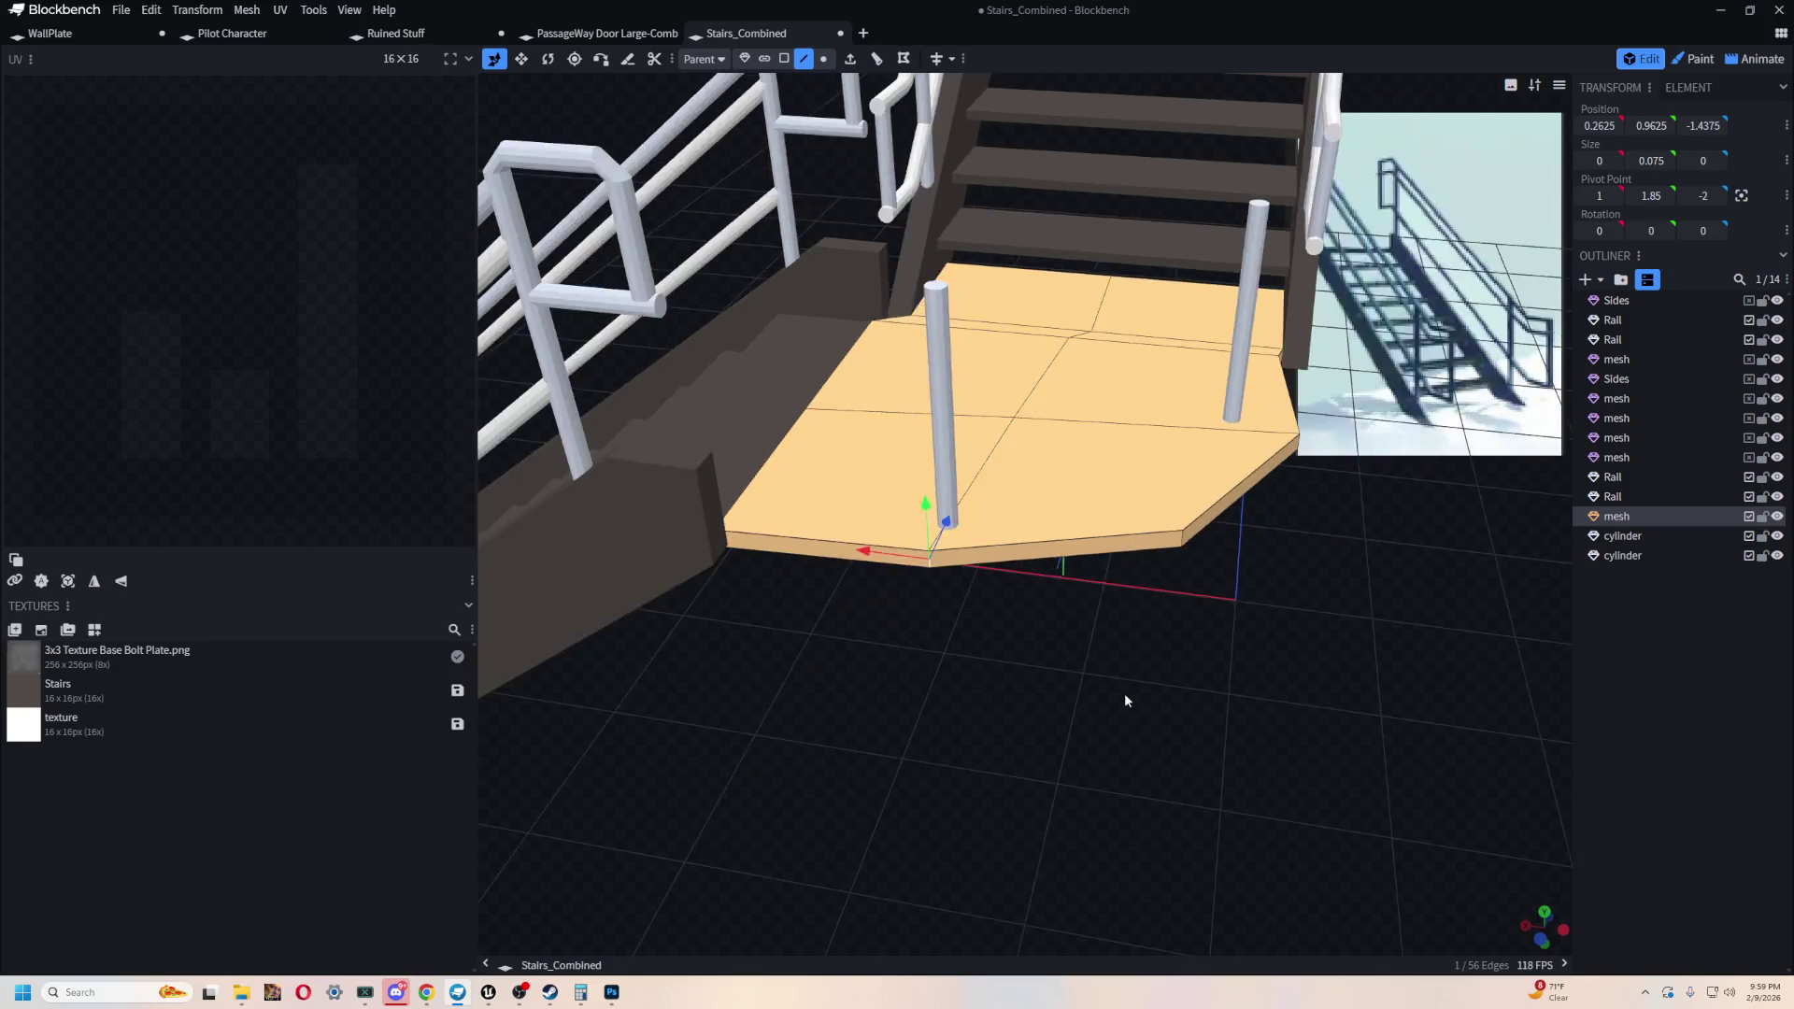
- Shift the left landing post -0.075 along Z
drag(1124, 693, 878, 496)
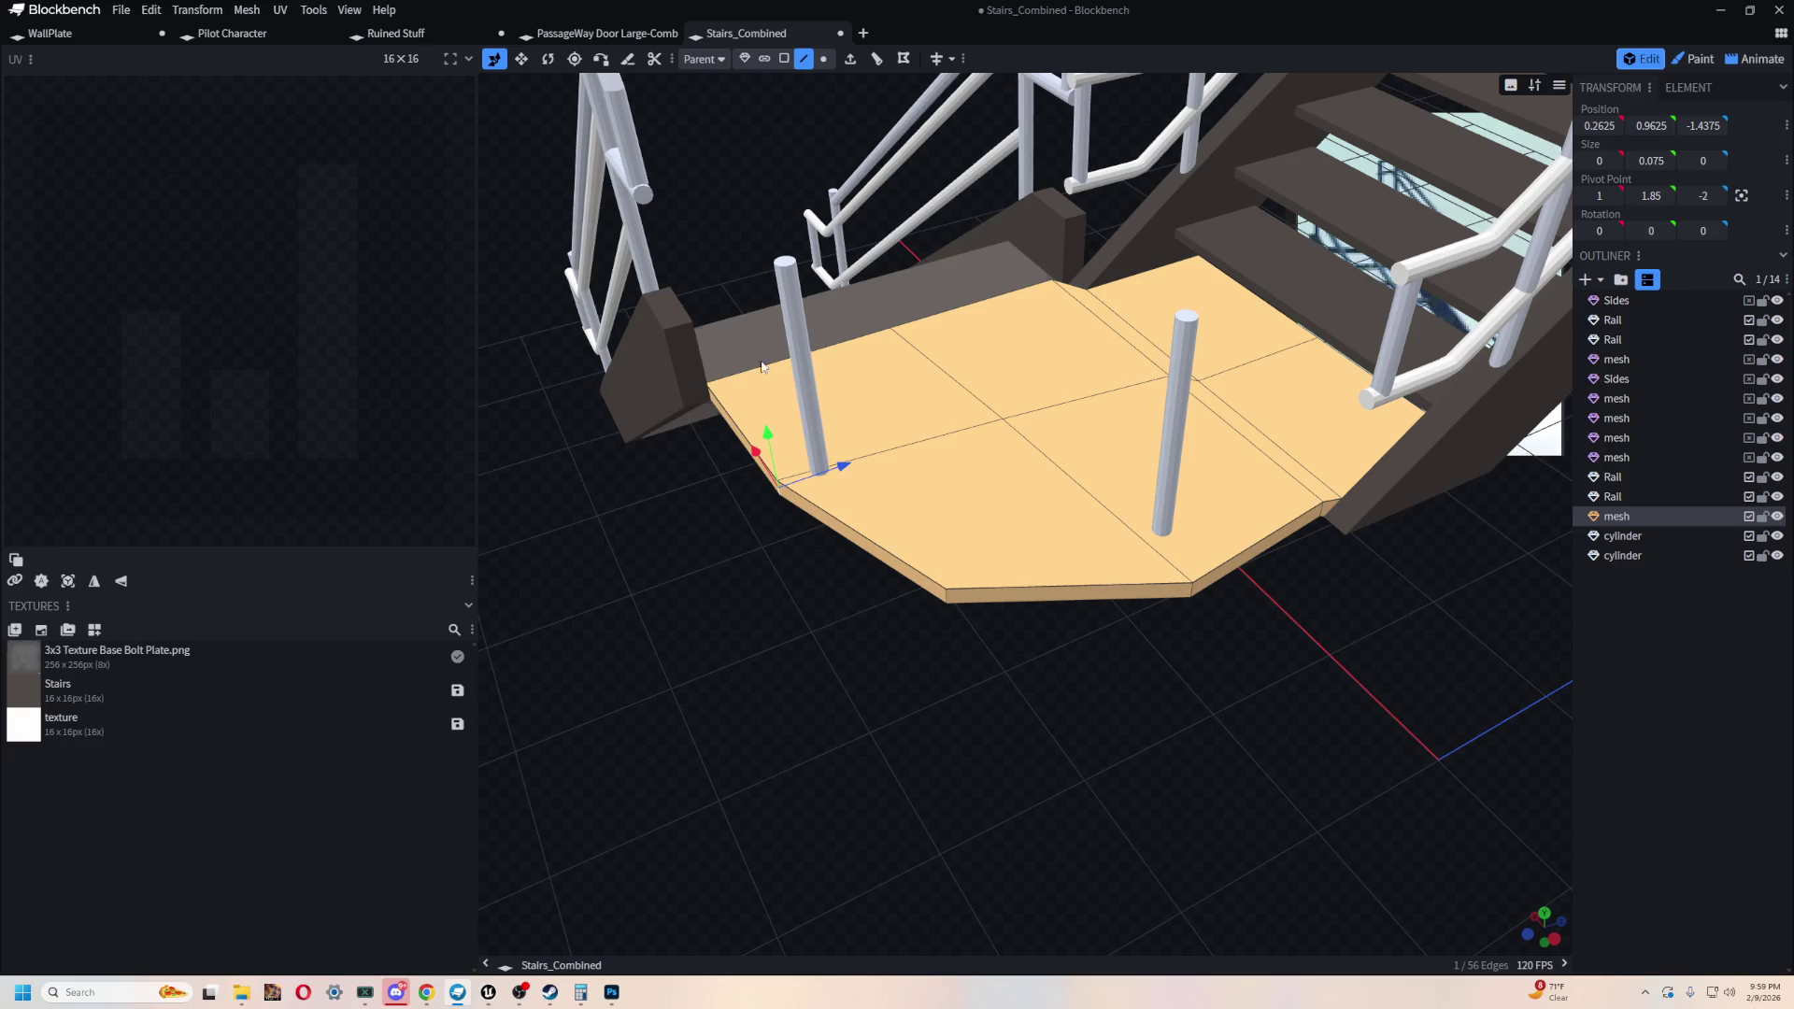
click(799, 373)
drag(872, 366, 859, 426)
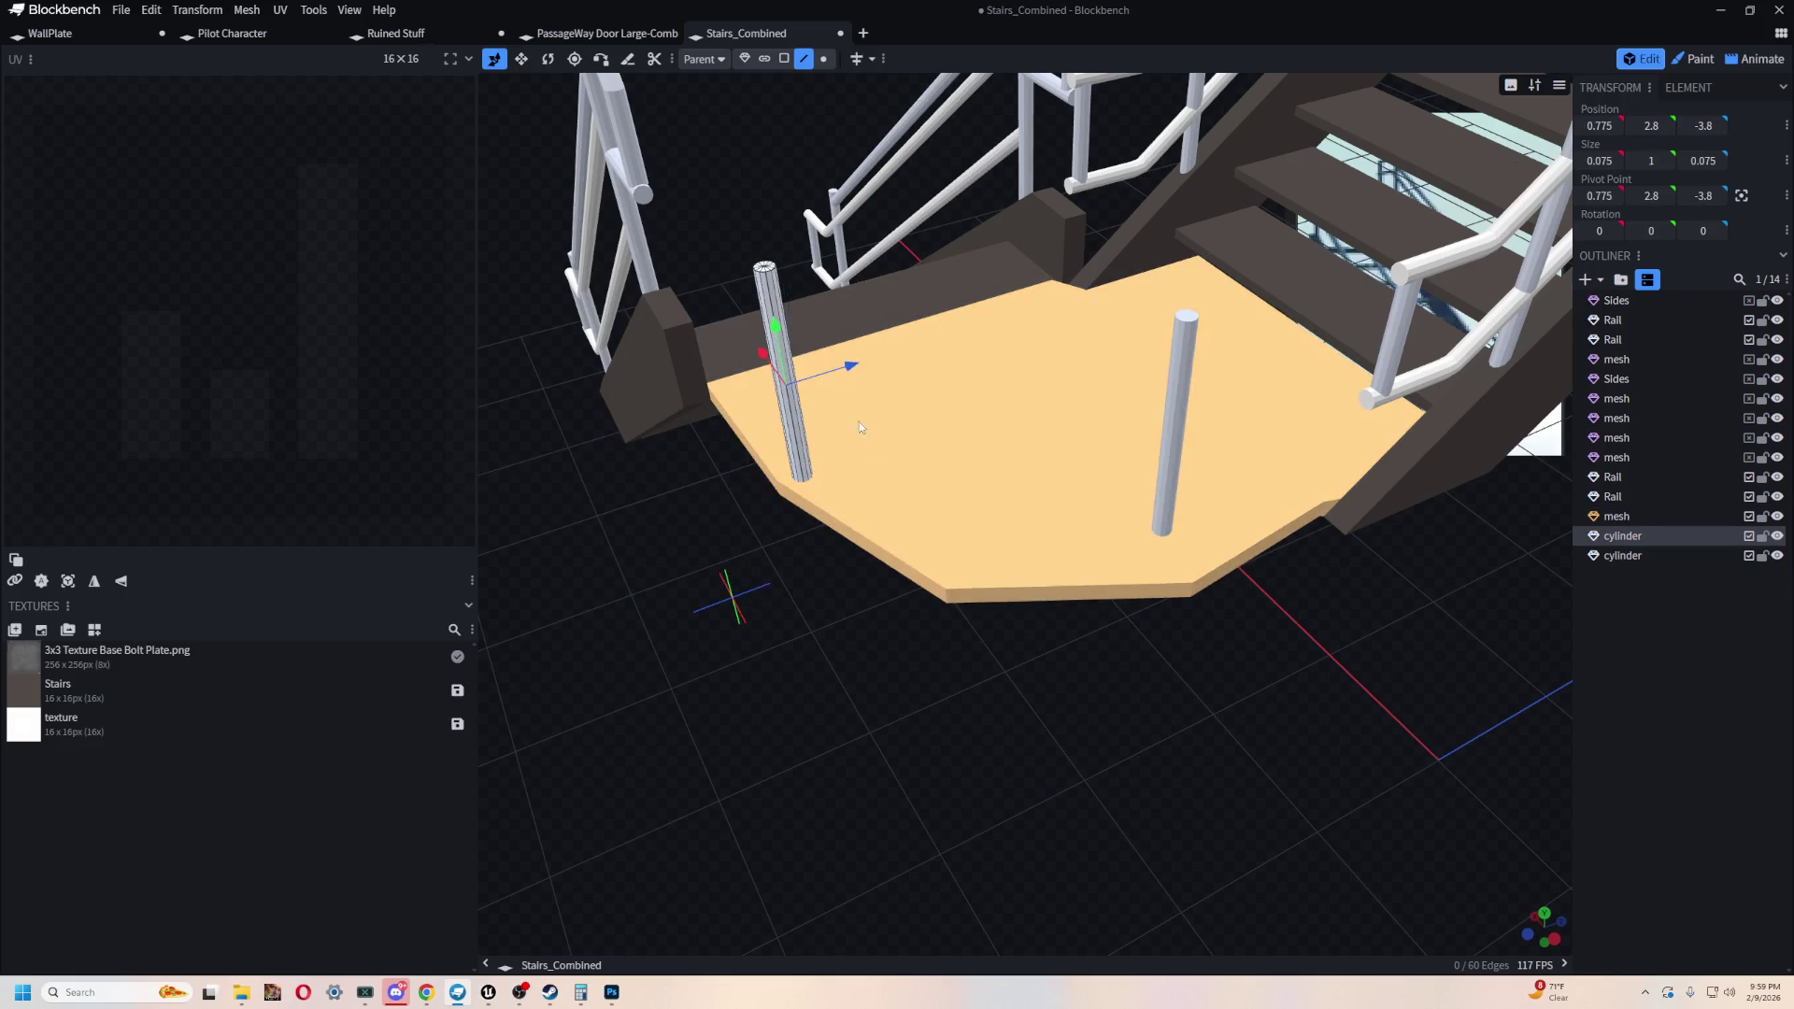
click(1176, 500)
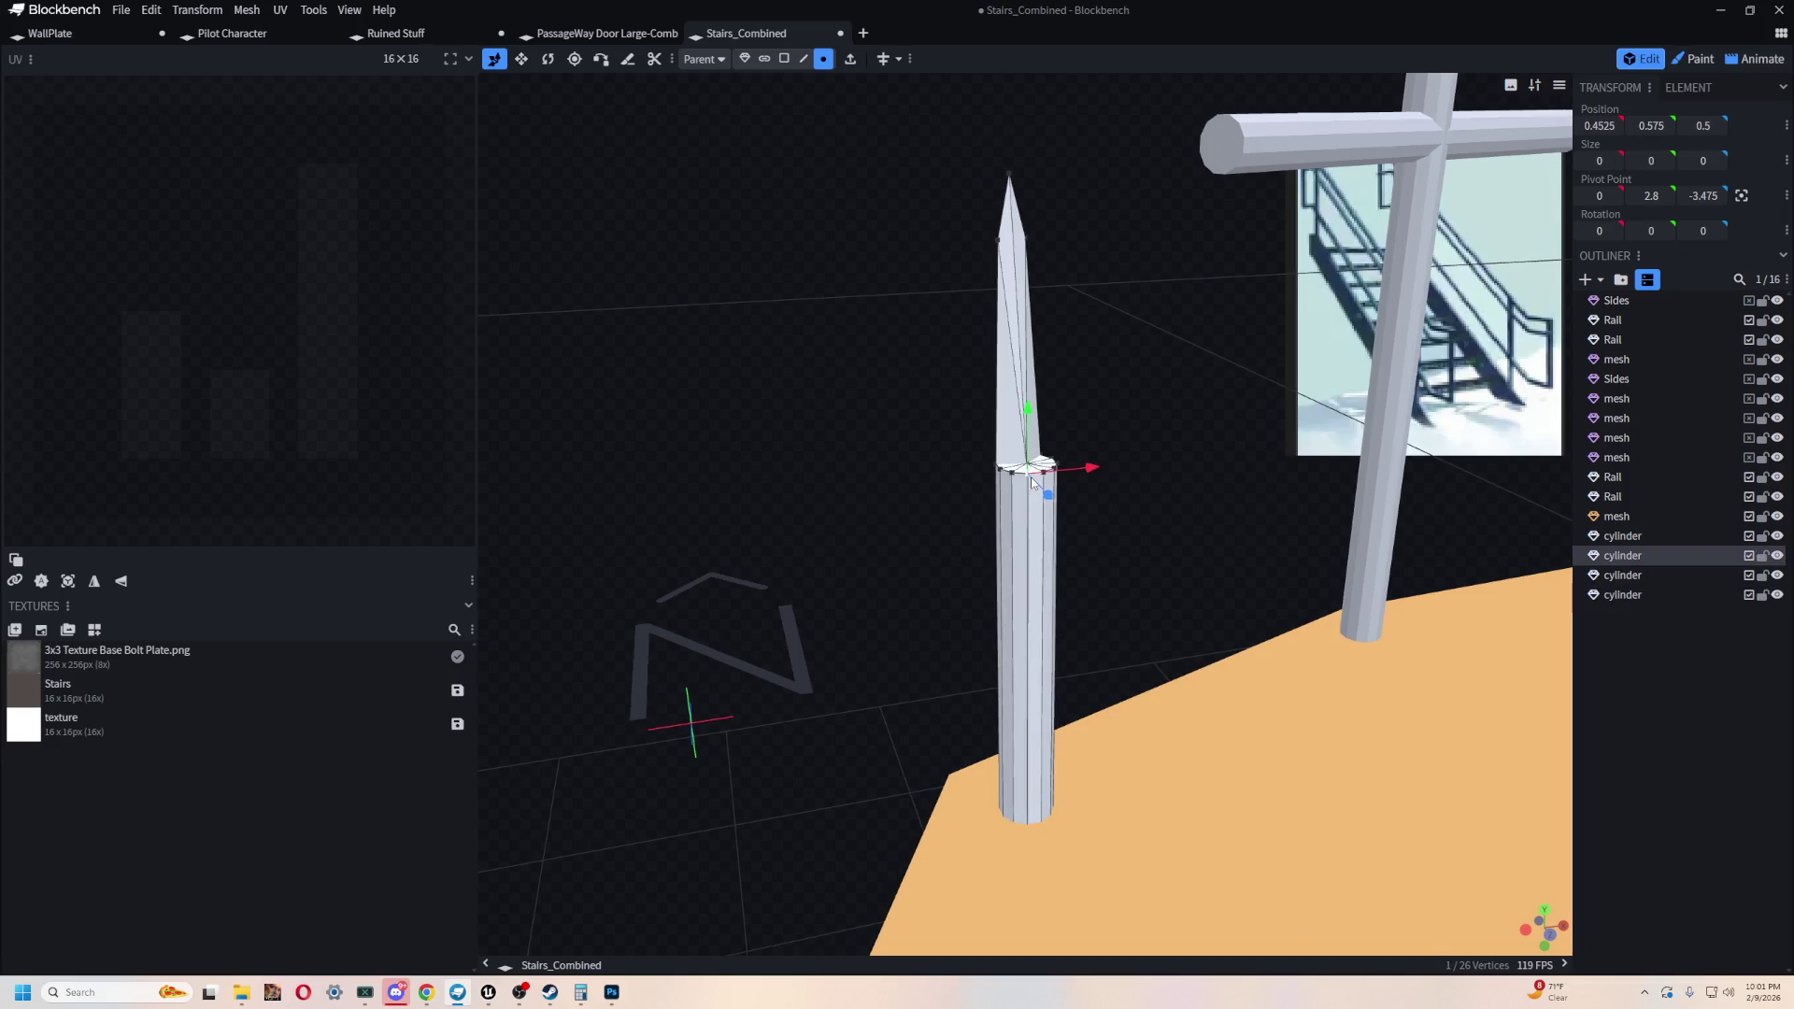
- Raise the spike's tip vertex slightly on Y
drag(859, 415, 983, 451)
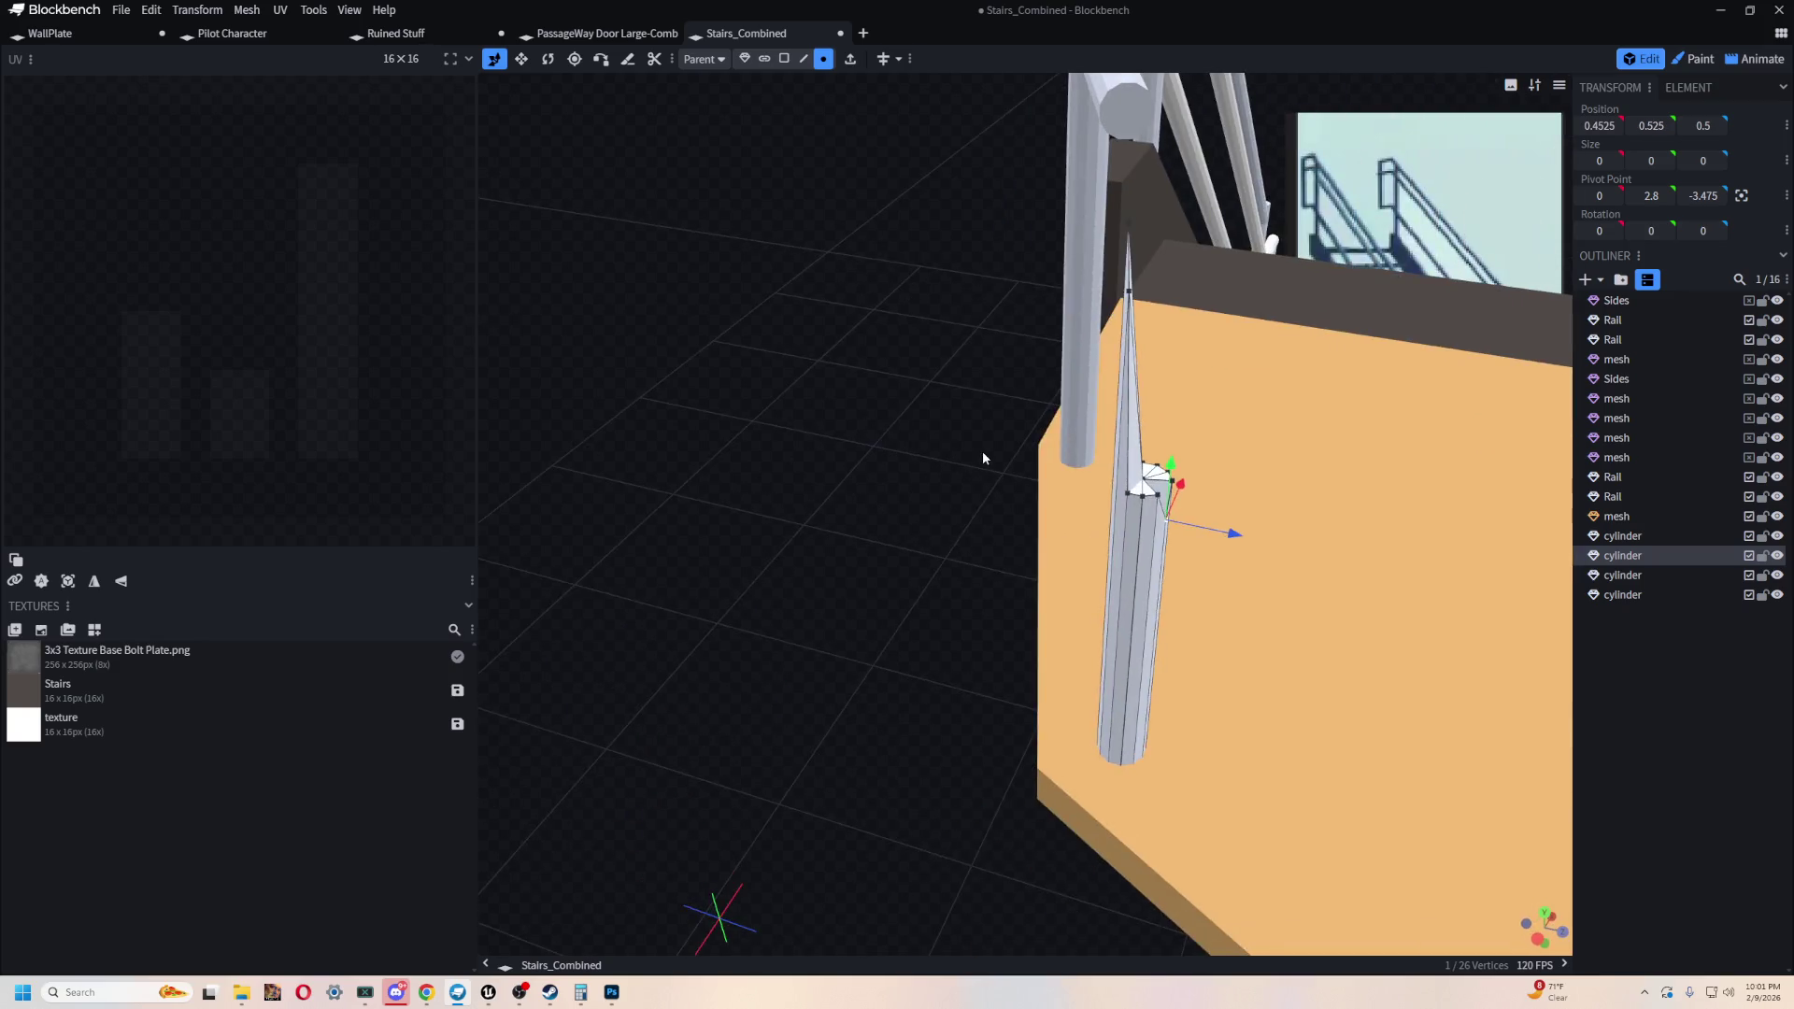
drag(1145, 446, 1152, 430)
mouse_move(990, 439)
mouse_down()
mouse_move(745, 440)
mouse_move(916, 496)
mouse_move(1198, 378)
mouse_move(1220, 334)
mouse_move(1154, 703)
mouse_move(1104, 545)
mouse_up()
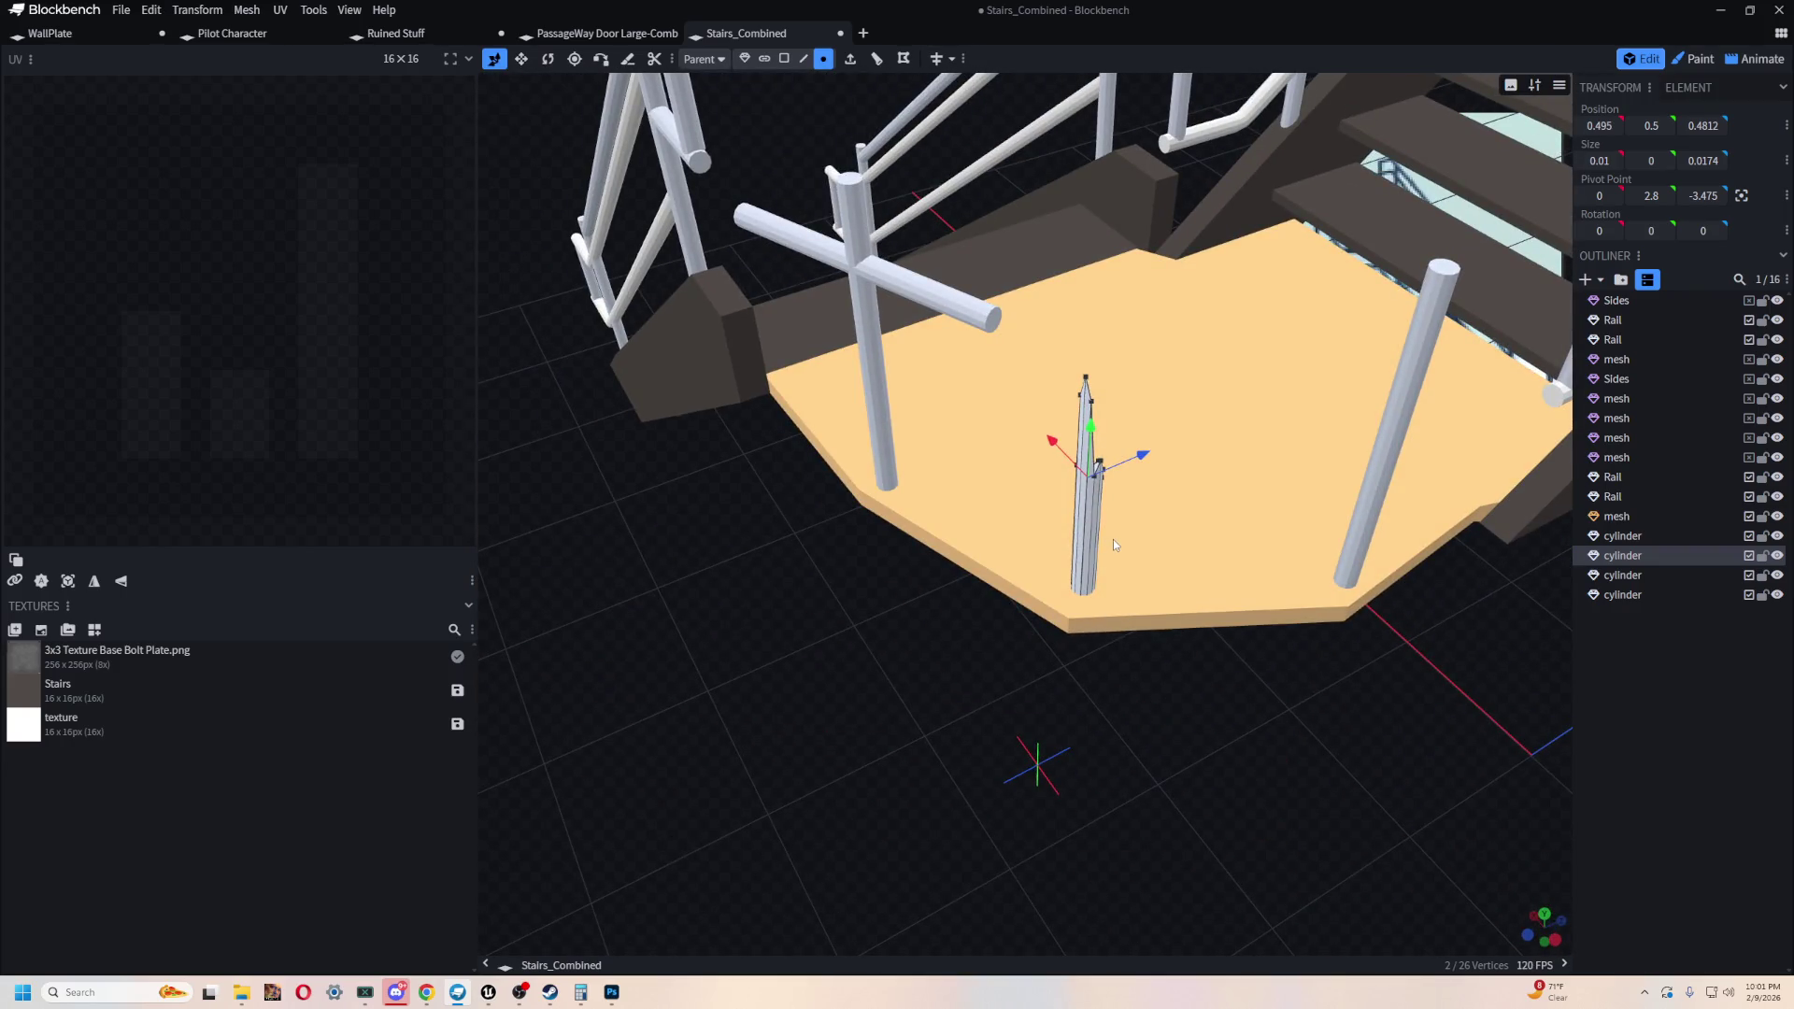
mouse_move(1113, 540)
mouse_down()
mouse_move(884, 657)
mouse_move(966, 439)
mouse_up()
- Shorten the horizontal crossbar to half its length
click(952, 373)
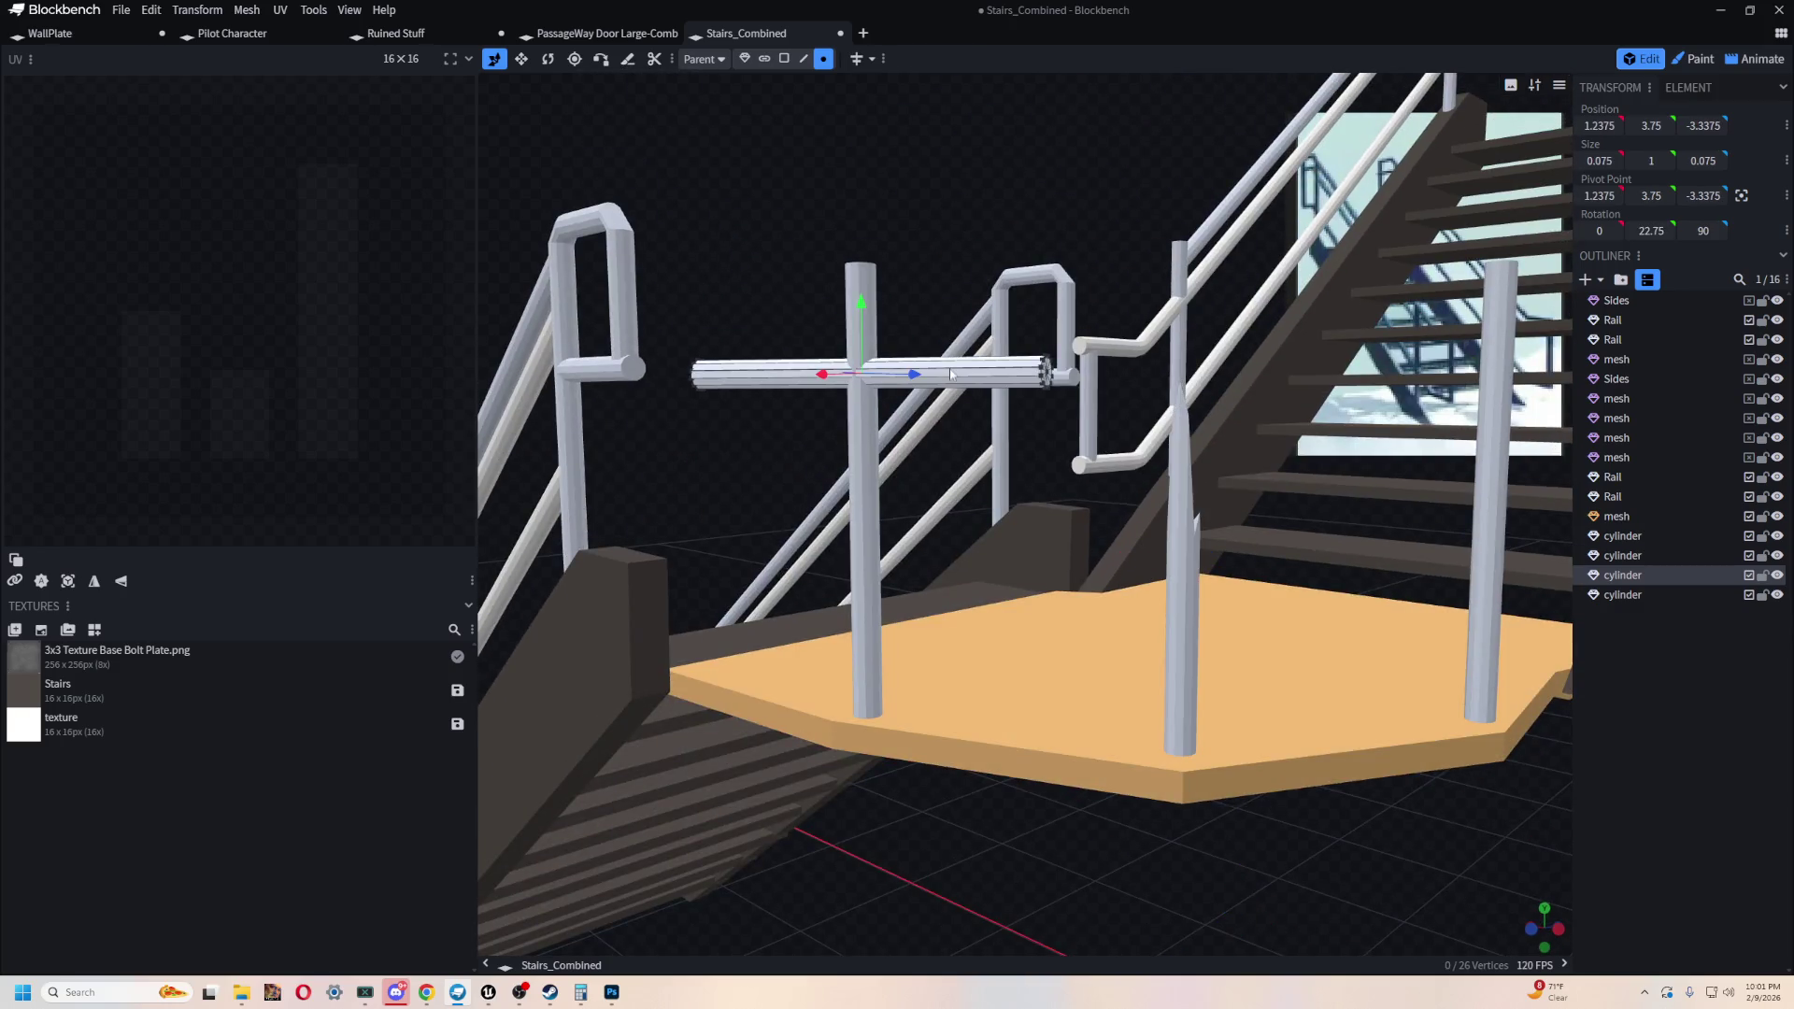
drag(942, 203, 1000, 312)
key(v)
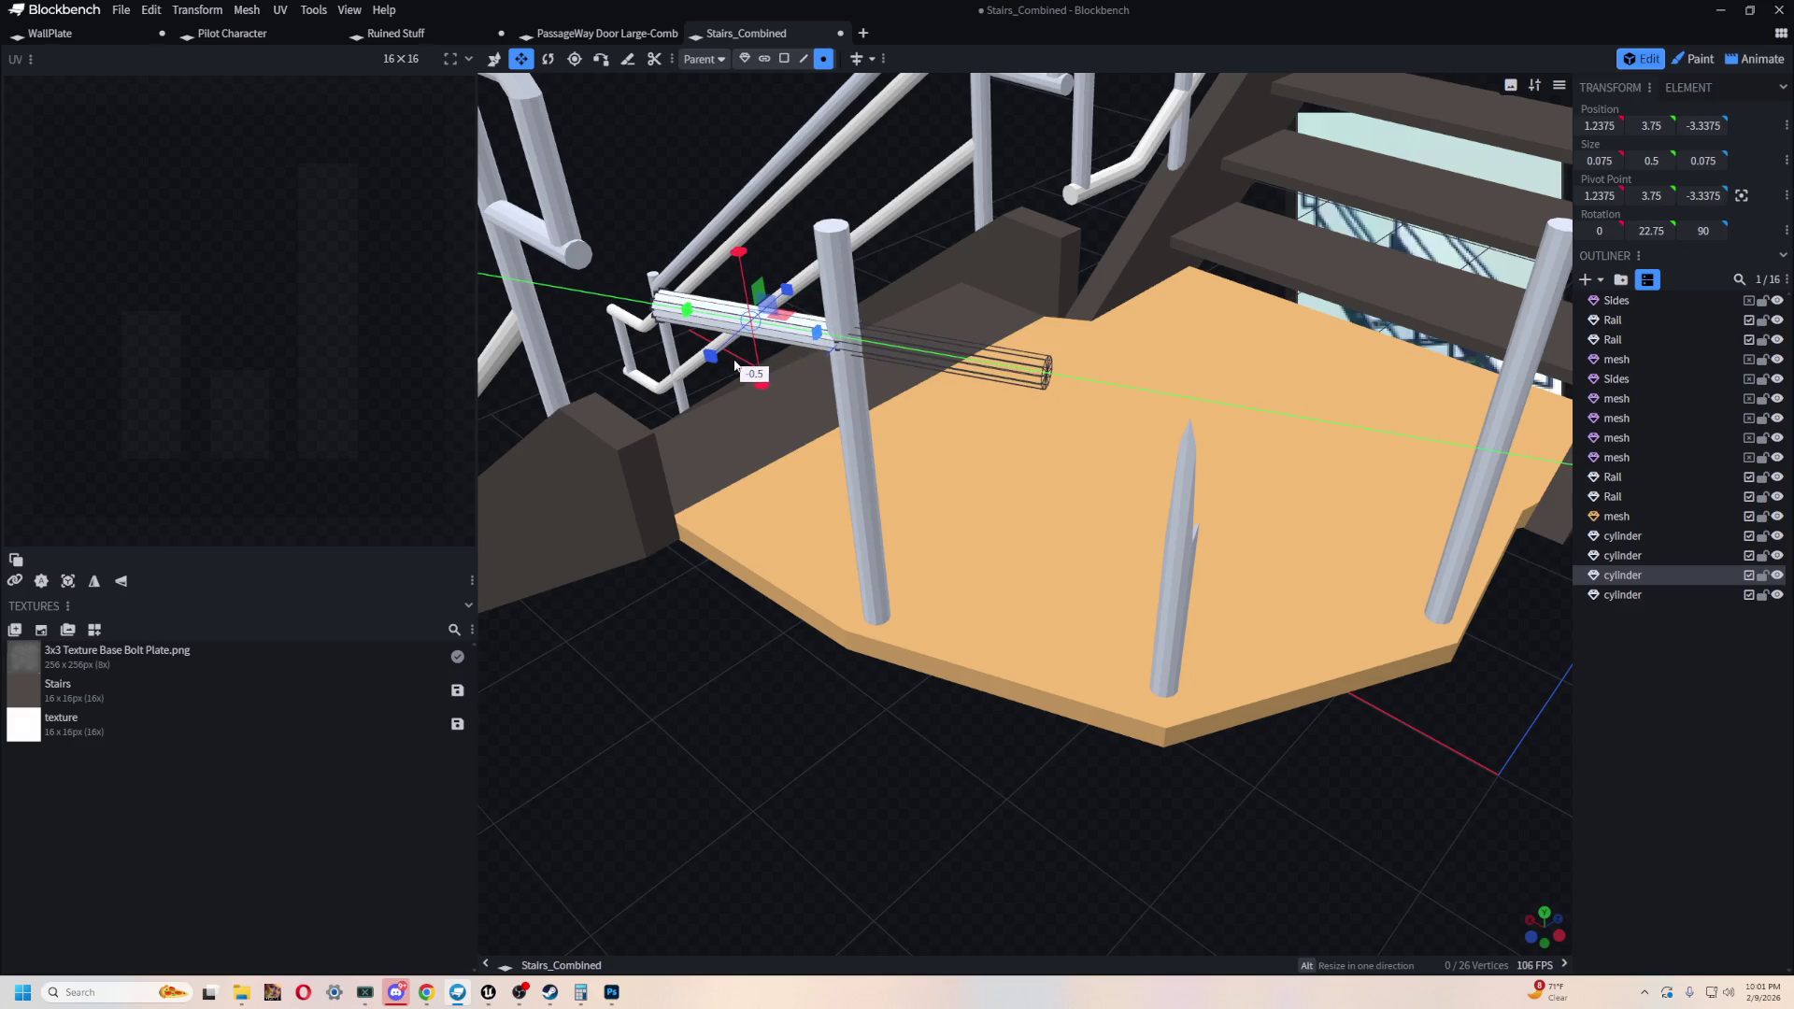
drag(735, 367, 737, 364)
key(v)
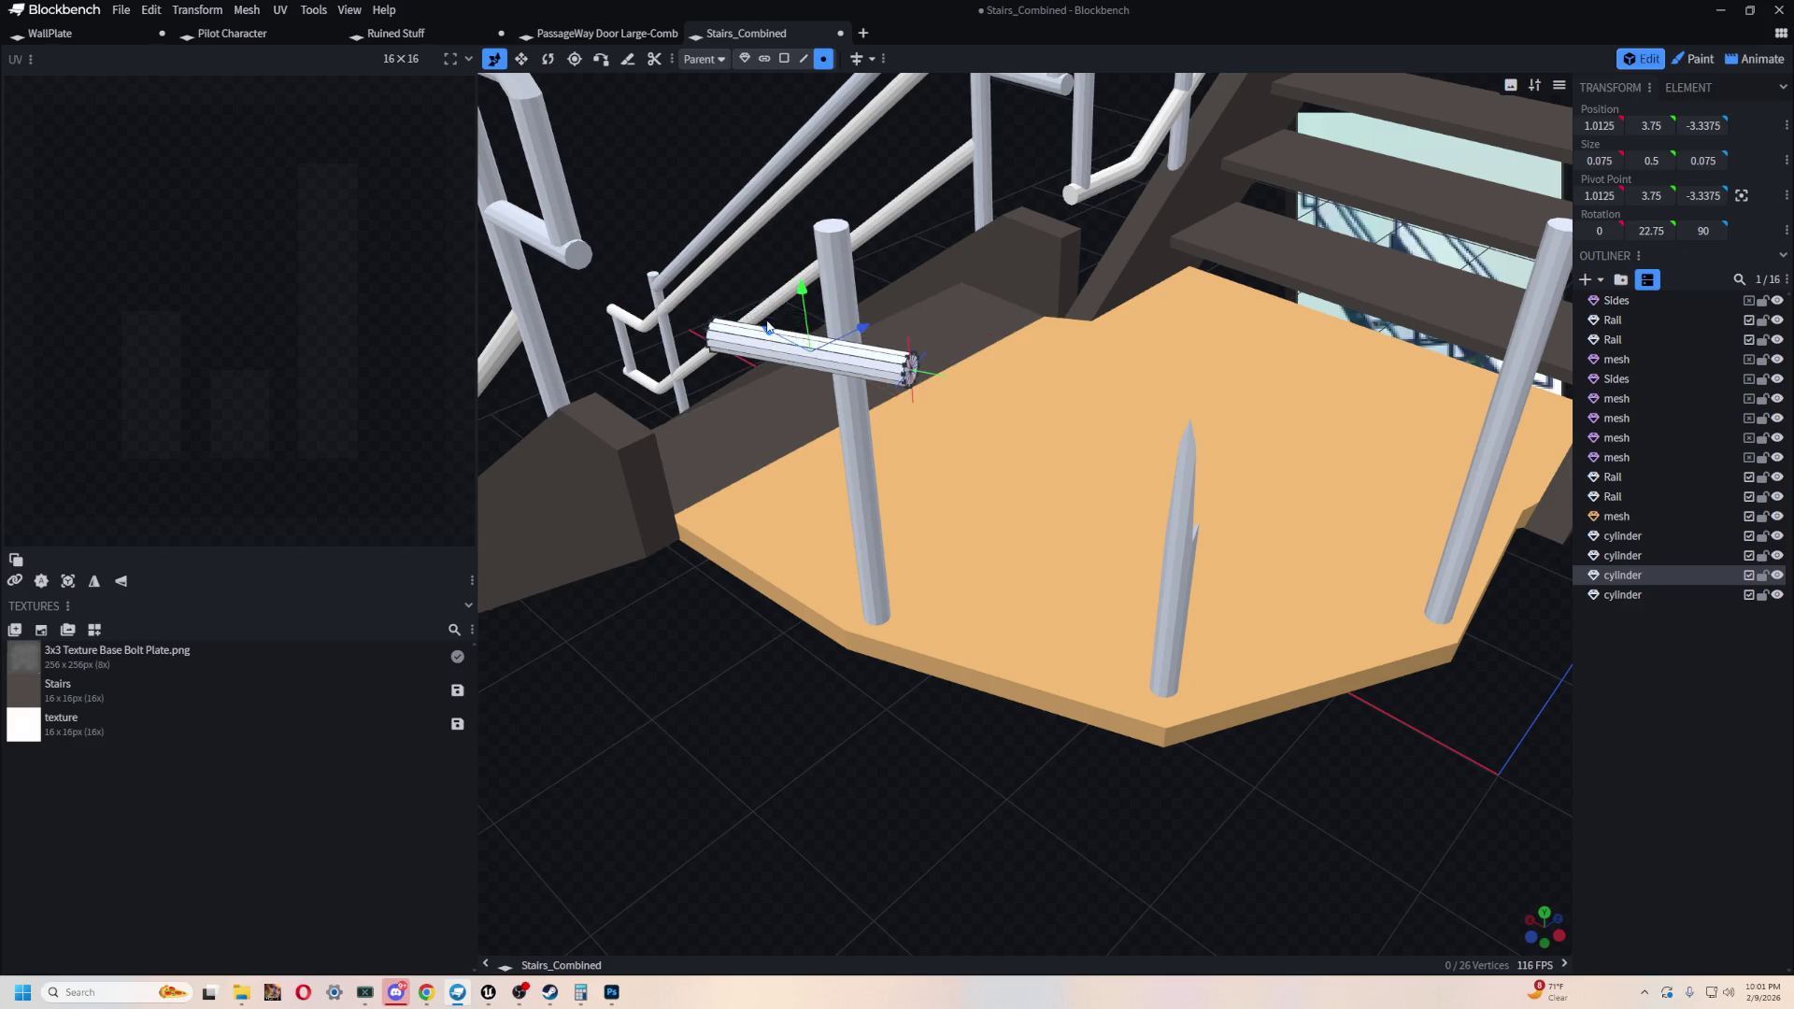
- Check the shortened crossbar against the stair rail from several angles
click(792, 266)
scroll(956, 209, down, 2)
mouse_move(740, 699)
mouse_down()
mouse_move(935, 682)
mouse_move(1097, 428)
mouse_move(938, 498)
mouse_up()
scroll(946, 676, up, 5)
scroll(944, 674, down, 3)
scroll(938, 498, down, 3)
scroll(994, 641, up, 4)
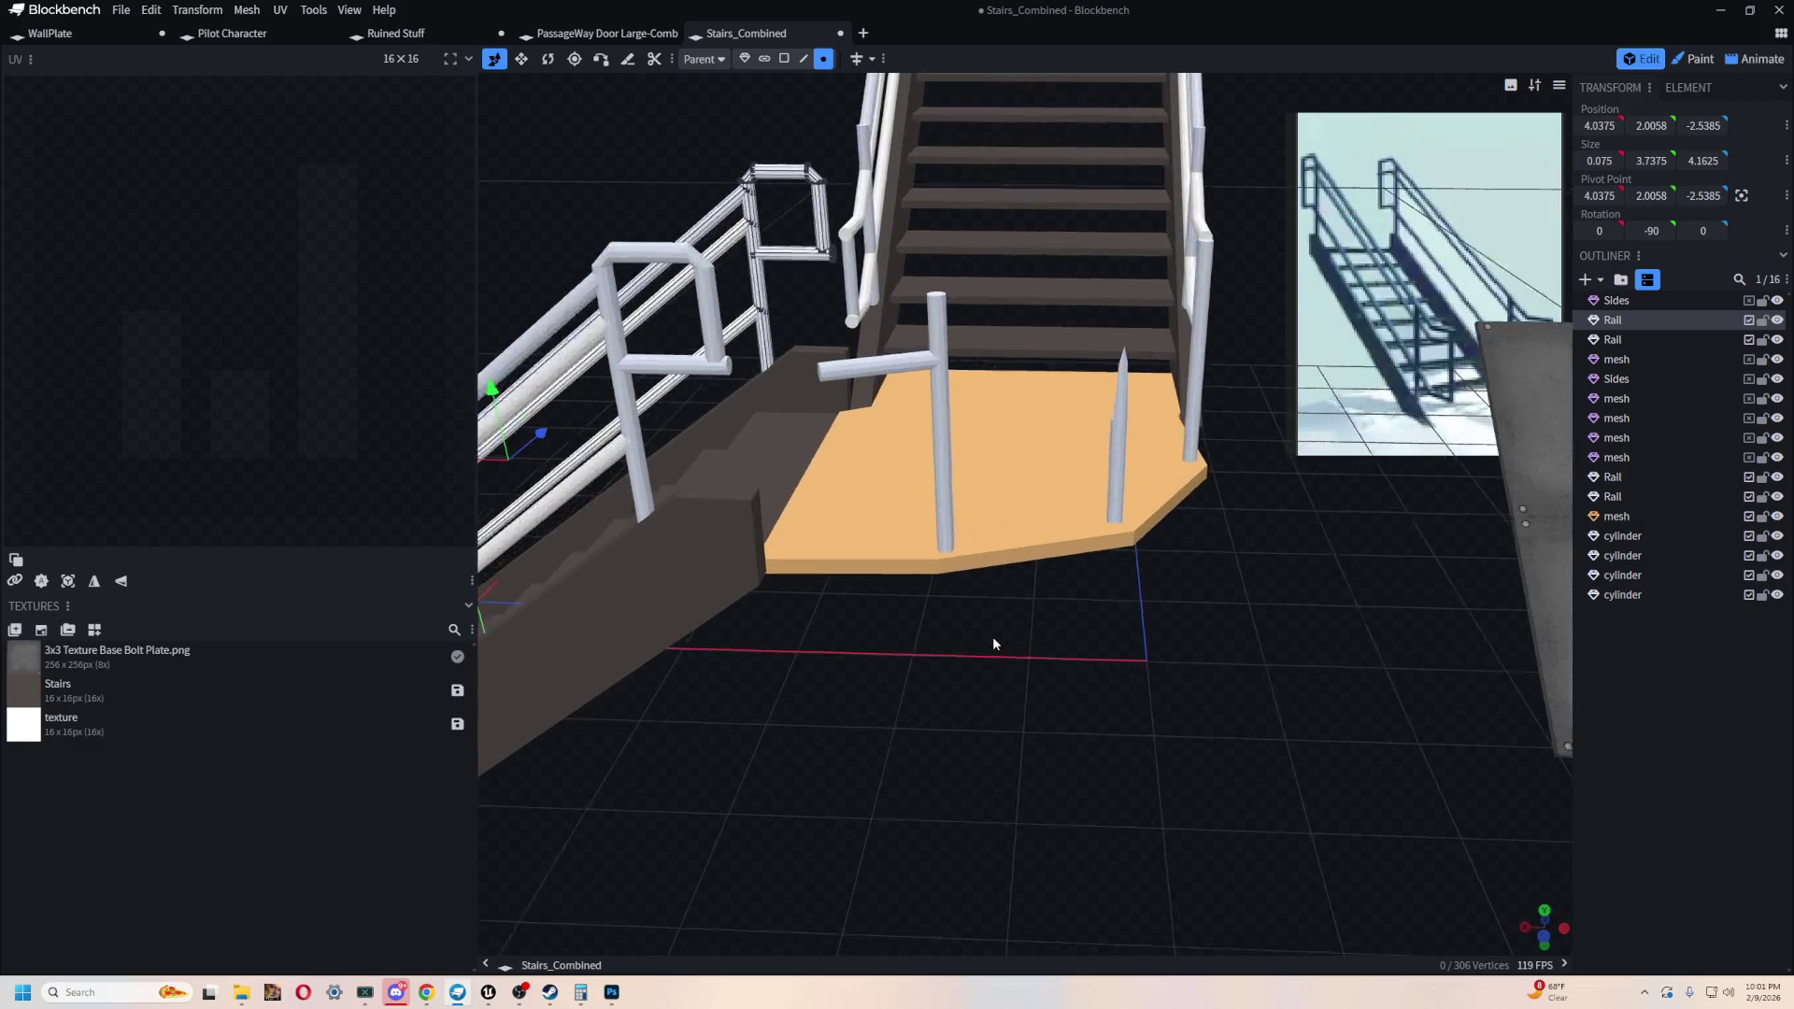
mouse_move(1059, 750)
mouse_down()
mouse_move(1122, 731)
mouse_move(1254, 764)
mouse_up()
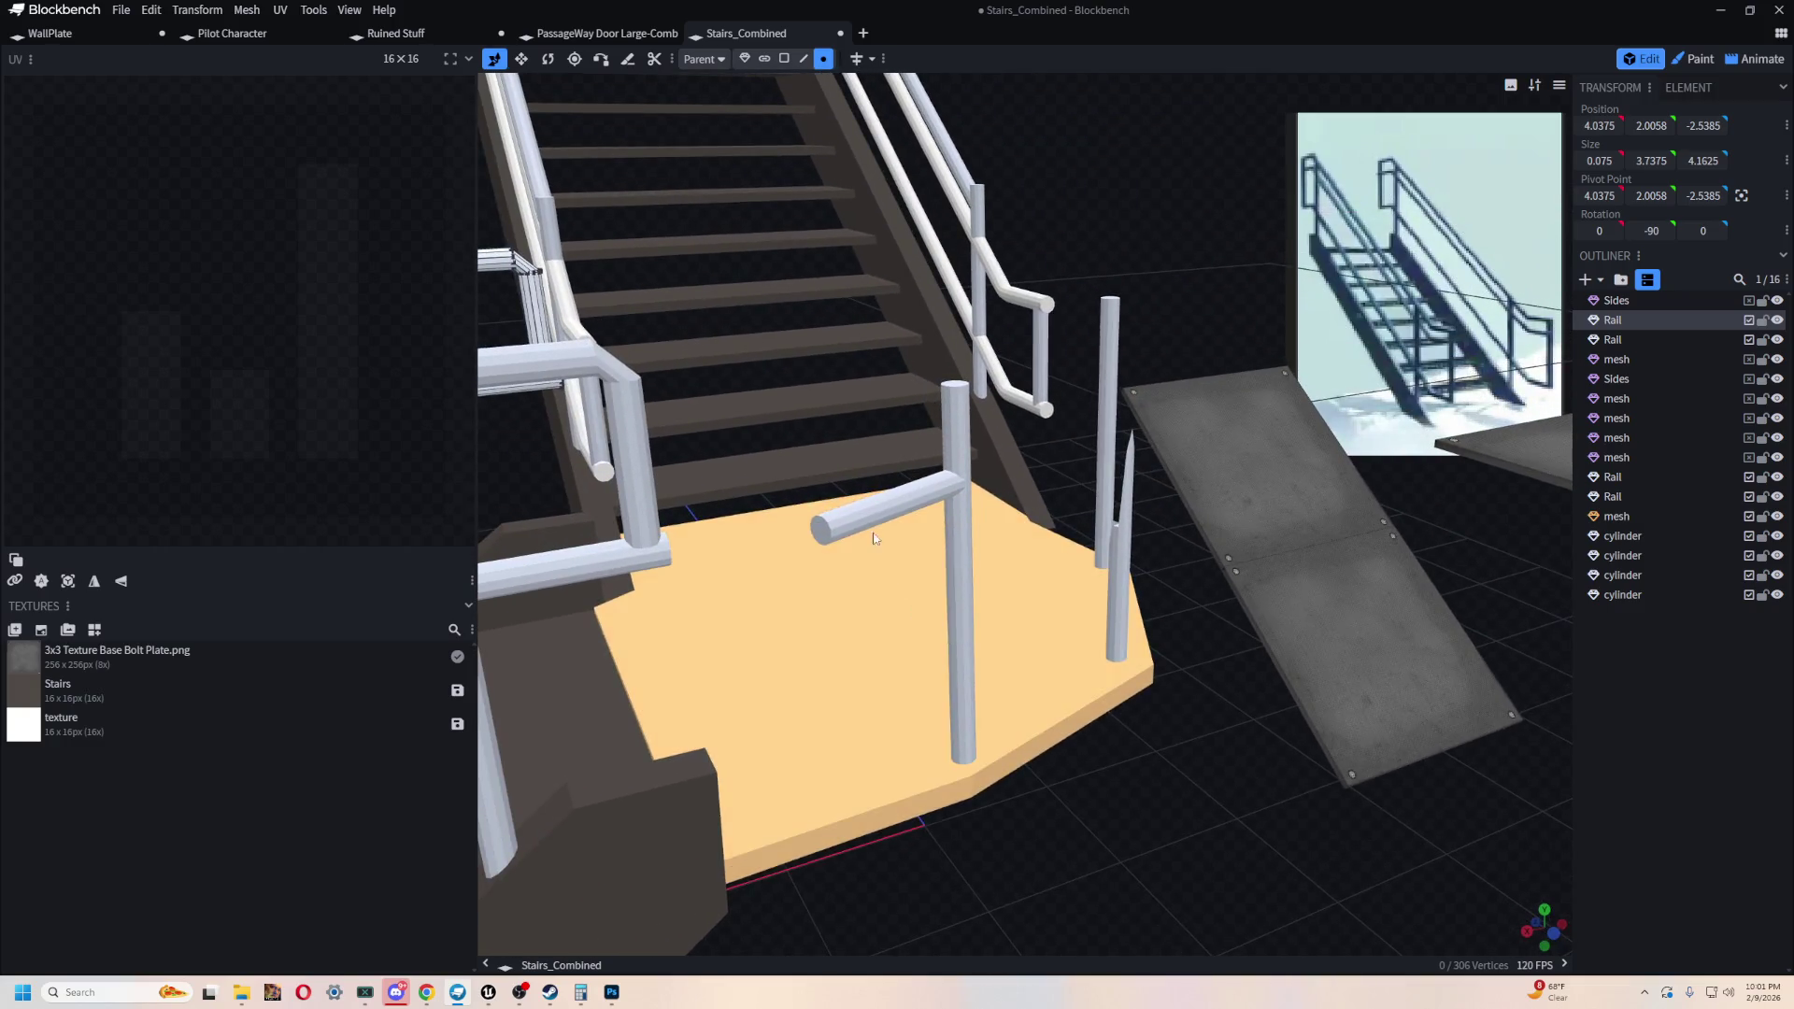
click(832, 542)
key(s)
mouse_move(1203, 743)
mouse_down()
mouse_move(1022, 782)
mouse_move(1196, 790)
mouse_move(715, 738)
mouse_move(1107, 652)
mouse_move(511, 110)
mouse_up()
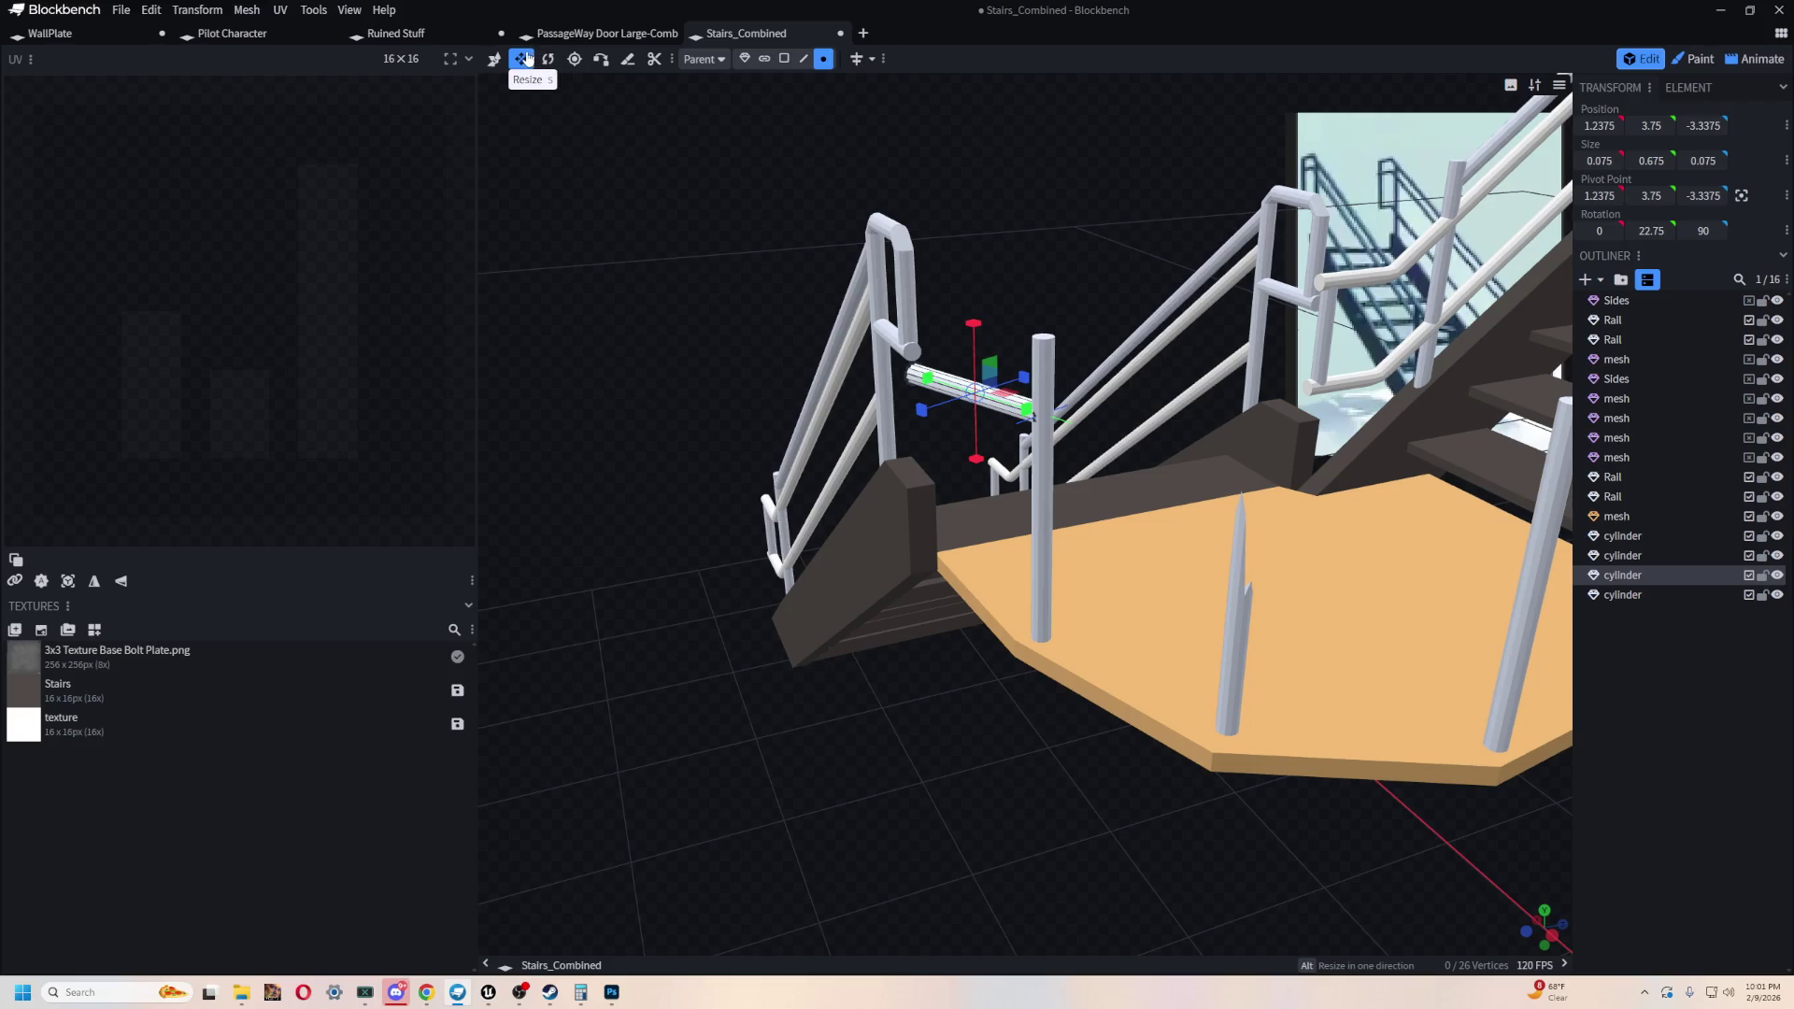
mouse_move(935, 645)
mouse_down()
mouse_move(1085, 788)
mouse_move(815, 687)
mouse_move(956, 703)
mouse_move(1096, 621)
mouse_up()
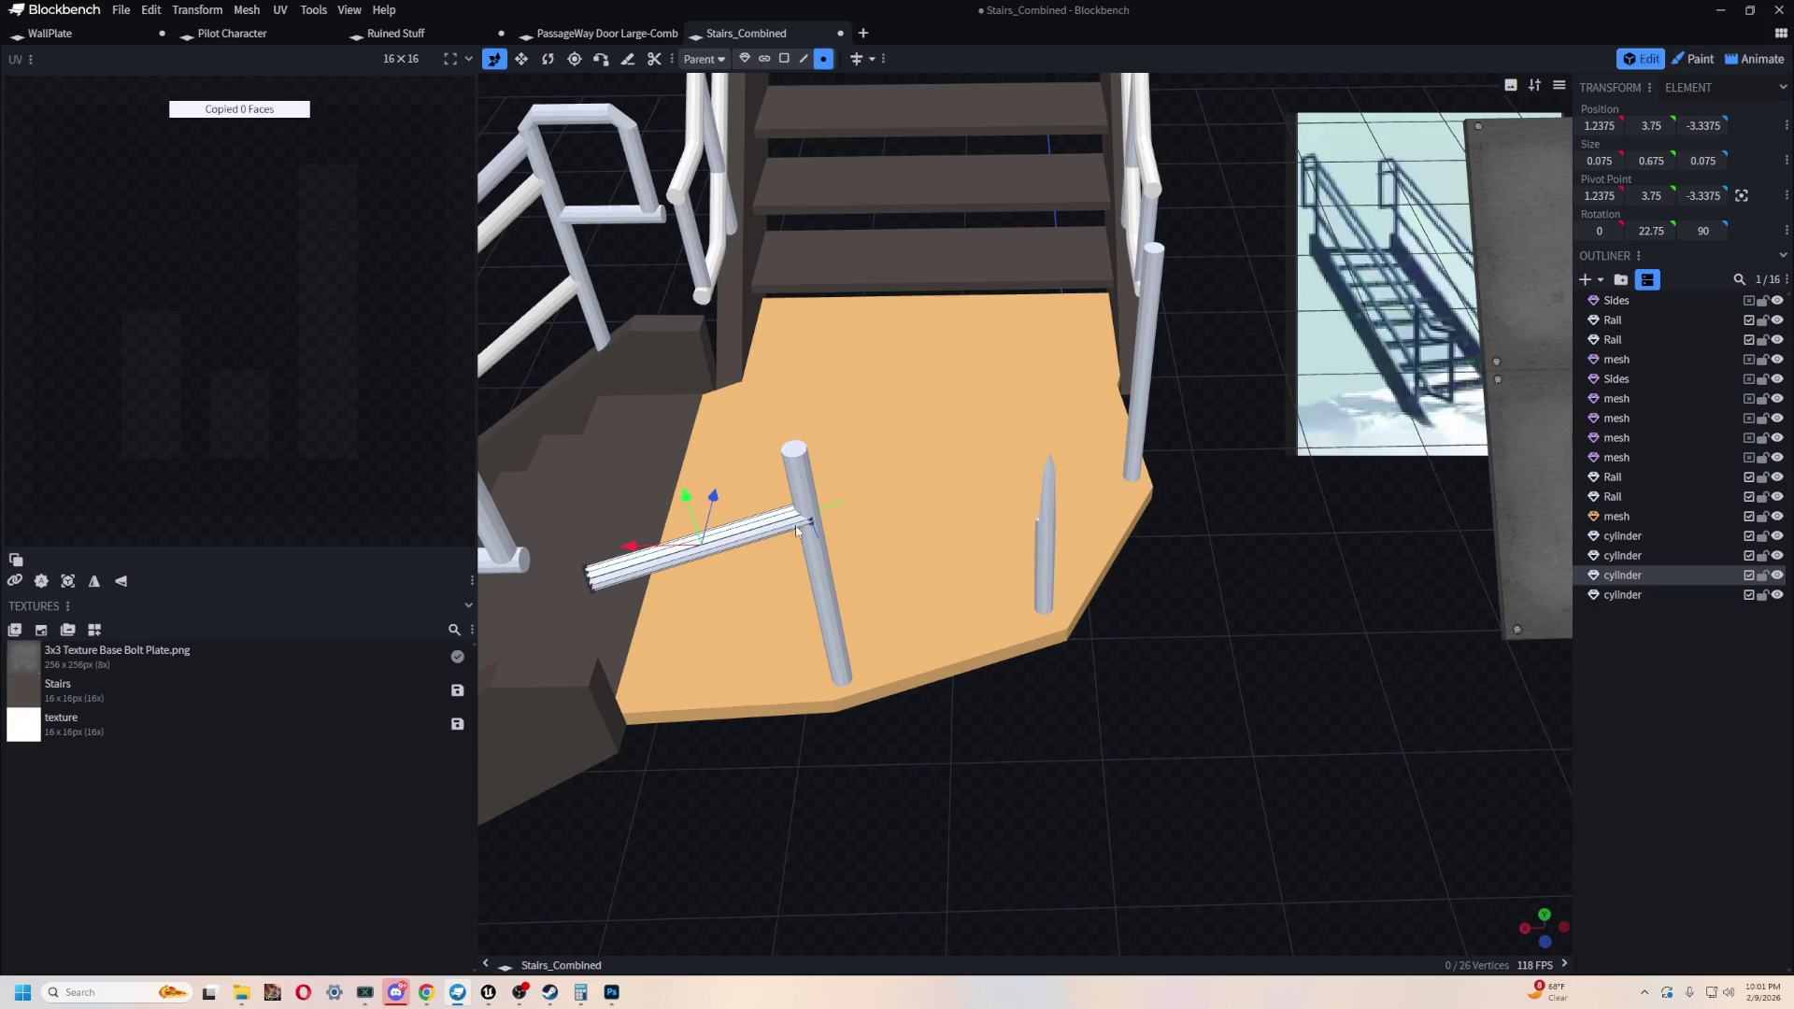
- Slide the copied crossbar toward the stairs and rotate it about 86° on Y
drag(713, 497, 790, 246)
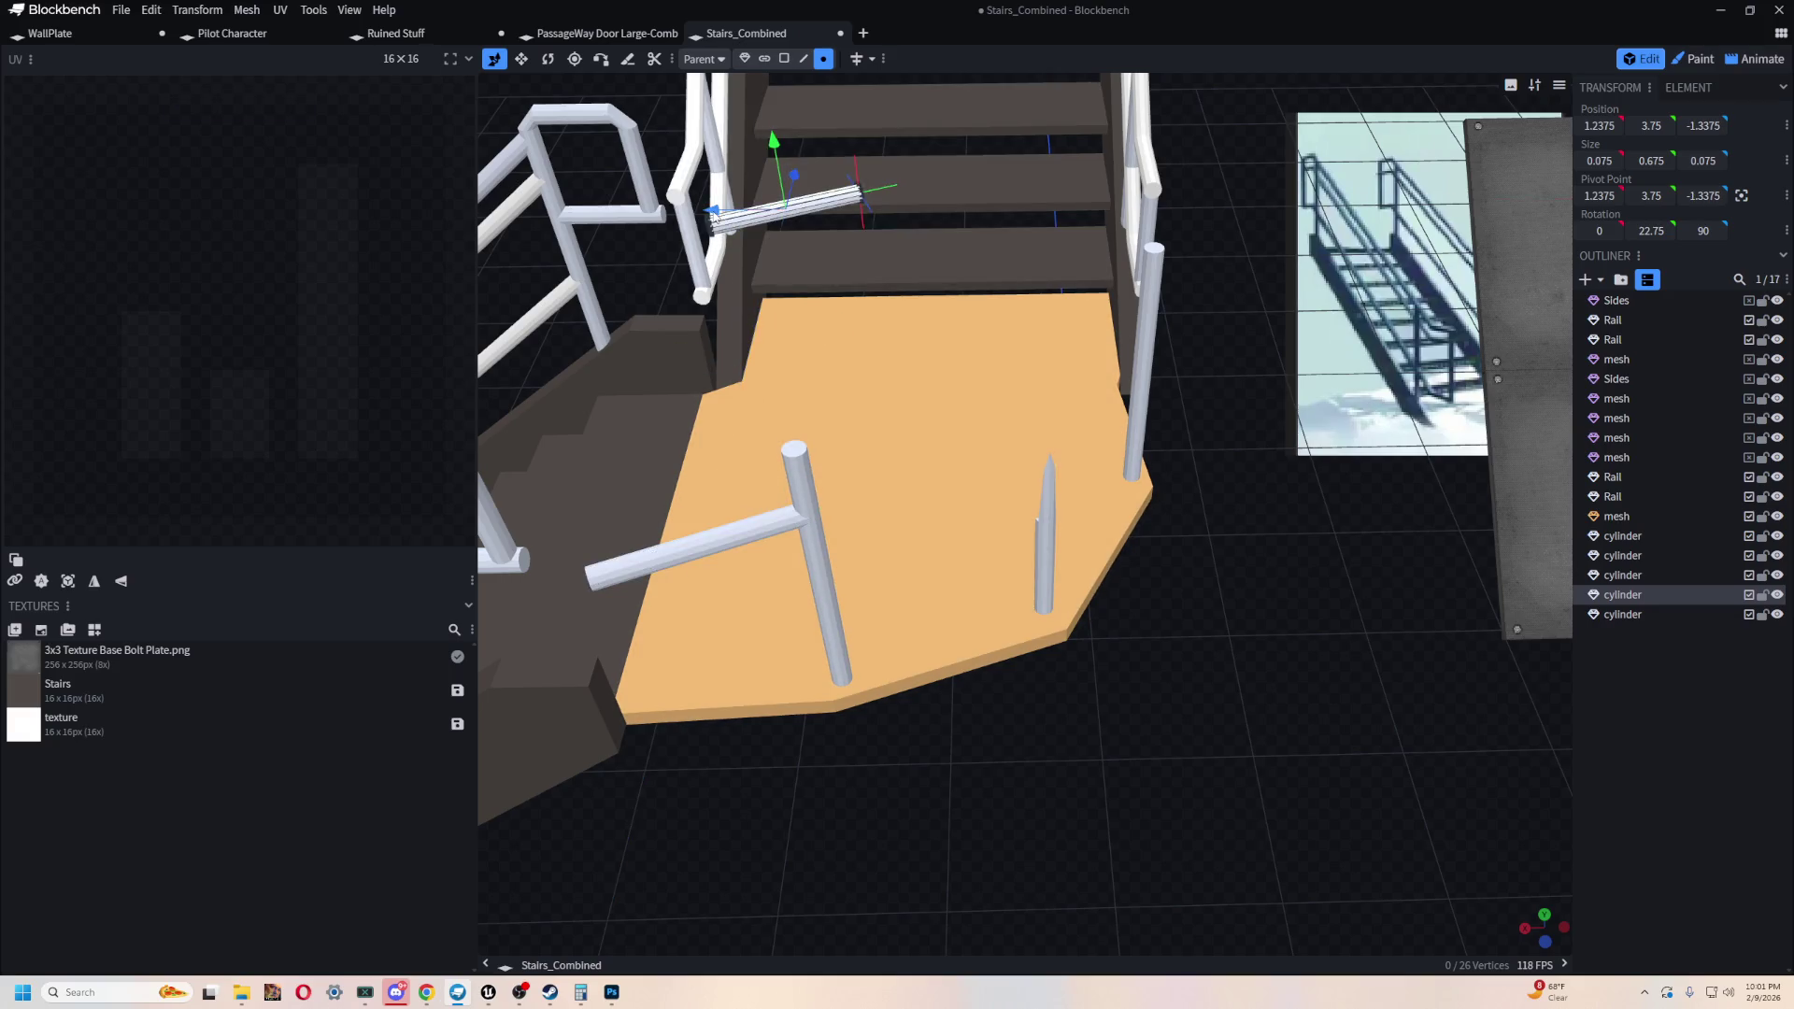
mouse_move(1093, 229)
mouse_down()
mouse_move(1293, 532)
mouse_move(1013, 649)
mouse_move(976, 552)
mouse_move(1196, 591)
mouse_move(1201, 574)
mouse_move(1121, 579)
mouse_move(1271, 572)
mouse_move(1252, 568)
mouse_up()
key(r)
key(v)
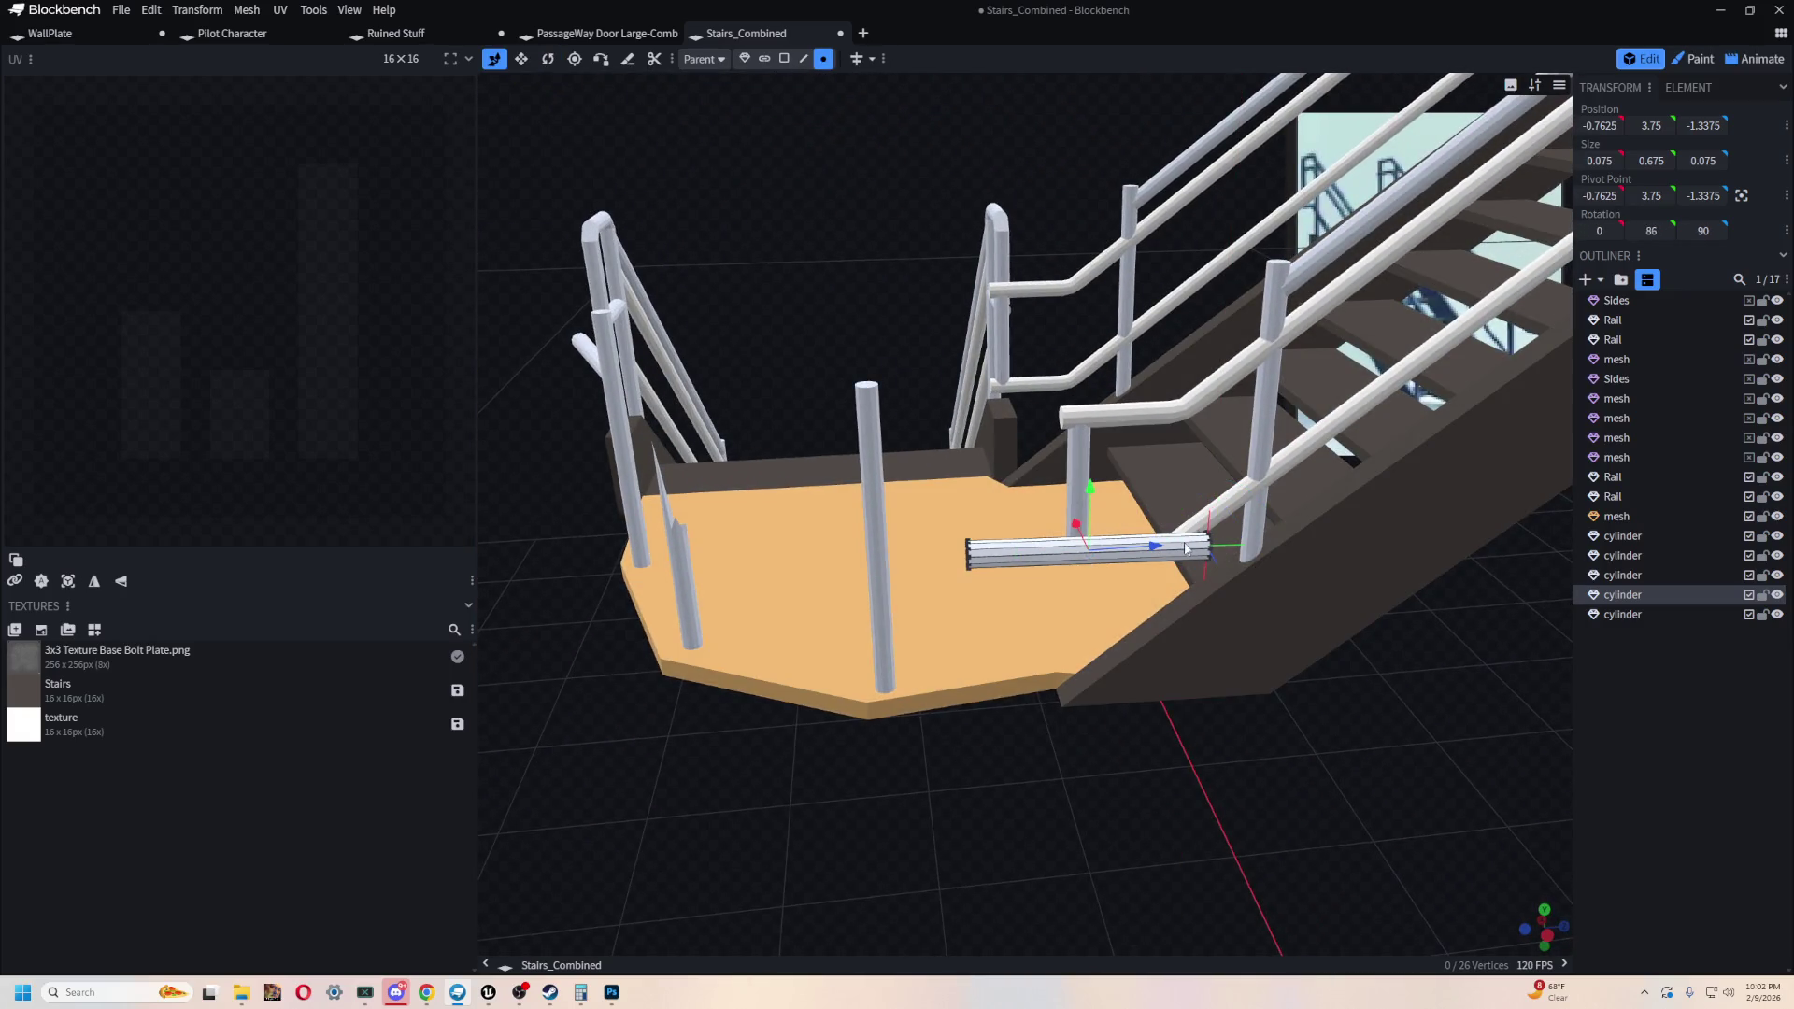
drag(889, 816, 992, 692)
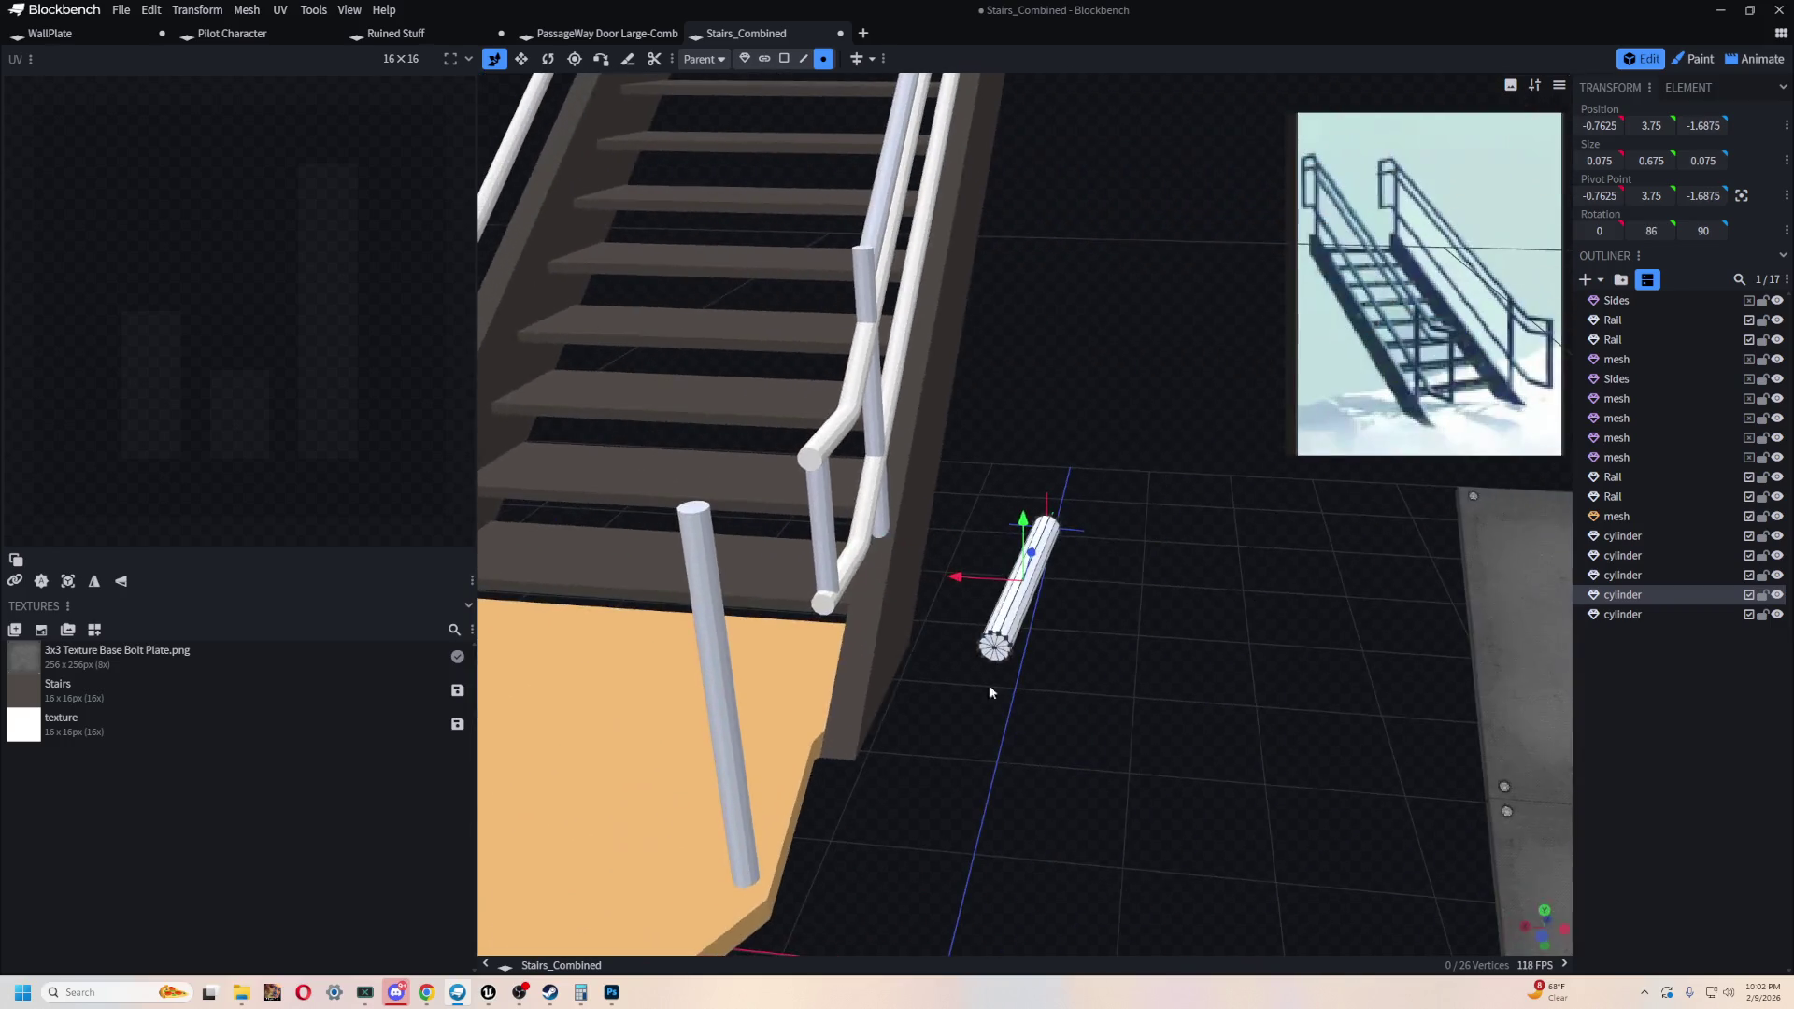
mouse_move(683, 552)
mouse_down()
mouse_move(886, 653)
mouse_move(1043, 699)
mouse_move(1484, 457)
mouse_move(1115, 622)
mouse_up()
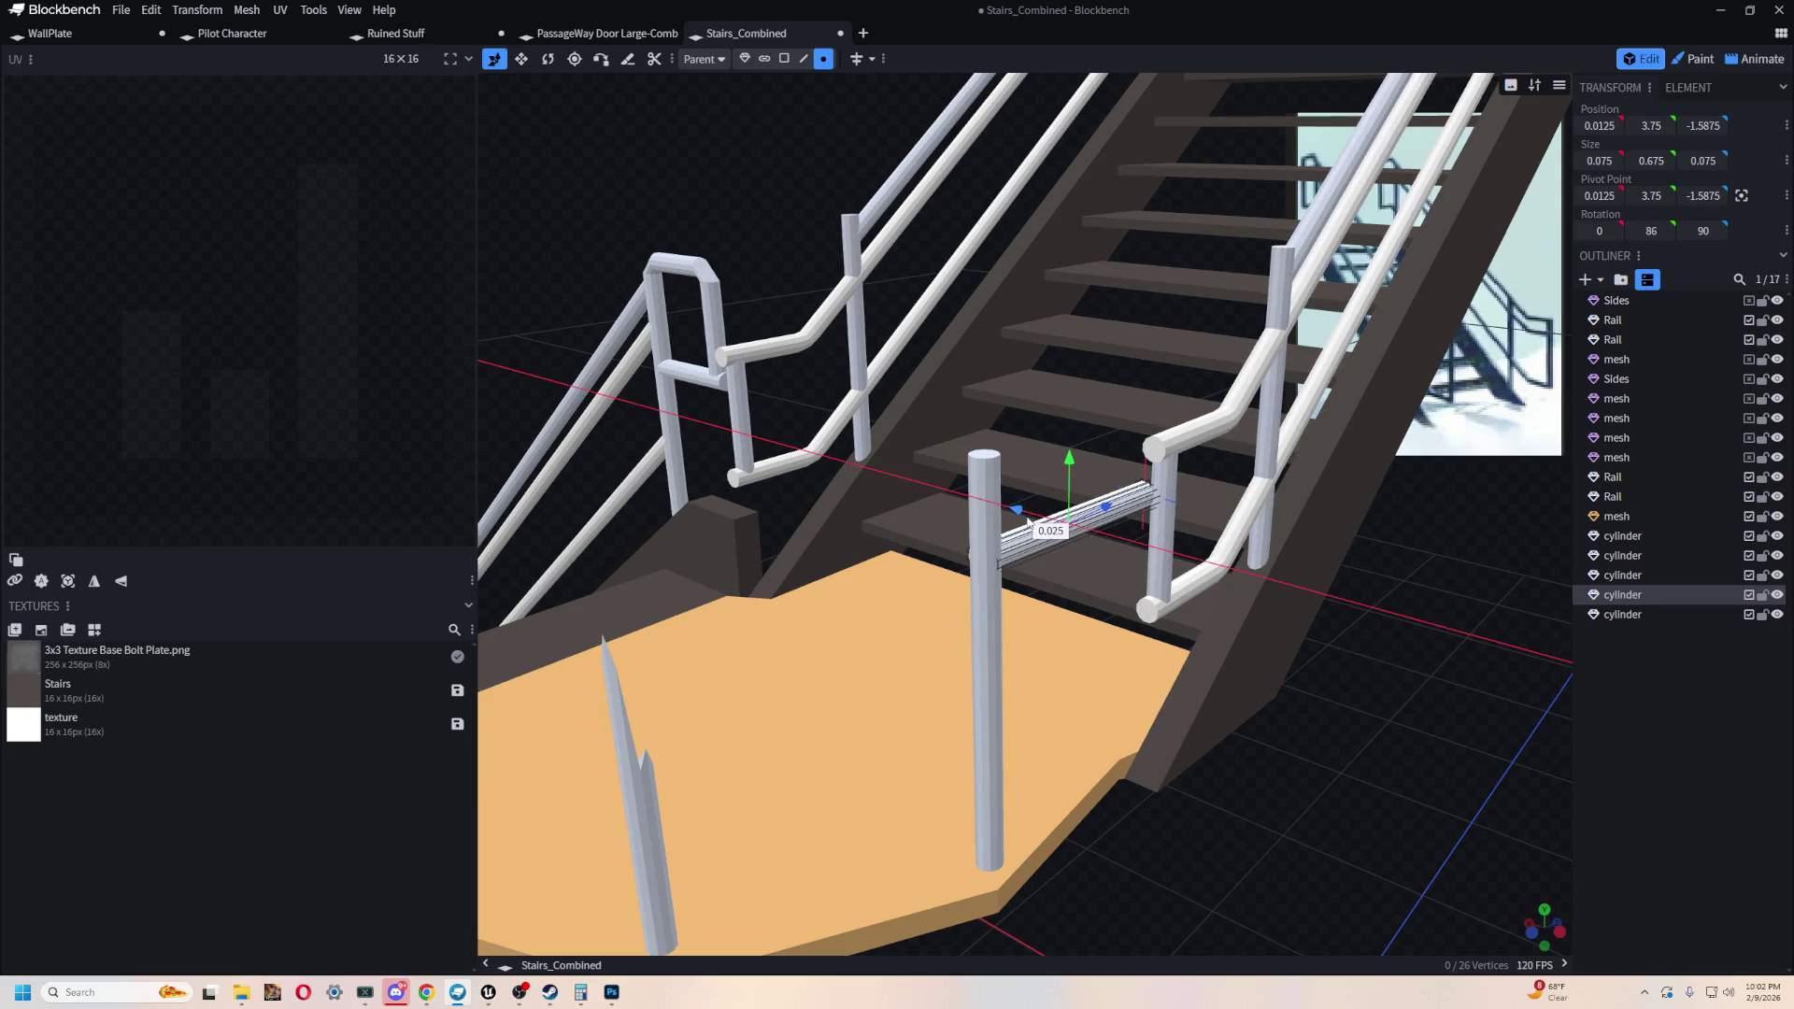
mouse_move(1028, 523)
mouse_down()
mouse_move(1335, 746)
mouse_move(1179, 625)
mouse_move(1292, 665)
mouse_move(1466, 524)
mouse_up()
- Check the copied crossbar's placement between the right post and the stair rail
click(813, 374)
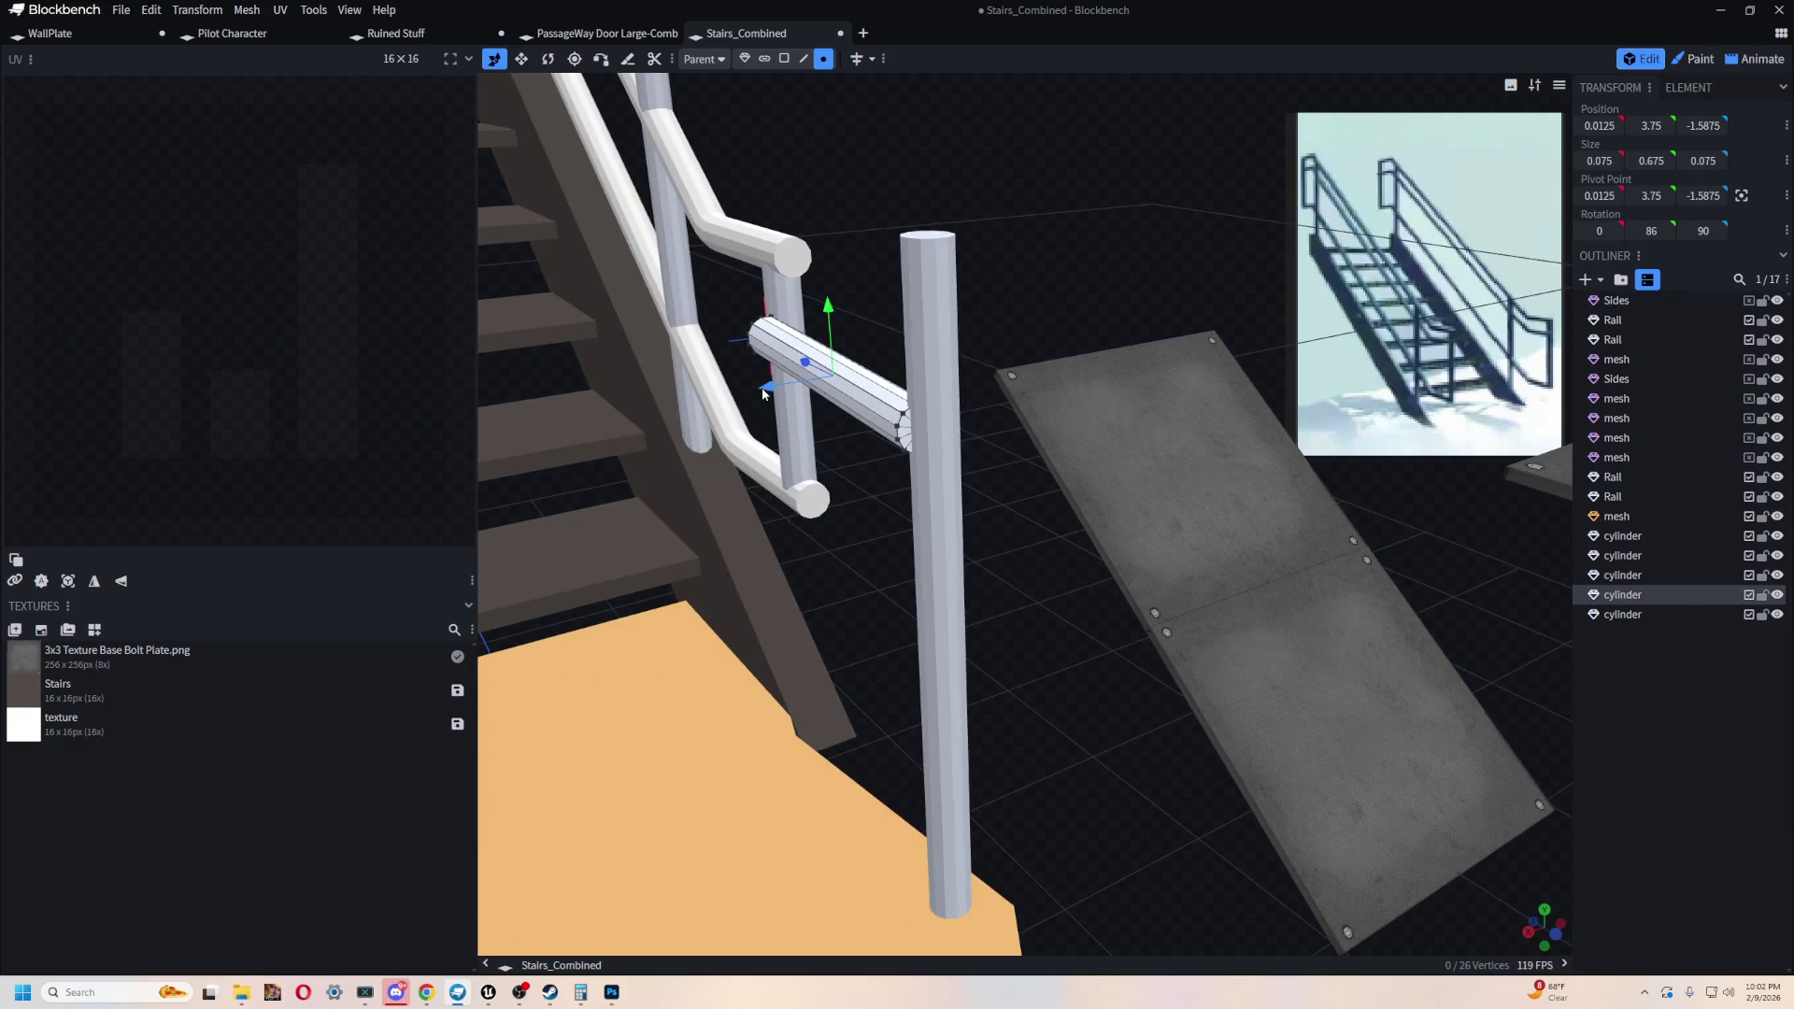
drag(880, 448, 762, 241)
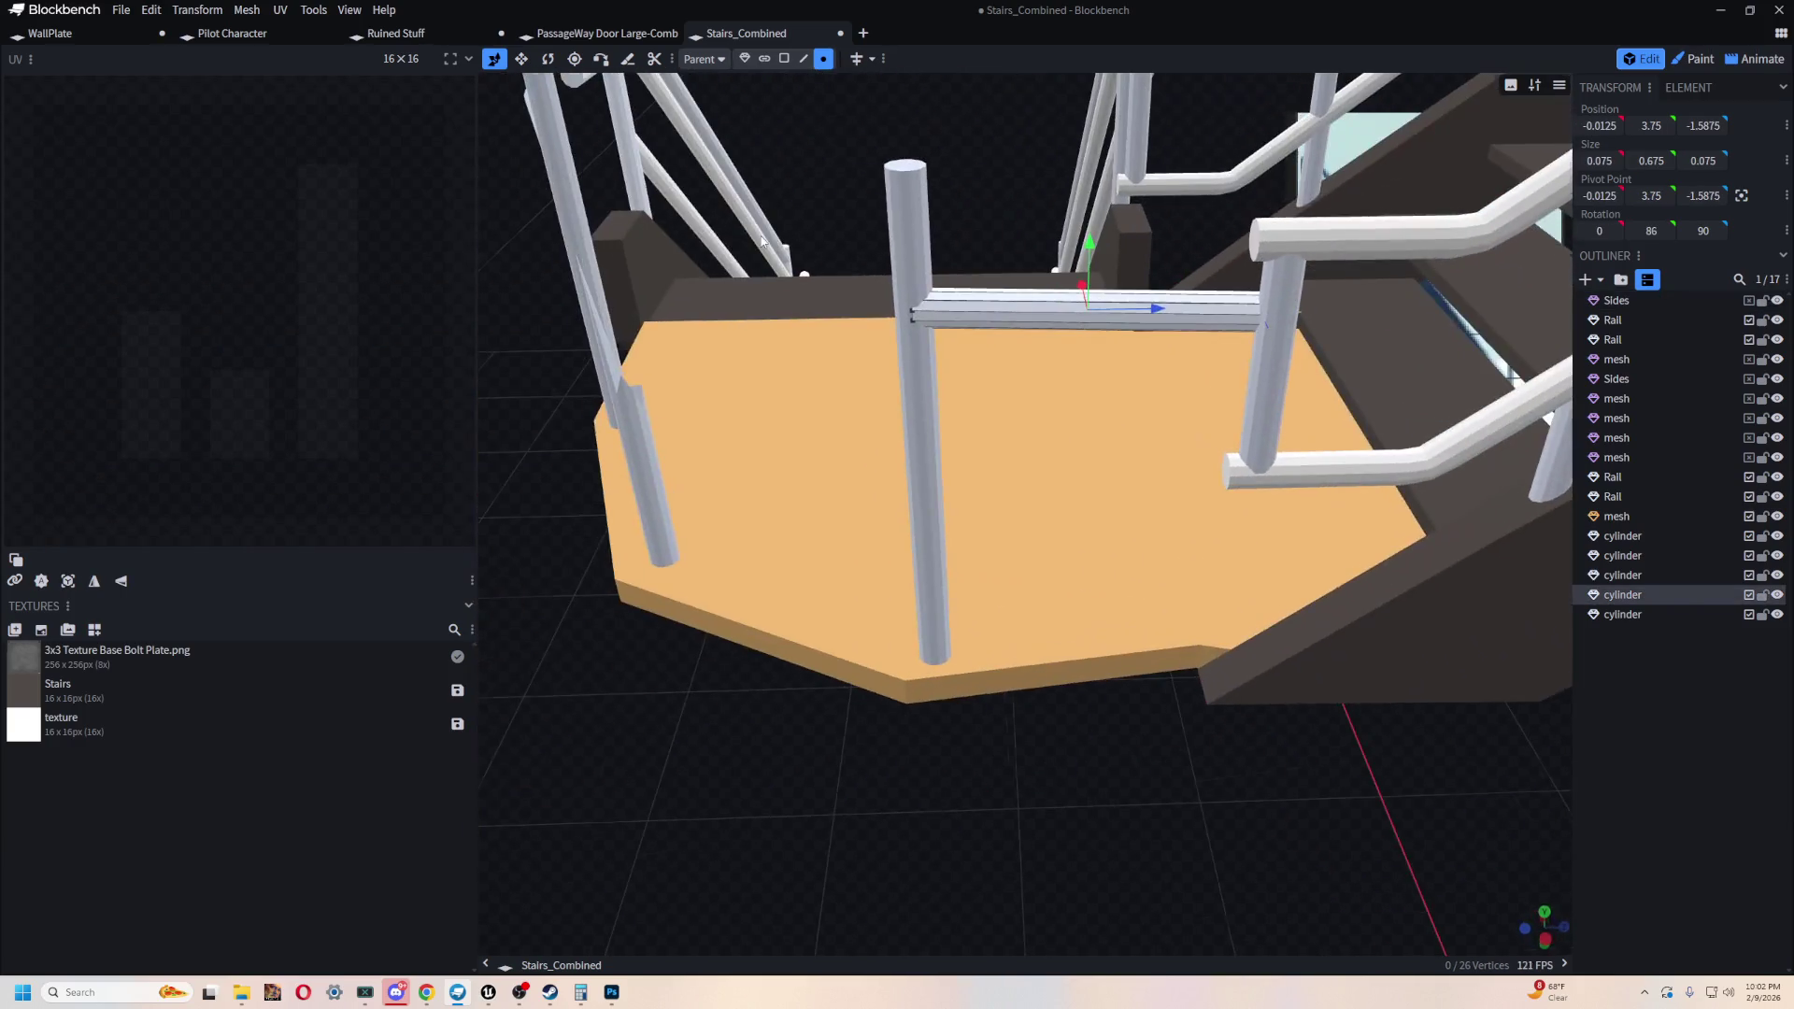
scroll(785, 579, down, 5)
drag(785, 579, 1151, 657)
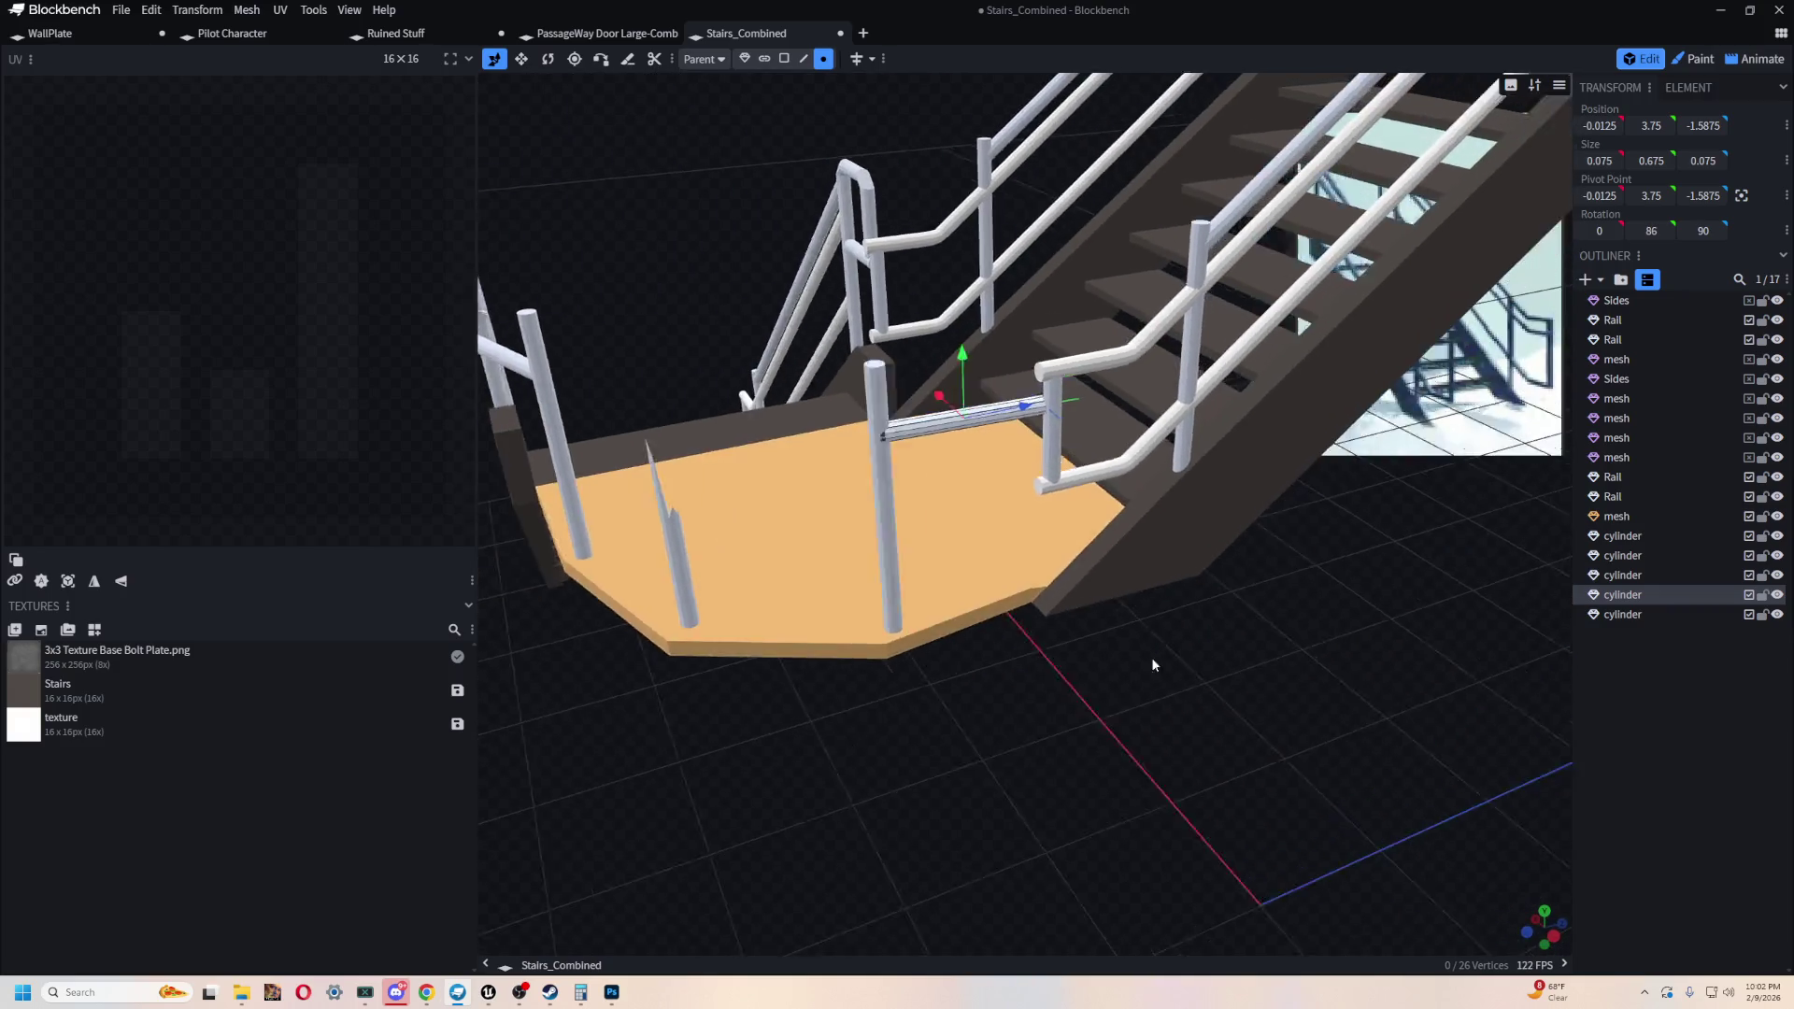
scroll(1009, 697, up, 6)
drag(1009, 697, 642, 656)
scroll(642, 656, down, 5)
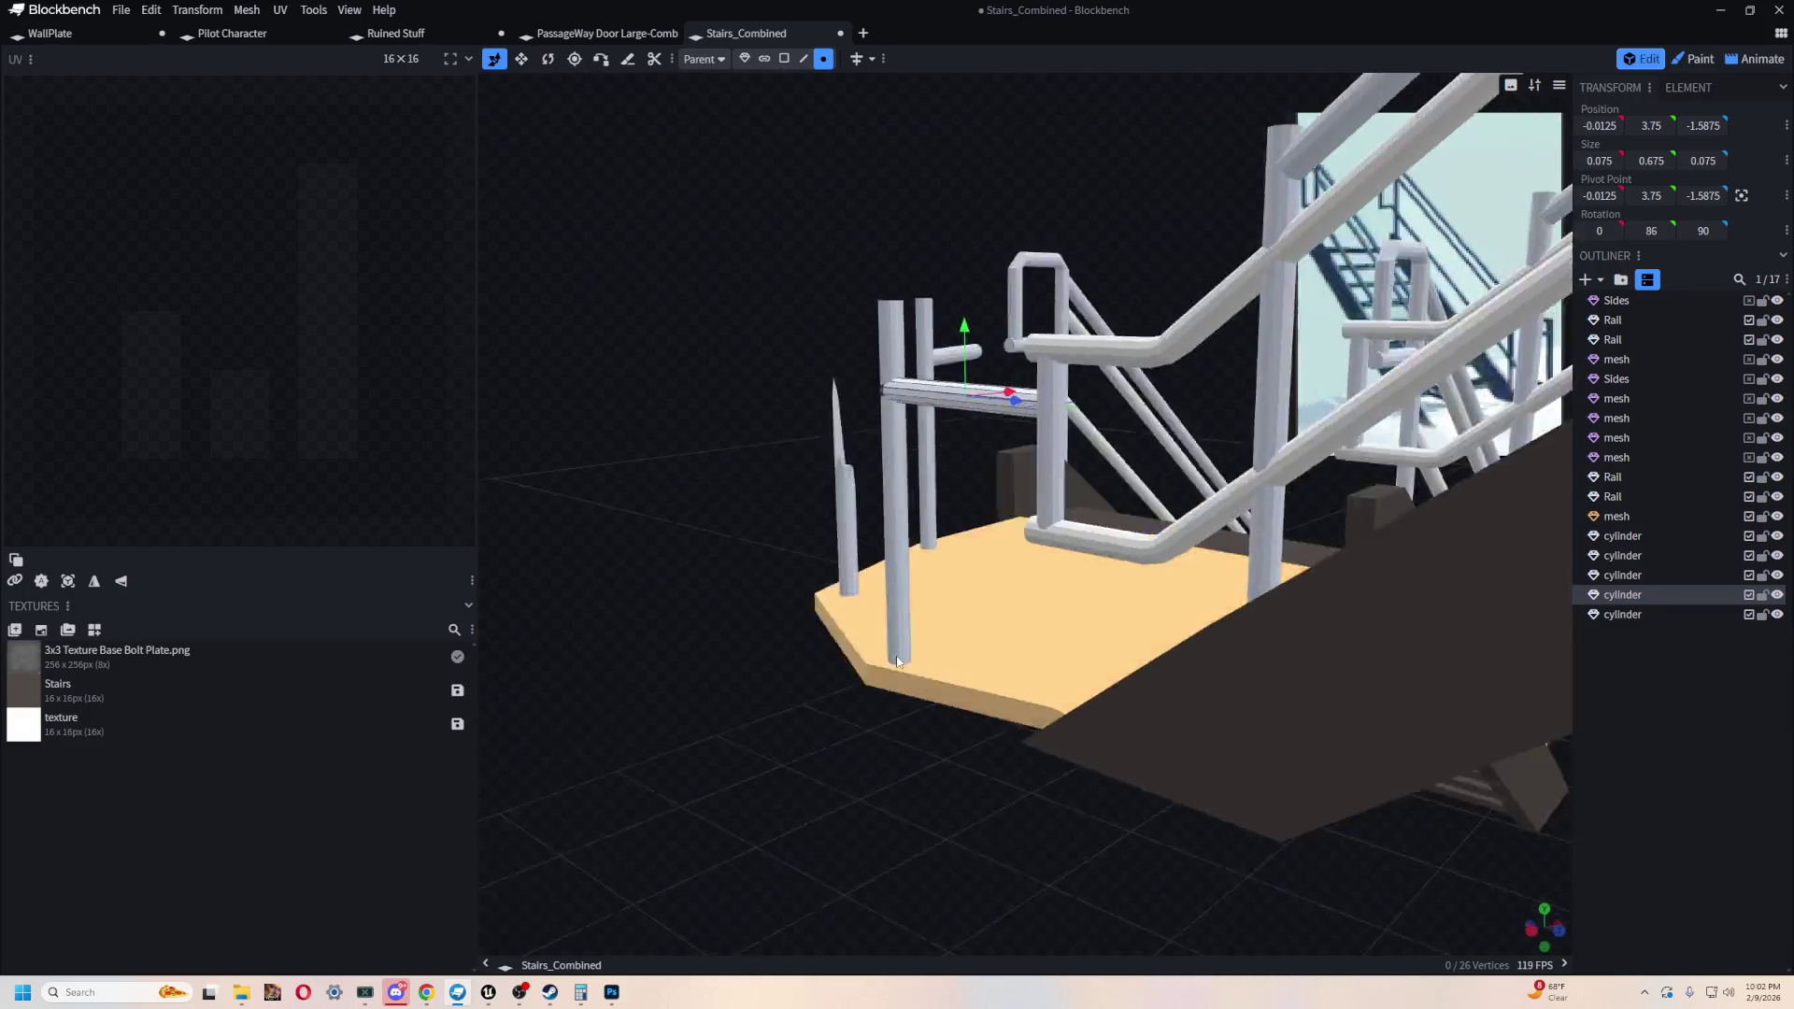
scroll(956, 692, up, 3)
mouse_move(958, 697)
mouse_down()
mouse_move(1433, 707)
mouse_move(1204, 484)
mouse_up()
- Trim the original crossbar shorter to a size of 0.55
key(s)
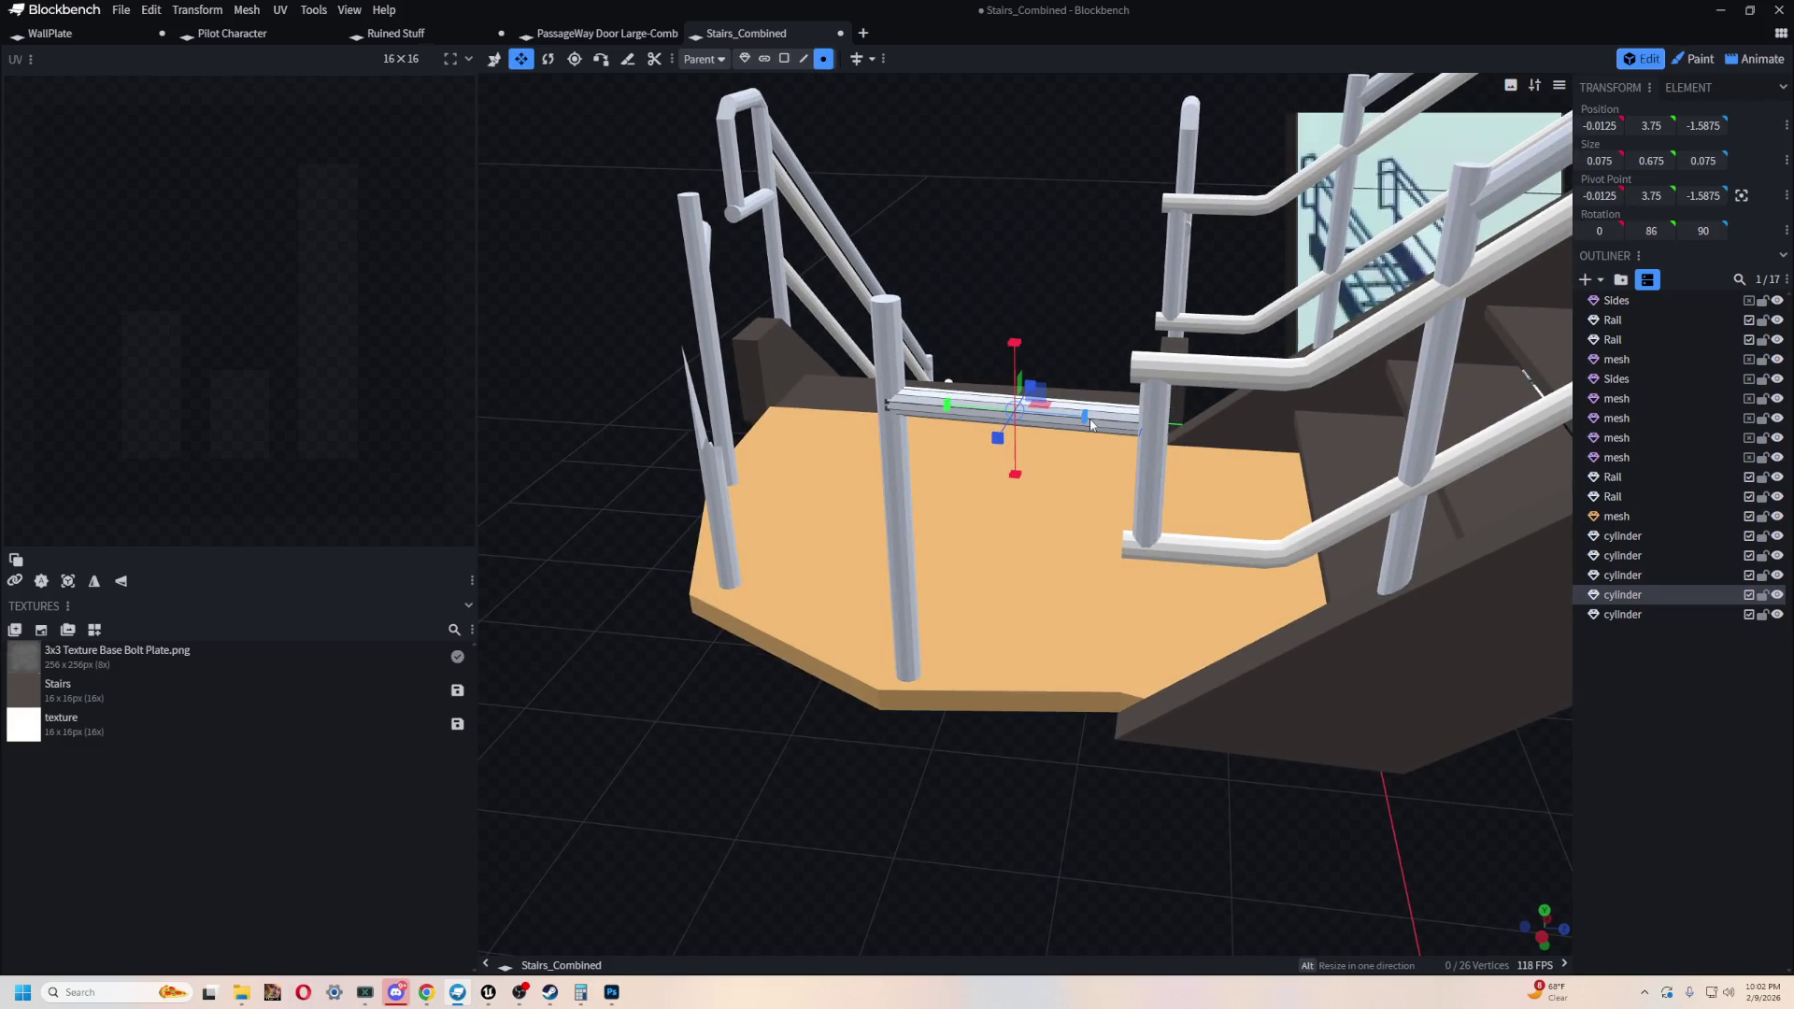
scroll(1006, 418, down, 3)
mouse_move(961, 552)
mouse_down()
mouse_move(899, 793)
mouse_move(961, 737)
mouse_move(1053, 753)
mouse_move(878, 445)
mouse_up()
scroll(899, 792, up, 4)
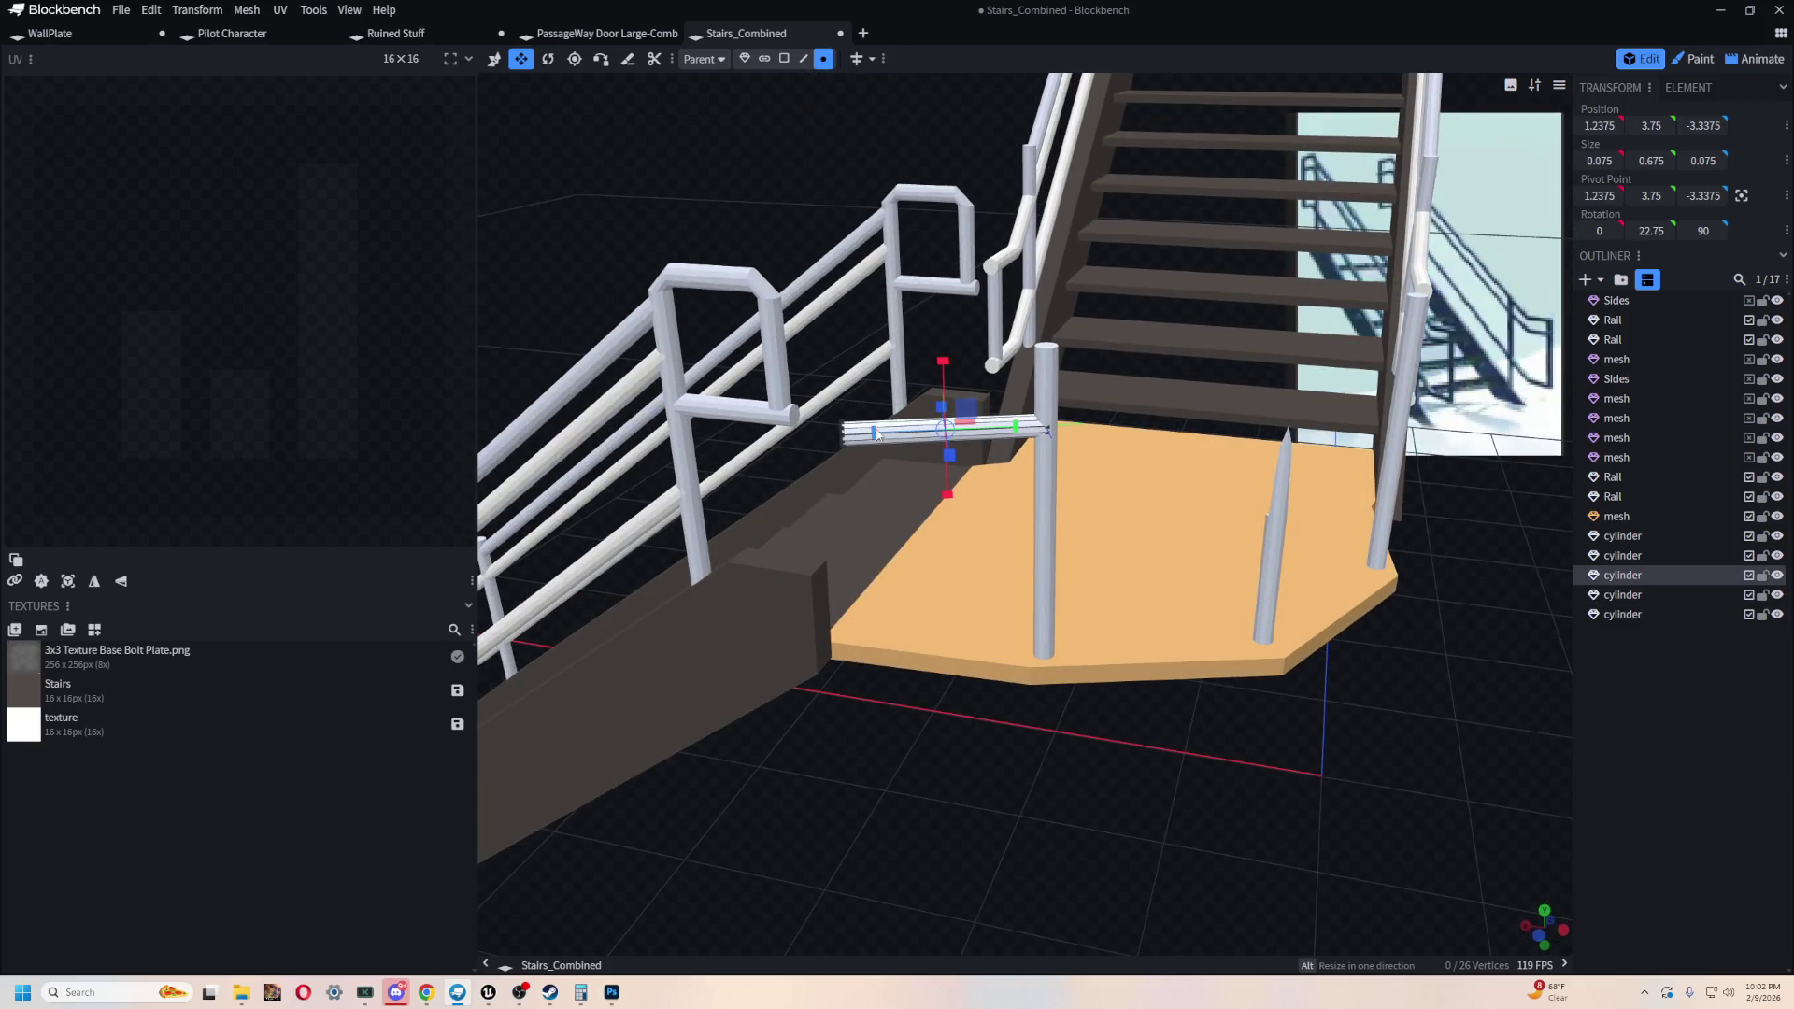
mouse_move(876, 716)
mouse_down()
mouse_move(1230, 720)
mouse_move(1112, 724)
mouse_up()
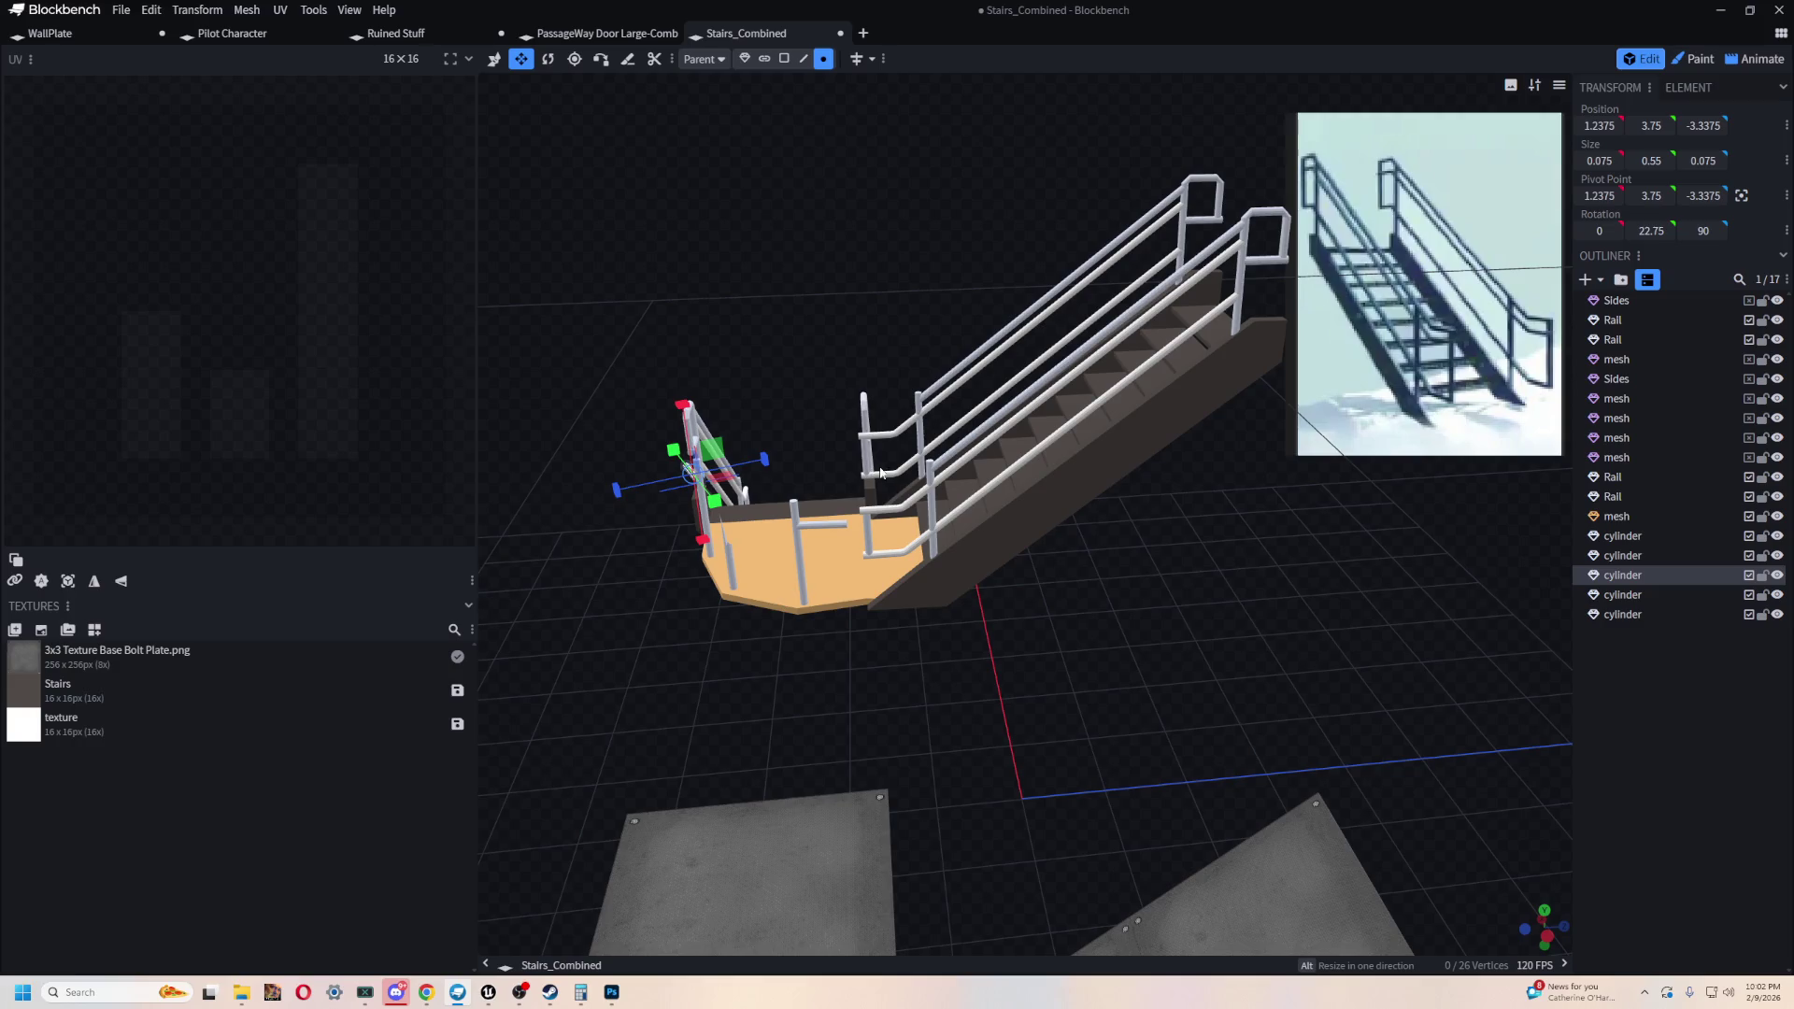
mouse_move(842, 678)
mouse_down()
mouse_move(1077, 620)
mouse_move(1053, 604)
mouse_up()
scroll(1053, 605, up, 5)
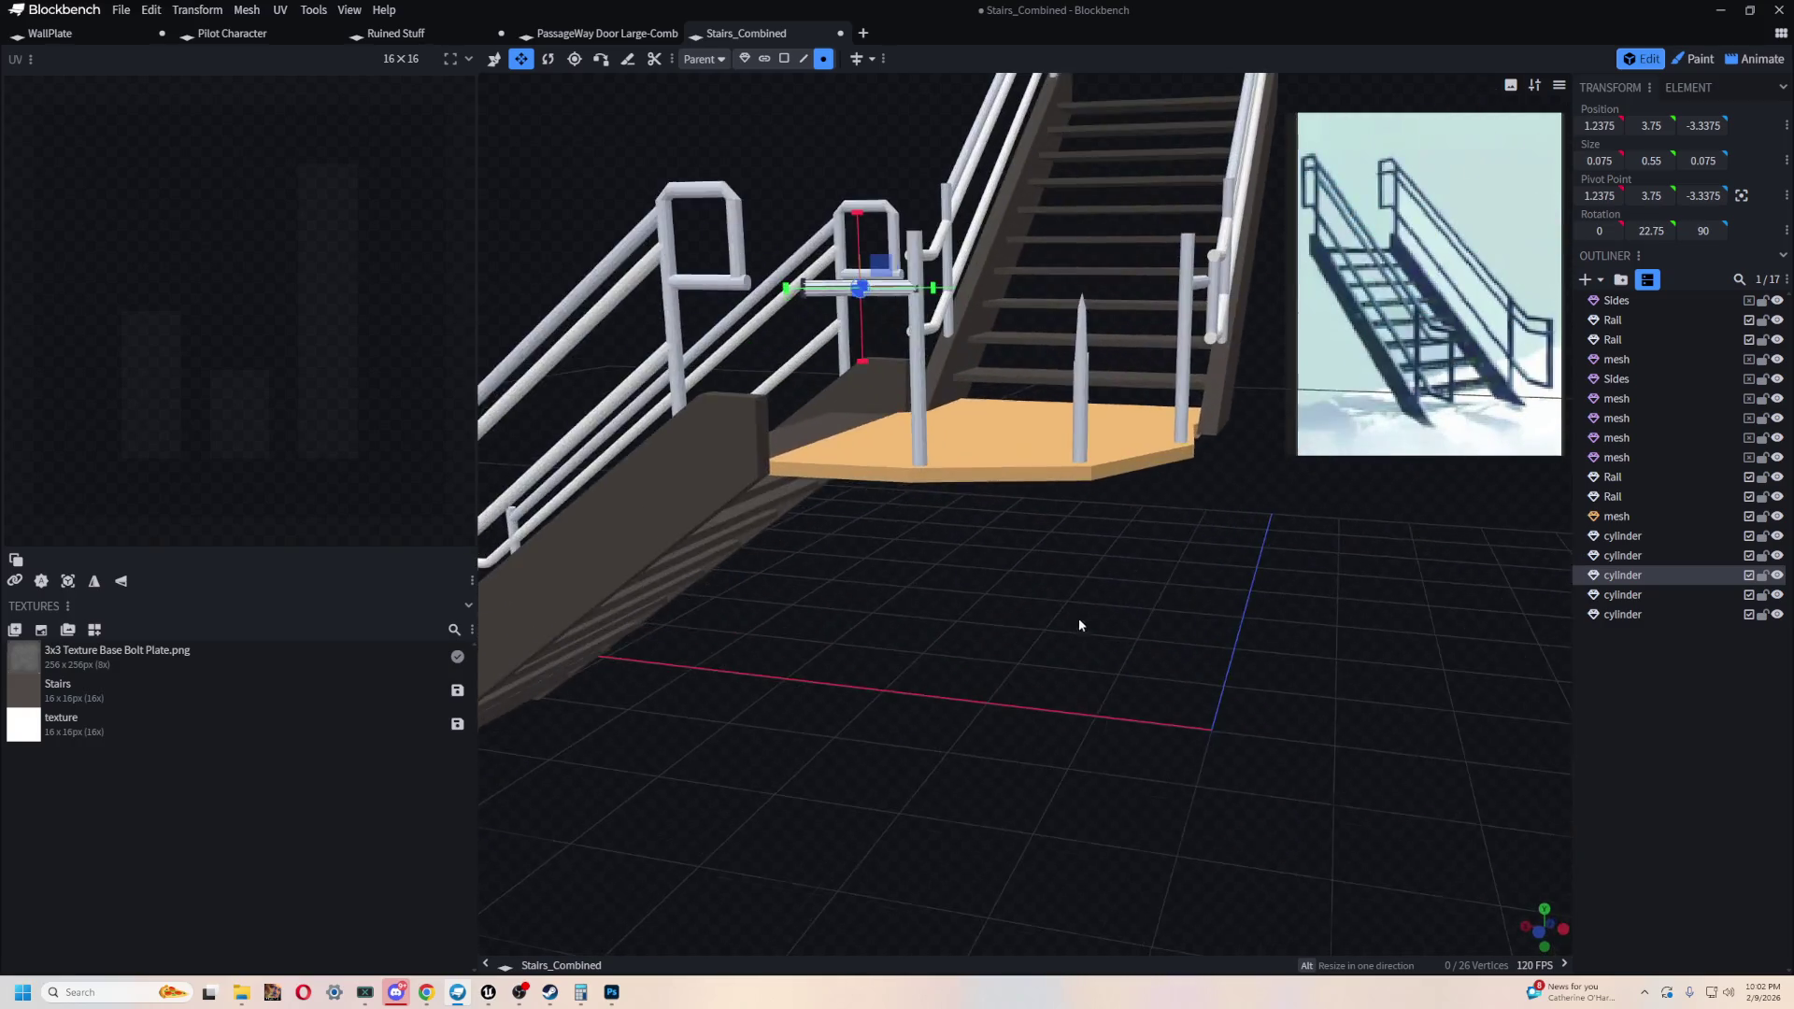
scroll(1121, 722, up, 3)
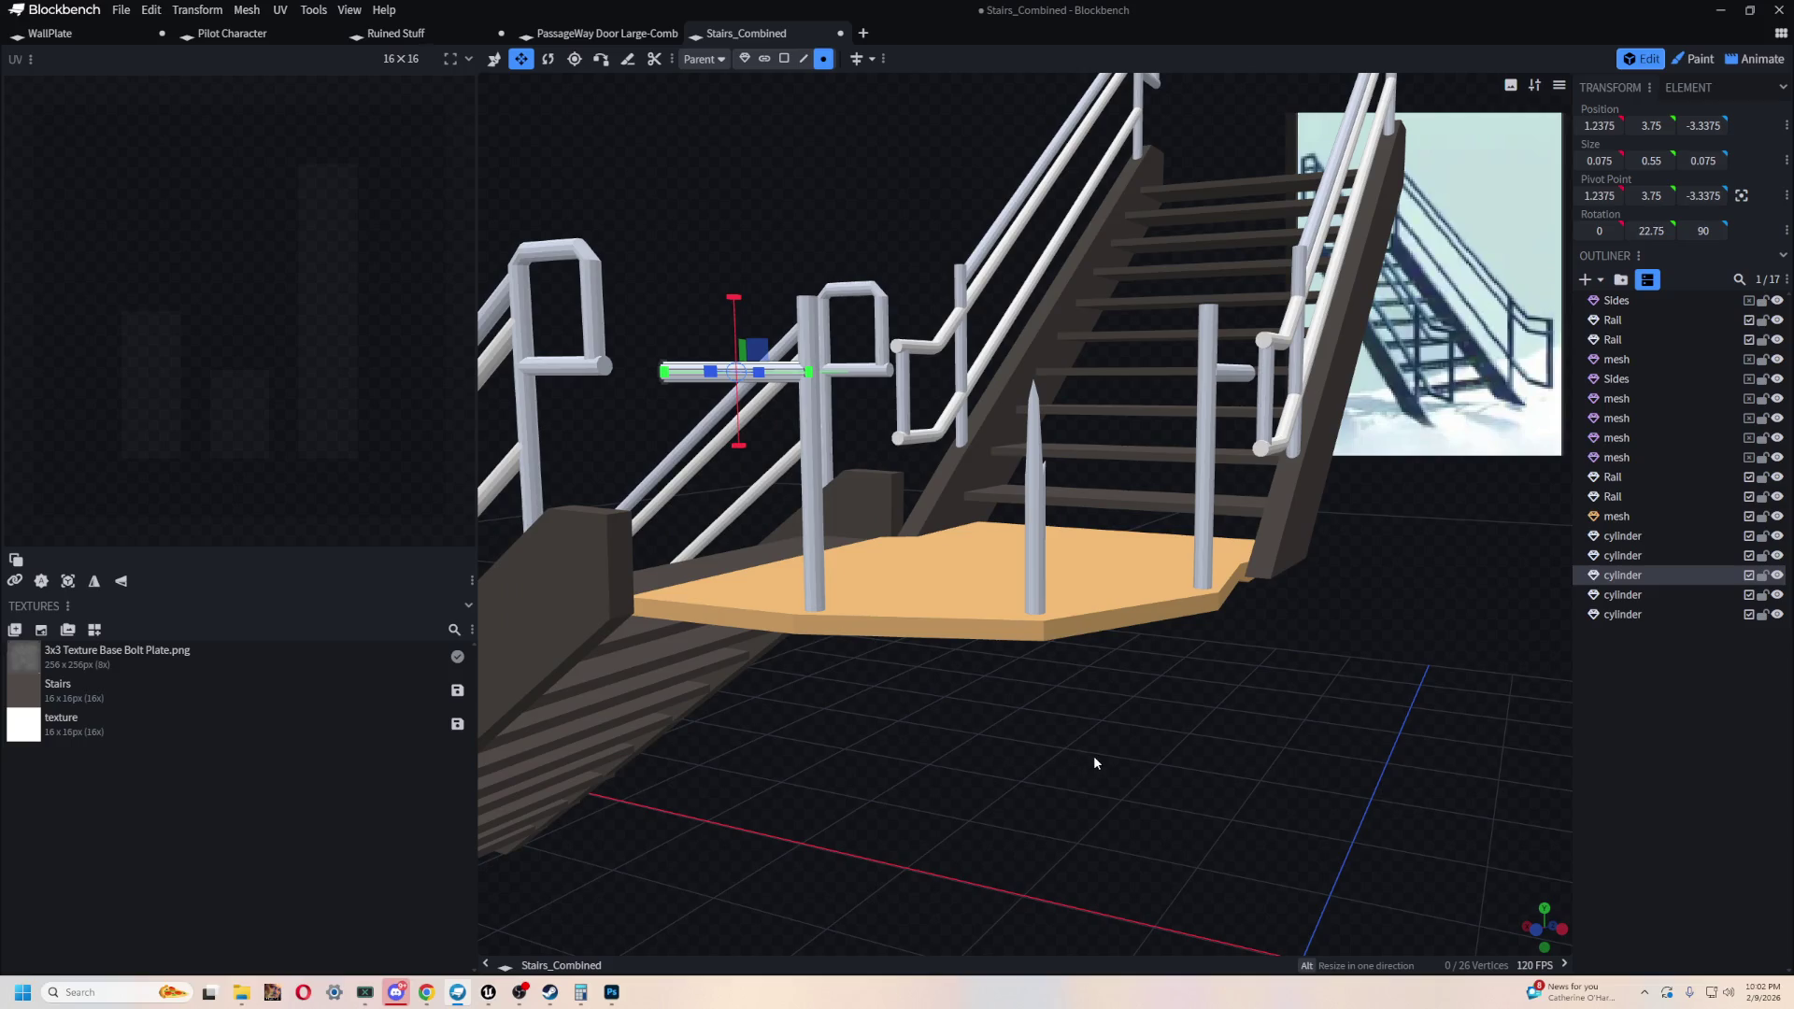
mouse_move(1093, 760)
mouse_down()
mouse_move(1073, 757)
mouse_move(1141, 732)
mouse_move(973, 721)
mouse_move(1154, 693)
mouse_move(1098, 666)
mouse_move(1229, 659)
mouse_move(1460, 704)
mouse_move(1037, 580)
mouse_move(1049, 628)
mouse_move(1127, 617)
mouse_up()
click(1079, 651)
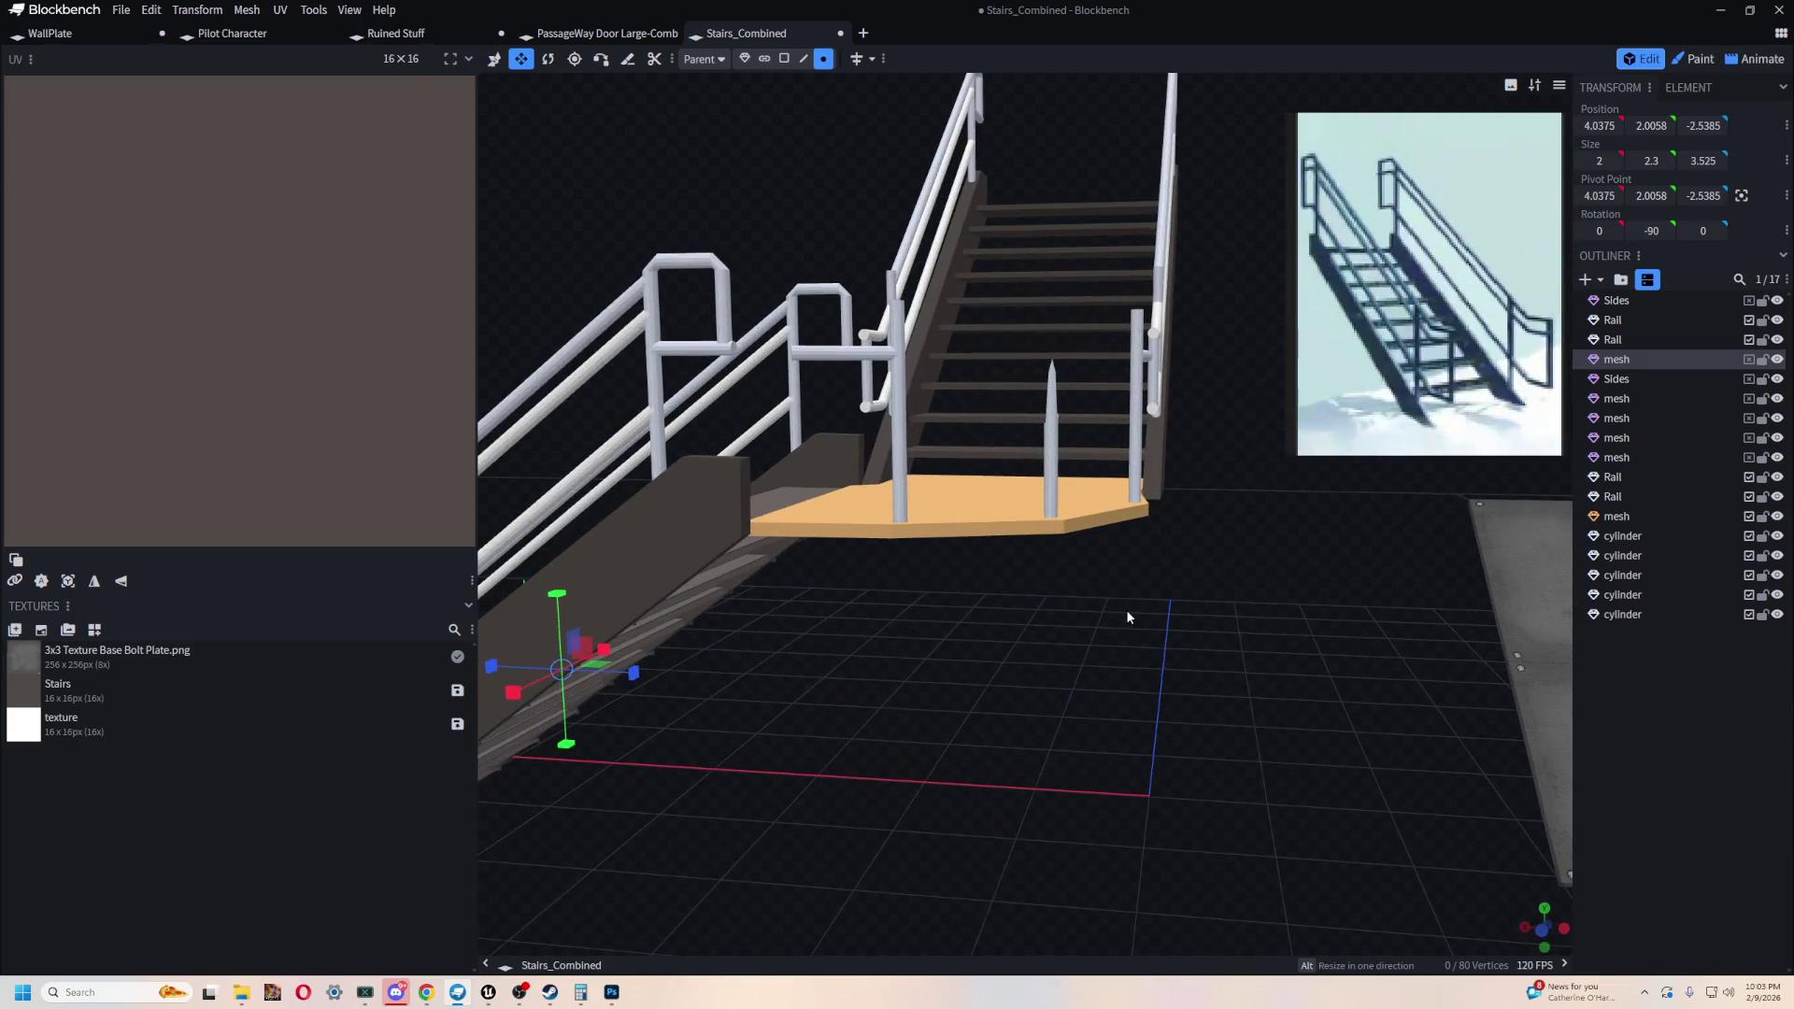
click(1051, 440)
mouse_move(1215, 561)
mouse_down()
mouse_move(1240, 573)
mouse_move(1033, 724)
mouse_up()
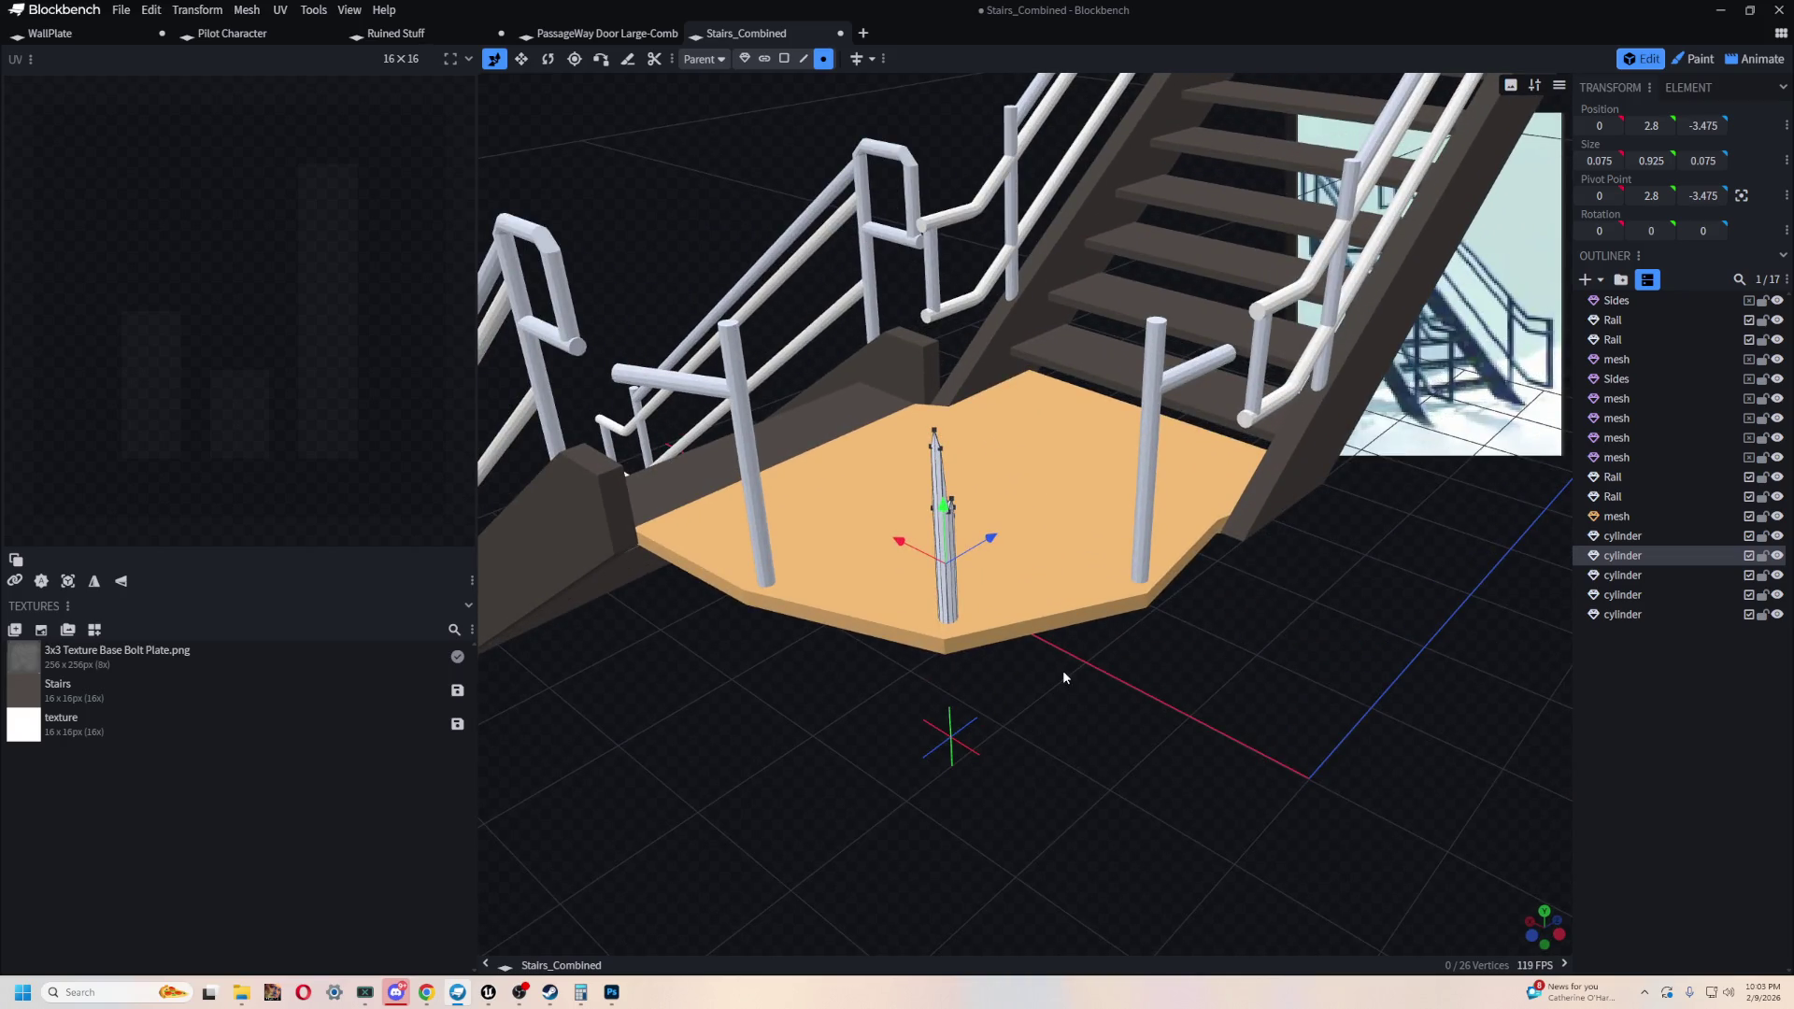
key(ctrl+f)
click(885, 181)
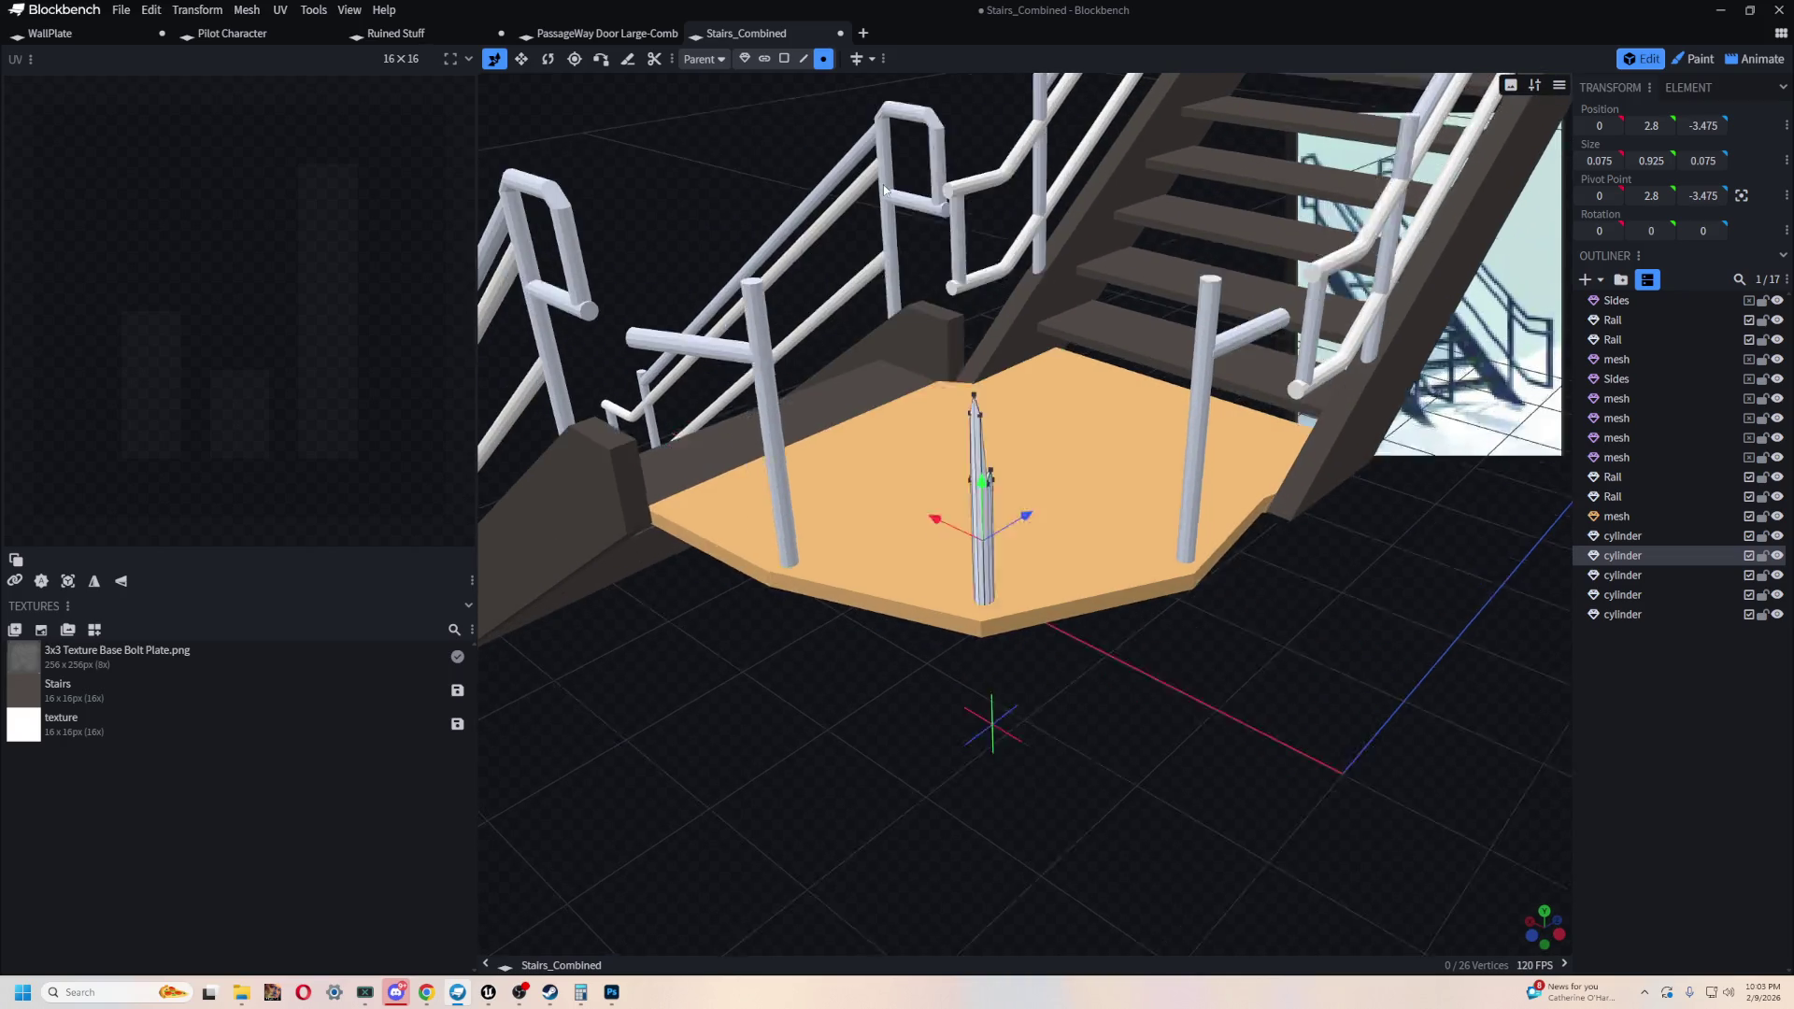
drag(911, 651, 826, 697)
scroll(1047, 701, up, 5)
mouse_move(1048, 702)
mouse_down()
mouse_move(1254, 691)
mouse_move(659, 679)
mouse_up()
scroll(1028, 682, down, 5)
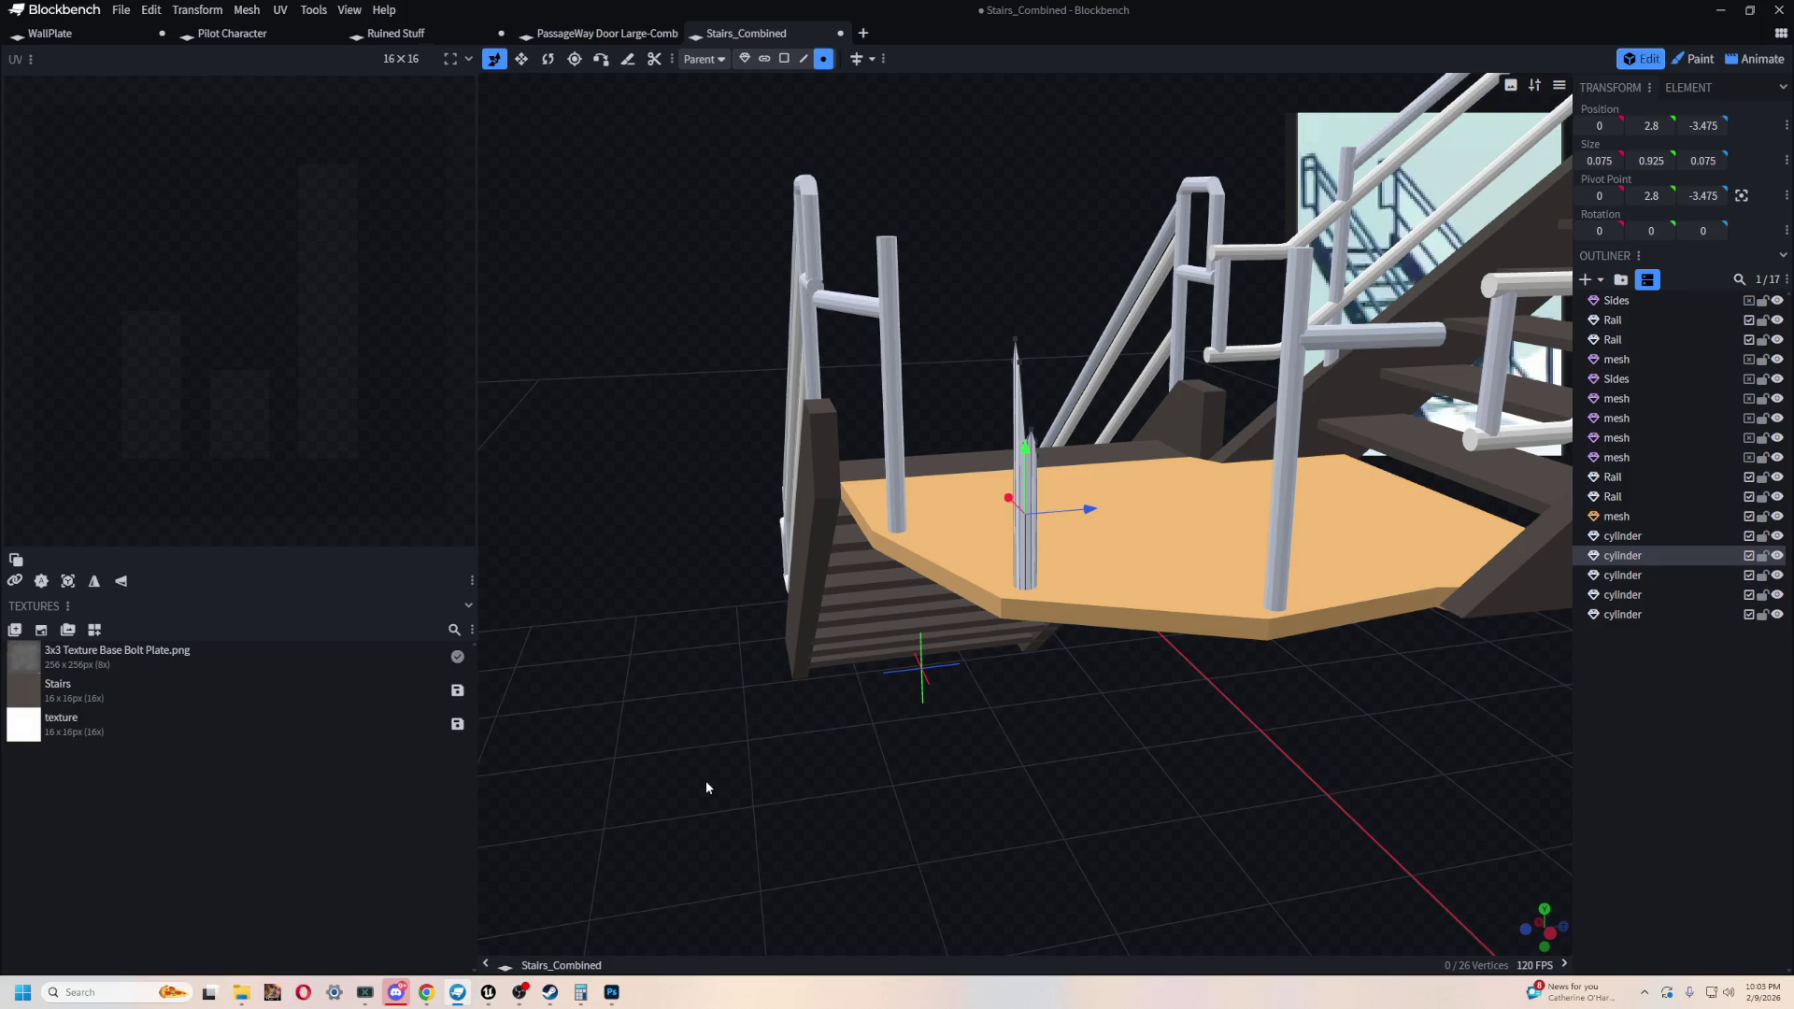
scroll(1183, 749, up, 5)
mouse_move(1183, 749)
mouse_down()
mouse_move(923, 759)
mouse_move(698, 723)
mouse_move(809, 754)
mouse_move(963, 478)
mouse_up()
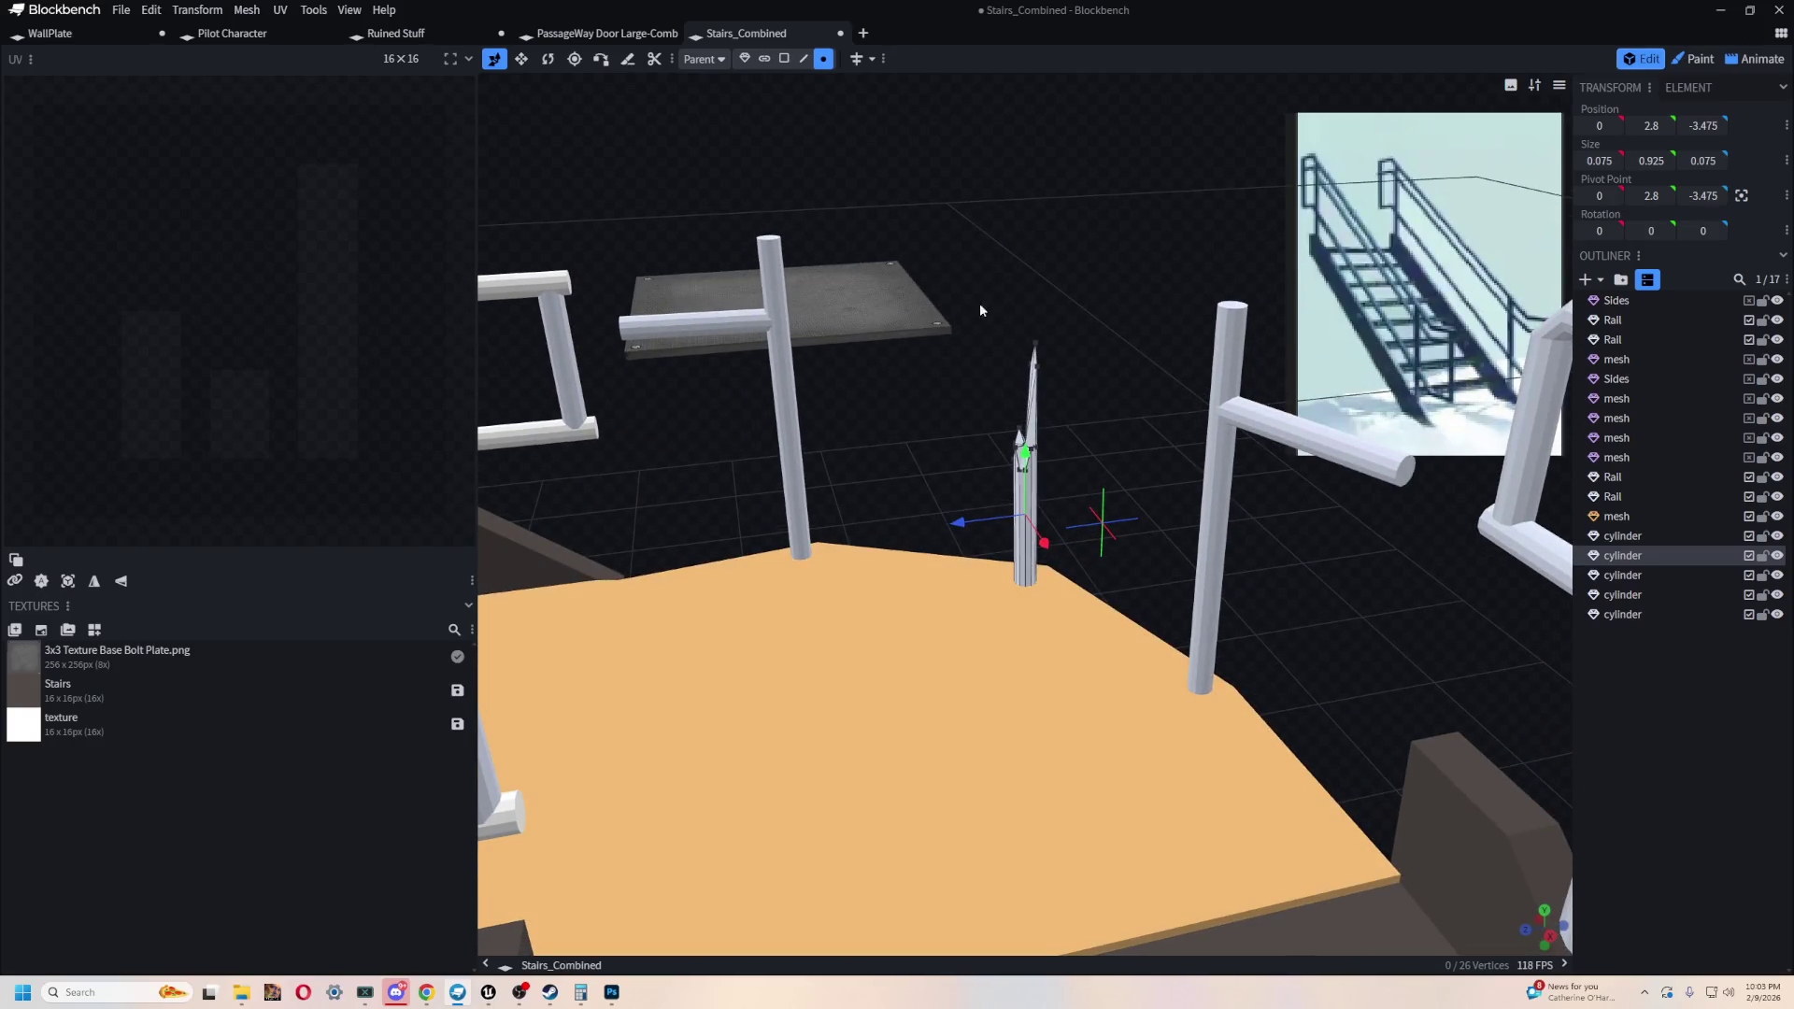
scroll(984, 389, down, 5)
mouse_move(984, 389)
mouse_down()
mouse_move(1343, 405)
mouse_move(1208, 629)
mouse_up()
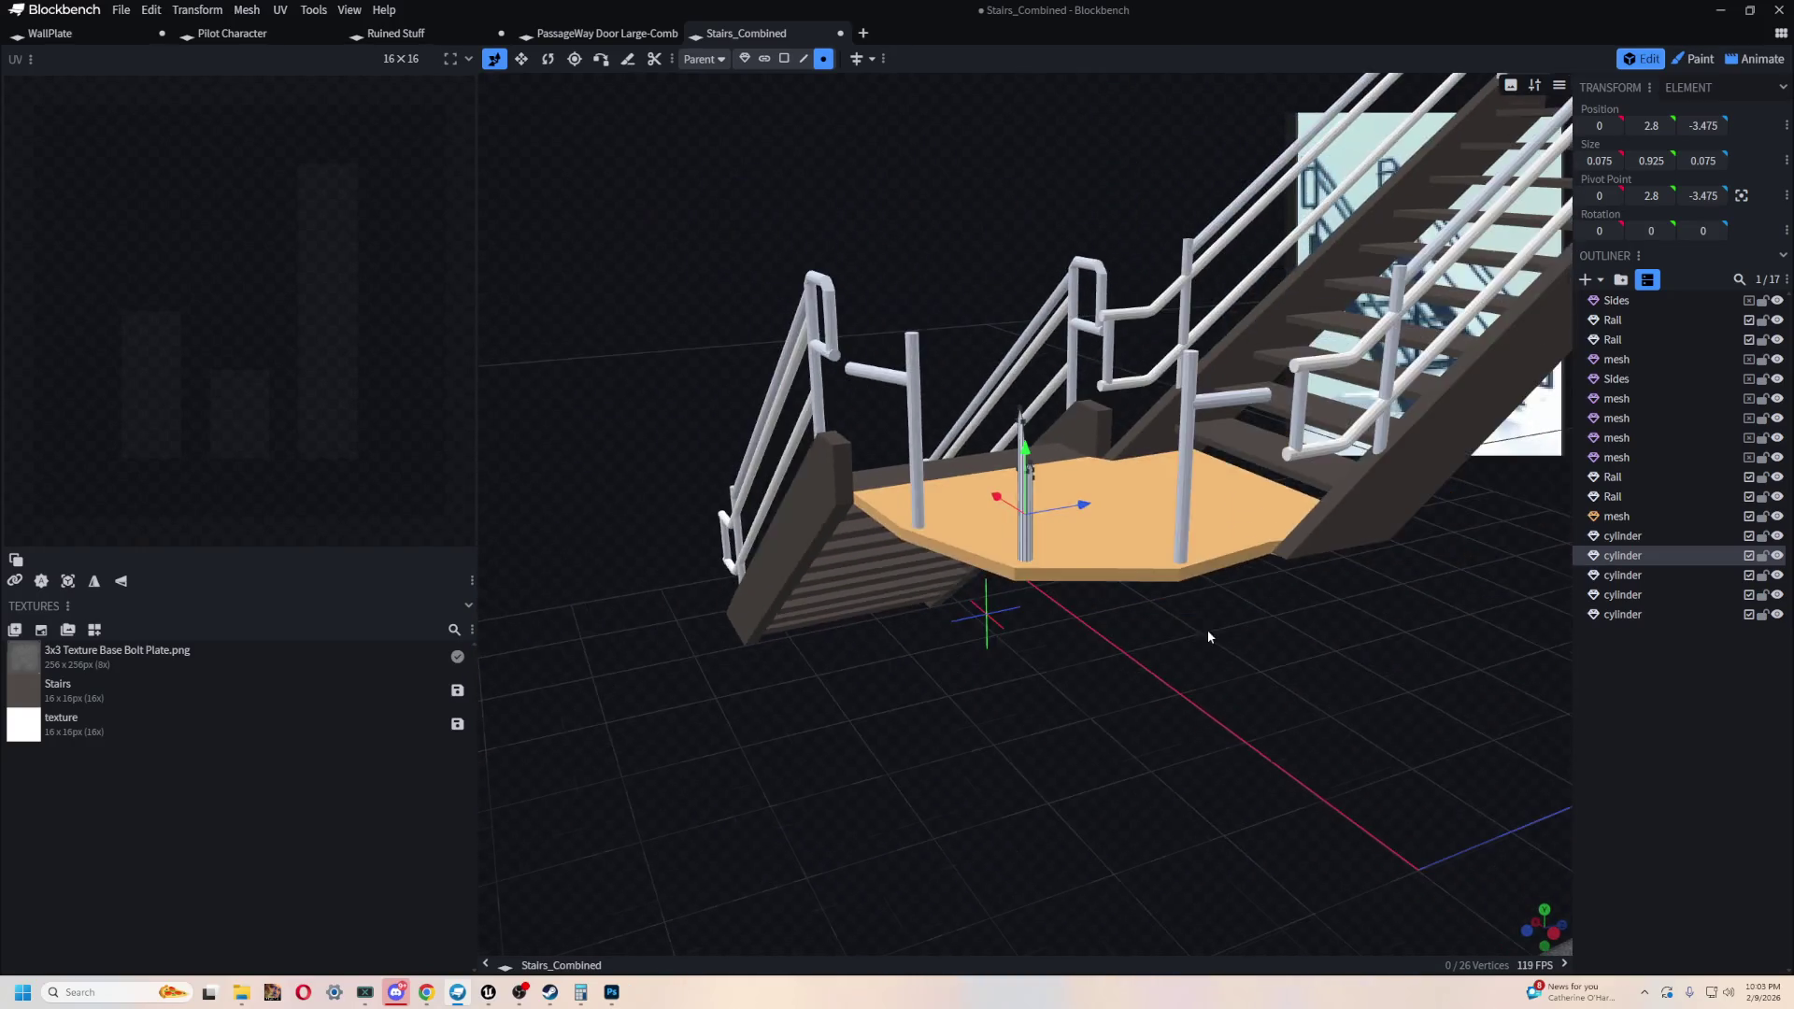
scroll(1208, 624, up, 3)
mouse_move(968, 755)
mouse_down()
mouse_move(995, 782)
mouse_move(1156, 717)
mouse_up()
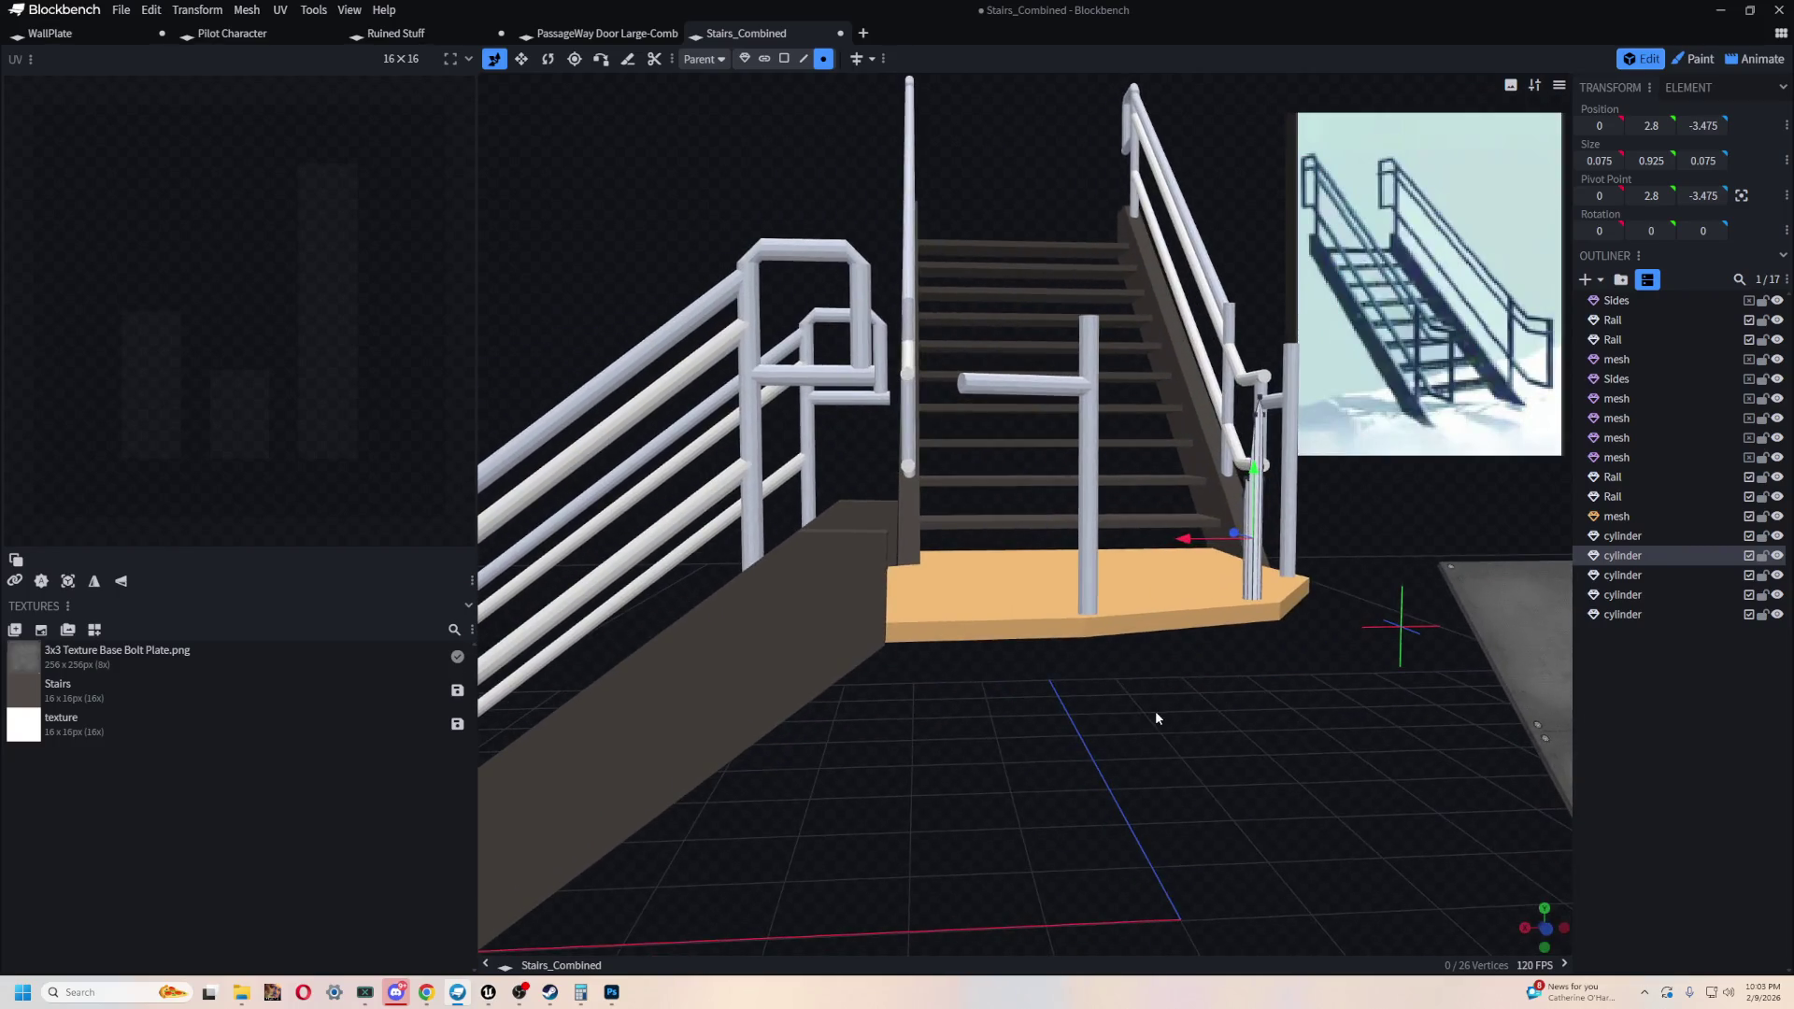
scroll(1061, 735, up, 2)
scroll(1065, 729, down, 5)
scroll(1070, 718, up, 4)
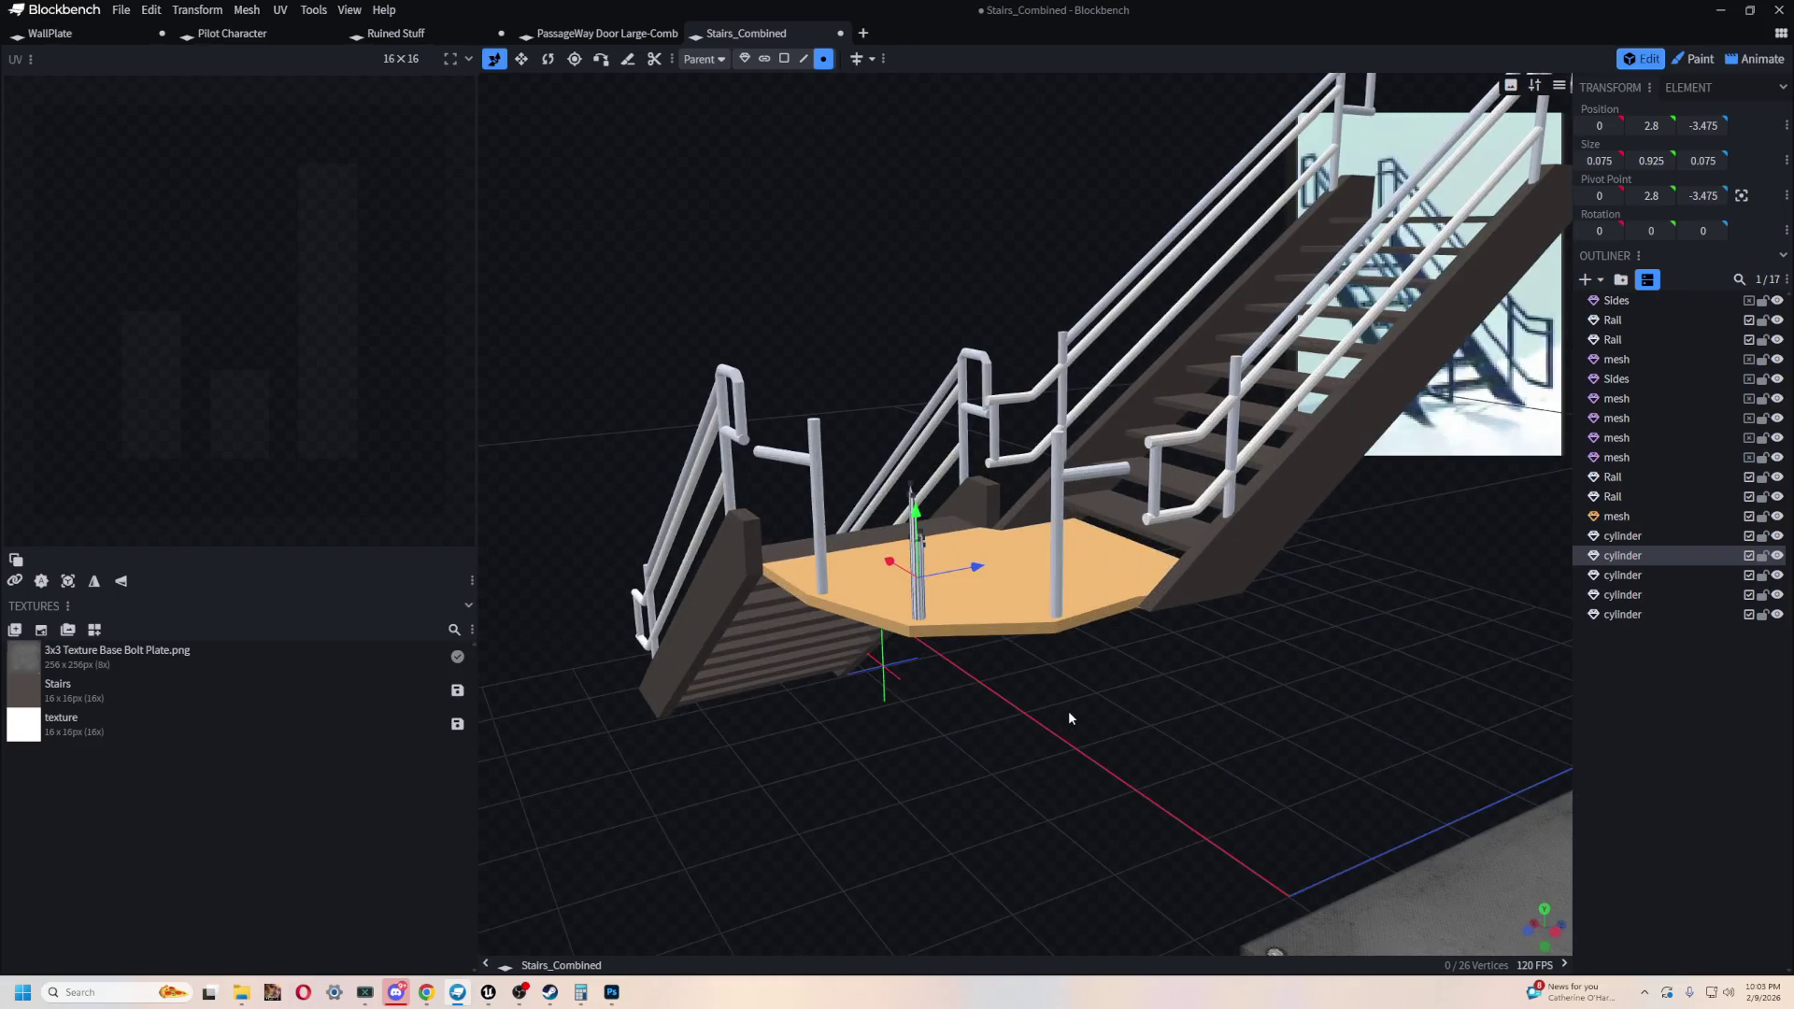
drag(1056, 762, 1083, 722)
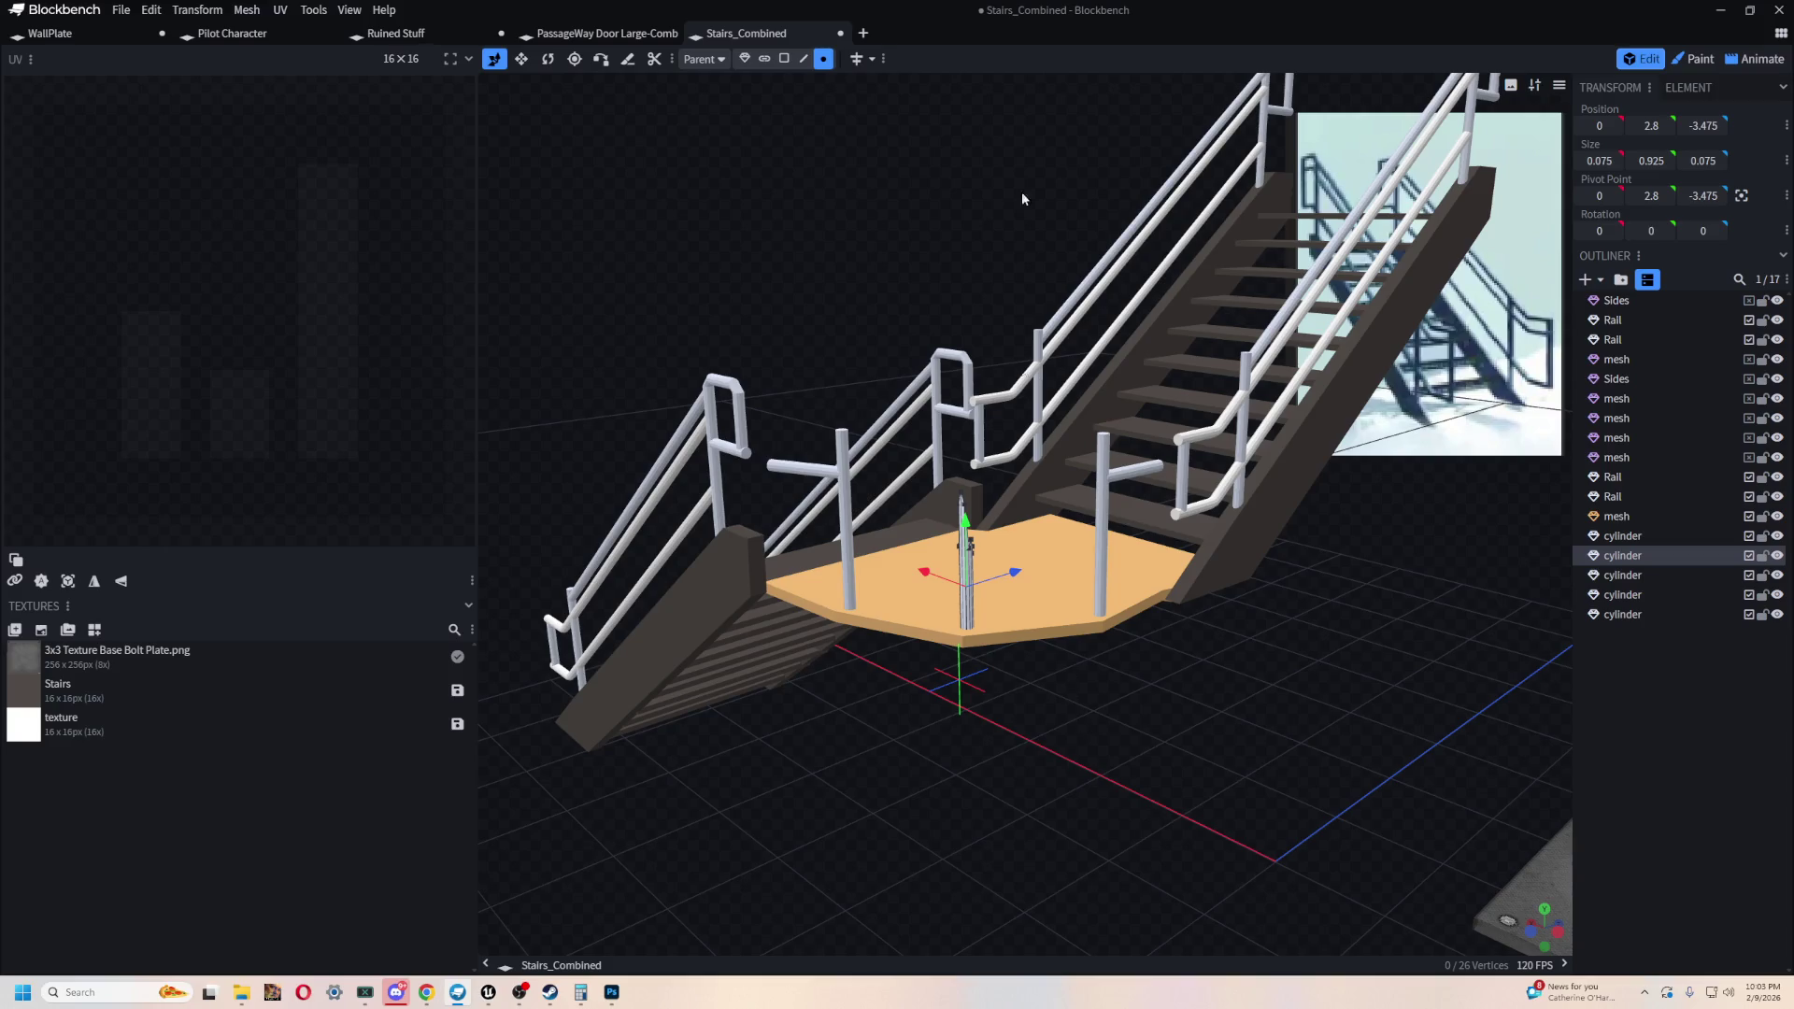
click(753, 572)
- Add a new cube mesh to the model
mouse_move(851, 709)
mouse_down()
mouse_move(837, 698)
mouse_move(1074, 609)
mouse_move(828, 630)
mouse_up()
click(1586, 279)
click(944, 117)
click(865, 239)
click(962, 200)
- Move the cube to Z -3, flatten its depth, and raise it to landing height
mouse_move(971, 409)
mouse_down()
mouse_move(917, 525)
mouse_move(833, 499)
mouse_up()
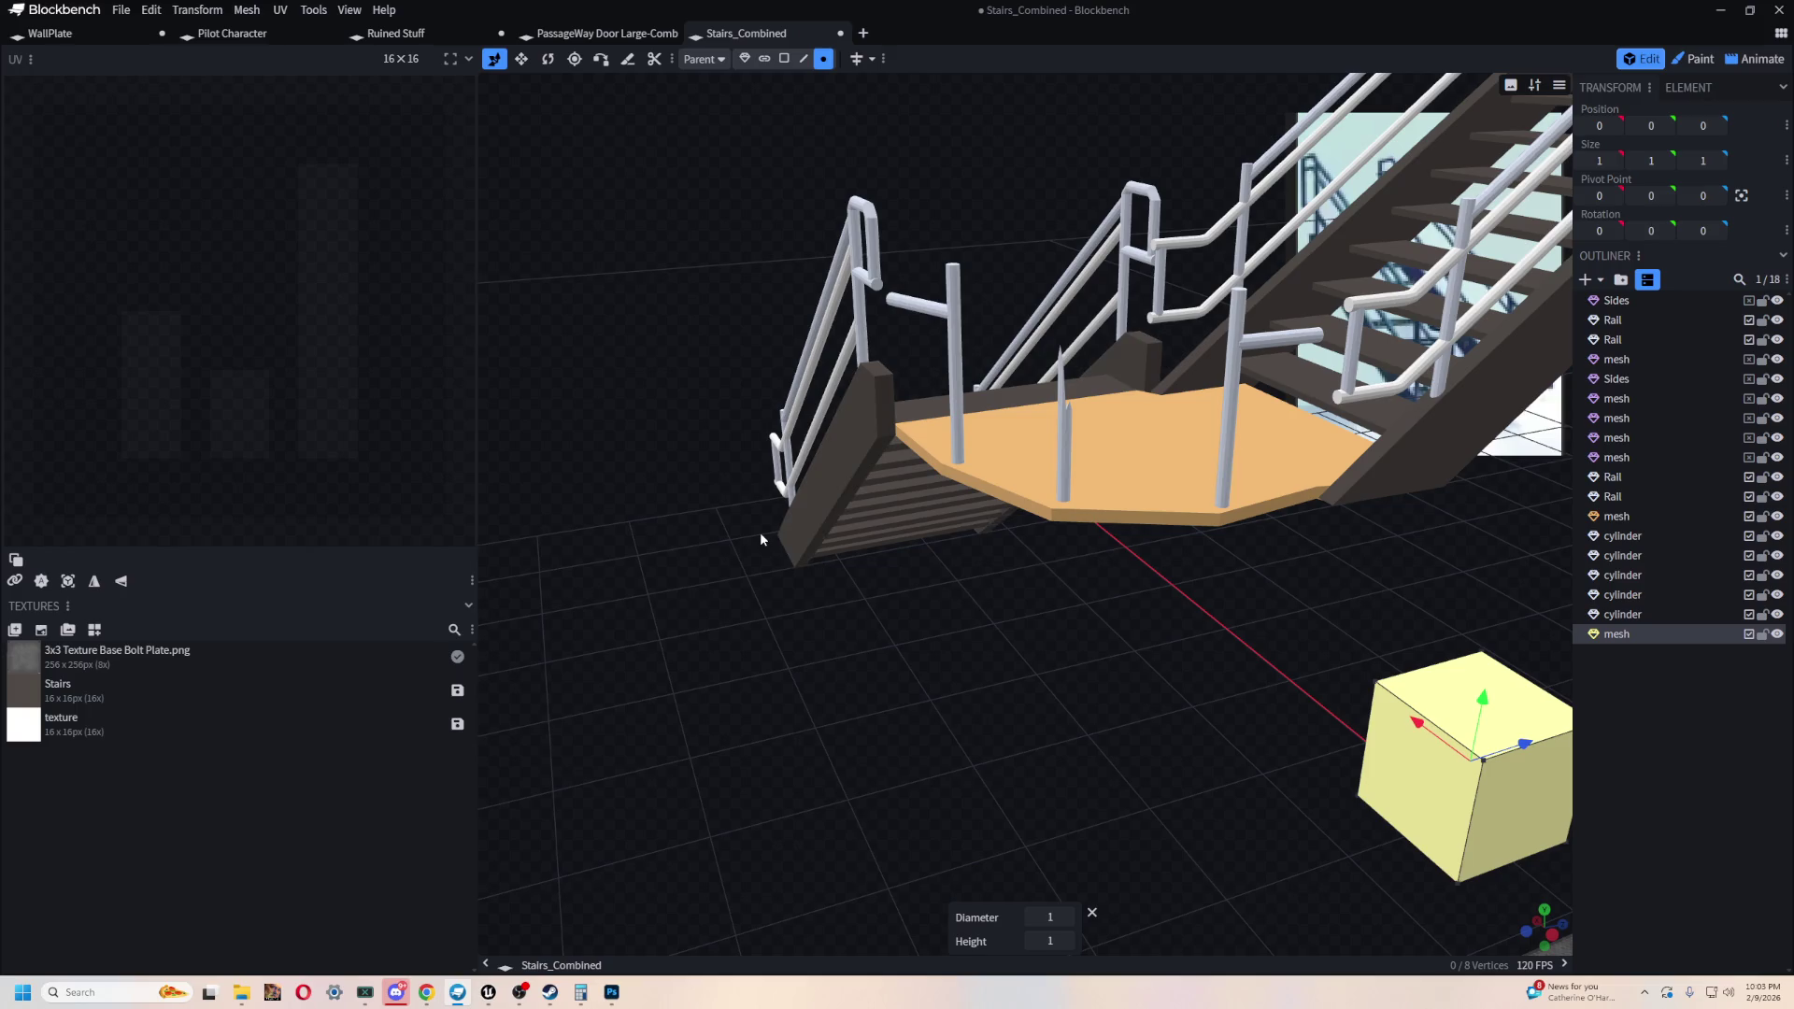
mouse_move(776, 552)
mouse_down()
mouse_move(1140, 803)
mouse_move(1209, 804)
mouse_move(1096, 777)
mouse_move(1224, 815)
mouse_move(1103, 761)
mouse_up()
mouse_move(1348, 641)
mouse_down()
mouse_move(846, 726)
mouse_move(1107, 687)
mouse_move(864, 813)
mouse_up()
key(s)
mouse_move(1103, 822)
mouse_down()
mouse_move(1136, 833)
mouse_move(1164, 648)
mouse_up()
key(v)
drag(1032, 703, 778, 727)
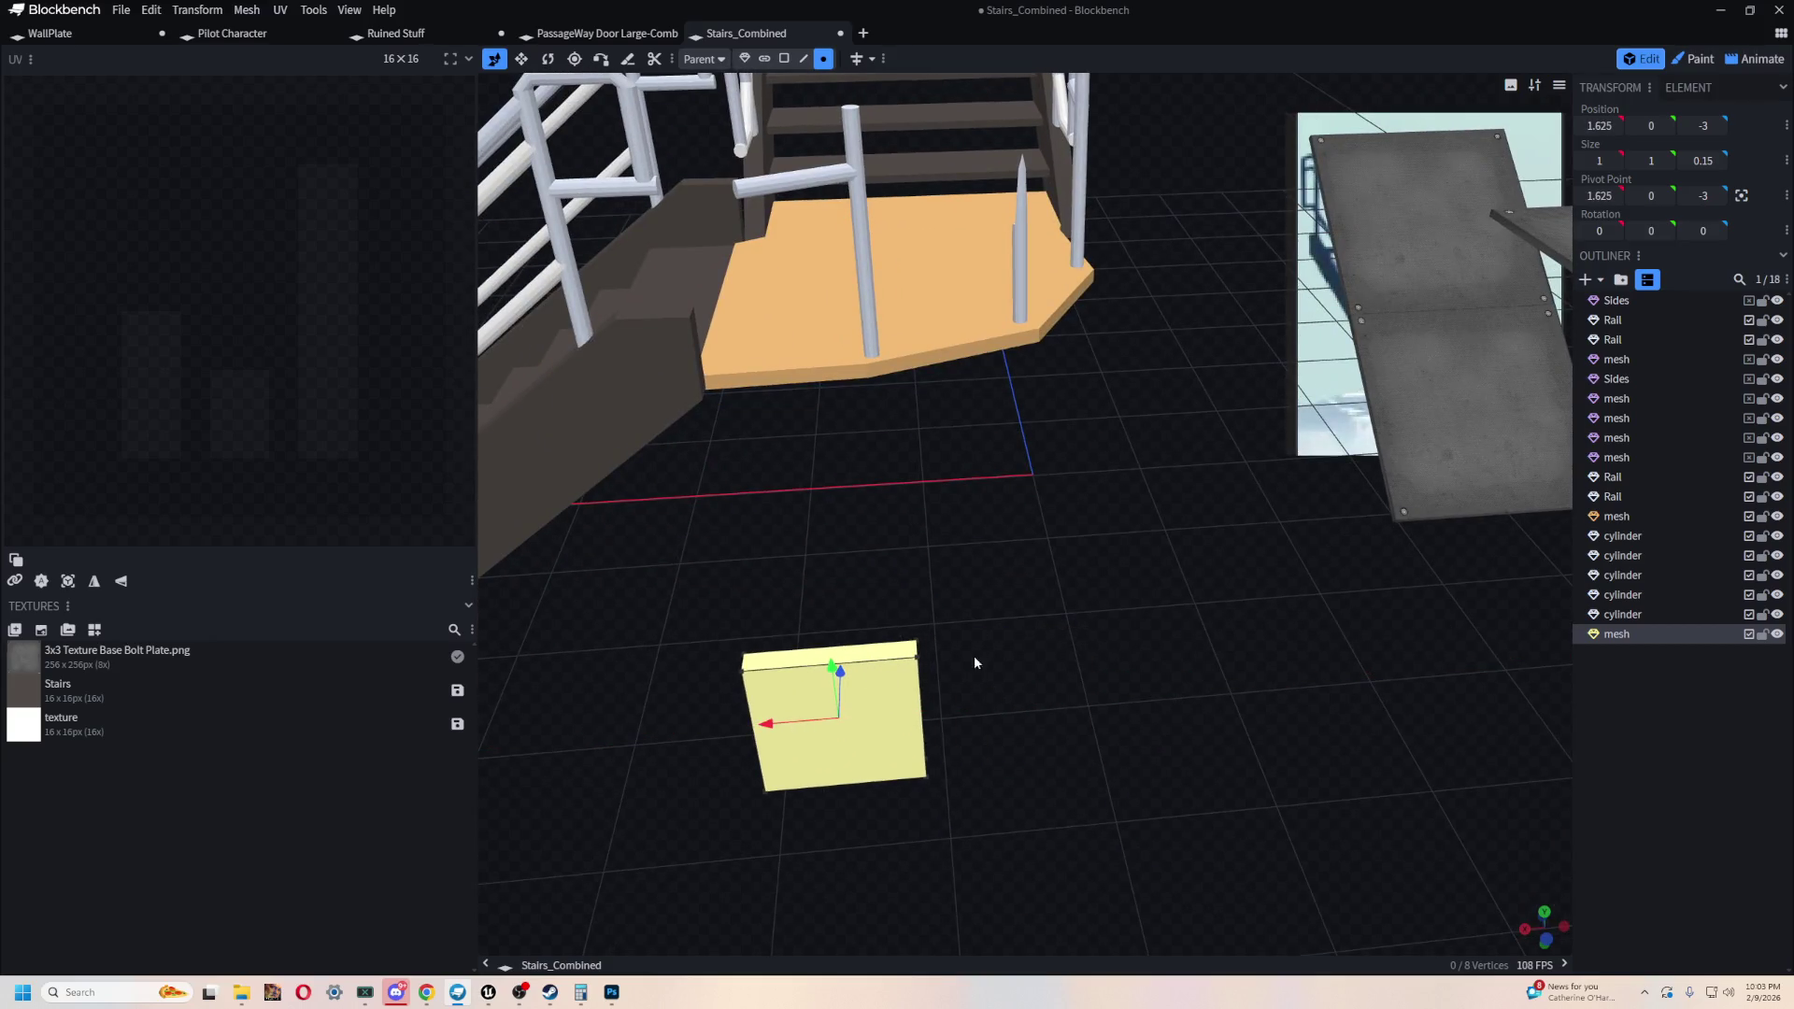
drag(974, 663, 929, 631)
mouse_move(834, 495)
mouse_down()
mouse_move(772, 224)
mouse_move(865, 268)
mouse_move(847, 308)
mouse_move(933, 368)
mouse_up()
- Size the plate to 1 × 0.425 × 0.125 and set it at 1.525, 2.325, -3.1
key(s)
mouse_move(799, 379)
mouse_down()
mouse_move(792, 274)
mouse_move(792, 290)
mouse_up()
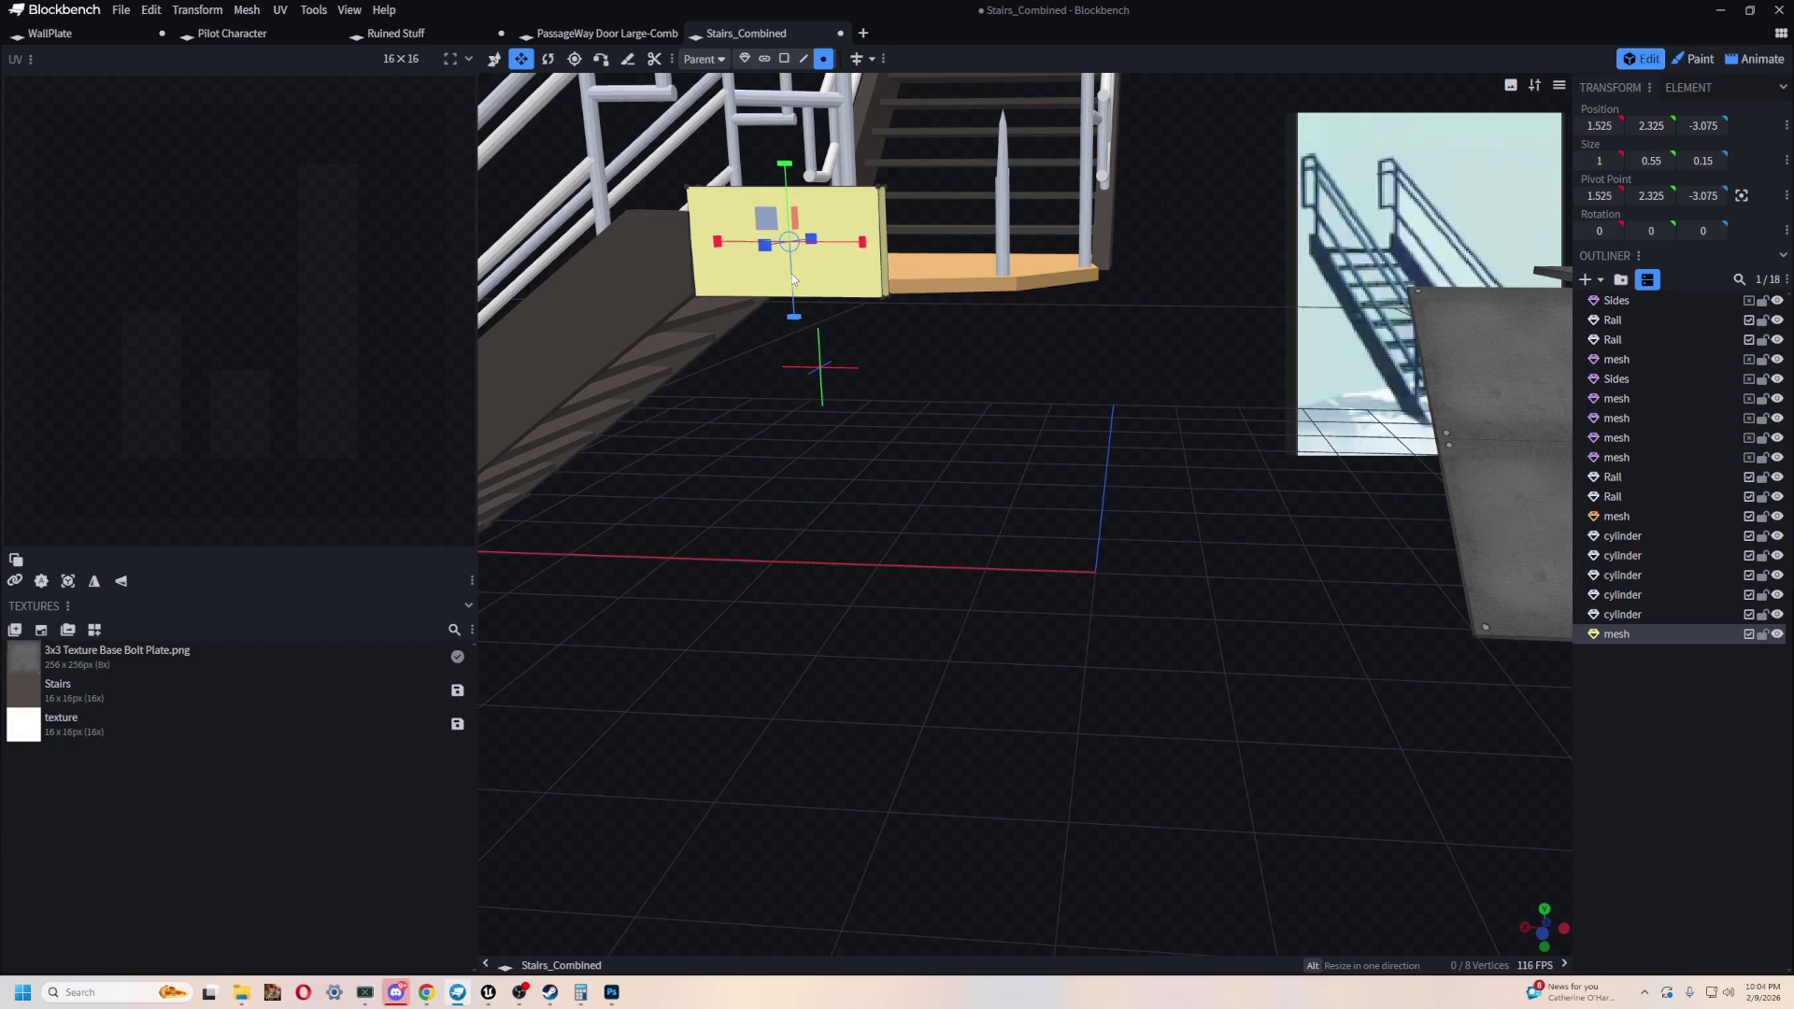
scroll(1141, 531, up, 5)
drag(989, 381, 1029, 400)
mouse_move(1327, 654)
mouse_down()
mouse_move(1376, 728)
mouse_move(1062, 727)
mouse_up()
mouse_move(803, 720)
mouse_down()
mouse_move(985, 806)
mouse_move(725, 717)
mouse_move(893, 656)
mouse_up()
key(v)
mouse_move(1138, 600)
mouse_down()
mouse_move(921, 580)
mouse_move(1133, 604)
mouse_up()
key(s)
drag(1134, 603, 979, 619)
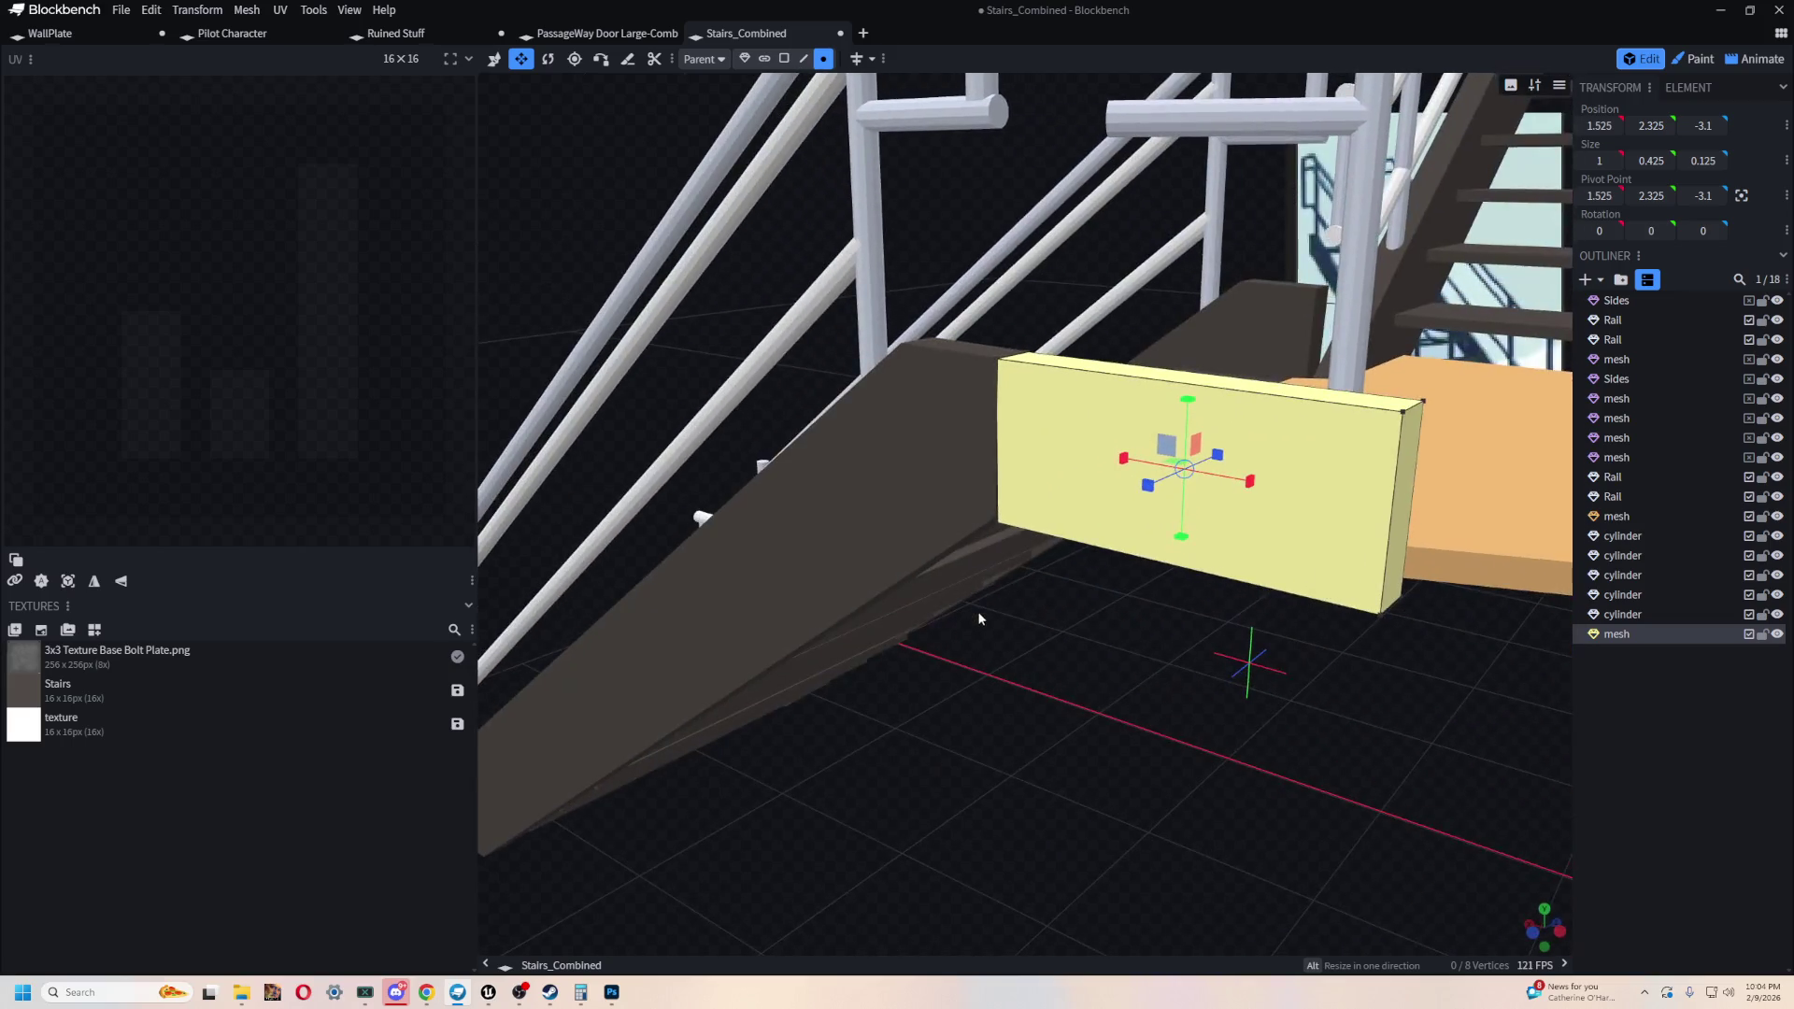
- Select the horizontal crossbar on the landing post
mouse_move(1305, 682)
mouse_down()
mouse_move(1239, 669)
mouse_move(1387, 639)
mouse_move(1234, 725)
mouse_move(1266, 699)
mouse_up()
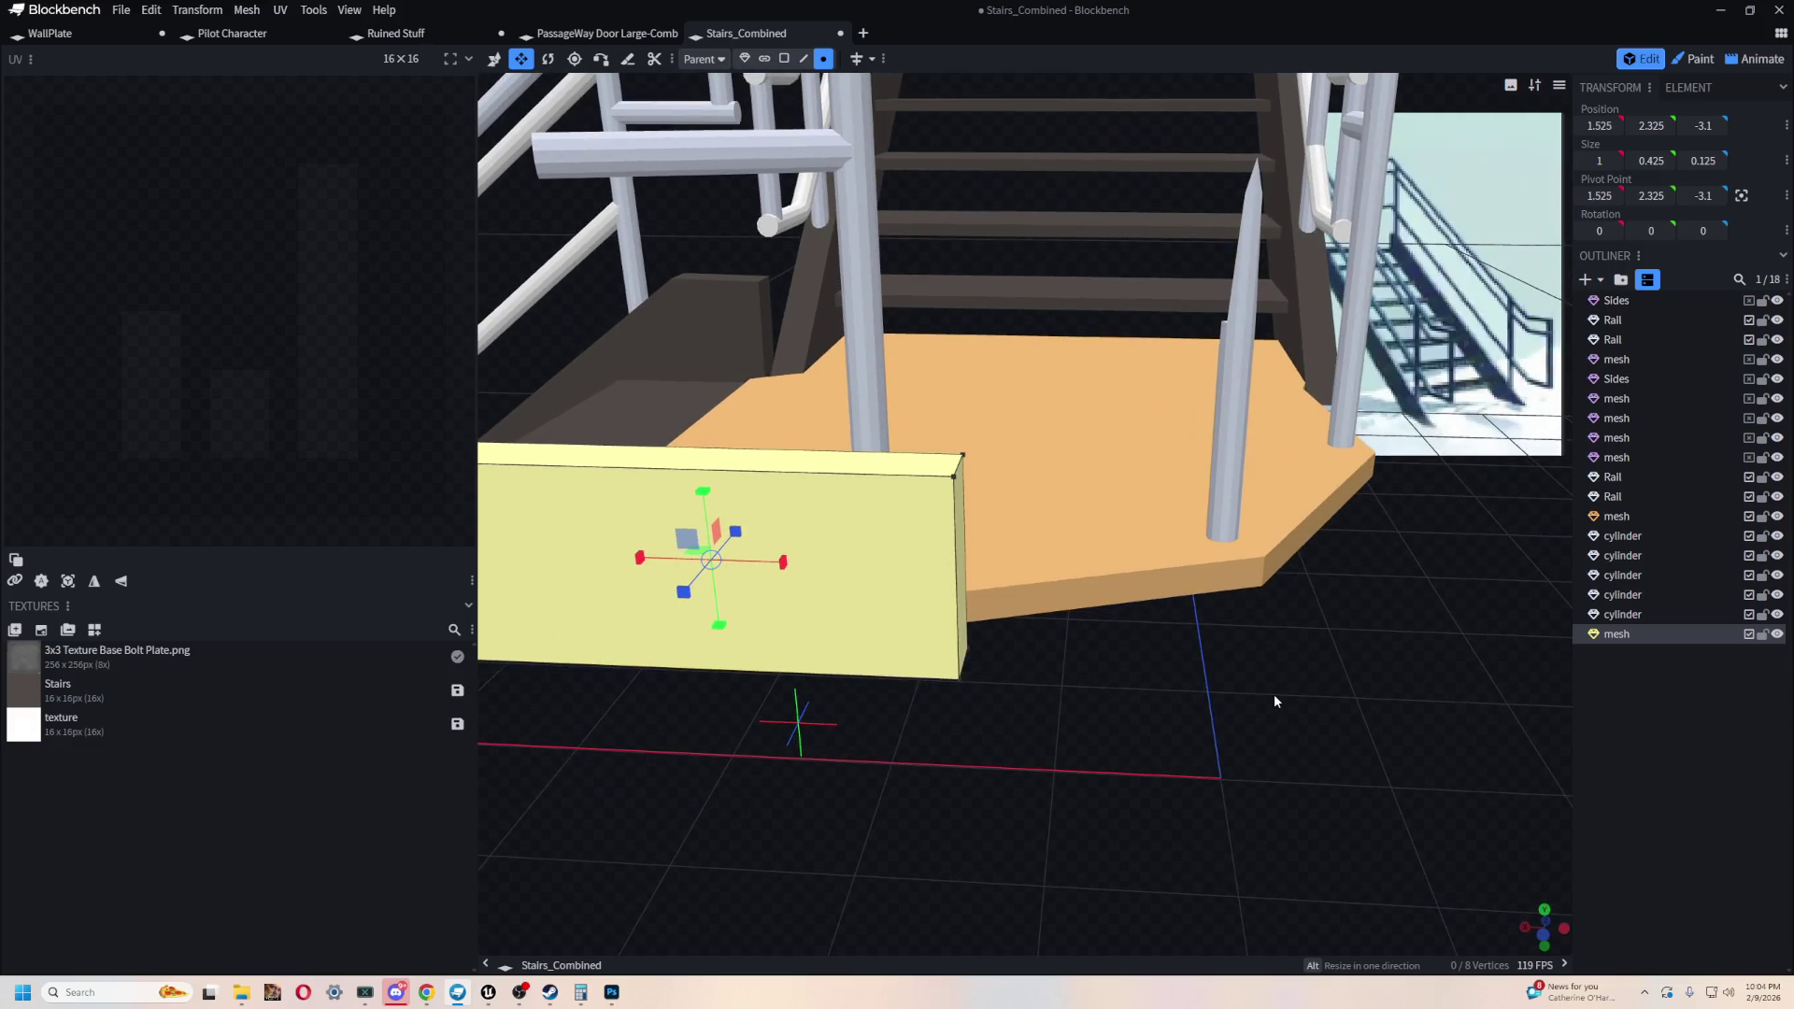
mouse_move(1274, 701)
mouse_down()
mouse_move(1253, 669)
mouse_move(994, 760)
mouse_up()
scroll(1013, 730, up, 2)
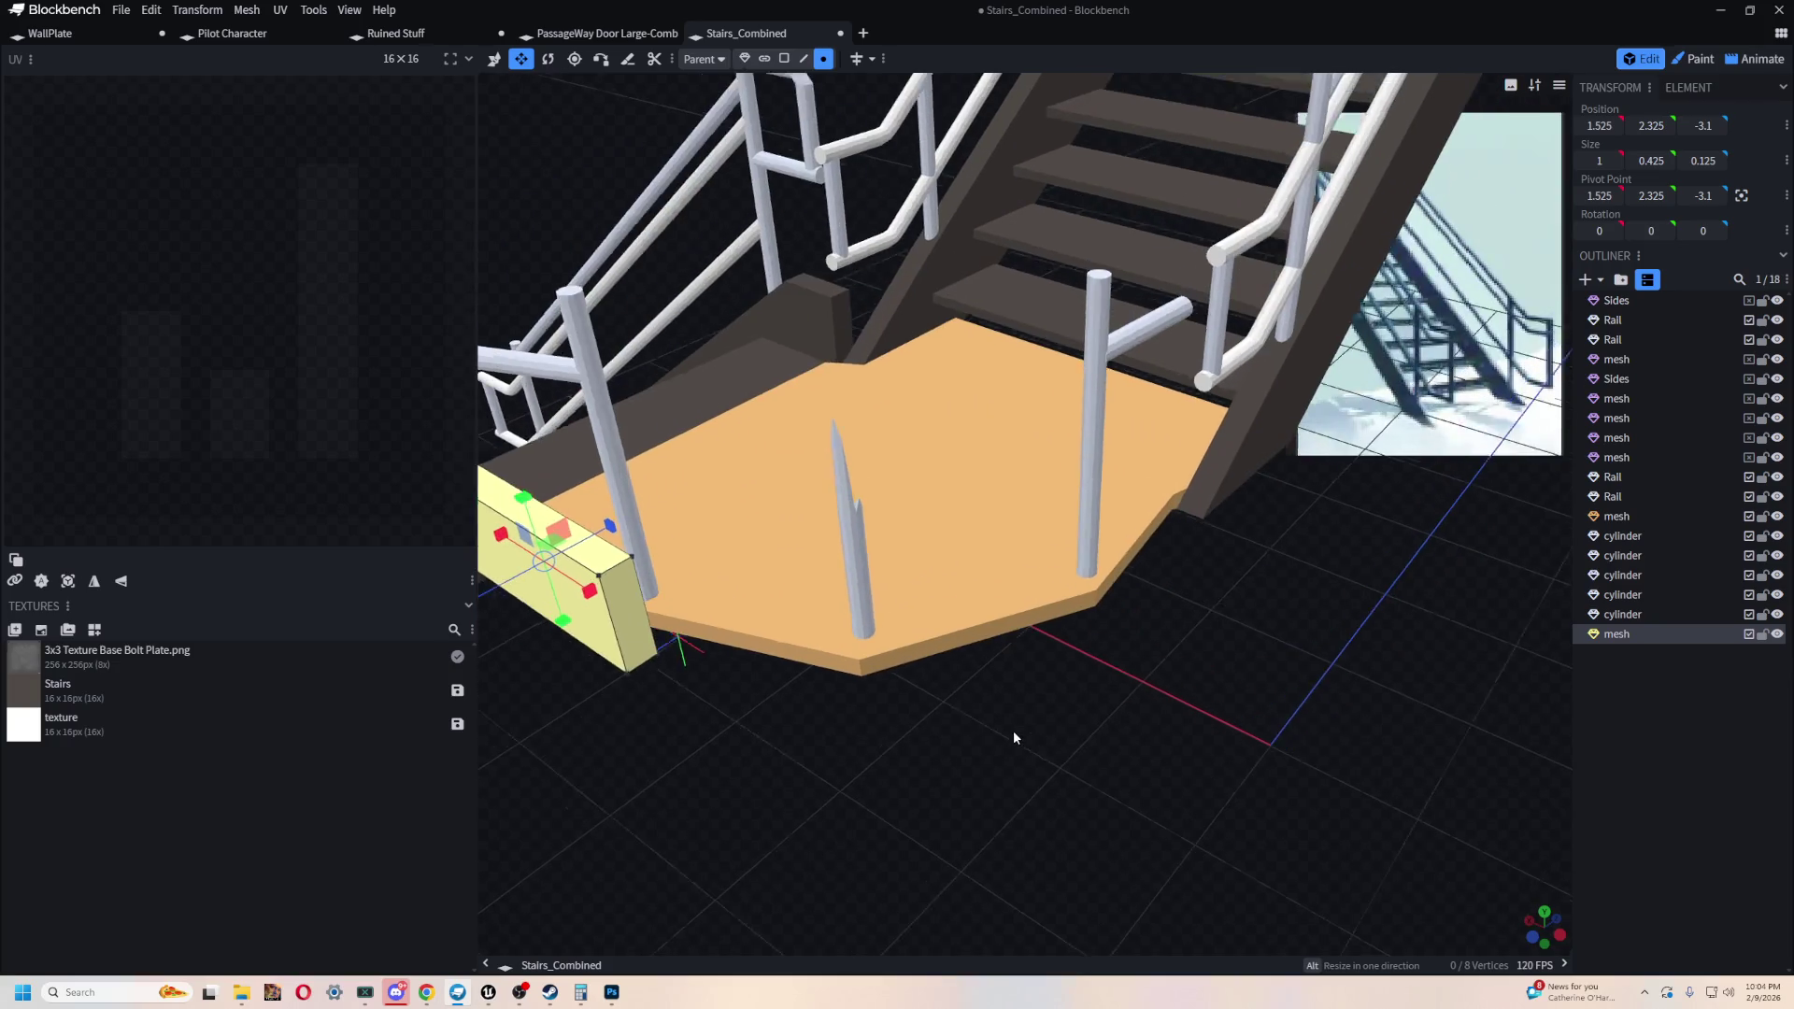
scroll(1121, 691, up, 1)
drag(1138, 693, 1053, 660)
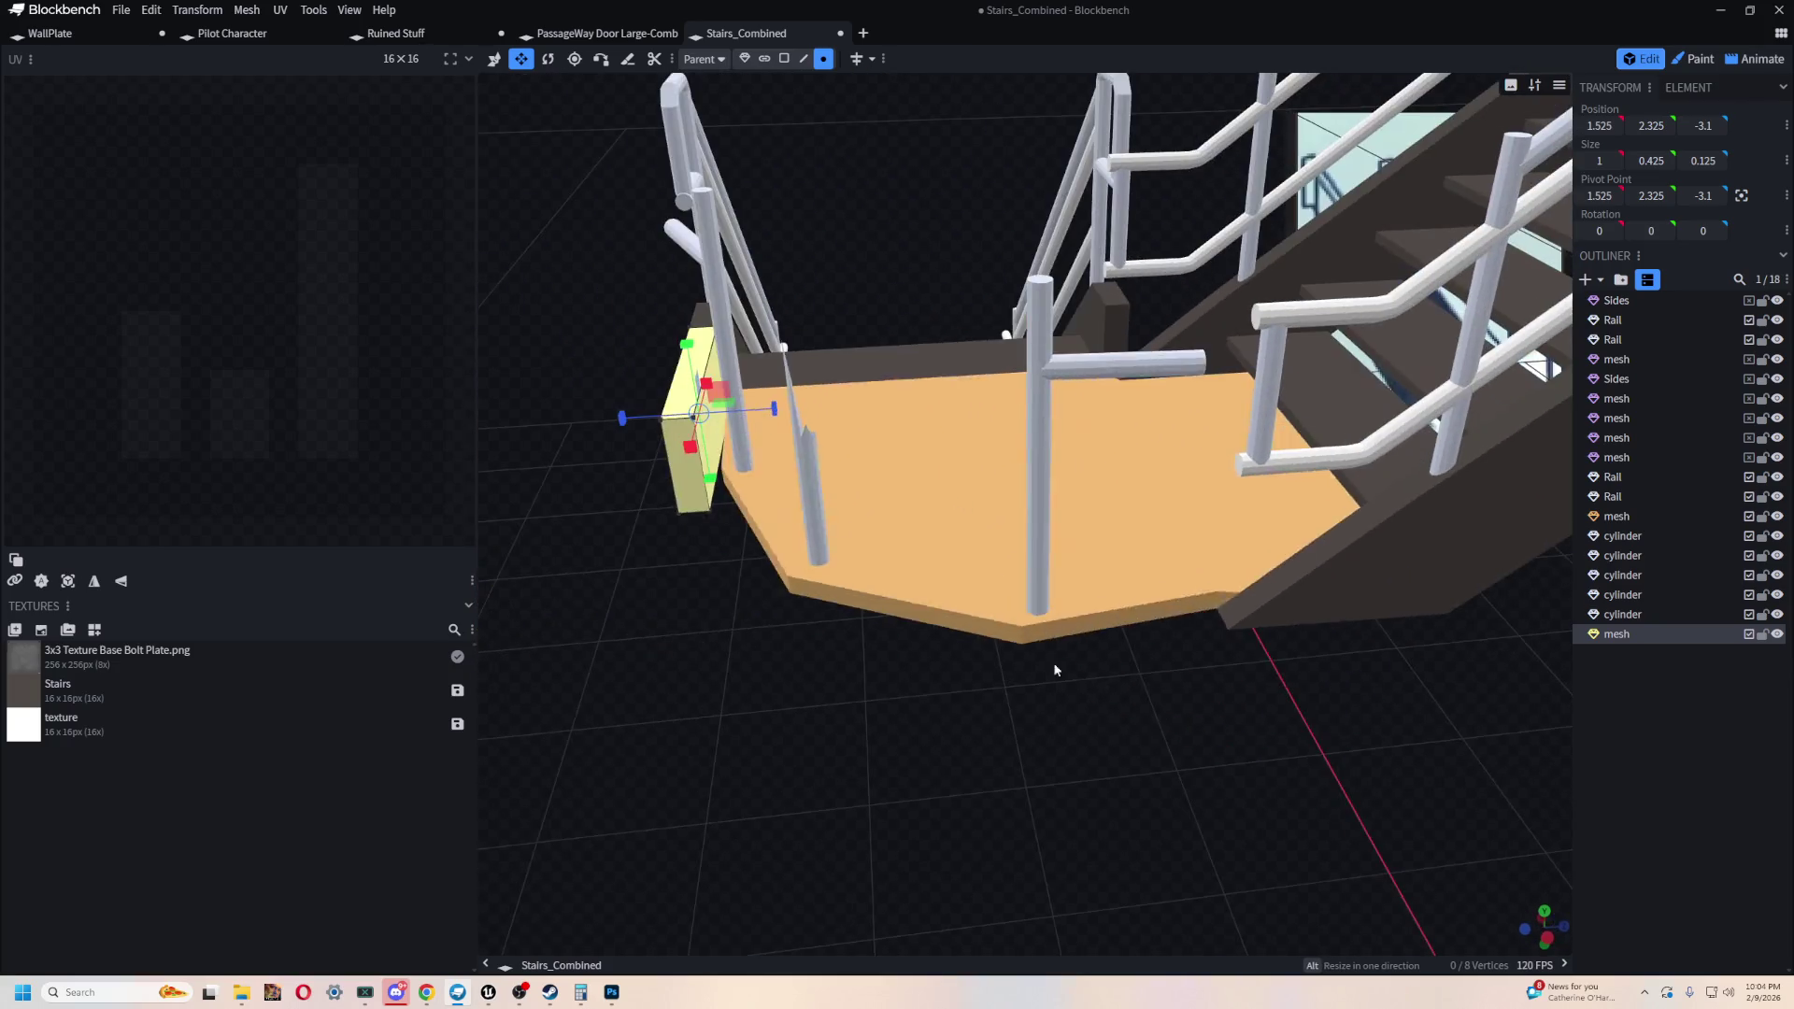
click(1121, 366)
- Duplicate the crossbar and slide the copy along Z and X to another post
key(v)
key(ctrl+c)
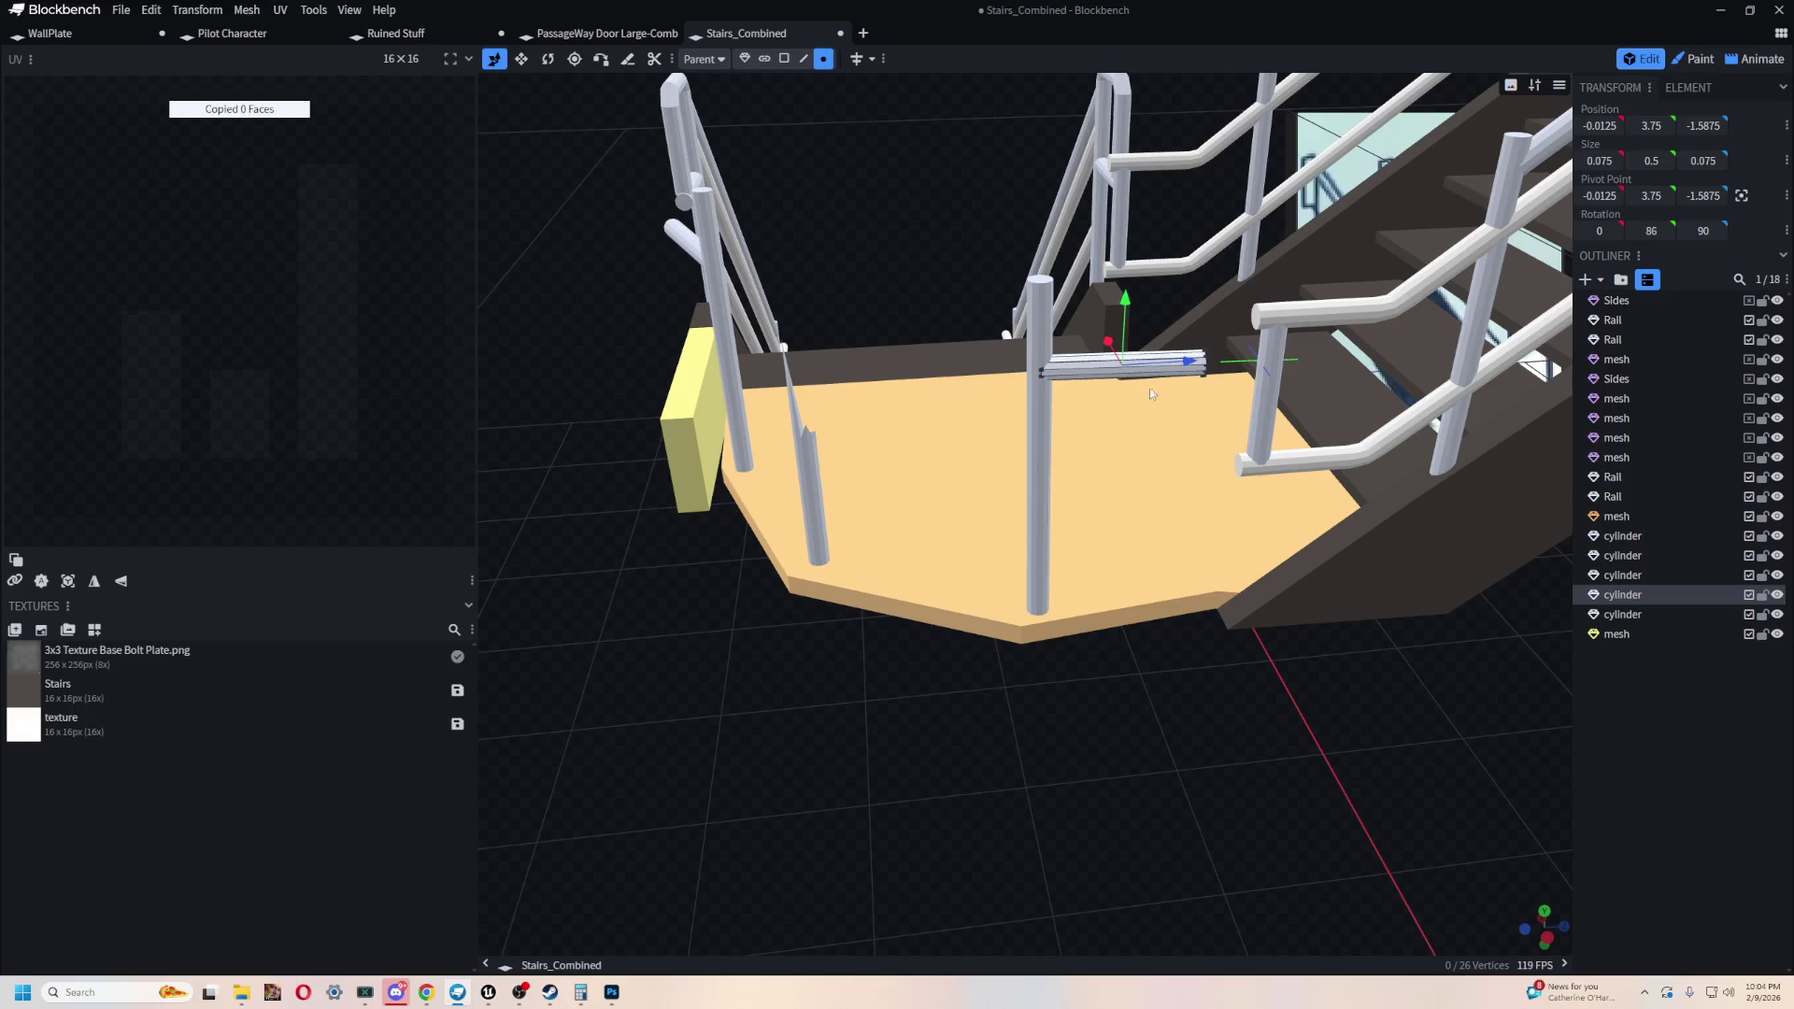
key(ctrl+v)
mouse_move(1121, 376)
mouse_down()
mouse_move(921, 378)
mouse_move(972, 376)
mouse_up()
drag(1159, 777, 1348, 813)
scroll(1342, 729, up, 3)
mouse_move(991, 504)
mouse_down()
mouse_move(958, 515)
mouse_move(1005, 504)
mouse_up()
mouse_move(1228, 489)
mouse_down()
mouse_move(1303, 516)
mouse_move(1018, 470)
mouse_move(1045, 540)
mouse_move(950, 539)
mouse_up()
- Rotate the copied crossbar to 79° on Y around its centre
key(r)
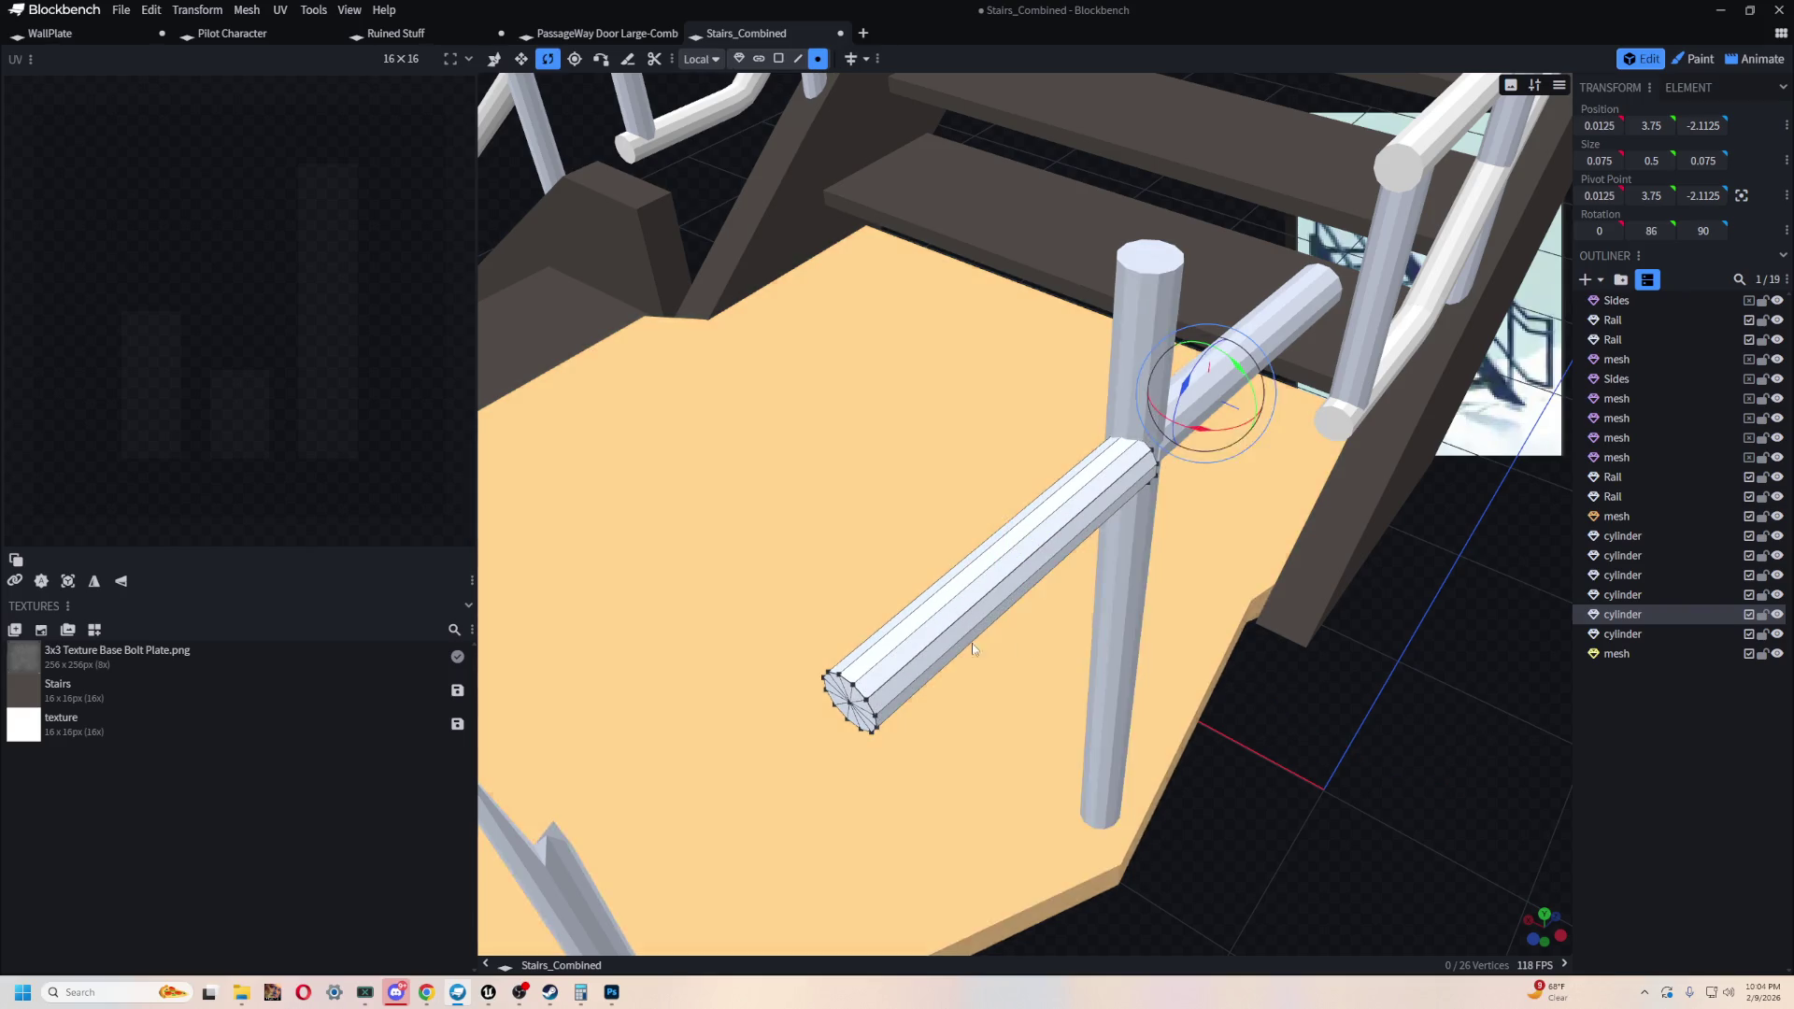
drag(1204, 440, 1224, 445)
click(1742, 195)
drag(1045, 626, 1063, 628)
- Pull the crossbar's end vertex out past the landing post
mouse_move(1334, 774)
mouse_down()
mouse_move(1406, 568)
mouse_move(1308, 619)
mouse_move(1386, 563)
mouse_move(1073, 511)
mouse_move(1445, 552)
mouse_move(1382, 509)
mouse_move(1533, 542)
mouse_up()
click(997, 485)
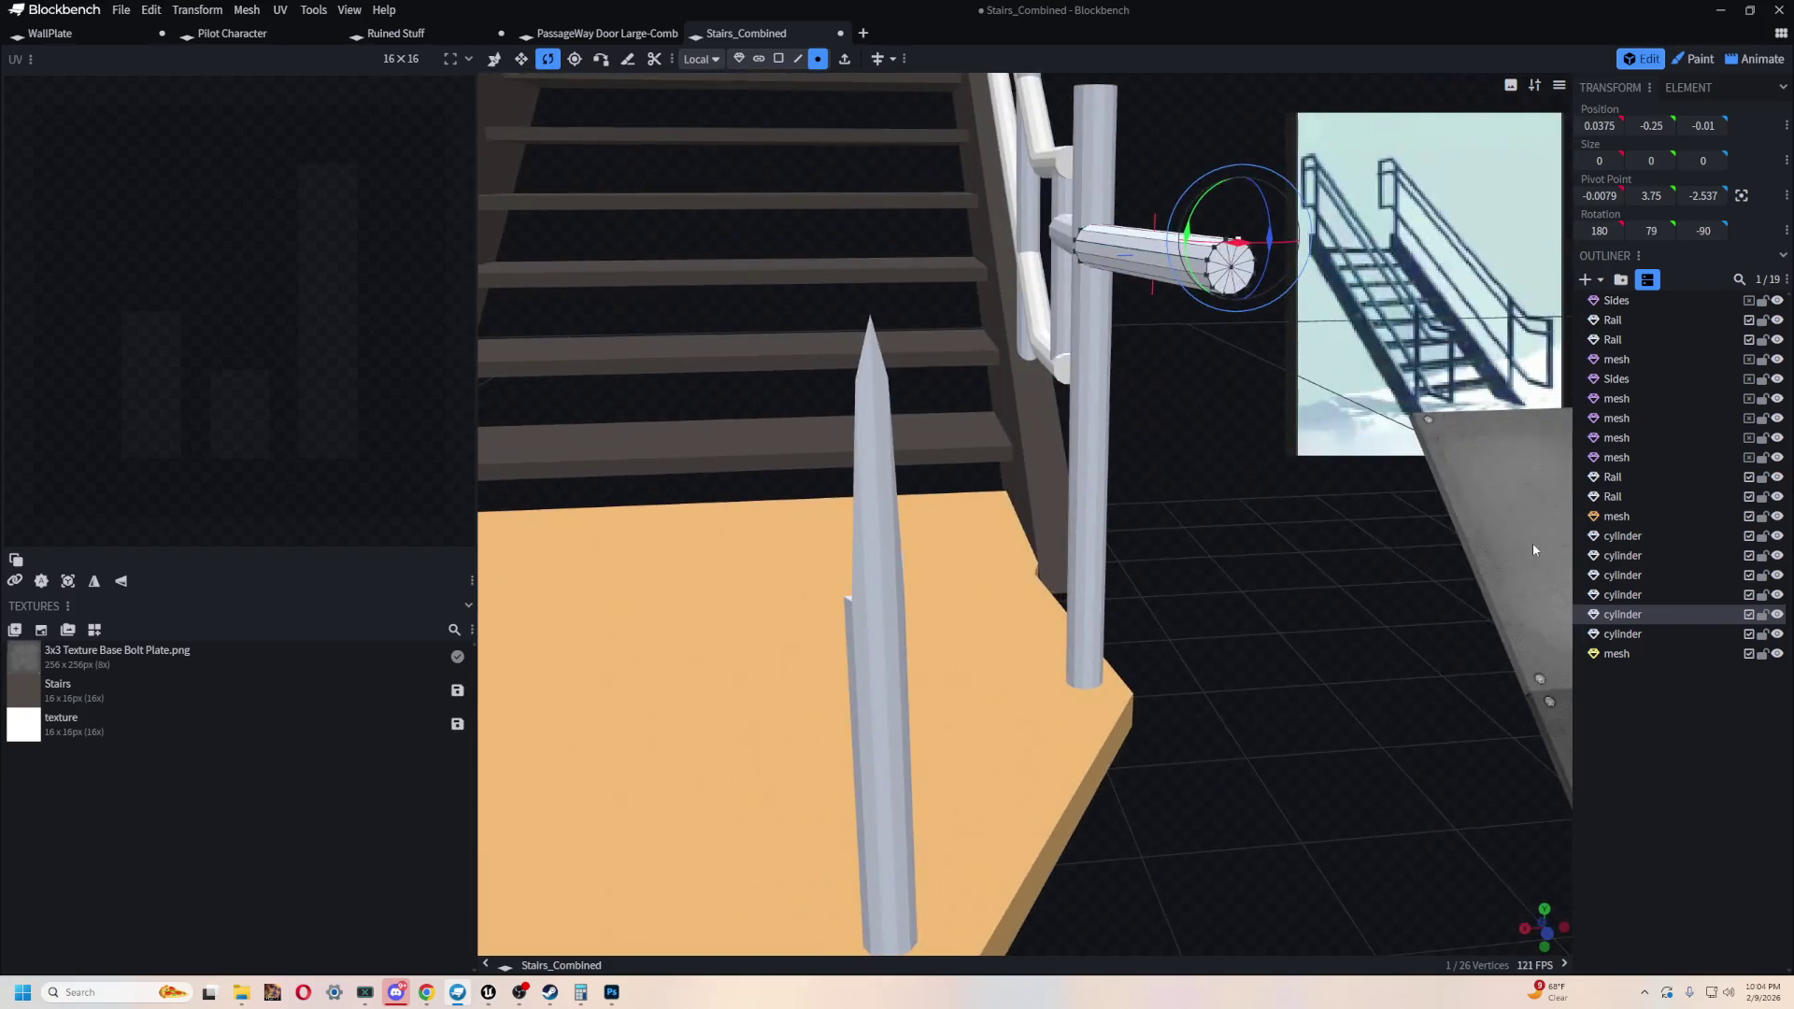
mouse_move(1292, 619)
mouse_down()
mouse_move(1116, 696)
mouse_move(934, 220)
mouse_up()
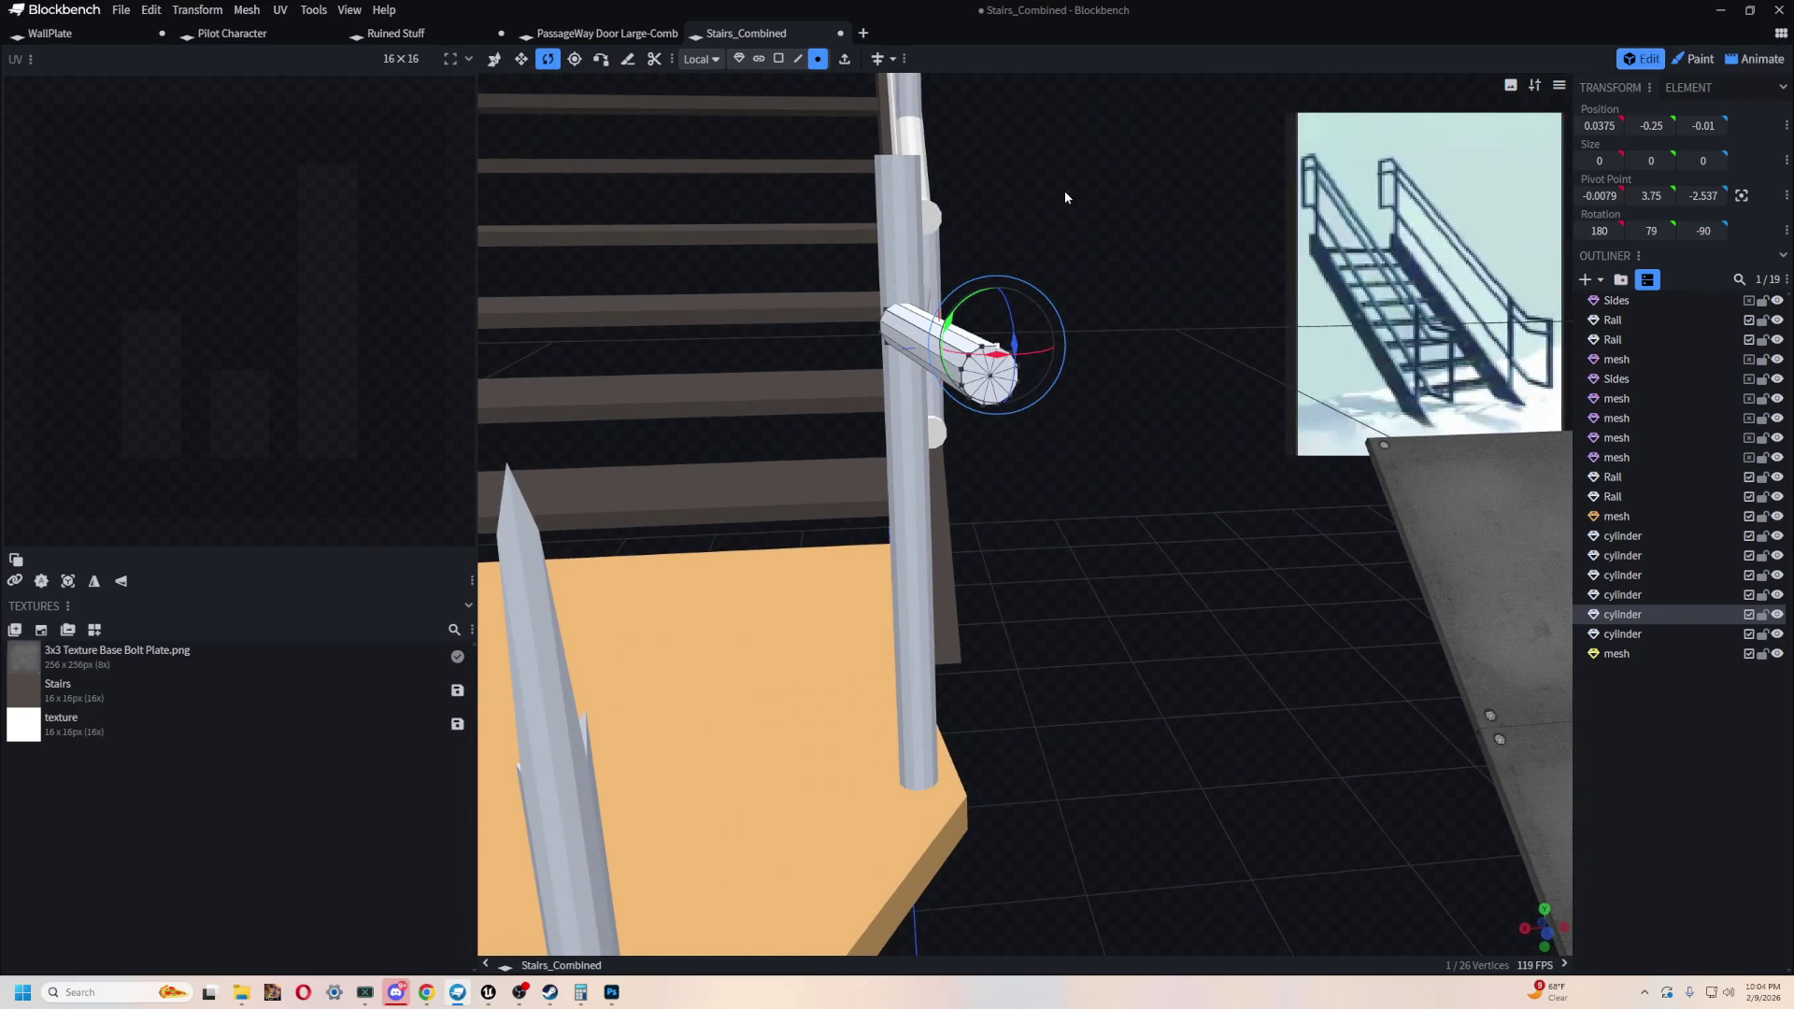
drag(1065, 192, 1049, 137)
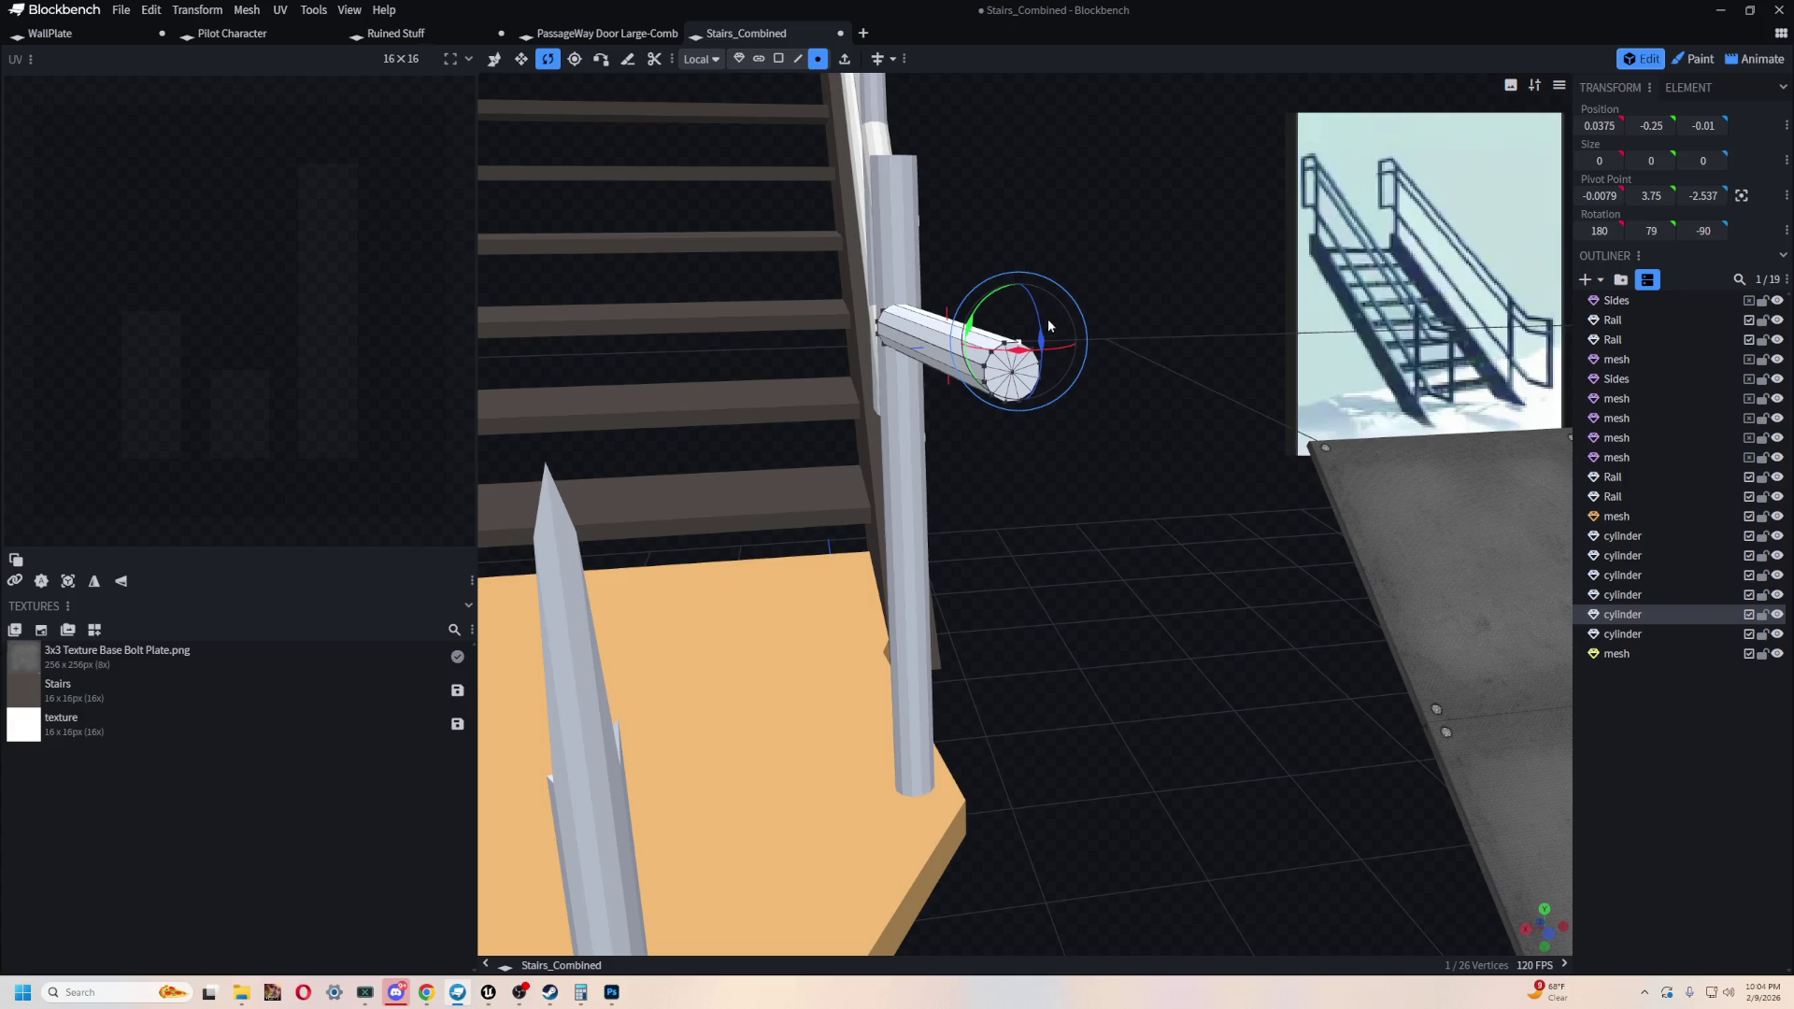
mouse_move(990, 338)
mouse_down()
mouse_move(1162, 317)
mouse_move(1043, 468)
mouse_up()
click(1043, 468)
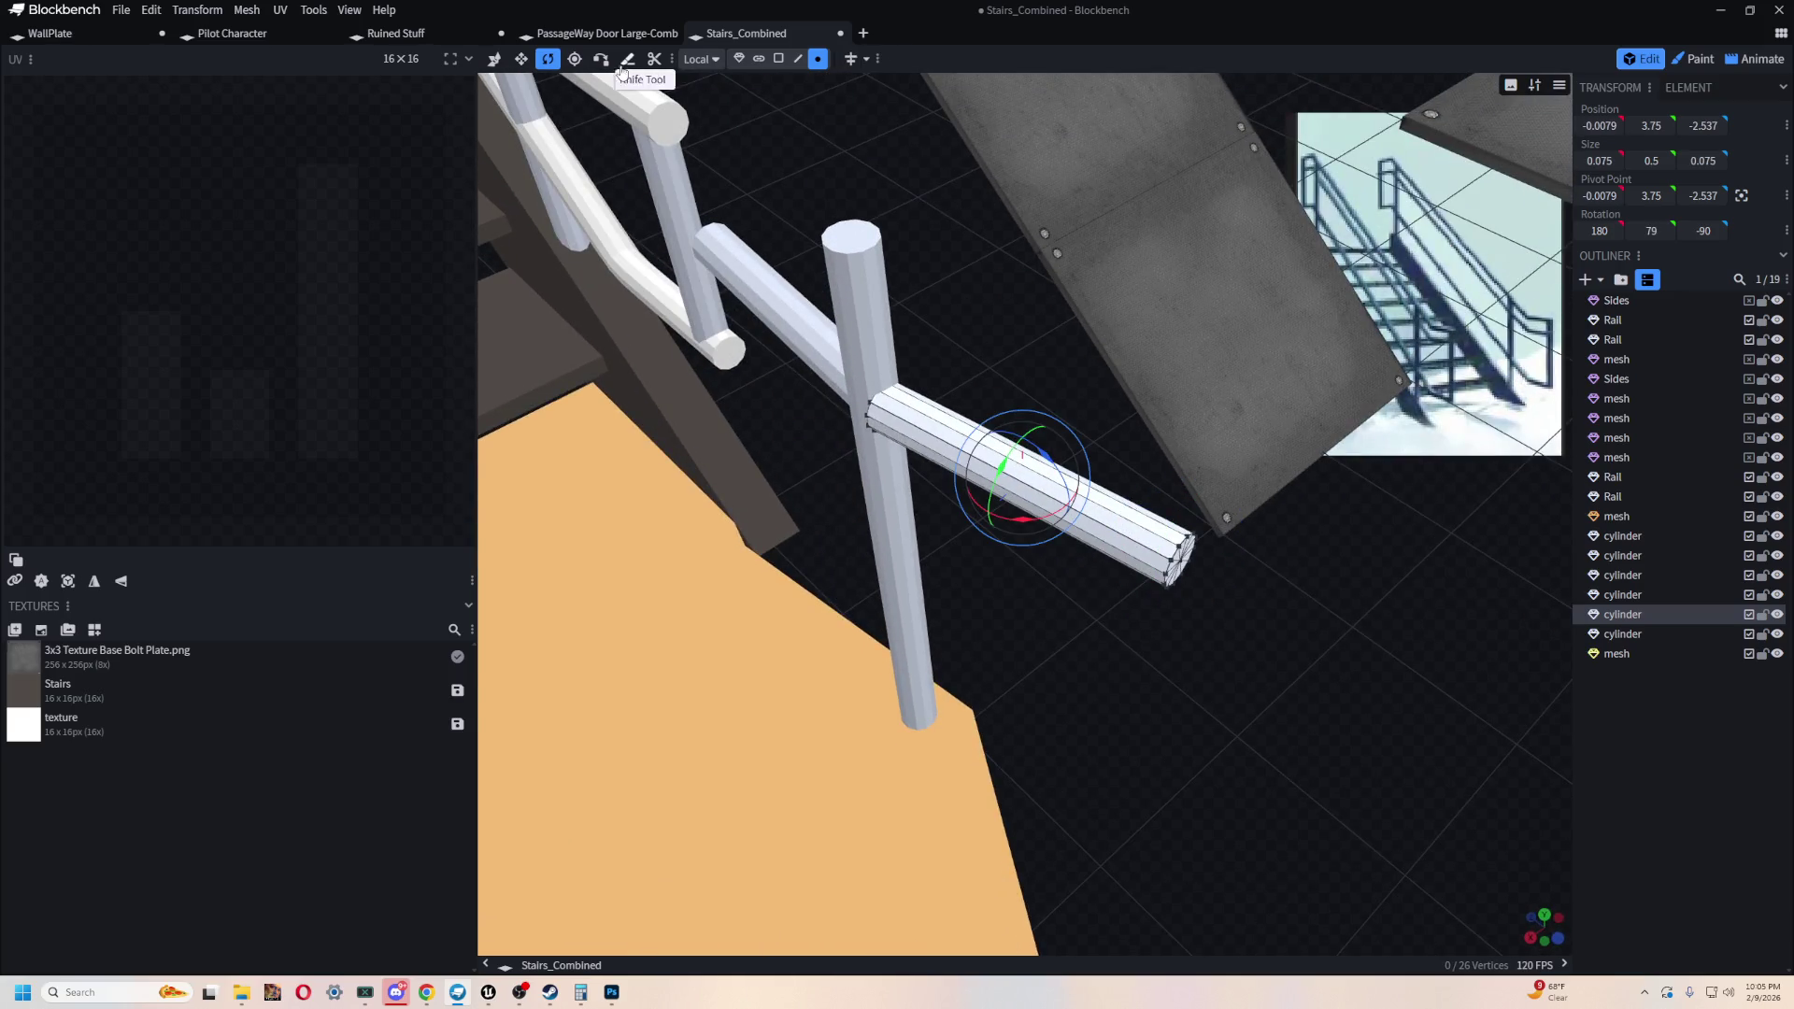
- Add a loop cut to the whole crossbar mesh
click(763, 62)
click(1120, 518)
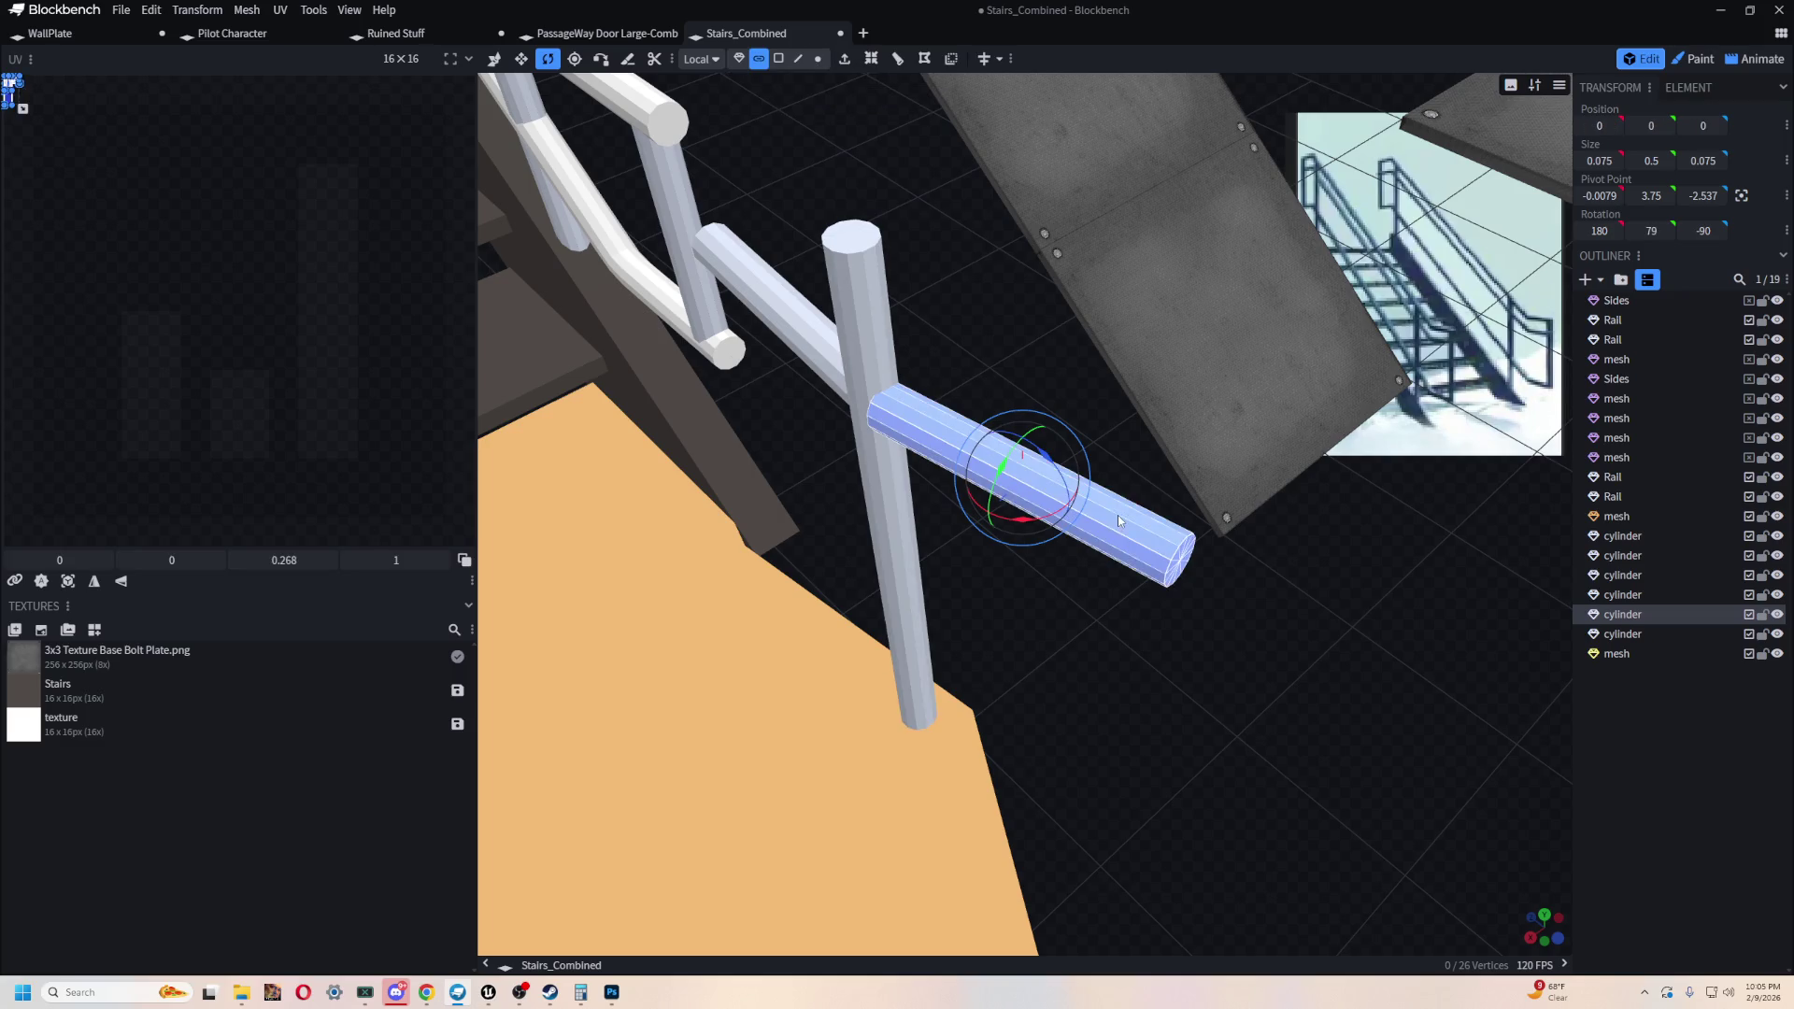
click(896, 56)
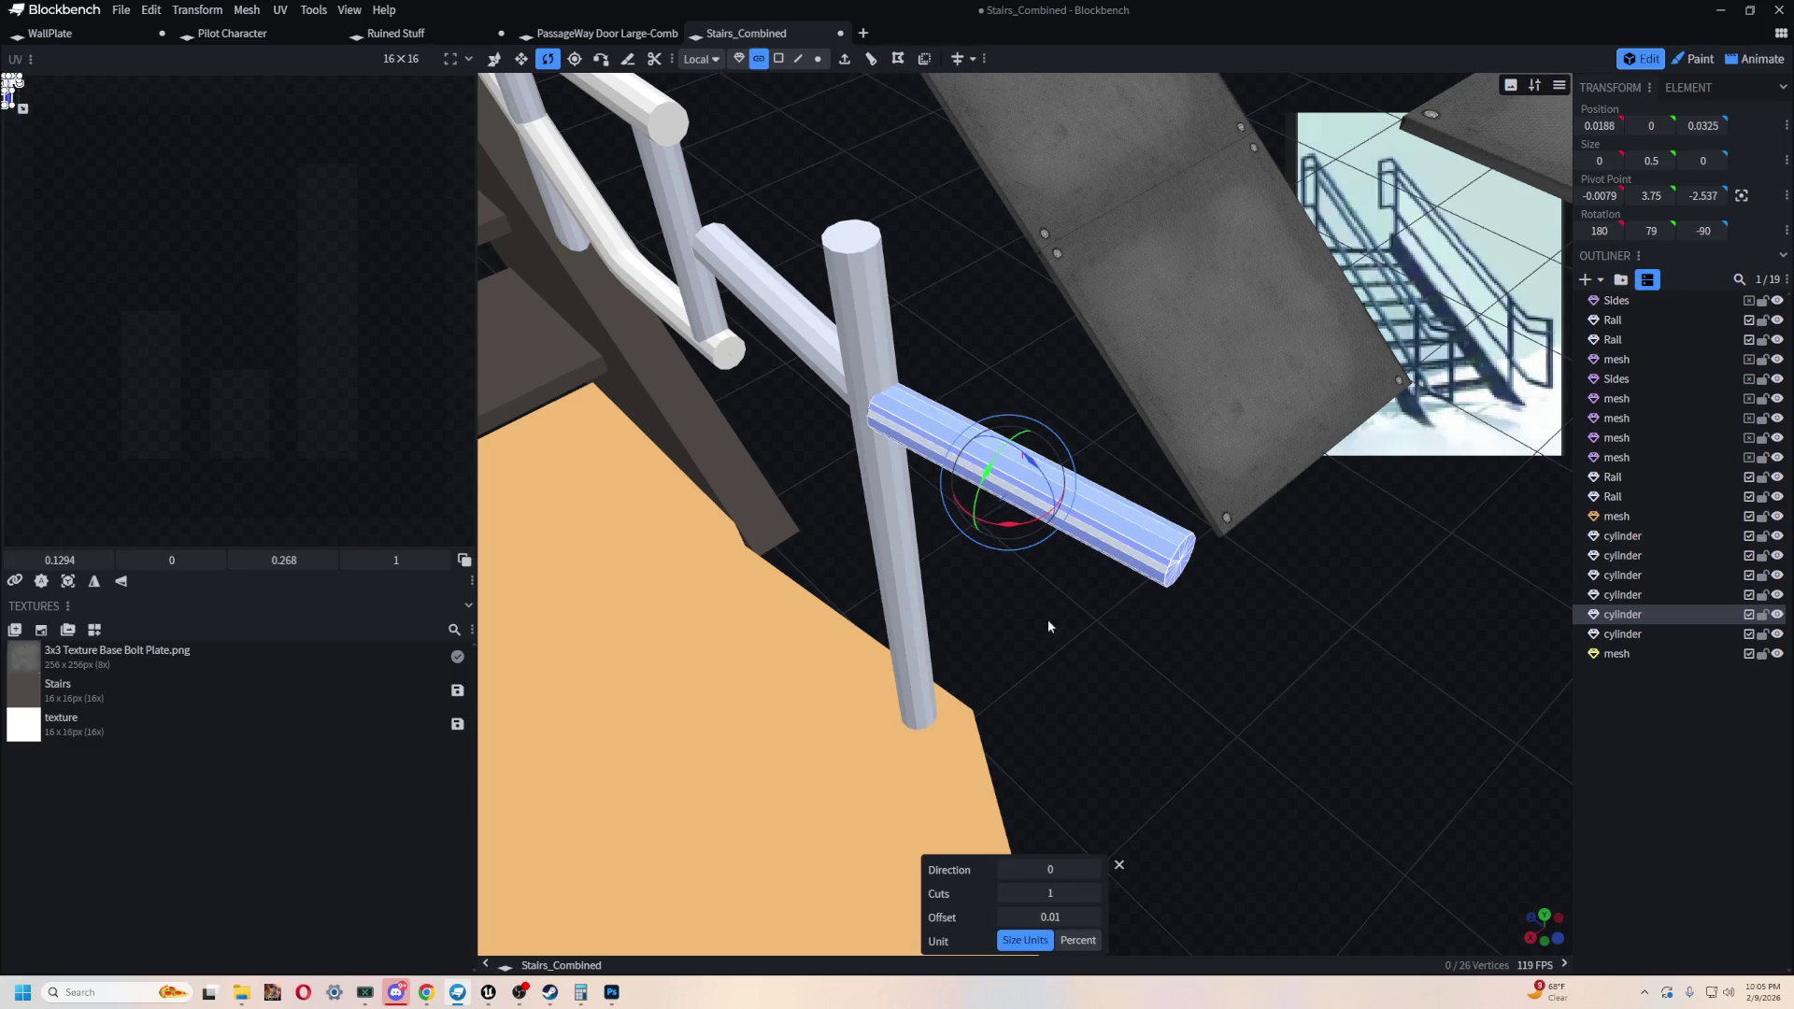
click(1120, 868)
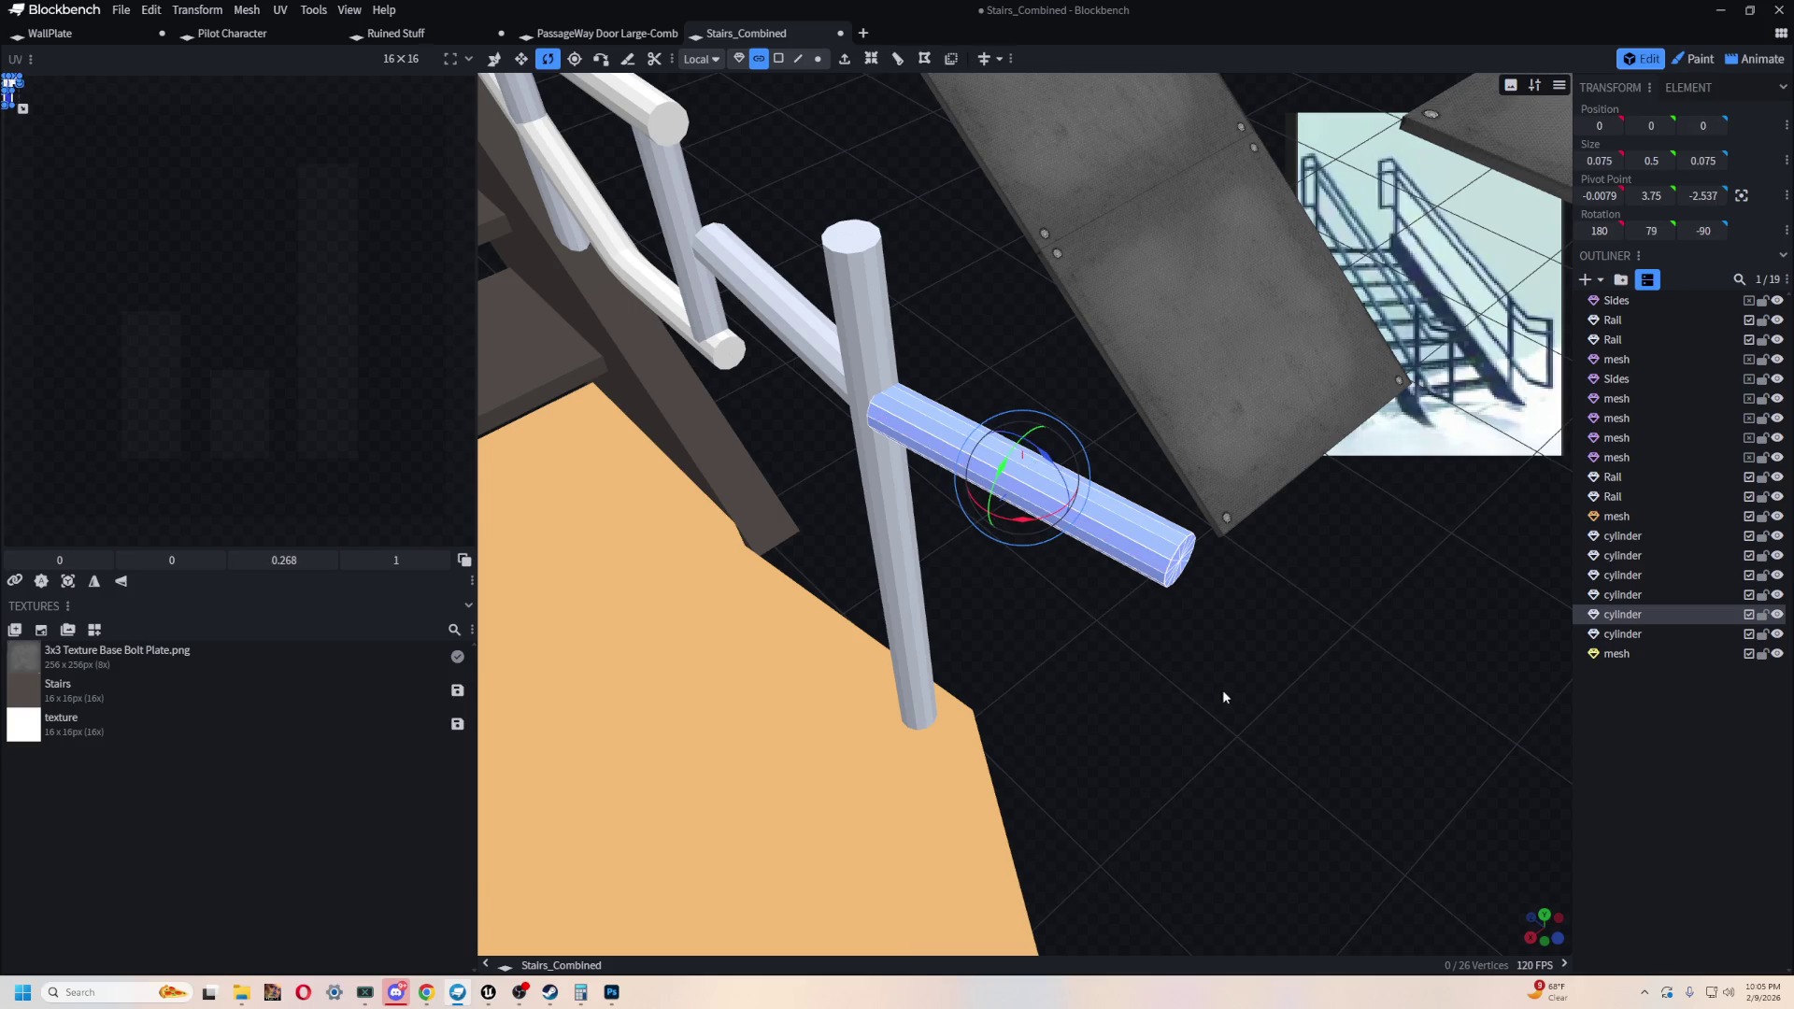
- Select four faces on the crossbar and add another loop cut across them
click(778, 58)
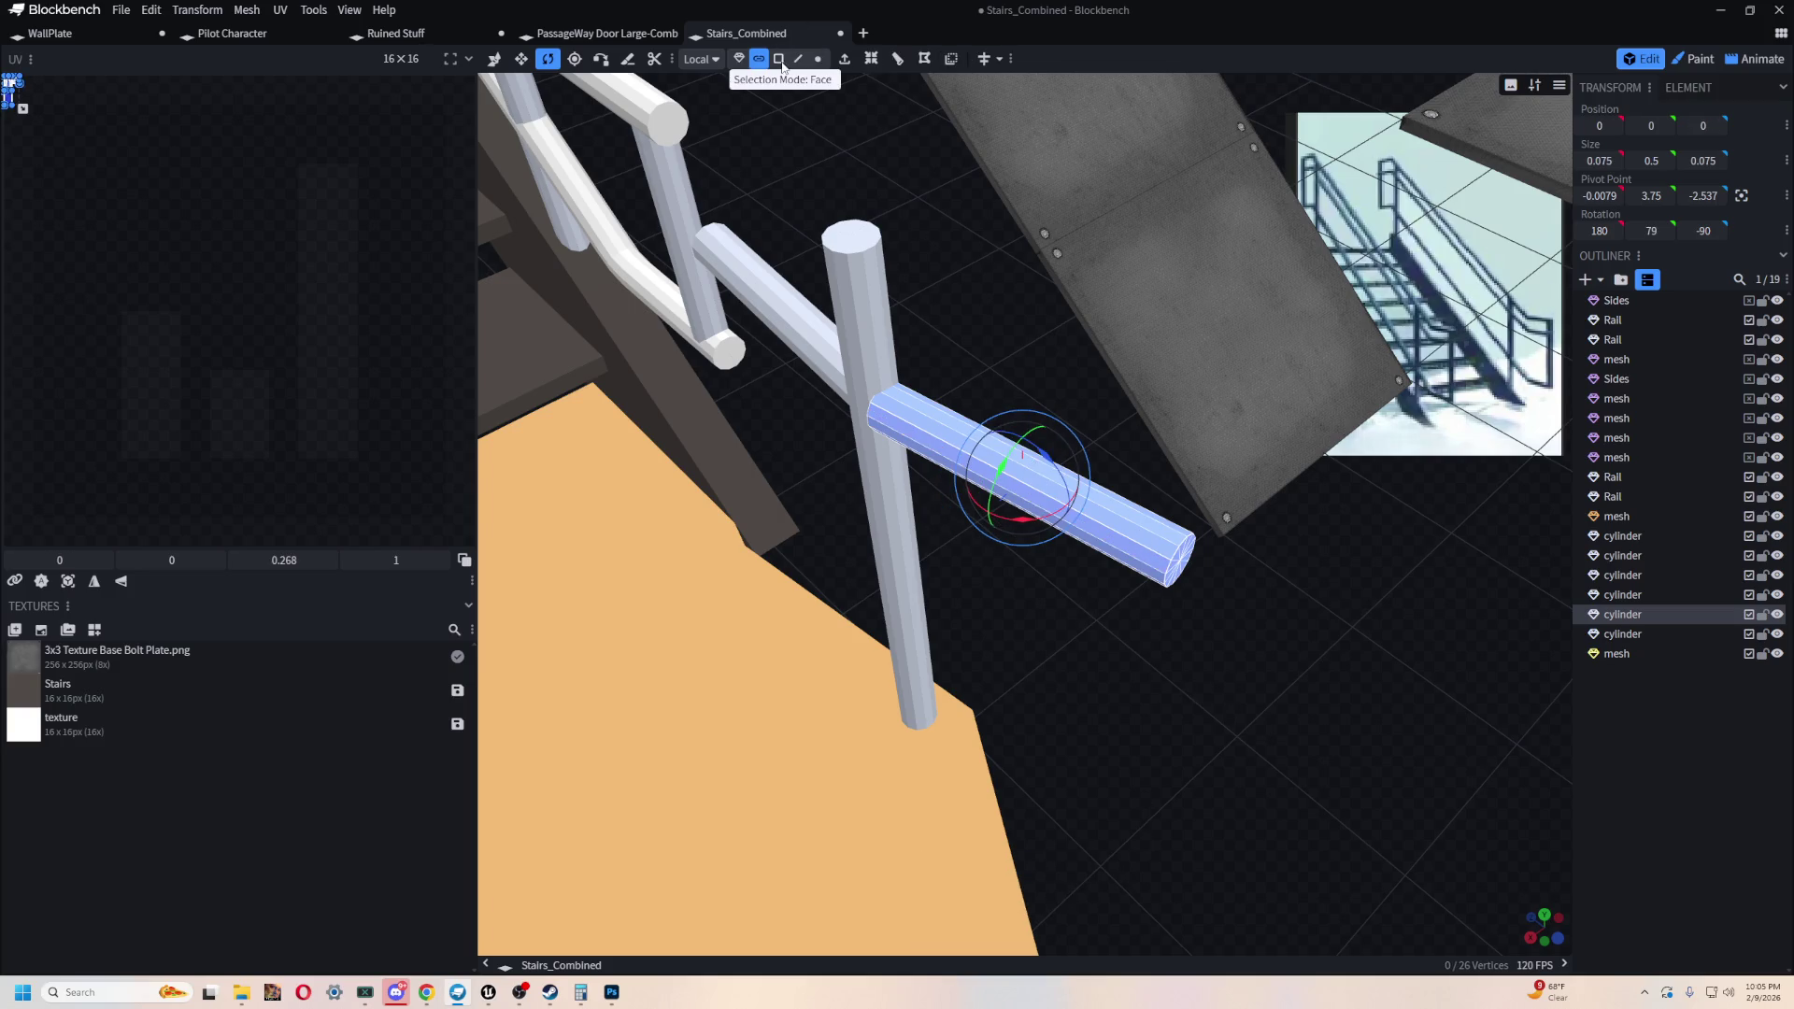
click(1120, 540)
shift+click(1125, 544)
shift+click(1122, 557)
shift+click(1117, 563)
drag(1116, 565, 1246, 628)
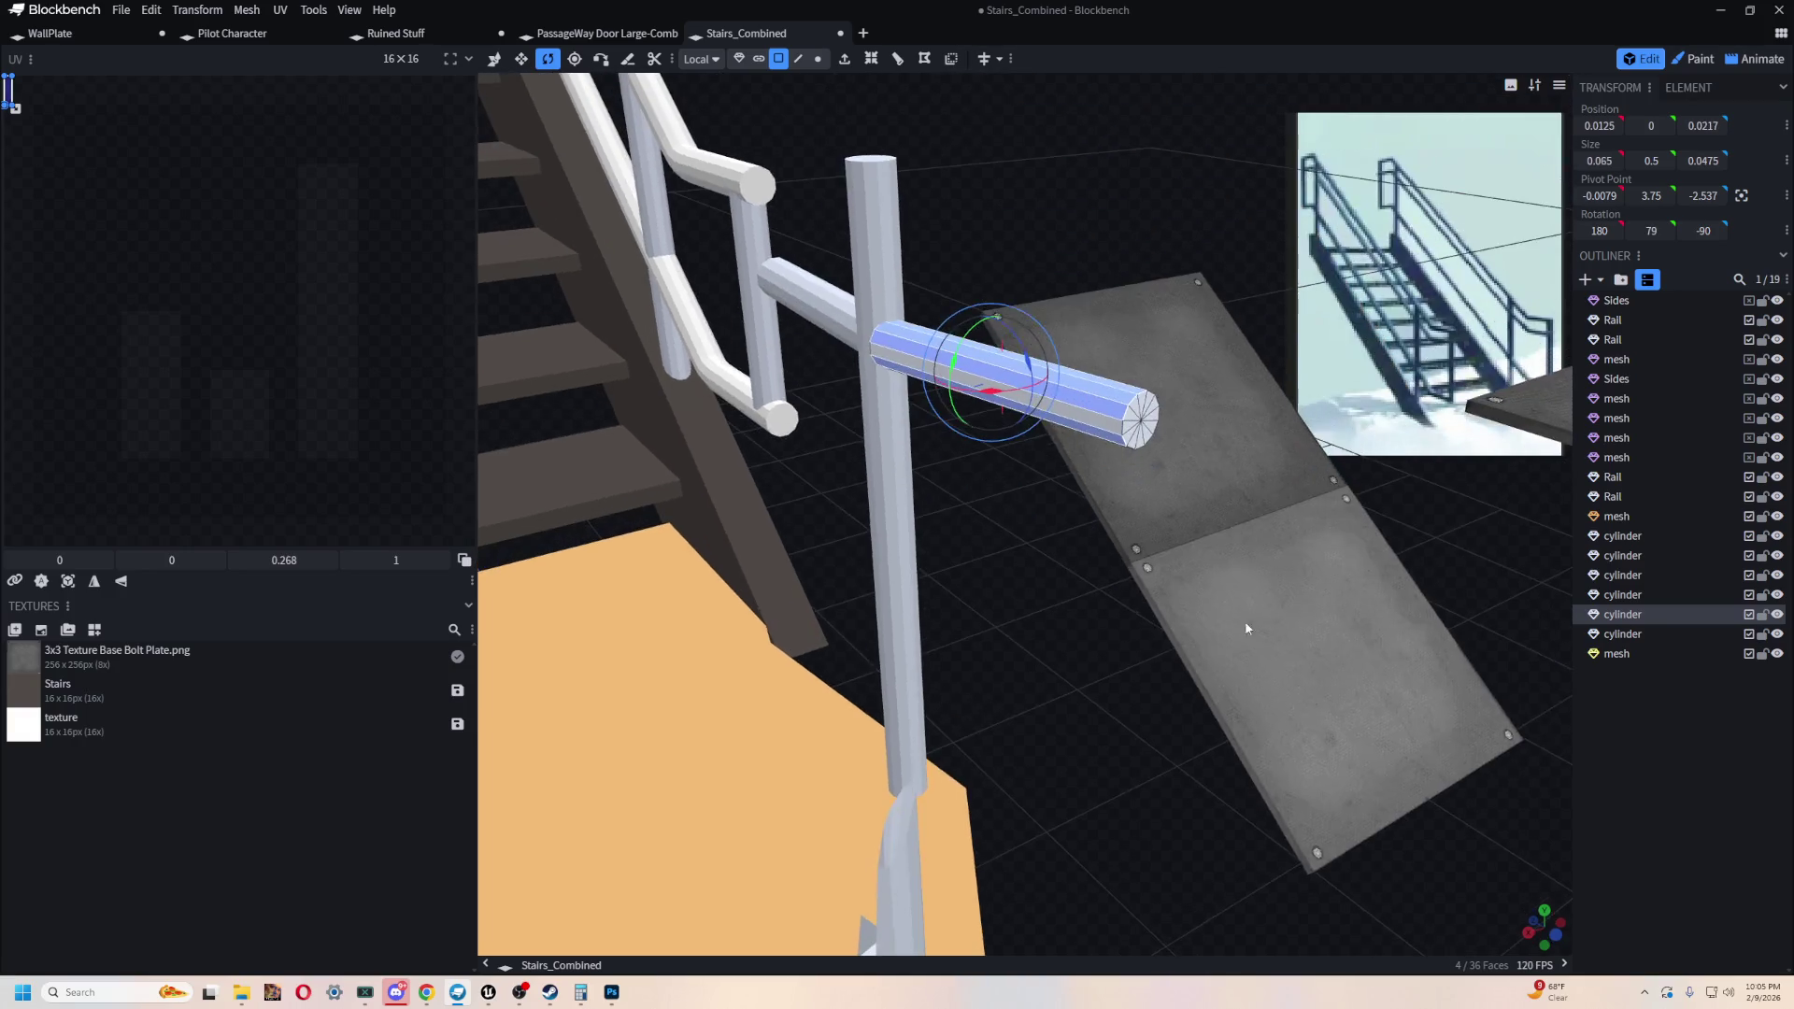
click(897, 58)
drag(1046, 917, 1050, 916)
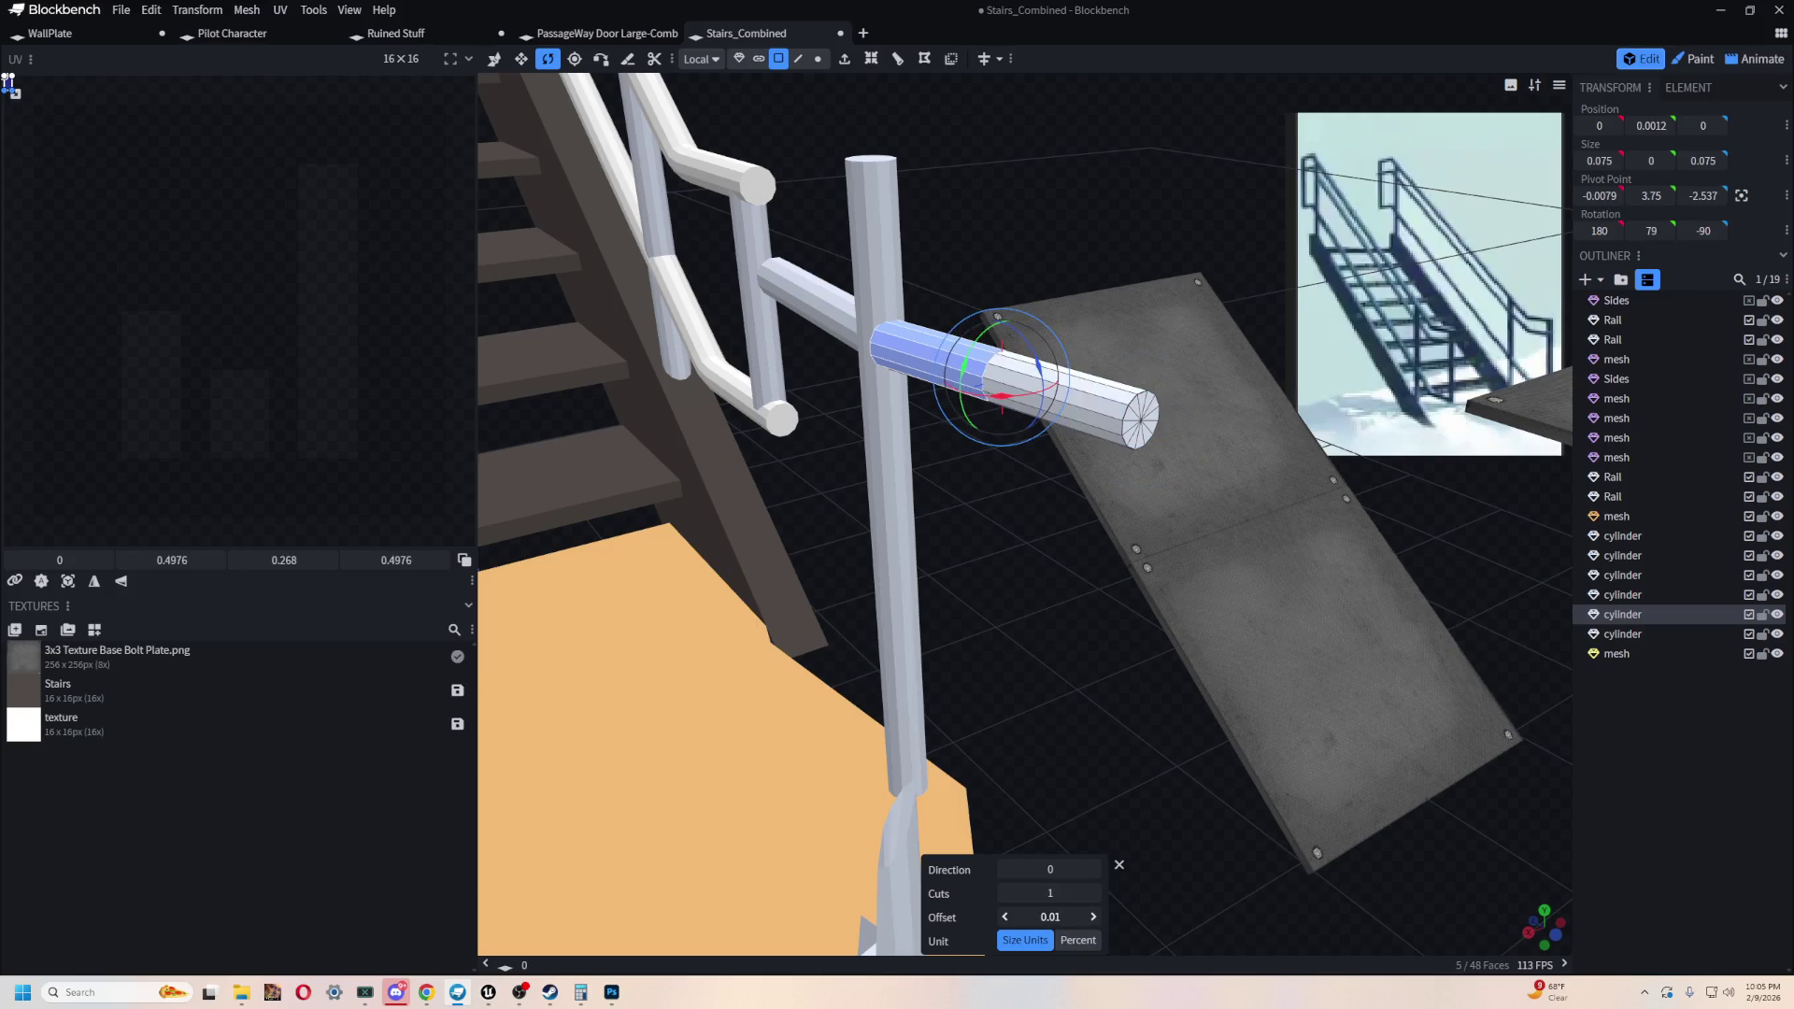
- Slide the selected face loop along the crossbar to bend its outer end
key(v)
drag(970, 366, 1046, 394)
mouse_move(1066, 609)
mouse_down()
mouse_move(953, 645)
mouse_move(998, 556)
mouse_move(970, 528)
mouse_move(921, 592)
mouse_up()
mouse_move(1161, 709)
mouse_down()
mouse_move(1150, 580)
mouse_move(1062, 571)
mouse_up()
click(824, 58)
drag(1048, 464, 1046, 514)
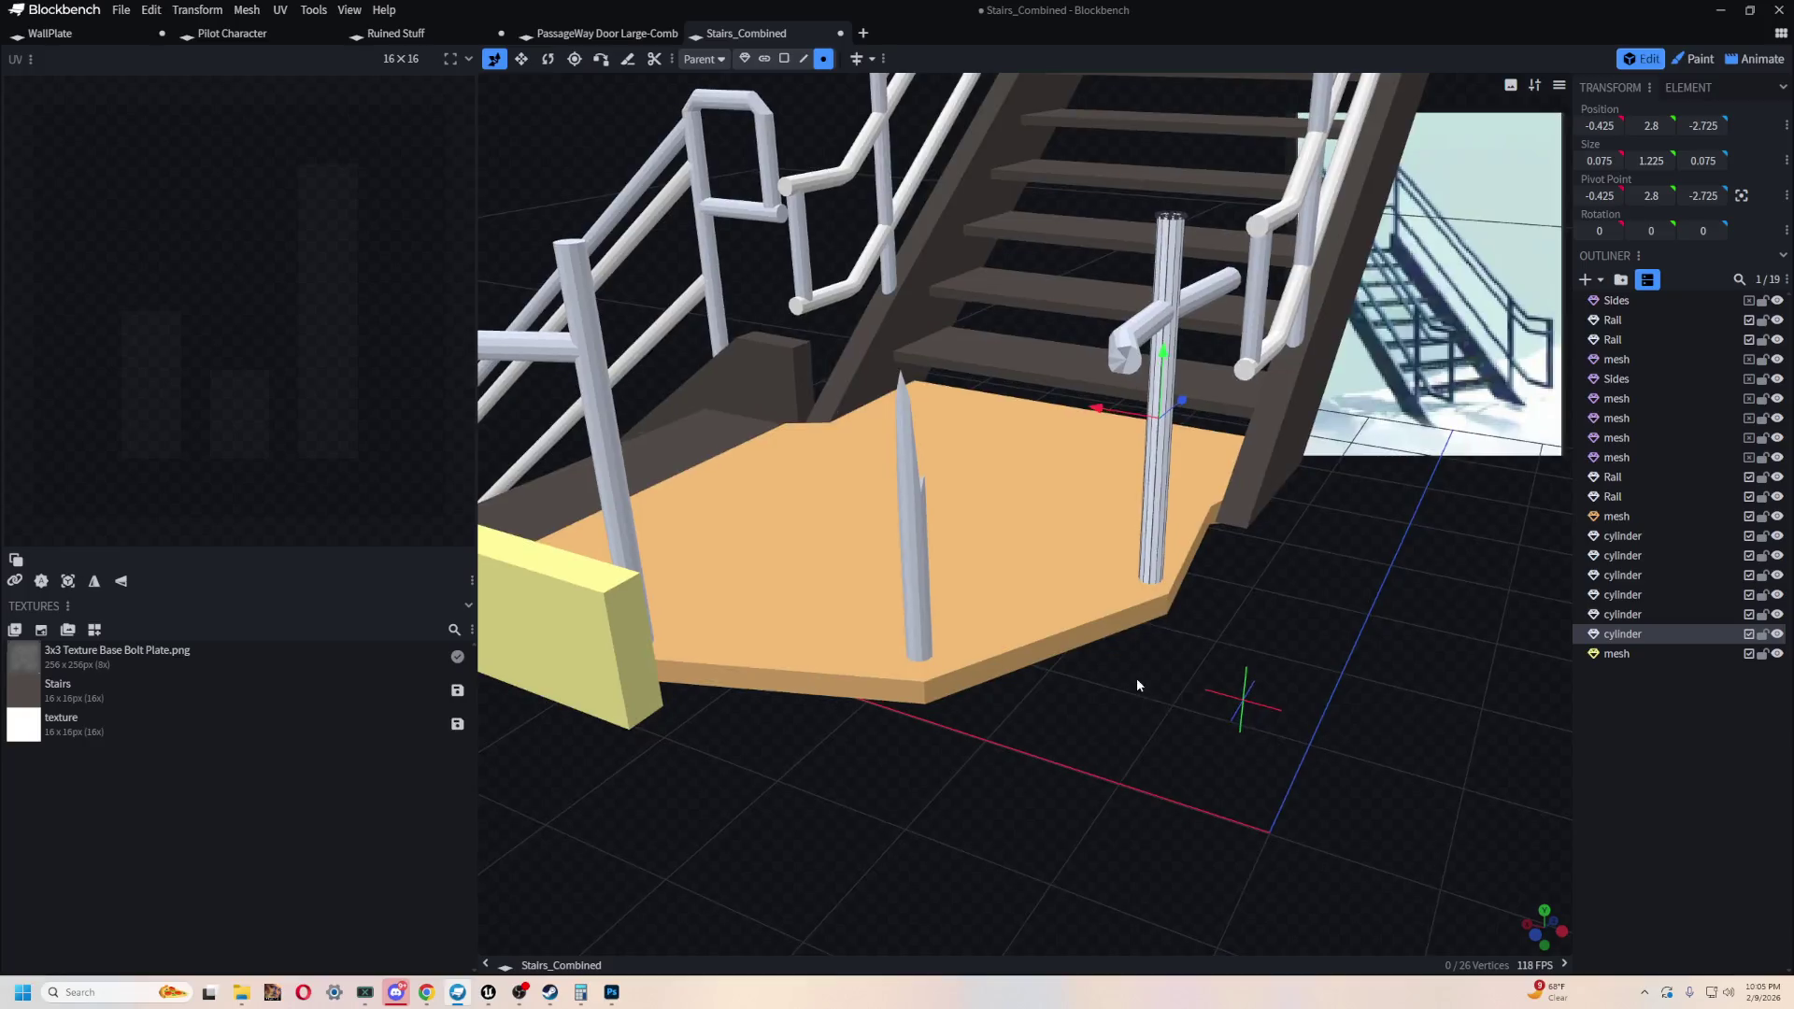
mouse_move(1137, 685)
mouse_down()
mouse_move(1009, 733)
mouse_move(1365, 743)
mouse_move(1069, 704)
mouse_move(957, 486)
mouse_move(1102, 408)
mouse_move(1152, 430)
mouse_up()
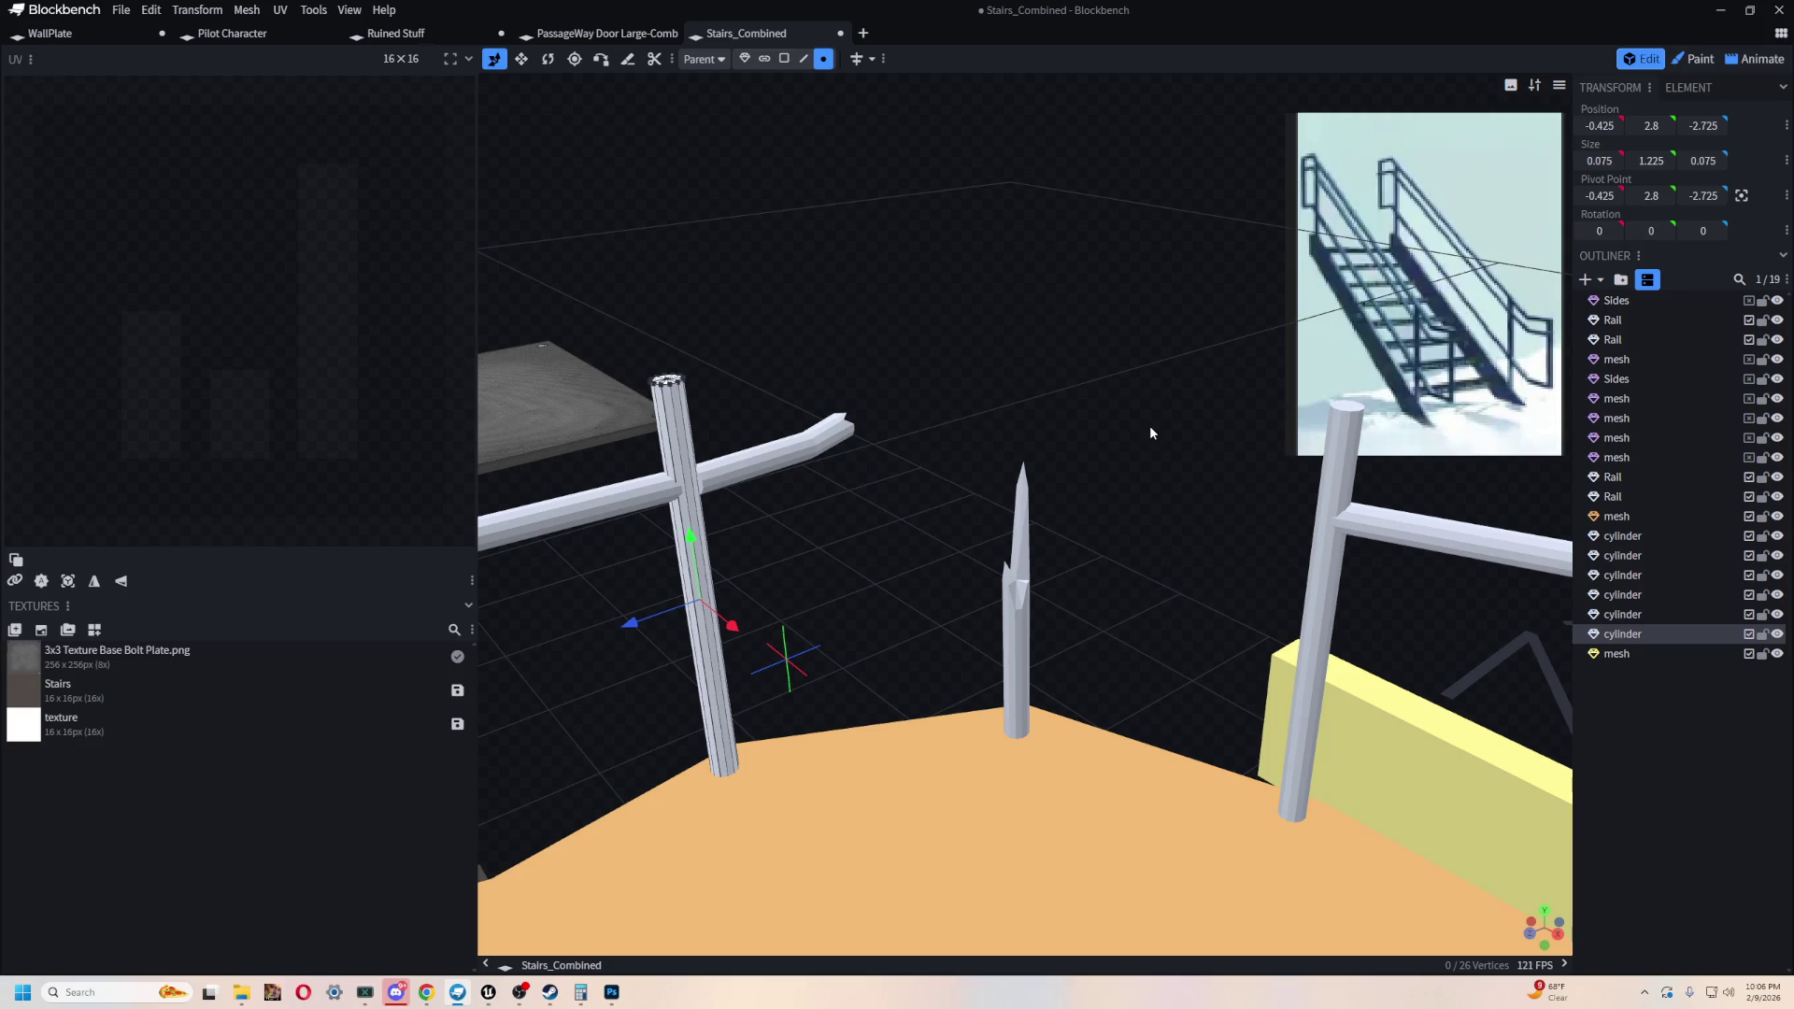
- Narrow the yellow kick-plate panel's width from 1 to 0.8
scroll(1134, 413, down, 5)
mouse_move(1135, 413)
mouse_down()
mouse_move(774, 358)
mouse_move(802, 860)
mouse_up()
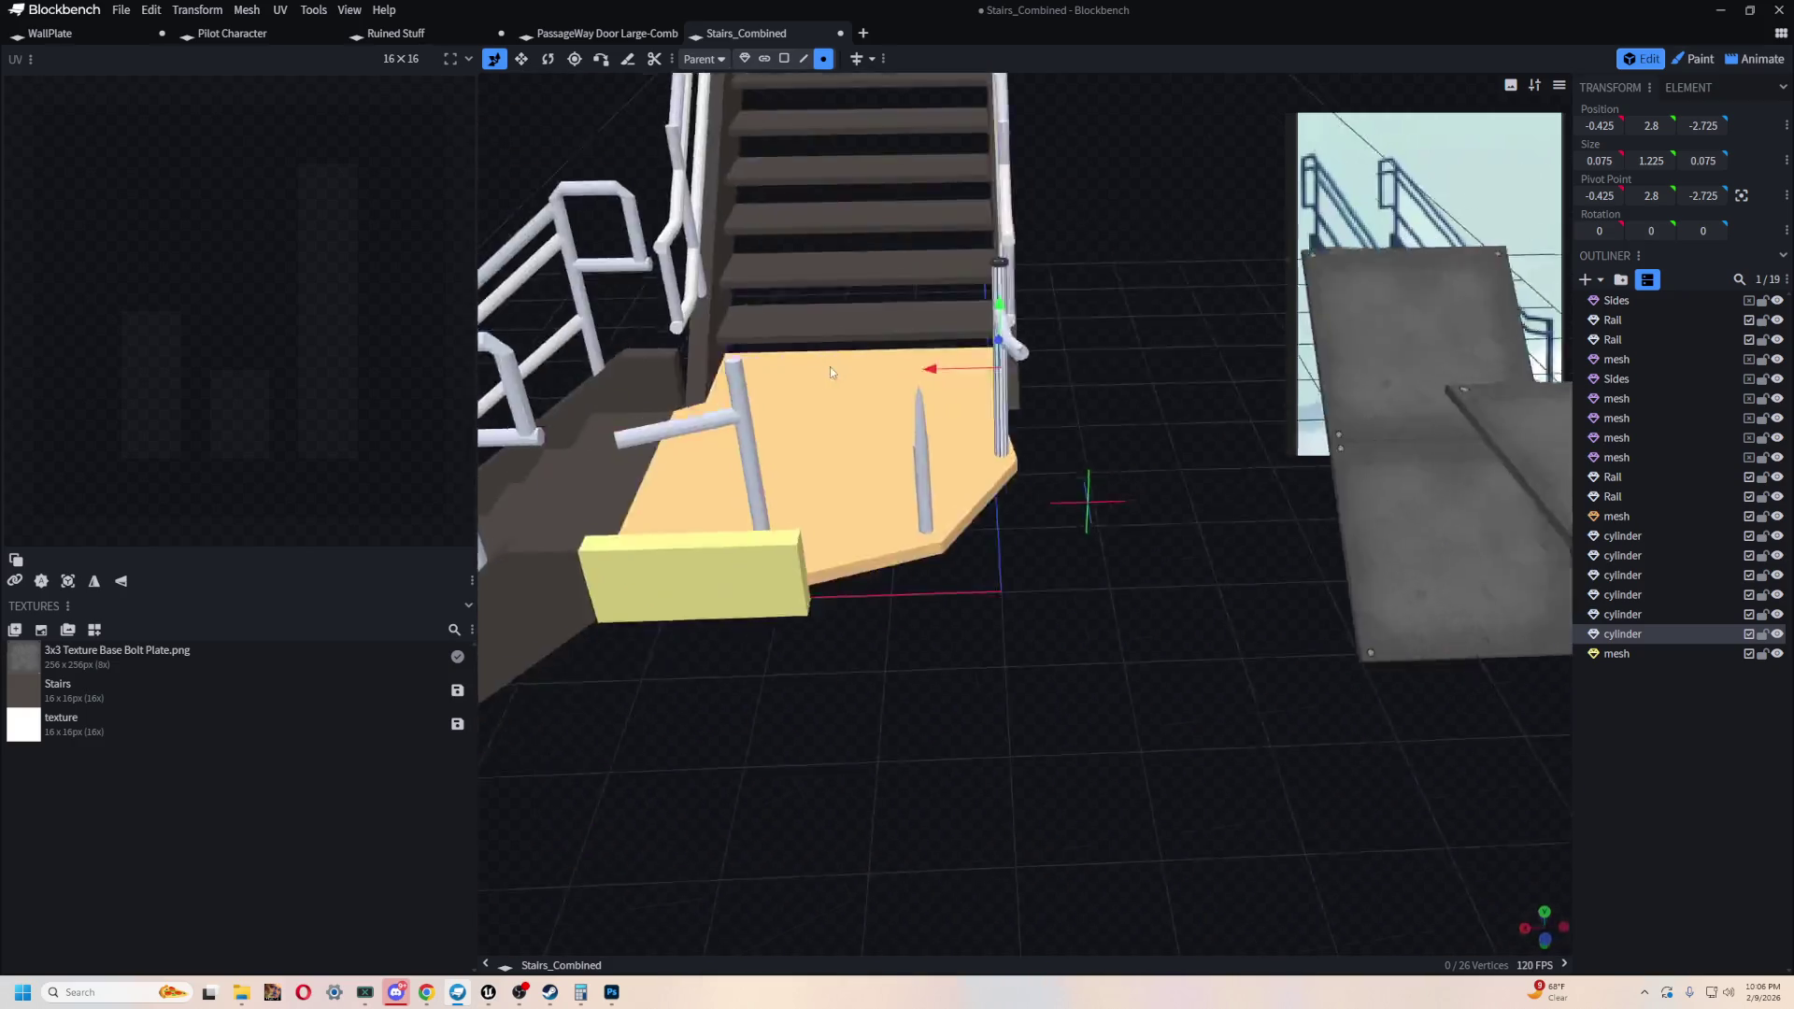
scroll(837, 809, up, 4)
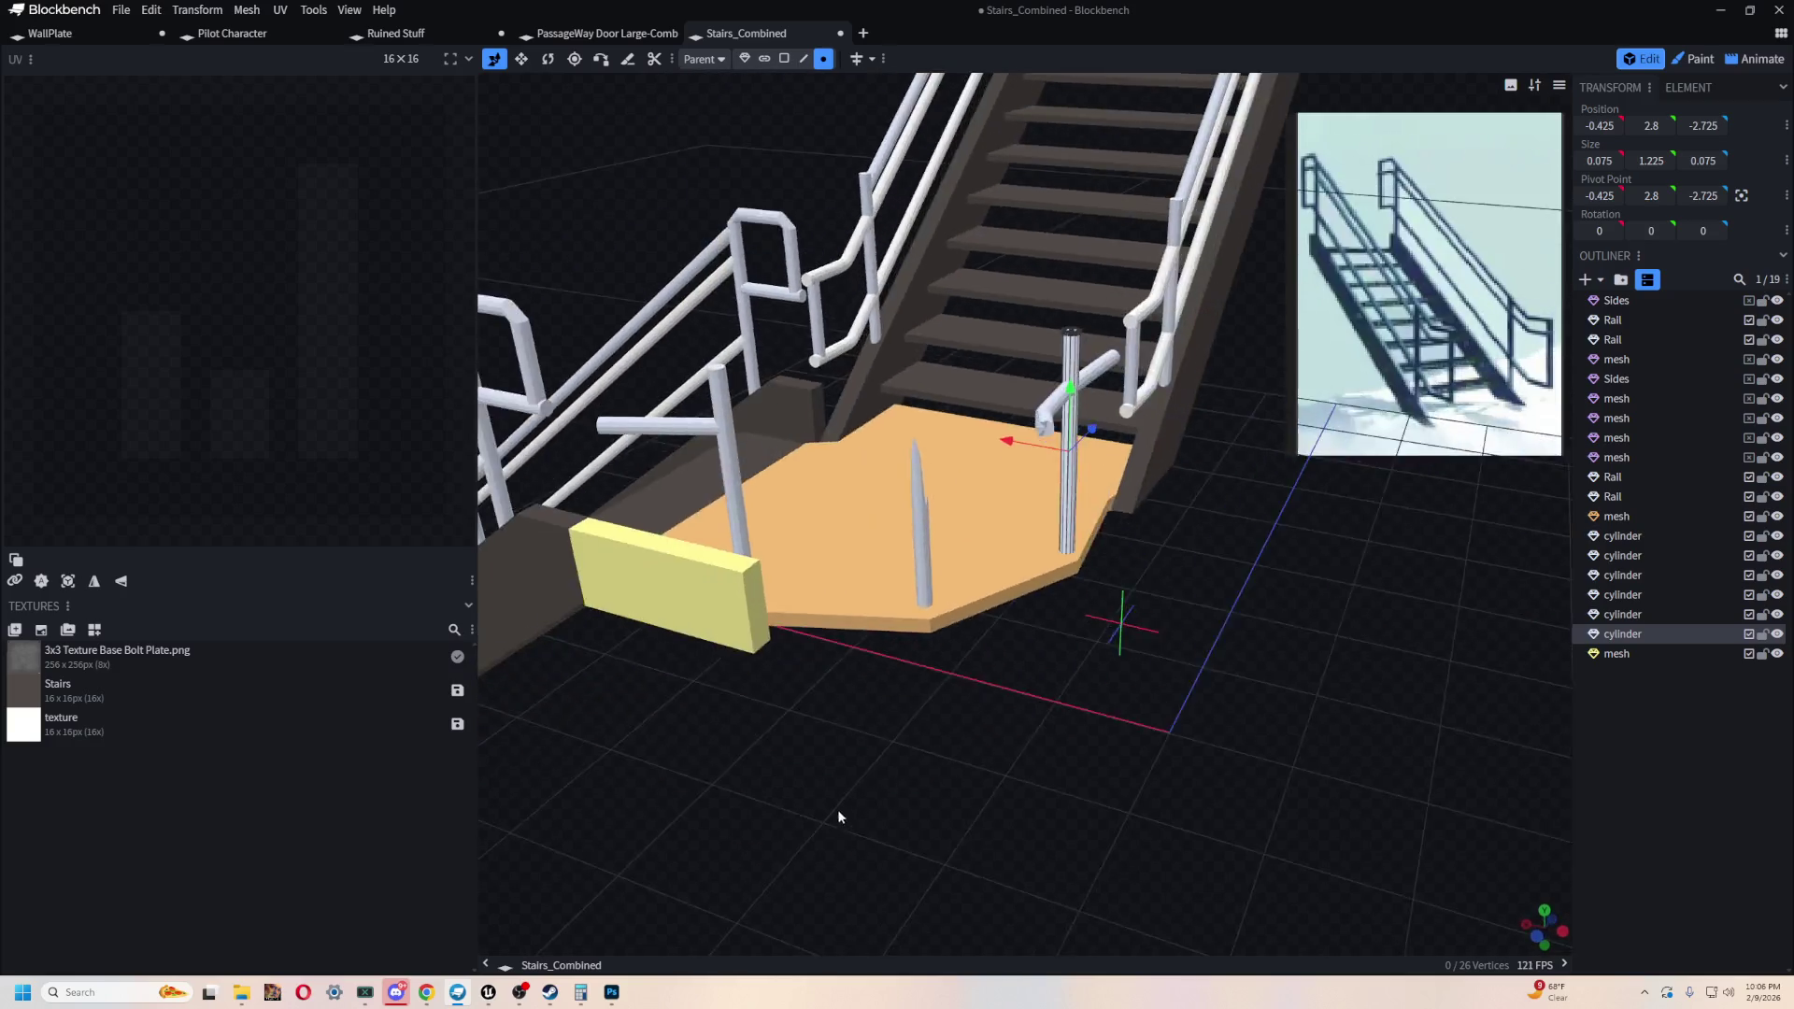
click(939, 578)
key(s)
mouse_move(1073, 662)
mouse_down()
mouse_move(1073, 761)
mouse_move(1048, 756)
mouse_move(1090, 731)
mouse_move(1006, 665)
mouse_up()
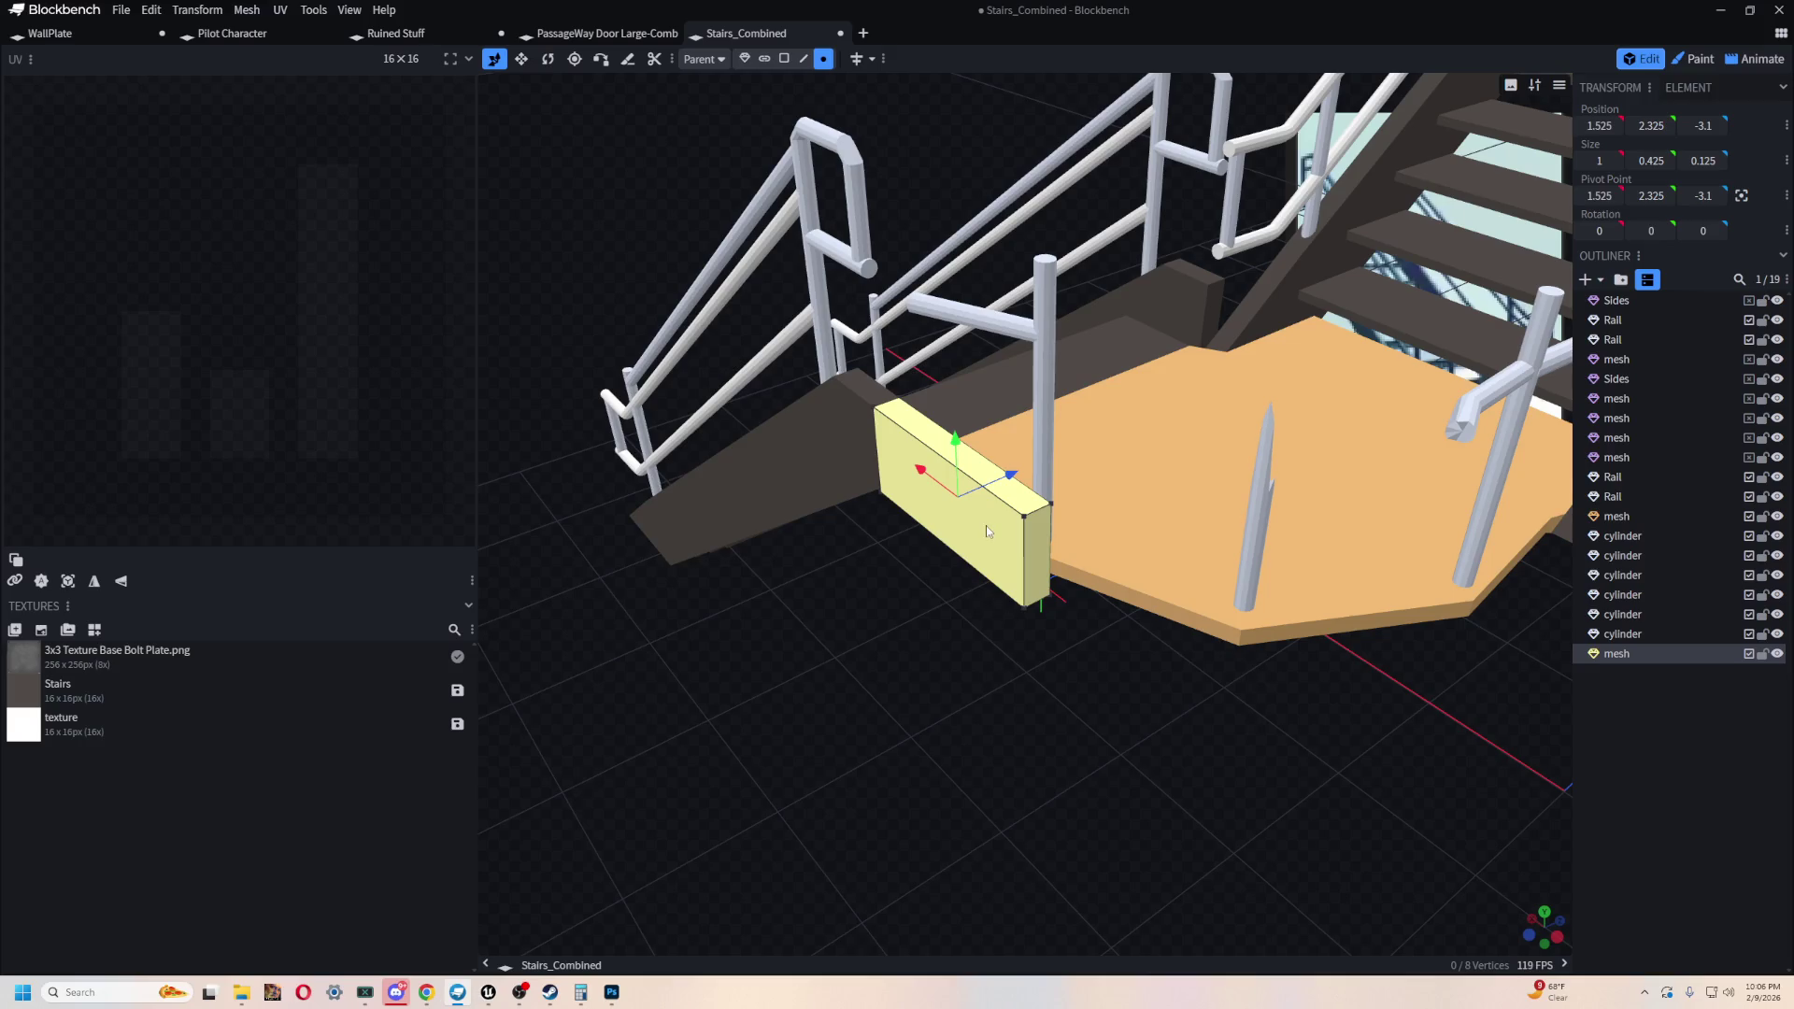
mouse_move(1006, 537)
mouse_down()
mouse_move(962, 501)
mouse_move(993, 513)
mouse_move(1107, 706)
mouse_move(1065, 759)
mouse_up()
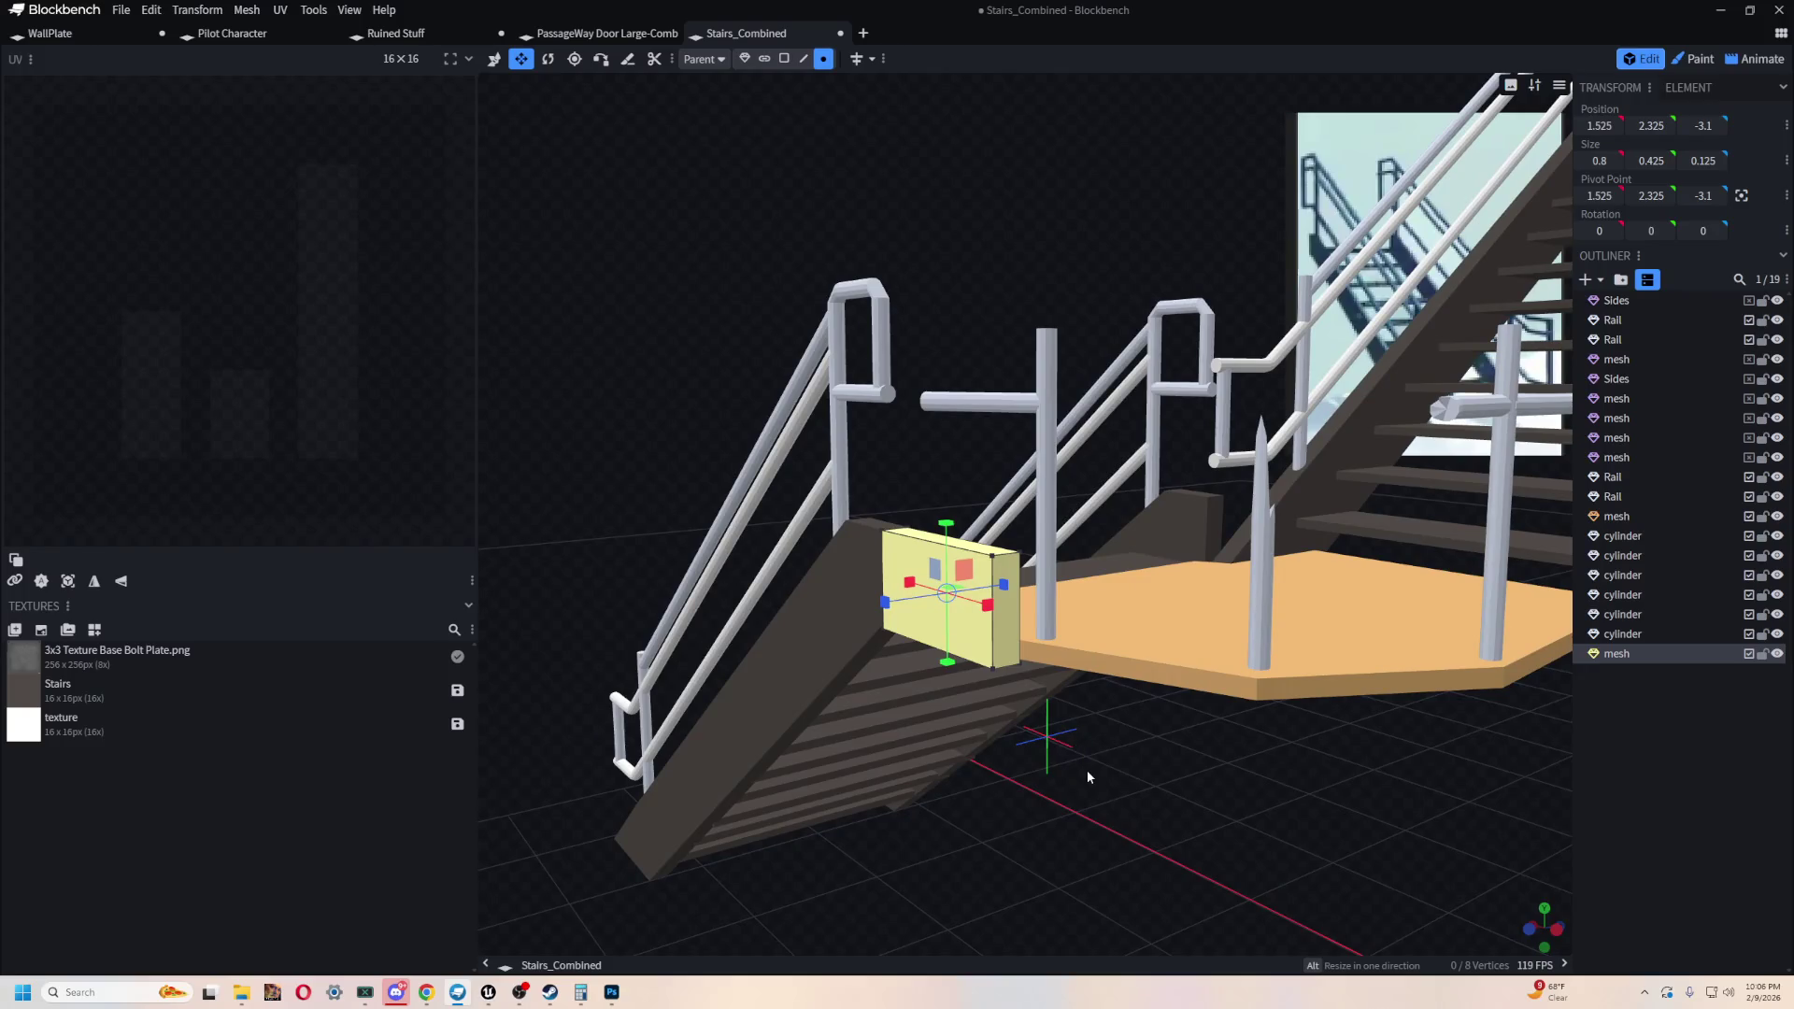
click(494, 58)
drag(1026, 747, 1019, 772)
scroll(1020, 778, up, 3)
key(s)
mouse_move(719, 585)
mouse_down()
mouse_move(687, 592)
mouse_move(714, 587)
mouse_up()
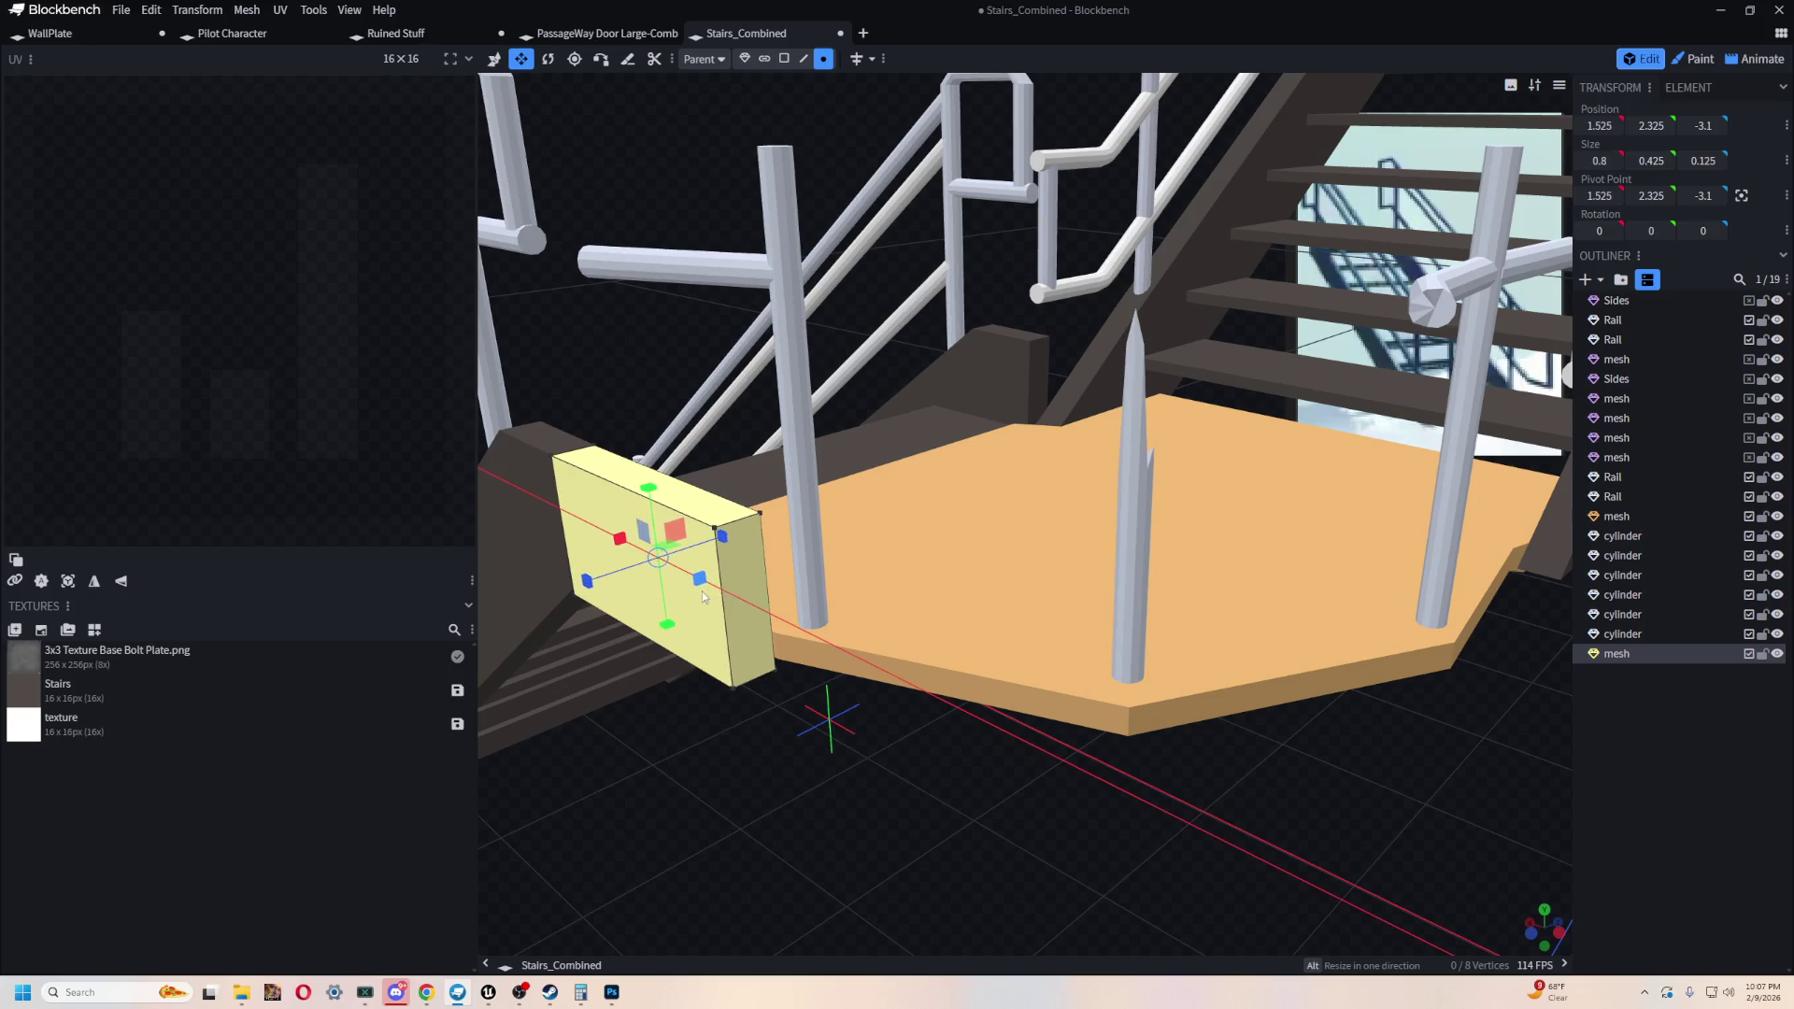
mouse_move(905, 832)
mouse_down()
mouse_move(965, 789)
mouse_move(1030, 777)
mouse_move(908, 827)
mouse_up()
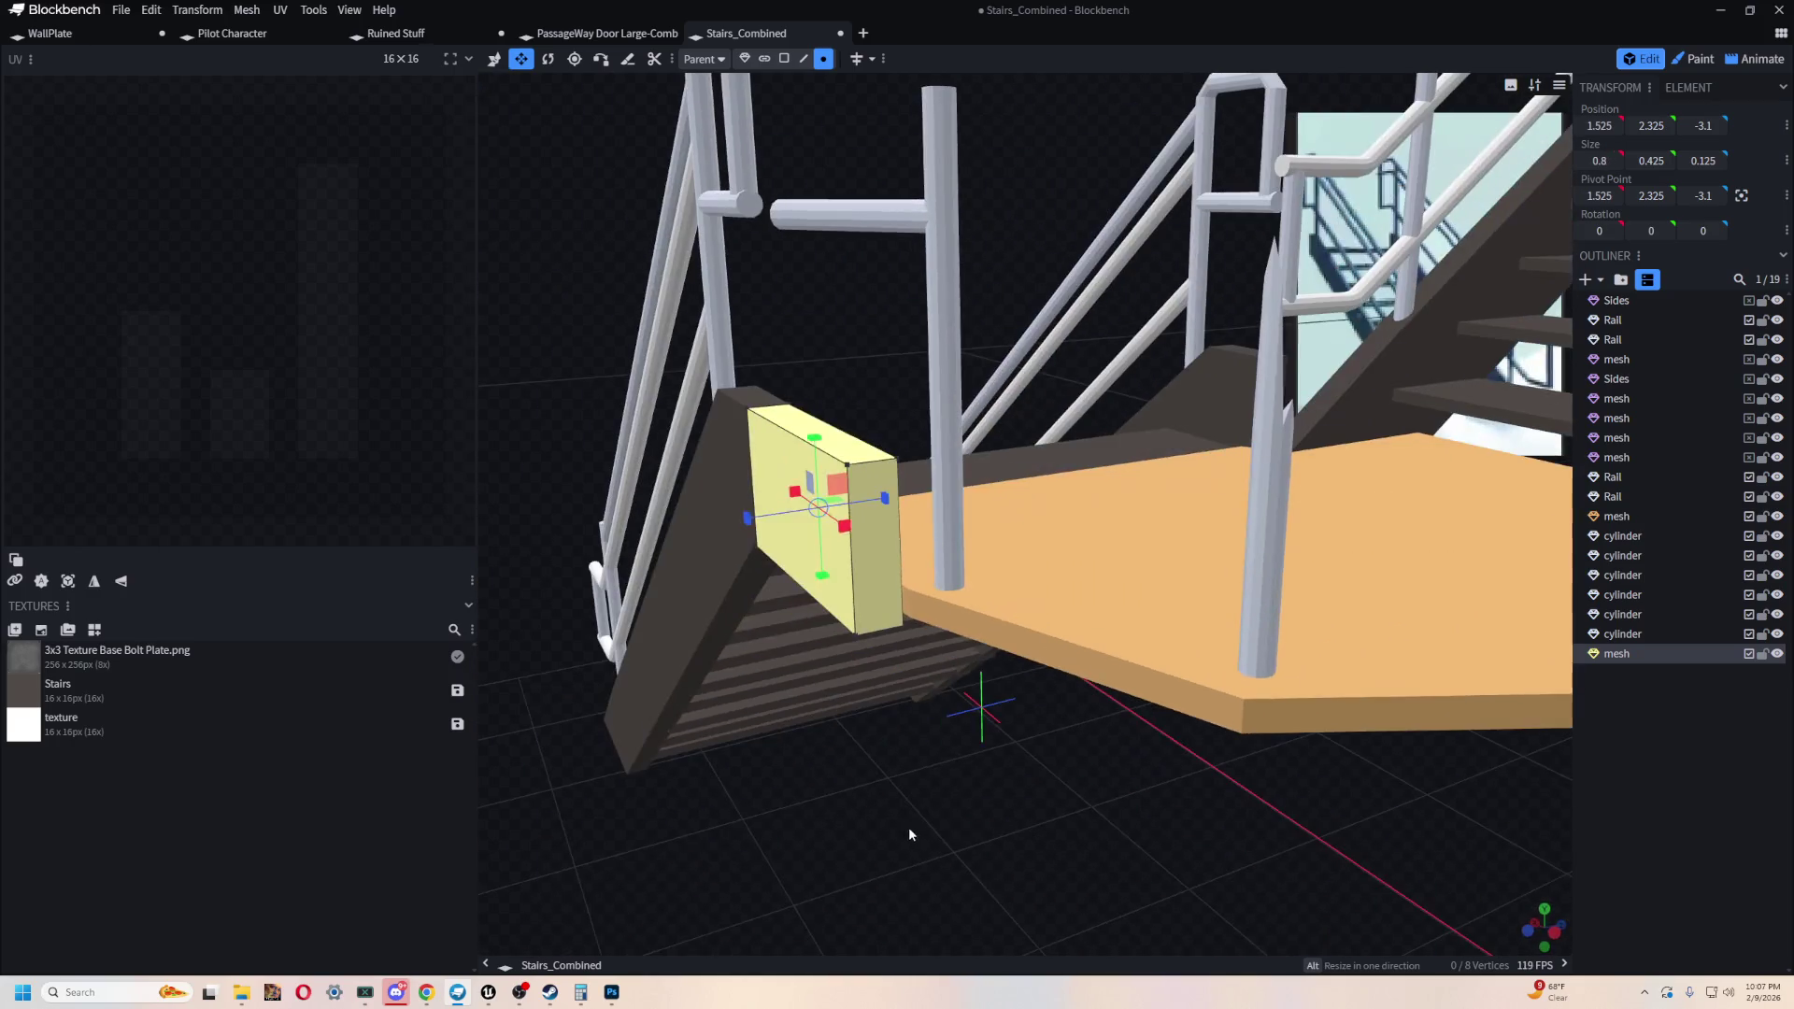
- Duplicate the panel and shift the copy one unit along X to 0.525
key(v)
key(ctrl+c)
key(ctrl+v)
drag(796, 492, 895, 637)
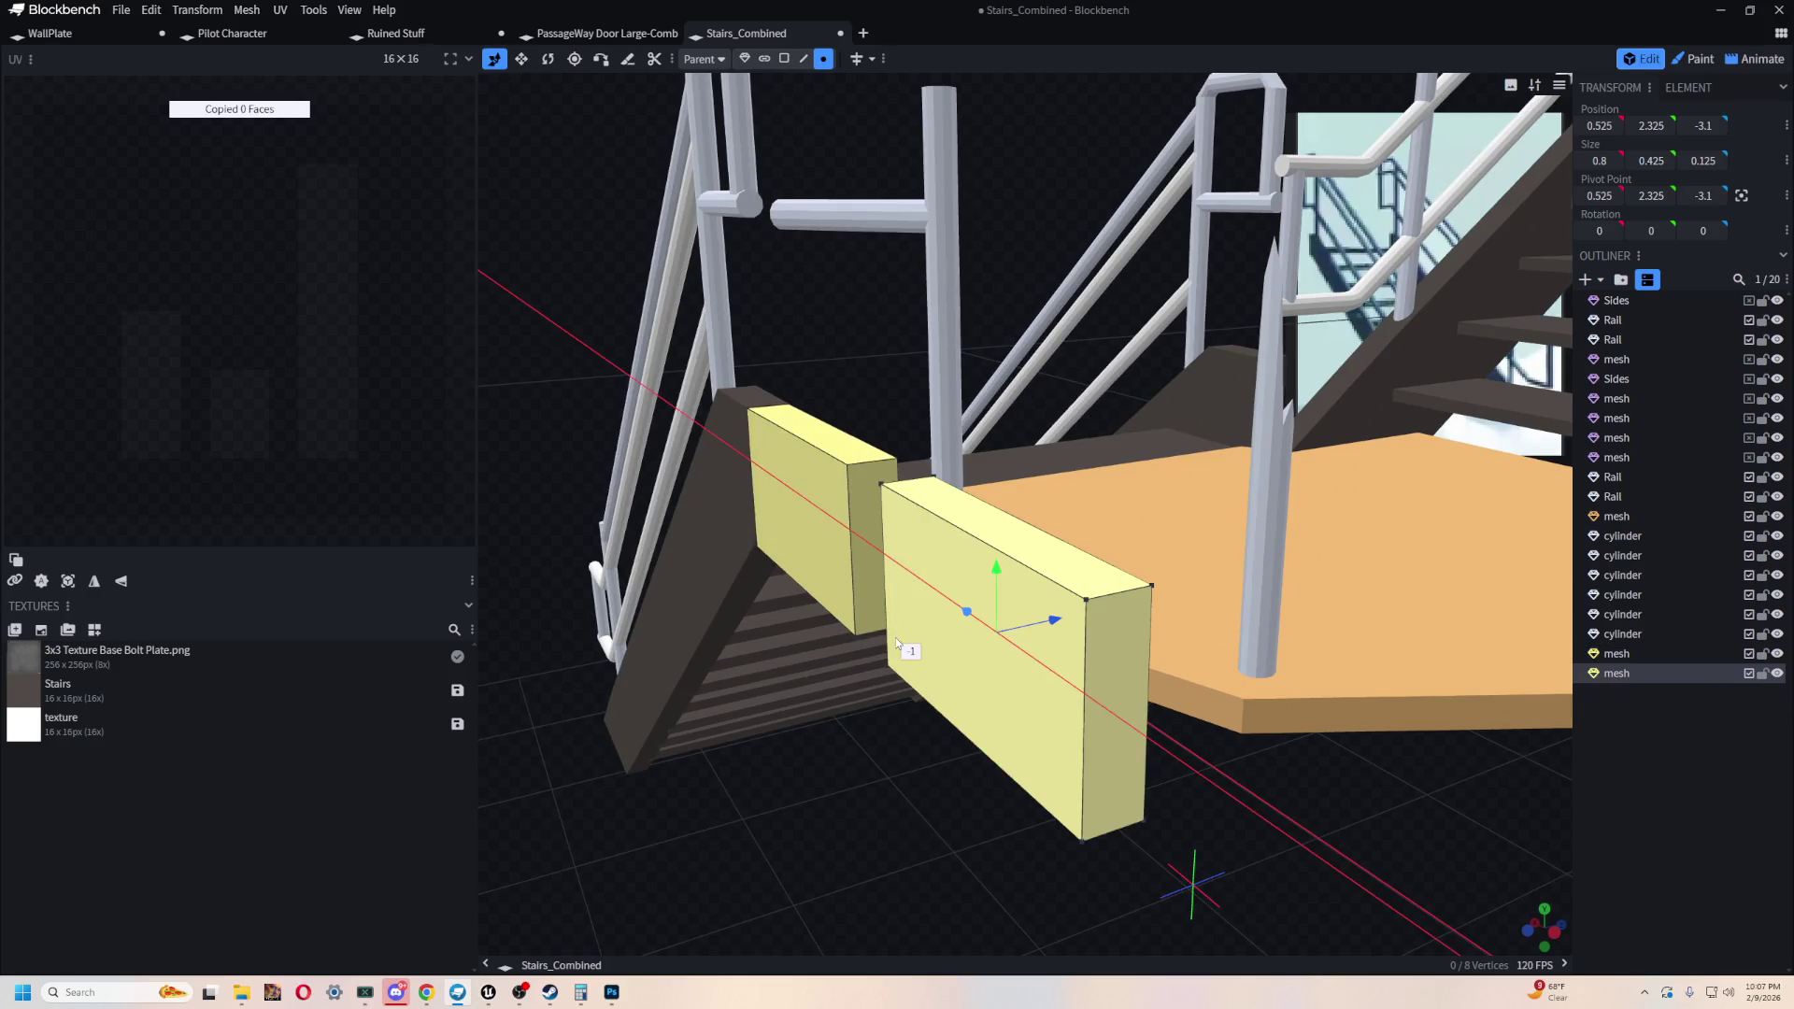
- Center the copy's pivot, turn it about 21° around Y, and shift it toward the landing
mouse_move(856, 727)
mouse_down()
mouse_move(820, 732)
mouse_move(1016, 760)
mouse_move(1194, 748)
mouse_move(1065, 732)
mouse_up()
key(s)
key(r)
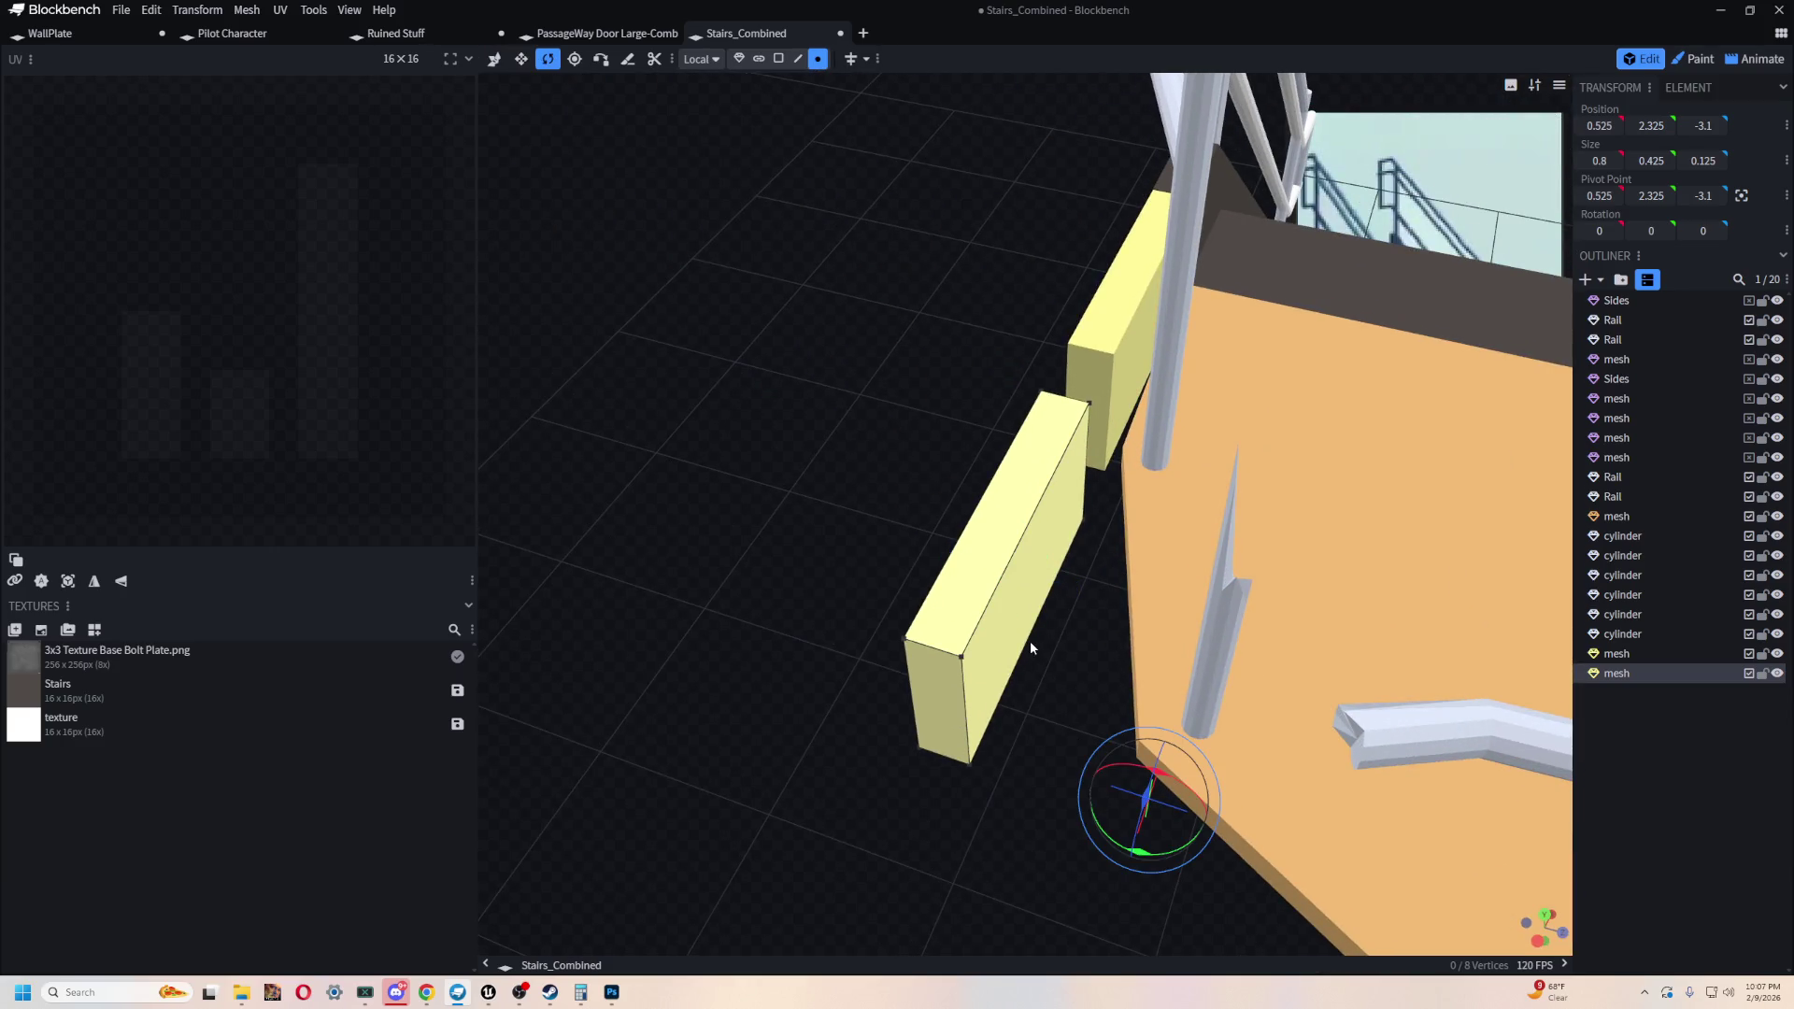
click(1741, 195)
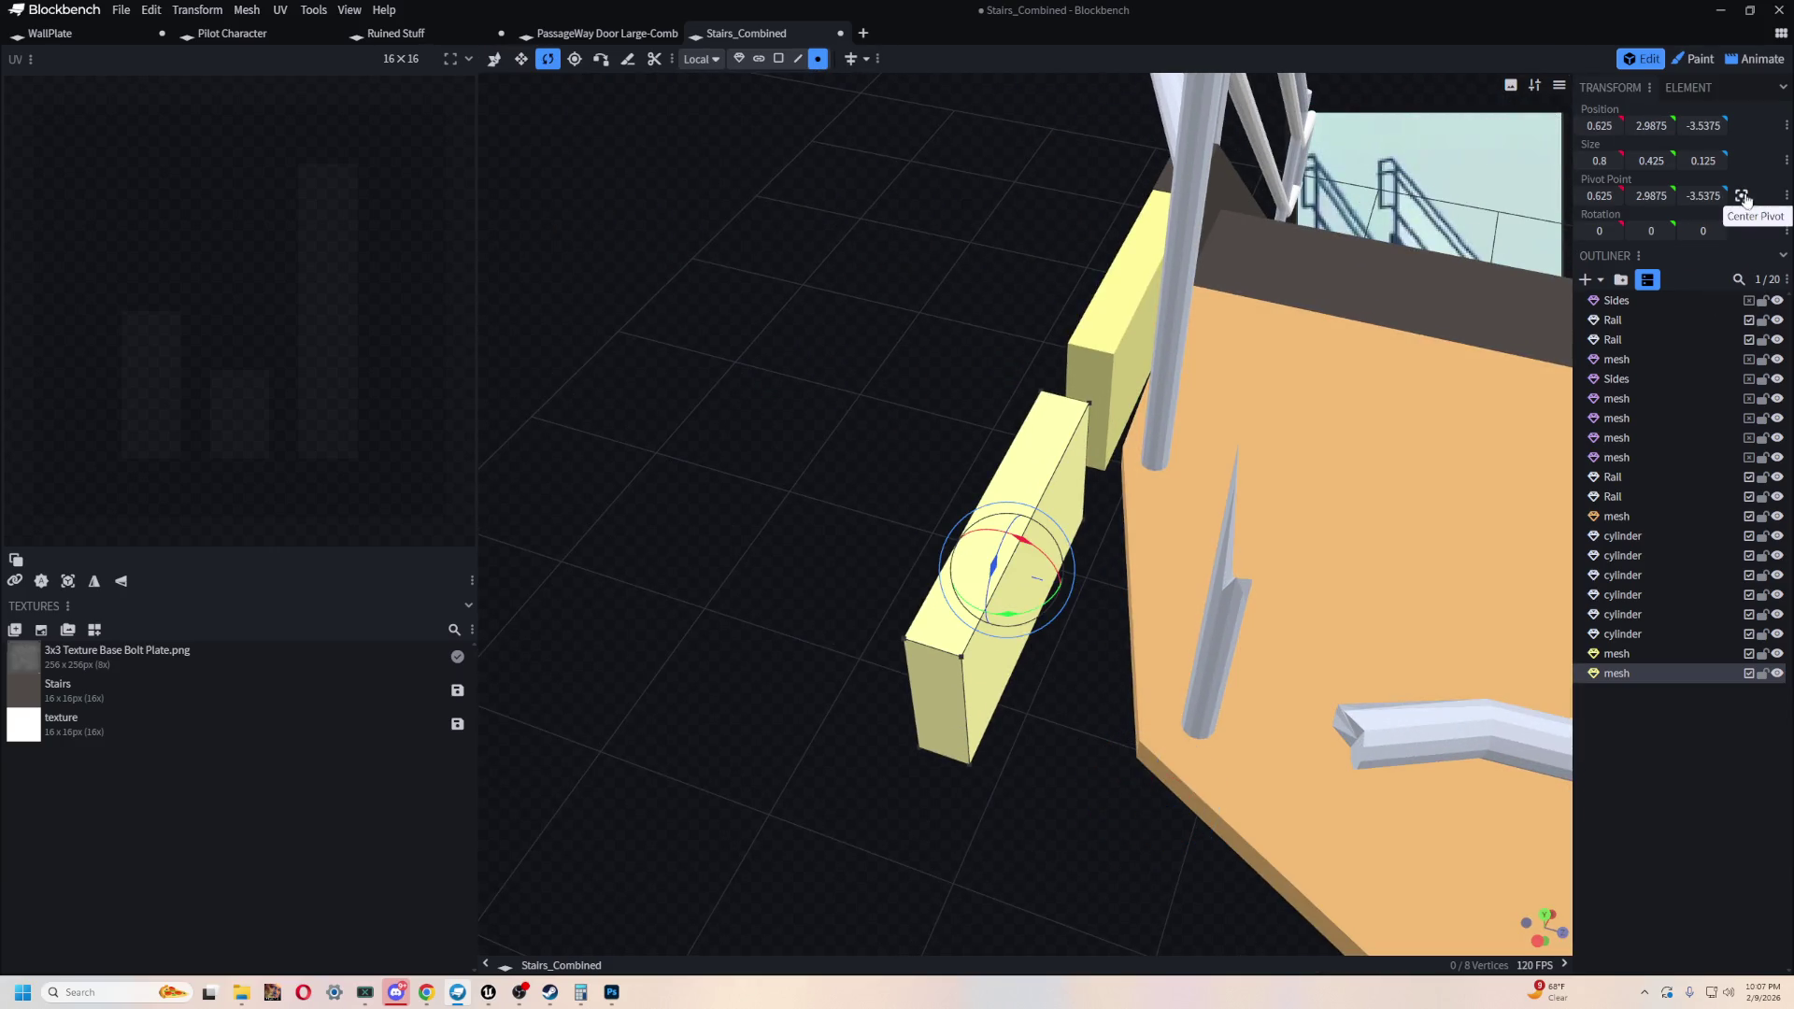
drag(1011, 613, 1035, 618)
key(v)
mouse_move(780, 641)
mouse_down()
mouse_move(1070, 566)
mouse_move(1081, 581)
mouse_move(1168, 572)
mouse_up()
drag(884, 504, 654, 509)
mouse_move(1045, 525)
mouse_down()
mouse_move(1094, 523)
mouse_move(996, 383)
mouse_move(1231, 316)
mouse_move(1246, 288)
mouse_move(1067, 183)
mouse_move(968, 160)
mouse_move(960, 408)
mouse_up()
mouse_move(1045, 650)
mouse_down()
mouse_move(1009, 658)
mouse_move(660, 573)
mouse_move(981, 591)
mouse_up()
- Reduce the panel's angle to 19° and place it at X 0.825, Z -3.3625
key(s)
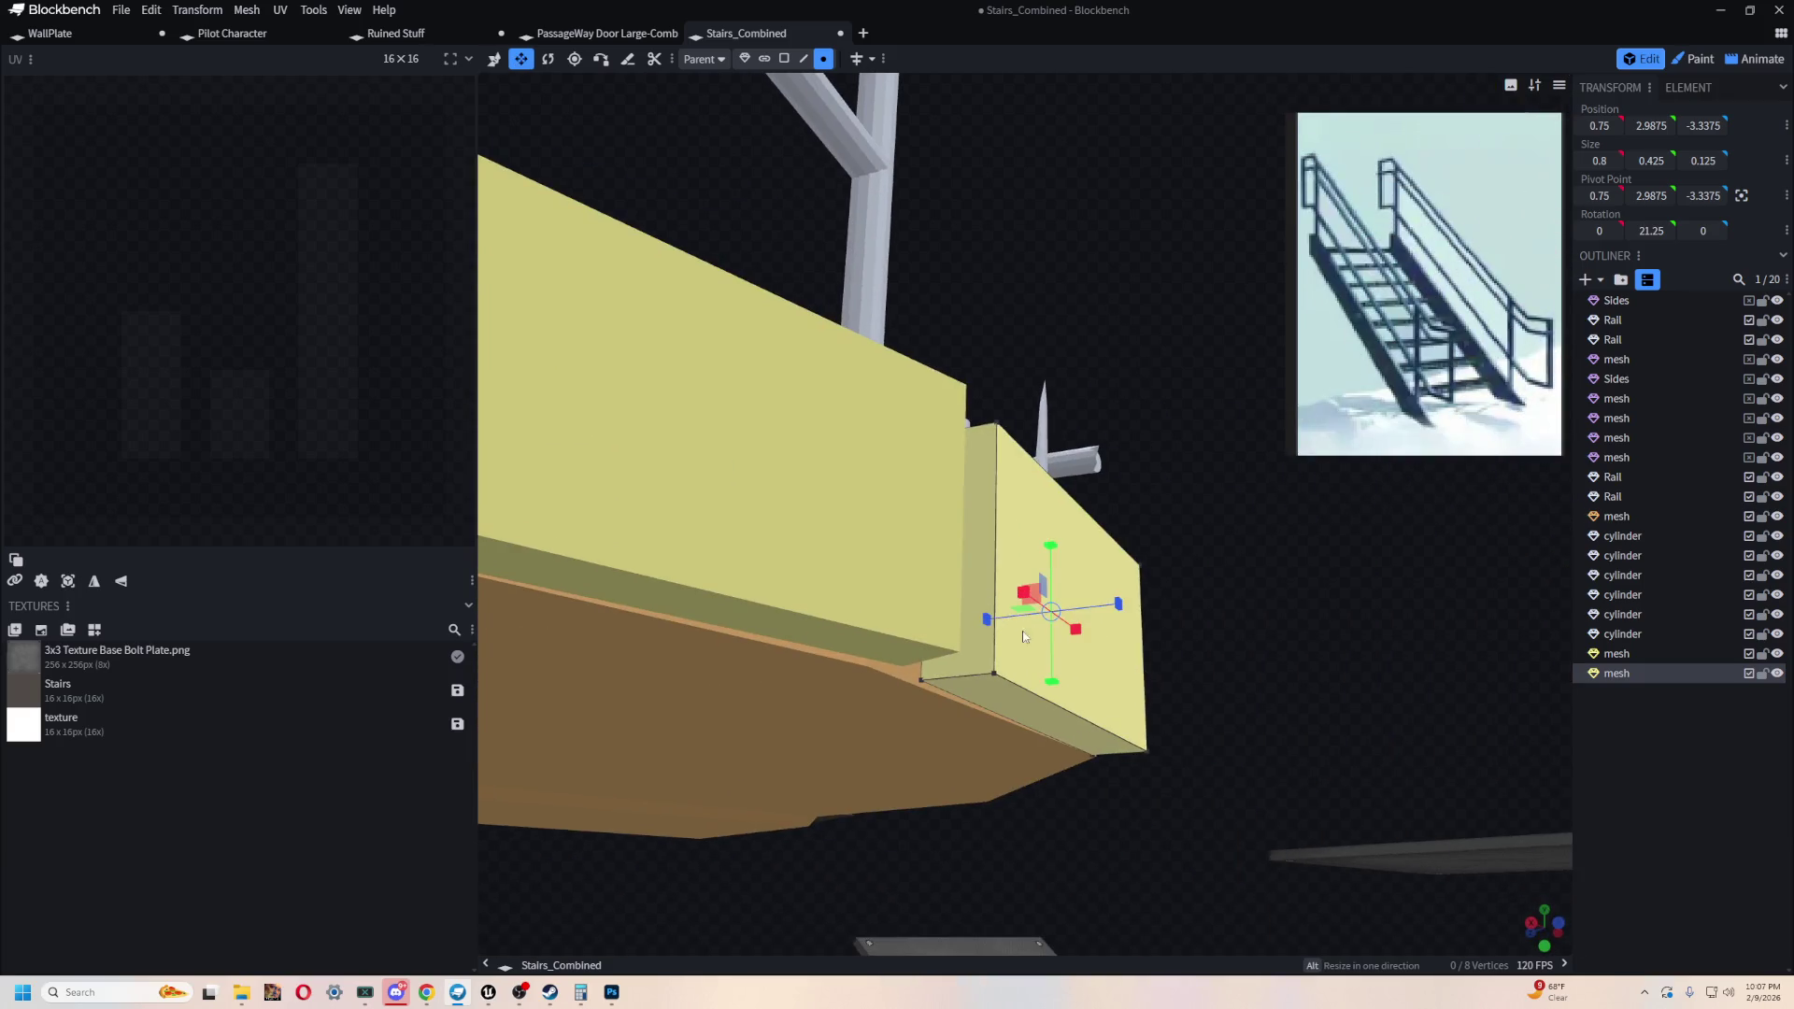
key(r)
drag(1057, 601, 1052, 621)
mouse_move(1158, 607)
mouse_down()
mouse_move(1191, 583)
mouse_move(1084, 632)
mouse_move(1163, 719)
mouse_up()
key(v)
drag(1094, 773, 1271, 637)
drag(944, 685, 981, 641)
mouse_move(928, 699)
mouse_down()
mouse_move(1054, 770)
mouse_move(989, 743)
mouse_move(1028, 710)
mouse_up()
drag(1039, 584, 1056, 590)
mouse_move(813, 645)
mouse_down()
mouse_move(860, 764)
mouse_move(989, 725)
mouse_move(924, 602)
mouse_move(841, 727)
mouse_move(804, 688)
mouse_up()
mouse_move(801, 614)
mouse_down()
mouse_move(821, 891)
mouse_move(934, 646)
mouse_move(994, 404)
mouse_up()
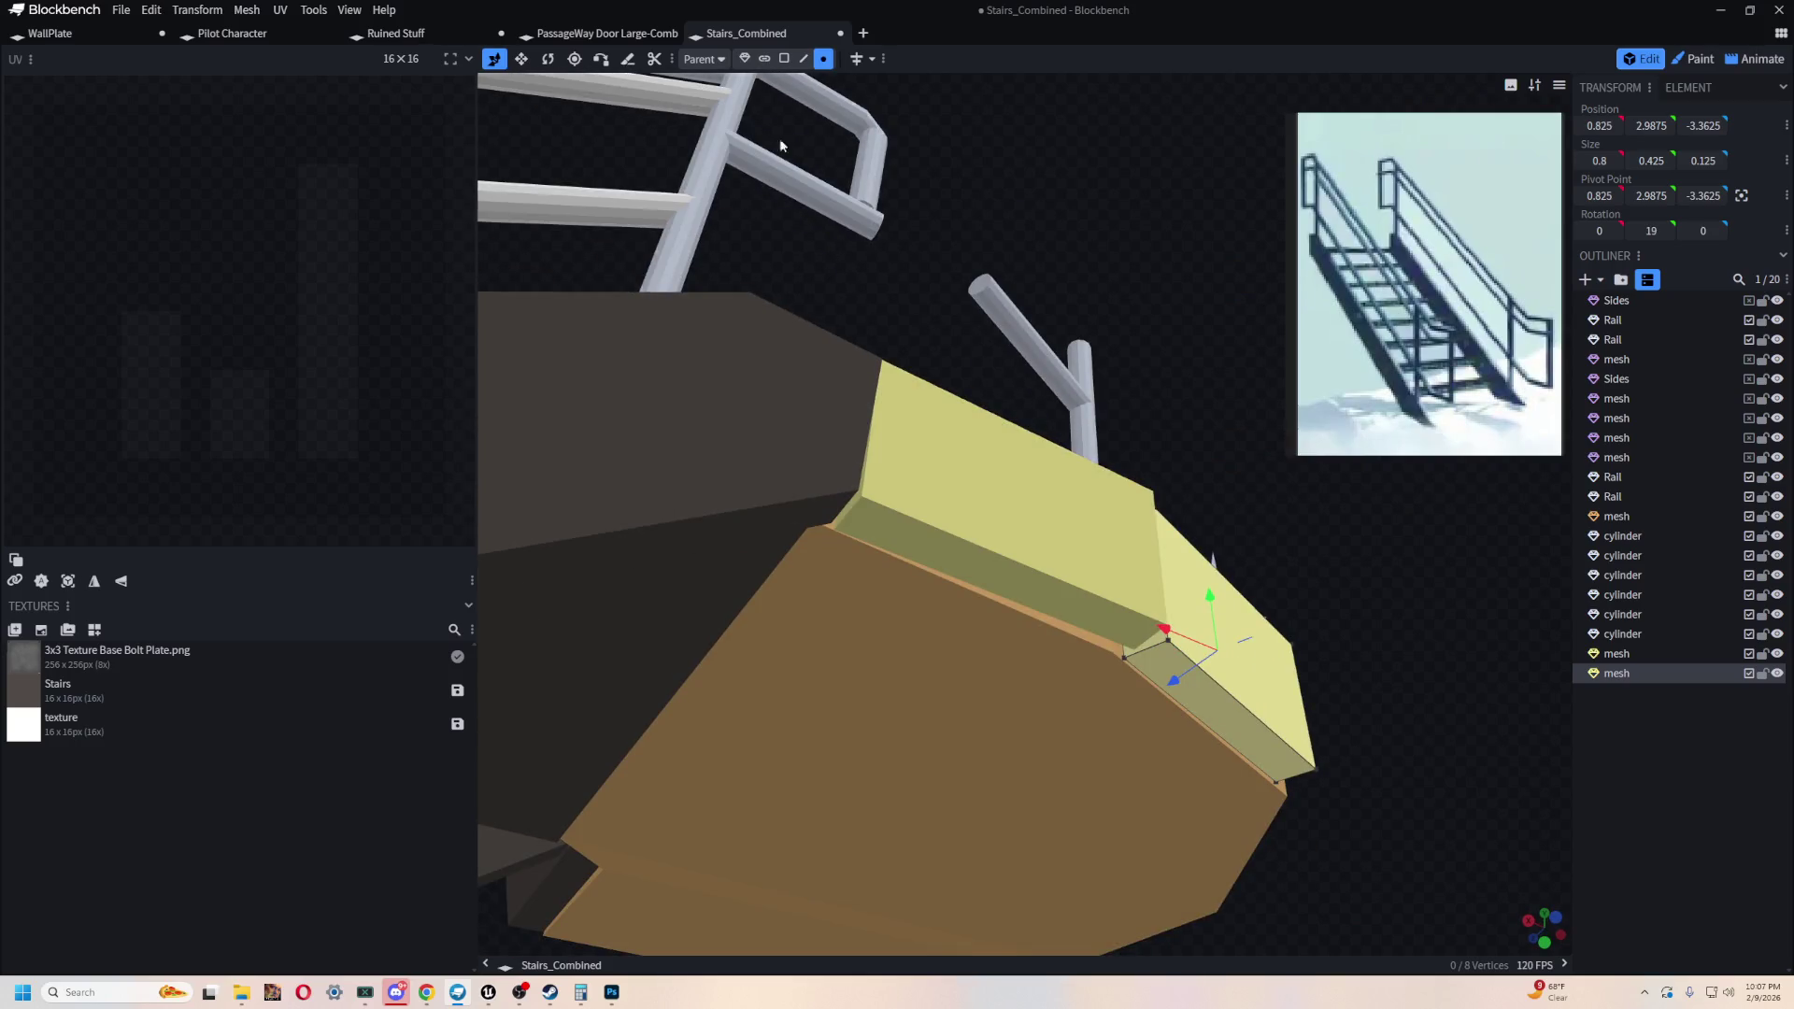
click(599, 62)
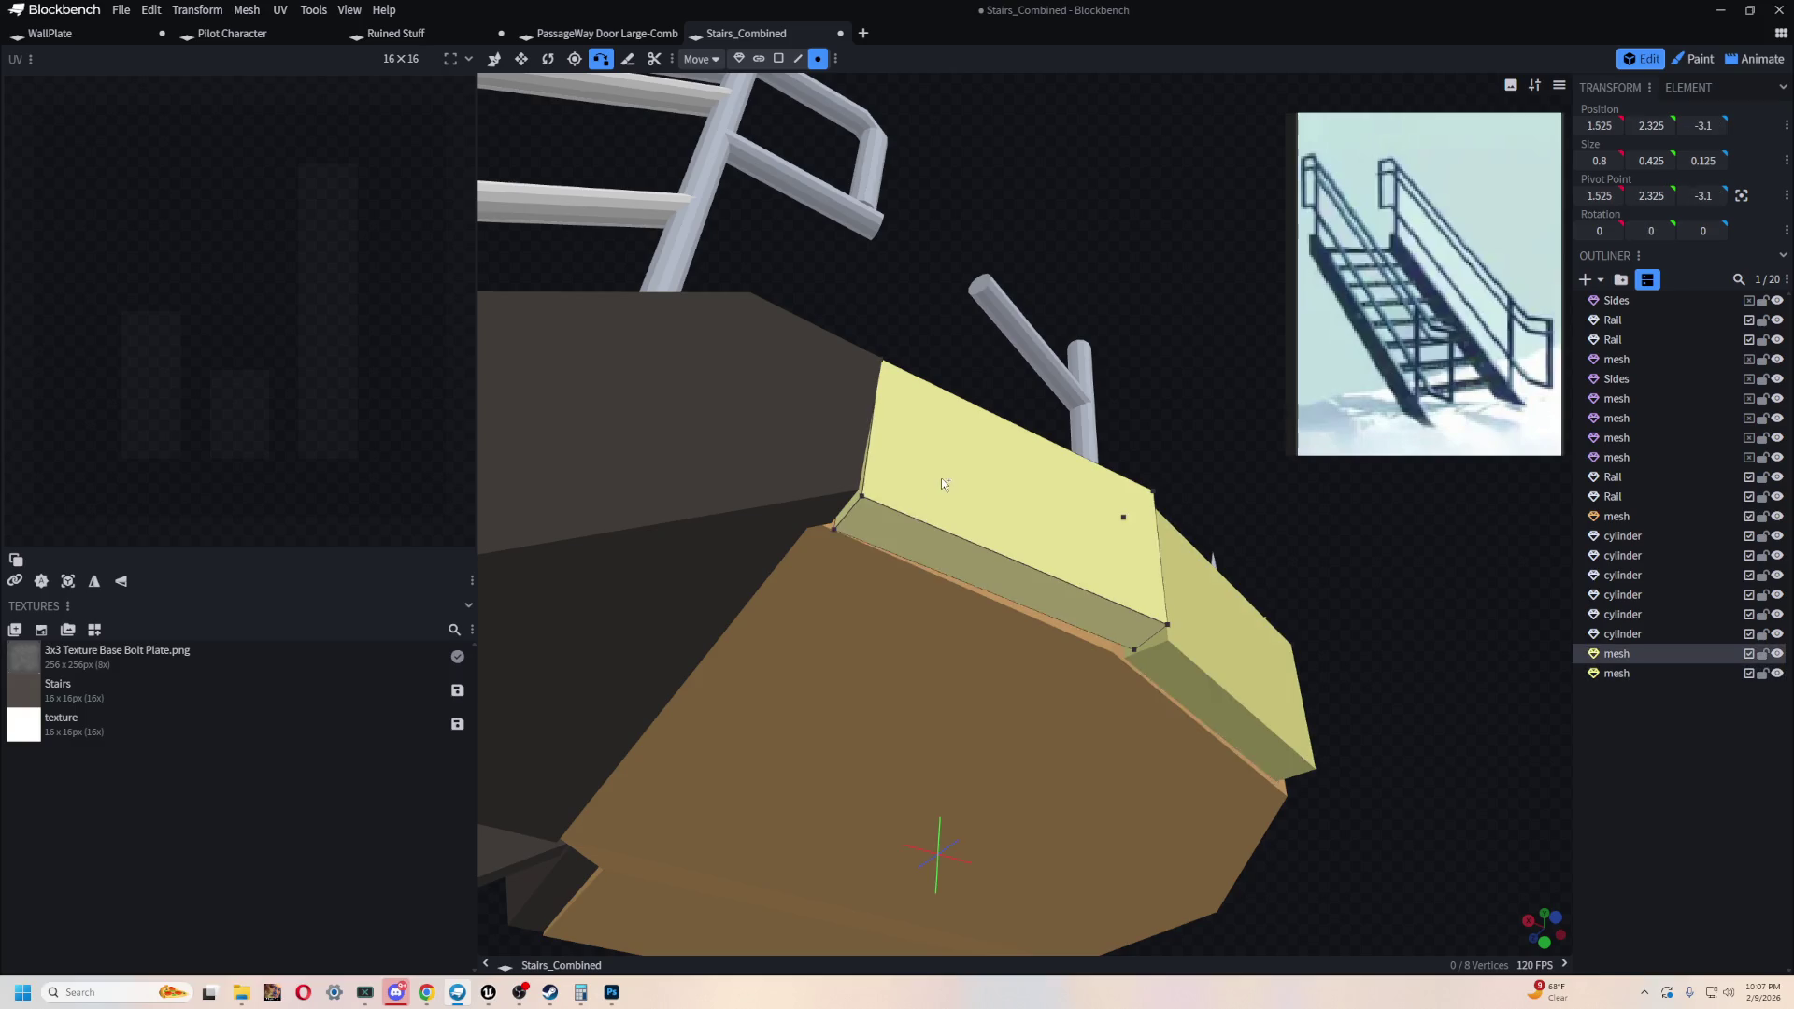
- Vertex-snap the first kick-plate panel's corner onto the landing's edge
click(820, 552)
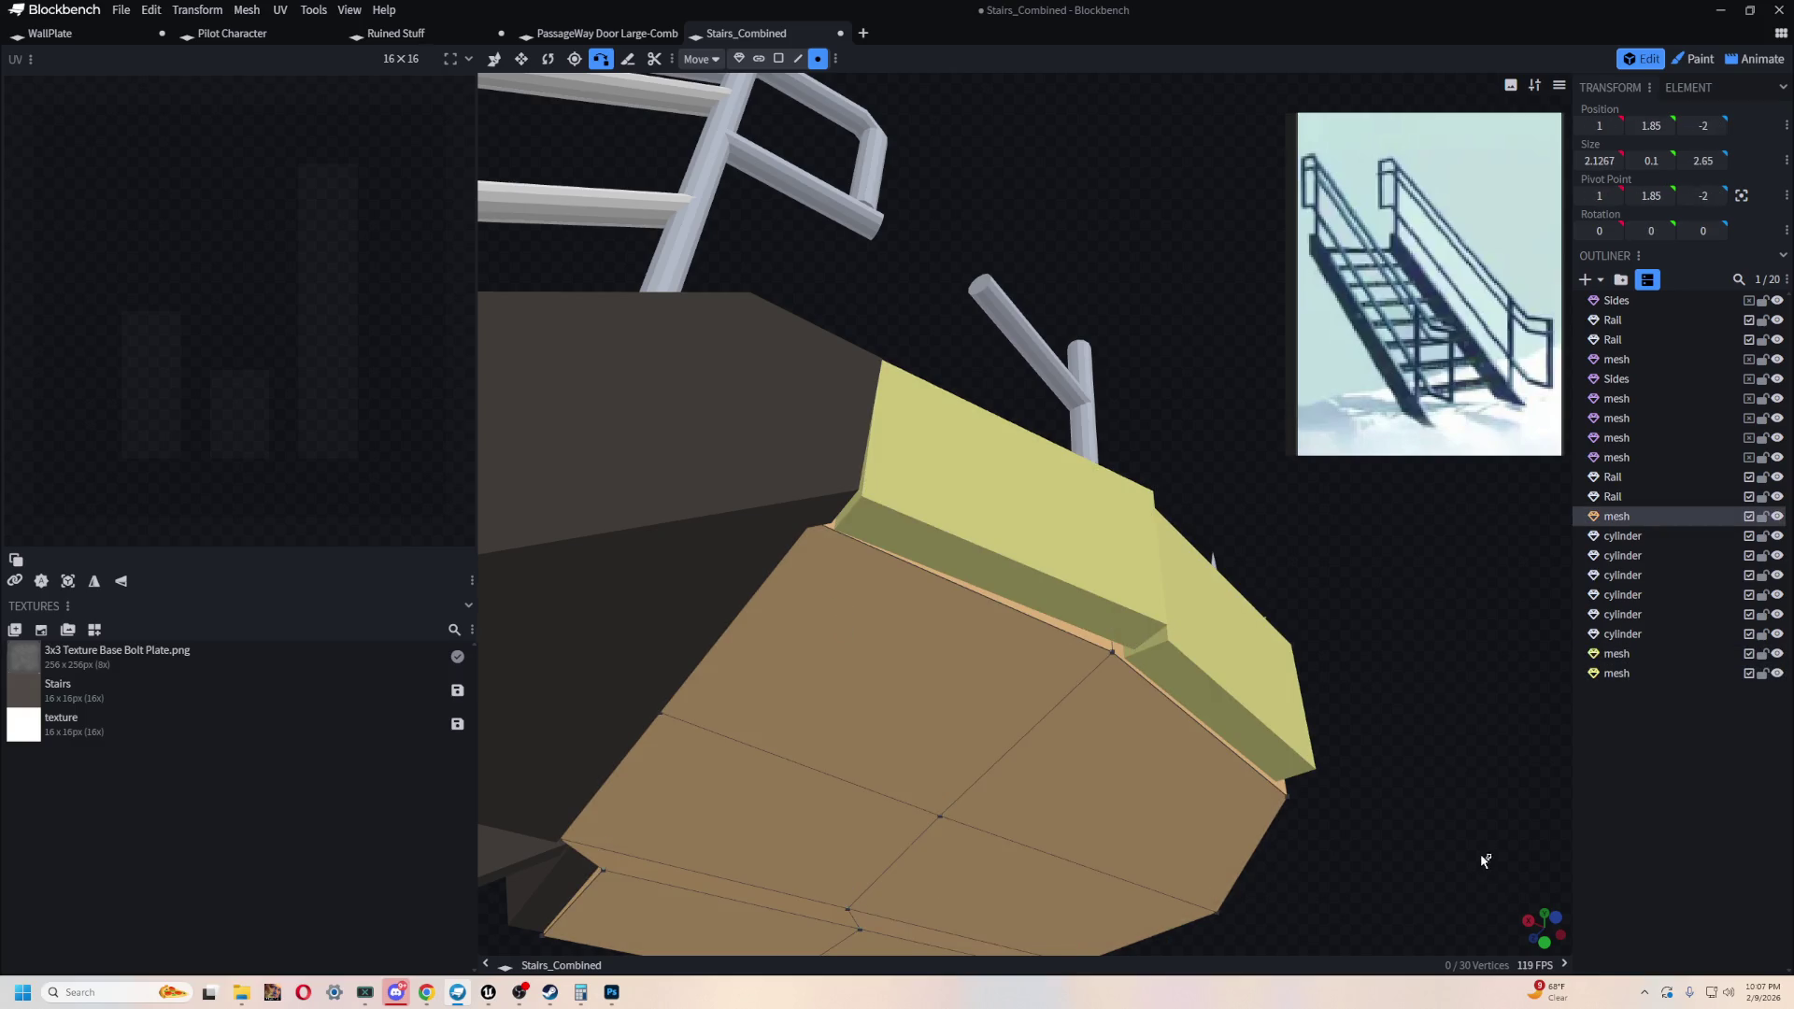
drag(1485, 860, 1338, 829)
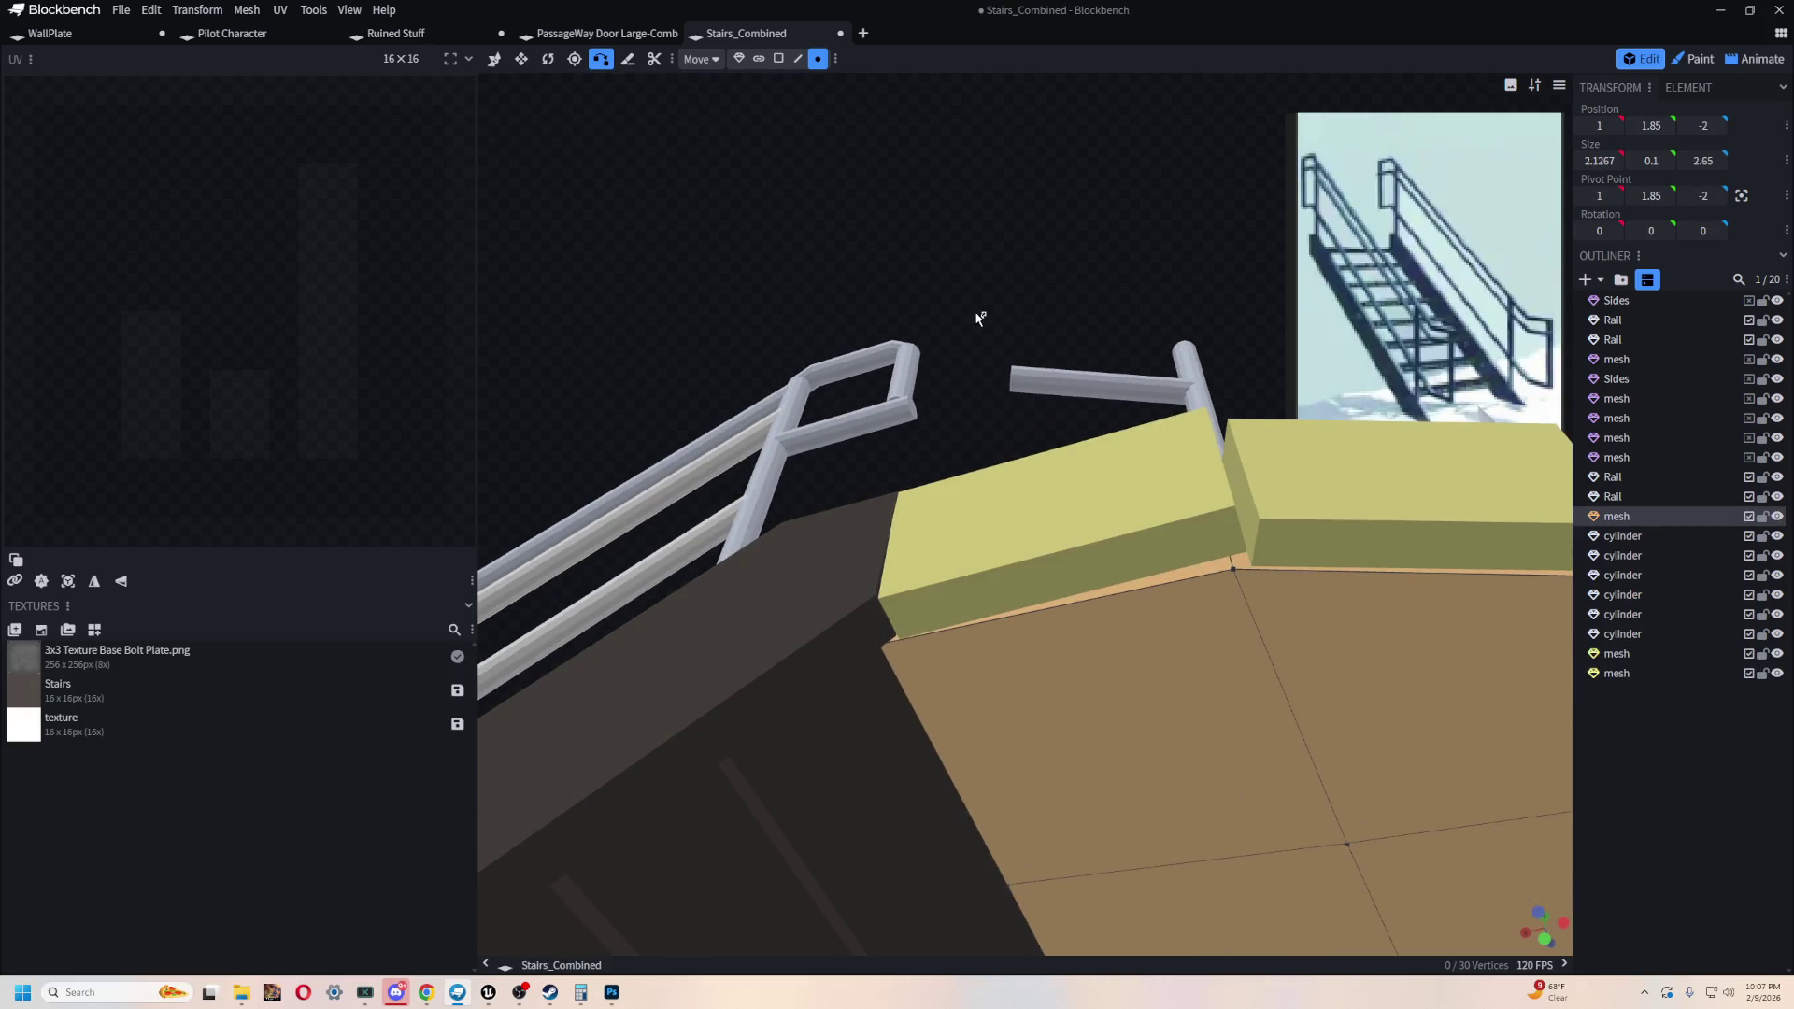
drag(977, 312, 843, 304)
click(1063, 704)
mouse_move(877, 660)
mouse_down()
mouse_move(681, 468)
mouse_move(780, 692)
mouse_up()
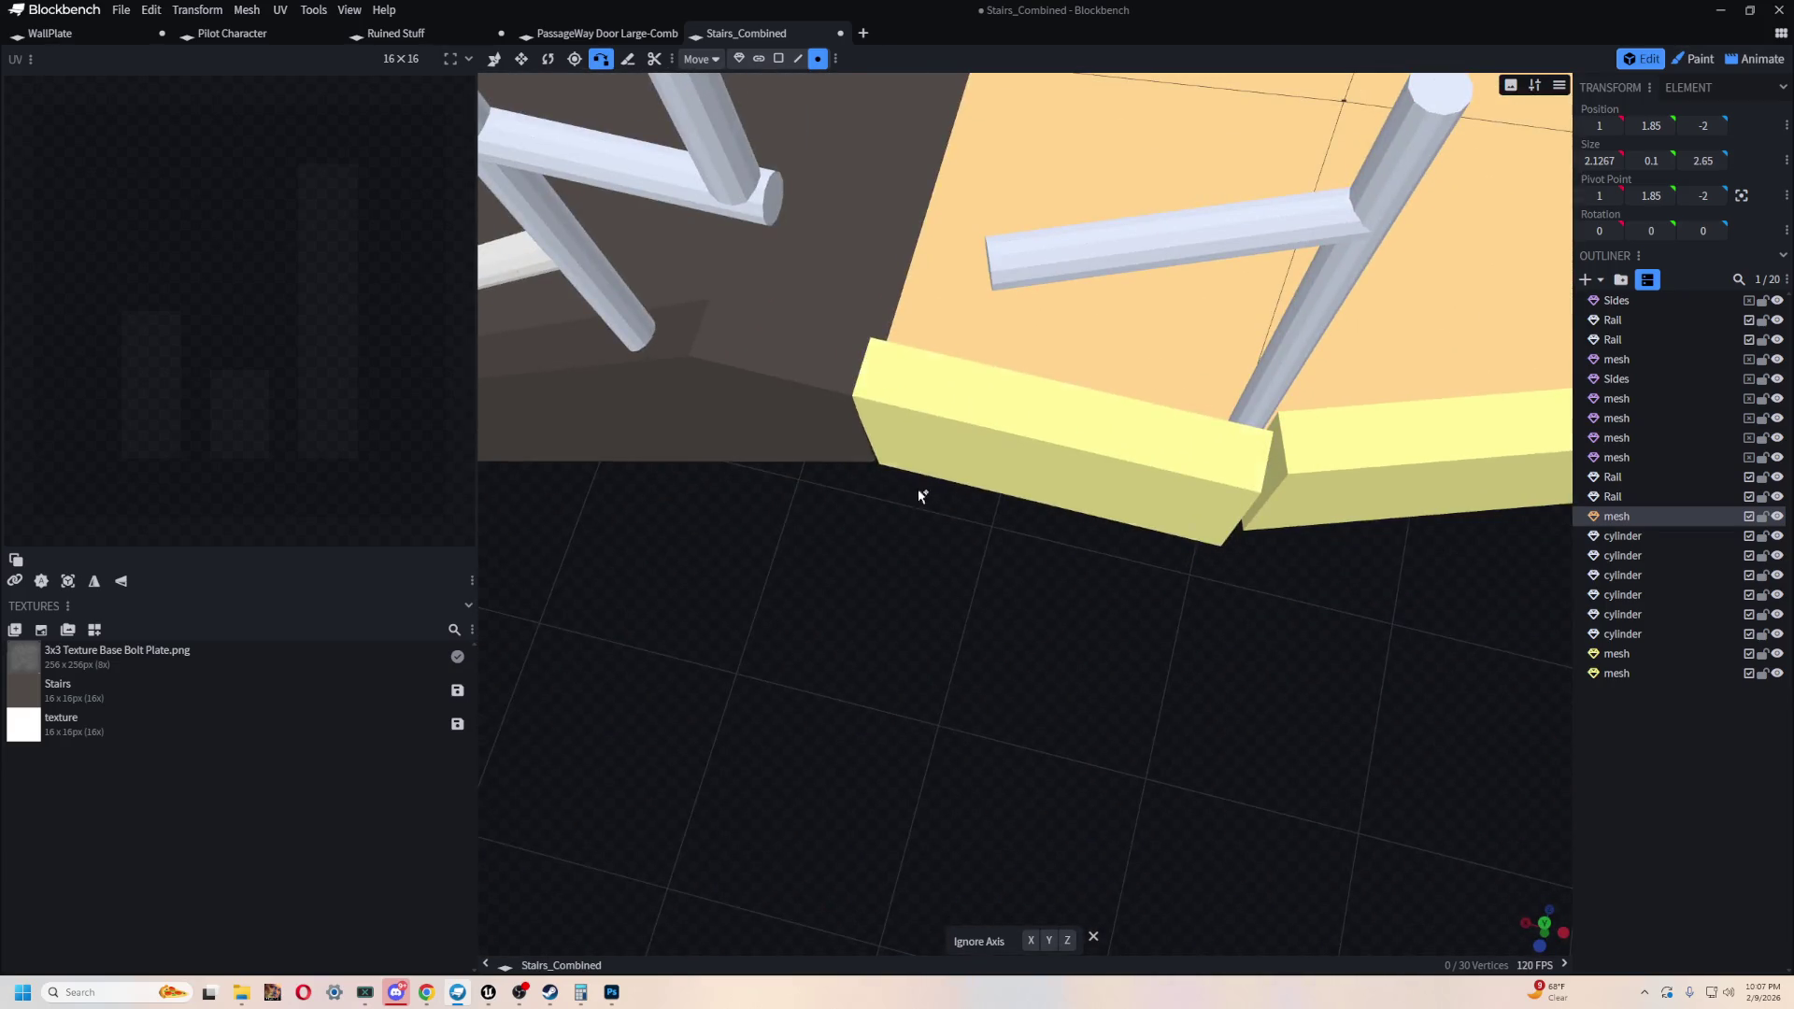
drag(1040, 565, 881, 290)
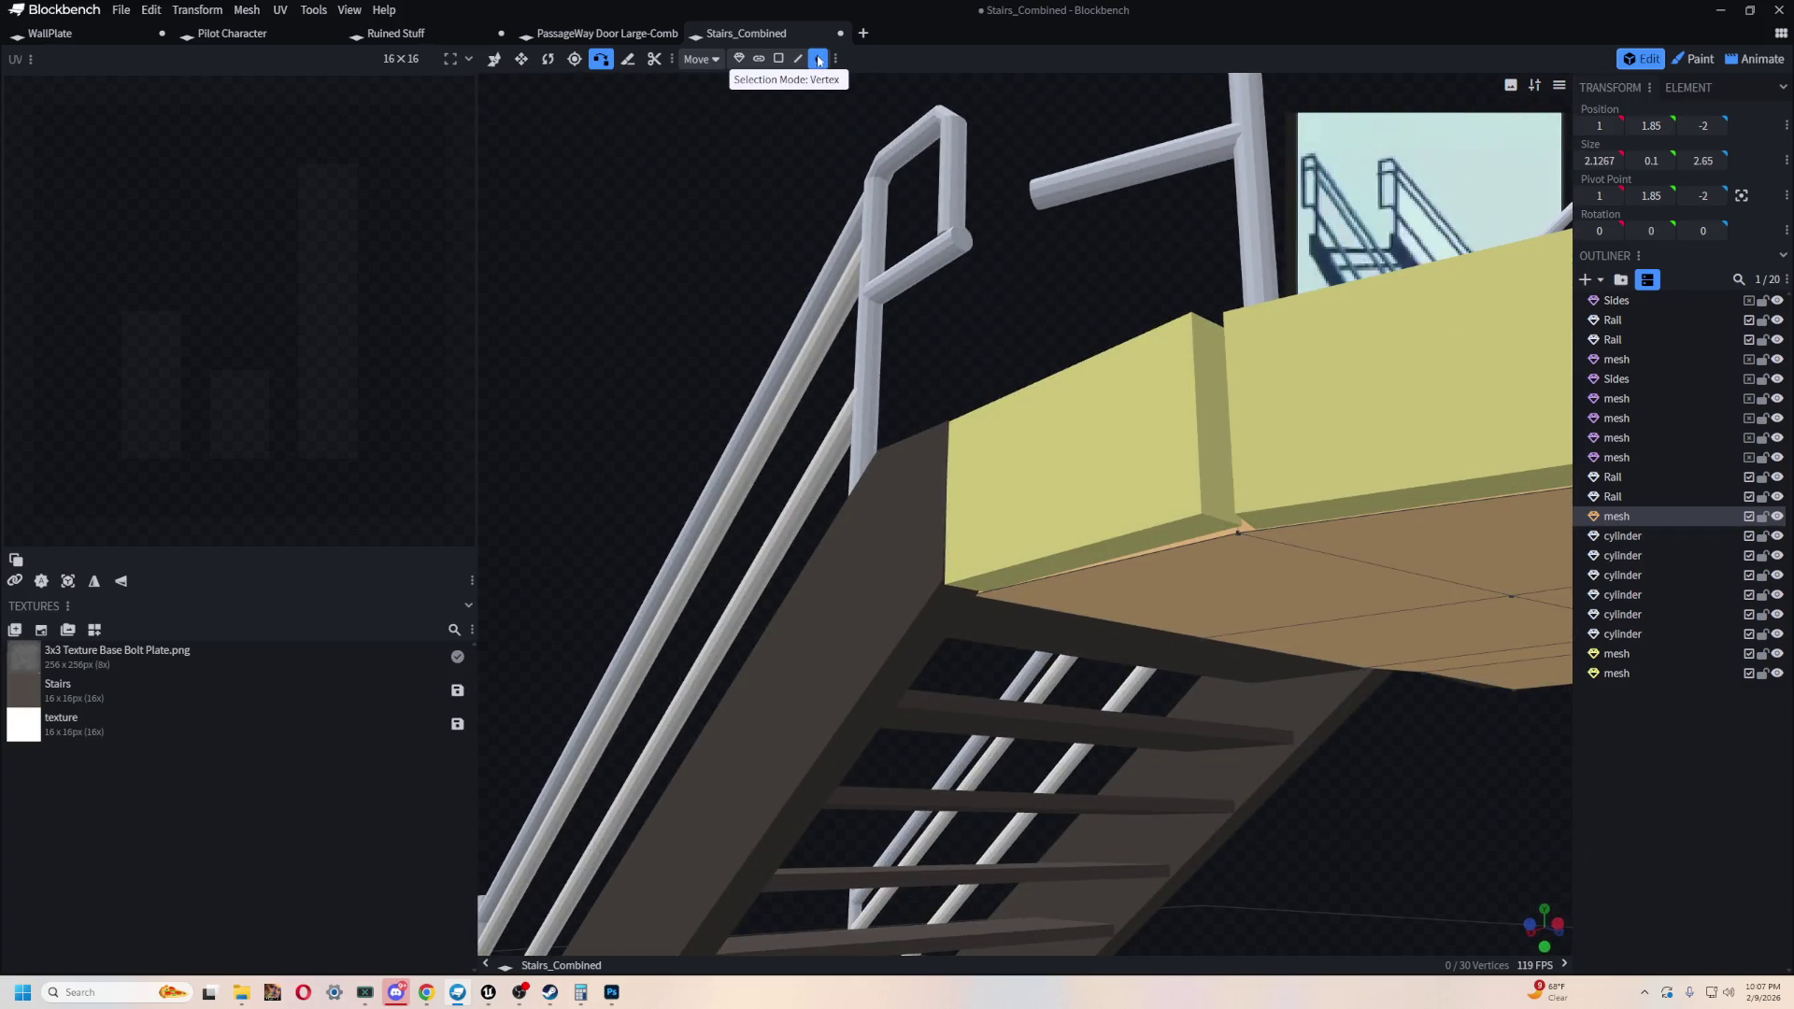
click(738, 59)
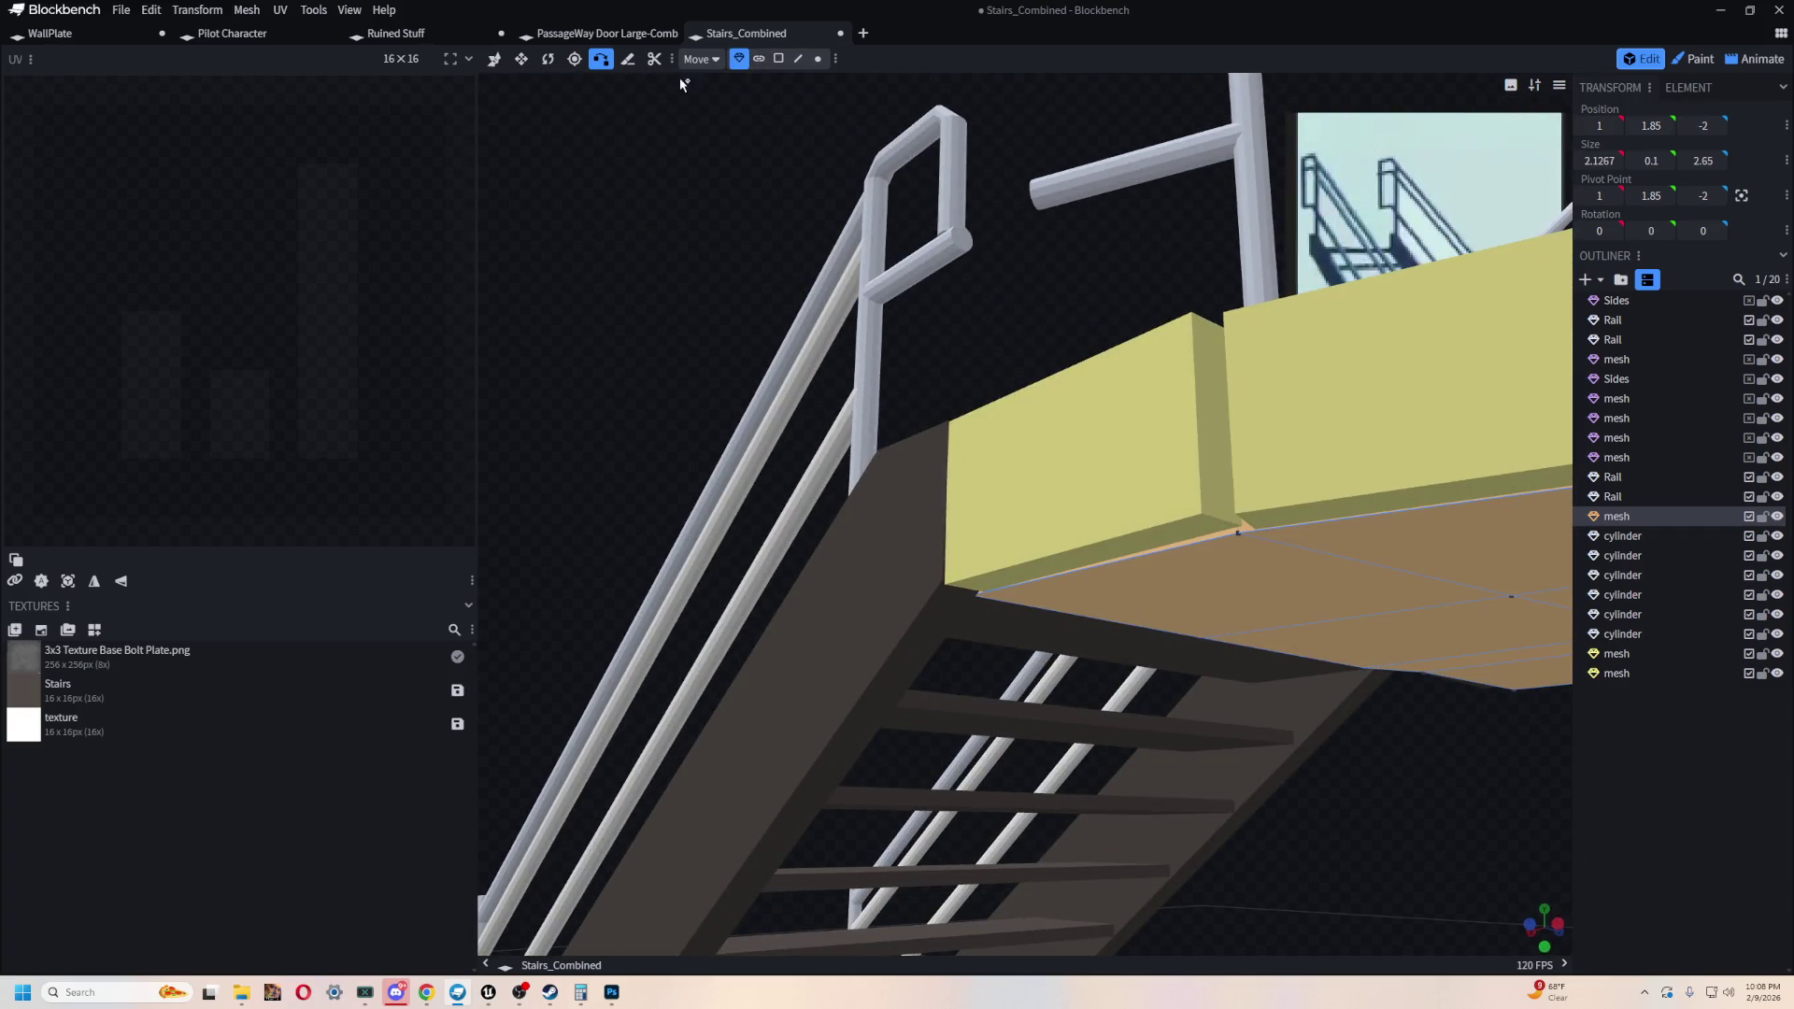
click(1092, 472)
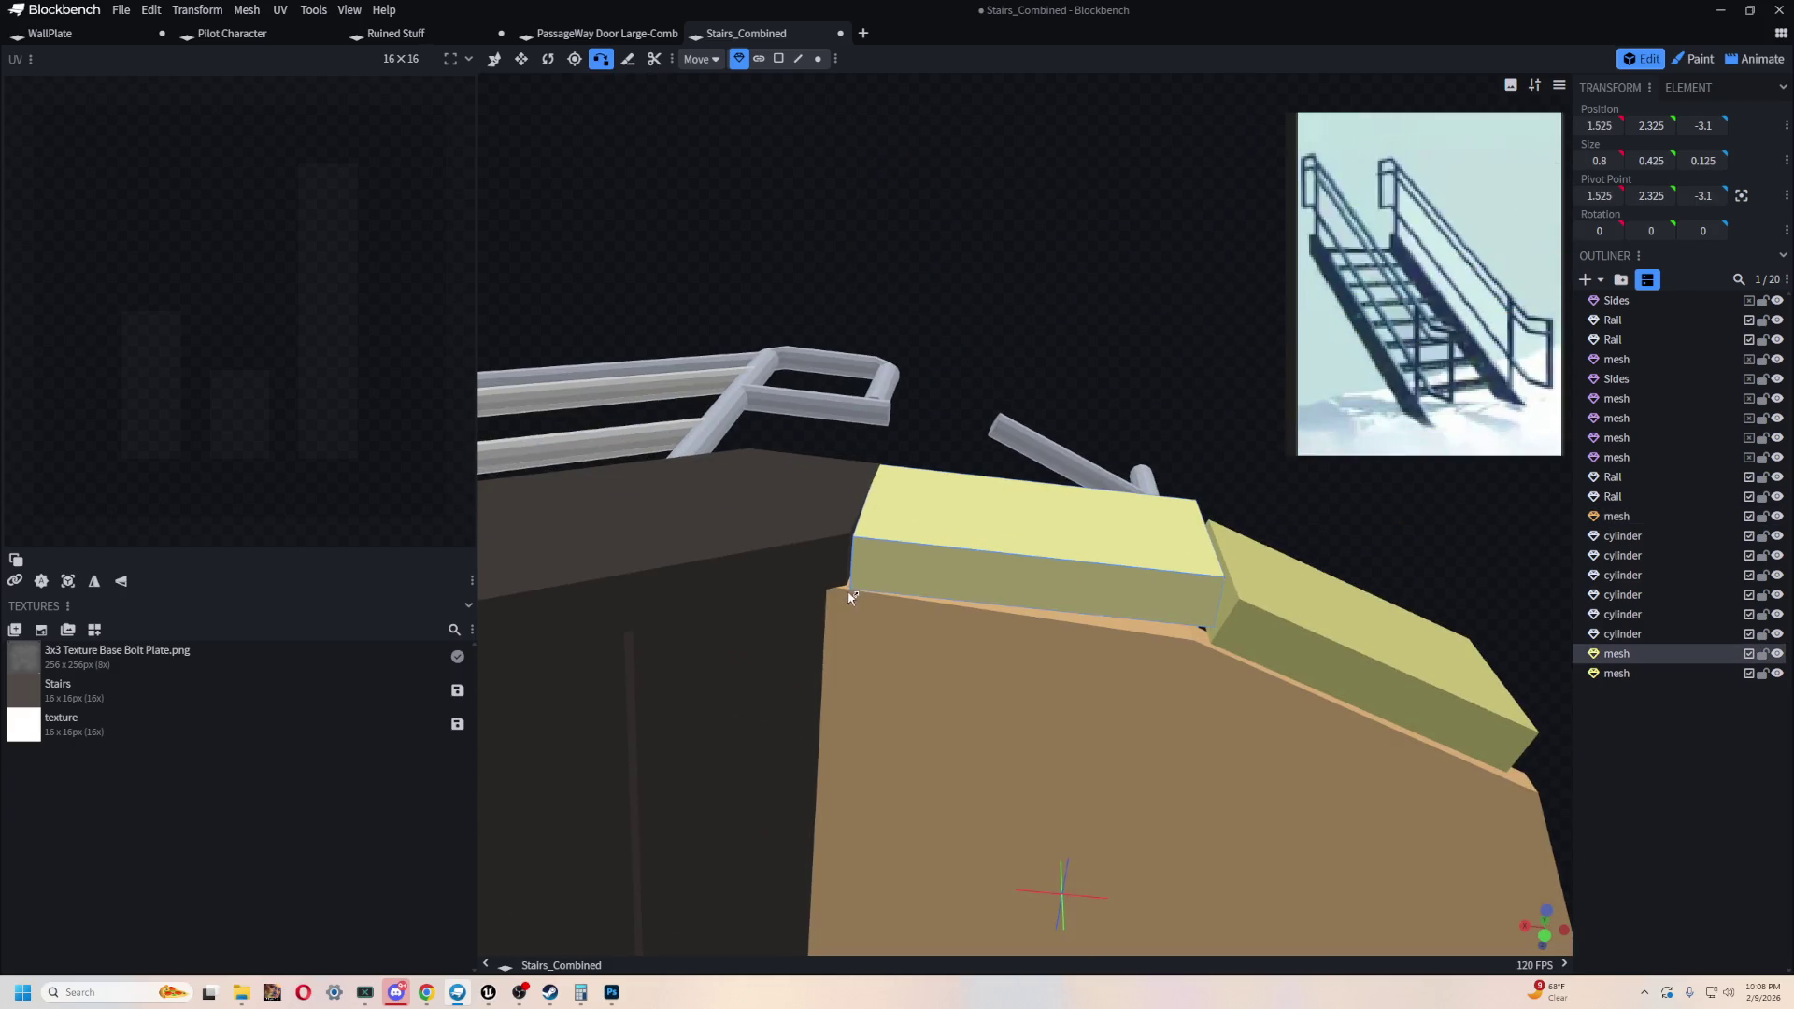
click(883, 629)
mouse_move(830, 588)
mouse_down()
mouse_move(929, 300)
mouse_move(889, 462)
mouse_up()
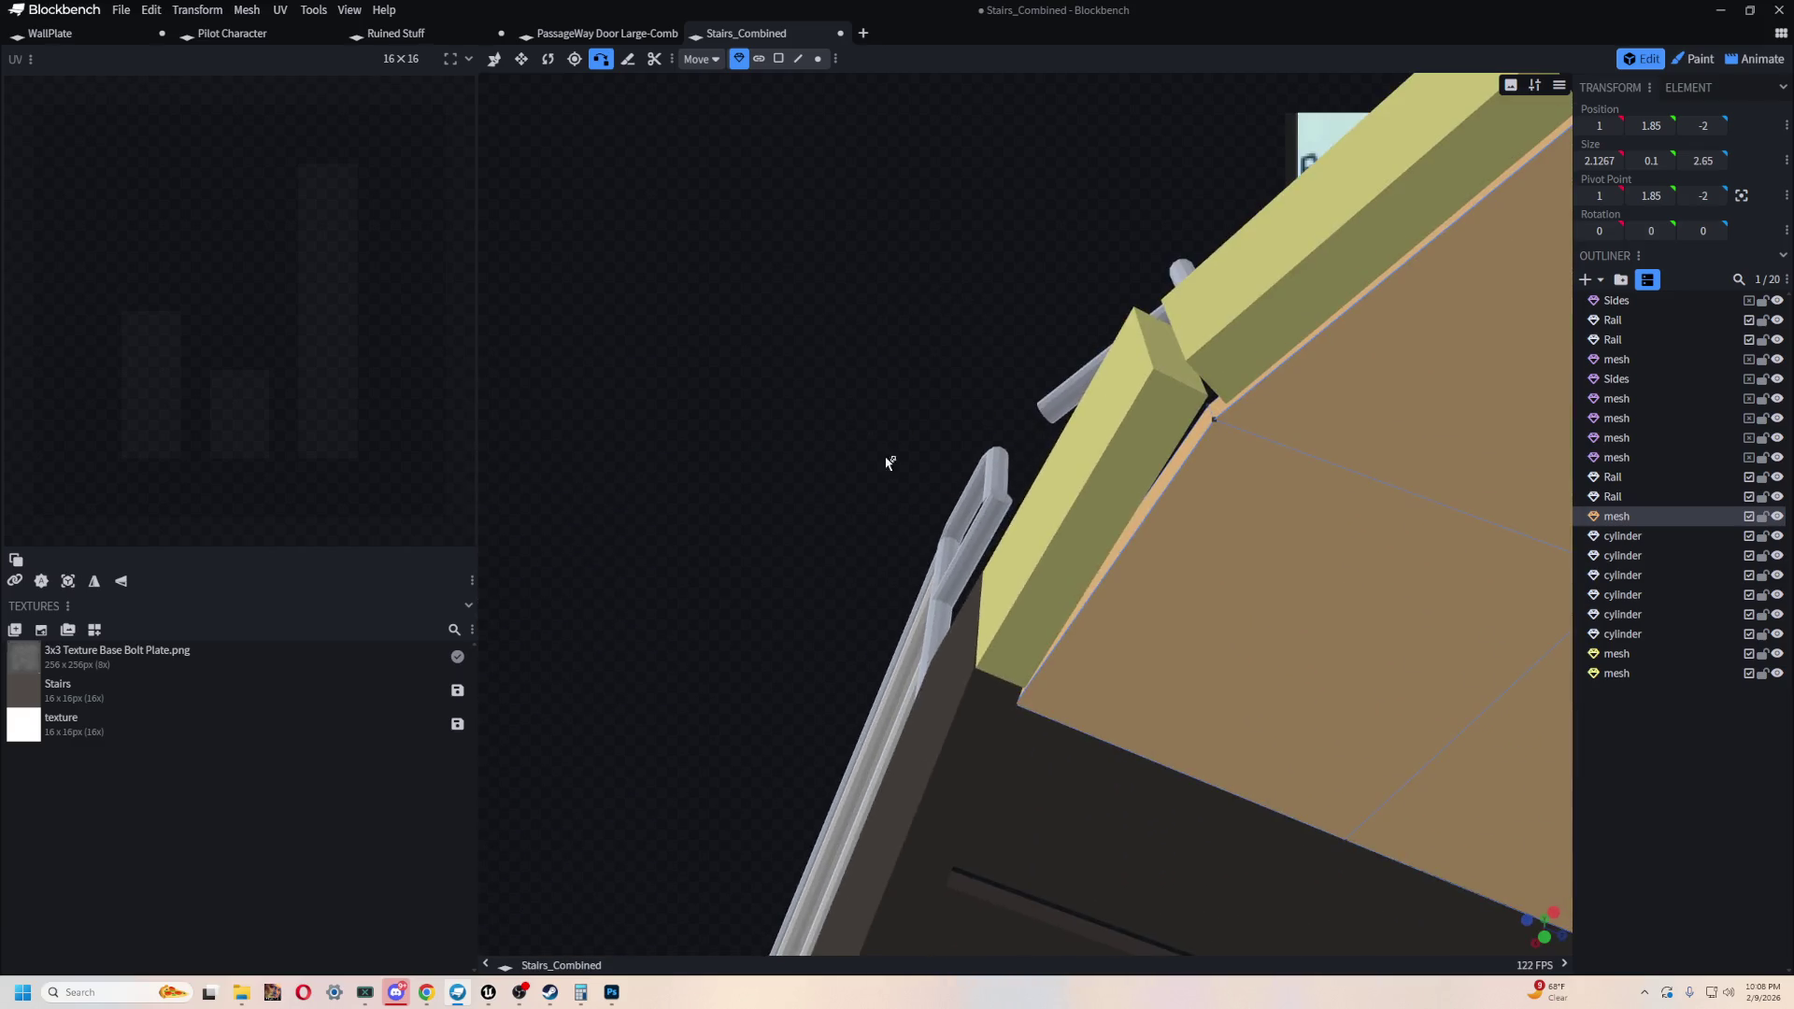
drag(1023, 701, 1018, 706)
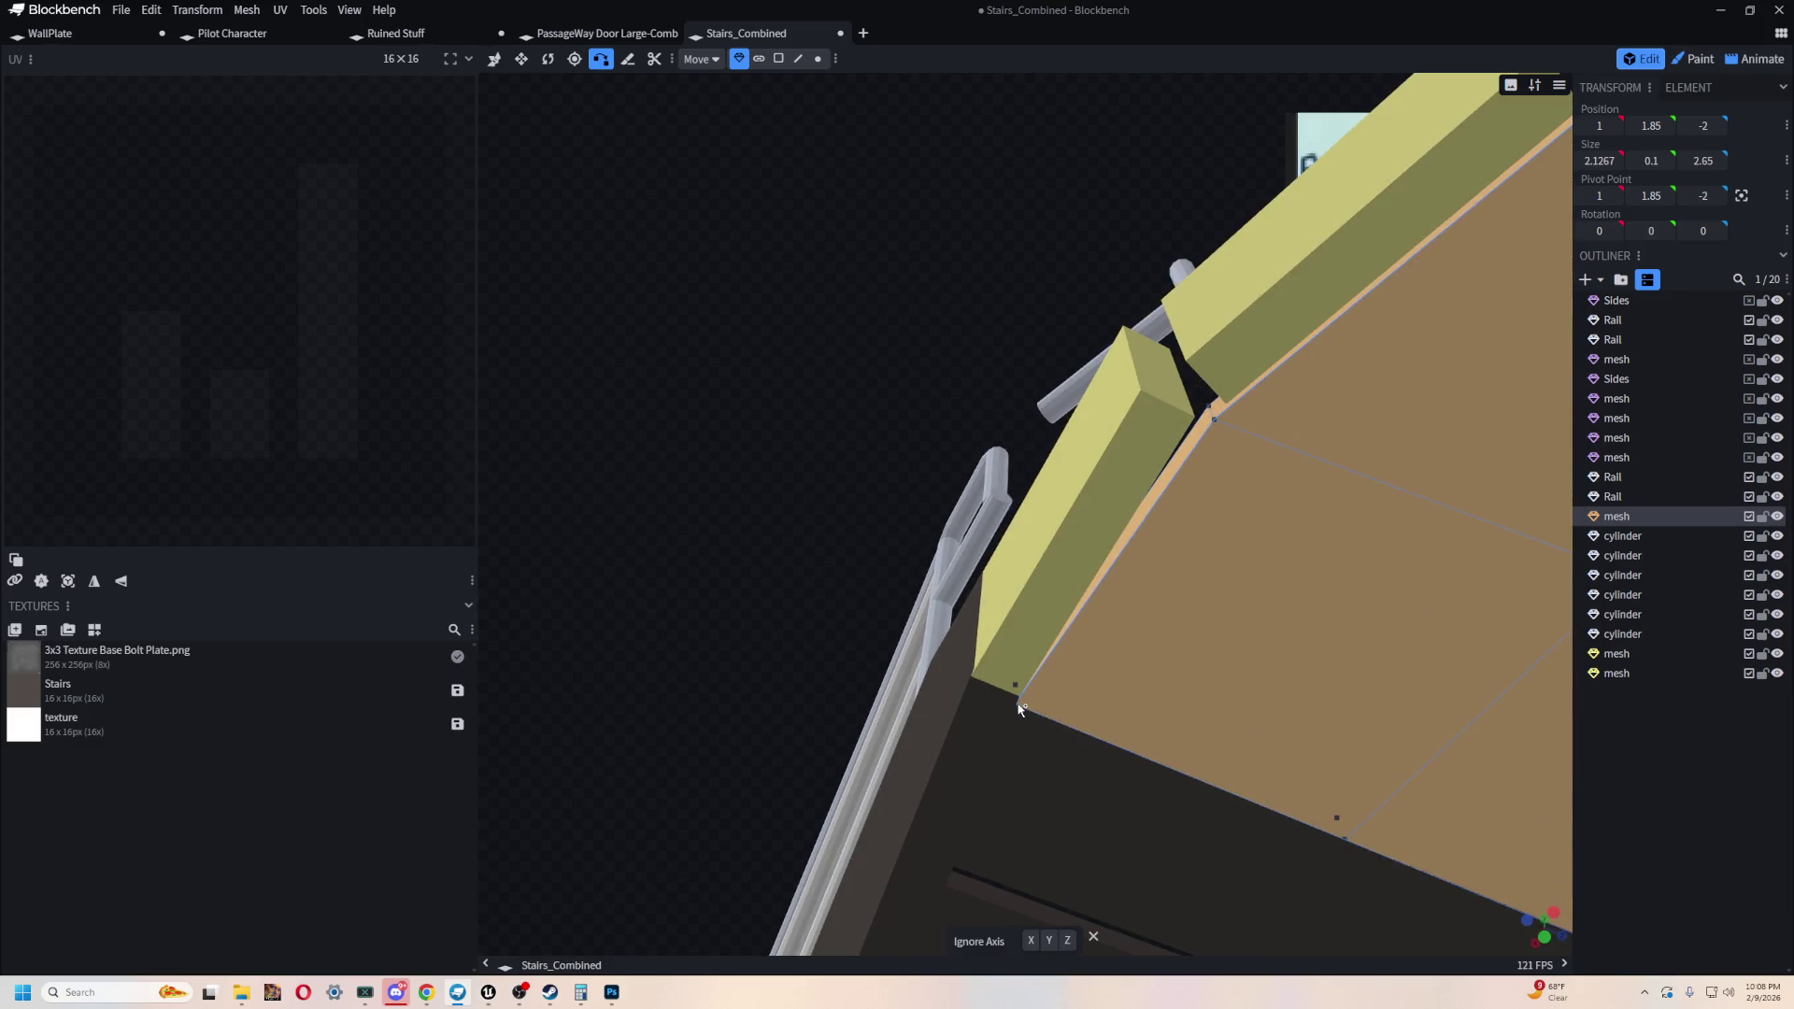
drag(978, 188, 949, 289)
- Select the angled kick-plate panel and the landing mesh to line up the next snap
click(1070, 471)
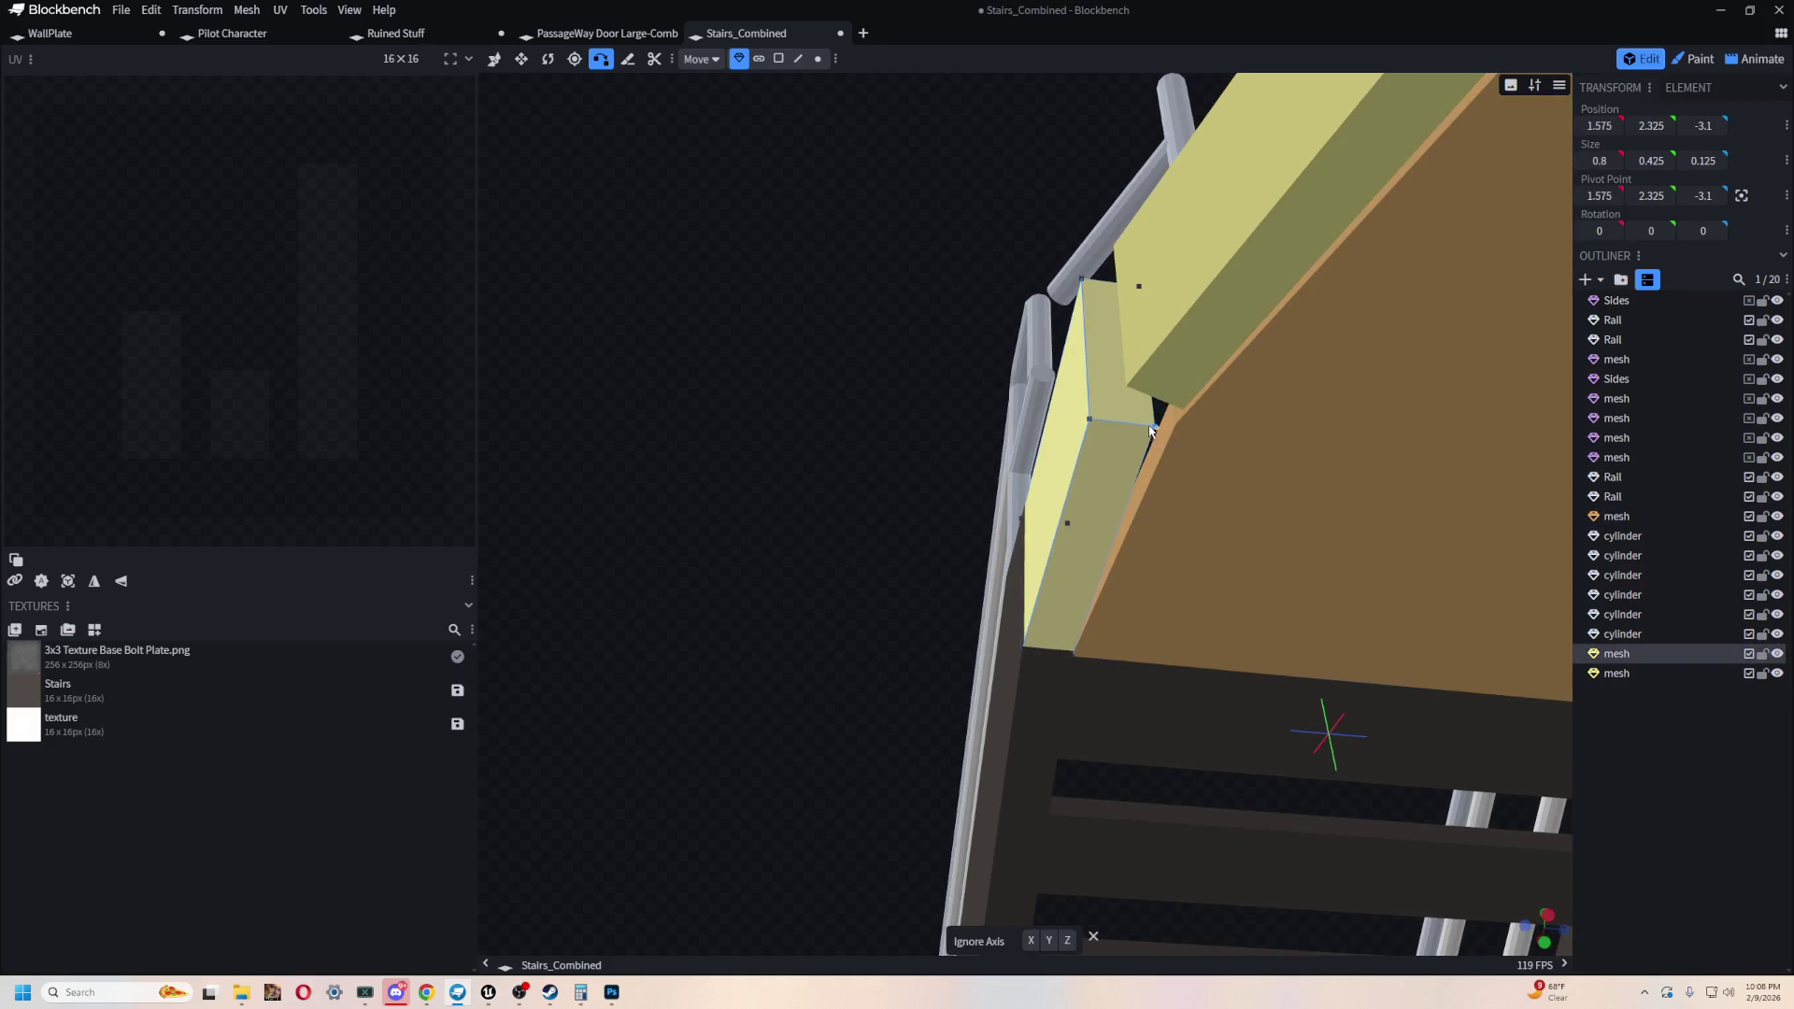
click(1188, 472)
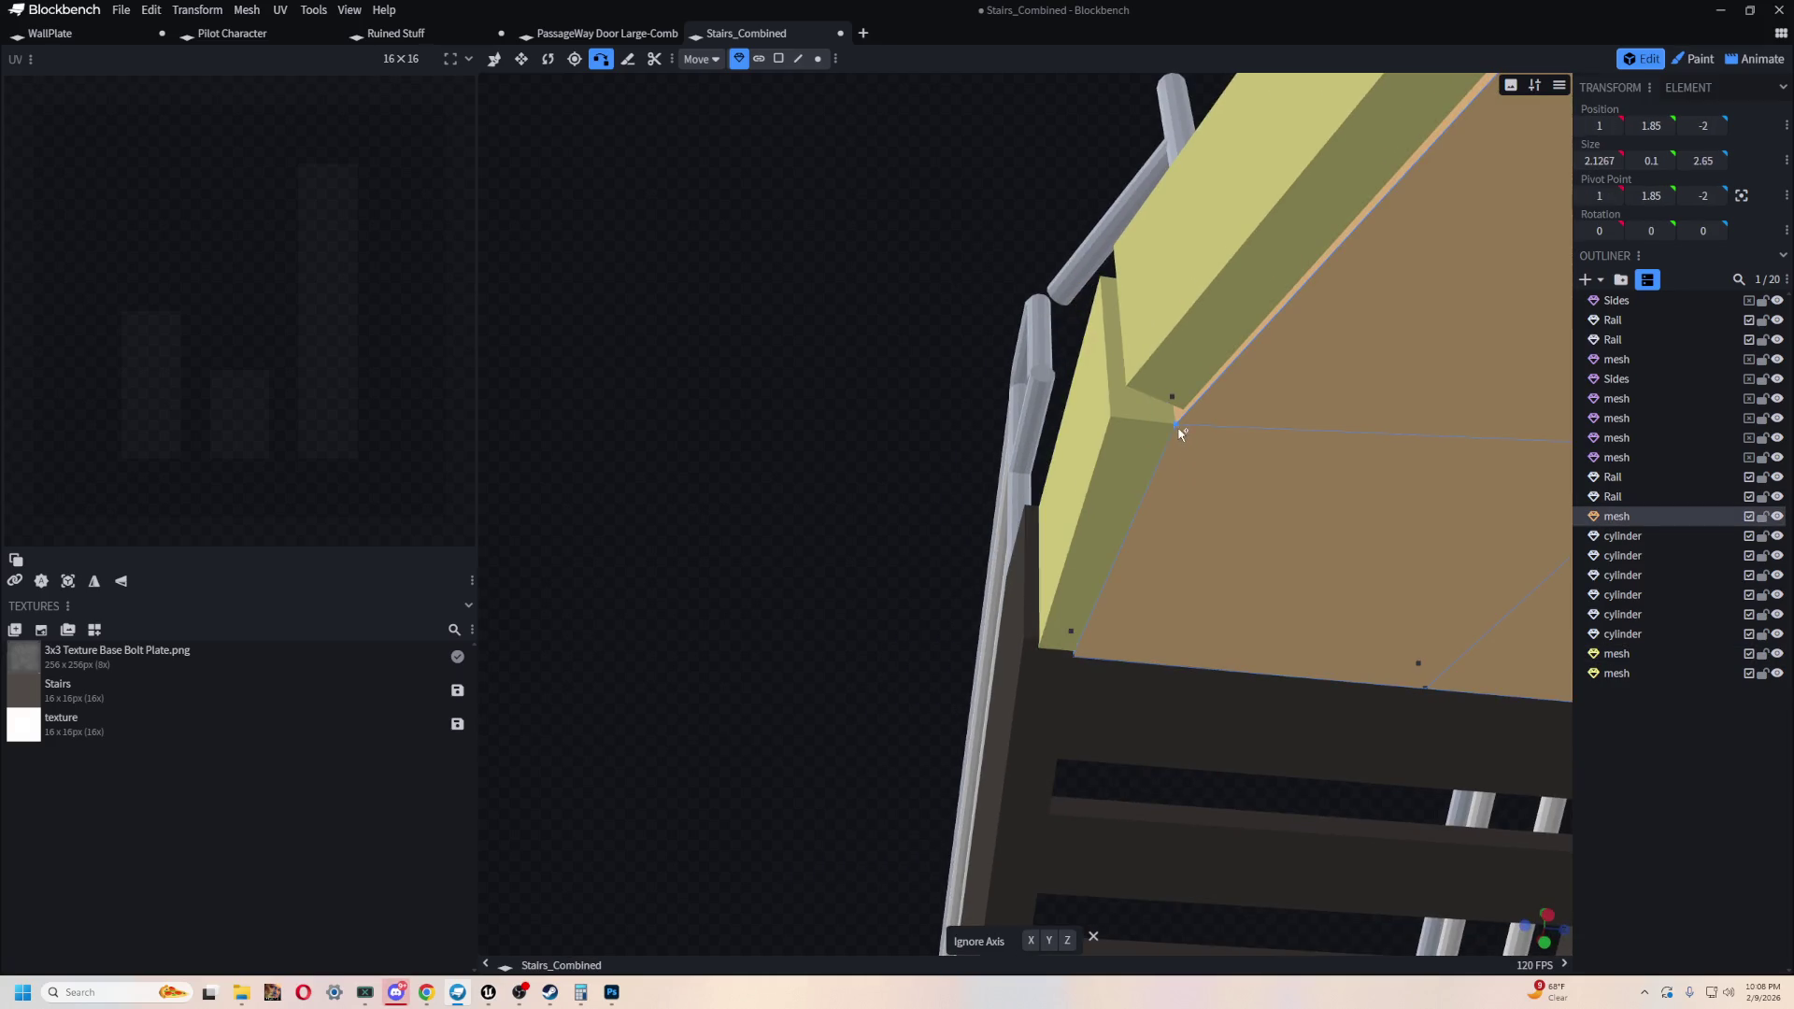
mouse_move(897, 402)
mouse_down()
mouse_move(853, 365)
mouse_move(845, 521)
mouse_move(748, 489)
mouse_move(878, 371)
mouse_move(1476, 761)
mouse_move(1242, 652)
mouse_move(1387, 644)
mouse_move(1190, 709)
mouse_up()
click(1086, 295)
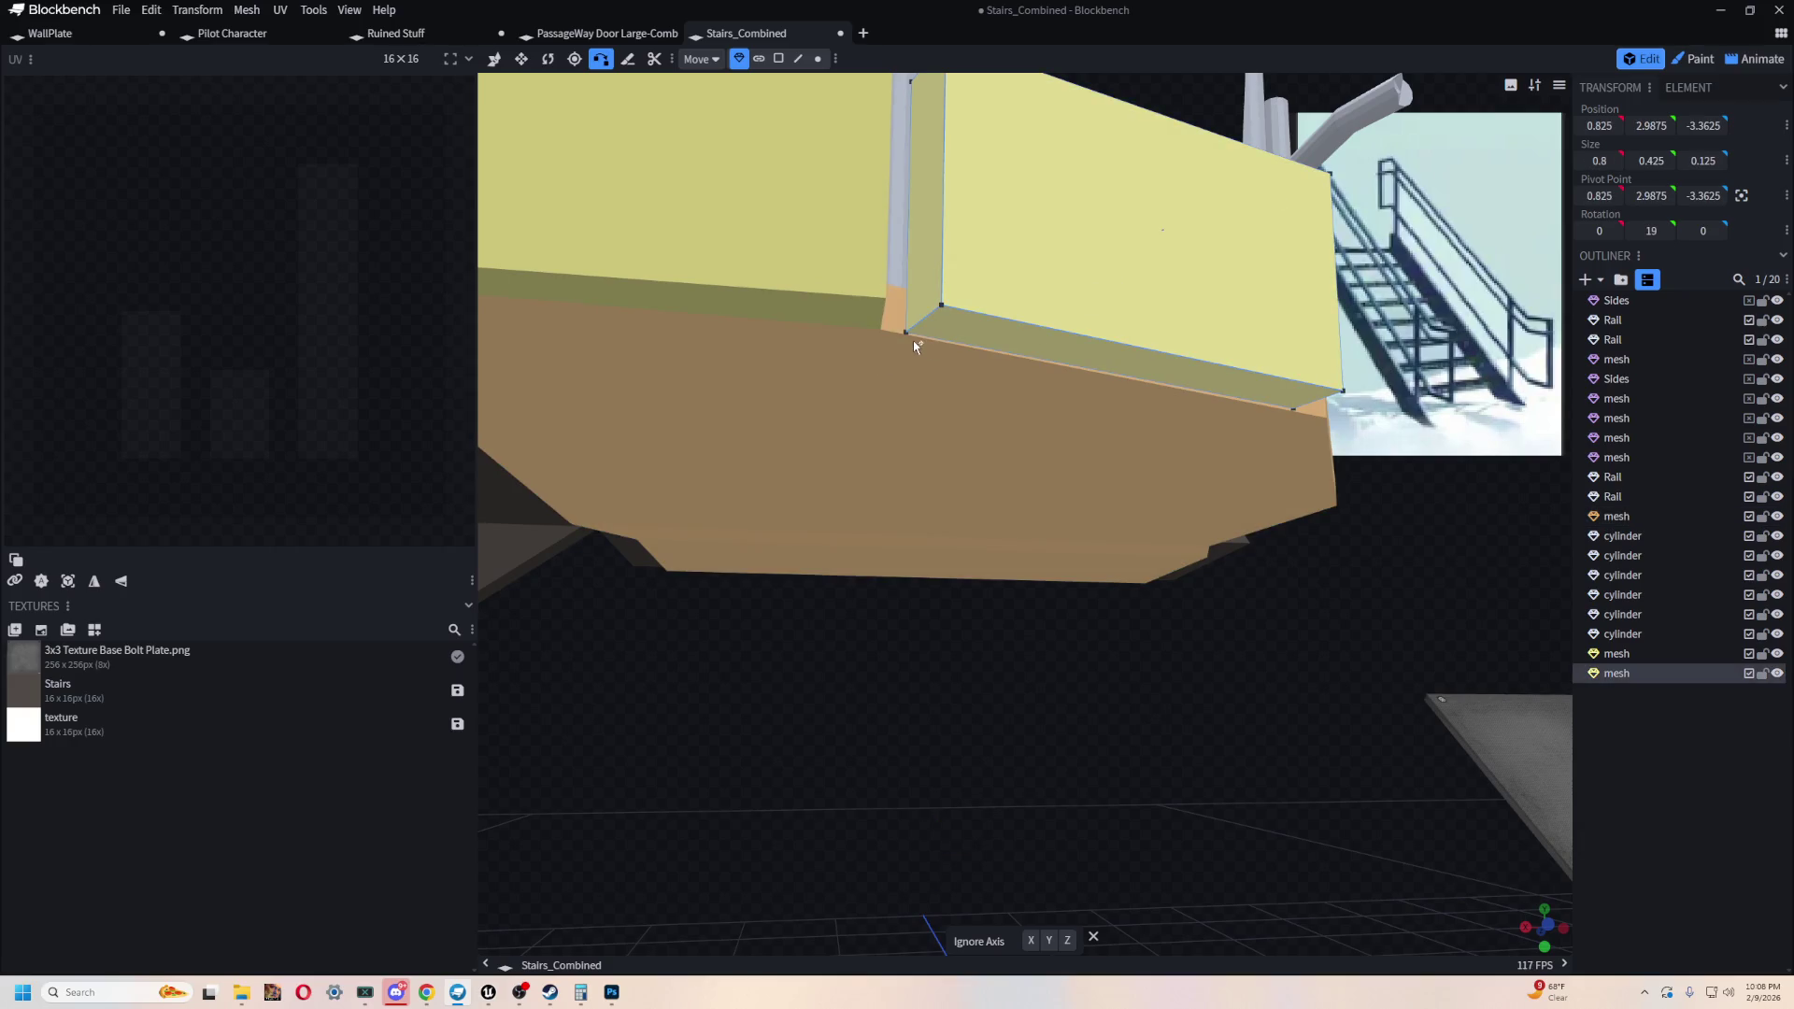
click(885, 356)
mouse_move(1009, 797)
mouse_down()
mouse_move(1169, 737)
mouse_move(1190, 848)
mouse_move(1037, 794)
mouse_move(916, 654)
mouse_up()
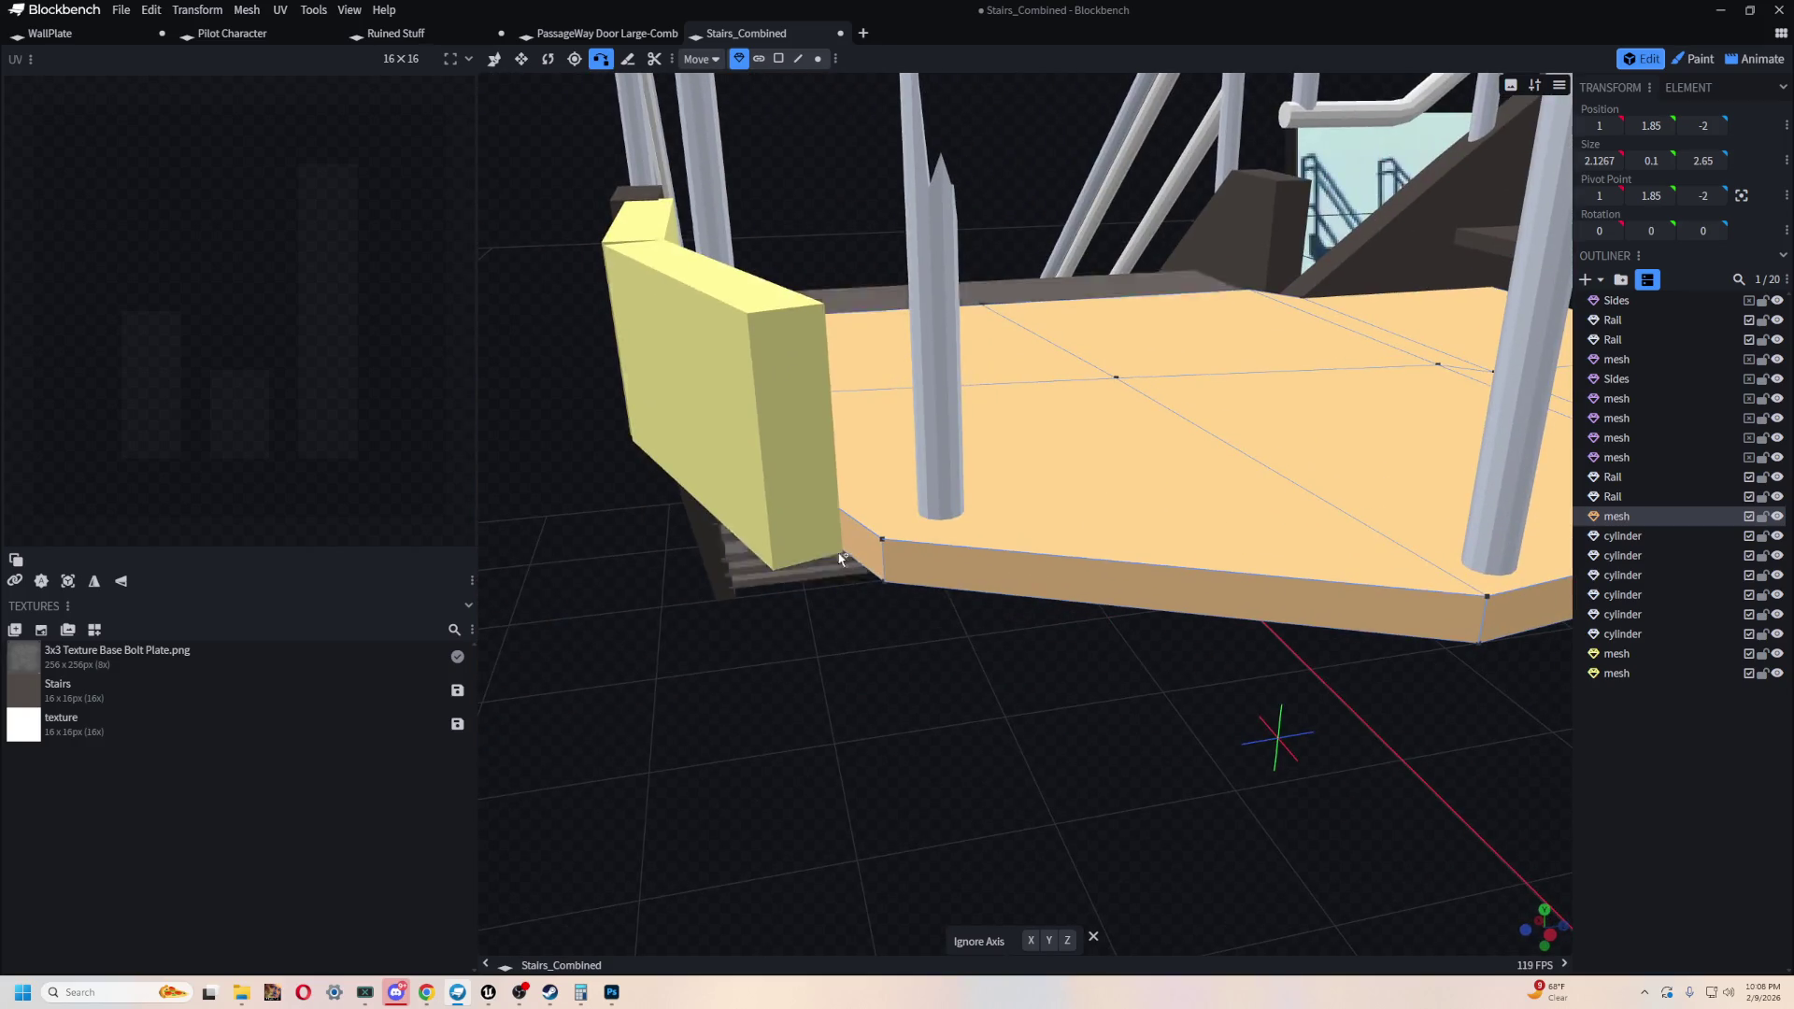
- Lengthen the angled kick-plate panel by pulling out its side face
click(494, 58)
click(776, 464)
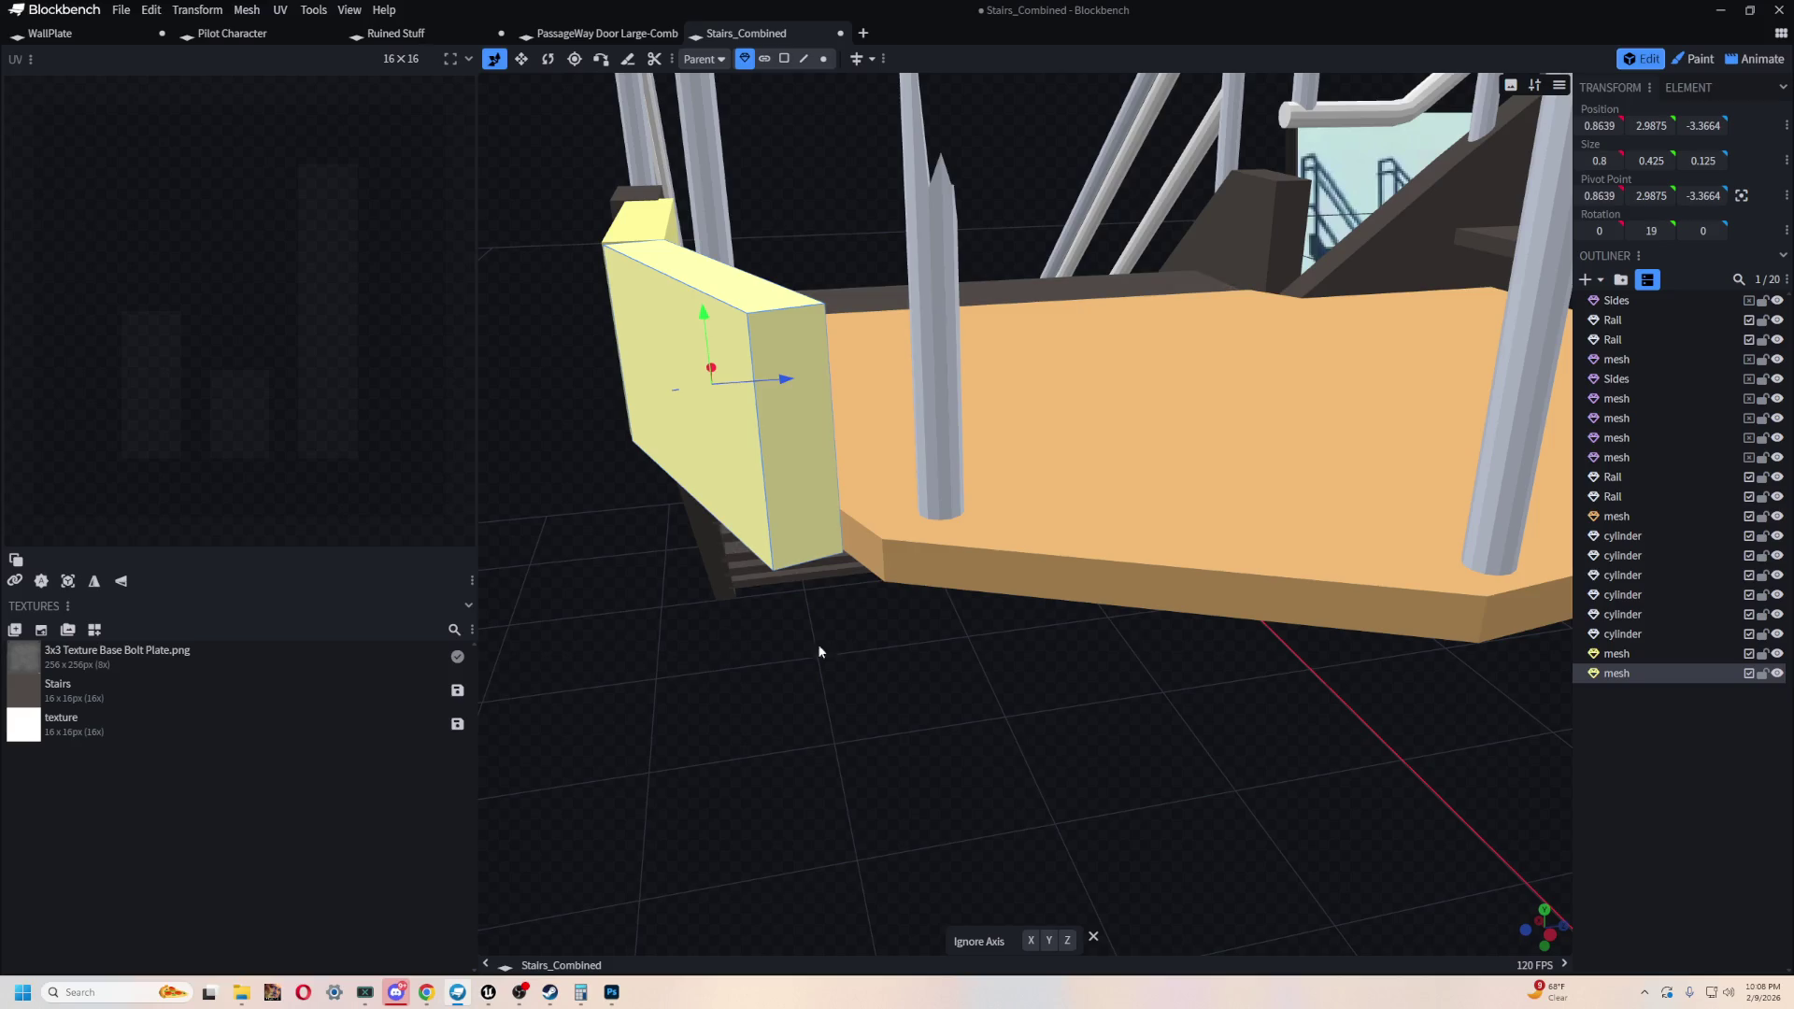
scroll(865, 636, up, 3)
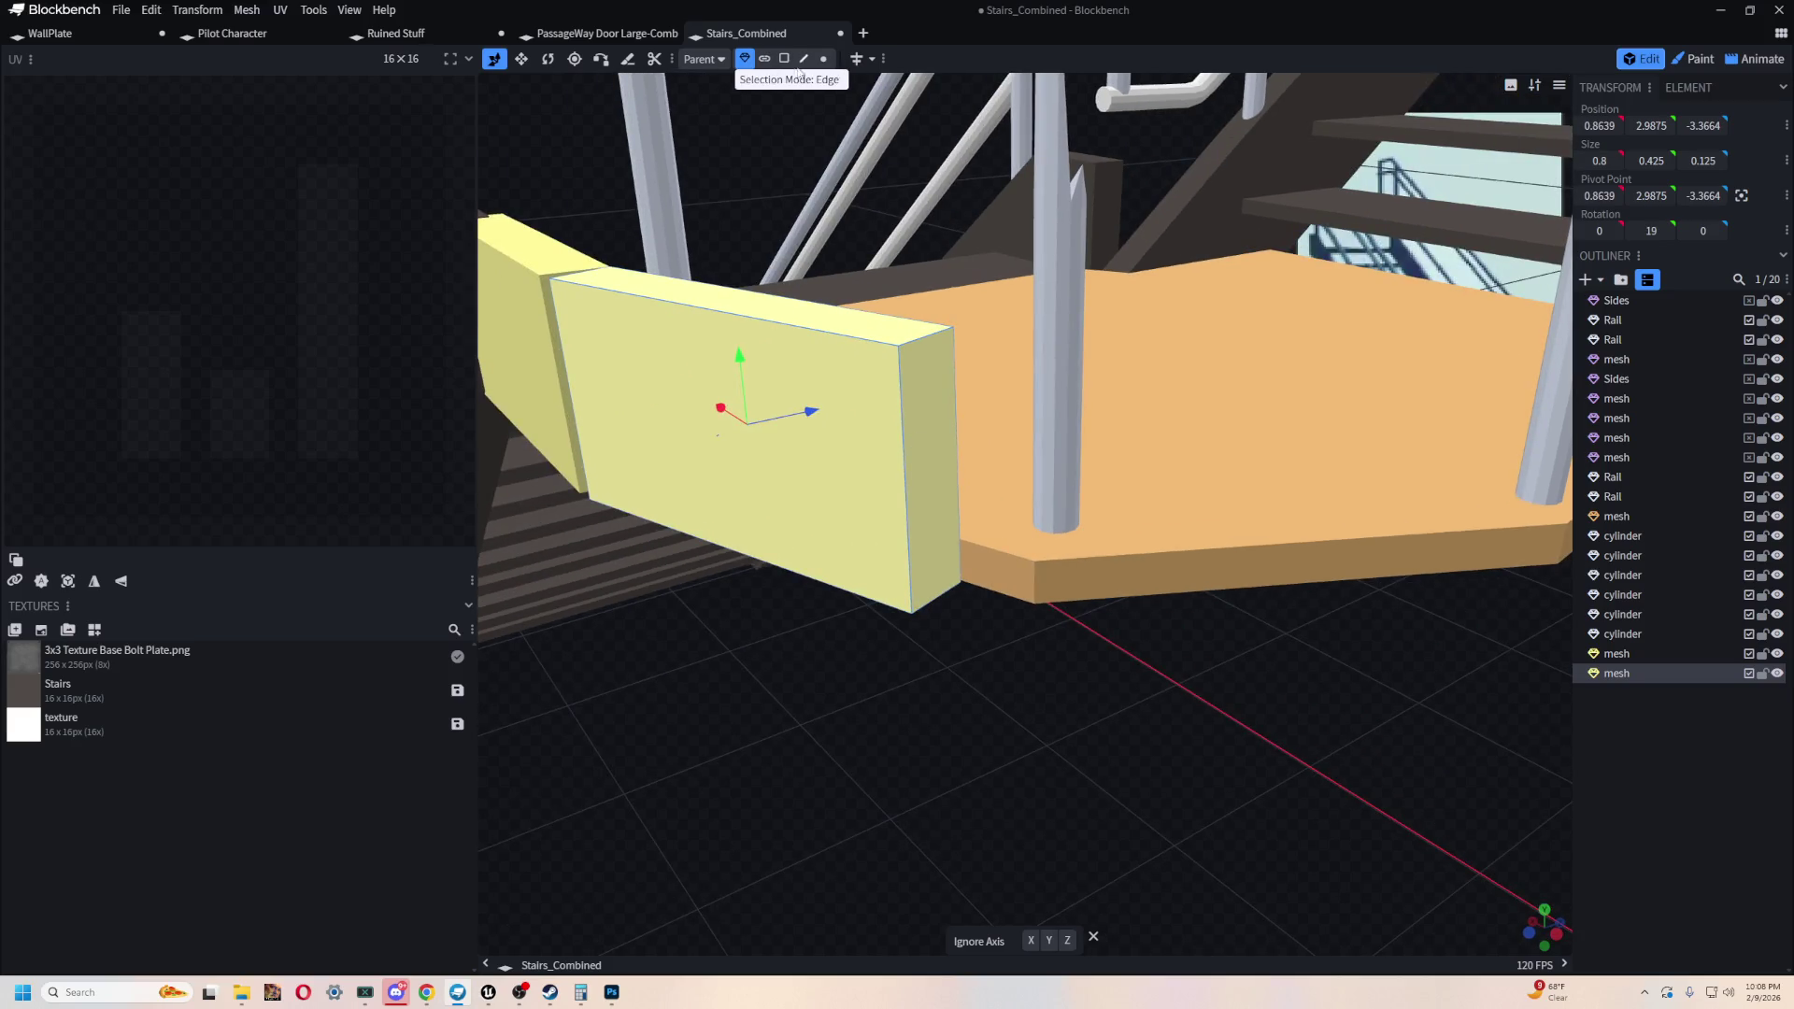
click(784, 58)
click(911, 467)
drag(909, 467, 971, 479)
mouse_move(1121, 645)
mouse_down()
mouse_move(1162, 673)
mouse_move(1135, 561)
mouse_up()
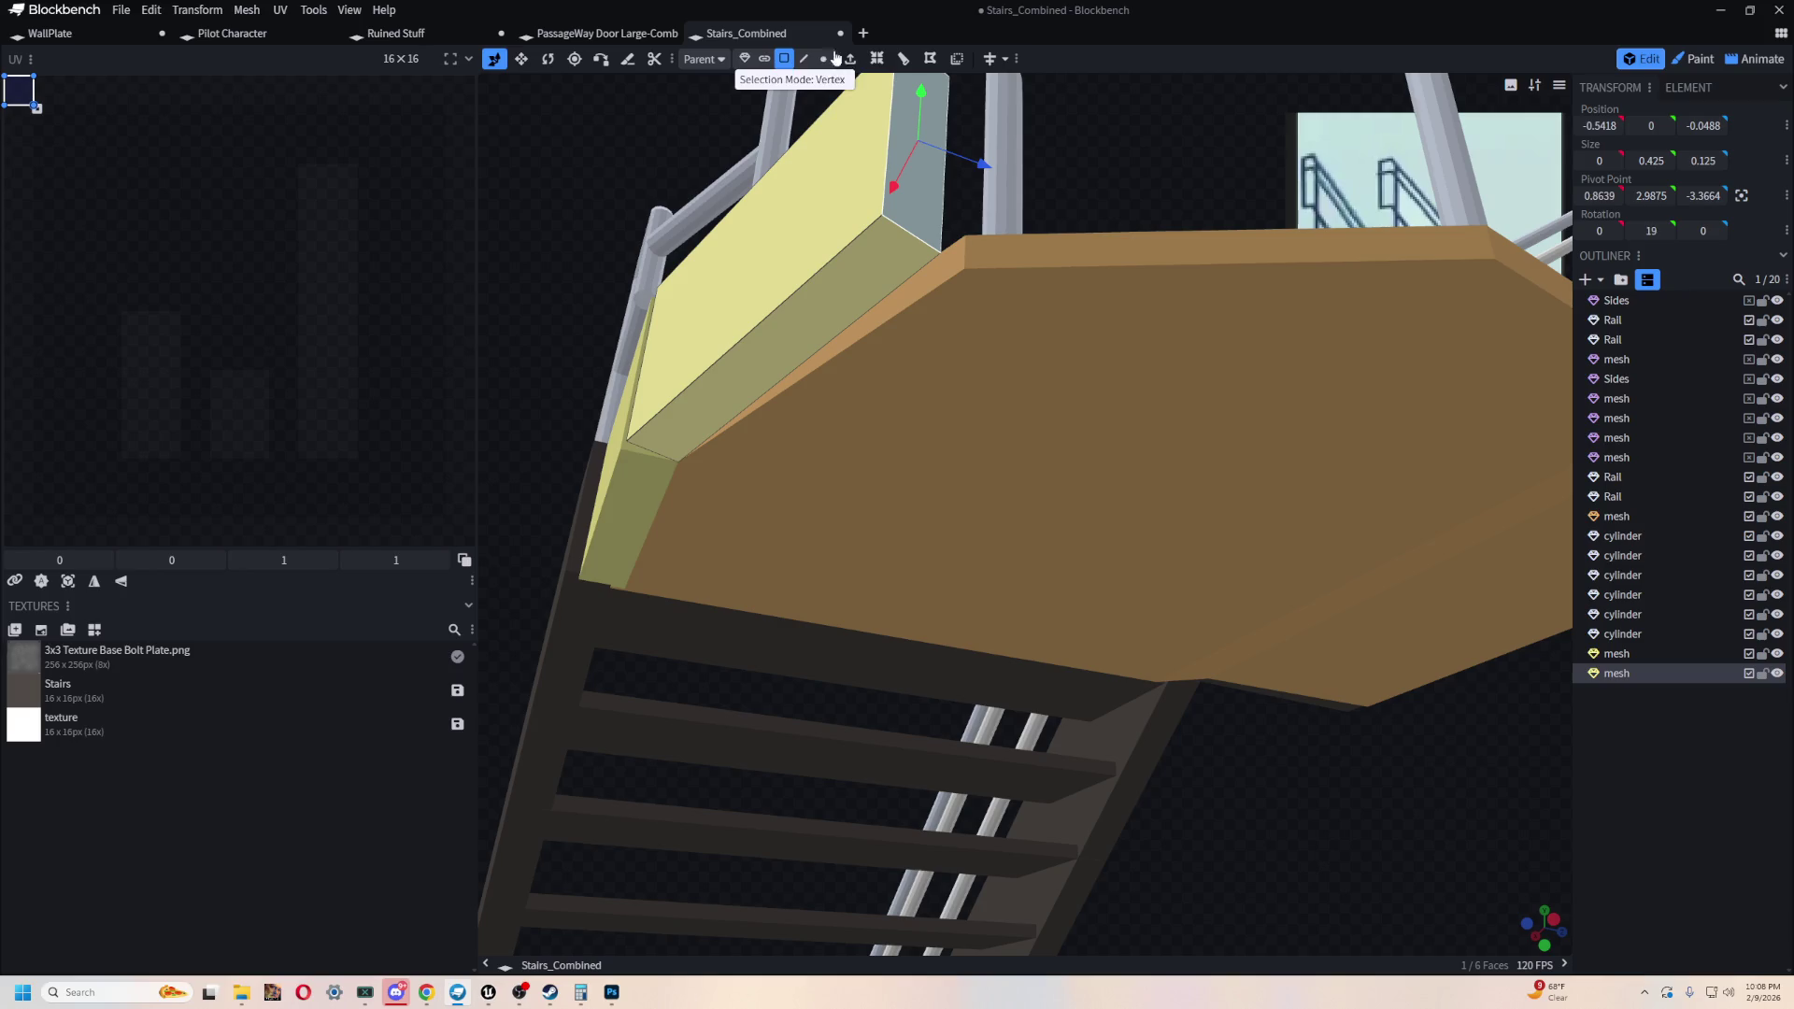
- Vertex-snap the yellow panel's corner onto the landing's angled edge
click(763, 58)
click(745, 58)
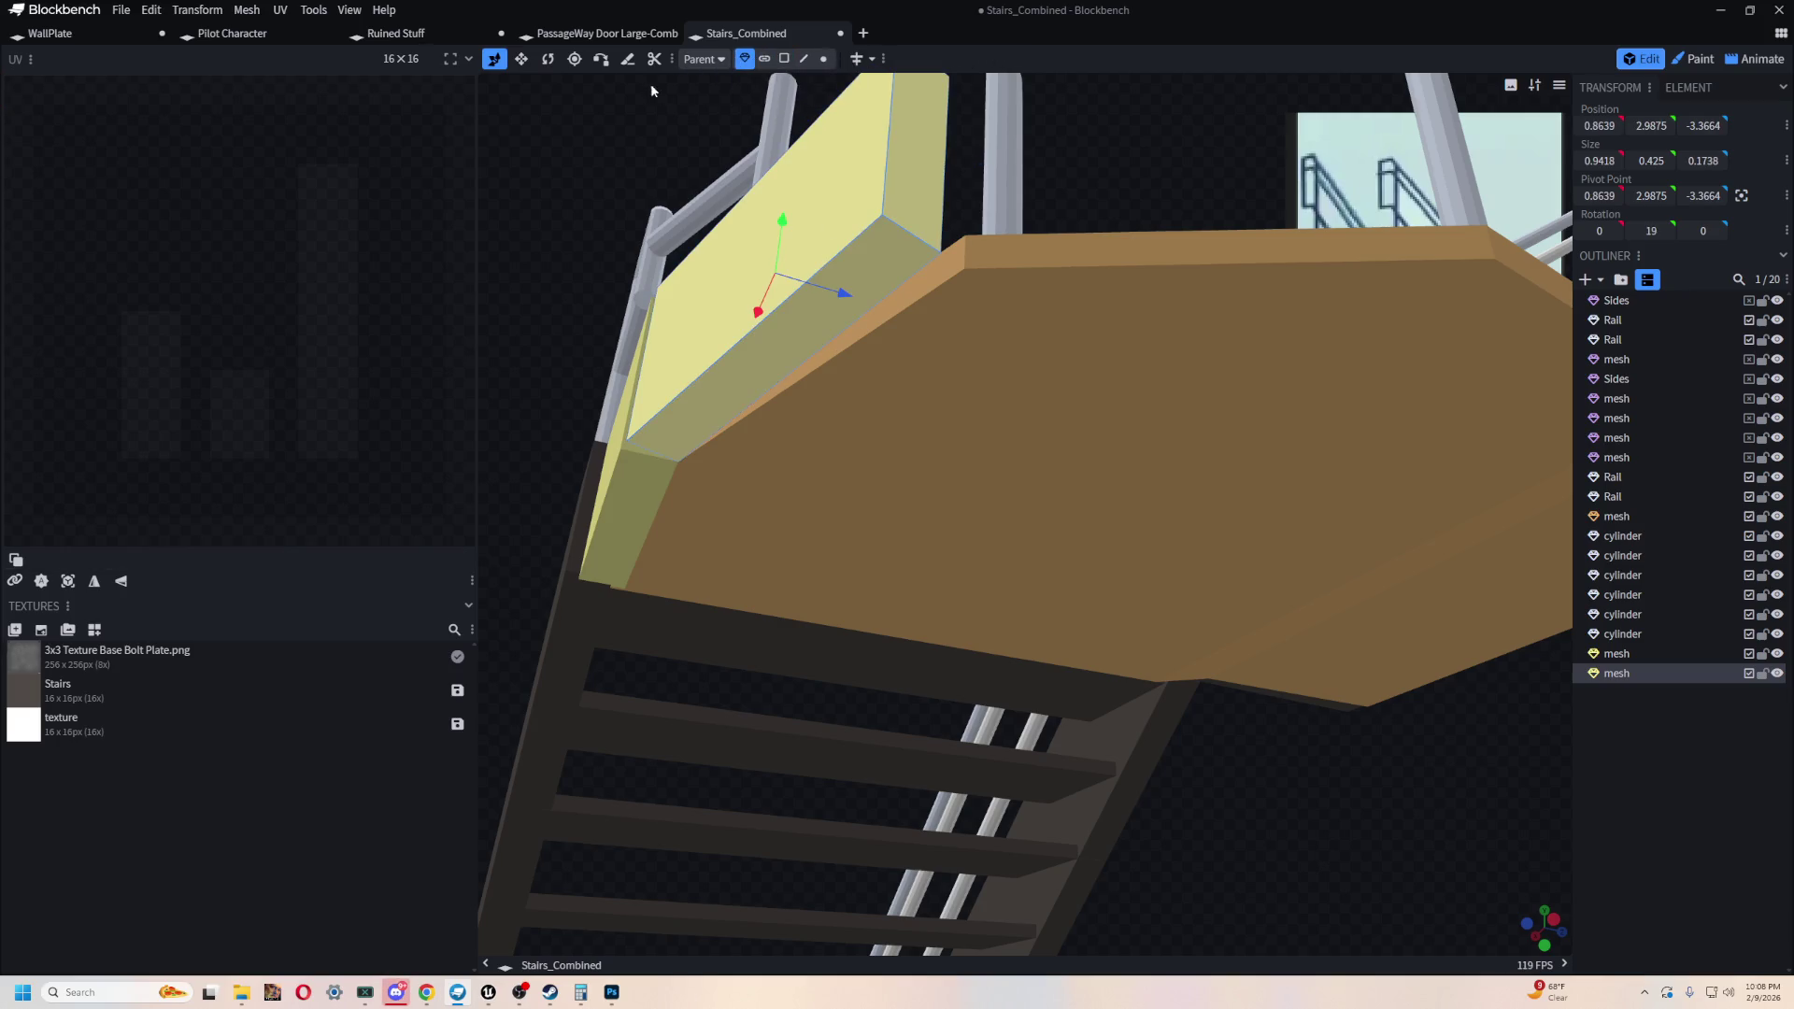
click(601, 59)
click(934, 255)
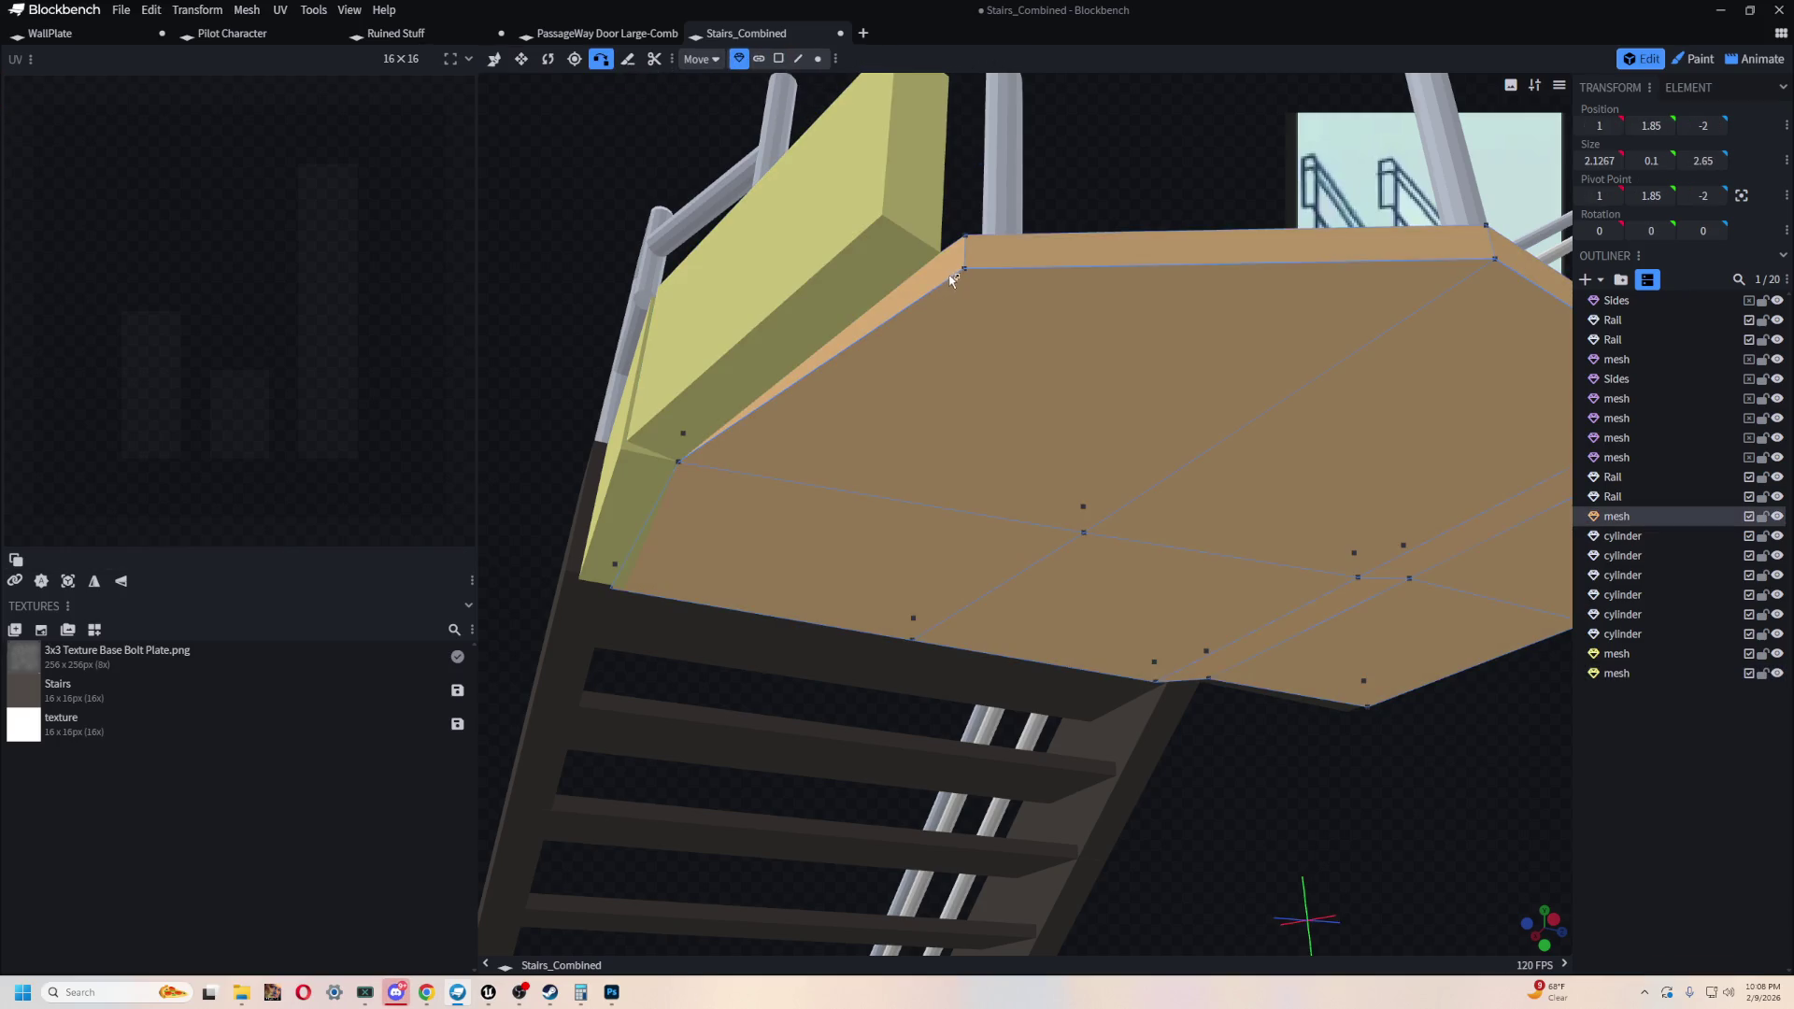
mouse_move(964, 267)
mouse_down()
mouse_move(680, 230)
mouse_move(661, 449)
mouse_move(601, 493)
mouse_move(887, 160)
mouse_up()
click(1045, 344)
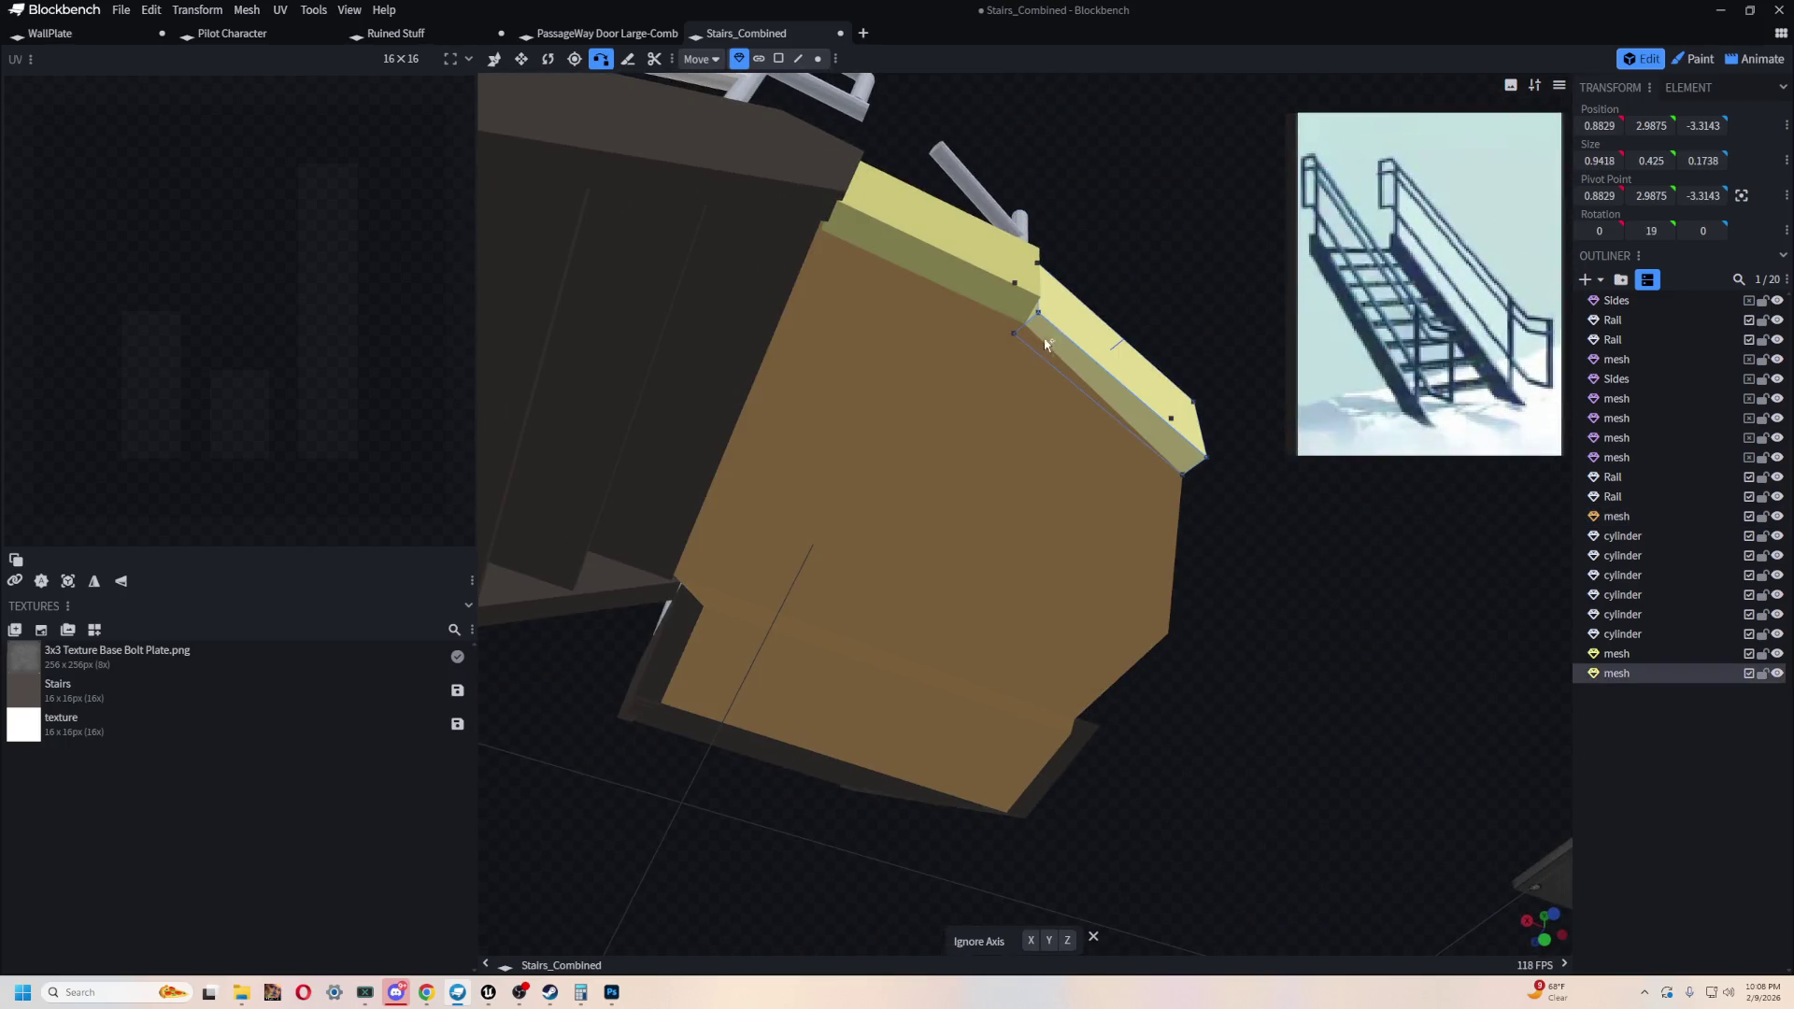
click(1034, 375)
mouse_move(1169, 184)
mouse_down()
mouse_move(1005, 169)
mouse_move(812, 305)
mouse_up()
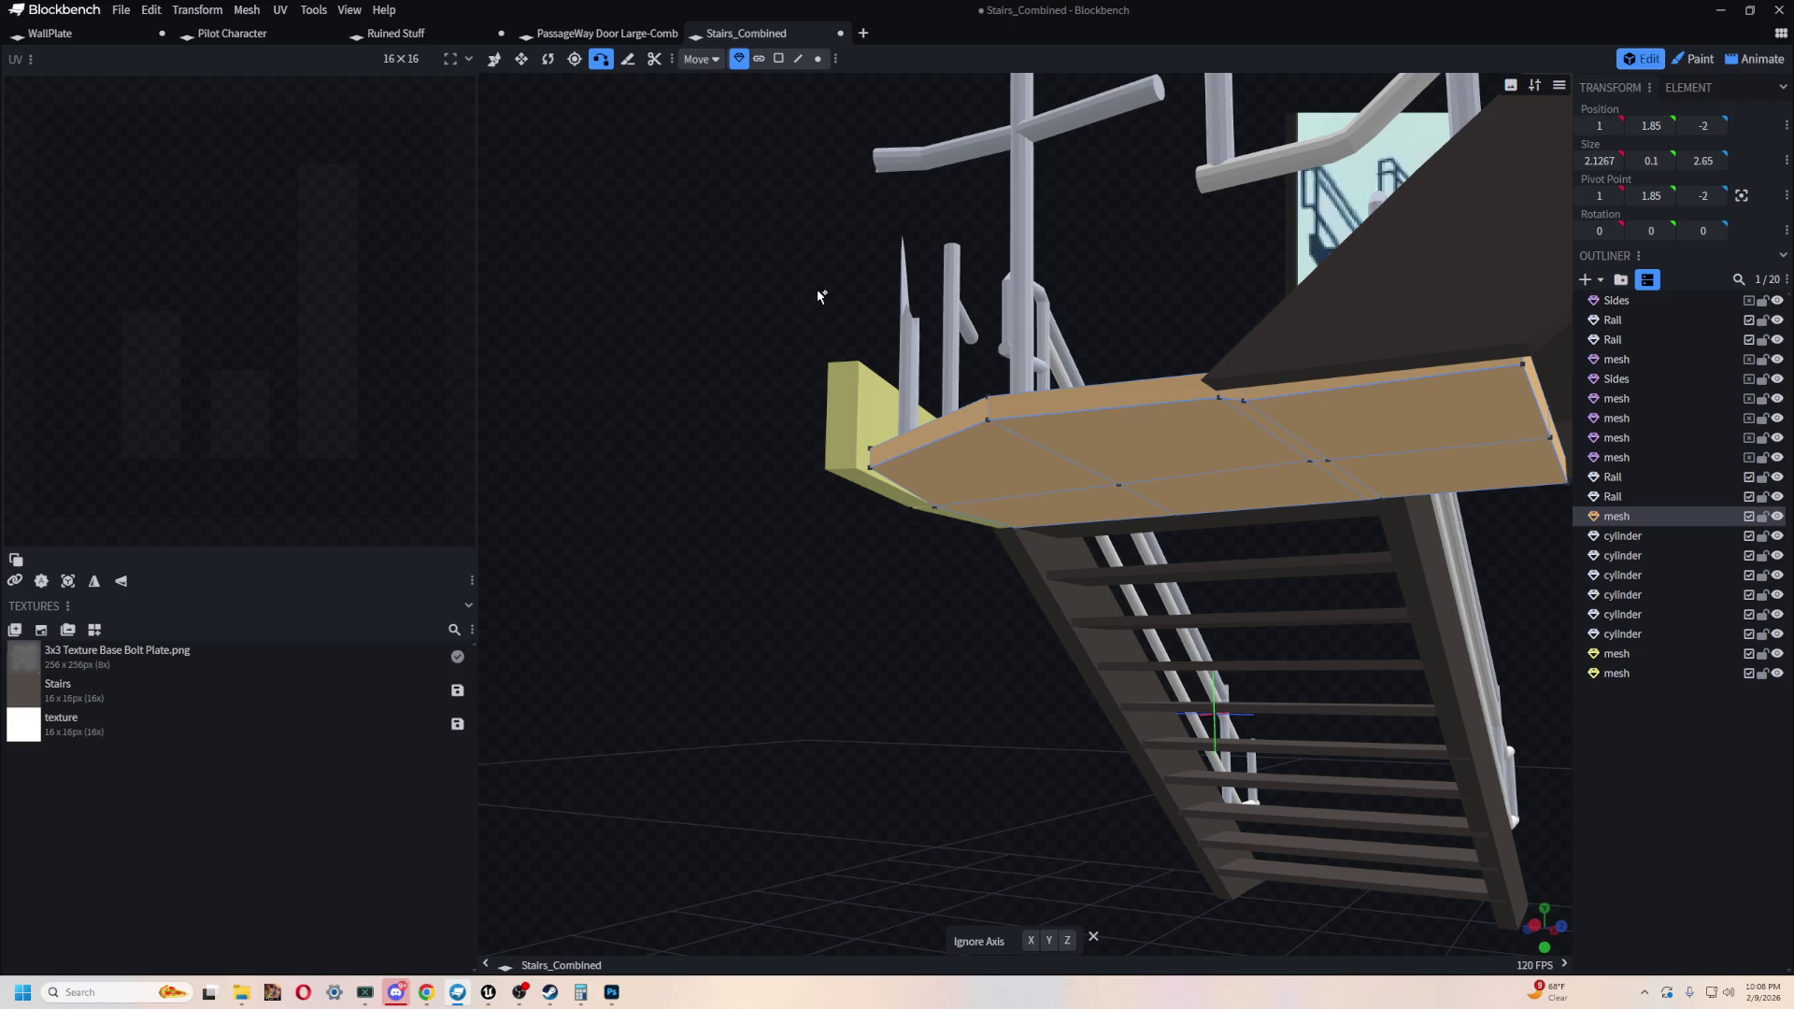
mouse_move(819, 311)
mouse_down()
mouse_move(789, 257)
mouse_move(927, 353)
mouse_move(914, 189)
mouse_move(982, 315)
mouse_up()
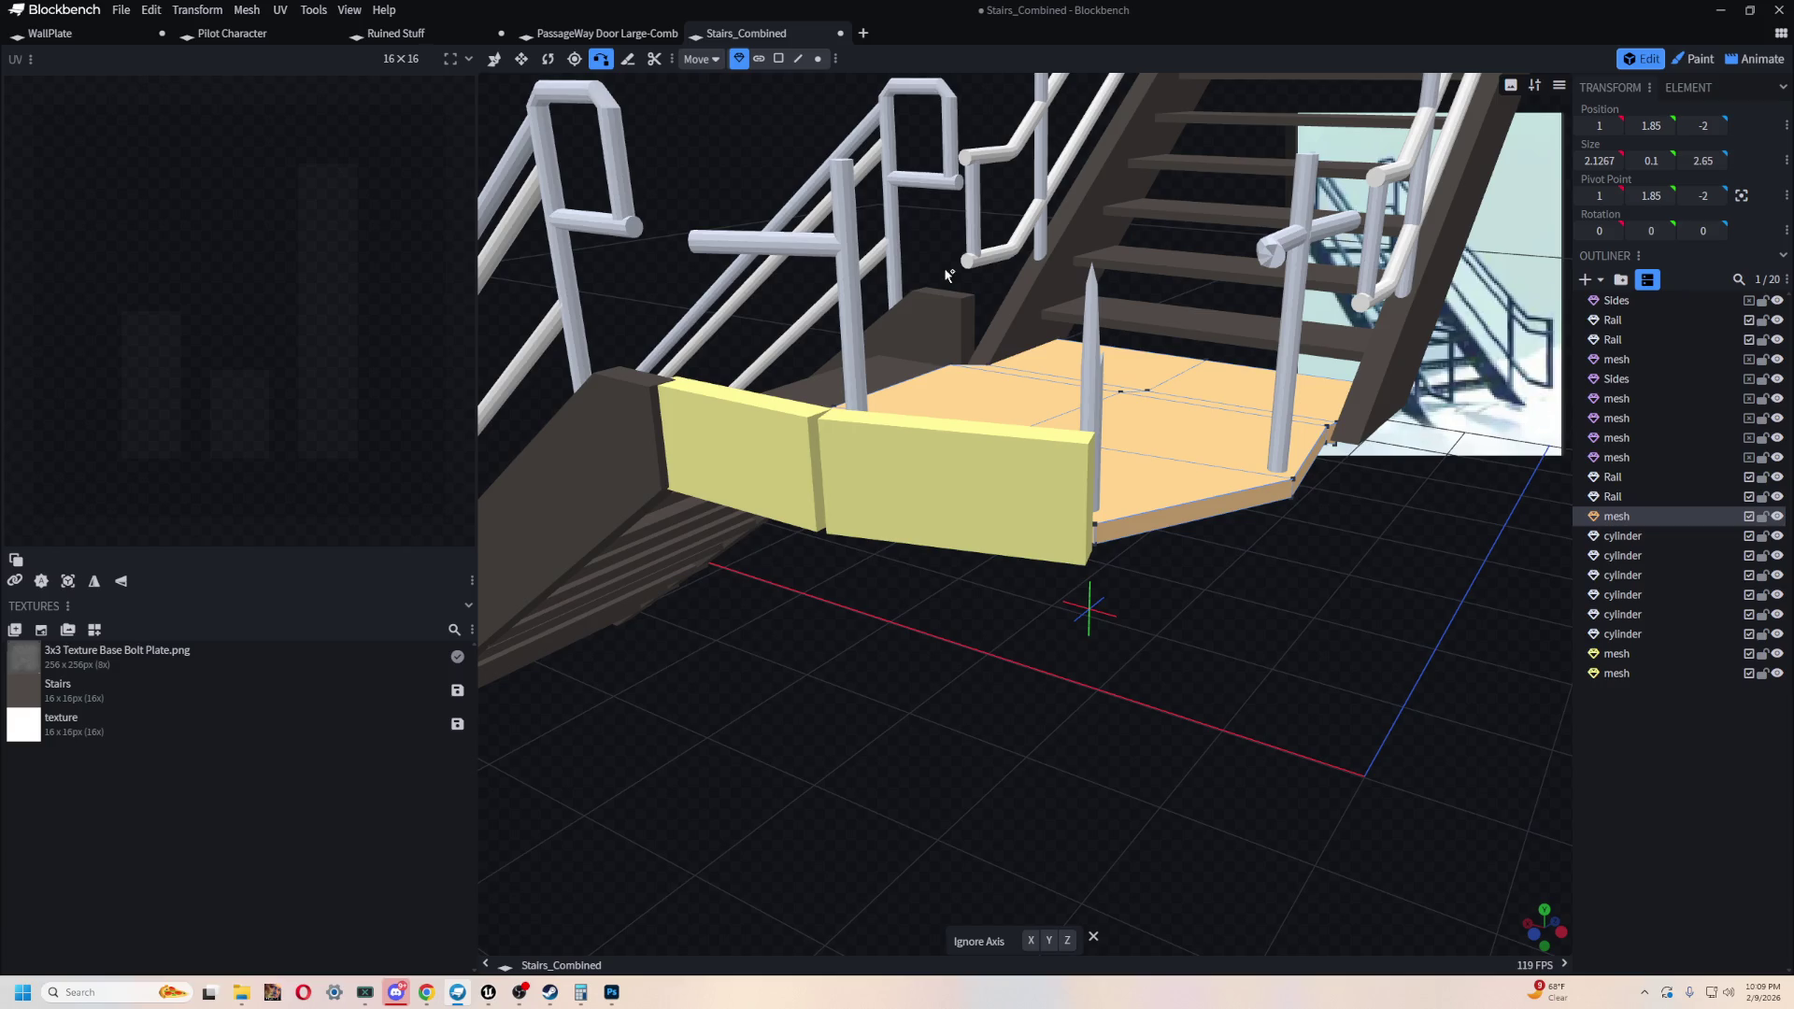
- Rotate the yellow kick-plate panel to 22° on Y
mouse_move(1190, 721)
mouse_down()
mouse_move(1174, 492)
mouse_move(1037, 535)
mouse_move(741, 557)
mouse_move(1228, 680)
mouse_move(1166, 675)
mouse_move(1146, 604)
mouse_move(1116, 731)
mouse_move(888, 701)
mouse_move(1118, 800)
mouse_move(1021, 782)
mouse_move(1167, 688)
mouse_up()
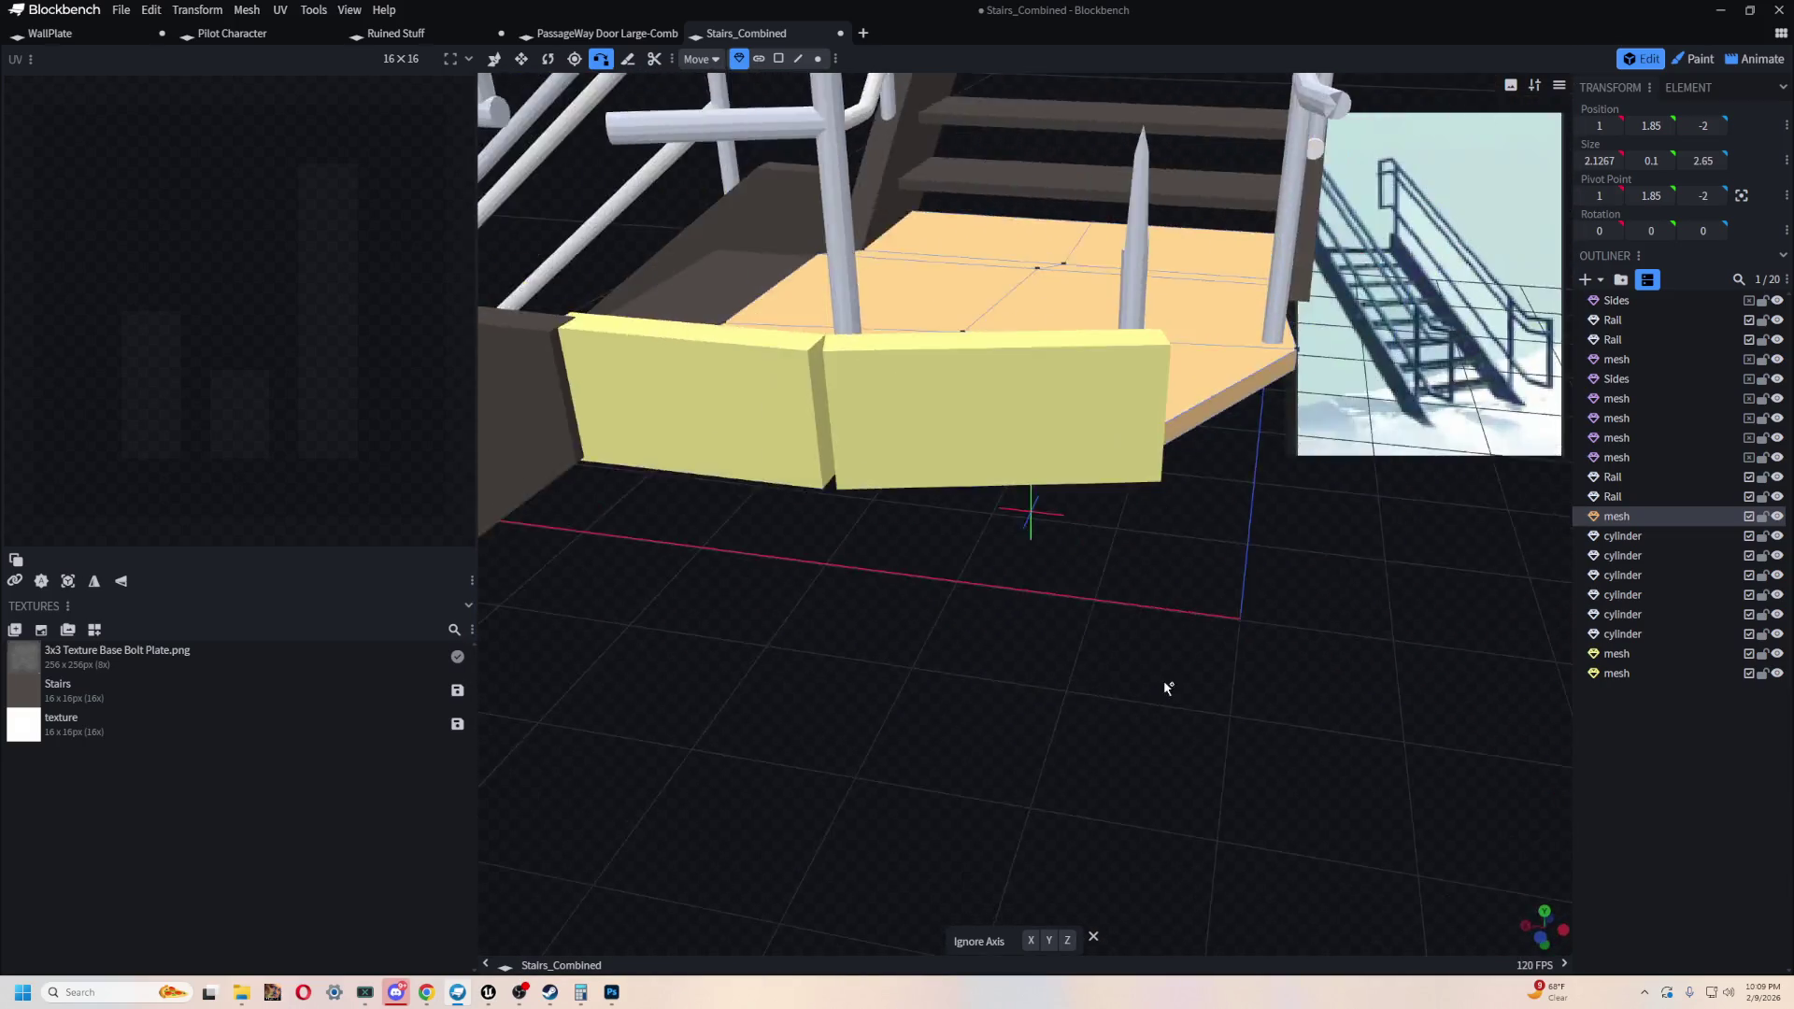
scroll(1167, 689, down, 5)
scroll(1220, 589, up, 4)
mouse_move(1216, 586)
mouse_down()
mouse_move(1118, 749)
mouse_move(818, 568)
mouse_move(877, 756)
mouse_move(1092, 706)
mouse_move(1065, 692)
mouse_move(816, 752)
mouse_move(925, 608)
mouse_move(747, 577)
mouse_move(920, 474)
mouse_up()
click(931, 592)
key(r)
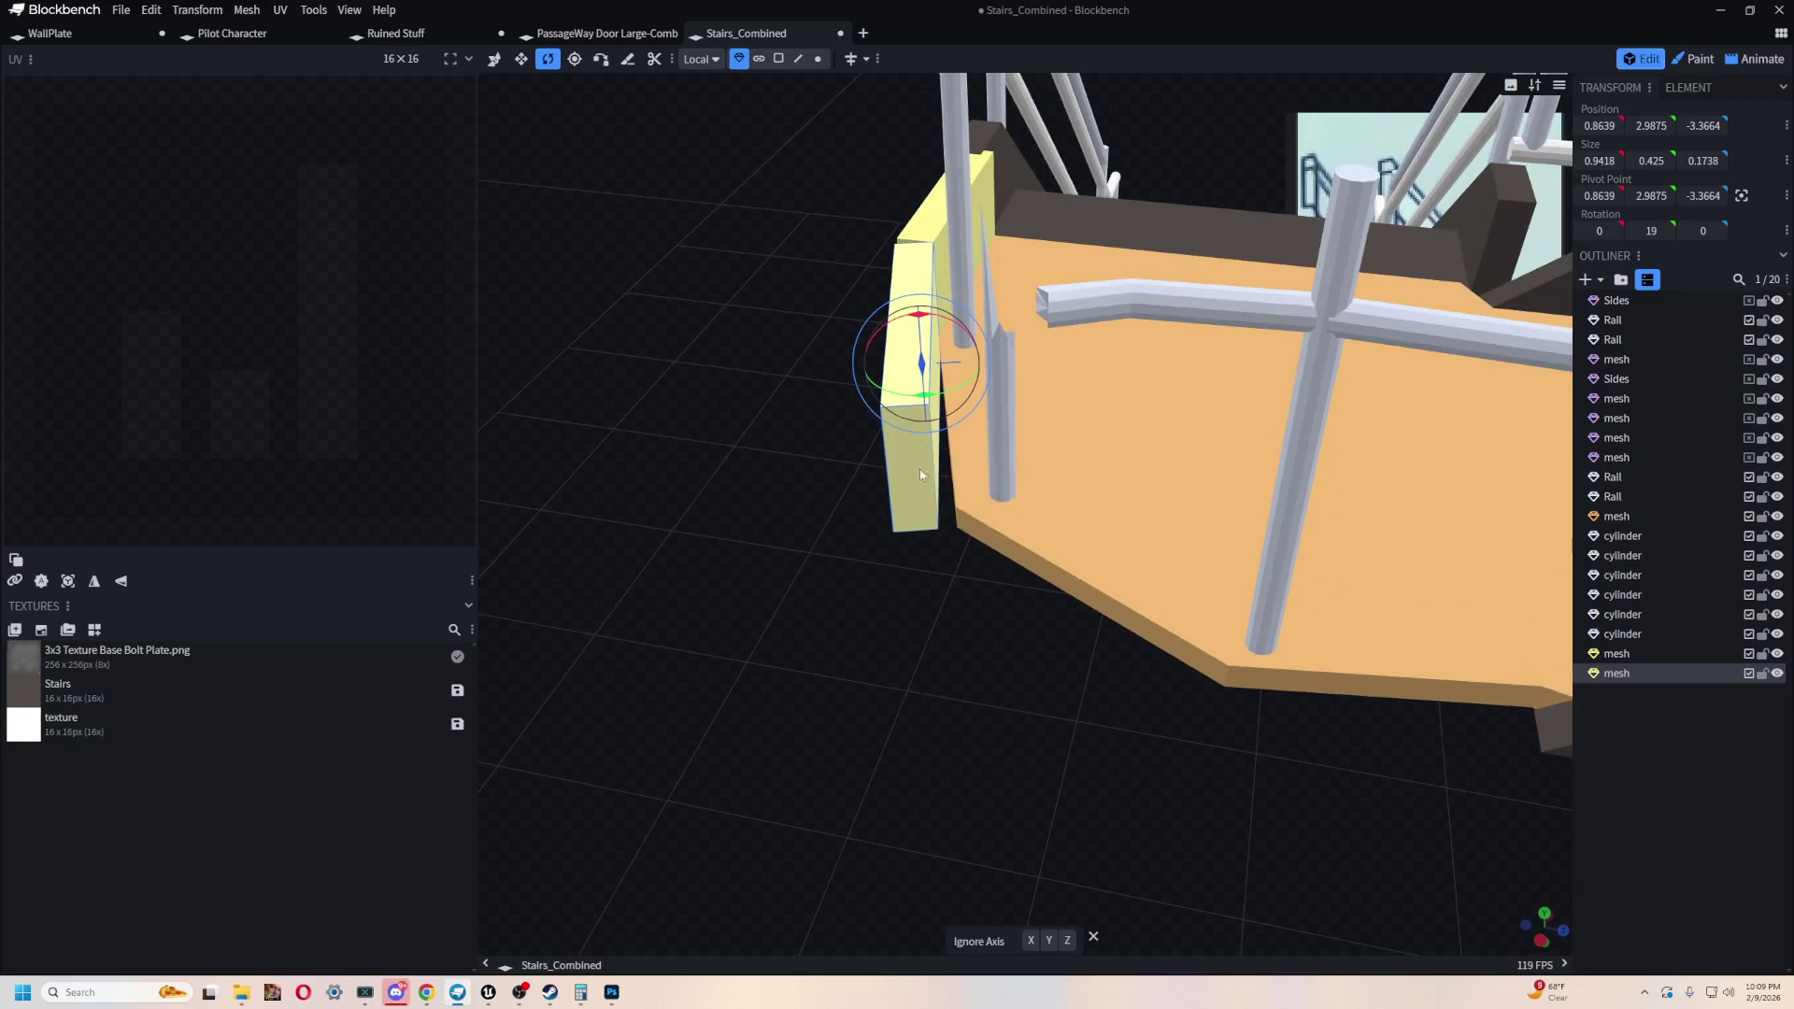
drag(933, 396, 963, 401)
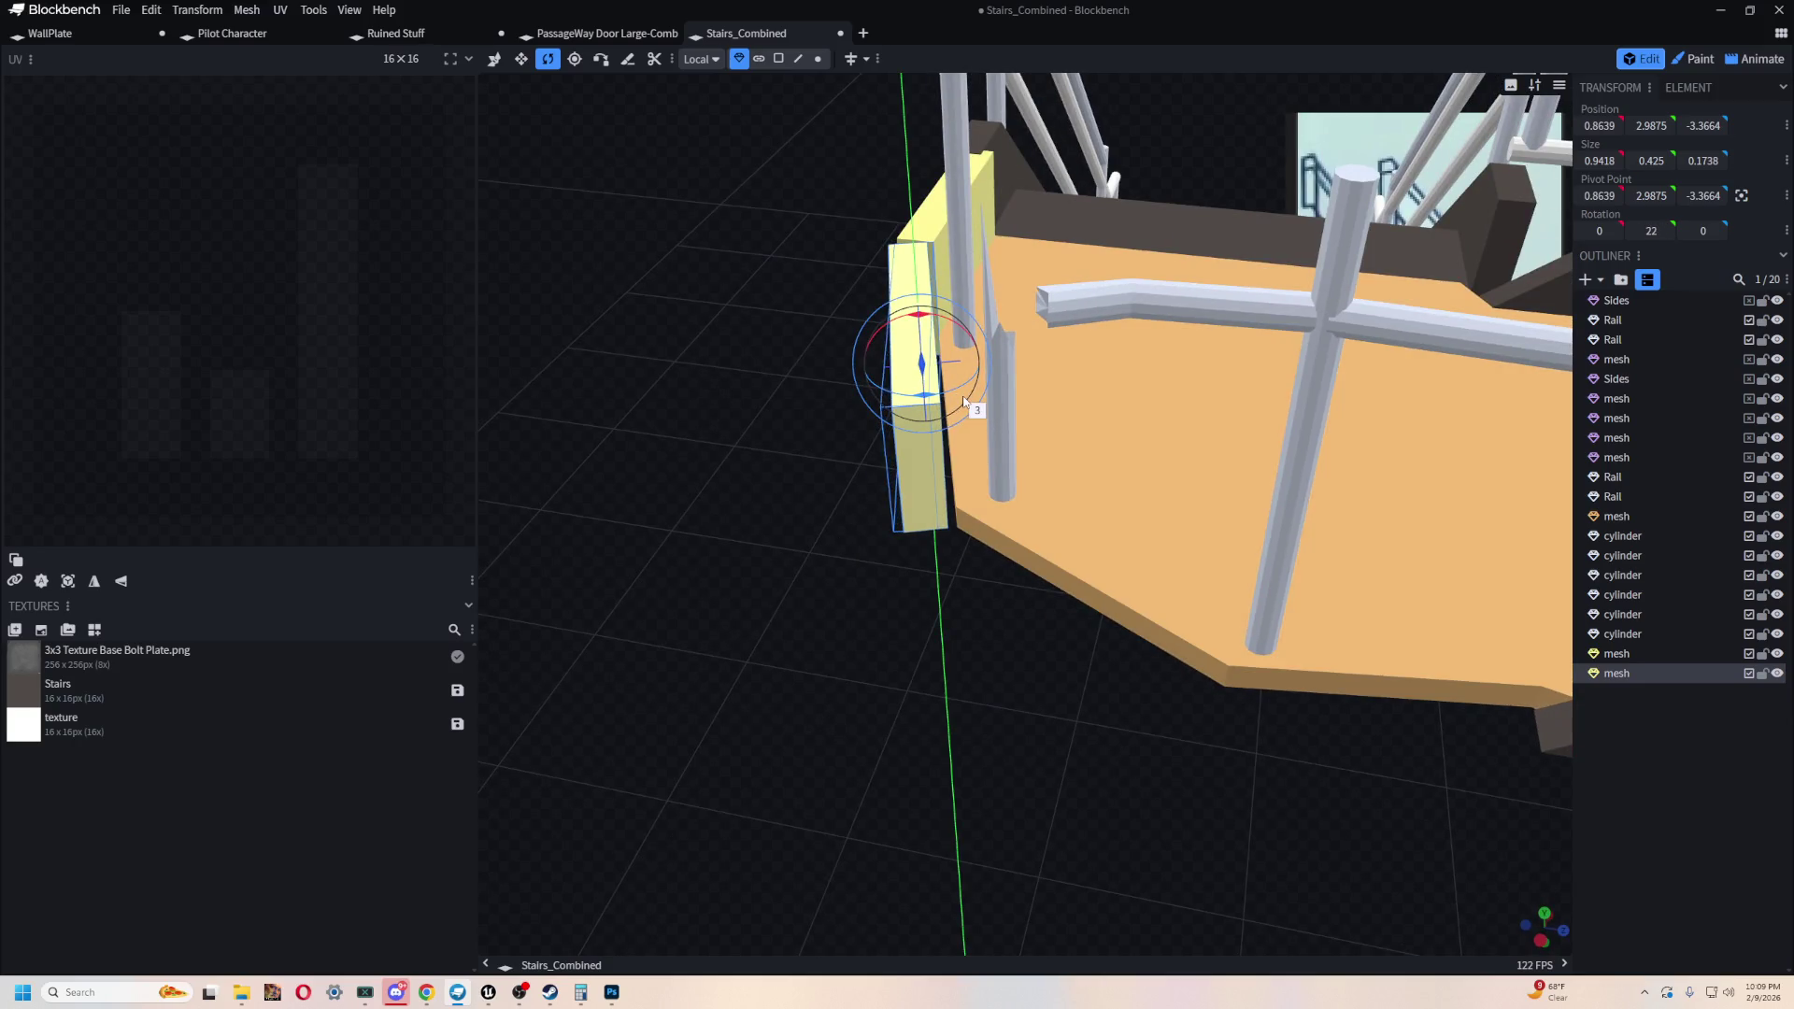
mouse_move(753, 648)
mouse_down()
mouse_move(837, 732)
mouse_move(737, 497)
mouse_move(734, 523)
mouse_move(712, 481)
mouse_up()
- Snap the panel's corner flush to the landing edge and duplicate the panel
click(592, 63)
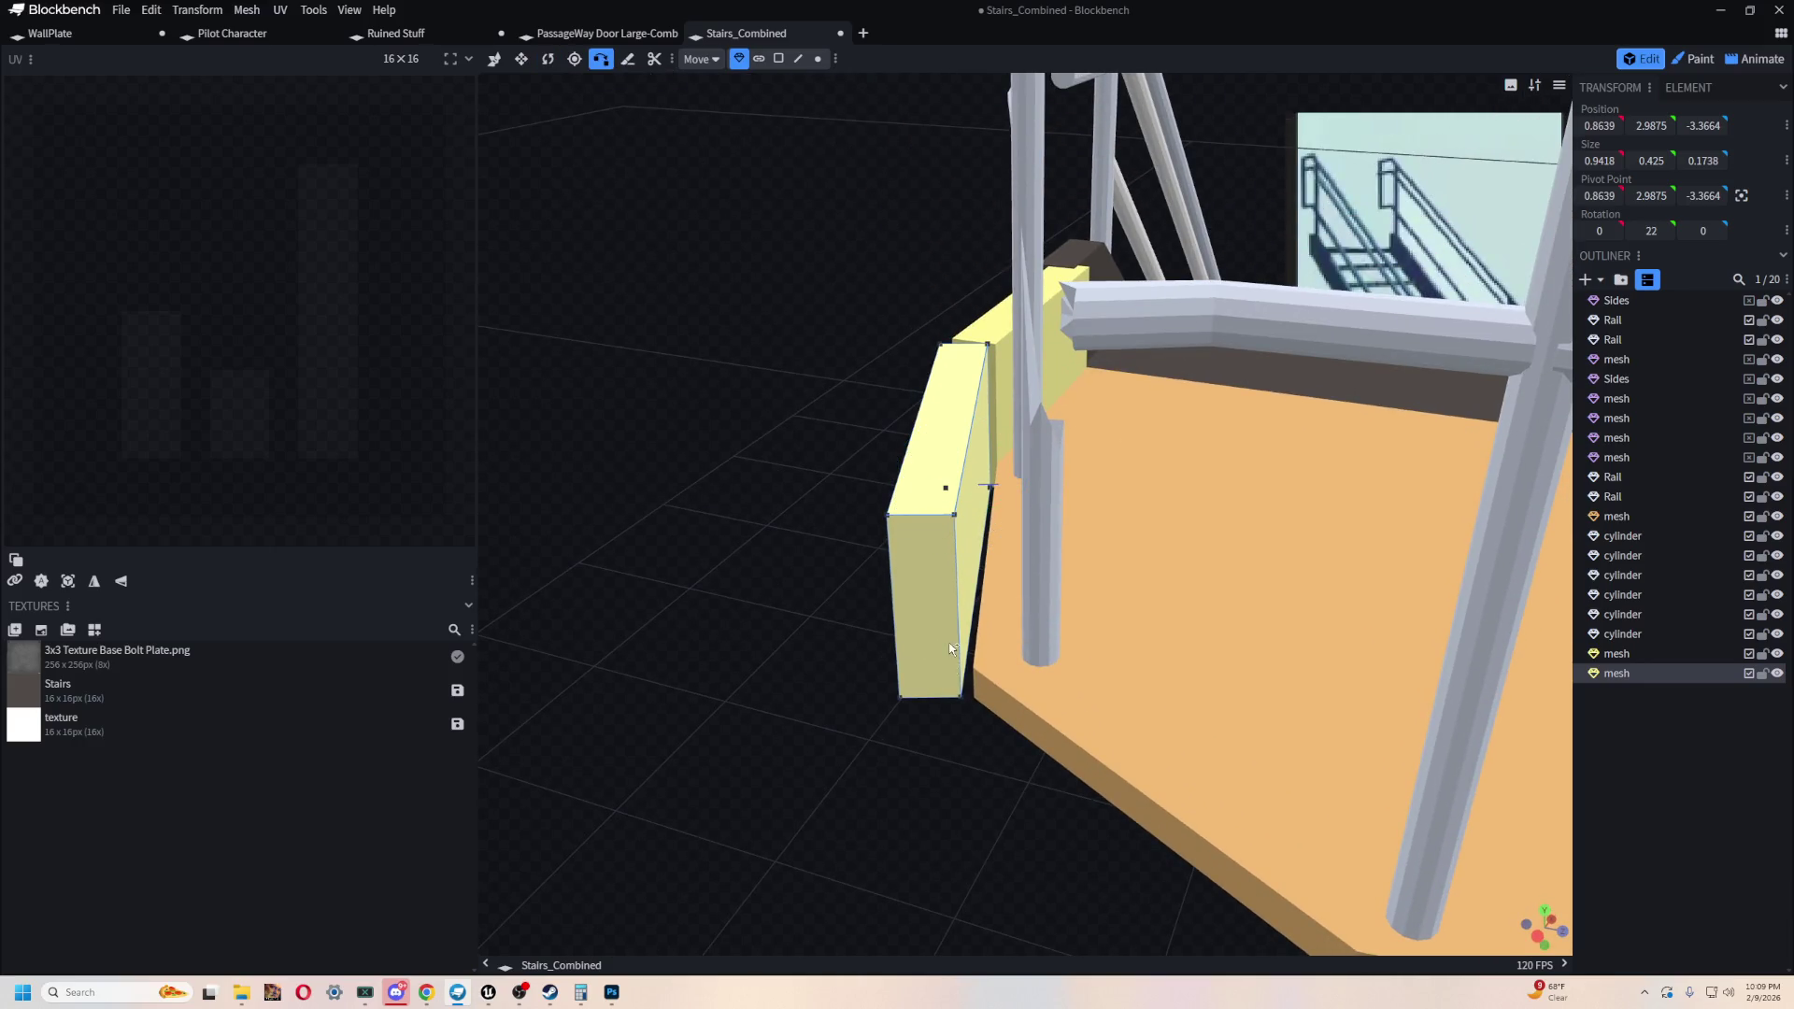
click(976, 698)
mouse_move(725, 620)
mouse_down()
mouse_move(1246, 782)
mouse_move(1178, 800)
mouse_move(1154, 785)
mouse_up()
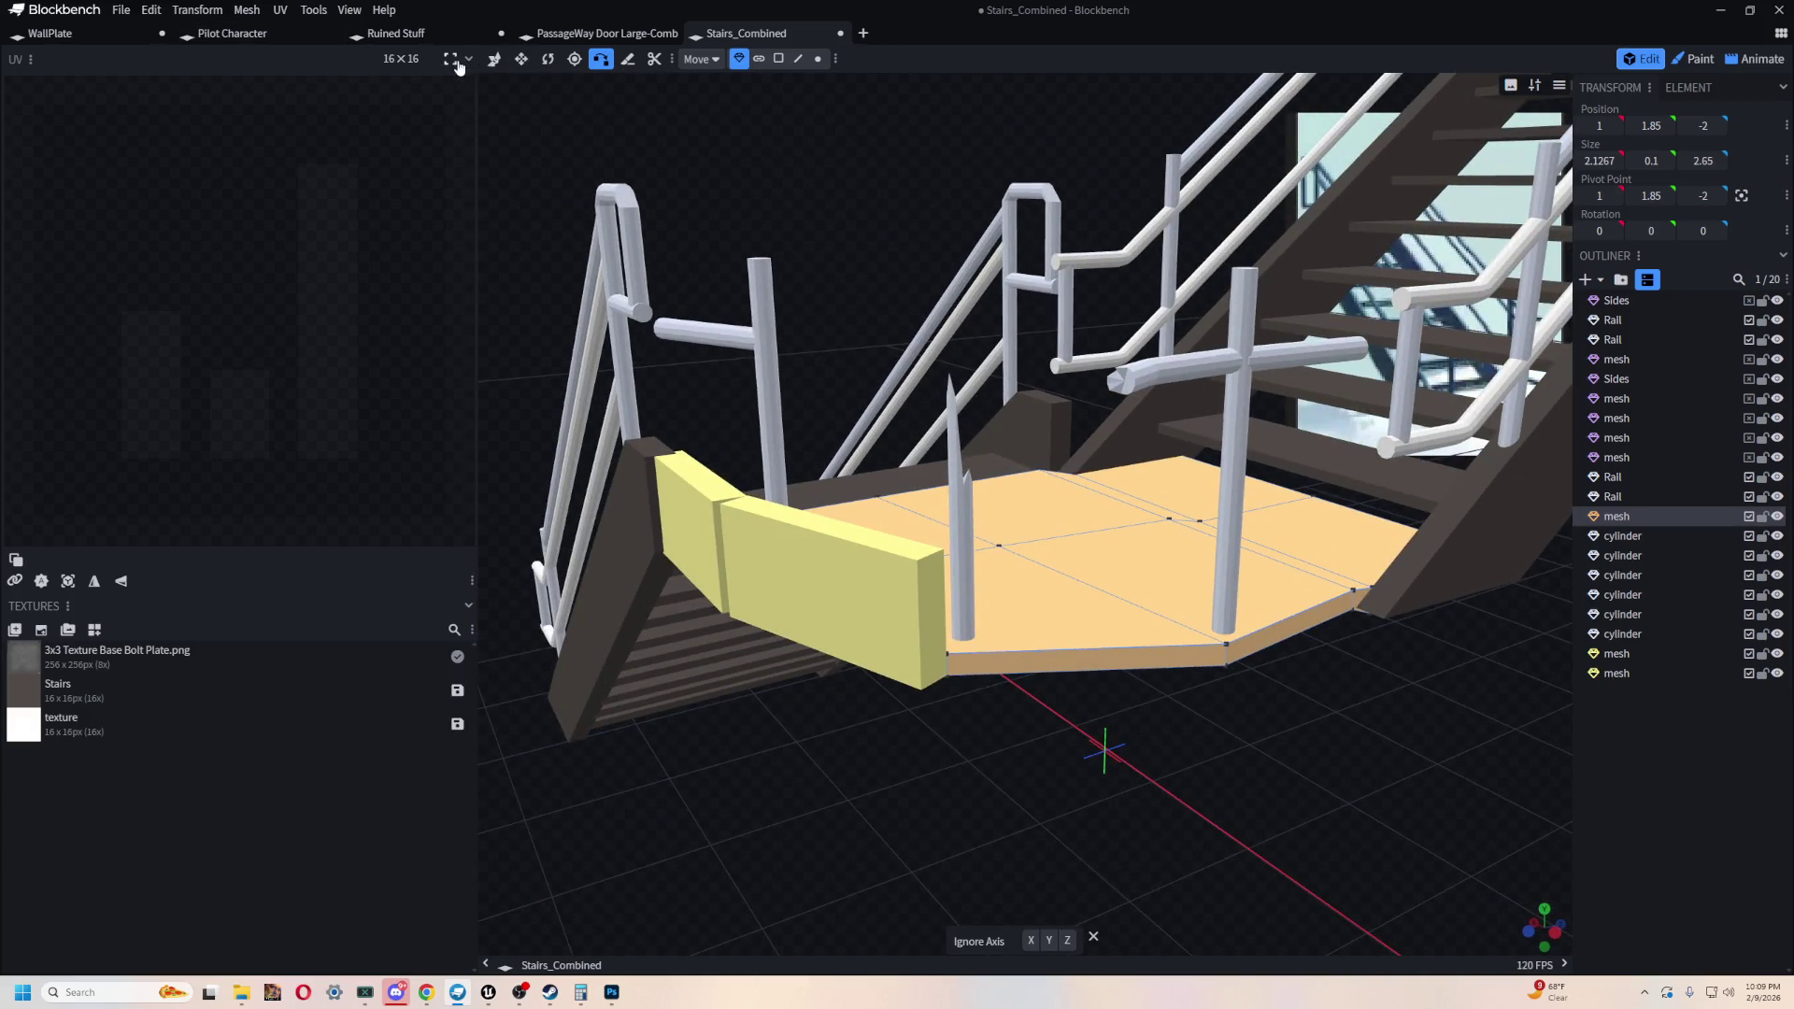
click(808, 570)
click(498, 62)
key(ctrl+d)
- Slide the duplicated panel along X to 0.0973
mouse_move(1220, 720)
mouse_down()
mouse_move(1140, 738)
mouse_move(983, 467)
mouse_up()
mouse_move(983, 470)
mouse_down()
mouse_move(1024, 653)
mouse_move(1007, 654)
mouse_move(1103, 669)
mouse_move(1079, 665)
mouse_move(1109, 732)
mouse_move(1037, 765)
mouse_move(988, 598)
mouse_up()
key(r)
key(v)
scroll(981, 595, up, 3)
mouse_move(934, 389)
mouse_down()
mouse_move(1019, 406)
mouse_move(1057, 468)
mouse_up()
- Turn the copied panel to 64.25° on Y
key(r)
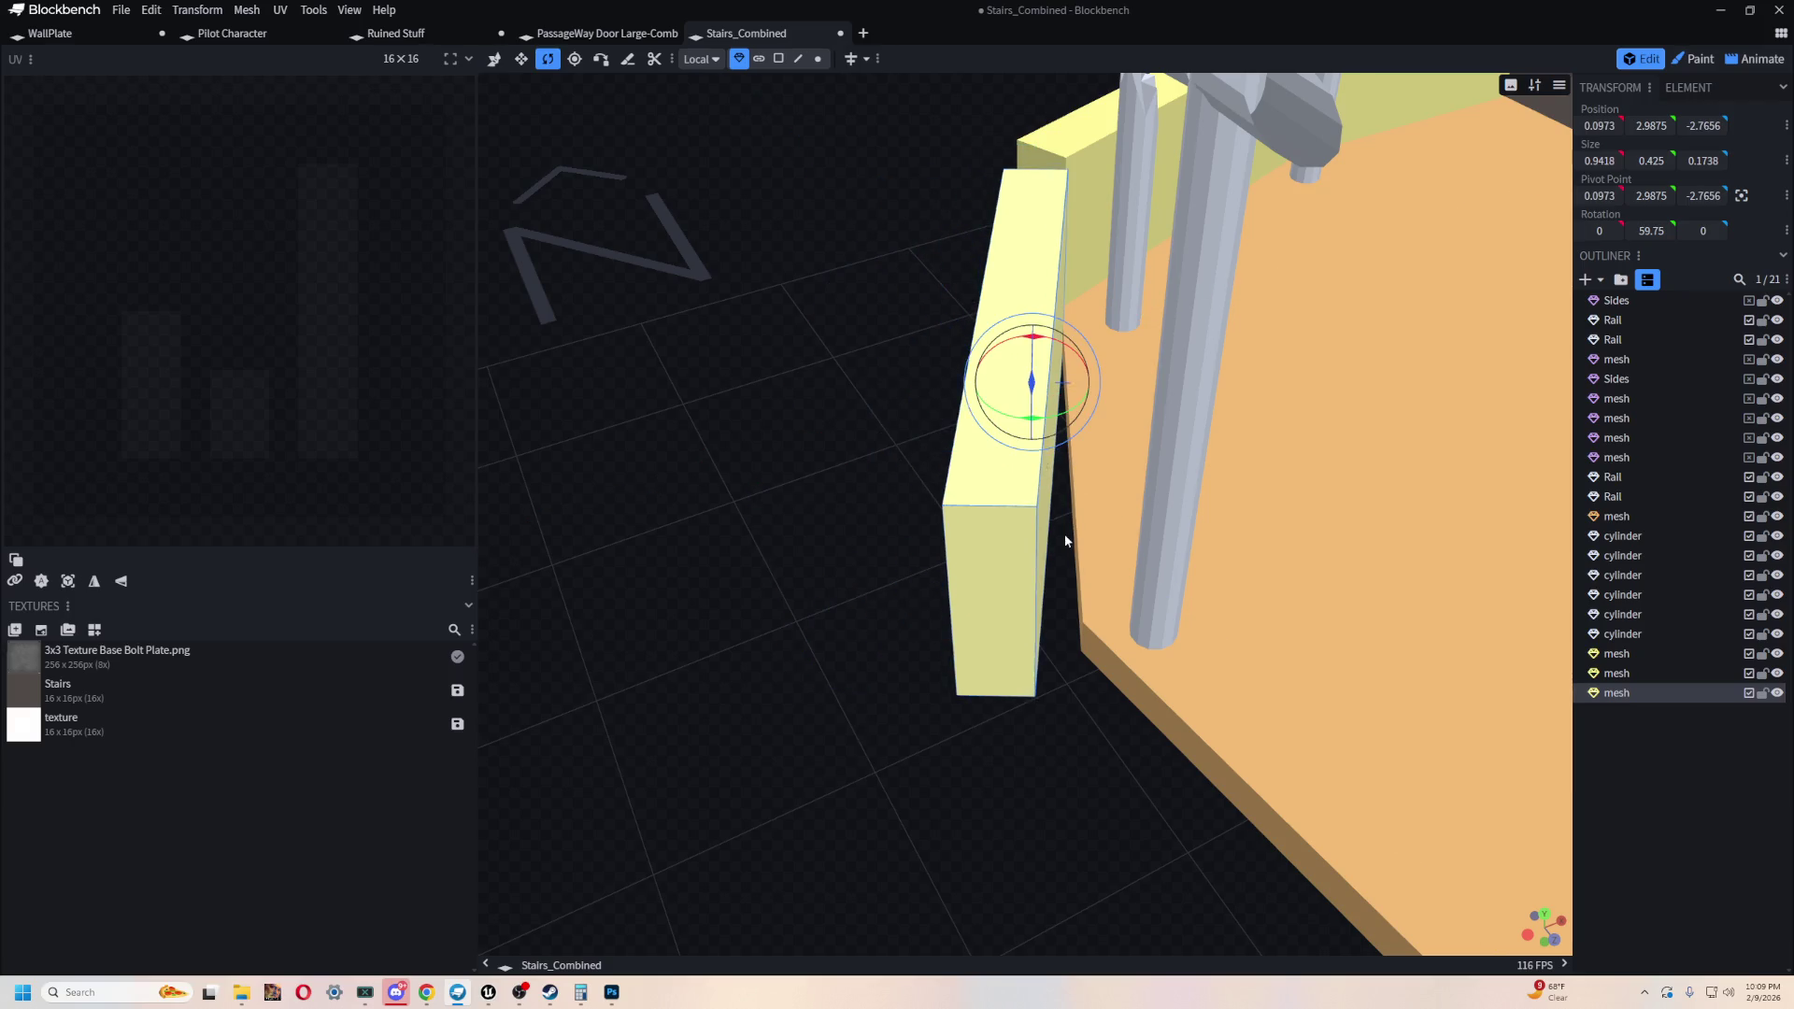
click(1058, 430)
click(1015, 473)
mouse_move(1032, 418)
mouse_down()
mouse_move(1074, 428)
mouse_move(875, 562)
mouse_move(813, 557)
mouse_move(884, 496)
mouse_up()
scroll(813, 556, up, 2)
key(v)
- Vertex-snap the new panel onto the landing's next edge at X 0.1714, Z -2.8269
drag(1100, 344, 575, 75)
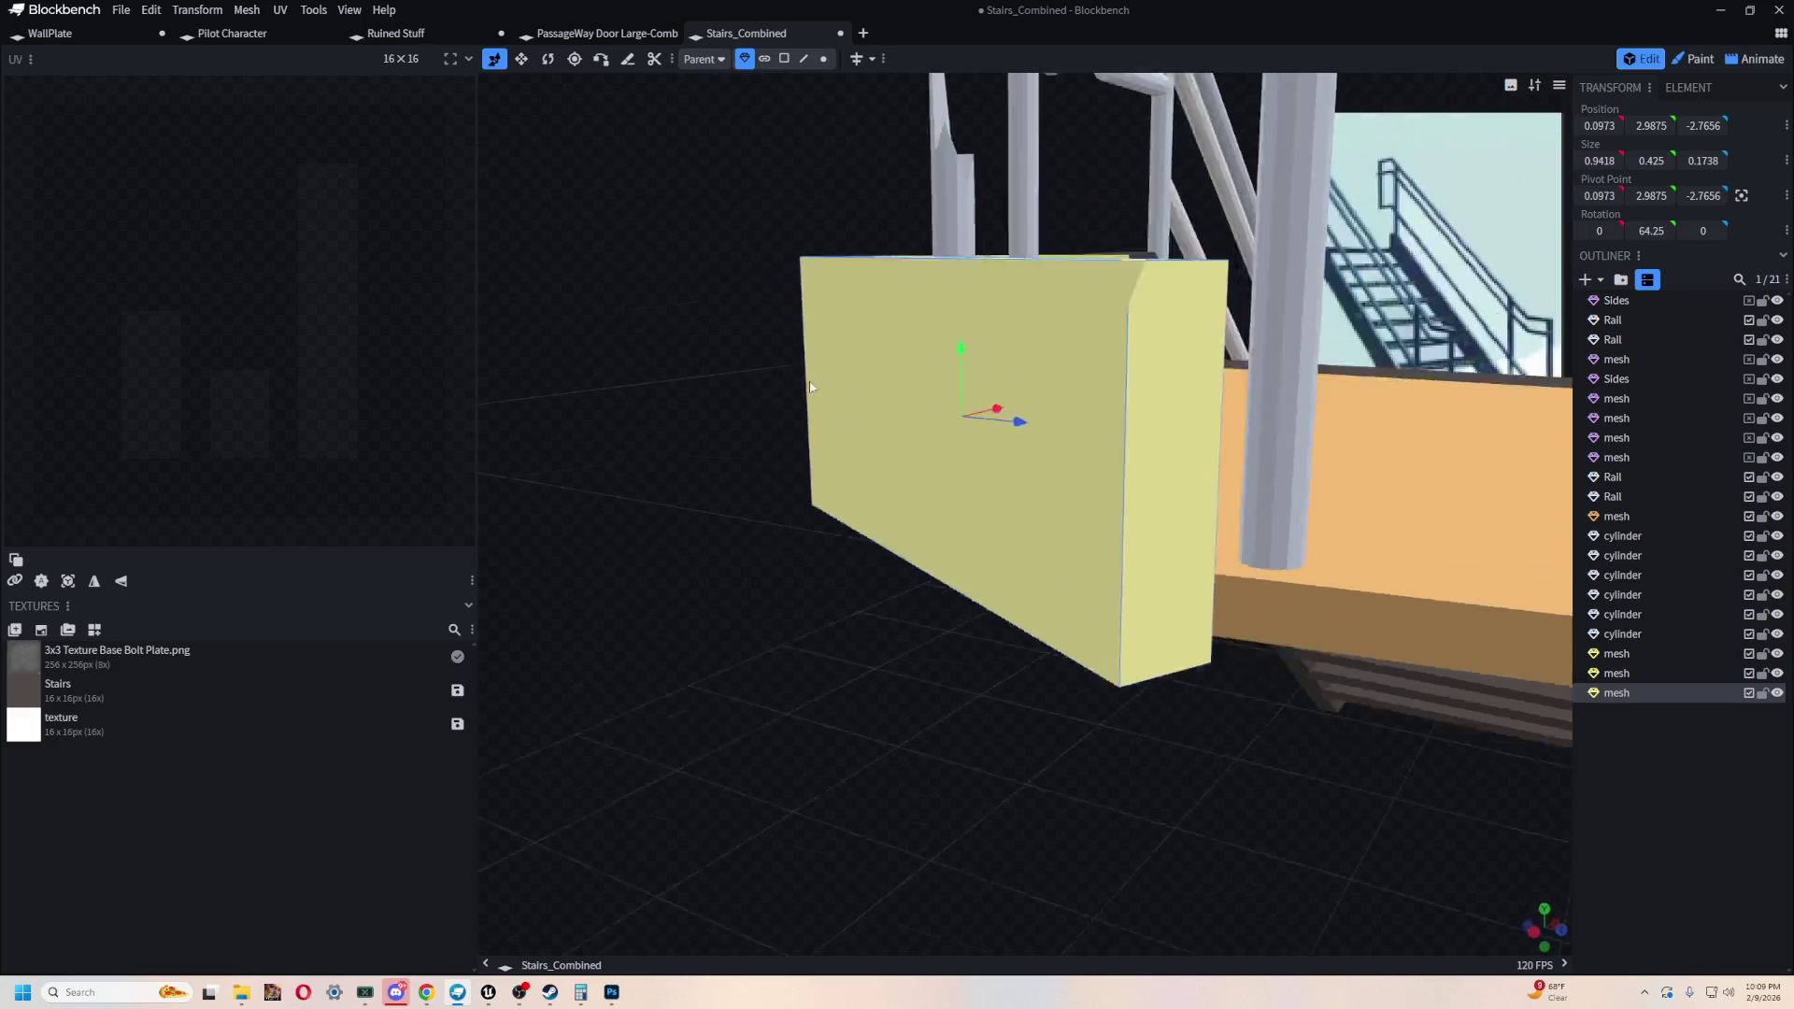
click(599, 60)
drag(592, 480, 764, 425)
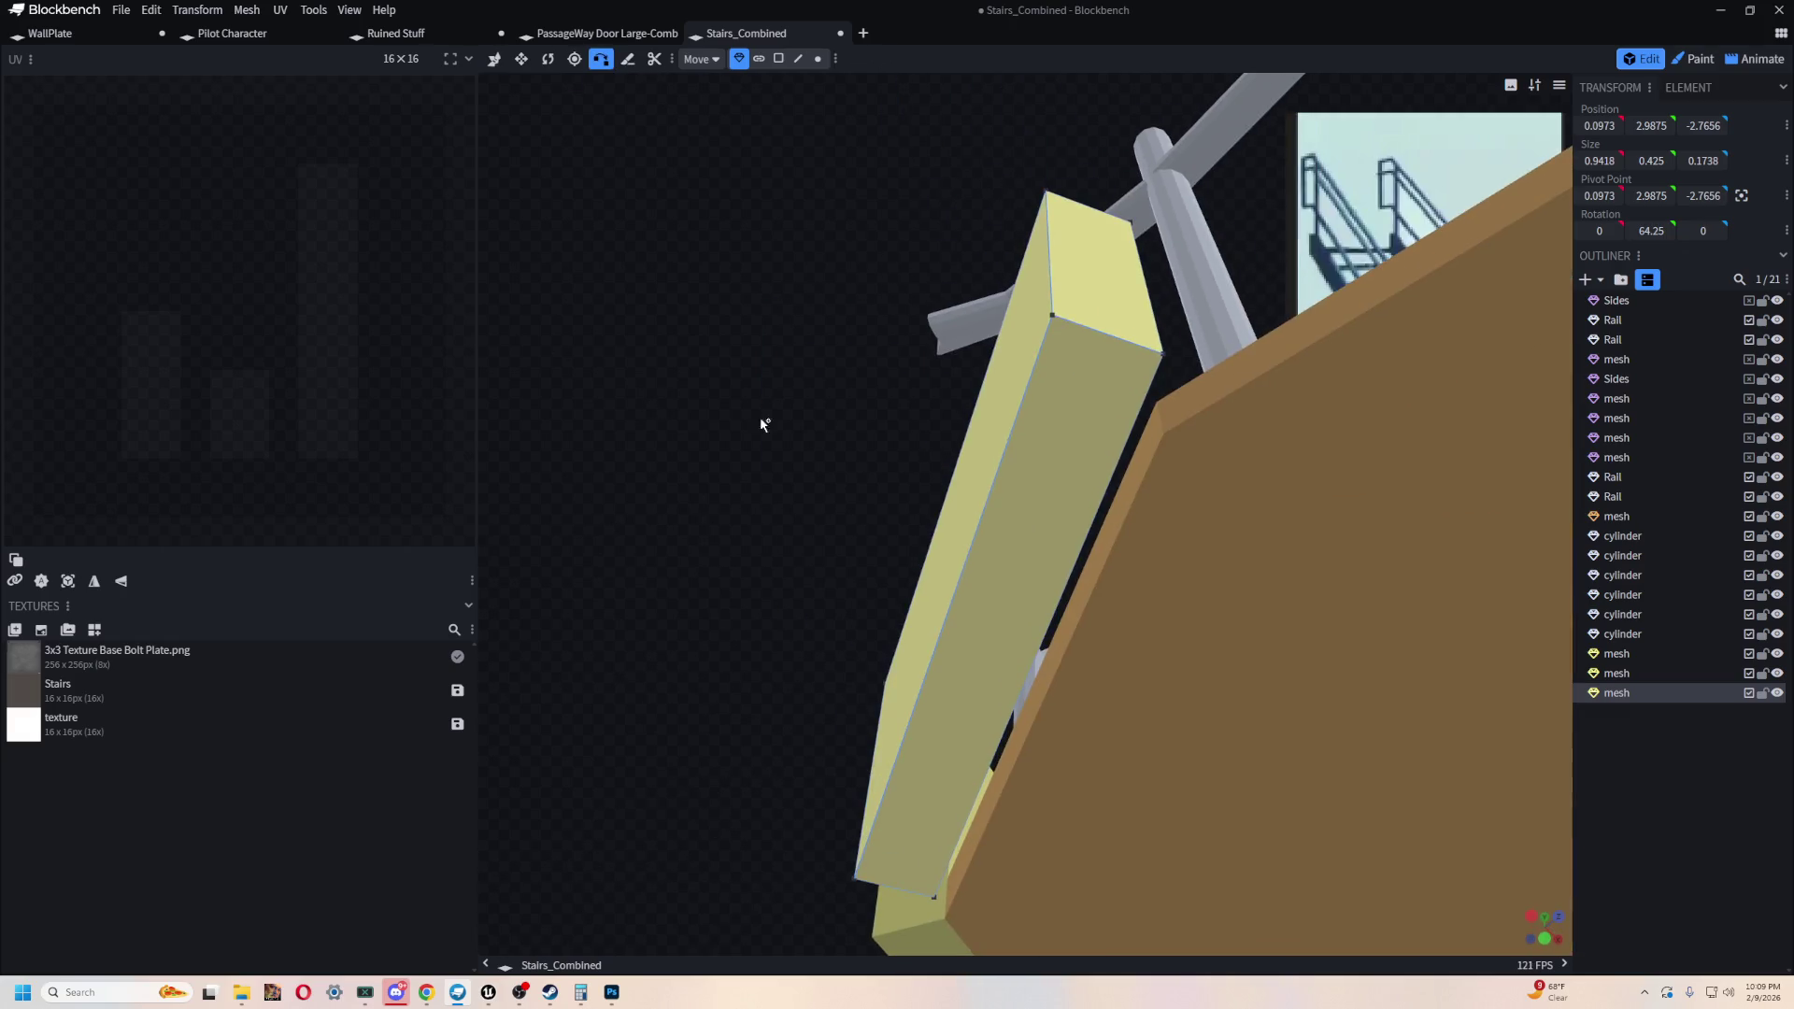
click(1164, 447)
mouse_move(1166, 439)
mouse_down()
mouse_move(793, 383)
mouse_move(811, 364)
mouse_move(965, 557)
mouse_move(1209, 620)
mouse_move(1033, 642)
mouse_move(409, 119)
mouse_up()
scroll(809, 356, down, 5)
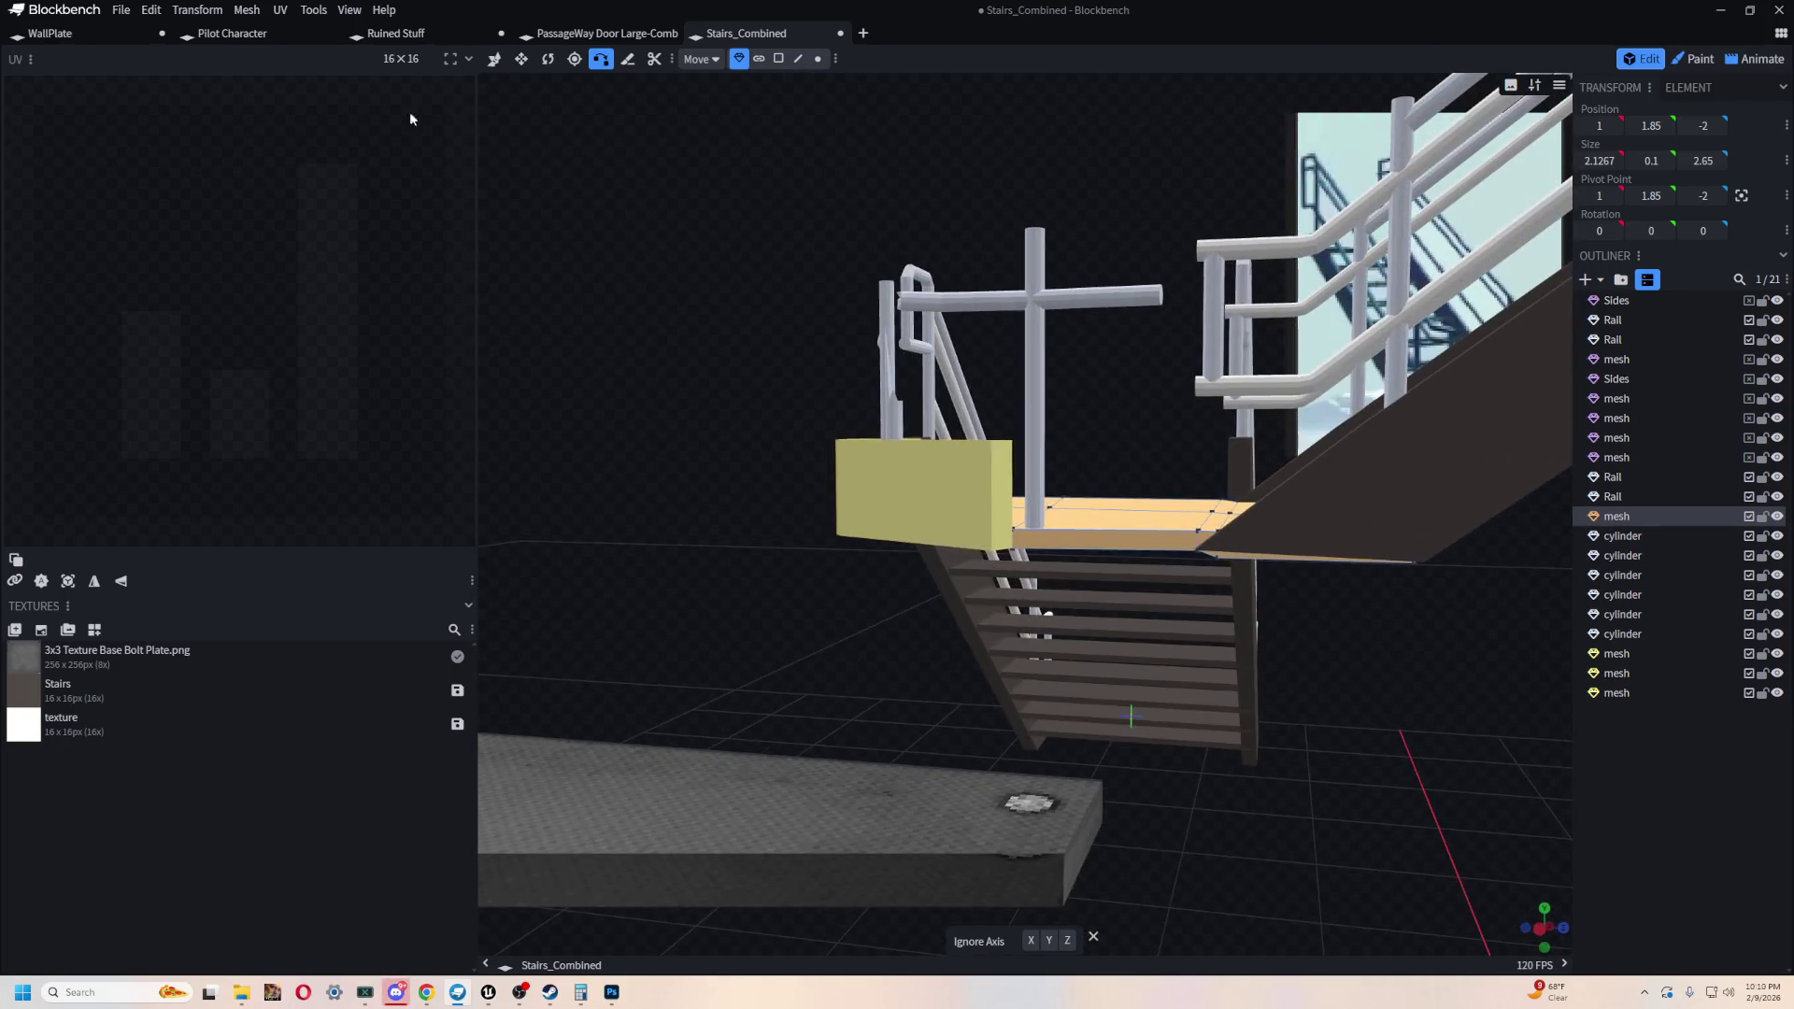
click(494, 59)
drag(541, 143, 984, 440)
click(984, 440)
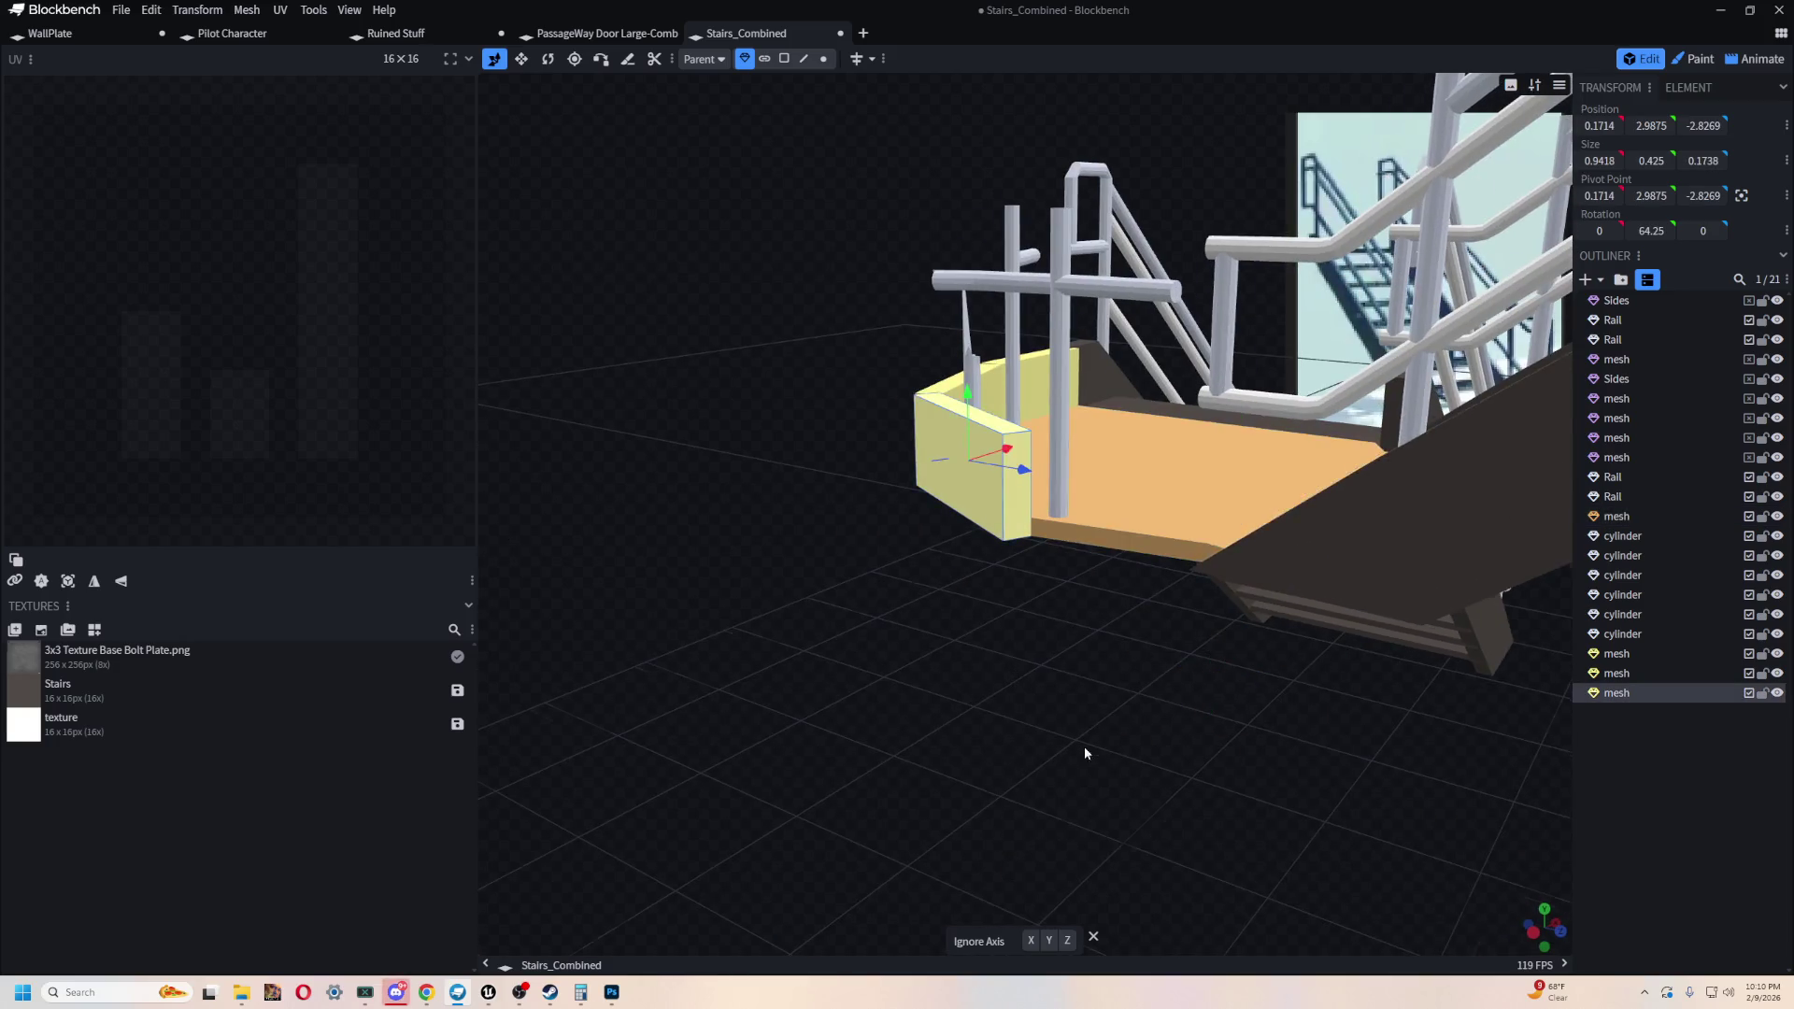
- Copy and paste the panel and nudge the copy along Z
scroll(1084, 746, up, 3)
scroll(1140, 719, down, 2)
key(ctrl+c)
key(ctrl+v)
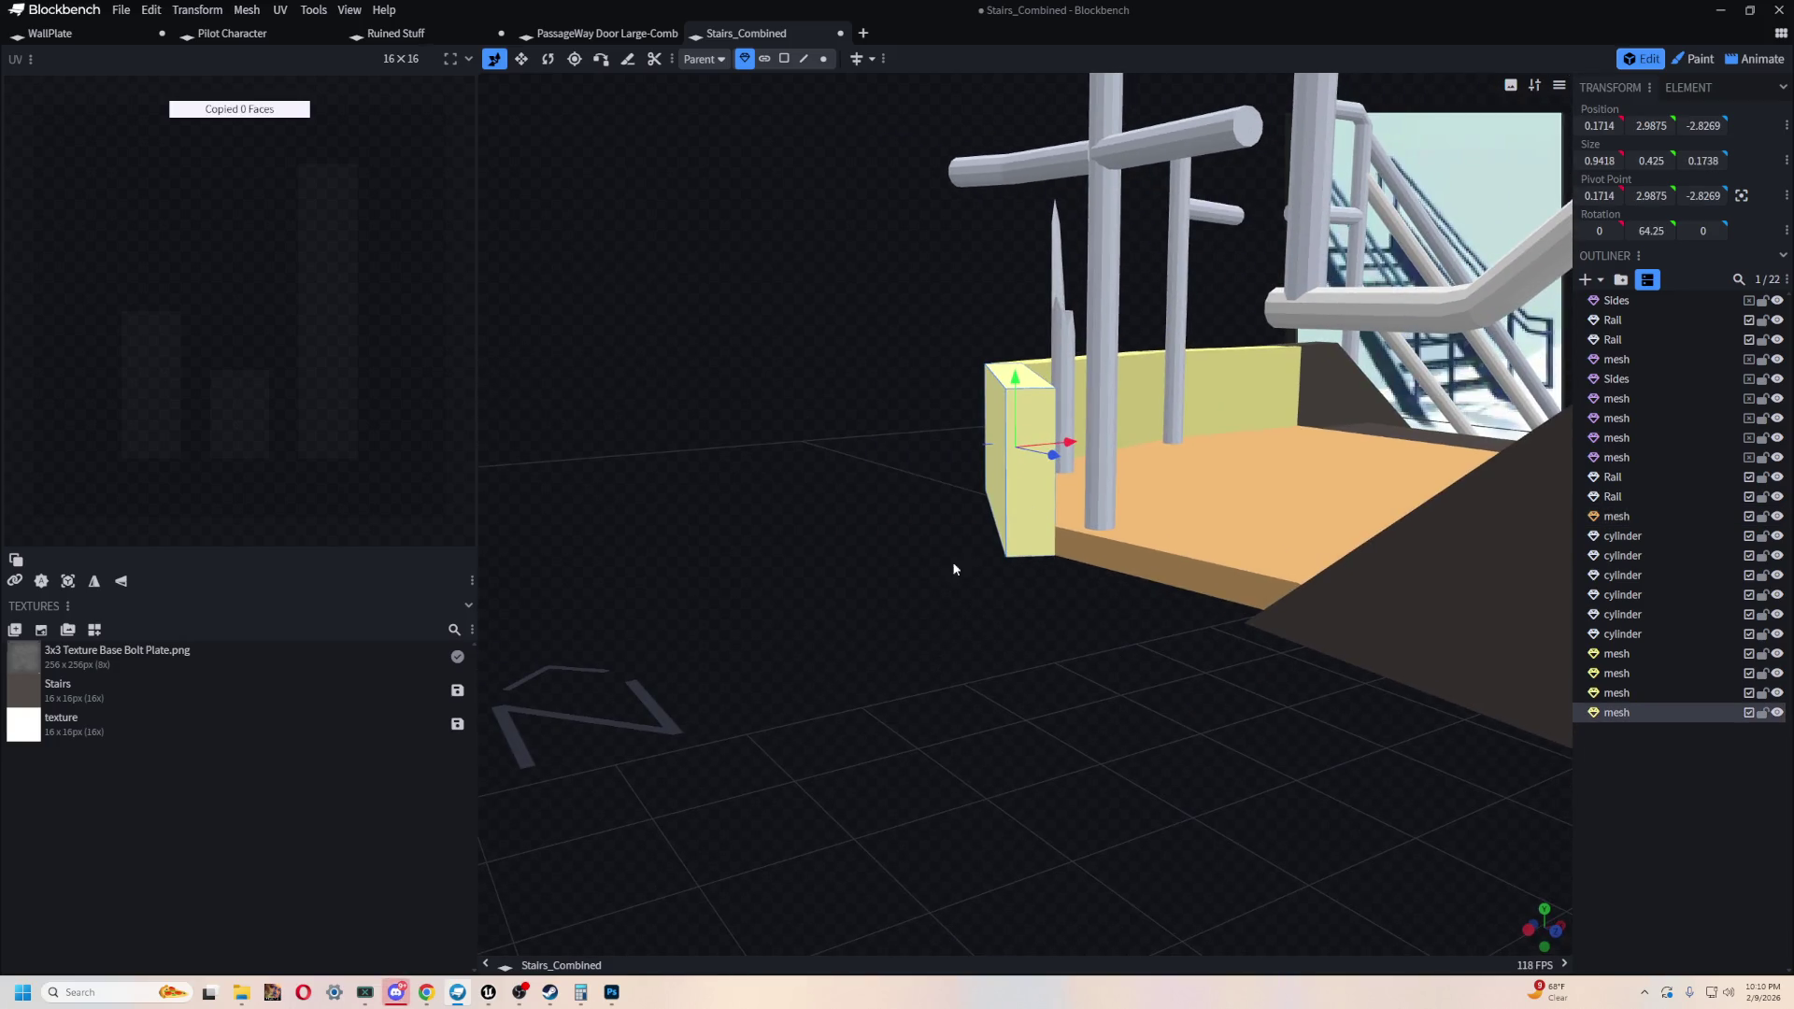
scroll(1000, 584, up, 3)
key(Right)
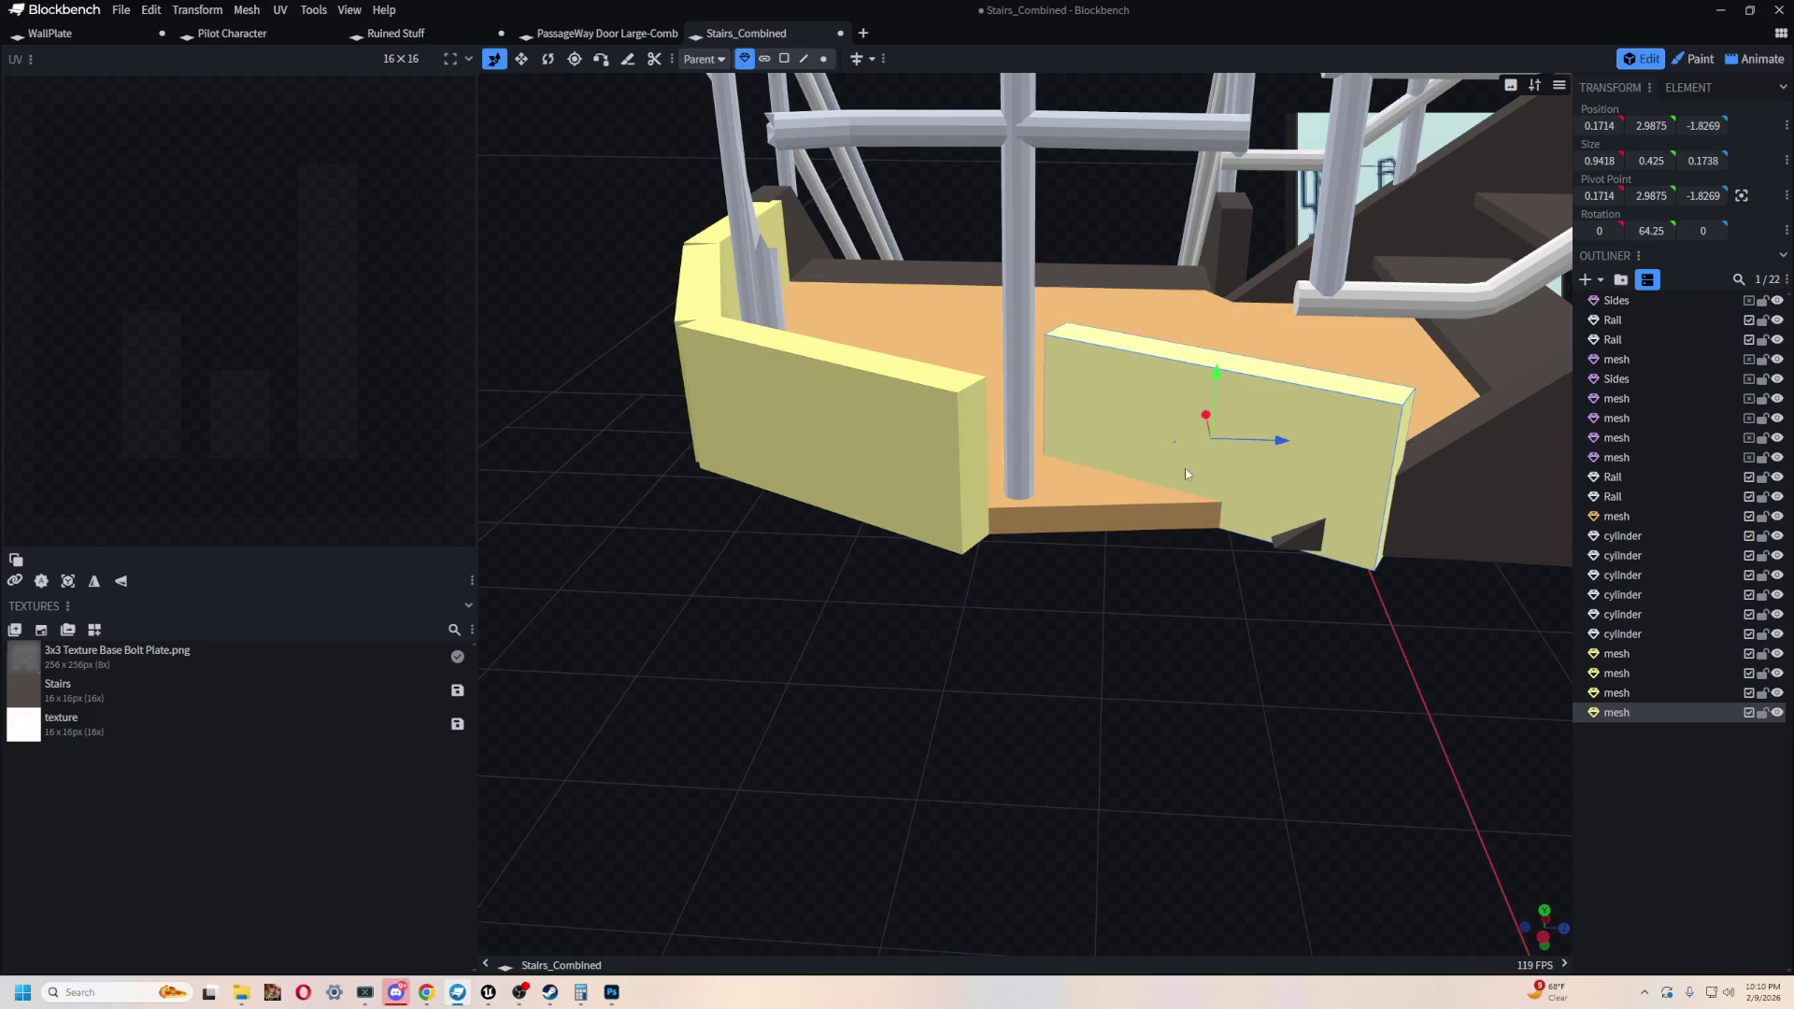
- Shrink the new panel to 0.7168 wide and turn it to about 100.75° on Y
key(r)
mouse_move(1215, 671)
mouse_down()
mouse_move(1052, 733)
mouse_move(1220, 654)
mouse_move(1269, 654)
mouse_move(1155, 661)
mouse_move(1168, 677)
mouse_move(1113, 599)
mouse_move(1059, 664)
mouse_move(1183, 720)
mouse_move(1213, 710)
mouse_move(1039, 544)
mouse_move(1119, 657)
mouse_move(1008, 588)
mouse_move(873, 609)
mouse_move(931, 551)
mouse_move(957, 597)
mouse_move(901, 513)
mouse_up()
key(v)
key(s)
key(r)
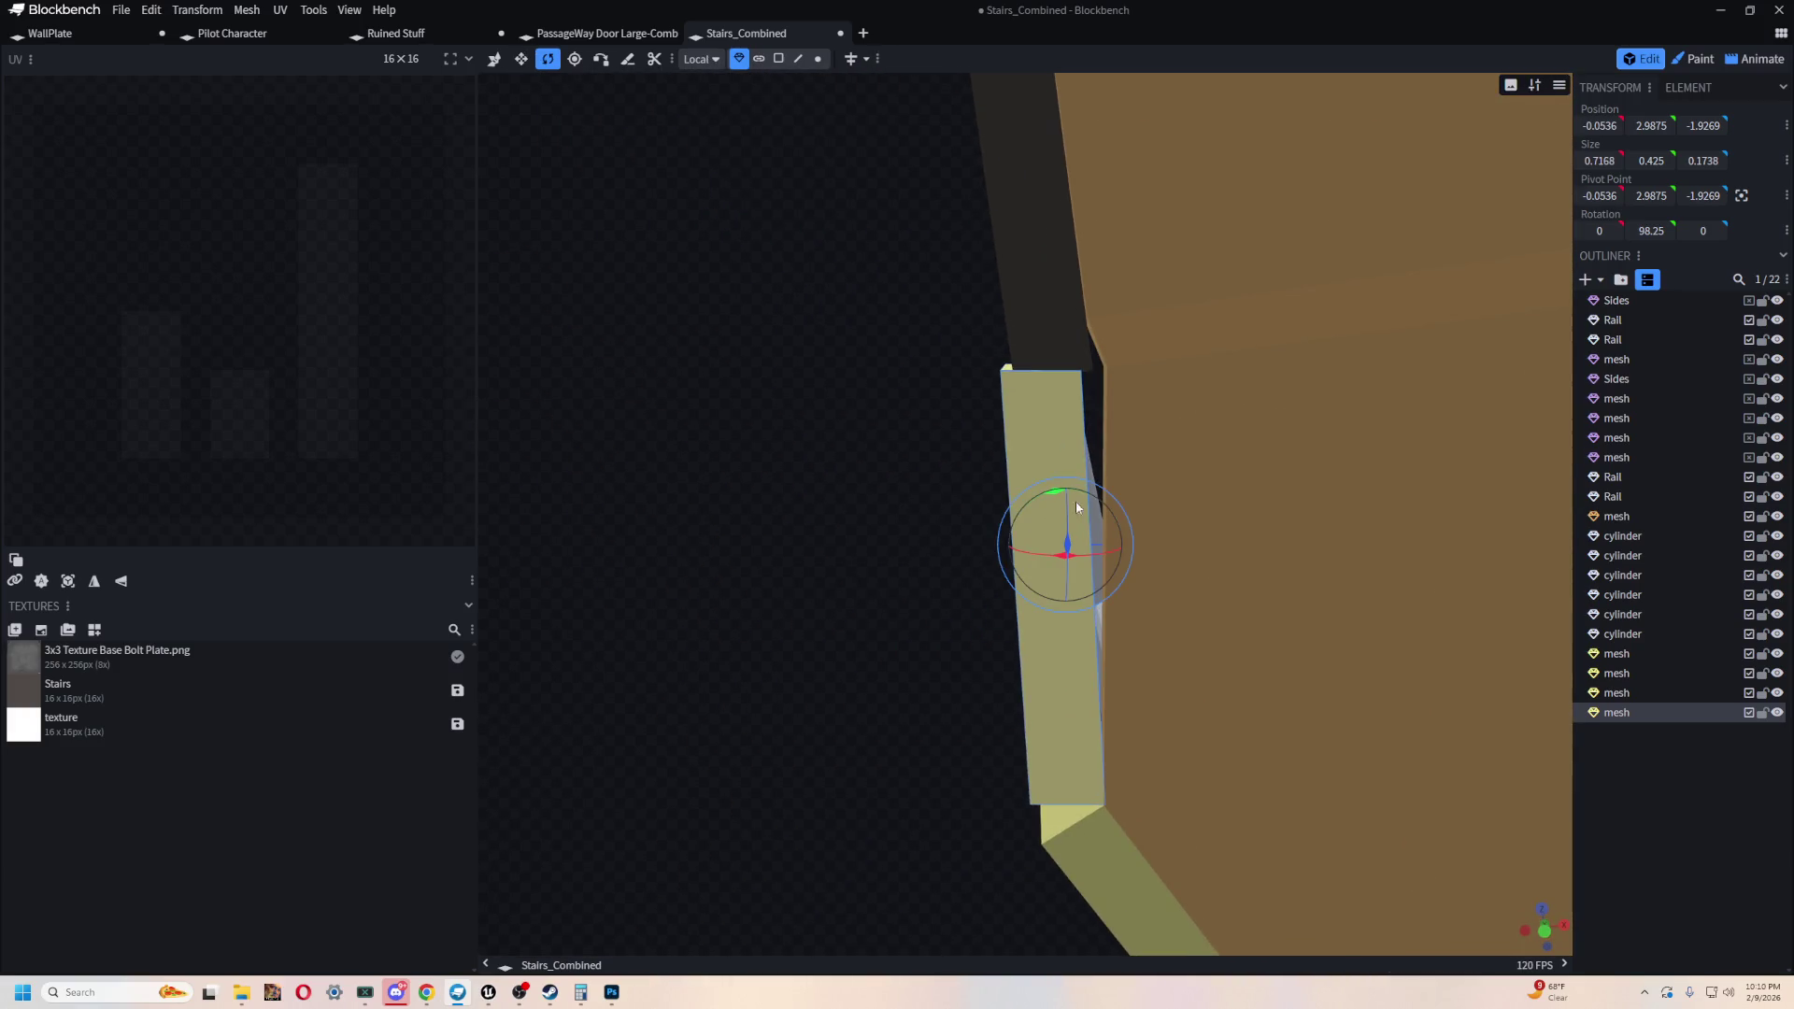
drag(1042, 497, 1046, 497)
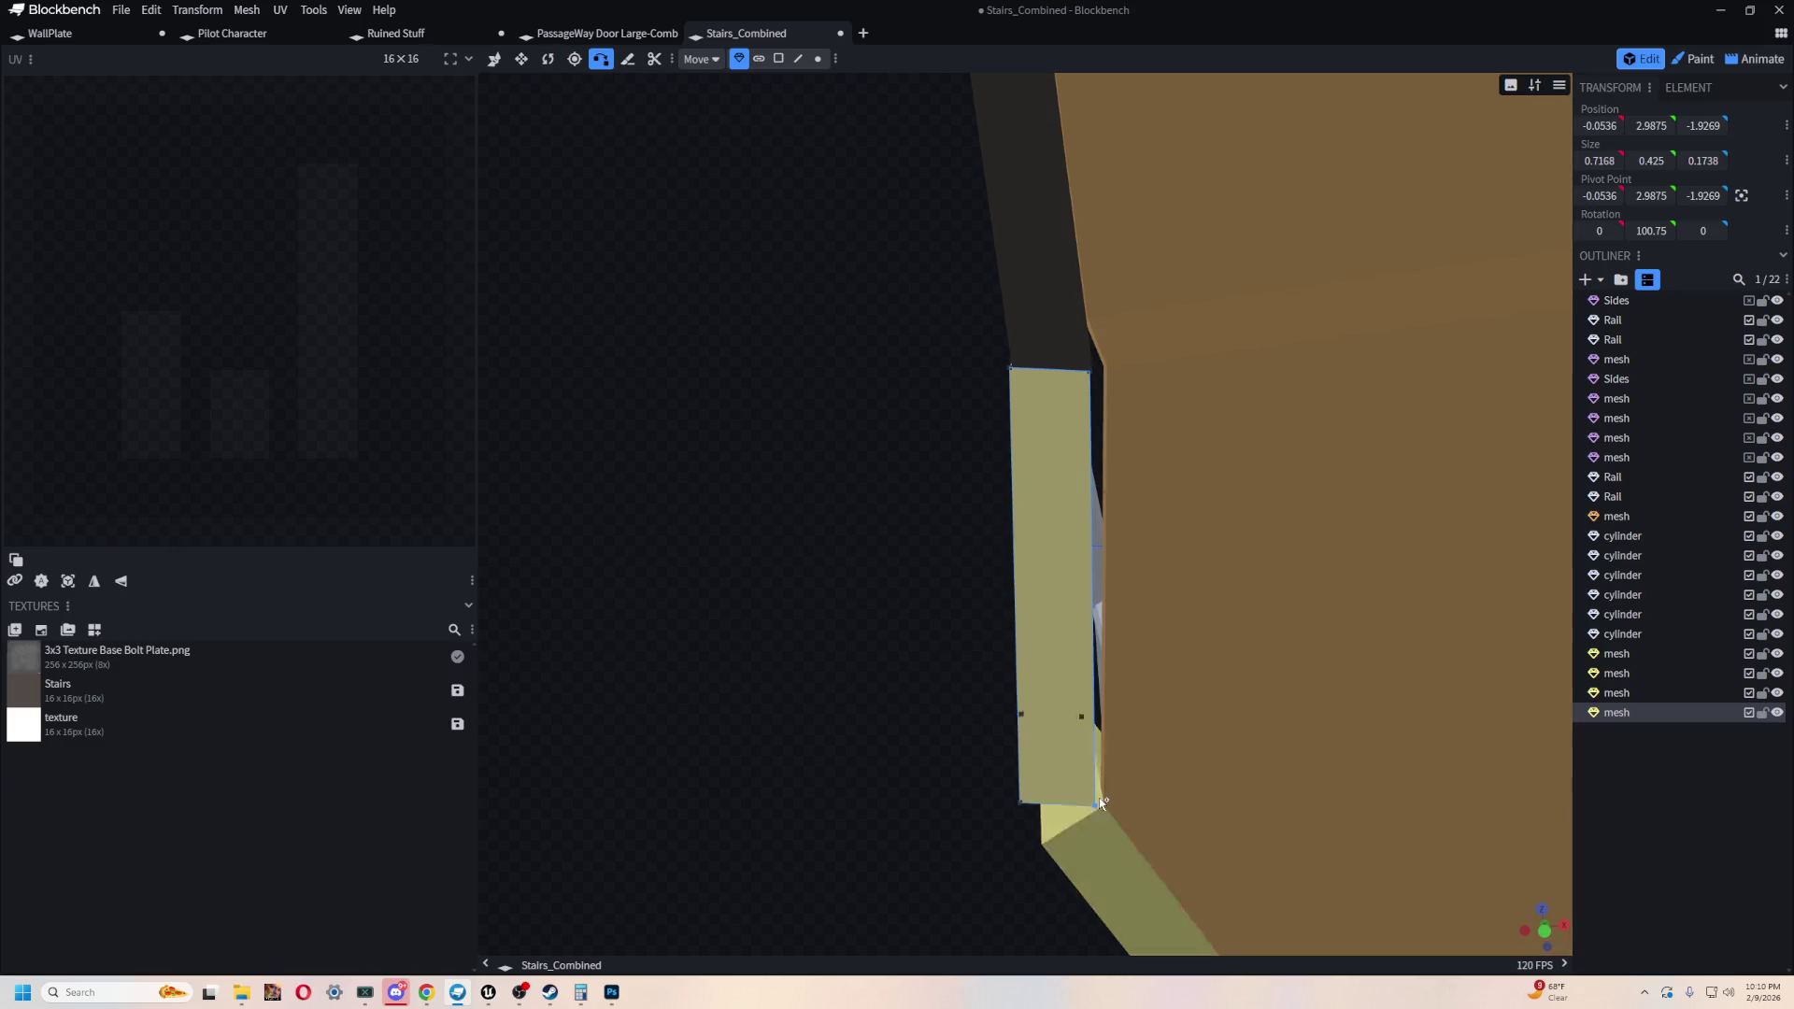
click(1100, 382)
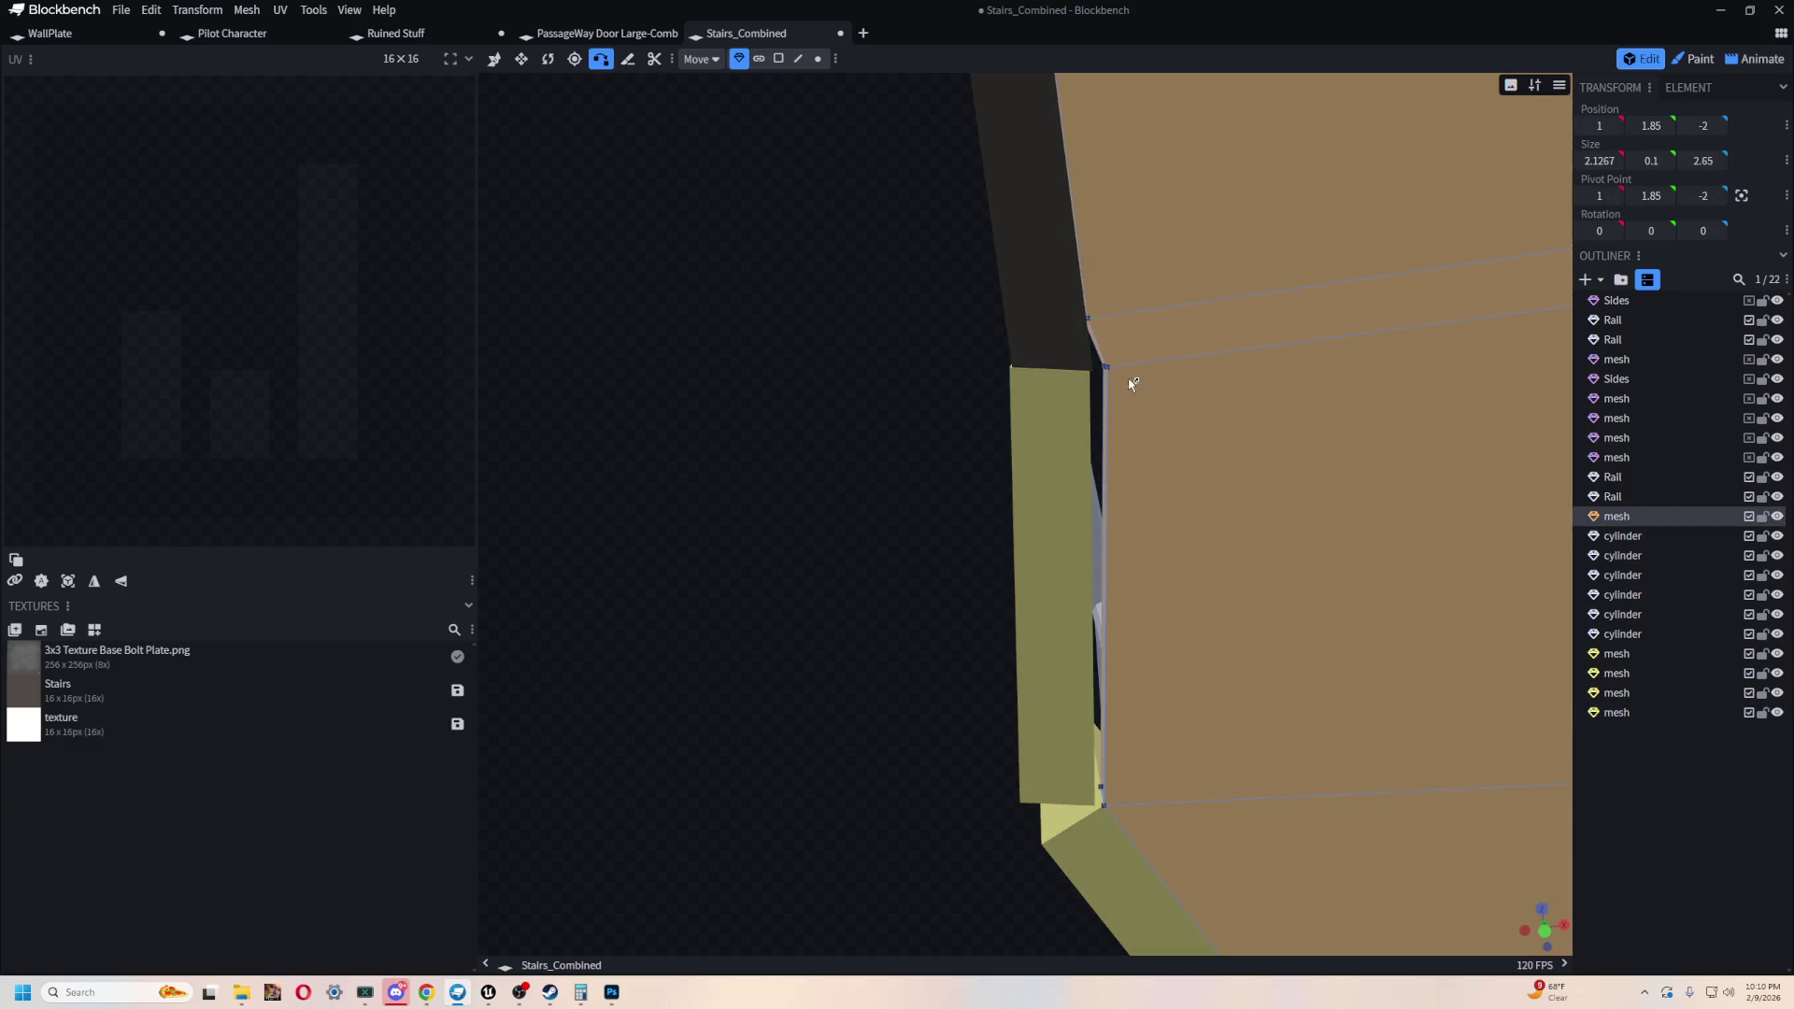
- Switch to vertex selection and pick the left and right kick-plate panels at the landing
mouse_move(704, 404)
mouse_down()
mouse_move(869, 573)
mouse_move(917, 592)
mouse_move(789, 605)
mouse_move(1000, 652)
mouse_up()
scroll(1000, 652, up, 5)
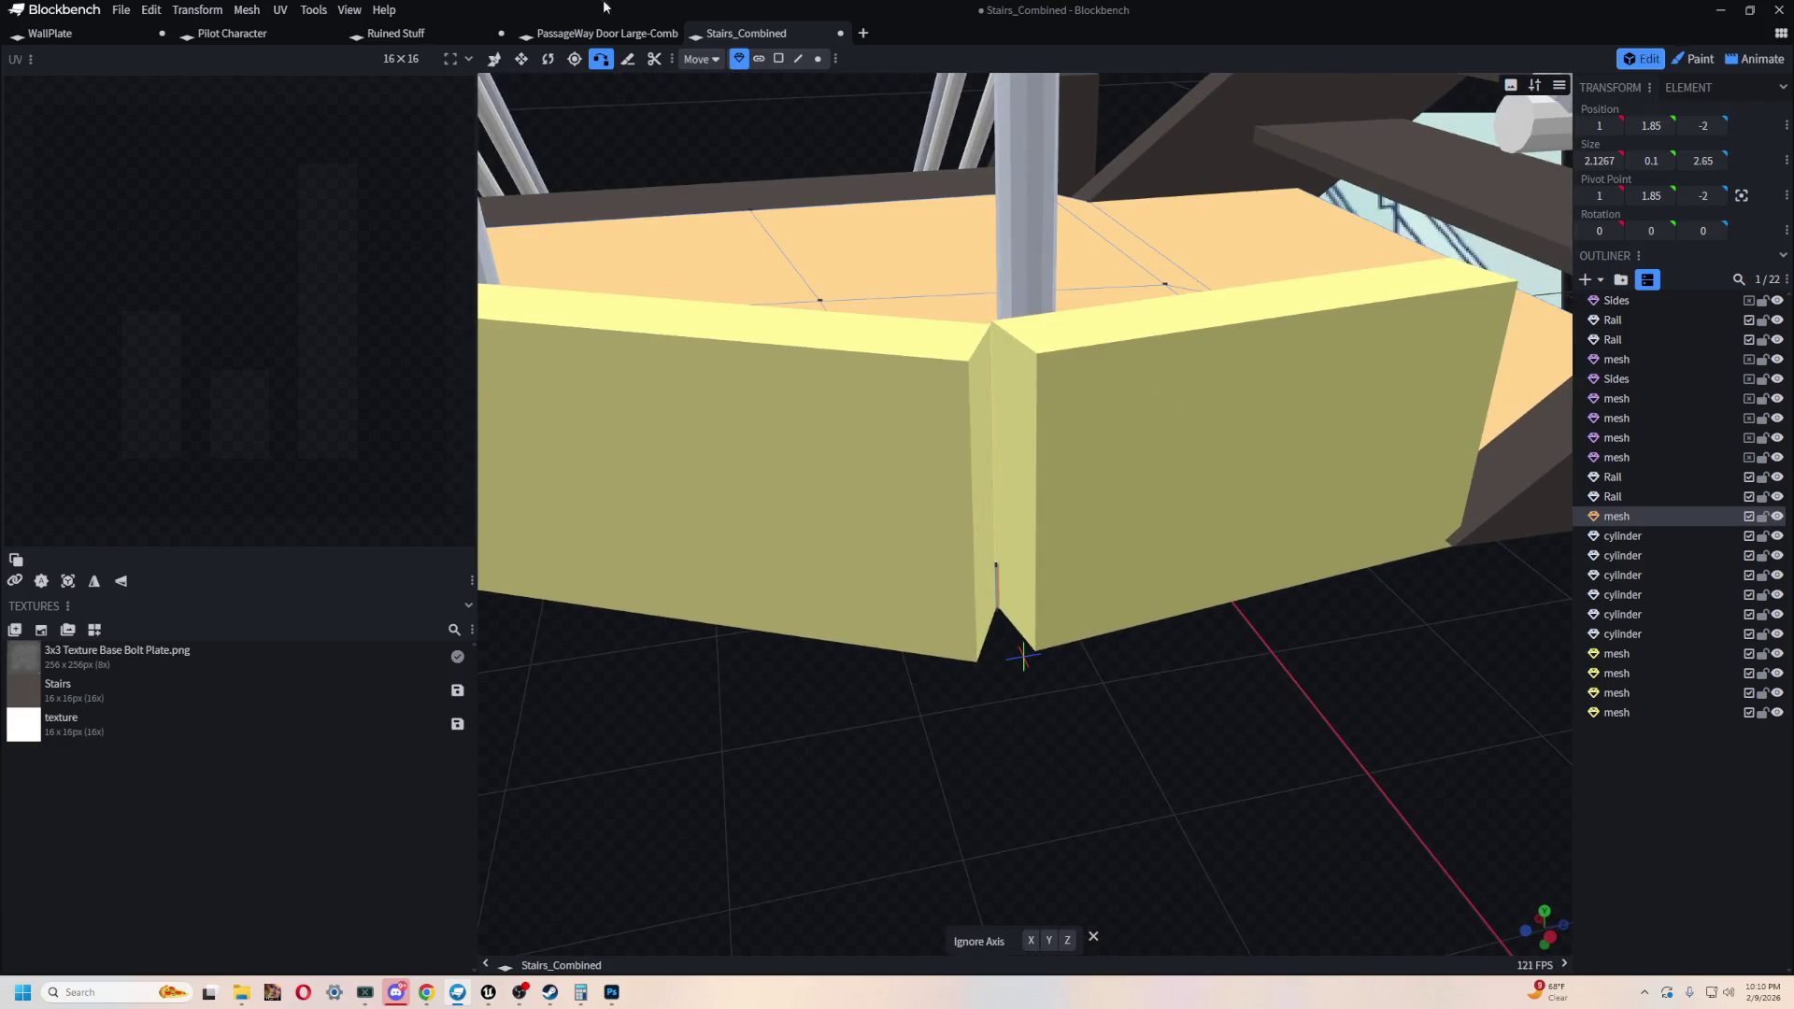
click(817, 58)
click(1075, 392)
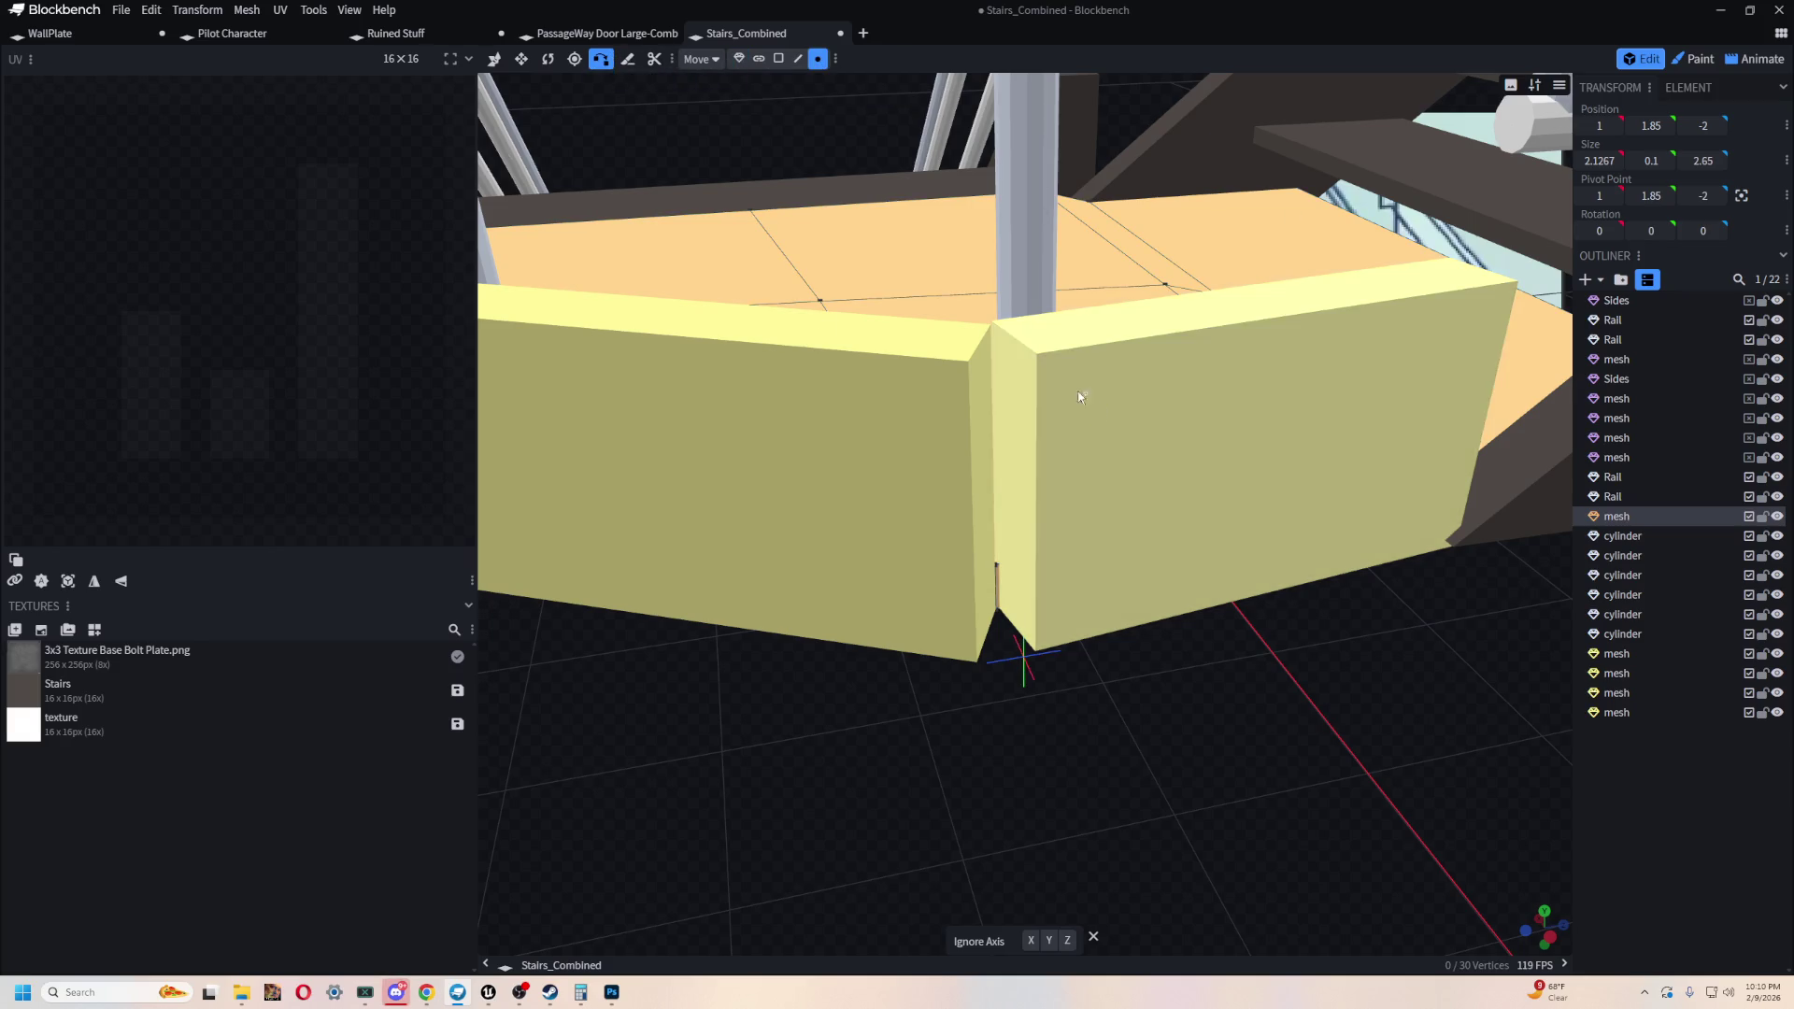
click(991, 342)
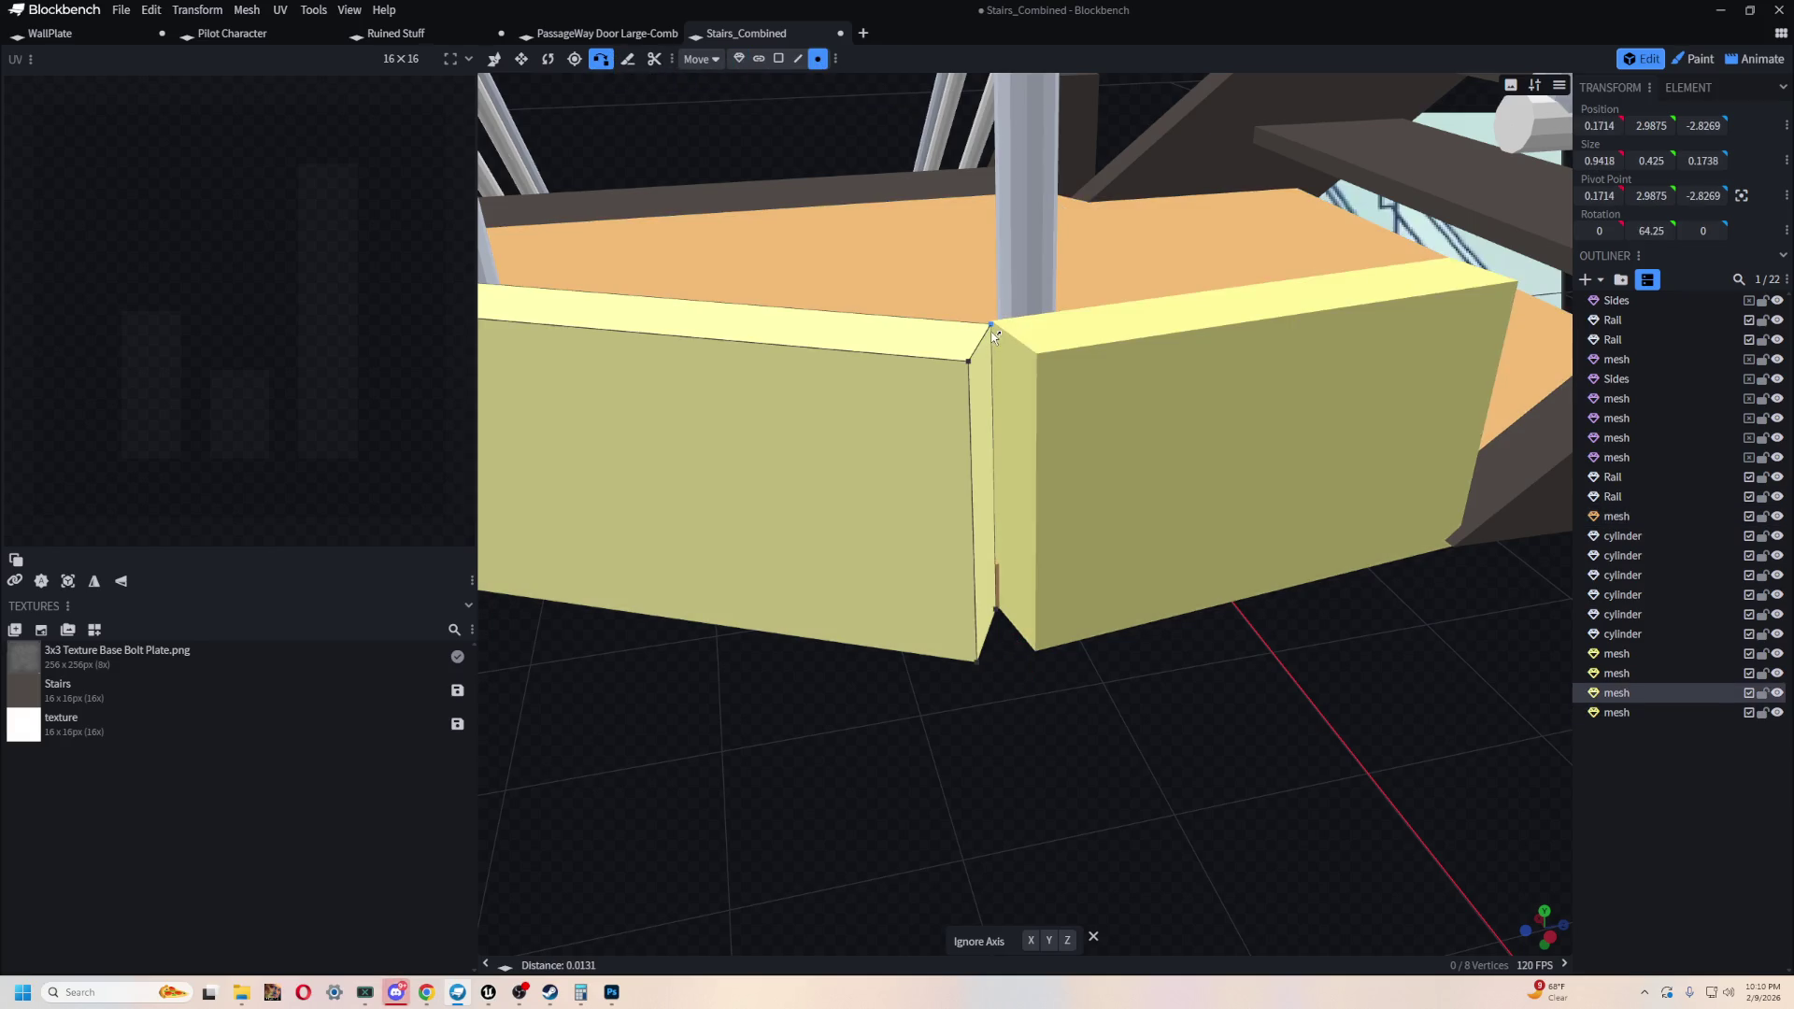
click(1054, 374)
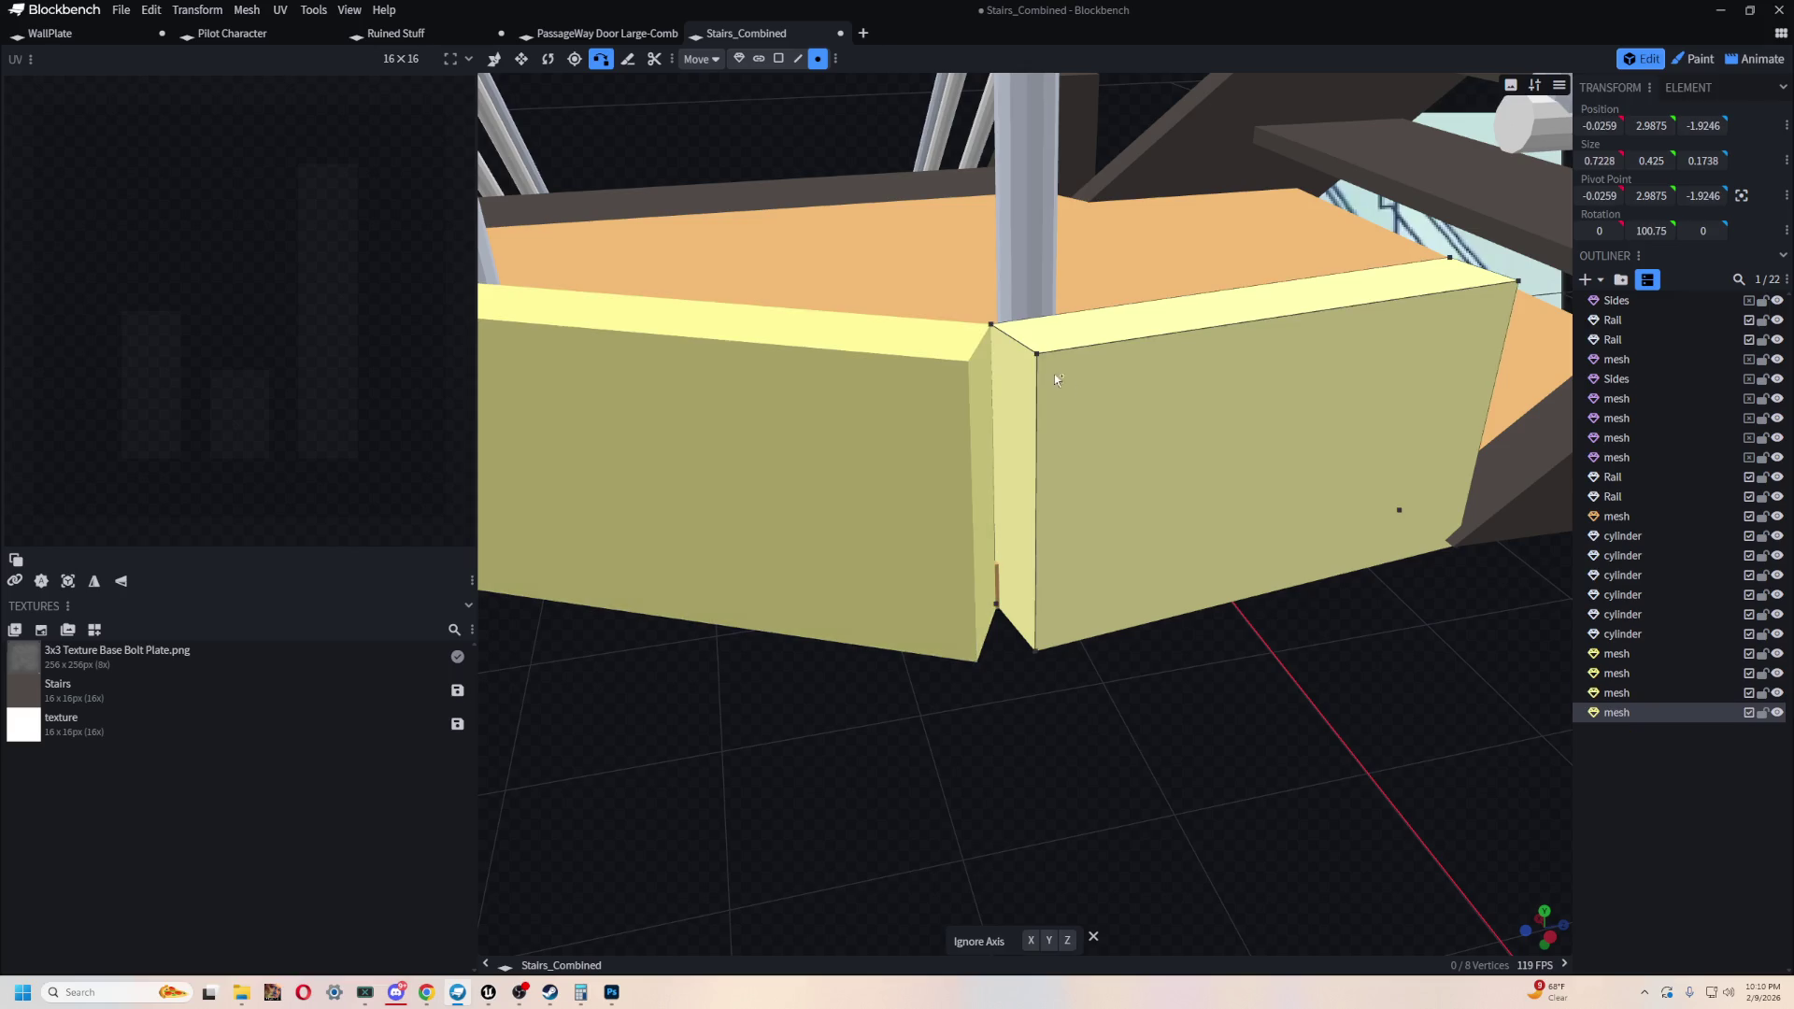
click(967, 367)
click(970, 361)
mouse_move(970, 361)
mouse_down()
mouse_move(1190, 725)
mouse_move(1134, 505)
mouse_move(1053, 467)
mouse_move(882, 714)
mouse_up()
click(1048, 473)
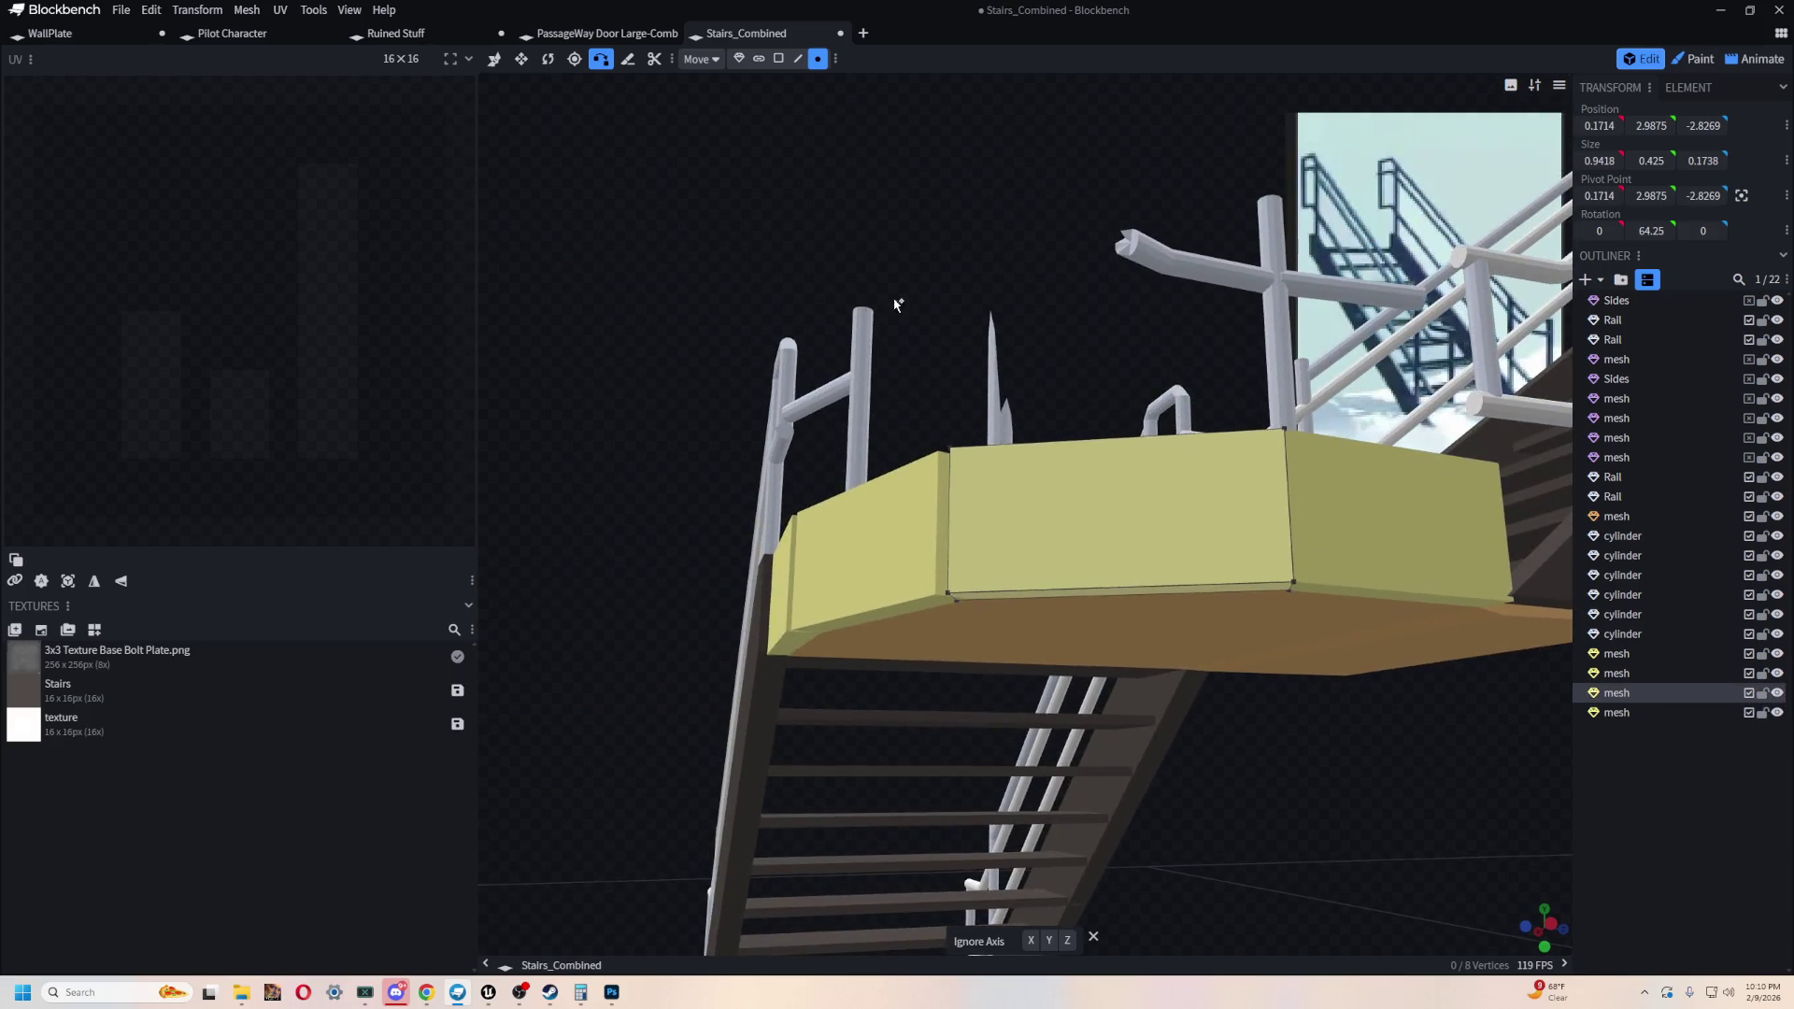
- Select the corner vertices of both kick-plate panels where they meet at the angle
drag(897, 300, 953, 353)
scroll(953, 353, up, 5)
drag(860, 261, 884, 304)
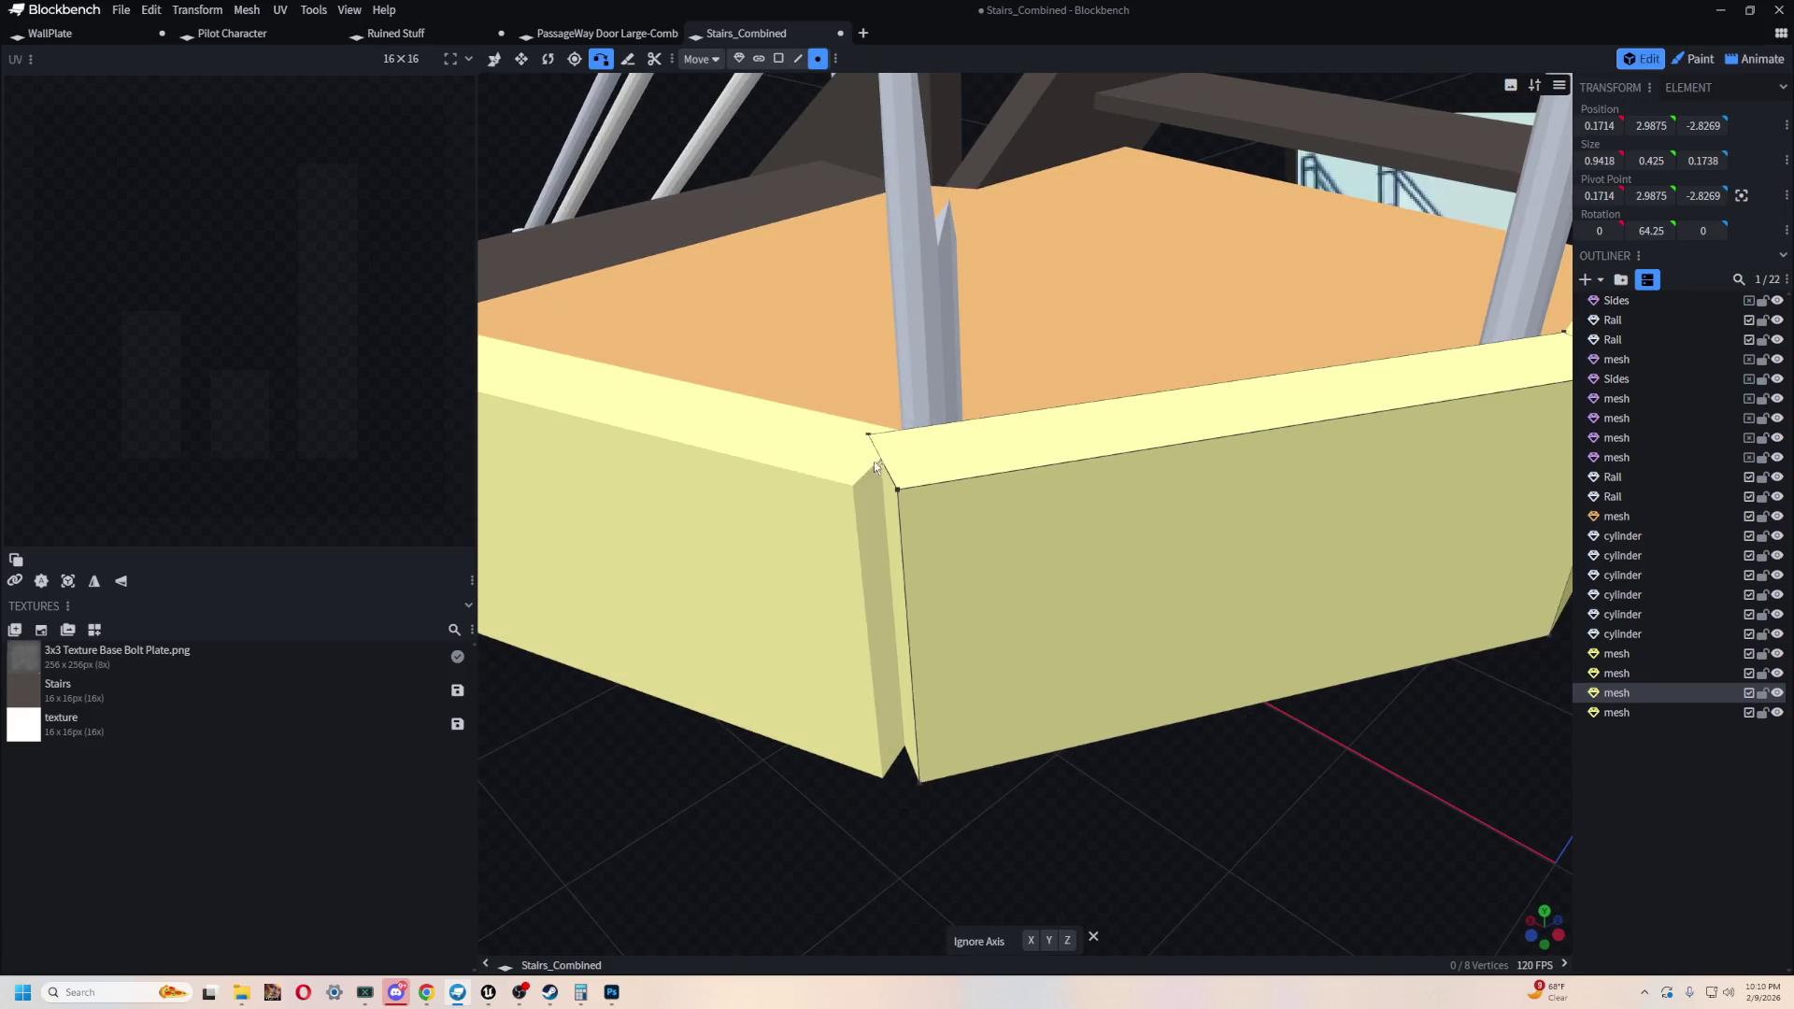
click(869, 441)
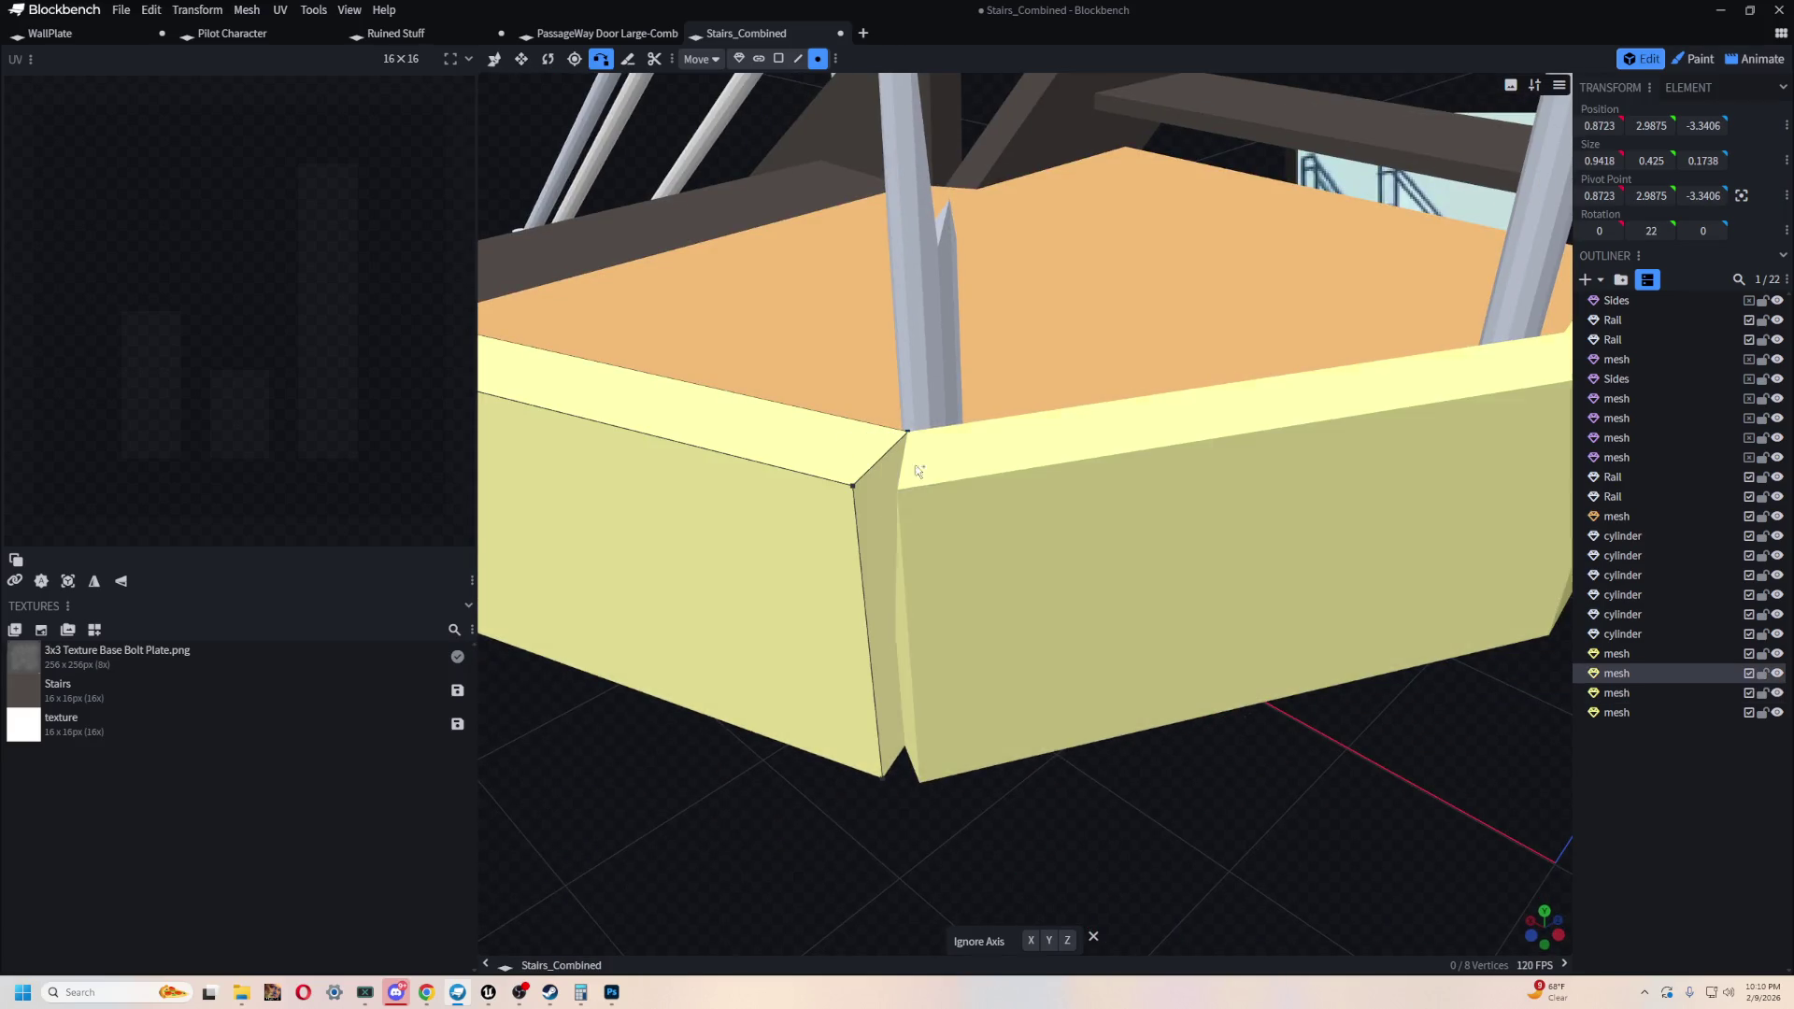
drag(1169, 821, 1073, 592)
click(937, 569)
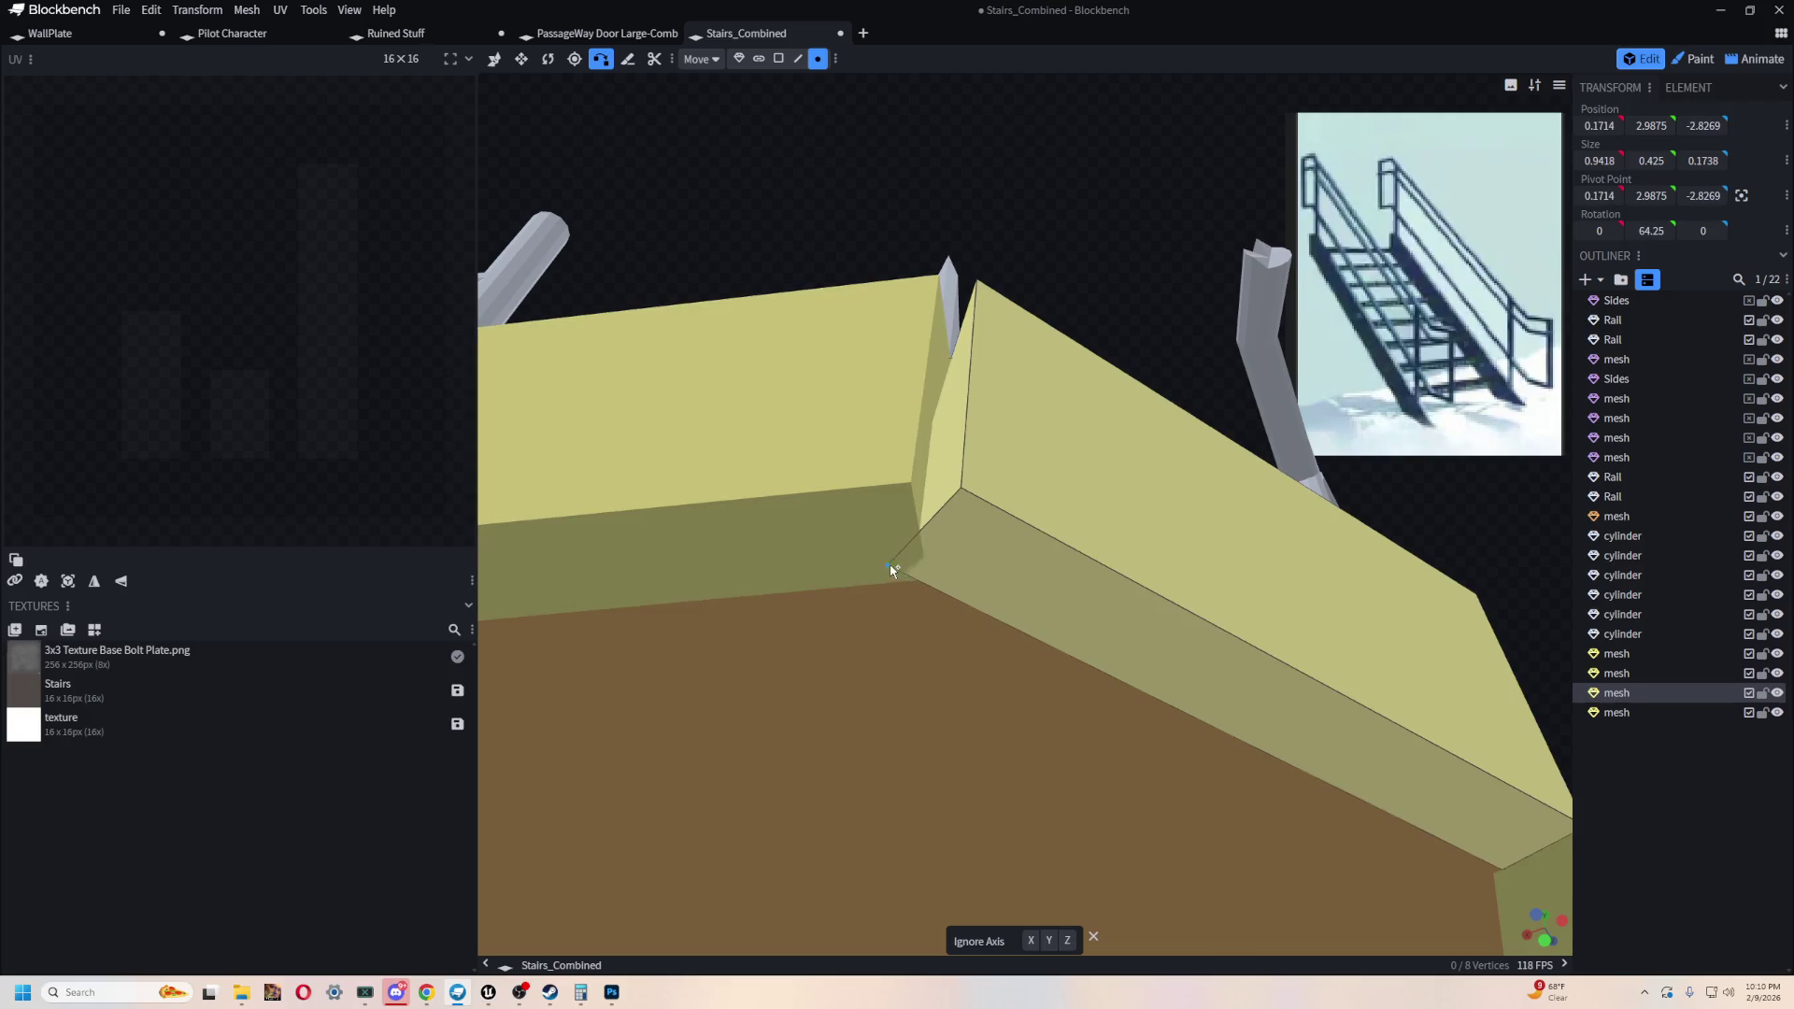
click(928, 583)
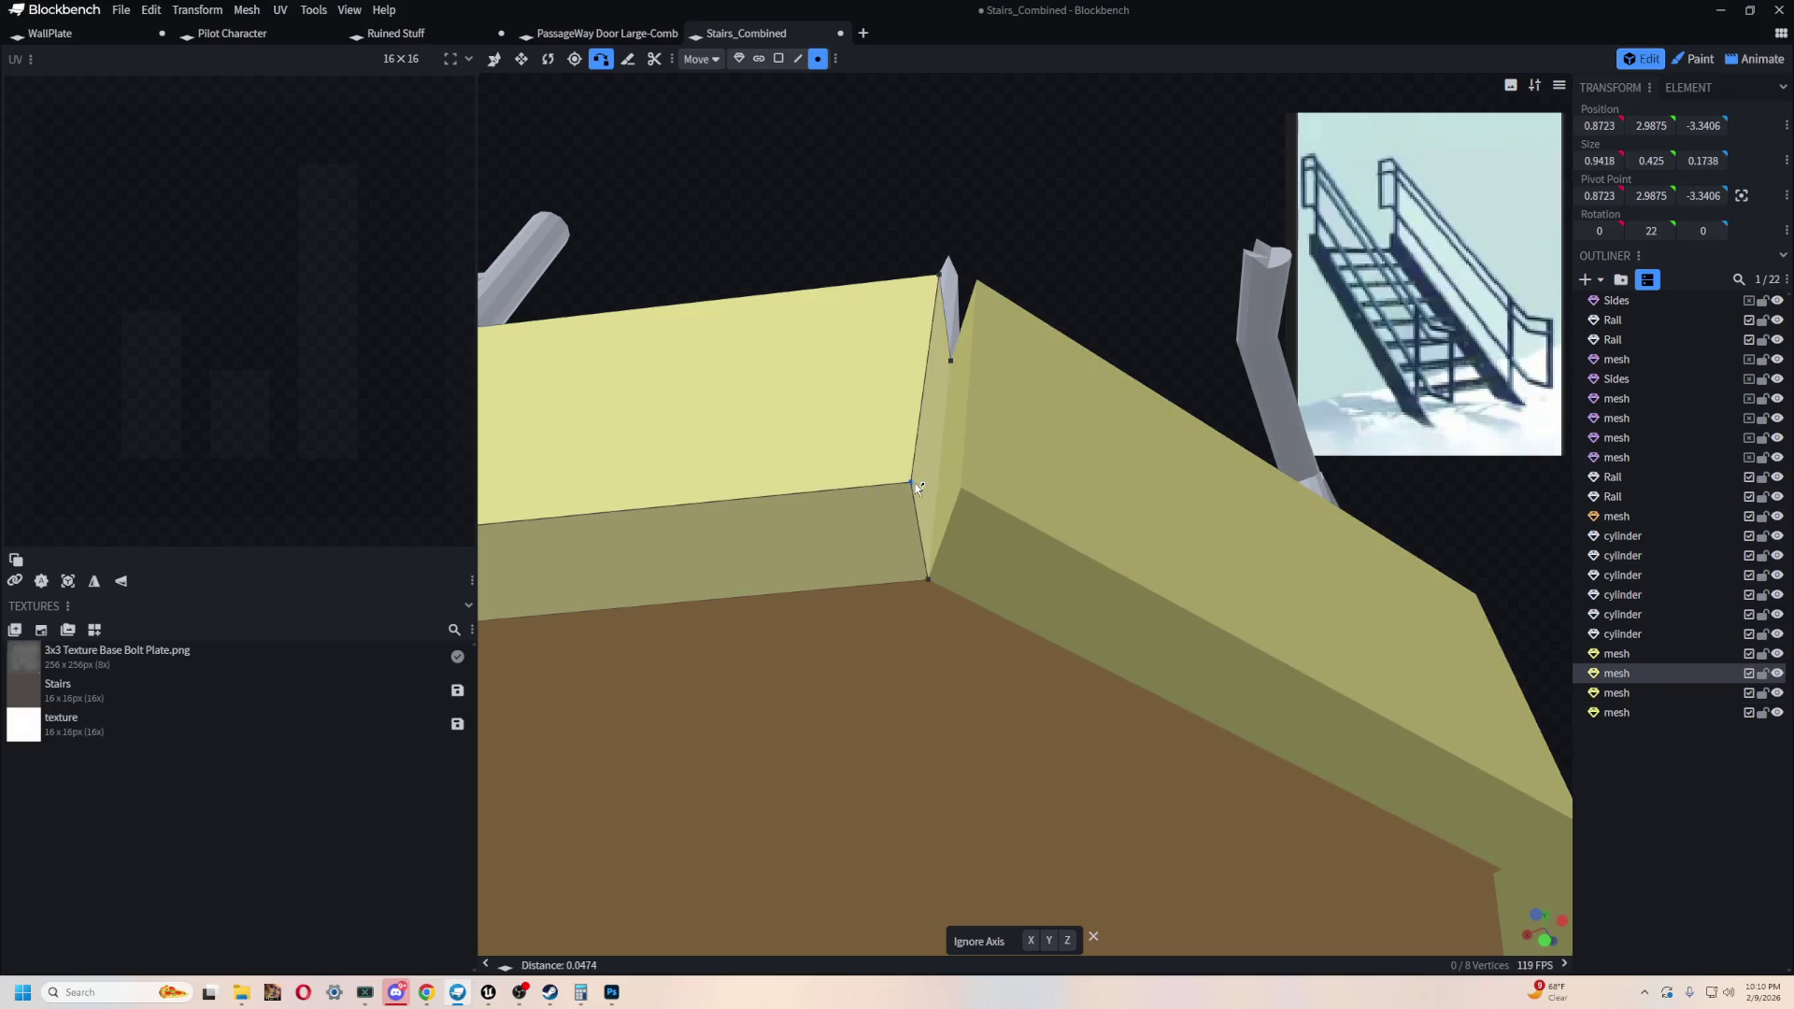
click(916, 484)
drag(879, 224, 891, 407)
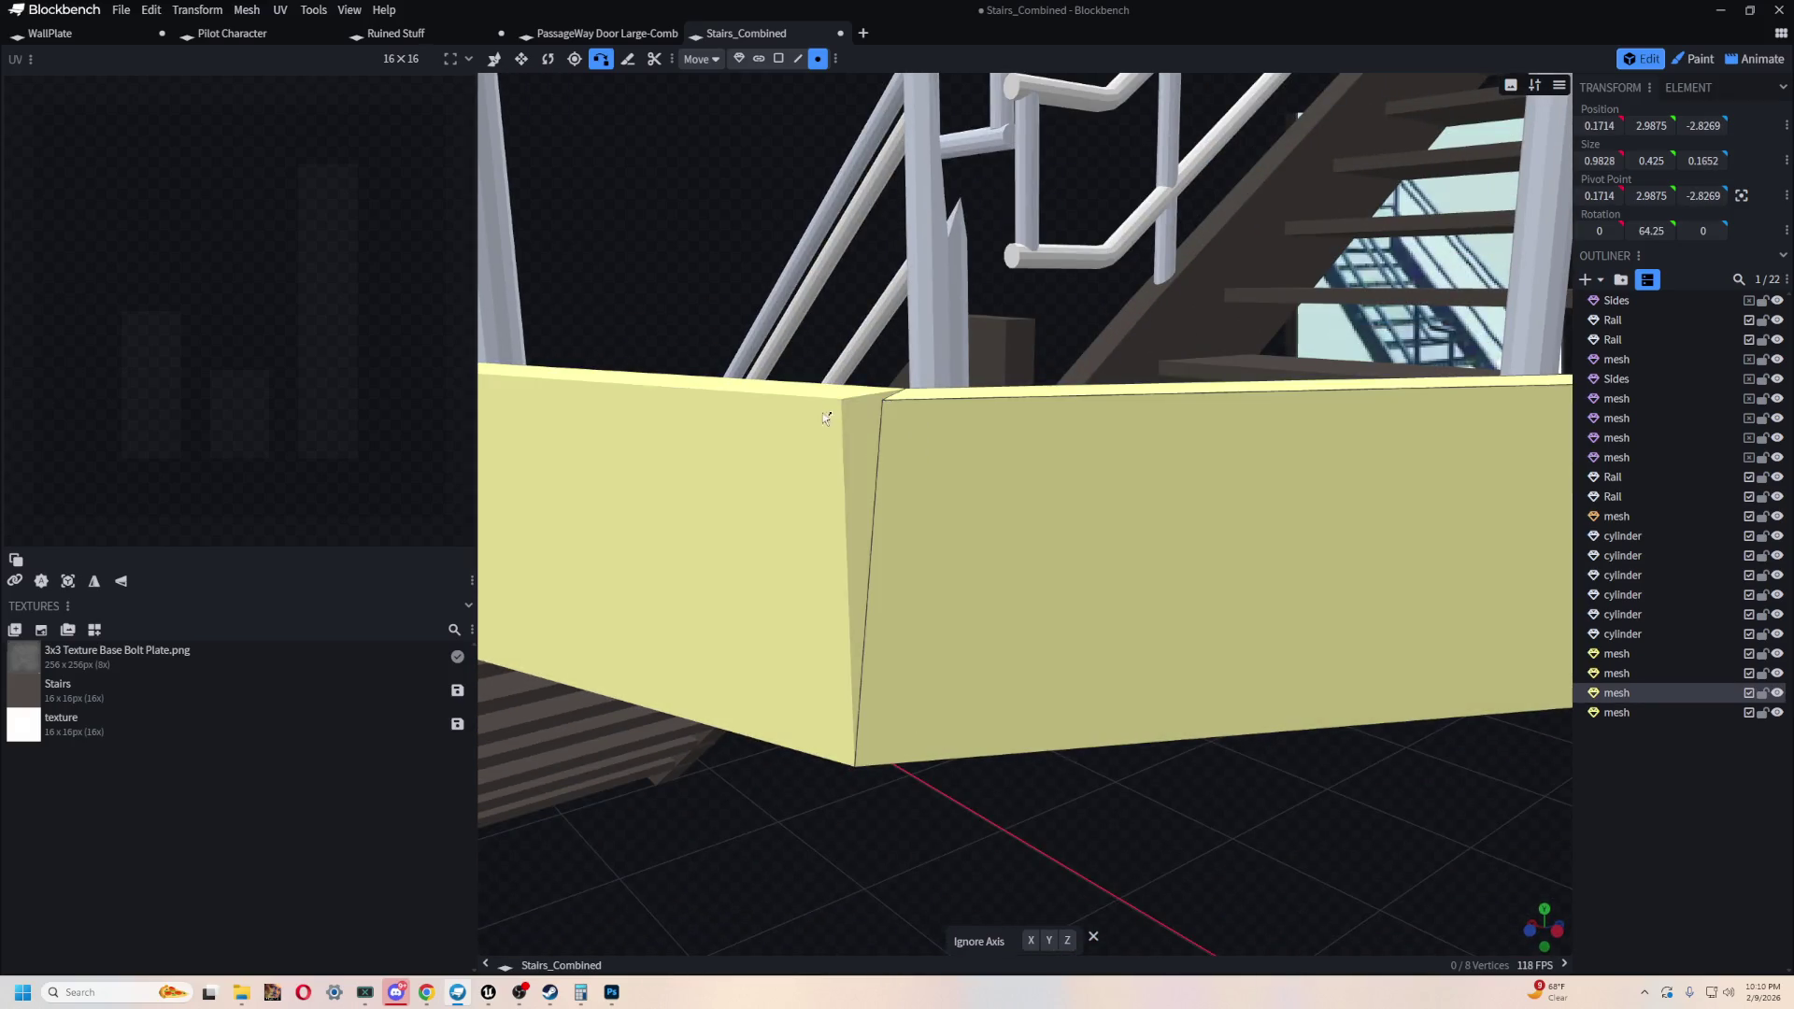
click(826, 418)
- Line up the left panel's corner with the right panel so the yellow band has no gap
mouse_move(913, 729)
mouse_down()
mouse_move(768, 317)
mouse_move(960, 357)
mouse_move(673, 260)
mouse_move(710, 234)
mouse_up()
scroll(690, 344, up, 3)
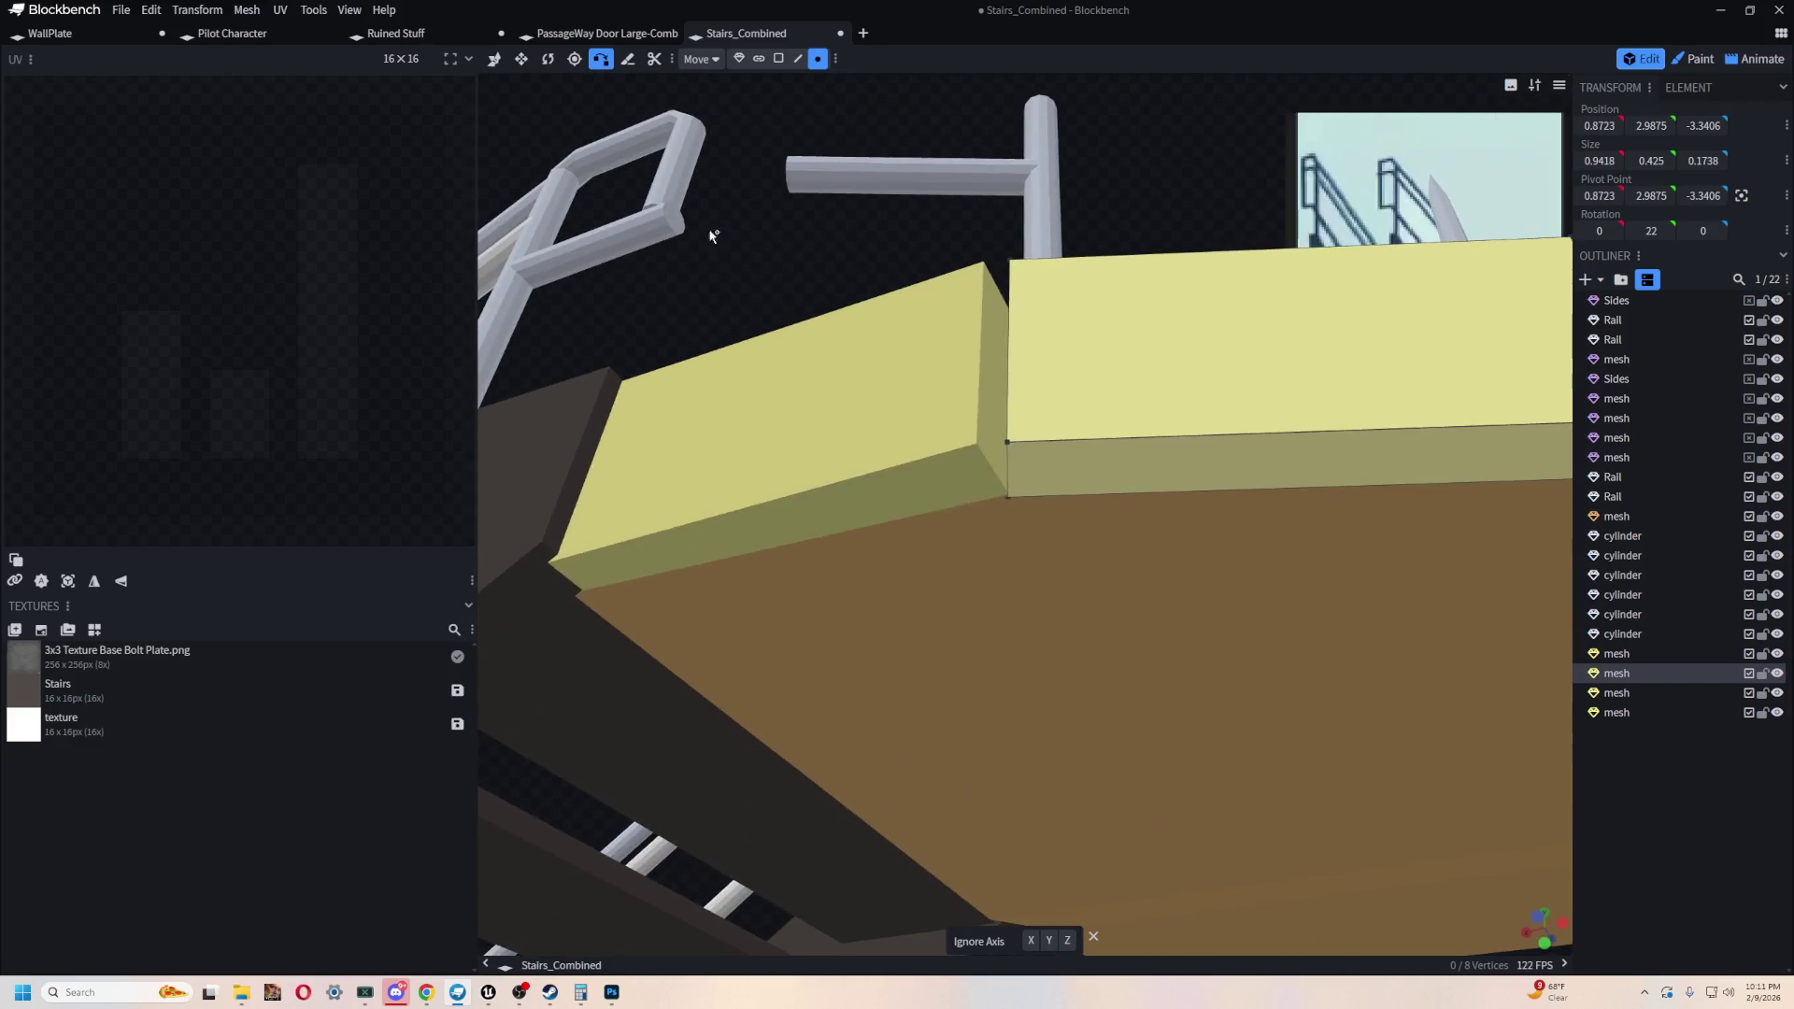
click(950, 500)
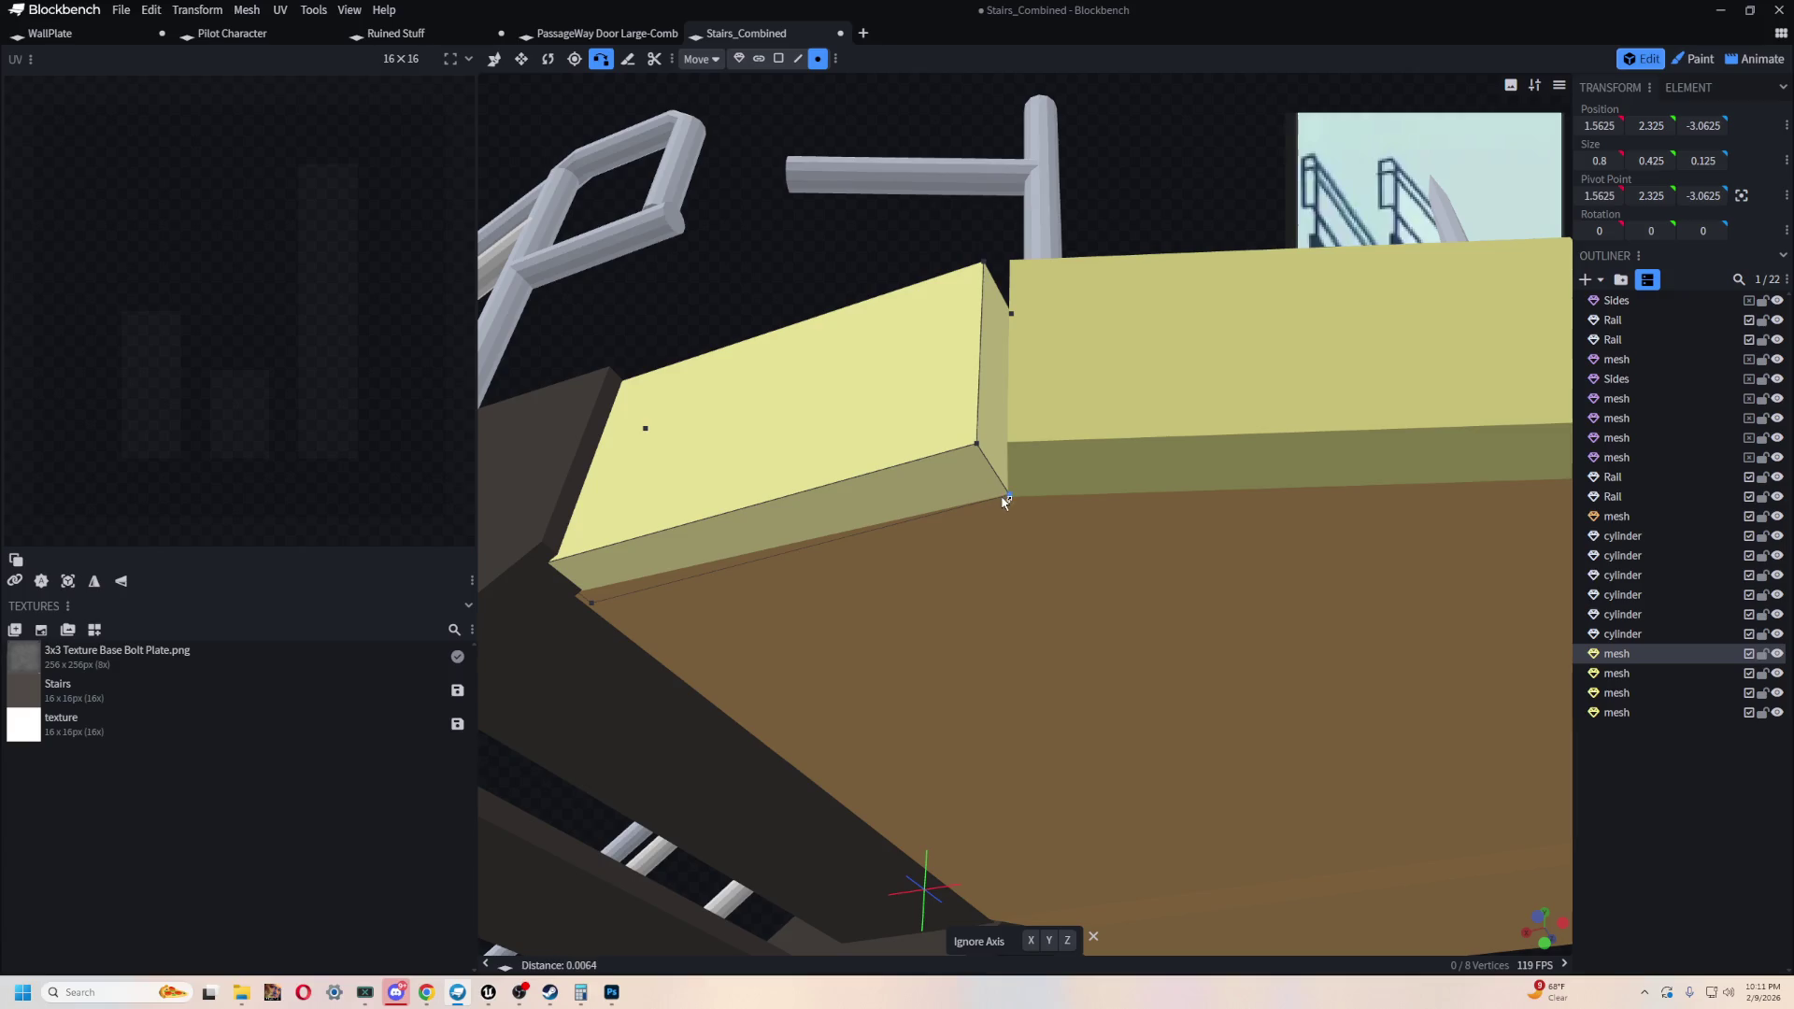
click(978, 455)
mouse_move(886, 259)
mouse_down()
mouse_move(830, 390)
mouse_move(831, 458)
mouse_move(1068, 564)
mouse_up()
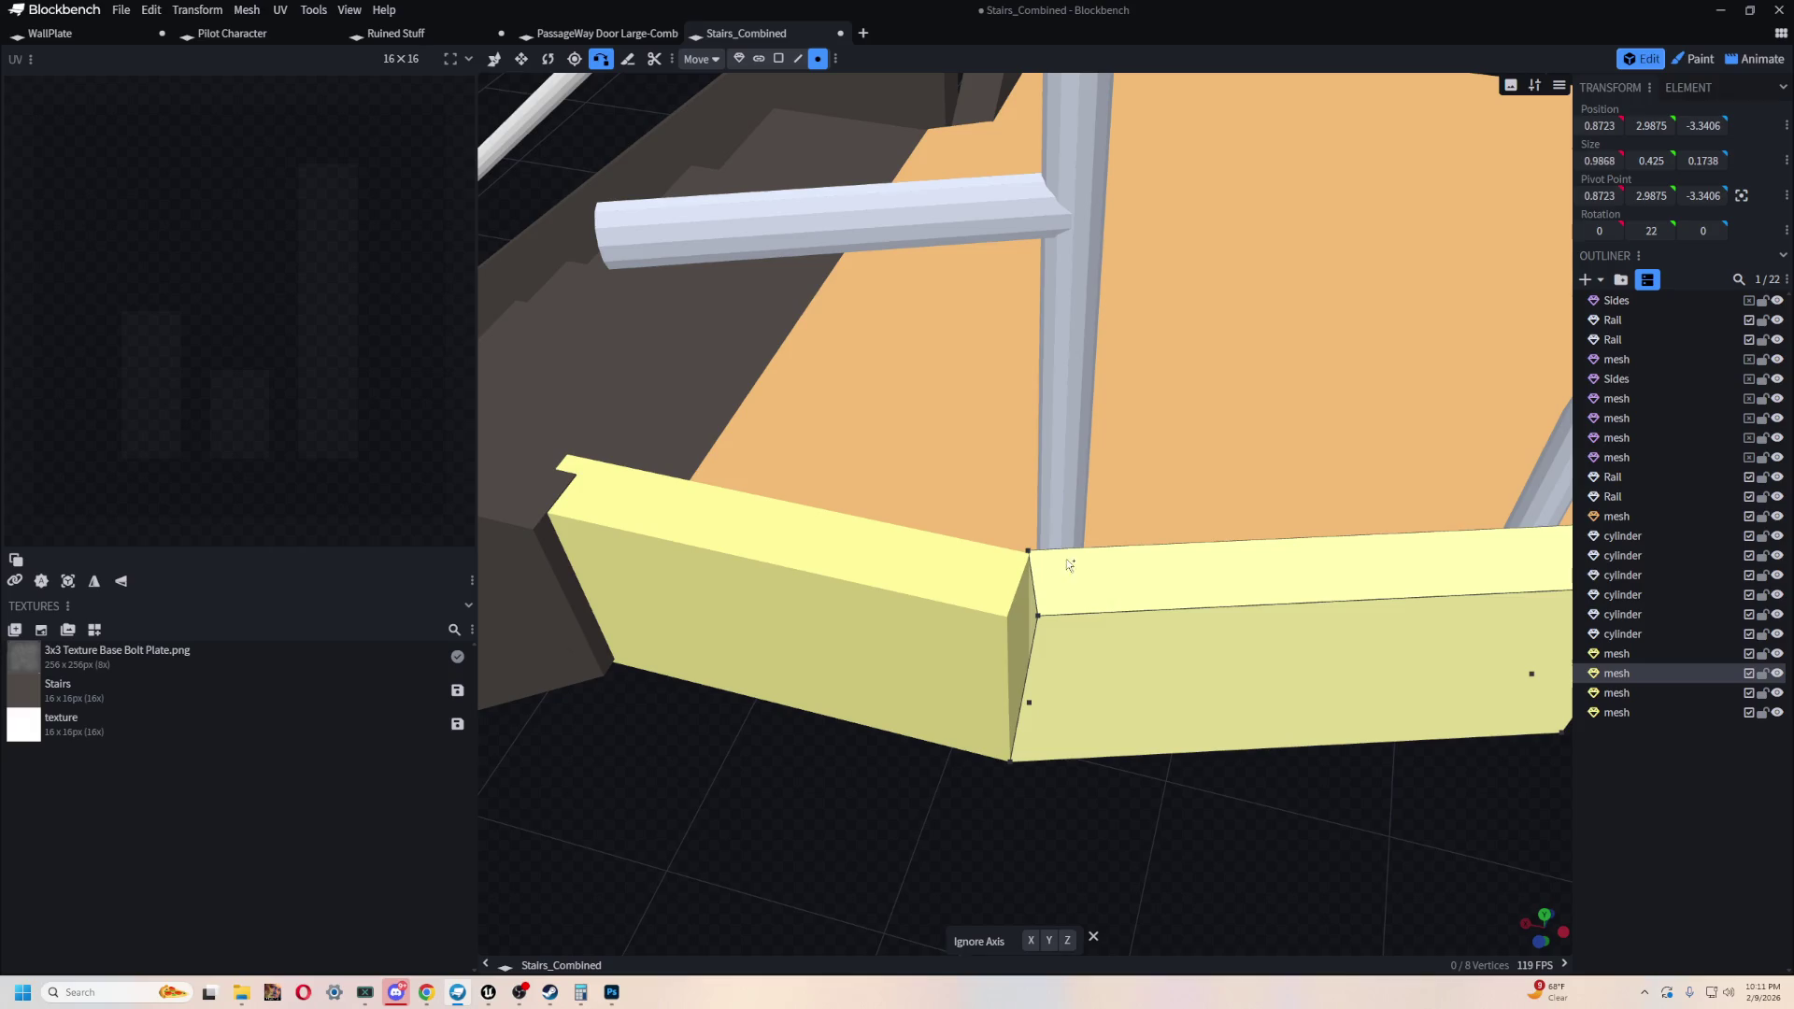
click(981, 567)
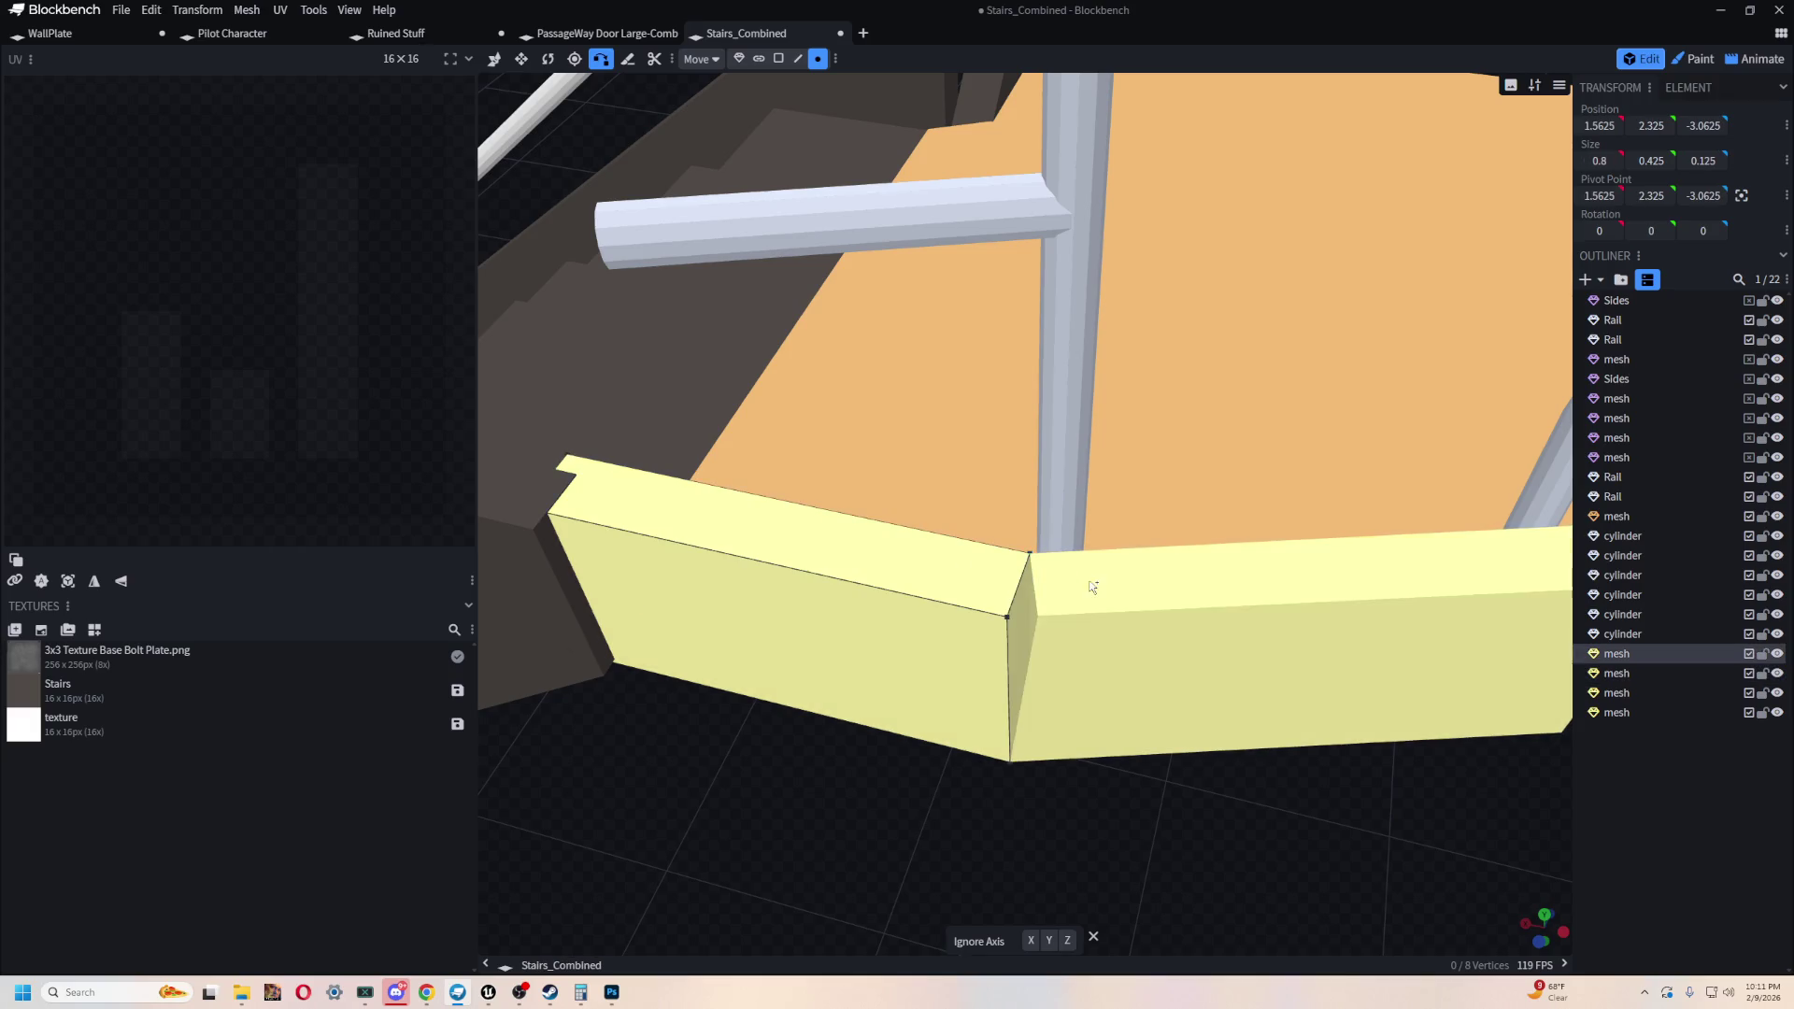
scroll(1013, 623, down, 5)
mouse_move(953, 629)
mouse_down()
mouse_move(1025, 753)
mouse_move(833, 801)
mouse_move(1103, 673)
mouse_move(914, 816)
mouse_move(839, 760)
mouse_move(850, 738)
mouse_move(1067, 625)
mouse_move(981, 697)
mouse_move(1131, 747)
mouse_move(1034, 705)
mouse_move(1153, 709)
mouse_move(1236, 681)
mouse_move(869, 698)
mouse_move(1018, 649)
mouse_move(1013, 718)
mouse_move(1097, 705)
mouse_move(1072, 758)
mouse_move(1189, 717)
mouse_up()
scroll(835, 794, up, 5)
scroll(1067, 624, down, 5)
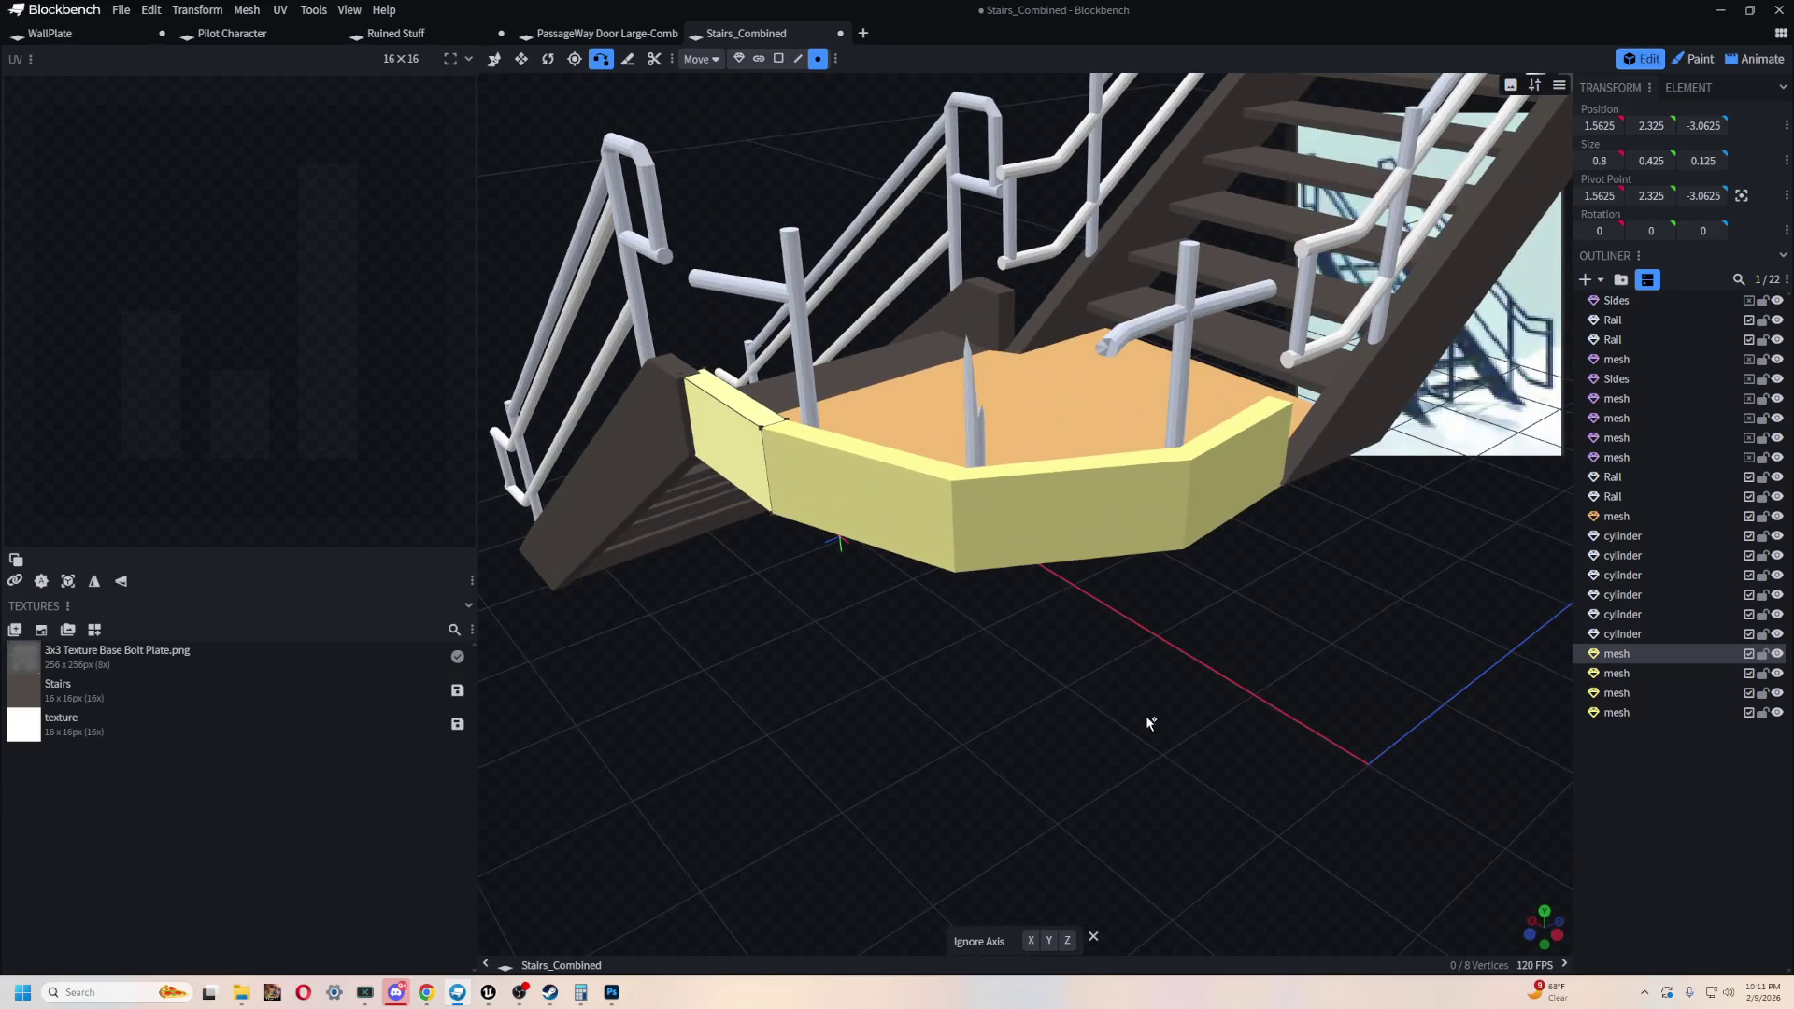
- Select the kick-plate panels as connected pieces and UV-project them from the current view
drag(980, 698, 866, 696)
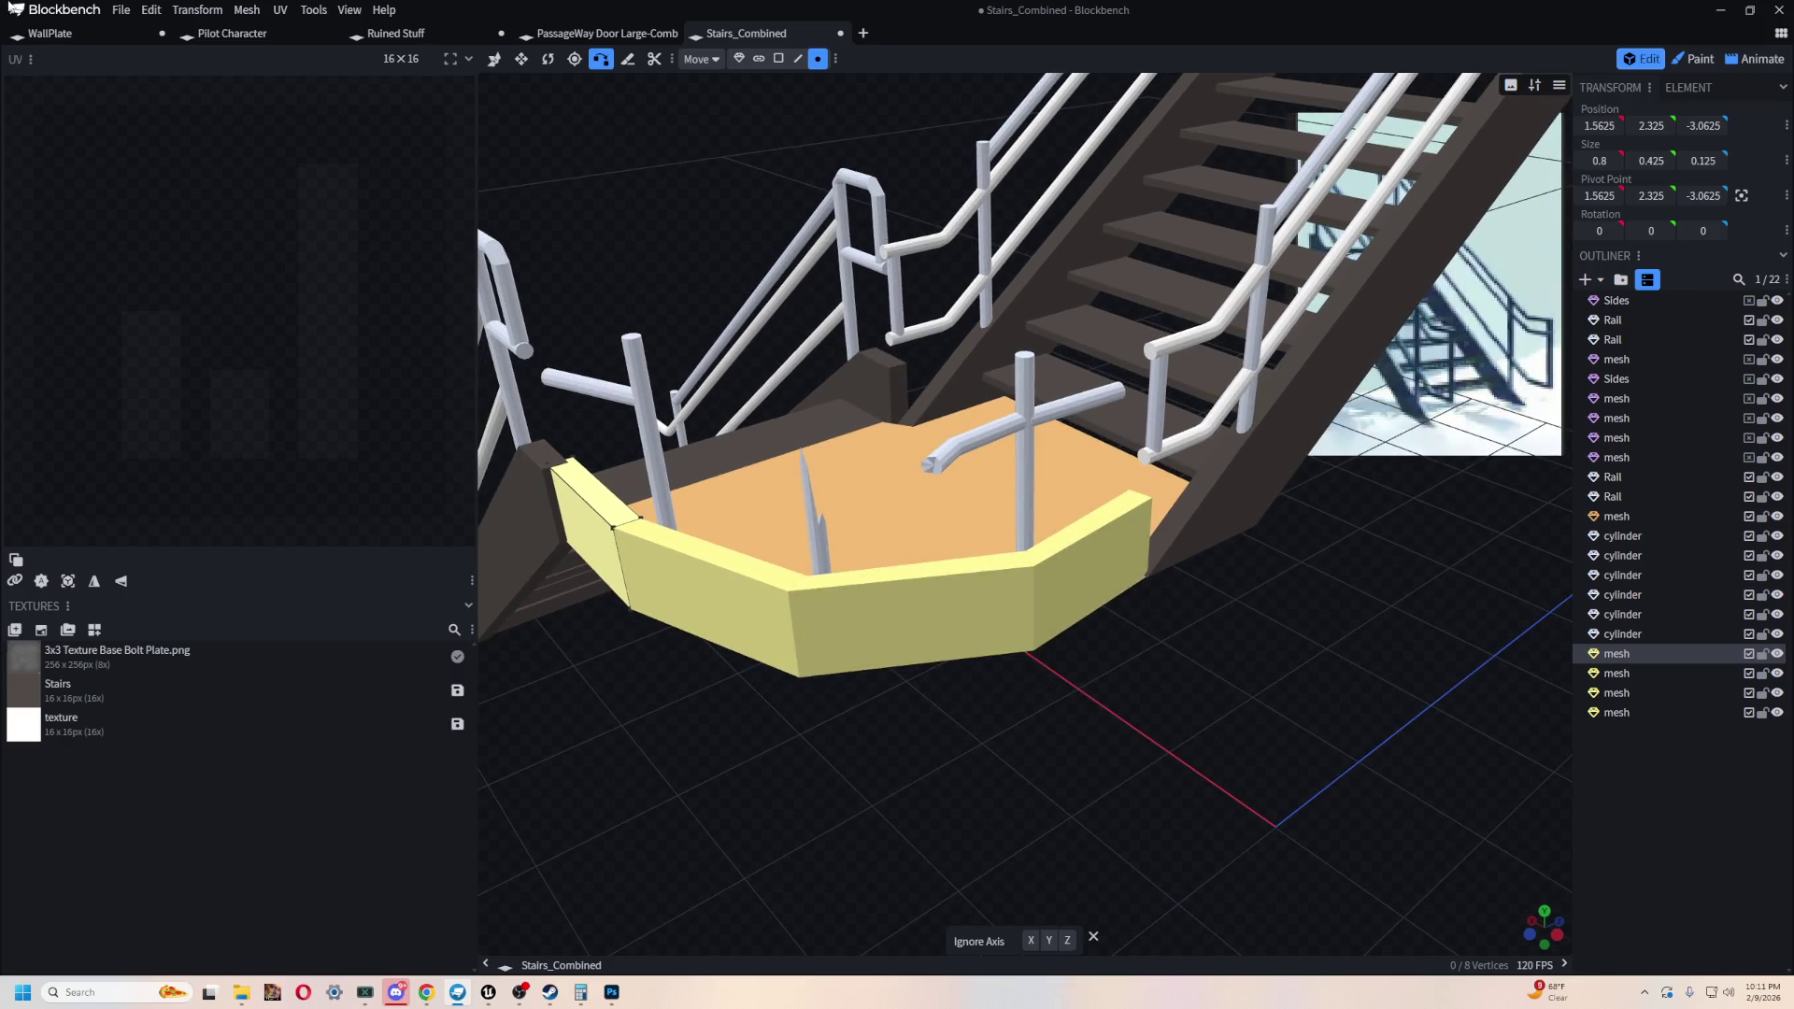
drag(1411, 842, 1273, 547)
click(1696, 59)
click(1642, 60)
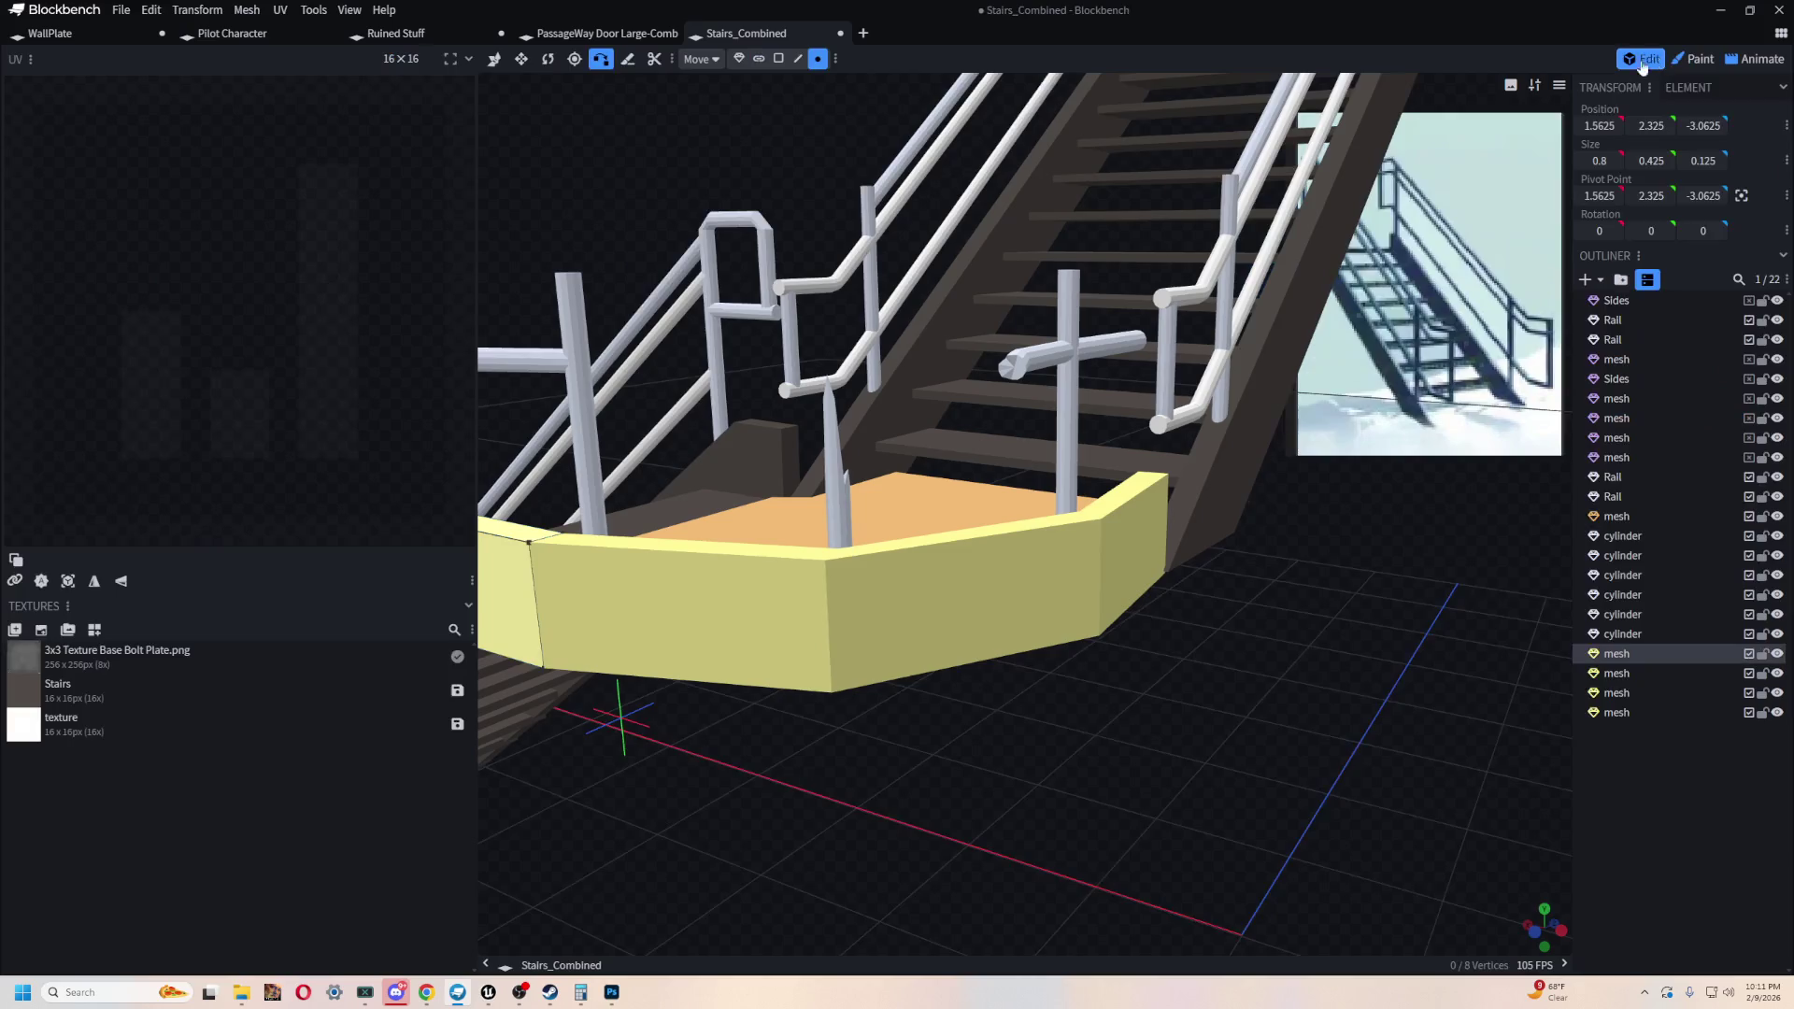
click(1116, 521)
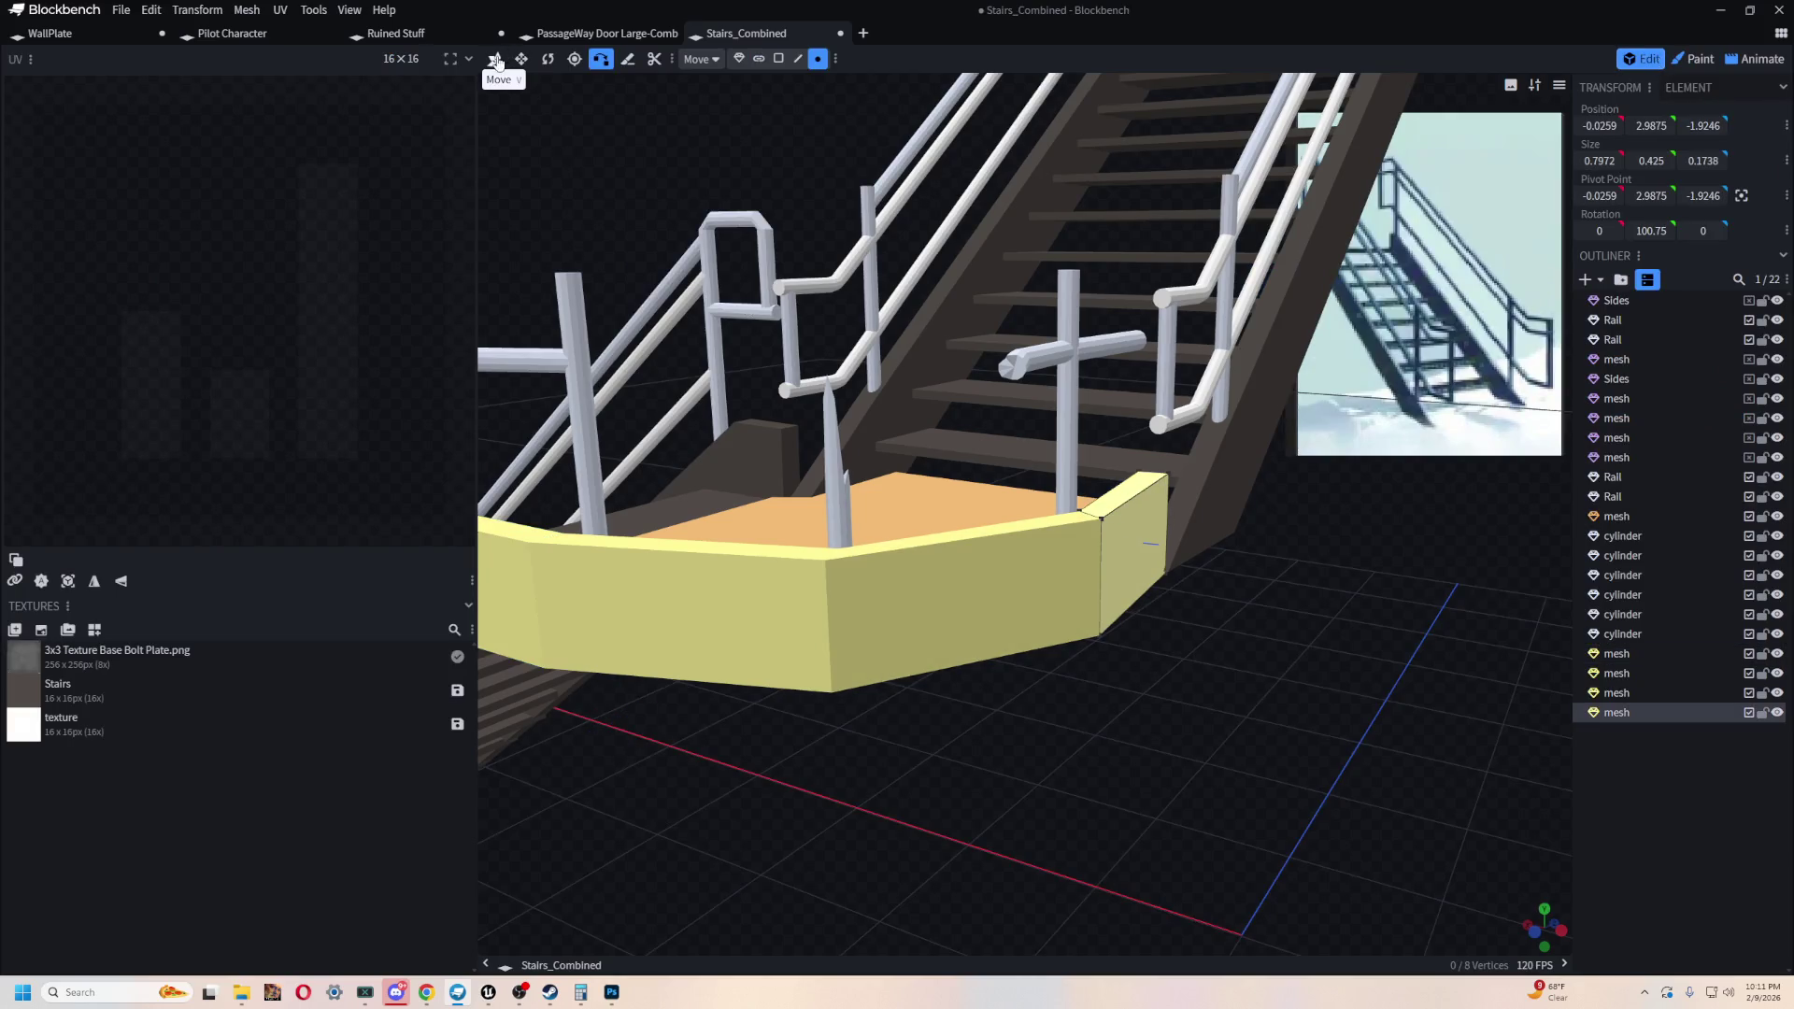
click(773, 62)
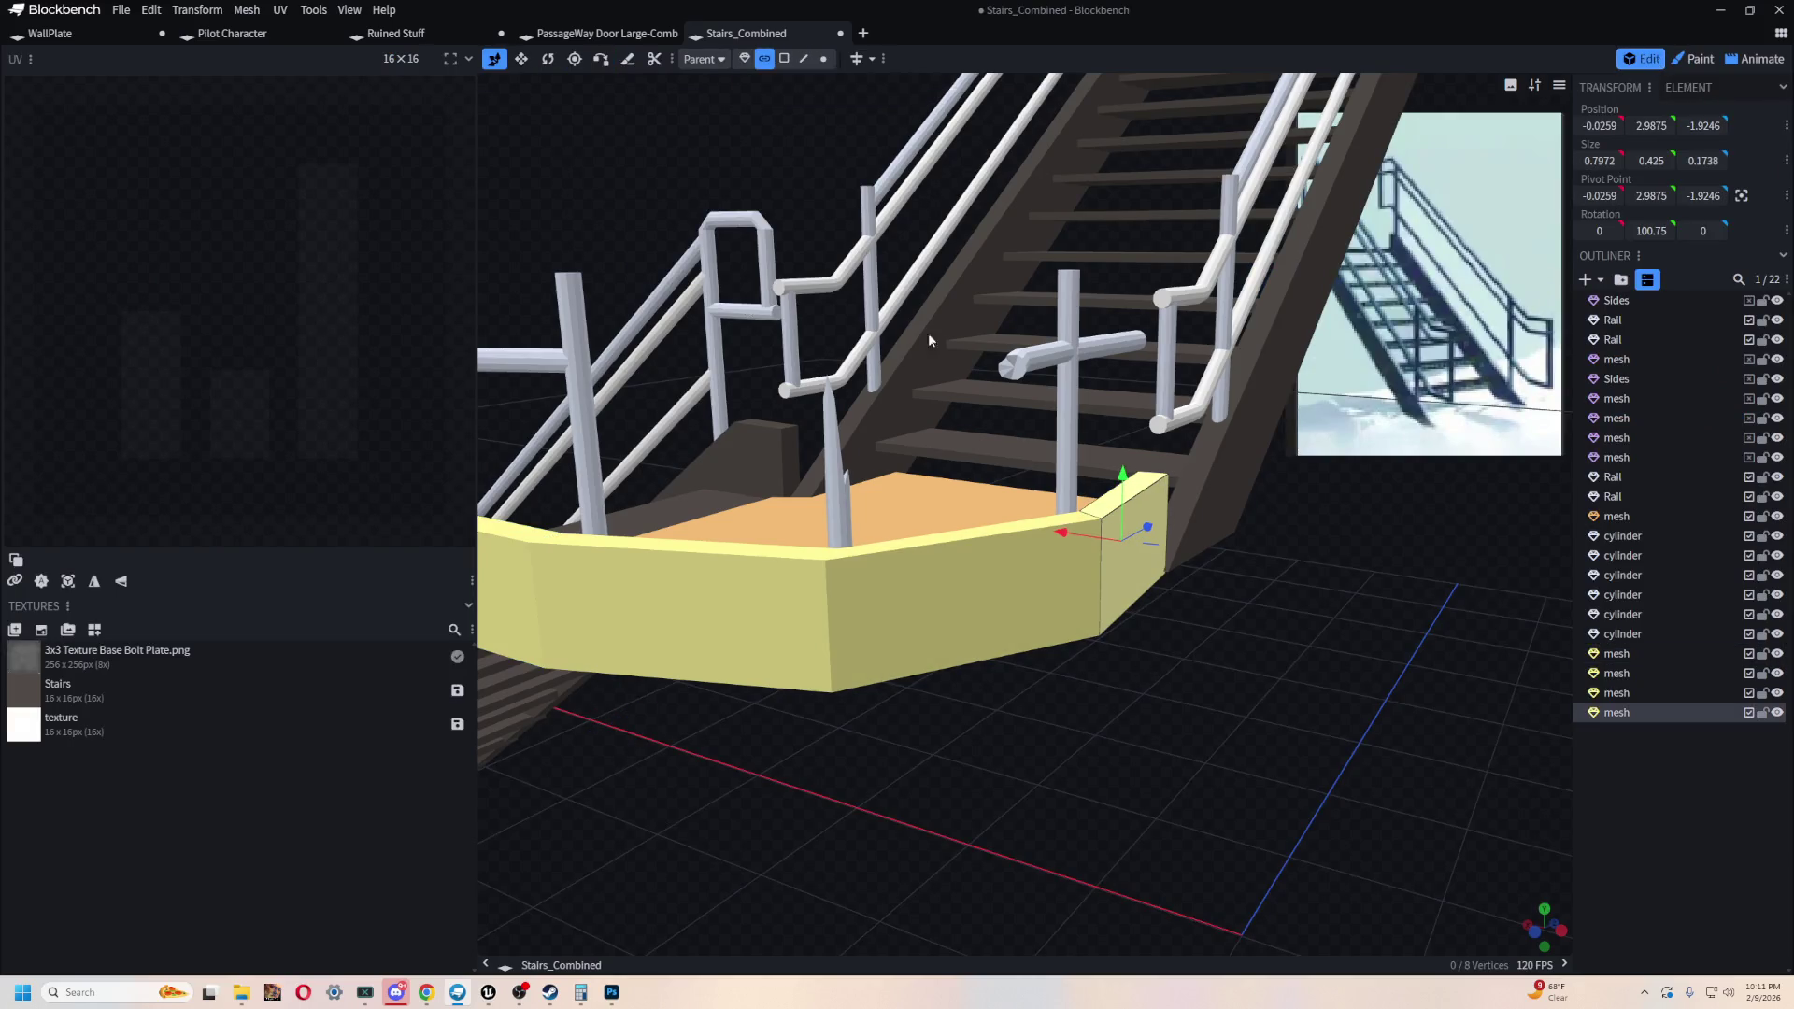
click(1131, 561)
shift+click(963, 598)
shift+click(682, 612)
shift+click(510, 607)
mouse_move(510, 604)
mouse_down()
mouse_move(828, 778)
mouse_move(1028, 785)
mouse_up()
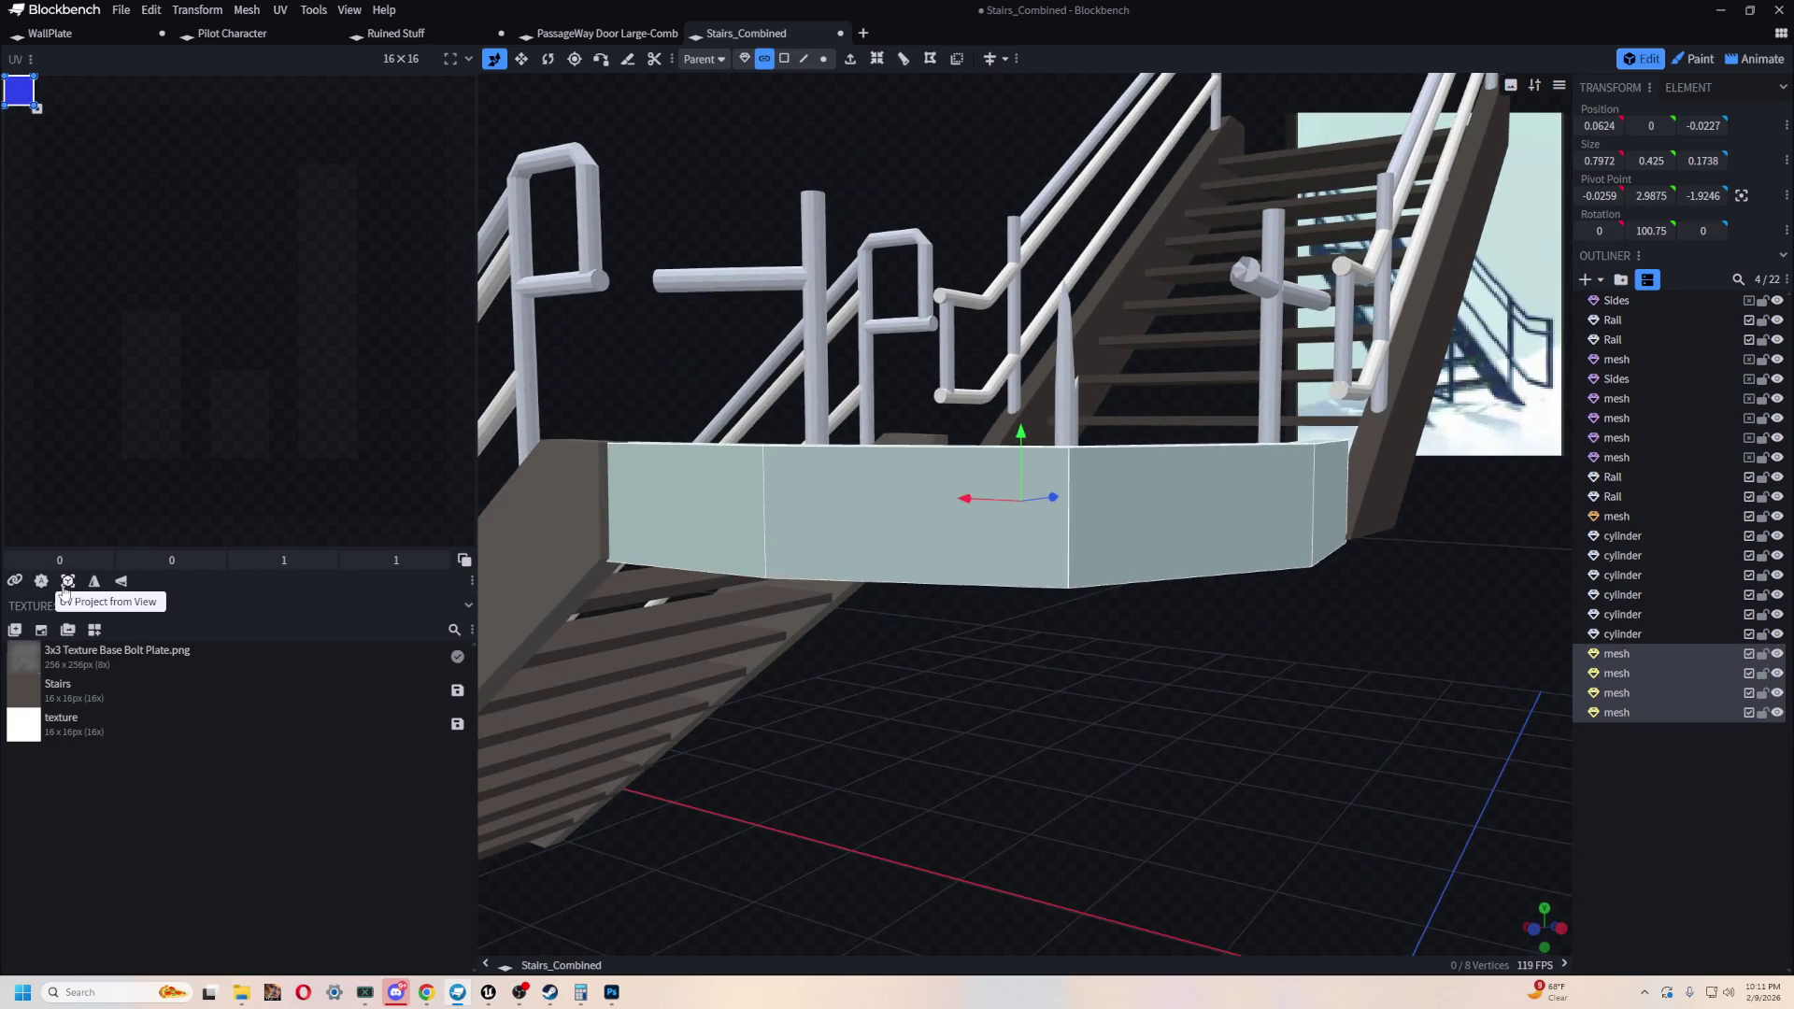
click(66, 583)
- Sample the stair stringer's dark brown and fill the yellow panel face with it
click(1701, 58)
drag(1159, 710, 1032, 663)
click(417, 59)
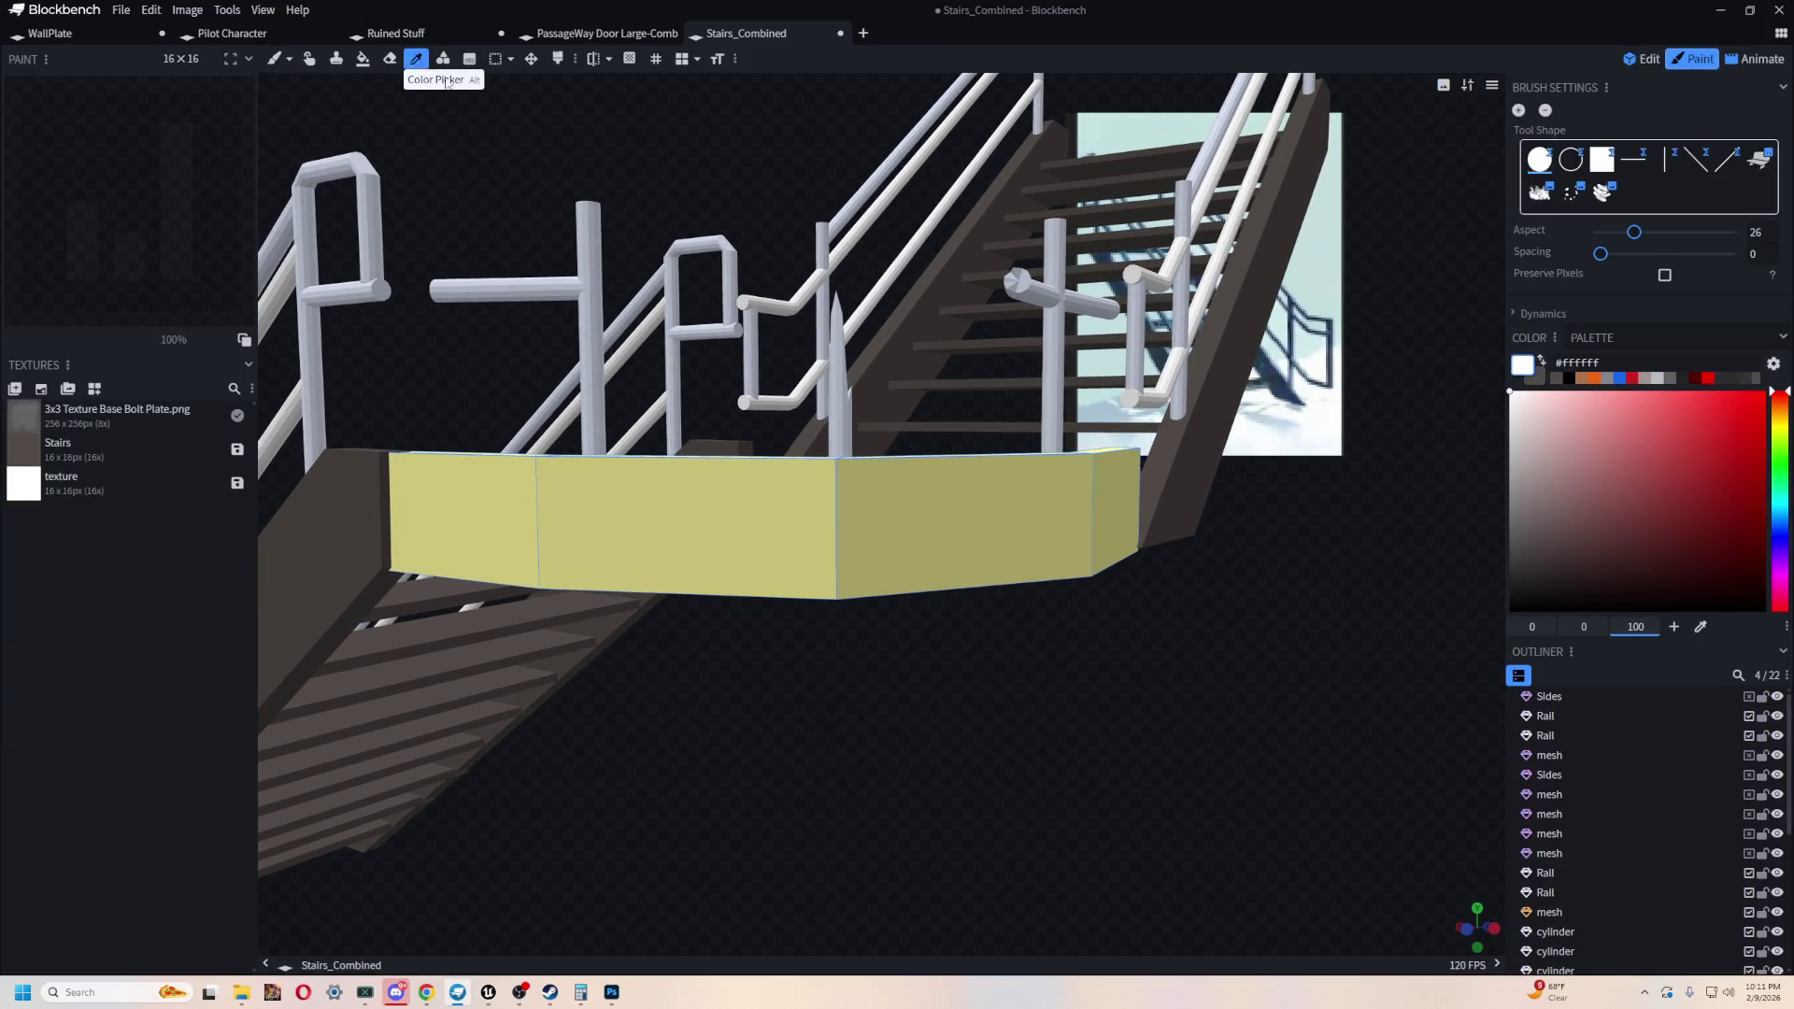
click(1185, 472)
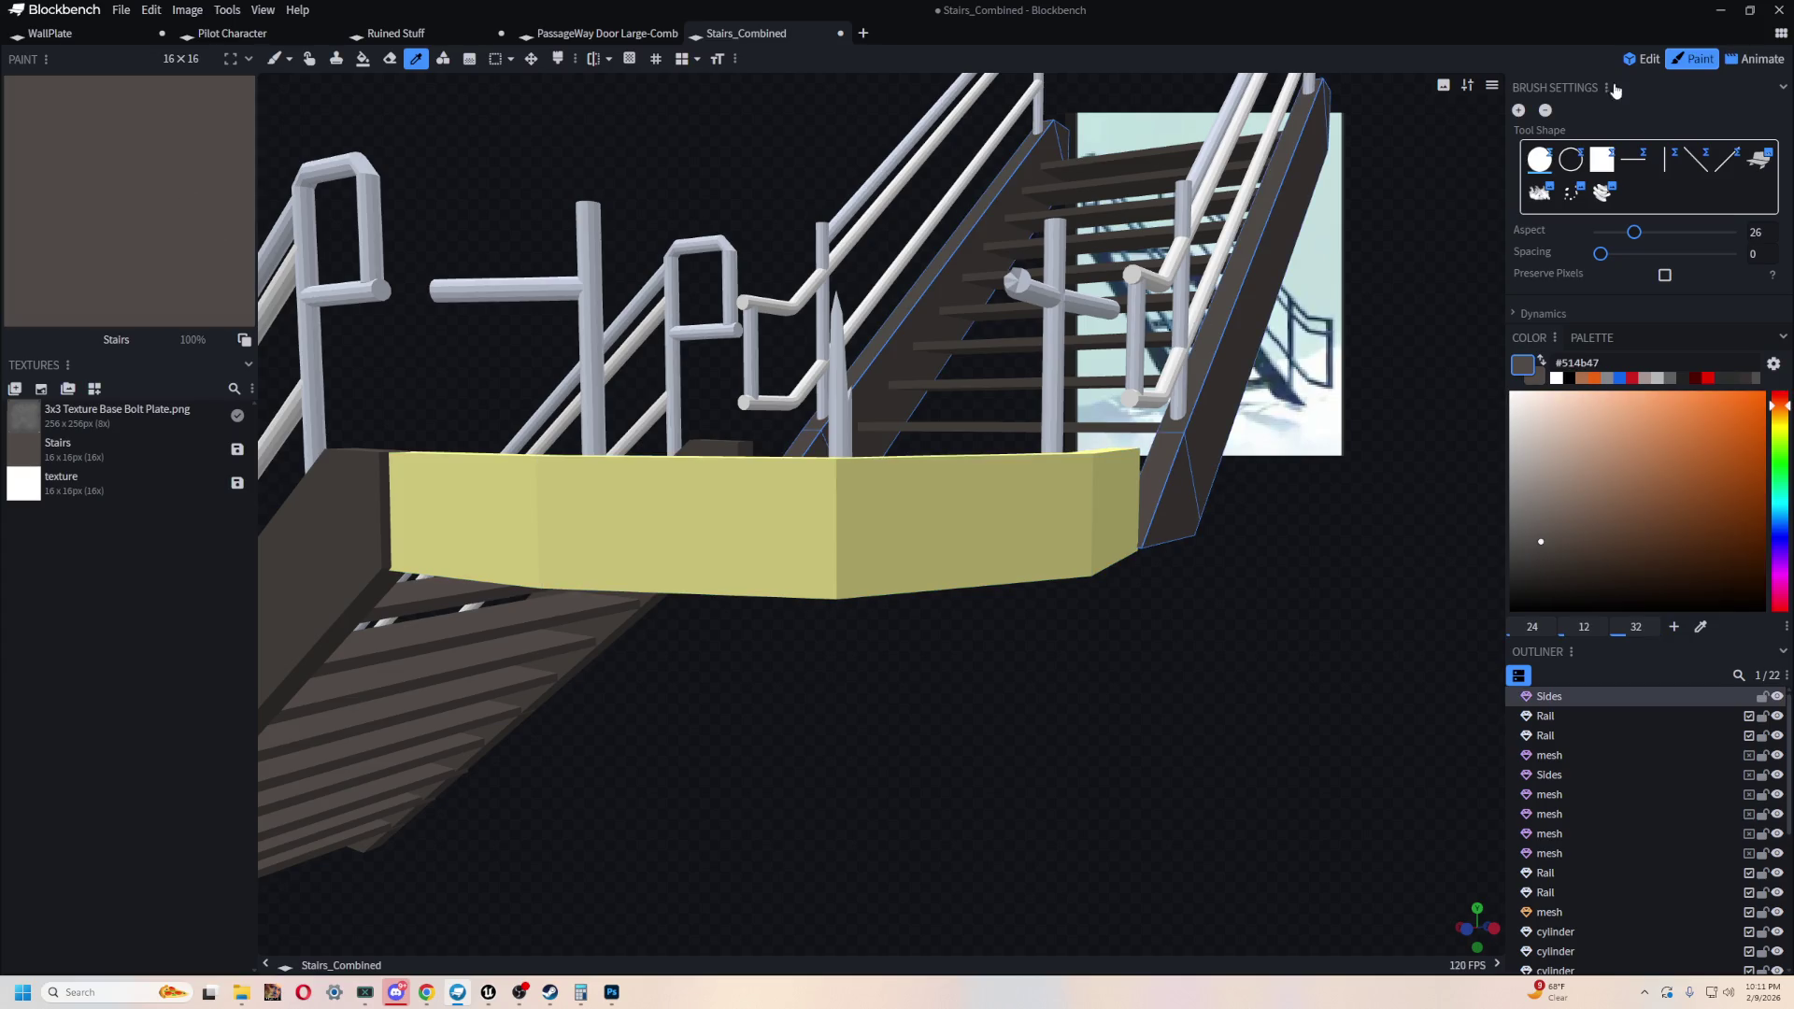
click(365, 59)
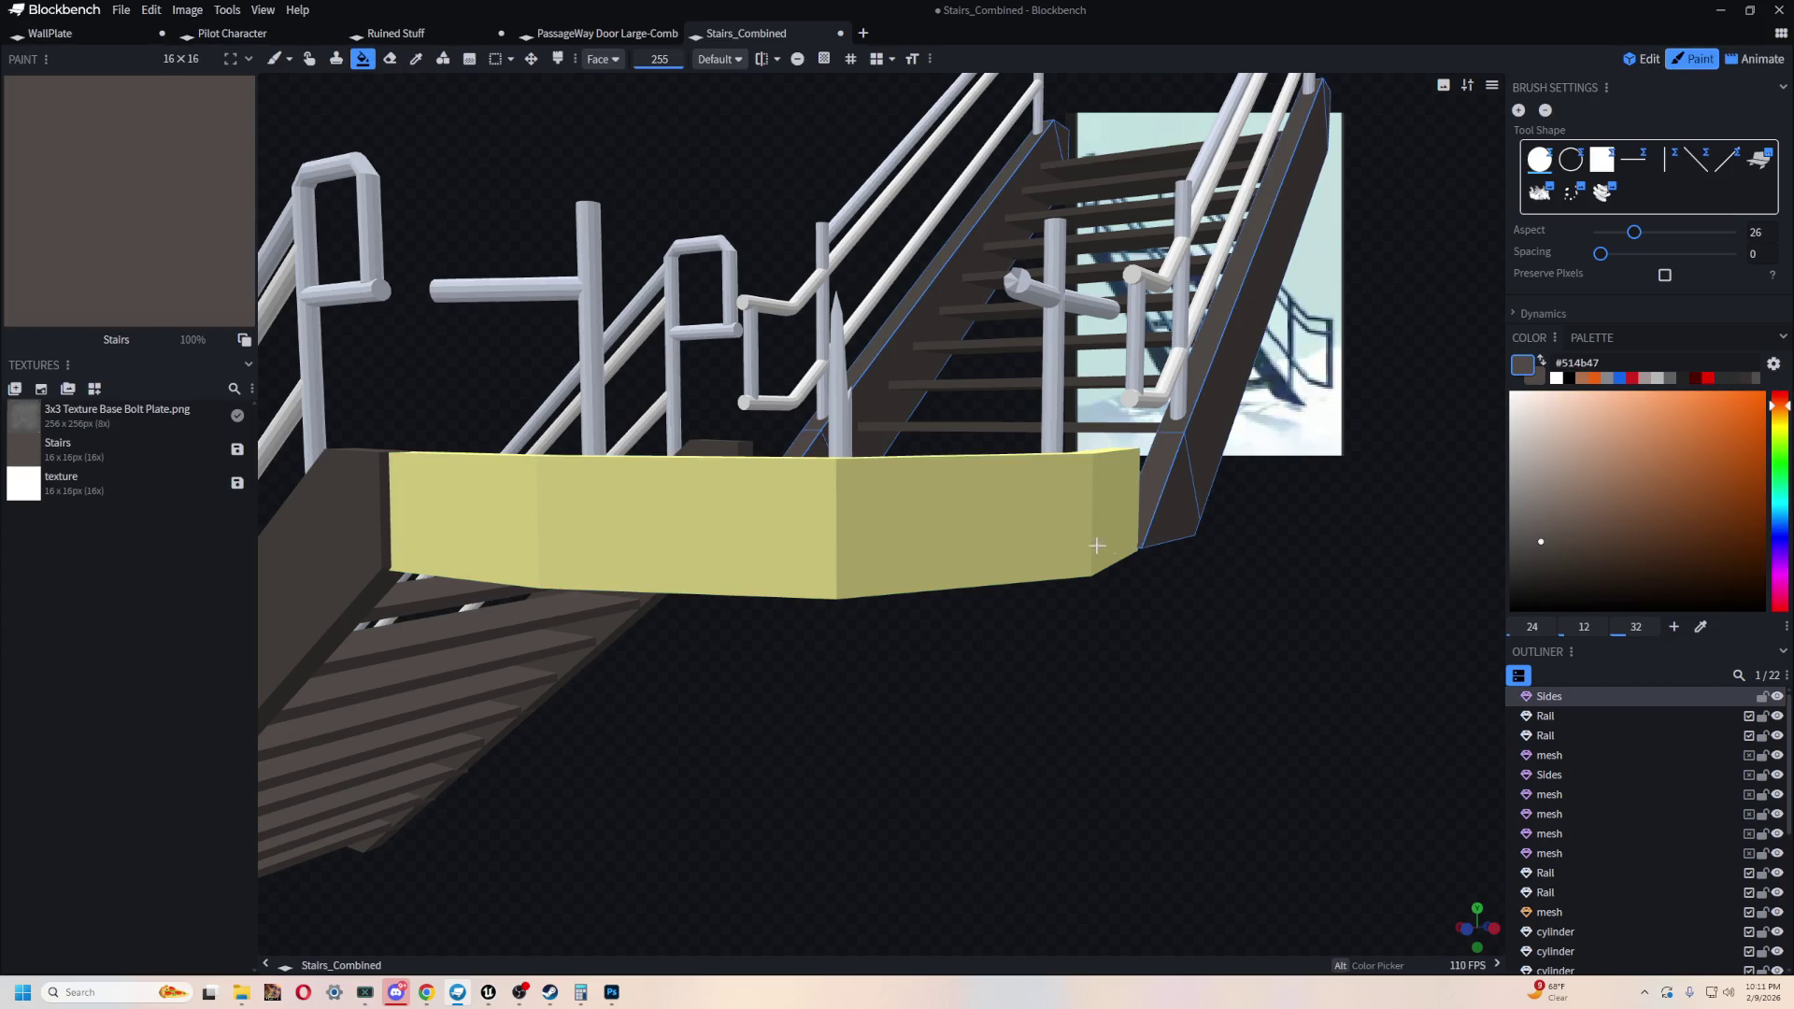
click(1093, 545)
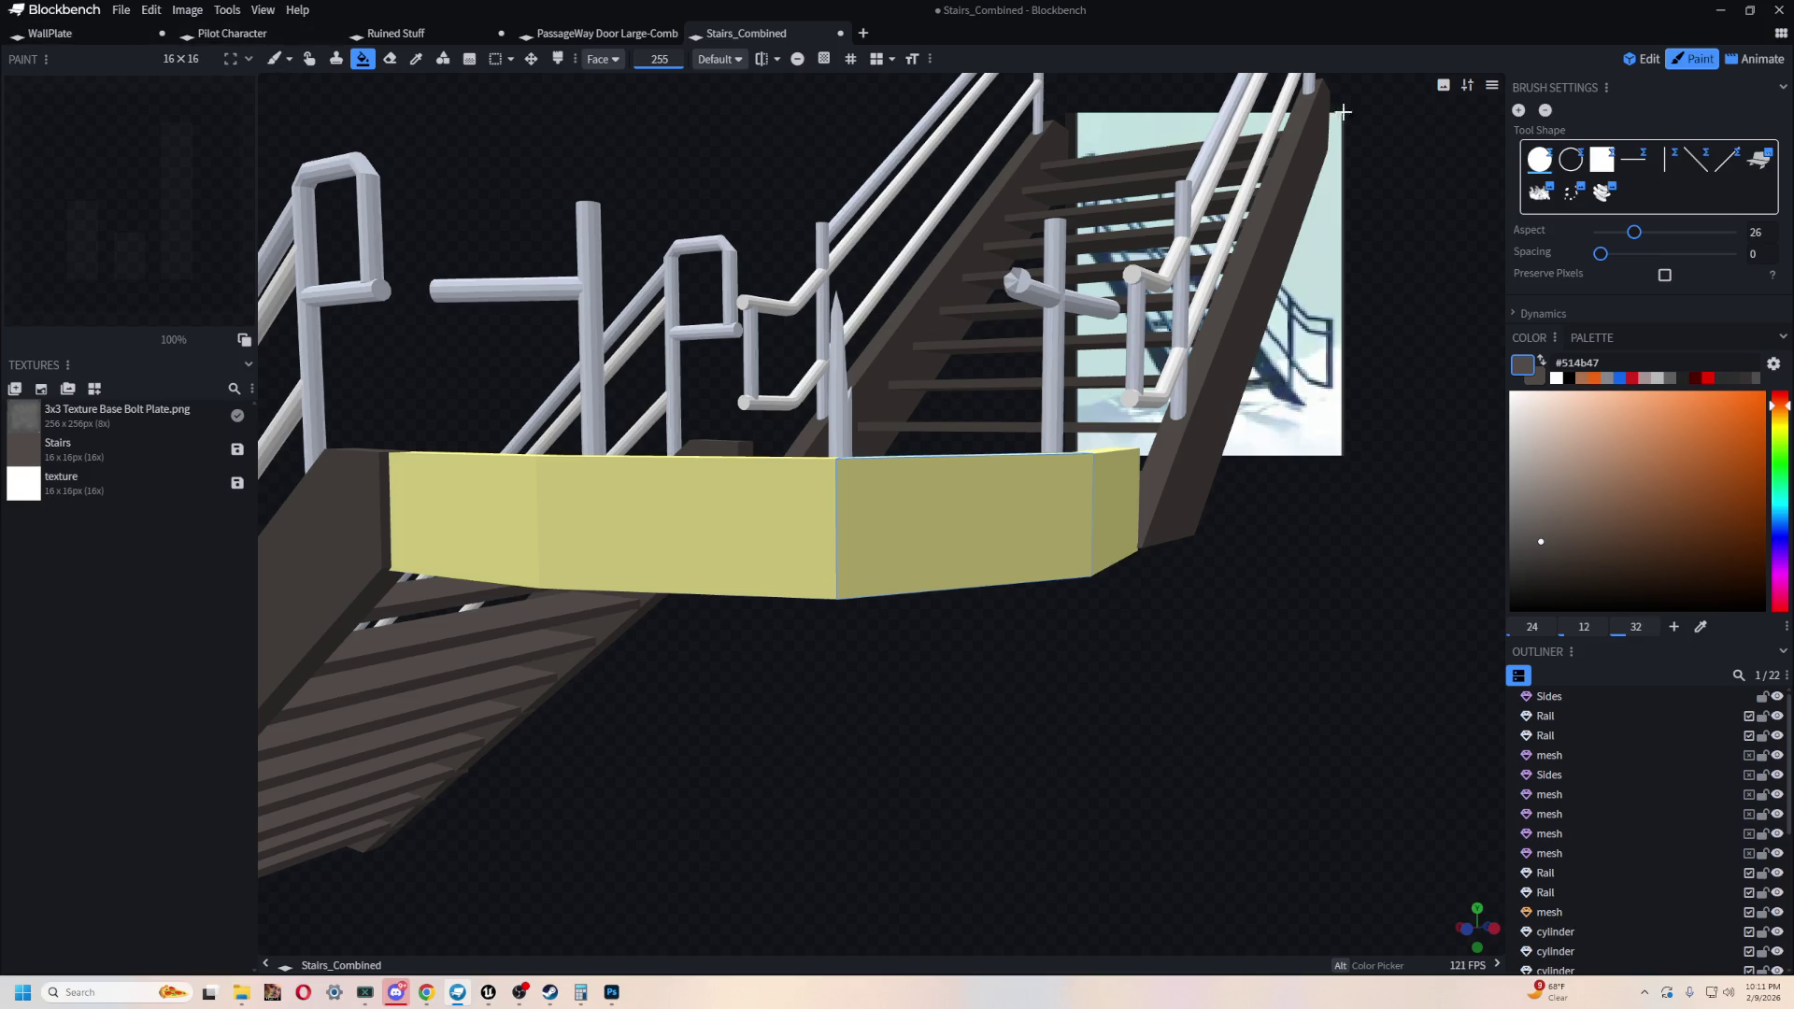
- Add the remaining kick-plate panels to the selection
click(1642, 59)
shift+click(1262, 505)
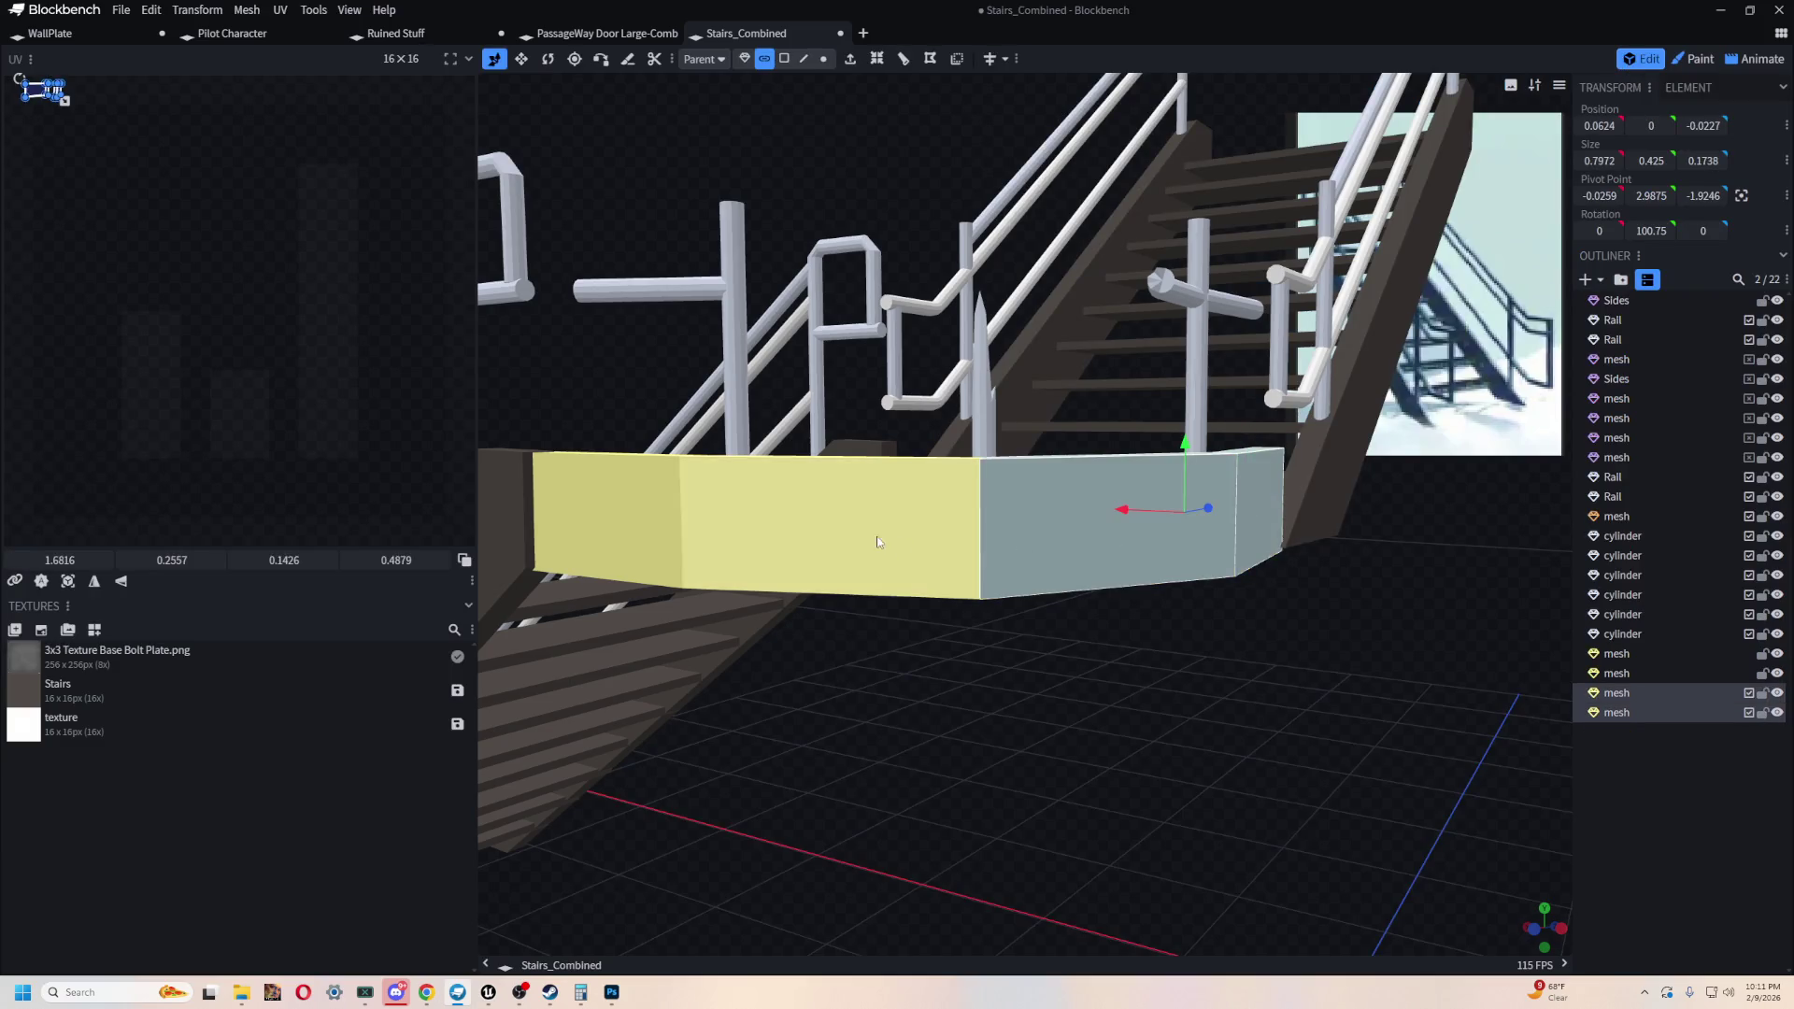
shift+click(822, 523)
shift+click(624, 517)
scroll(625, 516, down, 3)
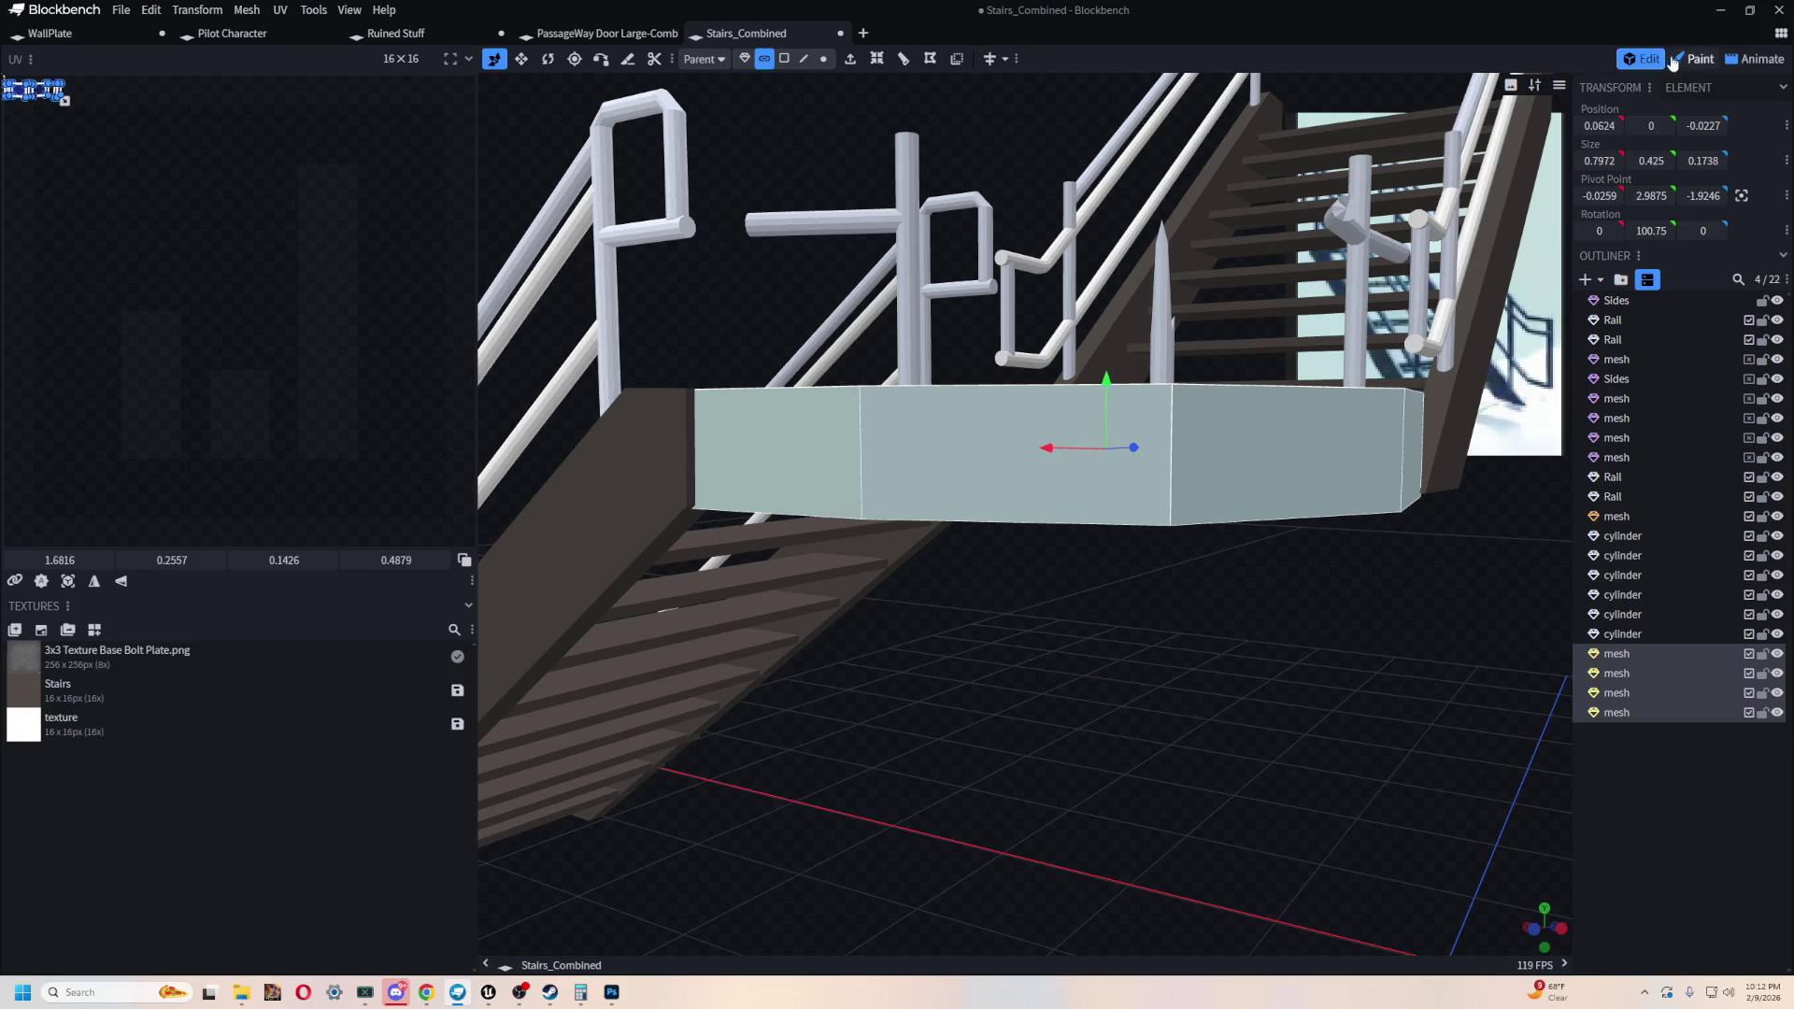
- Create a new texture for the panels filled with the dark brown #514b47
click(1693, 58)
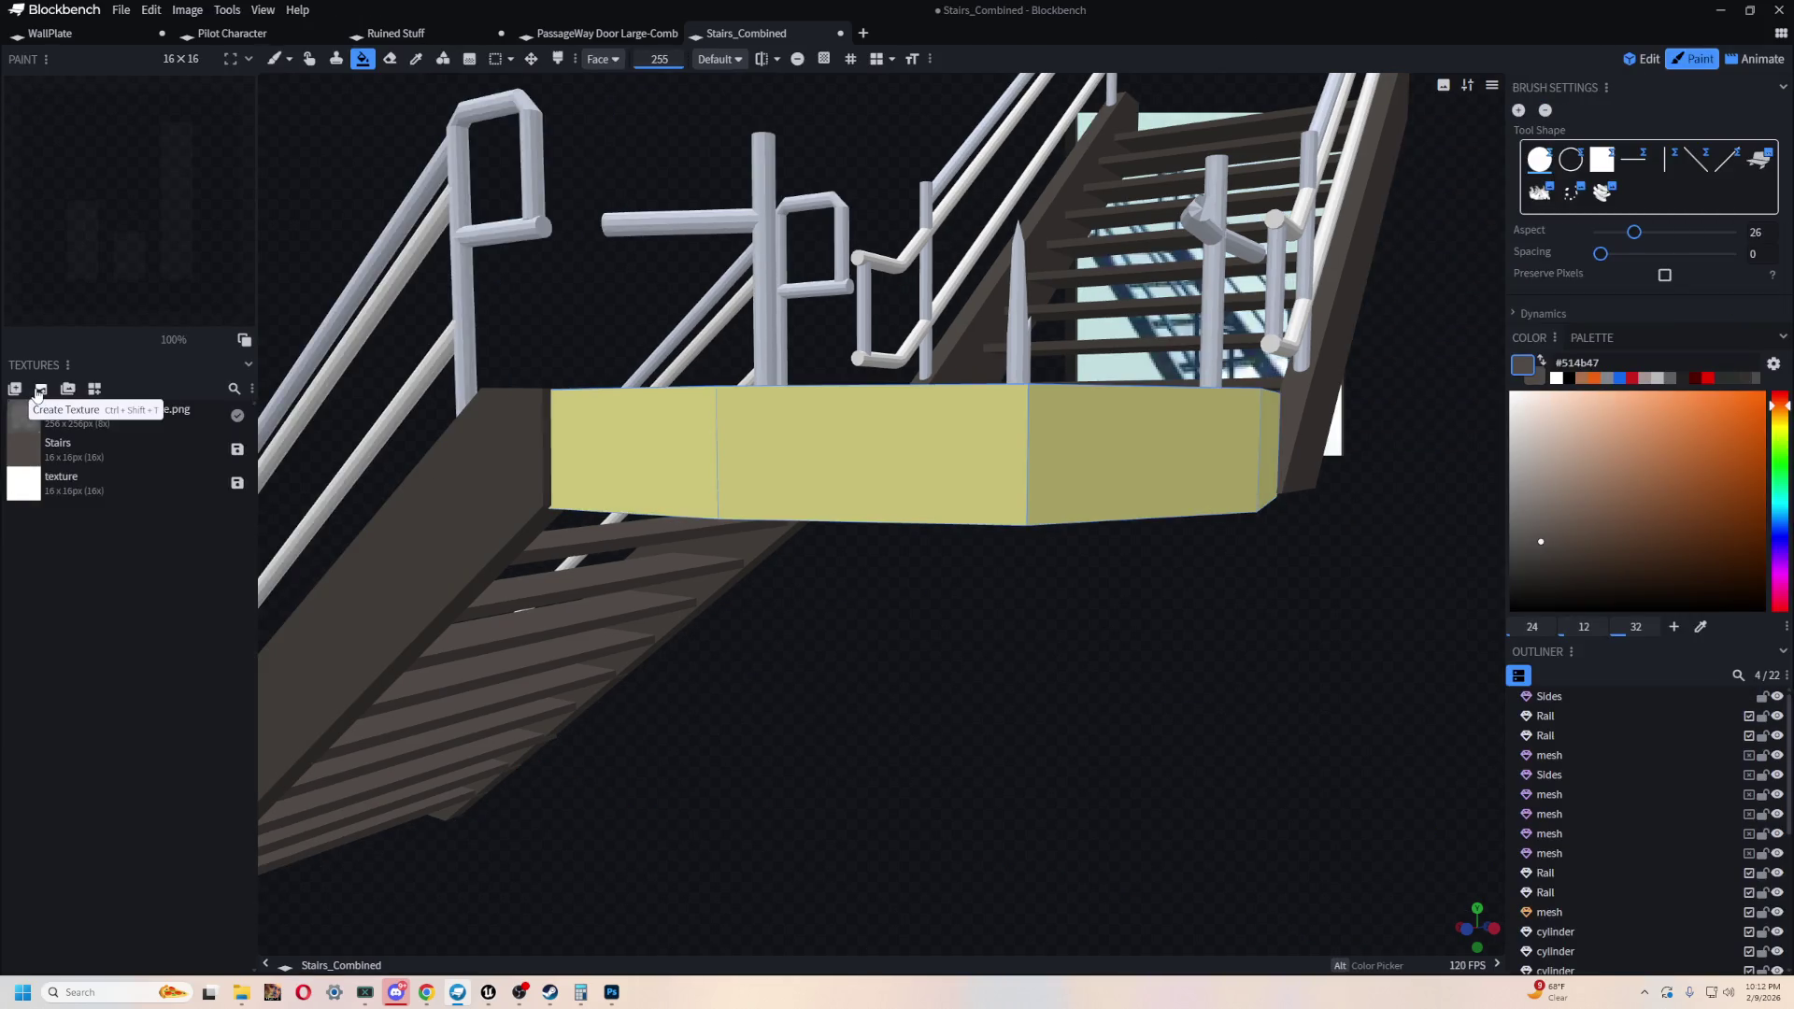
click(38, 391)
click(997, 406)
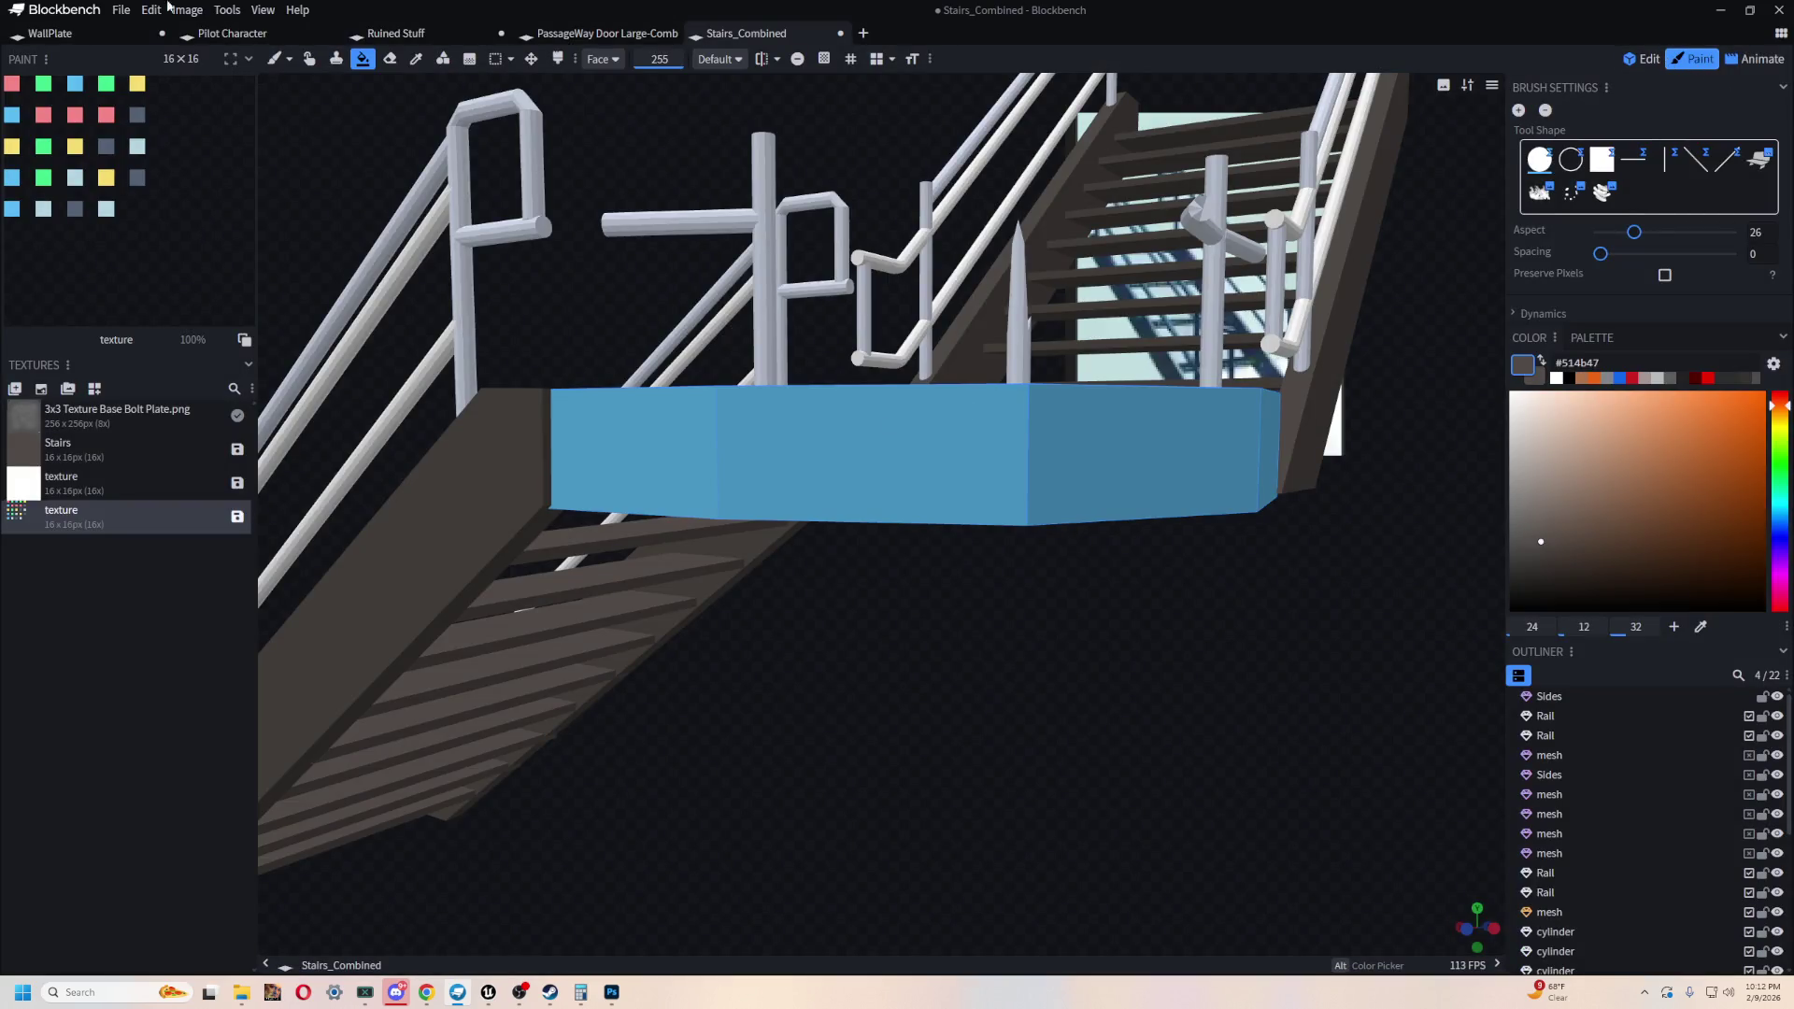
click(118, 242)
mouse_move(508, 701)
mouse_down()
mouse_move(932, 669)
mouse_move(822, 641)
mouse_move(743, 645)
mouse_move(729, 682)
mouse_move(997, 717)
mouse_move(1212, 345)
mouse_up()
mouse_move(1164, 699)
mouse_down()
mouse_move(889, 745)
mouse_move(965, 649)
mouse_move(985, 701)
mouse_move(870, 687)
mouse_up()
drag(925, 739, 917, 701)
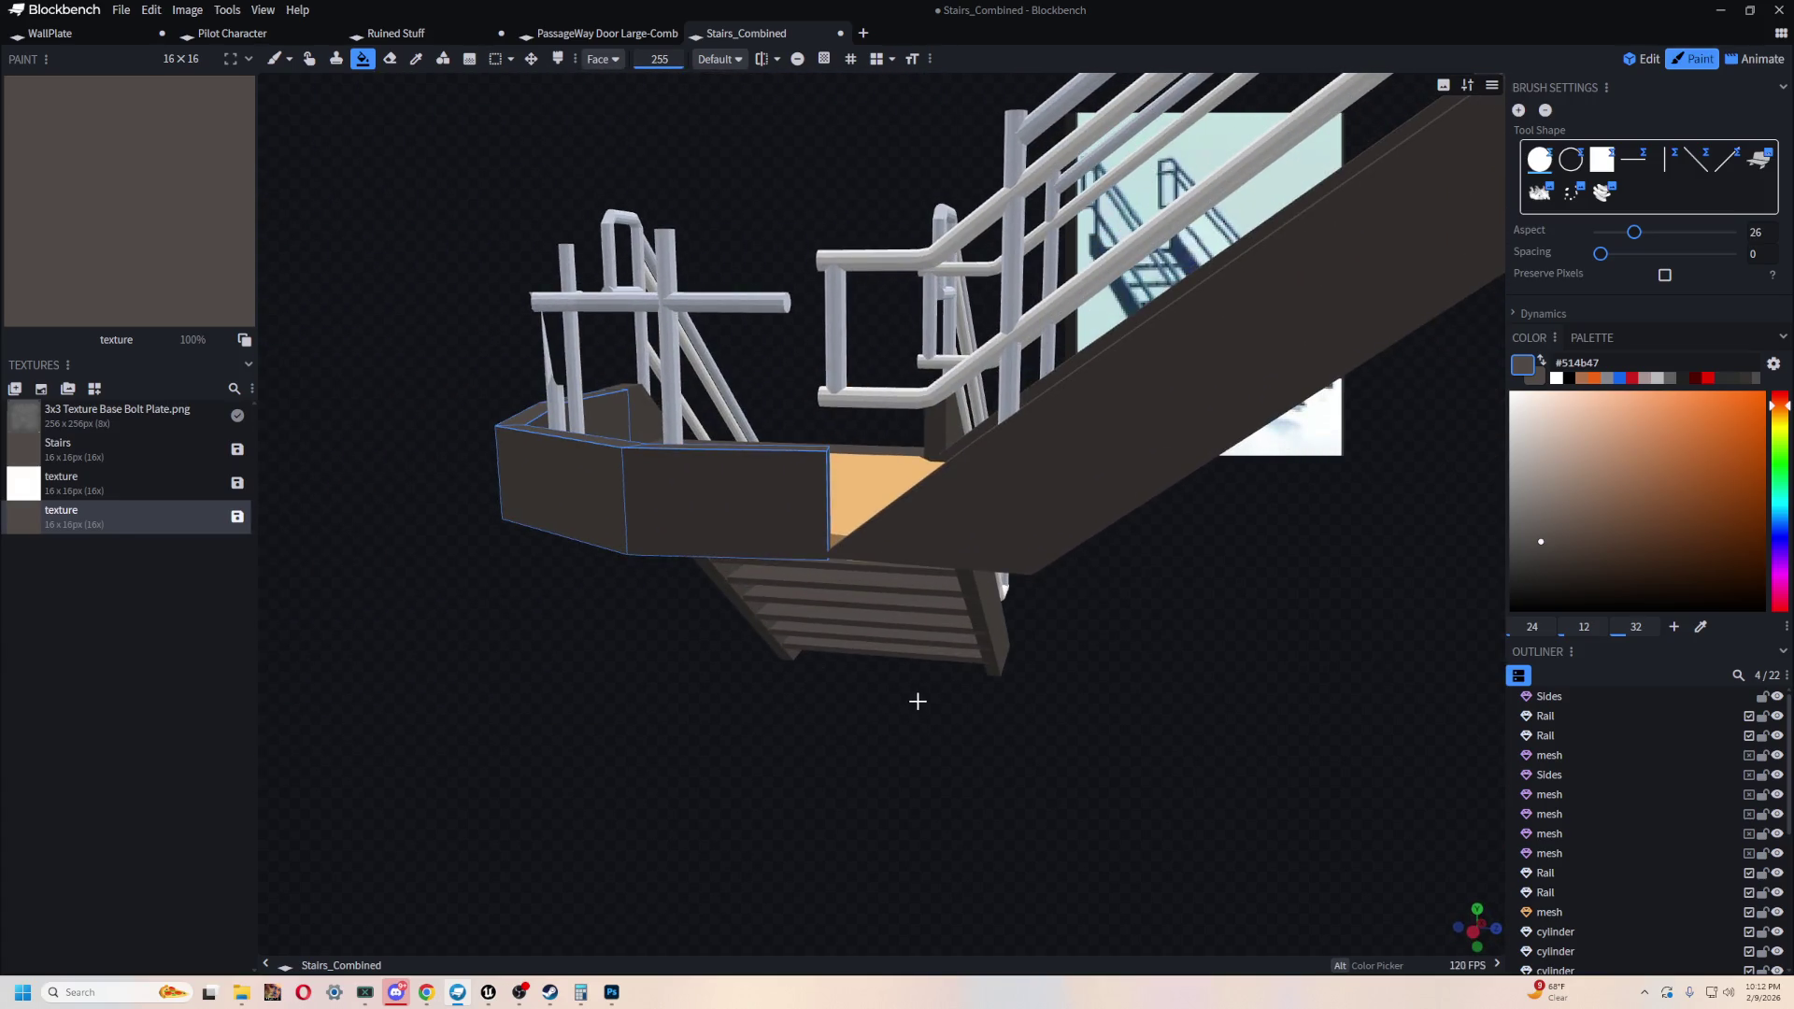
mouse_move(630, 738)
mouse_down()
mouse_move(649, 710)
mouse_move(552, 664)
mouse_up()
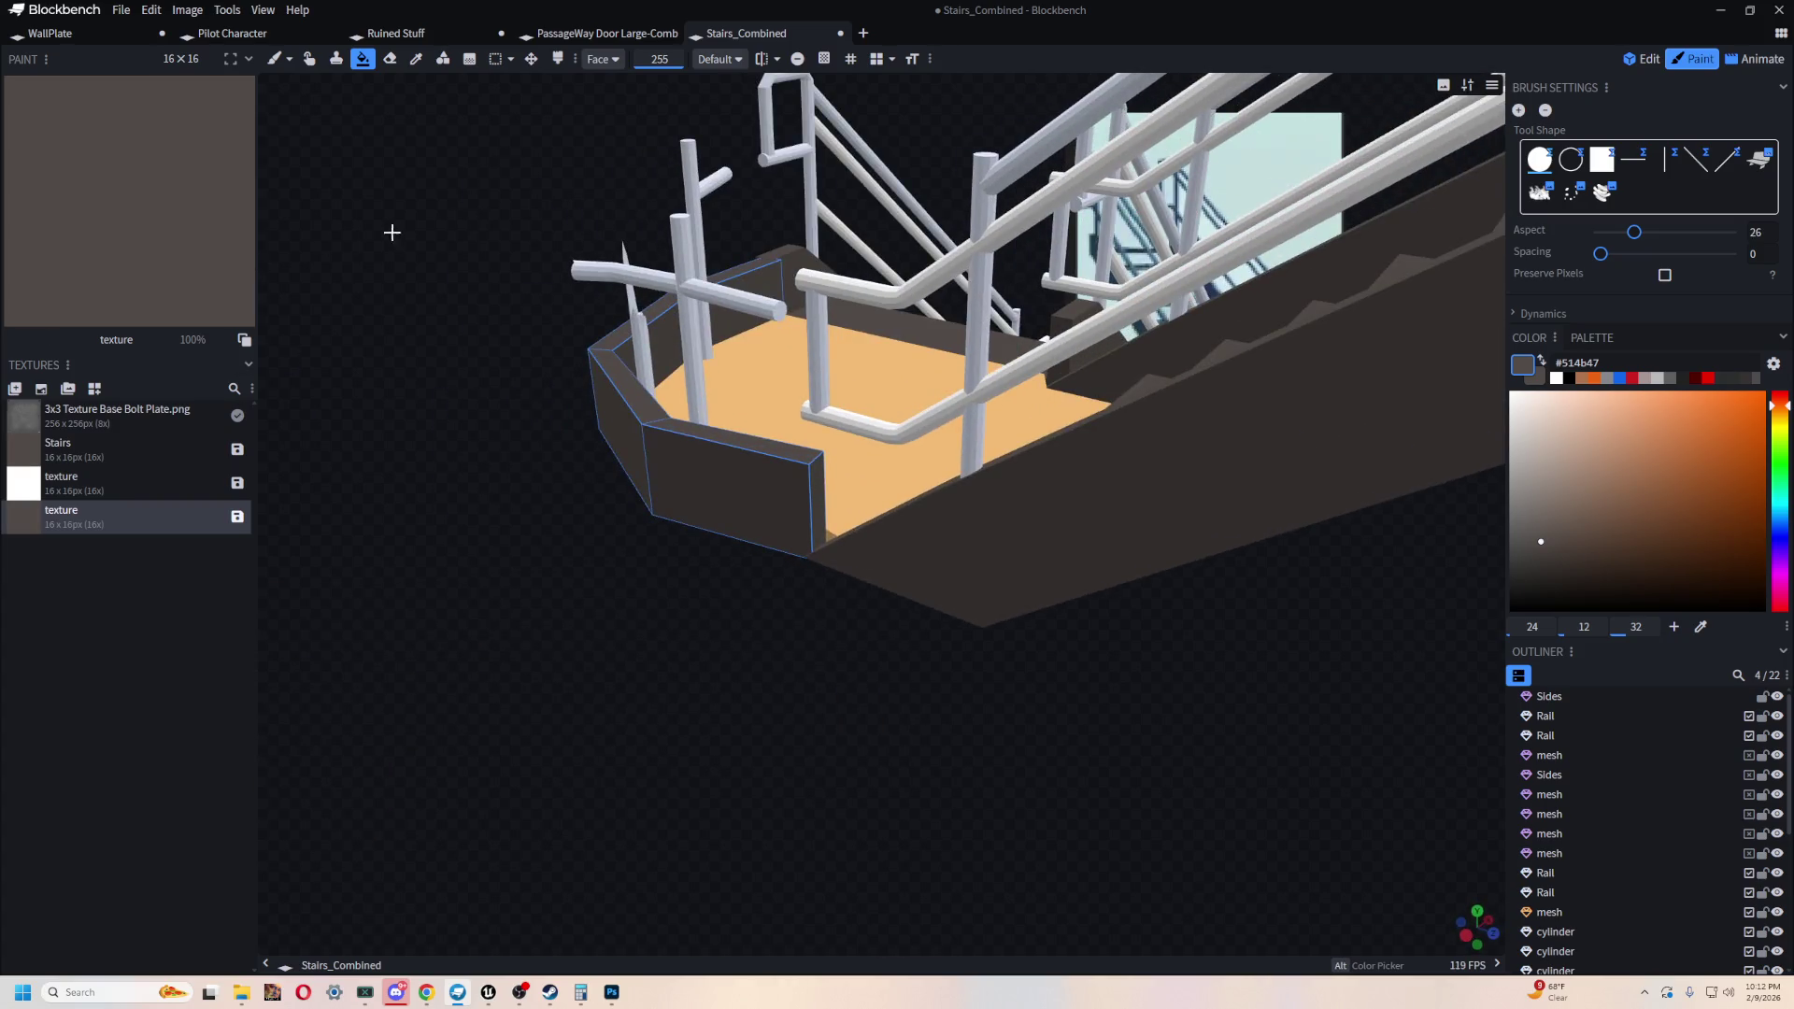
scroll(498, 357, up, 3)
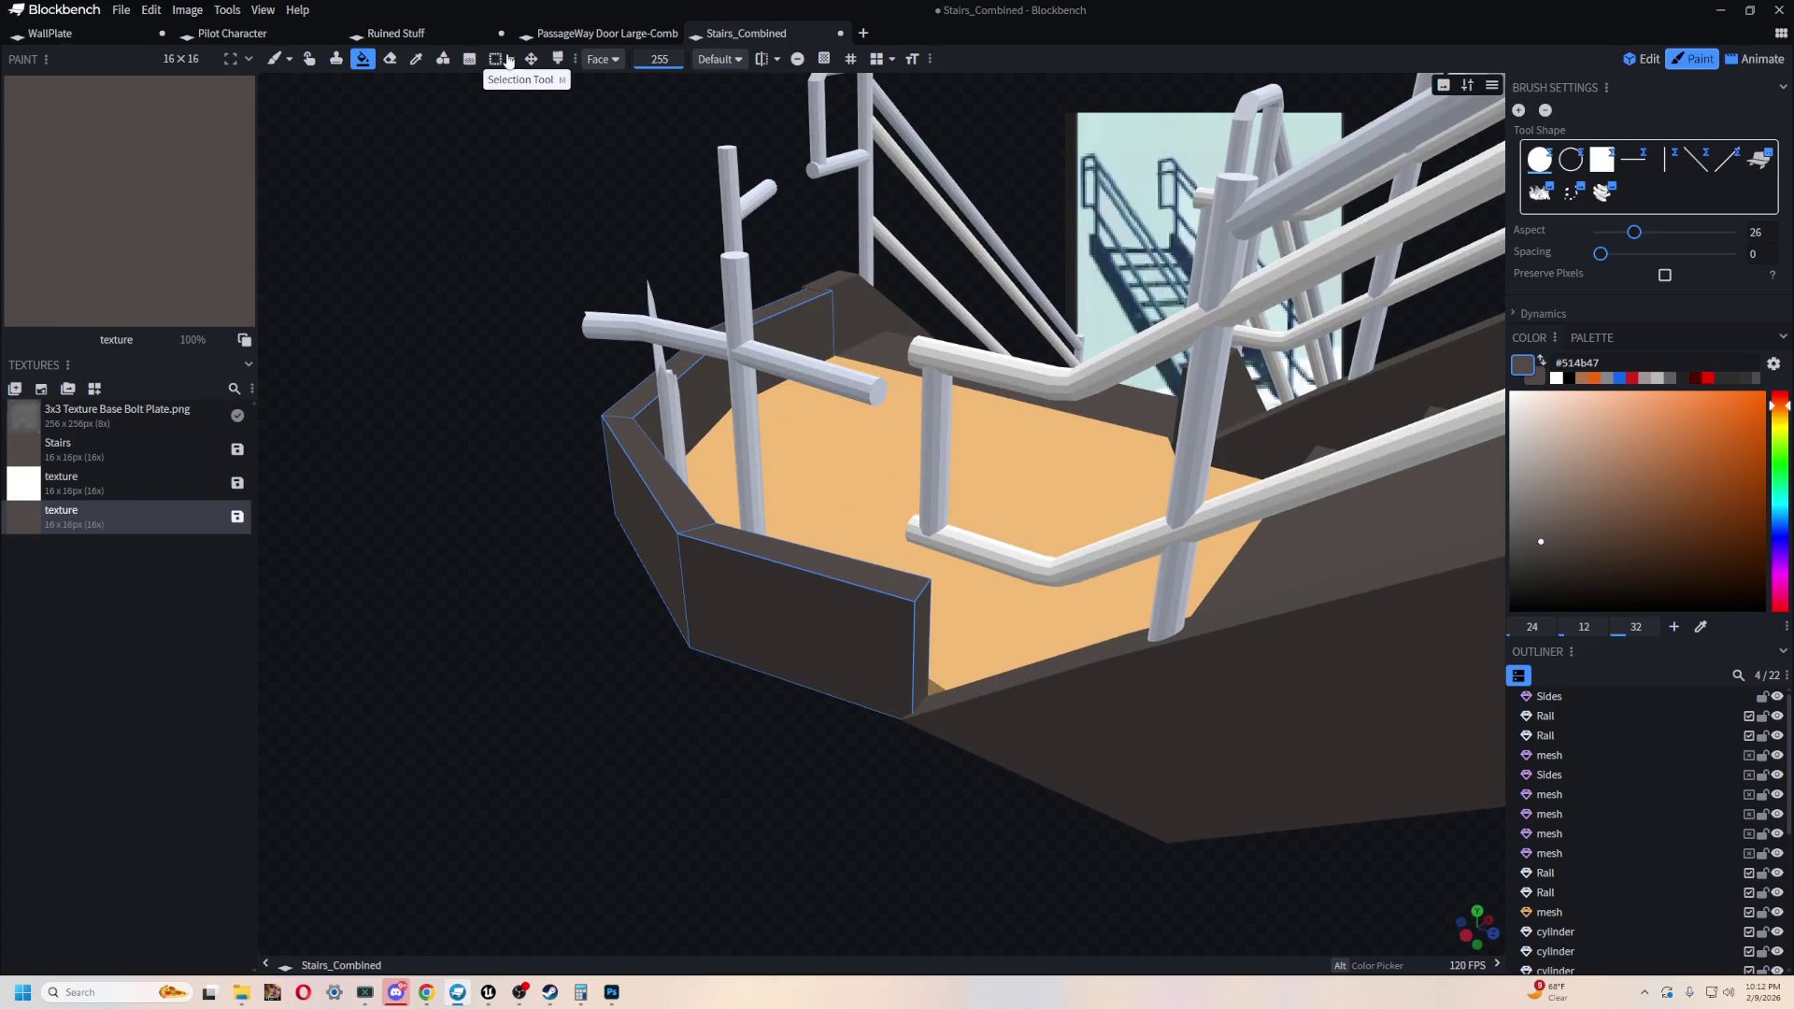
click(1627, 58)
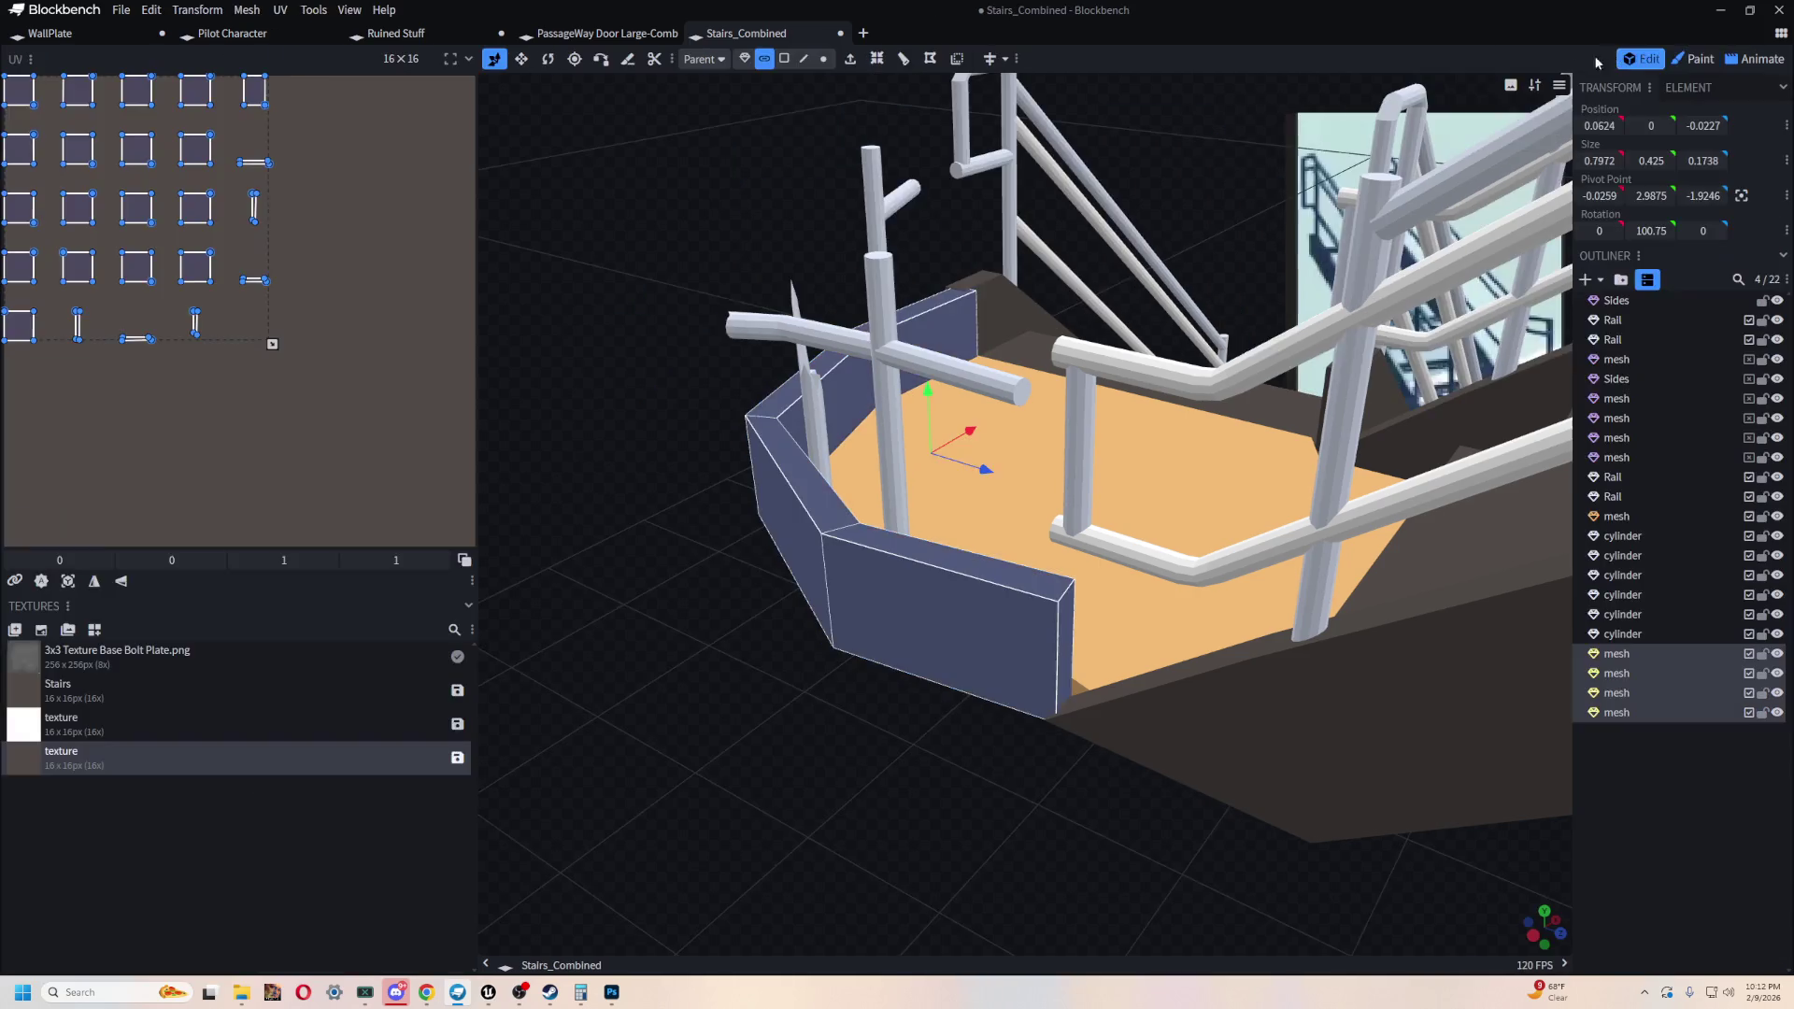
- In edge mode, lower the front kick-plate panel's right vertical edge
click(1014, 588)
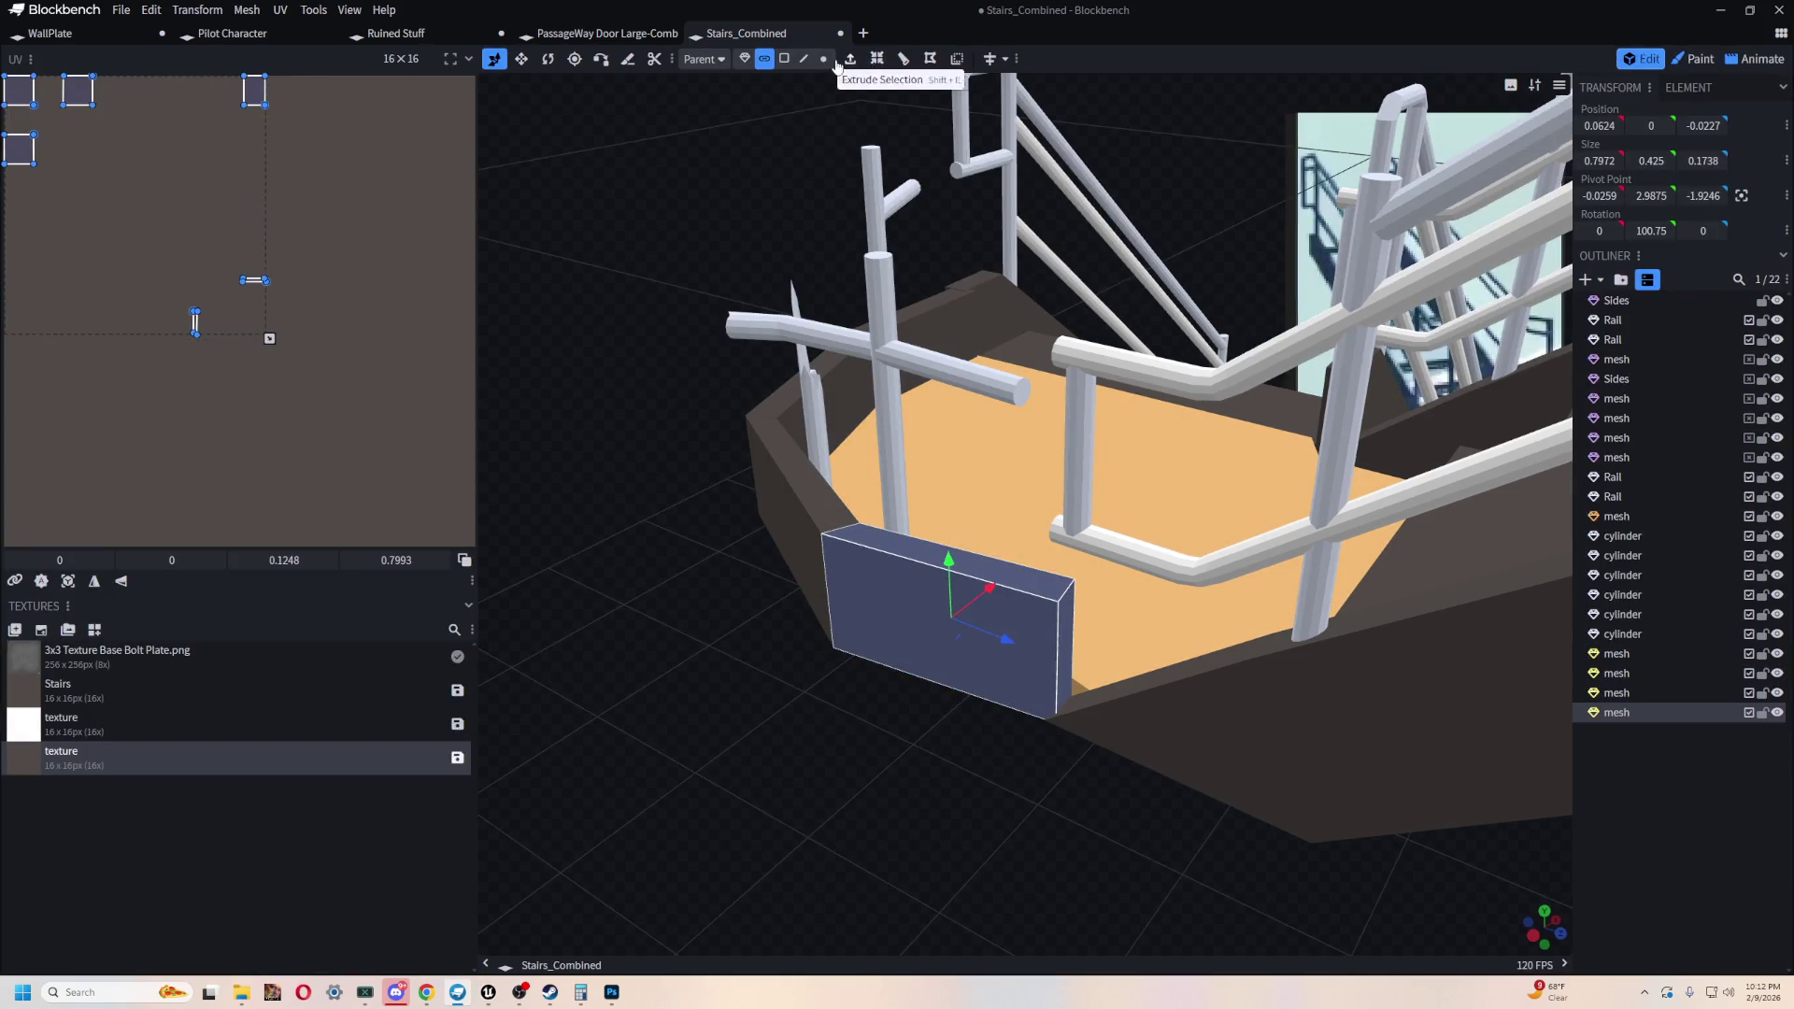
click(803, 58)
click(1064, 598)
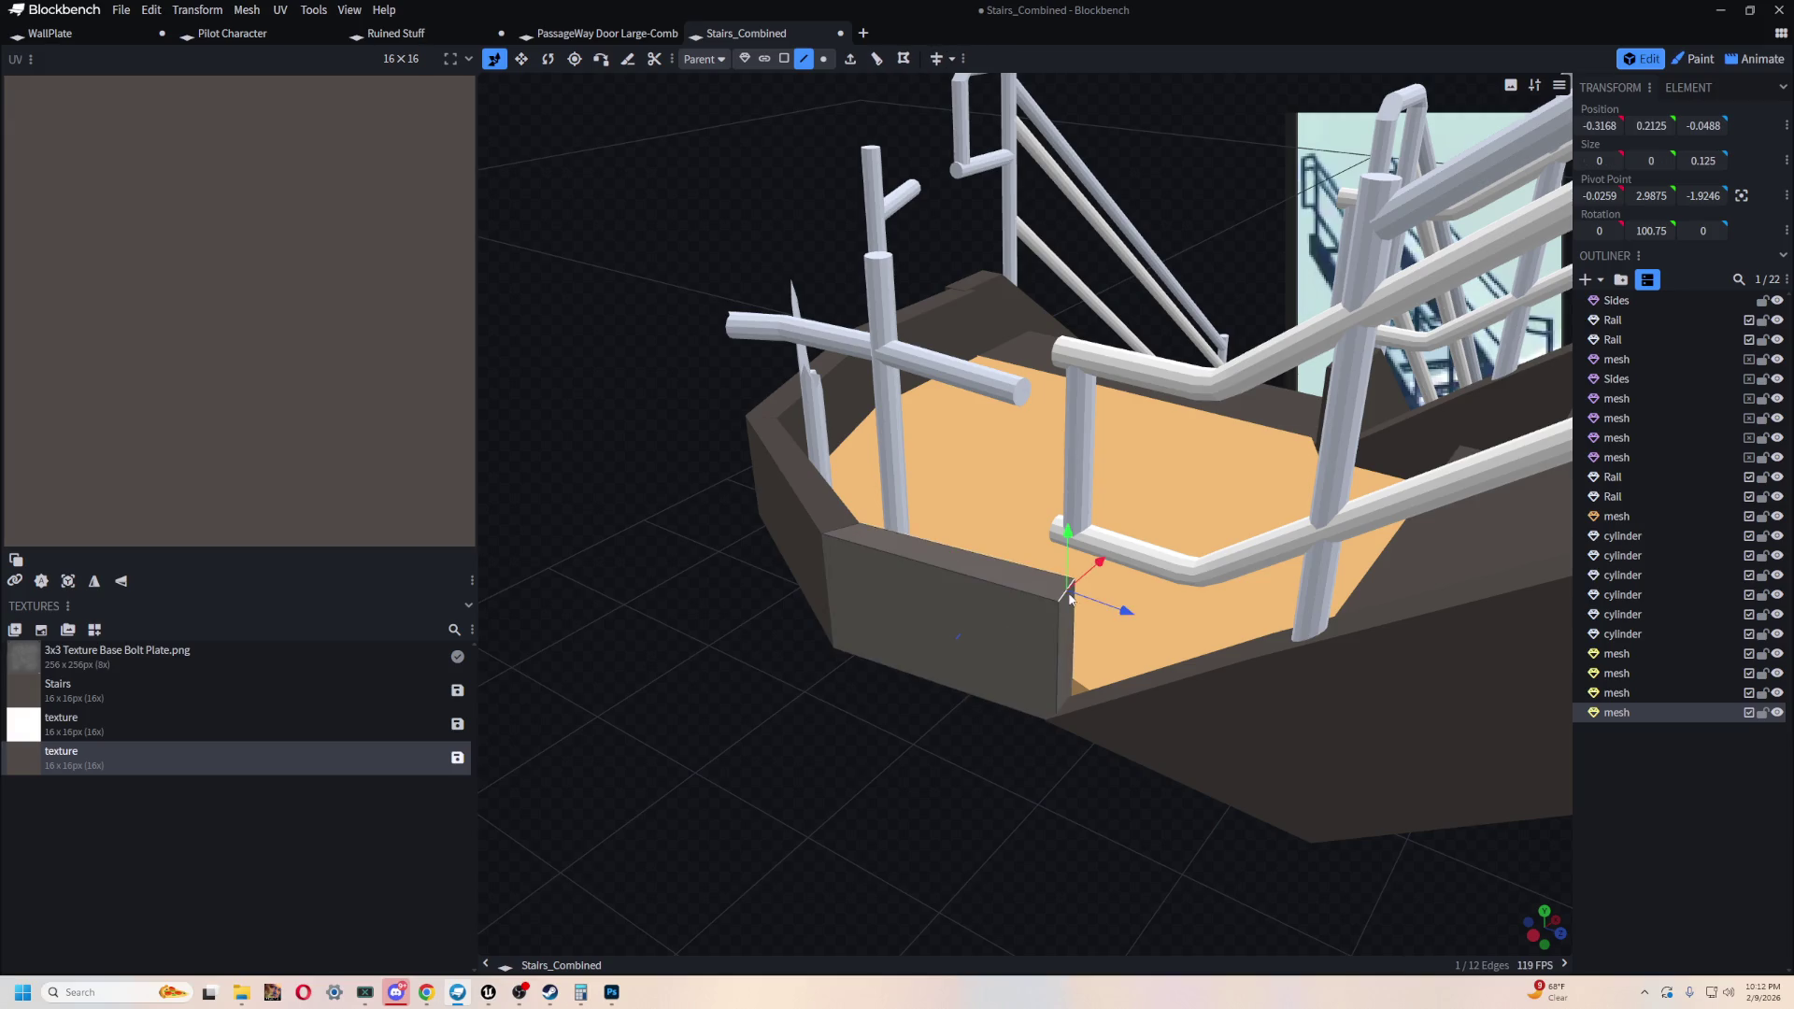
drag(1074, 603, 1054, 657)
mouse_move(851, 874)
mouse_down()
mouse_move(806, 783)
mouse_move(1003, 722)
mouse_up()
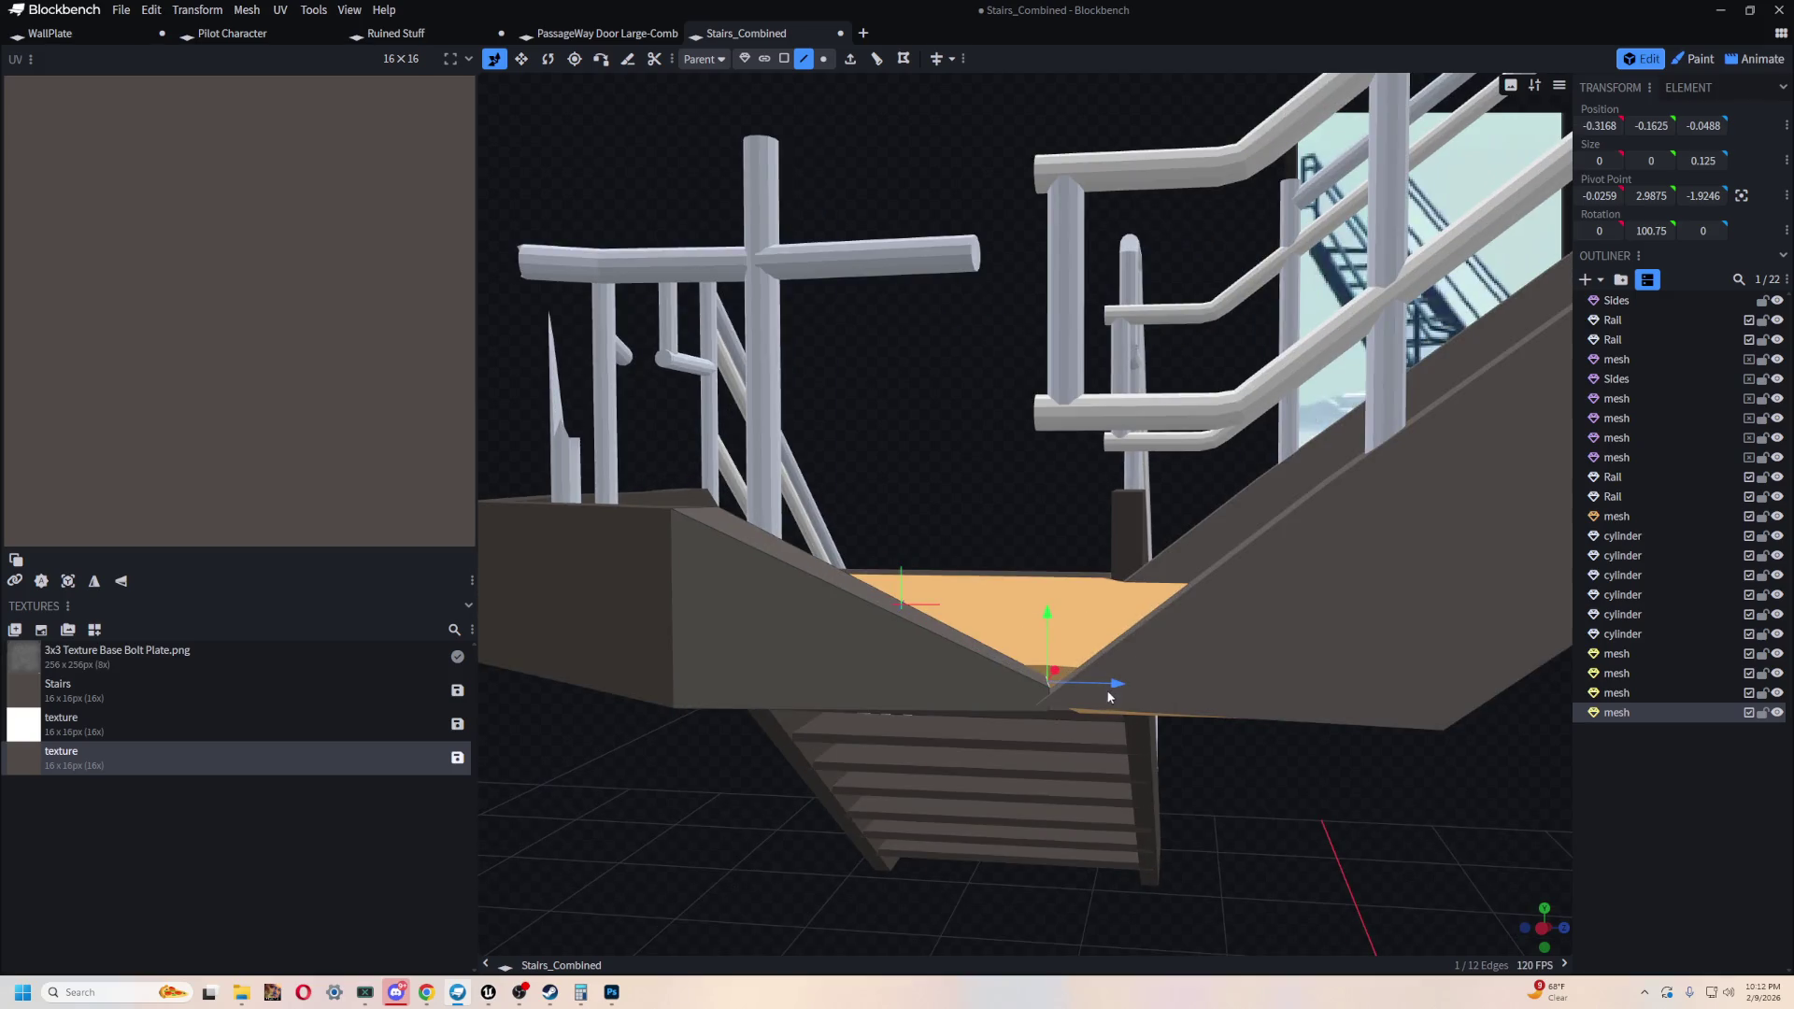
- Select the side panel at the landing and raise its corner edge slightly
click(1079, 830)
mouse_move(1079, 826)
mouse_down()
mouse_move(1237, 841)
mouse_move(1194, 848)
mouse_move(1234, 879)
mouse_move(1208, 924)
mouse_move(1133, 851)
mouse_move(1236, 768)
mouse_move(1256, 859)
mouse_move(1079, 689)
mouse_up()
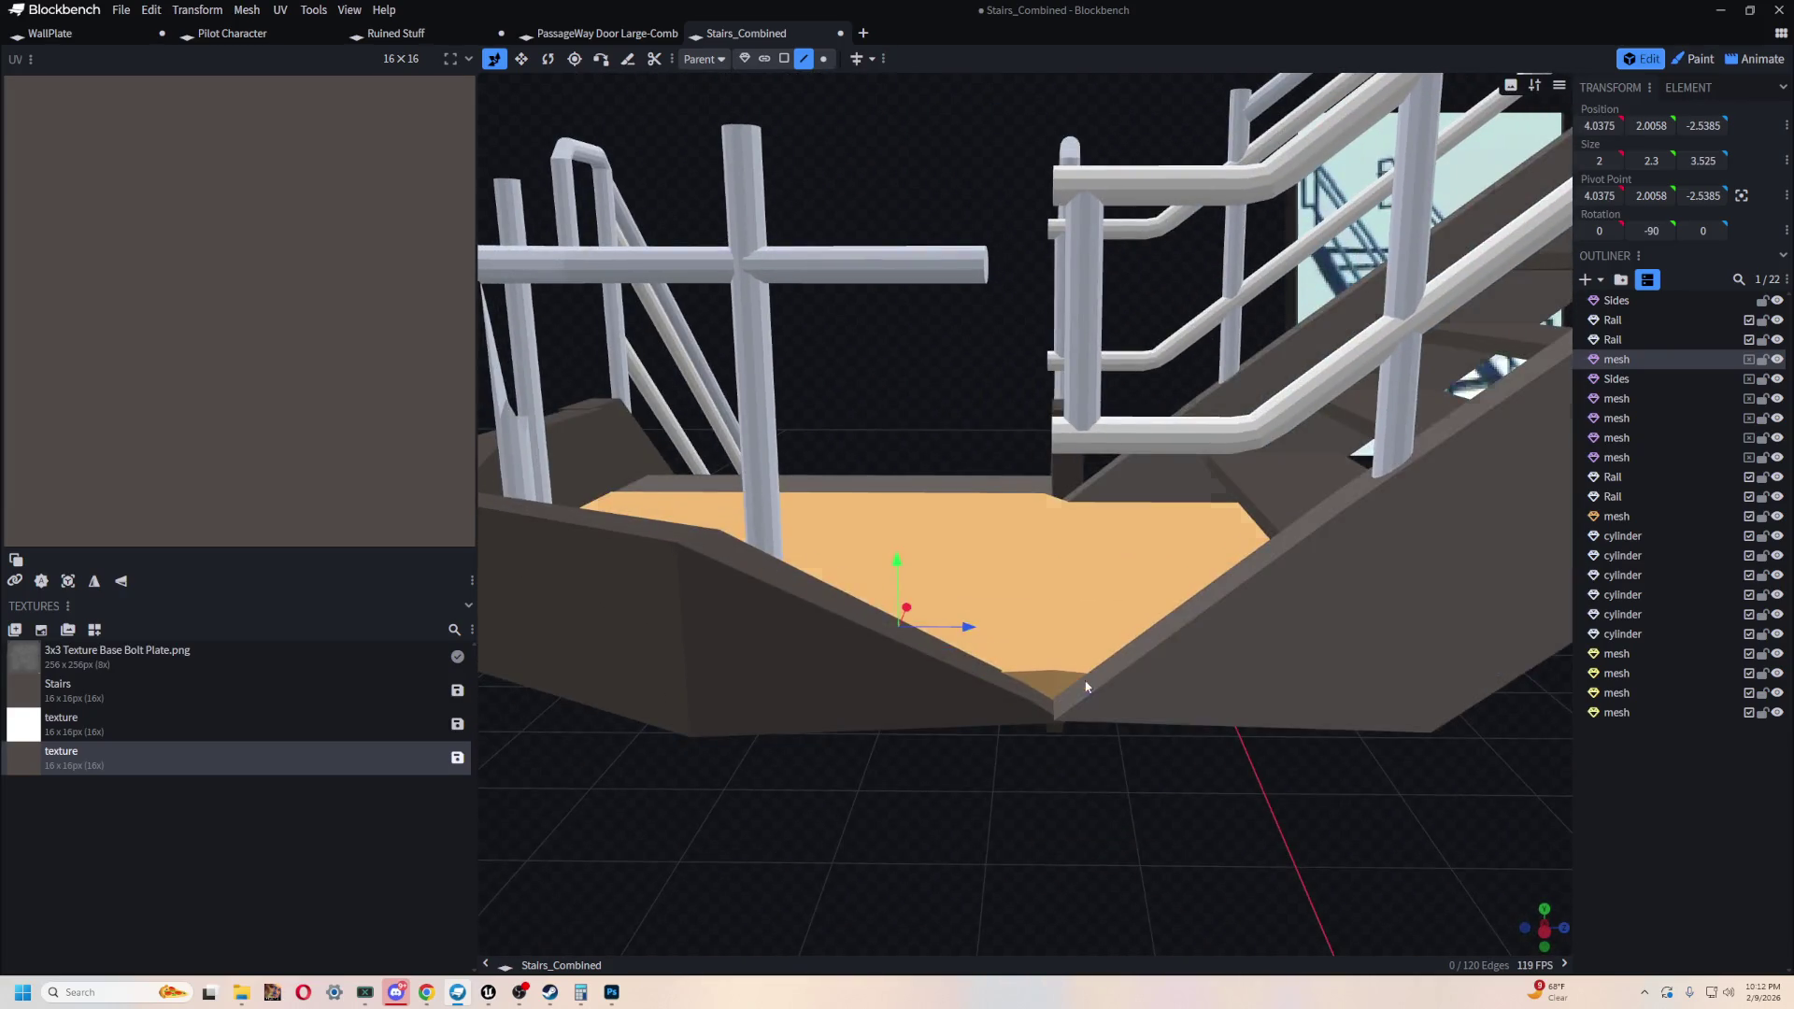
click(1060, 685)
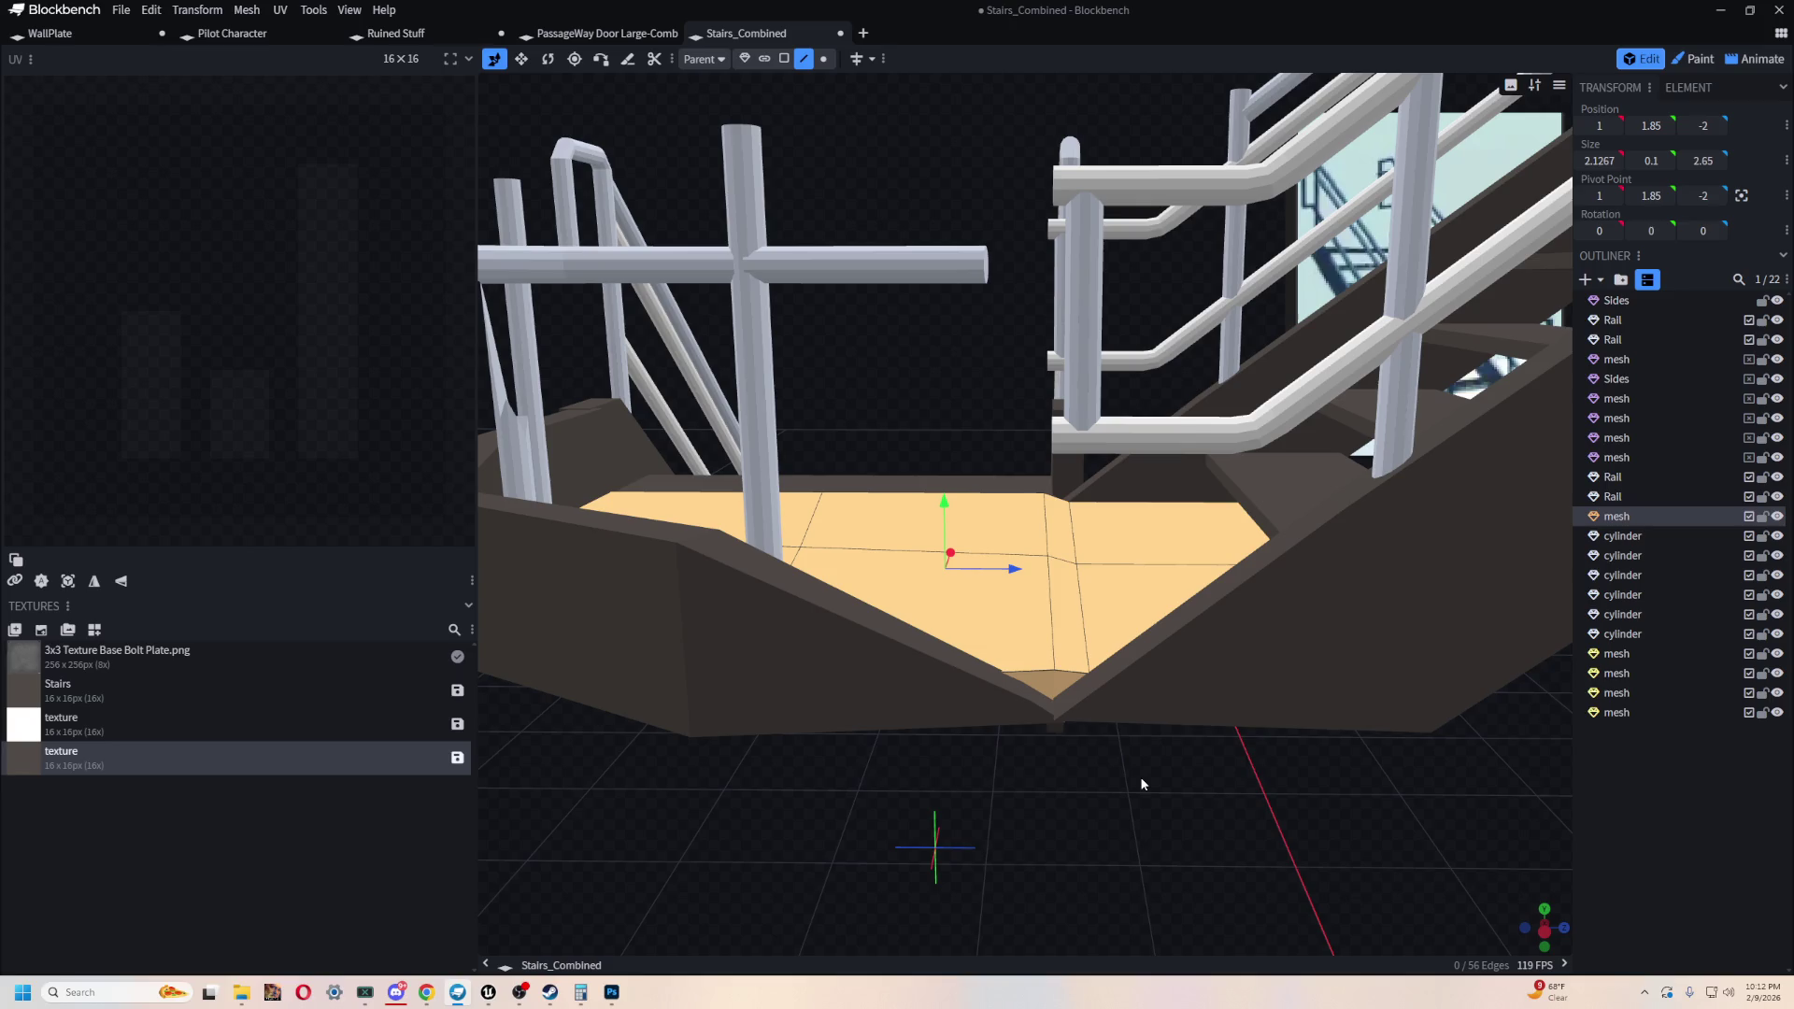
mouse_move(1157, 748)
mouse_down()
mouse_move(1057, 569)
mouse_move(1288, 733)
mouse_move(1114, 691)
mouse_up()
scroll(1114, 691, up, 5)
click(997, 580)
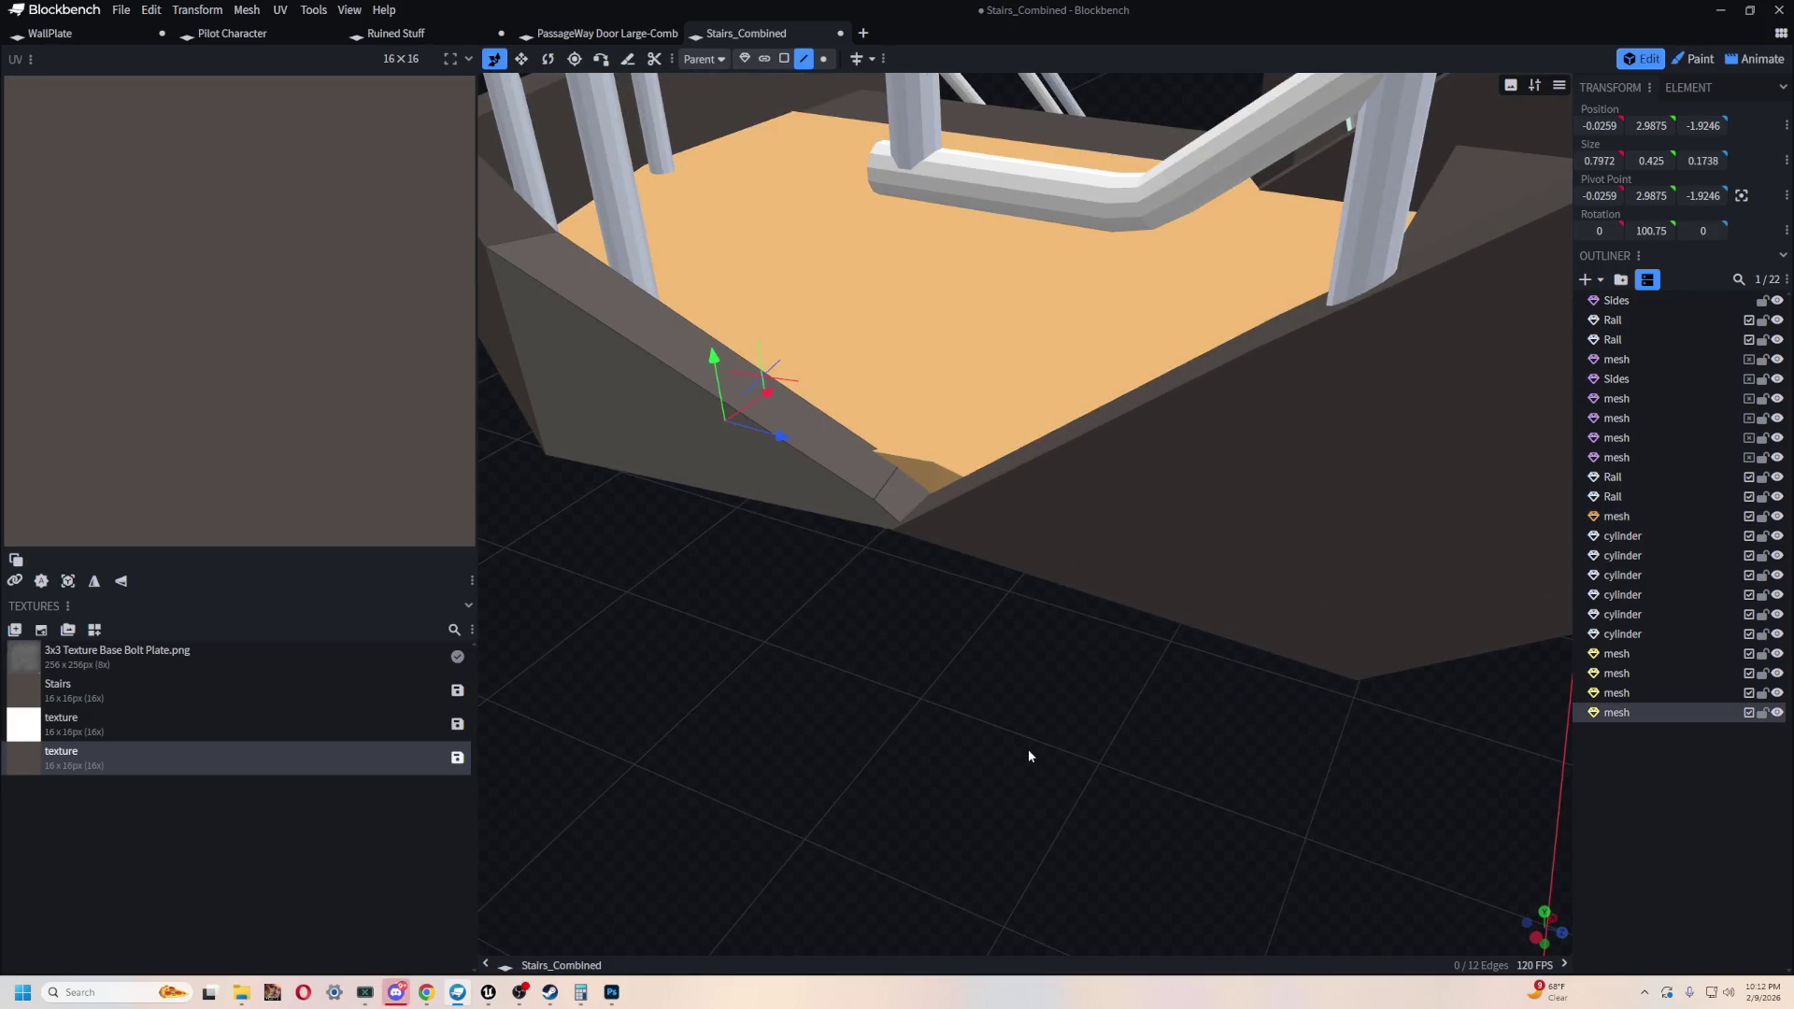
mouse_move(1028, 747)
mouse_down()
mouse_move(1274, 720)
mouse_move(1074, 722)
mouse_move(1033, 741)
mouse_move(1066, 747)
mouse_move(1071, 710)
mouse_move(1065, 482)
mouse_up()
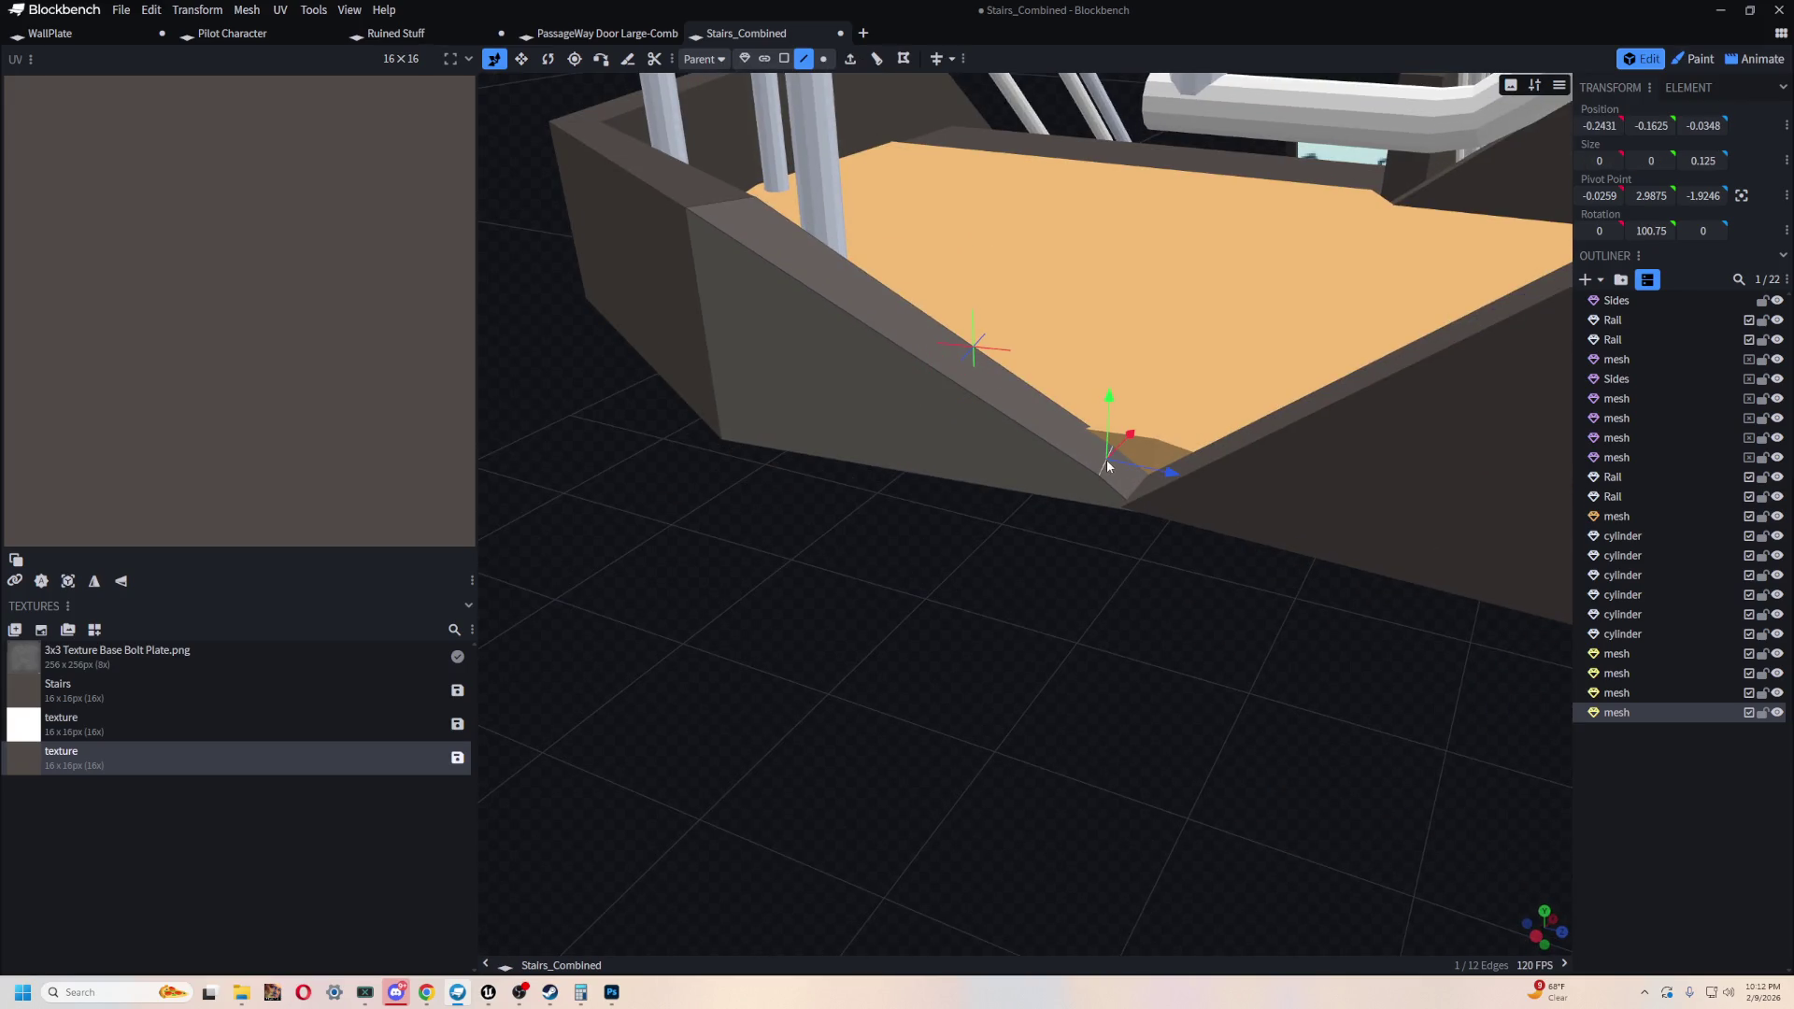
mouse_move(1112, 404)
mouse_down()
mouse_move(1135, 383)
mouse_move(1095, 433)
mouse_move(1102, 626)
mouse_move(1123, 450)
mouse_move(1154, 425)
mouse_up()
- Shift the panel's corner edge slightly along Z and pull the slab-border edge along X
click(1125, 440)
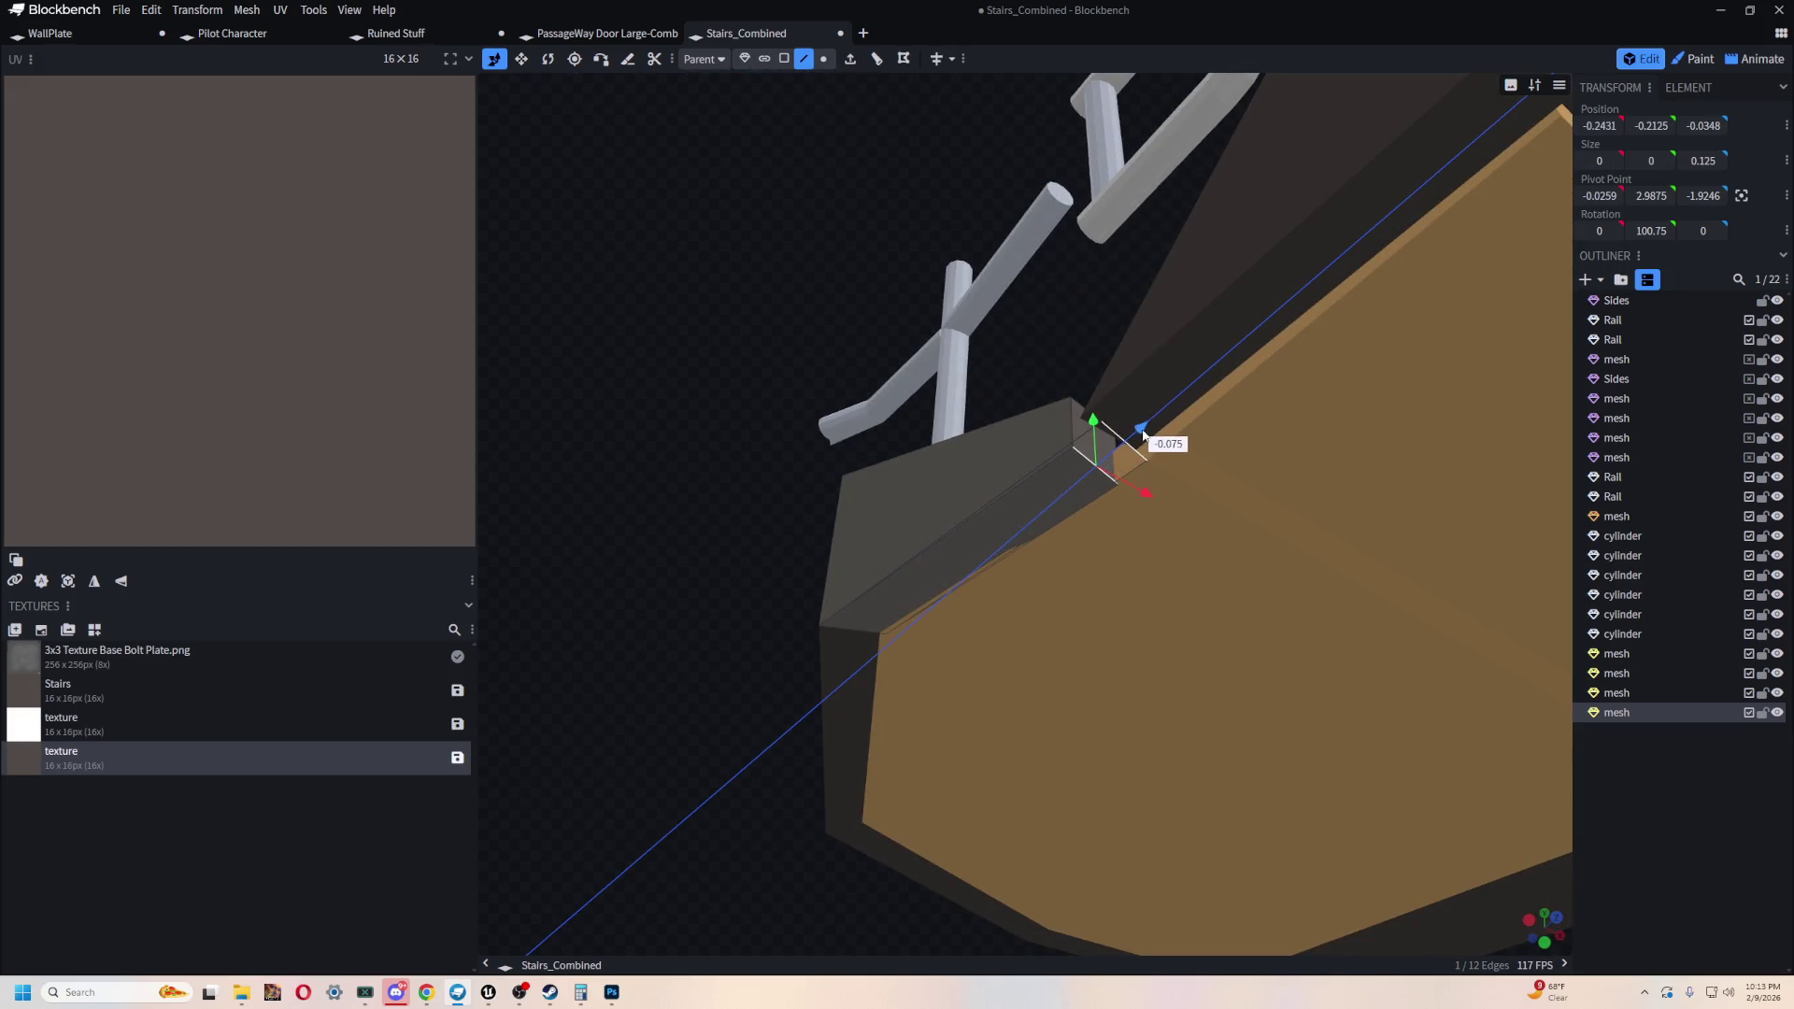
mouse_move(780, 279)
mouse_down()
mouse_move(926, 424)
mouse_move(1281, 692)
mouse_move(1282, 737)
mouse_move(1033, 722)
mouse_move(1028, 658)
mouse_up()
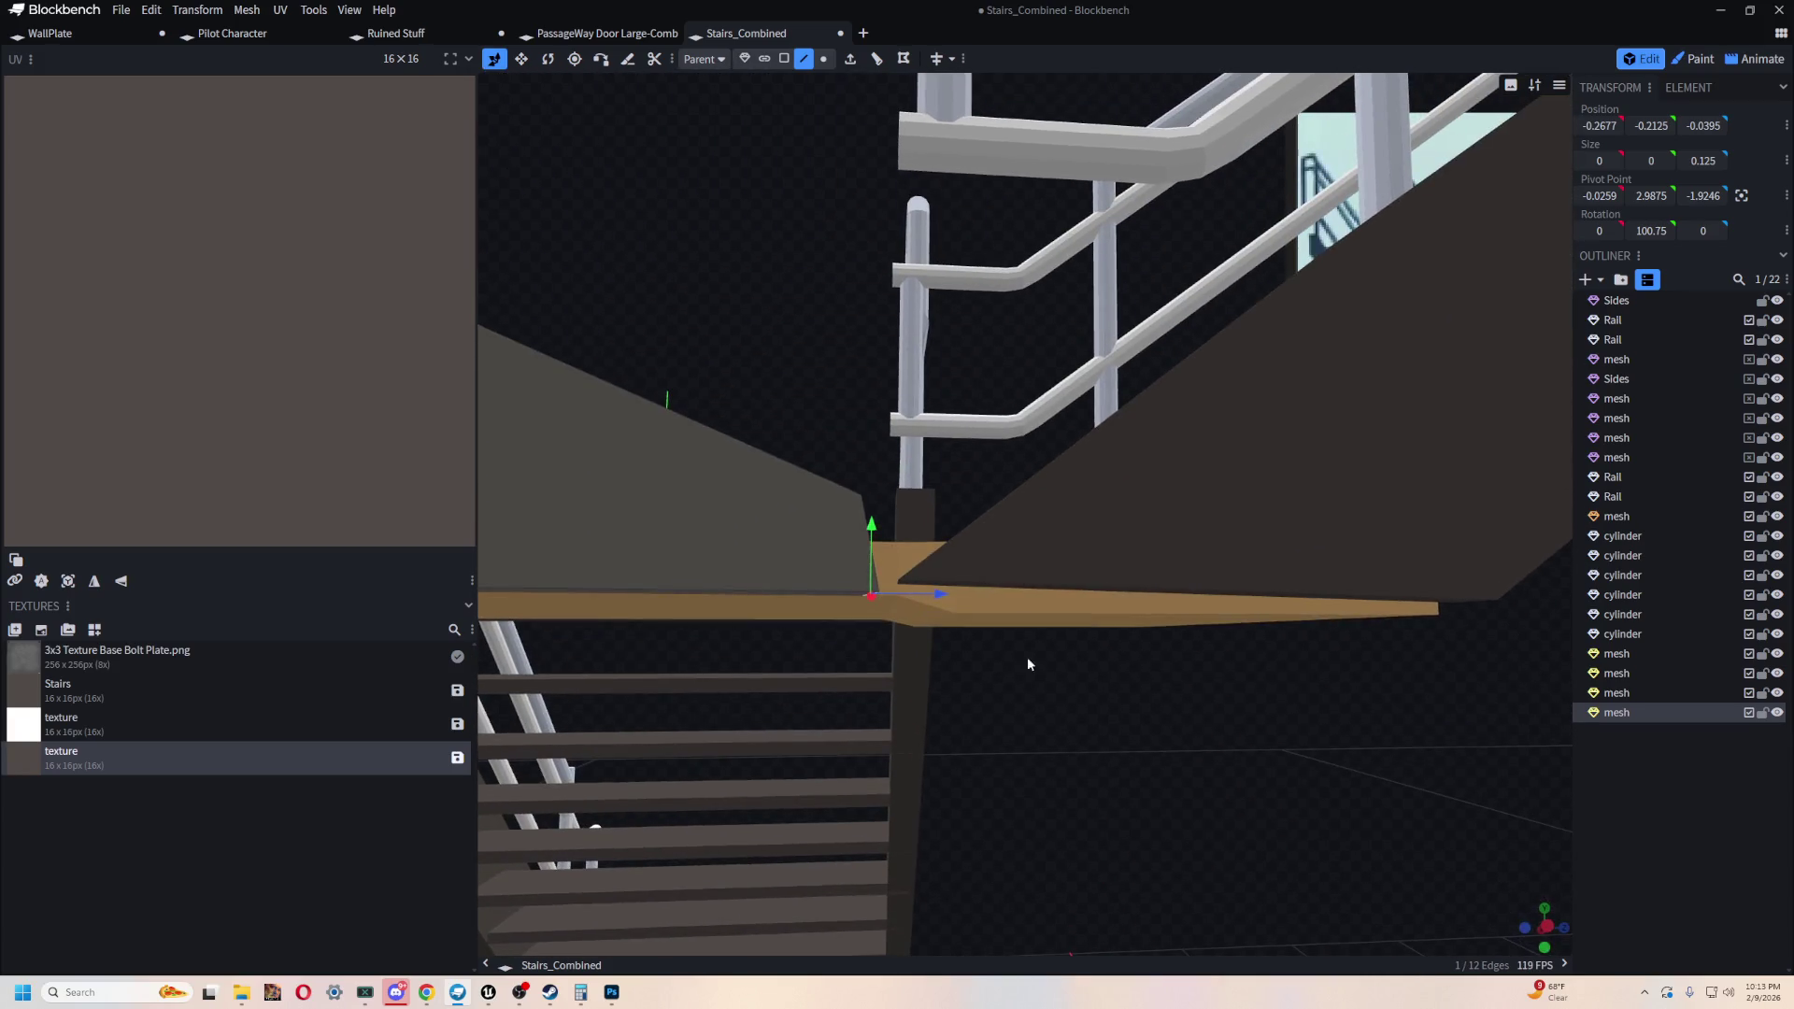
mouse_move(938, 593)
mouse_down()
mouse_move(921, 599)
mouse_move(1213, 787)
mouse_move(1100, 671)
mouse_move(1153, 669)
mouse_move(1124, 593)
mouse_move(955, 637)
mouse_up()
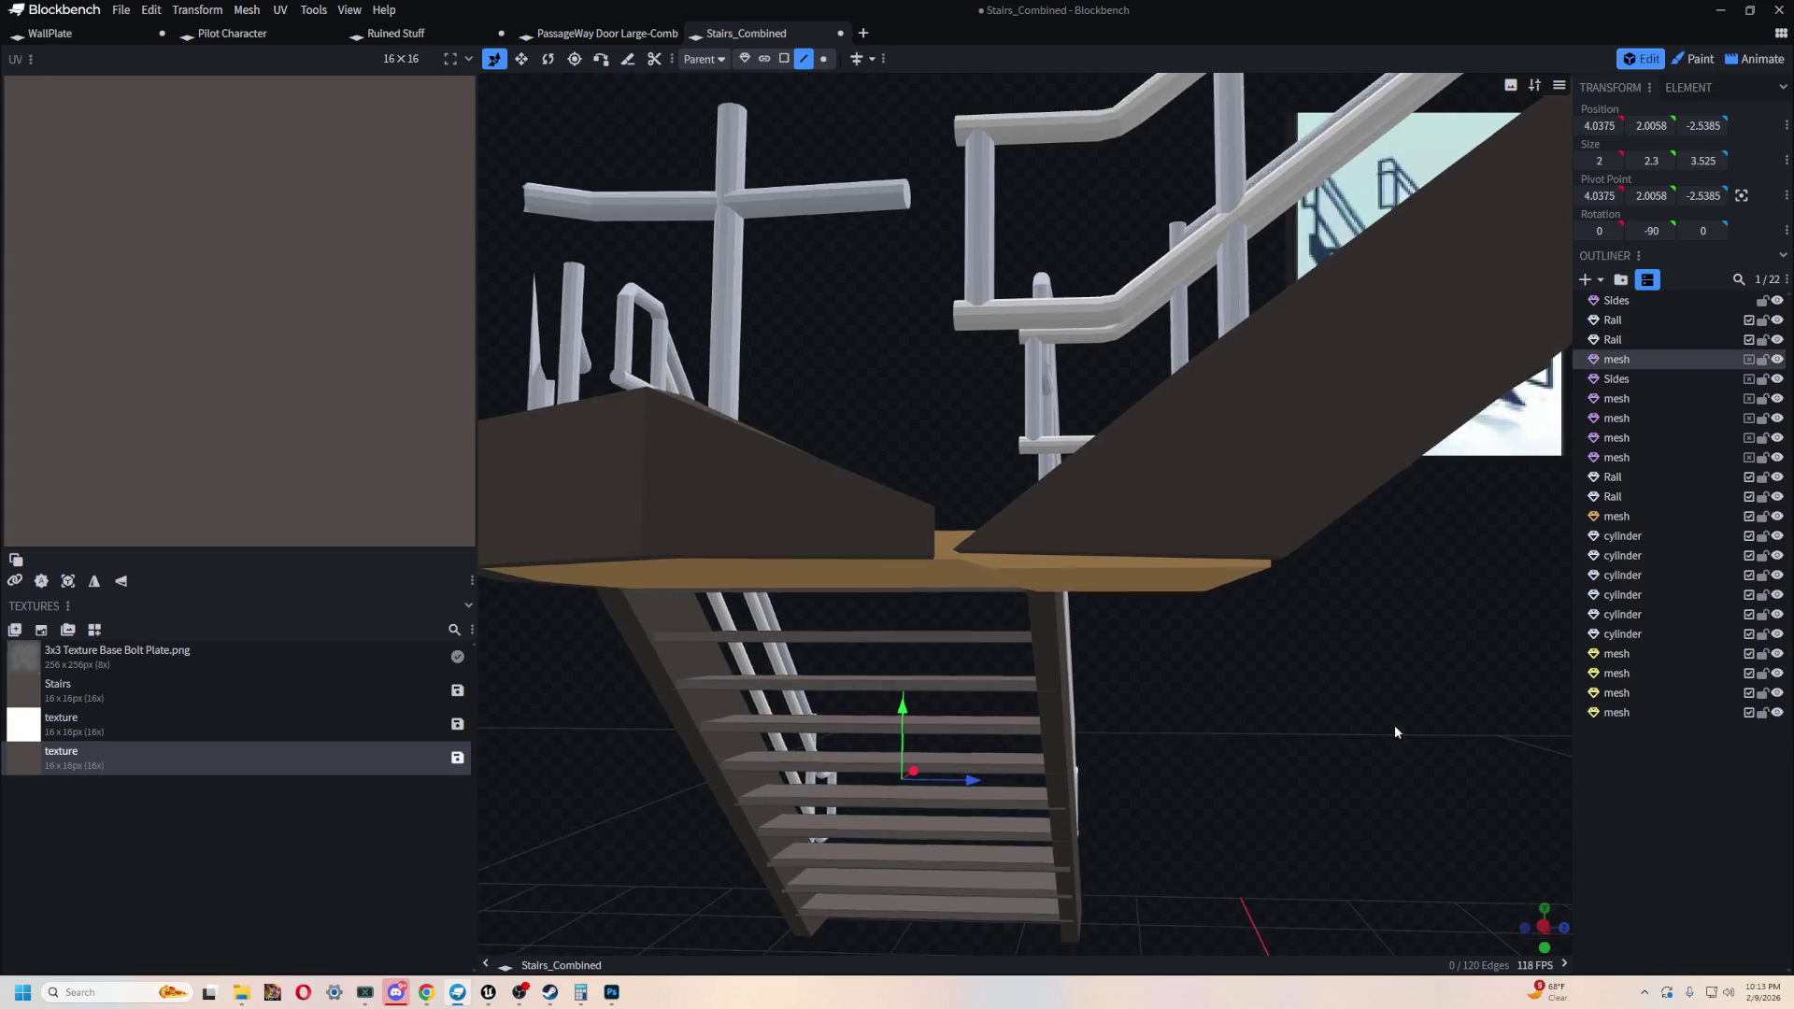
scroll(1224, 626, up, 5)
click(1224, 626)
mouse_move(1224, 626)
mouse_down()
mouse_move(837, 514)
mouse_move(880, 421)
mouse_move(545, 265)
mouse_up()
click(1072, 681)
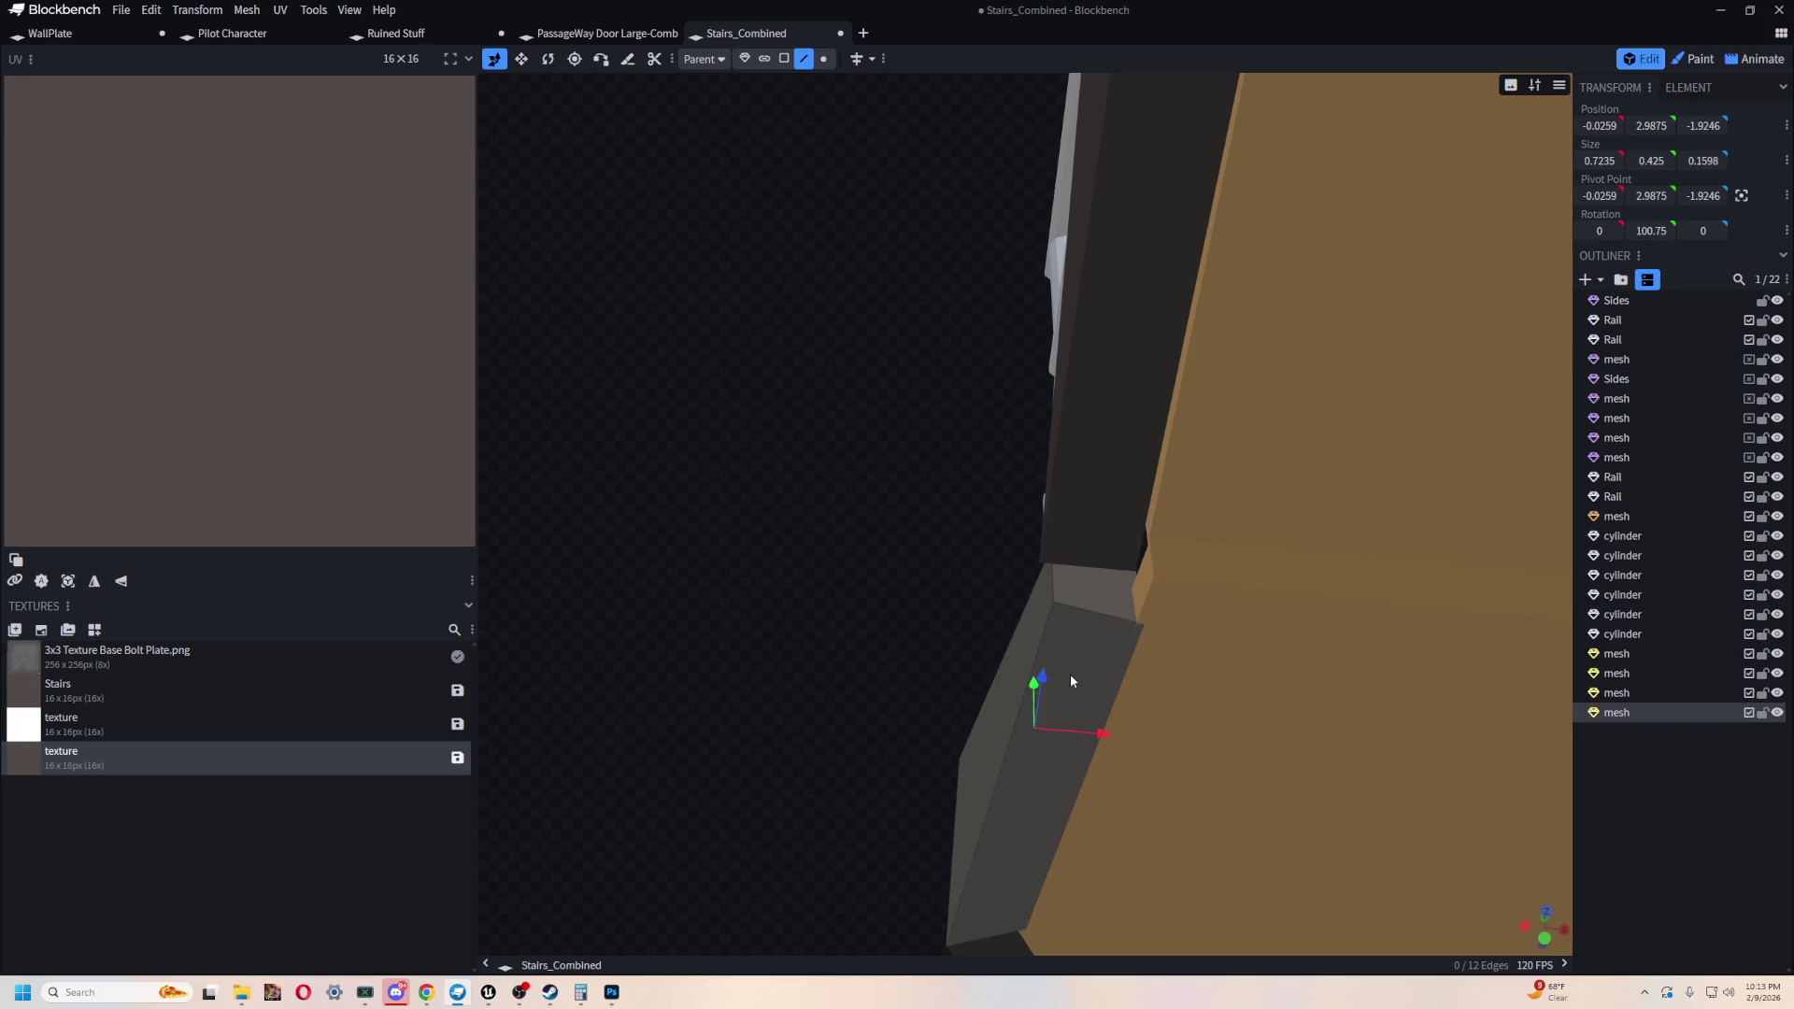
click(1086, 778)
drag(1142, 795, 1137, 806)
- Orbit around the staircase to check that the landing corner now joins cleanly
mouse_move(747, 619)
mouse_down()
mouse_move(641, 565)
mouse_move(901, 749)
mouse_move(925, 877)
mouse_move(927, 744)
mouse_move(741, 533)
mouse_move(733, 468)
mouse_move(776, 212)
mouse_move(779, 314)
mouse_move(917, 508)
mouse_move(685, 548)
mouse_move(783, 525)
mouse_move(775, 505)
mouse_up()
mouse_move(591, 168)
mouse_down()
mouse_move(725, 112)
mouse_move(1079, 626)
mouse_move(1072, 593)
mouse_move(977, 571)
mouse_move(1477, 151)
mouse_up()
scroll(1017, 494, down, 5)
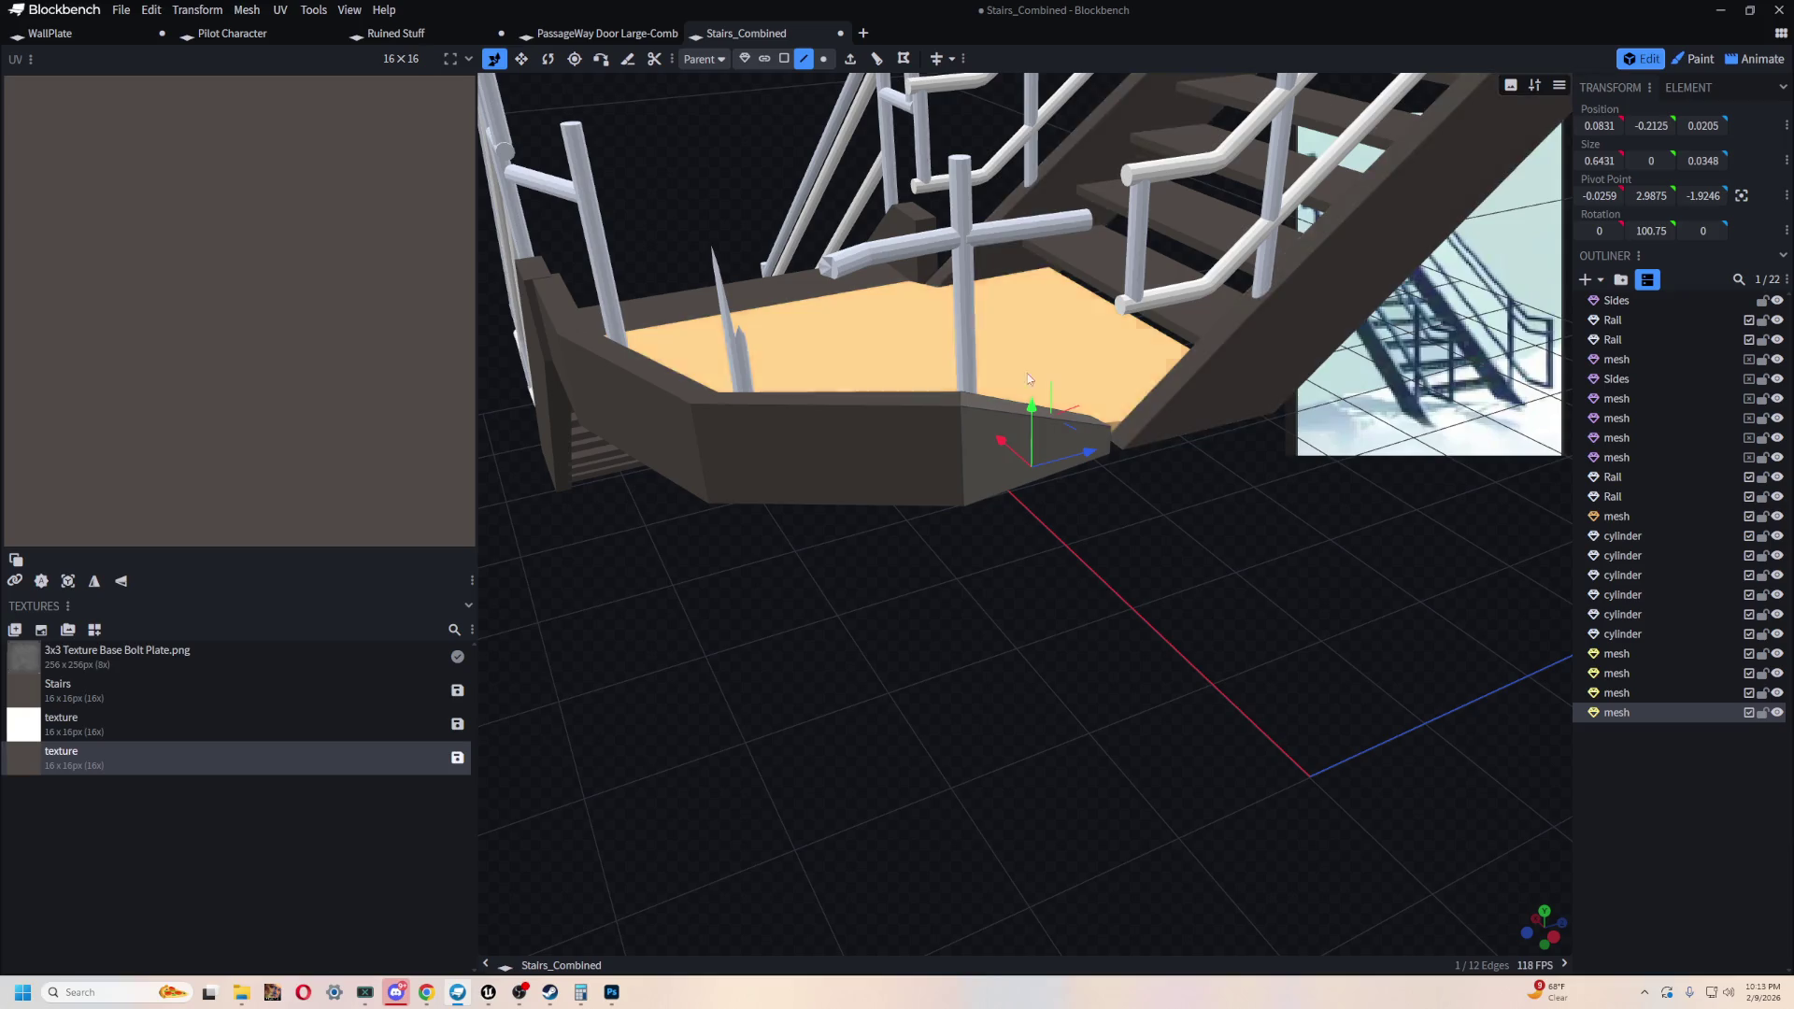
scroll(979, 708, up, 3)
mouse_move(979, 708)
mouse_down()
mouse_move(1285, 531)
mouse_move(1178, 671)
mouse_move(993, 762)
mouse_up()
scroll(992, 761, down, 3)
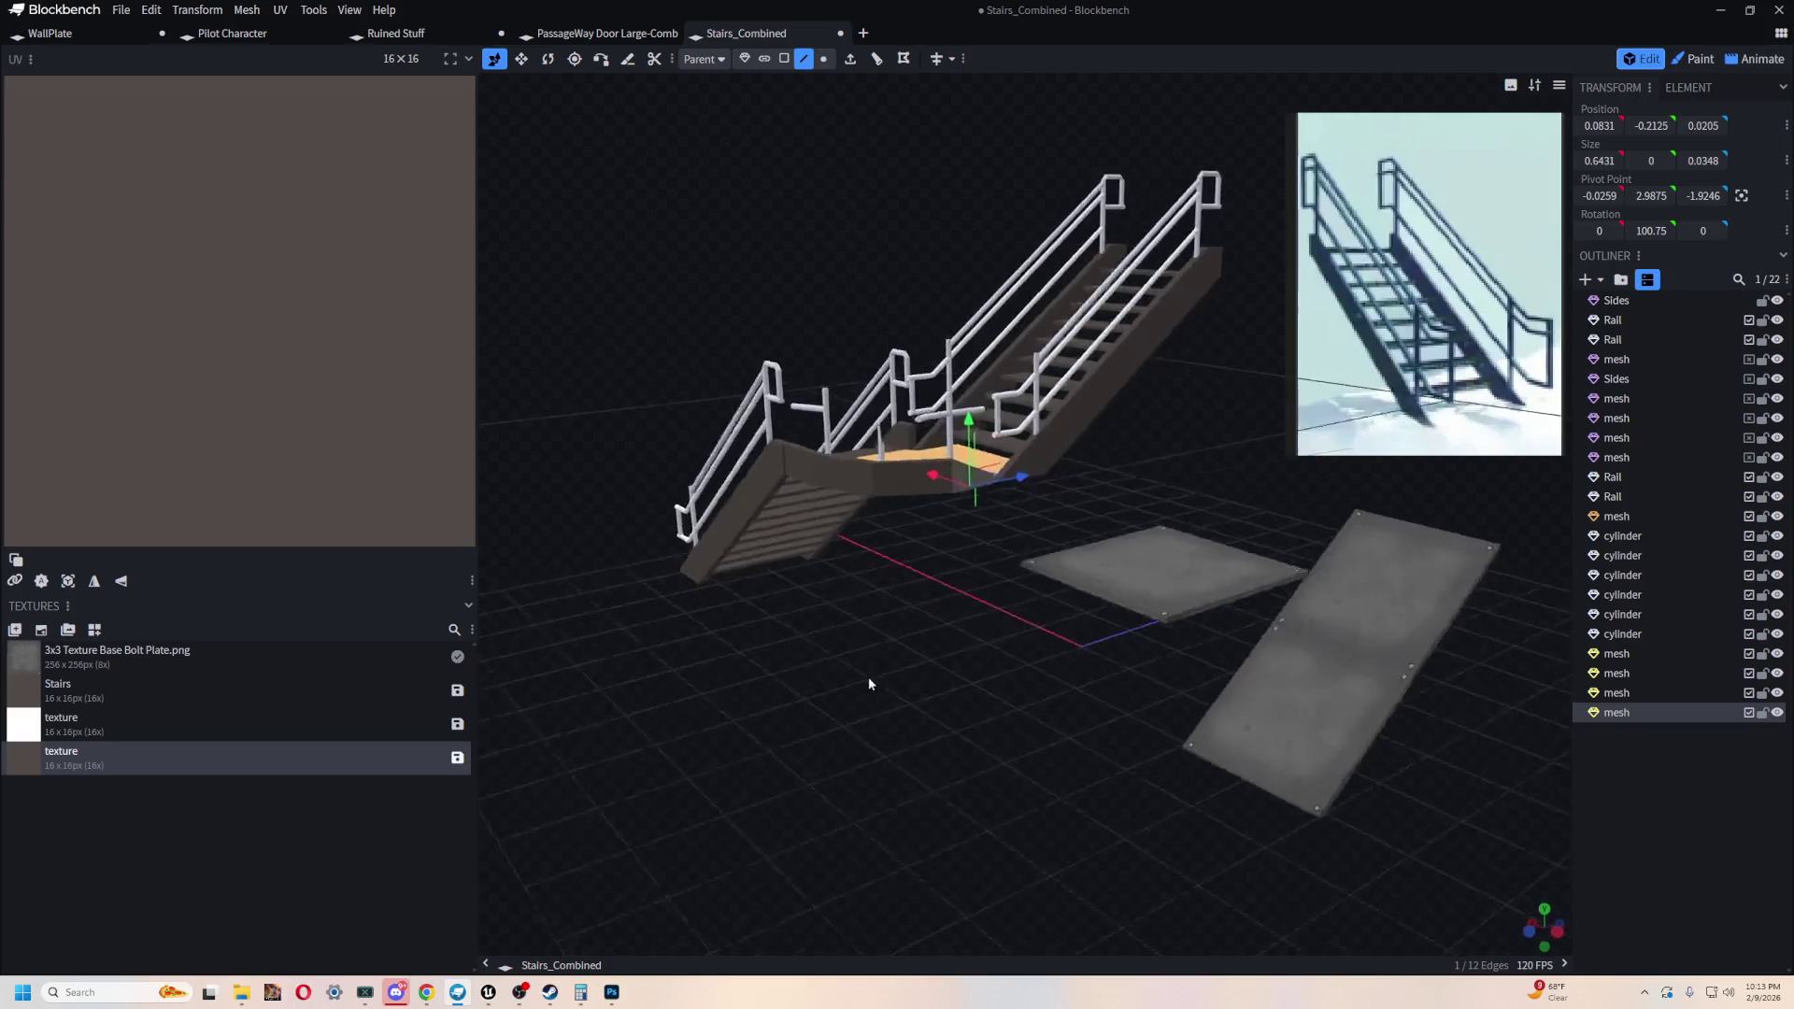
drag(871, 680, 910, 704)
scroll(909, 704, up, 6)
mouse_move(953, 649)
mouse_down()
mouse_move(1073, 565)
mouse_move(849, 501)
mouse_move(982, 653)
mouse_move(1013, 645)
mouse_move(925, 586)
mouse_up()
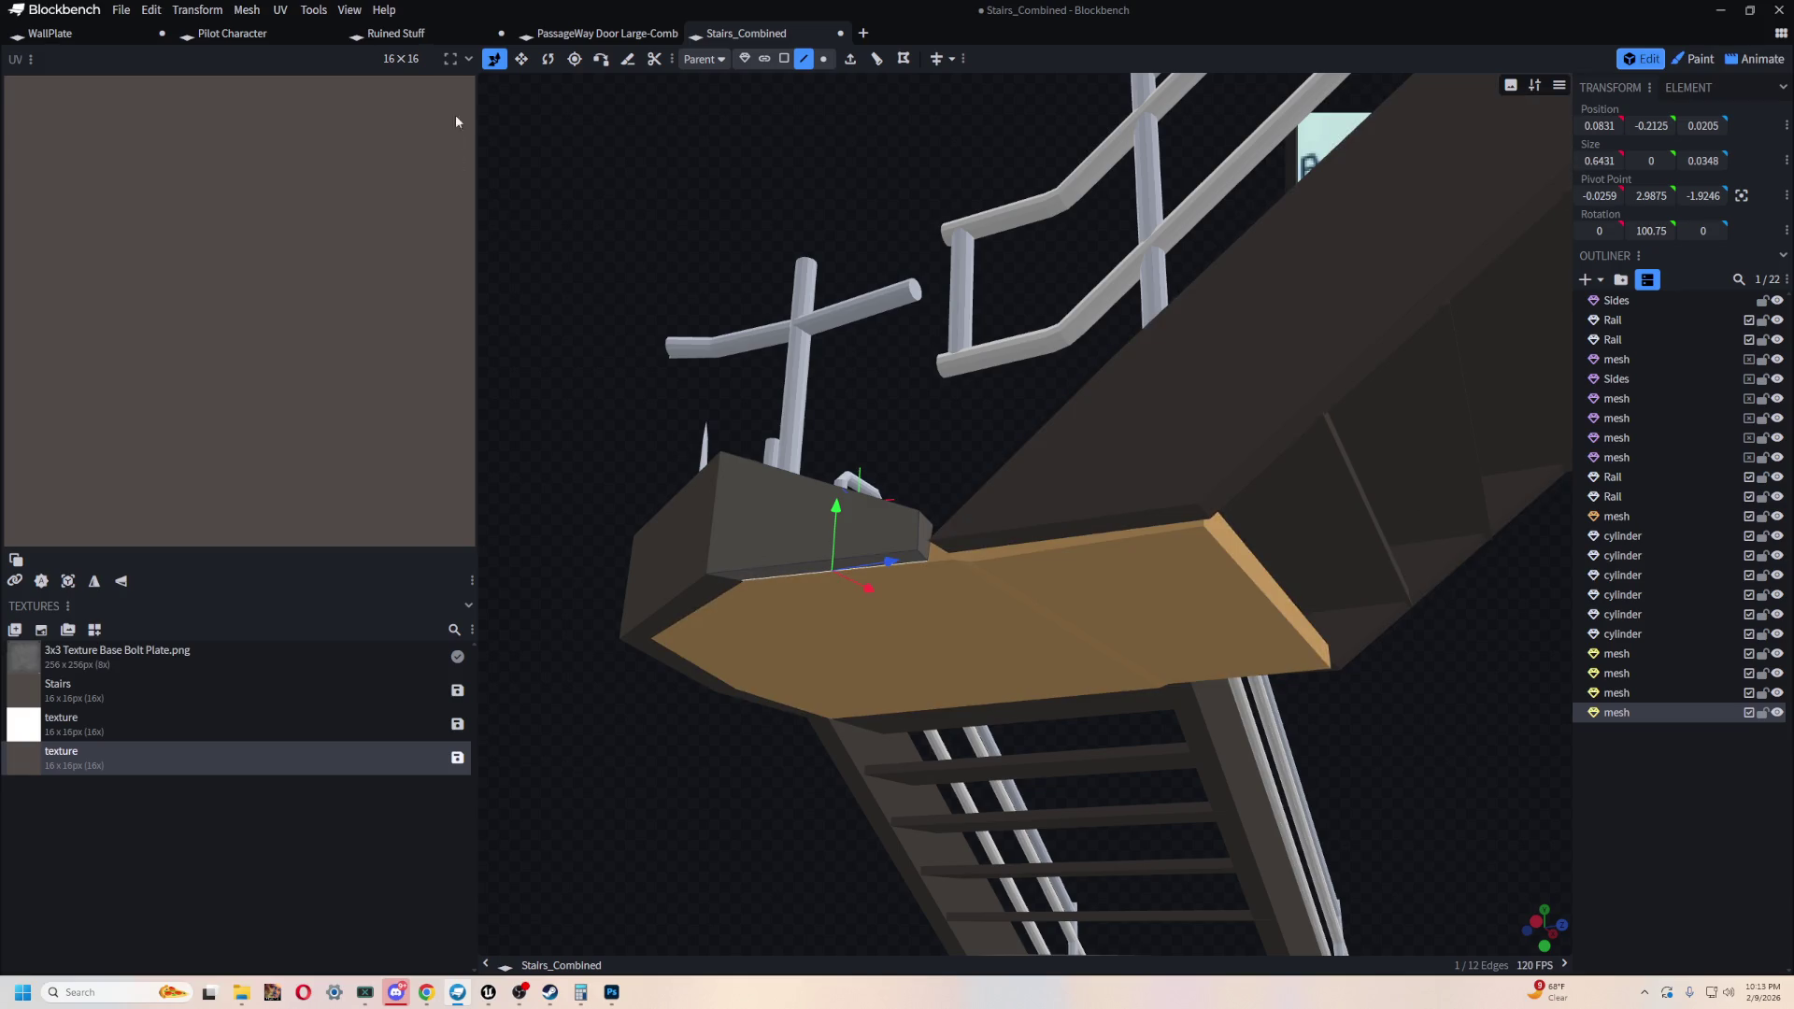
- Add a cuboid mesh and resize it into a flat plate about 3.15 long and 0.525 deep
click(1598, 285)
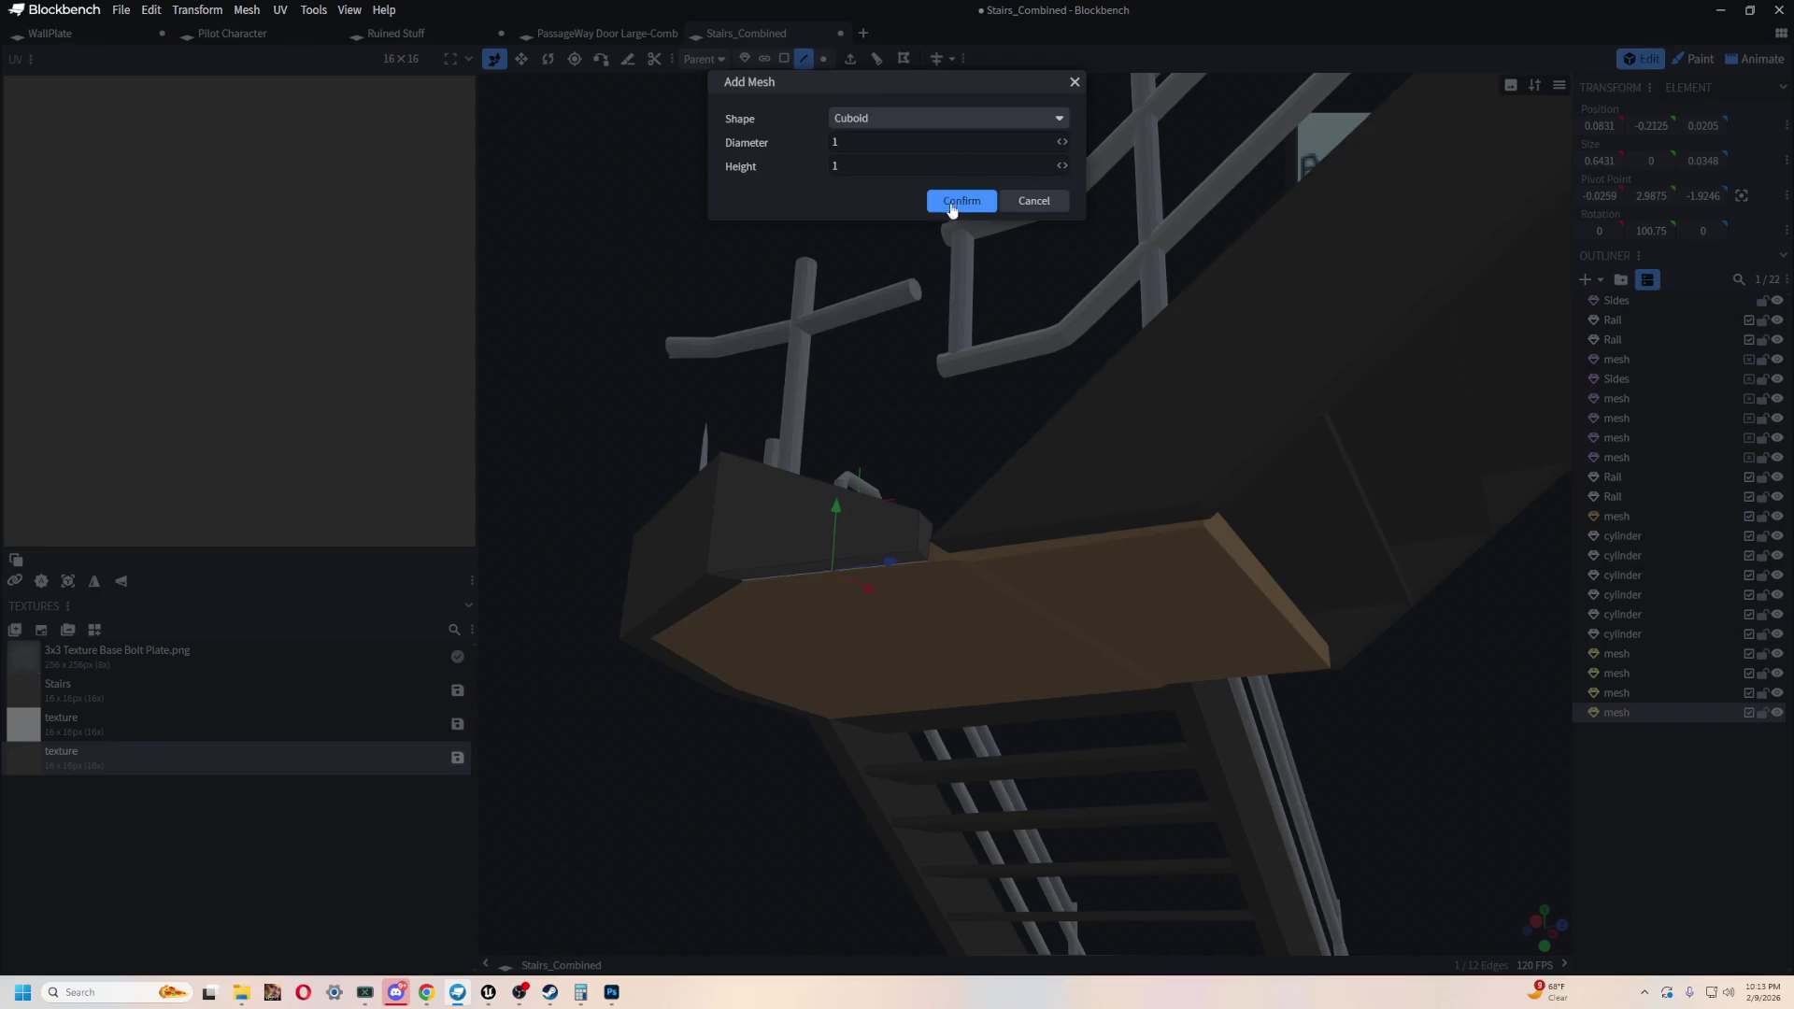
click(952, 202)
mouse_move(754, 158)
mouse_down()
mouse_move(749, 246)
mouse_move(830, 349)
mouse_move(1050, 245)
mouse_move(1218, 408)
mouse_up()
double_click(1117, 486)
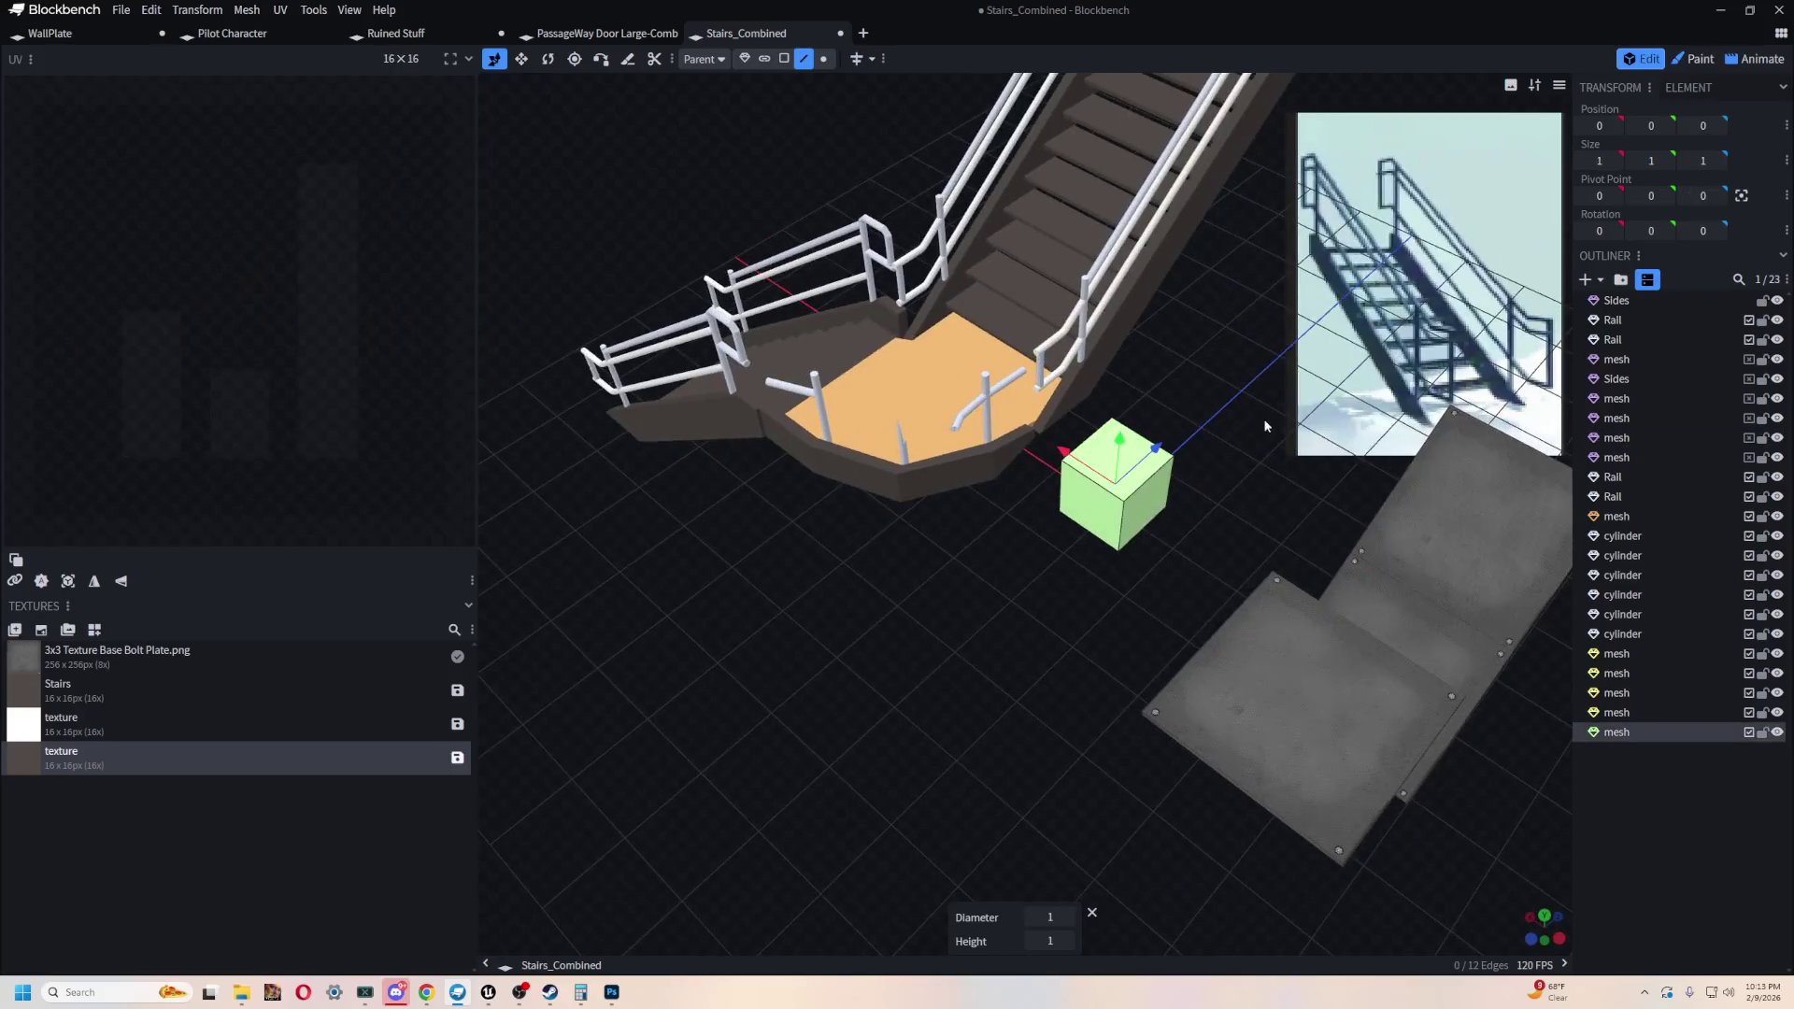
drag(1070, 484, 1140, 578)
drag(1003, 528, 1009, 383)
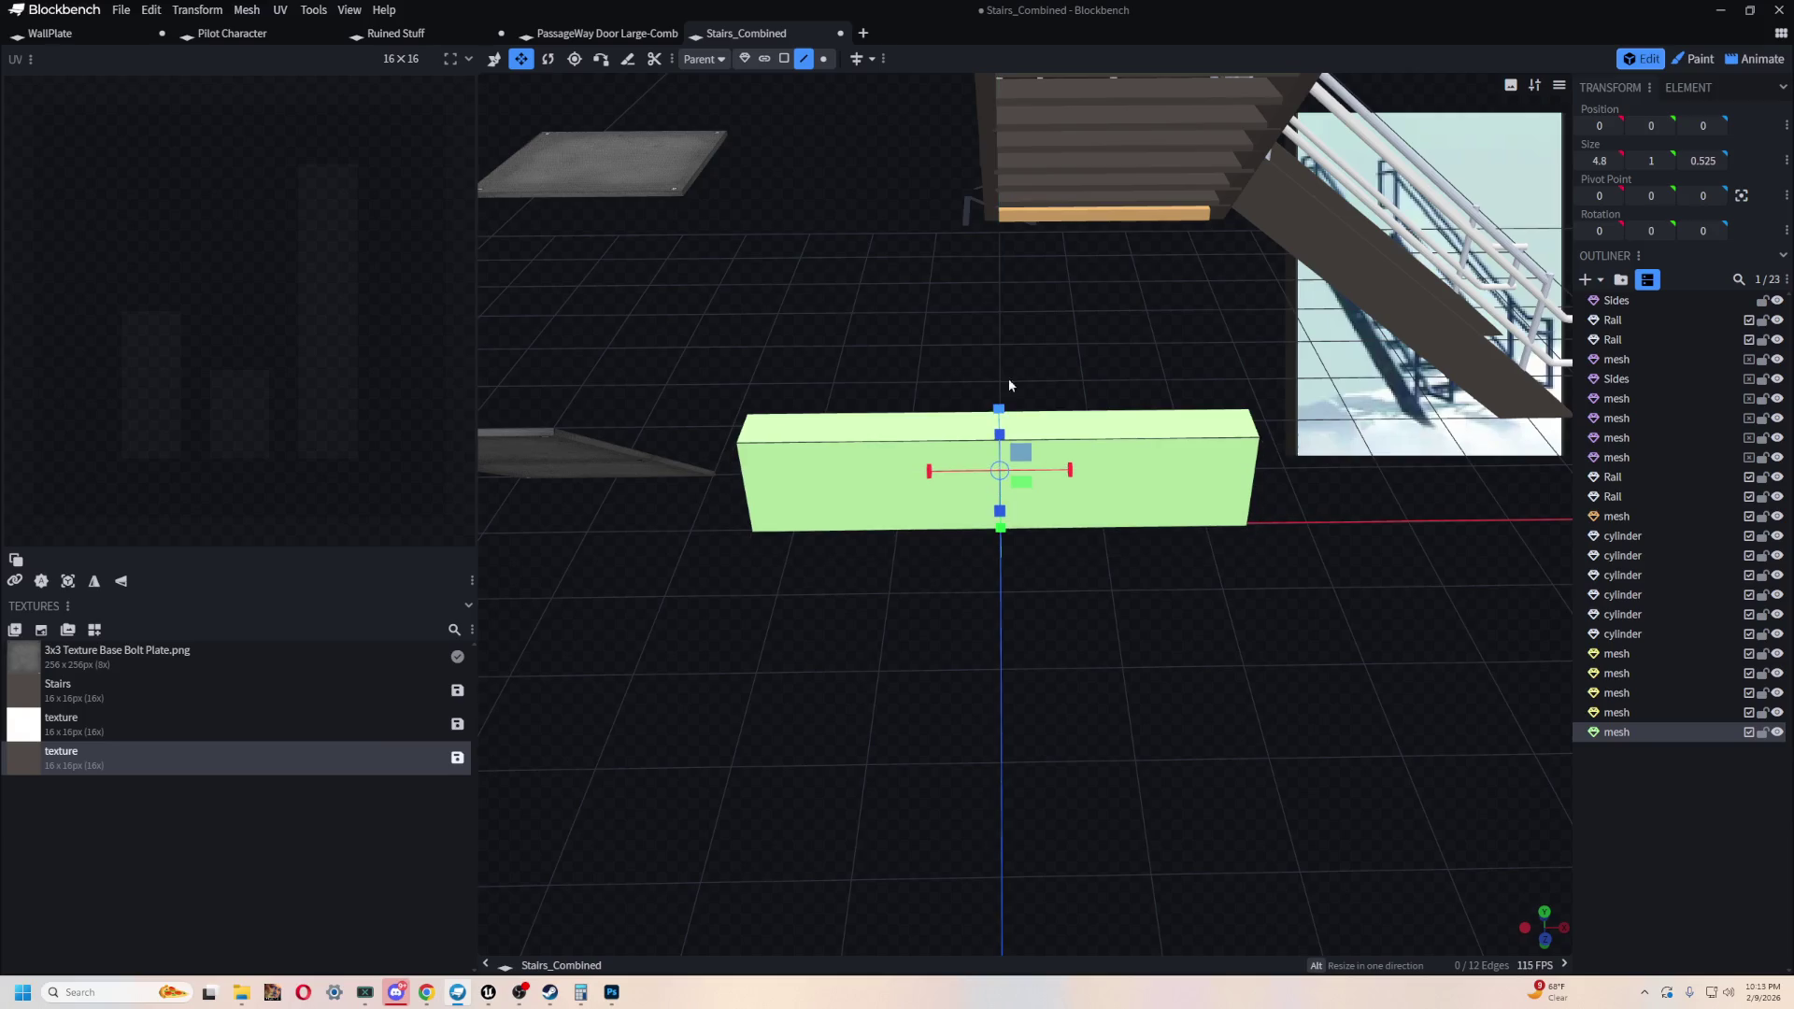
mouse_move(786, 185)
mouse_down()
mouse_move(913, 305)
mouse_move(1023, 557)
mouse_move(1308, 472)
mouse_up()
drag(1206, 439, 1215, 505)
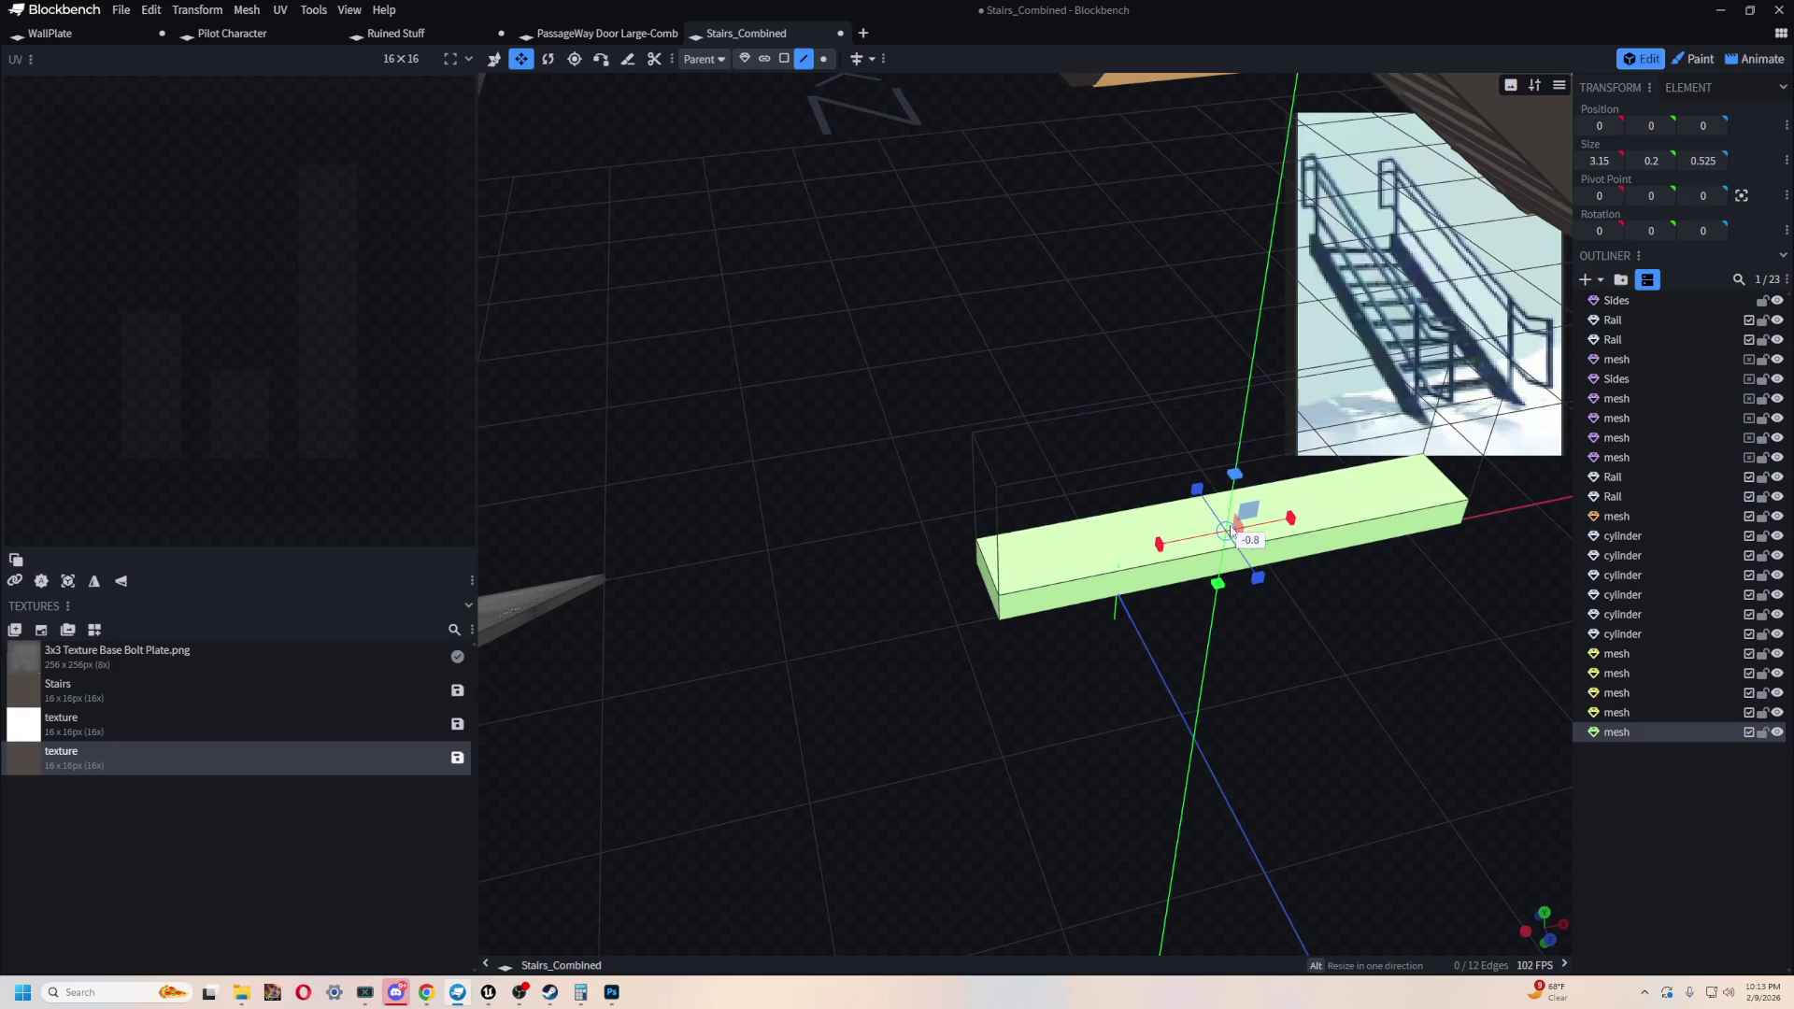
mouse_move(884, 378)
mouse_down()
mouse_move(1001, 352)
mouse_move(1113, 508)
mouse_move(1381, 653)
mouse_move(1049, 524)
mouse_move(1150, 572)
mouse_move(1202, 122)
mouse_move(1185, 196)
mouse_move(1265, 236)
mouse_up()
- Move the plate under the landing, trimming it to about 2.825 long and 0.125 high
key(v)
mouse_move(1061, 373)
mouse_down()
mouse_move(845, 248)
mouse_move(1193, 412)
mouse_move(1169, 757)
mouse_move(1193, 732)
mouse_move(898, 623)
mouse_move(1046, 653)
mouse_move(1077, 725)
mouse_up()
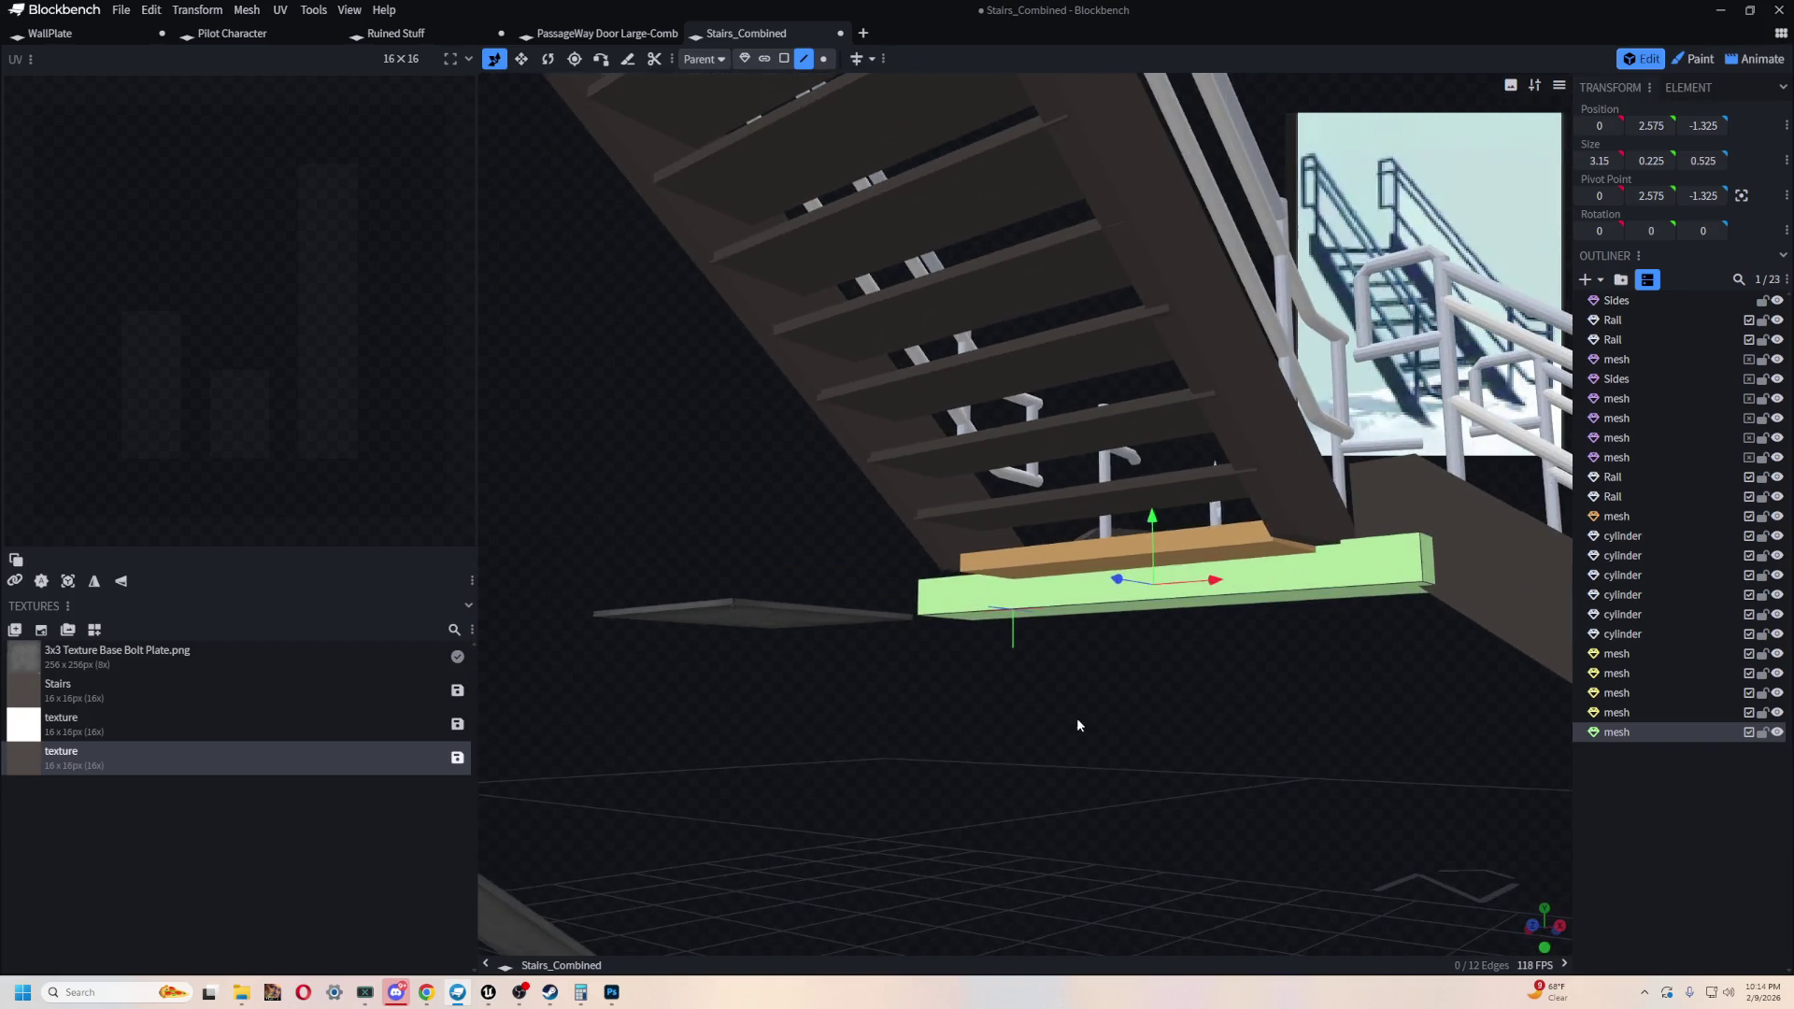
mouse_move(1213, 599)
mouse_down()
mouse_move(1174, 586)
mouse_move(1097, 738)
mouse_move(888, 581)
mouse_move(996, 557)
mouse_move(732, 339)
mouse_move(1291, 535)
mouse_up()
mouse_move(1121, 647)
mouse_down()
mouse_move(1169, 605)
mouse_move(844, 641)
mouse_move(965, 685)
mouse_move(1054, 678)
mouse_move(957, 646)
mouse_up()
drag(1048, 471, 1048, 450)
mouse_move(1028, 561)
mouse_down()
mouse_move(899, 638)
mouse_move(978, 645)
mouse_move(1063, 411)
mouse_up()
click(1067, 320)
click(1034, 428)
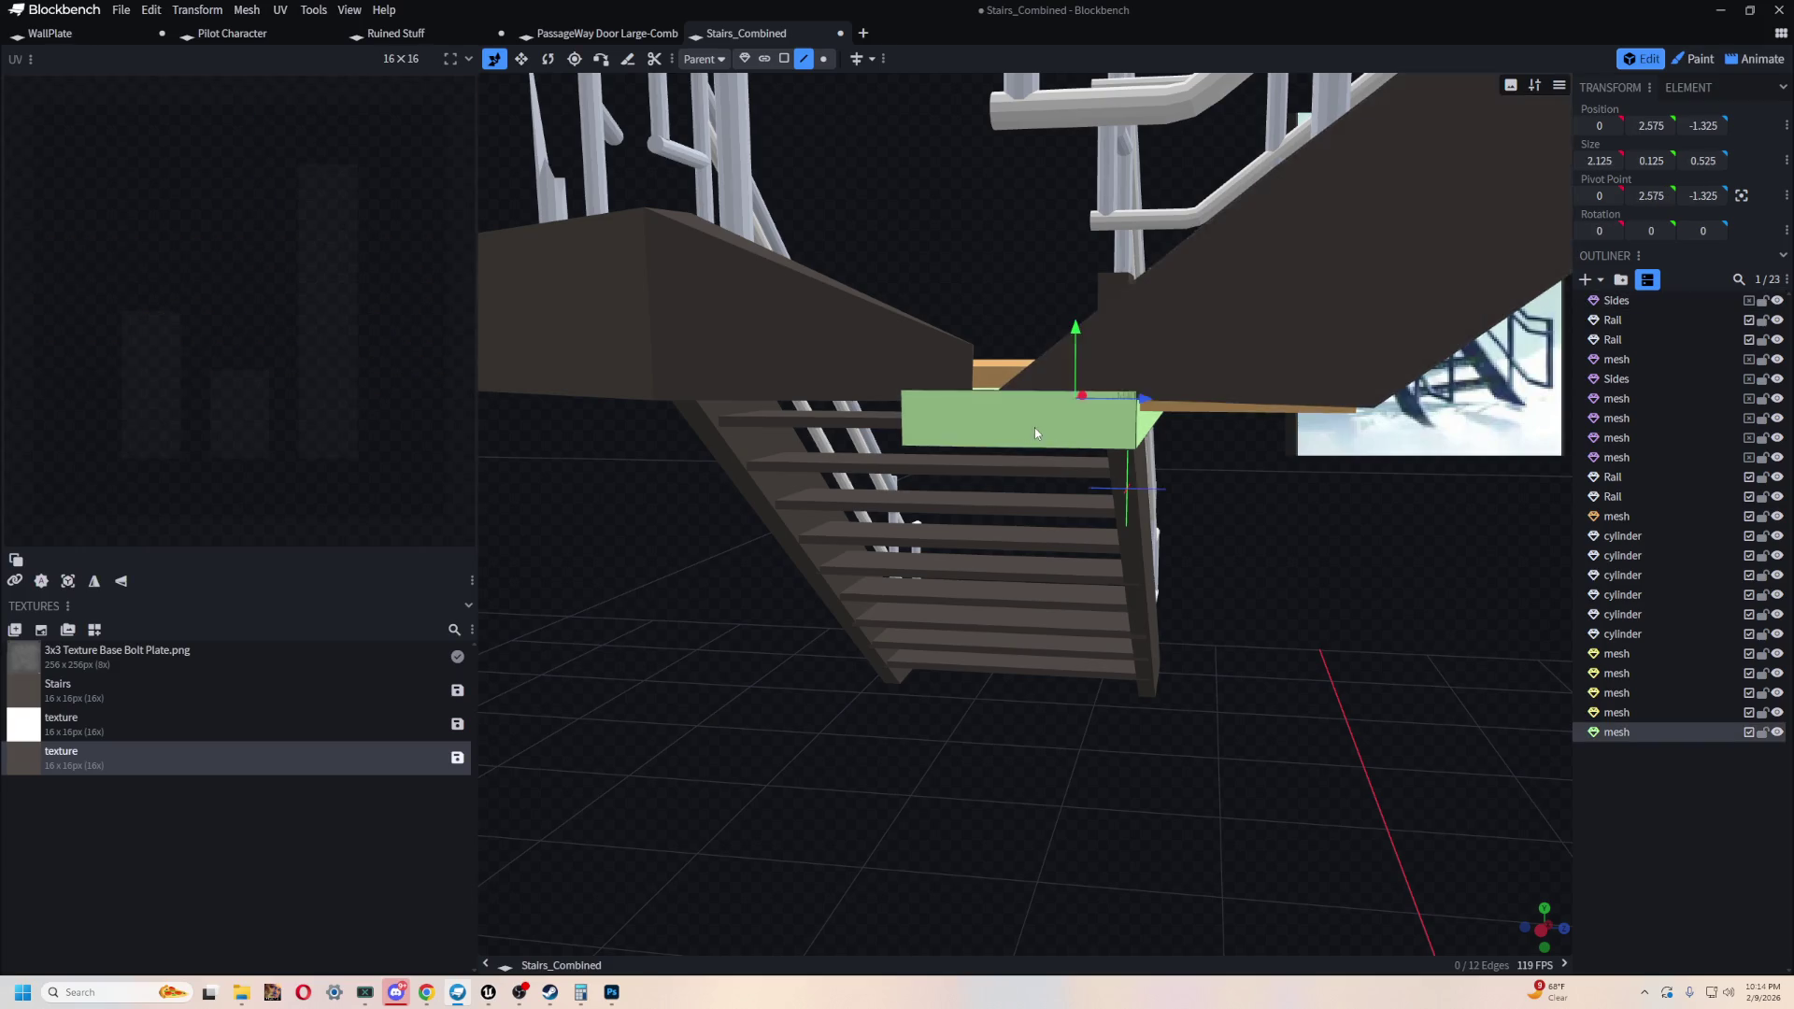
drag(1075, 331, 1075, 286)
click(1013, 447)
mouse_move(985, 603)
mouse_down()
mouse_move(1288, 654)
mouse_move(1210, 658)
mouse_move(1168, 557)
mouse_move(1040, 535)
mouse_move(1001, 561)
mouse_up()
- Resize the plate to 2.225 wide and 0.2 thick, settling it at Y 2.6
key(s)
click(907, 410)
mouse_move(1025, 391)
mouse_down()
mouse_move(1000, 392)
mouse_move(905, 535)
mouse_move(861, 469)
mouse_up()
drag(1092, 492, 1095, 508)
mouse_move(854, 494)
mouse_down()
mouse_move(804, 419)
mouse_move(1168, 565)
mouse_move(1260, 618)
mouse_move(1305, 688)
mouse_move(1213, 619)
mouse_move(1144, 606)
mouse_move(1250, 680)
mouse_move(1127, 663)
mouse_up()
key(s)
drag(908, 327, 920, 342)
mouse_move(1028, 561)
mouse_down()
mouse_move(1119, 640)
mouse_move(1135, 699)
mouse_move(1326, 737)
mouse_move(1283, 567)
mouse_move(1159, 430)
mouse_move(1319, 615)
mouse_move(1209, 636)
mouse_move(1265, 672)
mouse_up()
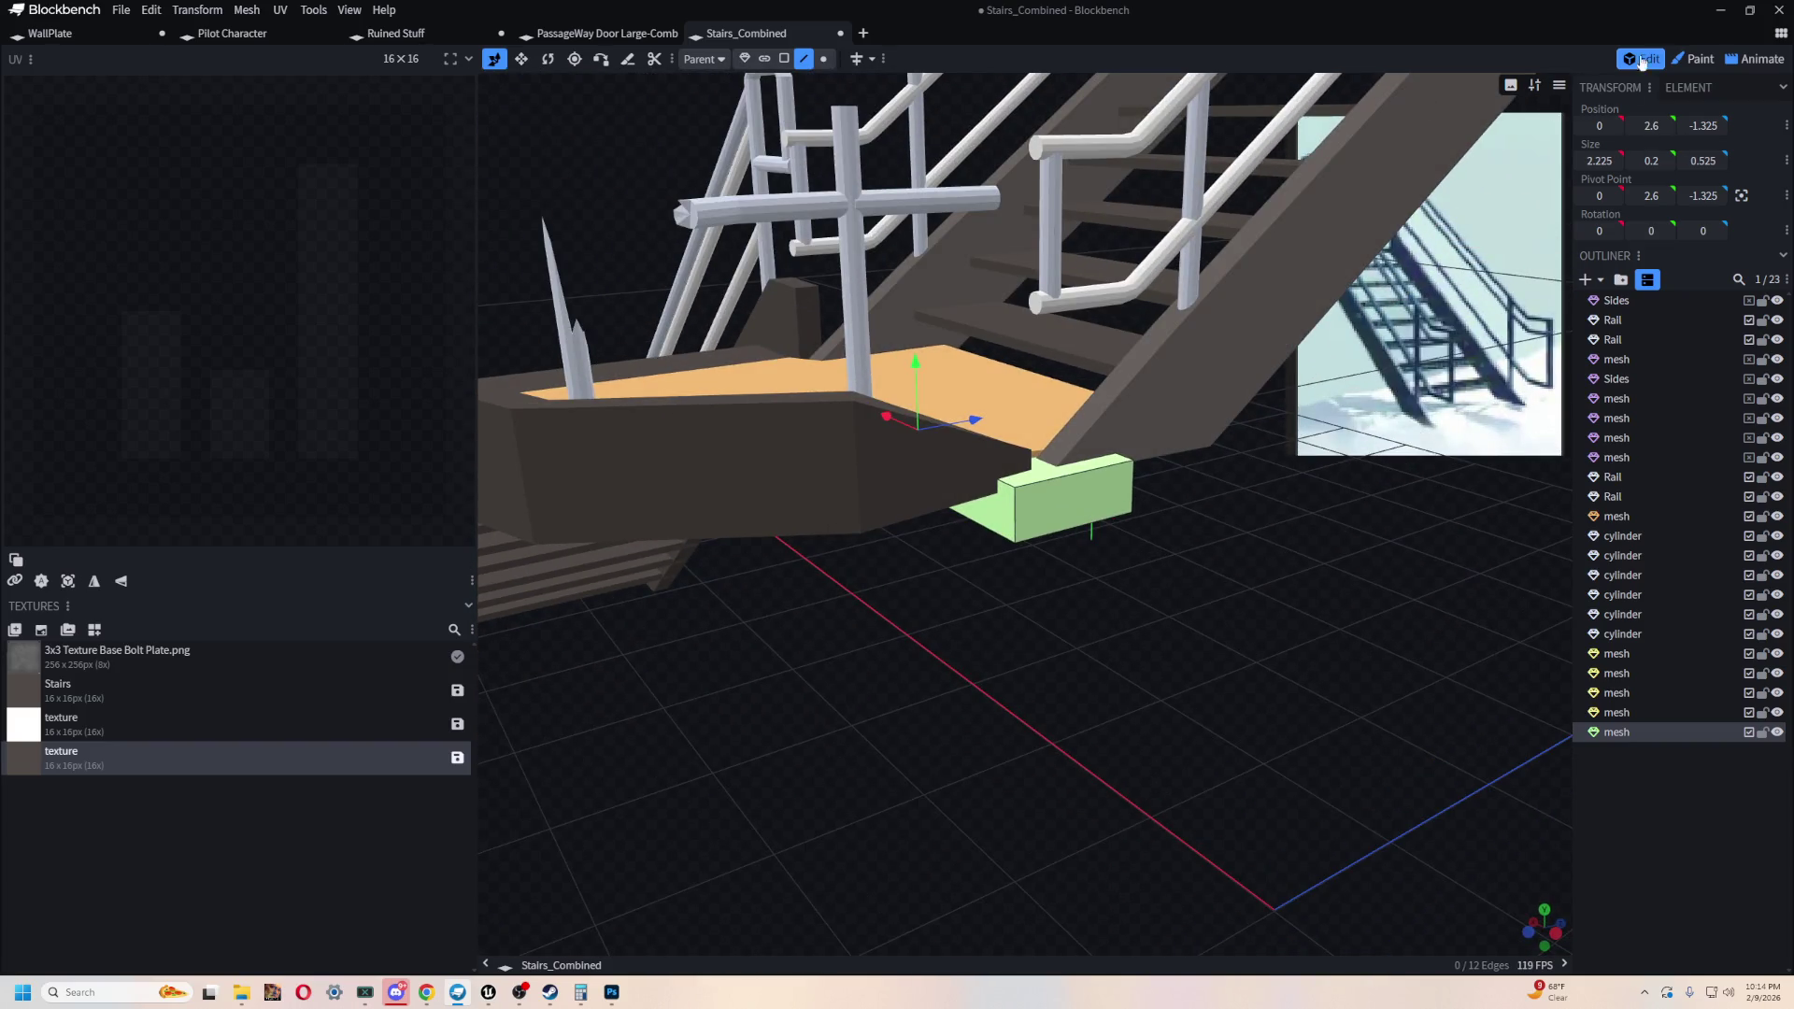
click(1699, 58)
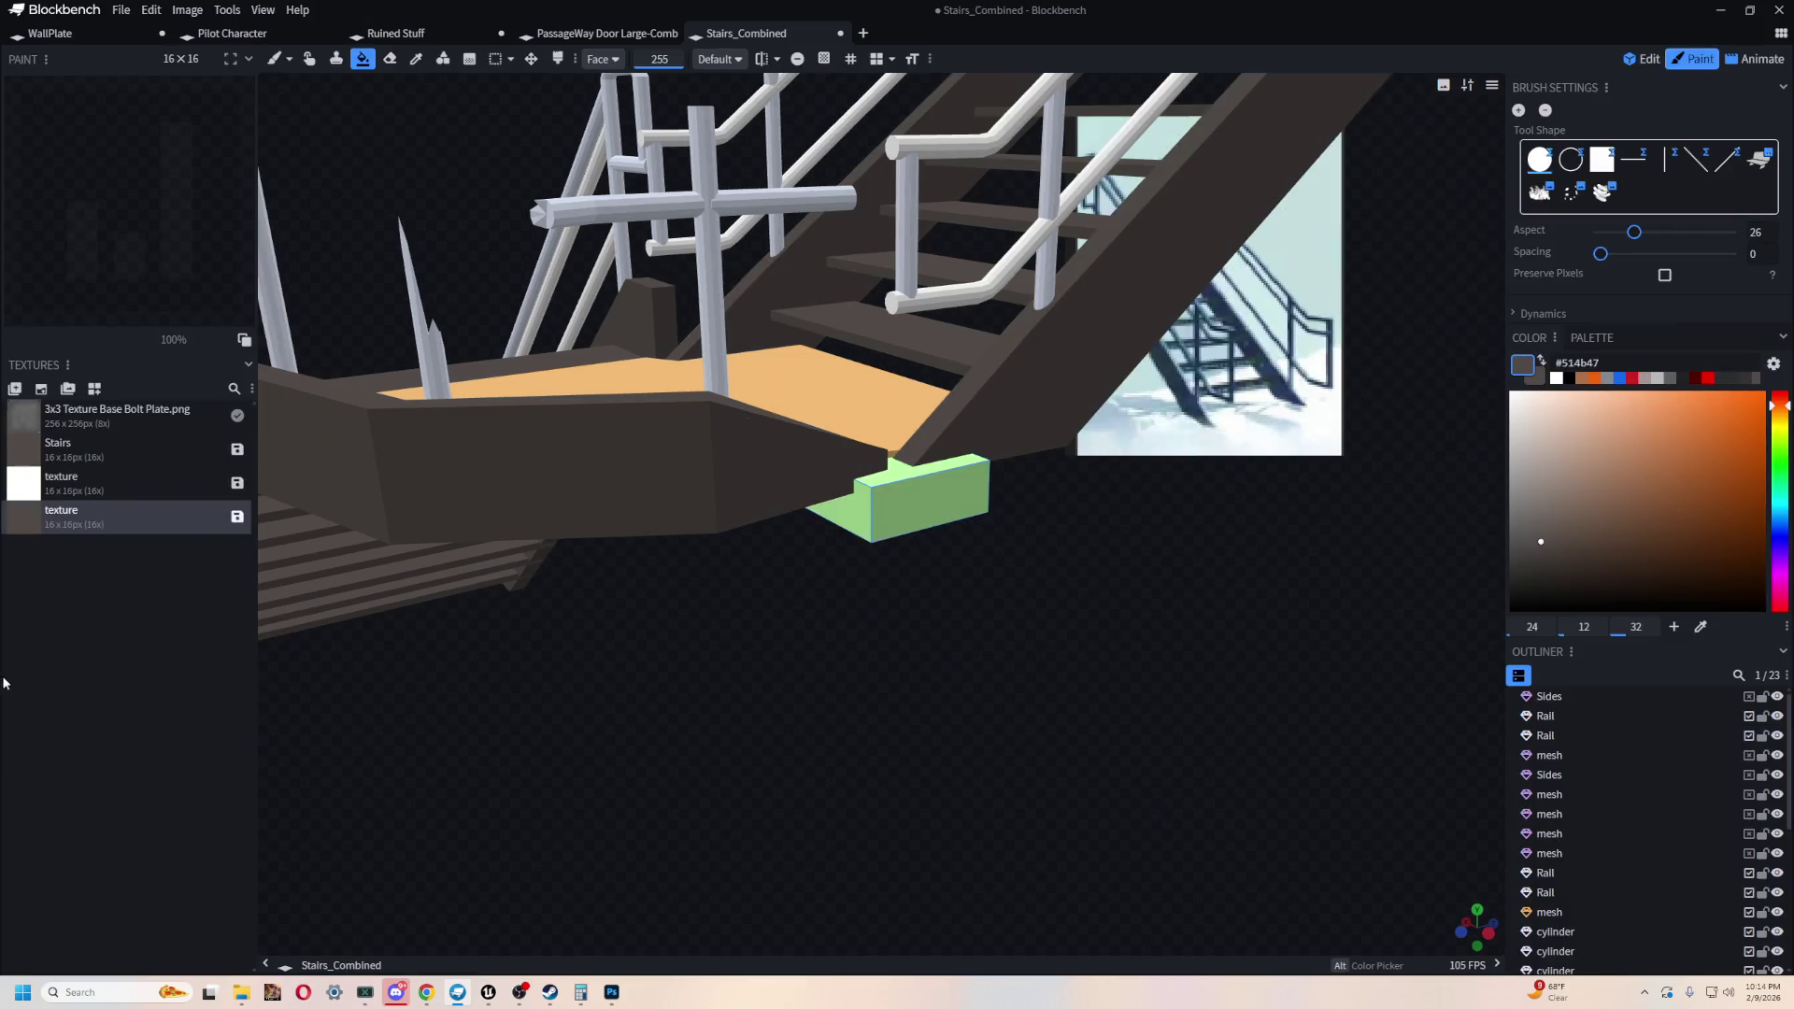
- Create a template texture for the new box
click(66, 390)
key(ctrl+z)
click(40, 391)
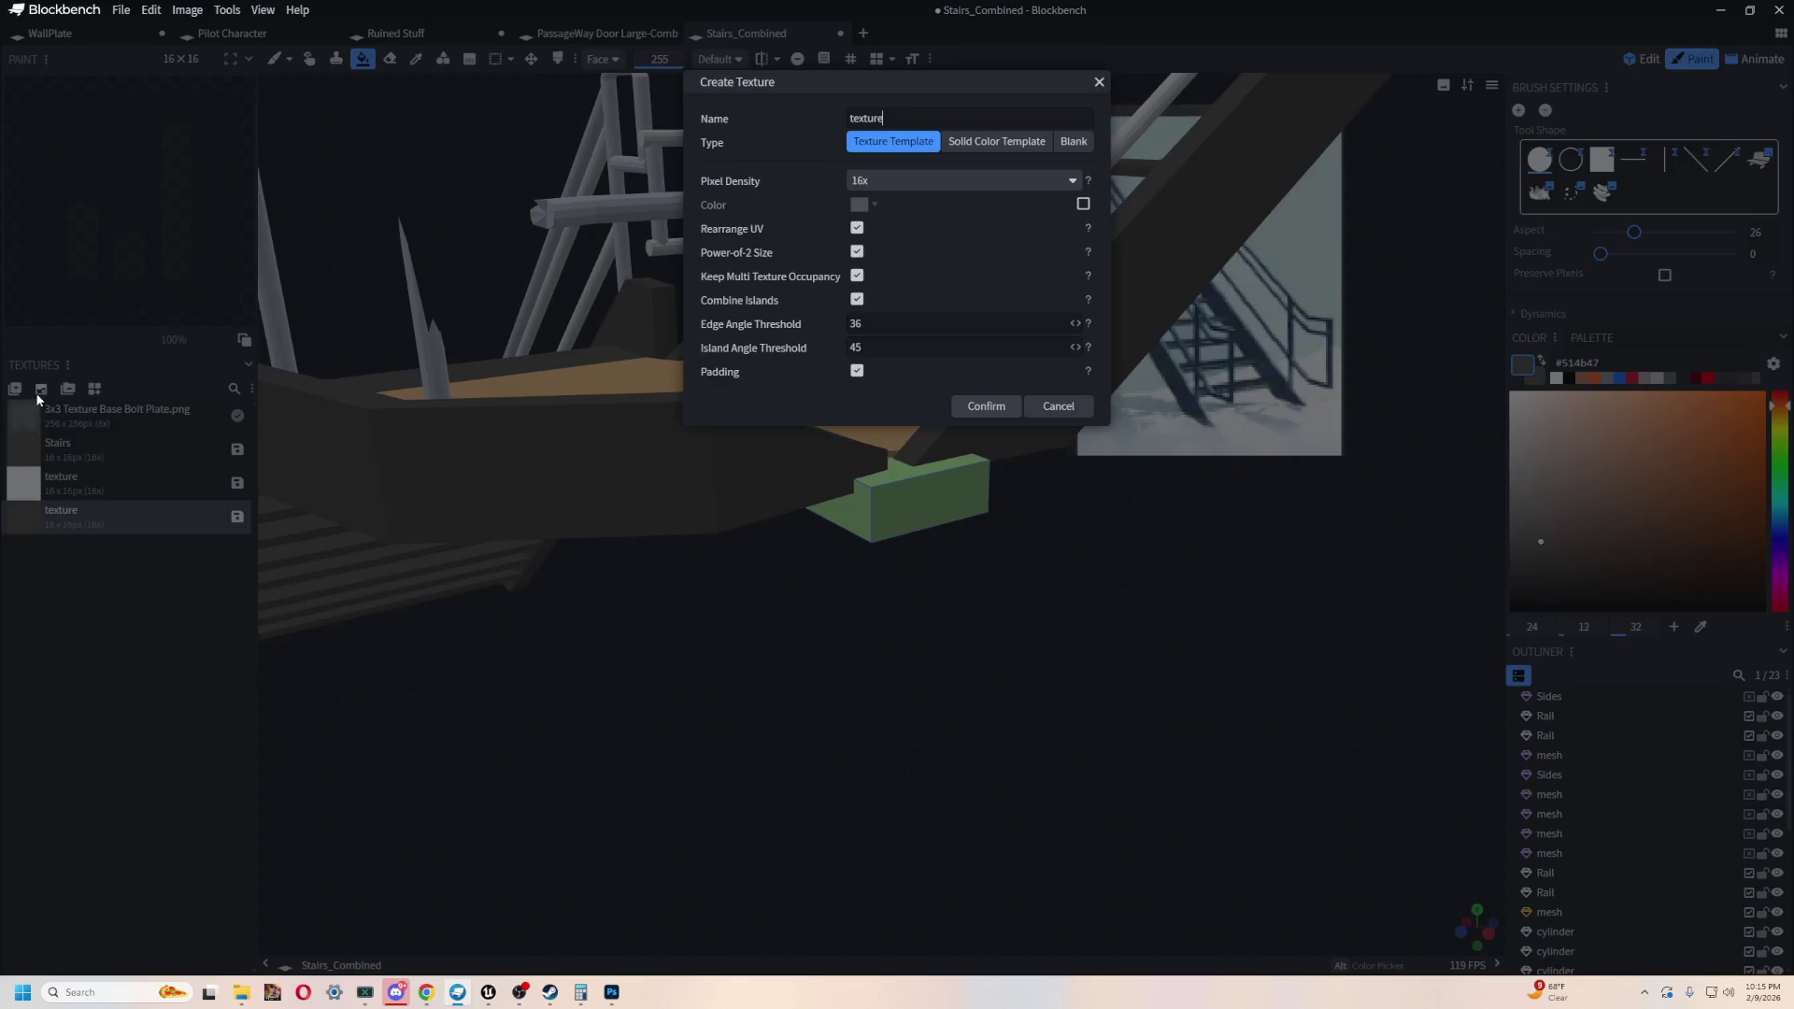
click(985, 406)
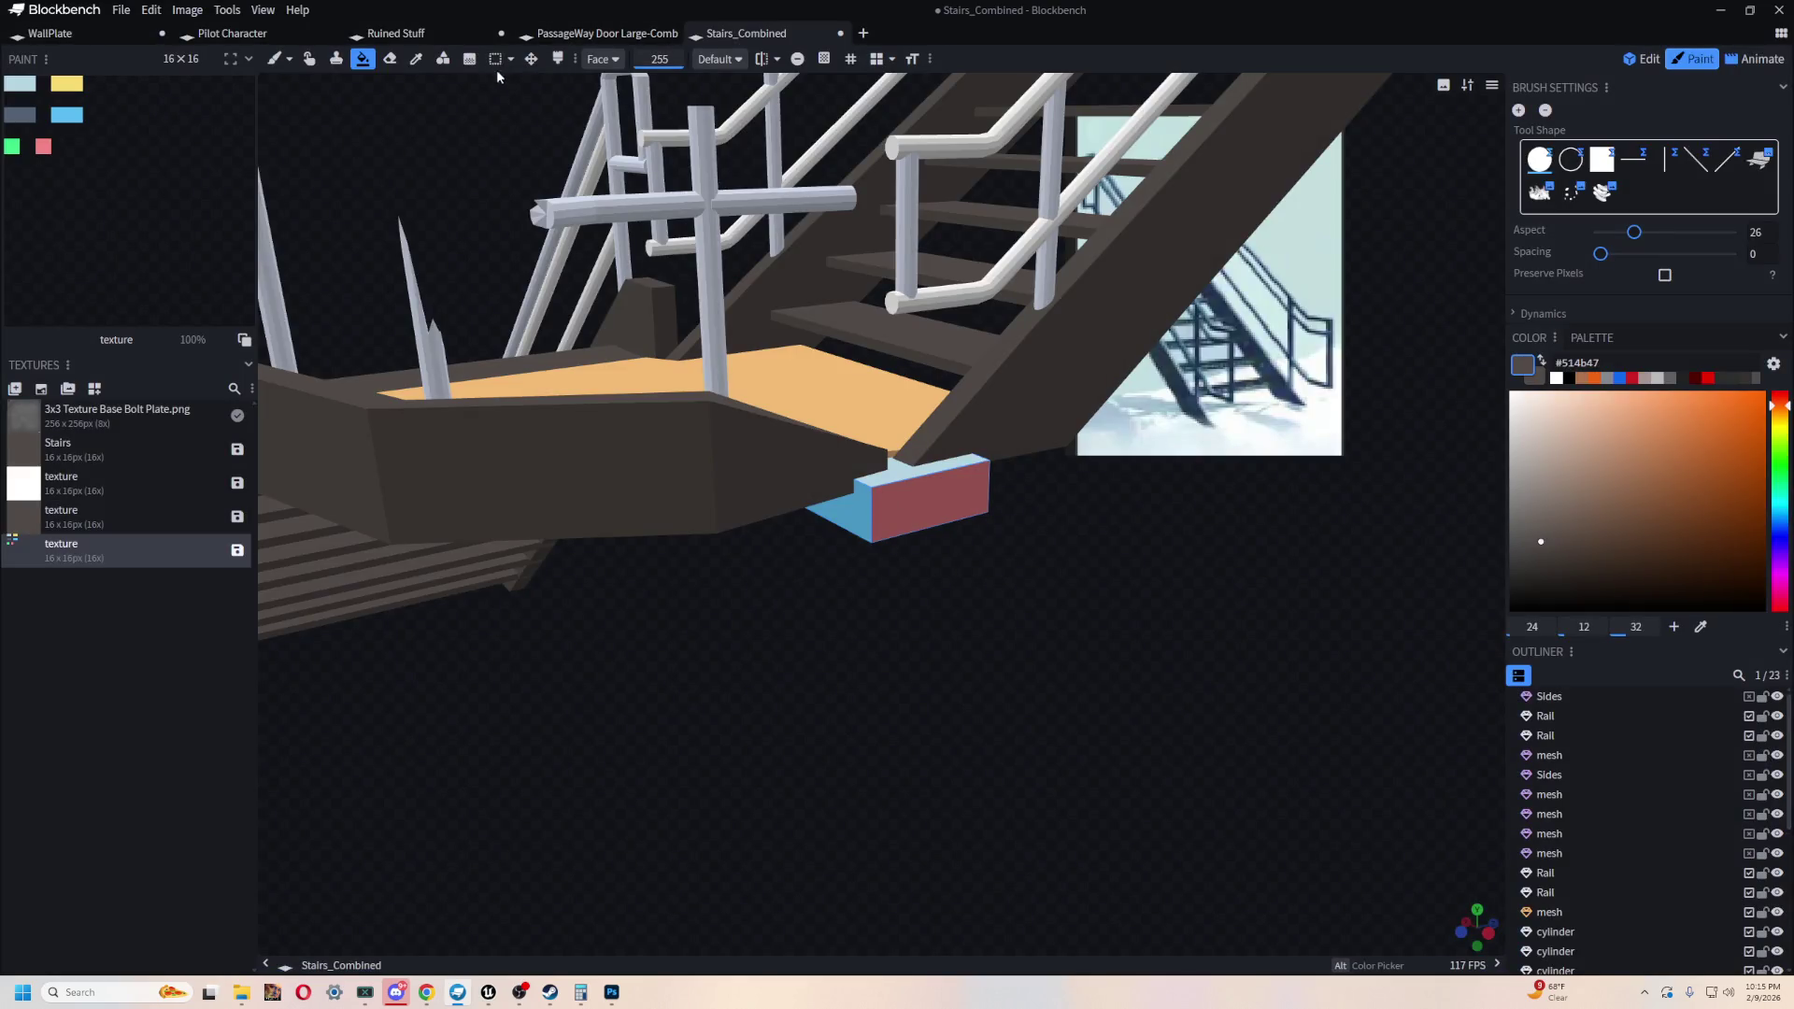
mouse_move(1080, 738)
mouse_down()
mouse_move(1033, 809)
mouse_move(1237, 629)
mouse_move(1317, 623)
mouse_move(1178, 677)
mouse_up()
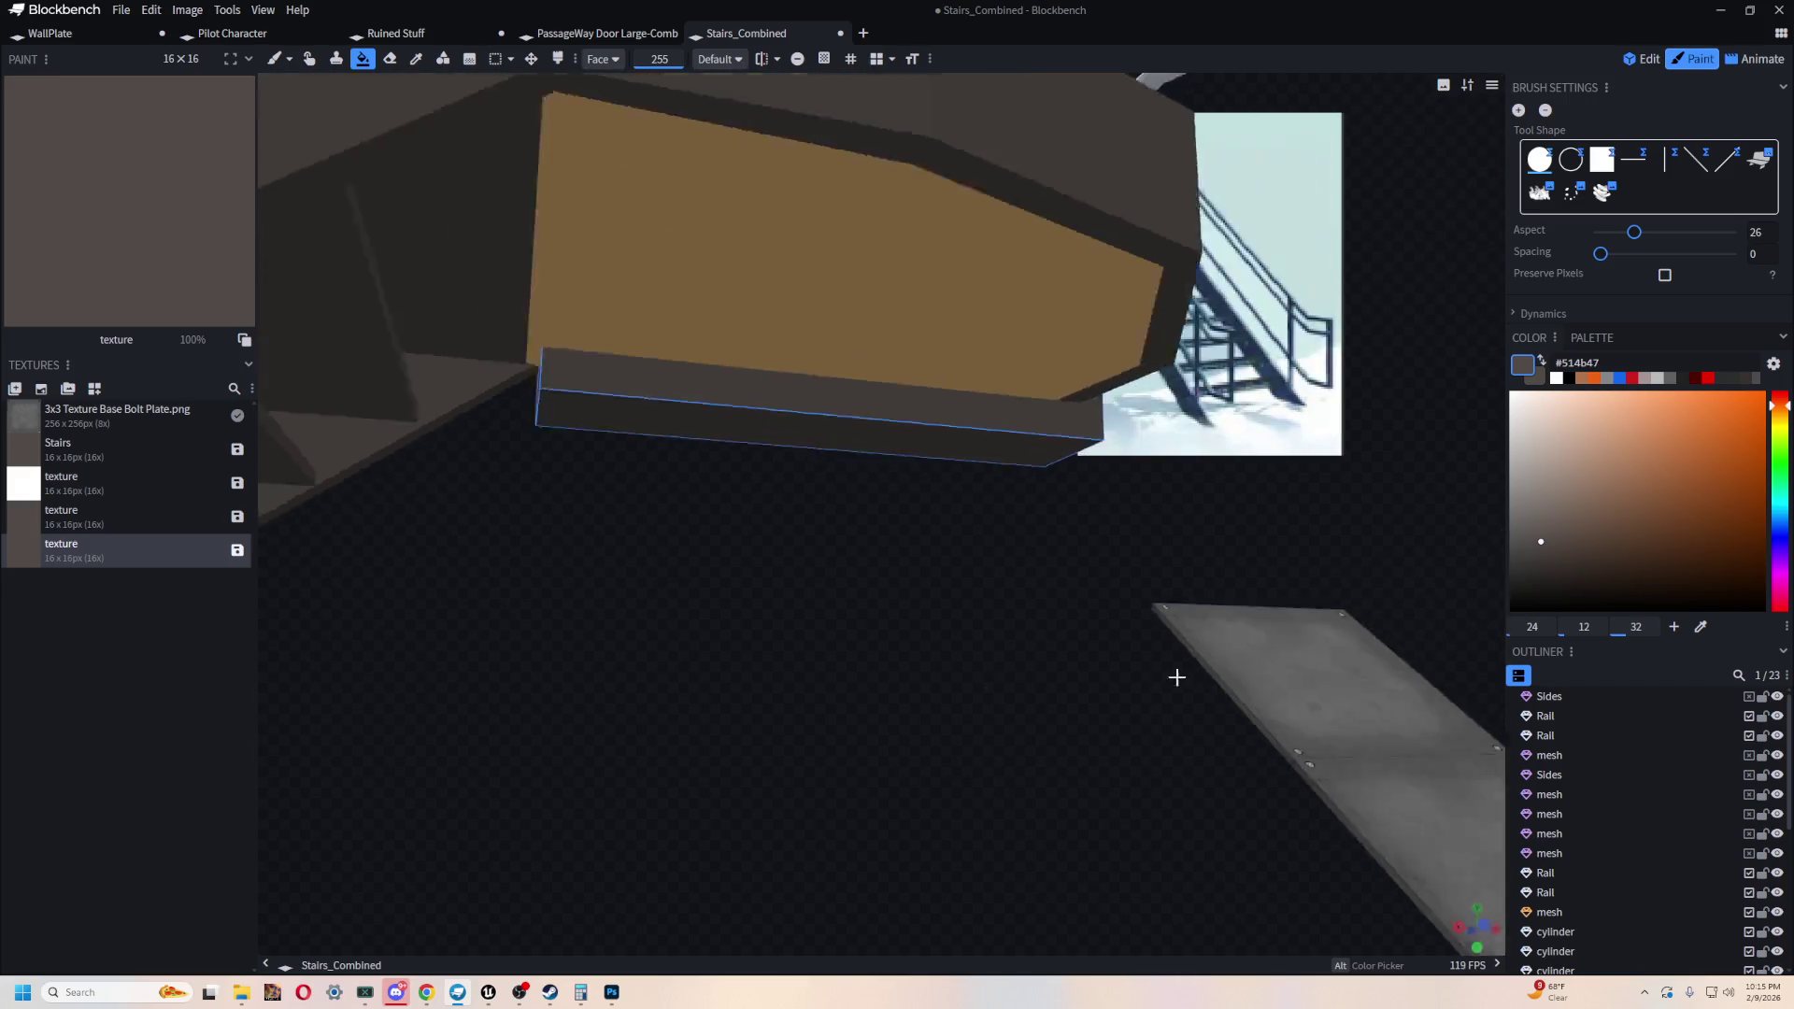
- Nudge the box to X 0.025 and lower it one unit to Y 1.6
key(1)
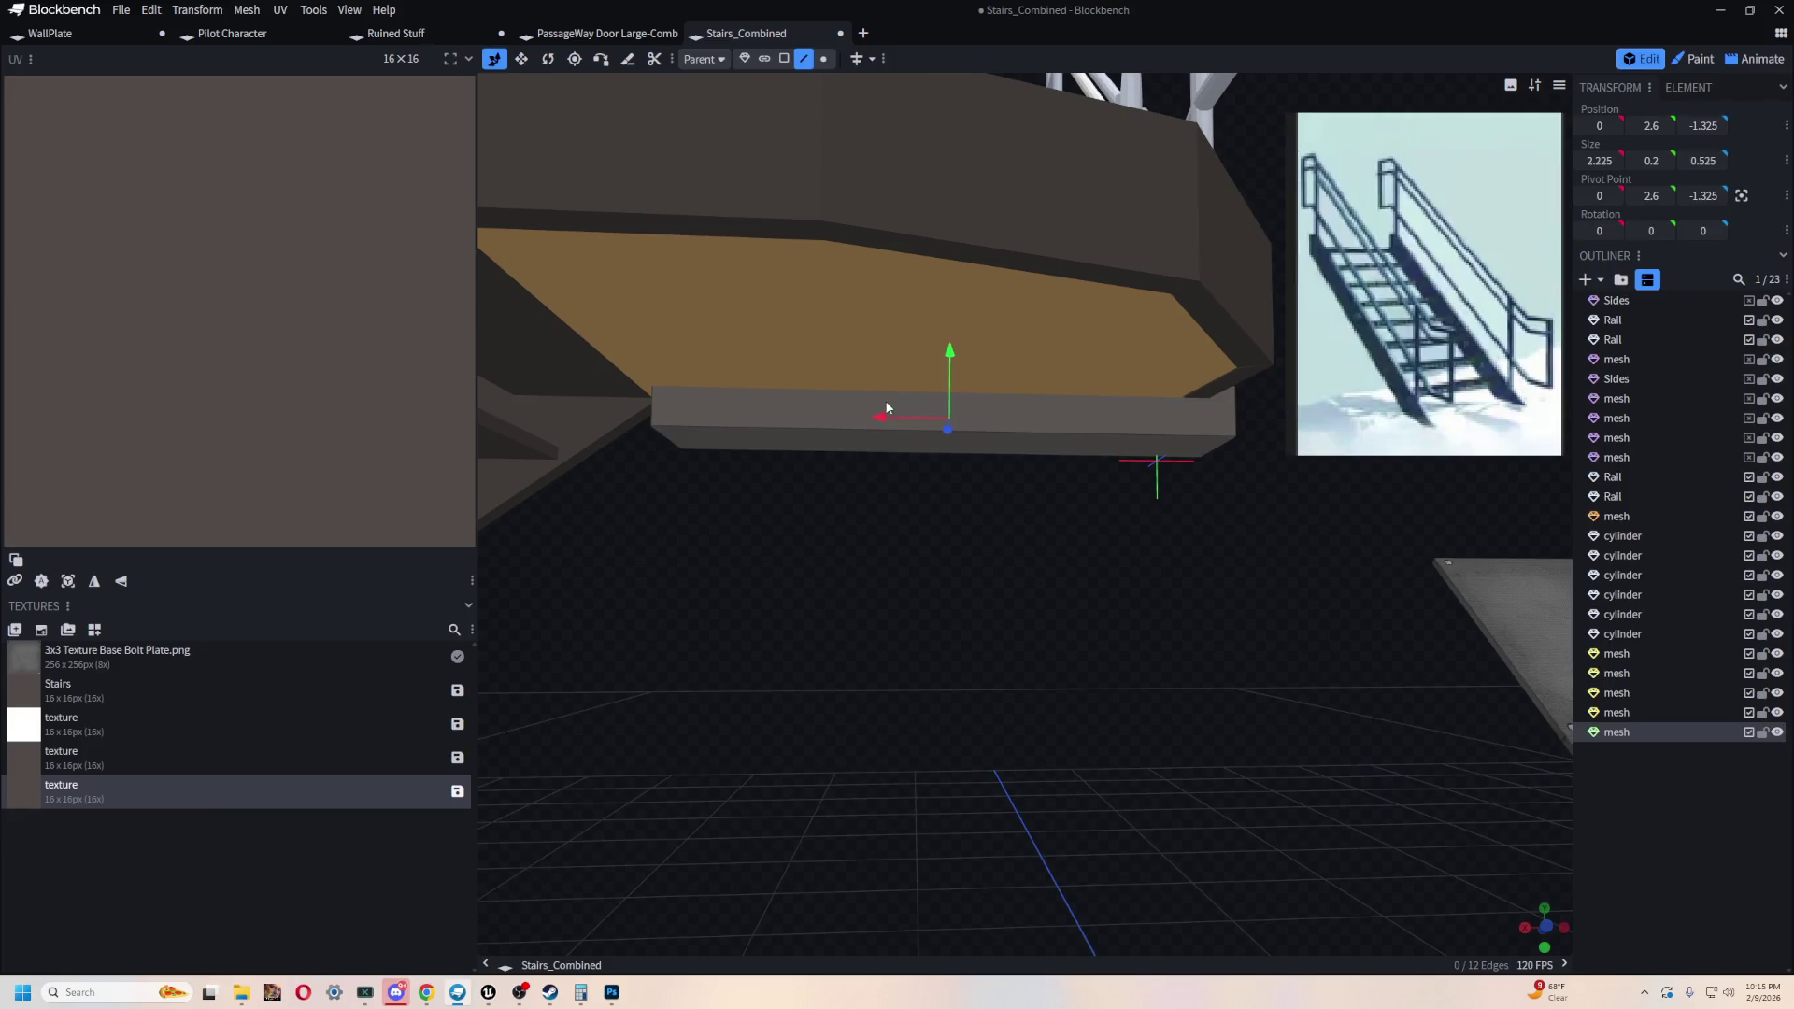
mouse_move(876, 419)
mouse_down()
mouse_move(1181, 601)
mouse_move(1013, 621)
mouse_move(981, 701)
mouse_up()
scroll(981, 701, down, 10)
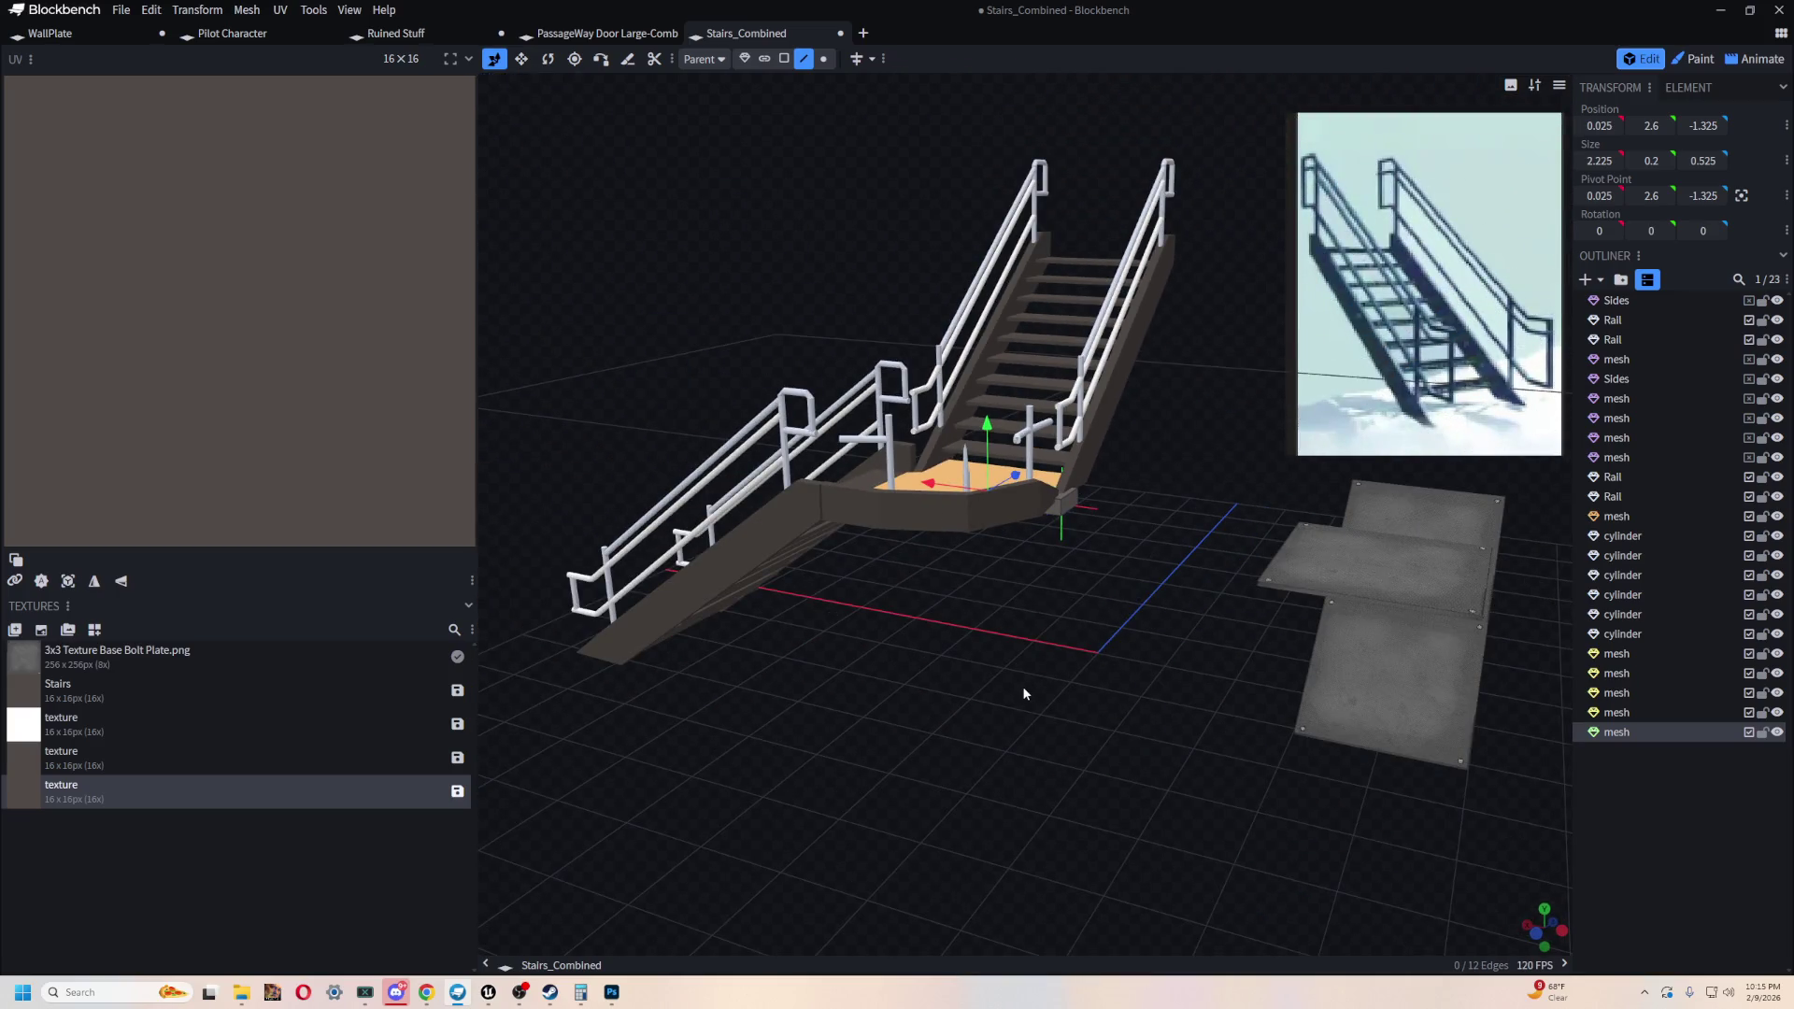
scroll(1024, 694, up, 8)
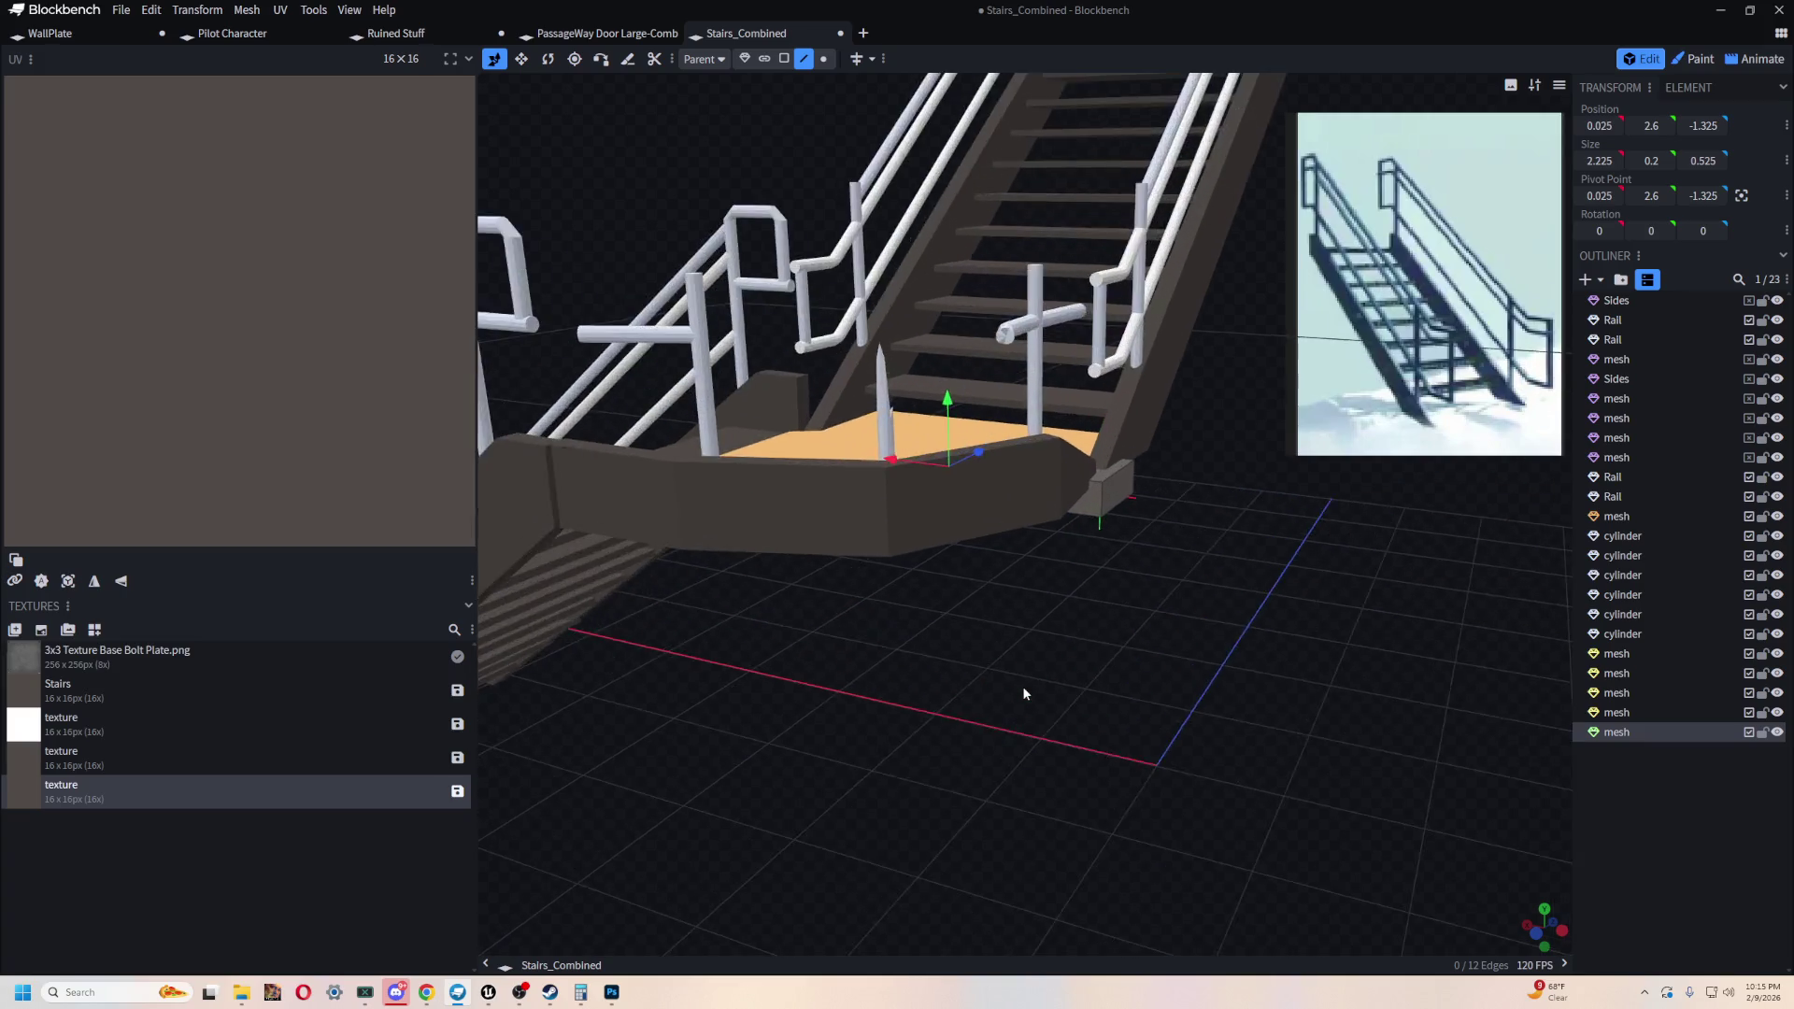
scroll(1024, 682, up, 10)
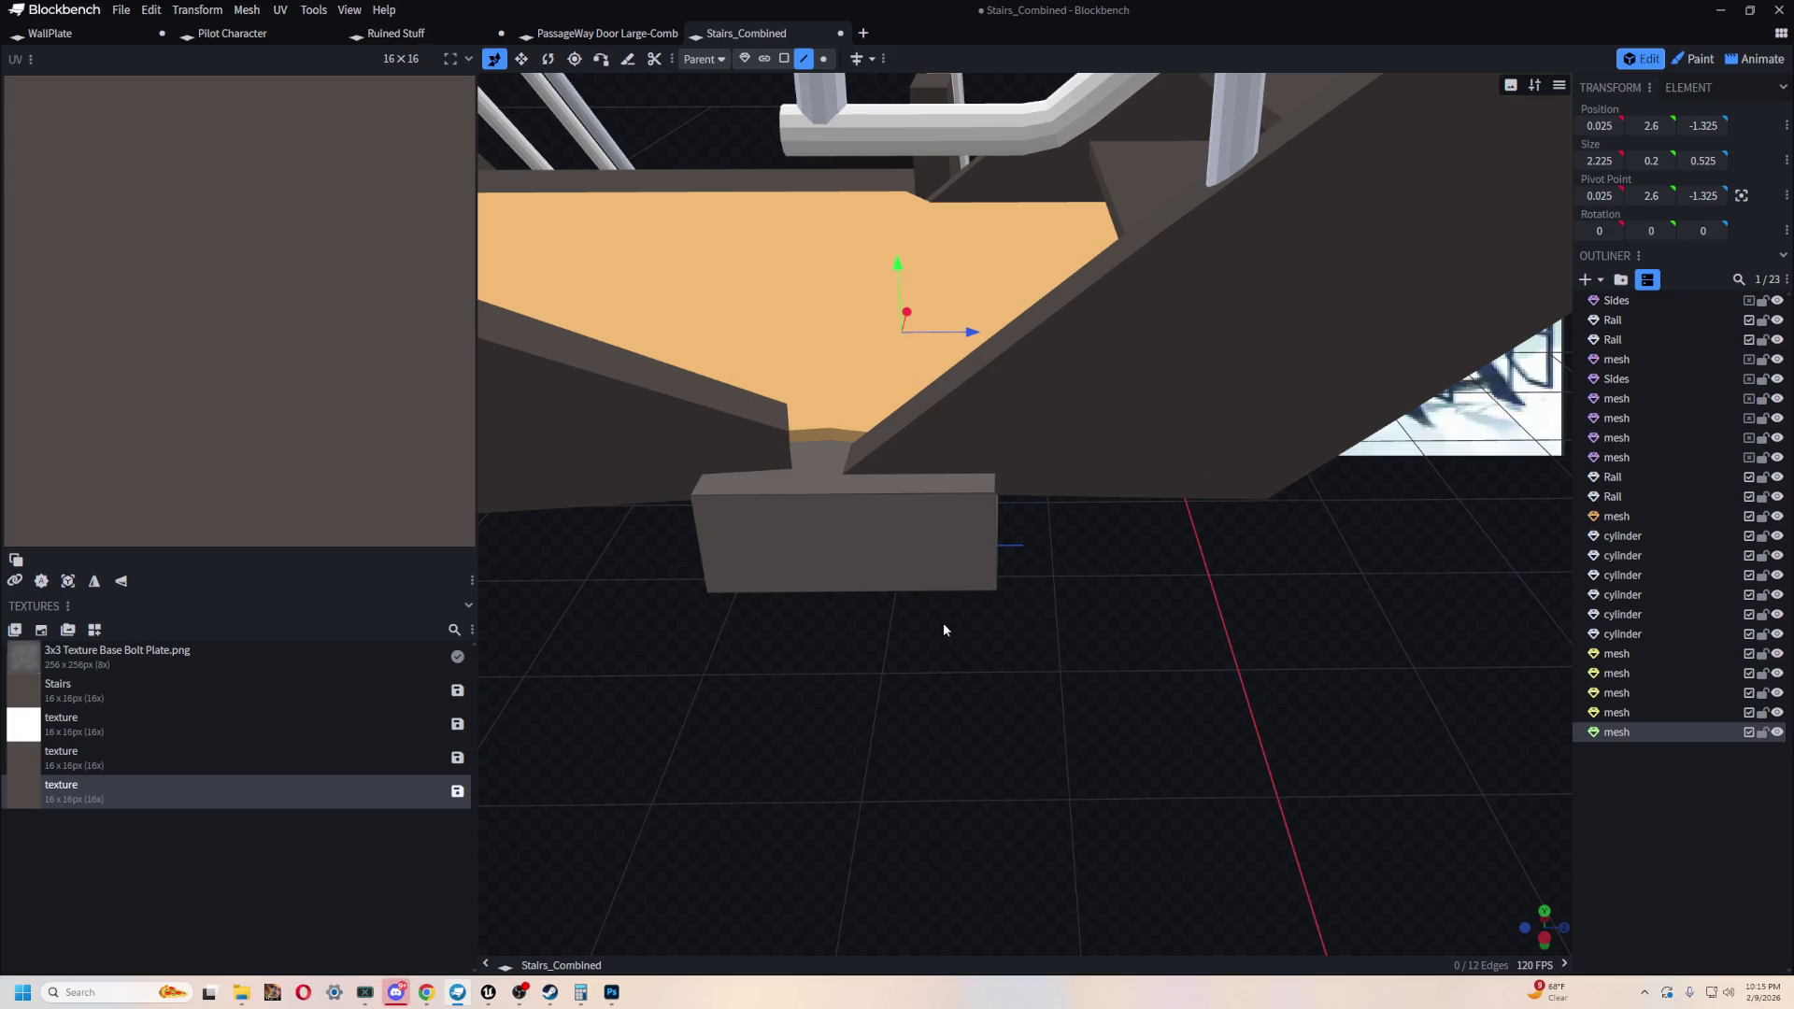
scroll(1084, 673, up, 4)
drag(955, 329, 973, 622)
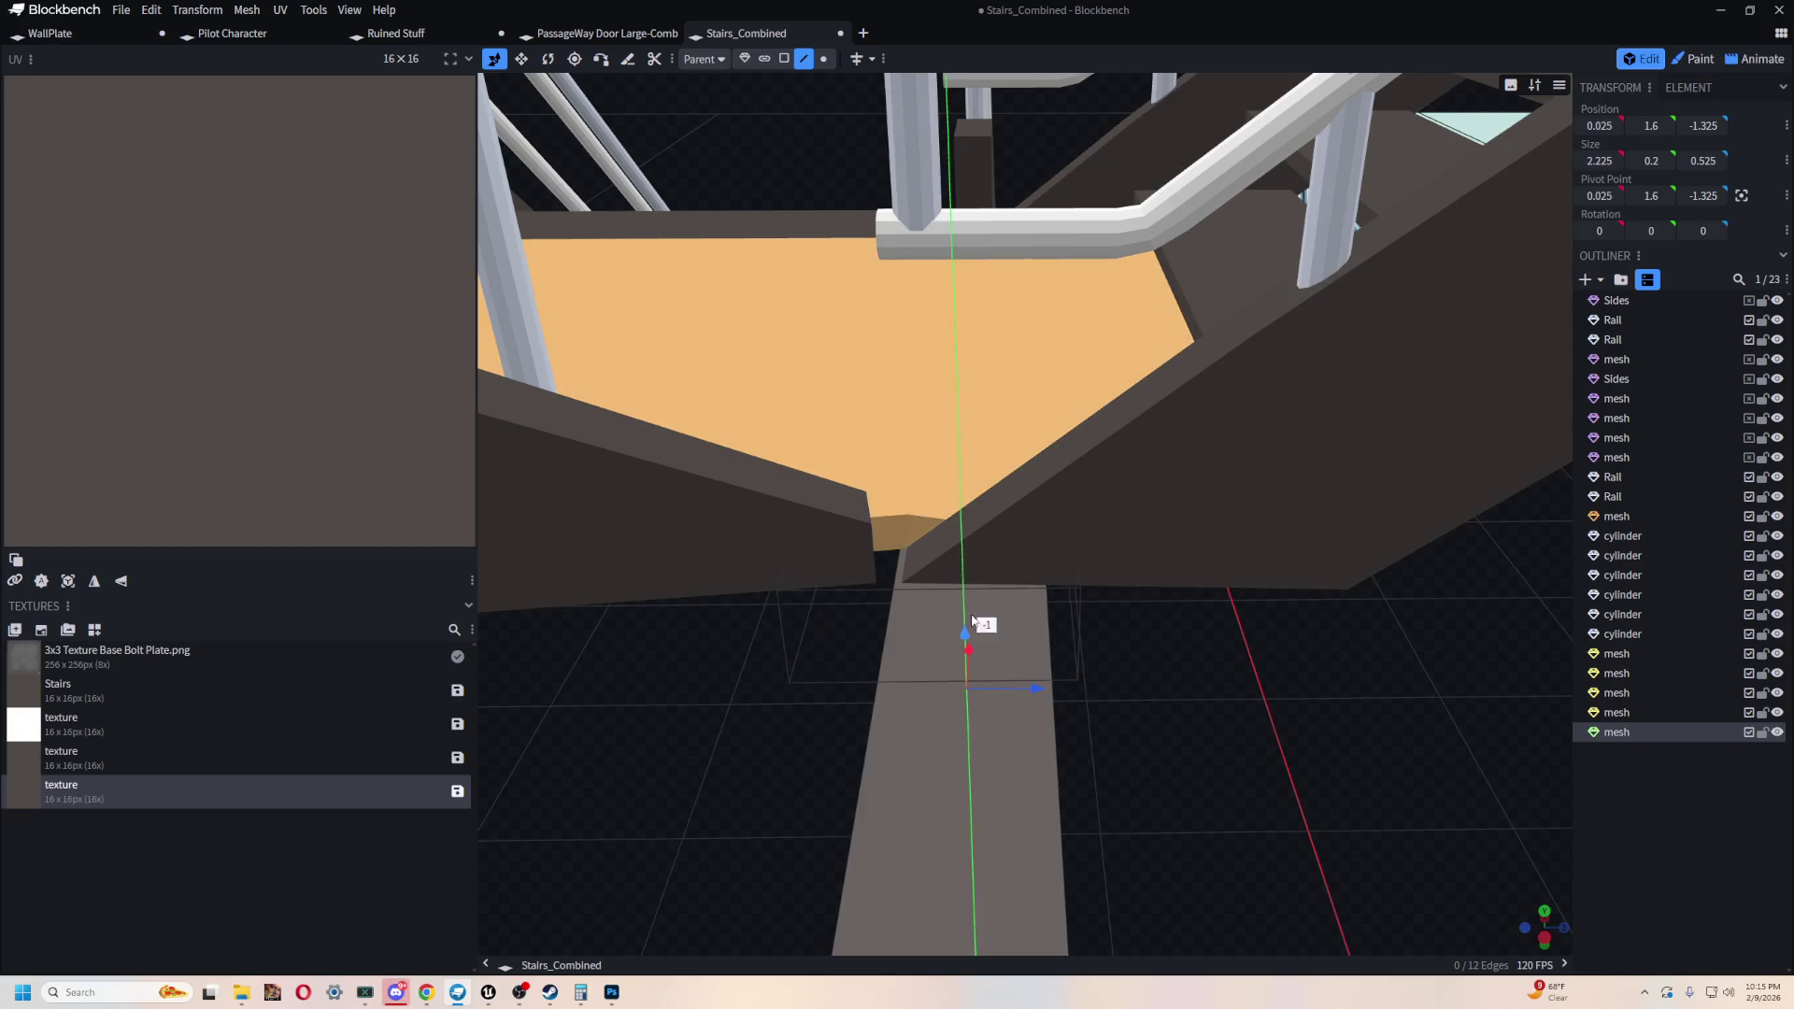
mouse_move(1281, 769)
mouse_down()
mouse_move(1293, 727)
mouse_move(1072, 392)
mouse_up()
click(1072, 393)
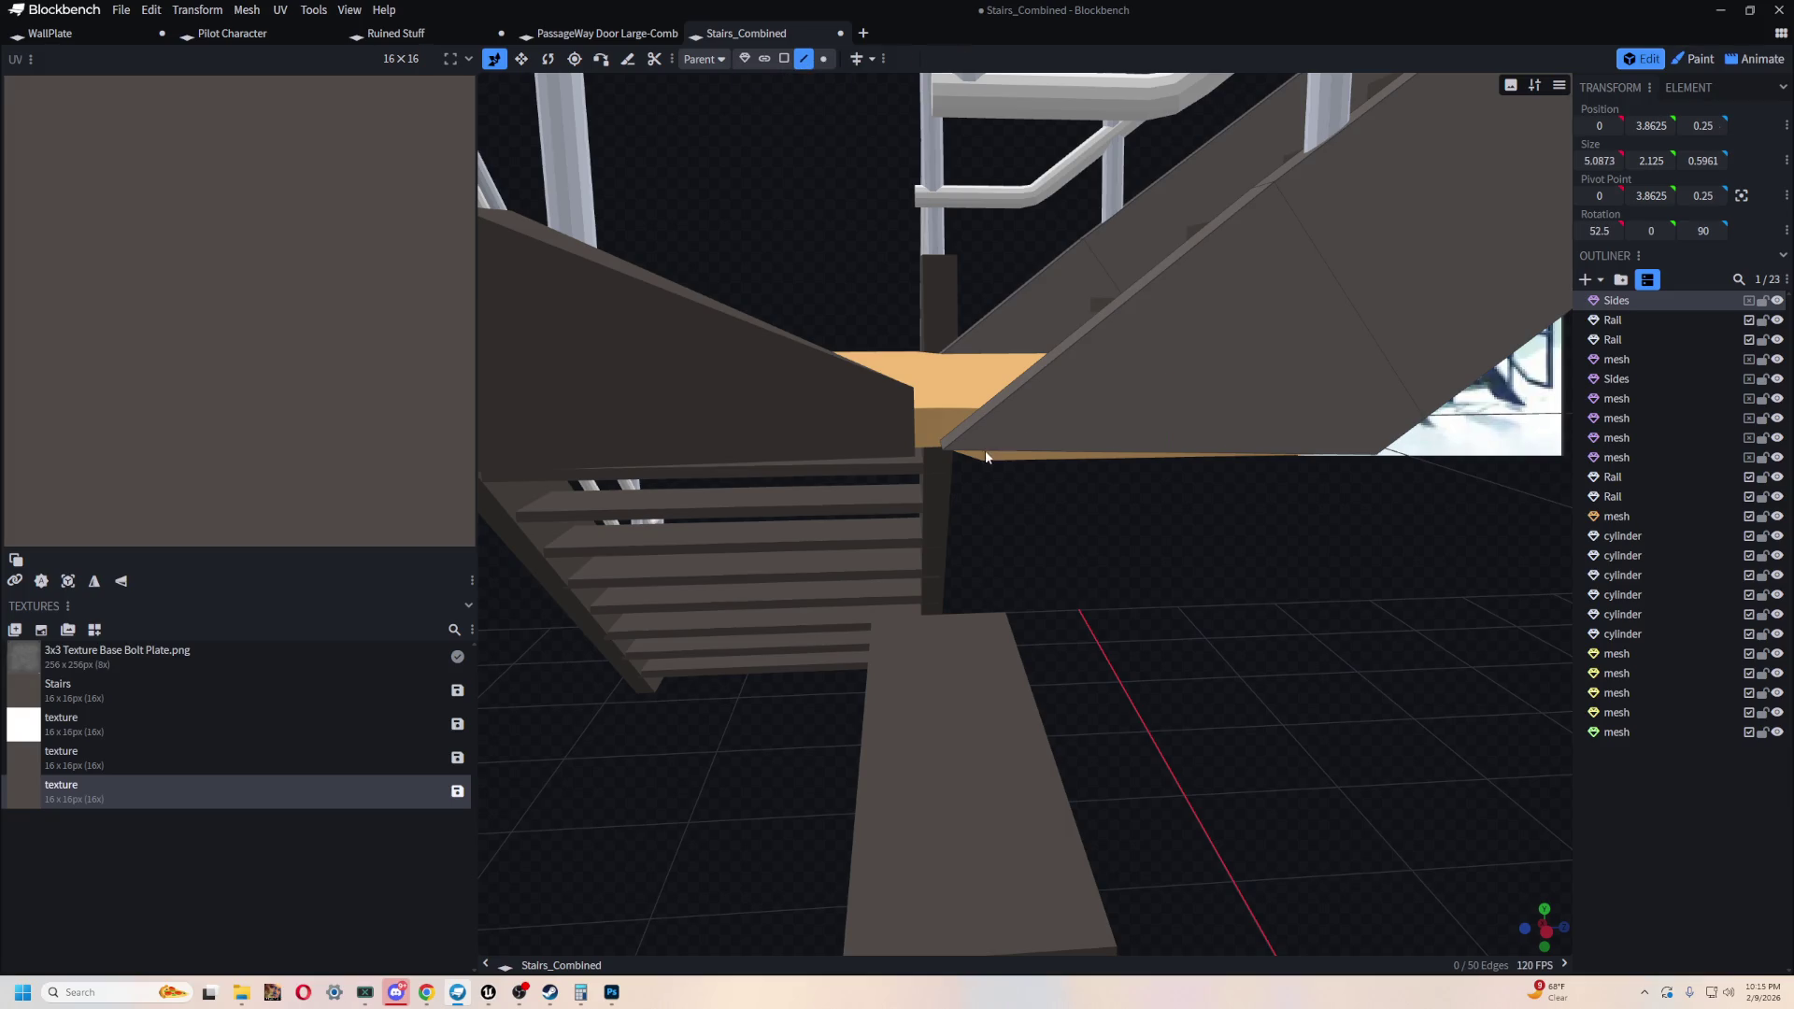
- Select the side panel's thin slanted strip in Face mode and loop-cut across it
click(944, 445)
mouse_move(940, 444)
mouse_down()
mouse_move(1265, 598)
mouse_move(1201, 611)
mouse_move(1180, 576)
mouse_up()
mouse_move(820, 569)
mouse_down()
mouse_move(901, 529)
mouse_move(1221, 633)
mouse_move(1097, 538)
mouse_up()
scroll(1305, 646, up, 5)
scroll(1011, 686, down, 4)
click(932, 507)
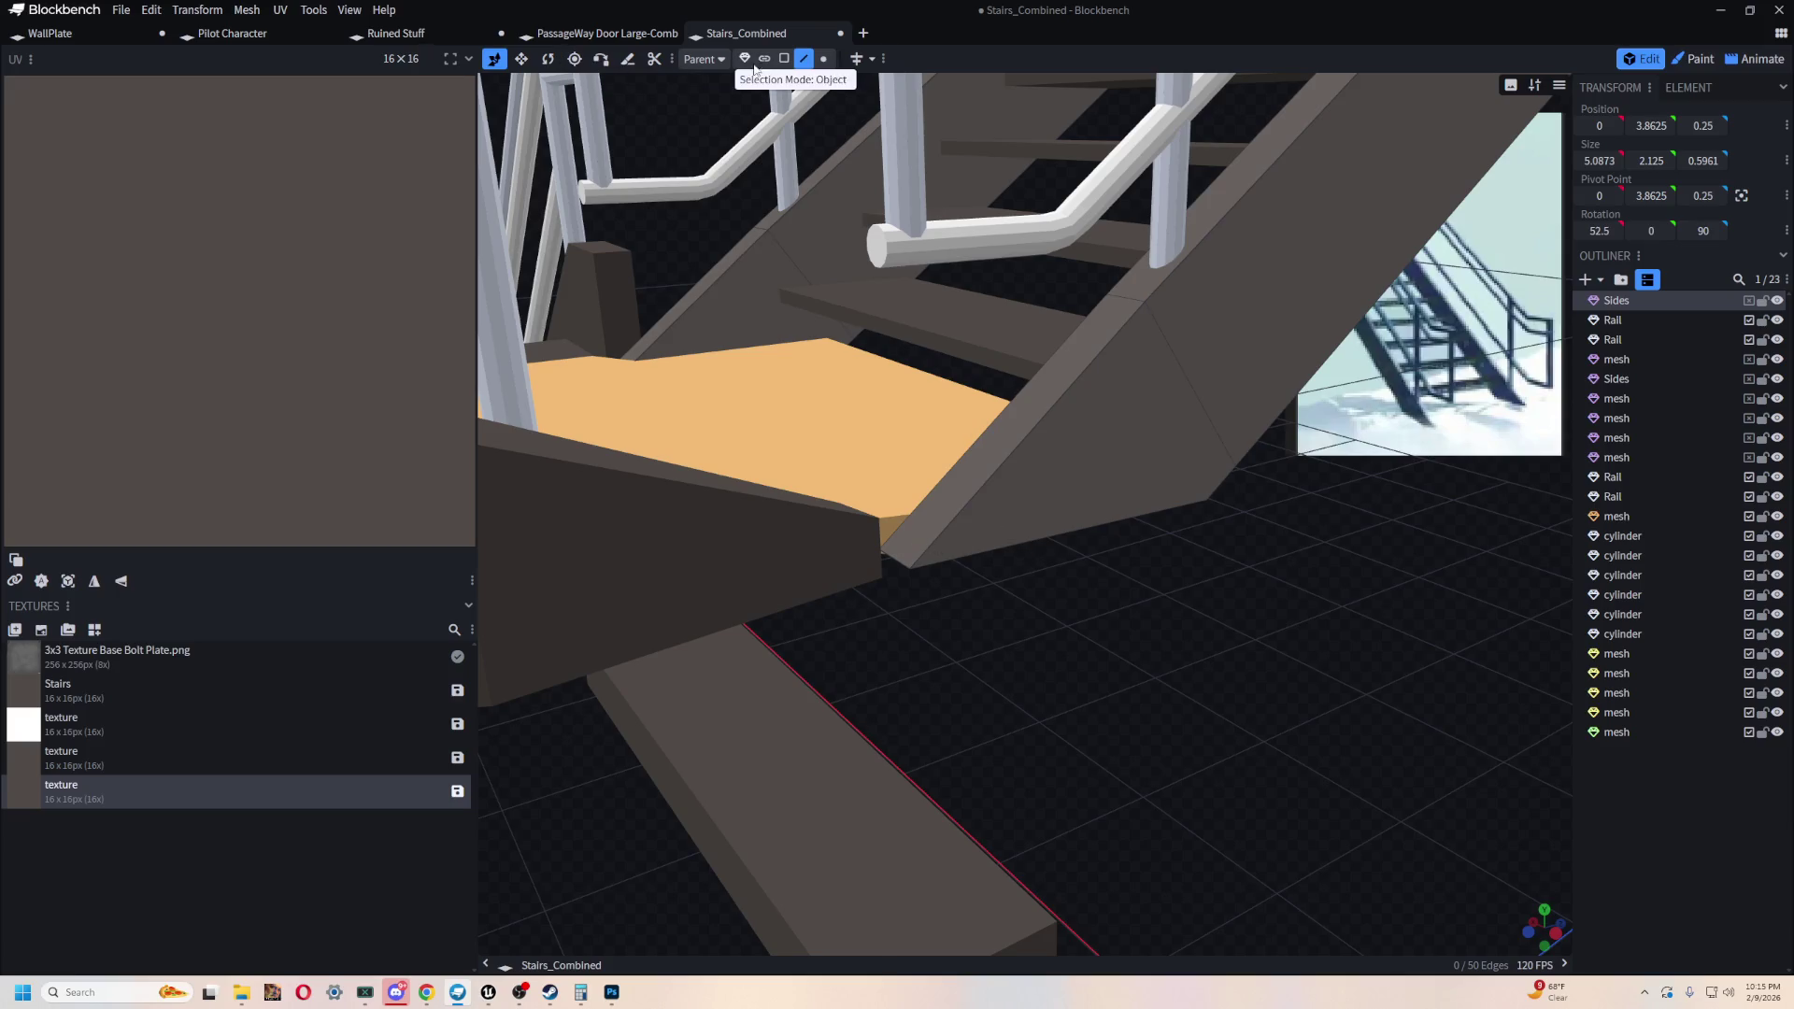
click(784, 58)
click(966, 551)
mouse_move(1021, 572)
mouse_down()
mouse_move(1280, 722)
mouse_move(1084, 556)
mouse_move(1190, 653)
mouse_move(1258, 565)
mouse_move(1173, 725)
mouse_move(1056, 712)
mouse_move(1233, 725)
mouse_up()
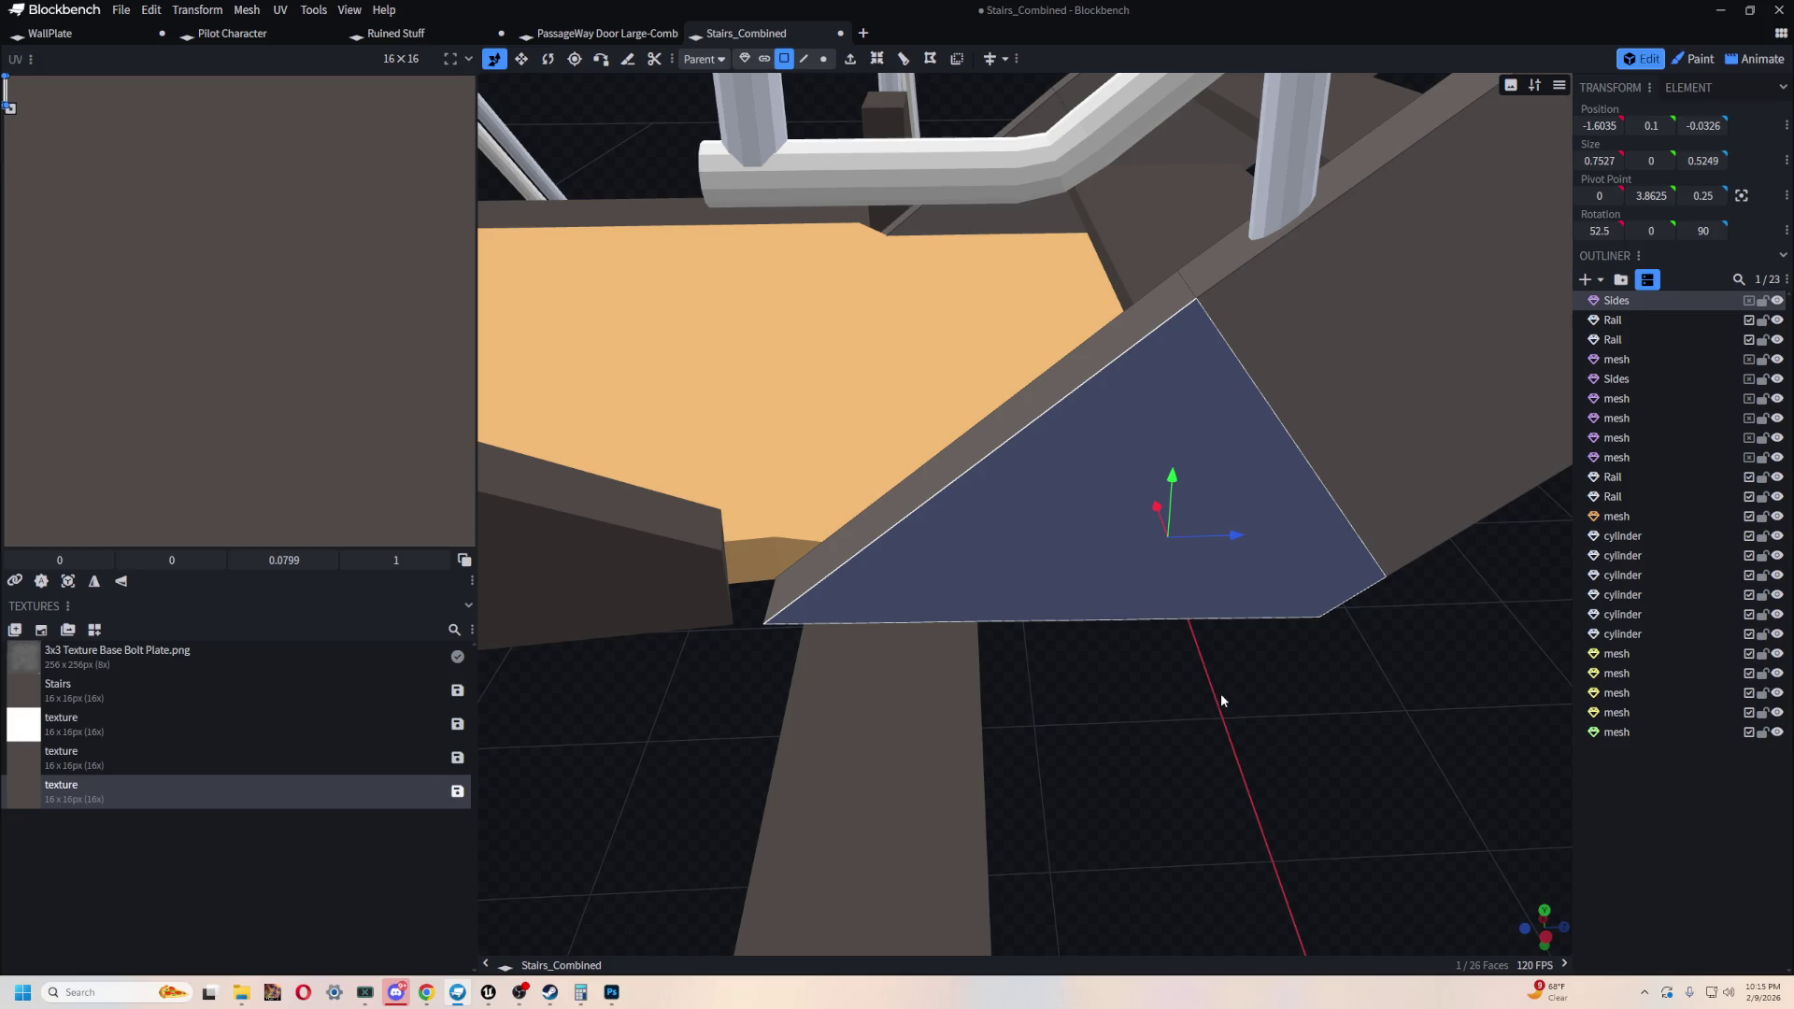
click(920, 496)
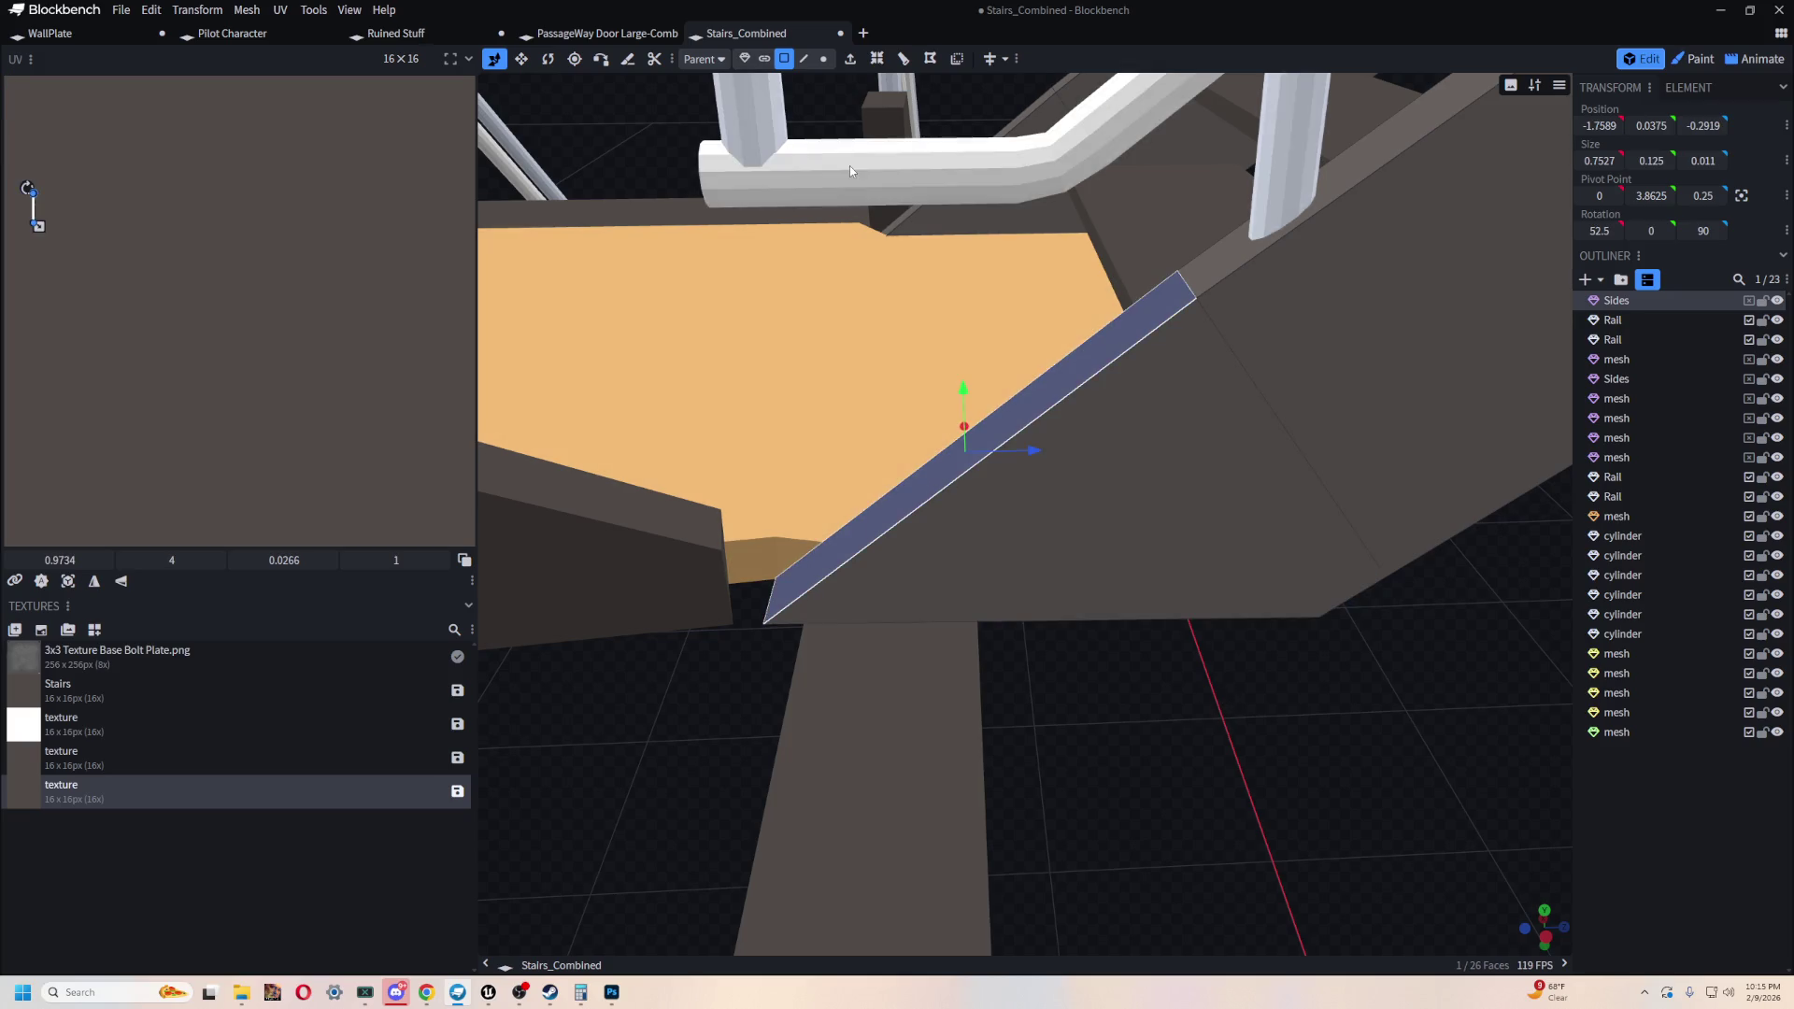
click(904, 62)
- Nudge the new corner face and rotate it in local space to match the landing angle
mouse_move(1097, 548)
mouse_down()
mouse_move(1260, 754)
mouse_move(1208, 719)
mouse_move(1277, 732)
mouse_move(1244, 486)
mouse_up()
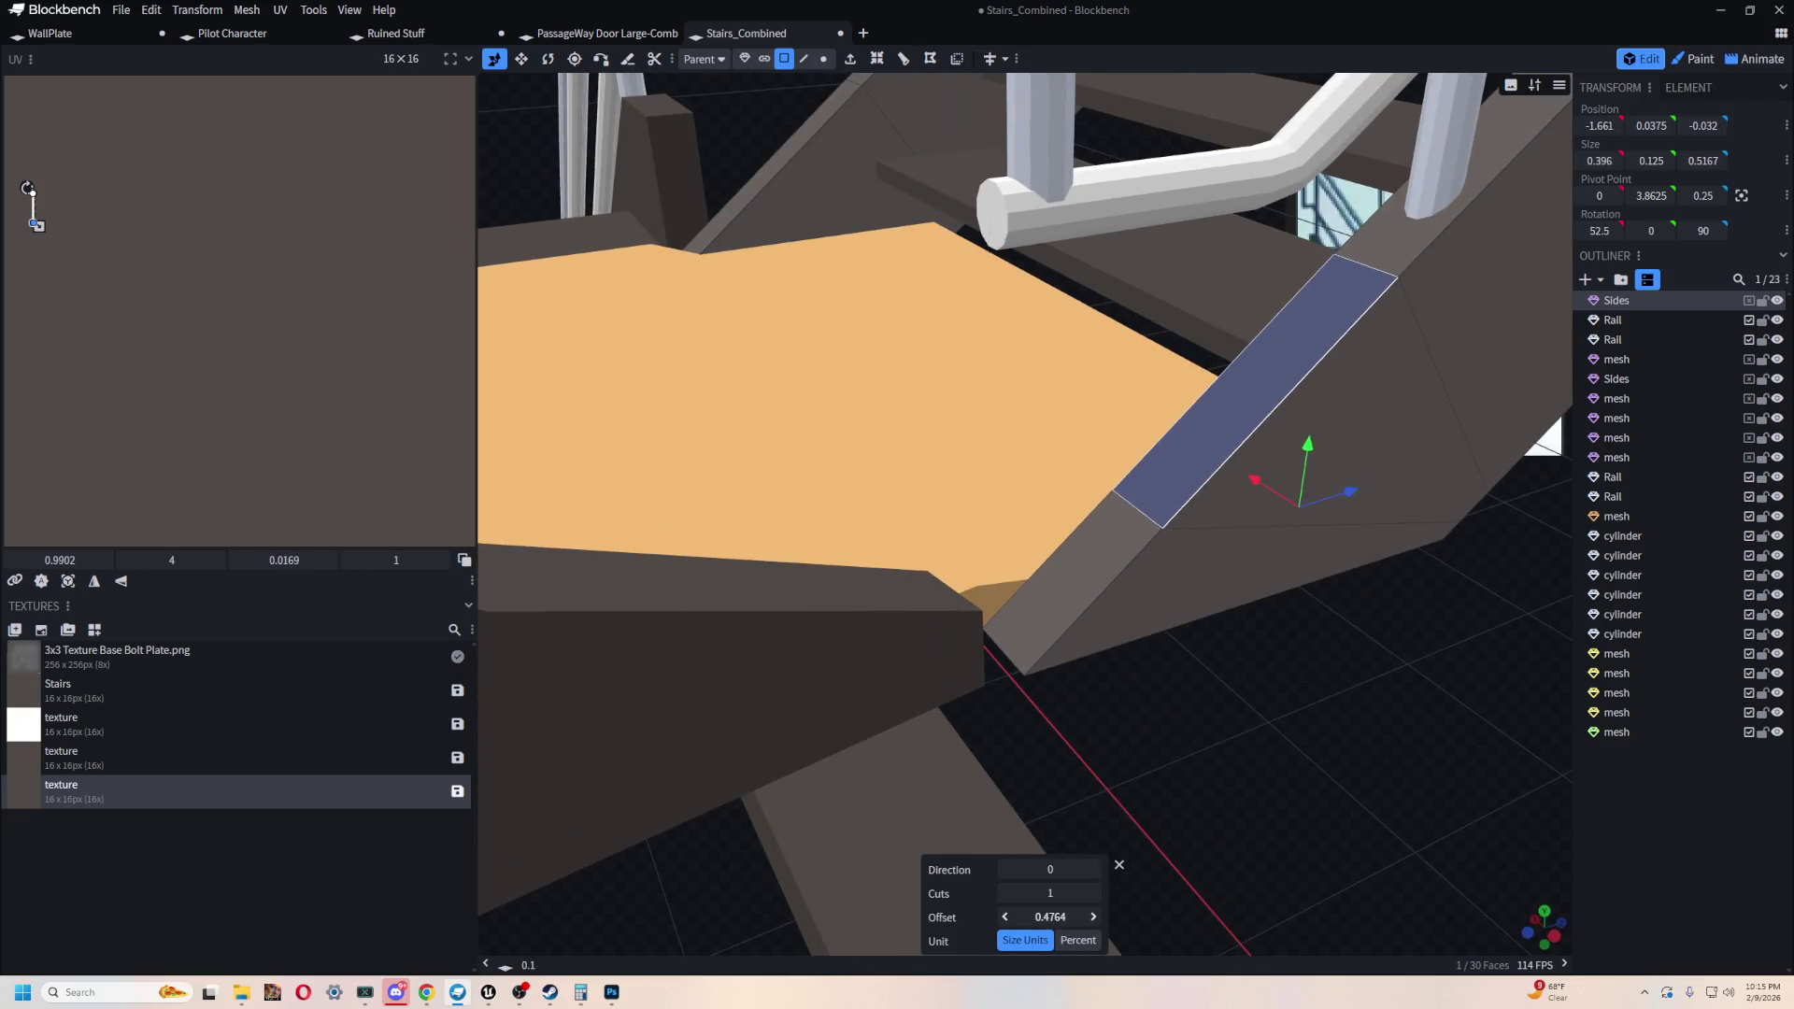
drag(1205, 757, 1260, 754)
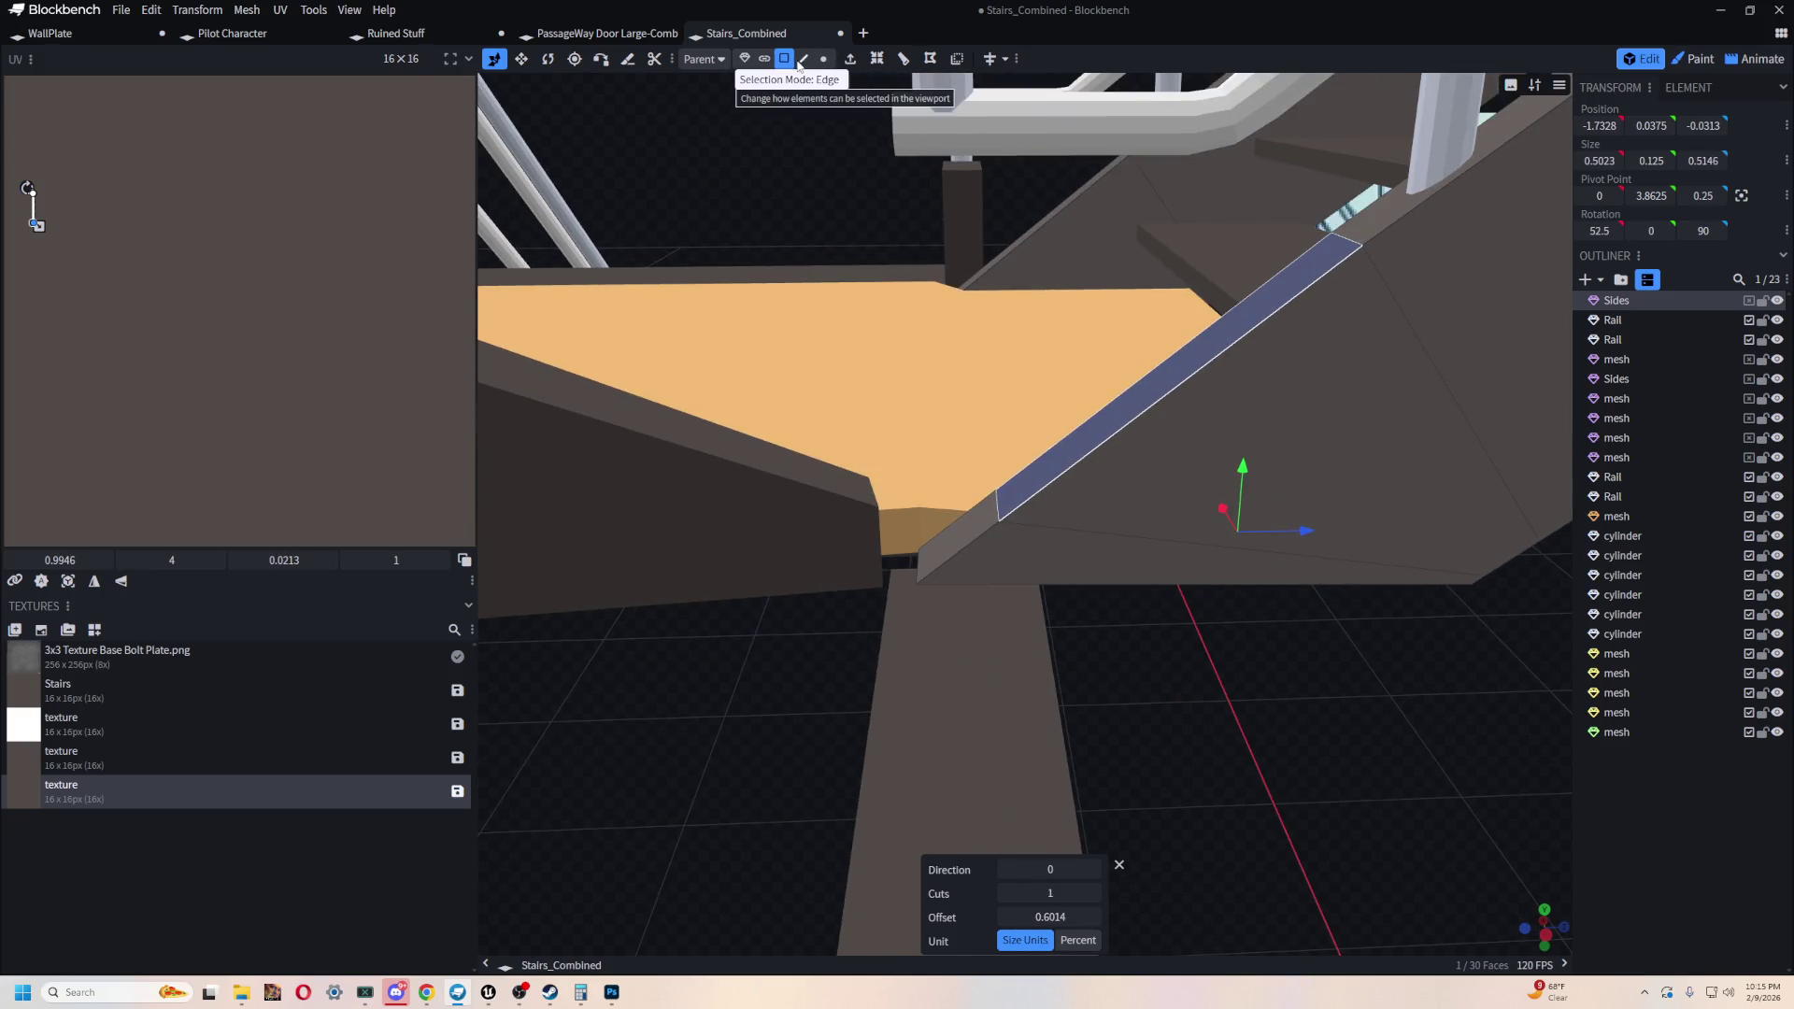
click(968, 530)
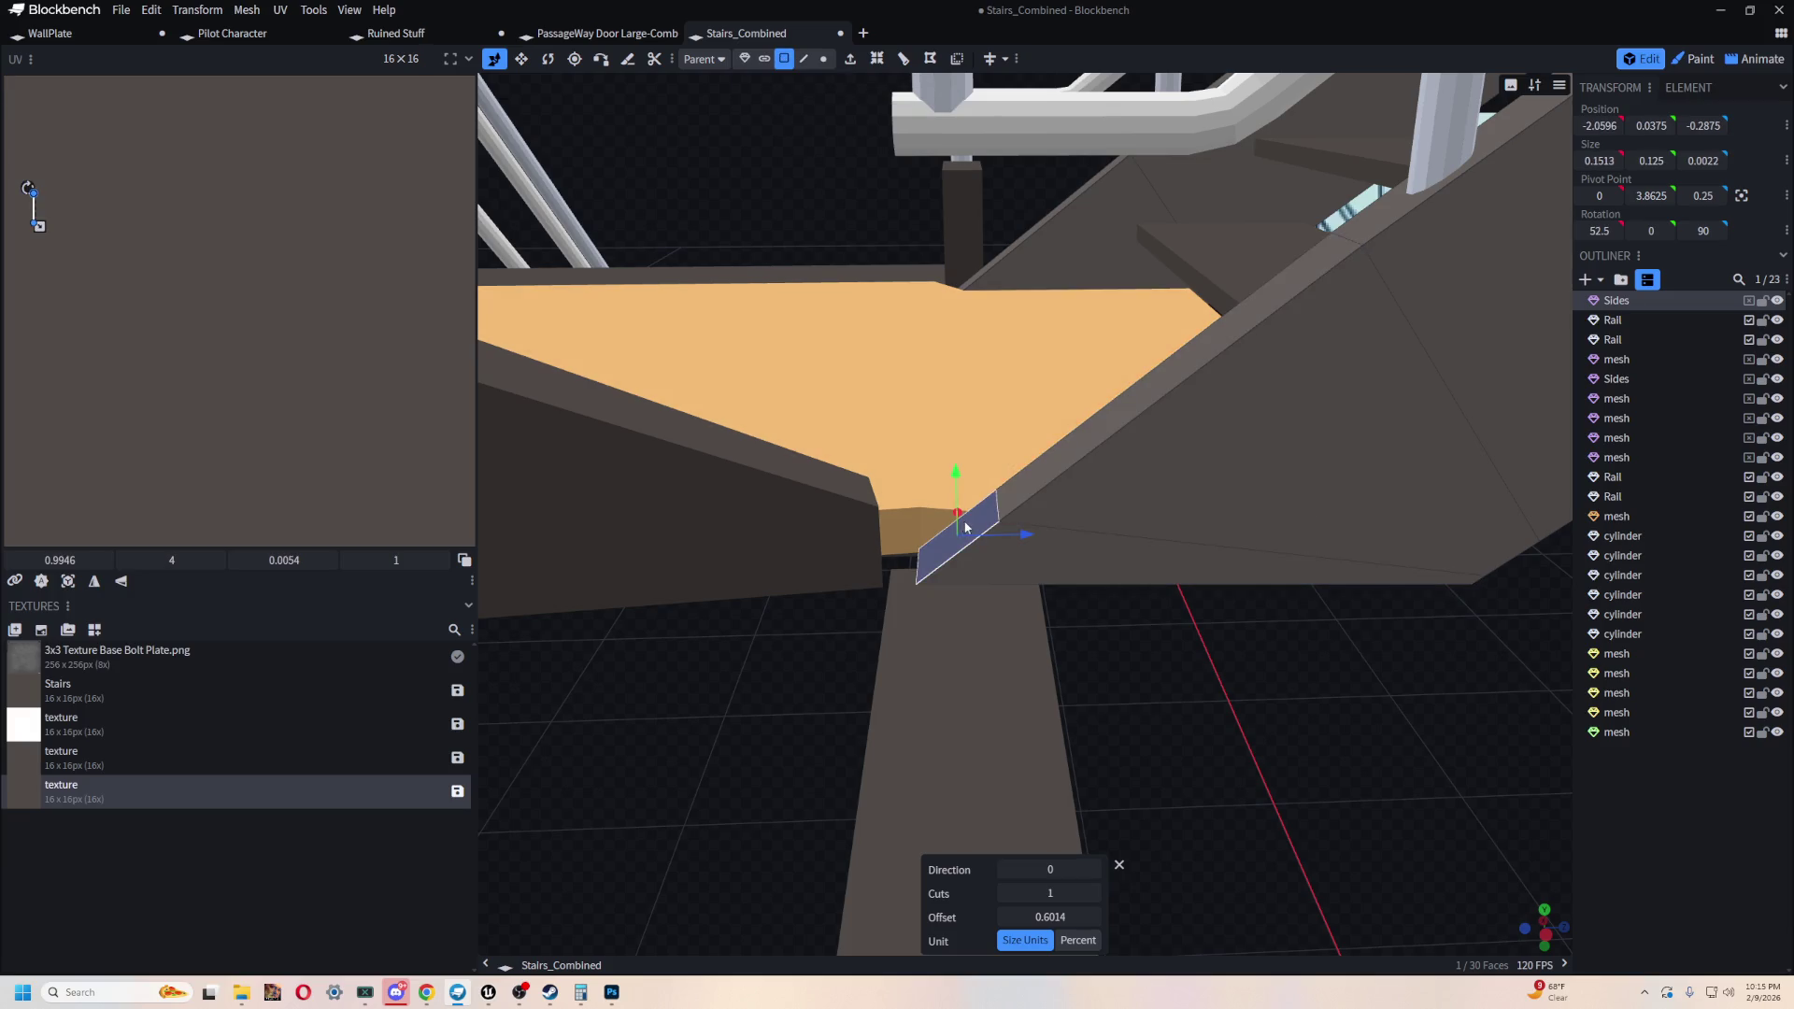
drag(1240, 657, 1206, 644)
drag(946, 479, 934, 470)
mouse_move(989, 529)
mouse_down()
mouse_move(1181, 714)
mouse_move(1067, 630)
mouse_up()
key(r)
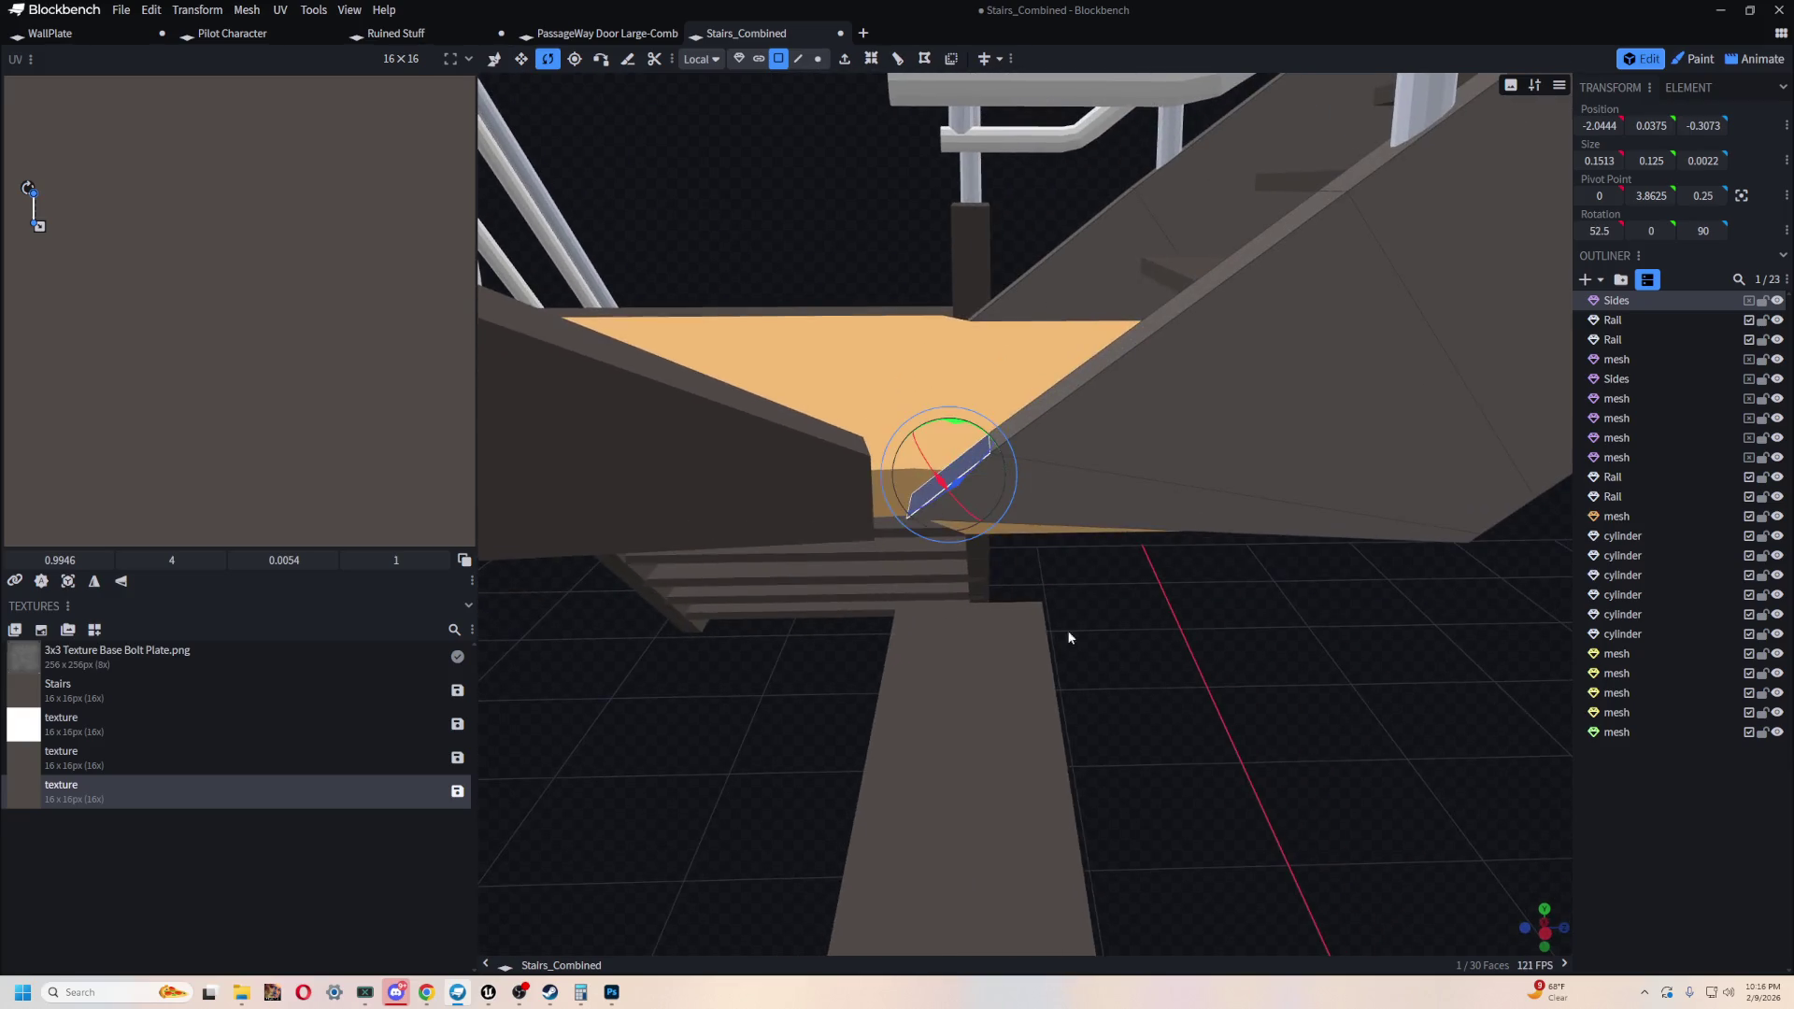
drag(953, 427, 906, 433)
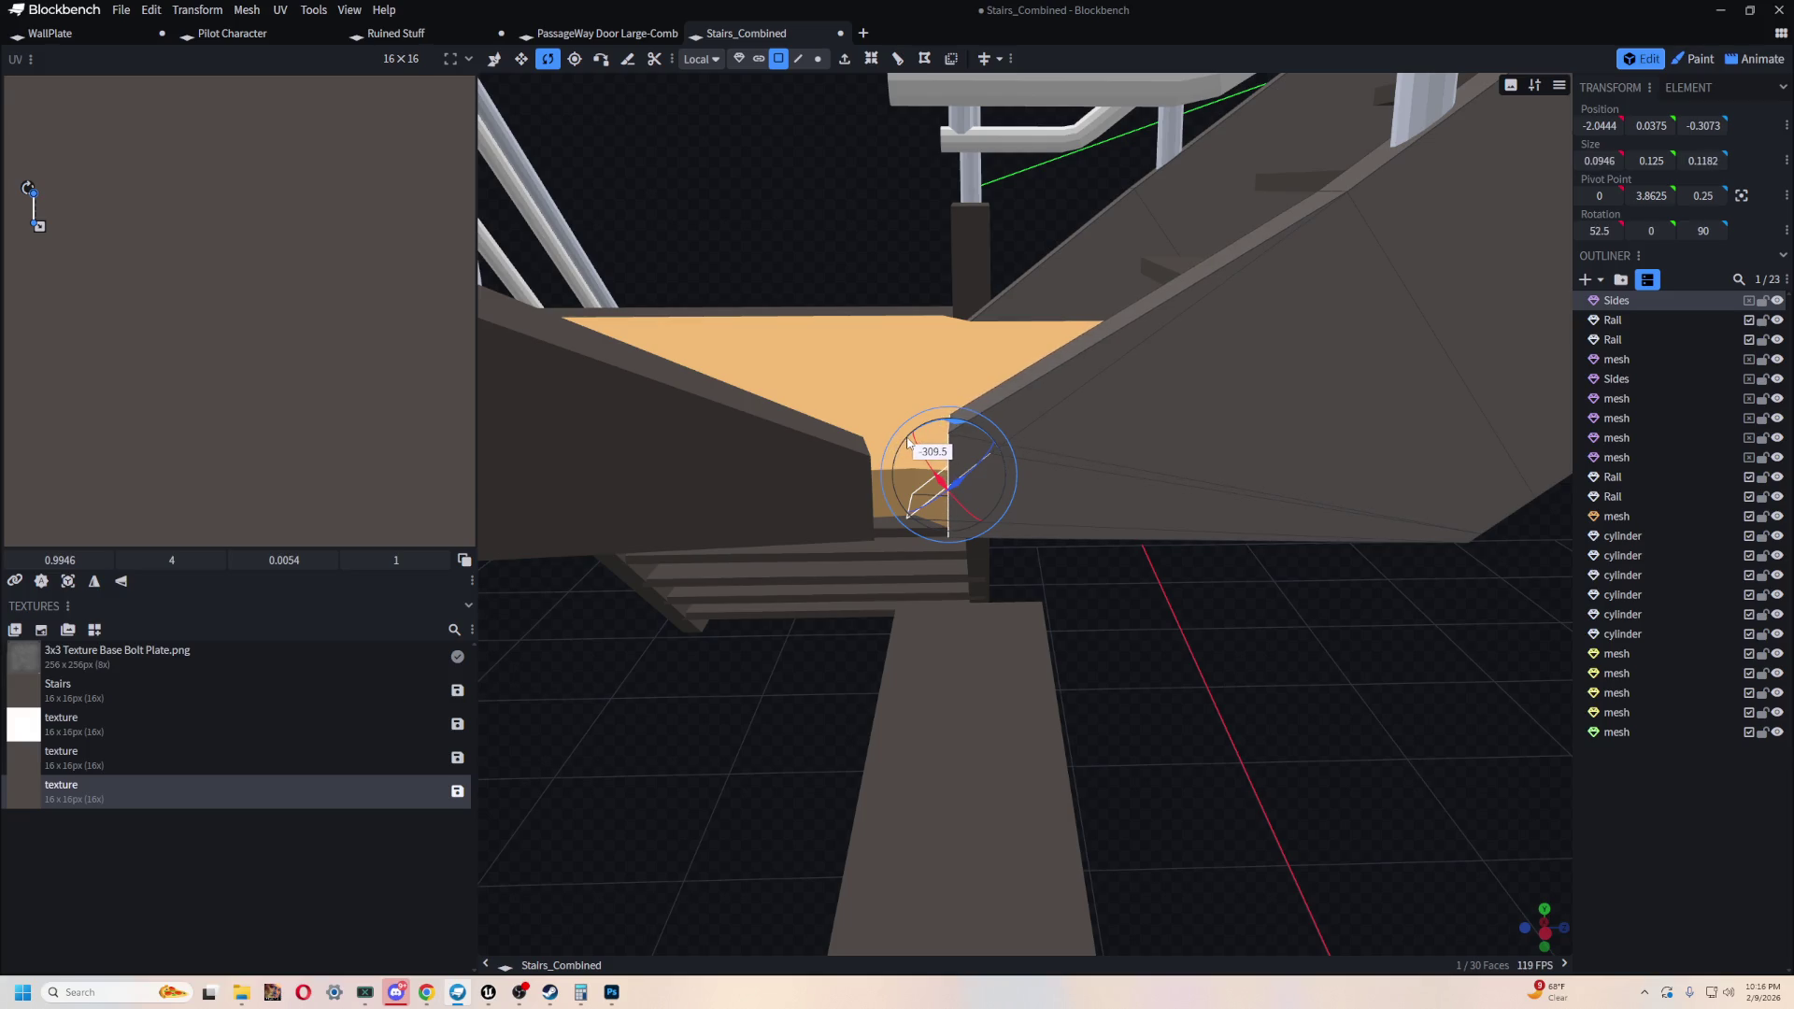
mouse_move(1280, 690)
mouse_down()
mouse_move(1405, 681)
mouse_move(877, 47)
mouse_up()
- Switch to vertex selection with vertex-onto-vertex snapping enabled
click(827, 59)
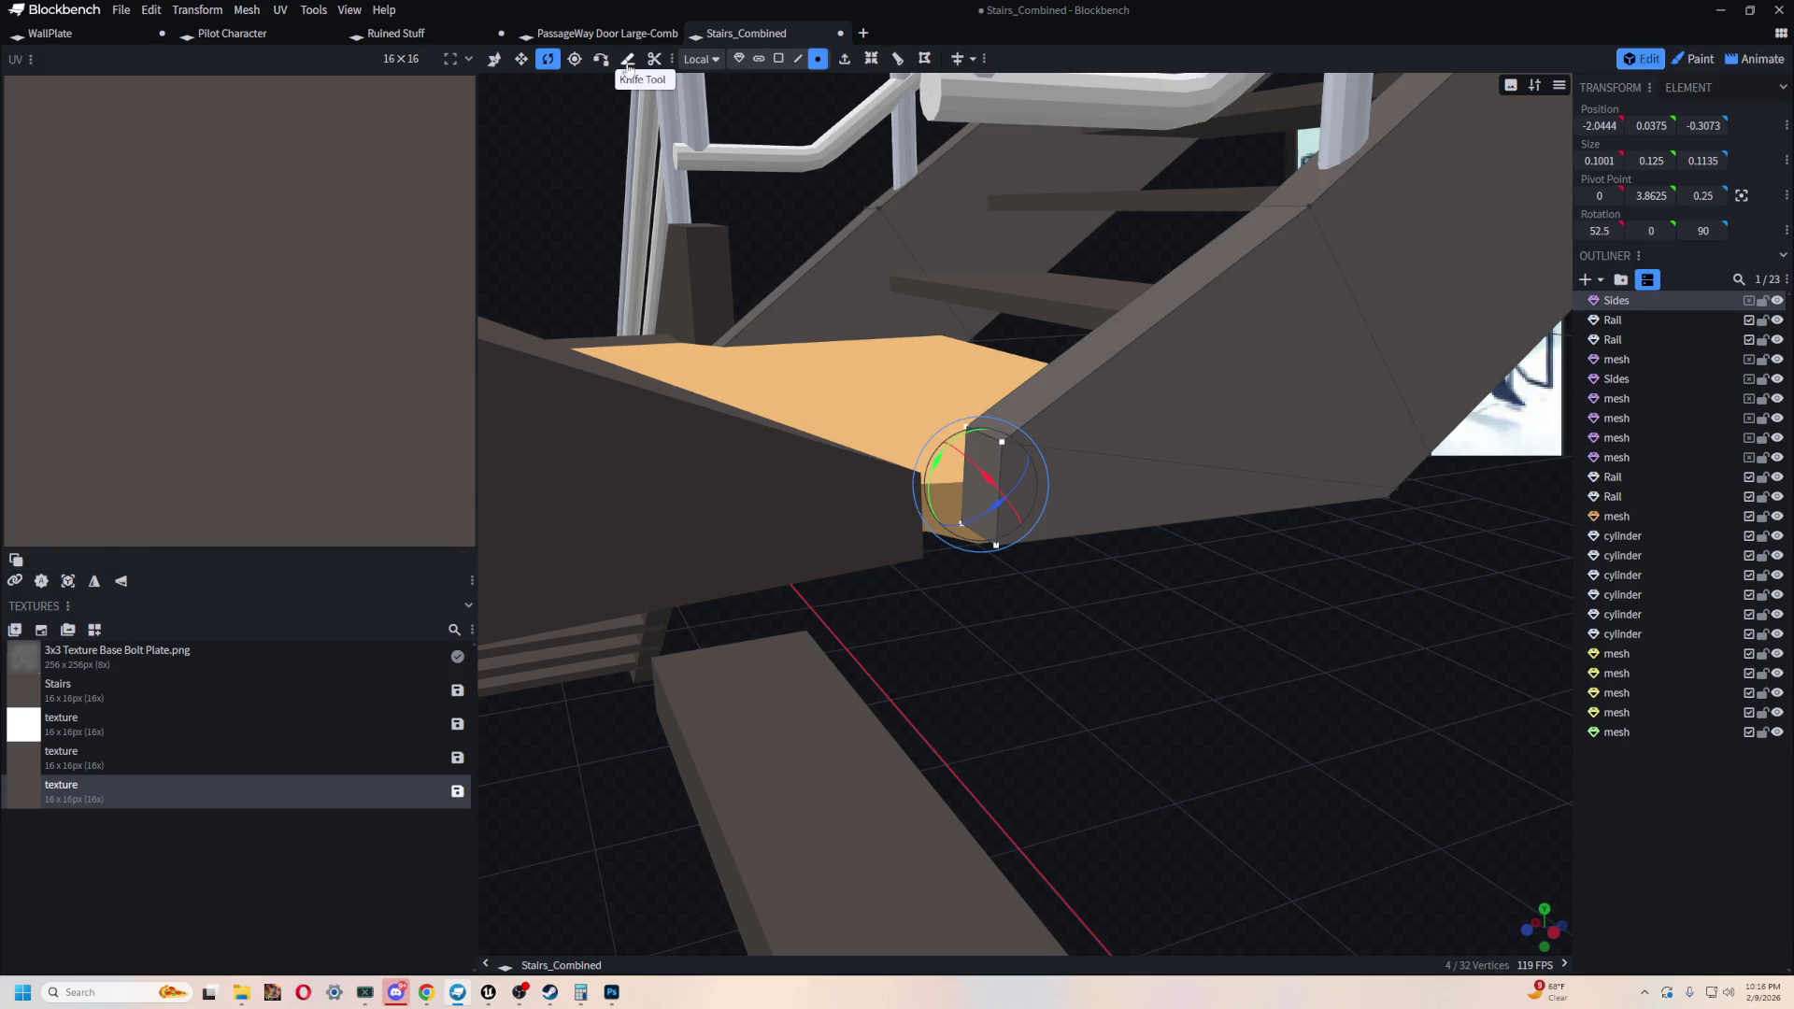
click(599, 59)
mouse_move(1245, 700)
mouse_down()
mouse_move(1108, 729)
mouse_move(829, 709)
mouse_move(1139, 577)
mouse_move(881, 653)
mouse_up()
- Snap the kick-plate's corner vertex onto the Sides panel, making it 0.7235 × 0.425 × 0.1482
click(859, 467)
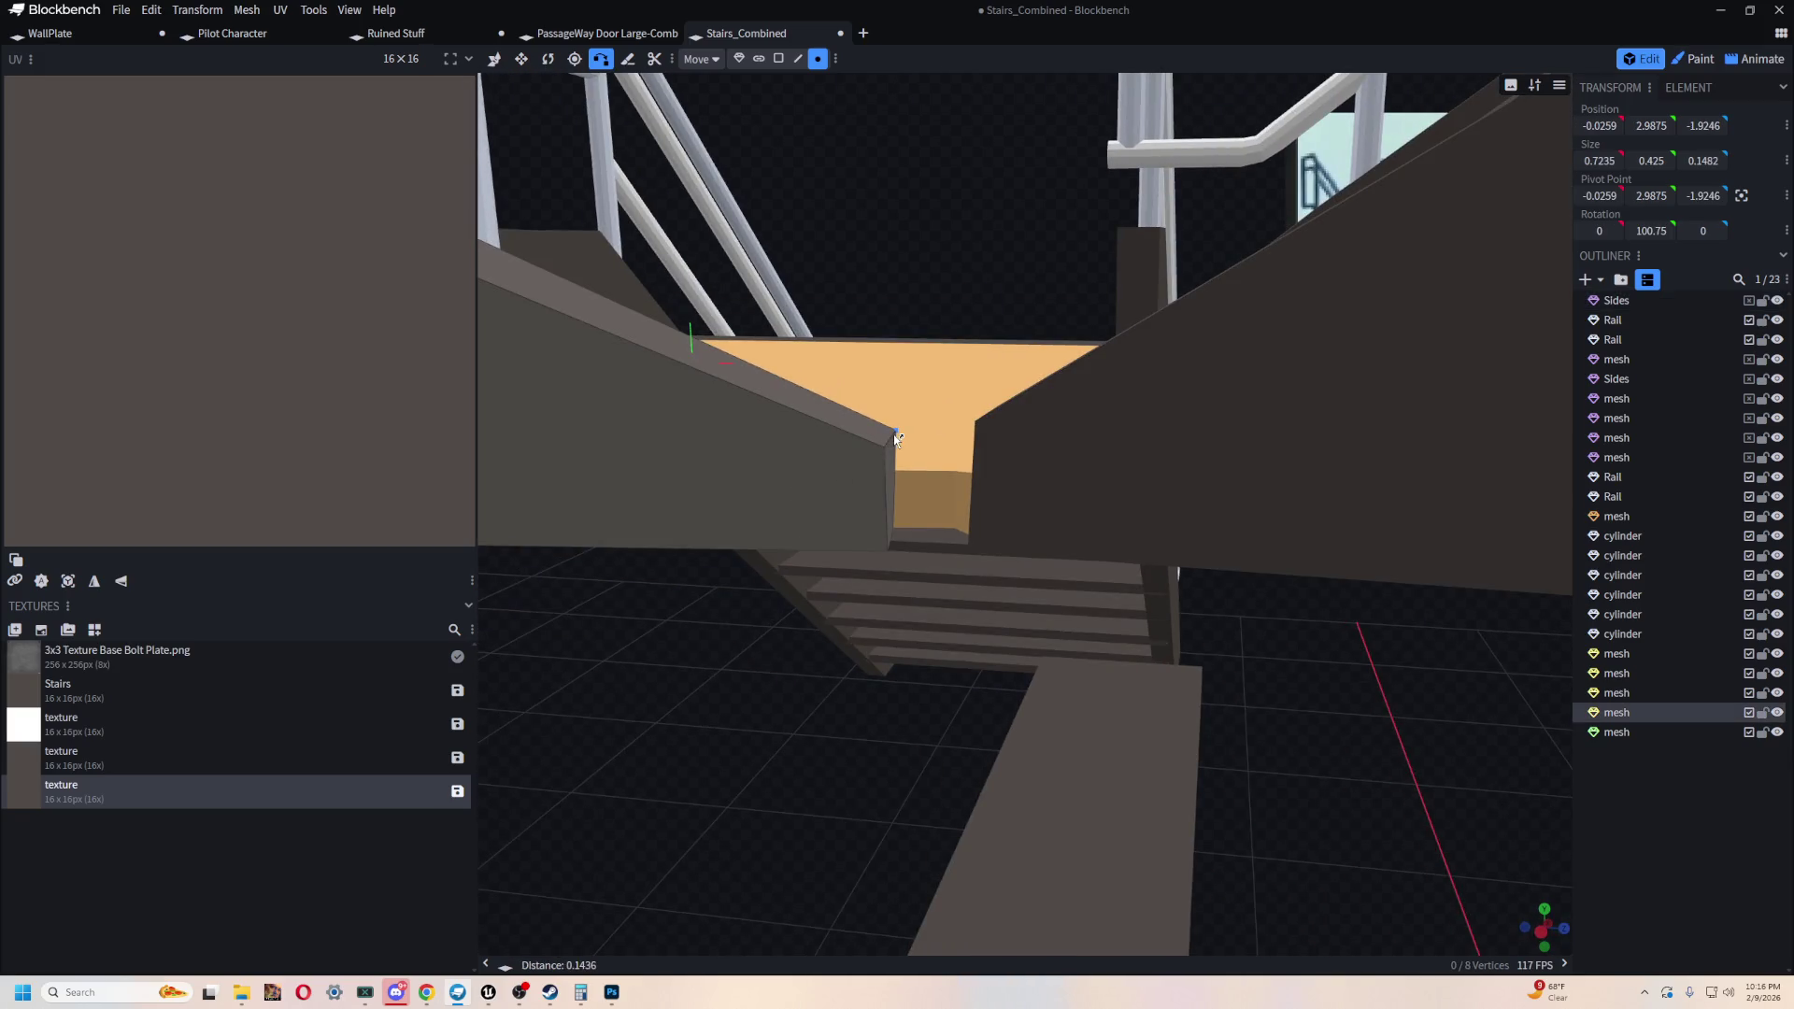
click(896, 439)
drag(945, 560, 810, 765)
mouse_move(939, 696)
mouse_down()
mouse_move(1253, 629)
mouse_move(978, 641)
mouse_move(1233, 741)
mouse_move(932, 559)
mouse_move(919, 617)
mouse_up()
click(932, 559)
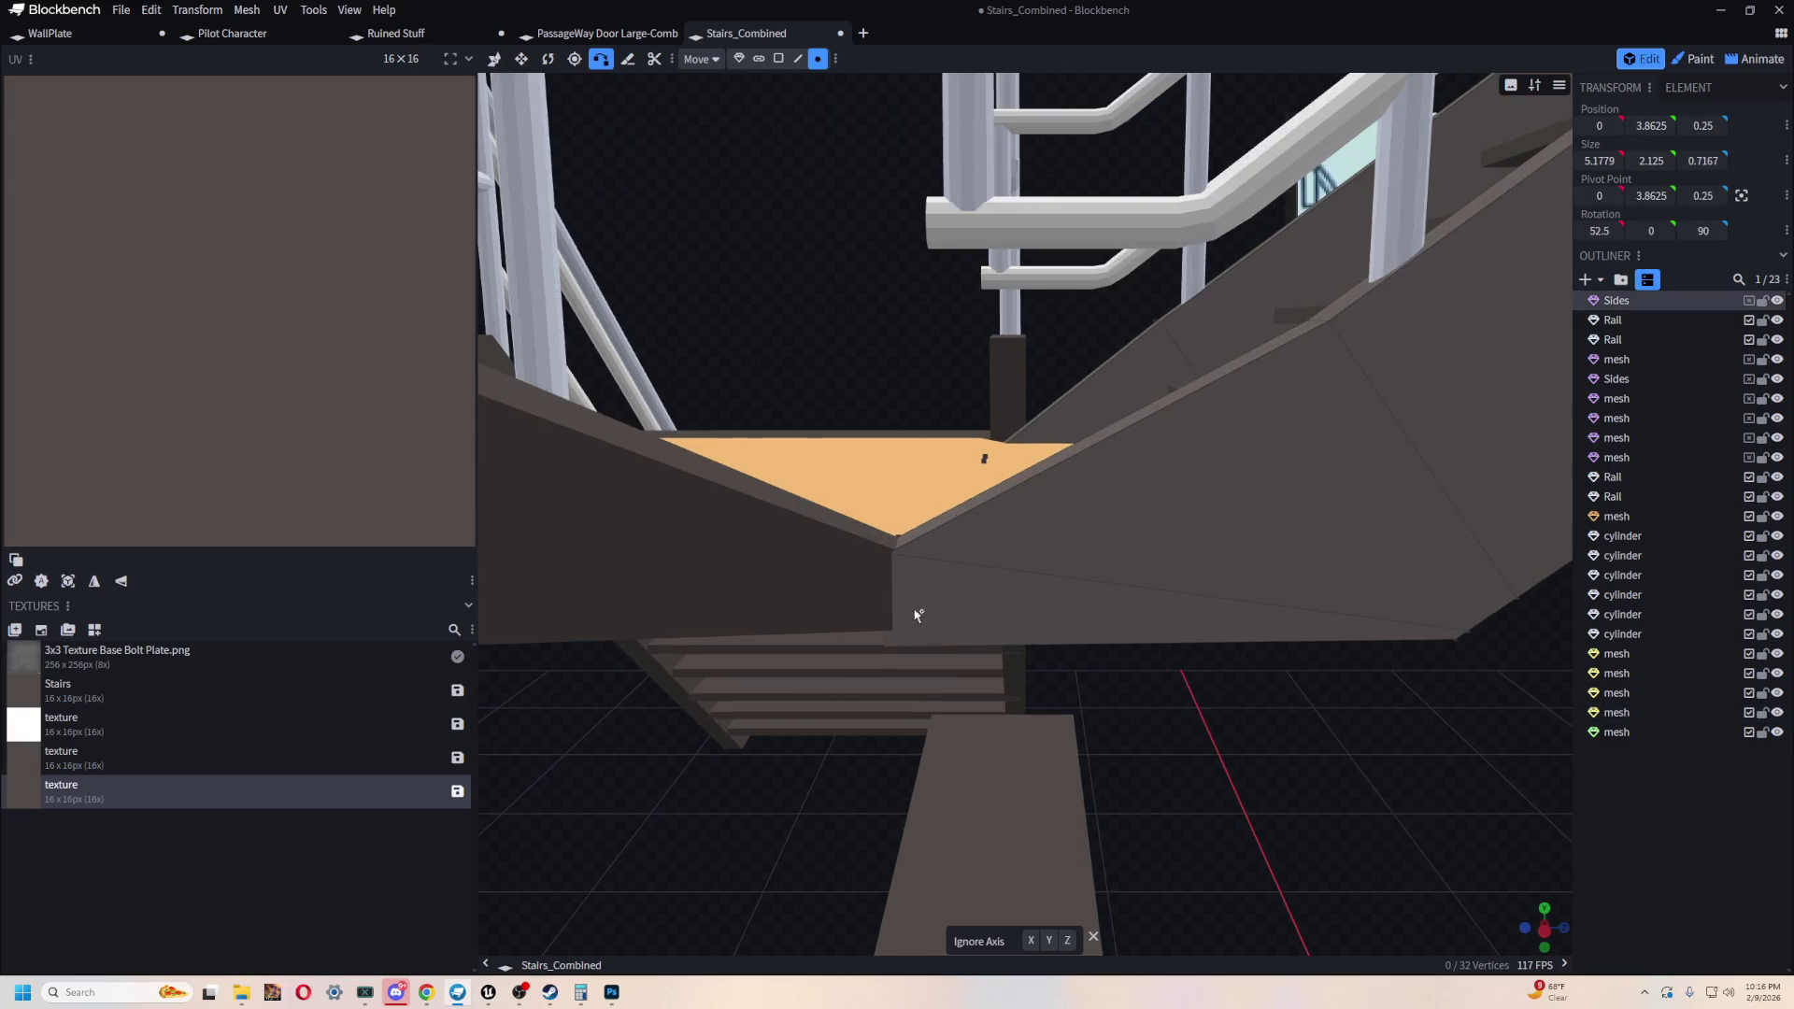
click(893, 553)
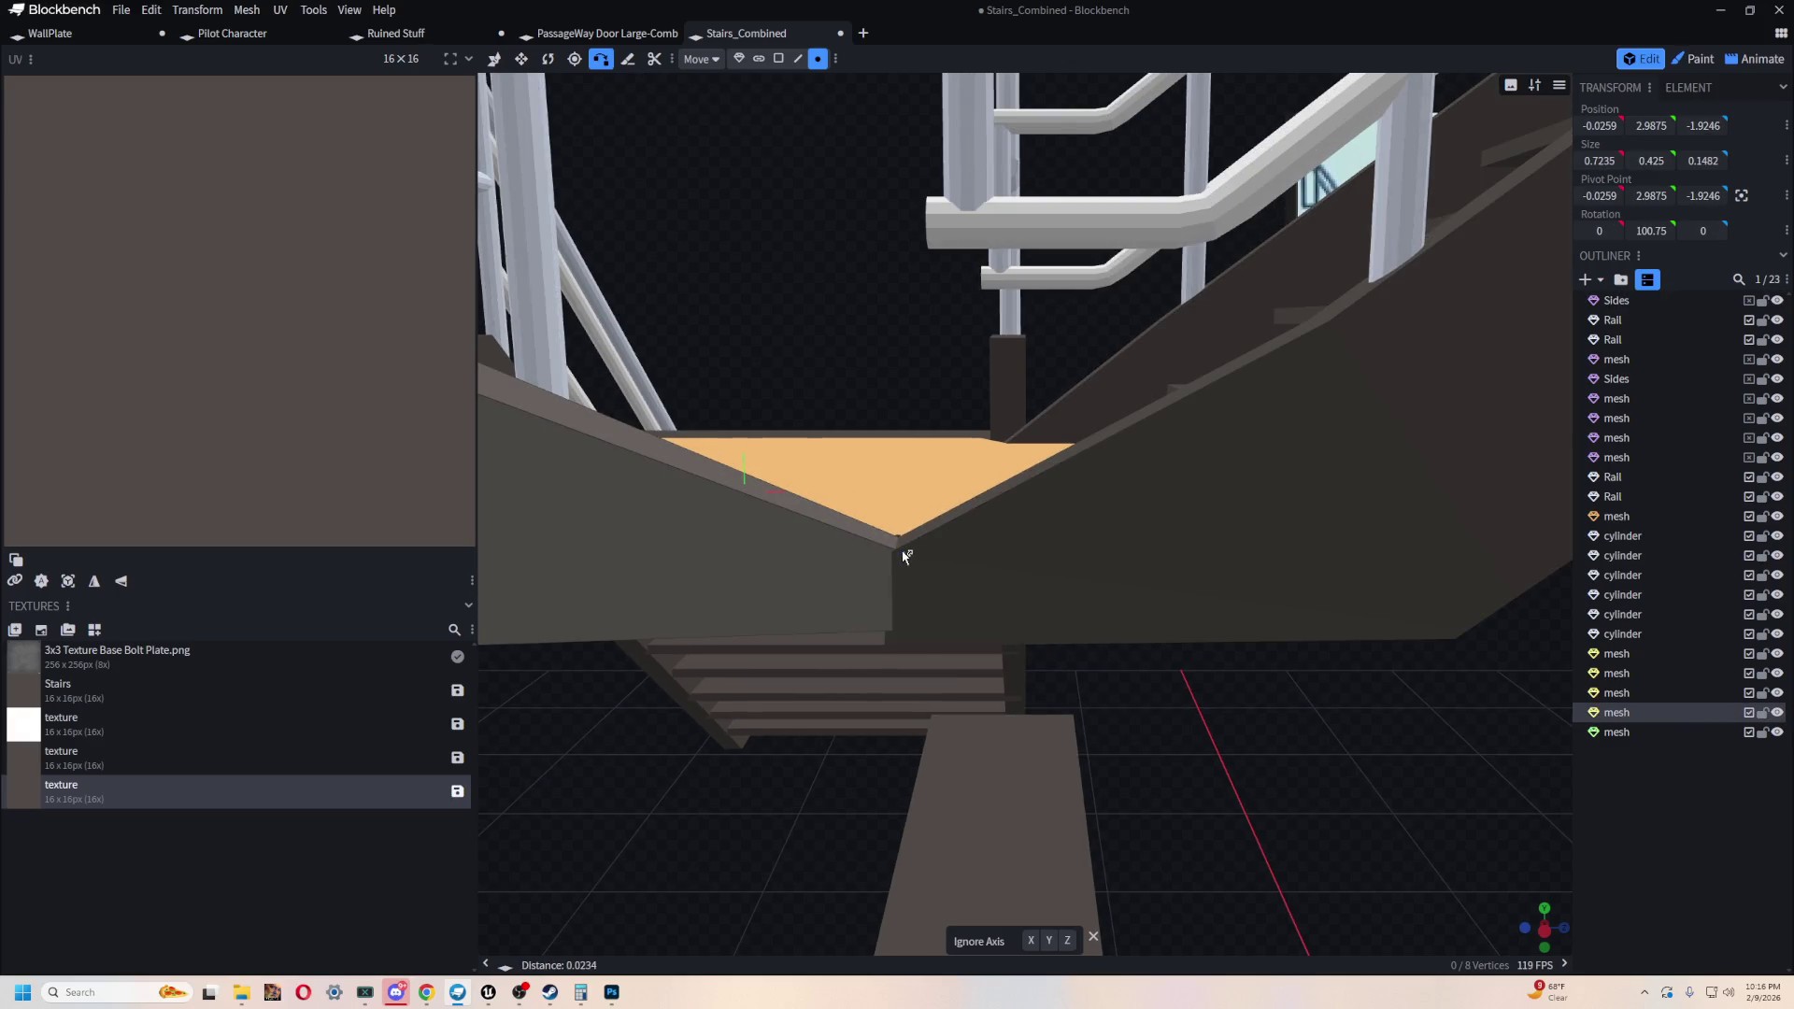
mouse_move(830, 747)
mouse_down()
mouse_move(776, 850)
mouse_move(1006, 592)
mouse_move(889, 525)
mouse_up()
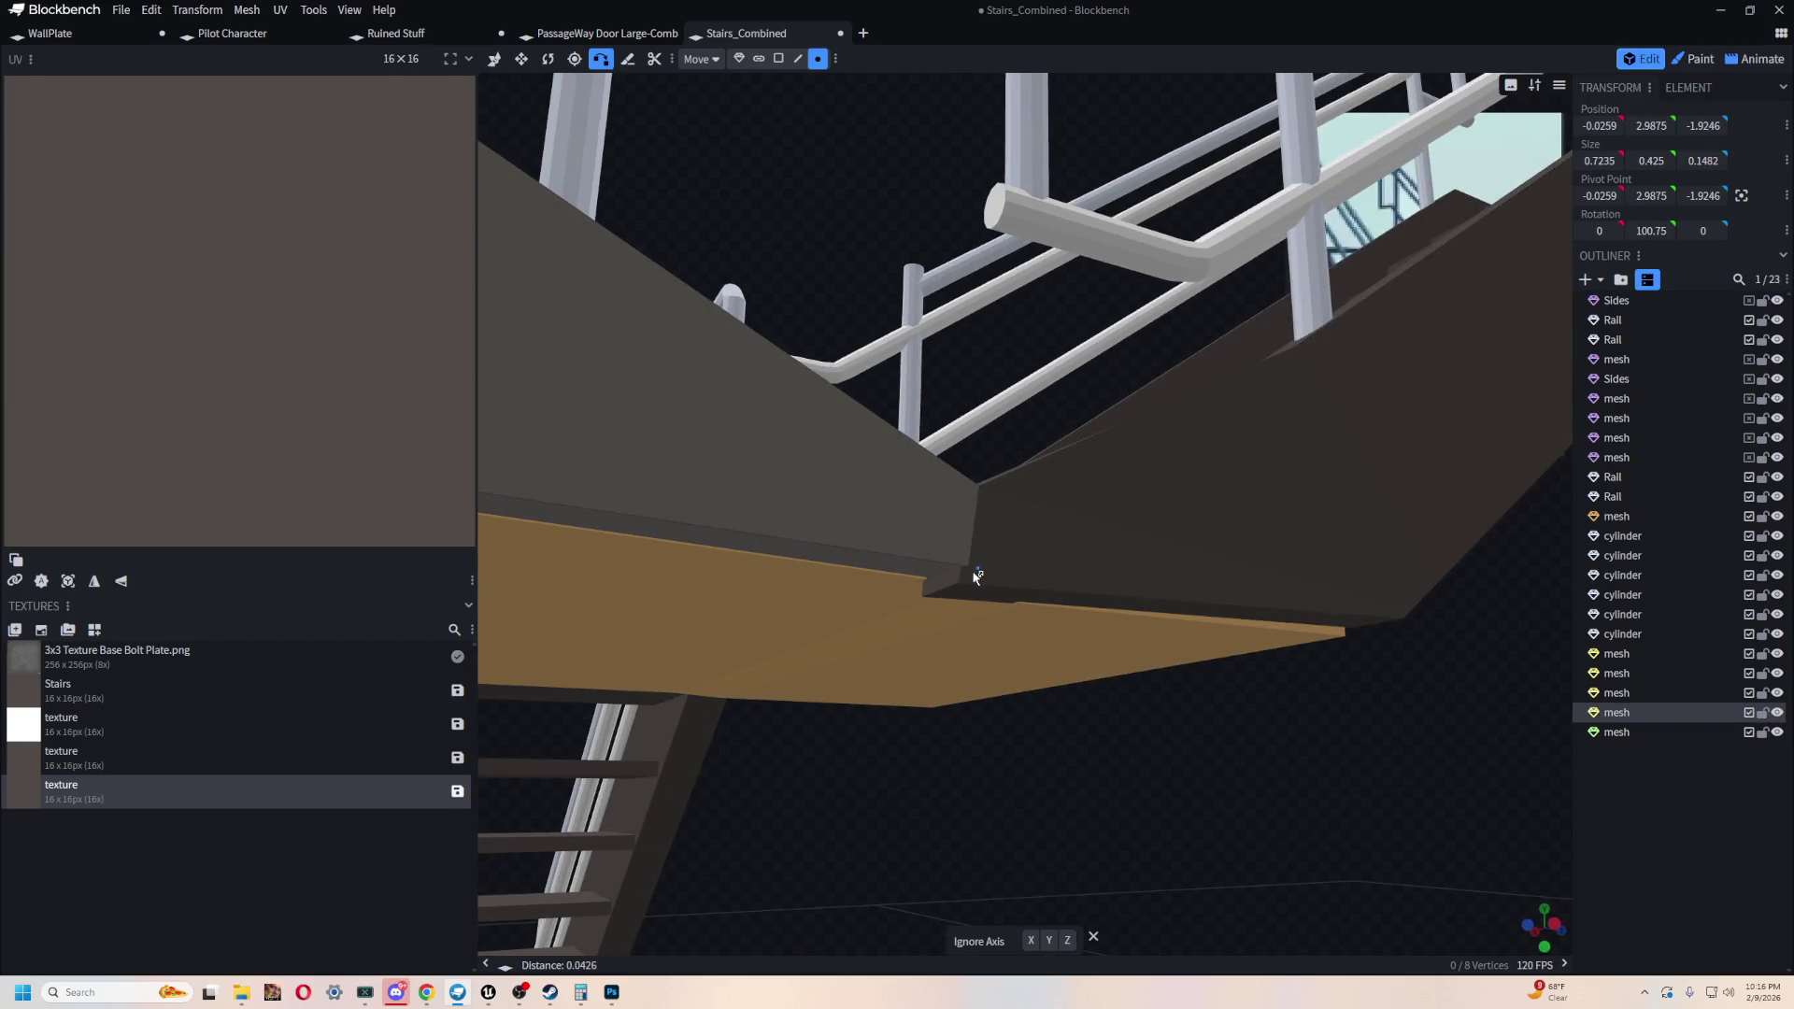
click(987, 606)
mouse_move(925, 600)
mouse_down()
mouse_move(913, 589)
mouse_move(1276, 806)
mouse_move(1256, 781)
mouse_move(1234, 838)
mouse_move(1375, 716)
mouse_move(1382, 583)
mouse_move(1336, 564)
mouse_move(1130, 641)
mouse_move(1187, 790)
mouse_move(1221, 817)
mouse_move(1209, 701)
mouse_move(1268, 730)
mouse_up()
click(941, 589)
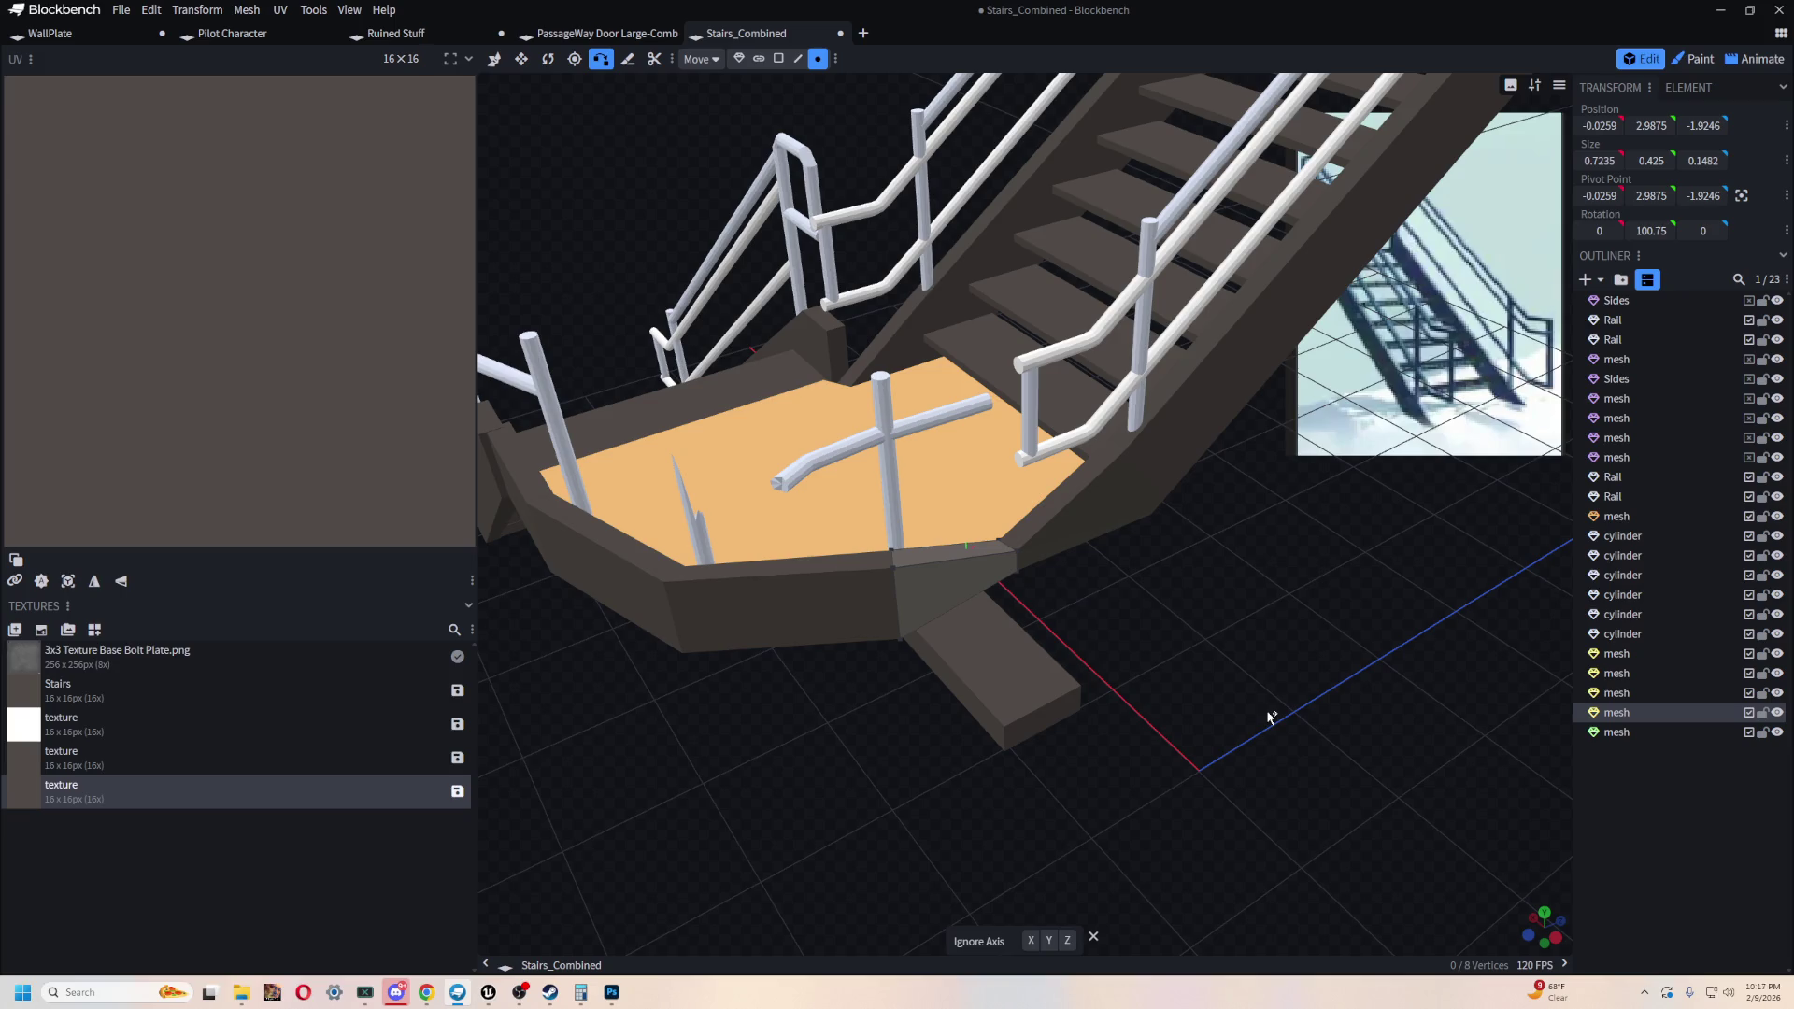
mouse_move(1271, 716)
mouse_down()
mouse_move(1274, 625)
mouse_move(1435, 587)
mouse_move(1370, 608)
mouse_move(1114, 481)
mouse_move(1262, 641)
mouse_move(1191, 584)
mouse_move(1330, 613)
mouse_move(857, 604)
mouse_move(1345, 576)
mouse_move(850, 833)
mouse_move(883, 843)
mouse_up()
scroll(897, 855, up, 3)
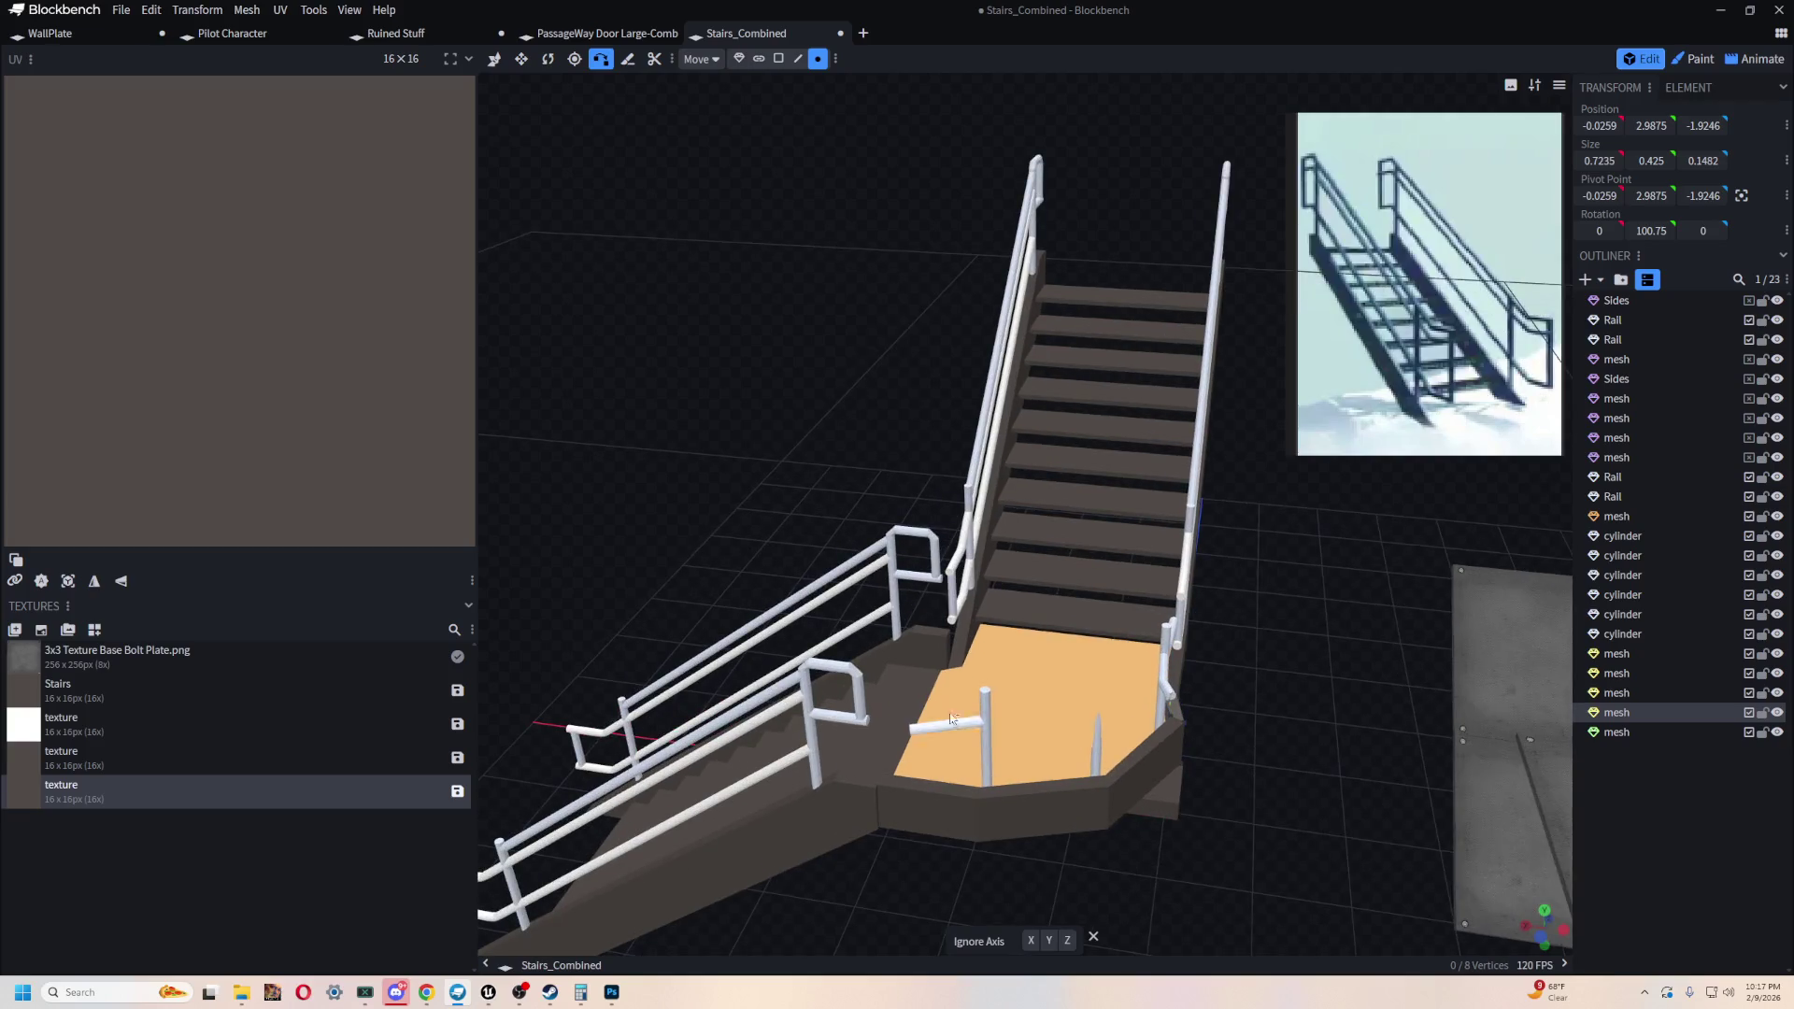
scroll(1273, 589, up, 3)
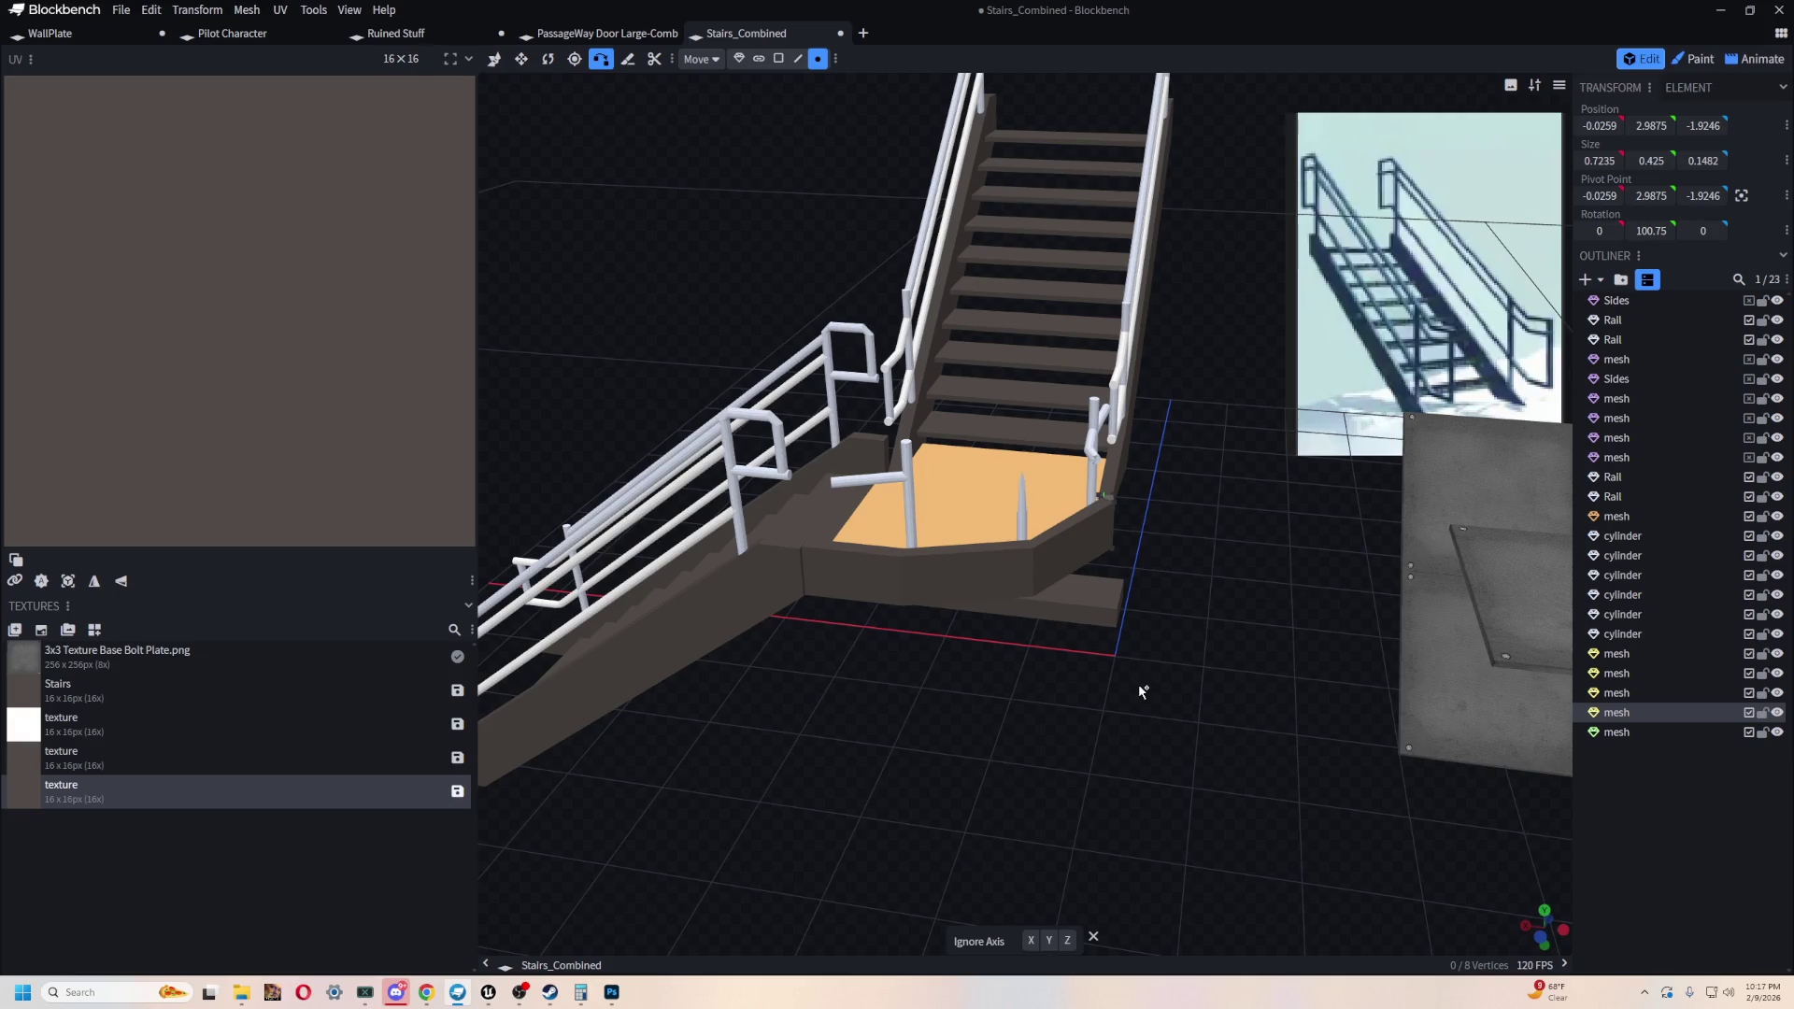
mouse_move(1203, 606)
mouse_down()
mouse_move(1065, 725)
mouse_move(1023, 695)
mouse_up()
mouse_move(995, 822)
mouse_down()
mouse_move(1157, 629)
mouse_move(1025, 748)
mouse_move(997, 660)
mouse_up()
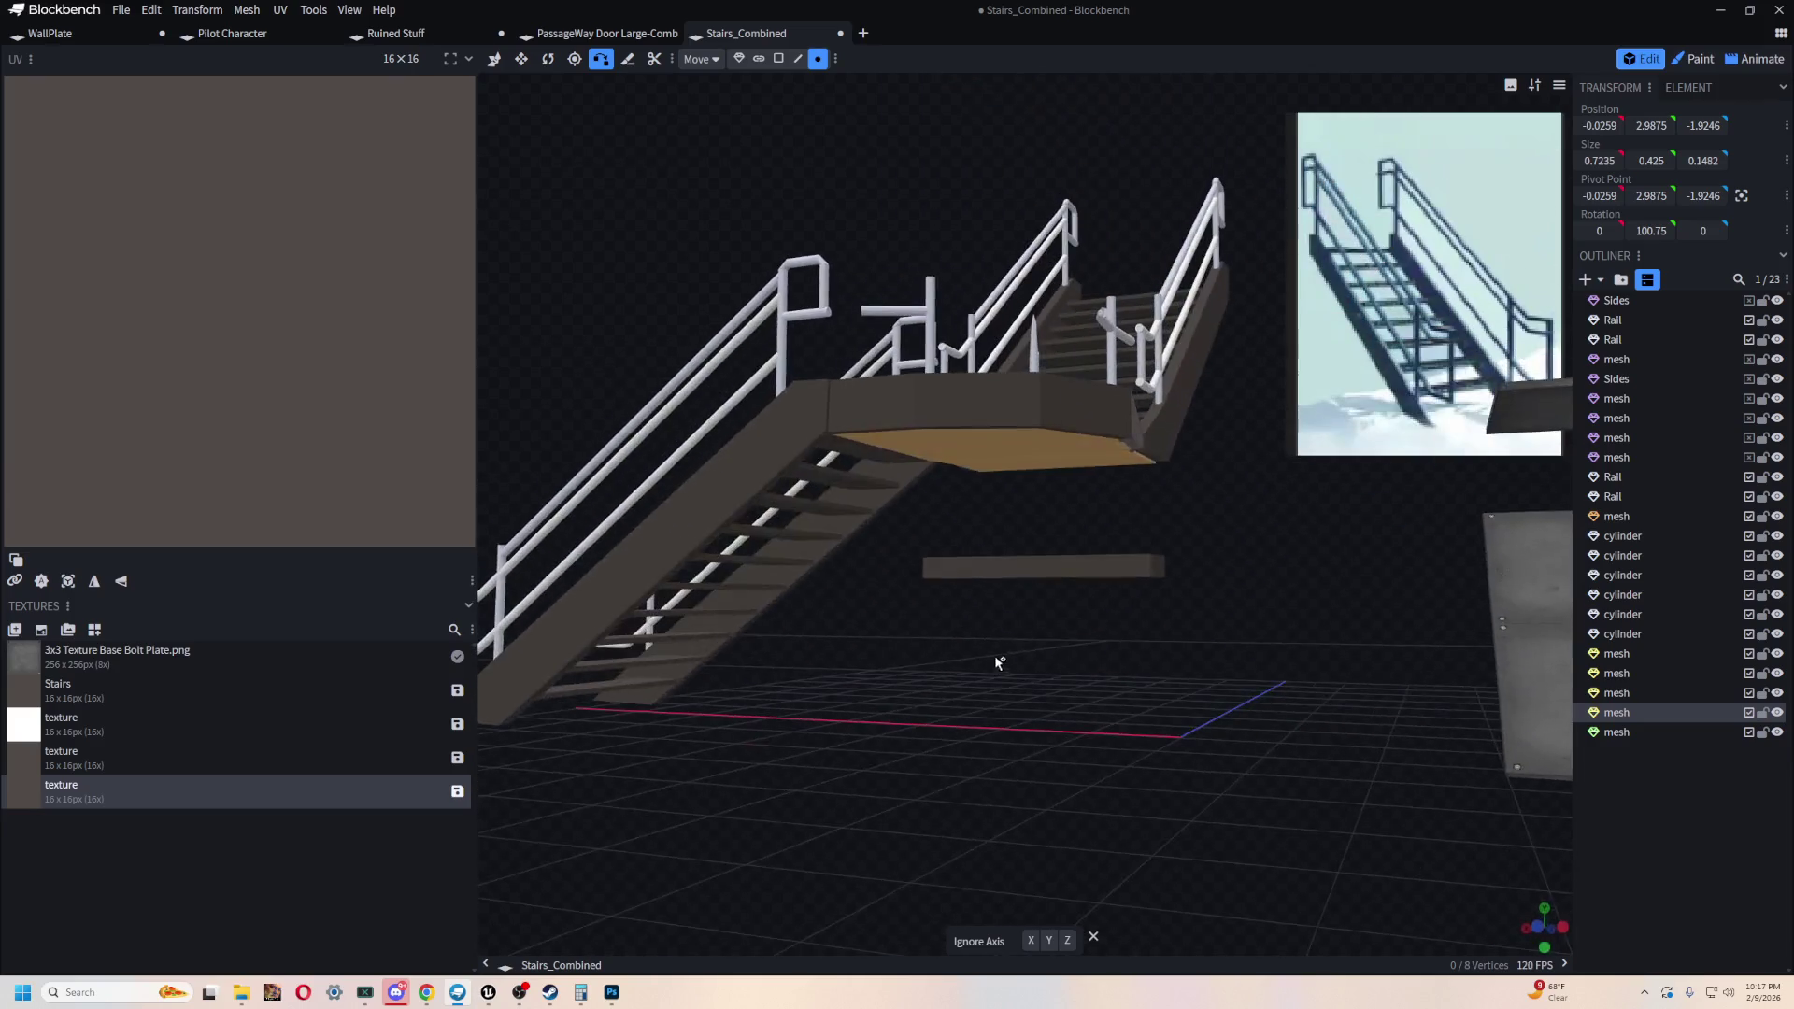
- Delete the thin floating plank under the landing in Object mode, leaving 22 elements
click(1059, 577)
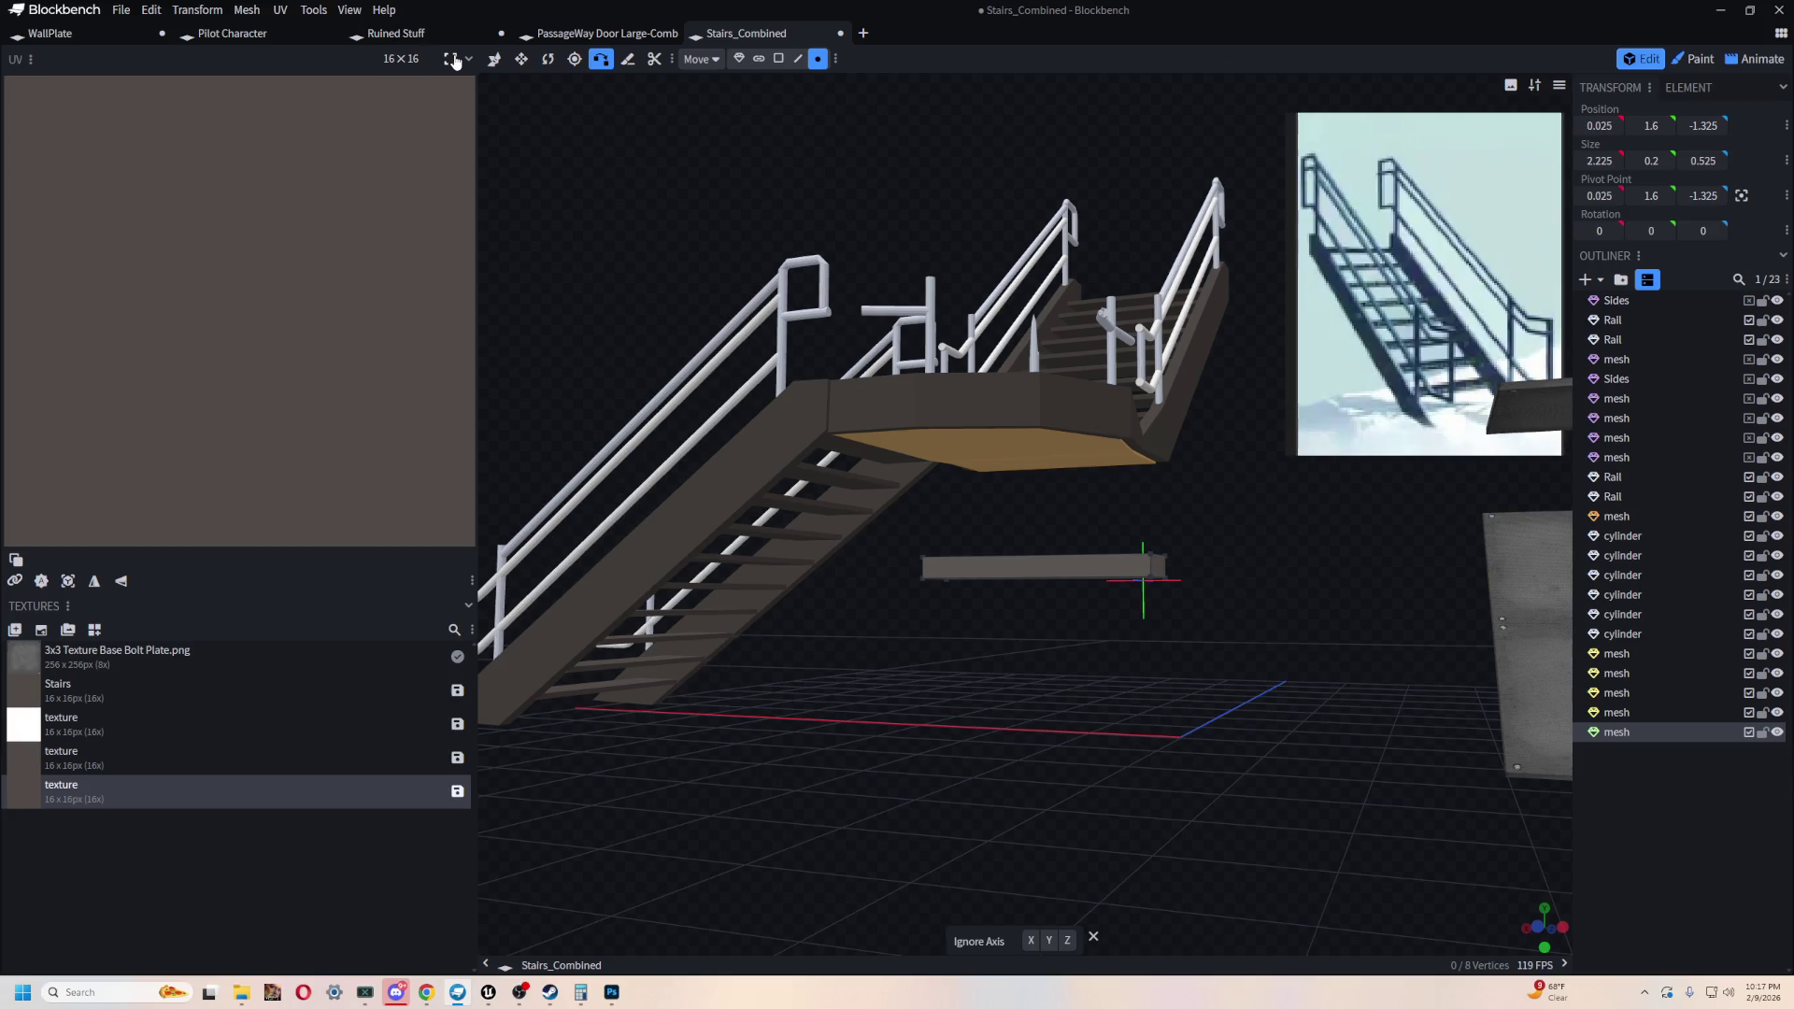
click(738, 59)
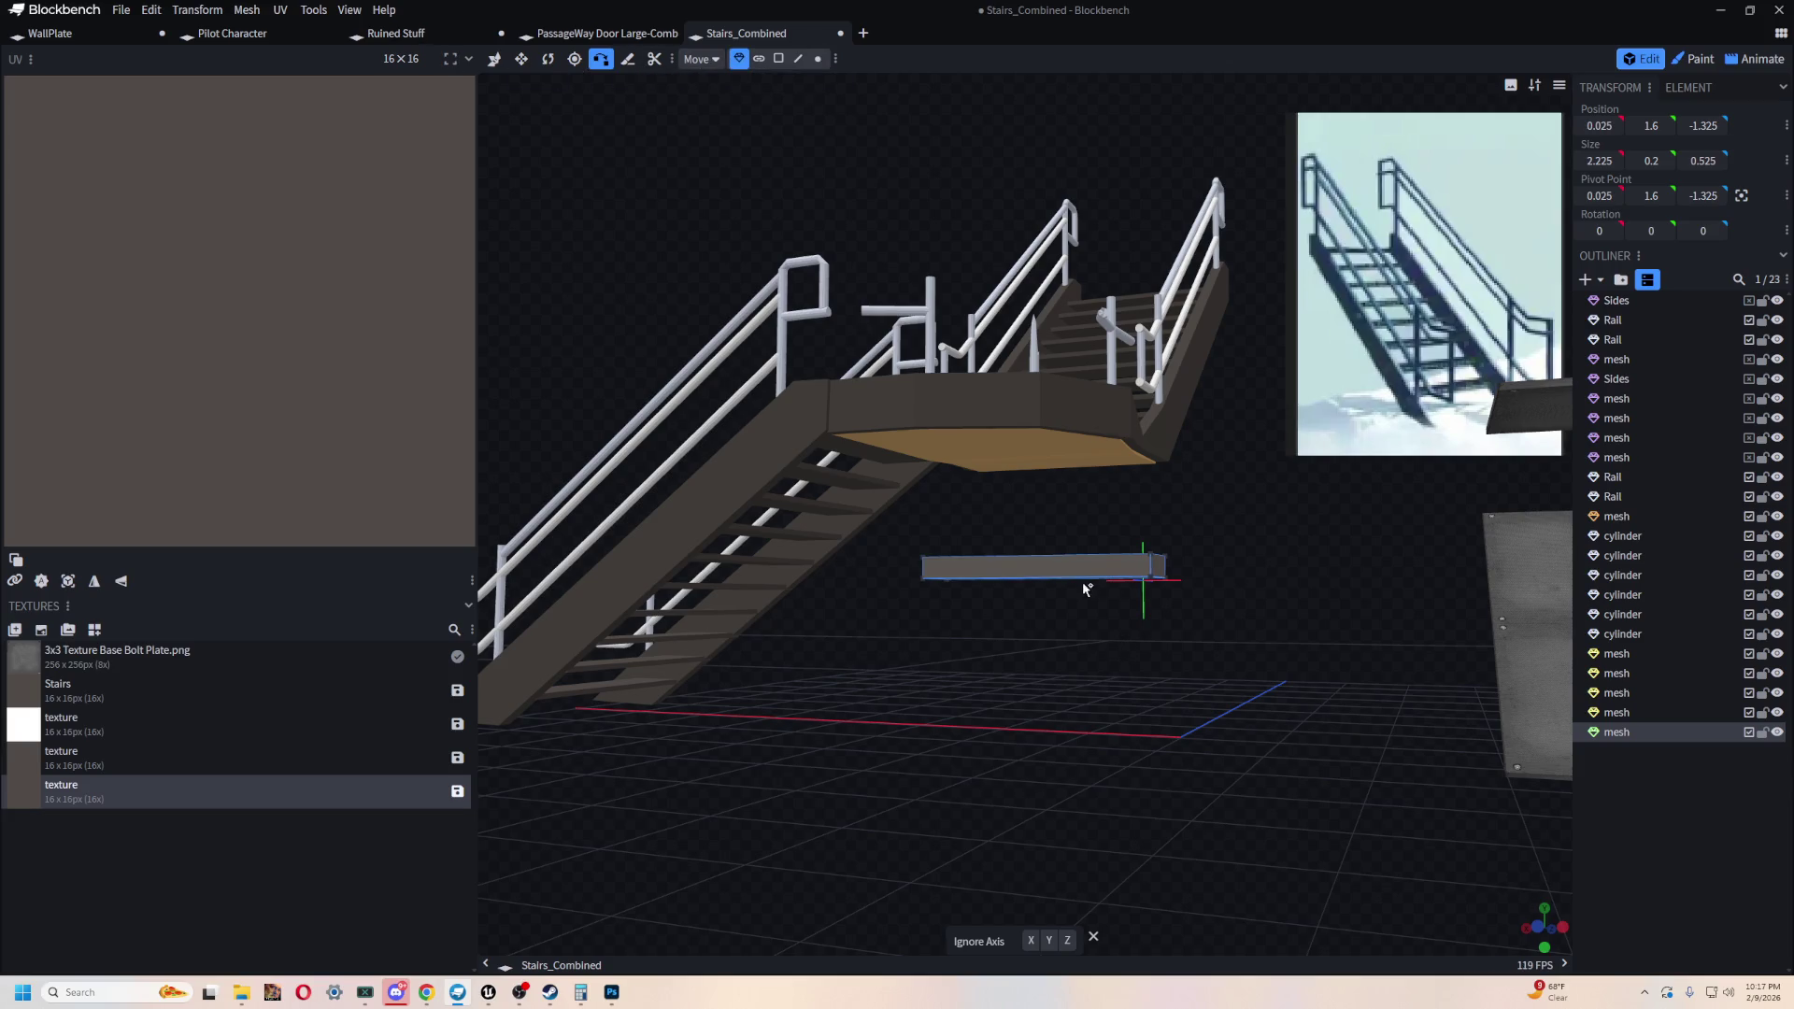
key(Delete)
mouse_move(1074, 564)
mouse_down()
mouse_move(1018, 704)
mouse_move(1161, 713)
mouse_move(1231, 641)
mouse_move(937, 629)
mouse_move(901, 565)
mouse_move(985, 638)
mouse_move(860, 328)
mouse_move(832, 336)
mouse_move(874, 397)
mouse_up()
scroll(874, 397, up, 5)
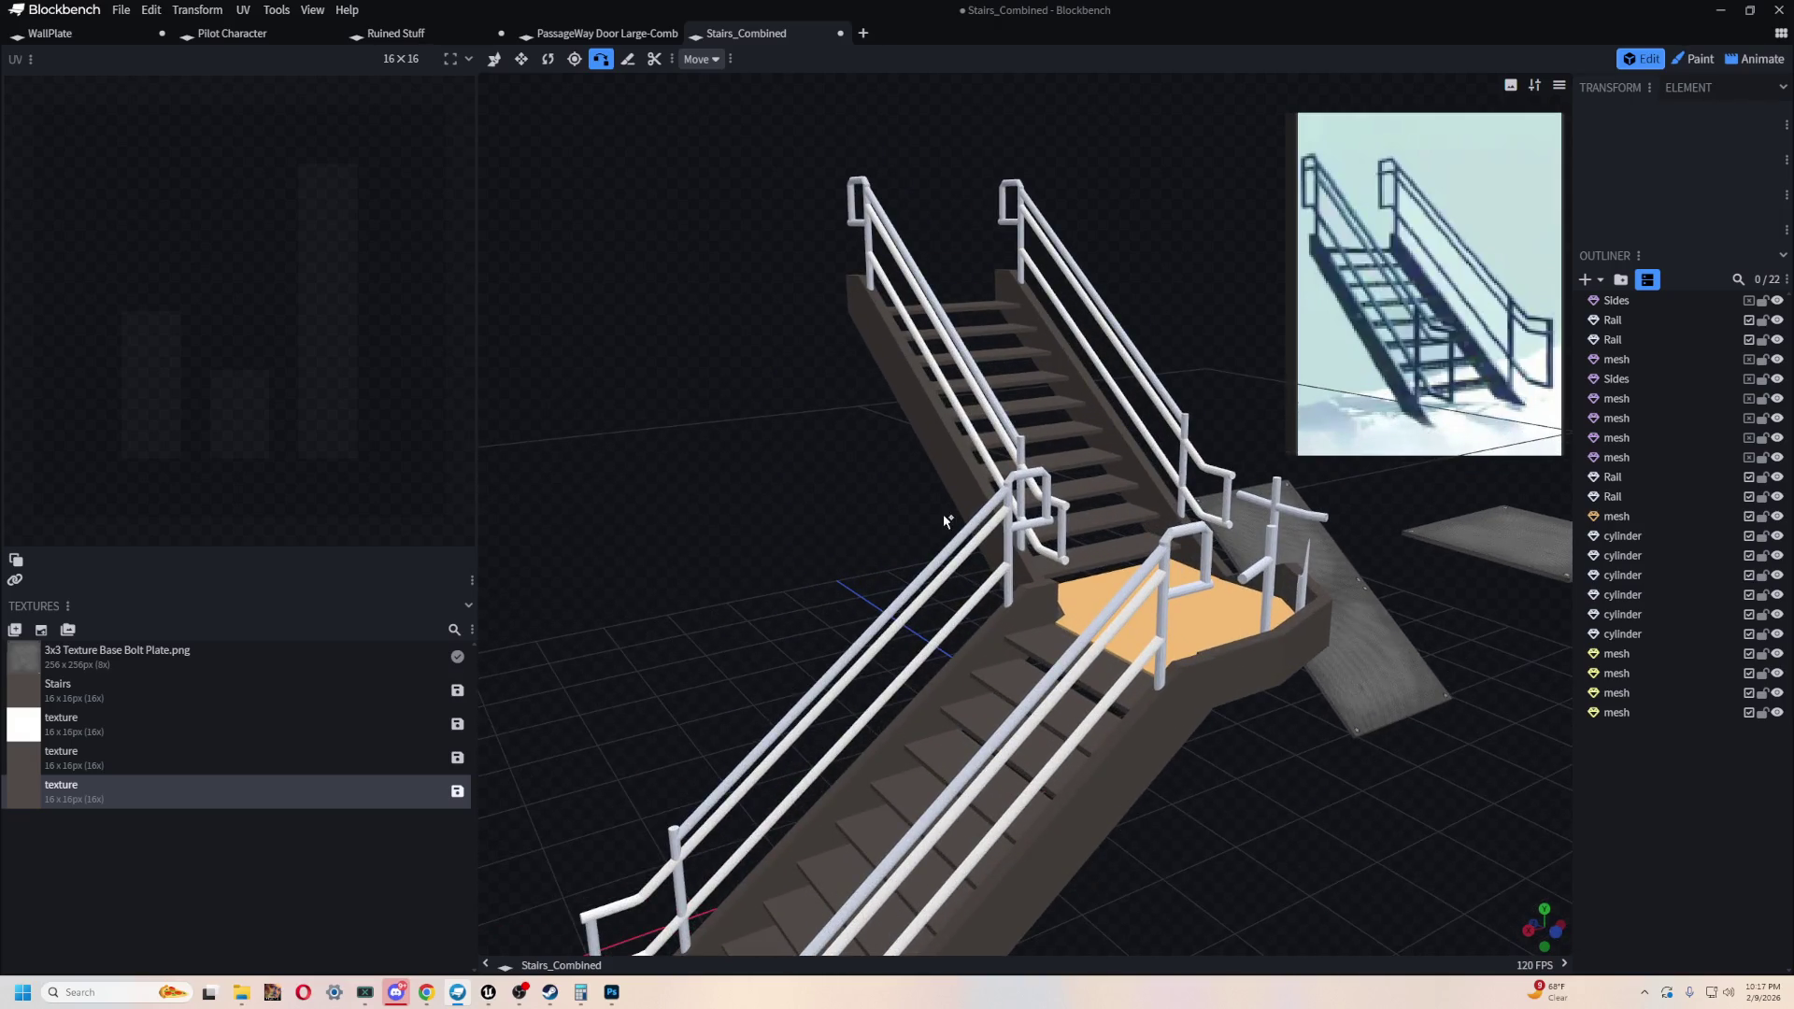
- Select both stair rails, two vertical posts and the horizontal bar with the Move tool
mouse_move(966, 534)
mouse_down()
mouse_move(772, 452)
mouse_move(913, 560)
mouse_up()
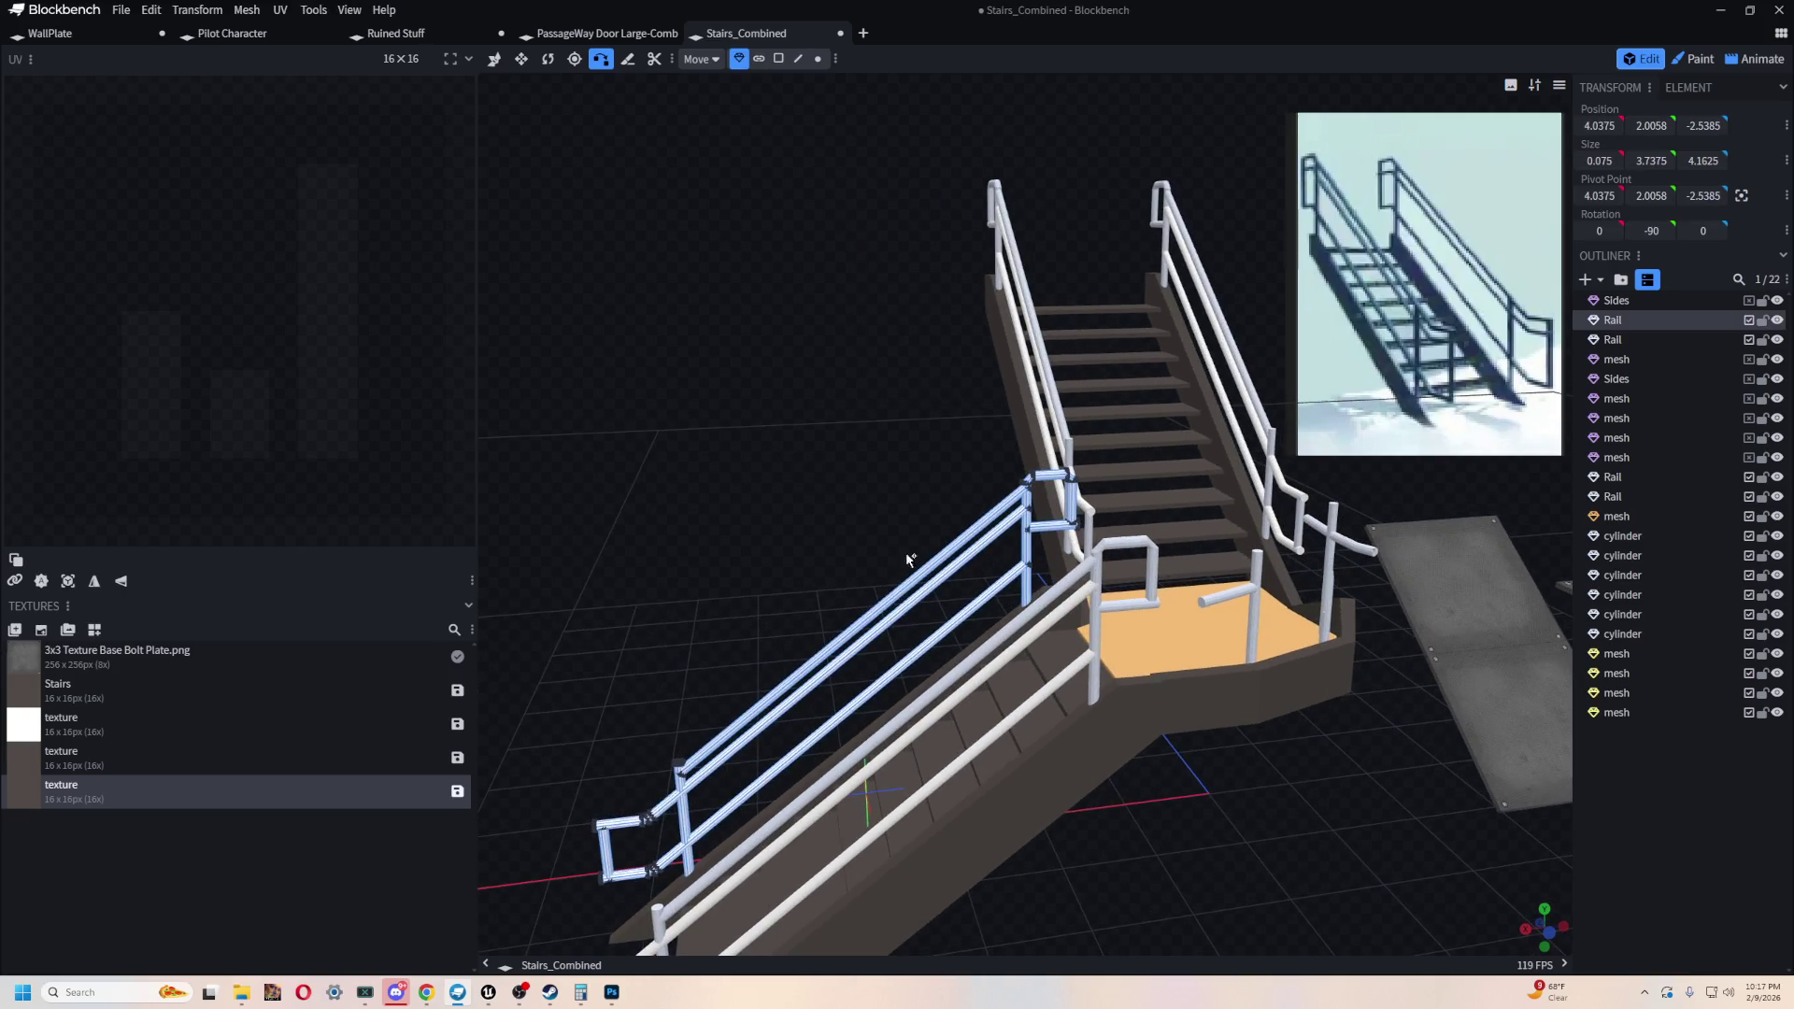
shift+click(1048, 367)
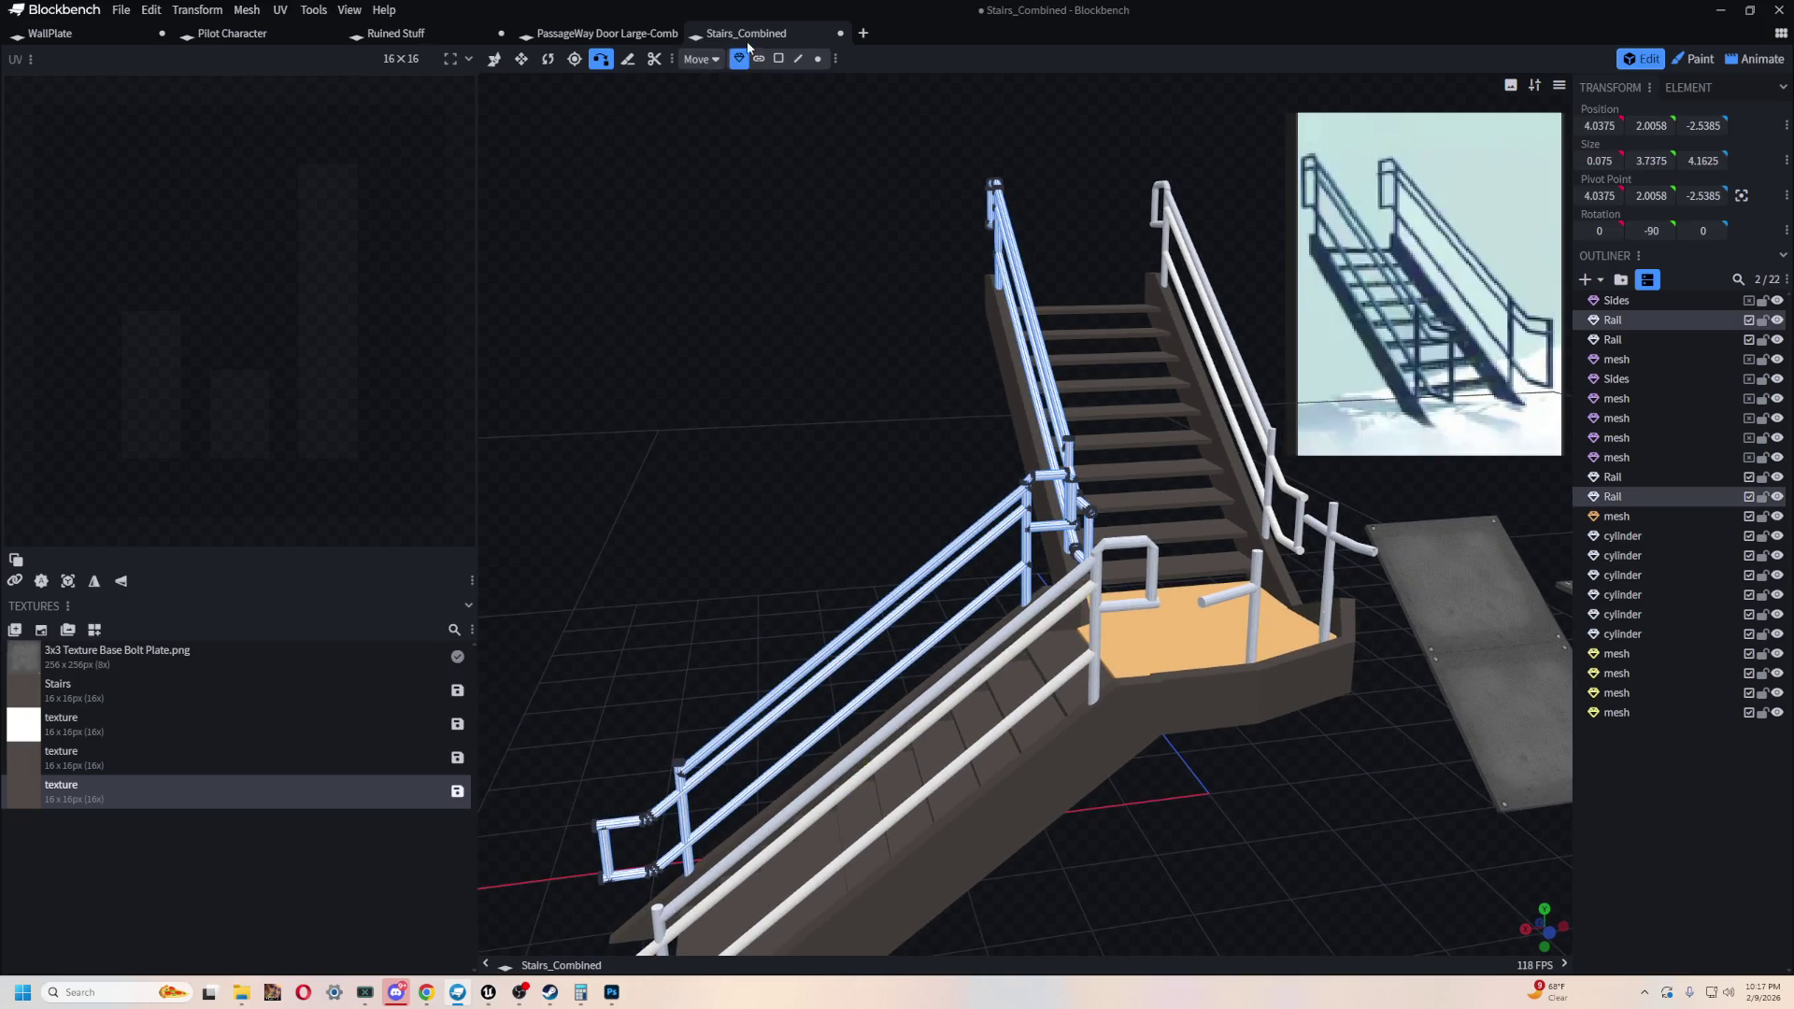
drag(698, 381, 687, 317)
click(494, 59)
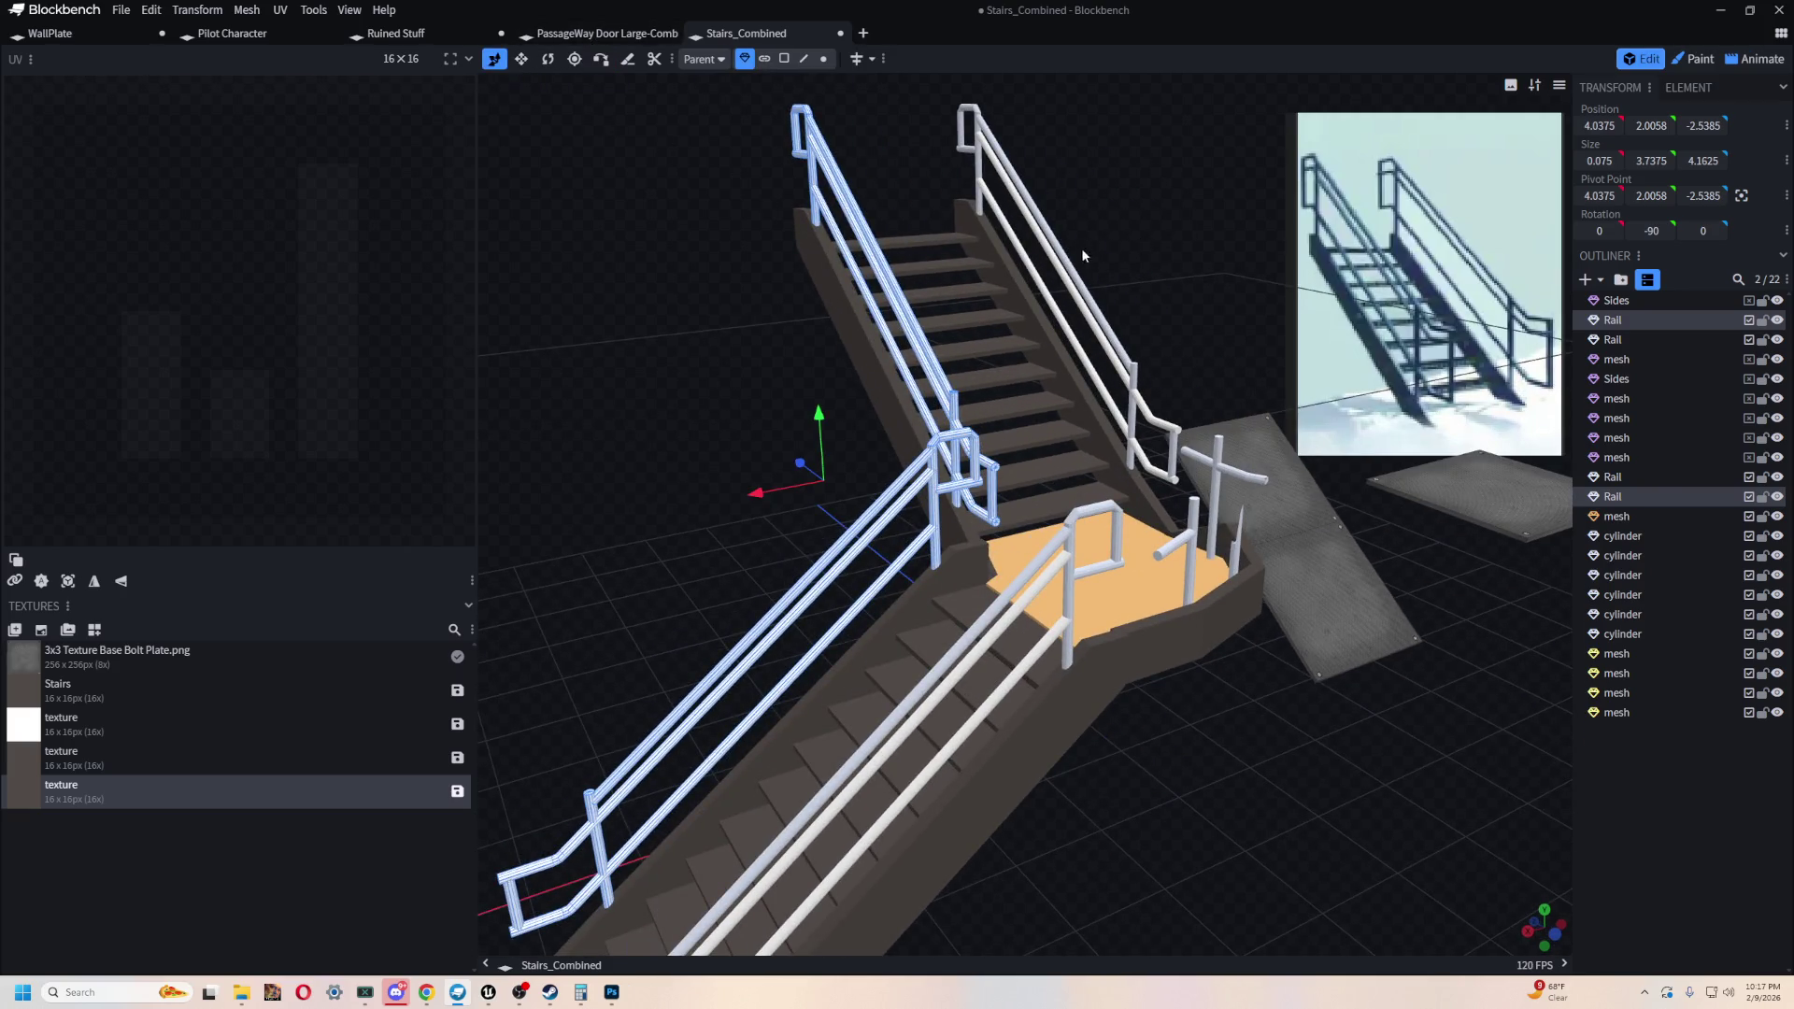
shift+click(1081, 282)
mouse_move(1175, 290)
mouse_down()
mouse_move(999, 273)
mouse_move(1122, 564)
mouse_up()
shift+click(1182, 579)
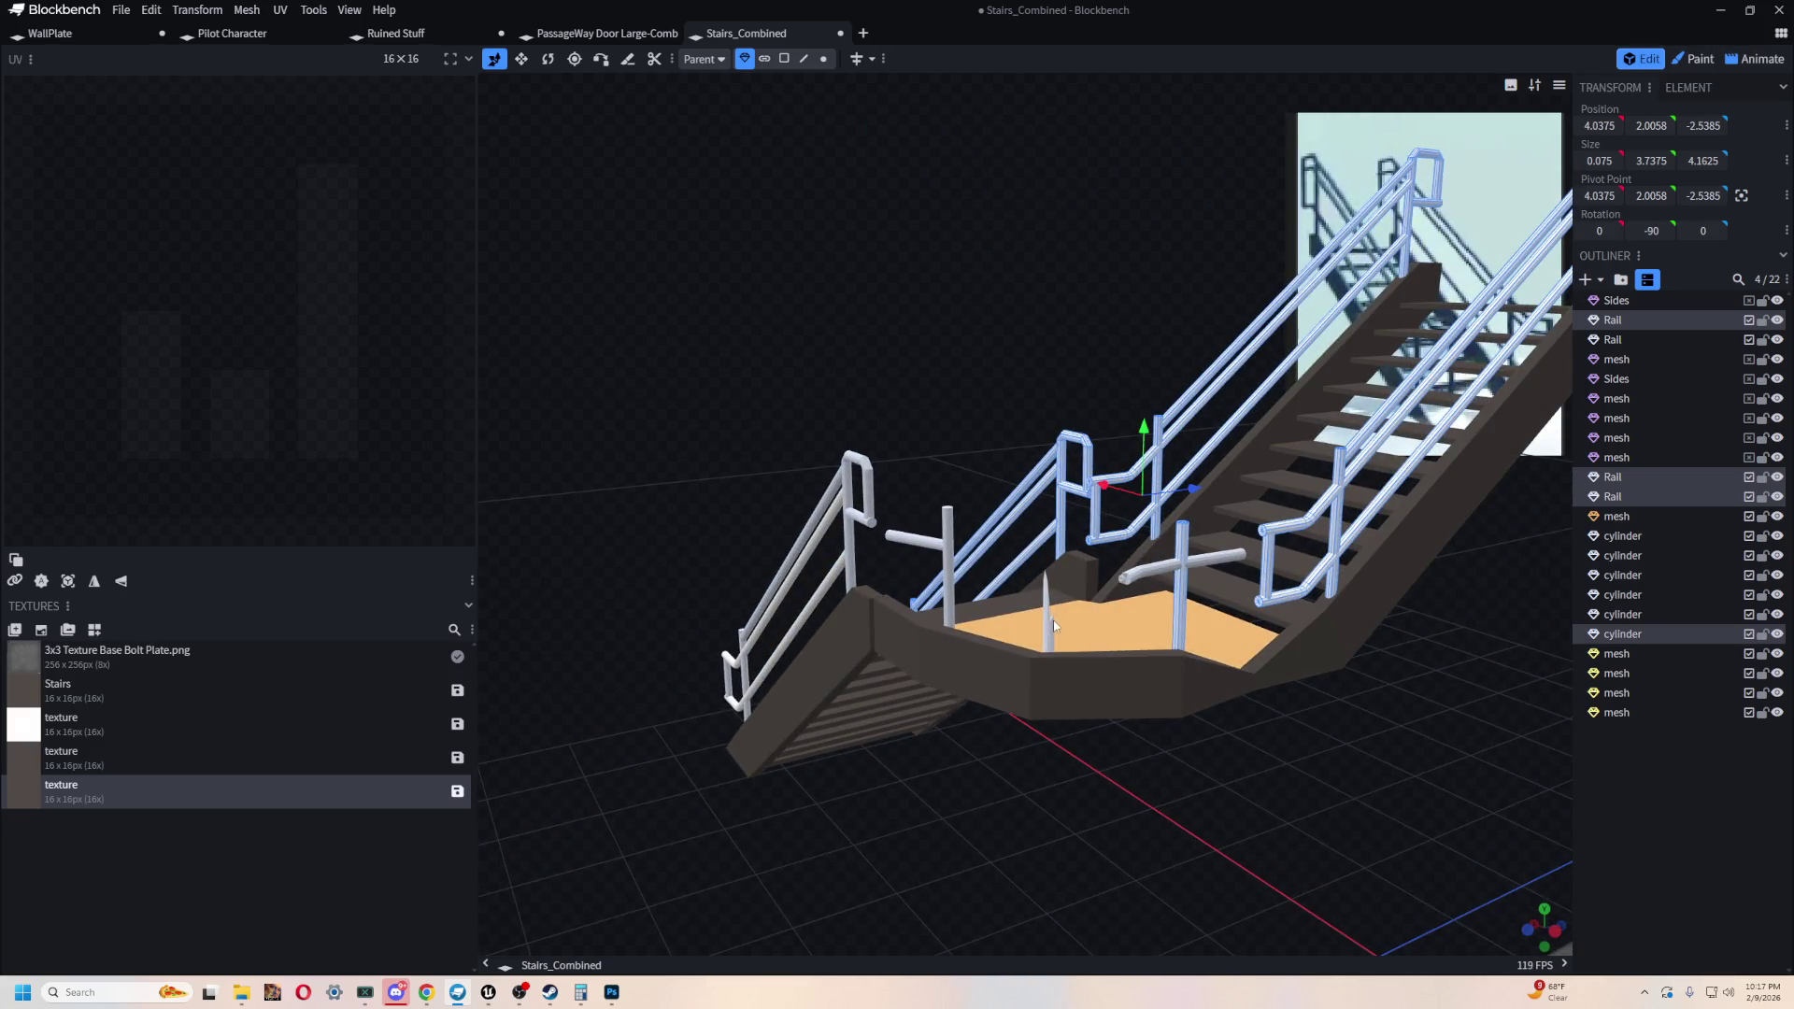
shift+click(1054, 626)
shift+click(911, 540)
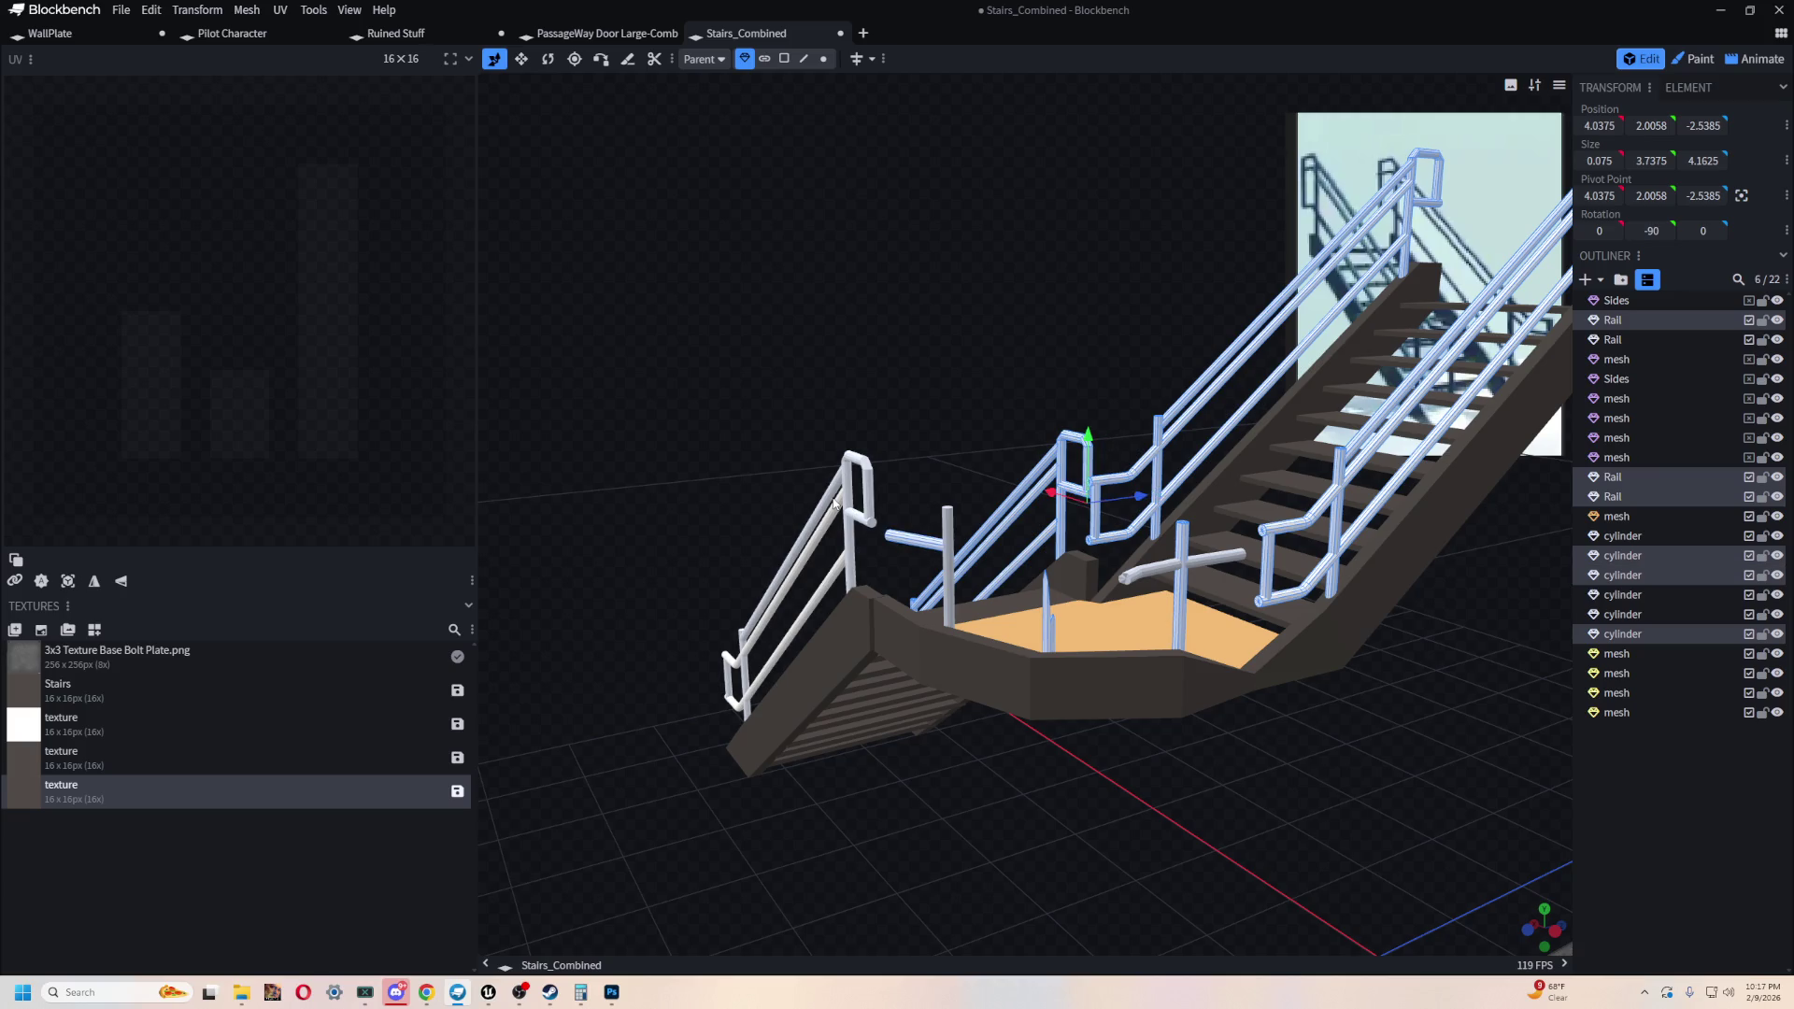
shift+click(831, 500)
drag(651, 514, 1046, 656)
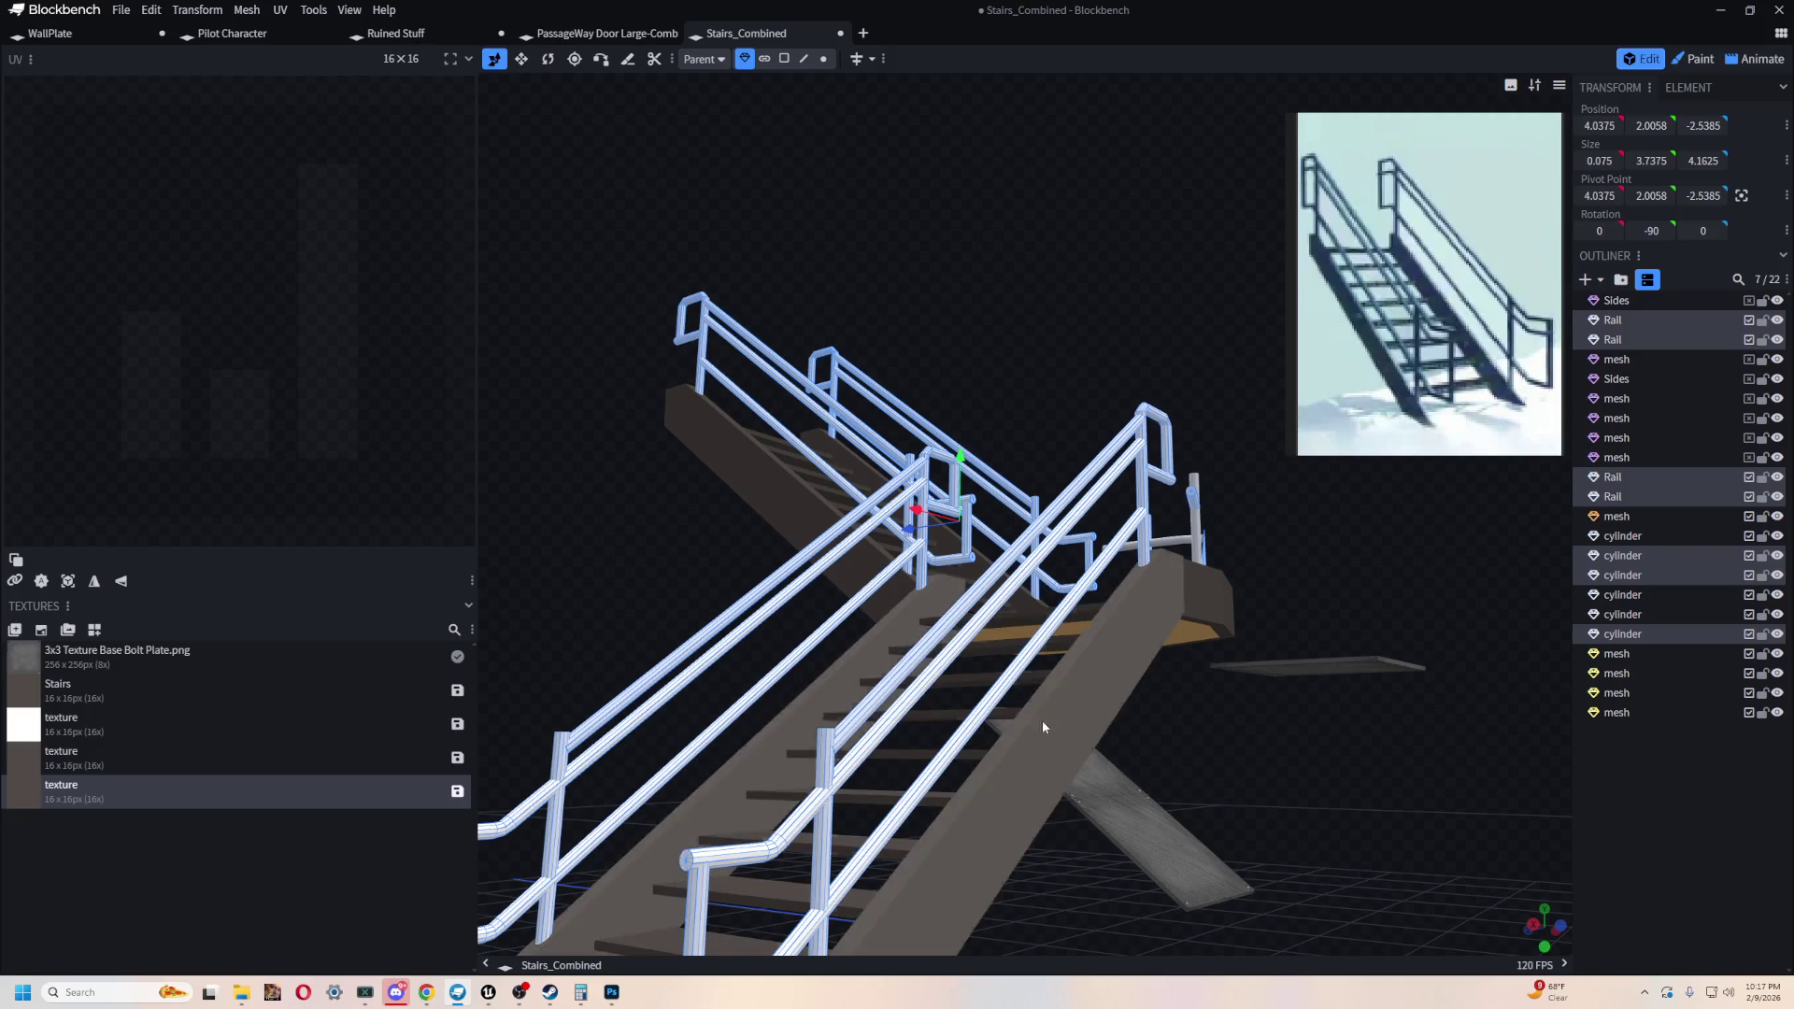
- Pan and orbit to review the whole staircase, then bring up the File menu
right_drag(1325, 758, 1229, 609)
drag(1293, 685, 1247, 764)
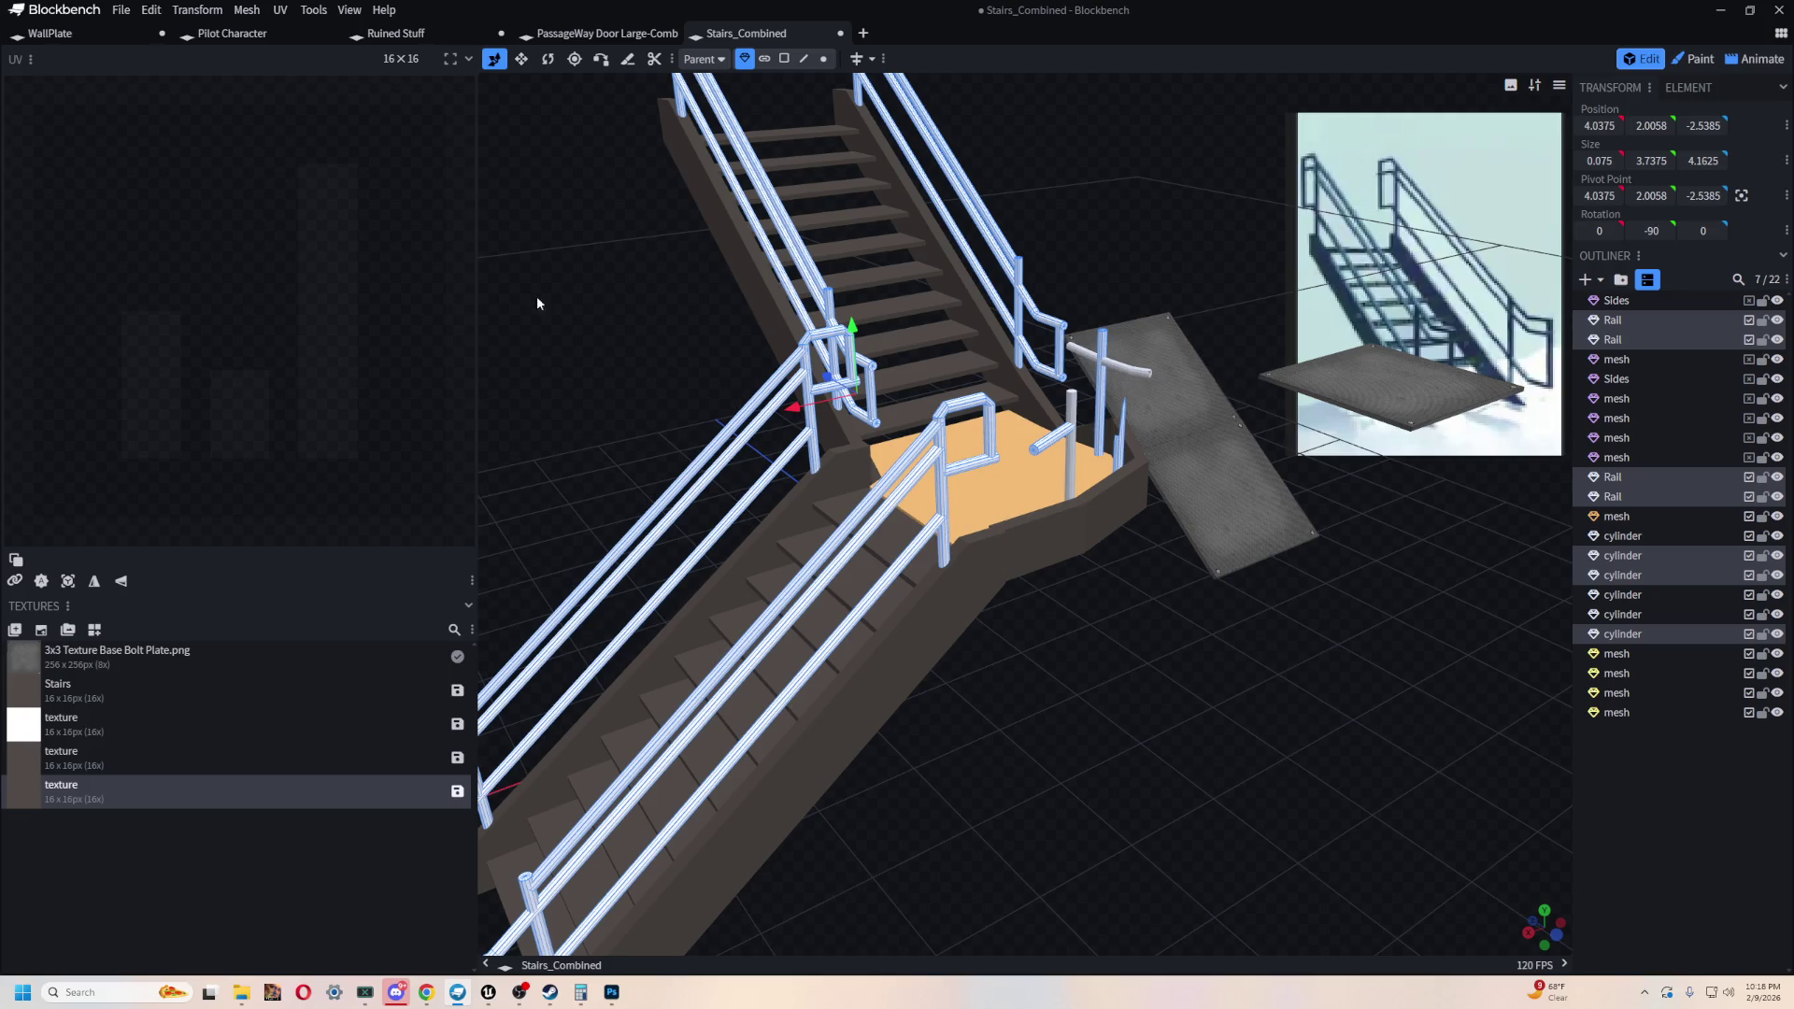
click(122, 10)
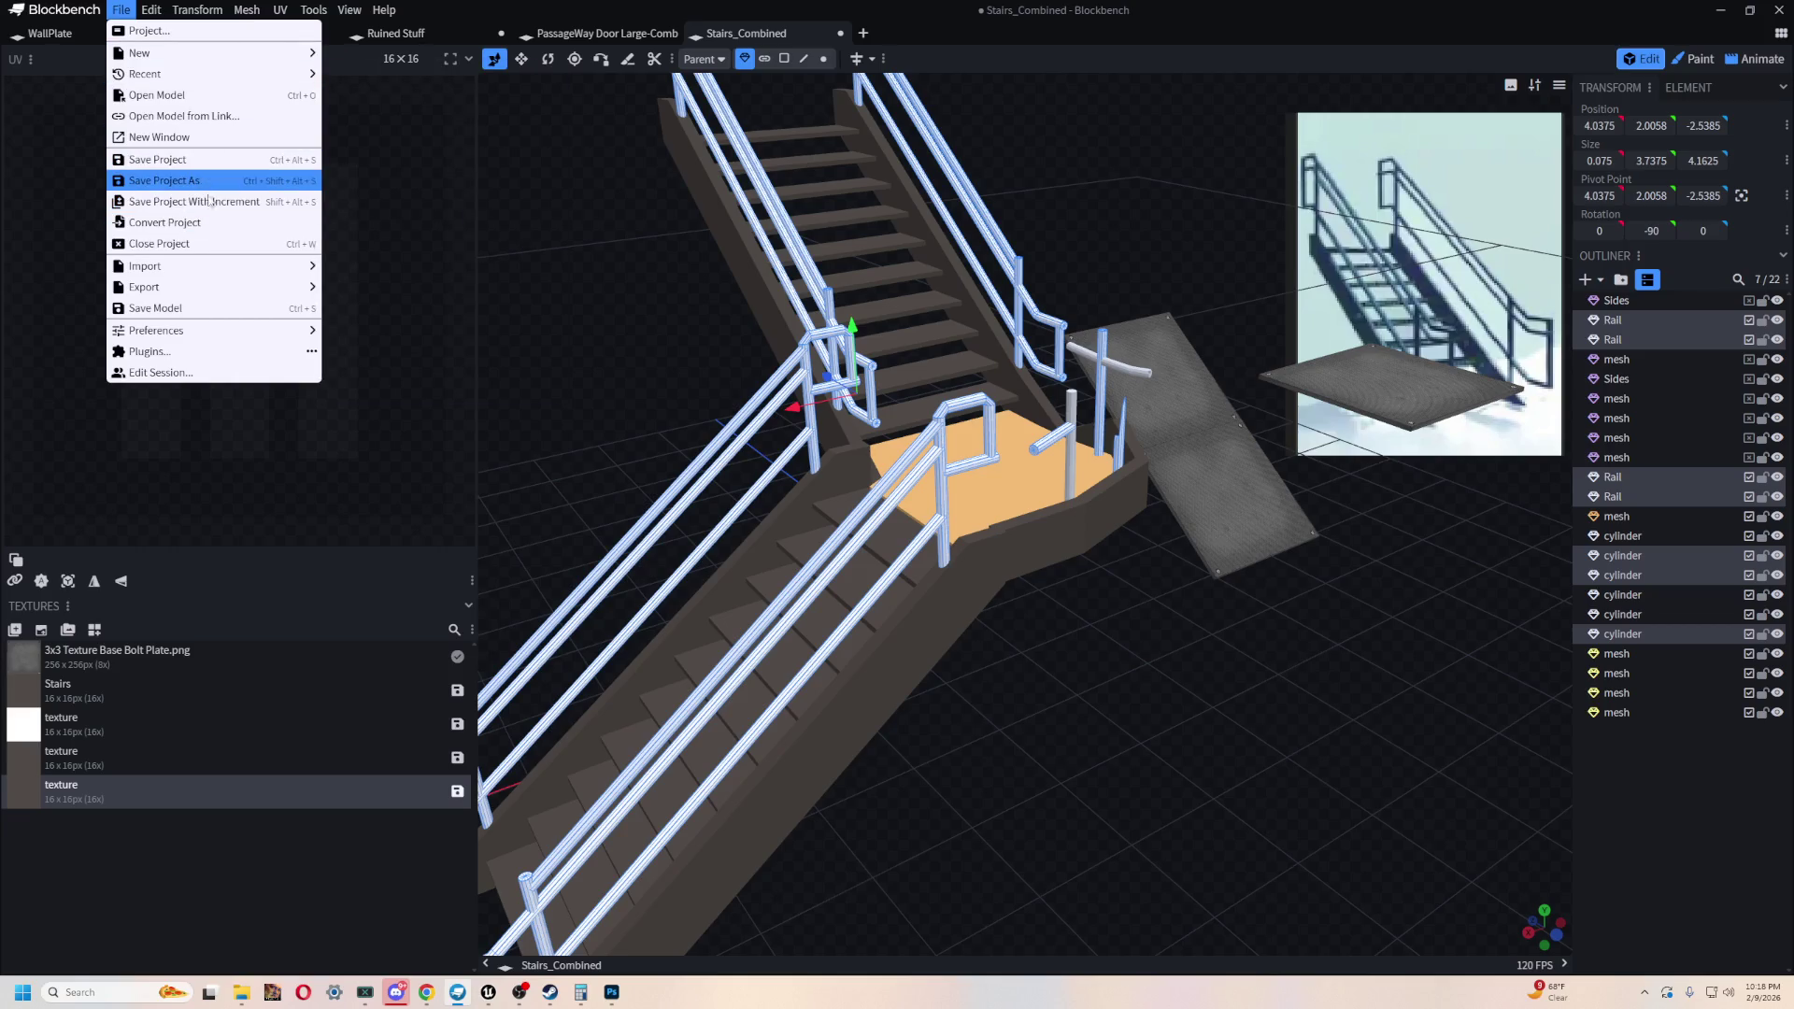
- Save the project as 'Stairs_2 Floors' via Save Project As
click(177, 181)
key(End)
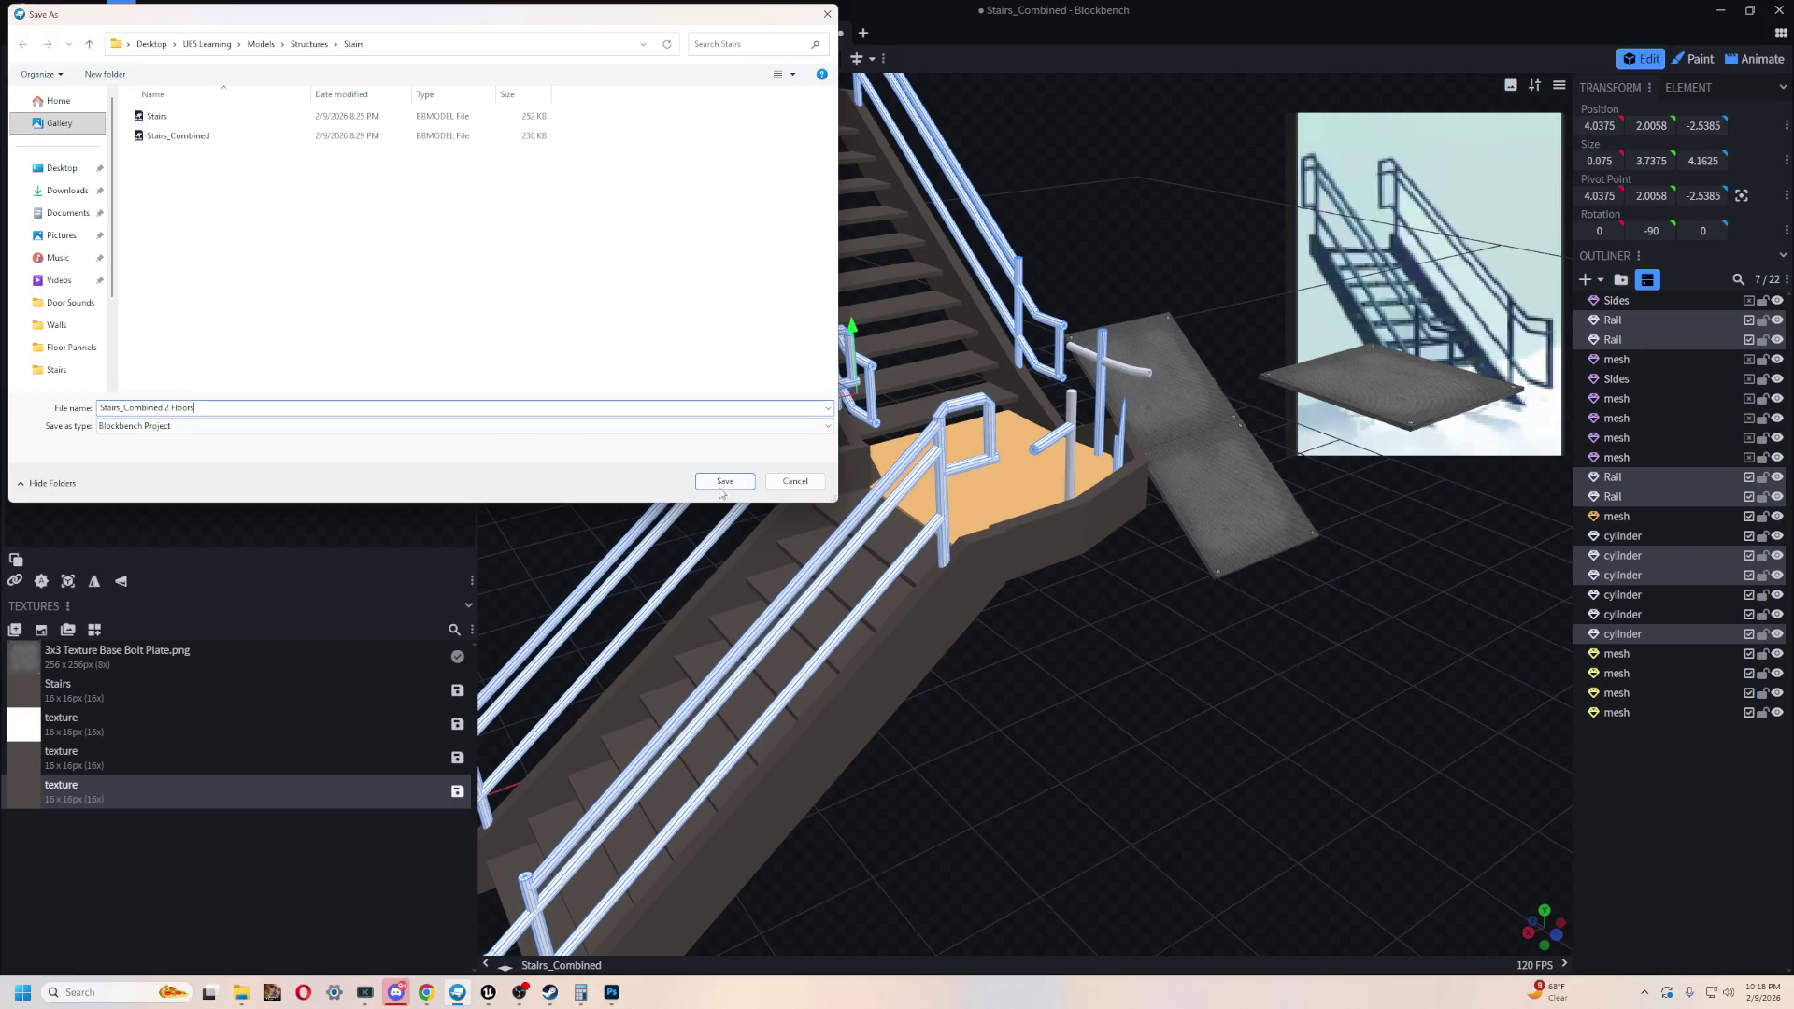
drag(166, 408, 121, 410)
key(BackSpace)
click(726, 481)
- Save the project again under the name 'Stairs_2 Floors Combined'
click(123, 13)
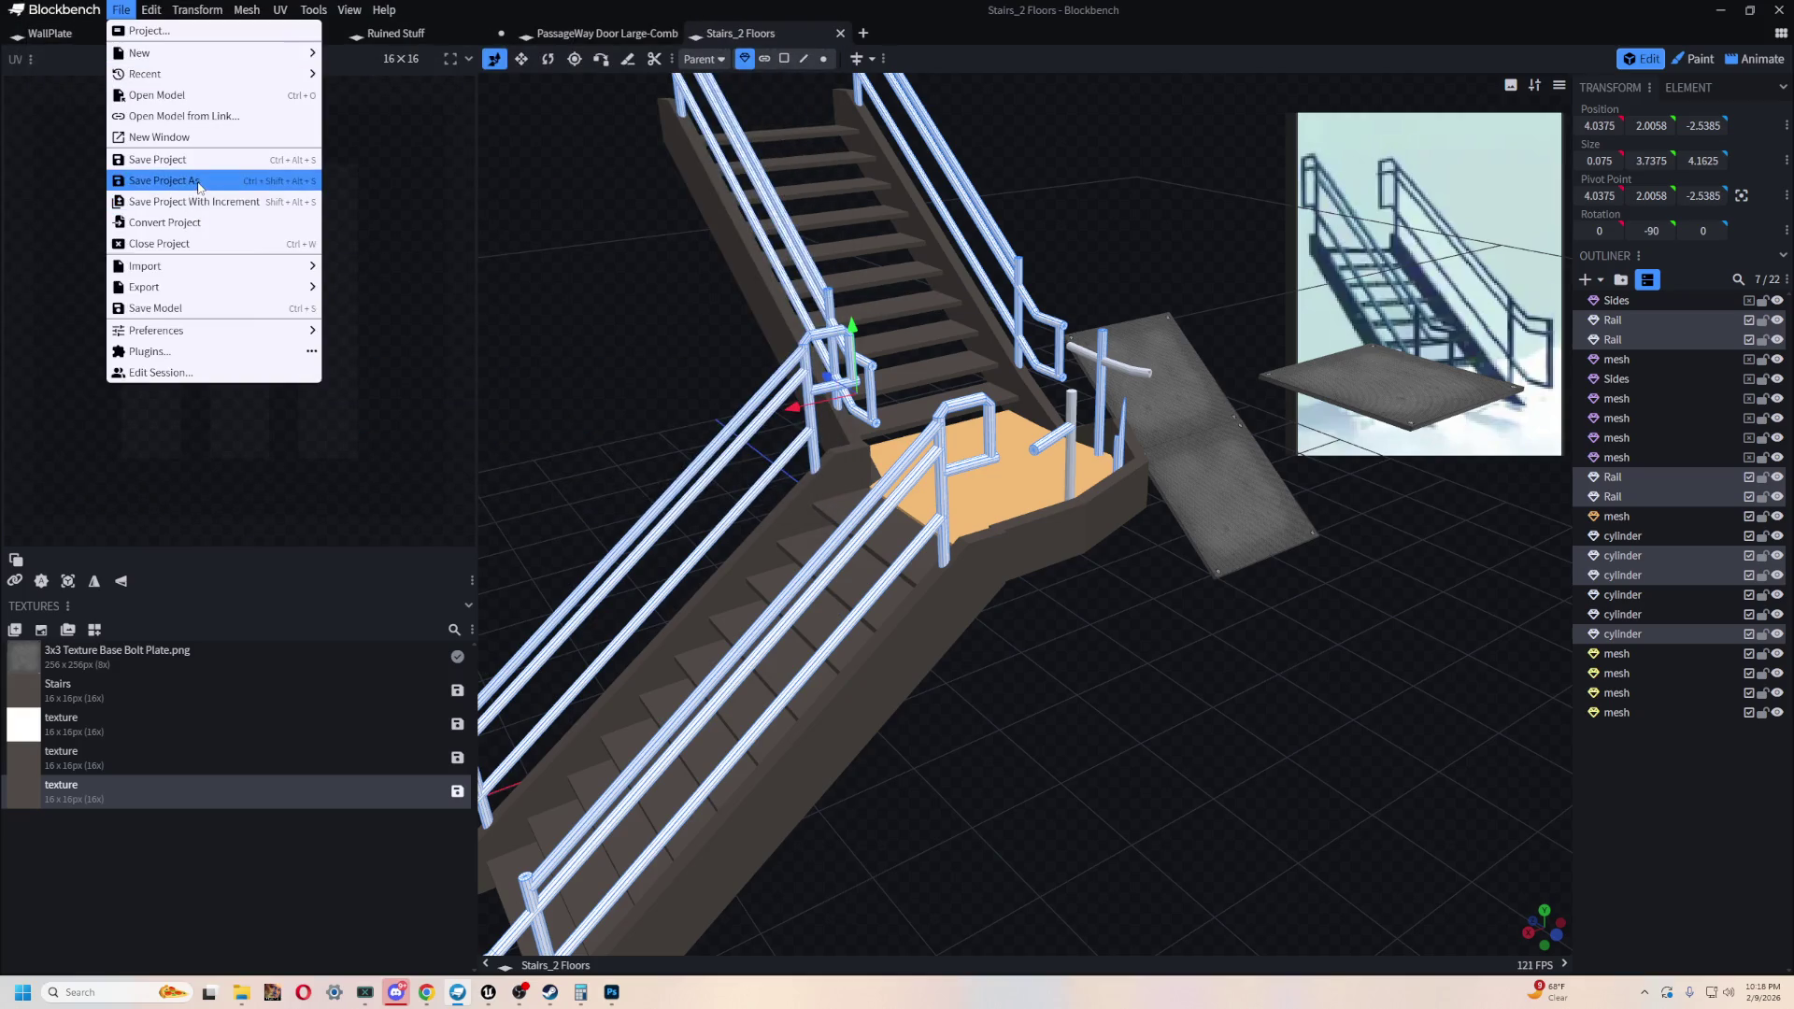
click(187, 192)
click(181, 407)
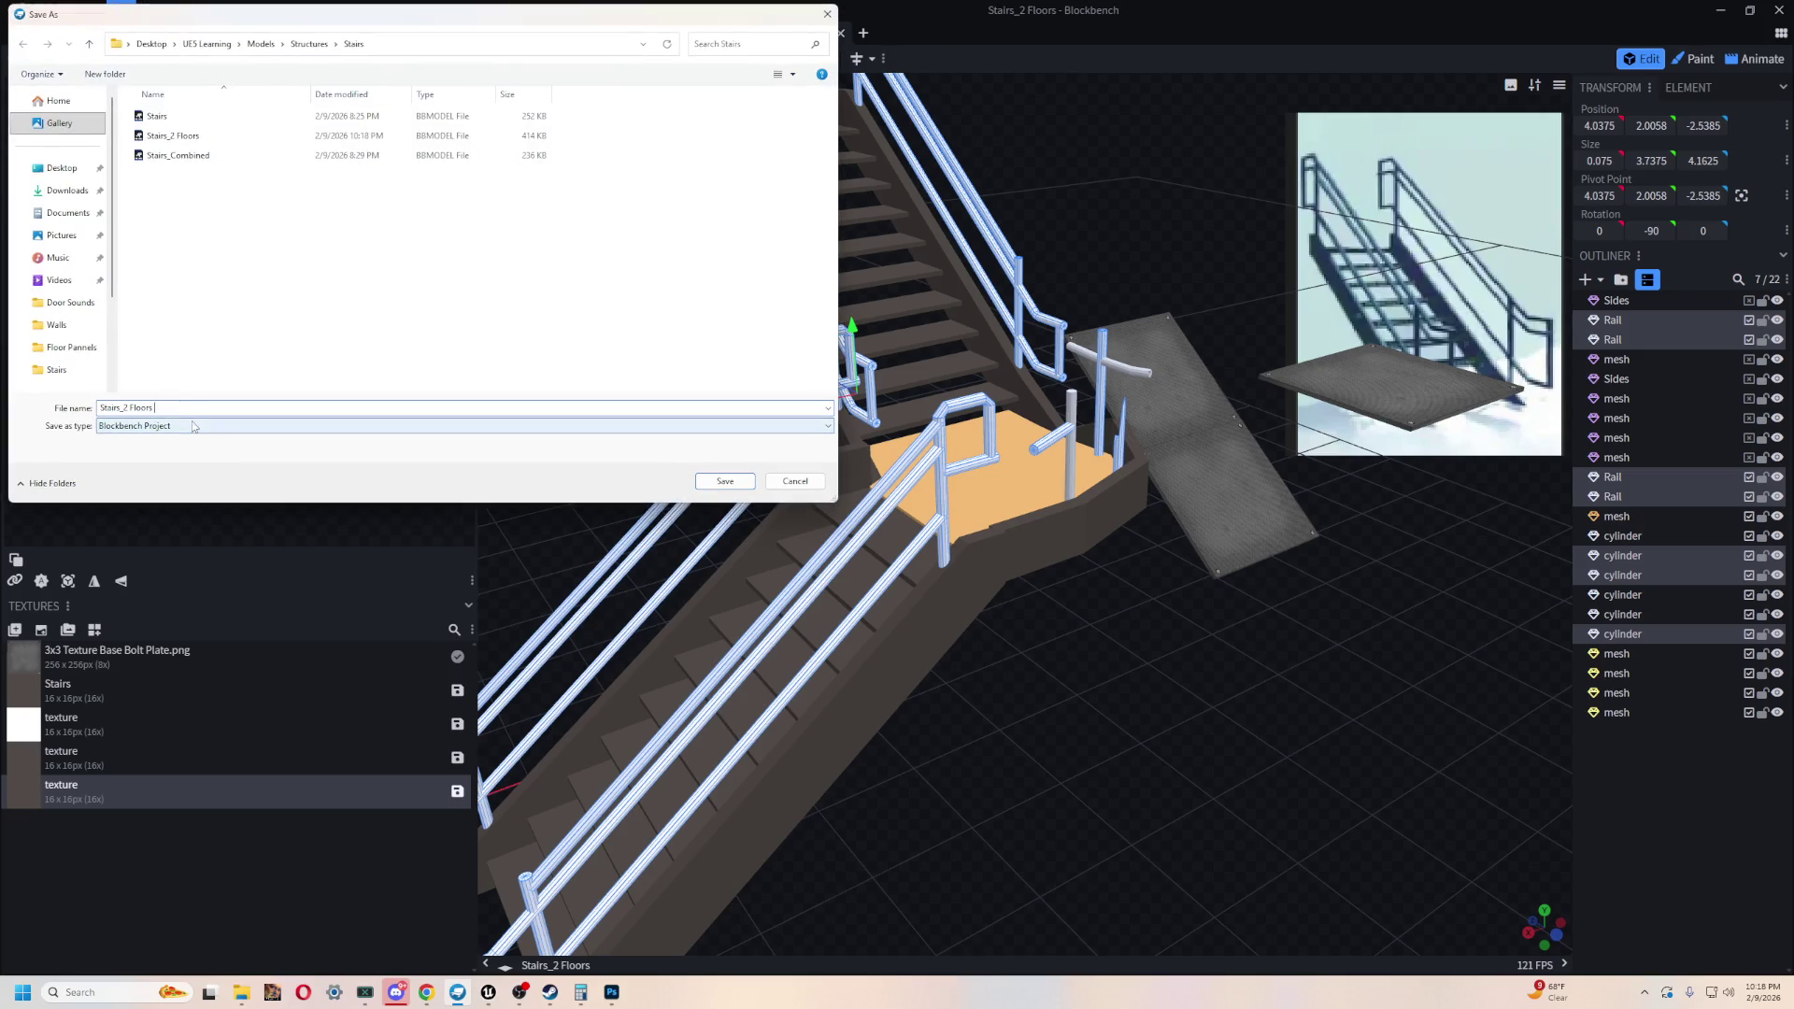
text(ned)
key(Return)
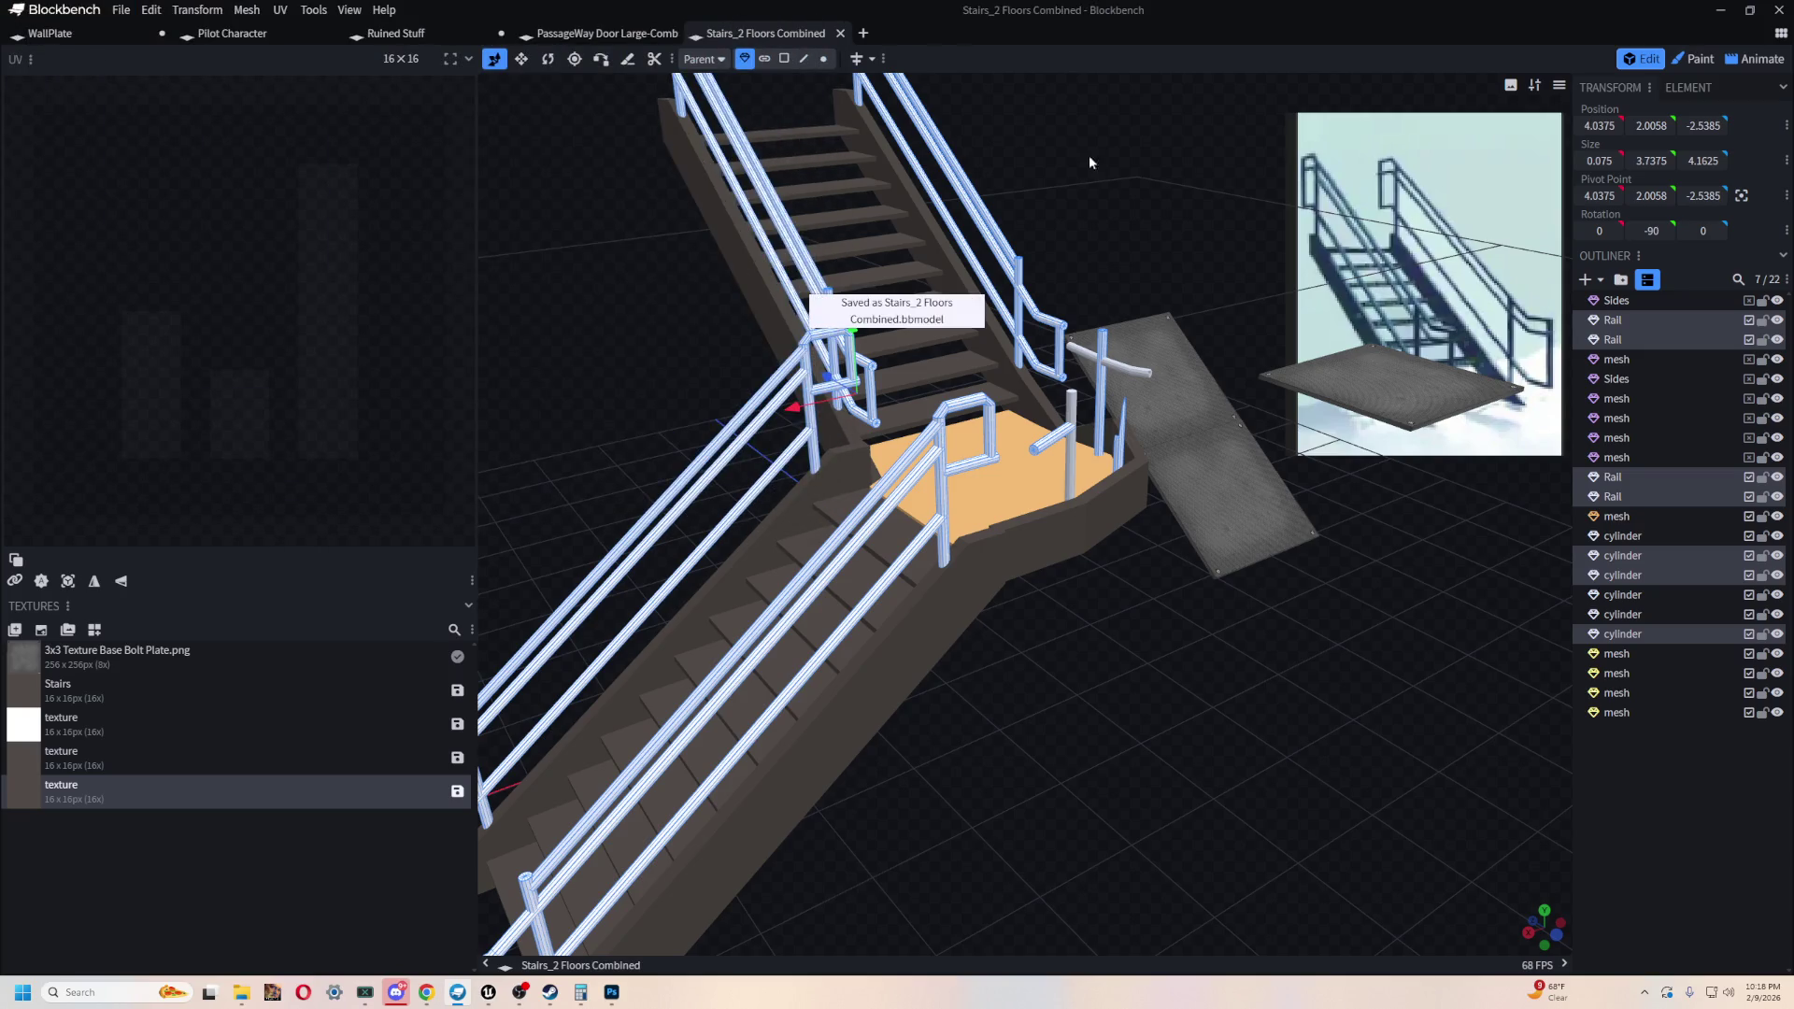
right_click(1606, 337)
- Merge the selected rail meshes into a single Rail mesh
mouse_move(1605, 336)
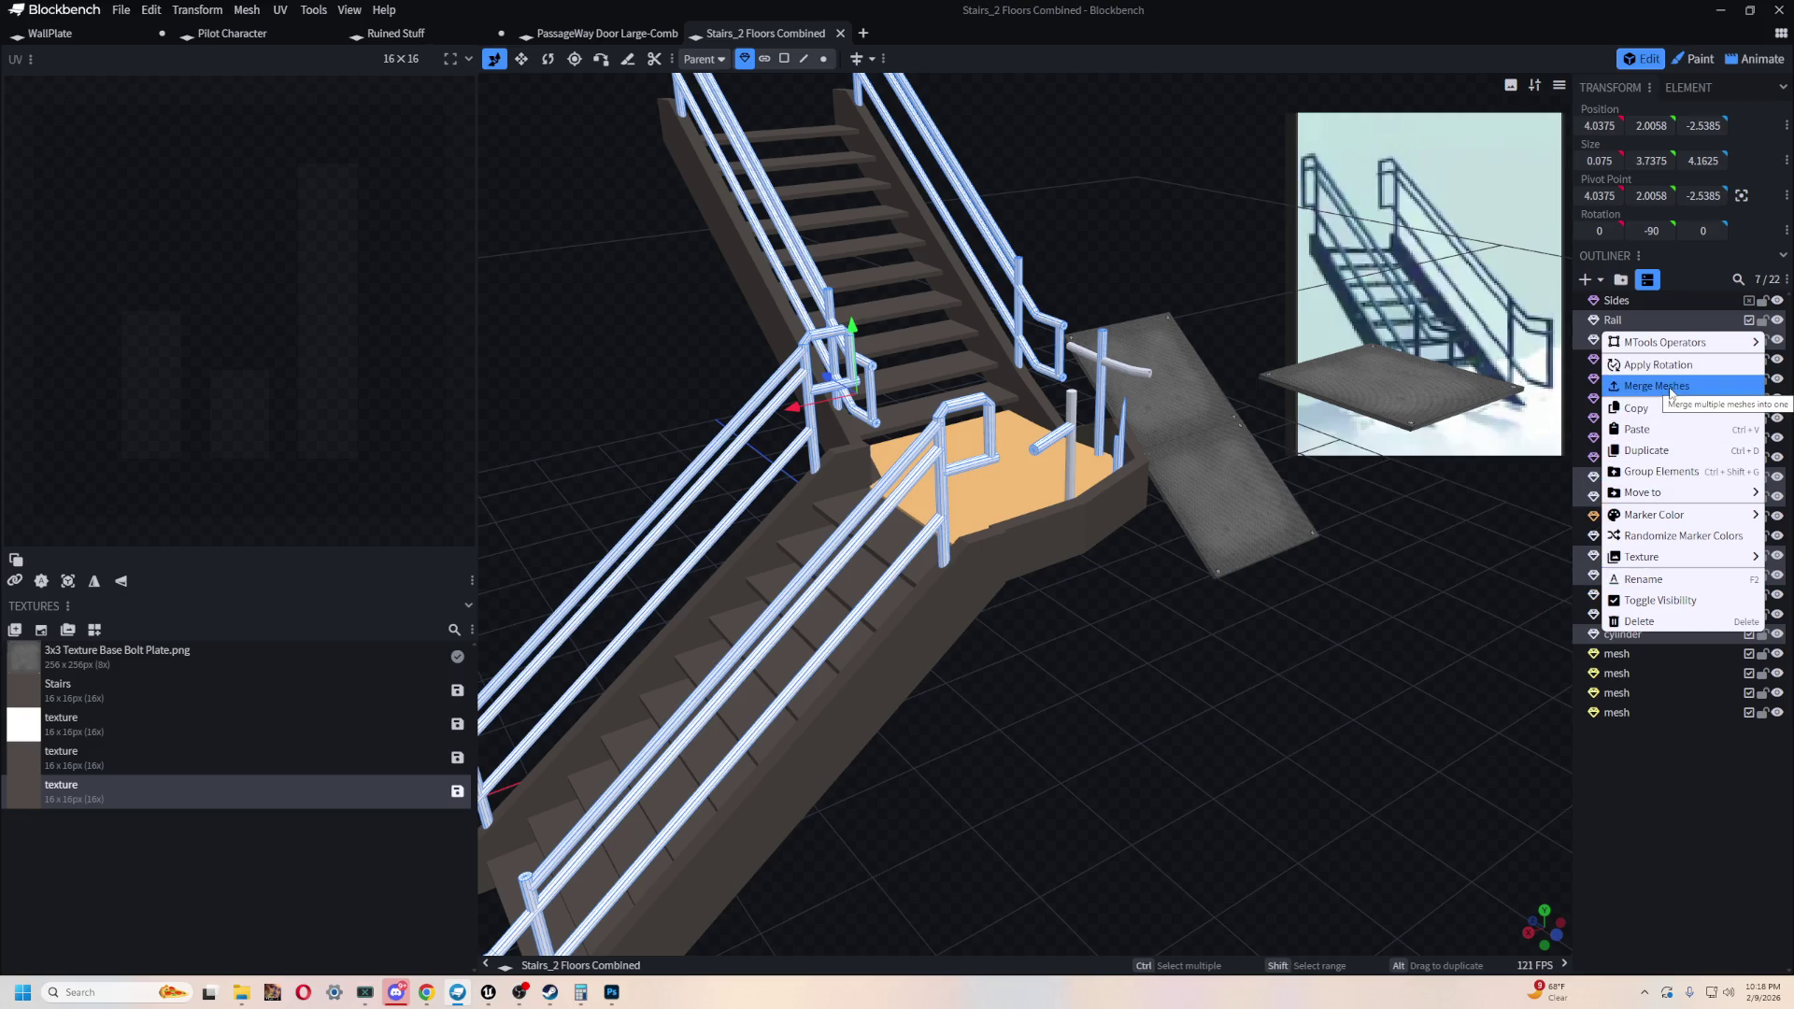
click(1672, 391)
mouse_move(1035, 543)
mouse_down()
mouse_move(1141, 658)
mouse_move(1089, 683)
mouse_move(1062, 561)
mouse_move(1103, 804)
mouse_move(970, 556)
mouse_move(1334, 705)
mouse_move(1179, 761)
mouse_move(1204, 759)
mouse_move(844, 488)
mouse_up()
- Rename the orange landing floor mesh to 'Floor middle'
click(970, 556)
double_click(1631, 457)
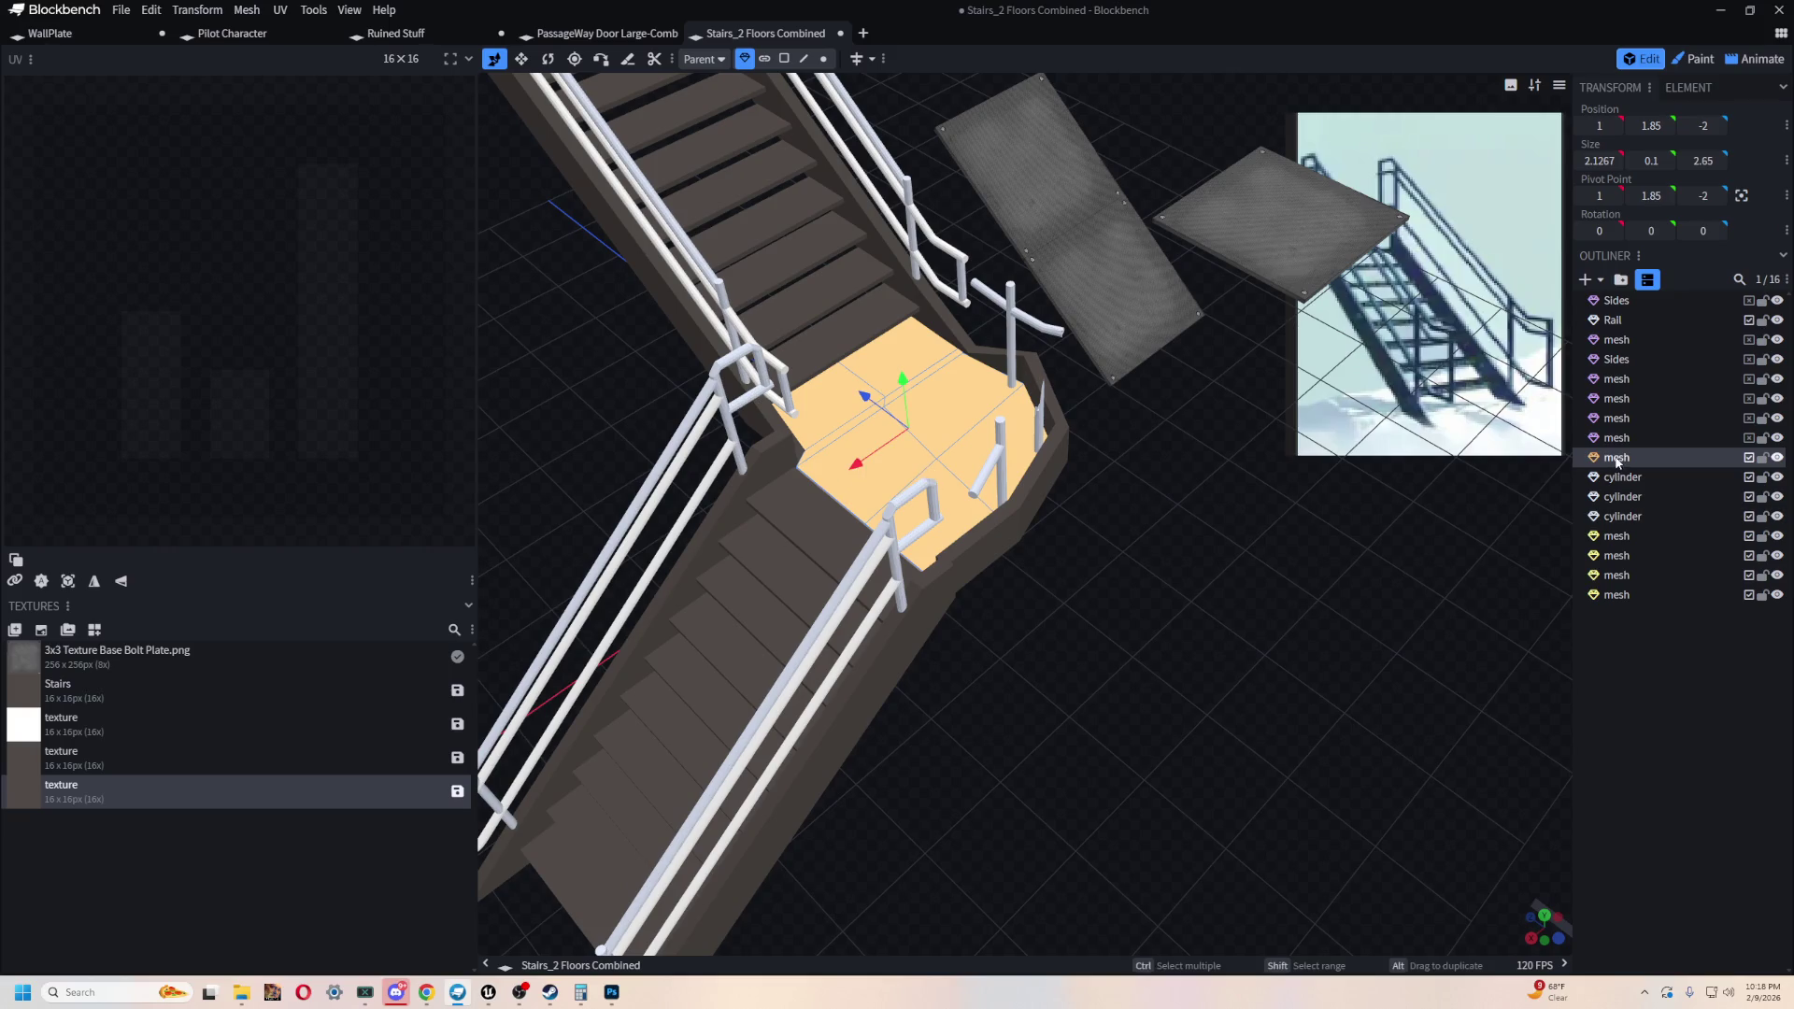
text(Floor middl)
drag(1215, 752, 1185, 729)
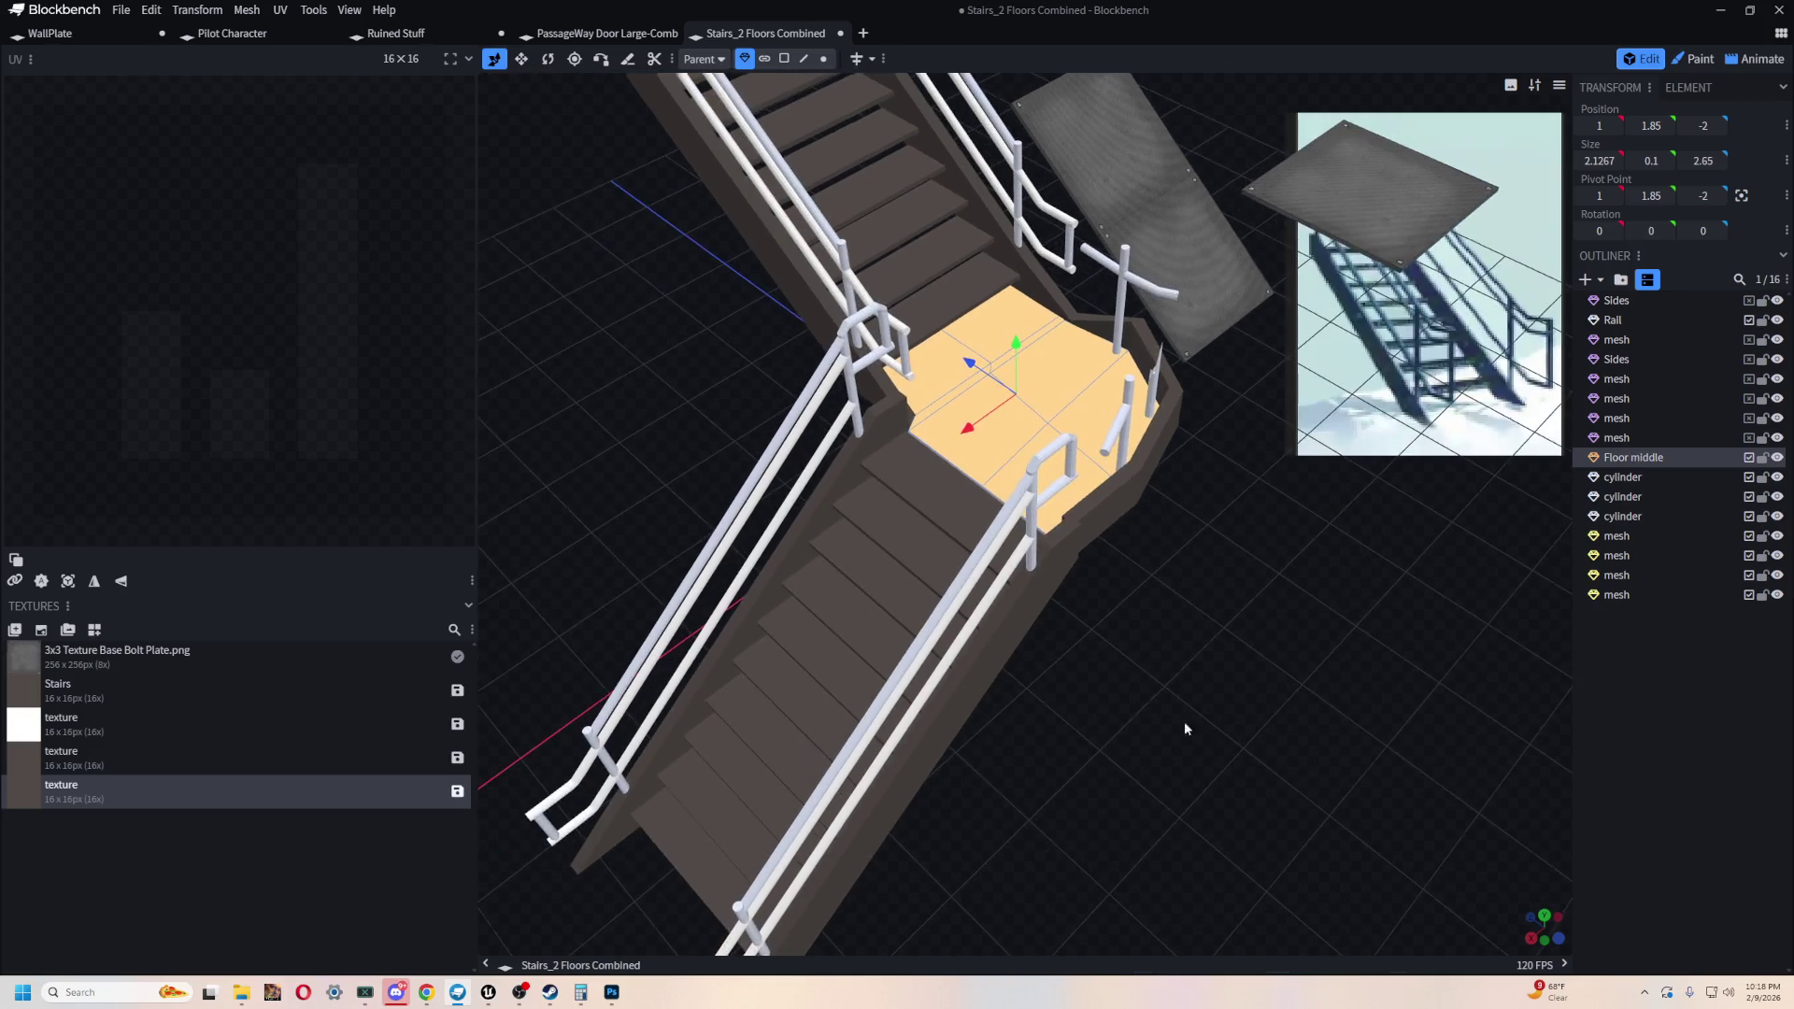
mouse_move(1362, 762)
mouse_down()
mouse_move(939, 591)
mouse_move(1211, 567)
mouse_move(778, 509)
mouse_up()
click(939, 591)
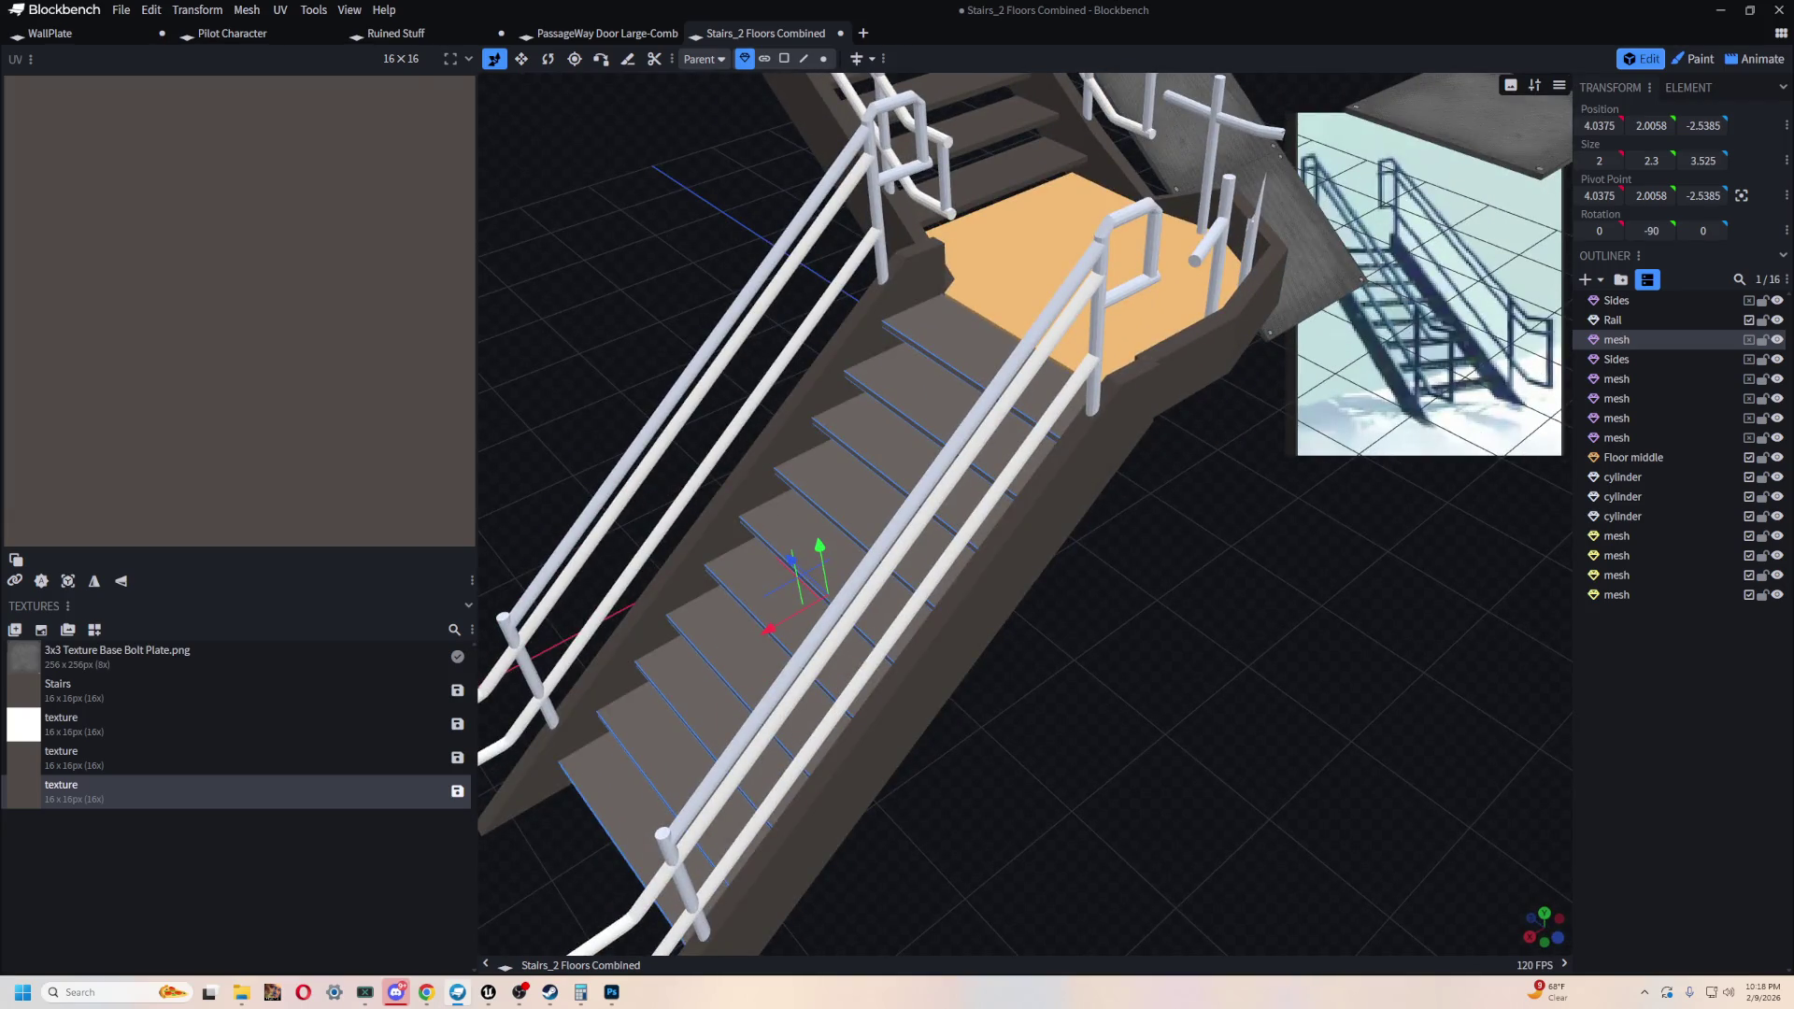
- Select the four kick-plate panels surrounding the landing
drag(1327, 691, 1058, 744)
click(982, 502)
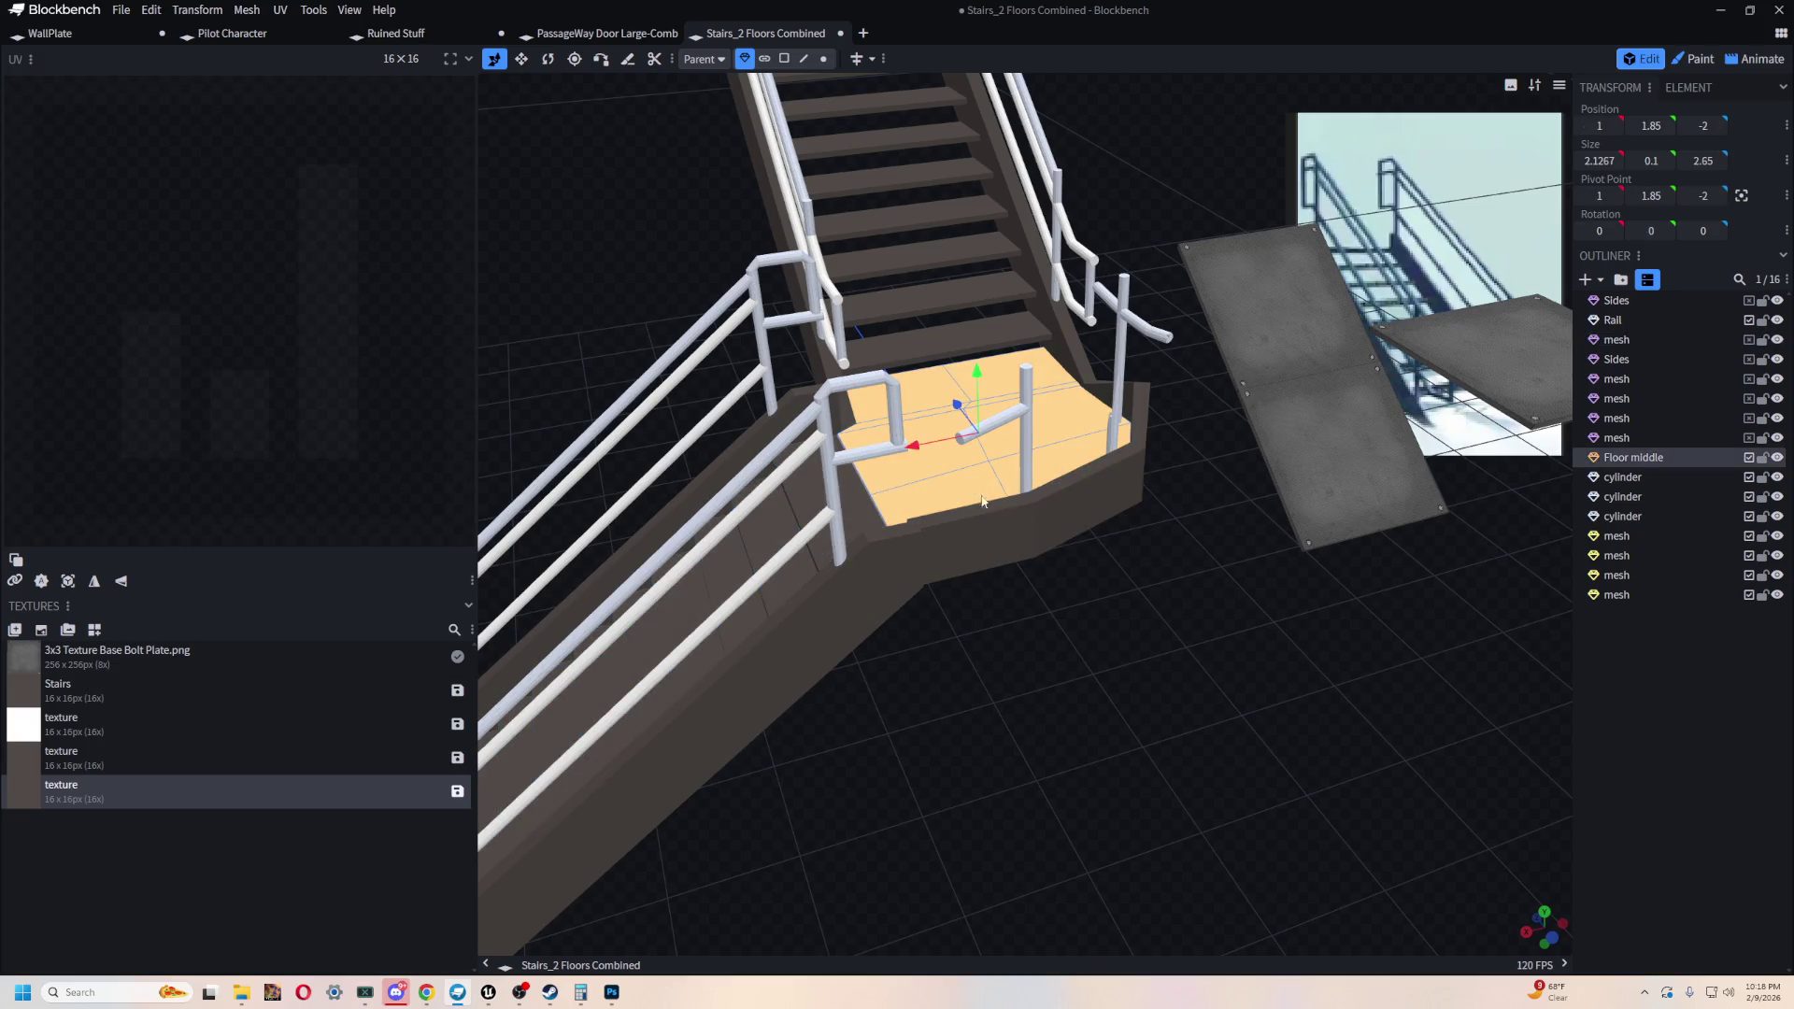
mouse_move(981, 548)
mouse_down()
mouse_move(1061, 621)
mouse_move(1049, 669)
mouse_move(988, 683)
mouse_up()
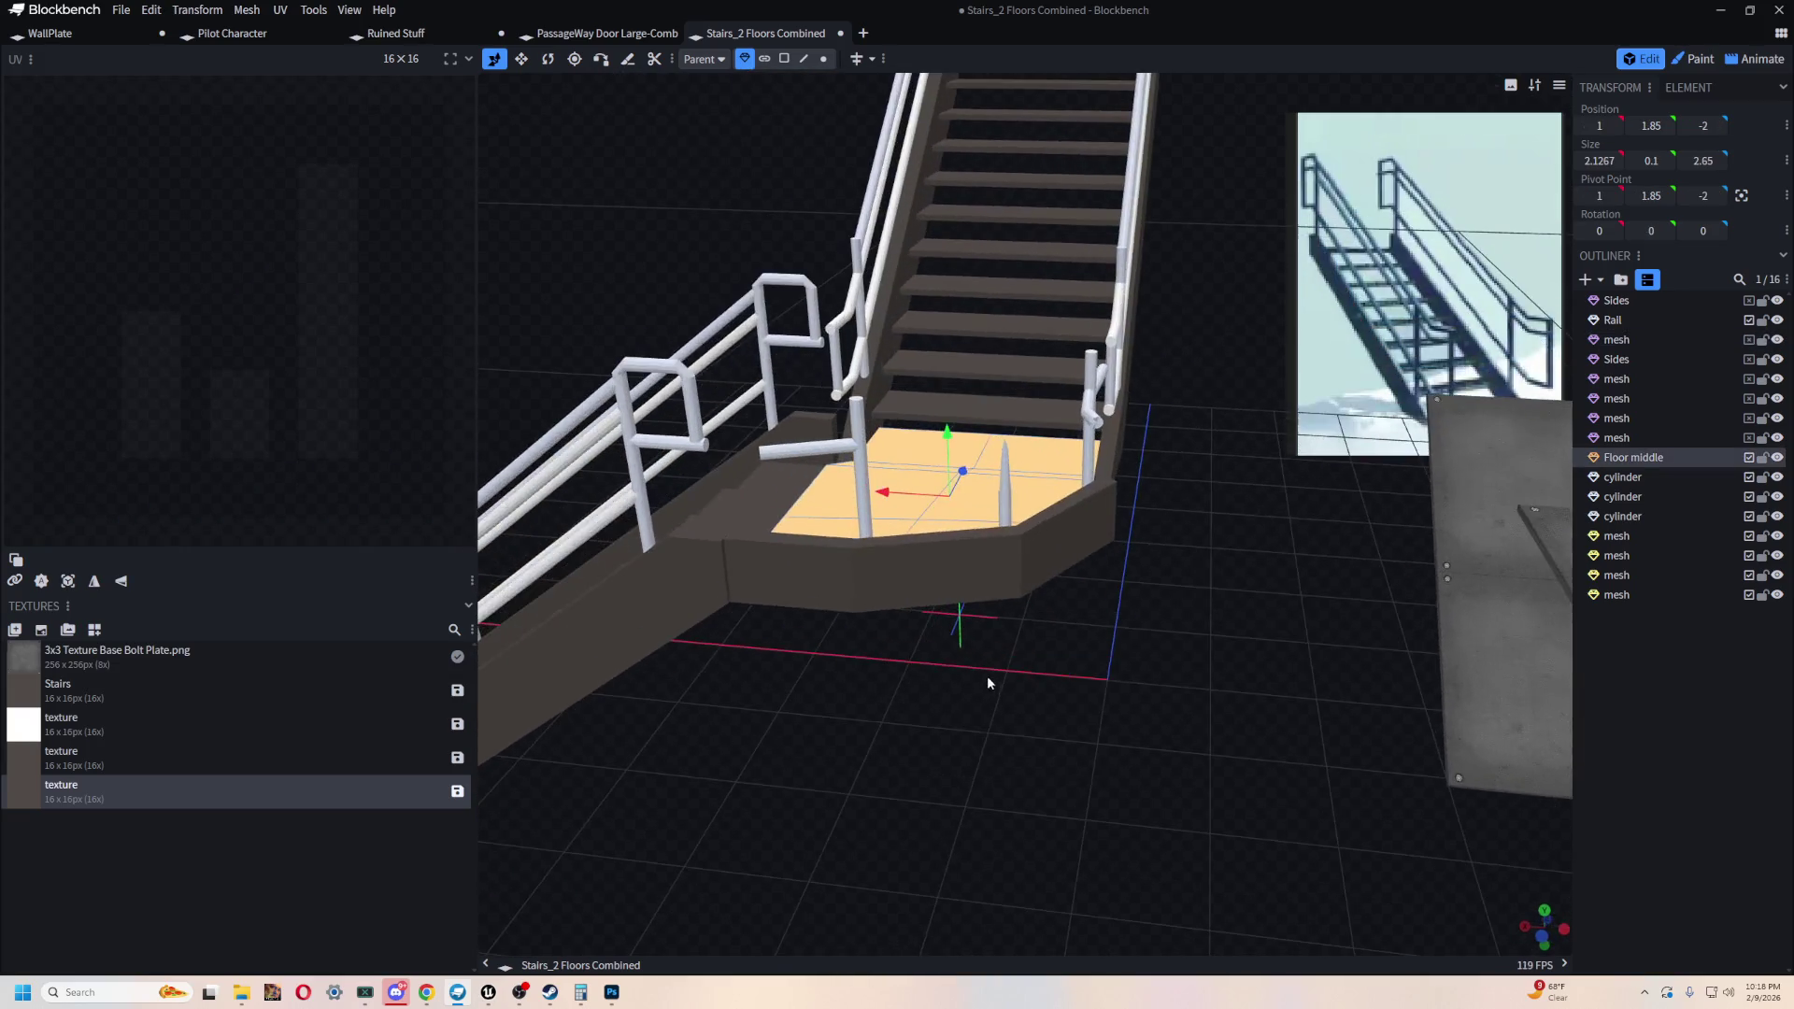
click(789, 569)
shift+click(892, 575)
shift+click(1034, 530)
drag(1034, 530, 1101, 688)
shift+click(1263, 587)
- Merge the four landing panels into one mesh, leaving 13 outliner entries
mouse_move(1263, 587)
mouse_down()
mouse_move(1233, 691)
mouse_move(1199, 732)
mouse_move(1433, 705)
mouse_move(1332, 564)
mouse_move(1231, 726)
mouse_move(1237, 654)
mouse_move(1216, 712)
mouse_move(1257, 679)
mouse_up()
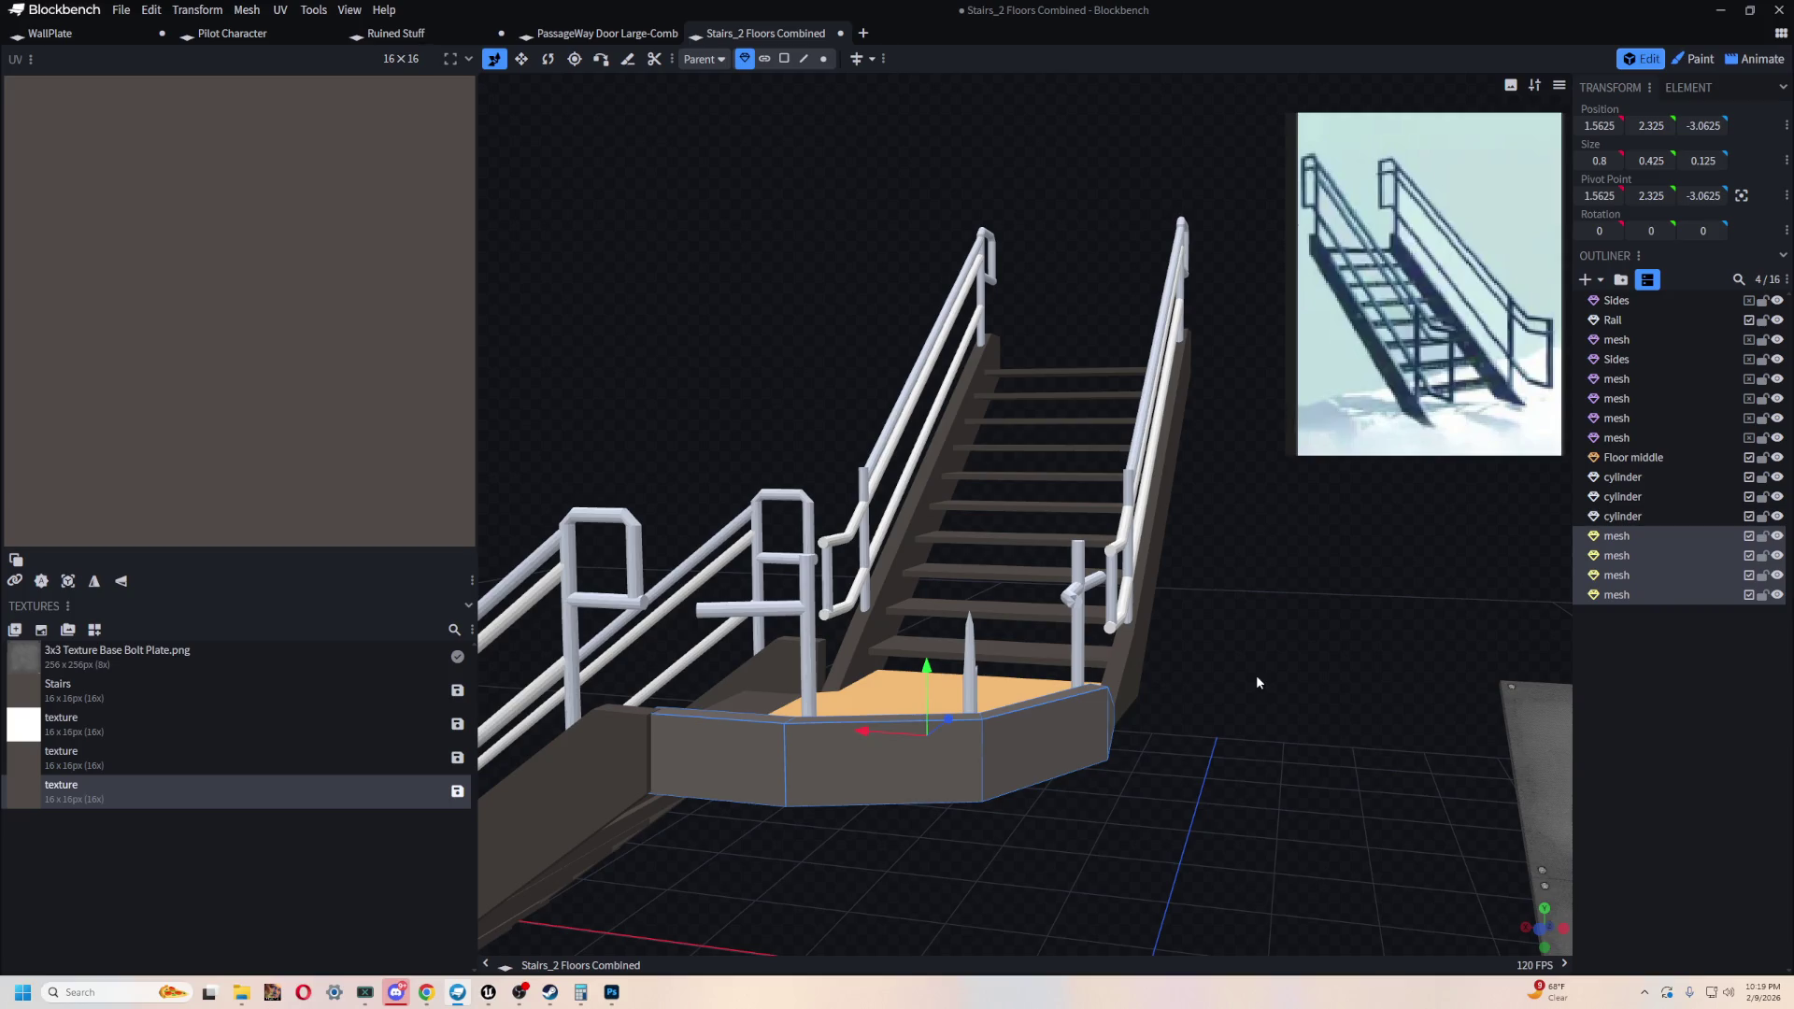
drag(1256, 672, 1219, 676)
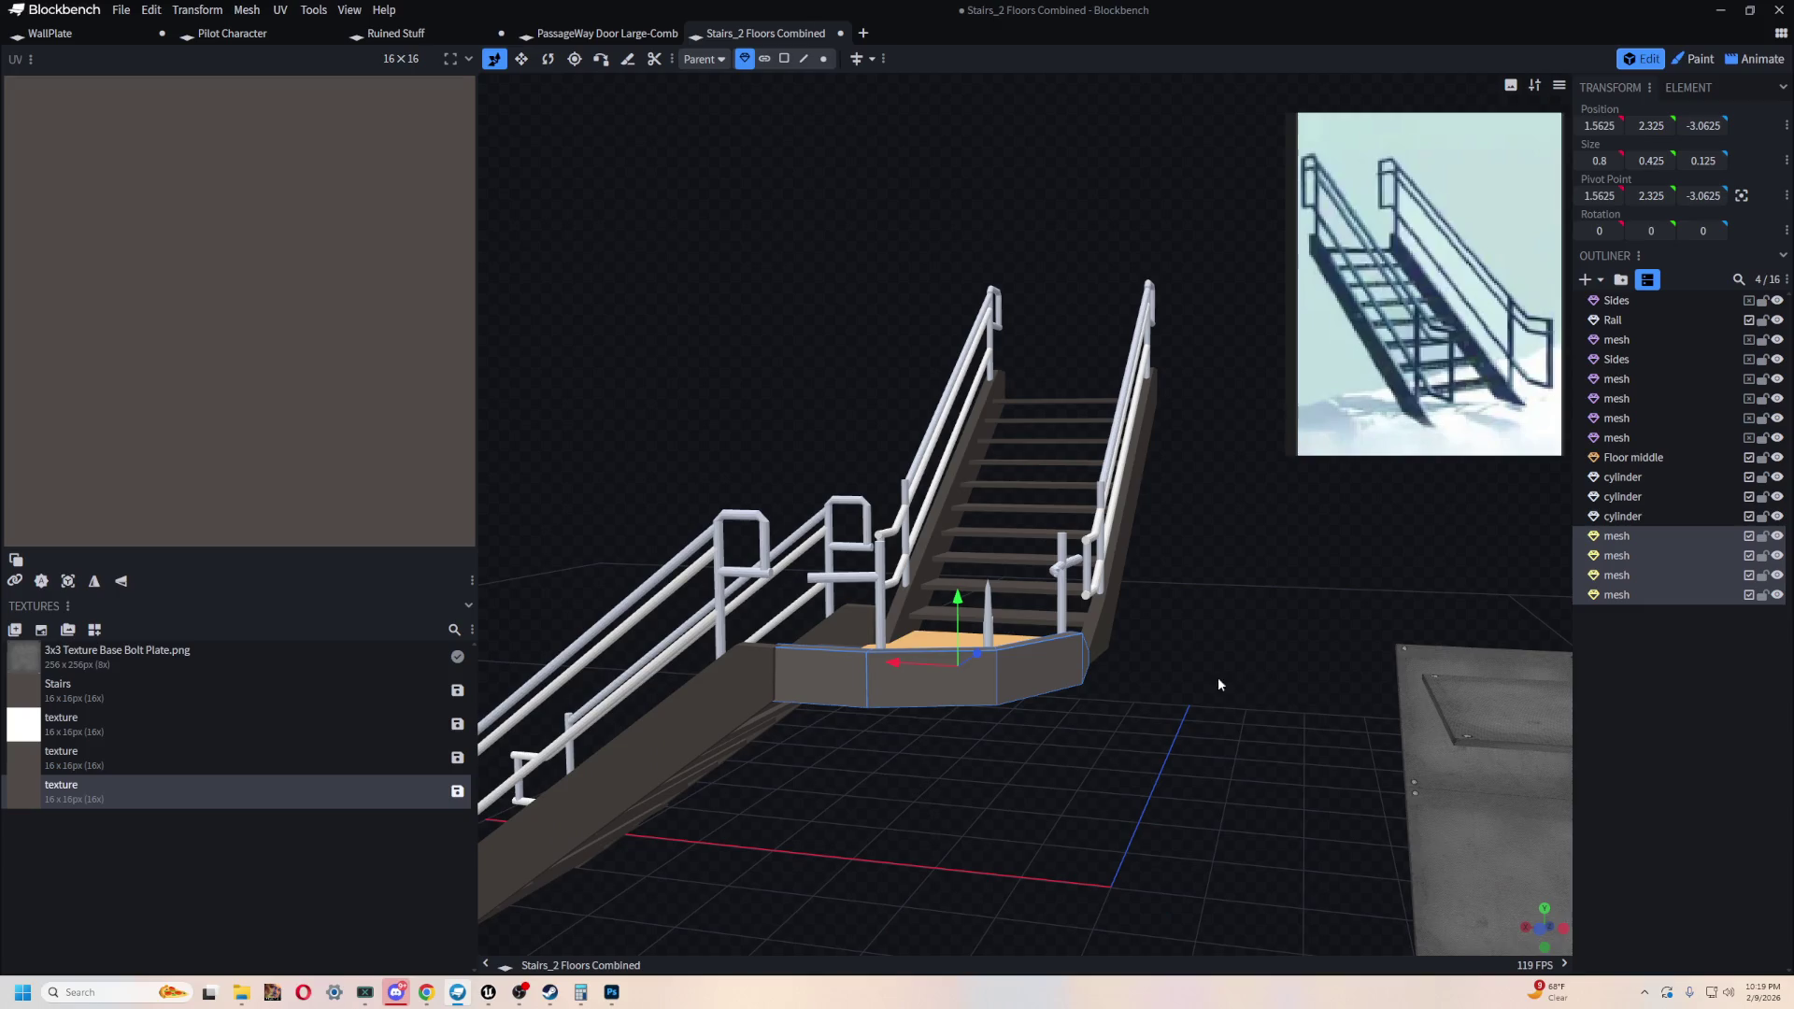
mouse_move(792, 406)
mouse_down()
mouse_move(891, 278)
mouse_move(1153, 681)
mouse_move(1078, 820)
mouse_move(1131, 551)
mouse_up()
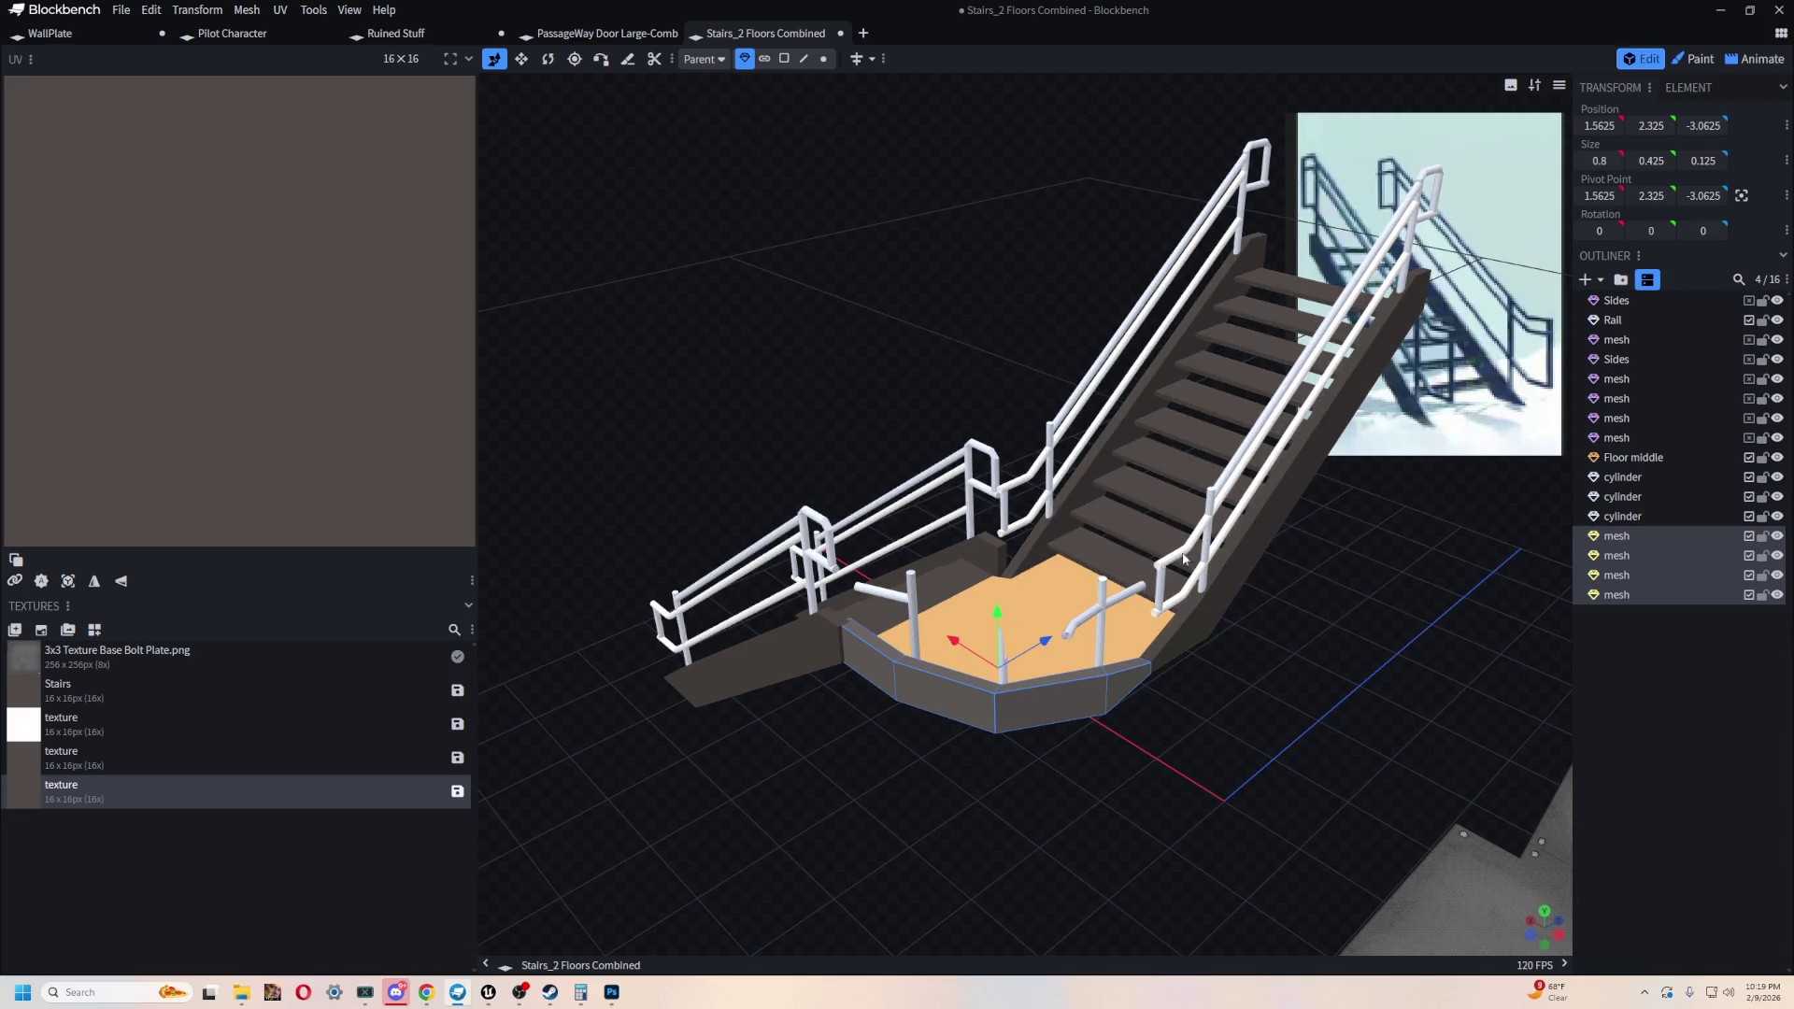
mouse_move(1121, 769)
mouse_down()
mouse_move(1163, 811)
mouse_move(1145, 813)
mouse_move(1225, 822)
mouse_move(1174, 697)
mouse_move(1205, 682)
mouse_up()
right_click(1604, 594)
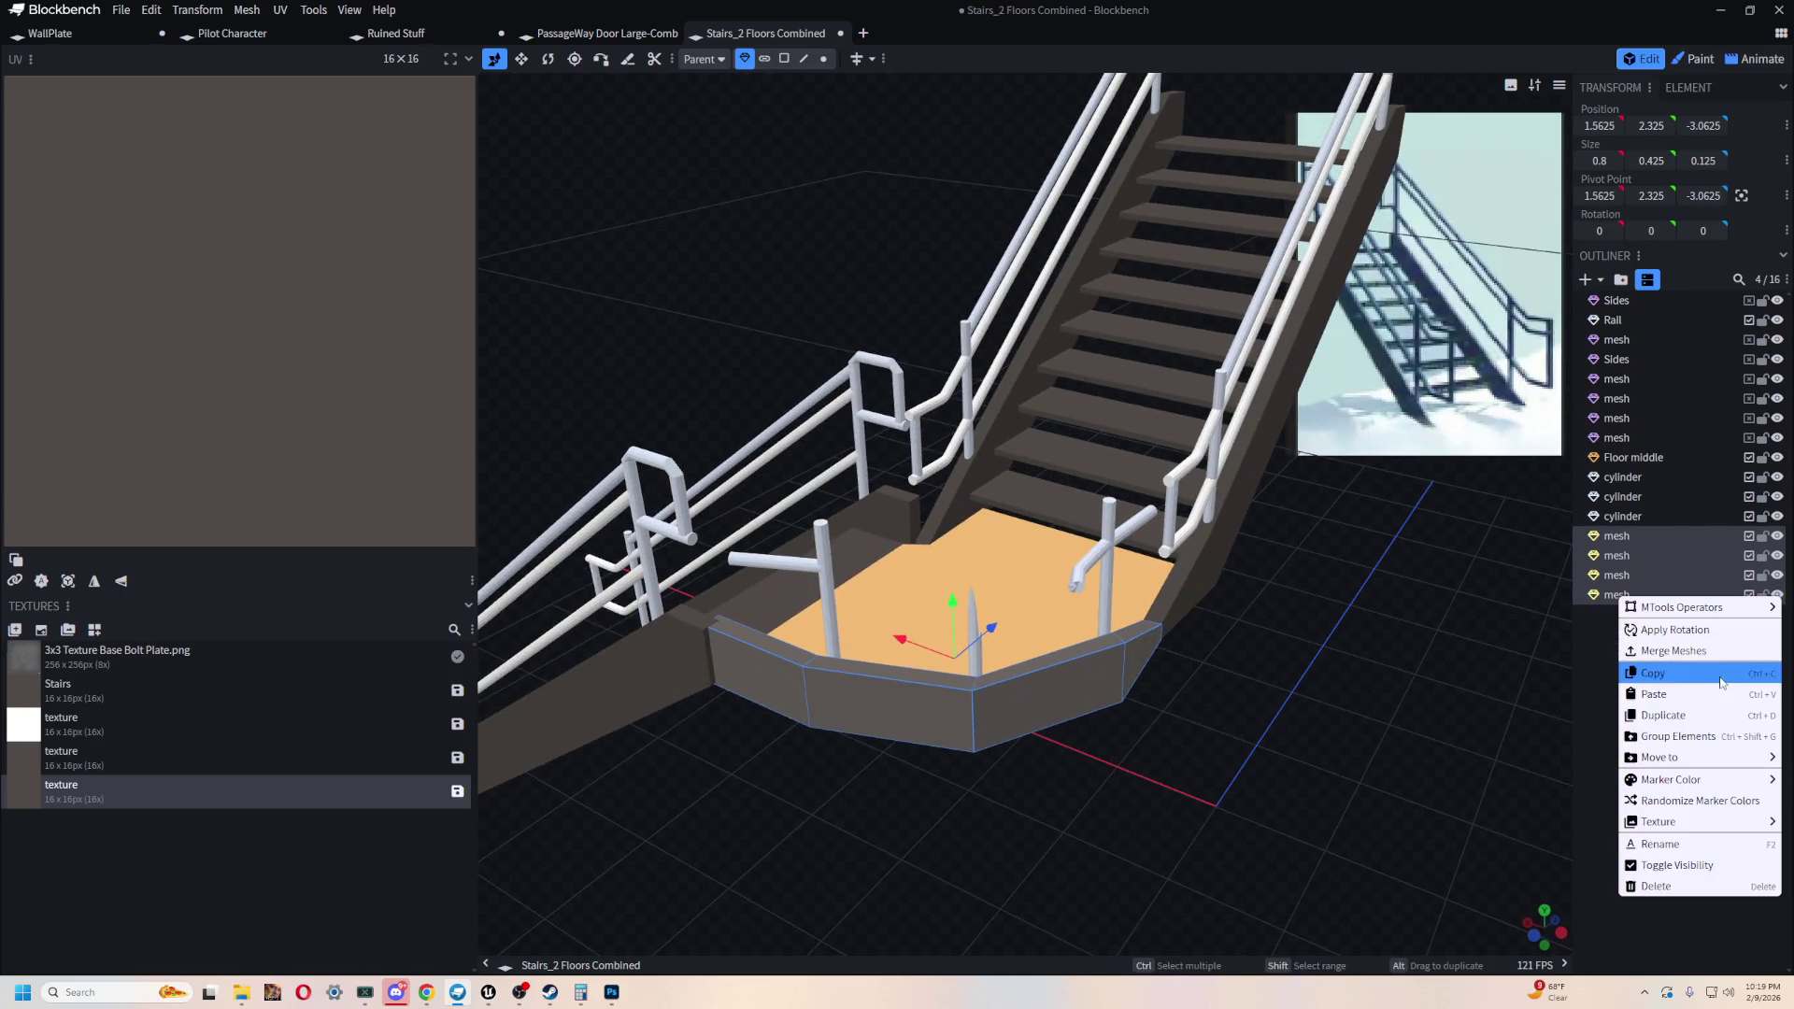
click(1673, 632)
scroll(1194, 800, down, 2)
- Select the stair side frame together with the landing front panel
mouse_move(1194, 800)
mouse_down()
mouse_move(1183, 811)
mouse_move(1410, 592)
mouse_move(1766, 553)
mouse_up()
drag(1125, 637, 1221, 601)
click(1221, 601)
scroll(1265, 738, up, 5)
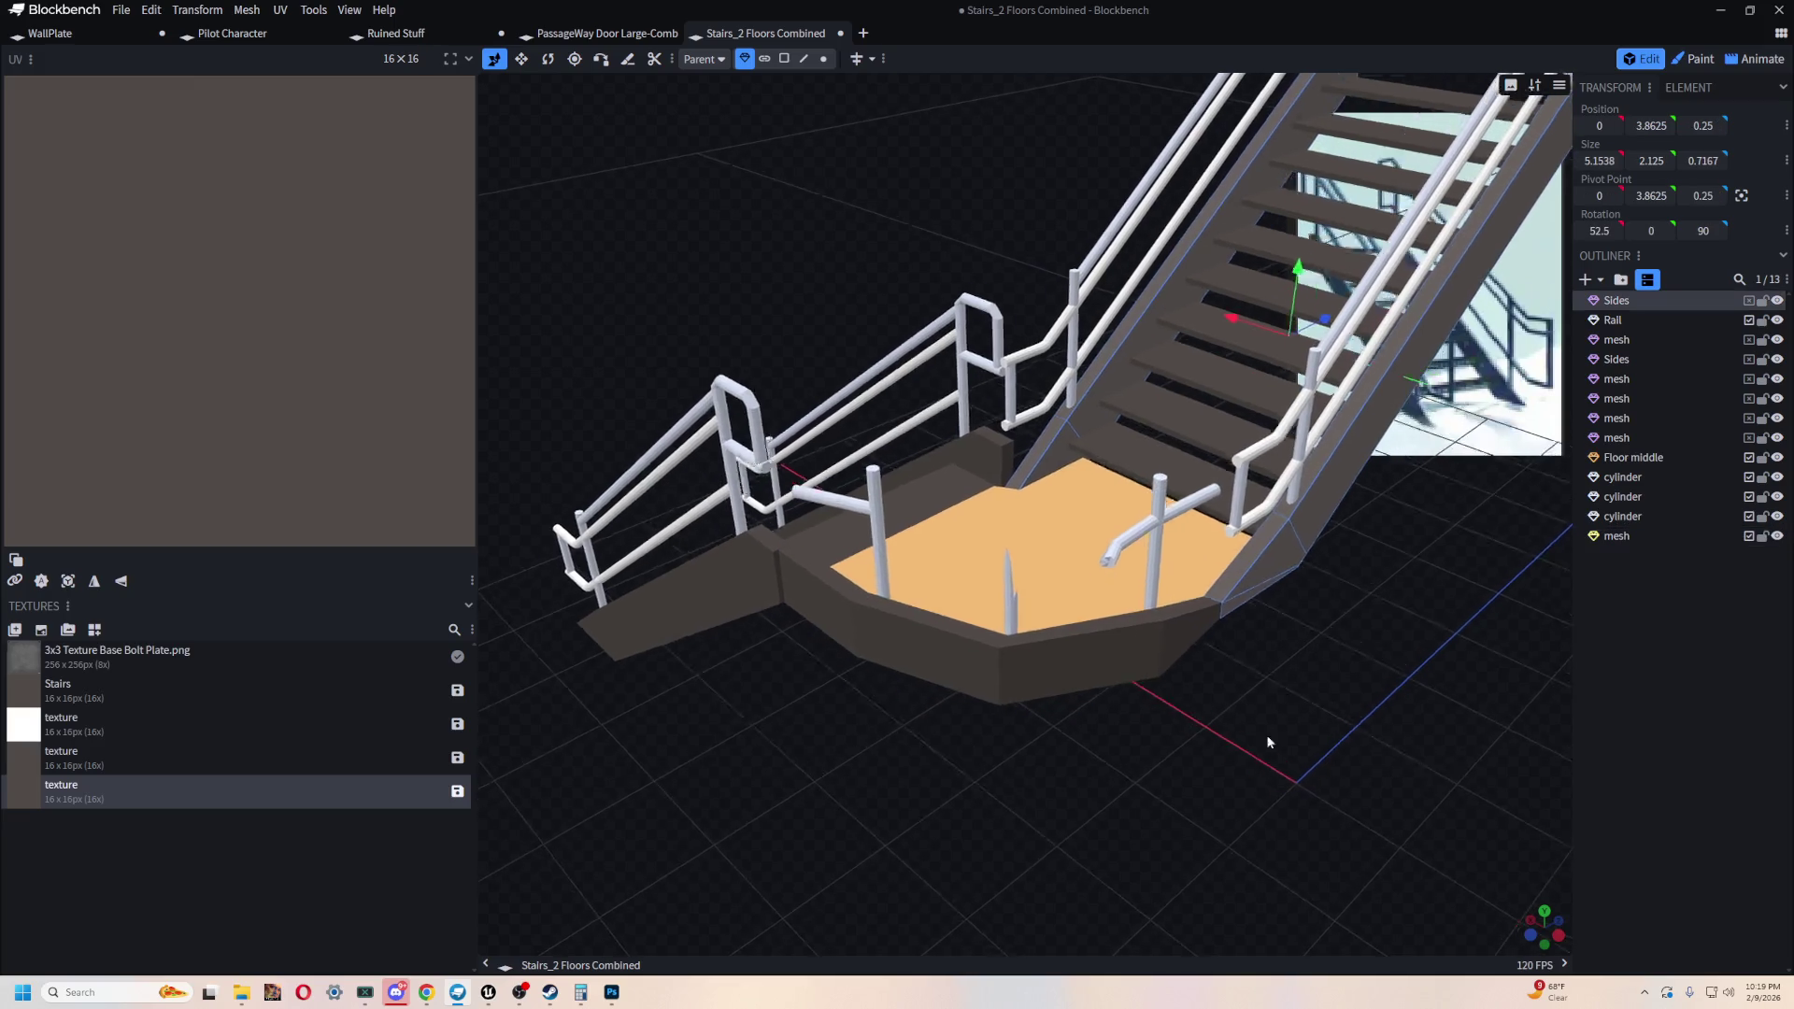
click(1127, 693)
mouse_move(1127, 694)
mouse_down()
mouse_move(1218, 709)
mouse_move(1334, 618)
mouse_up()
shift+click(1059, 662)
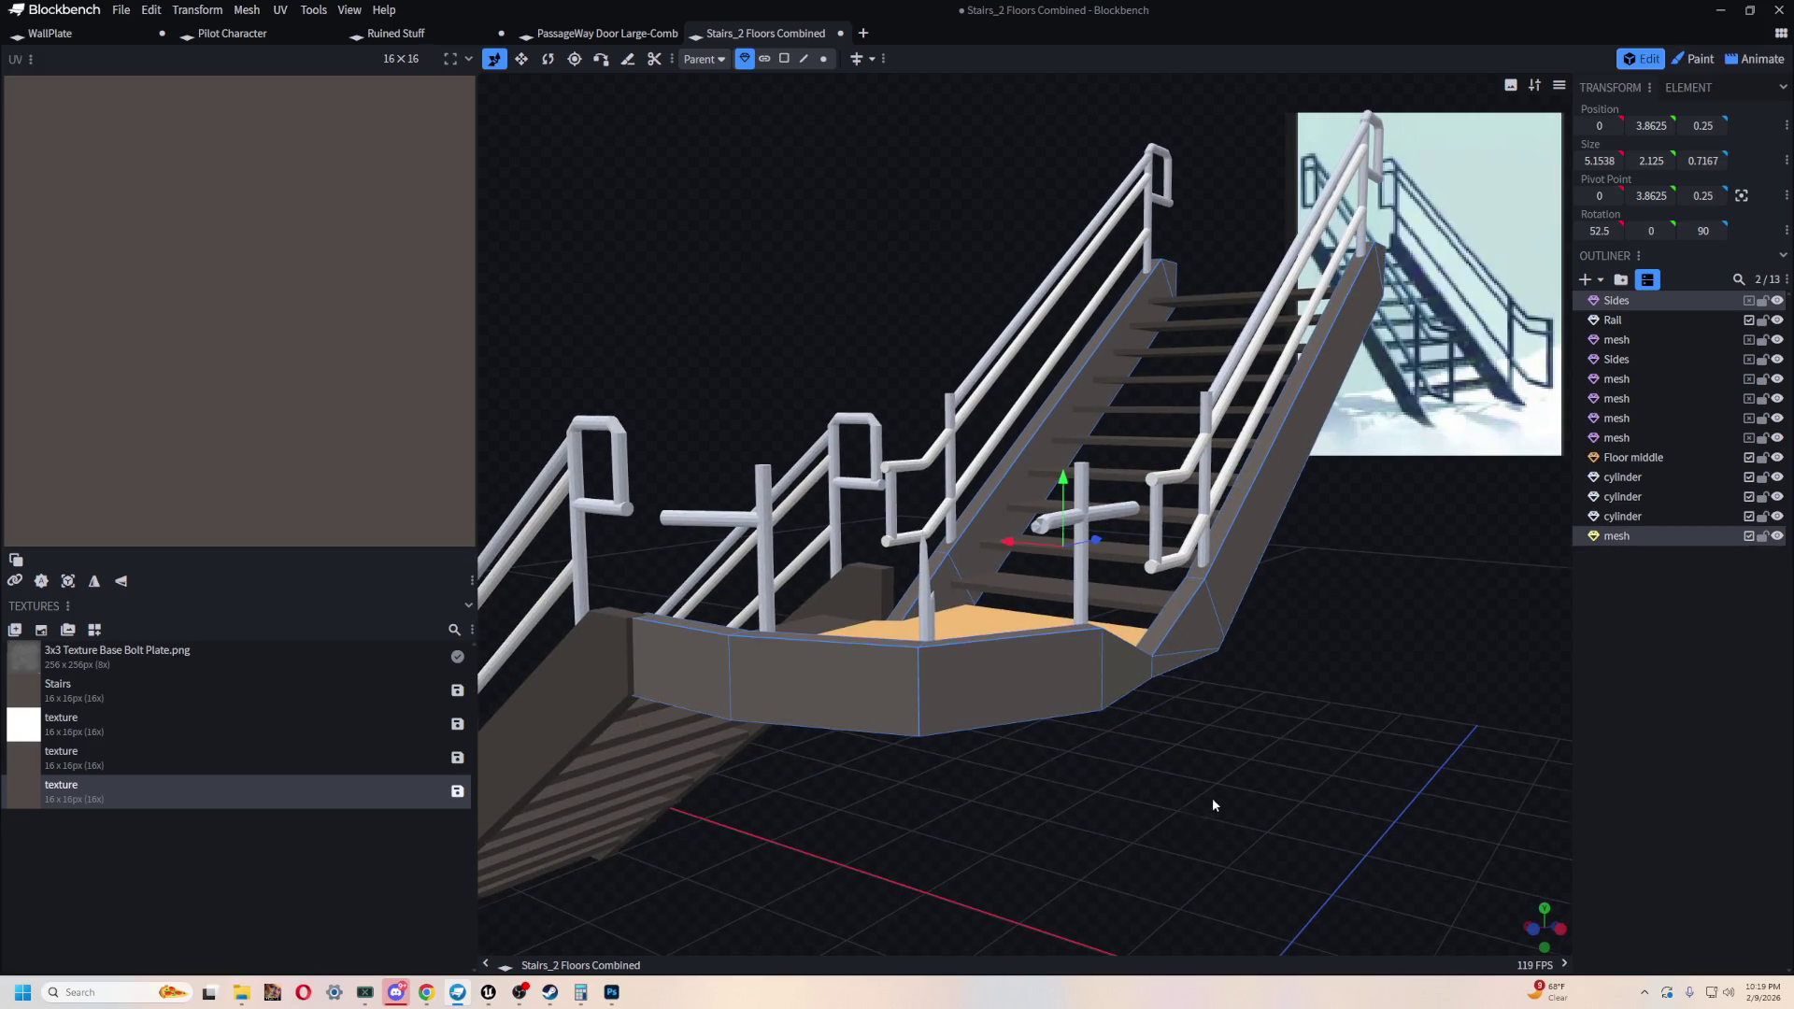
drag(1213, 802, 1170, 797)
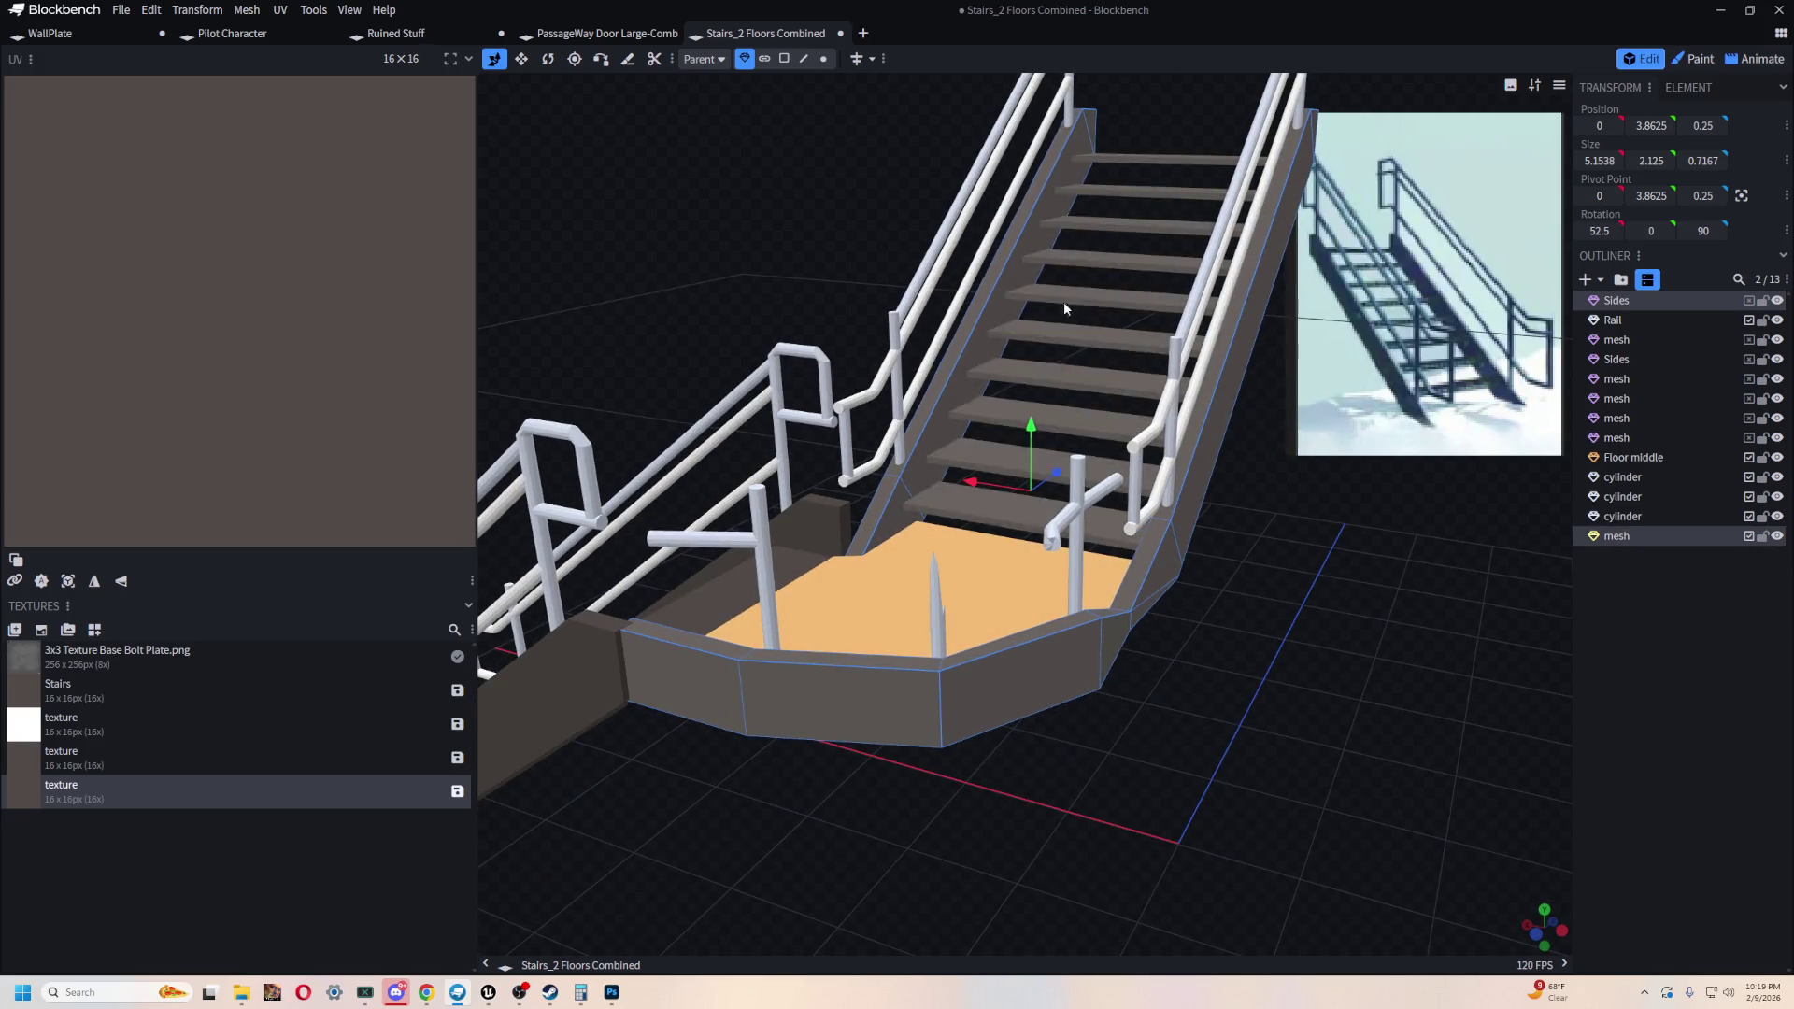
drag(1282, 771, 1346, 757)
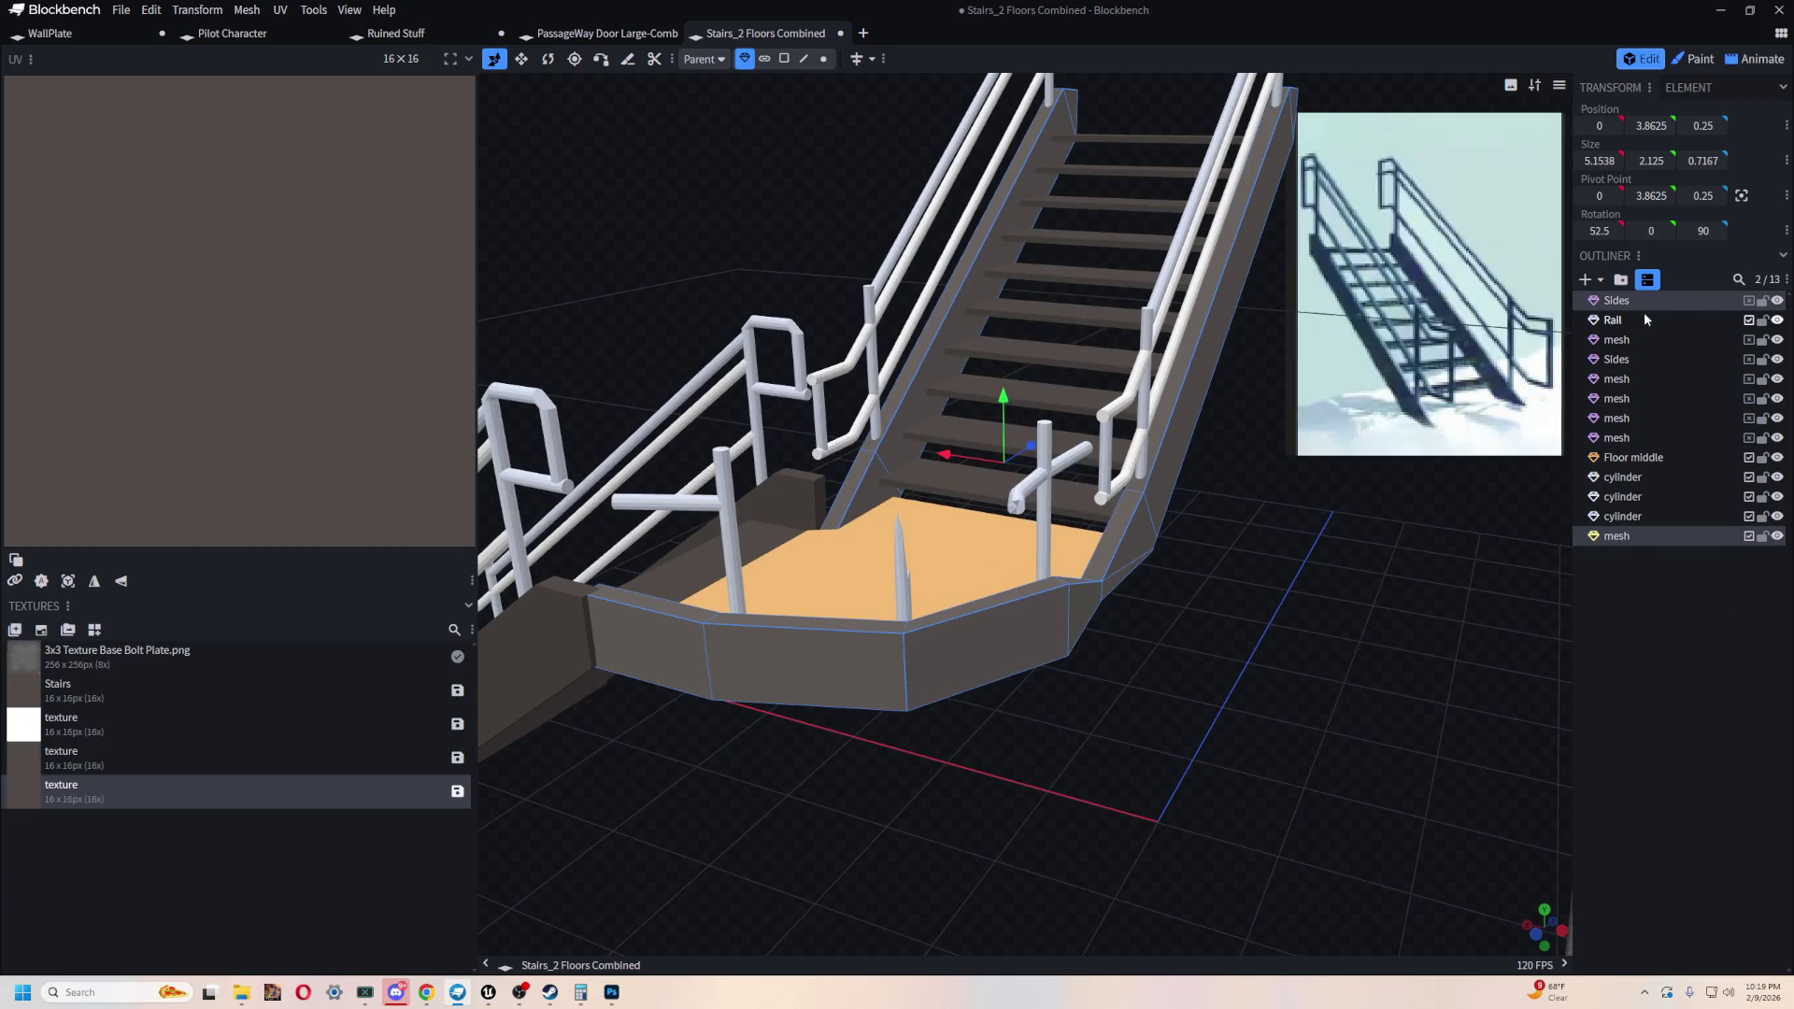
- Merge the selected landing panels into the stair Sides mesh
right_click(1630, 303)
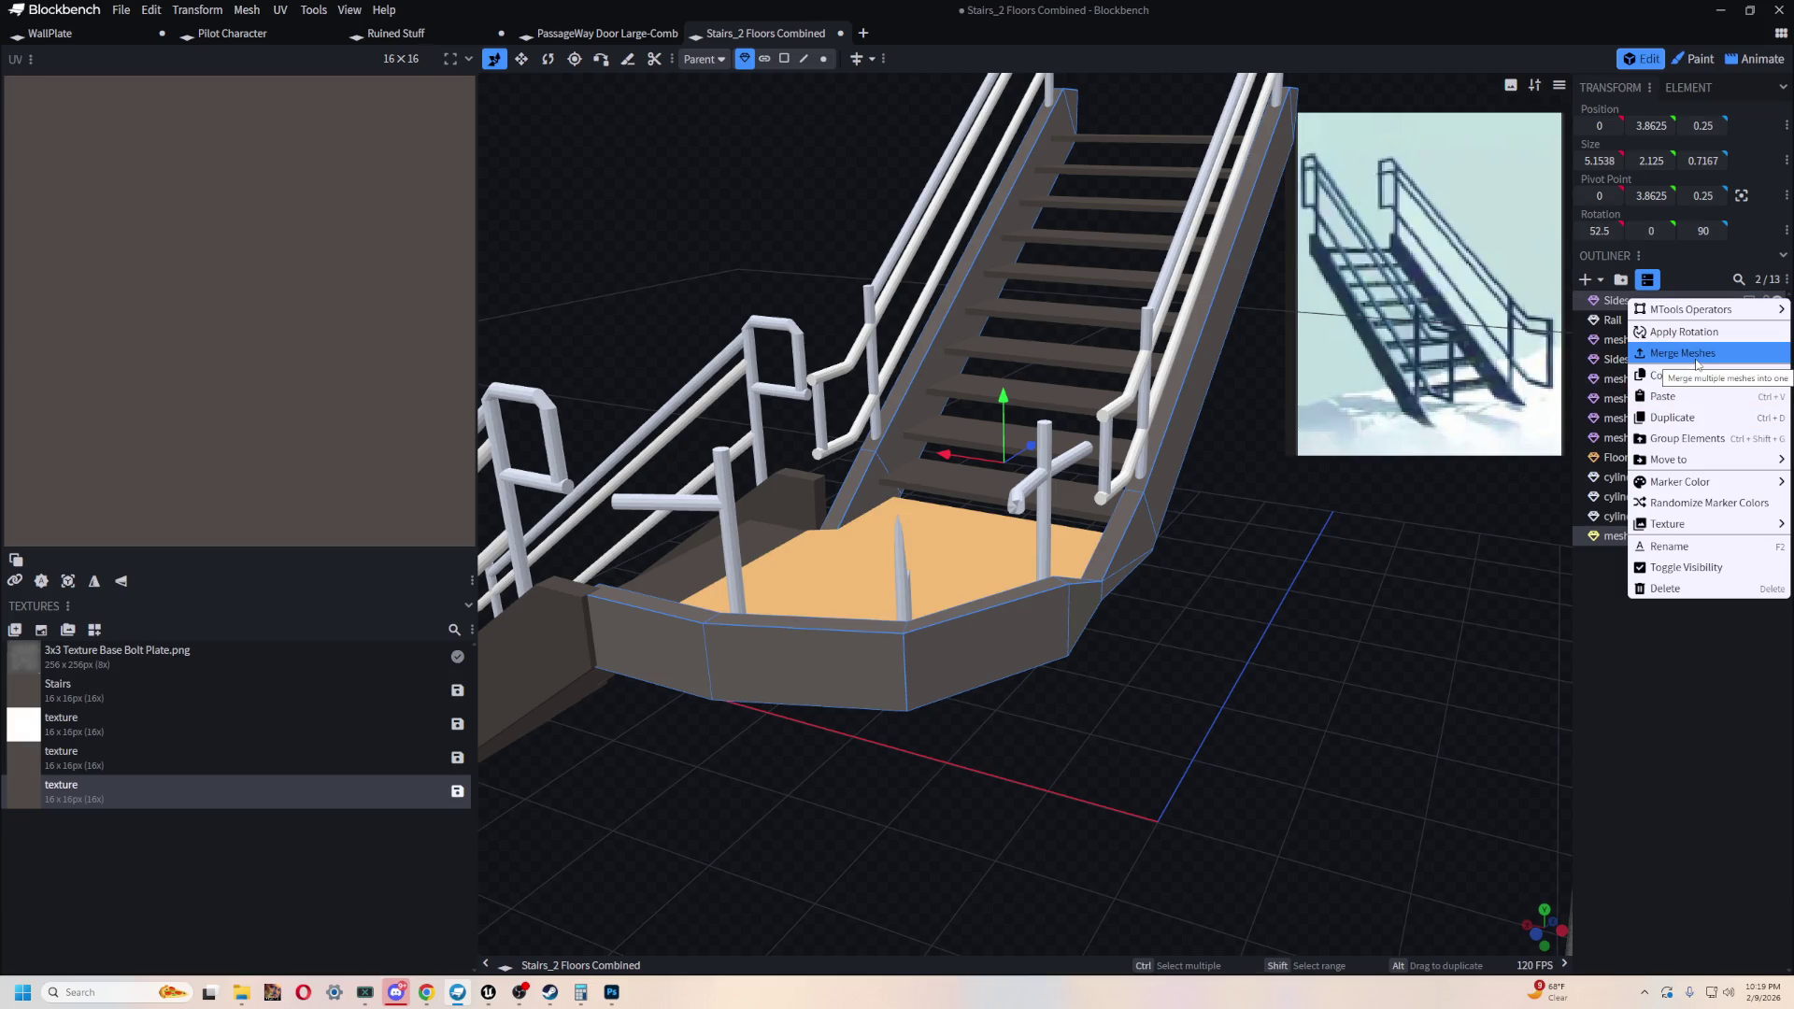
mouse_move(1234, 776)
mouse_down()
mouse_move(1153, 793)
mouse_move(1417, 619)
mouse_move(921, 585)
mouse_move(987, 698)
mouse_move(1125, 692)
mouse_move(1213, 580)
mouse_move(1089, 664)
mouse_move(986, 334)
mouse_move(955, 574)
mouse_move(795, 540)
mouse_up()
click(921, 585)
- Hide the Rail, the mesh below it and the lower Sides with their eye icons
mouse_move(1024, 643)
mouse_down()
mouse_move(738, 342)
mouse_move(956, 755)
mouse_up()
scroll(1247, 685, up, 5)
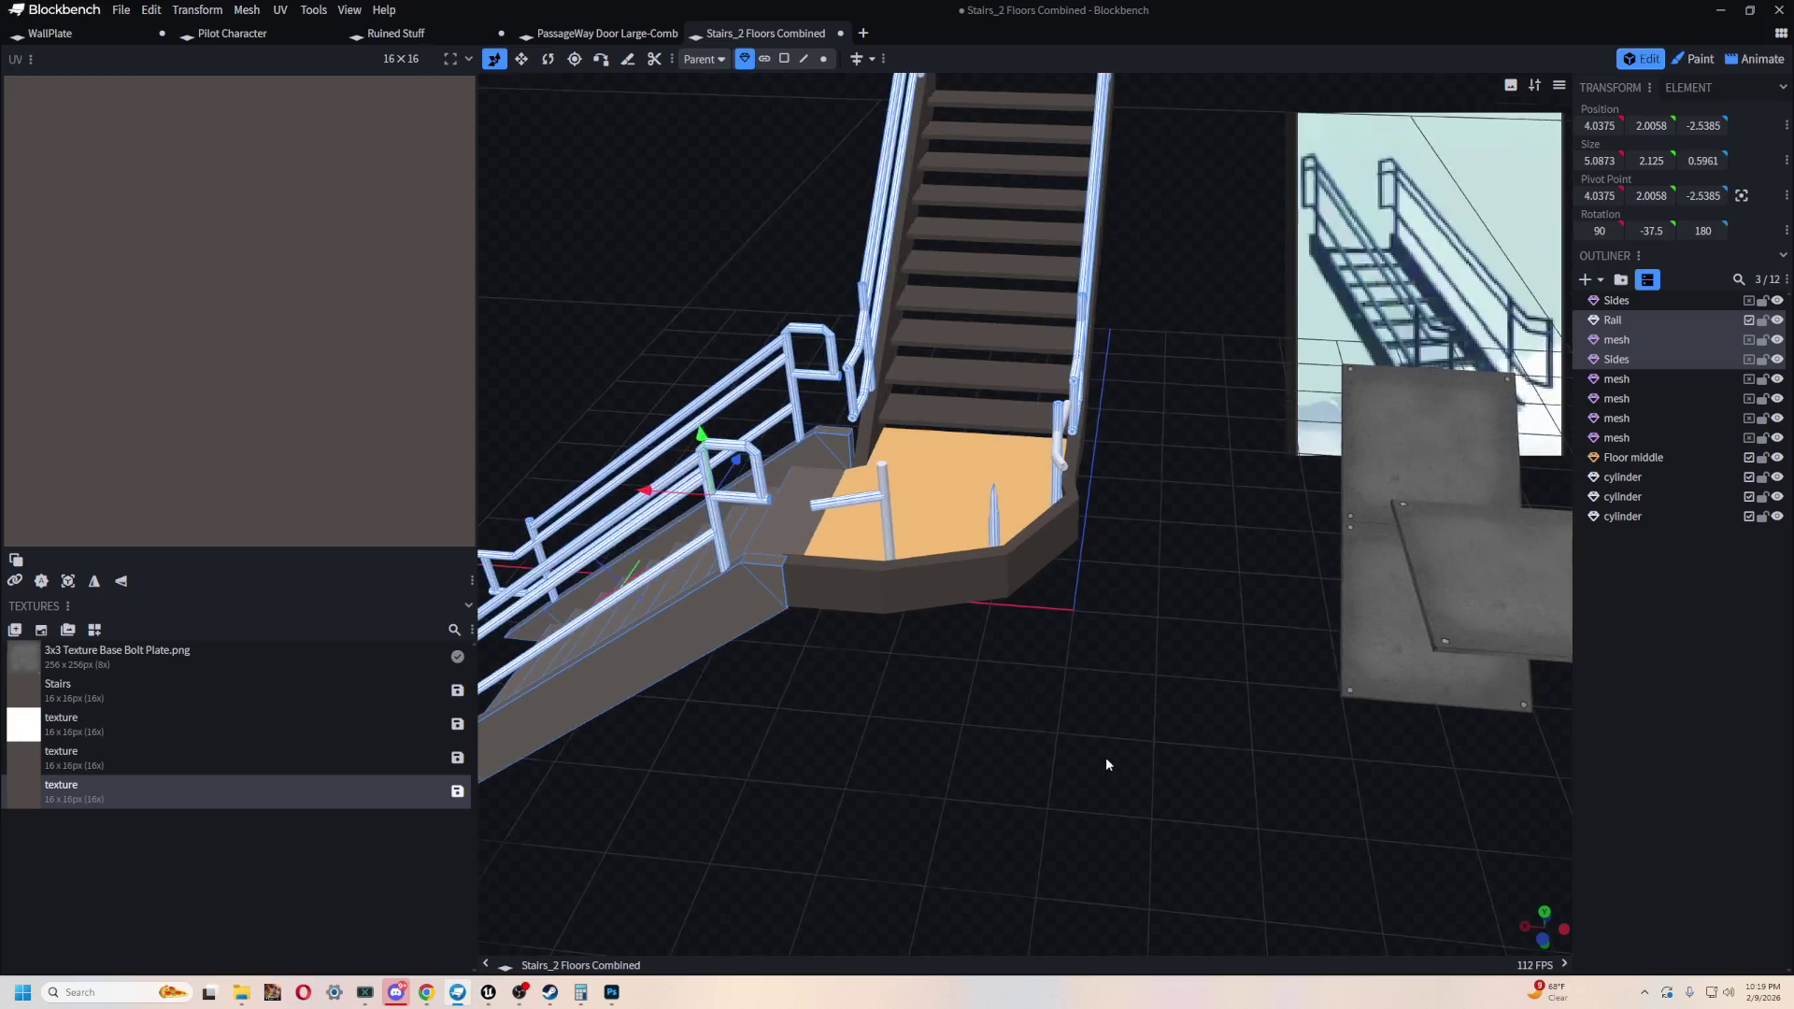
click(1749, 339)
click(1778, 339)
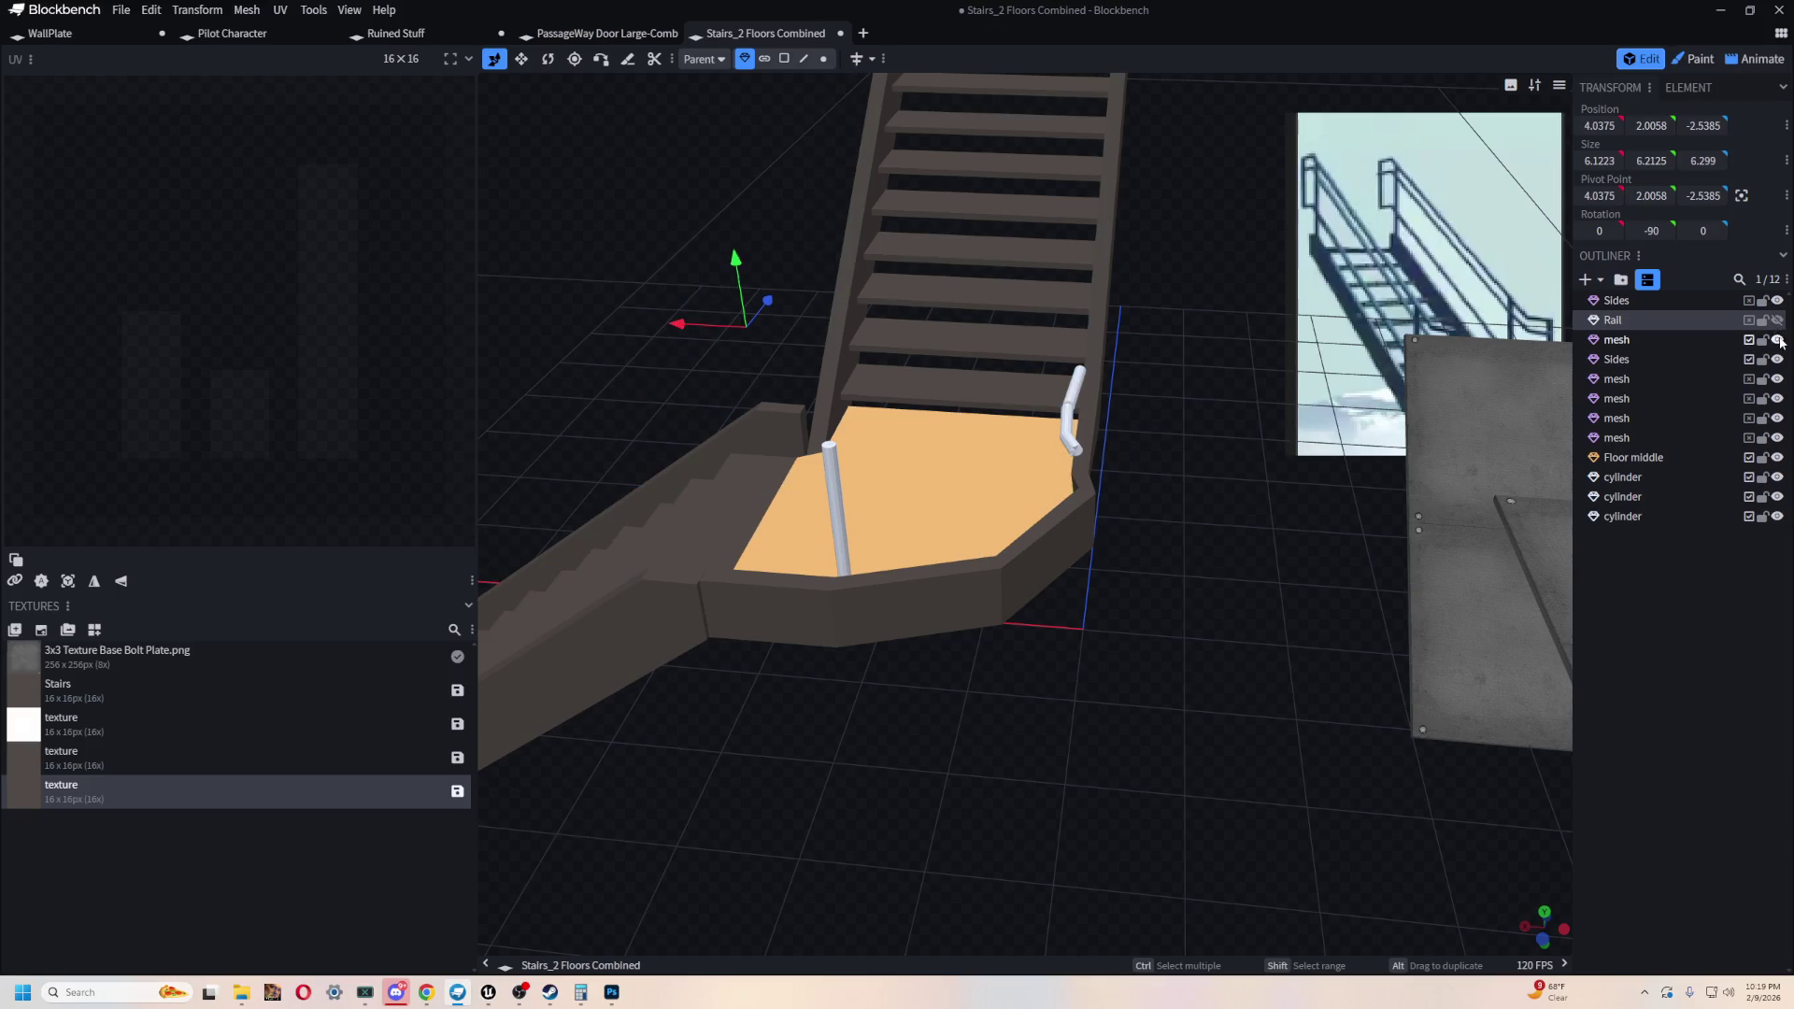
click(1644, 359)
click(1777, 359)
scroll(1247, 632, down, 5)
mouse_move(1105, 625)
mouse_down()
mouse_move(994, 682)
mouse_move(1238, 710)
mouse_move(1205, 821)
mouse_move(804, 429)
mouse_move(962, 268)
mouse_move(798, 282)
mouse_up()
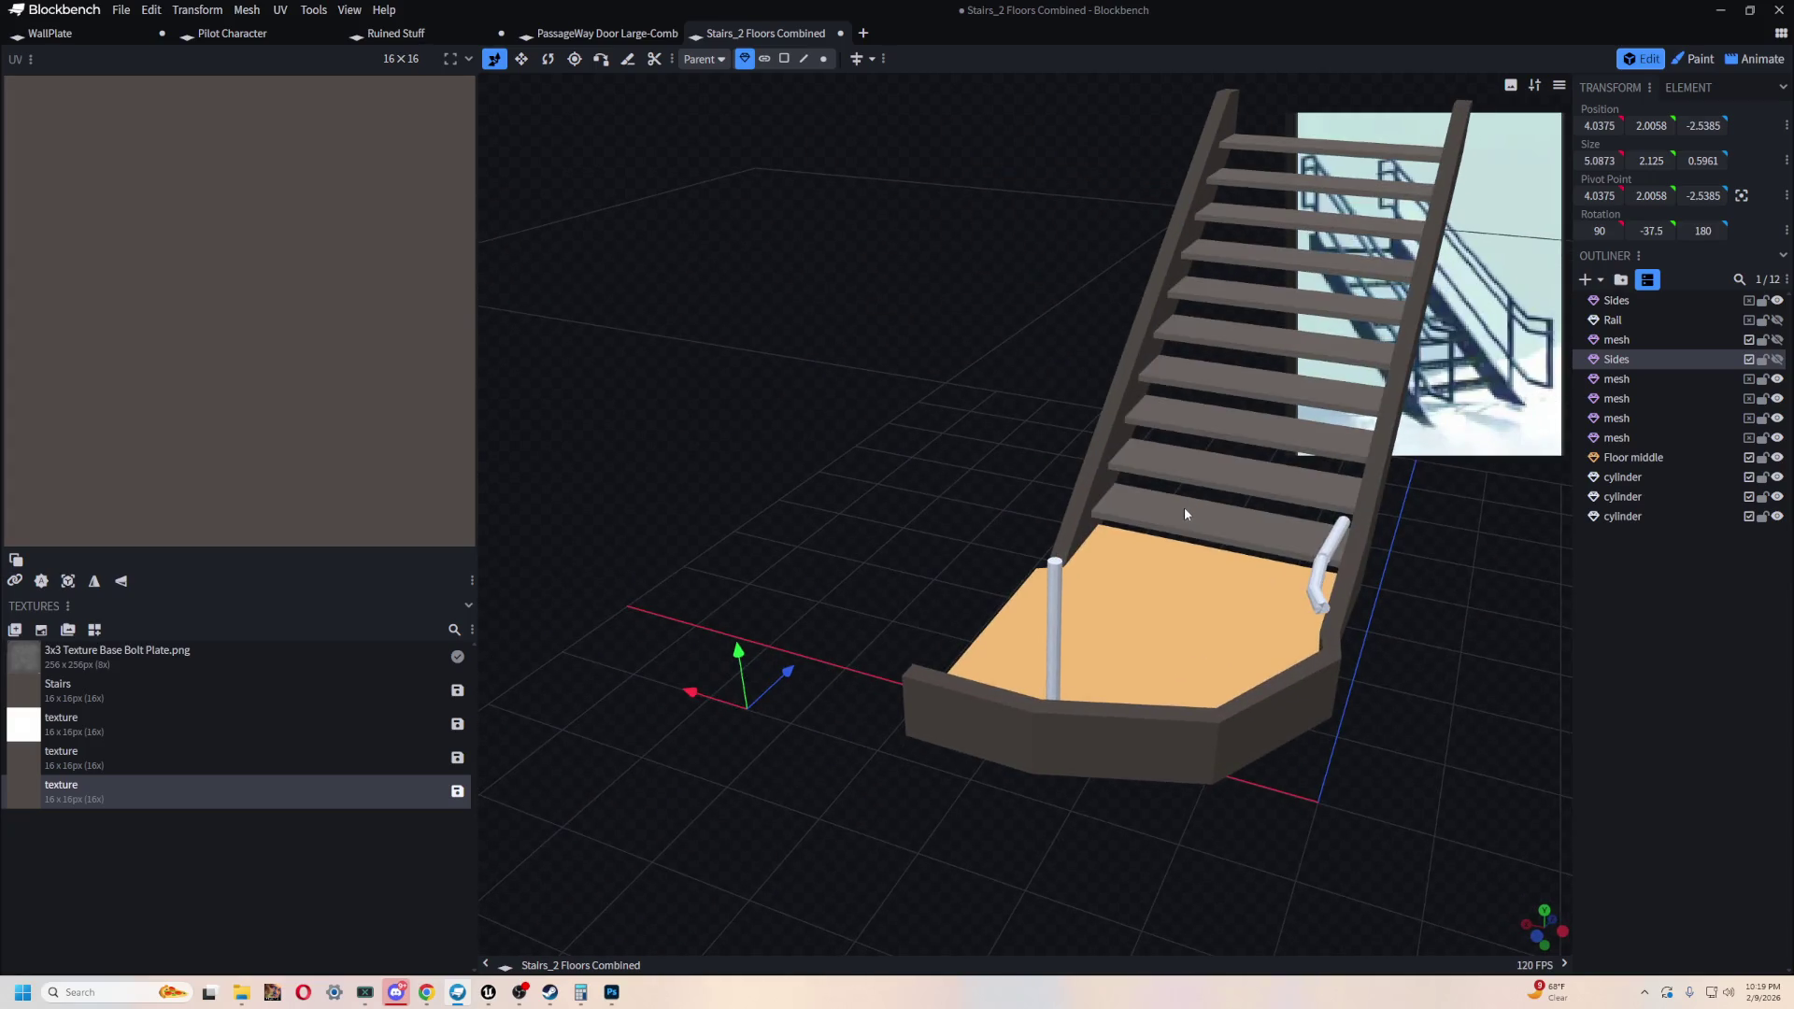
- Inspect the remaining upper stairs and landing, selecting the treads and a landing post
click(1348, 359)
drag(886, 412, 870, 418)
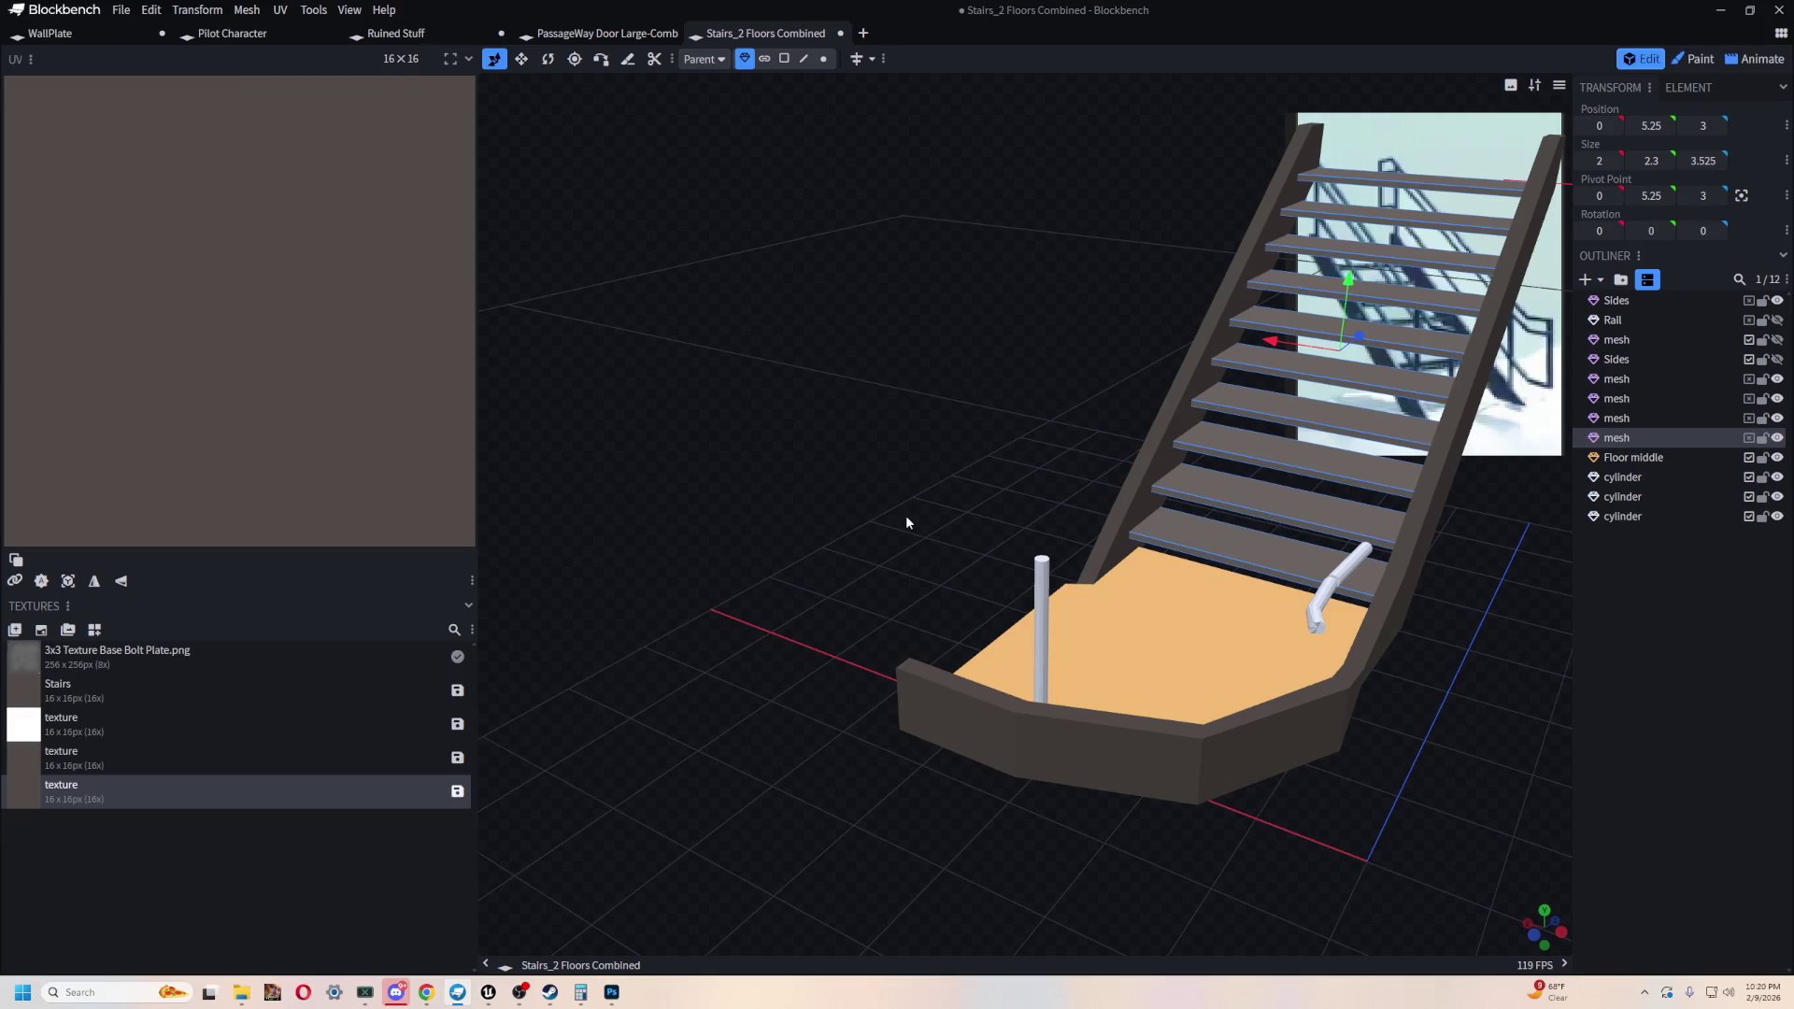
mouse_move(984, 821)
mouse_down()
mouse_move(837, 564)
mouse_move(1054, 645)
mouse_move(828, 643)
mouse_move(1086, 410)
mouse_up()
click(898, 341)
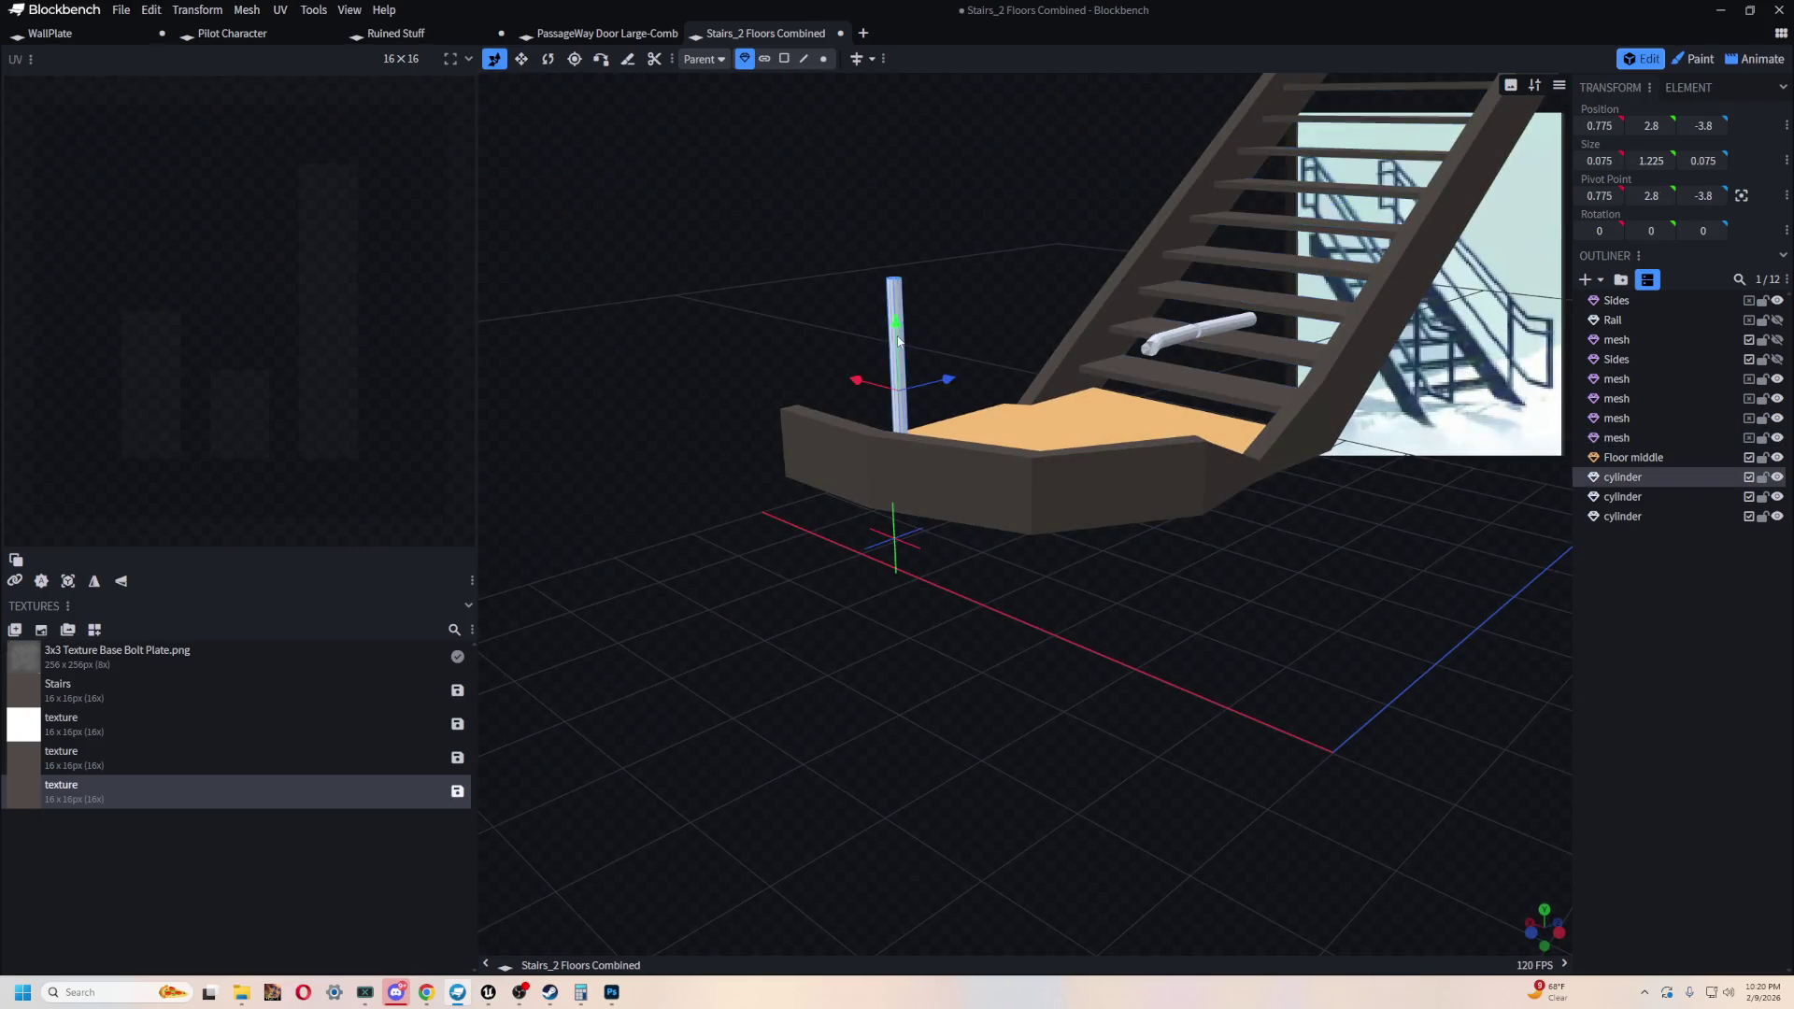